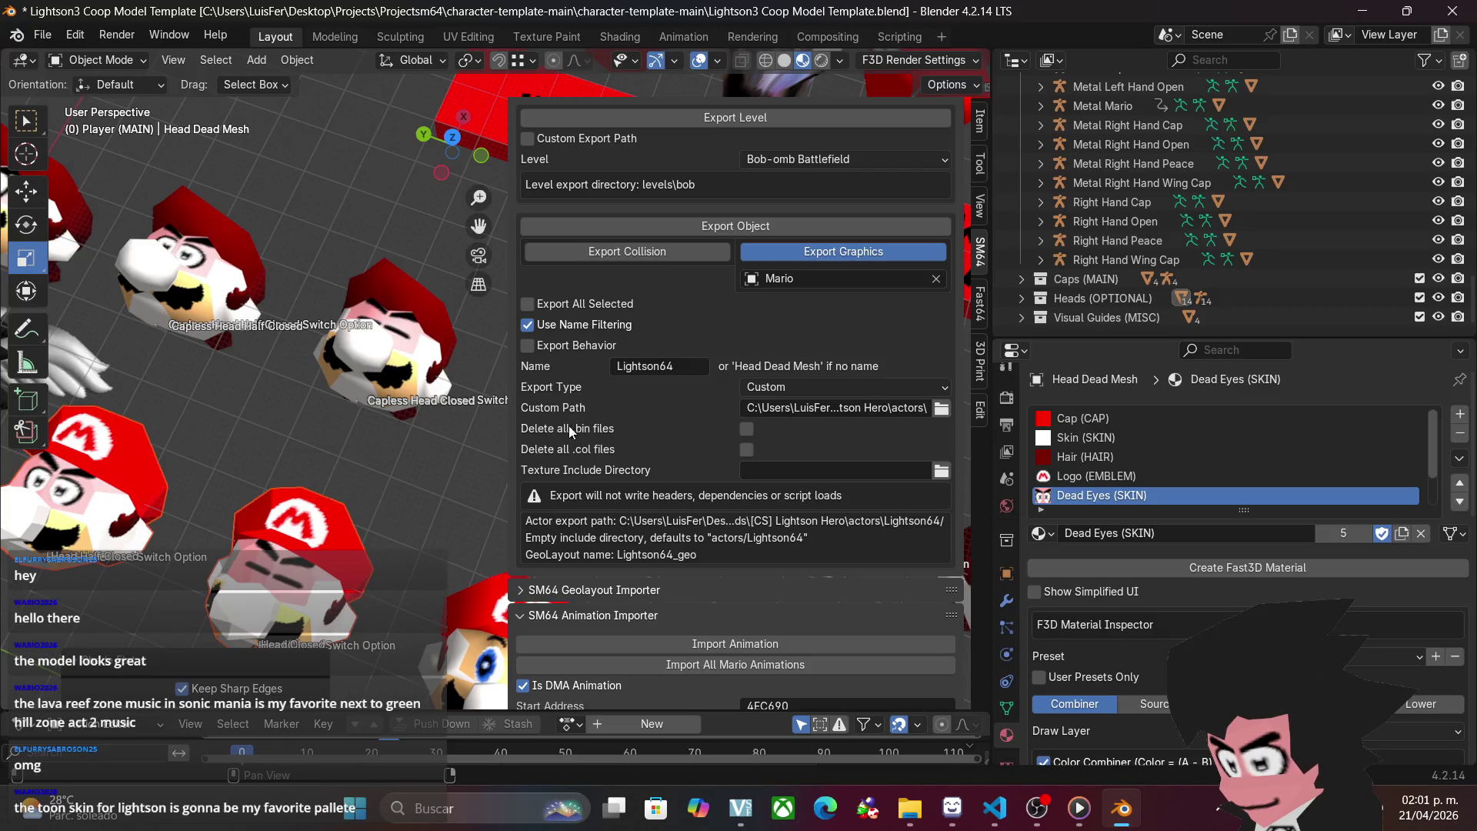
# - Rename the export name to LightsonSaturn and export the Mario Mesh object
pyautogui.click(691, 366)
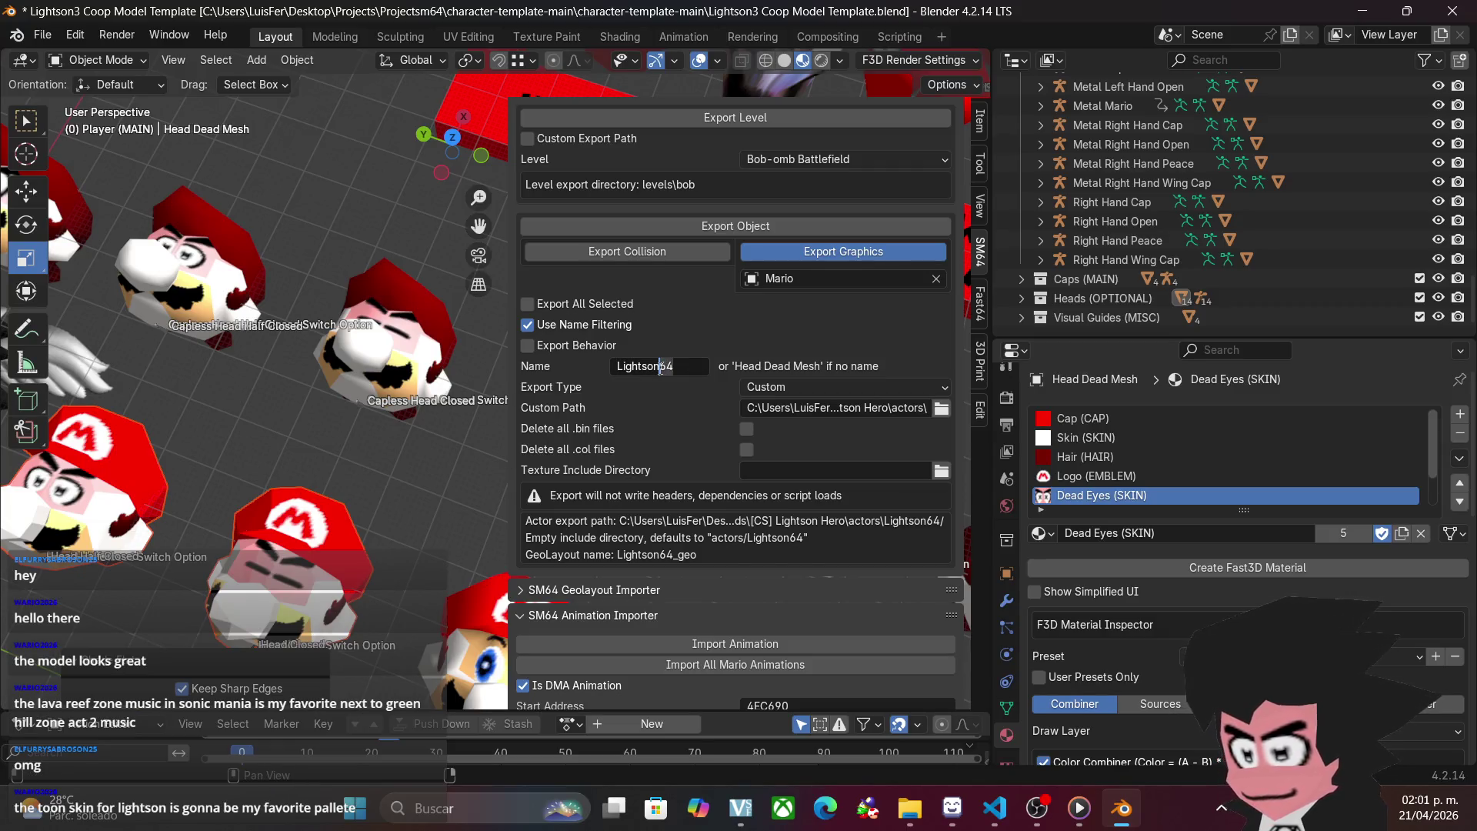
pyautogui.press('capslock')
pyautogui.press('Delete')
pyautogui.press('Delete')
pyautogui.write('rn')
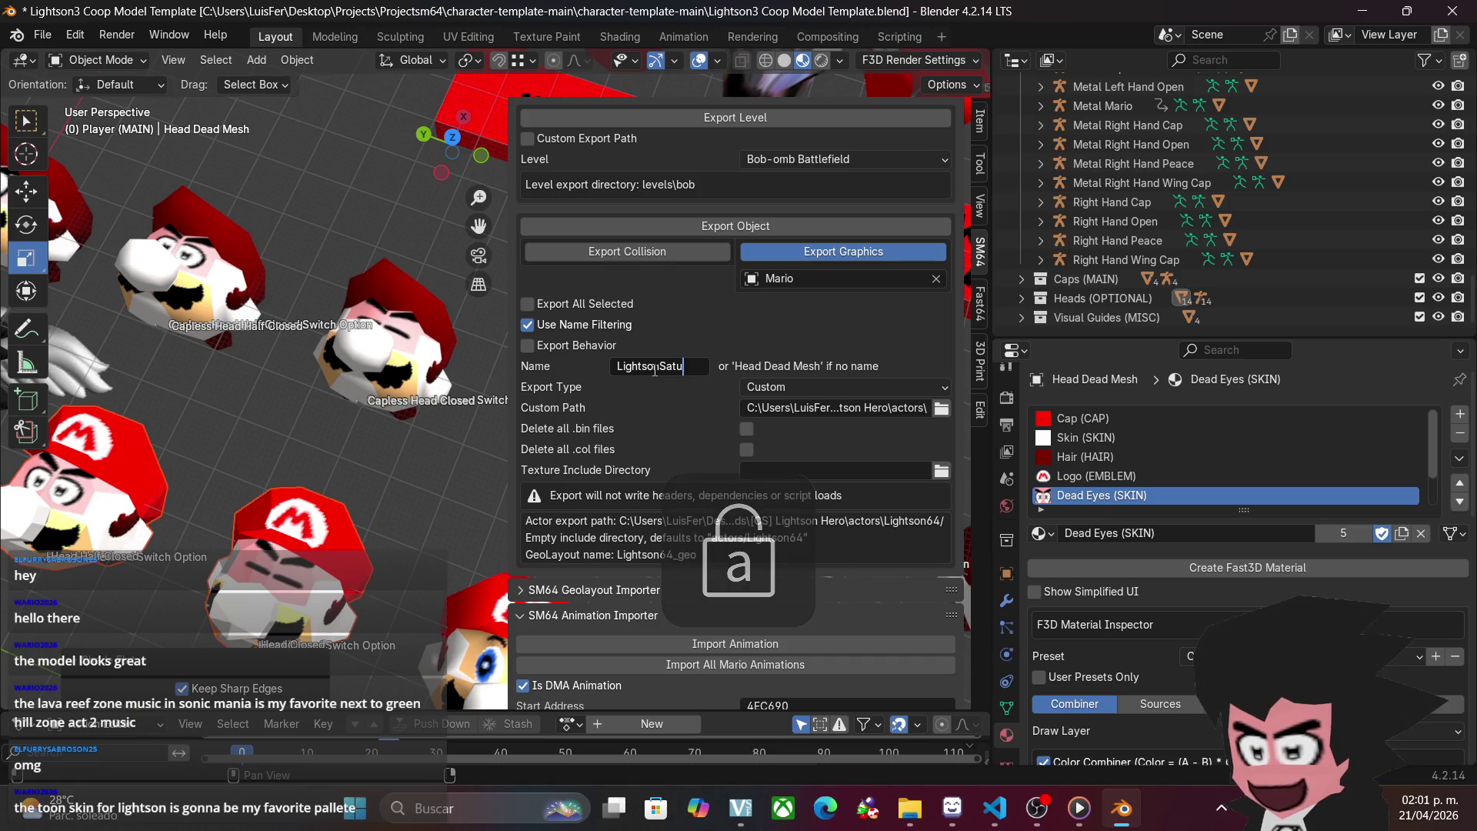
pyautogui.press('Return')
pyautogui.moveTo(477, 223); pyautogui.dragTo(196, 433)
pyautogui.click(277, 386)
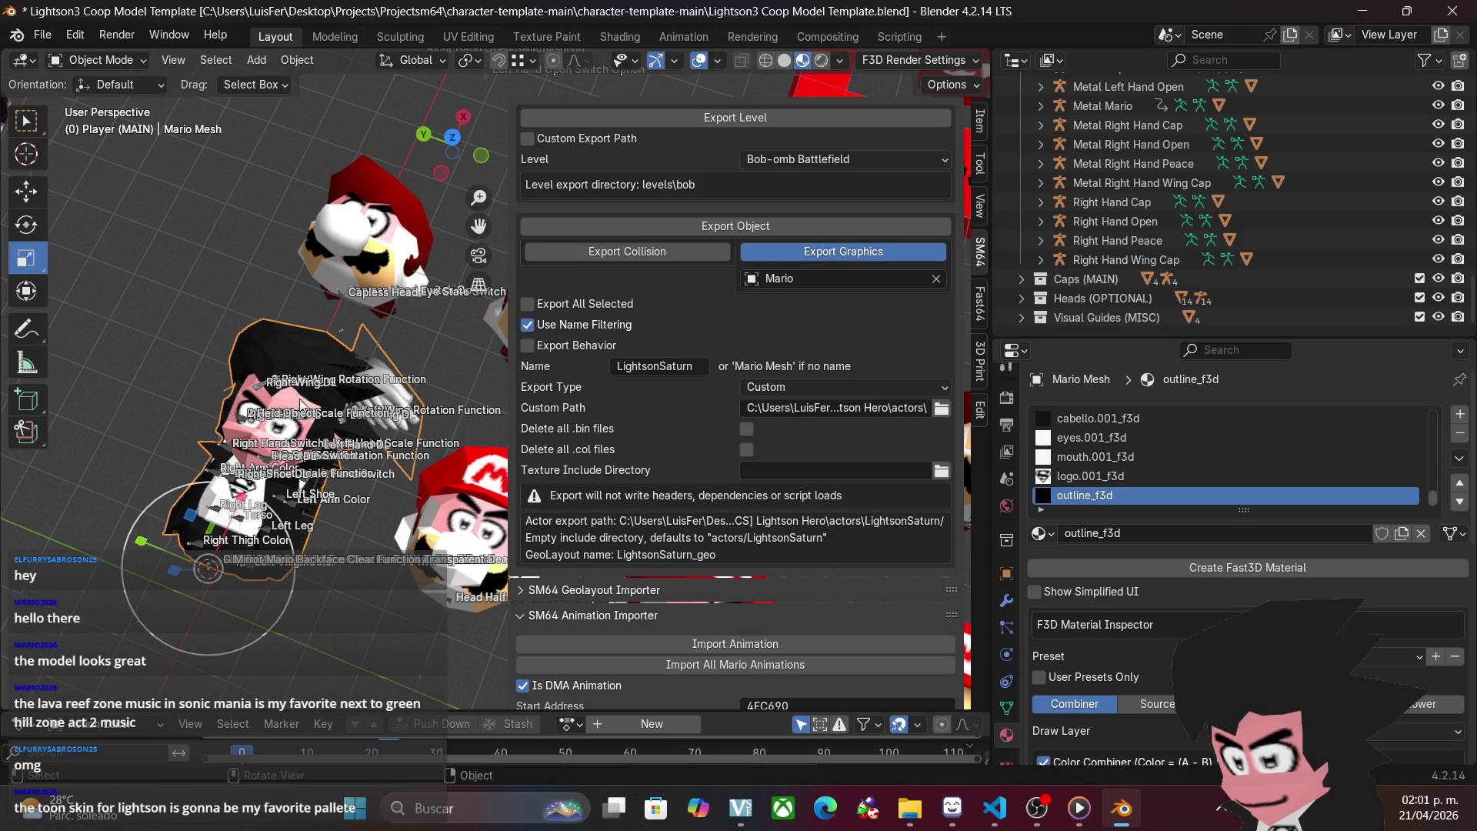
pyautogui.click(756, 226)
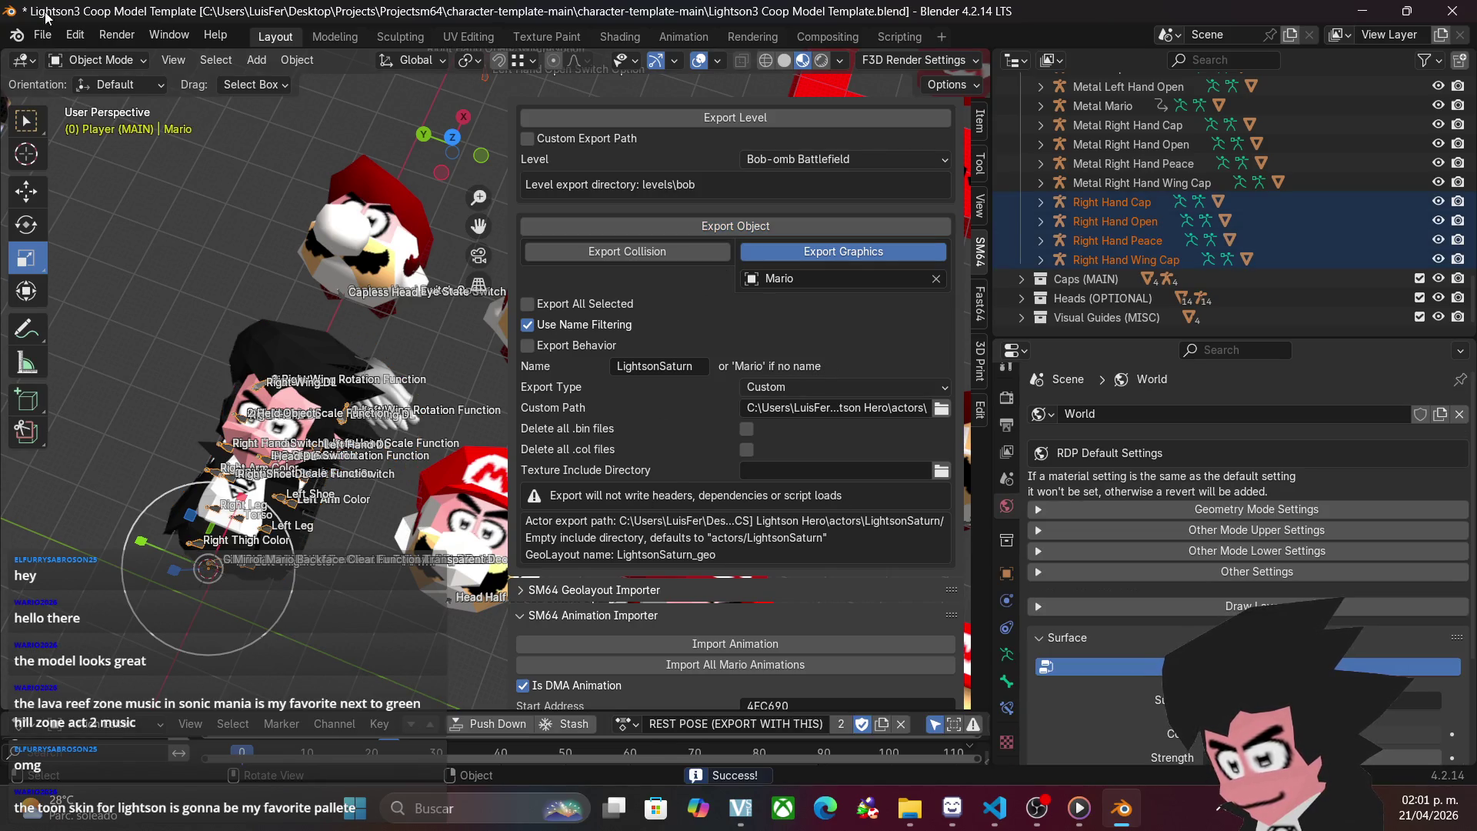
# - Open the recent Lightson2 Coop Model Template, then bring up LibreSprite's l_1.ase sheet
pyautogui.click(53, 30)
pyautogui.moveTo(133, 94)
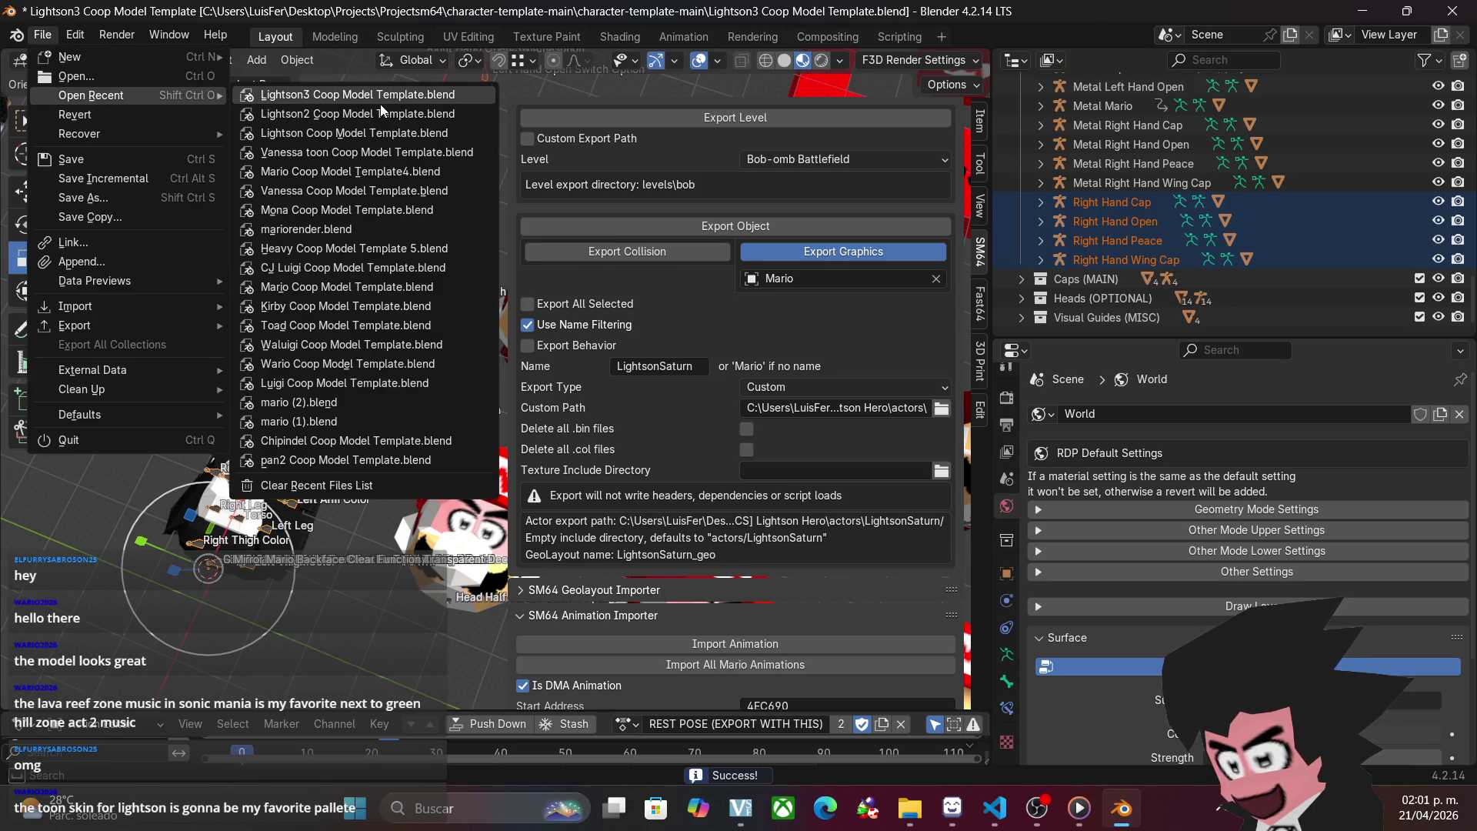
pyautogui.click(377, 113)
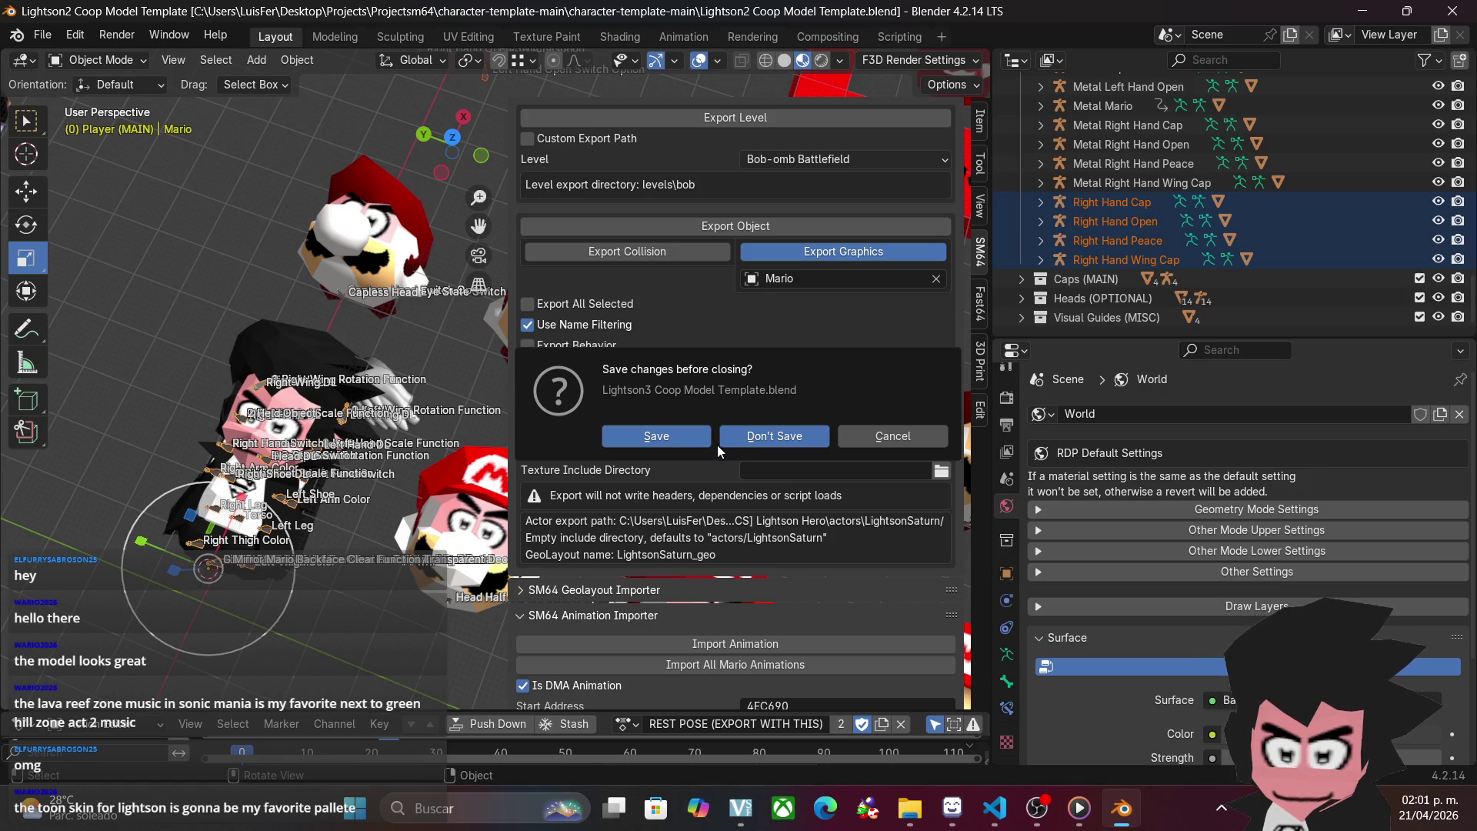
pyautogui.click(954, 804)
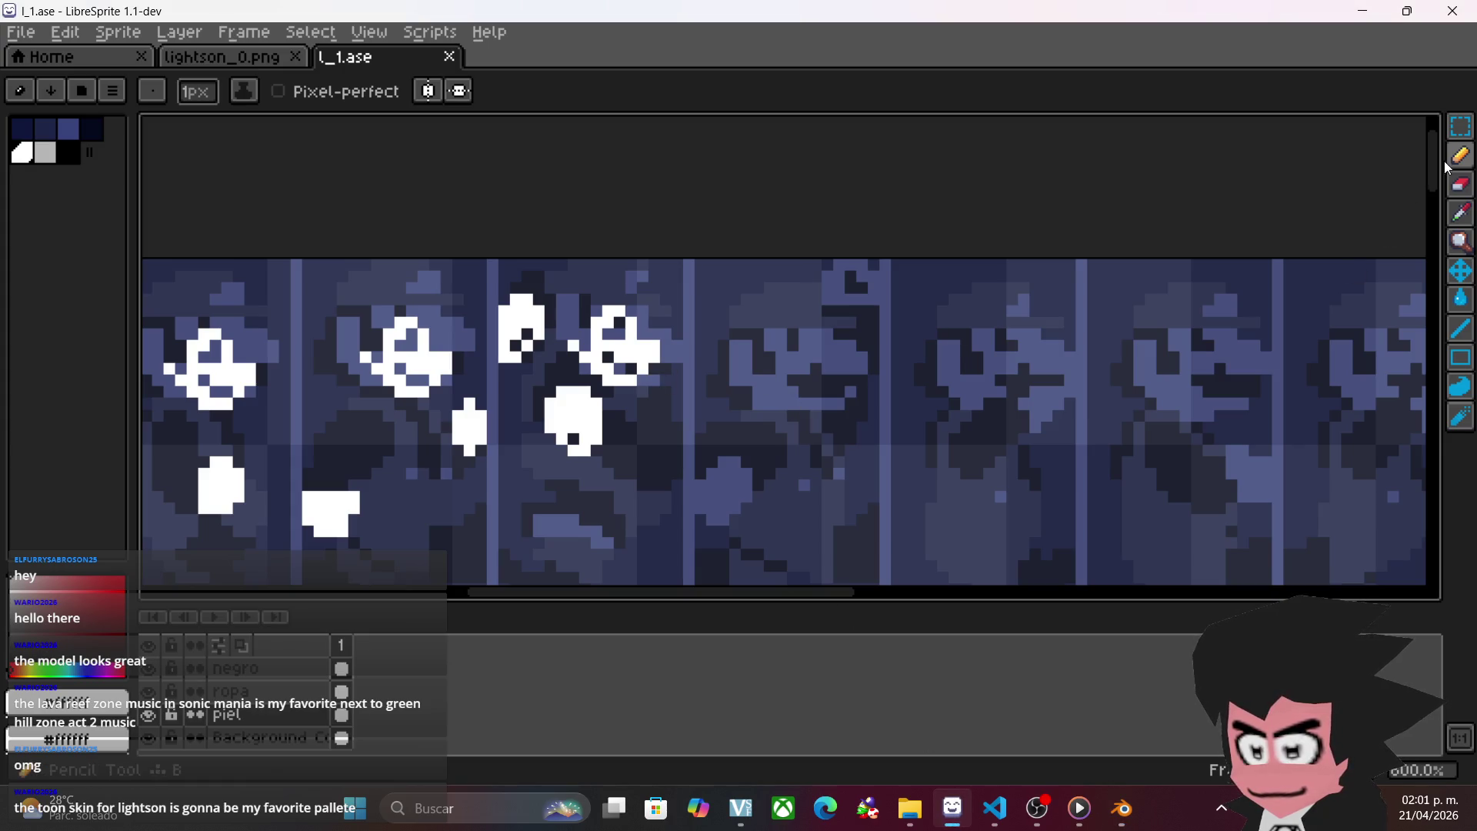
# - Marquee-select the white eyes and hands block and drop it into place
pyautogui.click(1460, 126)
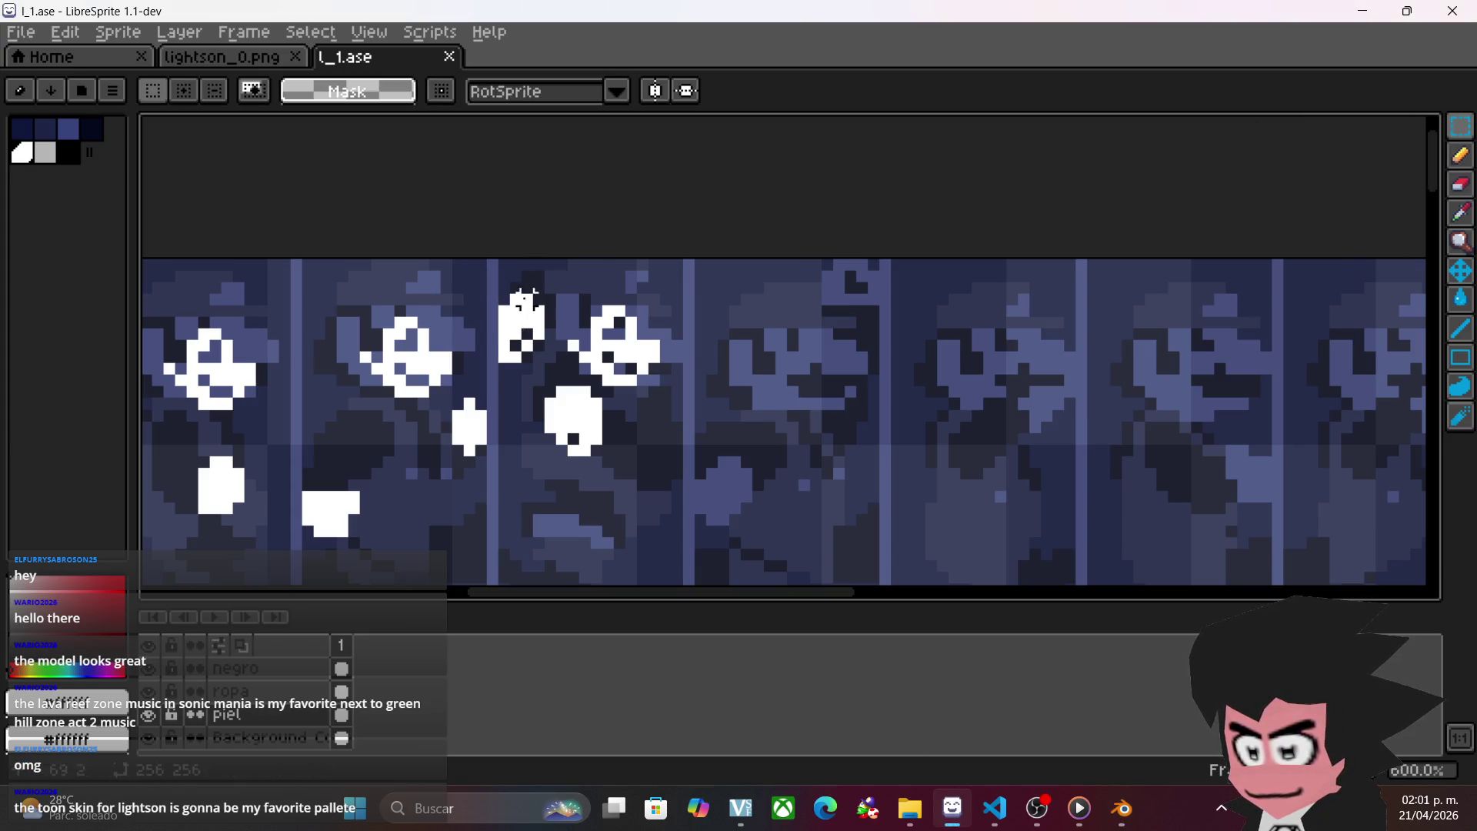
pyautogui.moveTo(490, 297)
pyautogui.mouseDown()
pyautogui.moveTo(340, 531)
pyautogui.moveTo(280, 583)
pyautogui.moveTo(477, 527)
pyautogui.moveTo(673, 432)
pyautogui.moveTo(782, 462)
pyautogui.moveTo(777, 495)
pyautogui.mouseUp()
pyautogui.hotkey('ctrl', 'd')
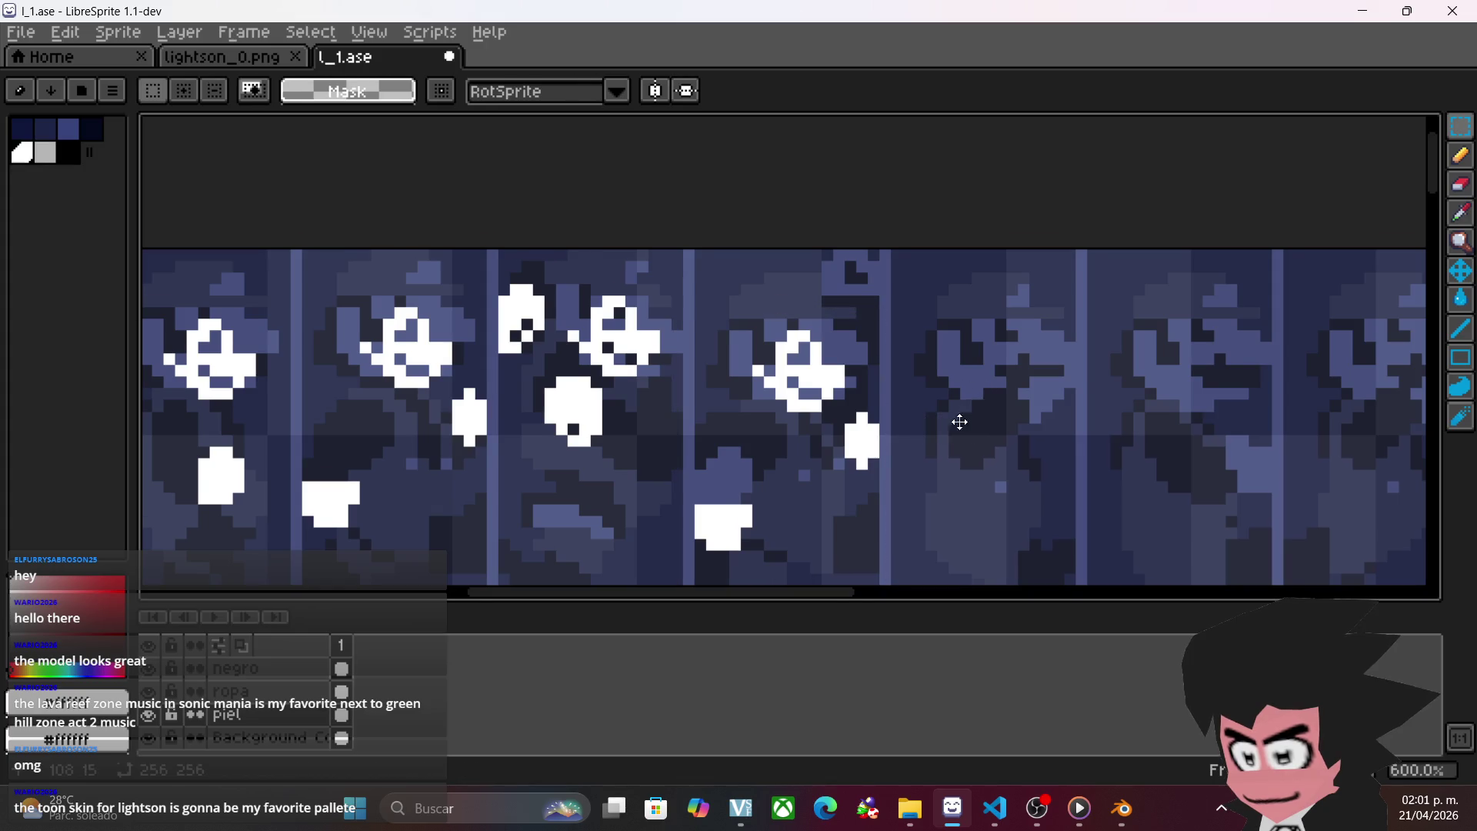
pyautogui.scroll(-2, 962, 422)
pyautogui.scroll(3, 881, 372)
pyautogui.moveTo(842, 296)
pyautogui.mouseDown()
pyautogui.moveTo(504, 555)
pyautogui.moveTo(452, 562)
pyautogui.mouseUp()
pyautogui.press('Escape')
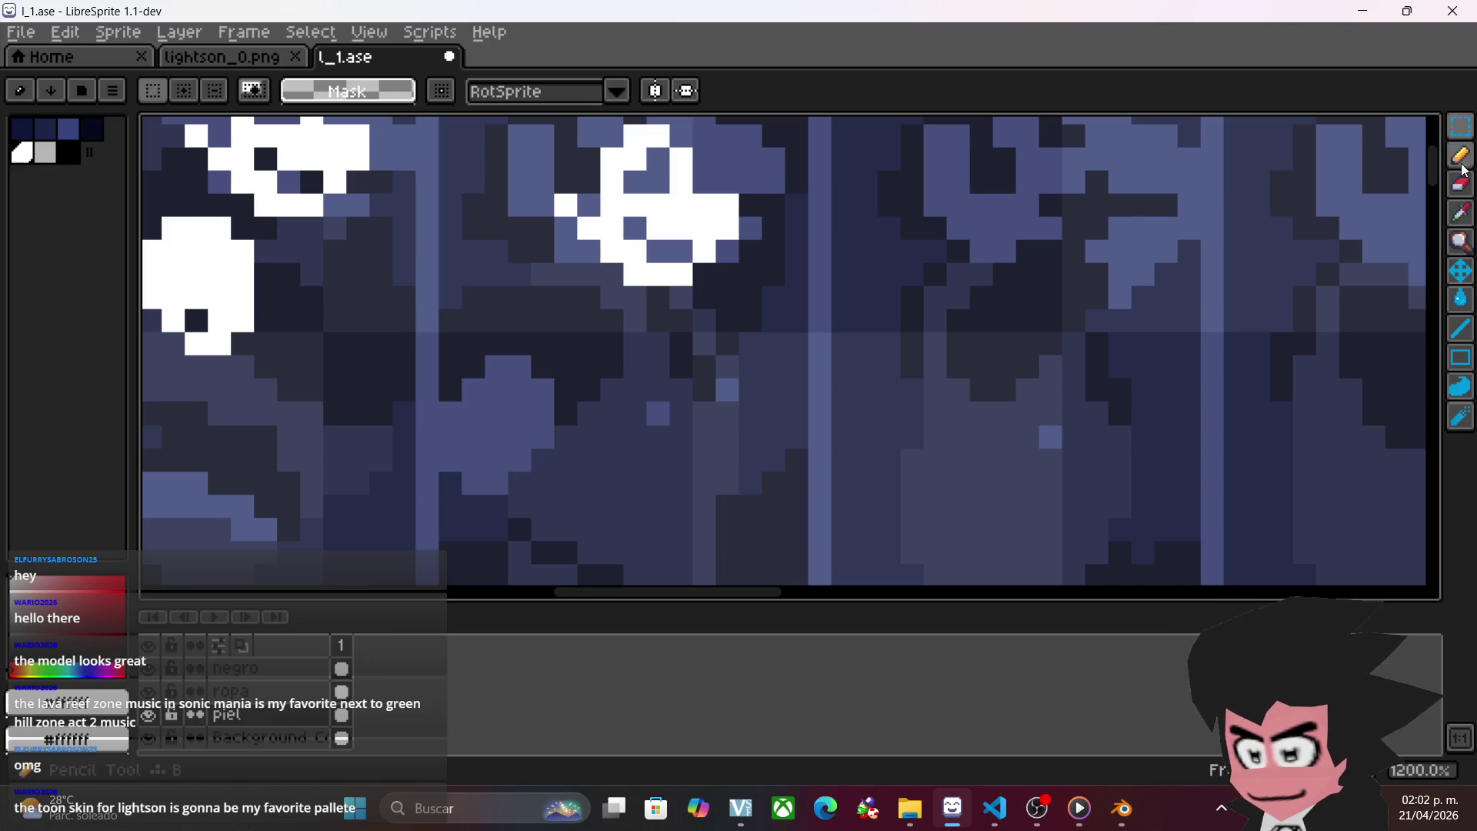
# - Pencil a white pixel stroke on the sprite and erase the stray white column
pyautogui.click(1460, 157)
pyautogui.scroll(3, 751, 151)
pyautogui.moveTo(680, 223)
pyautogui.mouseDown()
pyautogui.moveTo(775, 224)
pyautogui.moveTo(780, 178)
pyautogui.moveTo(705, 154)
pyautogui.moveTo(684, 194)
pyautogui.mouseUp()
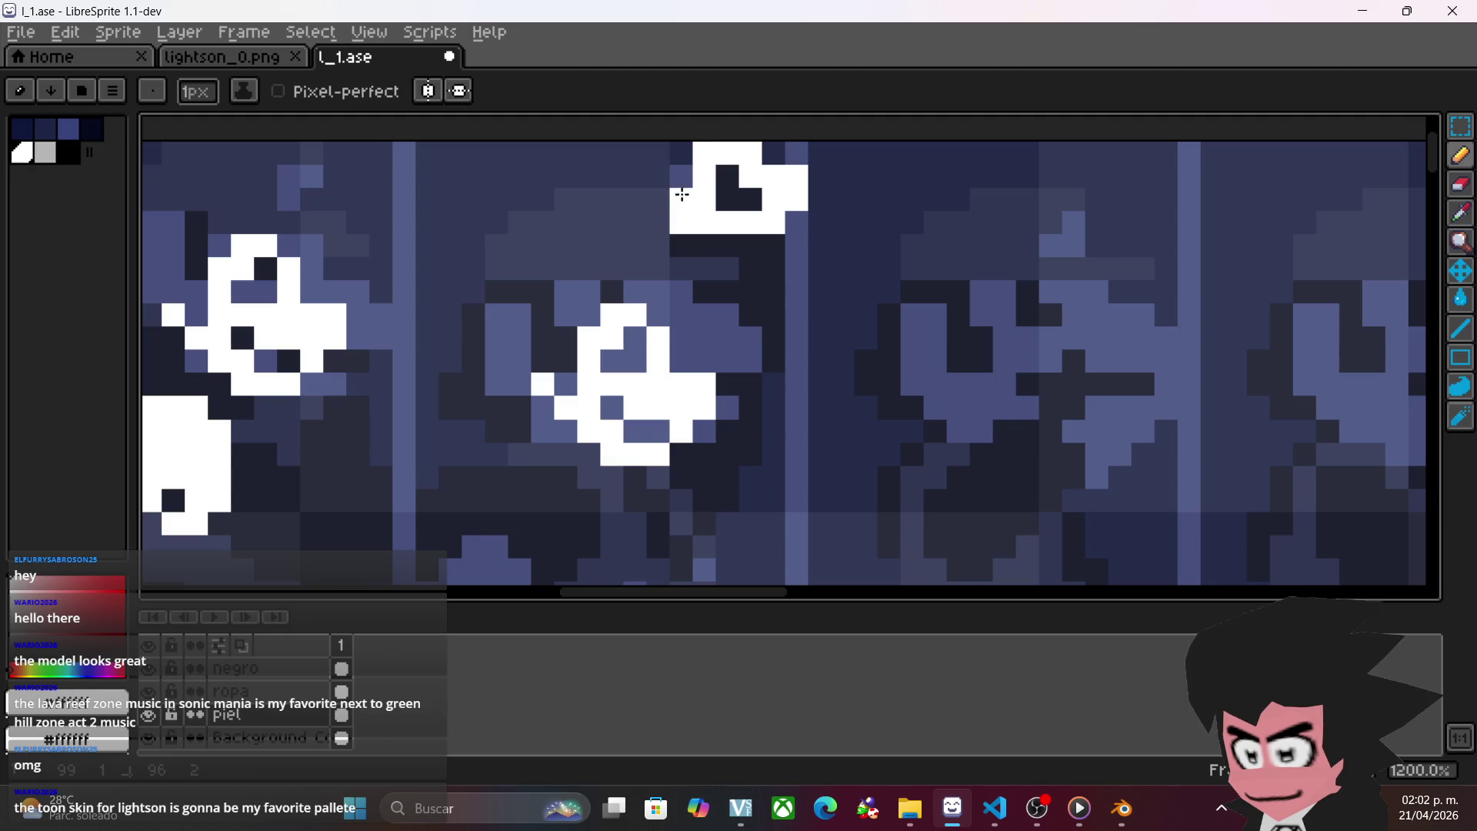
pyautogui.click(1464, 191)
pyautogui.moveTo(796, 154); pyautogui.dragTo(796, 223)
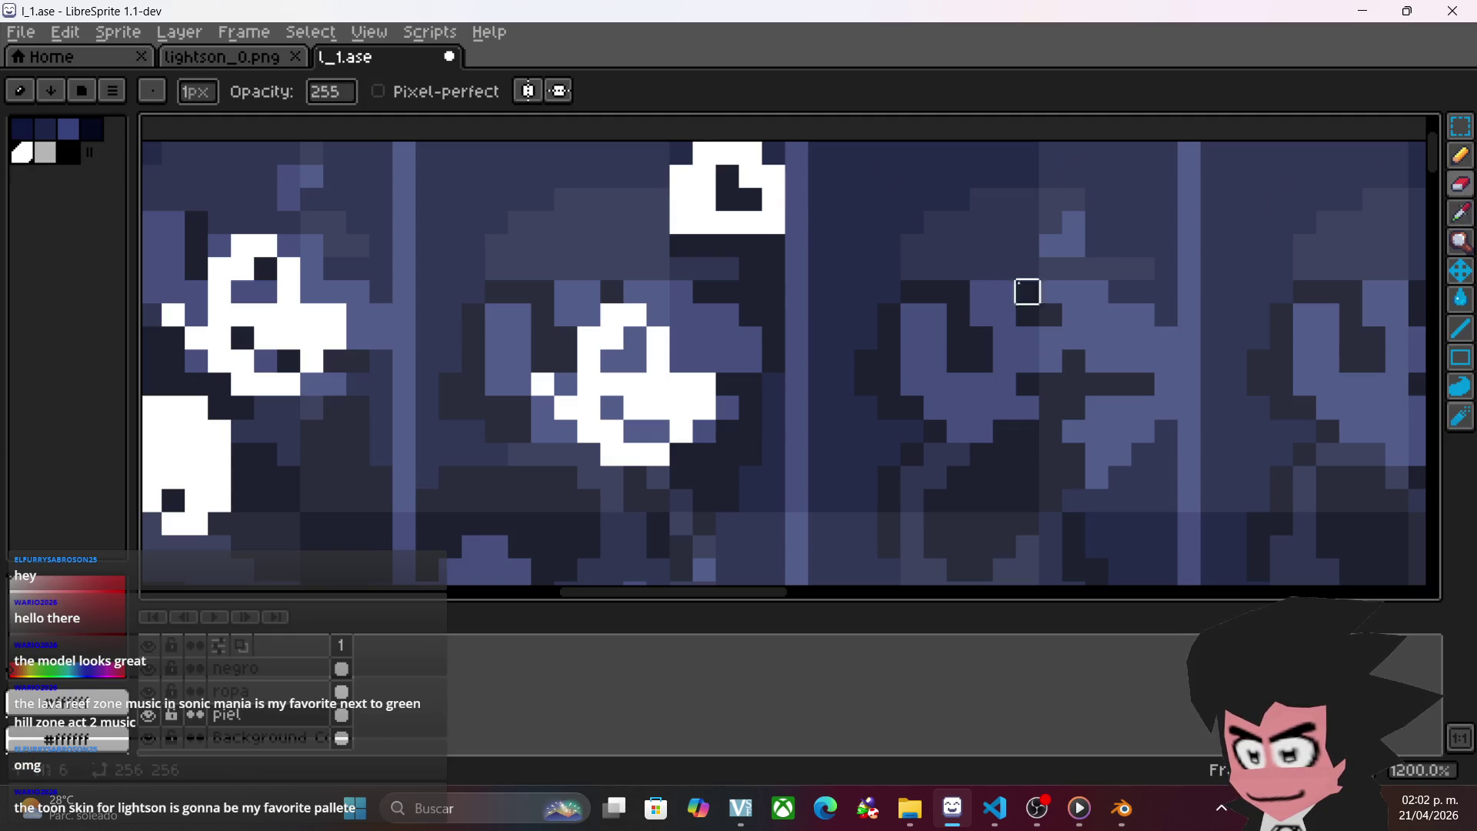
pyautogui.click(1460, 156)
# - Draw a short white stroke down the arm and a white hand shape on the body
pyautogui.hscroll(-3, 1000, 254)
pyautogui.scroll(-5, 979, 238)
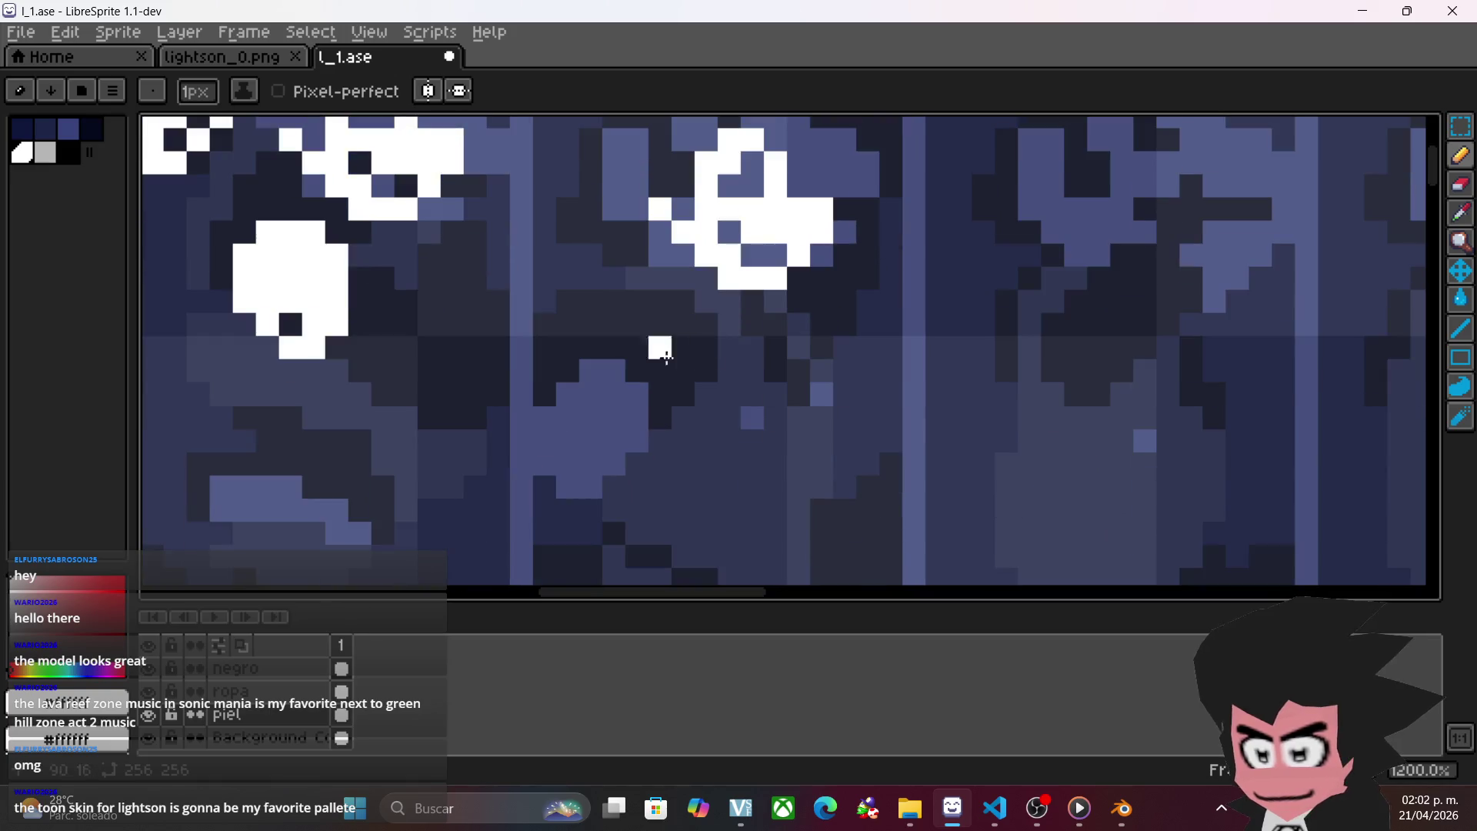
pyautogui.moveTo(613, 369); pyautogui.dragTo(635, 409)
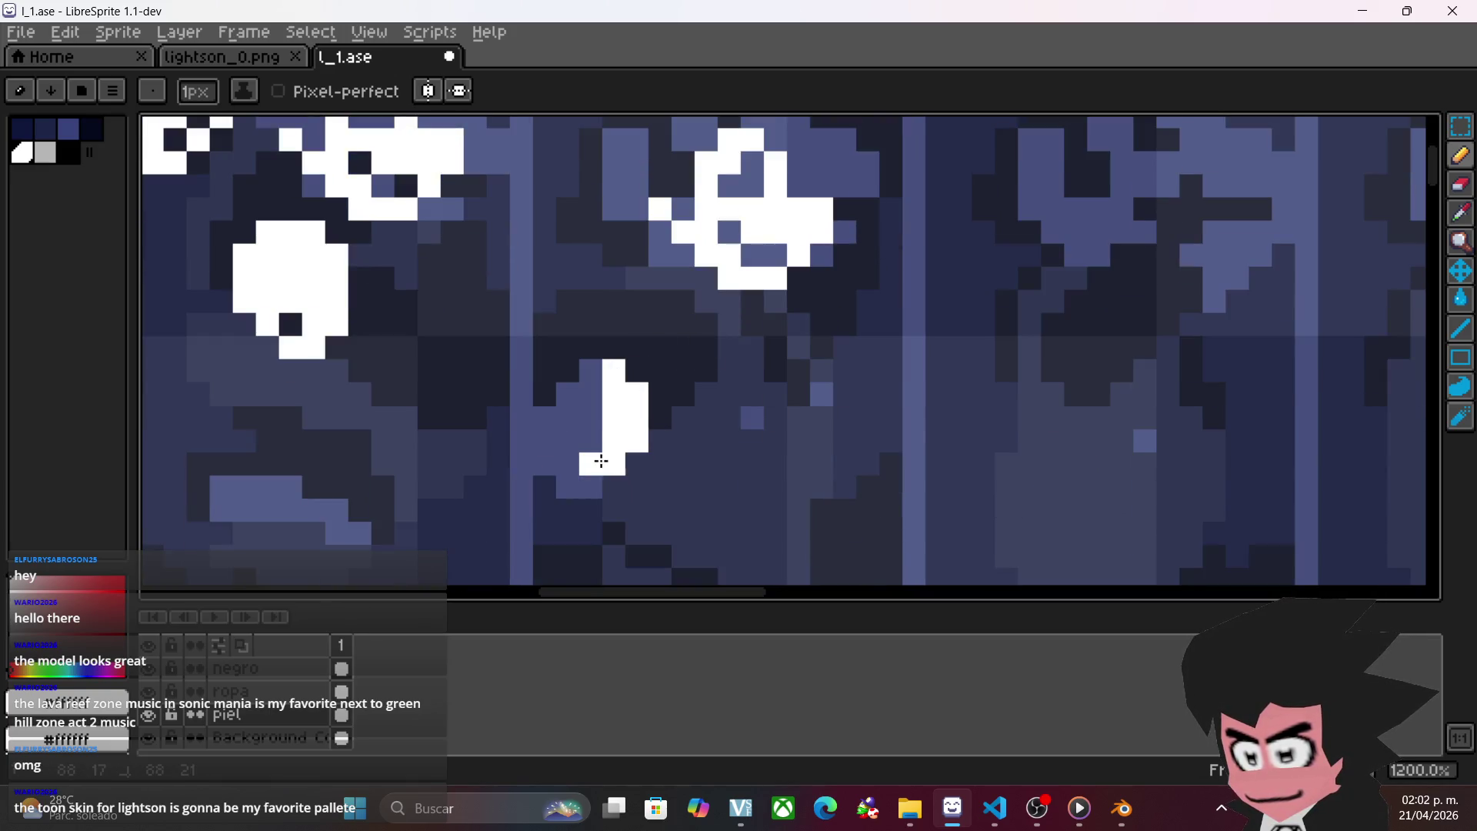
pyautogui.moveTo(582, 479)
pyautogui.mouseDown()
pyautogui.moveTo(555, 460)
pyautogui.moveTo(567, 424)
pyautogui.mouseUp()
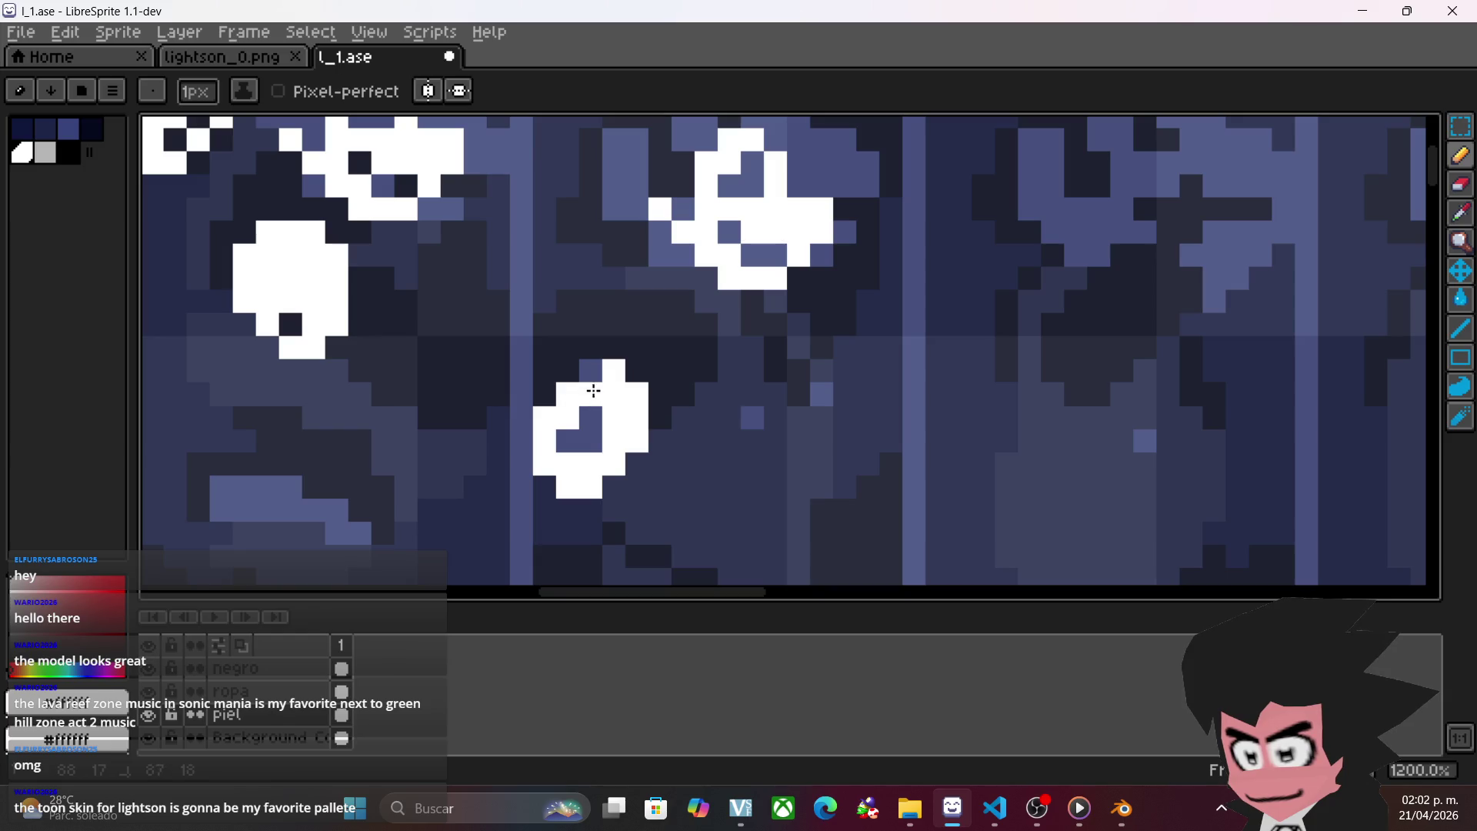
pyautogui.scroll(-2, 893, 283)
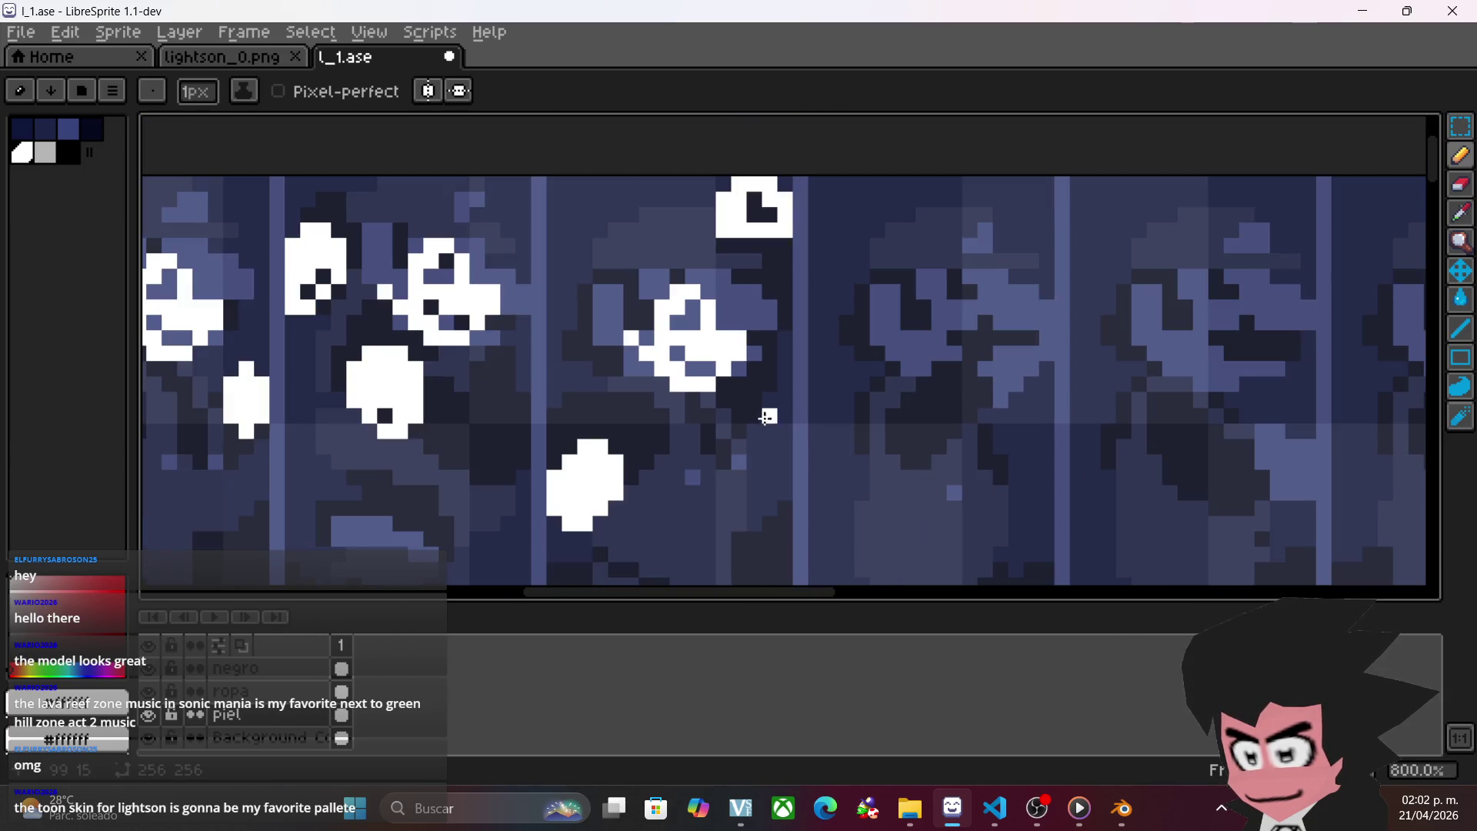
pyautogui.hscroll(2, 818, 363)
pyautogui.click(1468, 136)
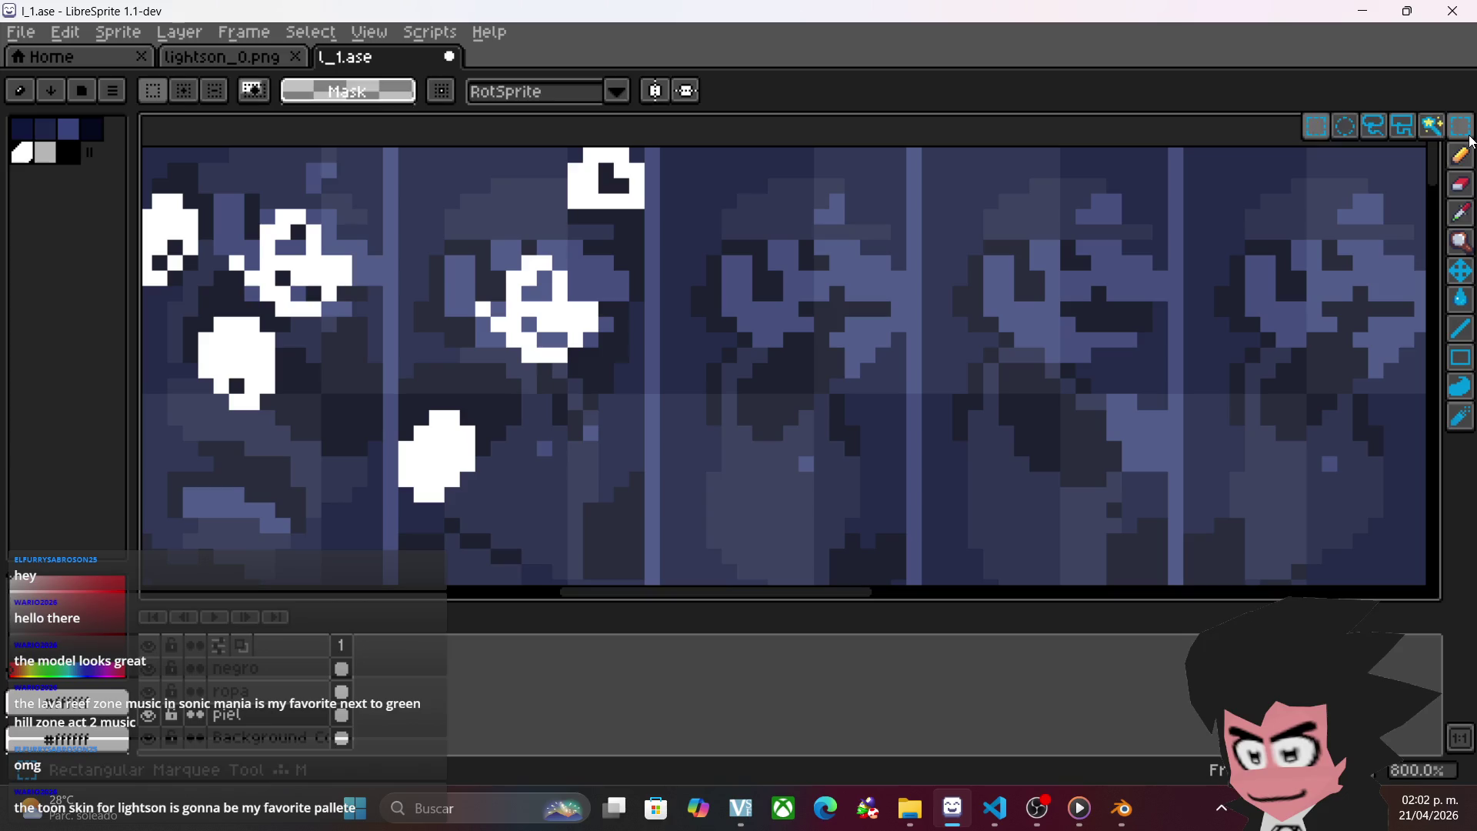
# - Move the white face pieces up and right, then nudge them into place on the first frame
pyautogui.moveTo(621, 248)
pyautogui.mouseDown()
pyautogui.moveTo(446, 361)
pyautogui.moveTo(445, 385)
pyautogui.mouseUp()
pyautogui.moveTo(508, 282)
pyautogui.mouseDown()
pyautogui.moveTo(738, 253)
pyautogui.moveTo(784, 268)
pyautogui.mouseUp()
pyautogui.click(1067, 339)
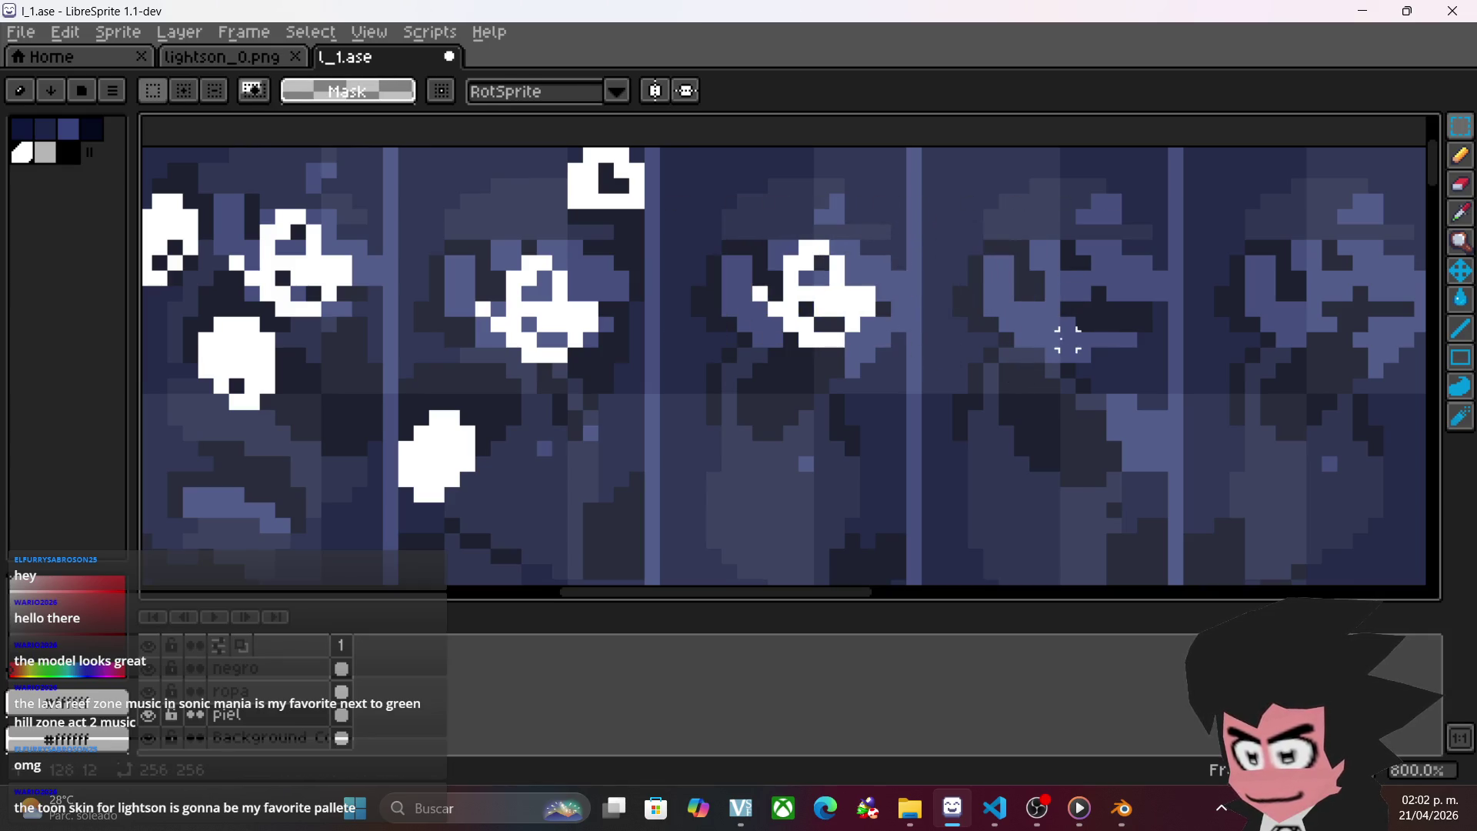
pyautogui.moveTo(633, 248); pyautogui.dragTo(453, 397)
pyautogui.moveTo(536, 340); pyautogui.dragTo(522, 327)
pyautogui.click(406, 395)
pyautogui.scroll(-2, 405, 395)
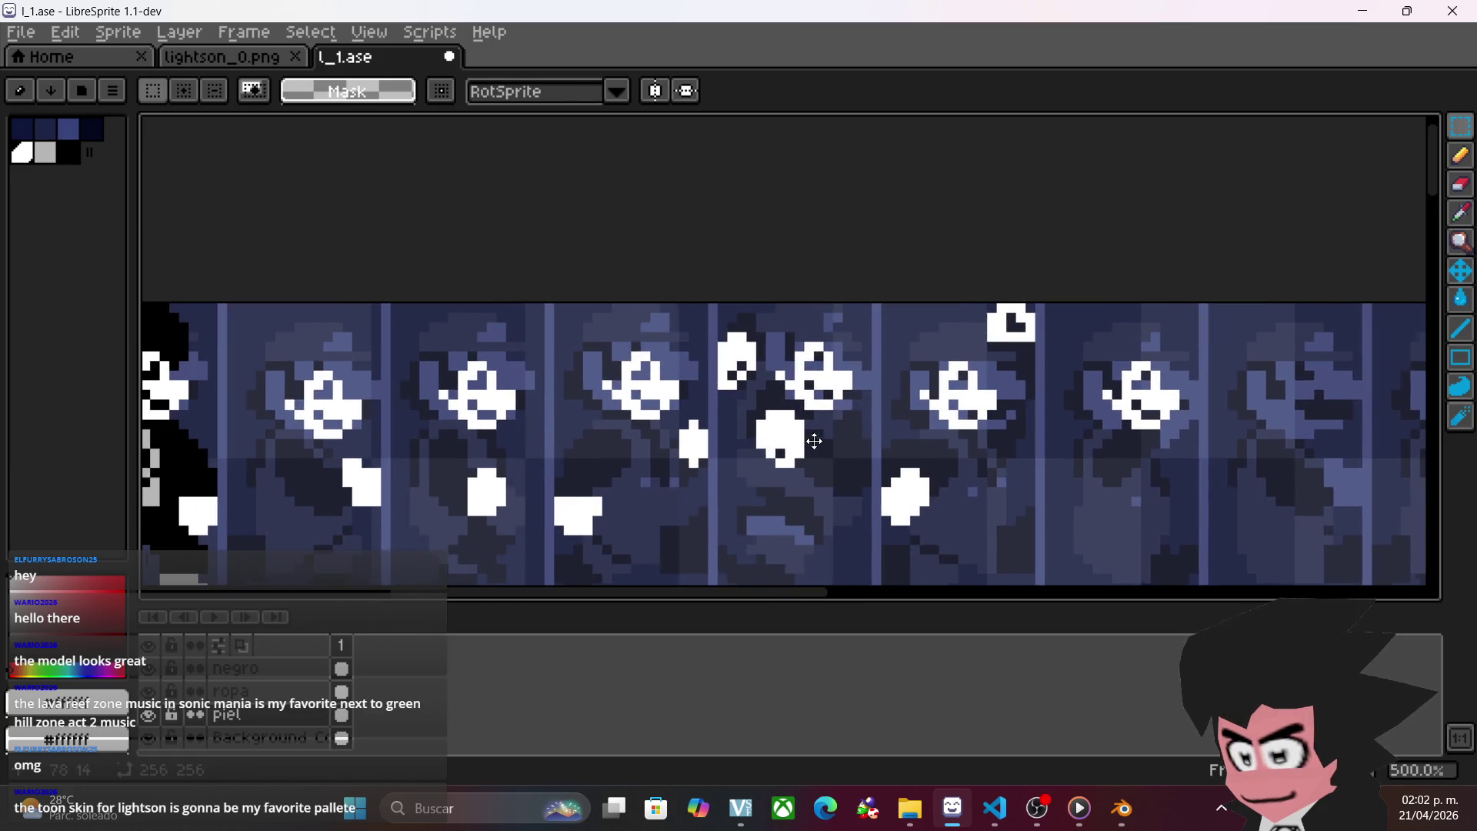
pyautogui.moveTo(654, 493)
pyautogui.mouseDown()
pyautogui.moveTo(801, 468)
pyautogui.moveTo(962, 466)
pyautogui.mouseUp()
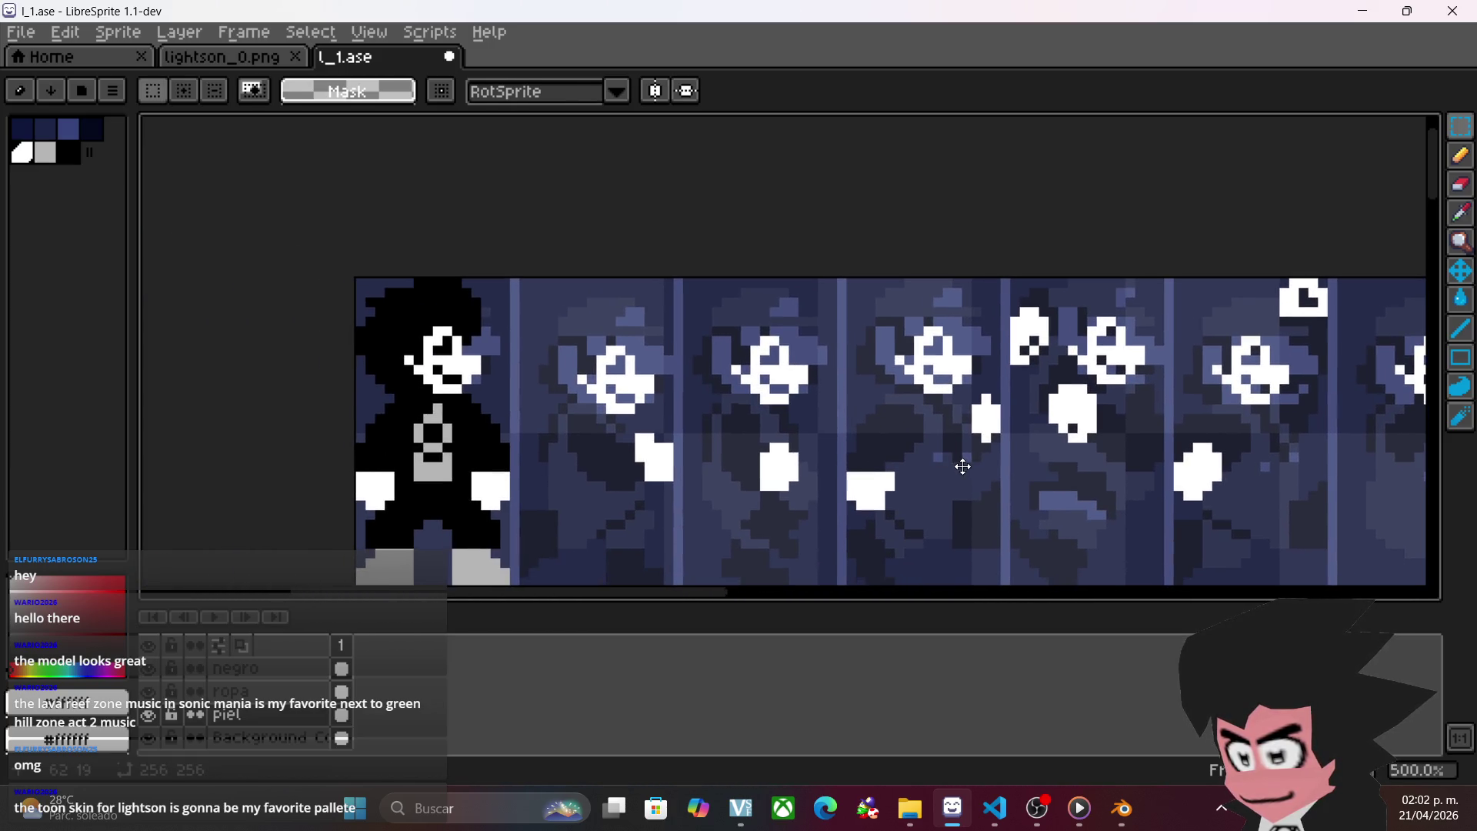
pyautogui.scroll(3, 708, 432)
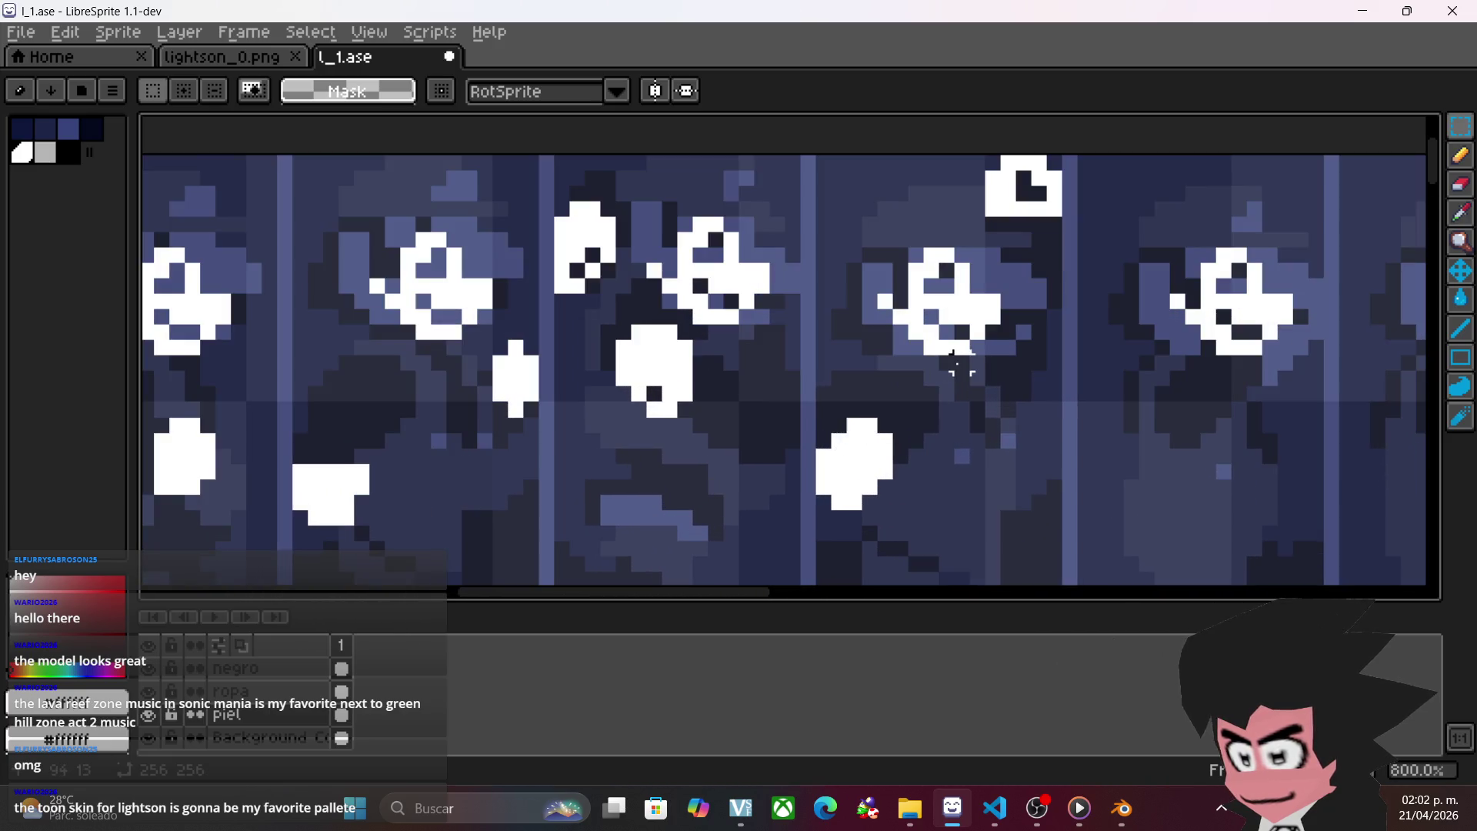
# - Copy a white face, paste it, and align it onto the next frame's head
pyautogui.moveTo(856, 241); pyautogui.dragTo(1039, 389)
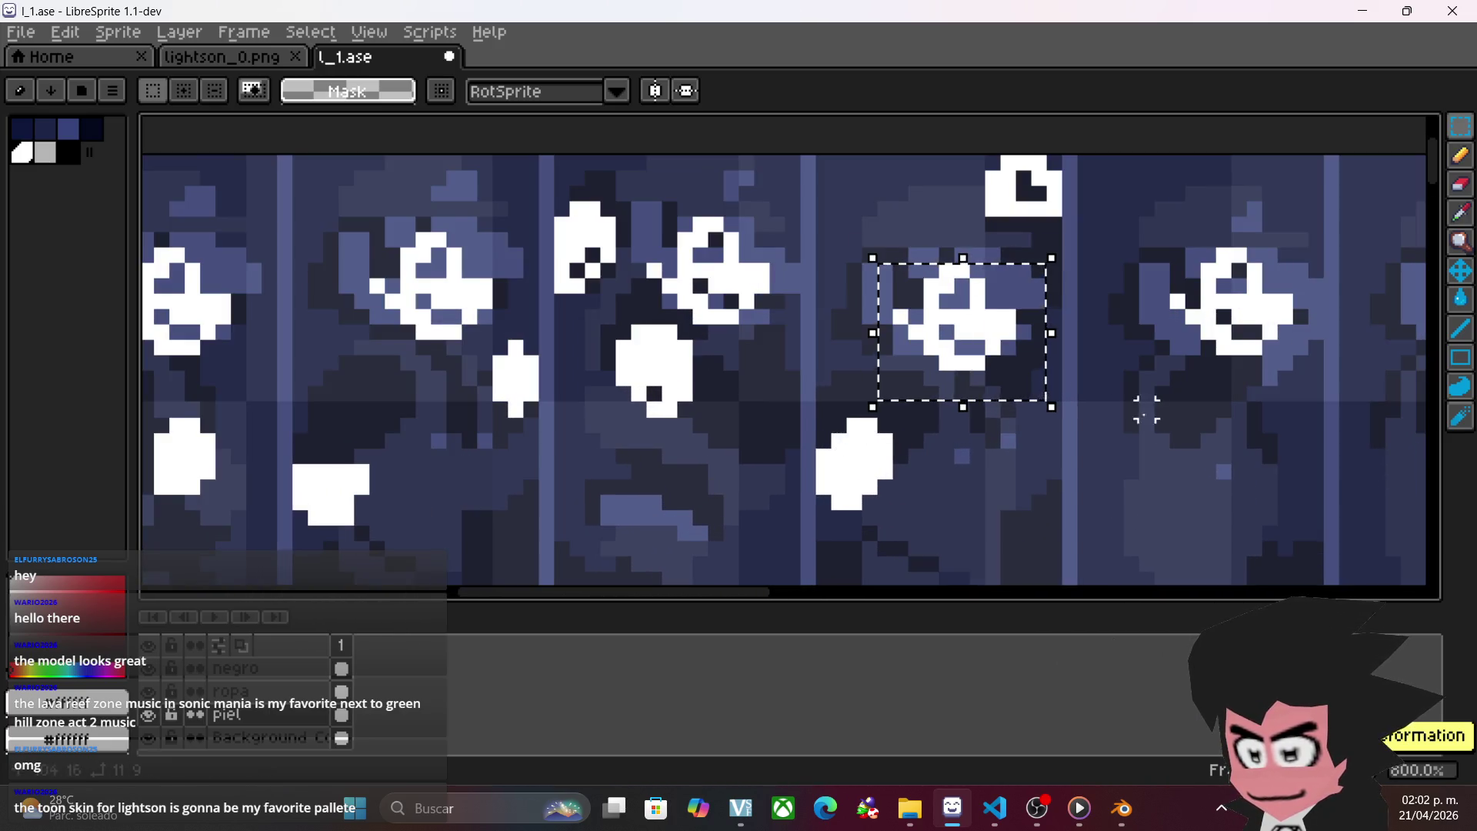
pyautogui.moveTo(1154, 415); pyautogui.dragTo(961, 419)
pyautogui.hotkey('ctrl', 'c')
pyautogui.hotkey('ctrl', 'v')
pyautogui.moveTo(1046, 379)
pyautogui.mouseDown()
pyautogui.moveTo(1008, 381)
pyautogui.moveTo(1034, 369)
pyautogui.mouseUp()
pyautogui.press('Return')
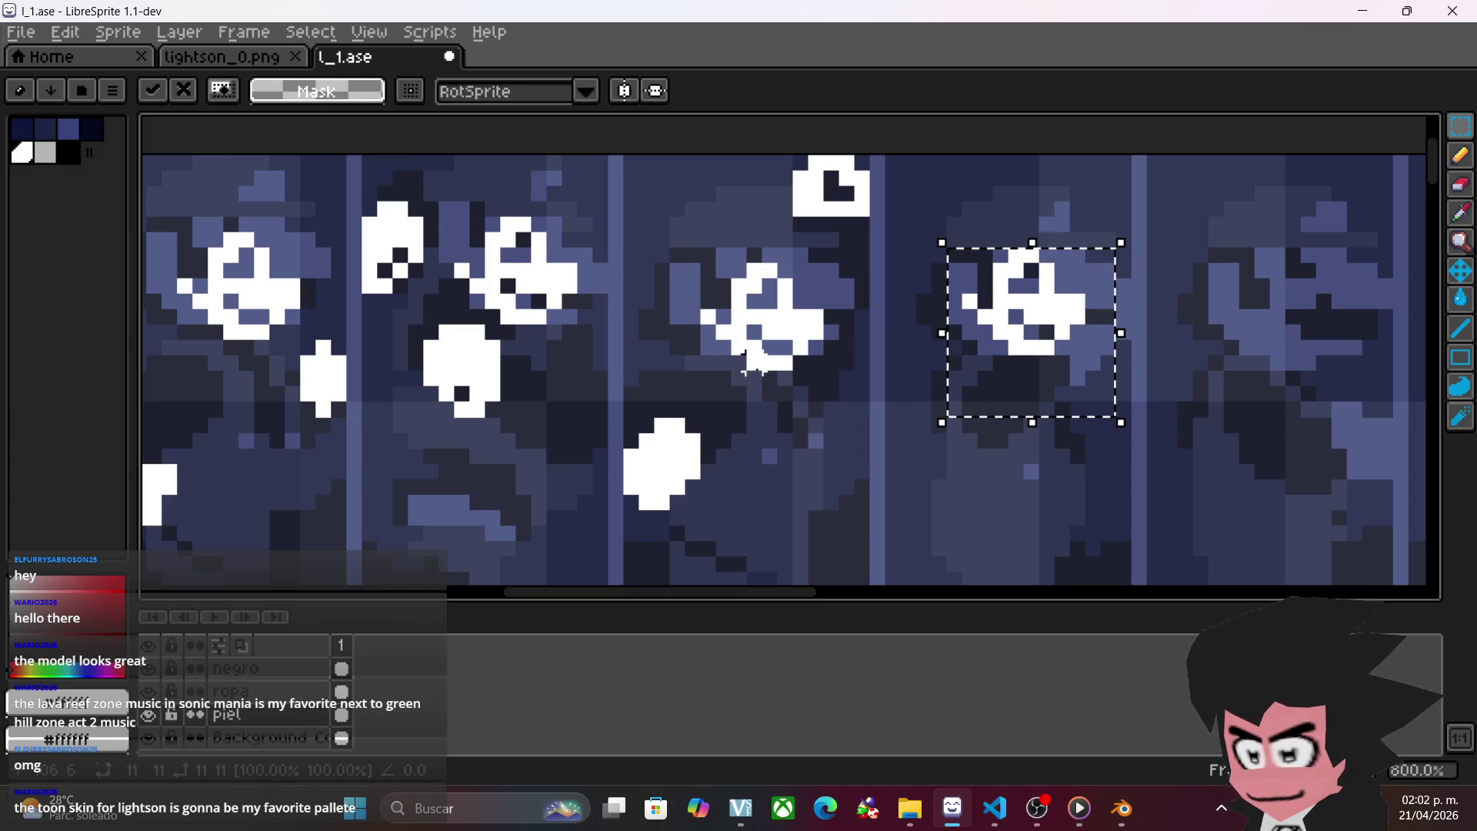
pyautogui.scroll(-3, 841, 363)
pyautogui.hscroll(3, 770, 370)
pyautogui.moveTo(862, 360); pyautogui.dragTo(861, 367)
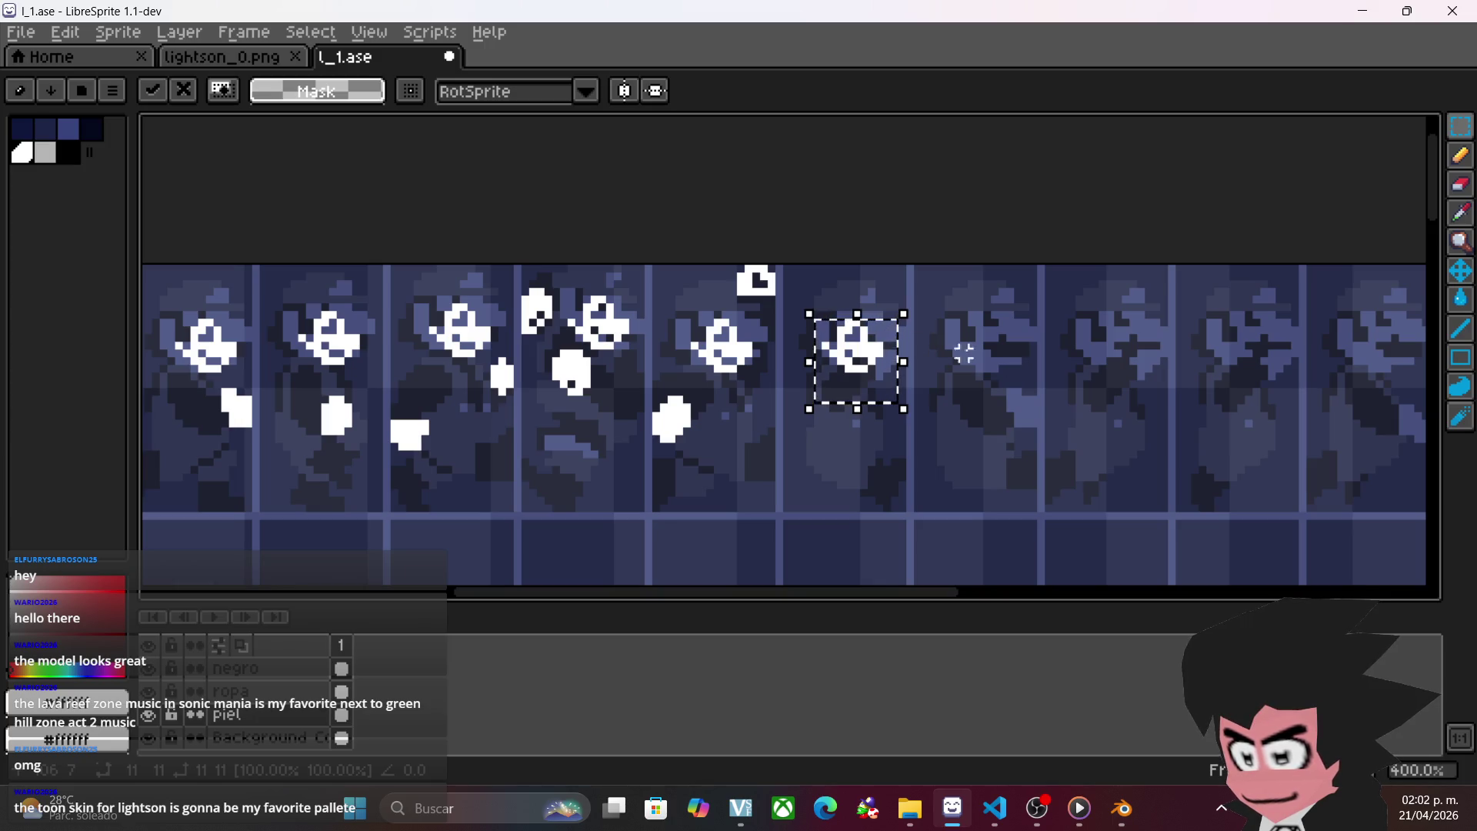
pyautogui.moveTo(863, 362); pyautogui.dragTo(871, 361)
pyautogui.click(1032, 373)
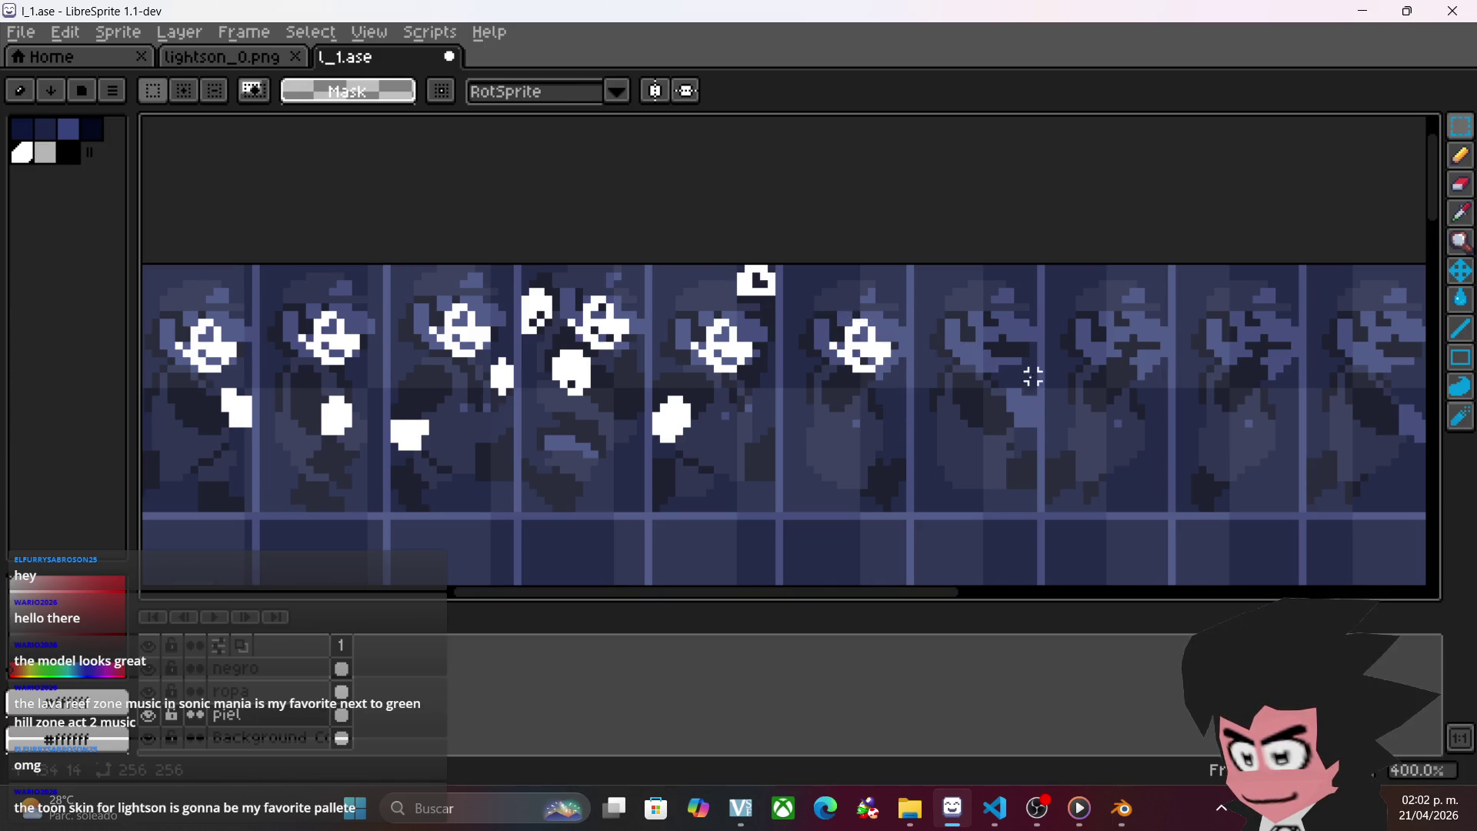
# - Pan along the sprite strip, then return to Blender
pyautogui.moveTo(1031, 372); pyautogui.dragTo(965, 380)
pyautogui.scroll(2, 965, 380)
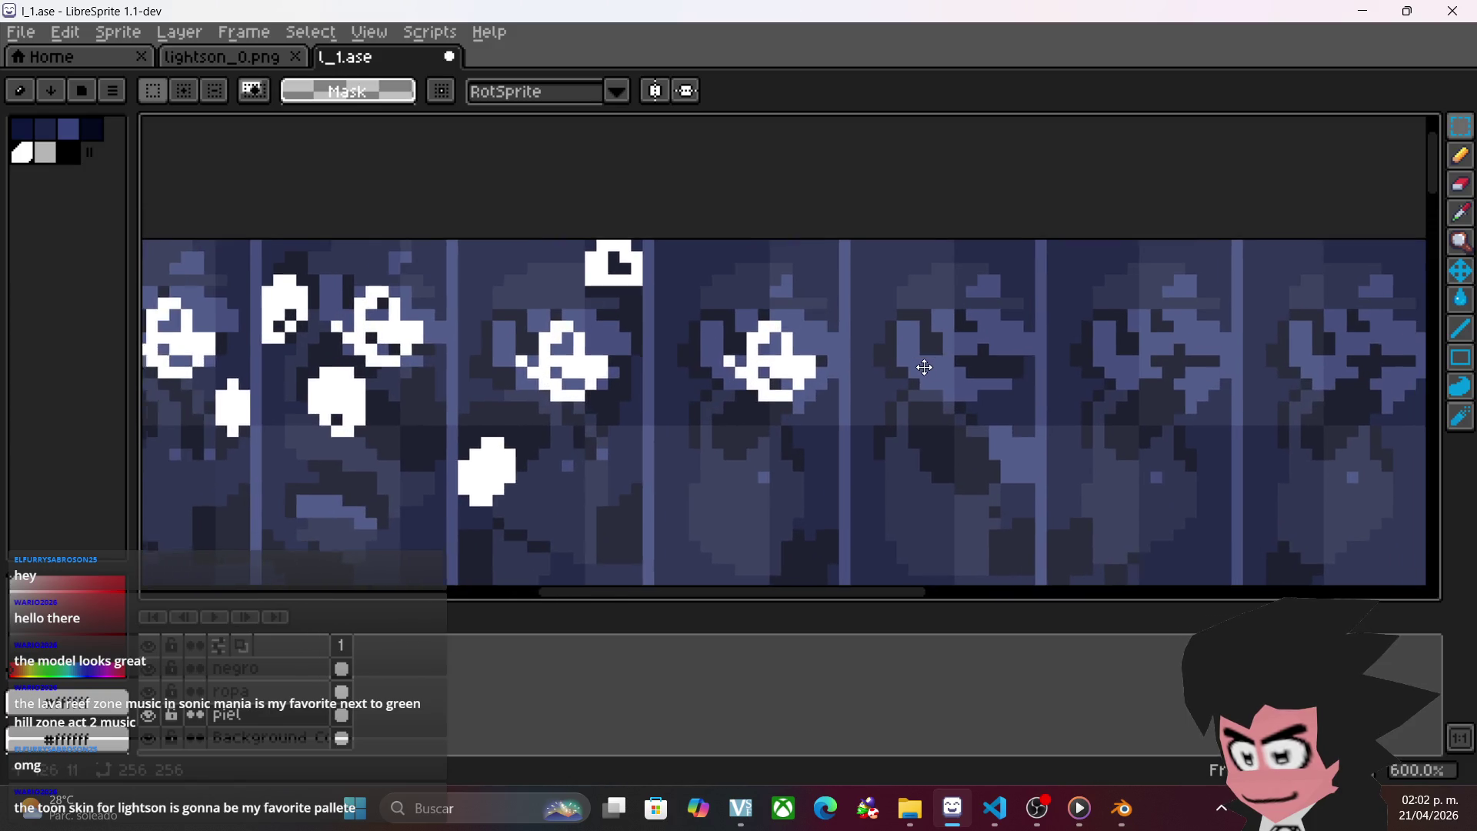
pyautogui.moveTo(846, 339); pyautogui.dragTo(625, 332)
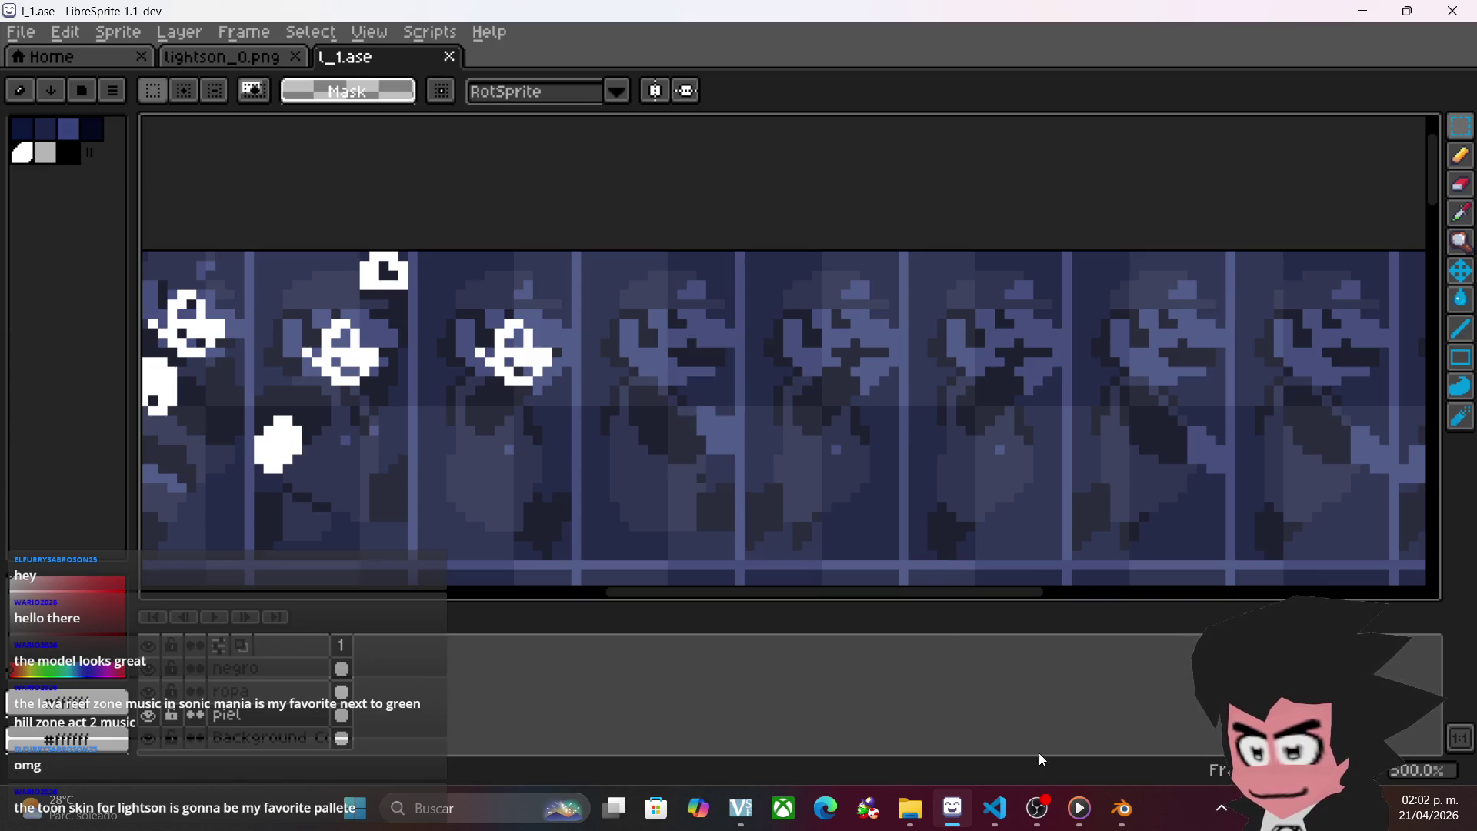
pyautogui.hotkey('alt', 'Tab')
# - Set the chaqueta.001_f3d material's environment colour player part to Cap (Light) on Mario Mesh
pyautogui.moveTo(478, 198); pyautogui.dragTo(478, 146)
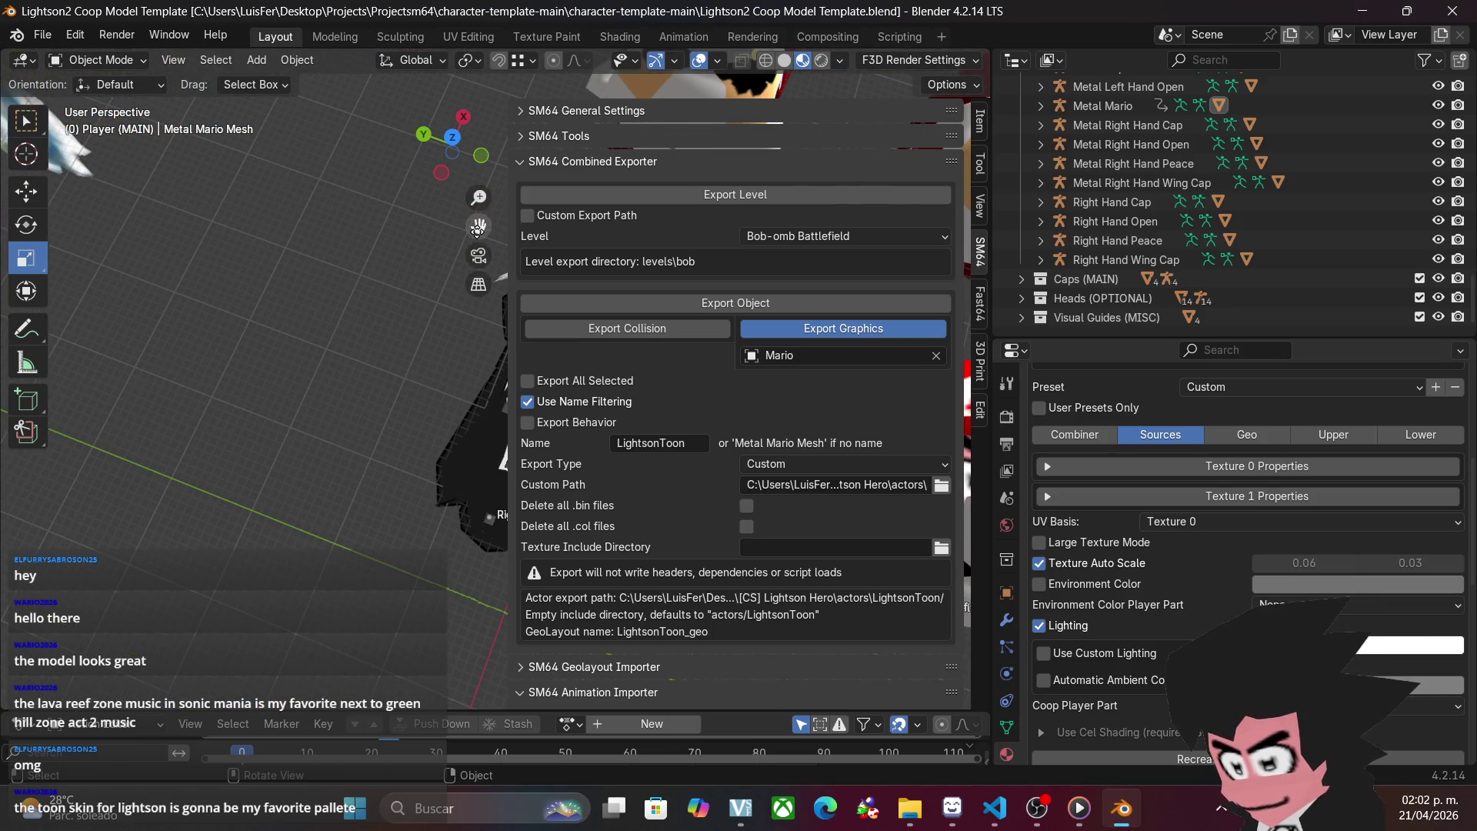
pyautogui.scroll(-5, 346, 346)
pyautogui.click(468, 413)
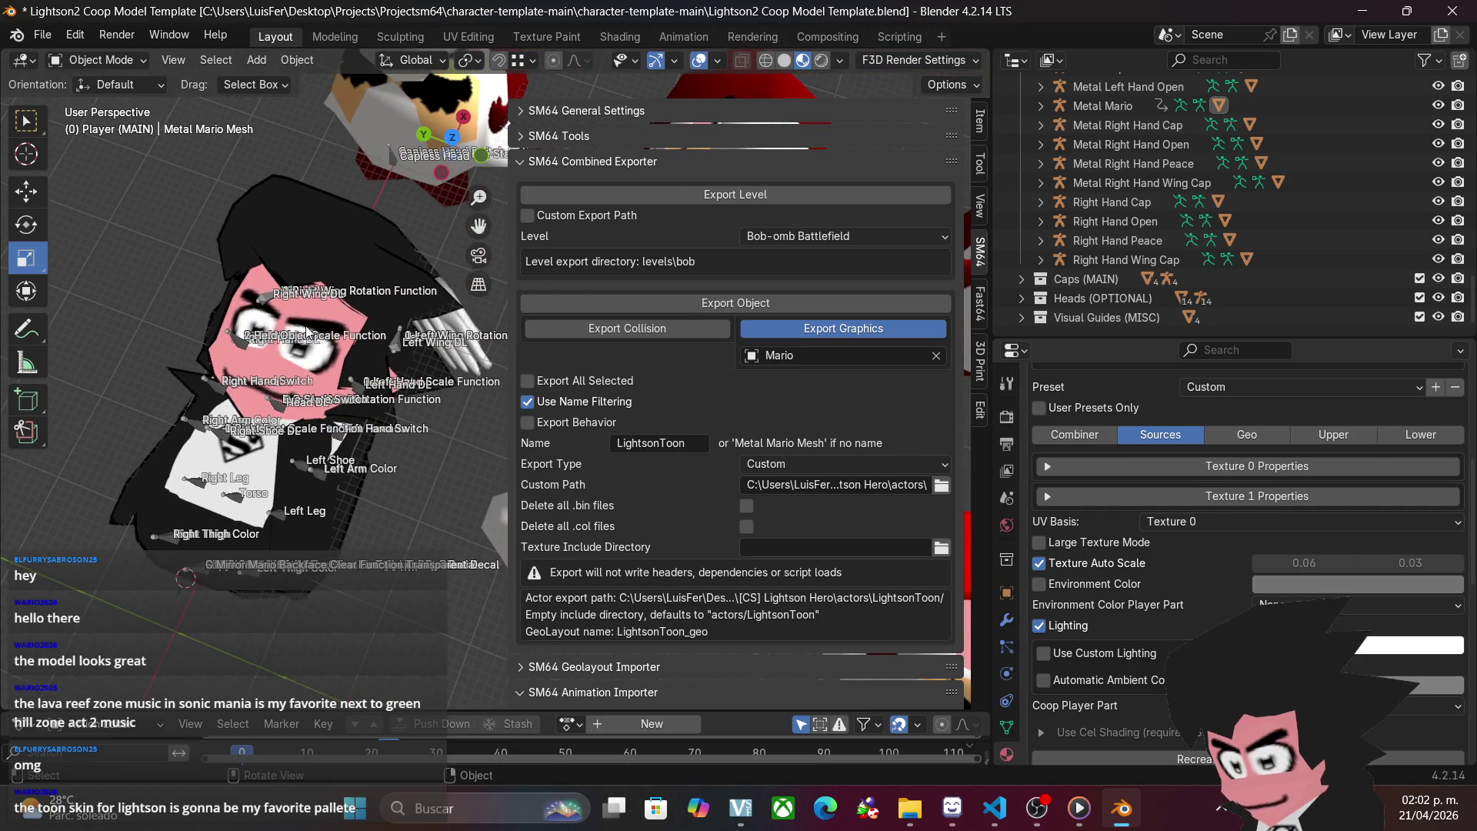
pyautogui.scroll(8, 1165, 573)
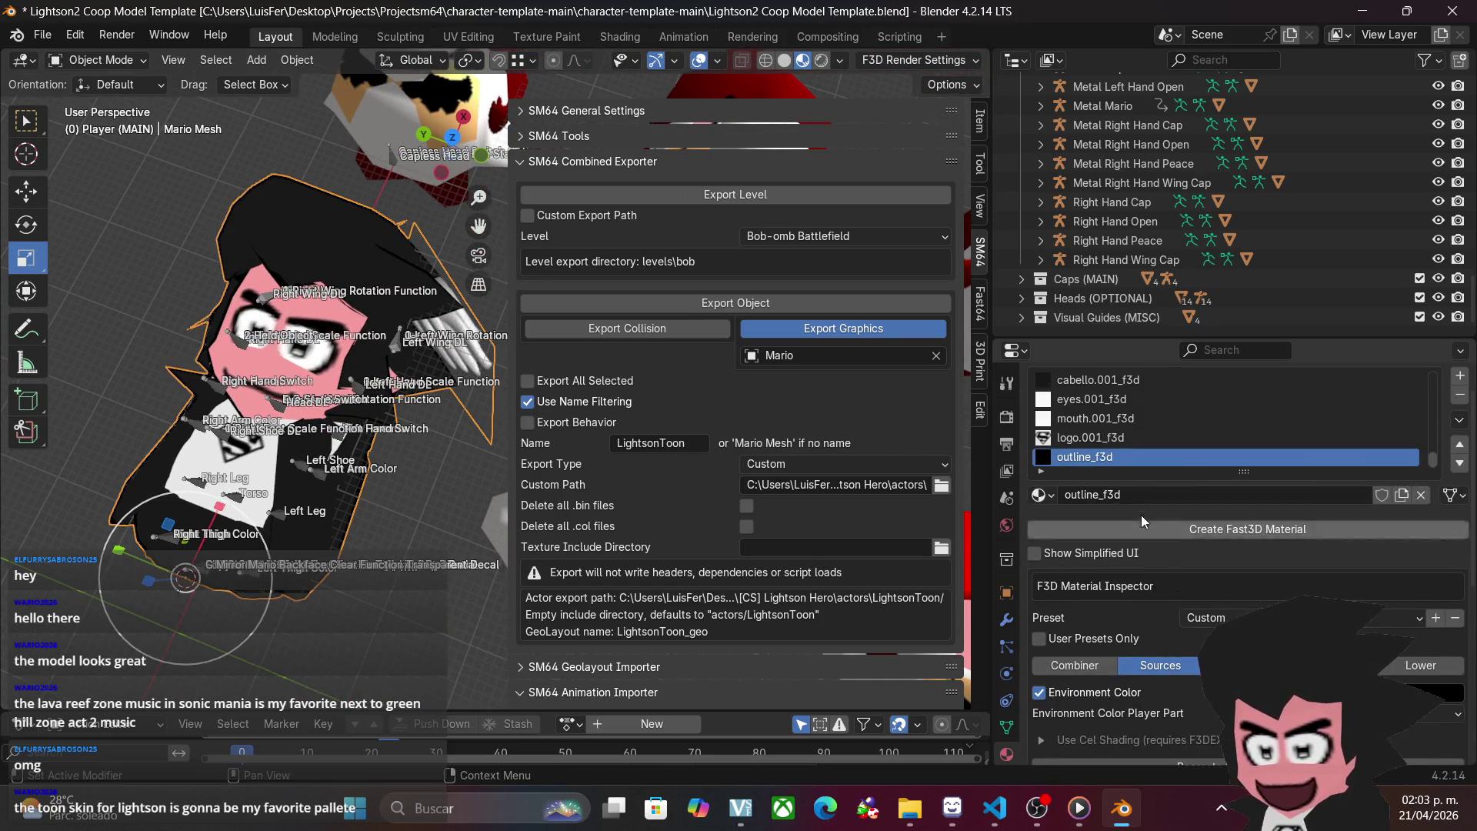
pyautogui.scroll(4, 1152, 436)
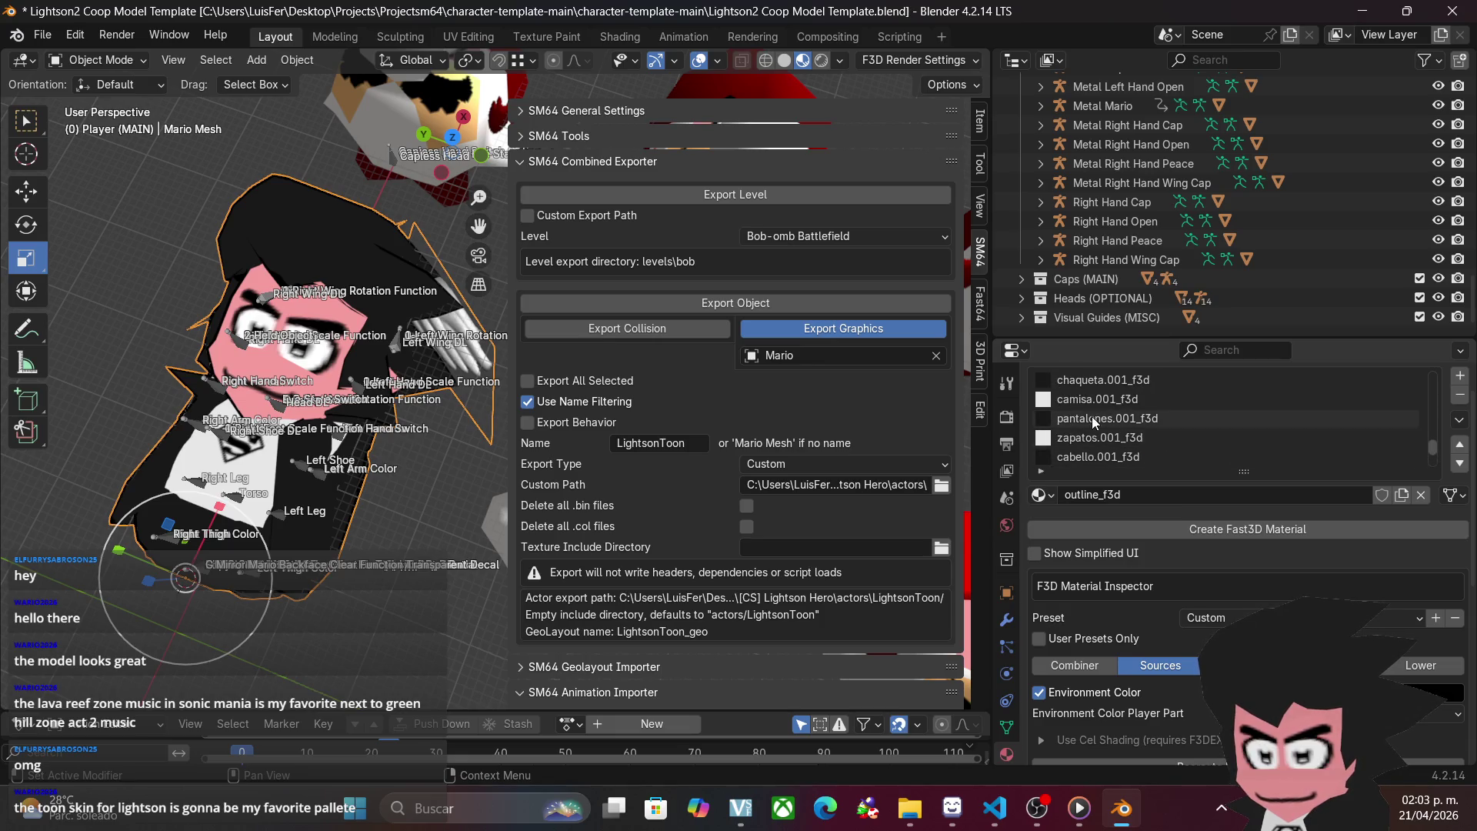
pyautogui.click(1096, 375)
pyautogui.scroll(-3, 1208, 637)
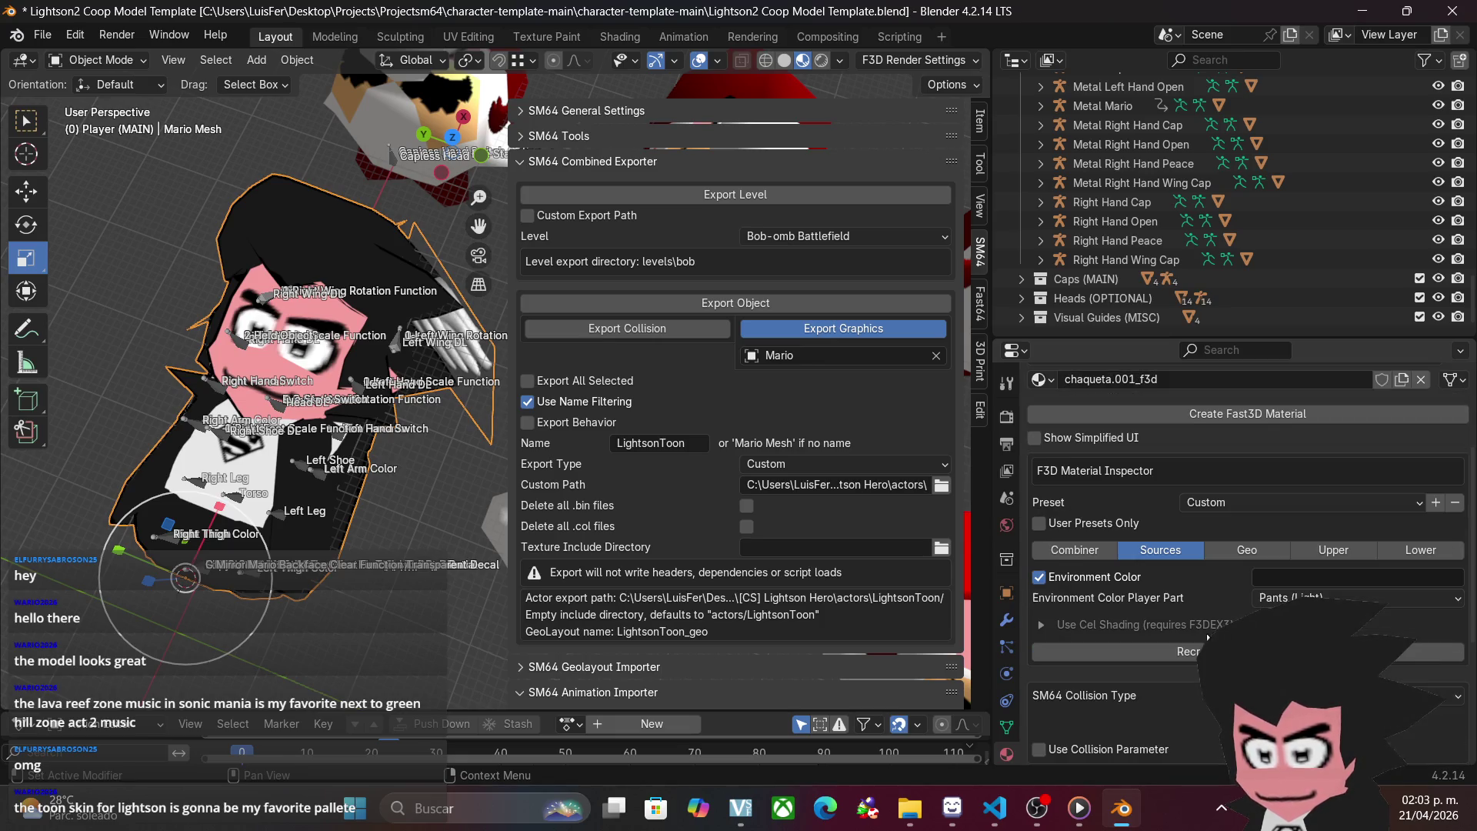
pyautogui.click(1074, 549)
pyautogui.click(1160, 549)
pyautogui.scroll(-1, 1160, 549)
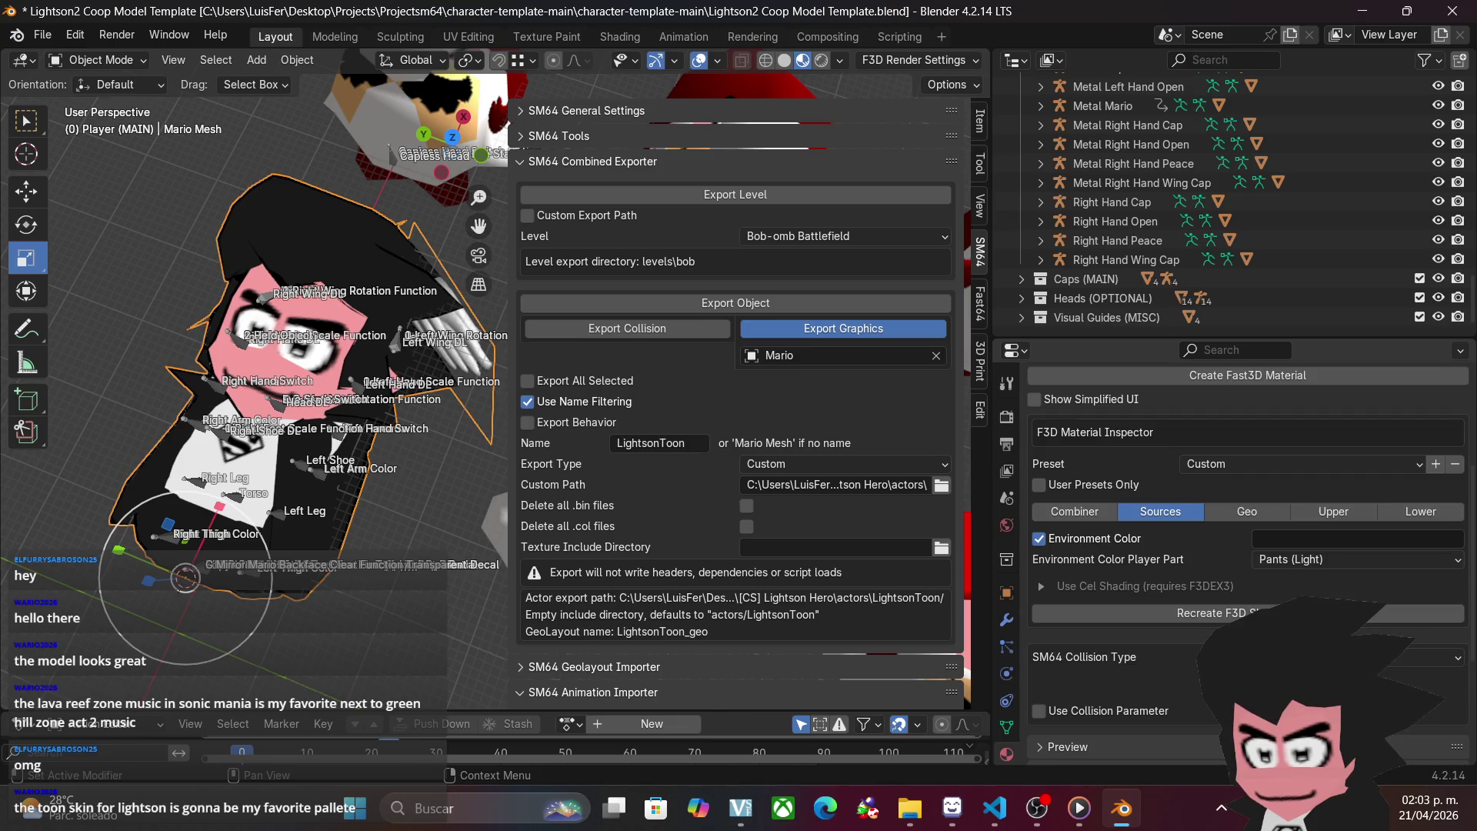
pyautogui.click(1323, 561)
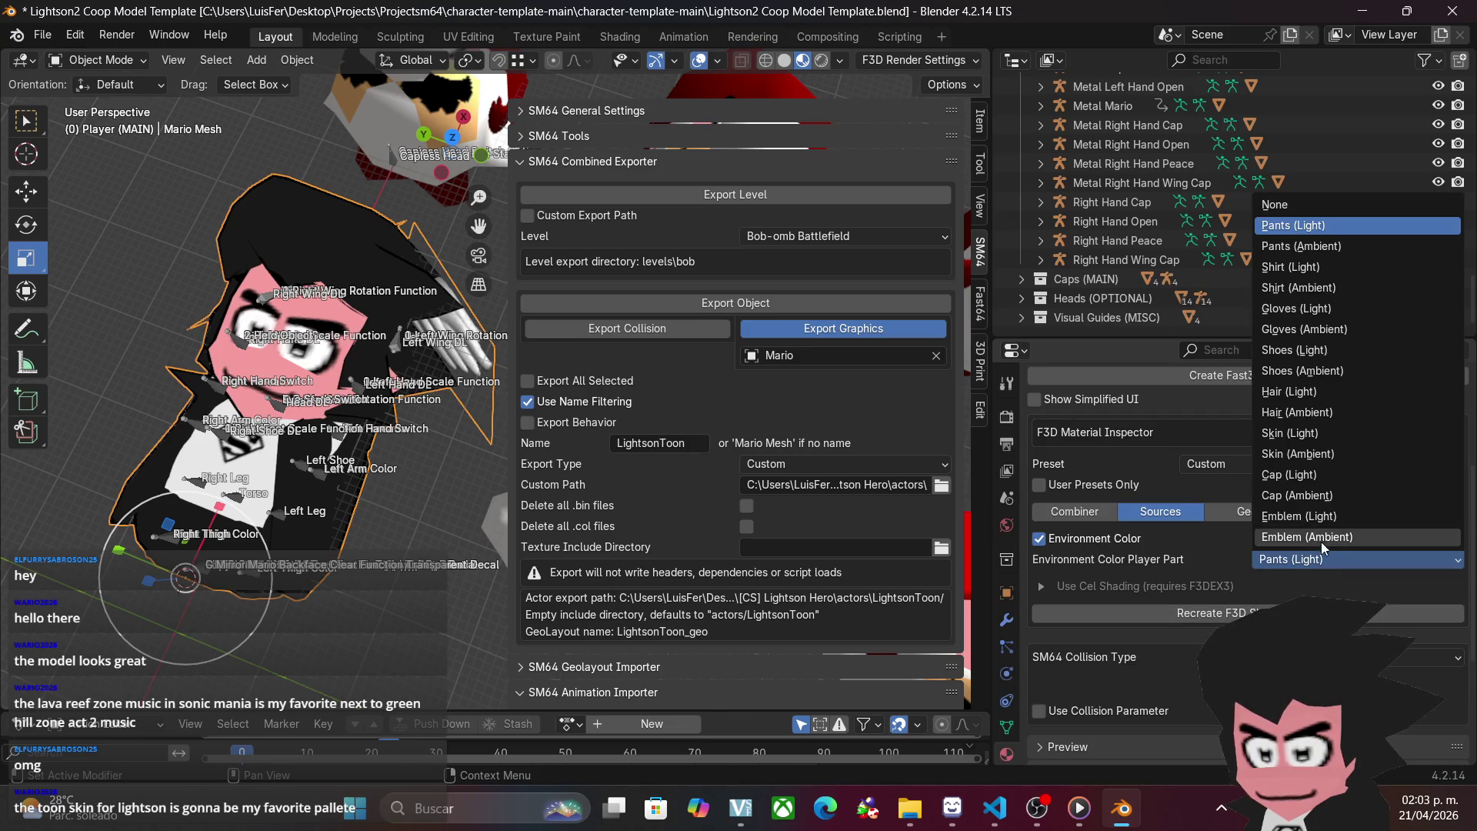
pyautogui.click(1305, 479)
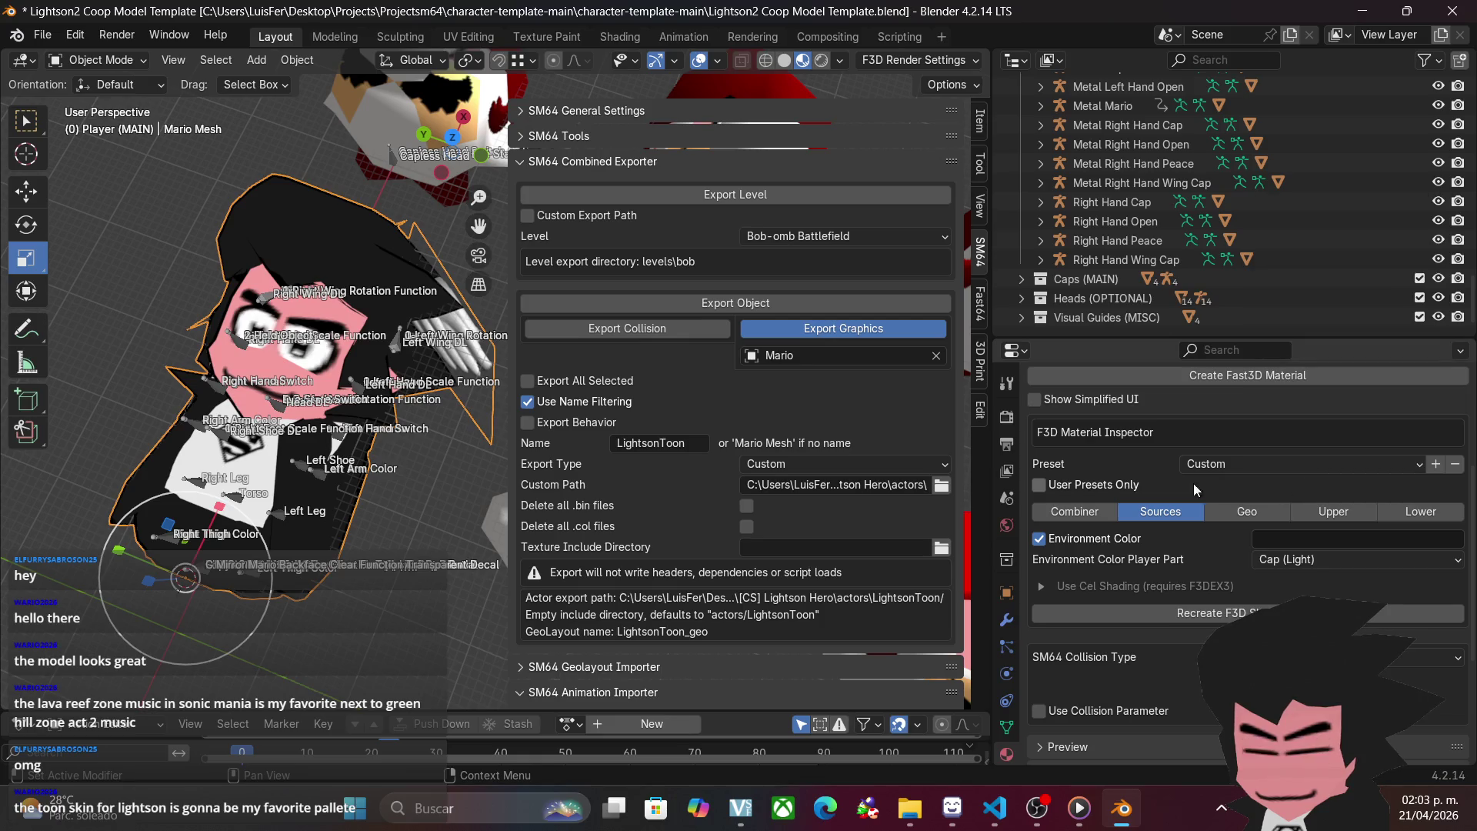
# - Save the blend file, reselect Mario Mesh, and close Blender saving changes
pyautogui.hotkey('alt', 'a')
pyautogui.hotkey('ctrl', 's')
pyautogui.click(355, 360)
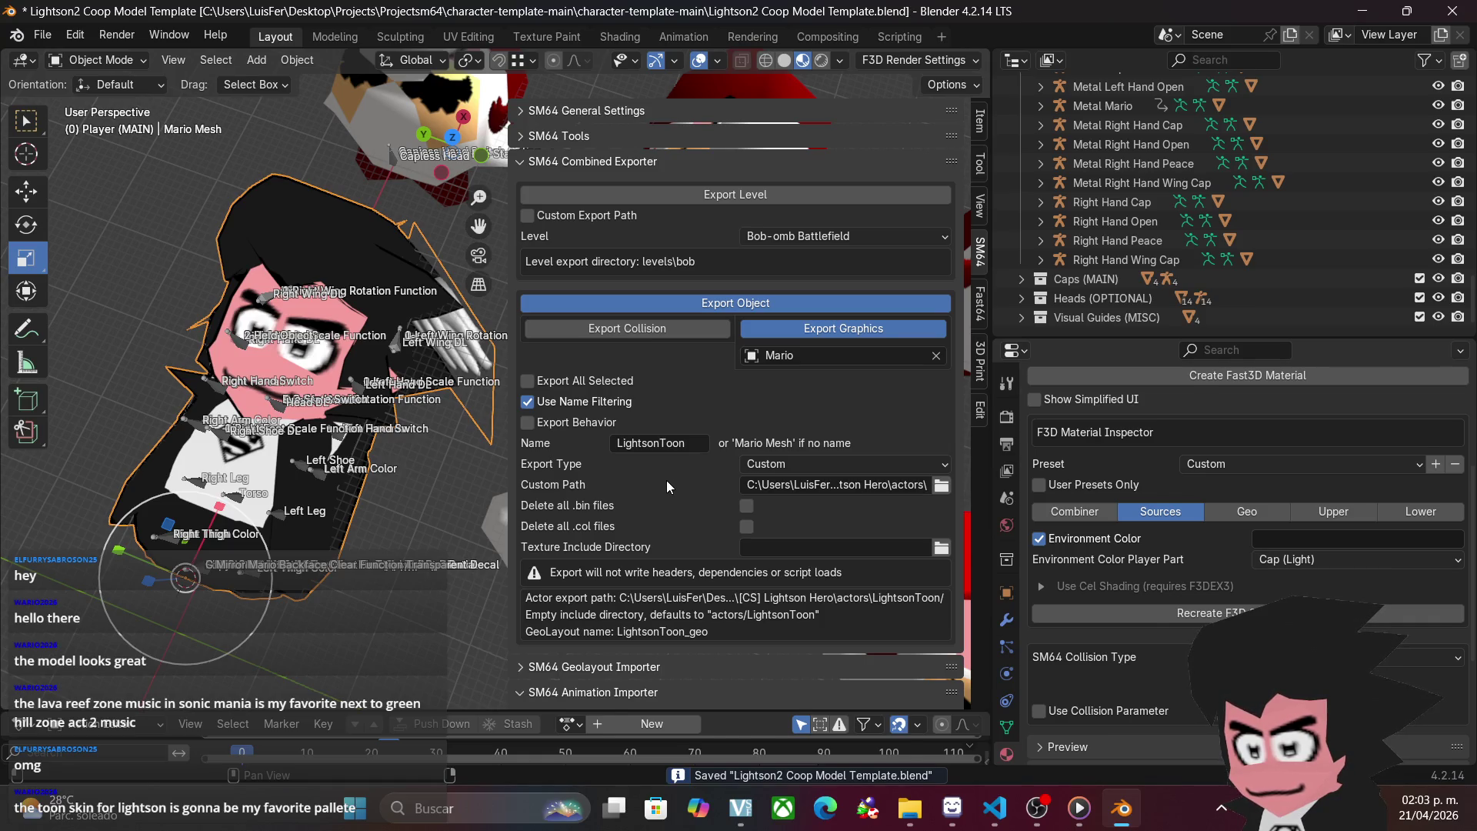
pyautogui.click(1451, 10)
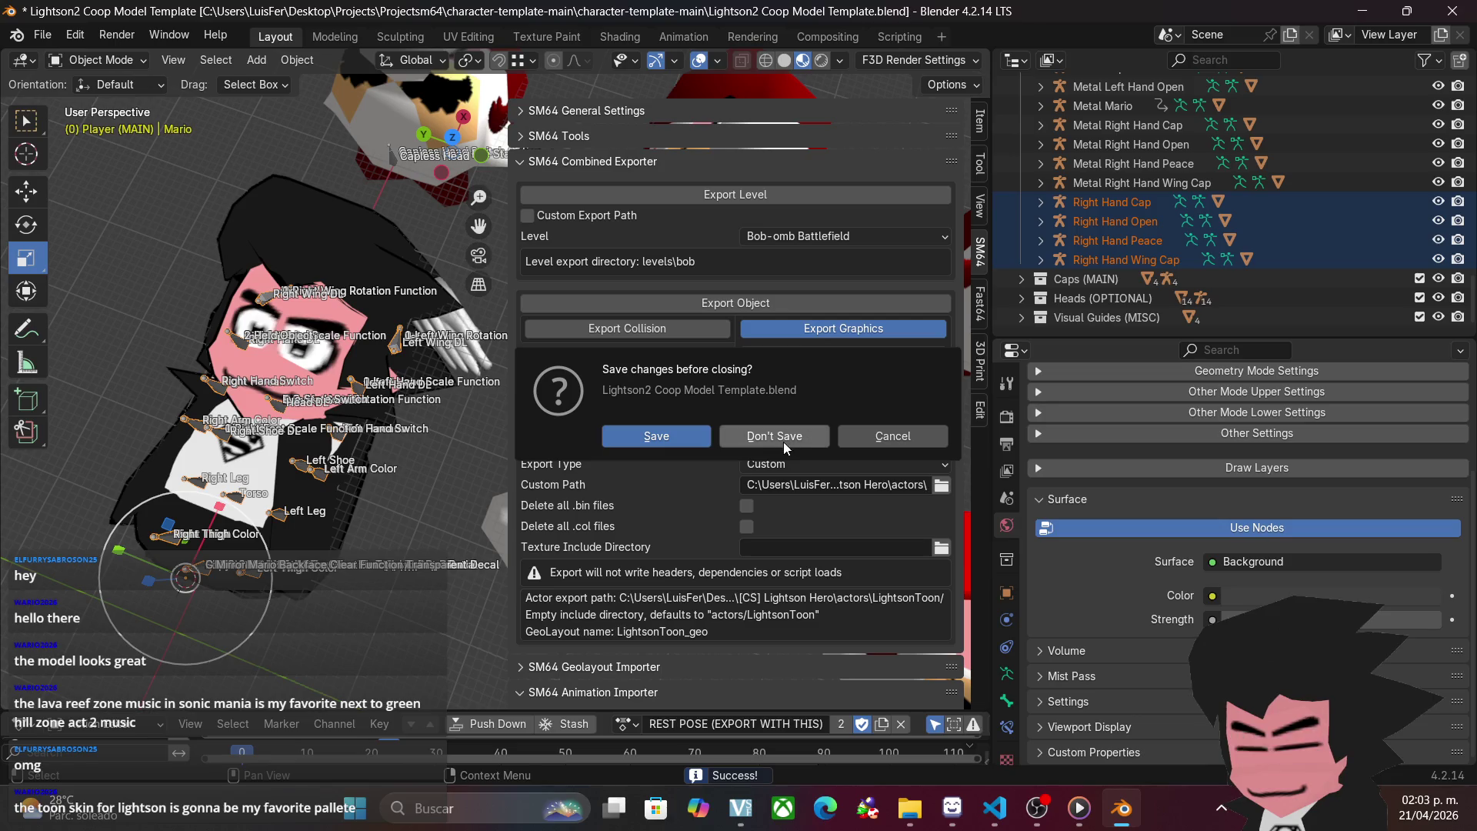
pyautogui.click(656, 435)
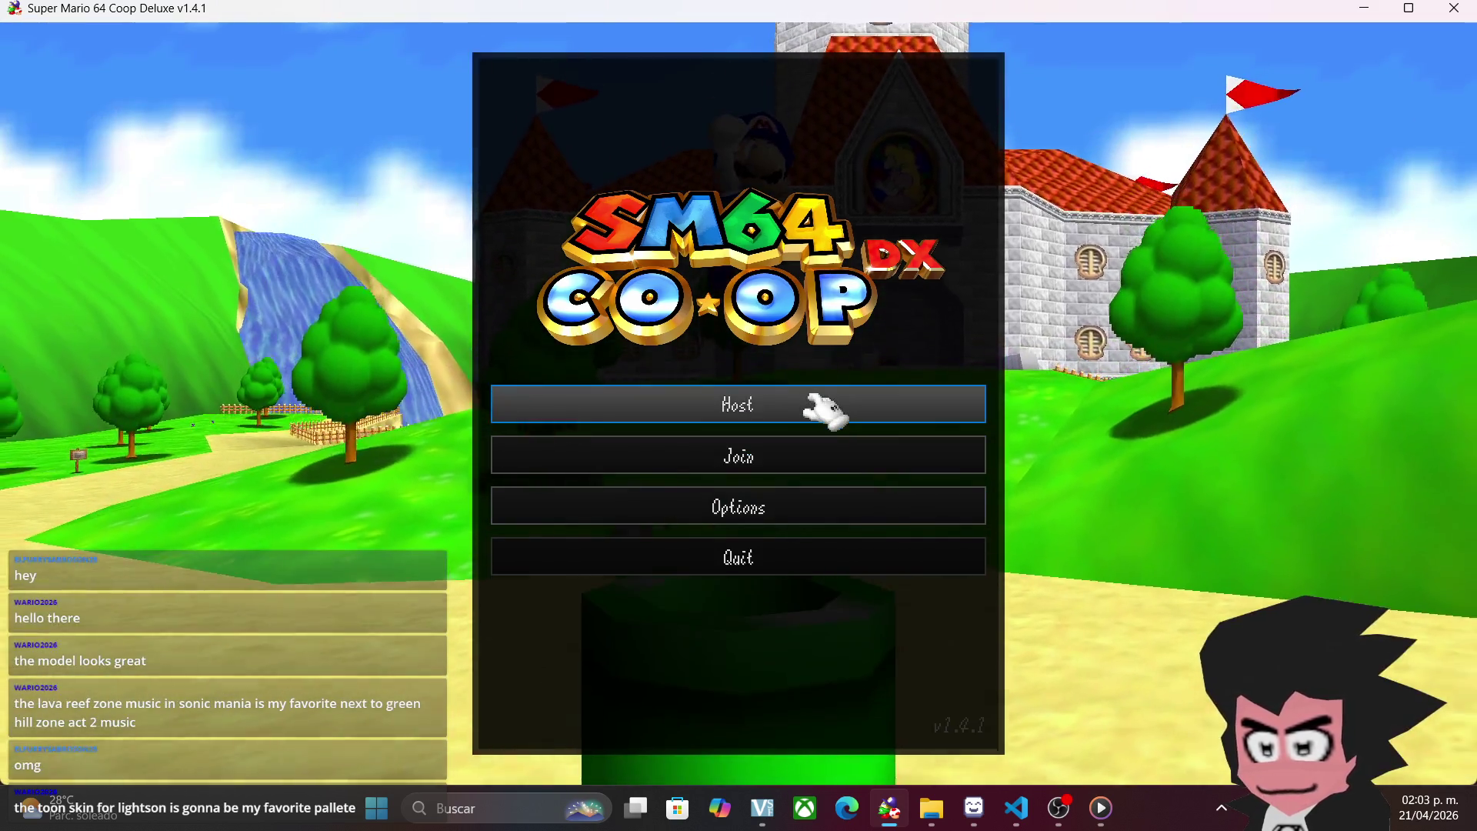
# - Host a game and send the /char-select chat command
pyautogui.click(842, 409)
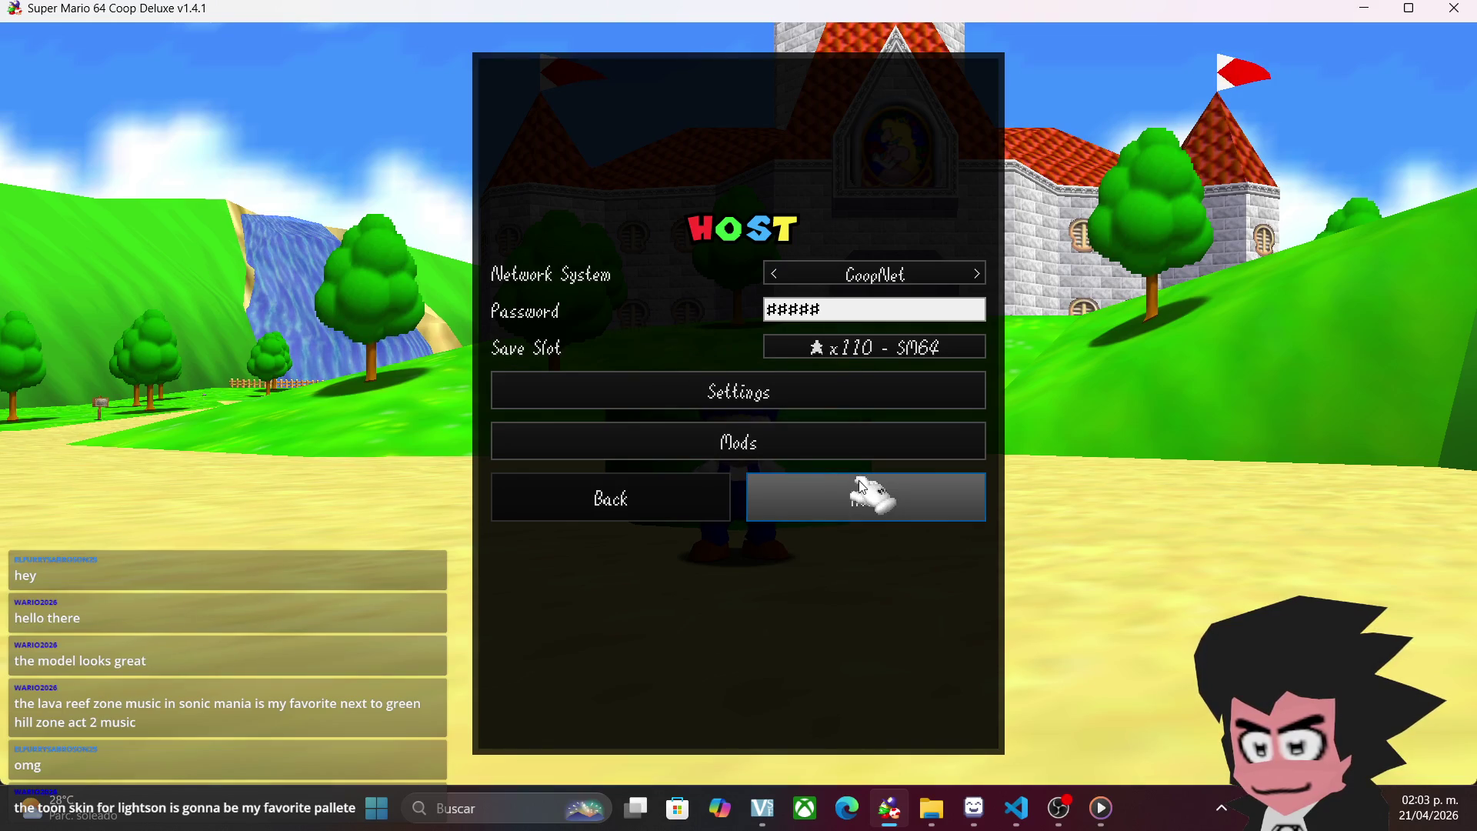
pyautogui.click(860, 483)
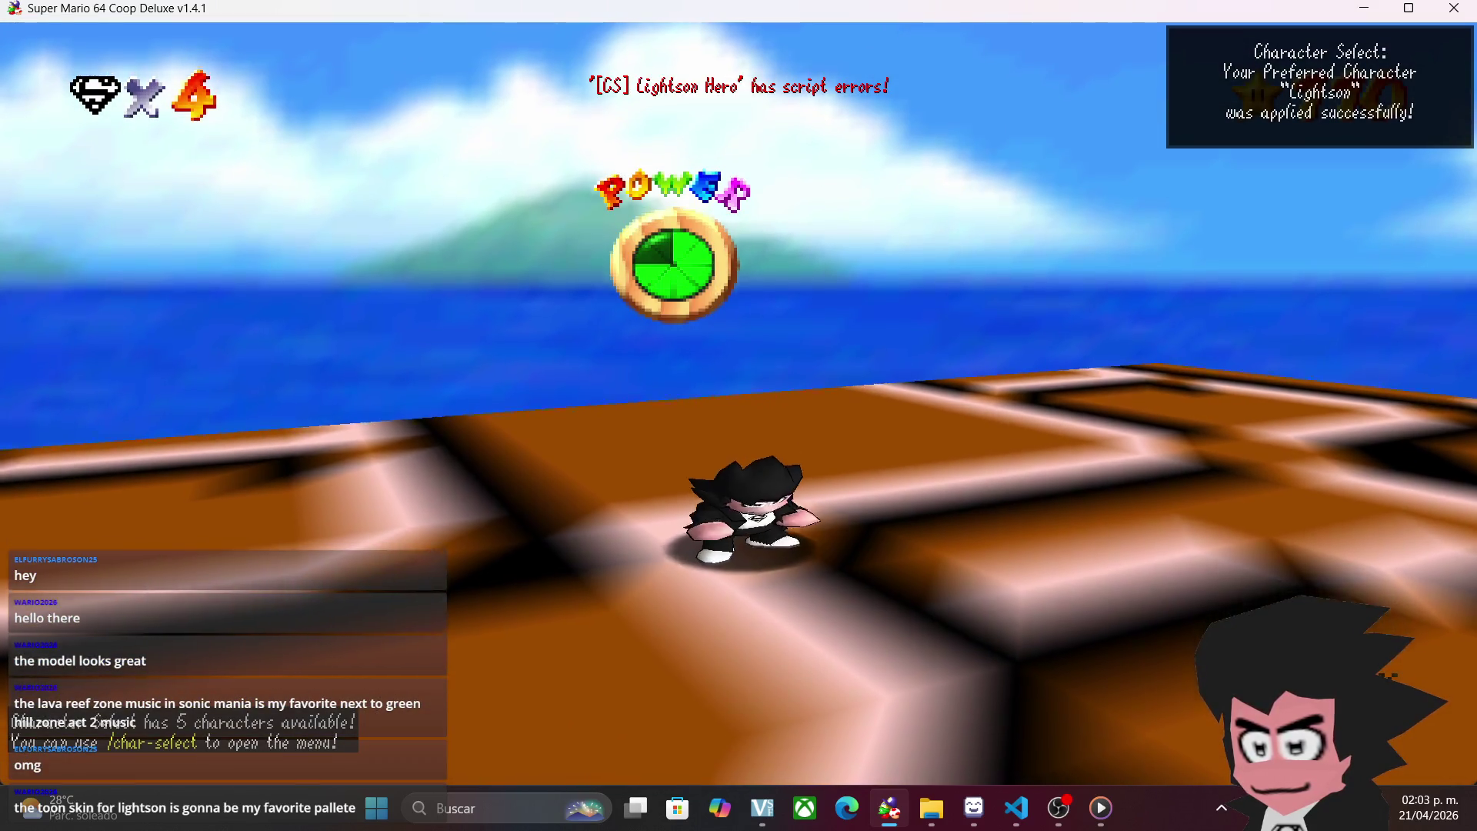
pyautogui.press('Return')
pyautogui.write('/char-select')
pyautogui.press('Return')
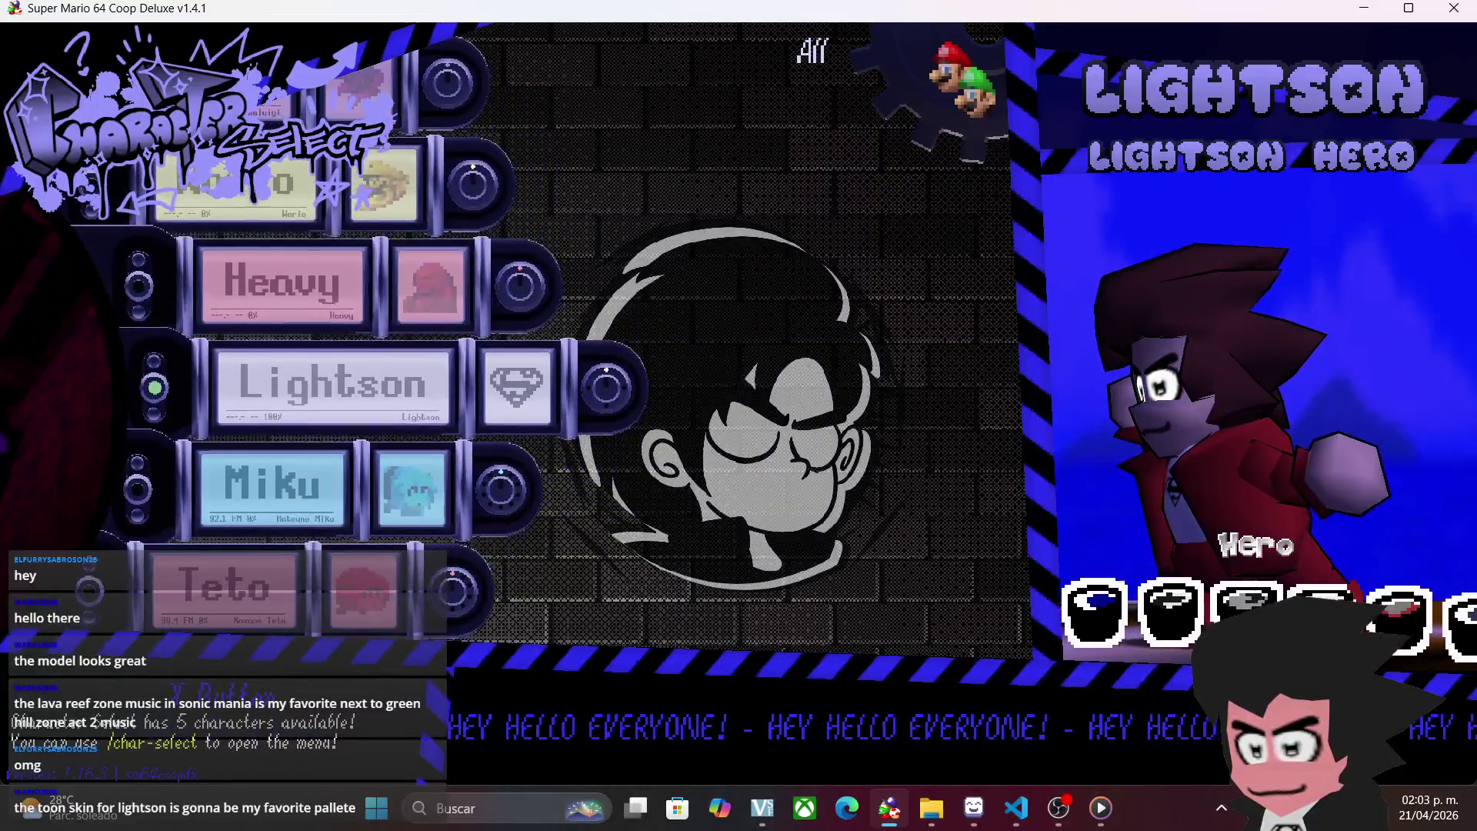
# - Cycle Lightson's variants and palettes through Virtua Lightson to Old Style, then exit the menu
pyautogui.press('j')
pyautogui.press('j')
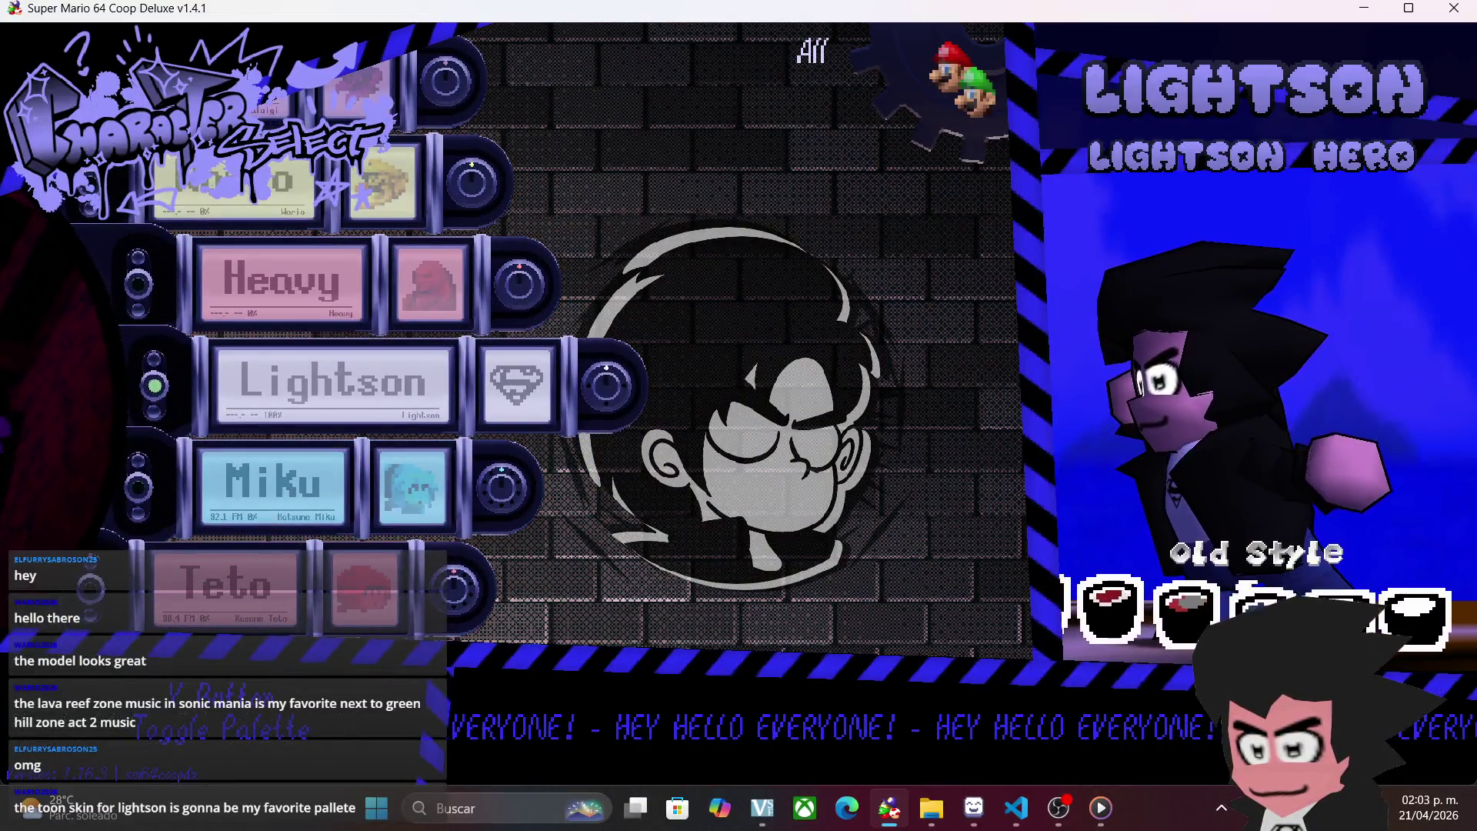
pyautogui.press('d')
pyautogui.press('j')
pyautogui.press('j')
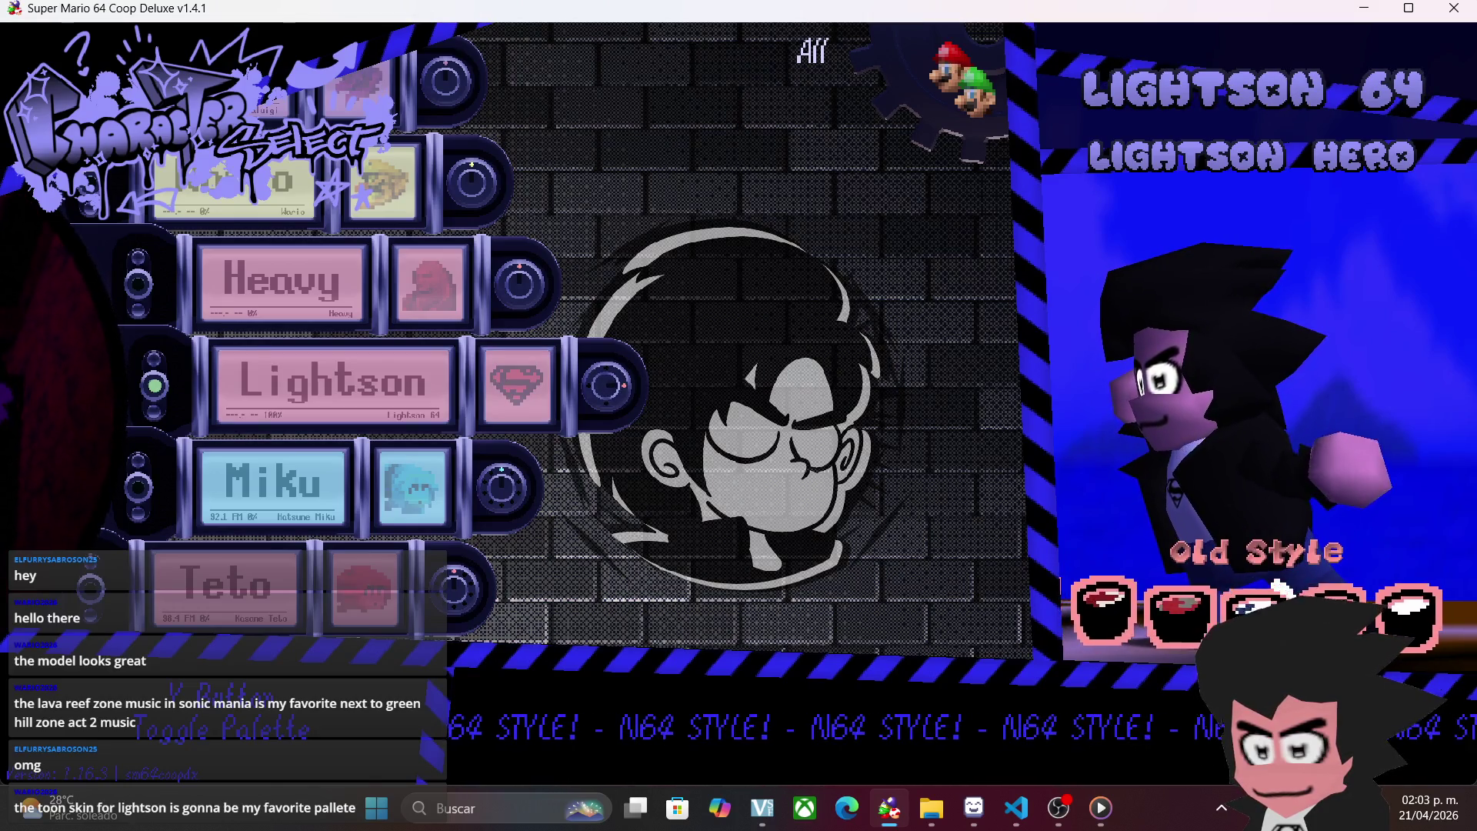
pyautogui.press('d')
pyautogui.press('j')
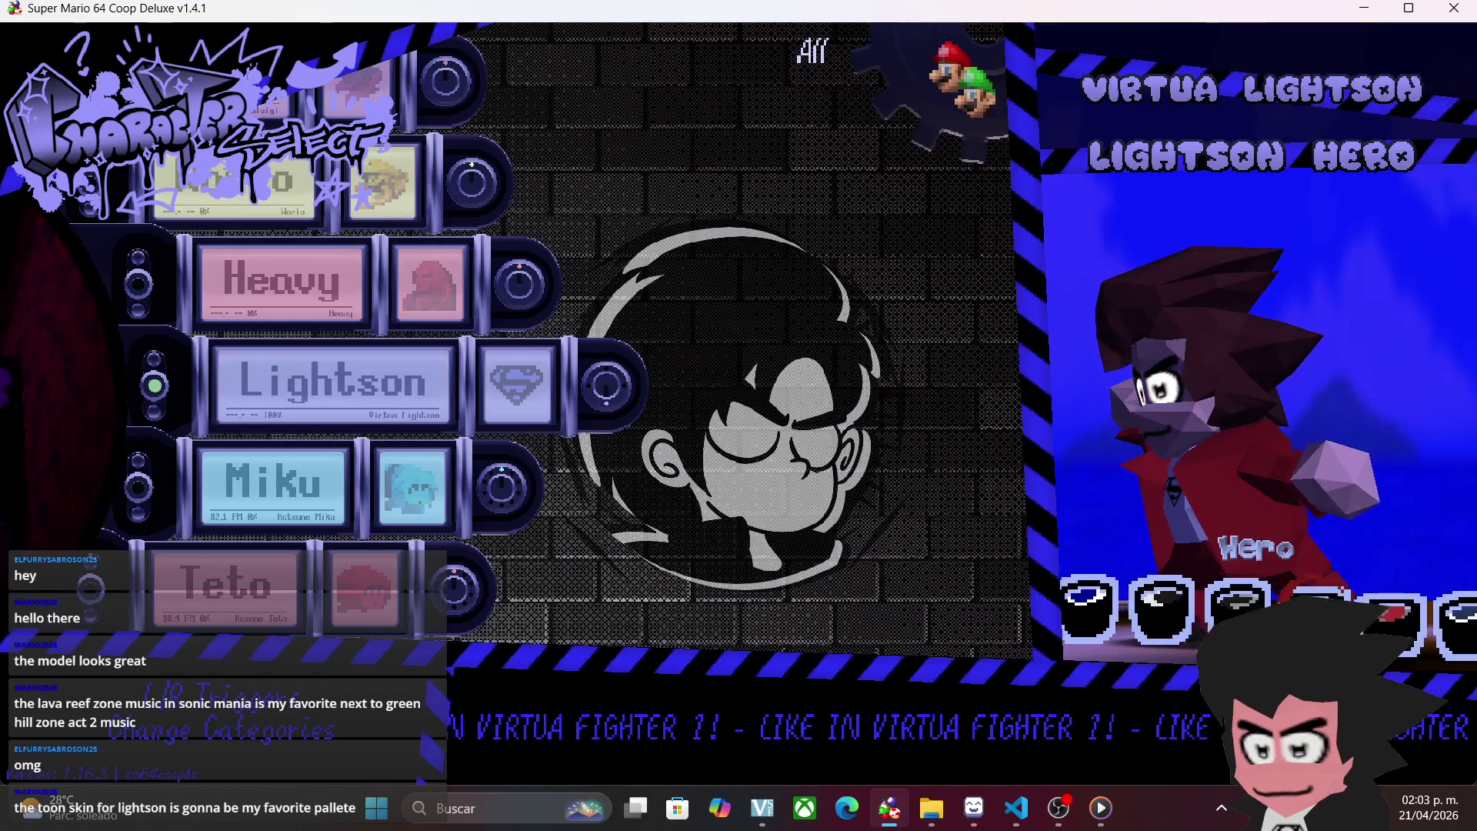
pyautogui.press('j')
pyautogui.press('j')
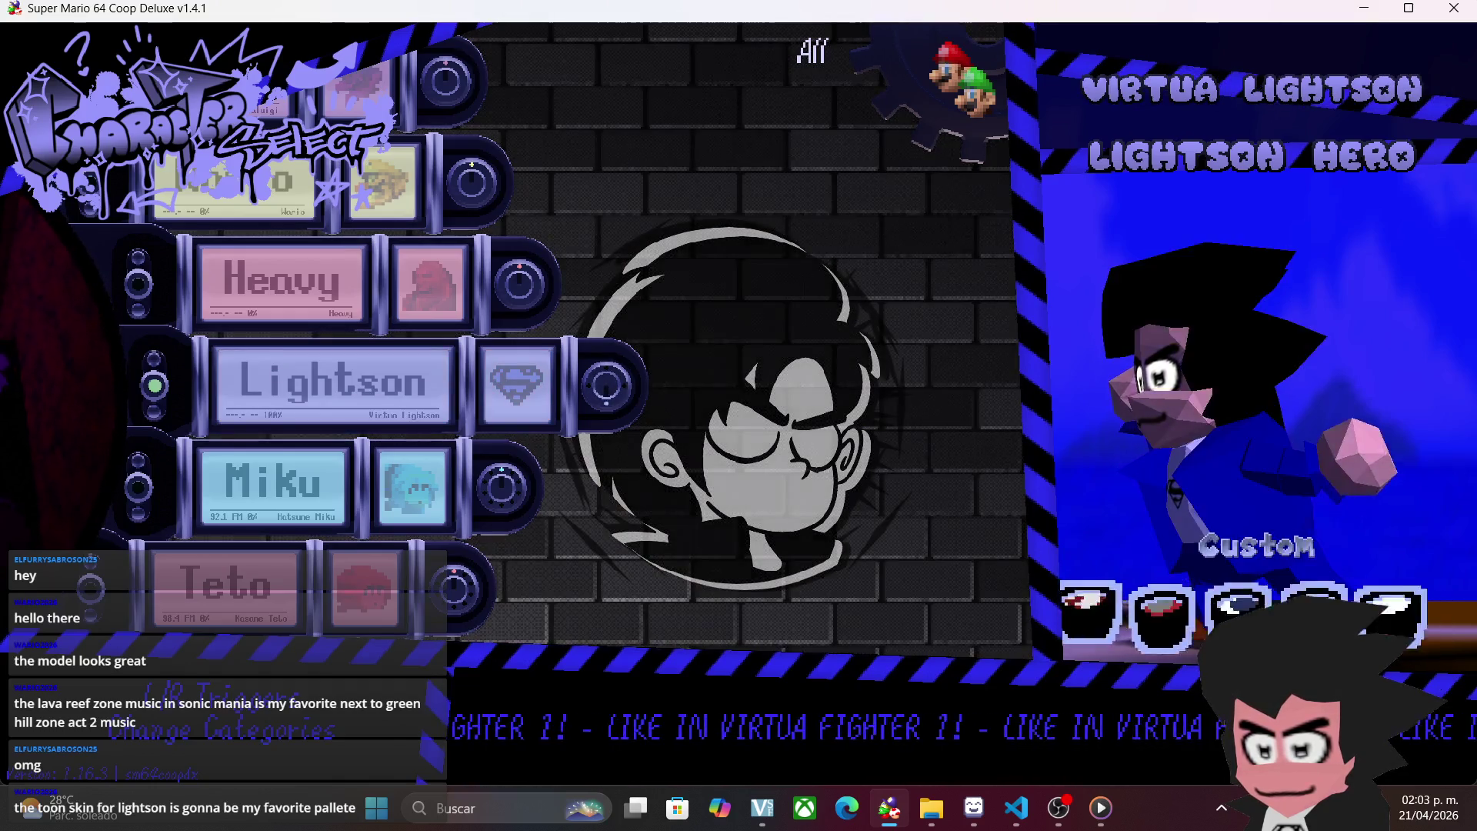
pyautogui.press('j')
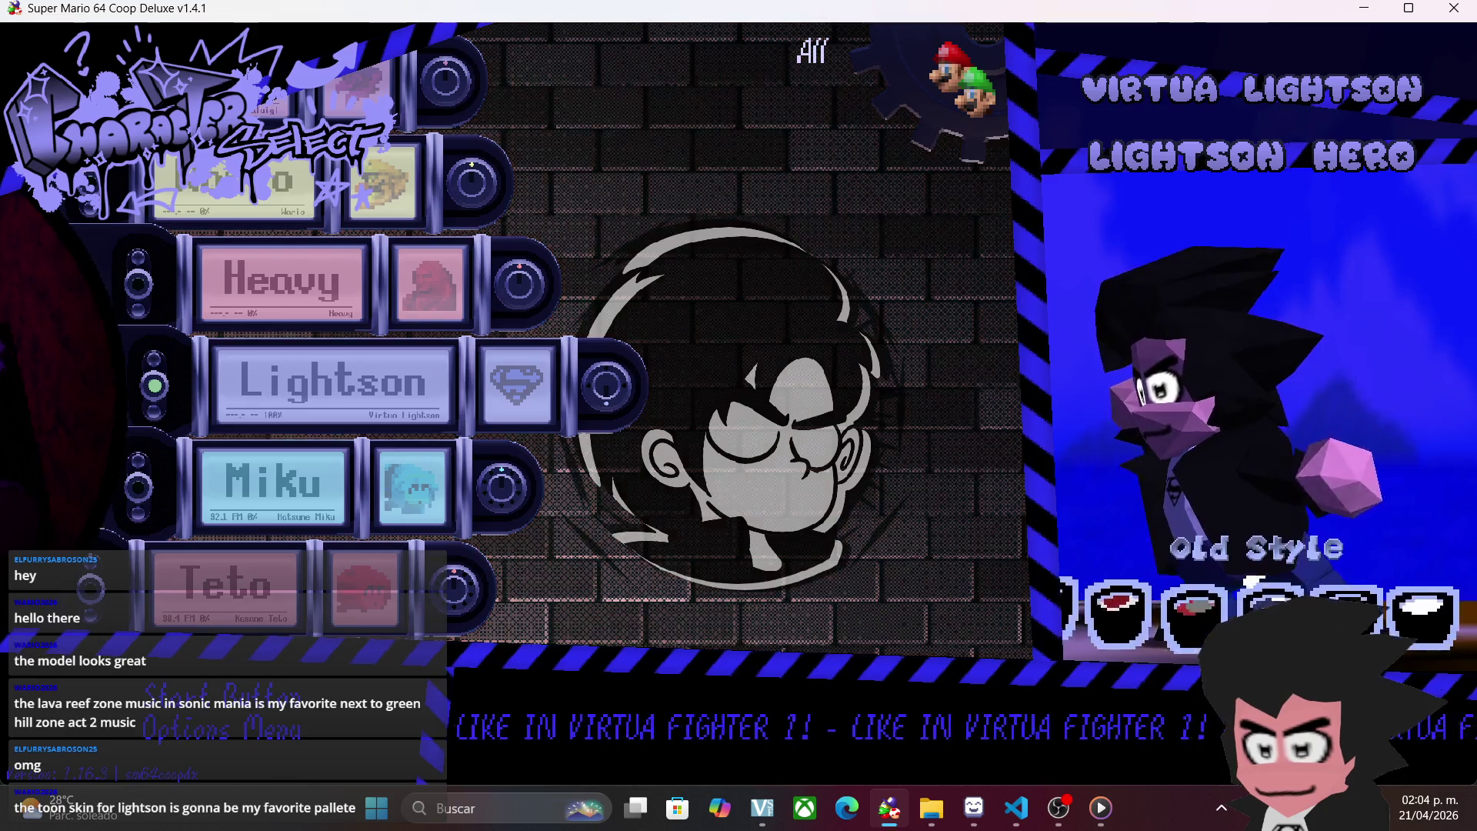
pyautogui.press('l')
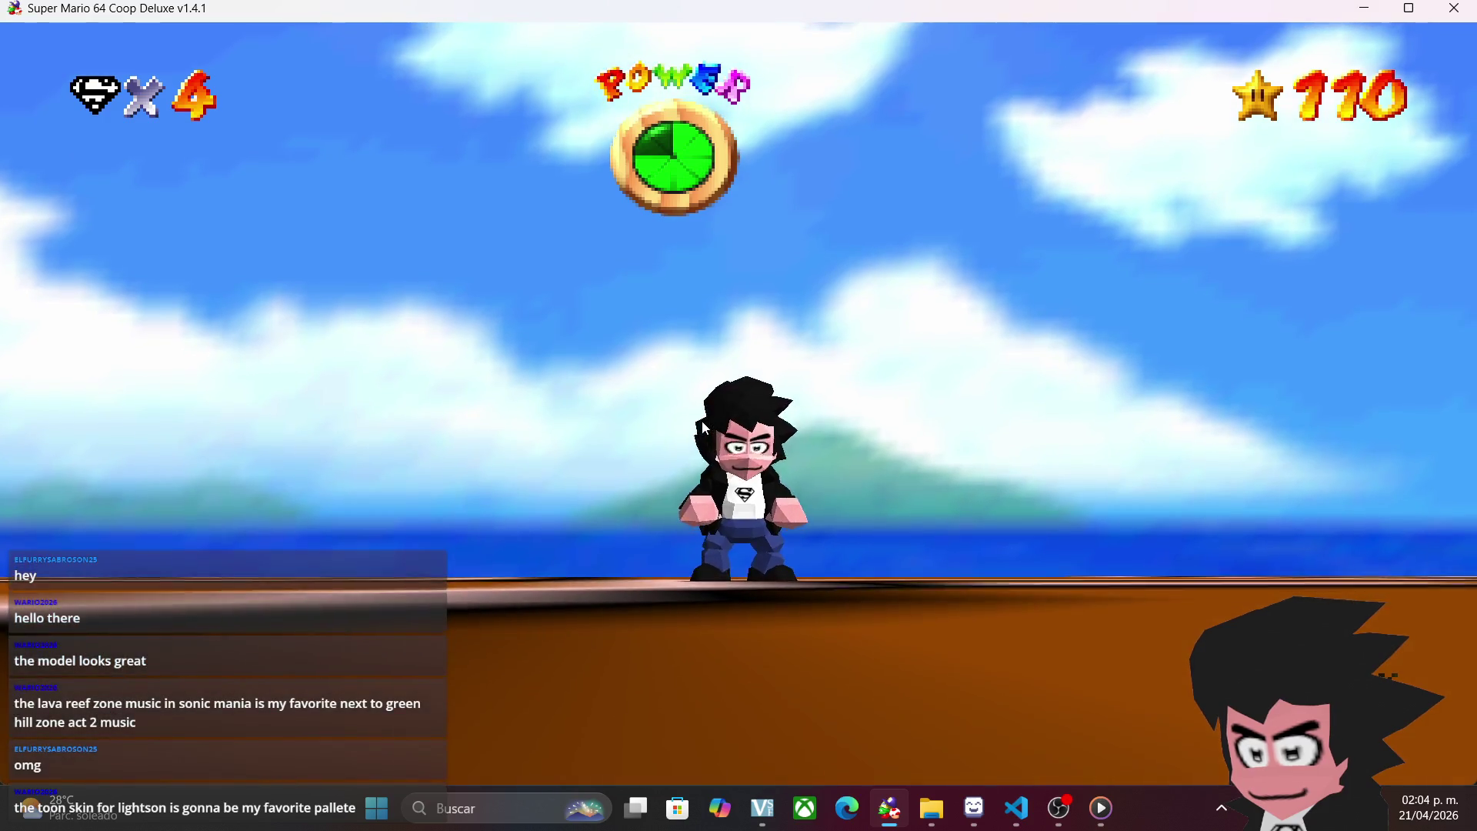
# - Reopen /char-select, pick Lightson Toon with the Old Style palette, and close the menu
pyautogui.press('Return')
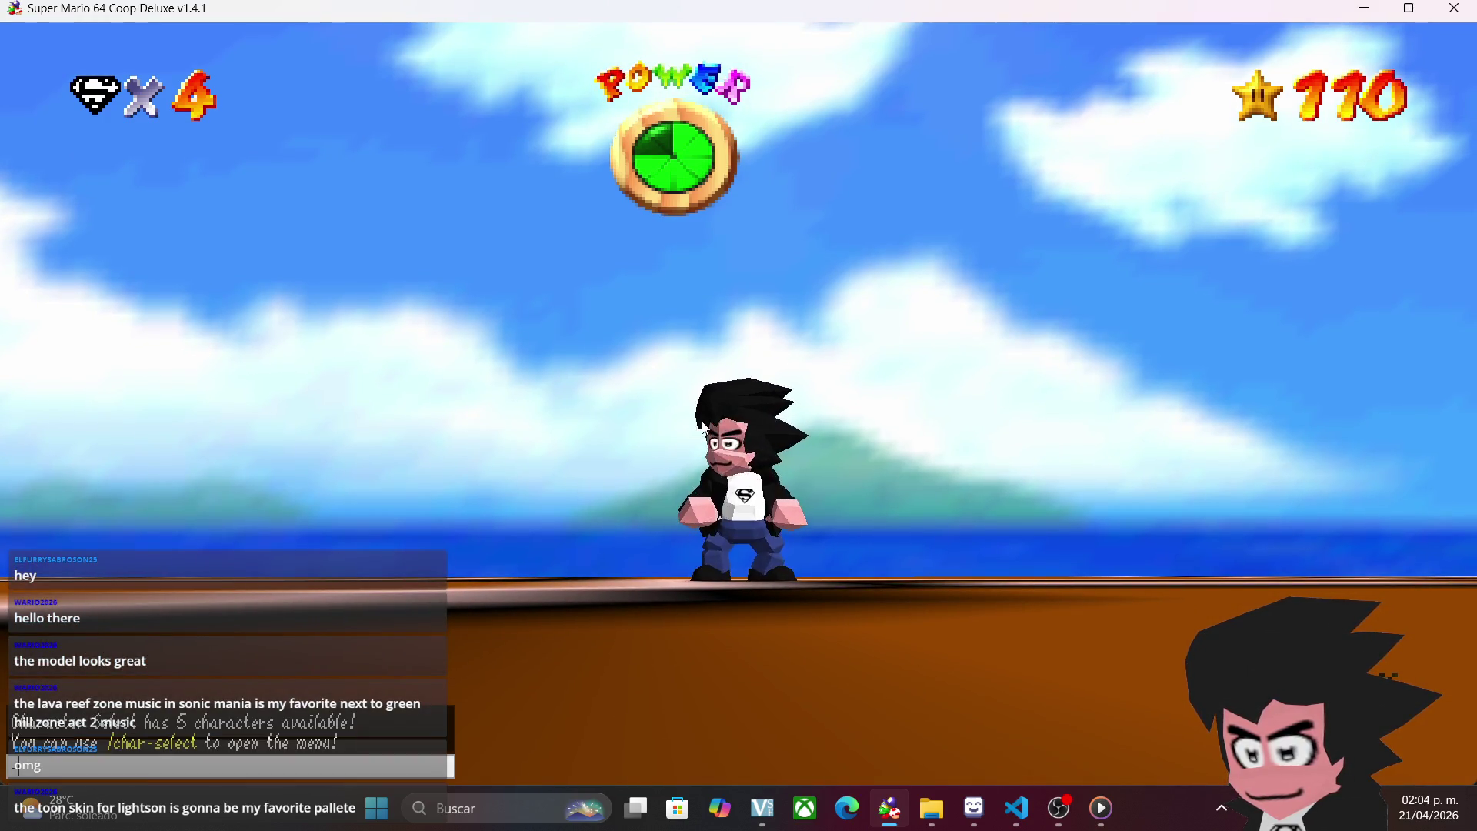
pyautogui.write('/char-se')
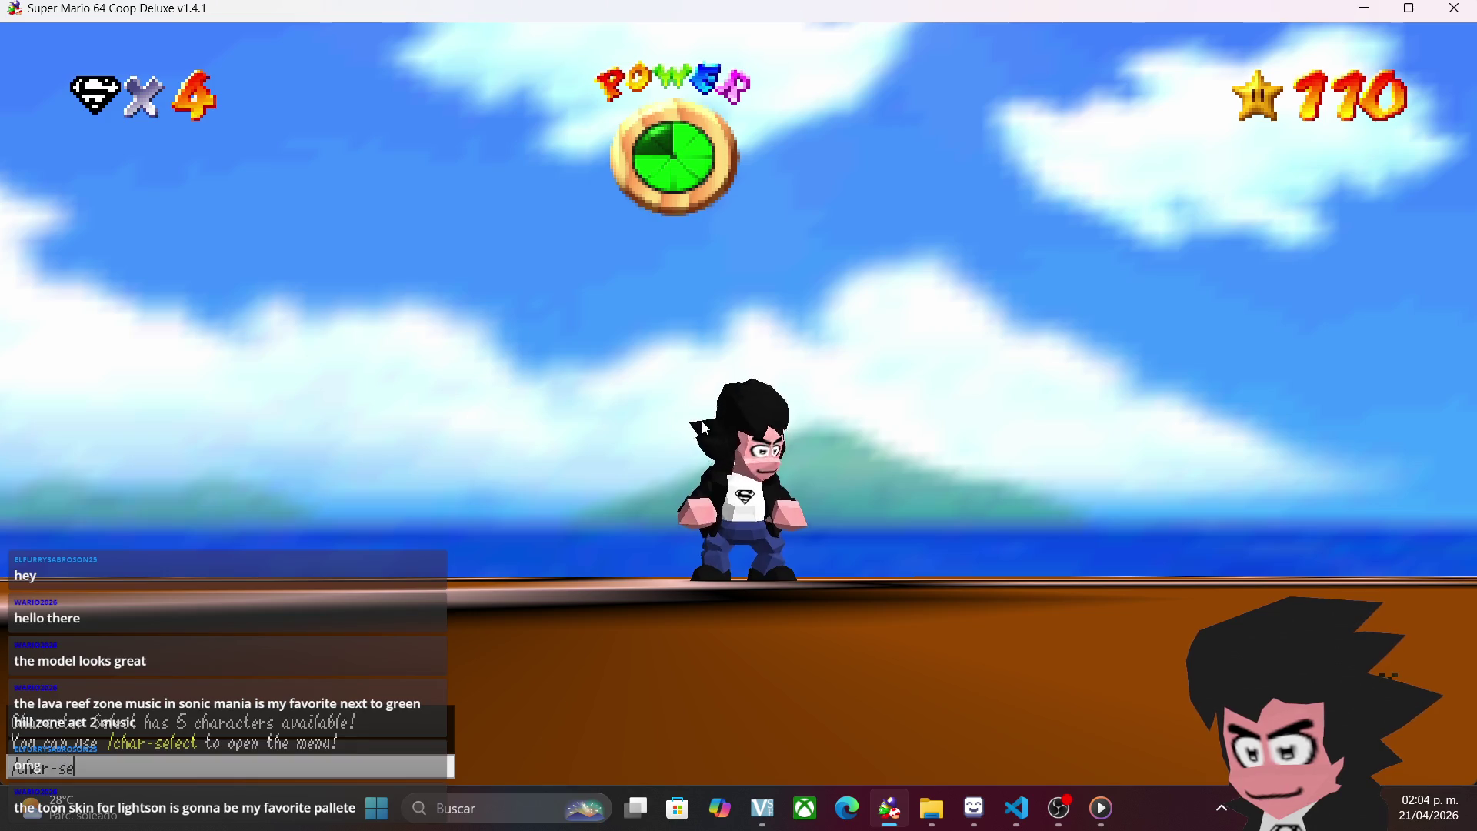
pyautogui.write('lect')
pyautogui.press('Return')
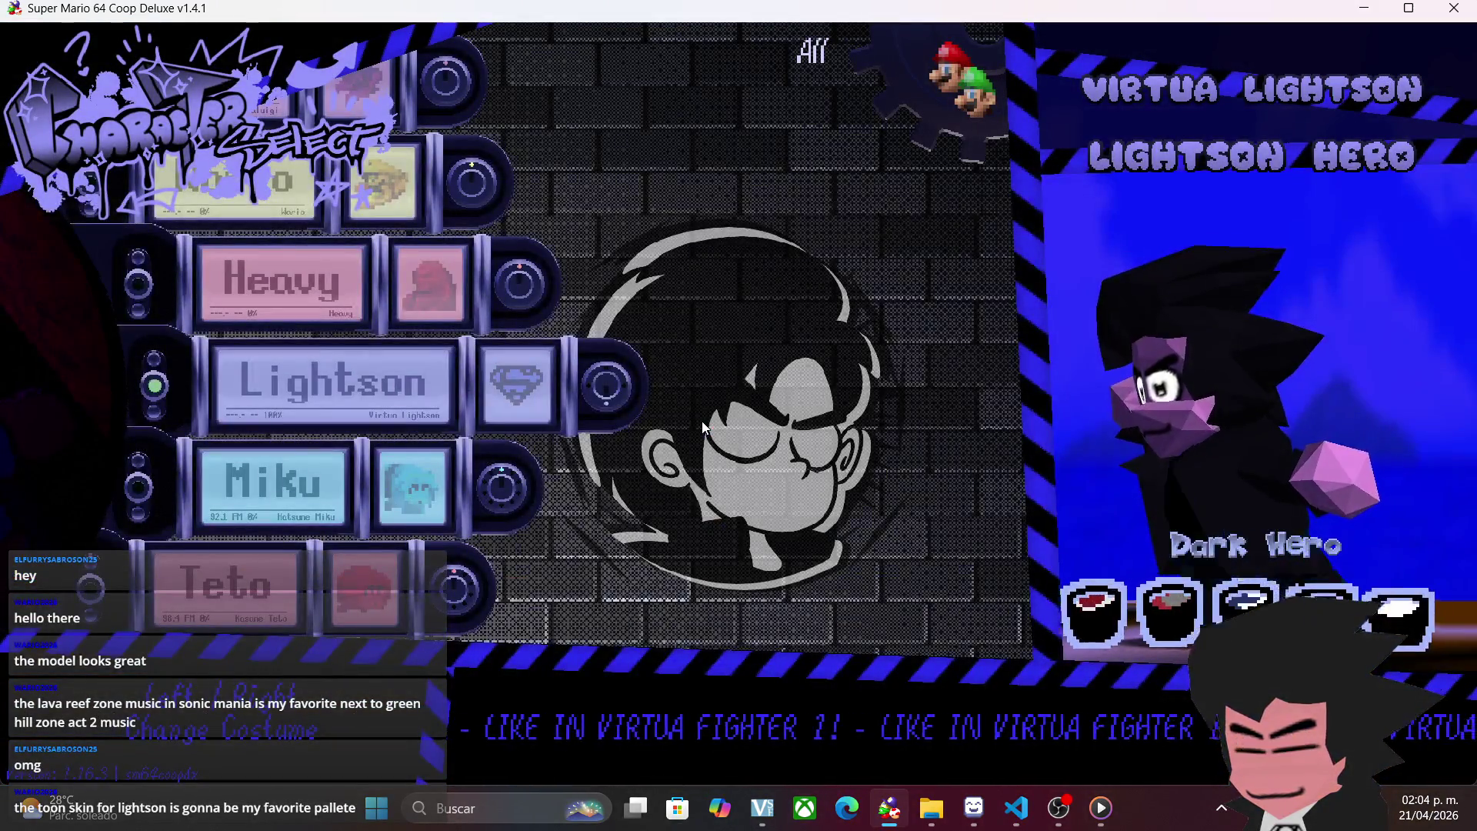
pyautogui.press('Right')
pyautogui.press('Right')
pyautogui.press('Right')
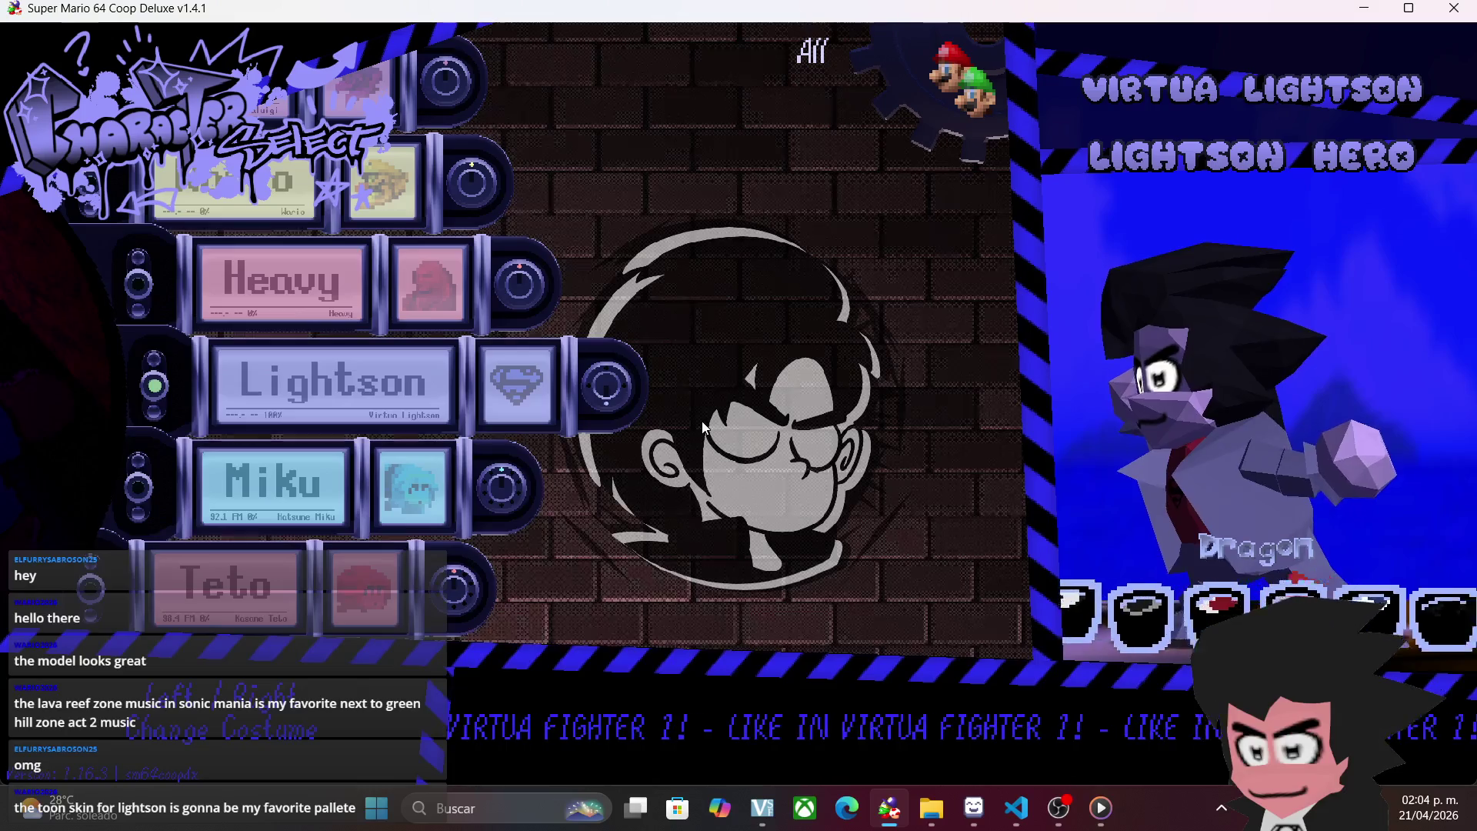
pyautogui.press('Right')
pyautogui.press('Right')
pyautogui.press('Right')
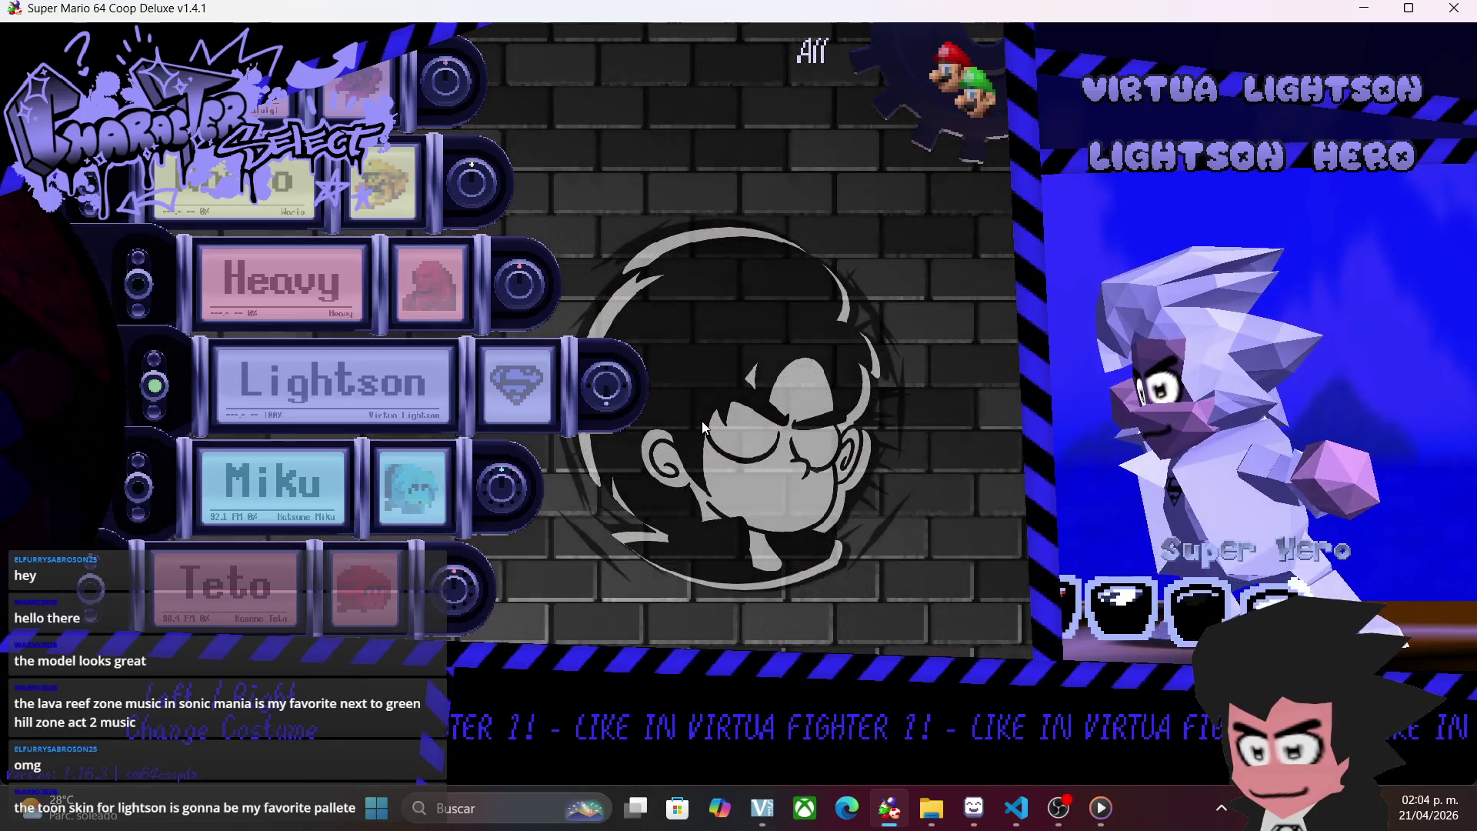
pyautogui.press('Right')
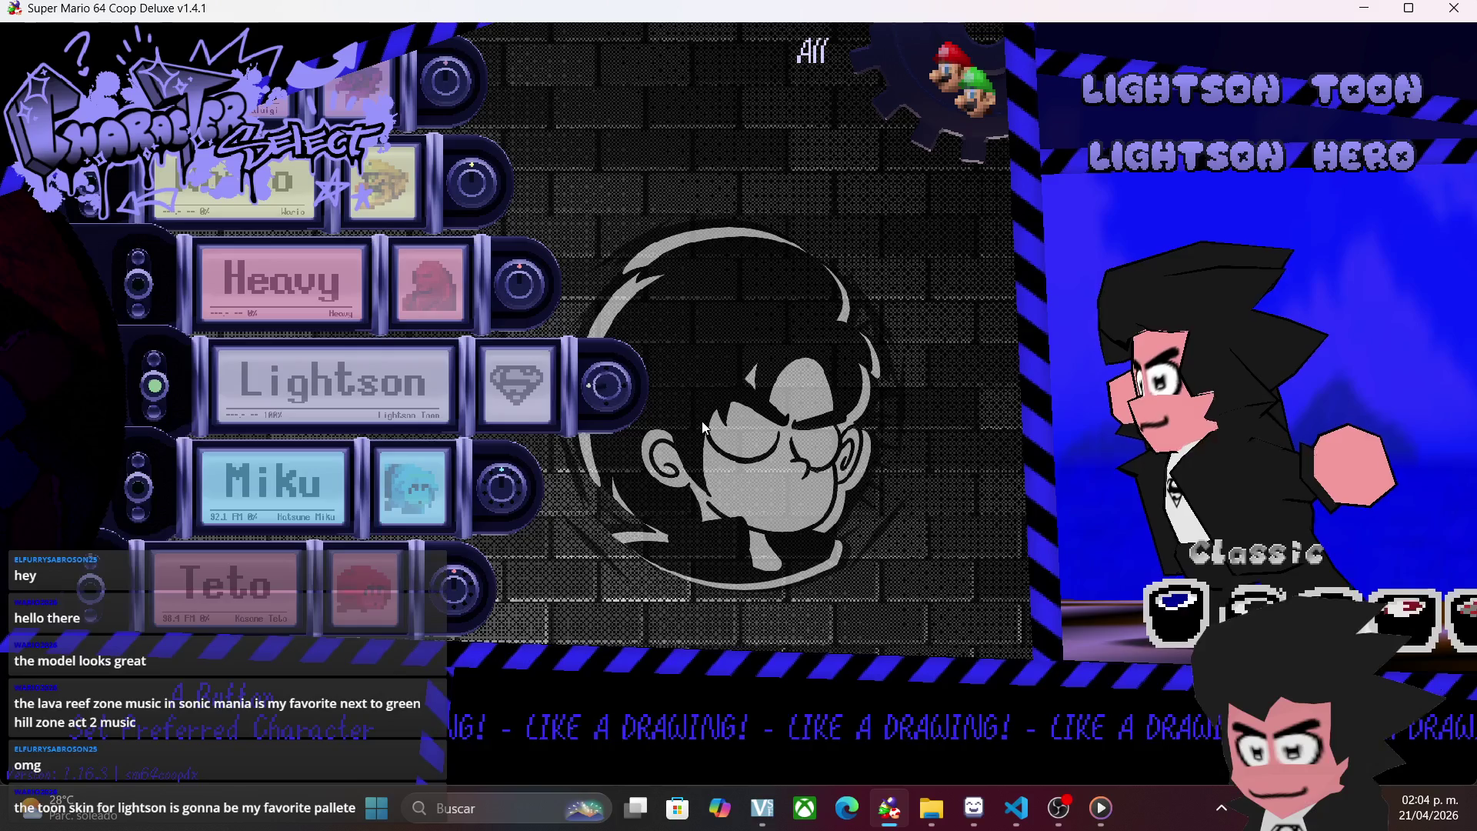
pyautogui.press('Right')
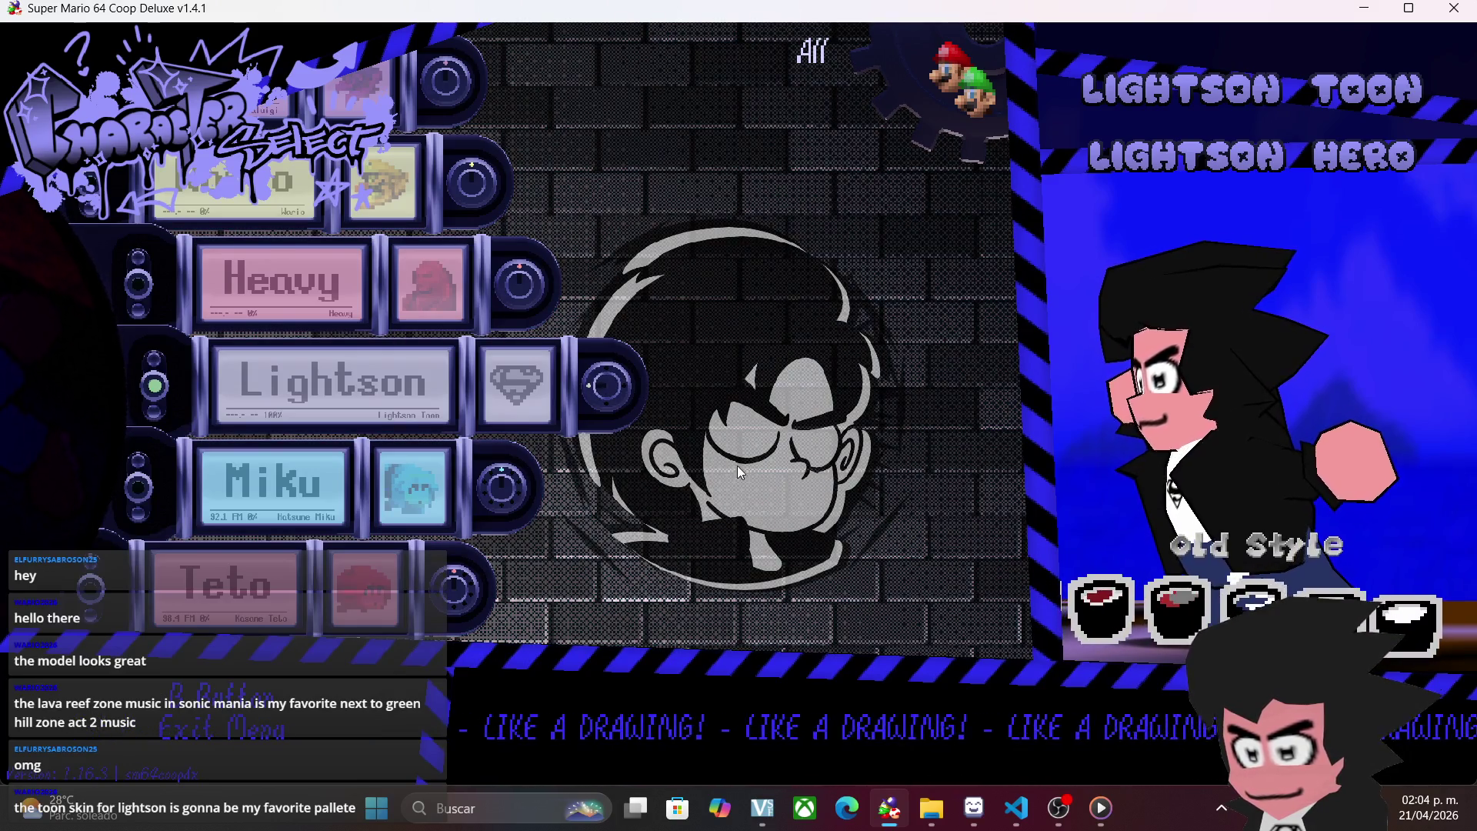
pyautogui.press(',')
# - Jump Lightson up onto the green warp pipe and drop into it
pyautogui.press('l')
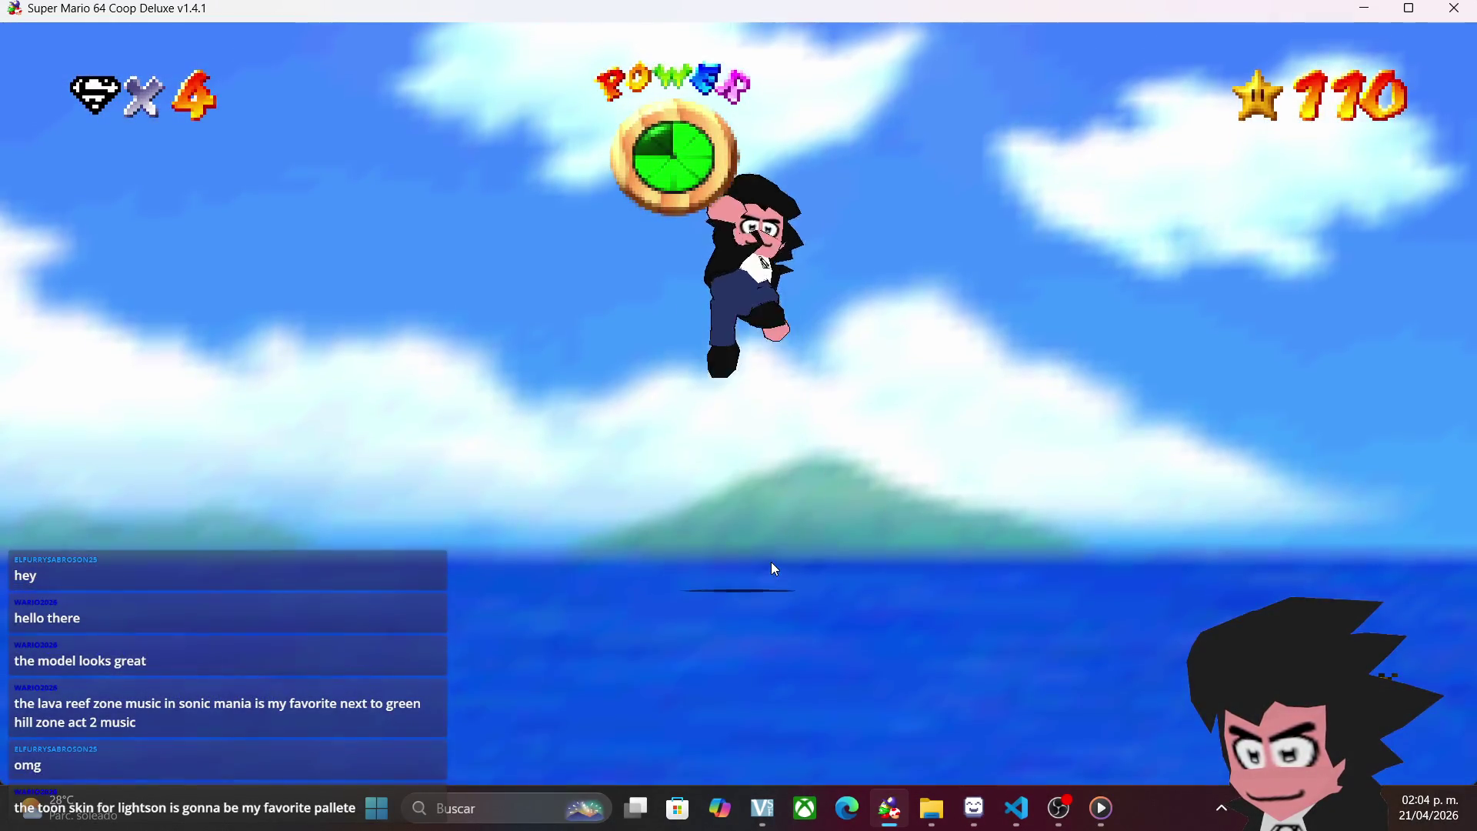
pyautogui.press('w')
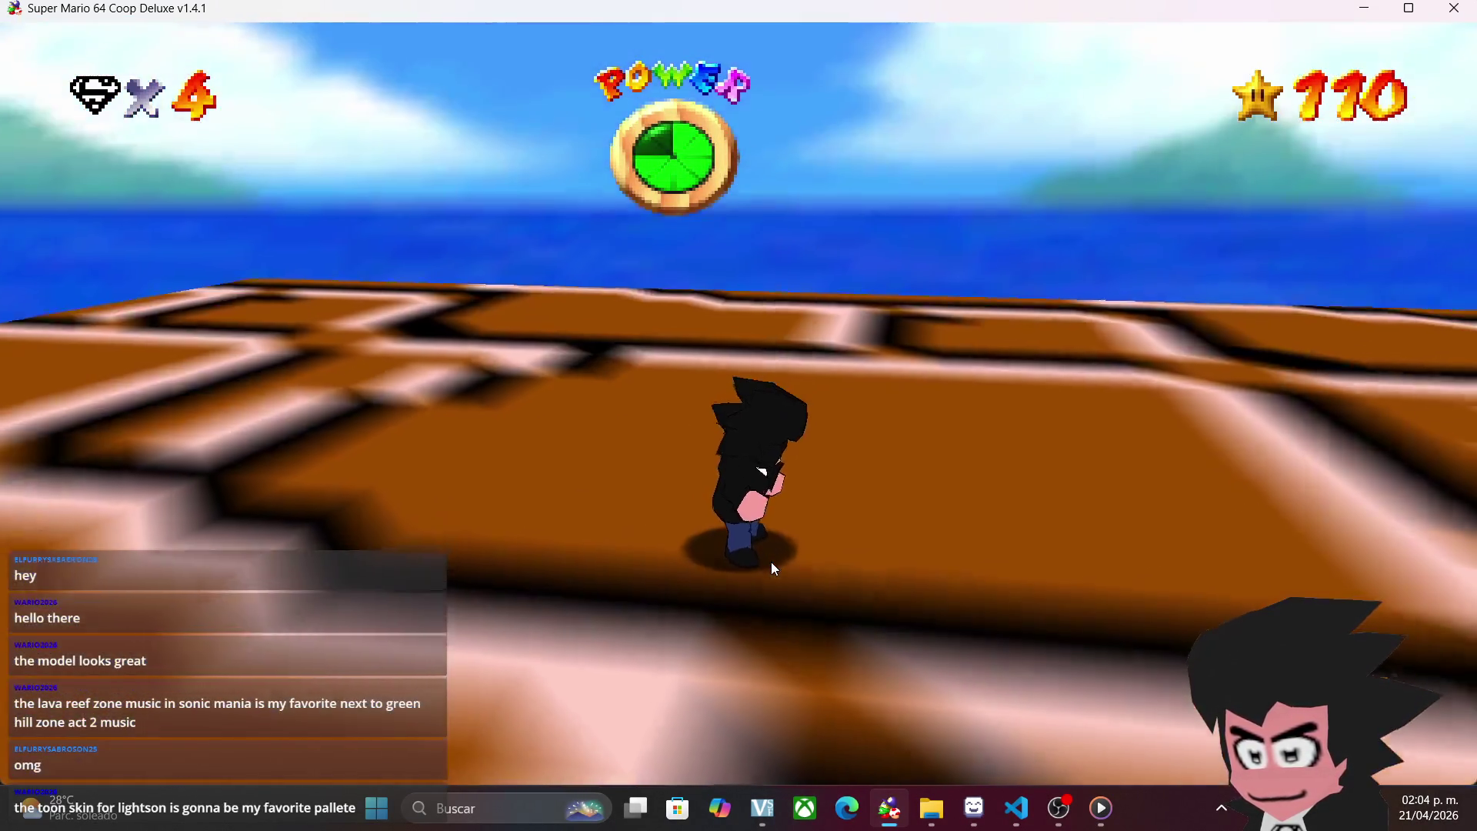
pyautogui.press('s')
pyautogui.press('l')
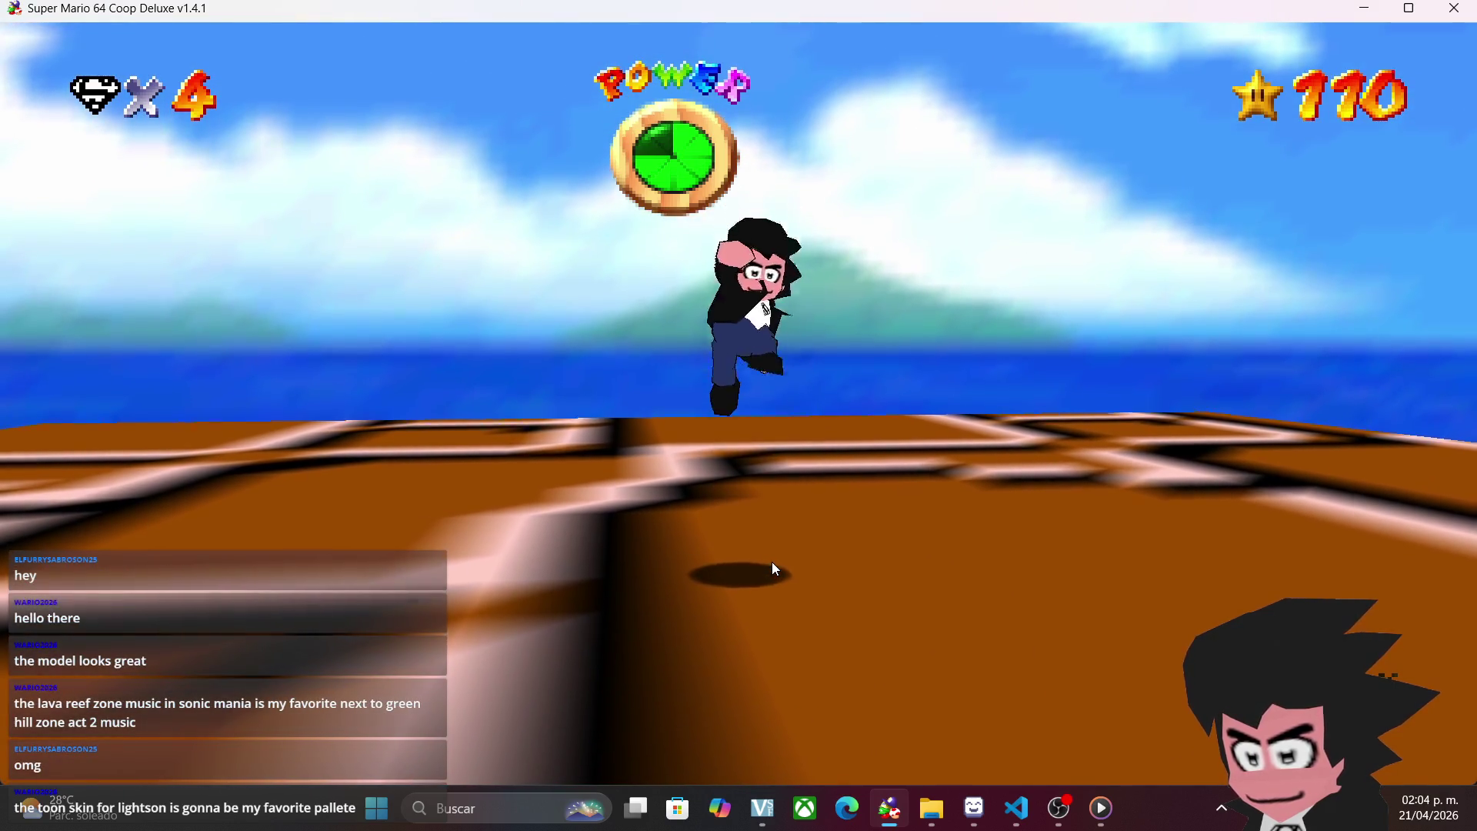
pyautogui.press('k')
pyautogui.press('l')
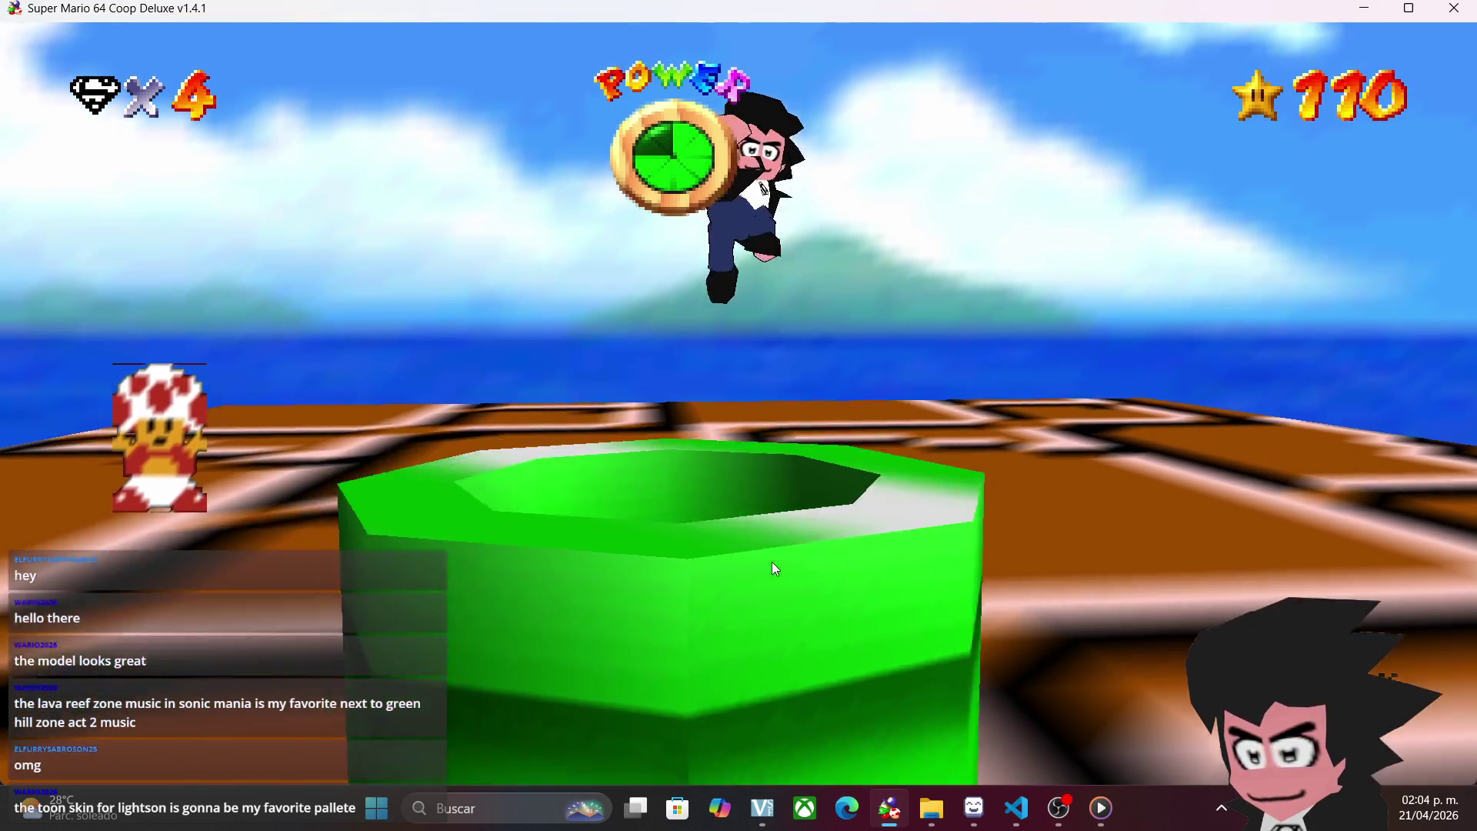
pyautogui.press('l')
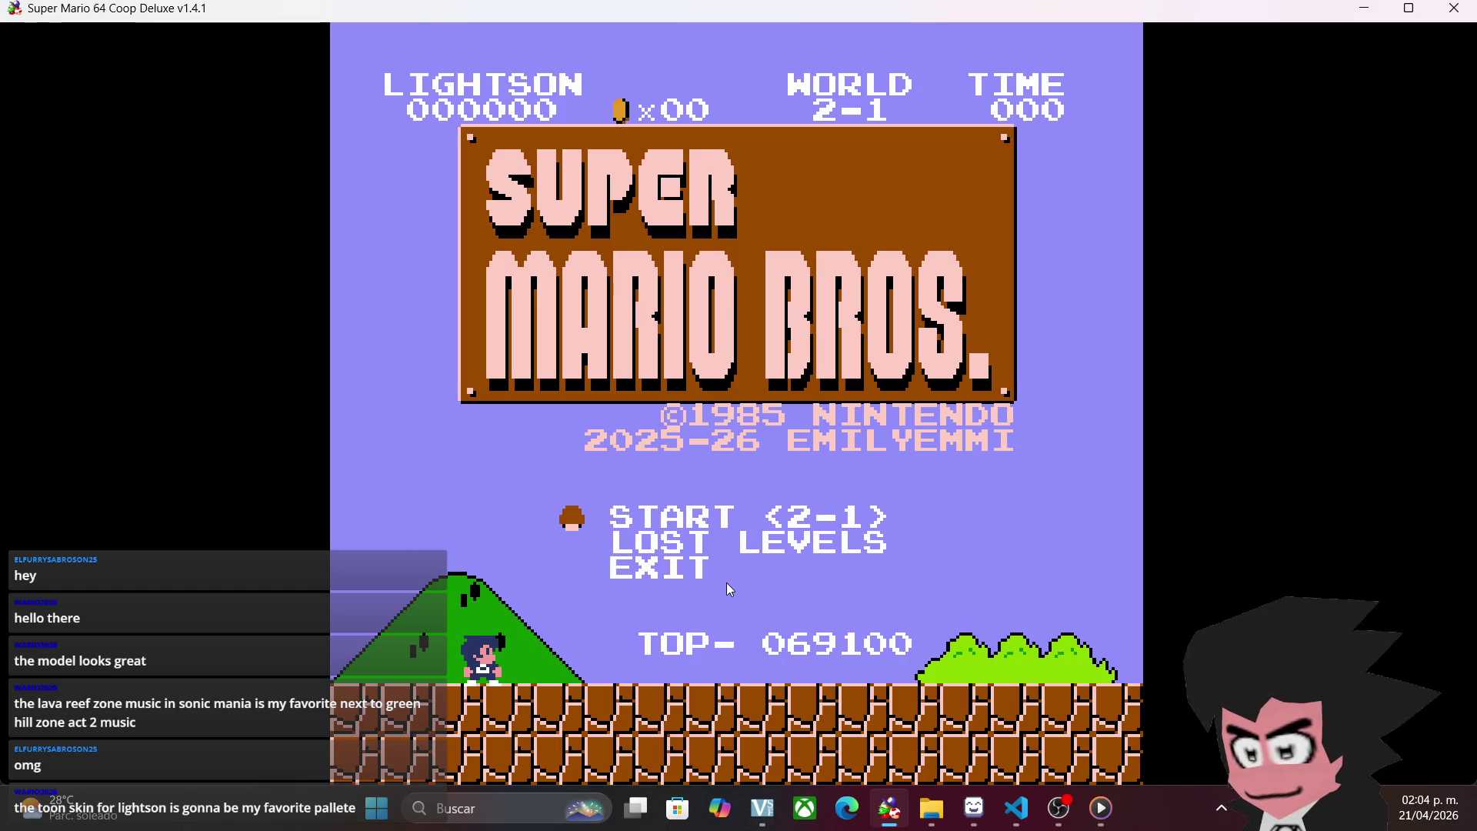
# - Start World 1-1, stomp the first Goomba, and hit the ? blocks for a coin and mushroom
pyautogui.press('a')
pyautogui.press('a')
pyautogui.press('a')
pyautogui.press('a')
pyautogui.press('space')
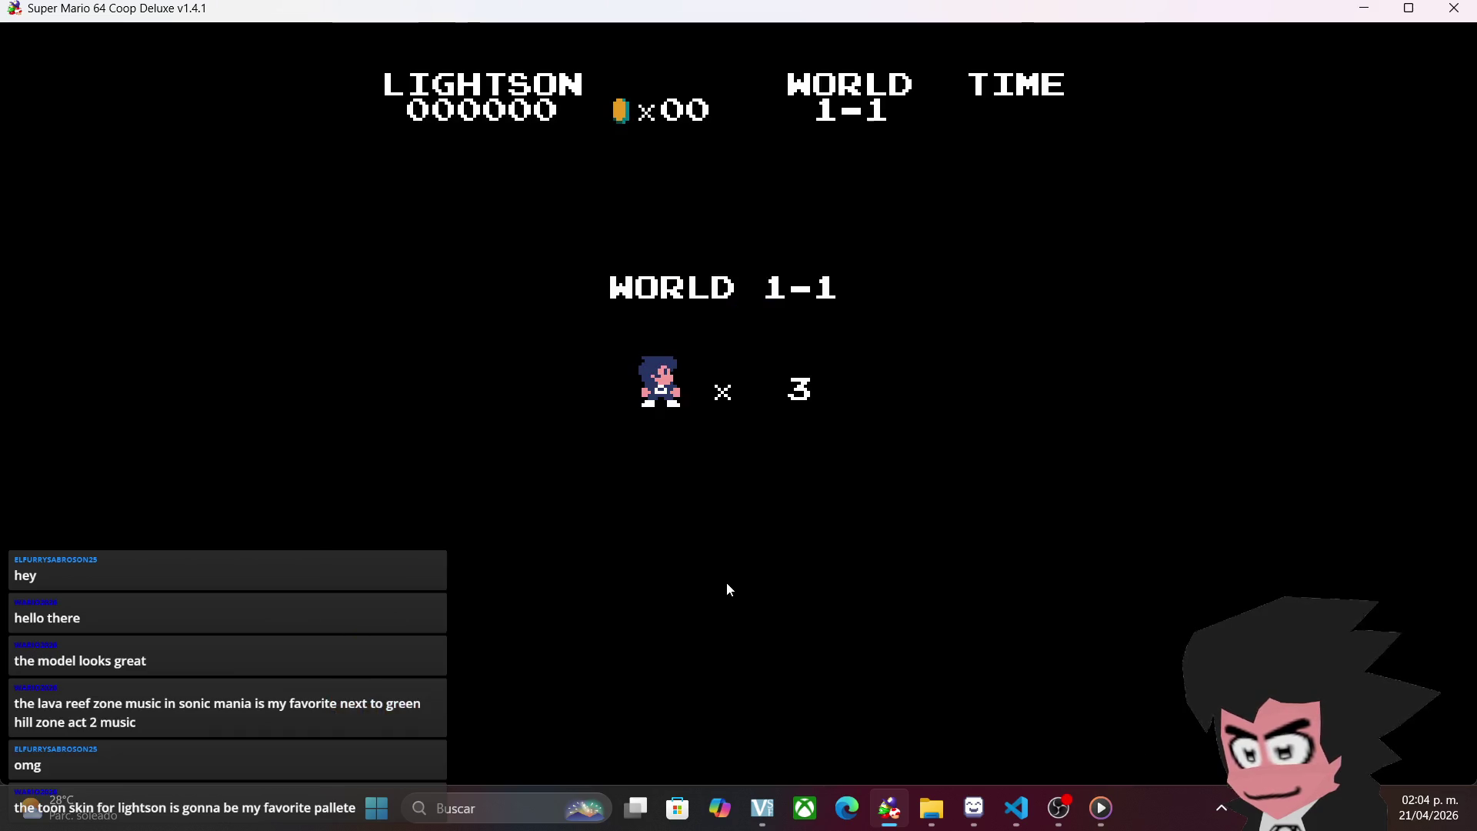
pyautogui.press('d')
pyautogui.press('l')
pyautogui.press('l')
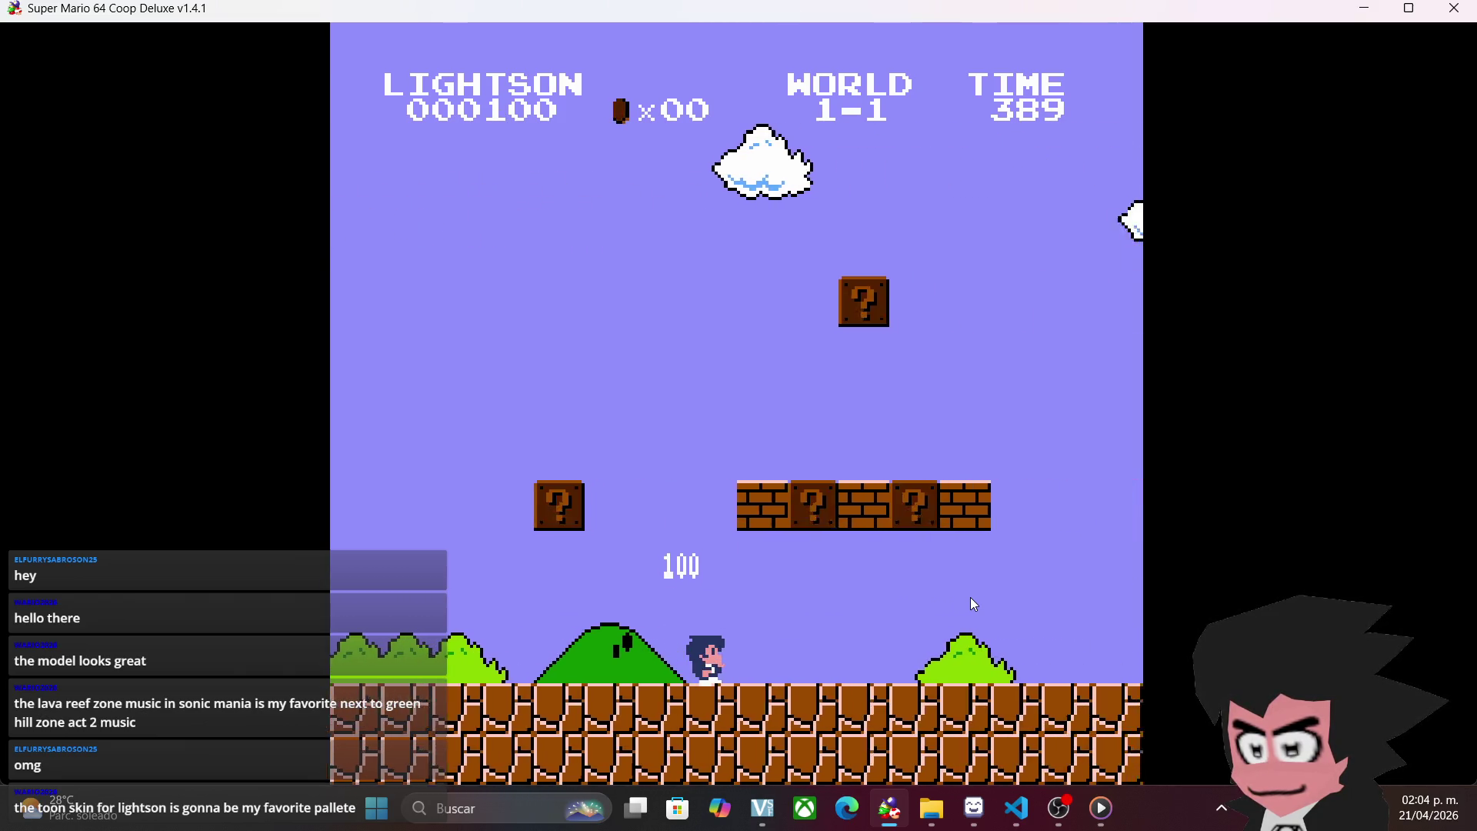
pyautogui.press('l')
pyautogui.press('l')
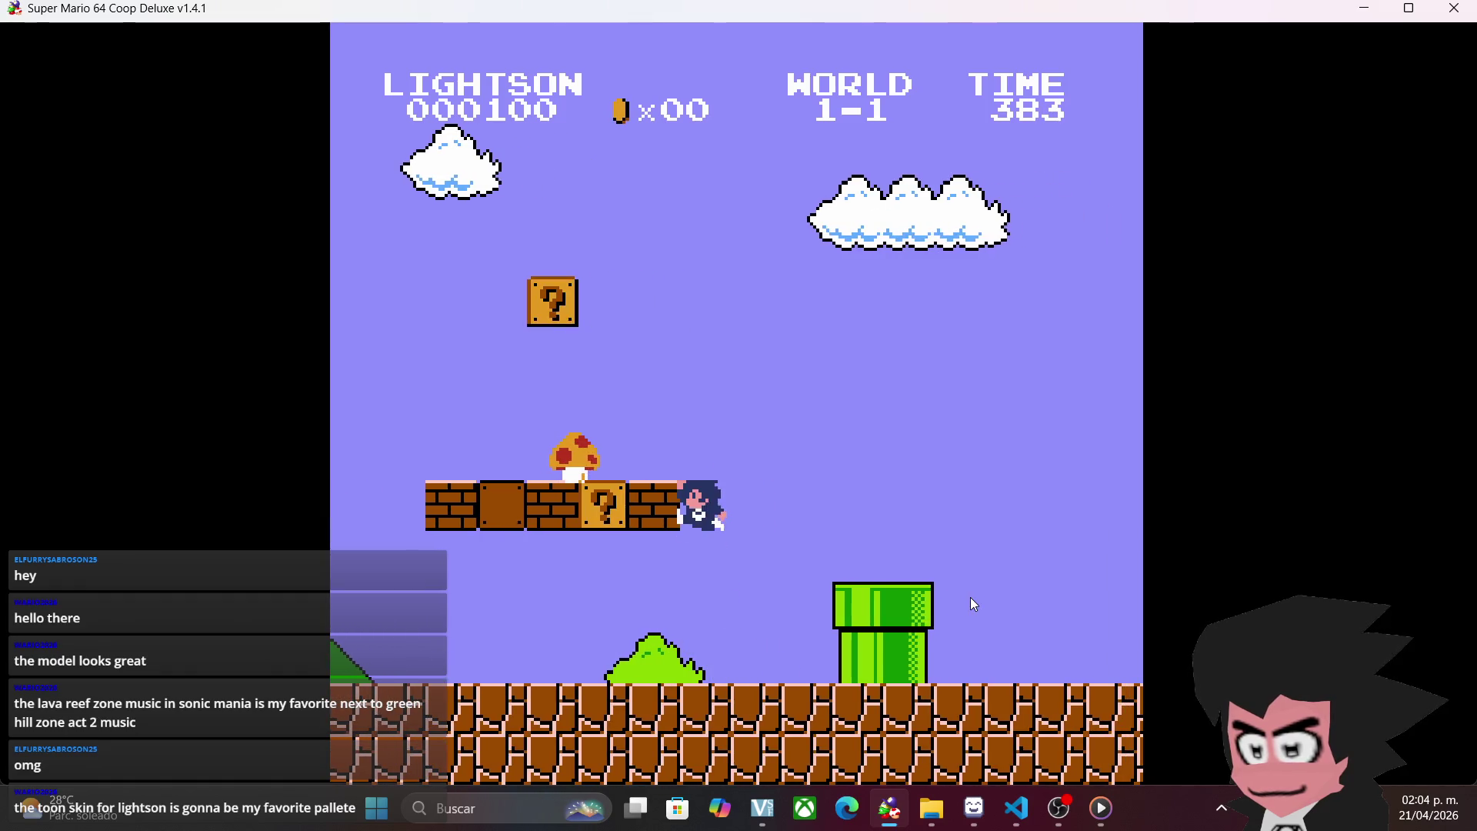
pyautogui.press('a')
pyautogui.press('l')
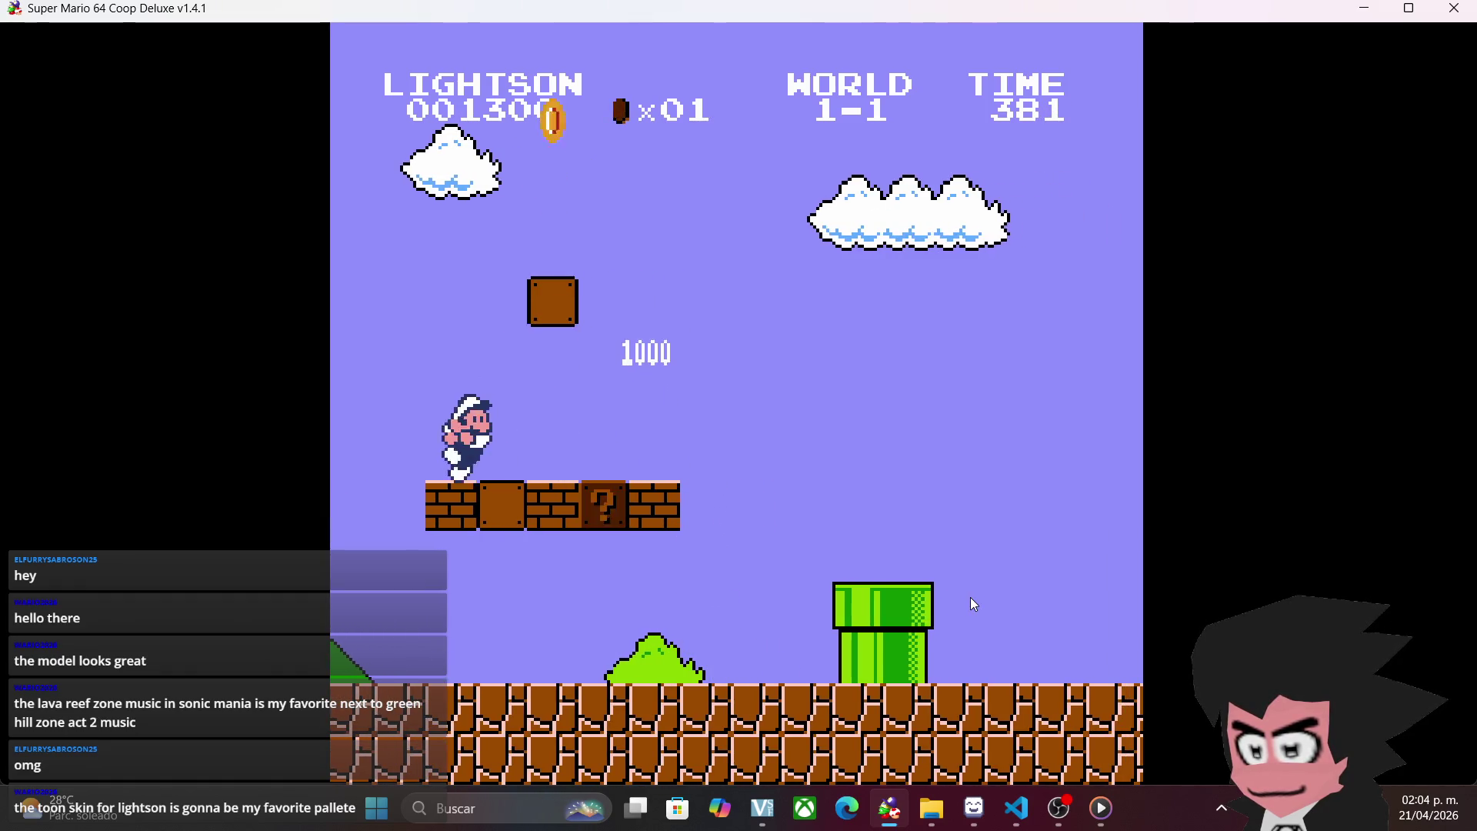
pyautogui.press('d')
pyautogui.press('l')
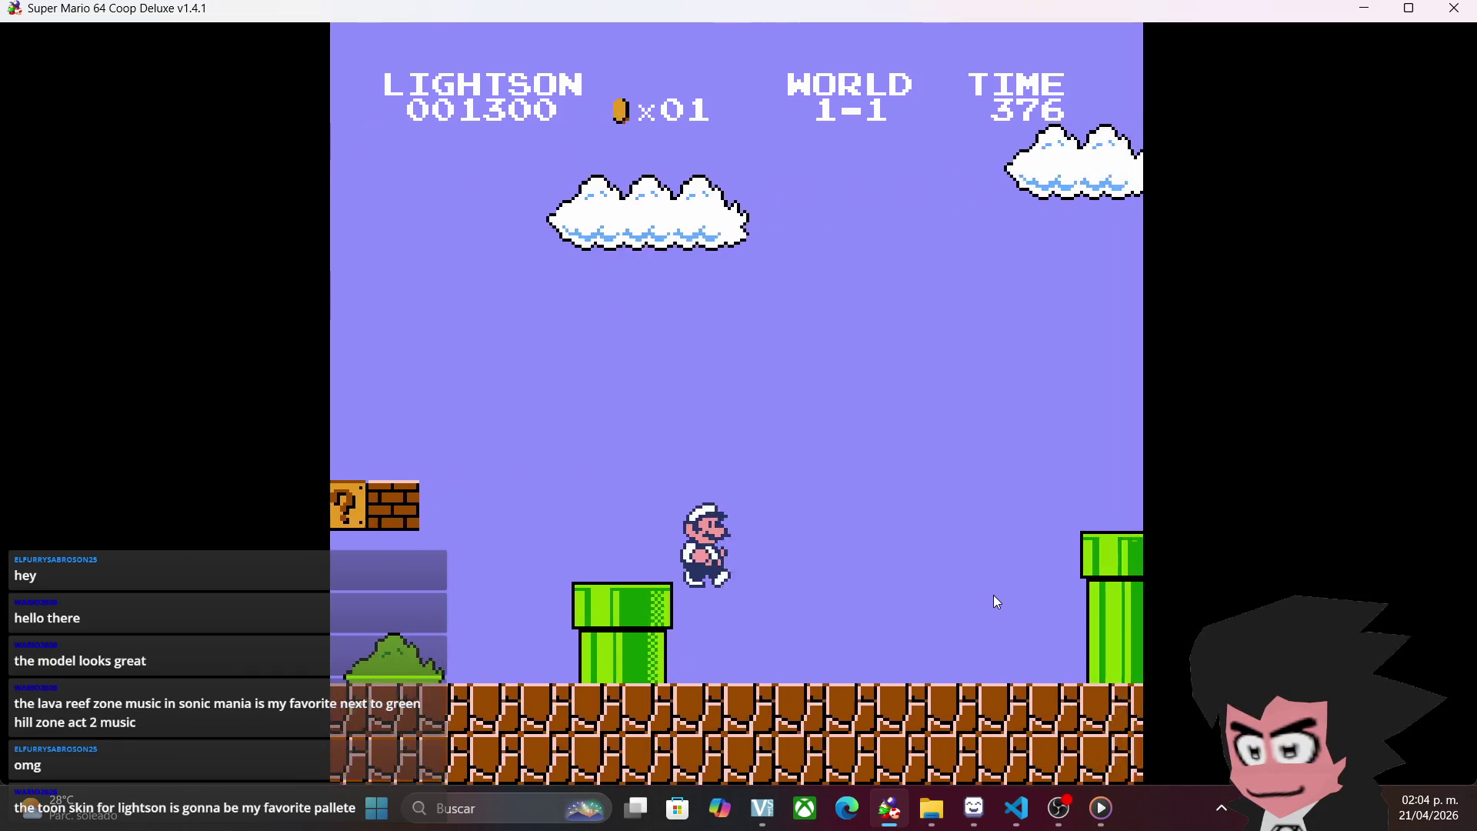
pyautogui.press('d')
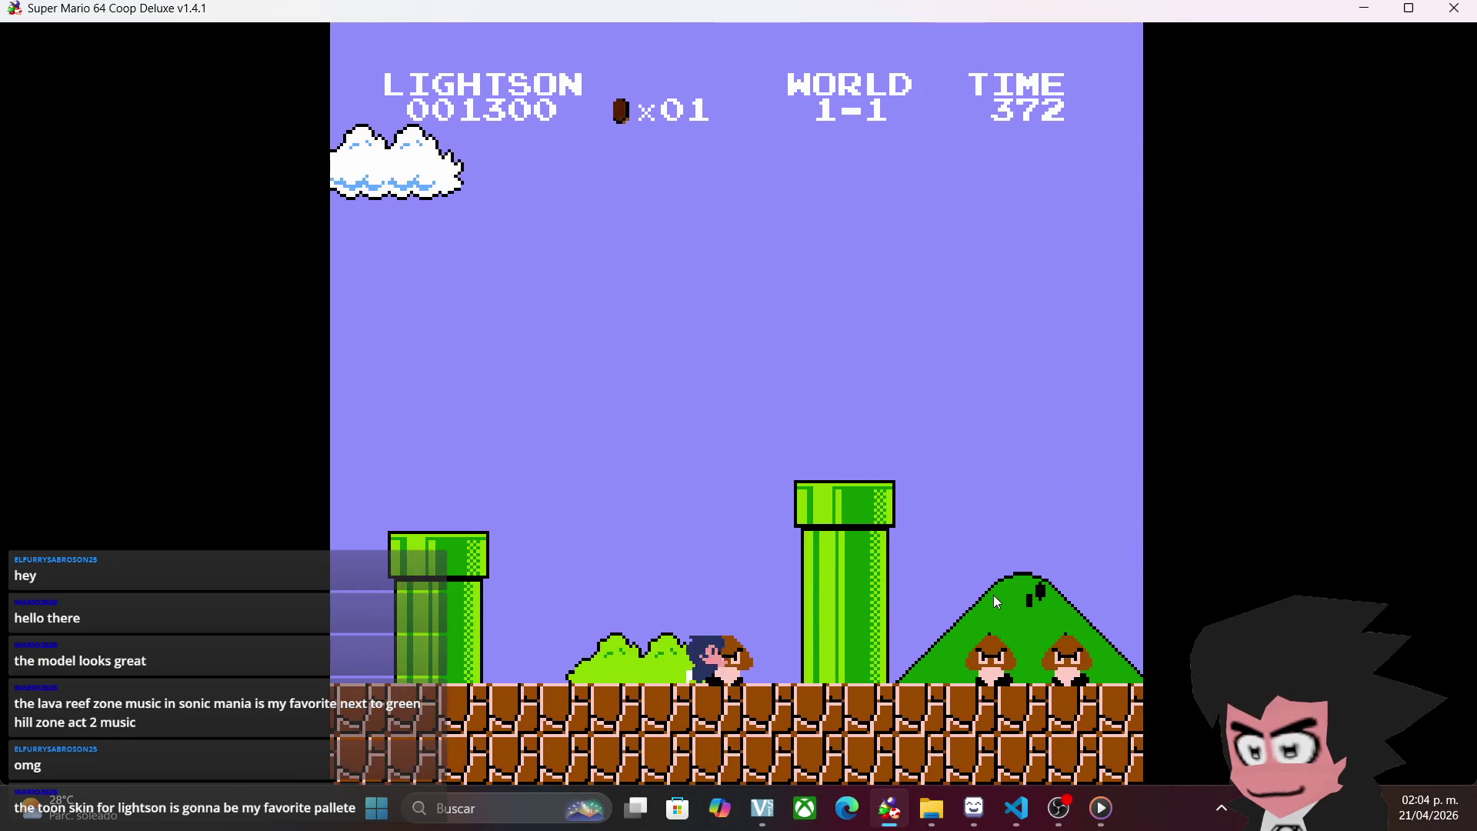
# - Jump the pipes stomping a Goomba, cross the gap, and hit a block for a coin
pyautogui.press('l')
pyautogui.press('d')
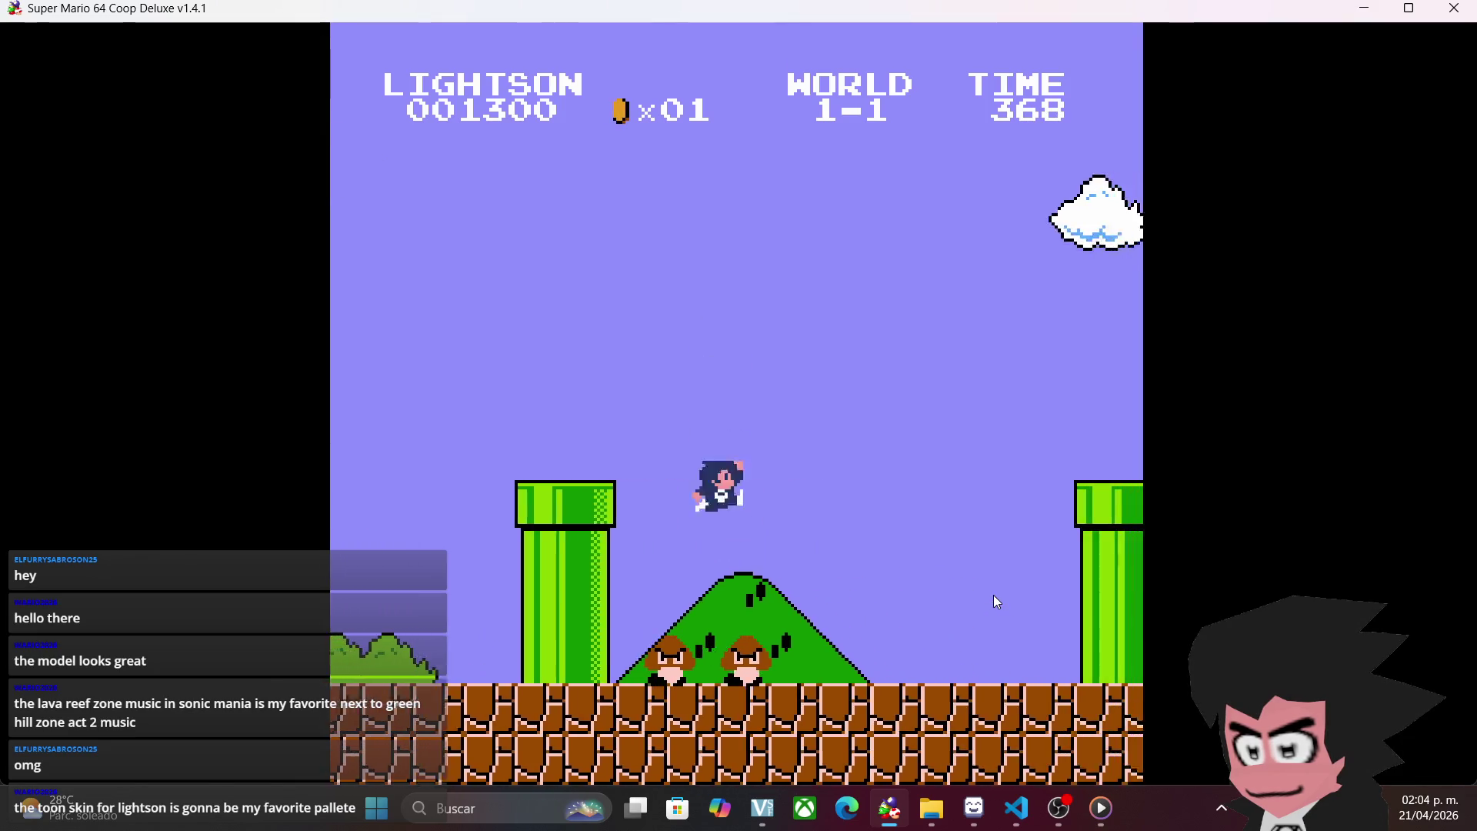
pyautogui.press('d')
pyautogui.press('l')
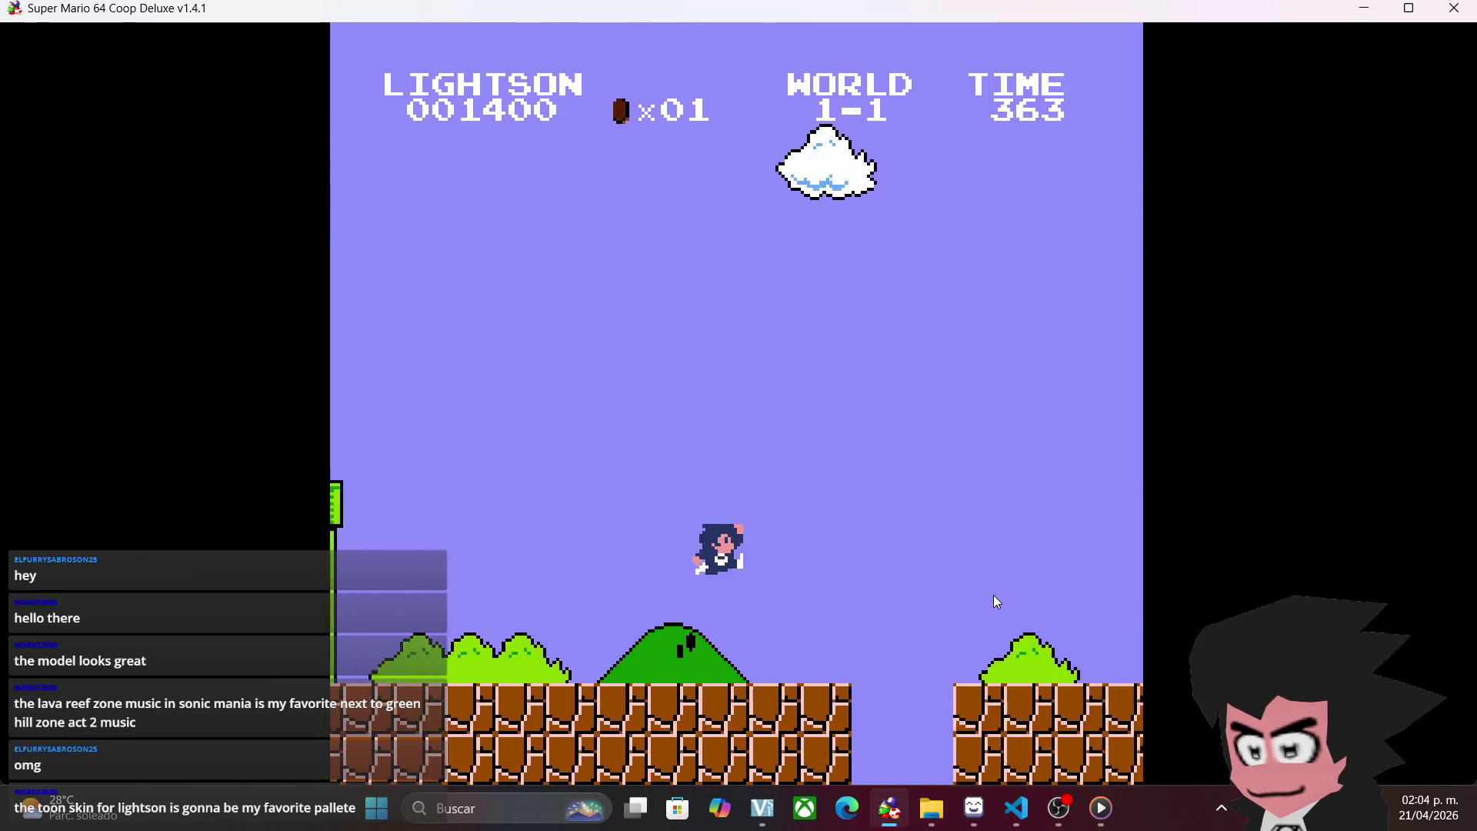
pyautogui.press('d')
pyautogui.press('l')
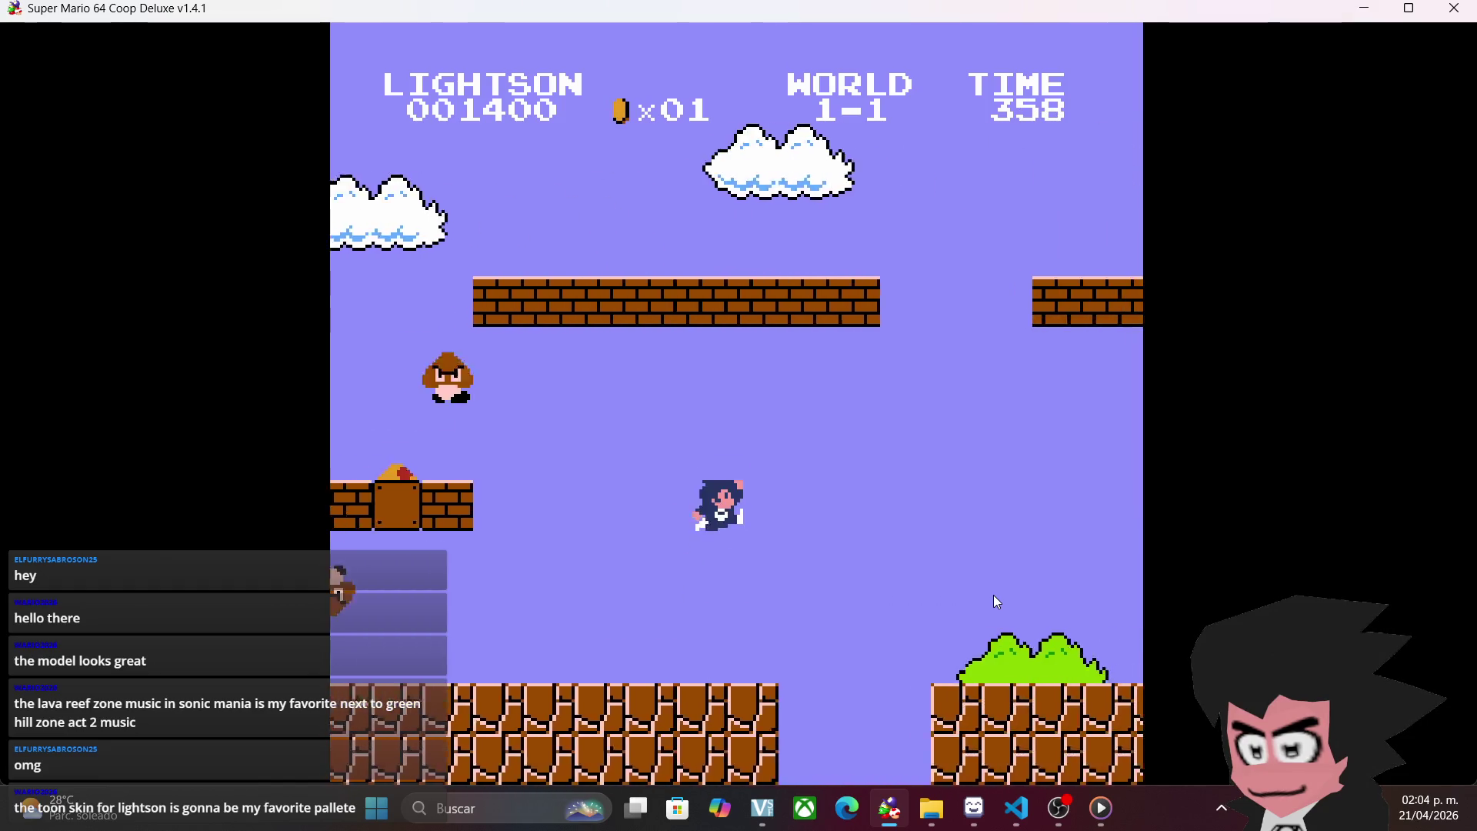
pyautogui.press('d')
pyautogui.press('l')
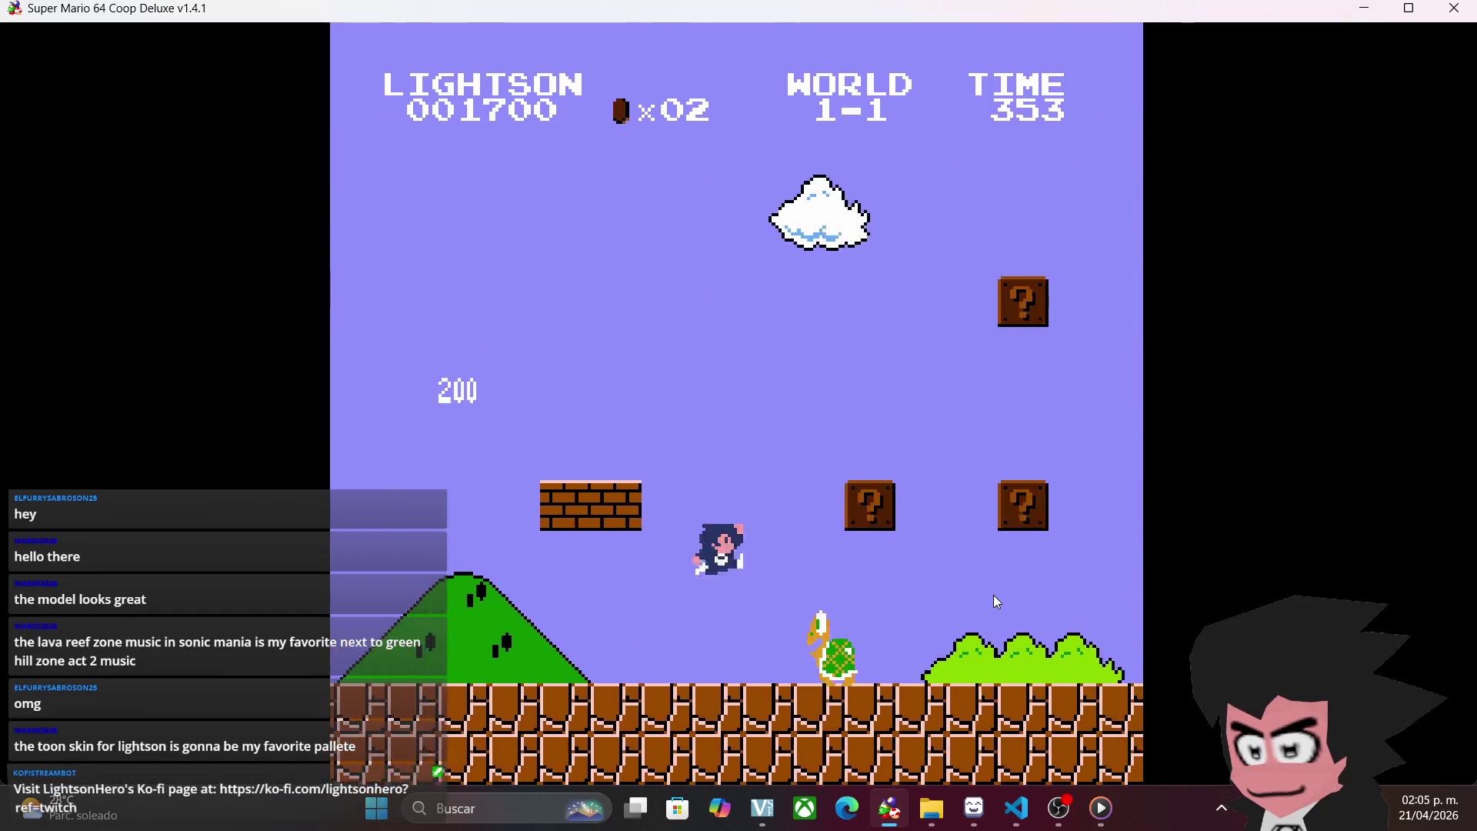
pyautogui.press('l')
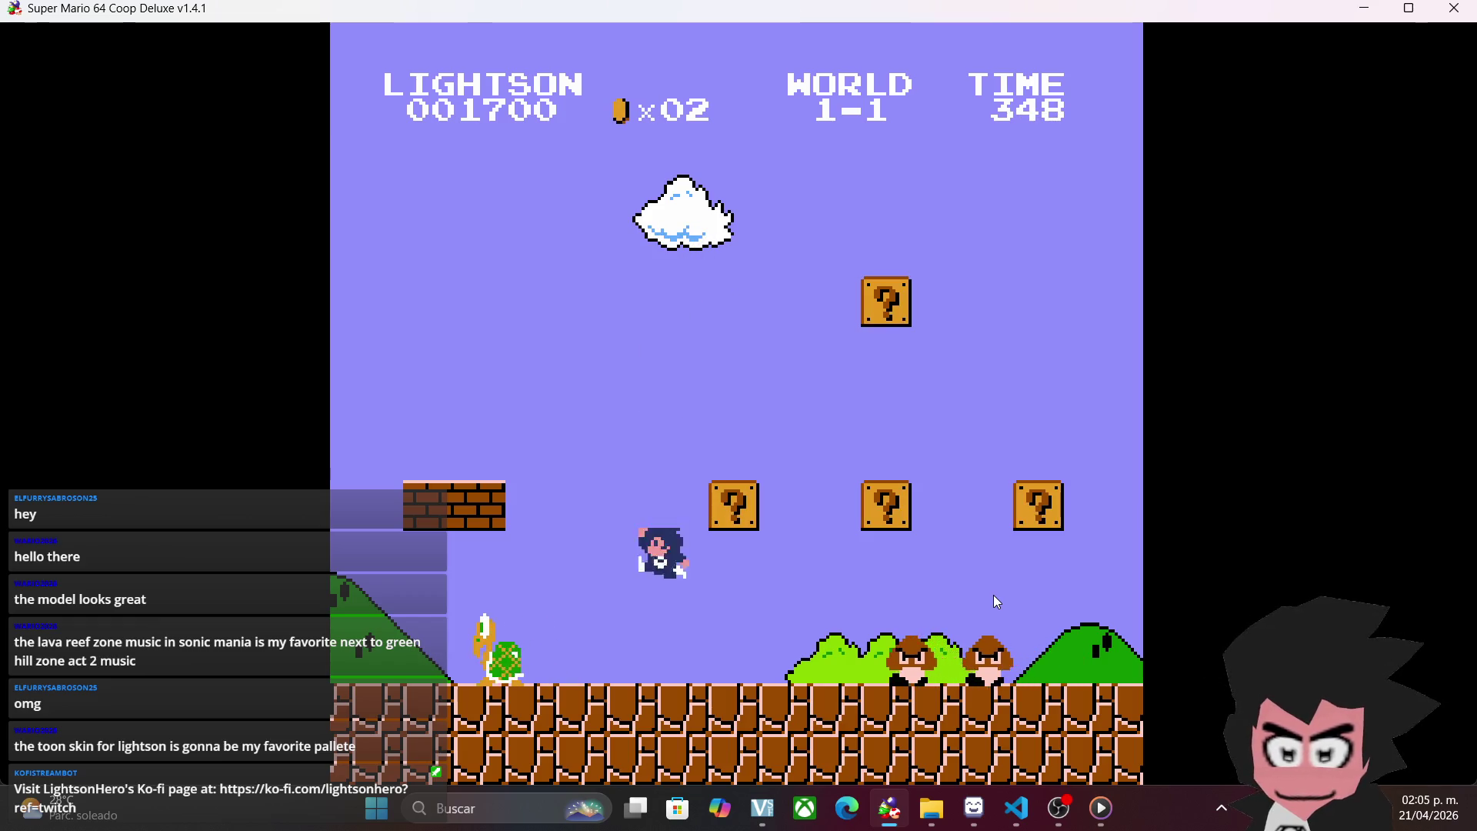
# - Stomp an approaching Goomba, then hit the brick and collect the released item
pyautogui.press('a')
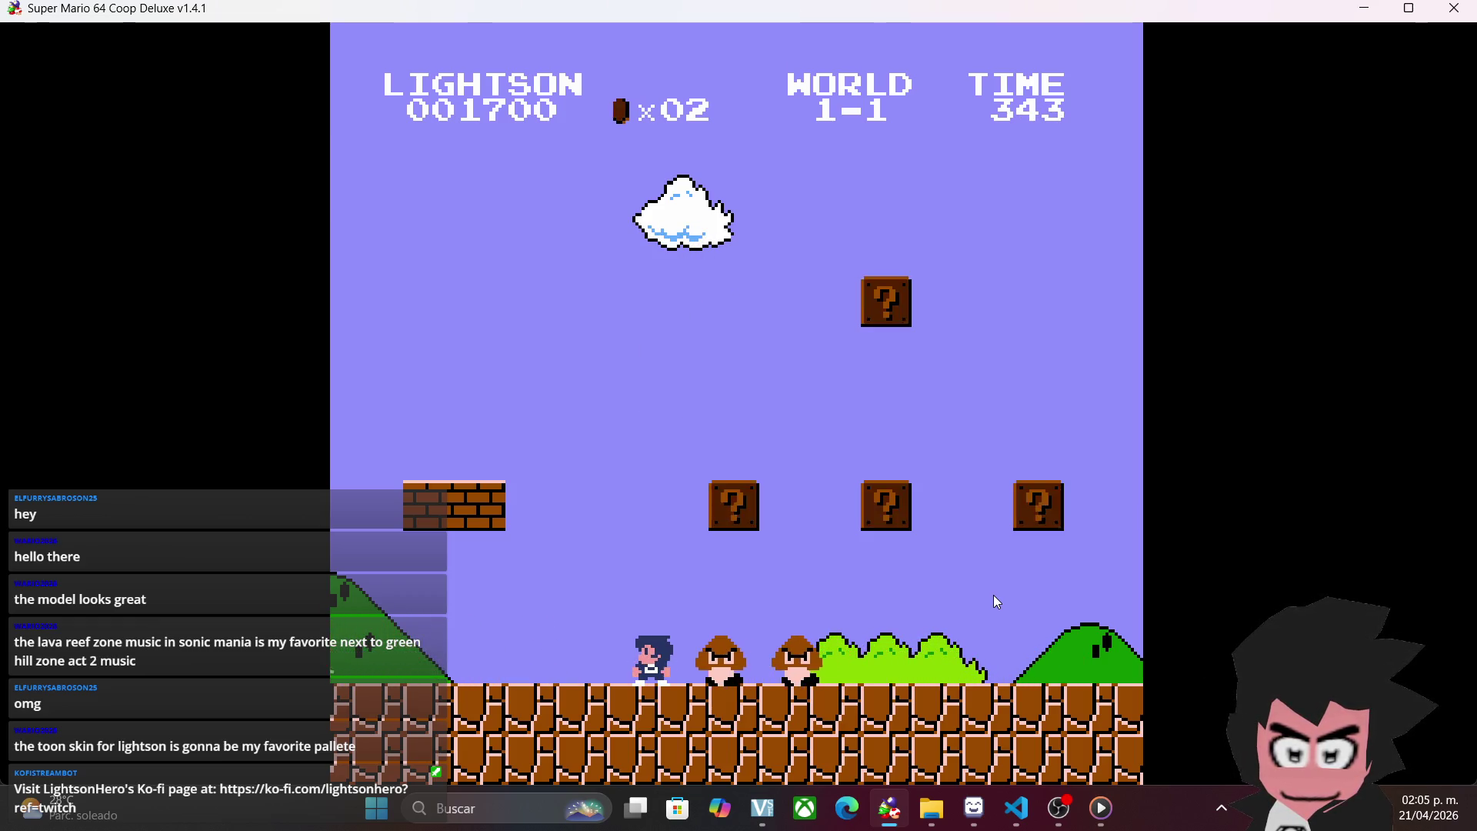
pyautogui.press('l')
pyautogui.press('d')
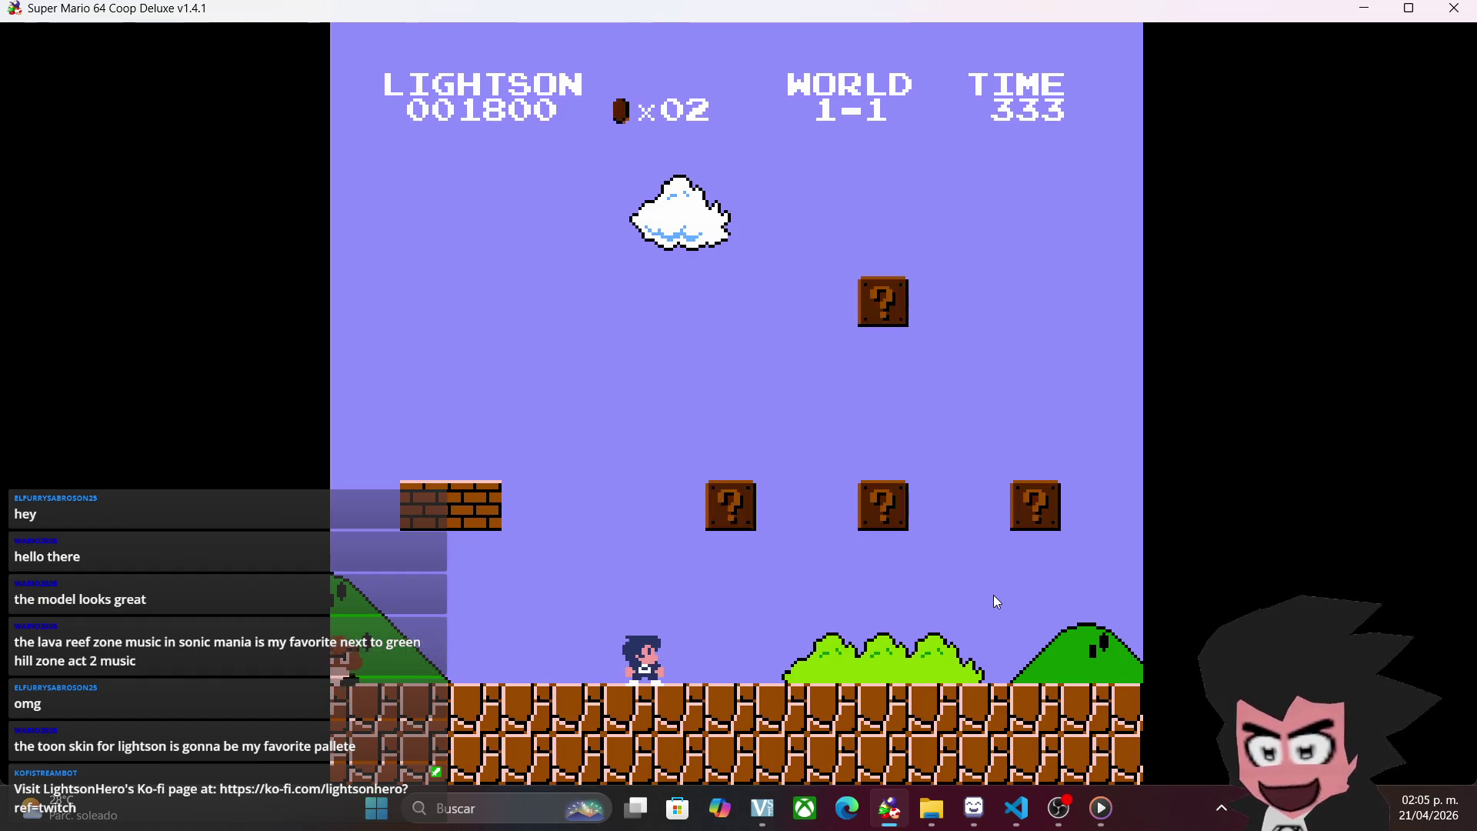
pyautogui.press('a')
pyautogui.press('l')
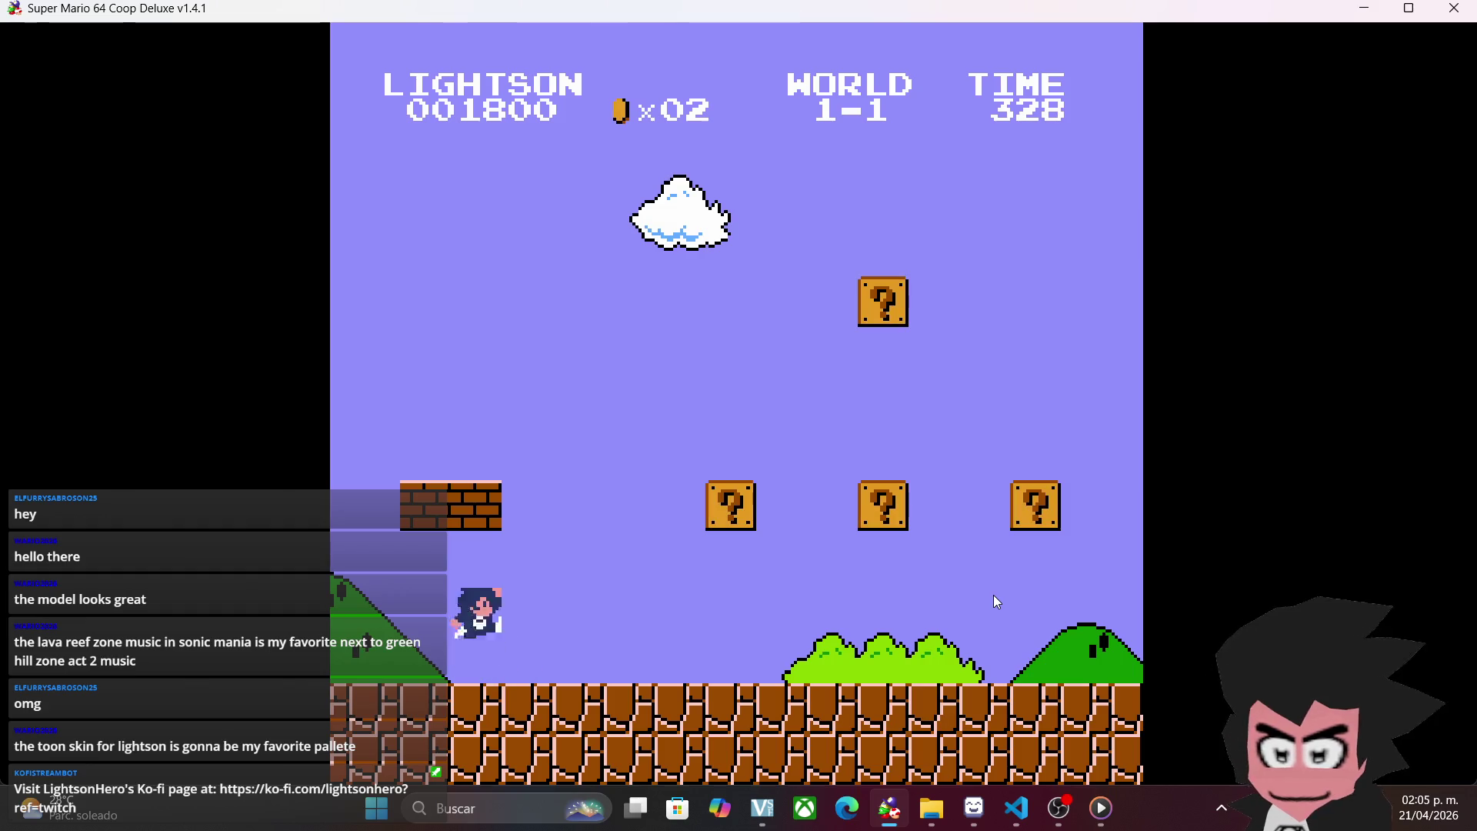
pyautogui.press('d')
pyautogui.press('a')
pyautogui.press('l')
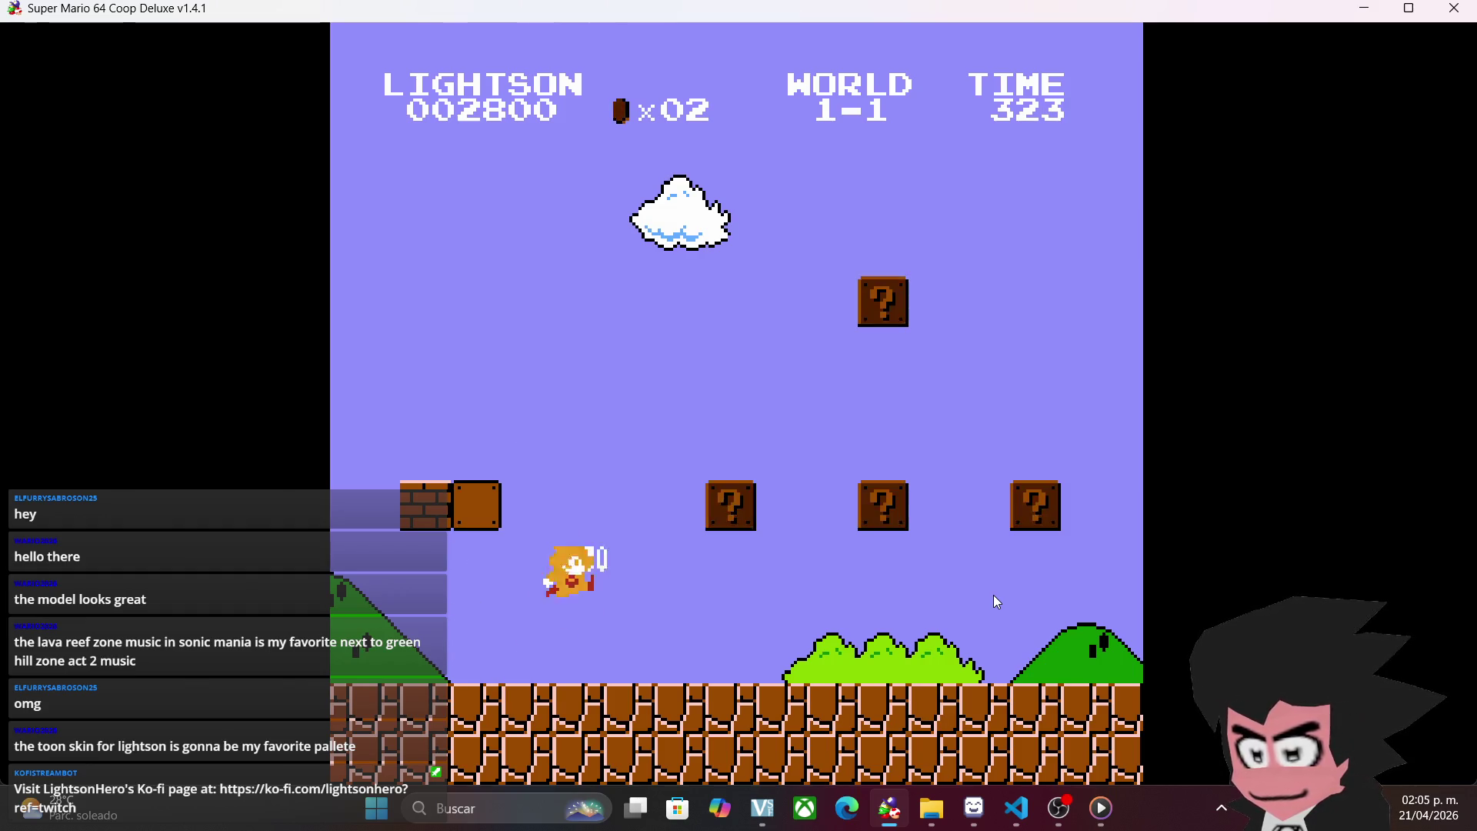
# - Run over the stairs and Goombas, leap for the flagpole, then return to LibreSprite
pyautogui.press('d')
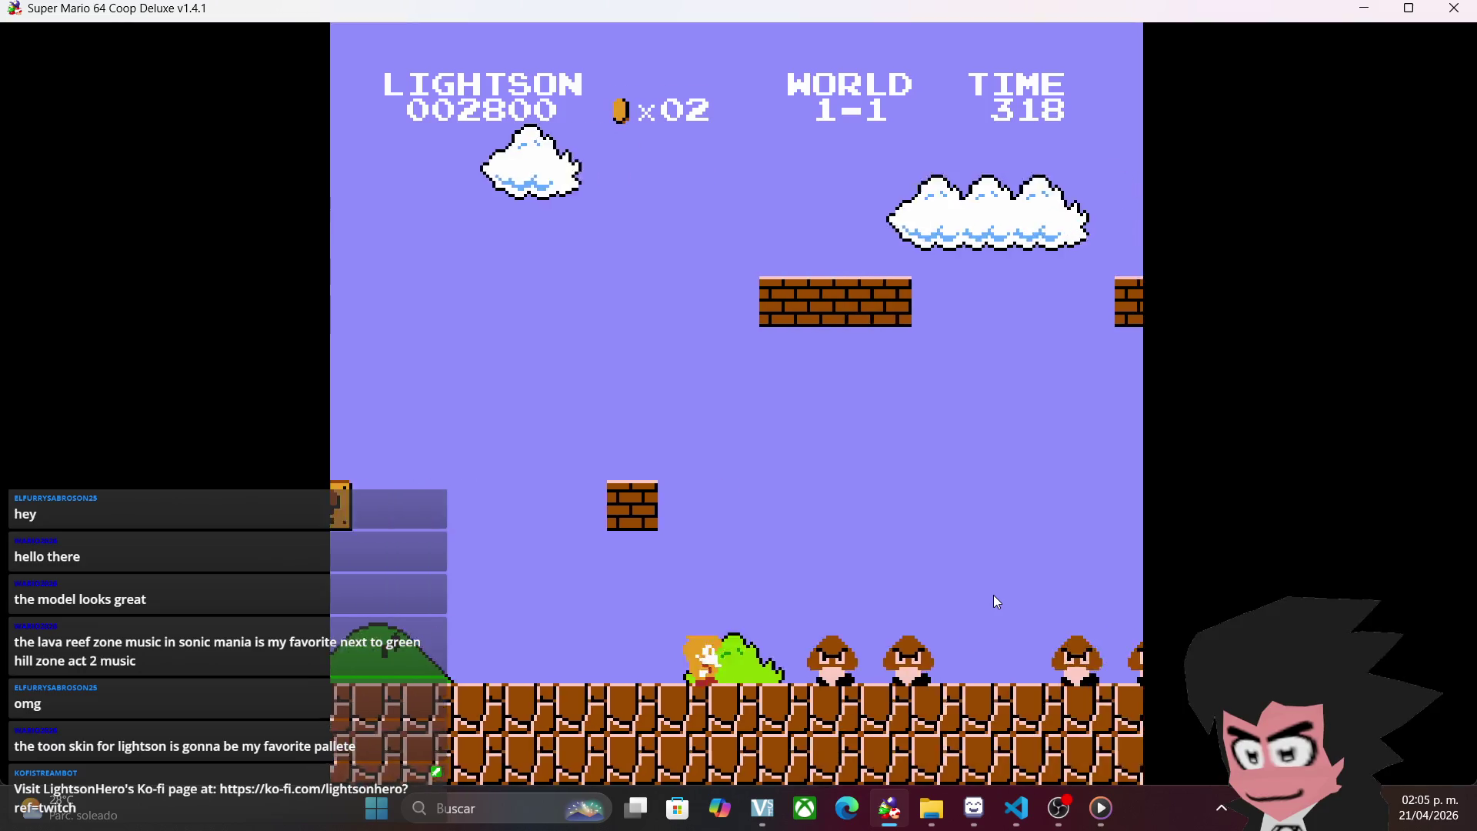
pyautogui.press('d')
pyautogui.press('l')
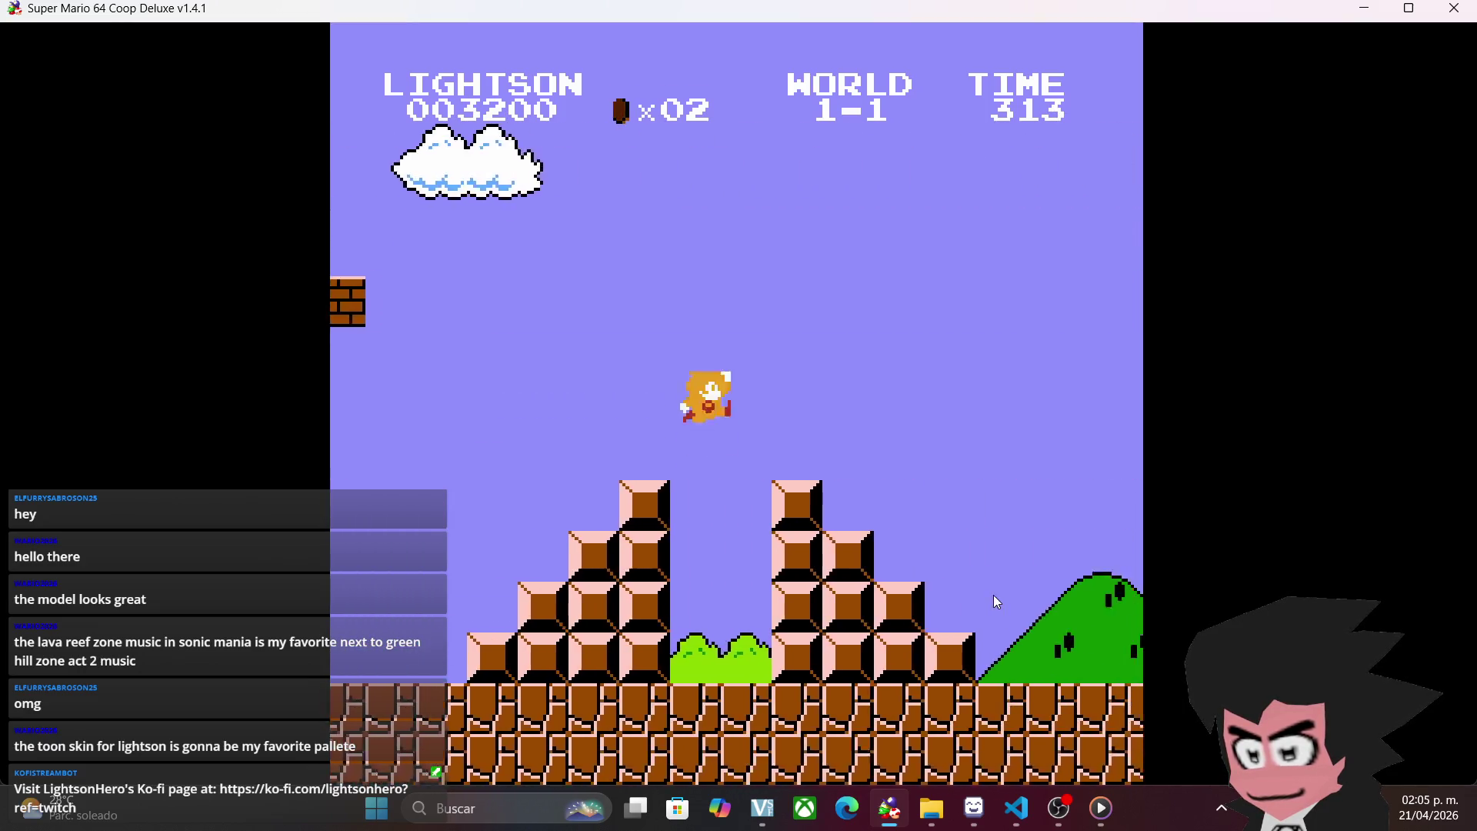
pyautogui.press('d')
pyautogui.press('l')
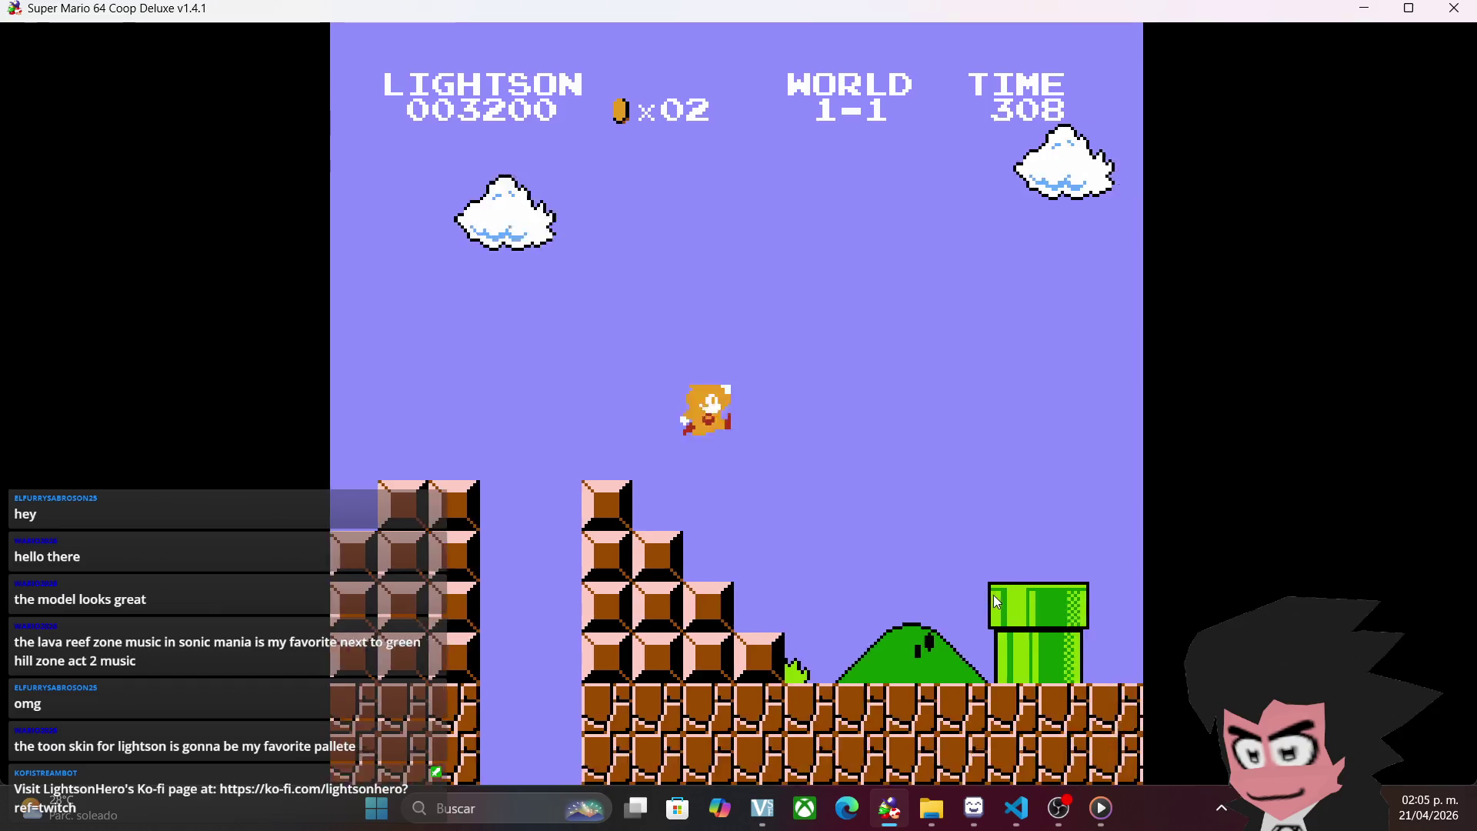
pyautogui.press('d')
pyautogui.press('l')
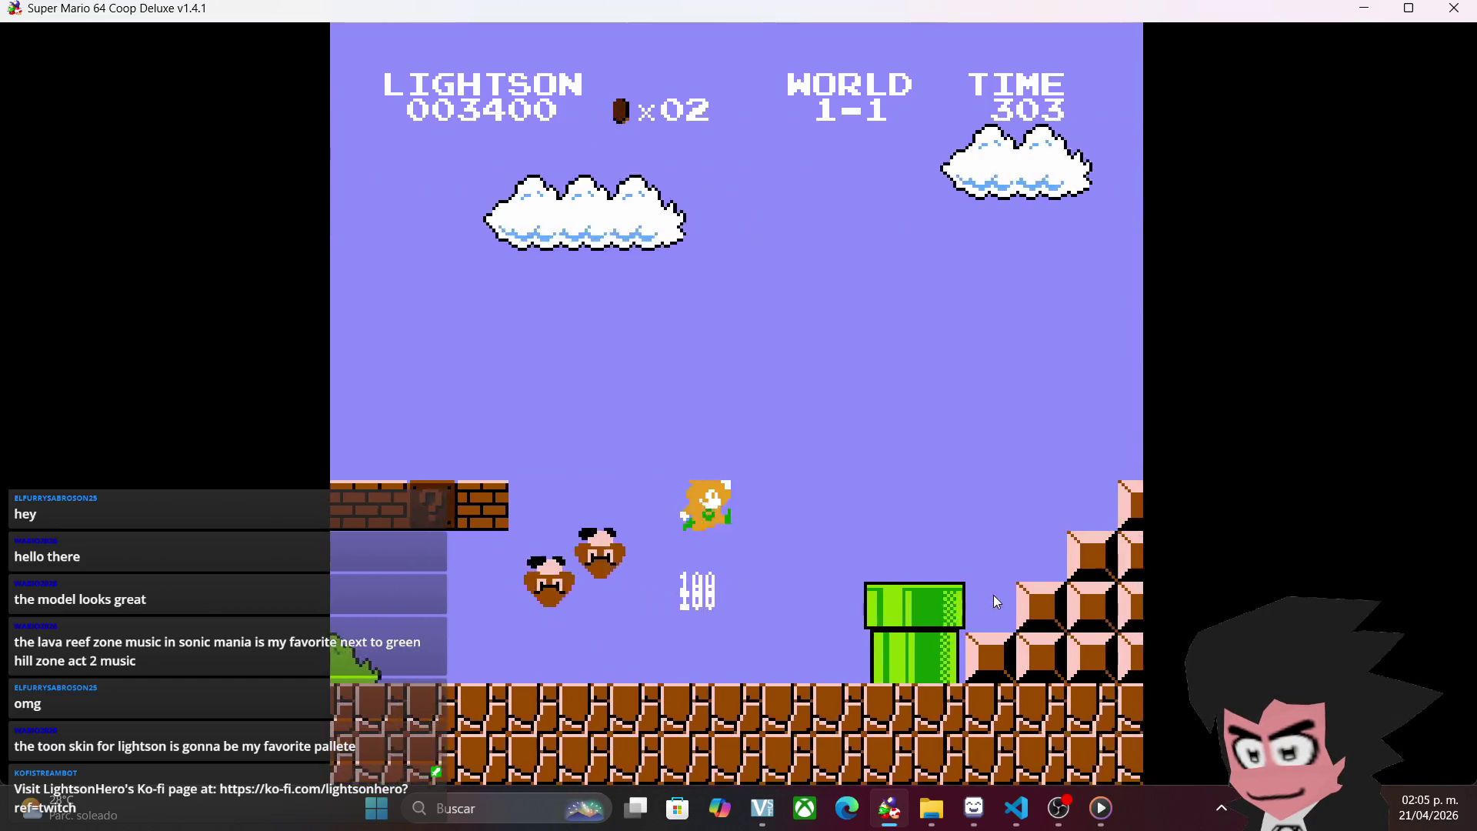
pyautogui.press('d')
pyautogui.press('l')
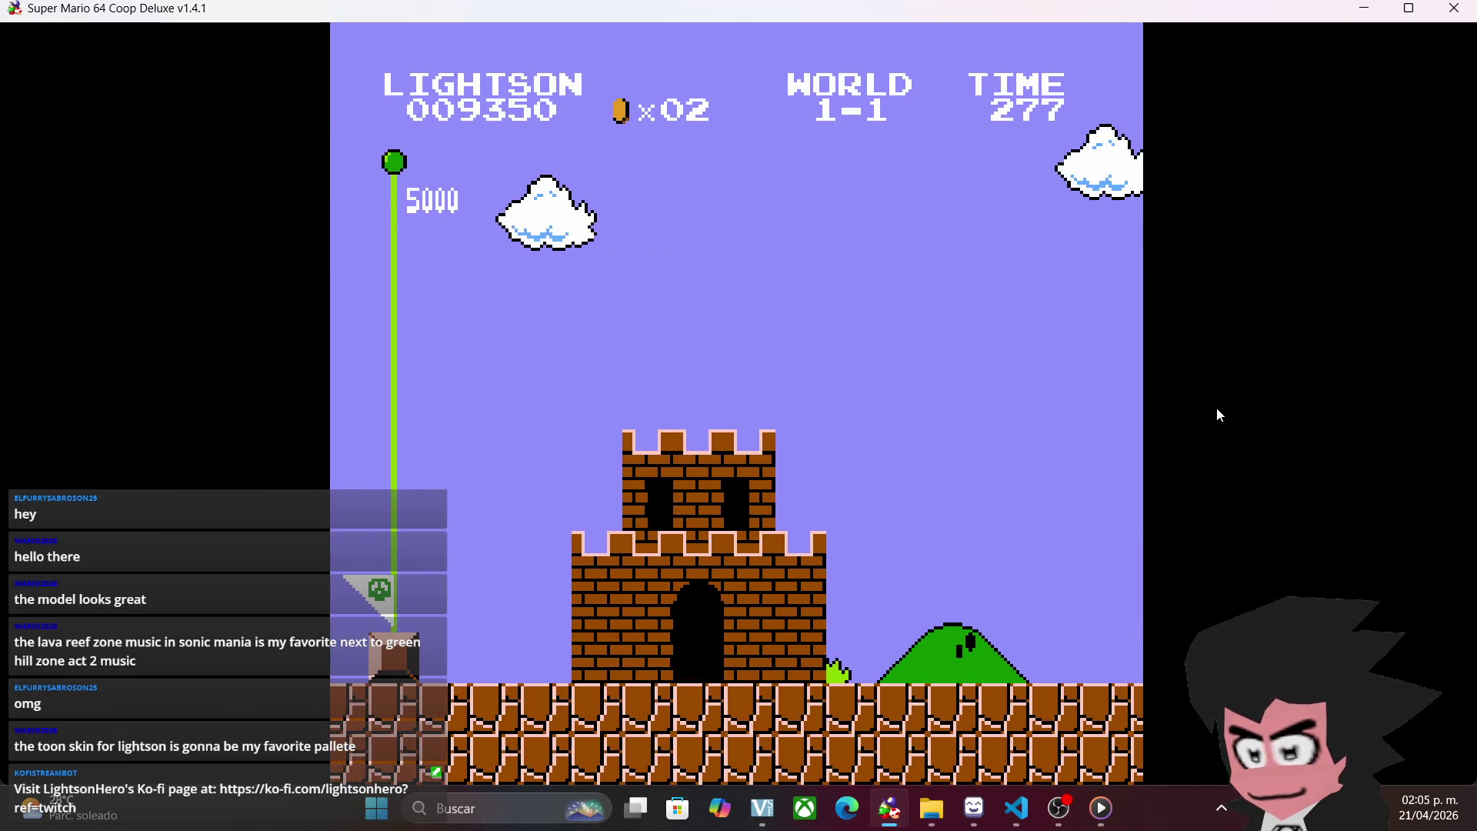
pyautogui.click(1454, 9)
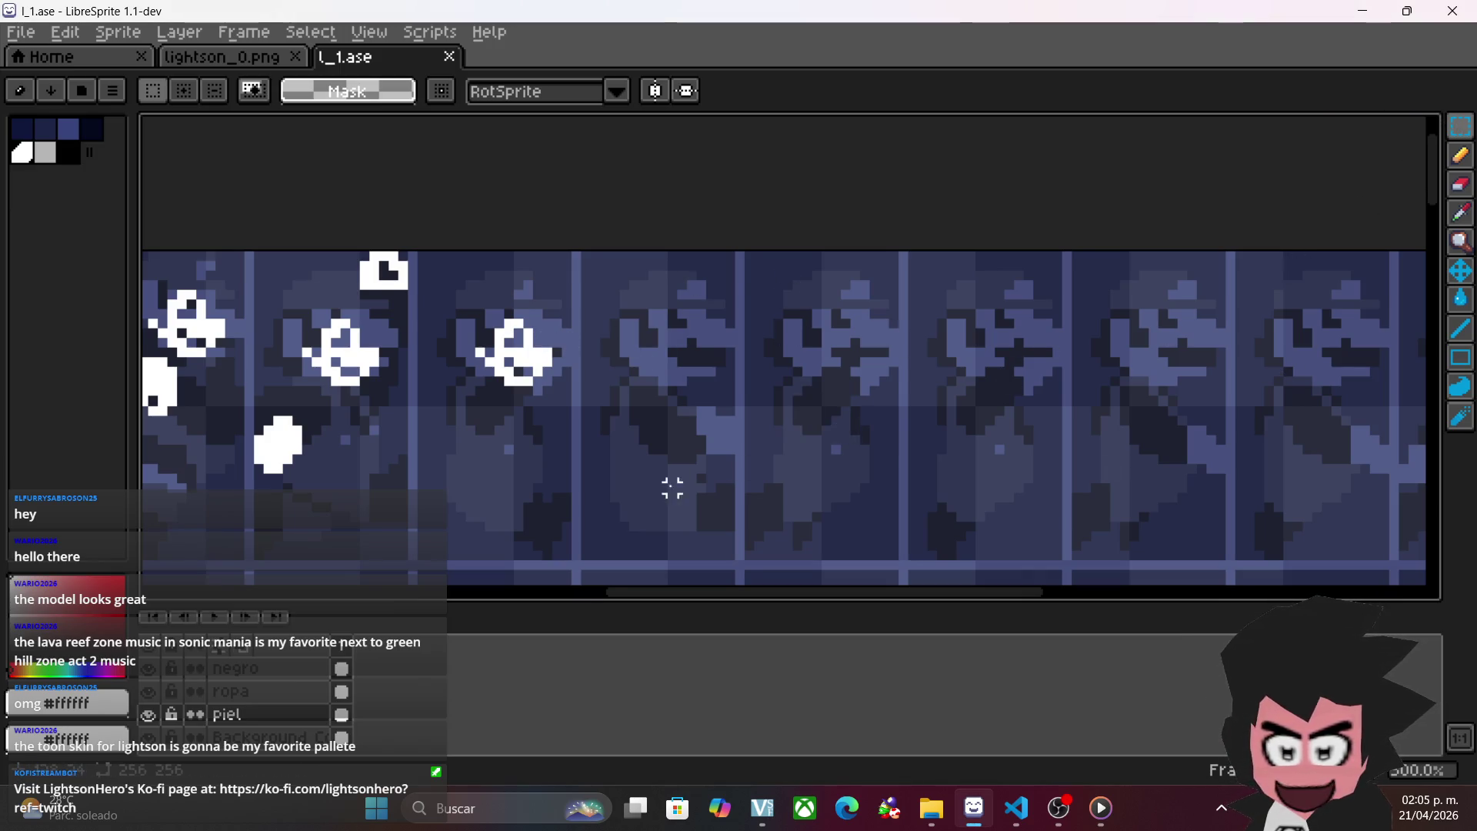
# - Select the eye pixels, shift them right and drop them in place
pyautogui.scroll(2, 700, 493)
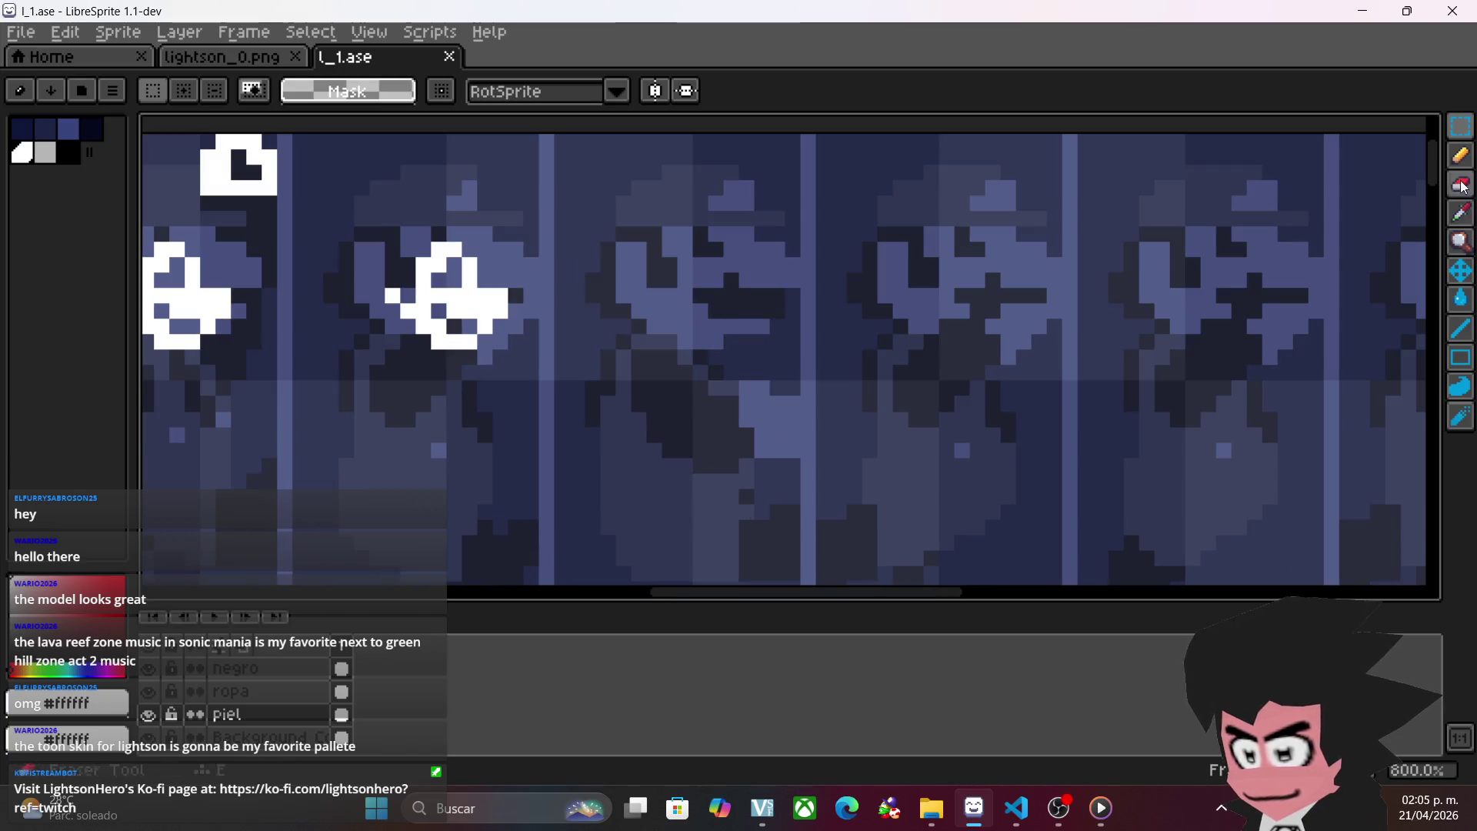
pyautogui.click(1461, 185)
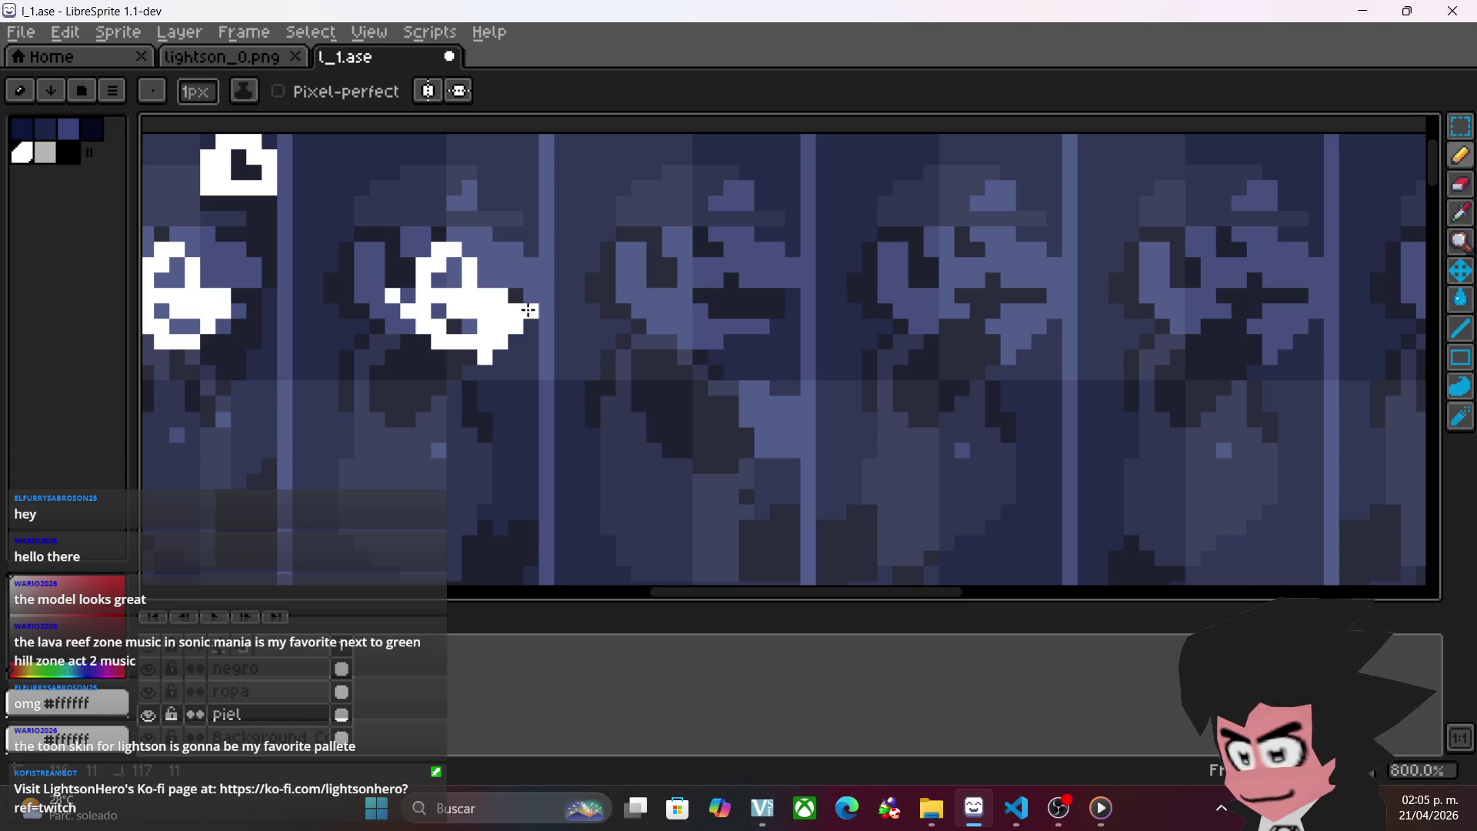
pyautogui.hscroll(-1, 597, 366)
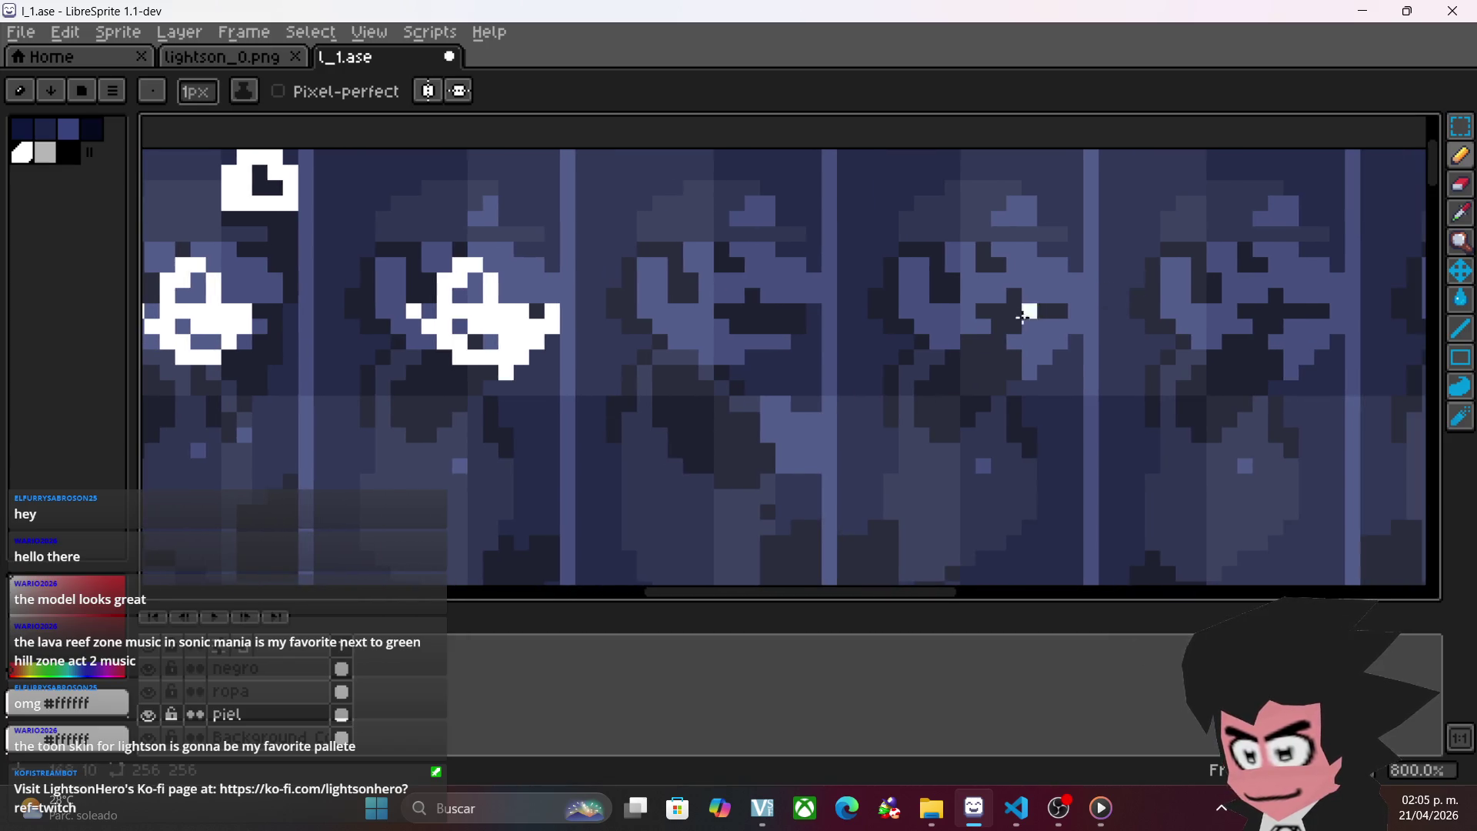
pyautogui.click(1461, 125)
pyautogui.moveTo(462, 340)
pyautogui.mouseDown()
pyautogui.moveTo(833, 391)
pyautogui.moveTo(745, 377)
pyautogui.mouseUp()
pyautogui.moveTo(402, 287)
pyautogui.mouseDown()
pyautogui.moveTo(542, 420)
pyautogui.moveTo(489, 387)
pyautogui.moveTo(904, 371)
pyautogui.moveTo(1044, 386)
pyautogui.mouseUp()
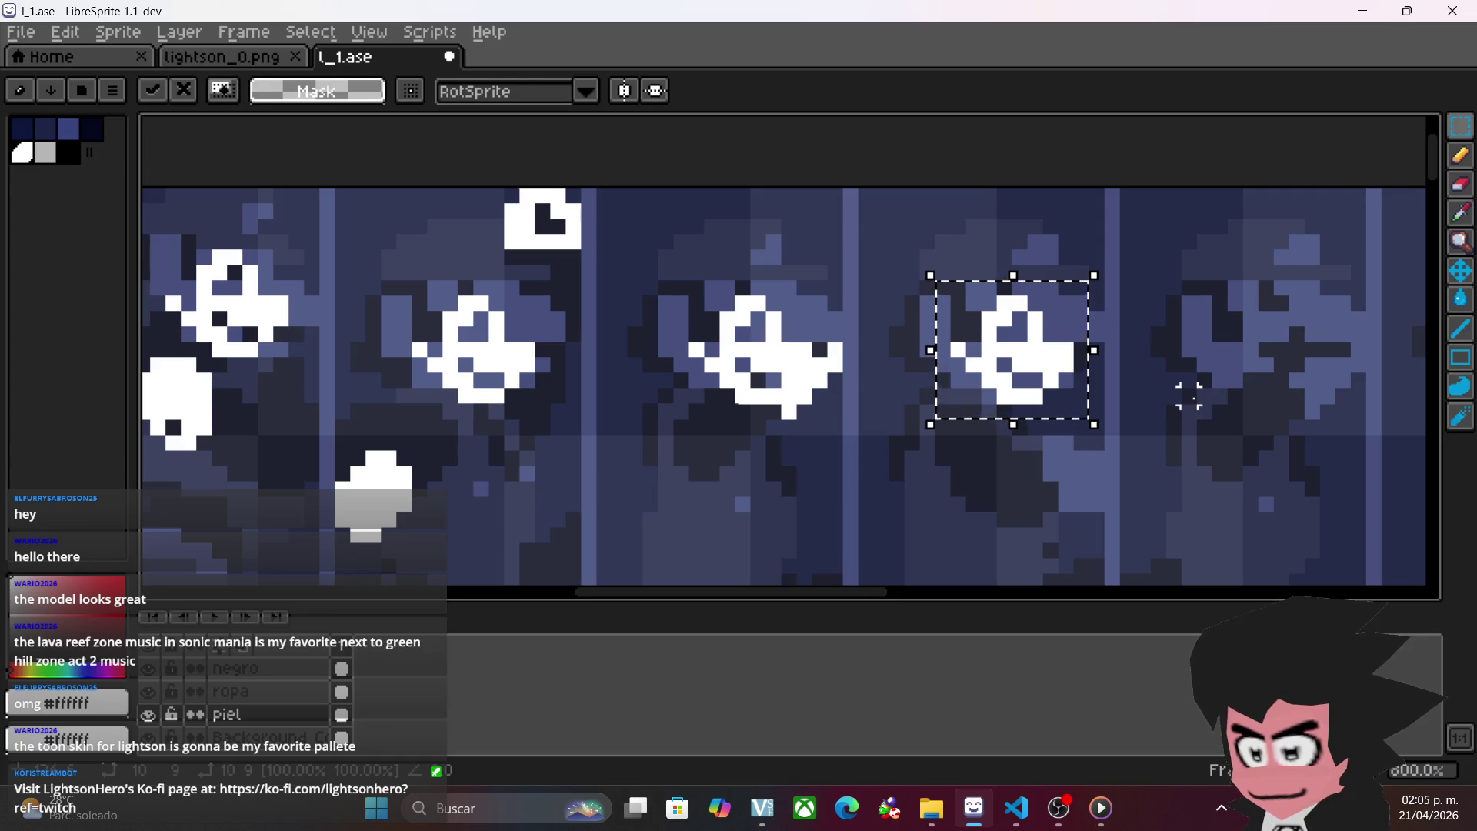
pyautogui.click(1188, 396)
# - Move the second sprite's white hand shape into the third frame
pyautogui.hscroll(3, 1169, 423)
pyautogui.click(1460, 156)
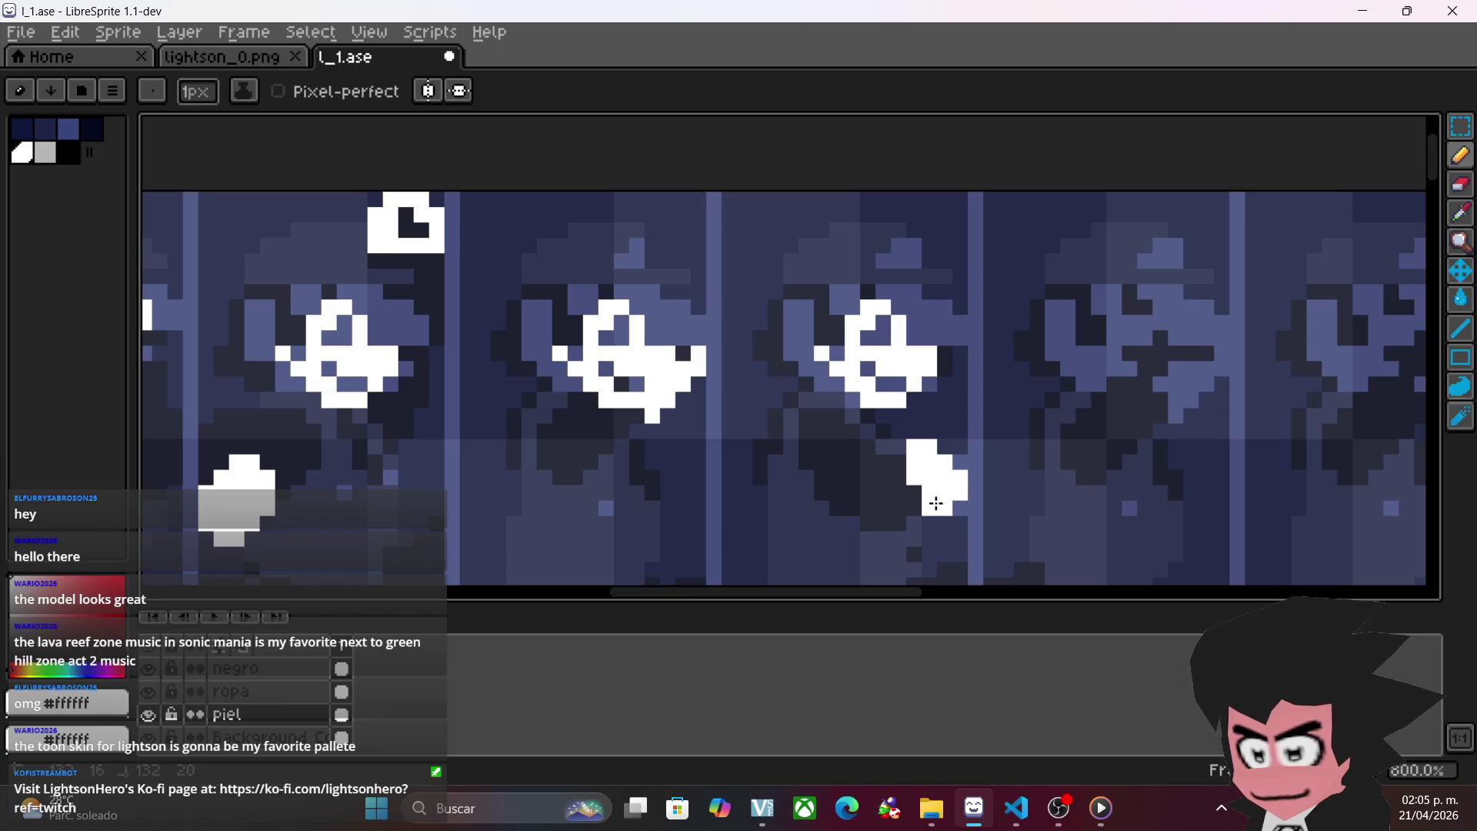
pyautogui.hscroll(3, 884, 454)
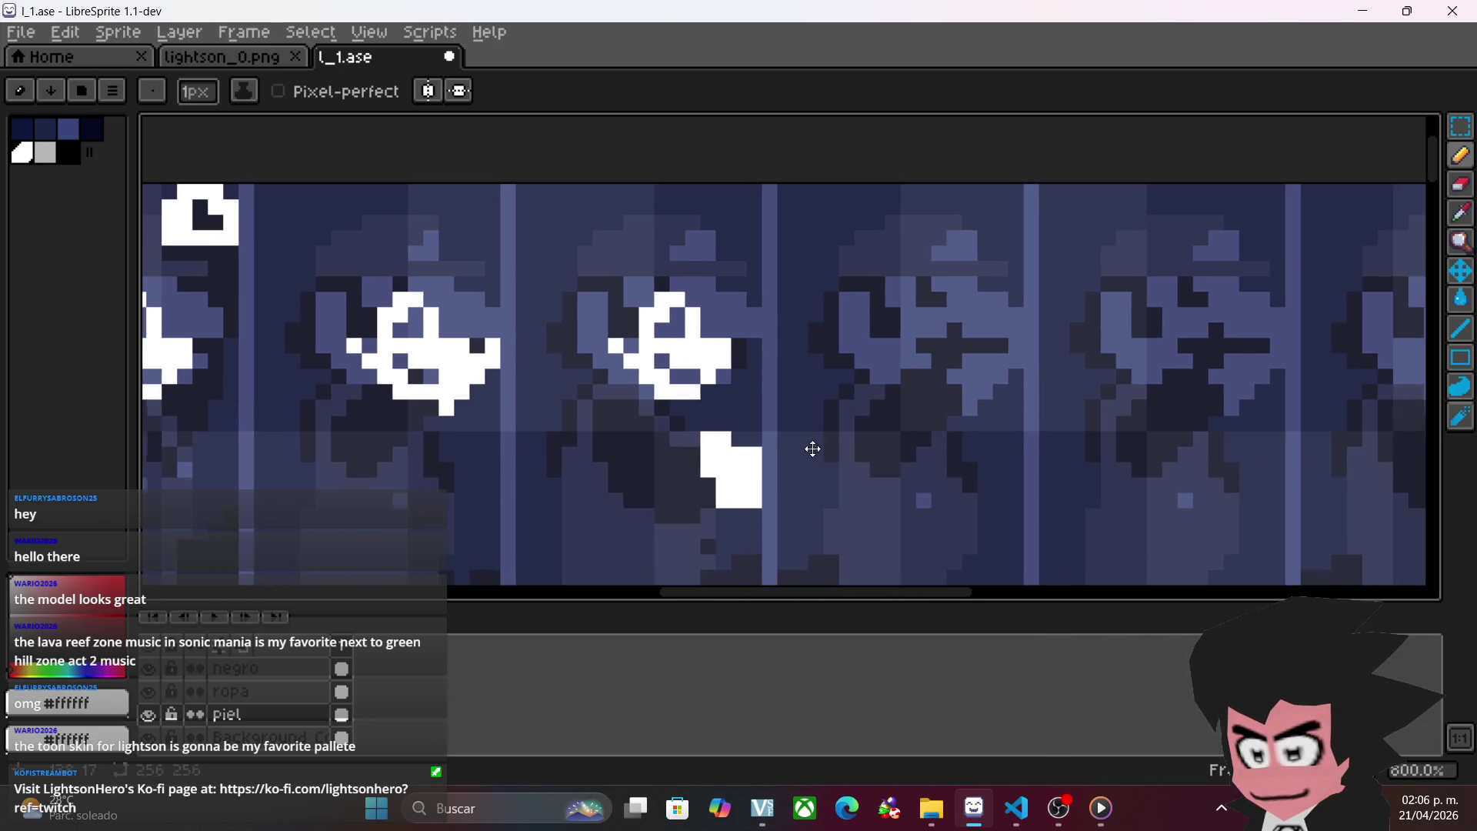
pyautogui.click(1460, 125)
pyautogui.hscroll(2, 946, 326)
pyautogui.scroll(-1, 946, 326)
pyautogui.hscroll(1, 946, 326)
pyautogui.moveTo(454, 252); pyautogui.dragTo(765, 517)
pyautogui.click(715, 493)
pyautogui.moveTo(545, 440); pyautogui.dragTo(787, 437)
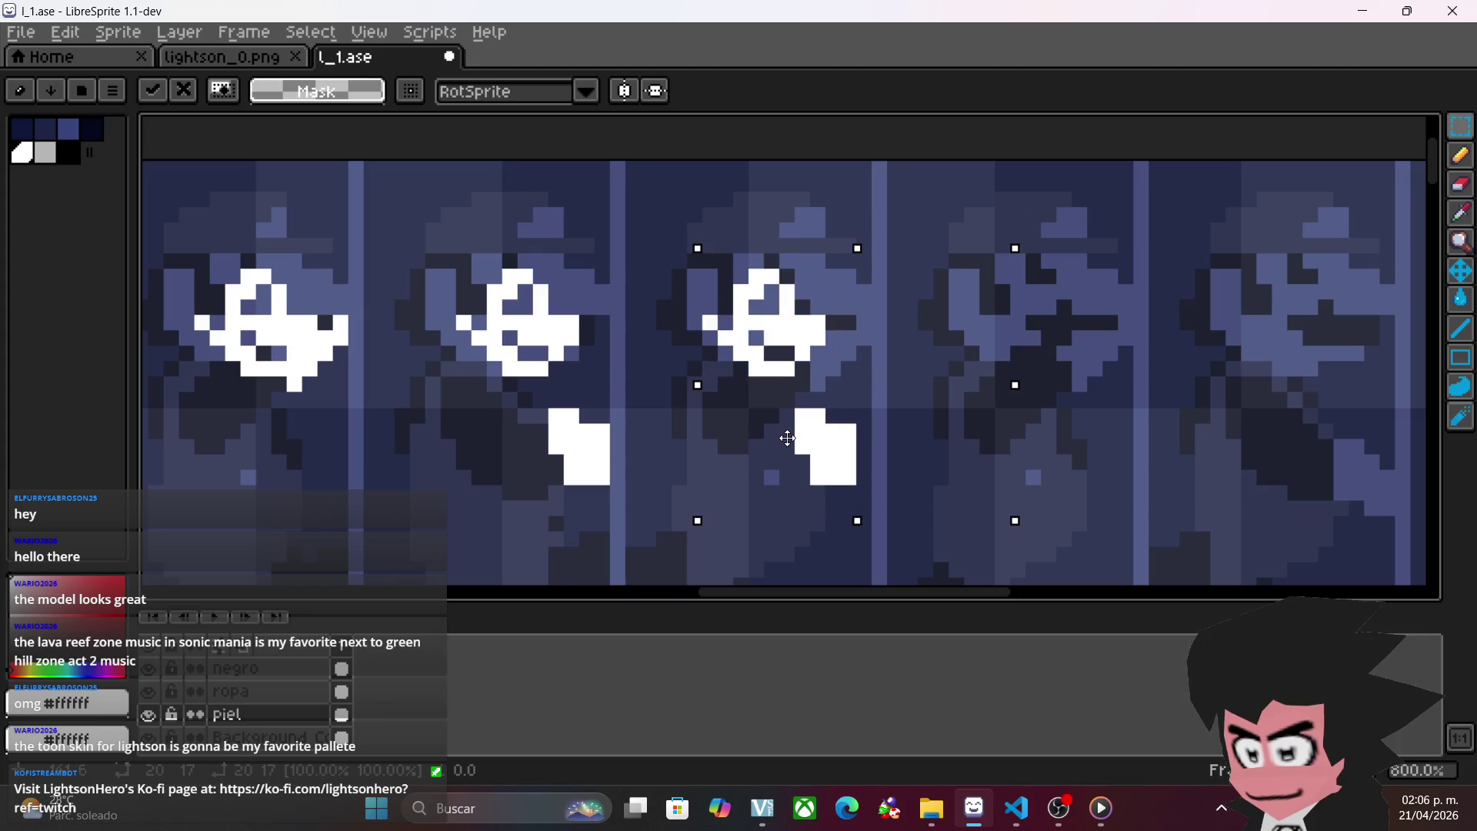
pyautogui.click(1062, 399)
# - Delete the leftover white block in the third frame and paint its eyes white
pyautogui.moveTo(864, 379); pyautogui.dragTo(738, 558)
pyautogui.press('Delete')
pyautogui.click(1461, 154)
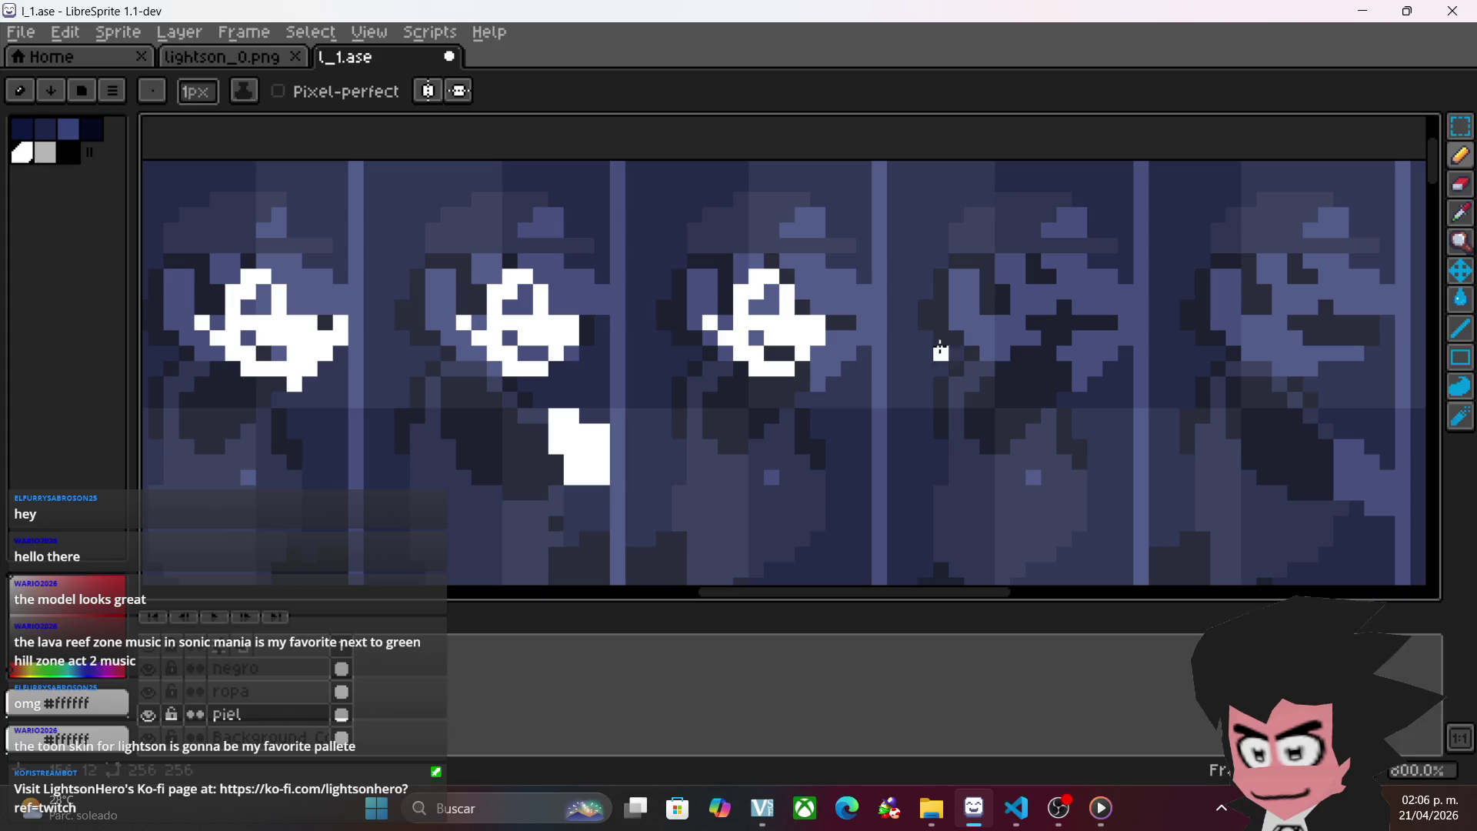
pyautogui.moveTo(818, 385)
pyautogui.mouseDown()
pyautogui.moveTo(819, 356)
pyautogui.moveTo(826, 366)
pyautogui.moveTo(839, 347)
pyautogui.mouseUp()
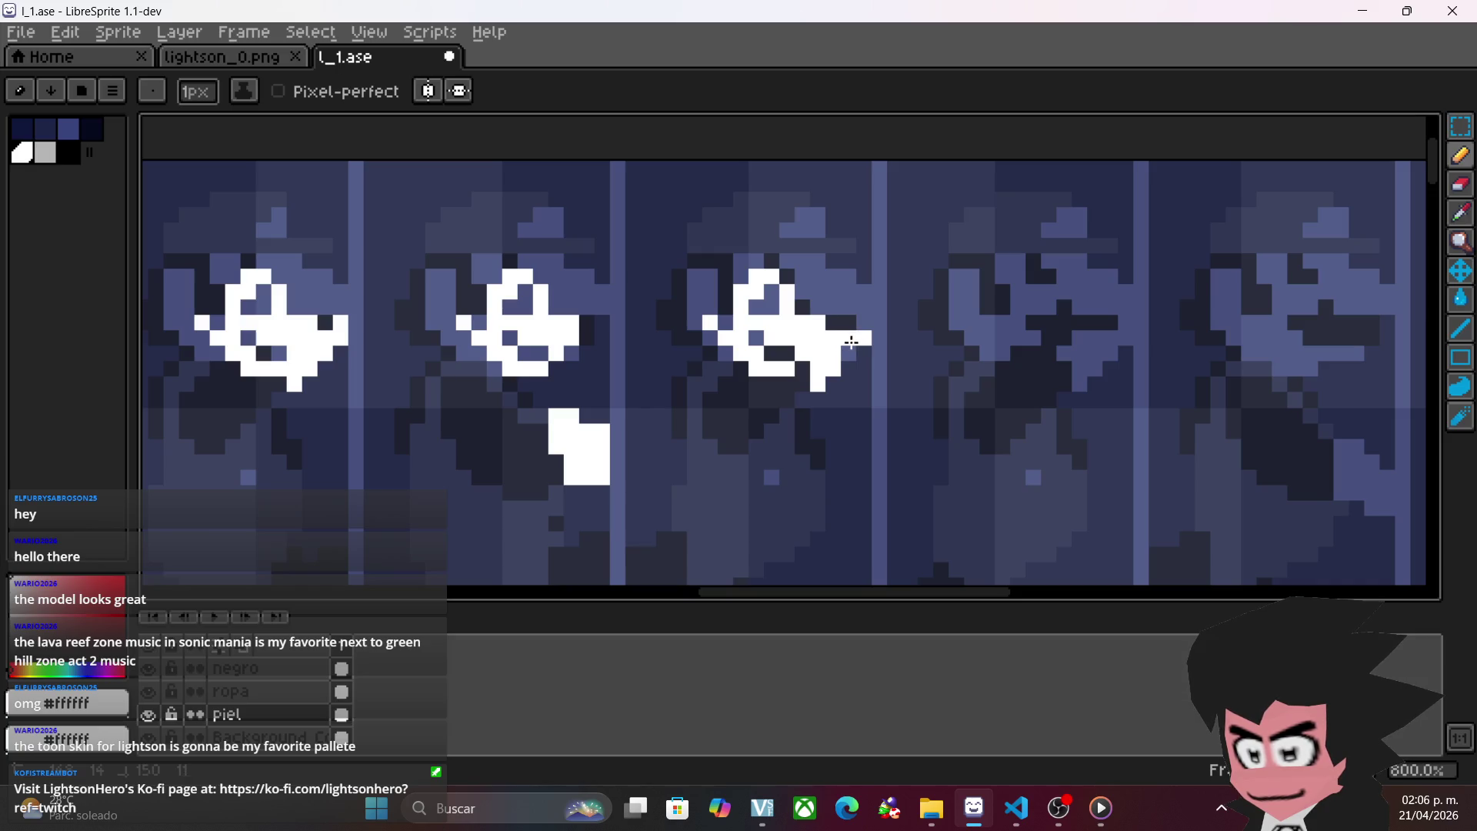
# - Copy the second frame's white eye shape onto the fourth frame
pyautogui.click(1460, 125)
pyautogui.moveTo(441, 238); pyautogui.dragTo(596, 378)
pyautogui.moveTo(493, 335); pyautogui.dragTo(1002, 335)
pyautogui.click(1218, 337)
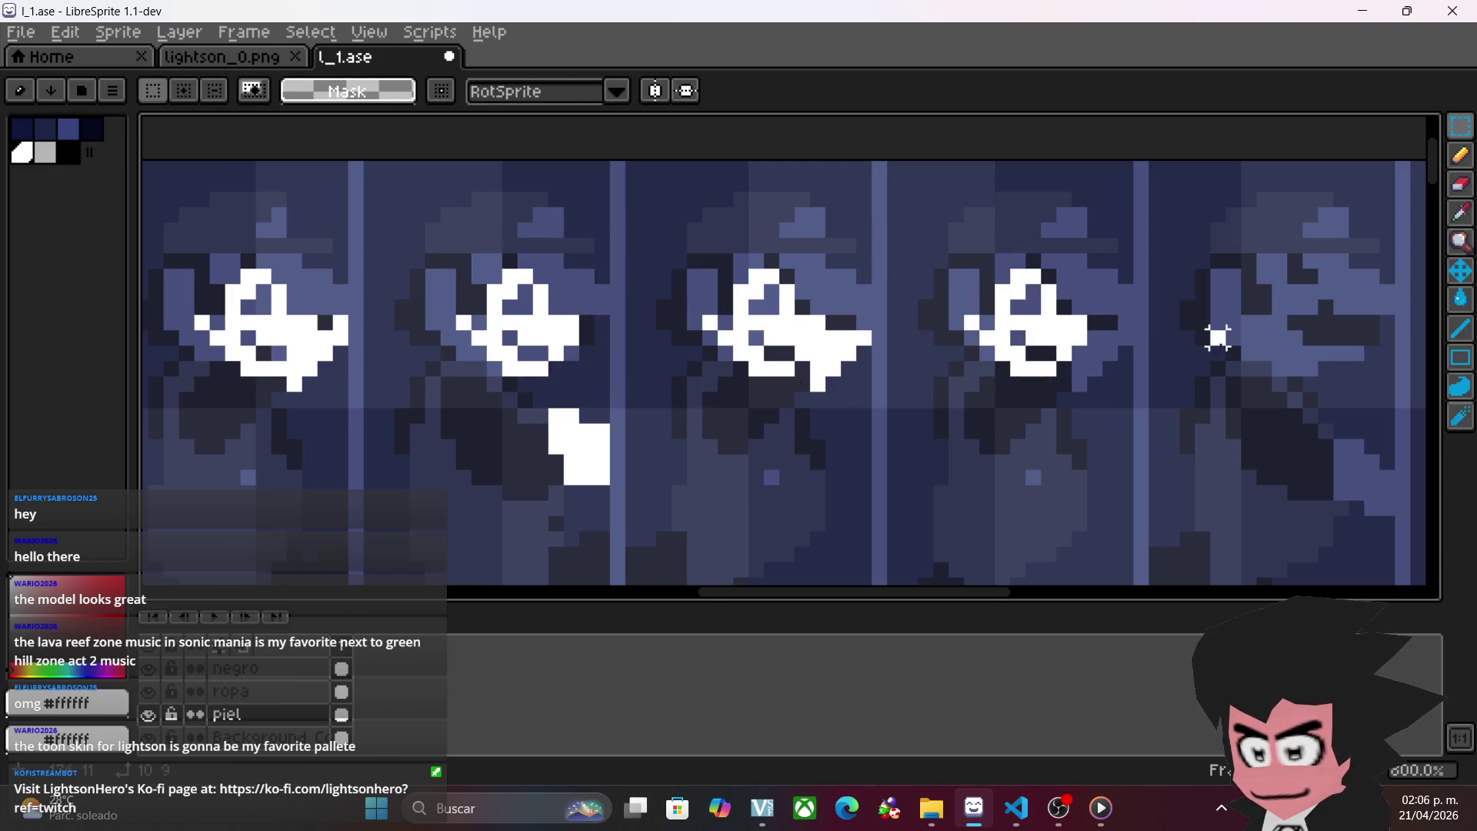
pyautogui.scroll(-2, 507, 368)
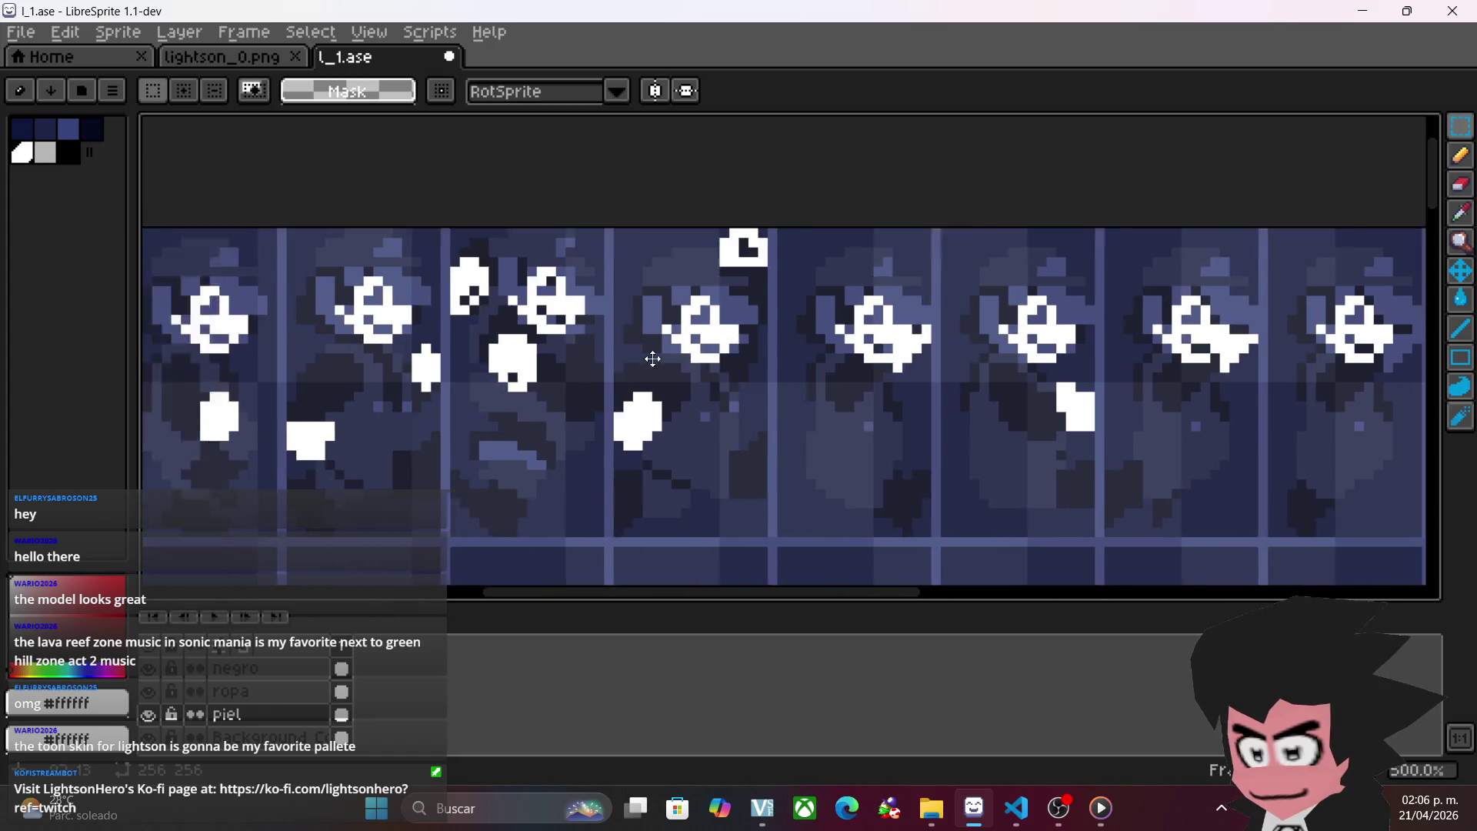
pyautogui.hscroll(4, 1000, 400)
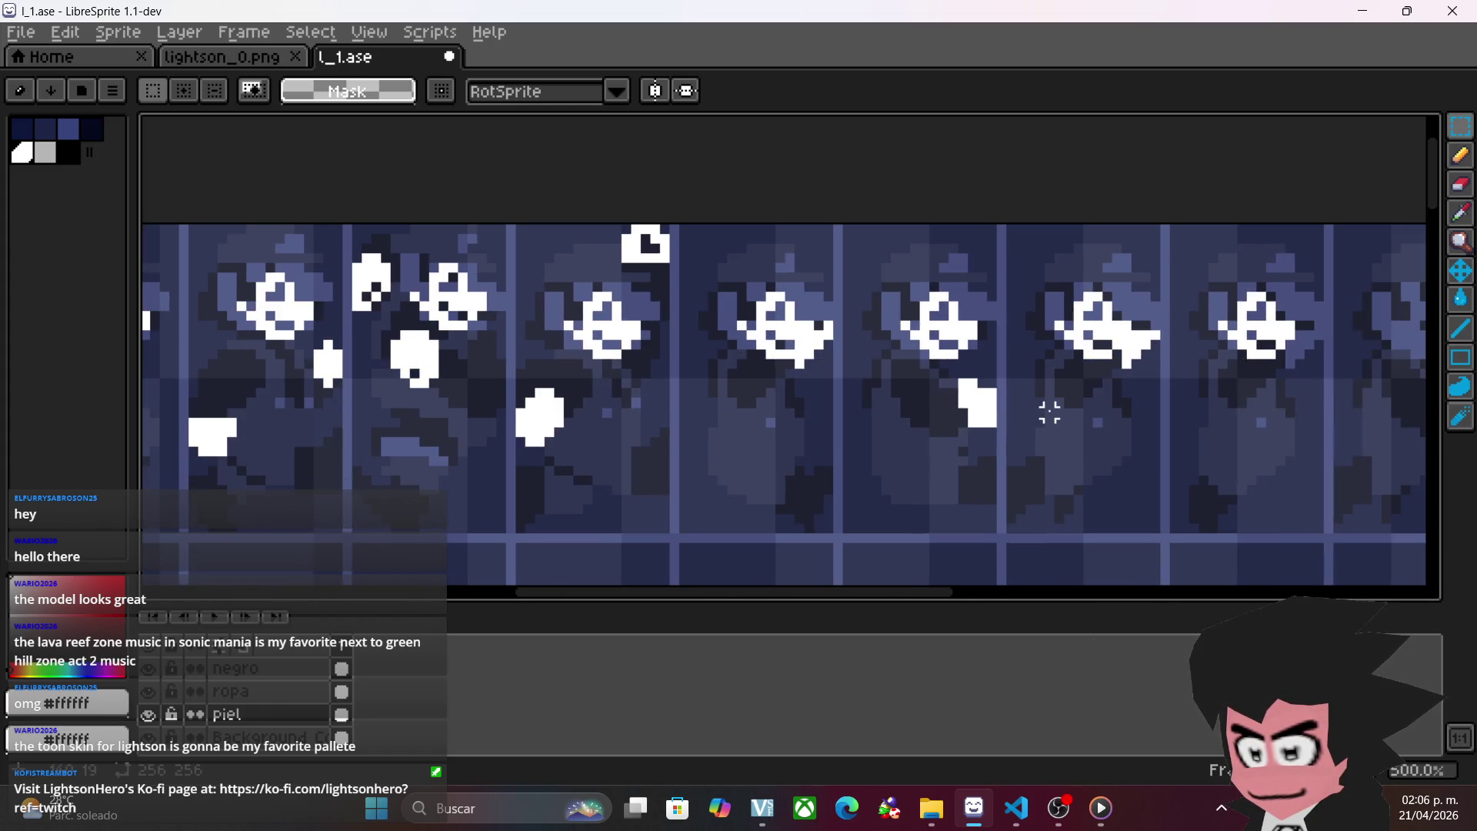
pyautogui.hscroll(-2, 1092, 415)
pyautogui.hscroll(-2, 538, 385)
pyautogui.scroll(1, 1065, 377)
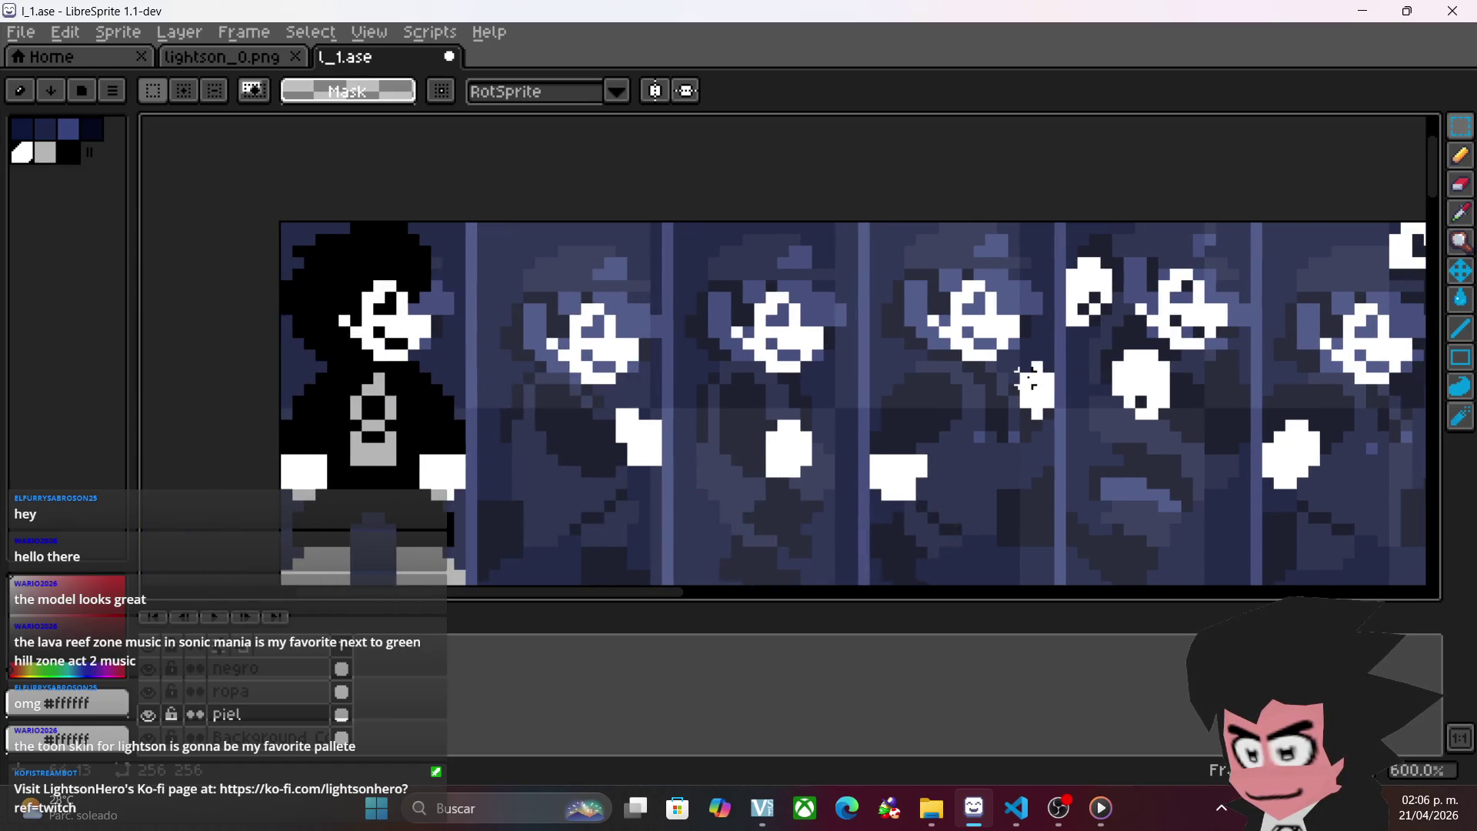
pyautogui.moveTo(1065, 377); pyautogui.dragTo(958, 369)
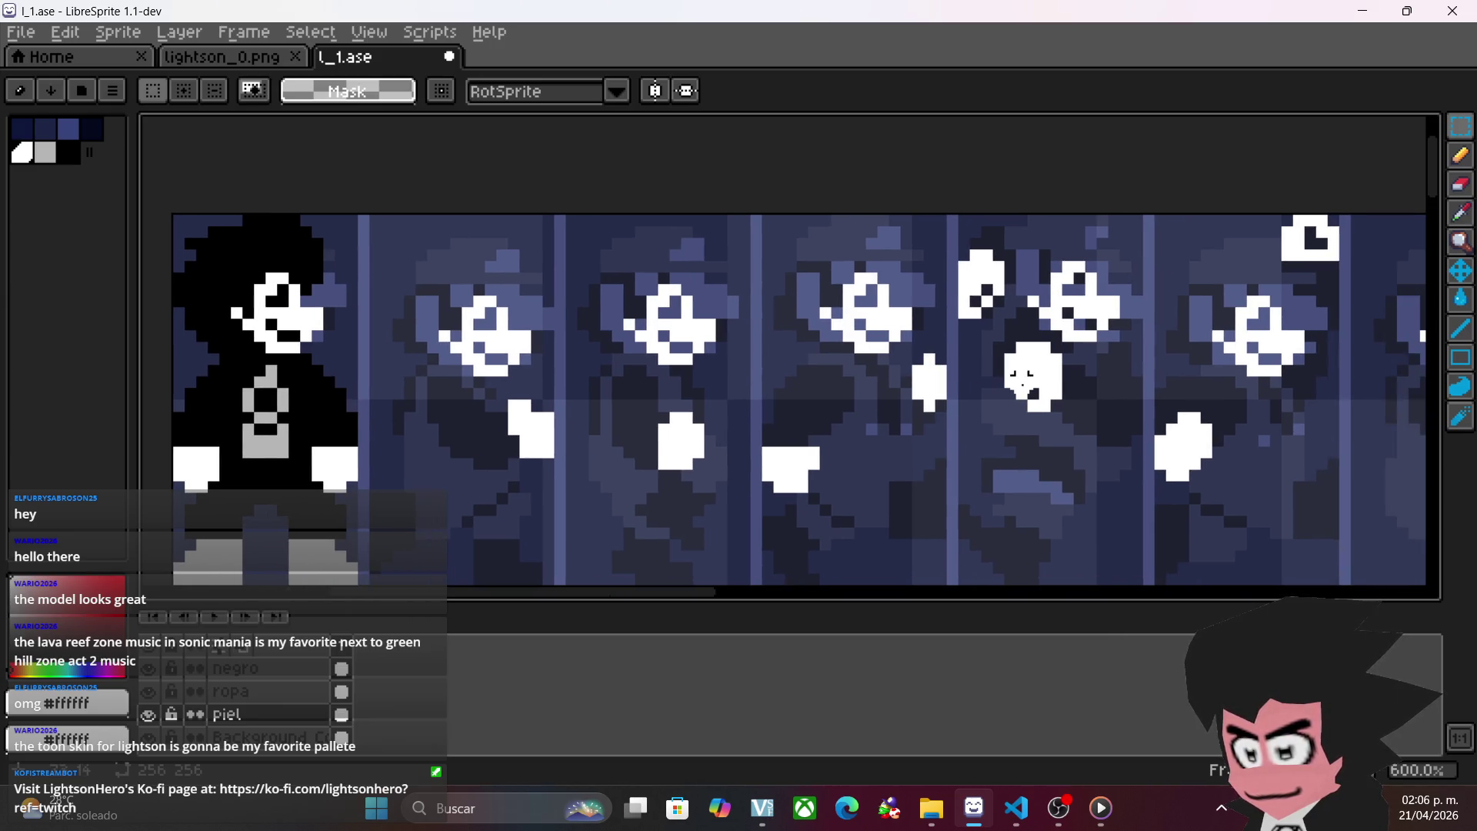
# - Select the fourth sprite's white eye shape and lift it for realignment
pyautogui.hscroll(3, 1023, 377)
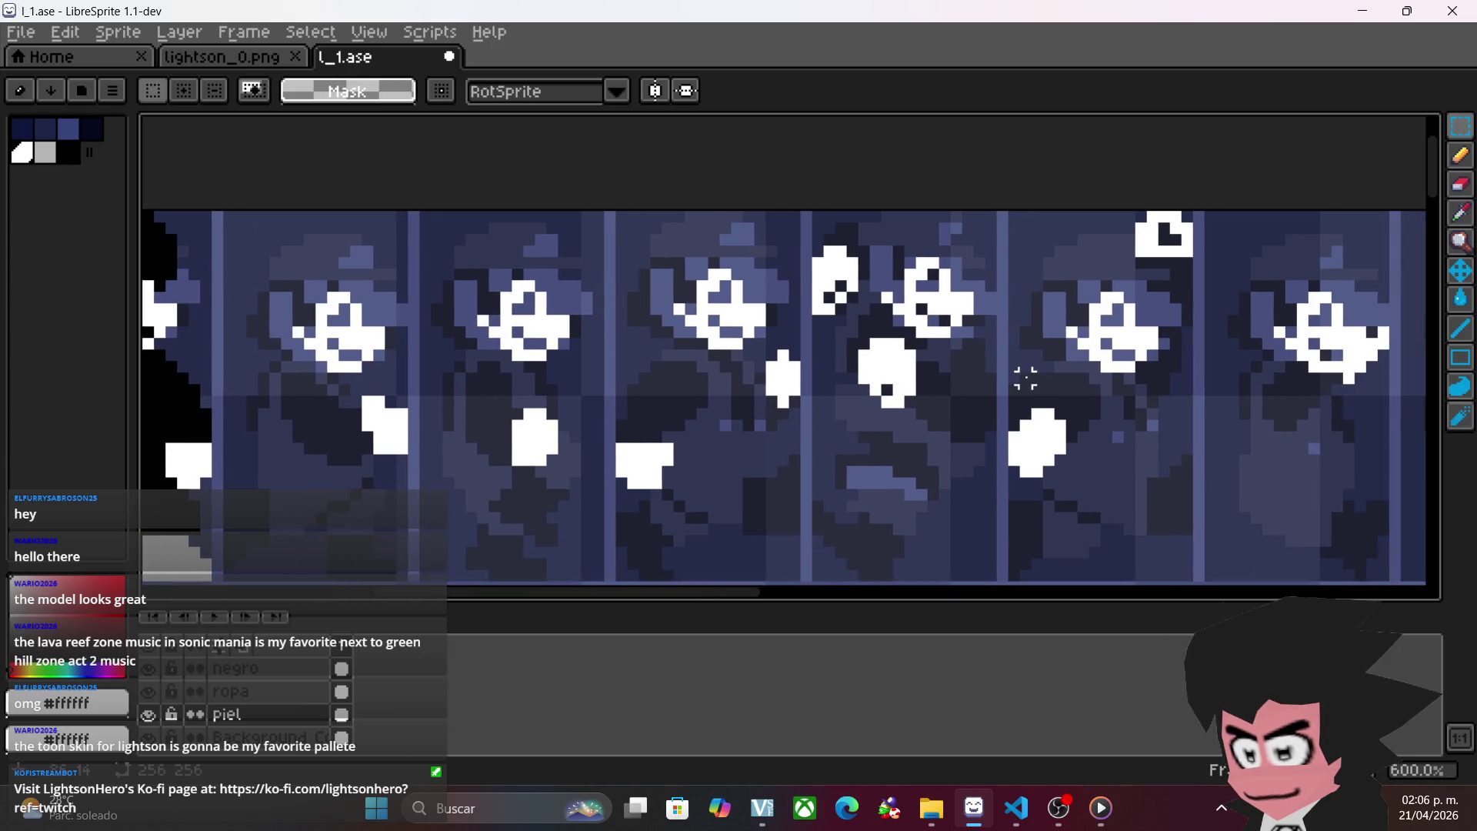
pyautogui.hscroll(7, 1025, 377)
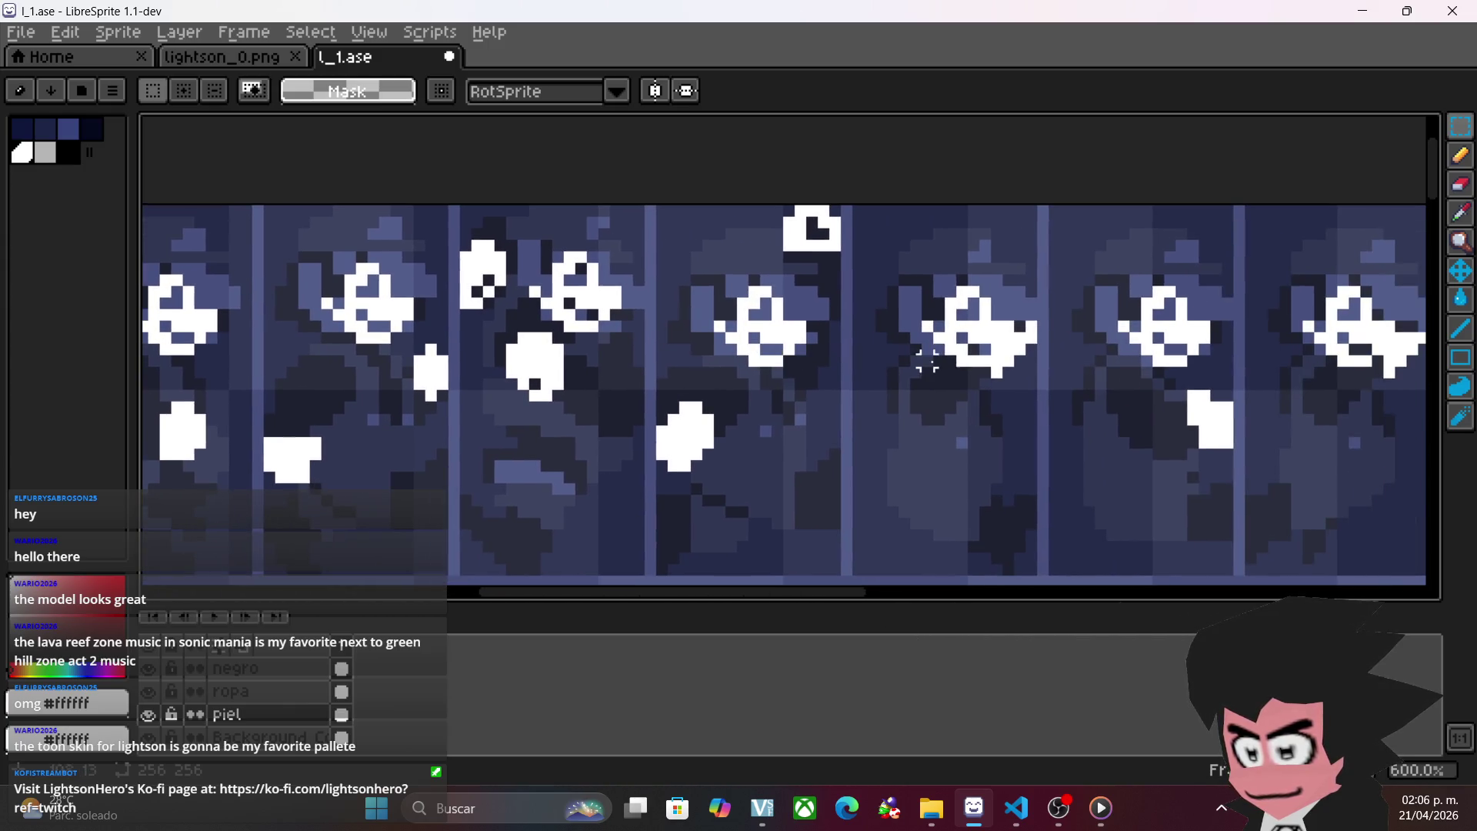
pyautogui.hscroll(5, 938, 360)
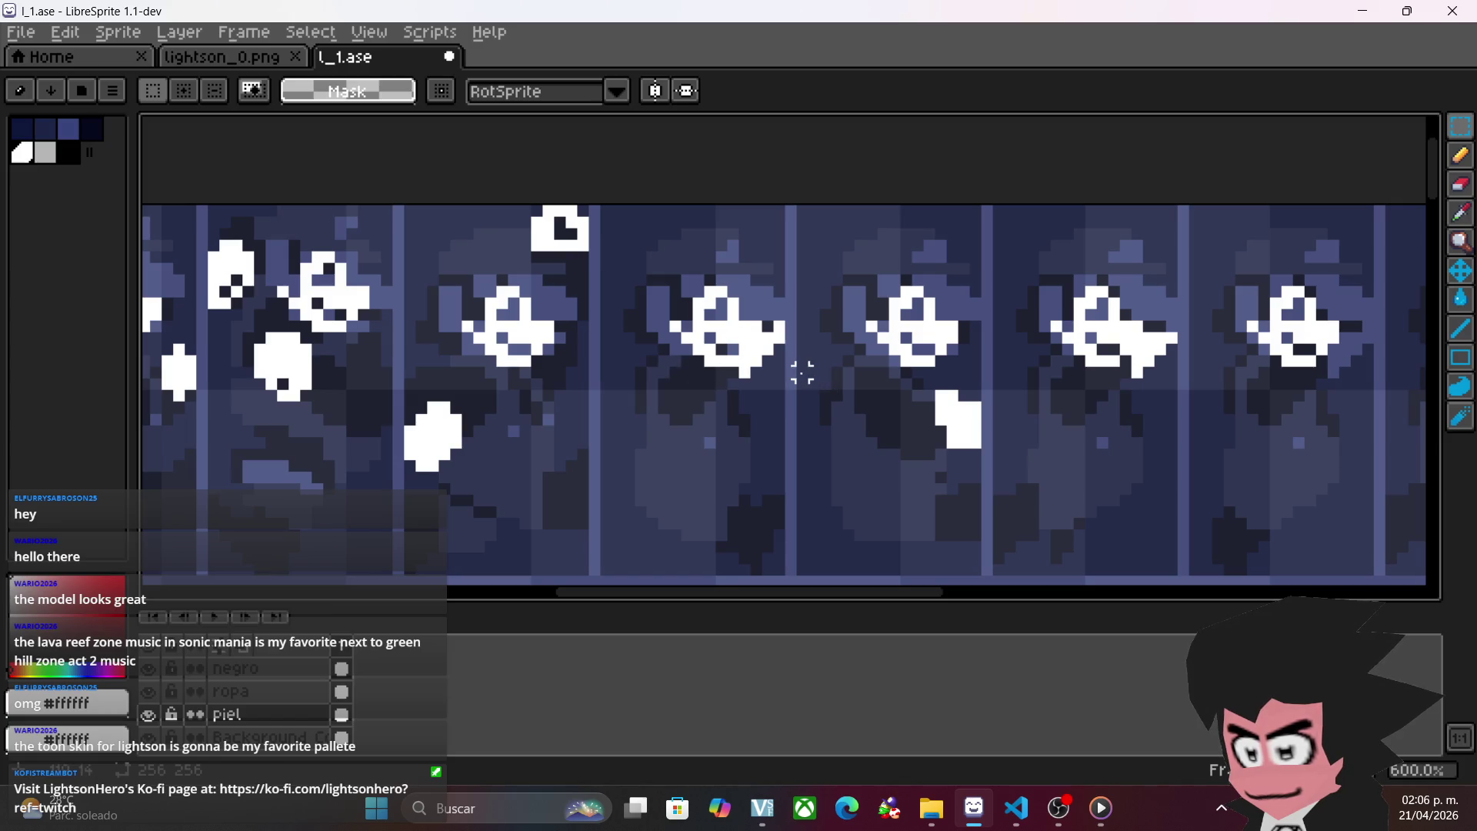
pyautogui.hscroll(2, 802, 373)
pyautogui.hscroll(2, 648, 367)
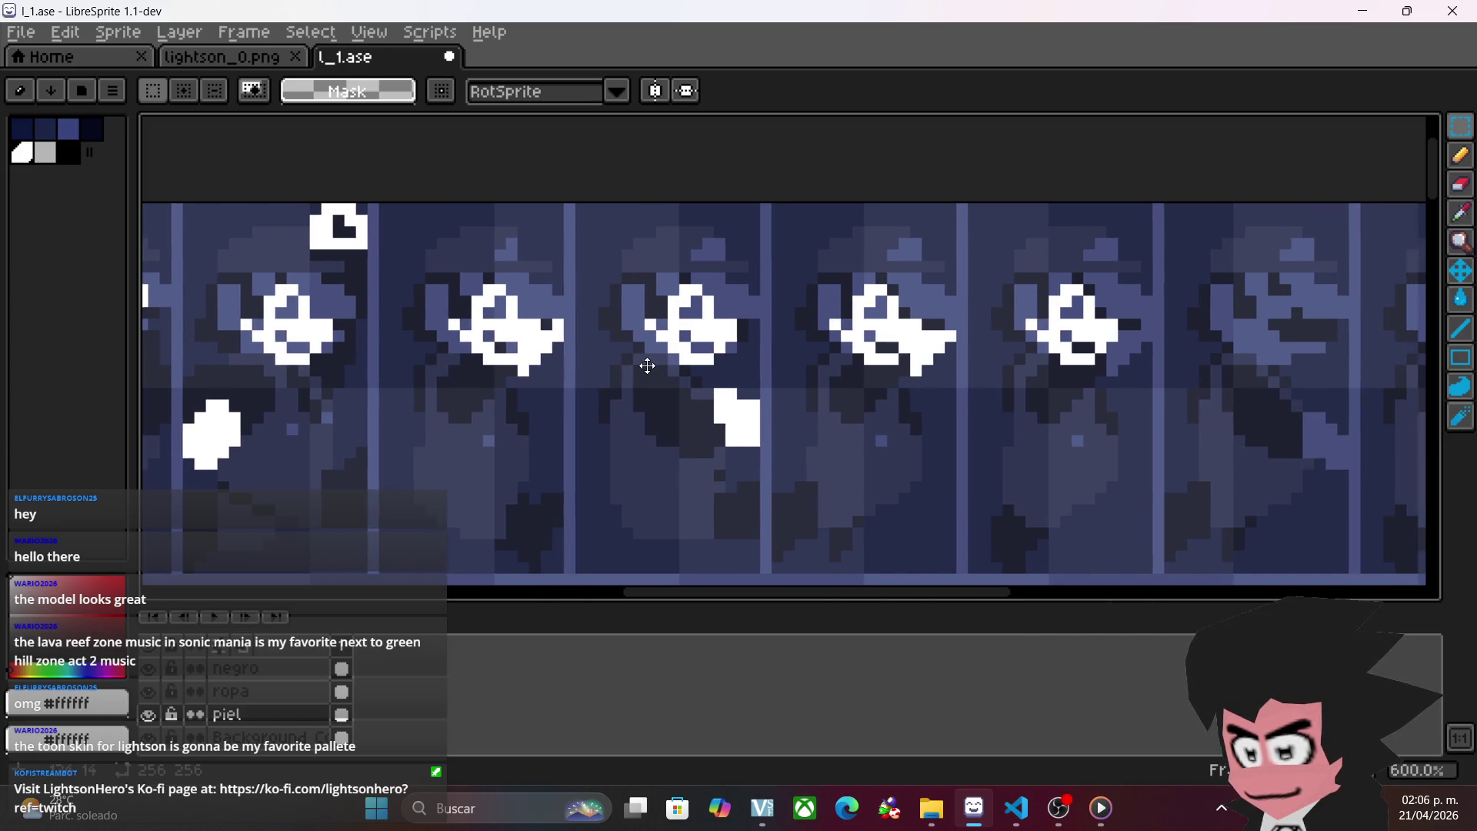
pyautogui.hscroll(2, 1060, 335)
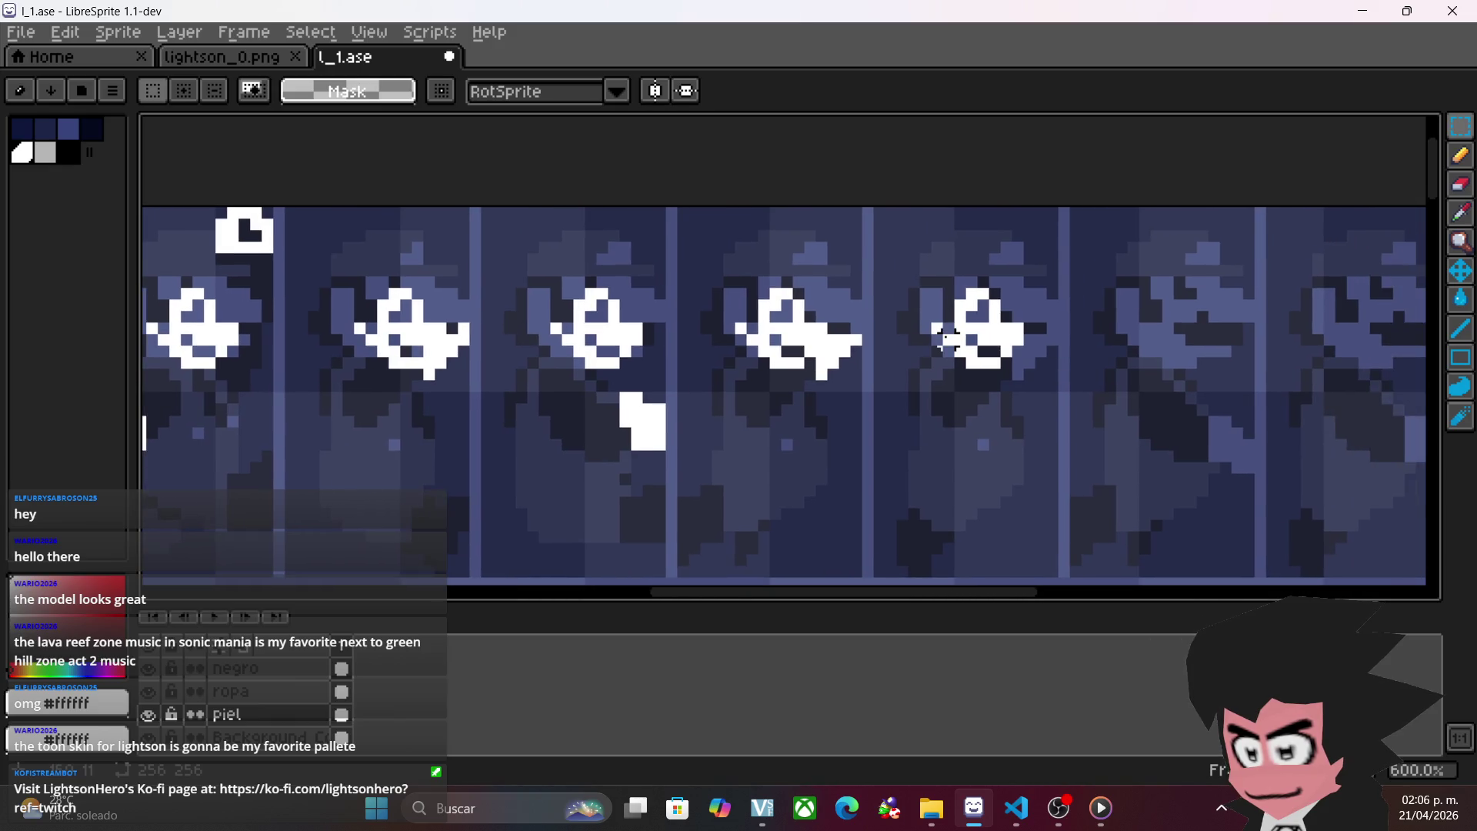
pyautogui.moveTo(729, 294); pyautogui.dragTo(844, 374)
pyautogui.click(791, 339)
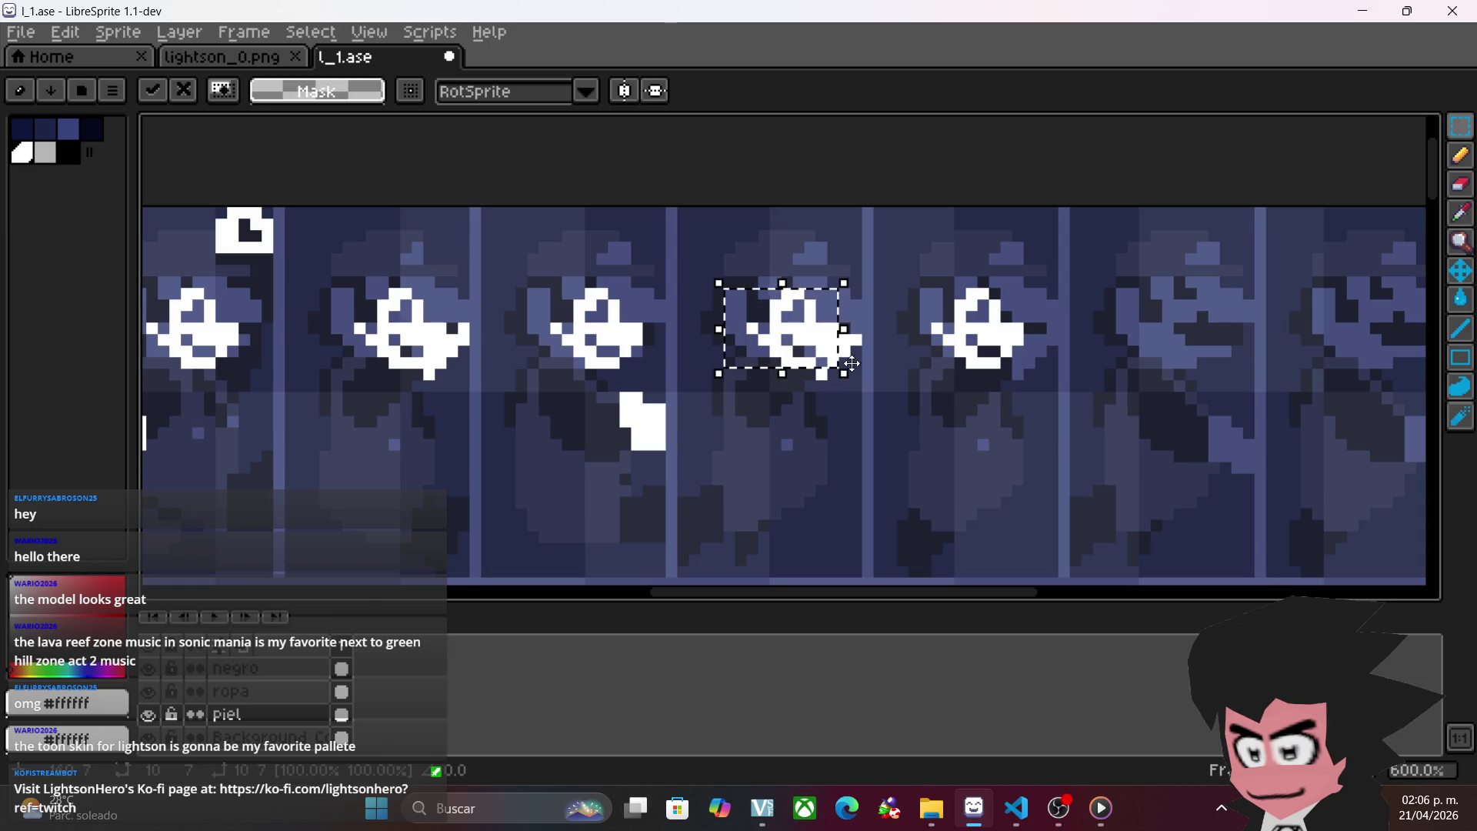
# - Commit the eye shape, then nudge the third sprite's white eyes one pixel right
pyautogui.click(1027, 439)
pyautogui.moveTo(1039, 439); pyautogui.dragTo(849, 419)
pyautogui.scroll(2, 848, 419)
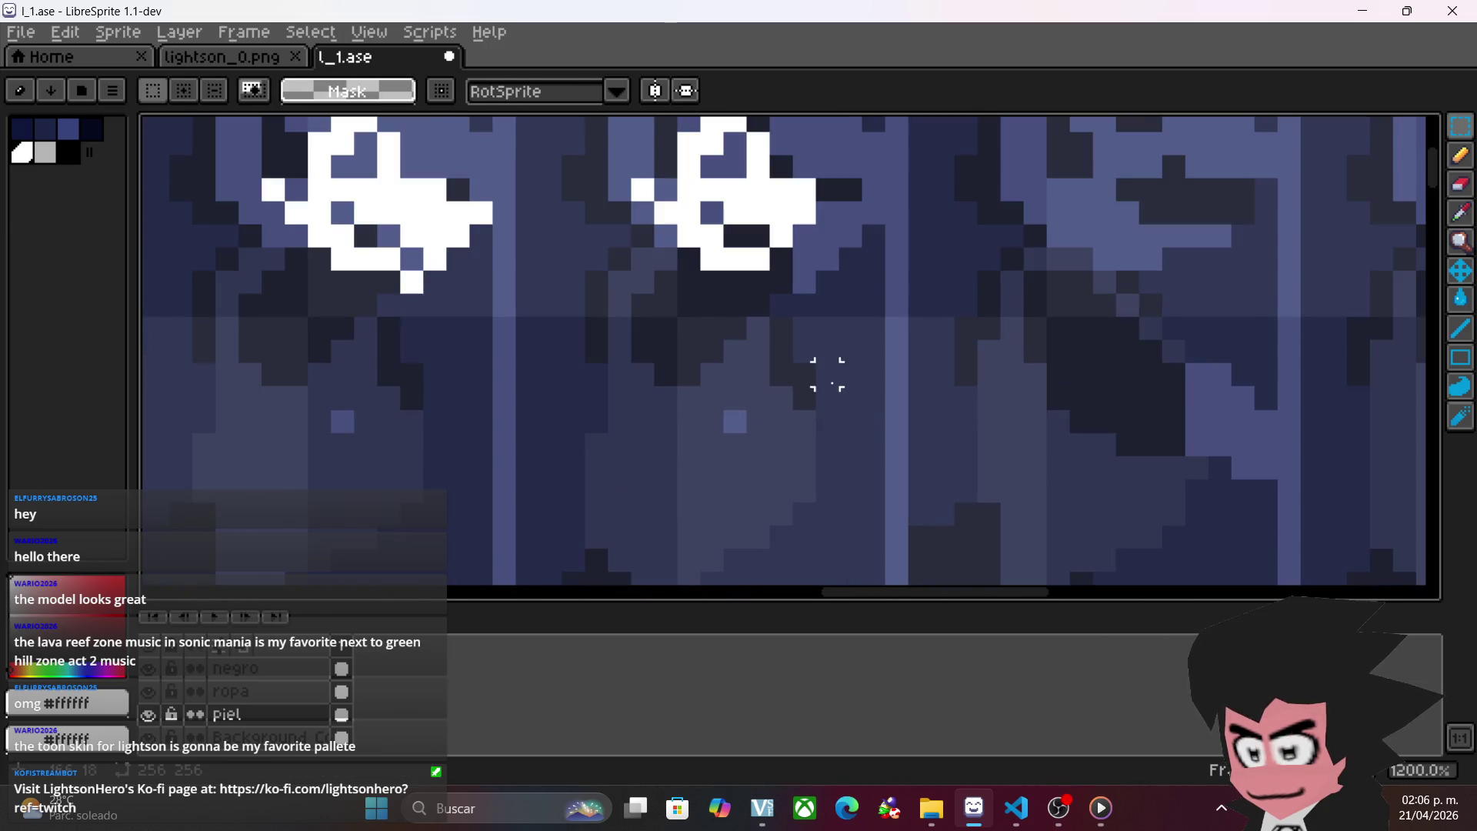
pyautogui.scroll(-1, 824, 379)
pyautogui.moveTo(649, 198); pyautogui.dragTo(797, 372)
pyautogui.press('Right')
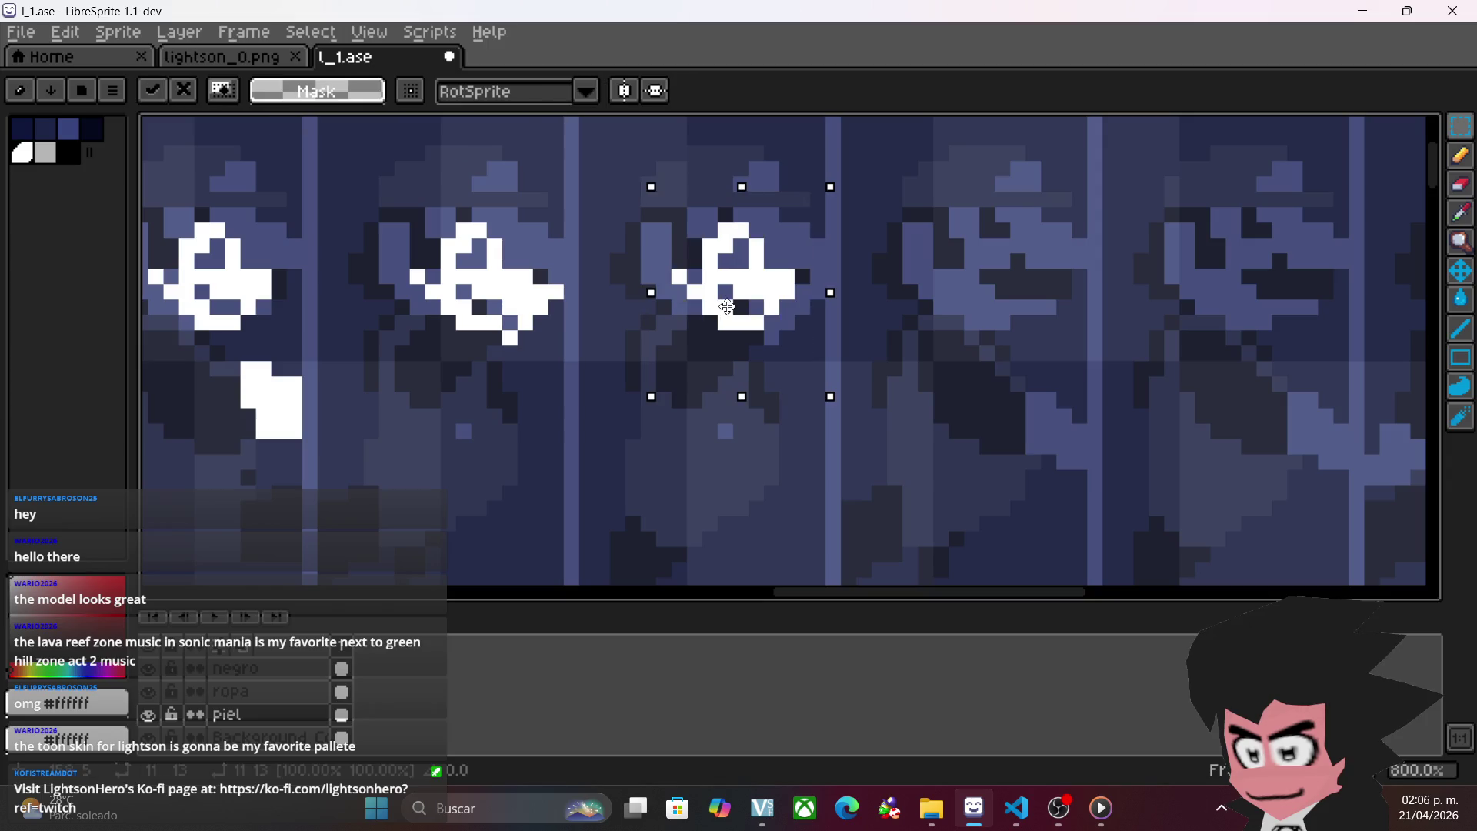
pyautogui.click(954, 329)
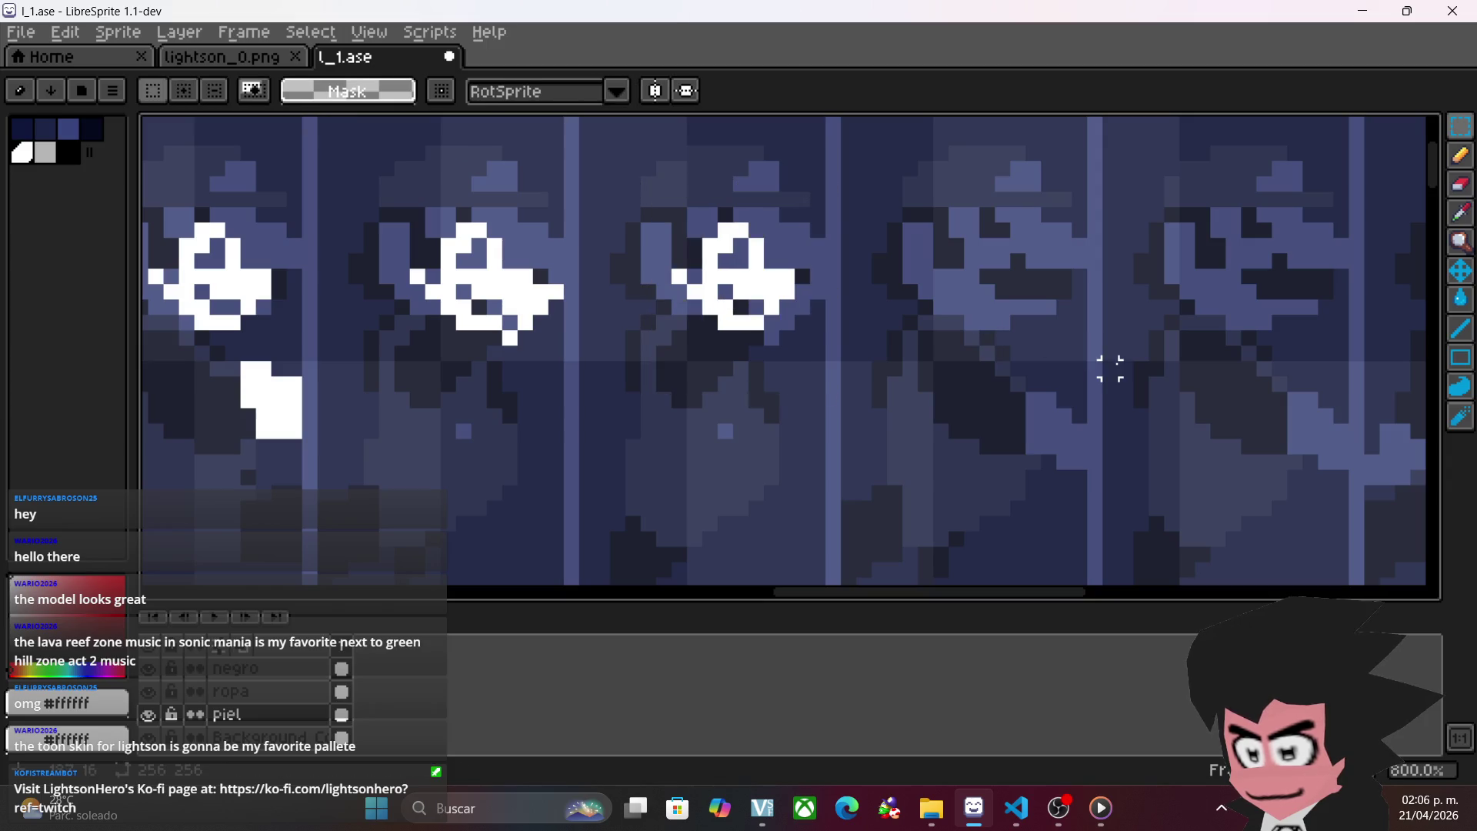
# - Move the second frame's white shape into place and deselect it
pyautogui.moveTo(479, 304); pyautogui.dragTo(1165, 342)
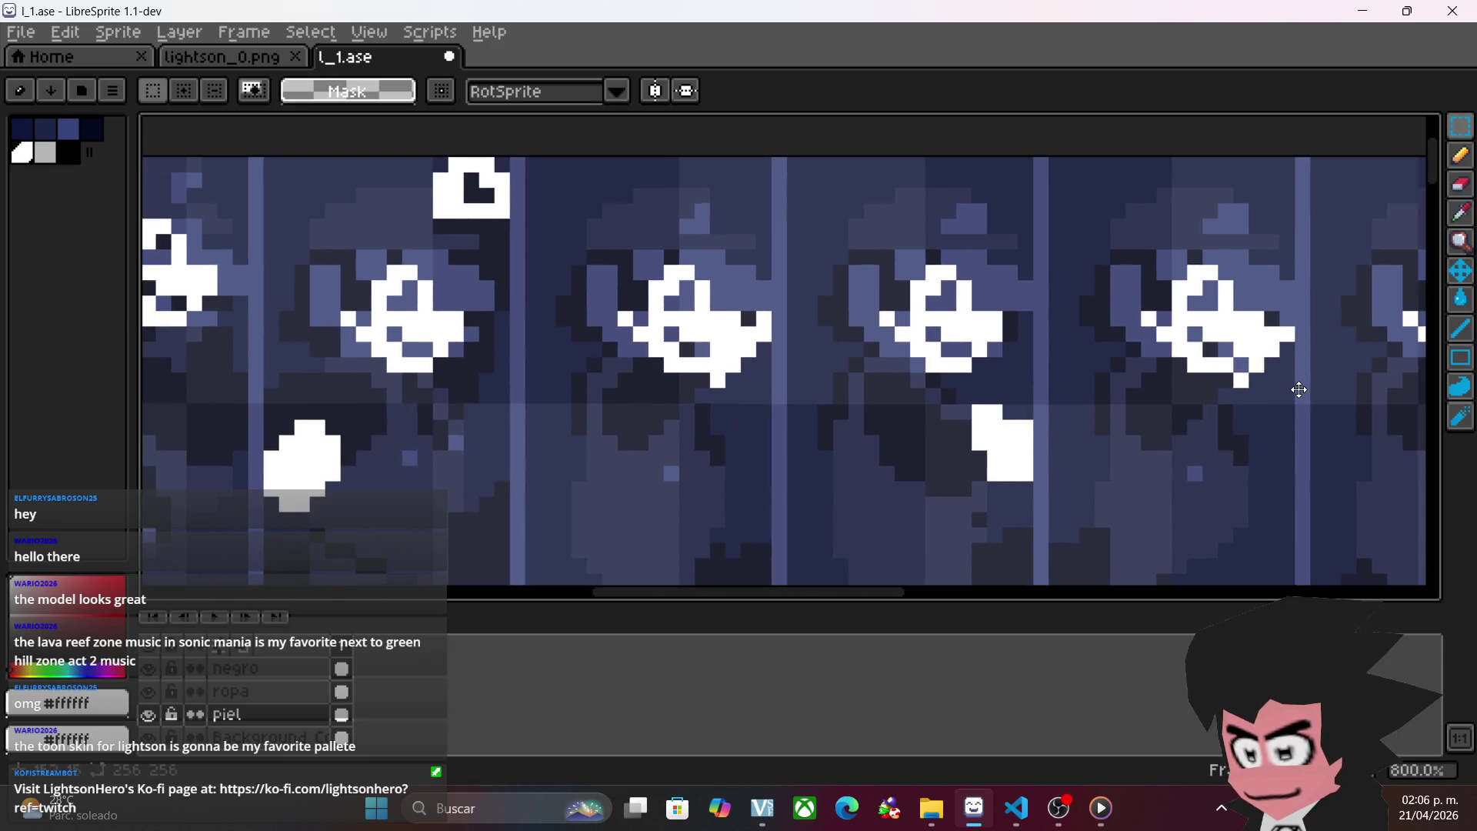
pyautogui.moveTo(804, 365)
pyautogui.mouseDown()
pyautogui.moveTo(1147, 339)
pyautogui.moveTo(815, 342)
pyautogui.mouseUp()
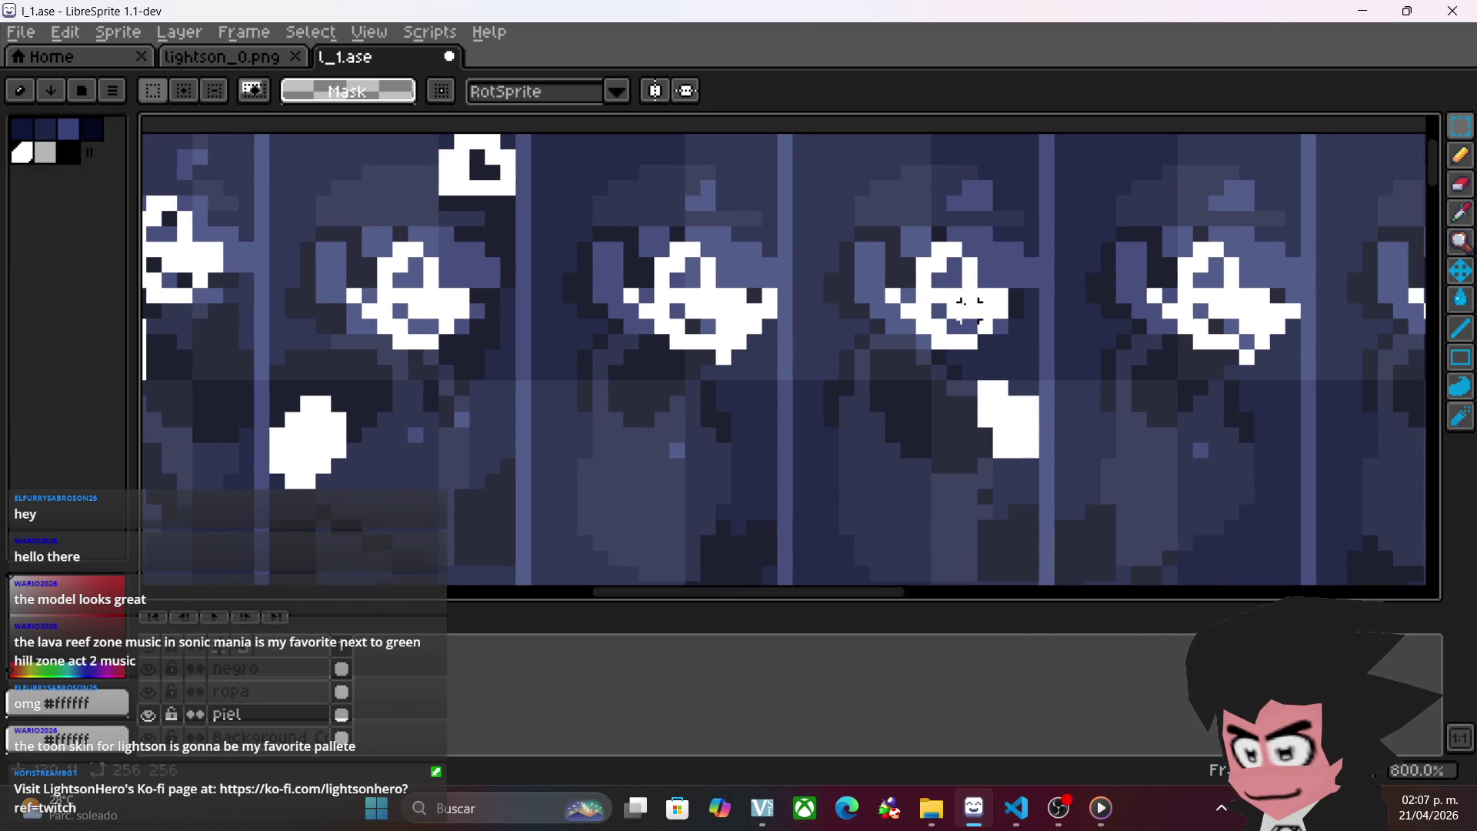
pyautogui.moveTo(1123, 326); pyautogui.dragTo(796, 339)
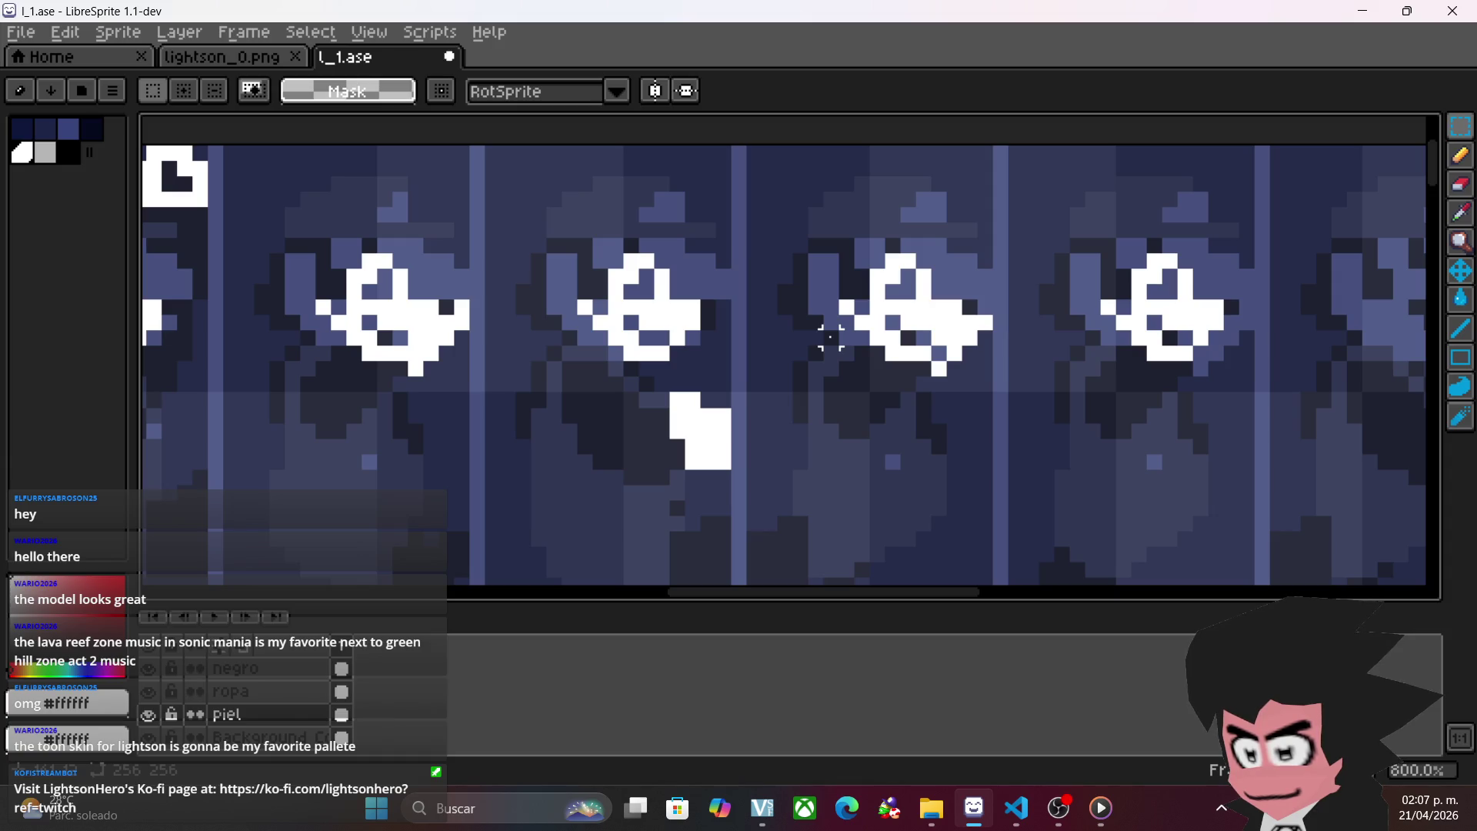
pyautogui.moveTo(948, 344); pyautogui.dragTo(833, 343)
pyautogui.moveTo(1090, 369); pyautogui.dragTo(898, 374)
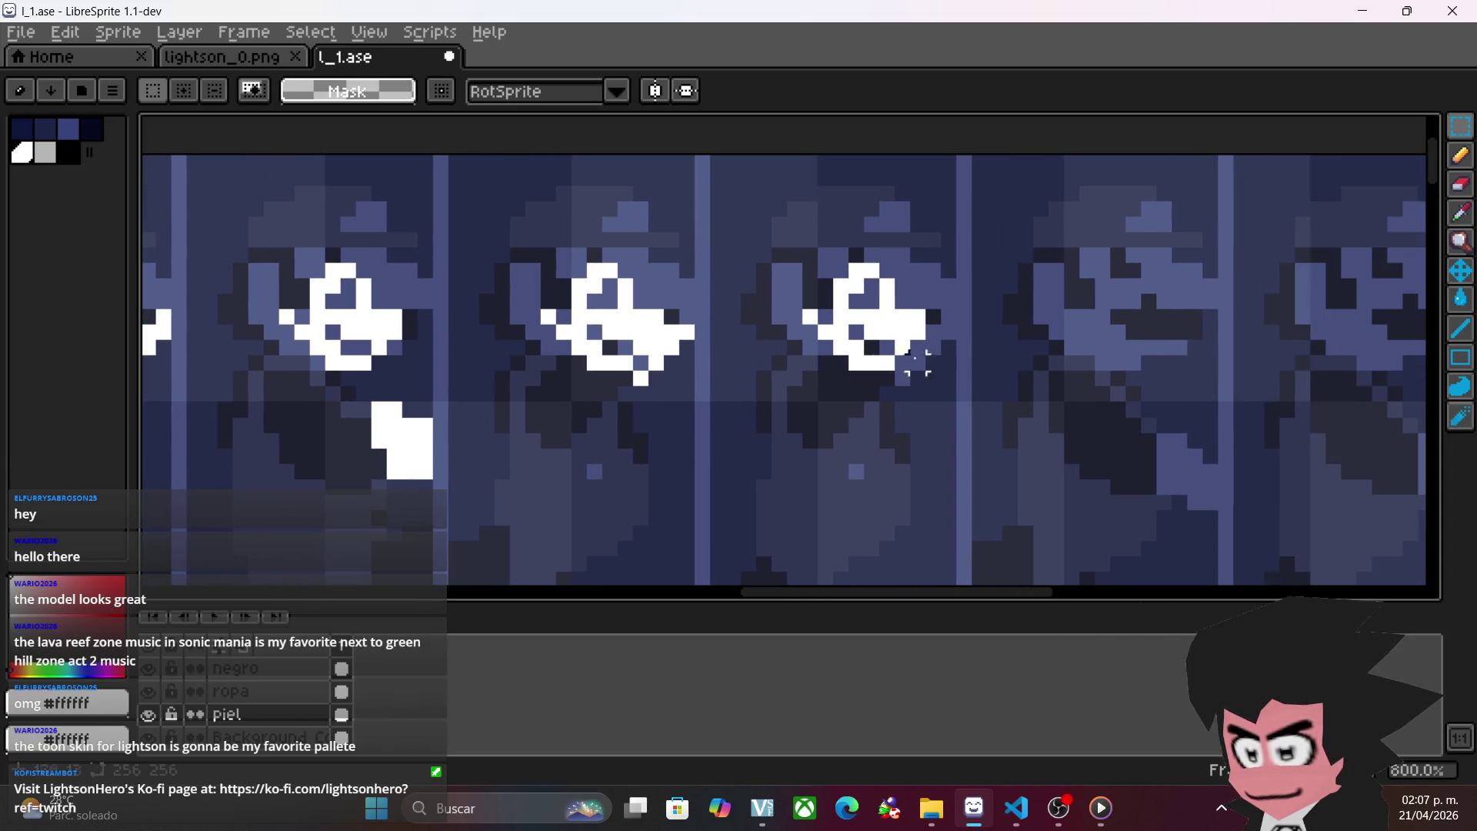
pyautogui.click(1460, 155)
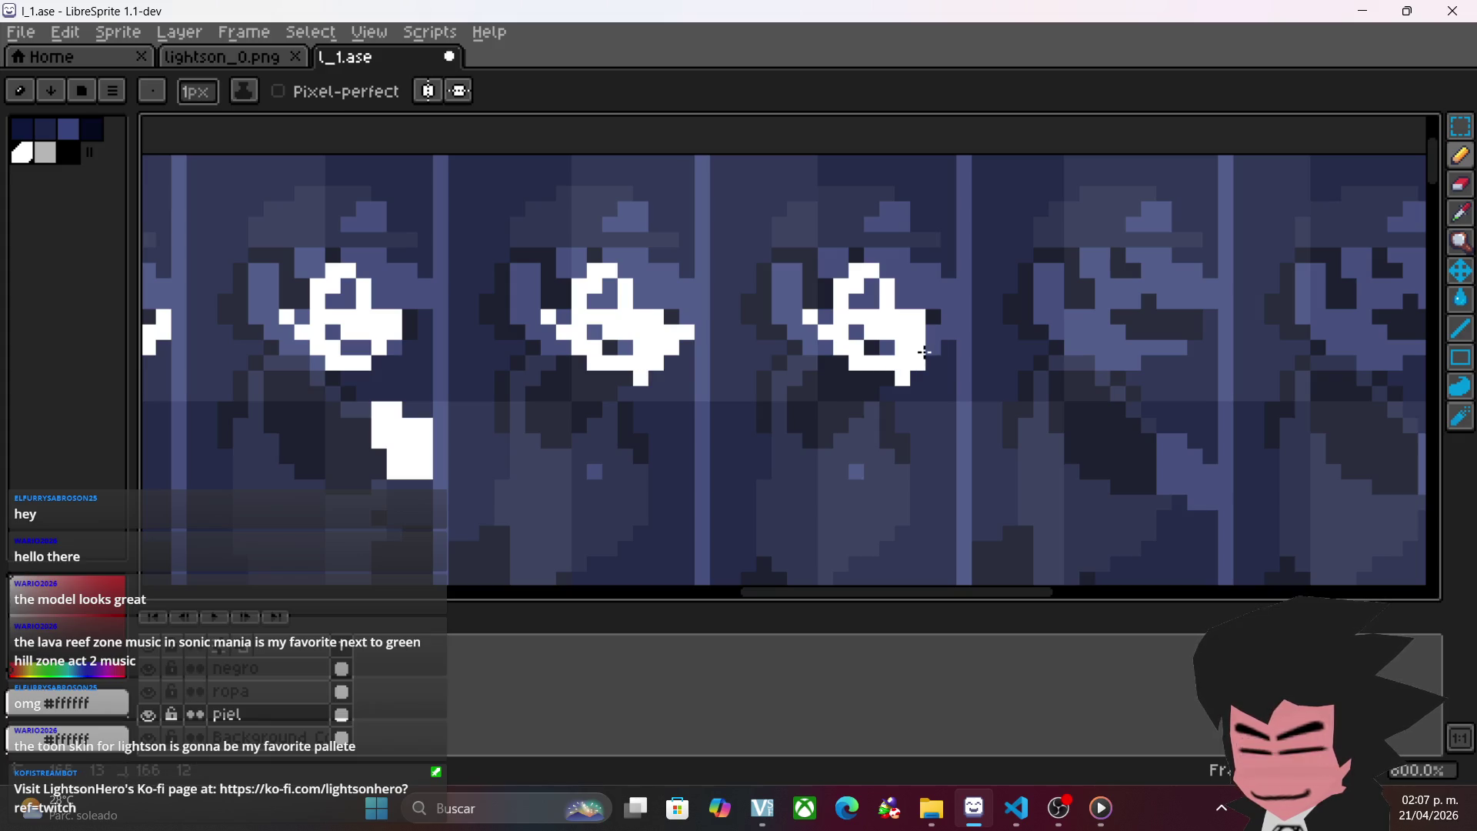
pyautogui.moveTo(1089, 363); pyautogui.dragTo(950, 376)
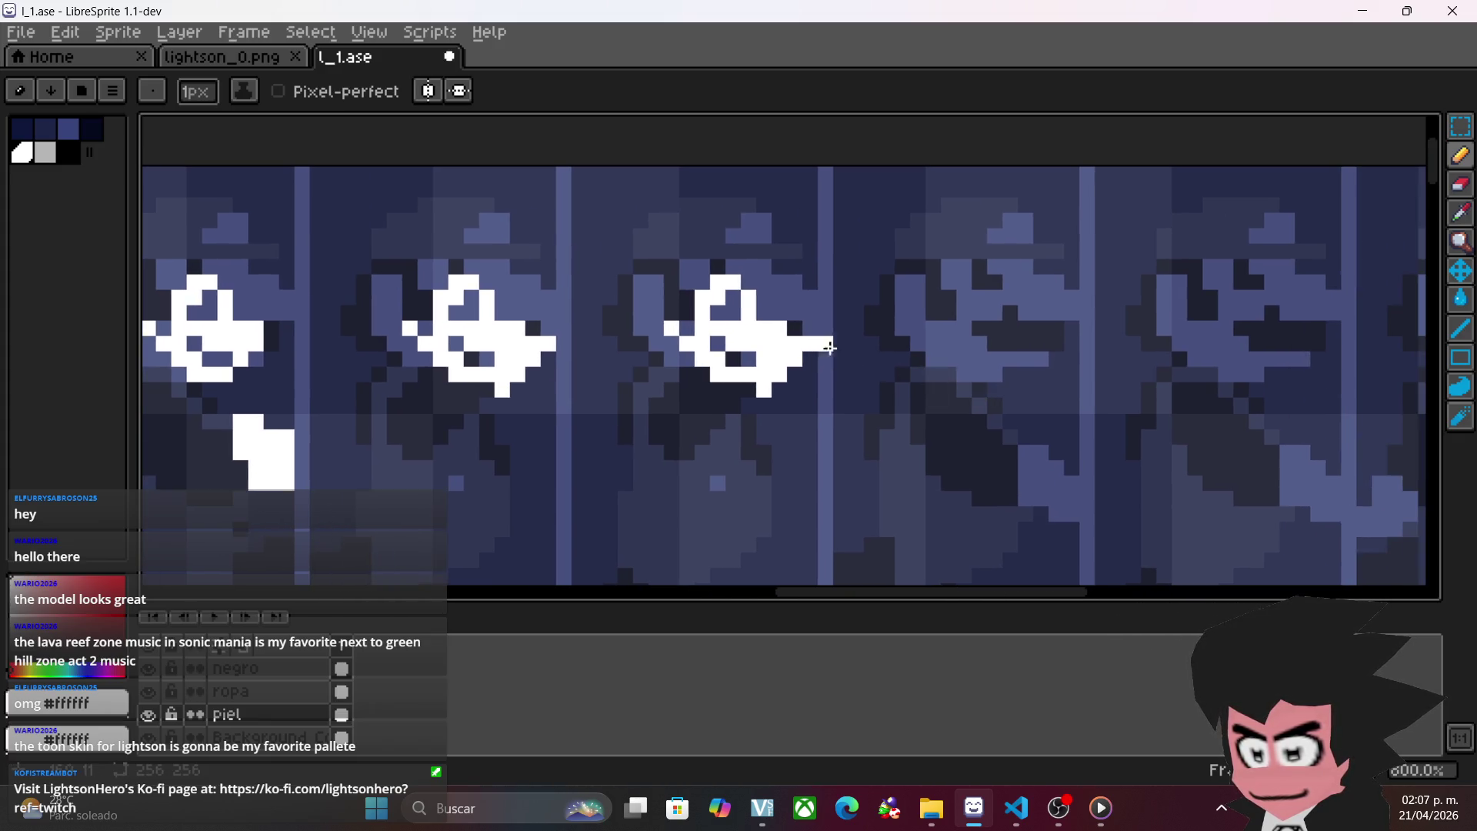
pyautogui.moveTo(753, 377); pyautogui.dragTo(902, 377)
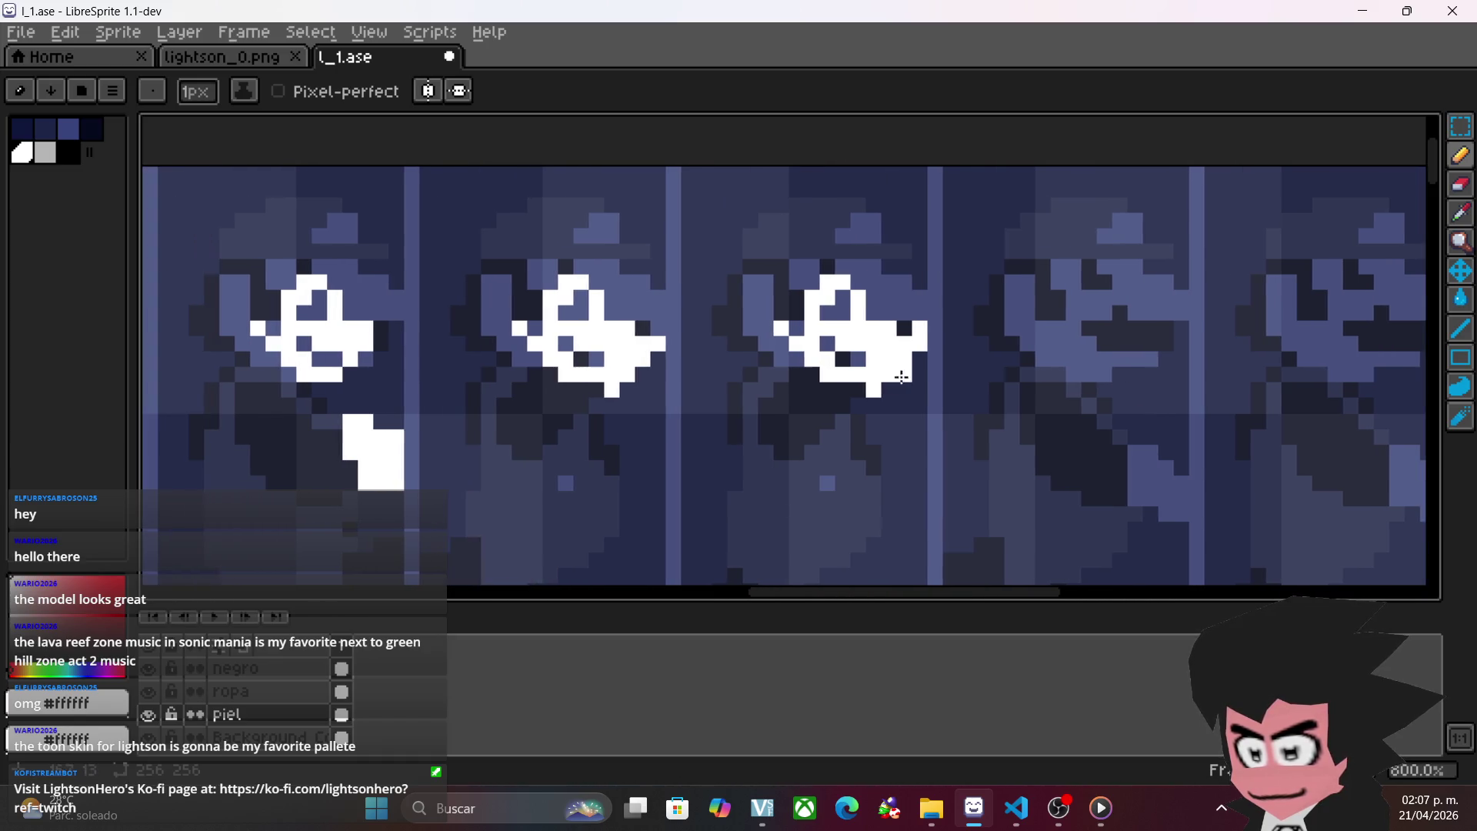
pyautogui.moveTo(621, 371); pyautogui.dragTo(810, 436)
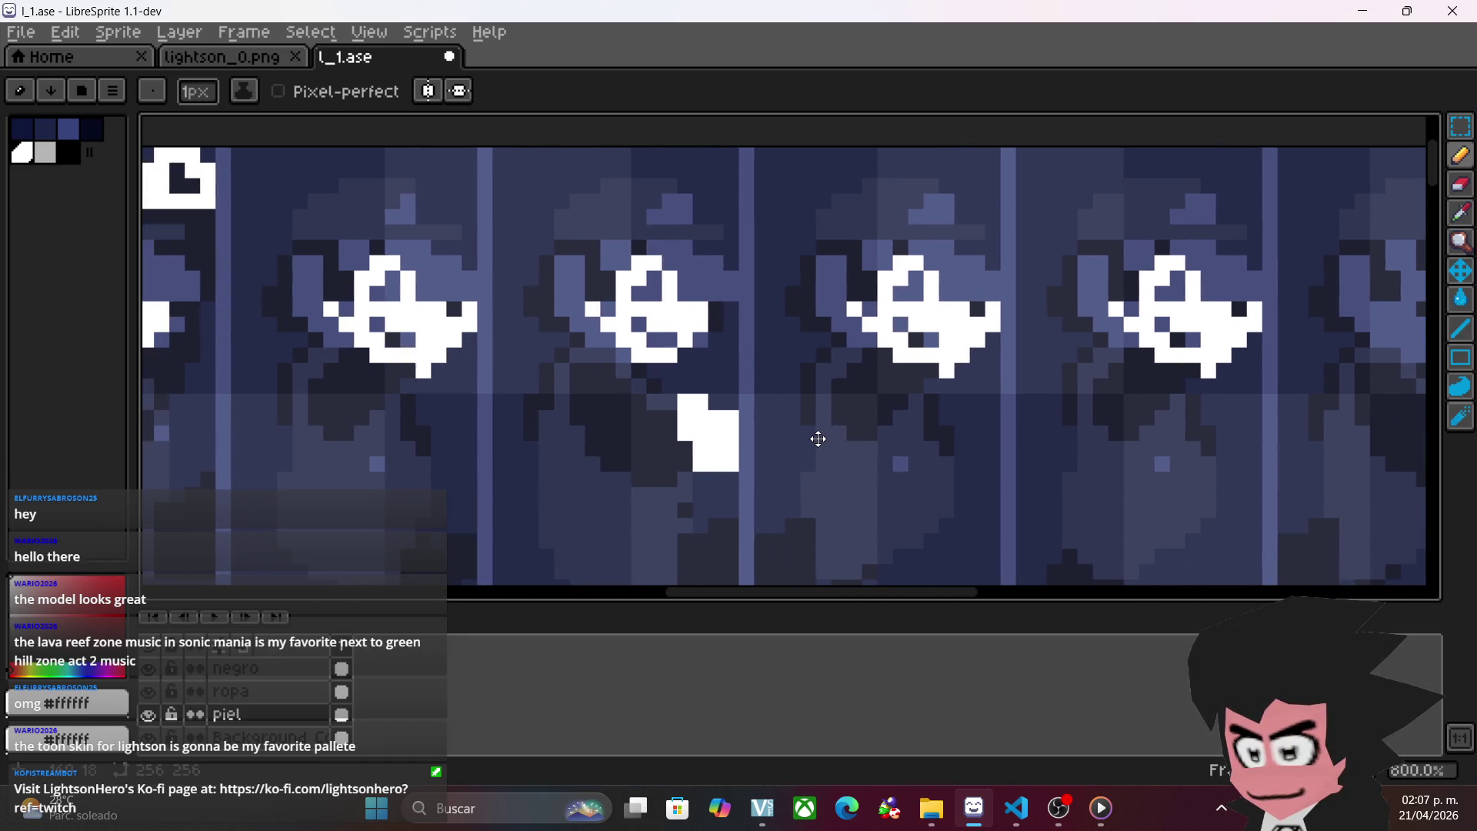
pyautogui.scroll(-1, 1007, 450)
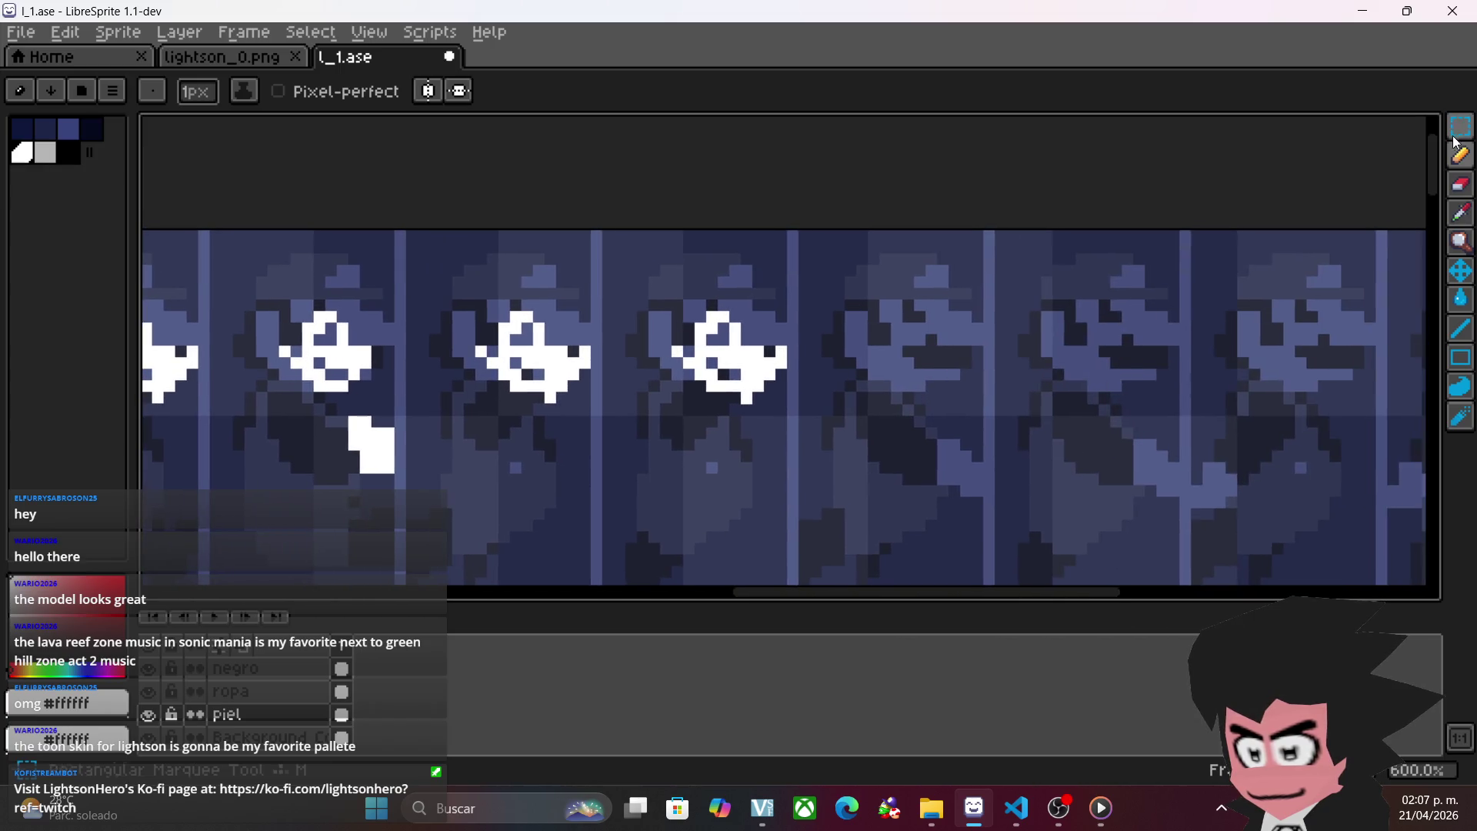
pyautogui.click(1460, 125)
pyautogui.moveTo(331, 277)
pyautogui.mouseDown()
pyautogui.moveTo(430, 336)
pyautogui.moveTo(460, 400)
pyautogui.moveTo(997, 372)
pyautogui.mouseUp()
pyautogui.click(1122, 376)
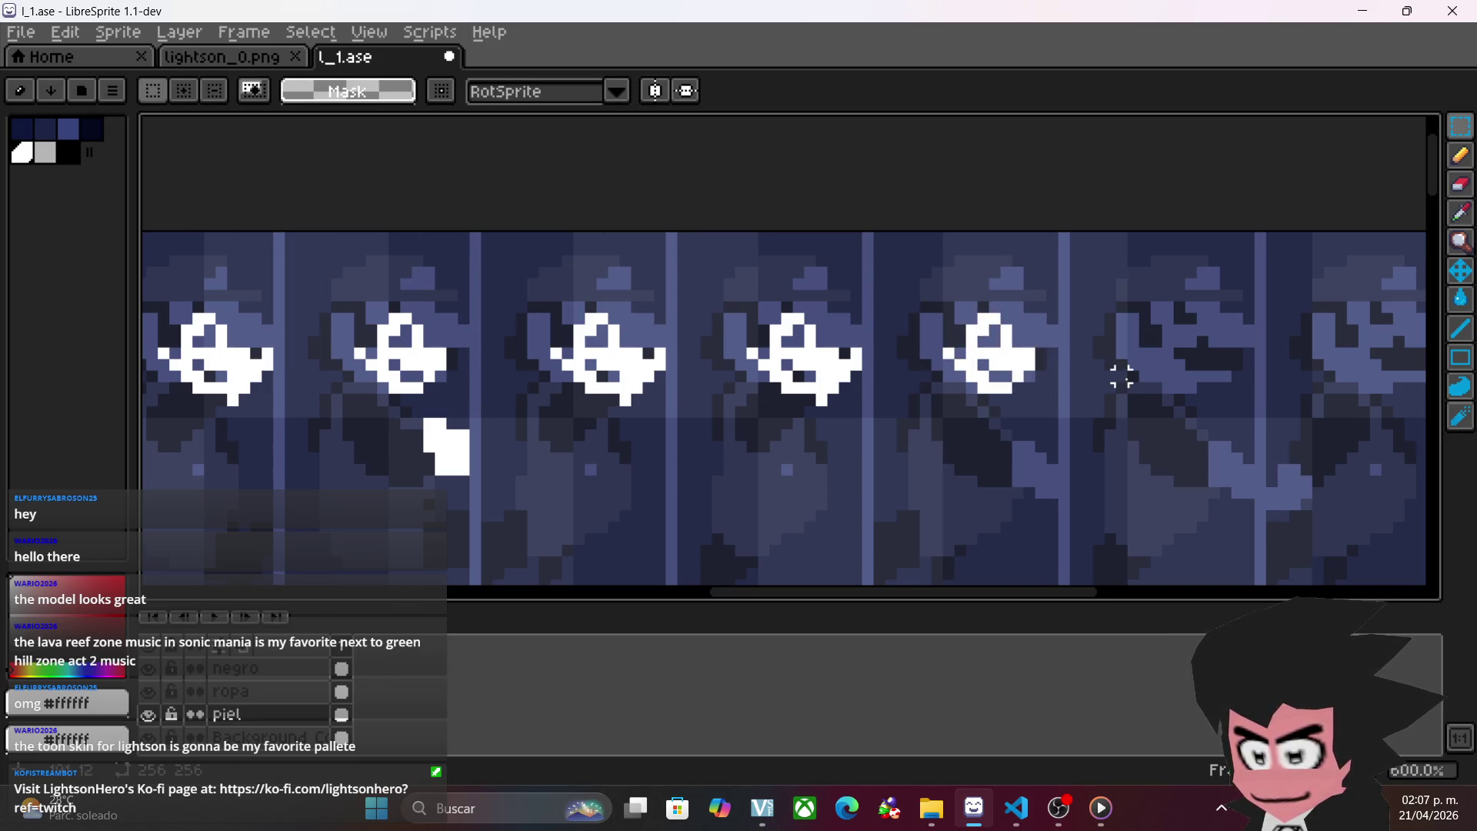
# - Extend the white hand block with more white pixels using the Pencil
pyautogui.press('b')
pyautogui.scroll(4, 1164, 284)
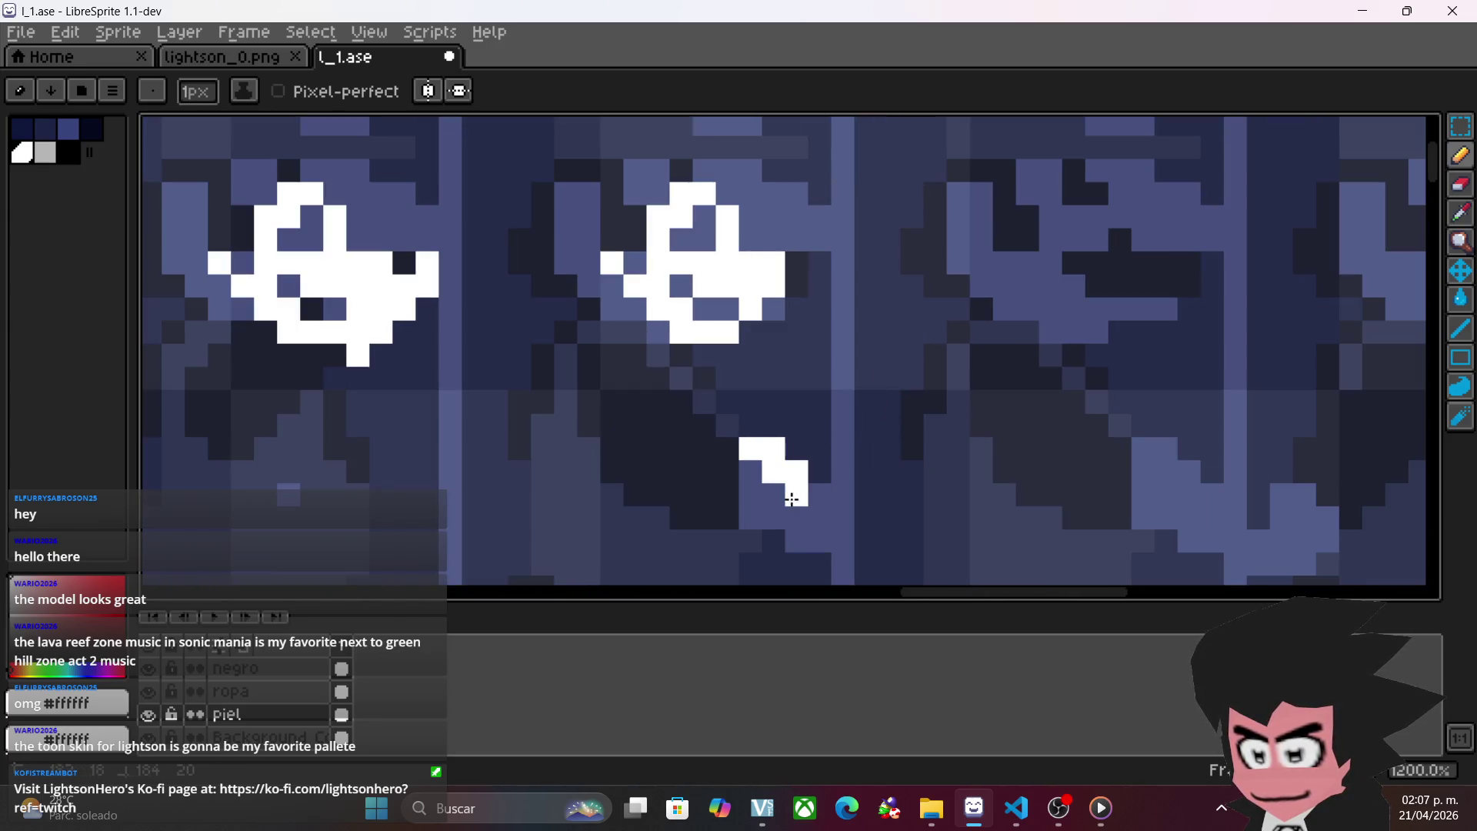
pyautogui.moveTo(812, 526); pyautogui.dragTo(766, 490)
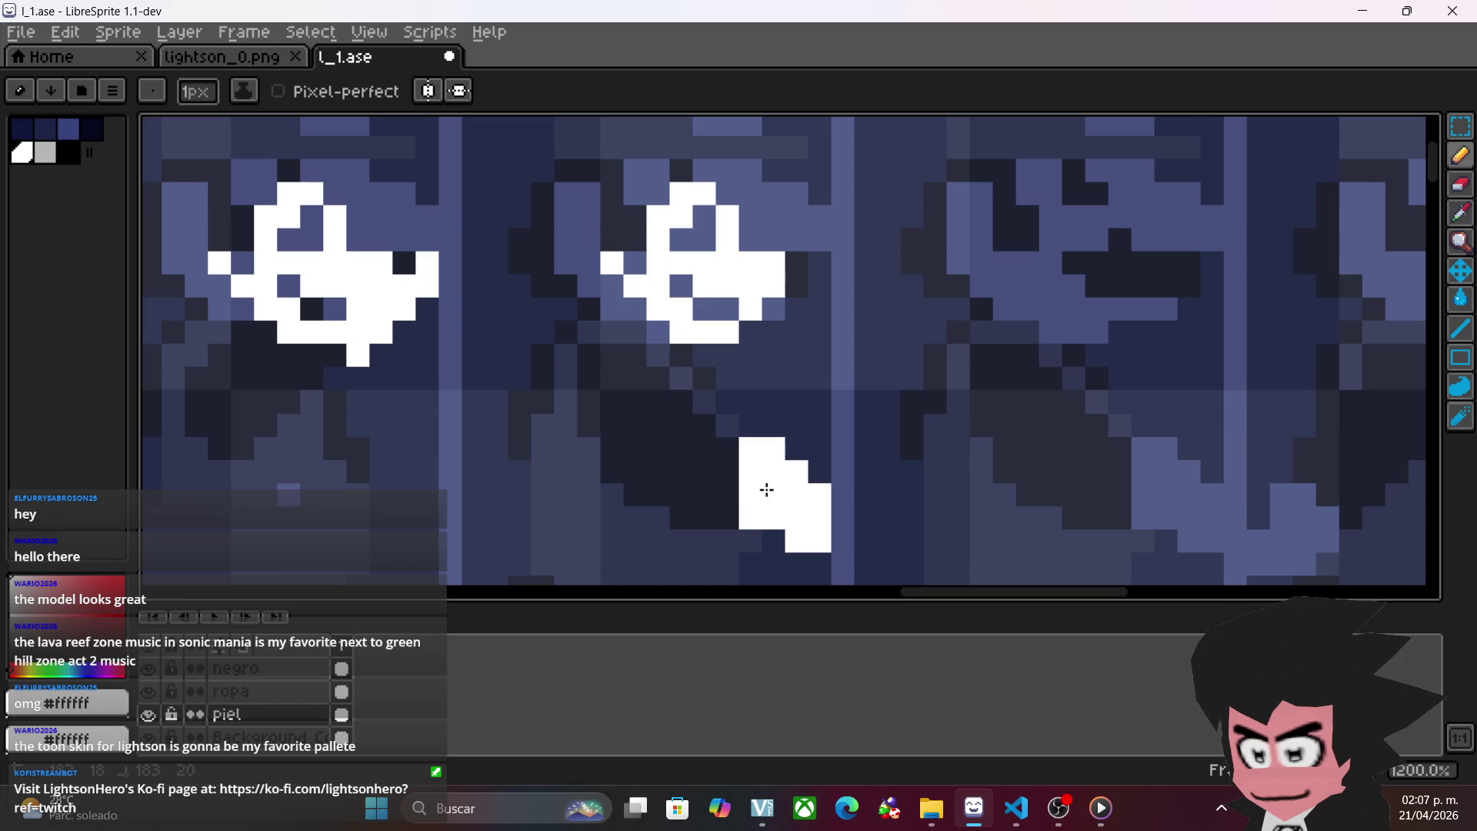
pyautogui.scroll(-1, 1019, 332)
pyautogui.click(1461, 125)
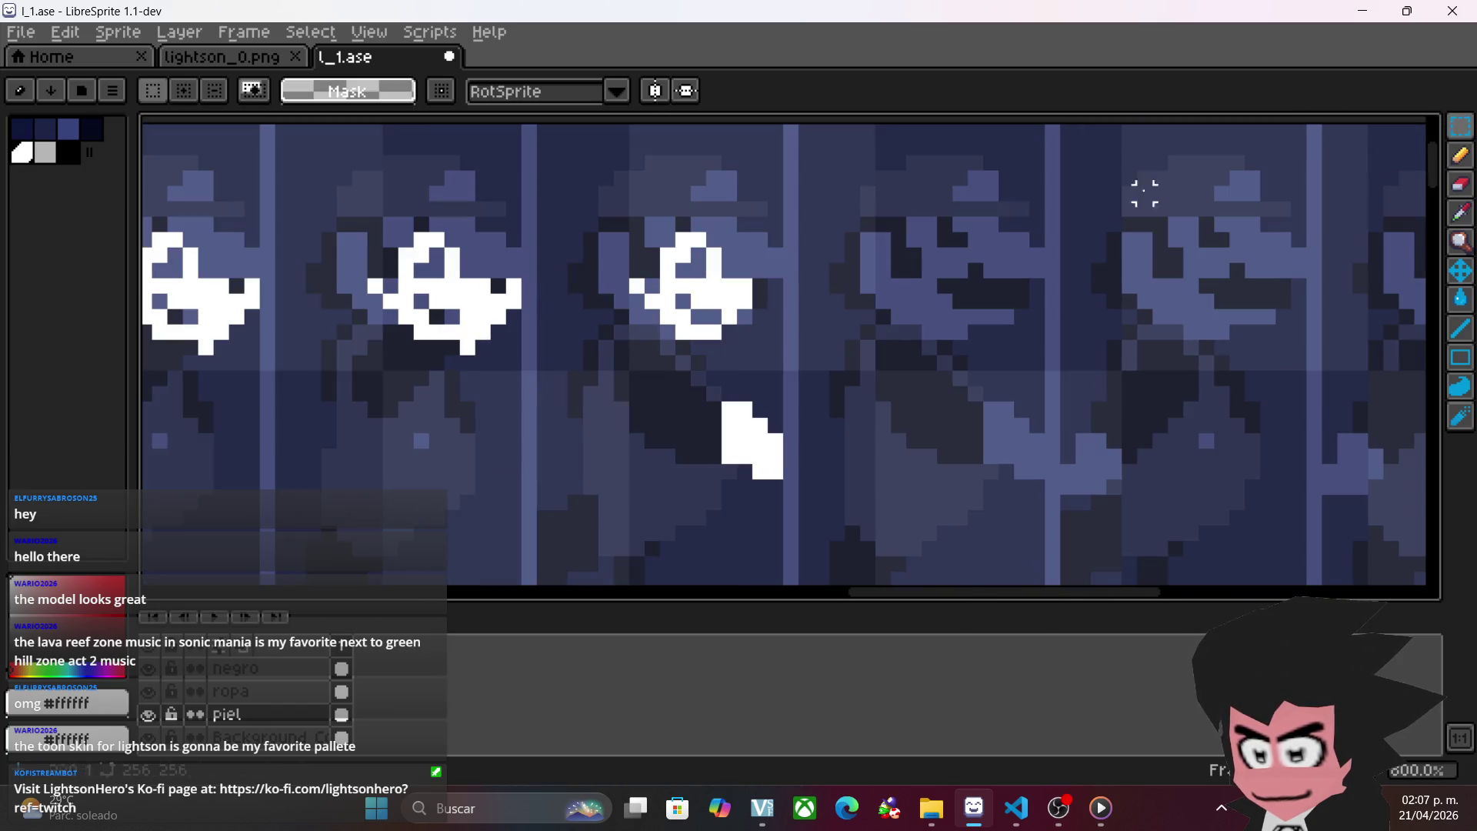
# - Copy the third frame's white eye and hand pixels onto the fourth frame
pyautogui.moveTo(593, 228); pyautogui.dragTo(881, 545)
pyautogui.moveTo(756, 449)
pyautogui.mouseDown()
pyautogui.moveTo(1063, 449)
pyautogui.moveTo(1018, 450)
pyautogui.mouseUp()
pyautogui.click(1253, 422)
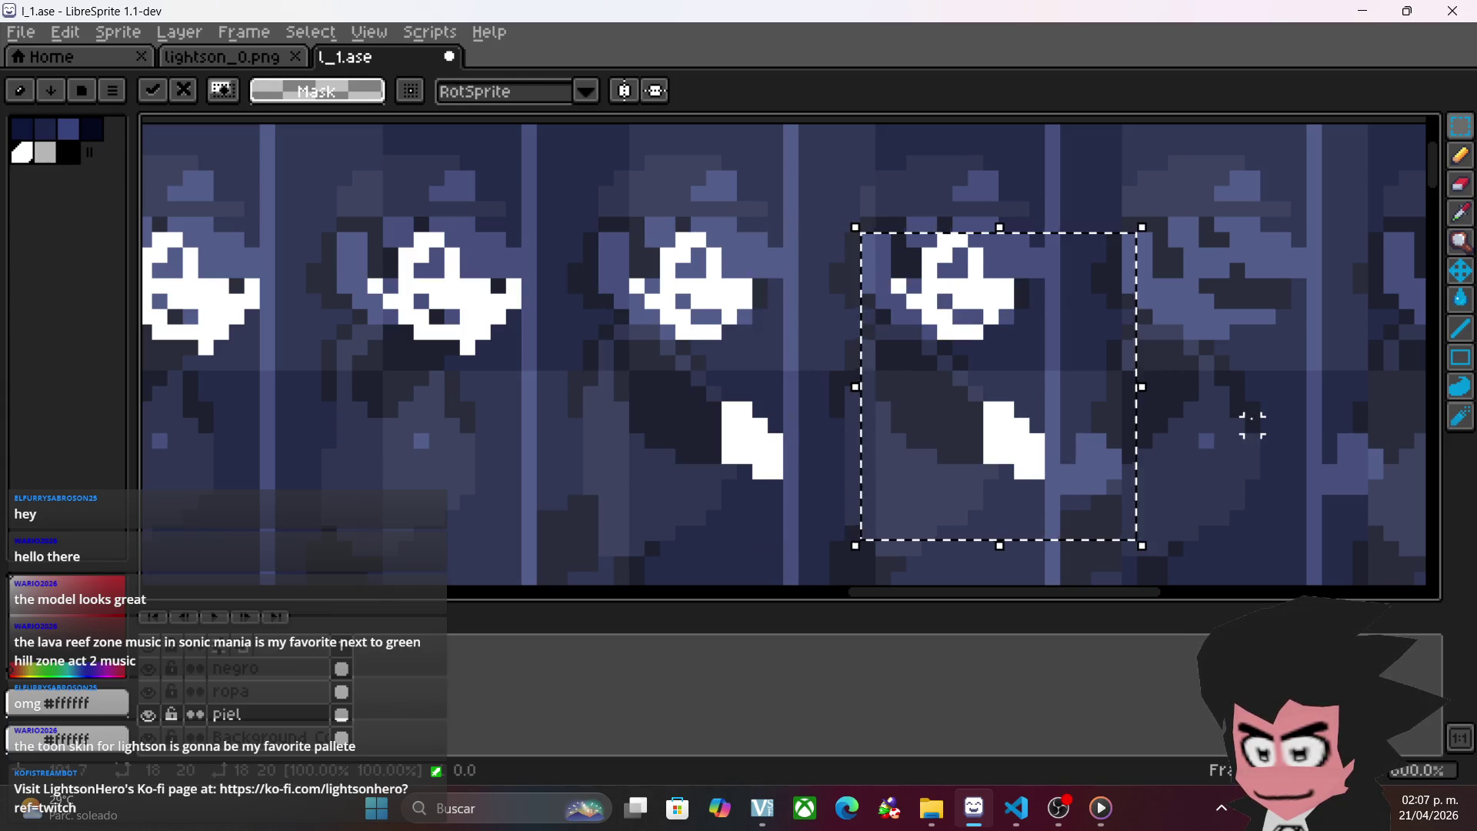
pyautogui.click(1065, 412)
pyautogui.moveTo(962, 292); pyautogui.dragTo(1170, 495)
pyautogui.press('Delete')
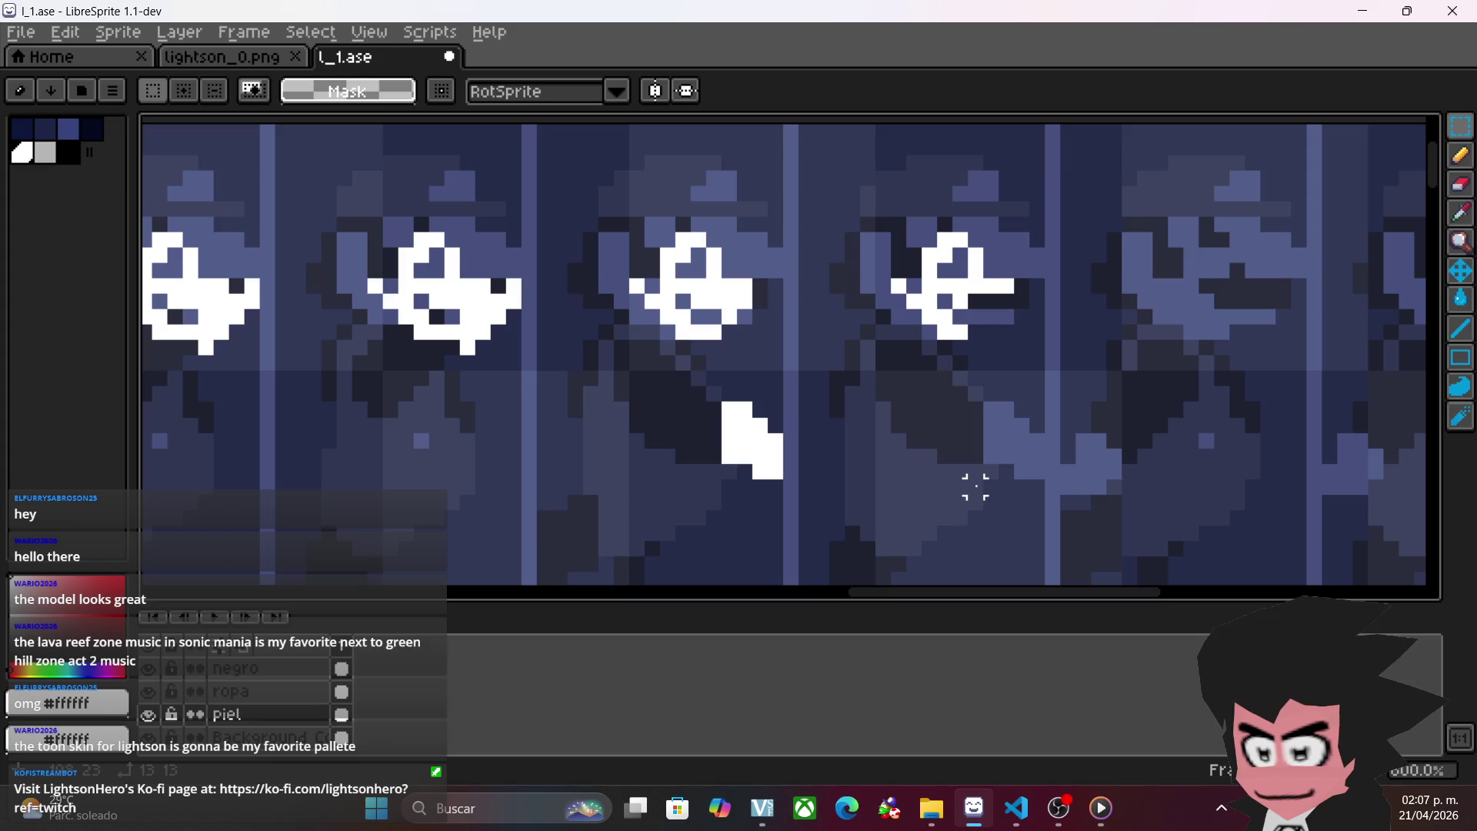
pyautogui.hotkey('ctrl', 'z')
pyautogui.click(1314, 441)
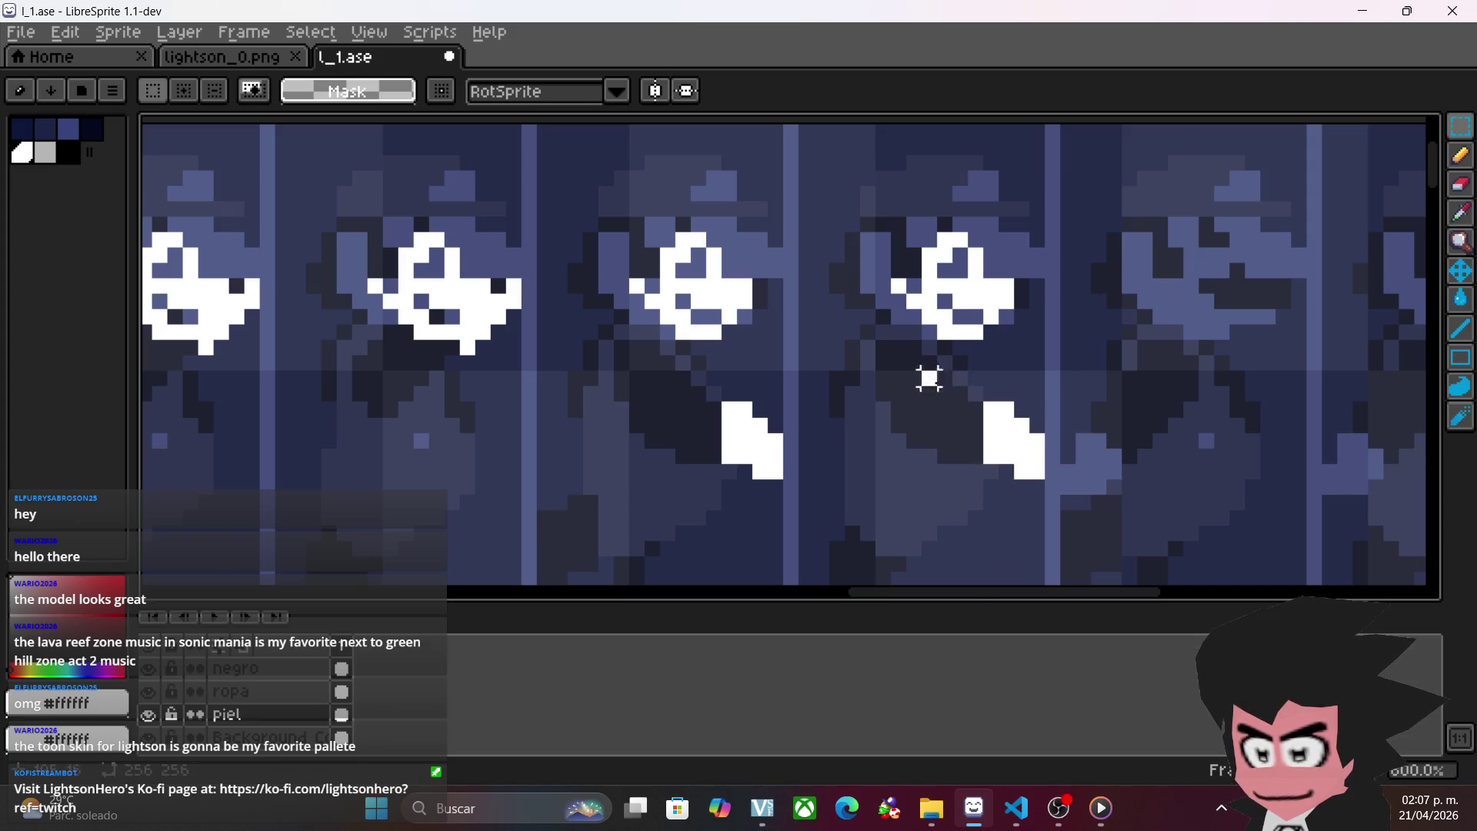
pyautogui.hotkey('ctrl', 'z')
pyautogui.hotkey('ctrl', 'y')
pyautogui.click(1282, 435)
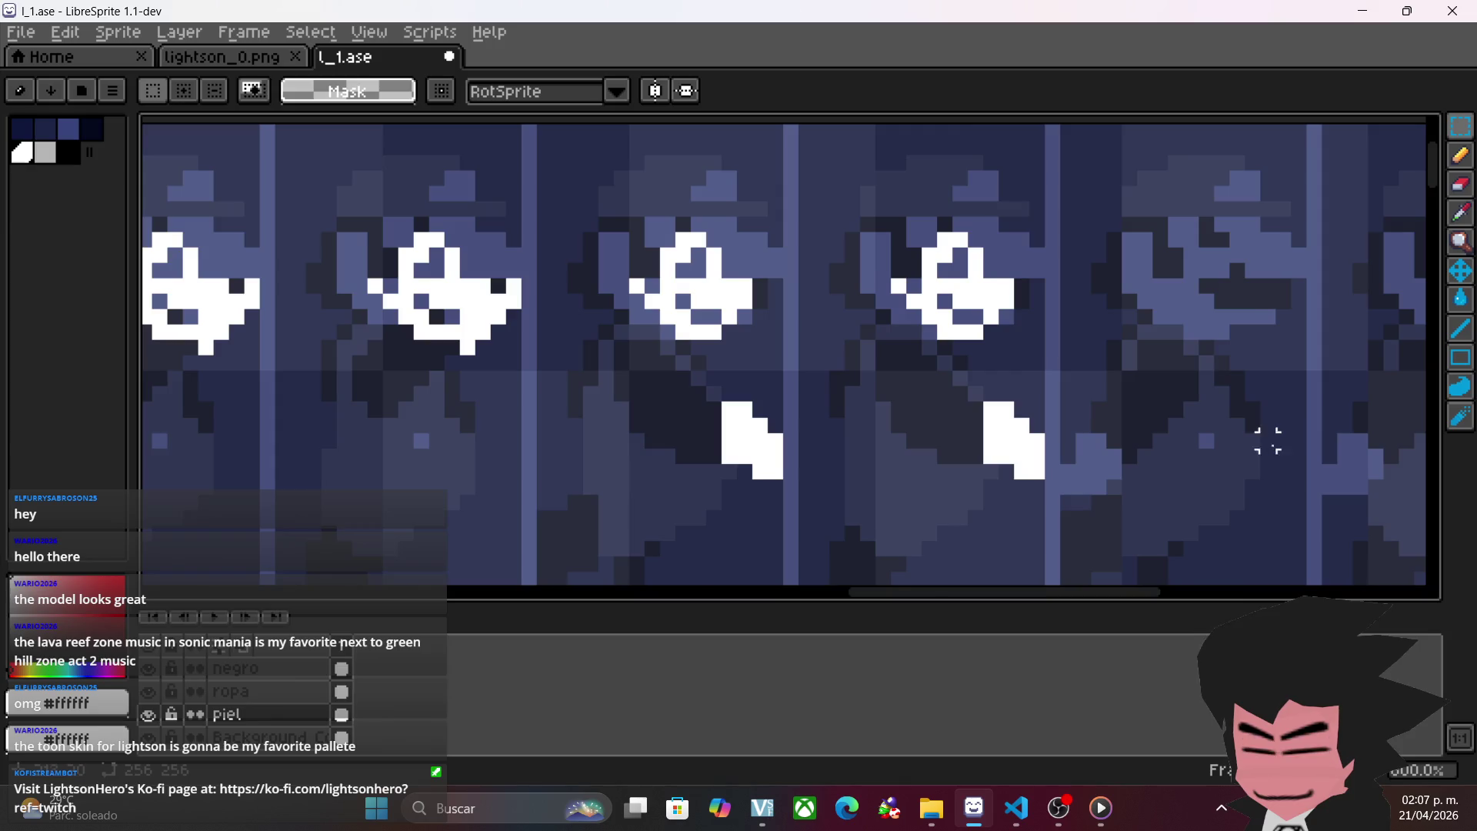
# - Paste a fresh copy of the third frame's white pixels onto the fourth frame, nudged slightly right
pyautogui.scroll(-2, 841, 429)
pyautogui.moveTo(554, 238); pyautogui.dragTo(751, 521)
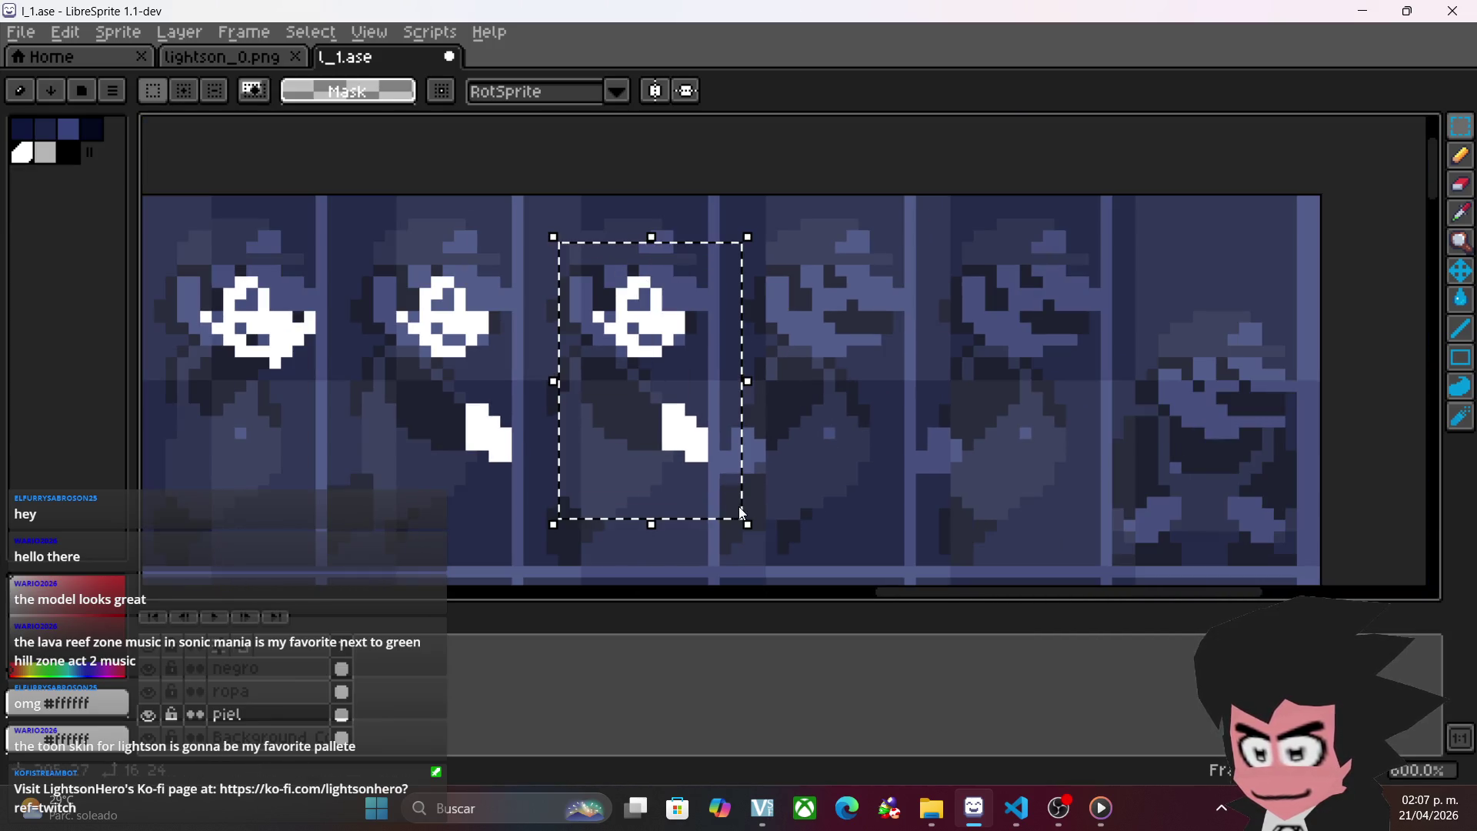
pyautogui.hotkey('ctrl', 'c')
pyautogui.hotkey('ctrl', 'v')
pyautogui.moveTo(667, 452); pyautogui.dragTo(843, 441)
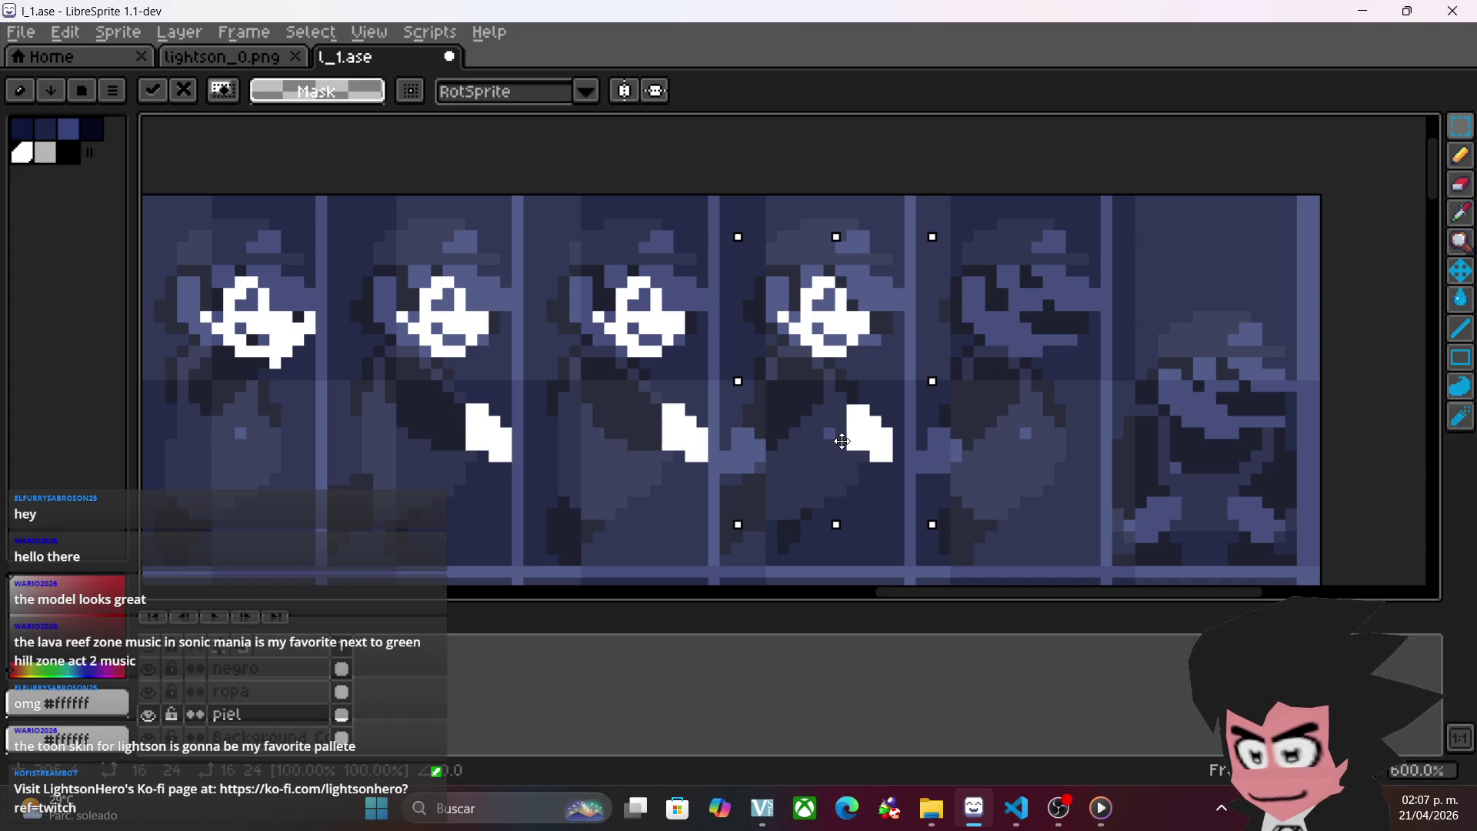
pyautogui.moveTo(841, 441); pyautogui.dragTo(849, 441)
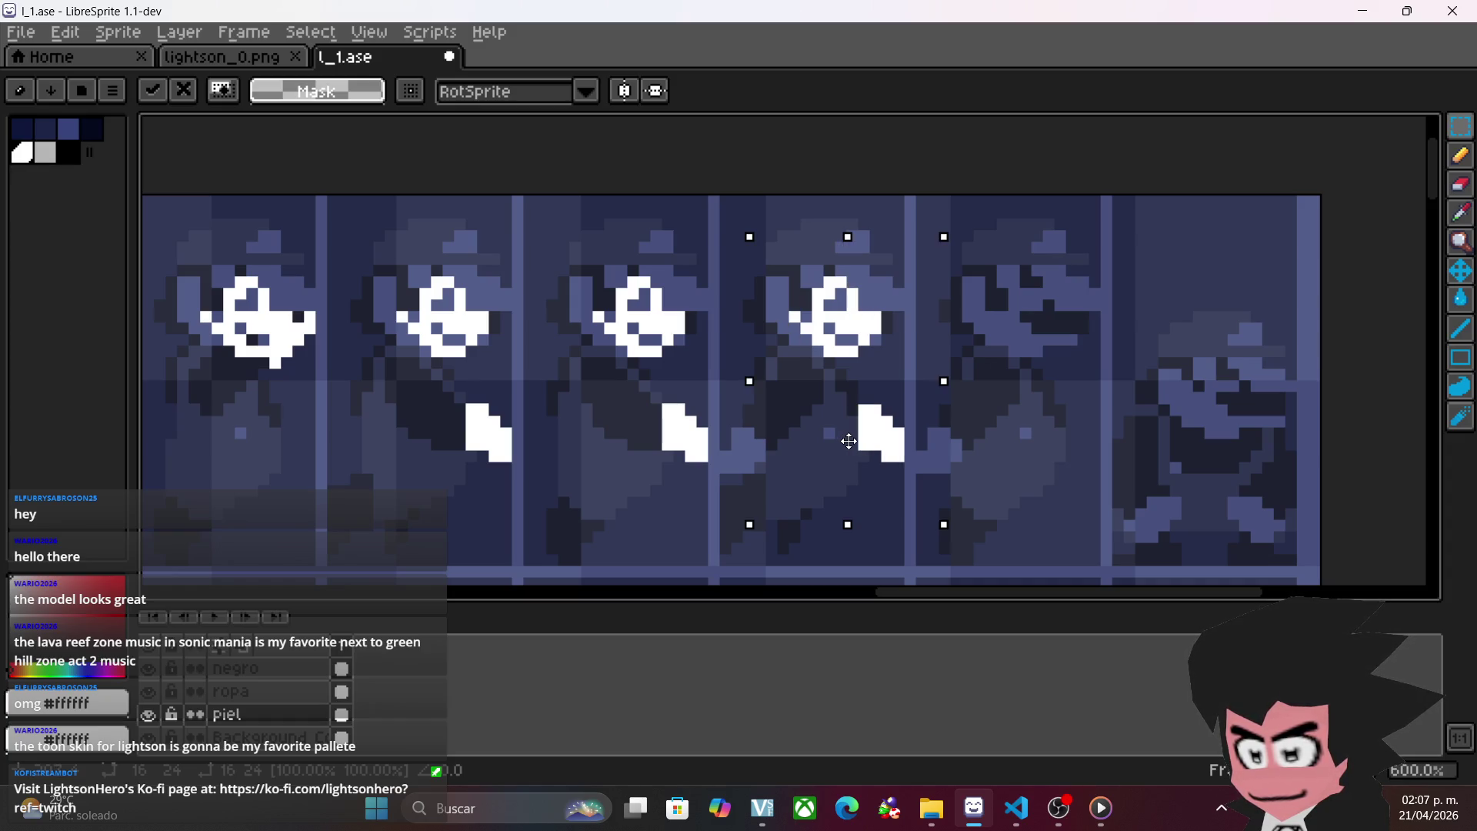
pyautogui.click(977, 419)
# - Erase the extra white block in the fourth frame
pyautogui.scroll(3, 910, 445)
pyautogui.hotkey('ctrl', 'z')
pyautogui.hotkey('ctrl', 'z')
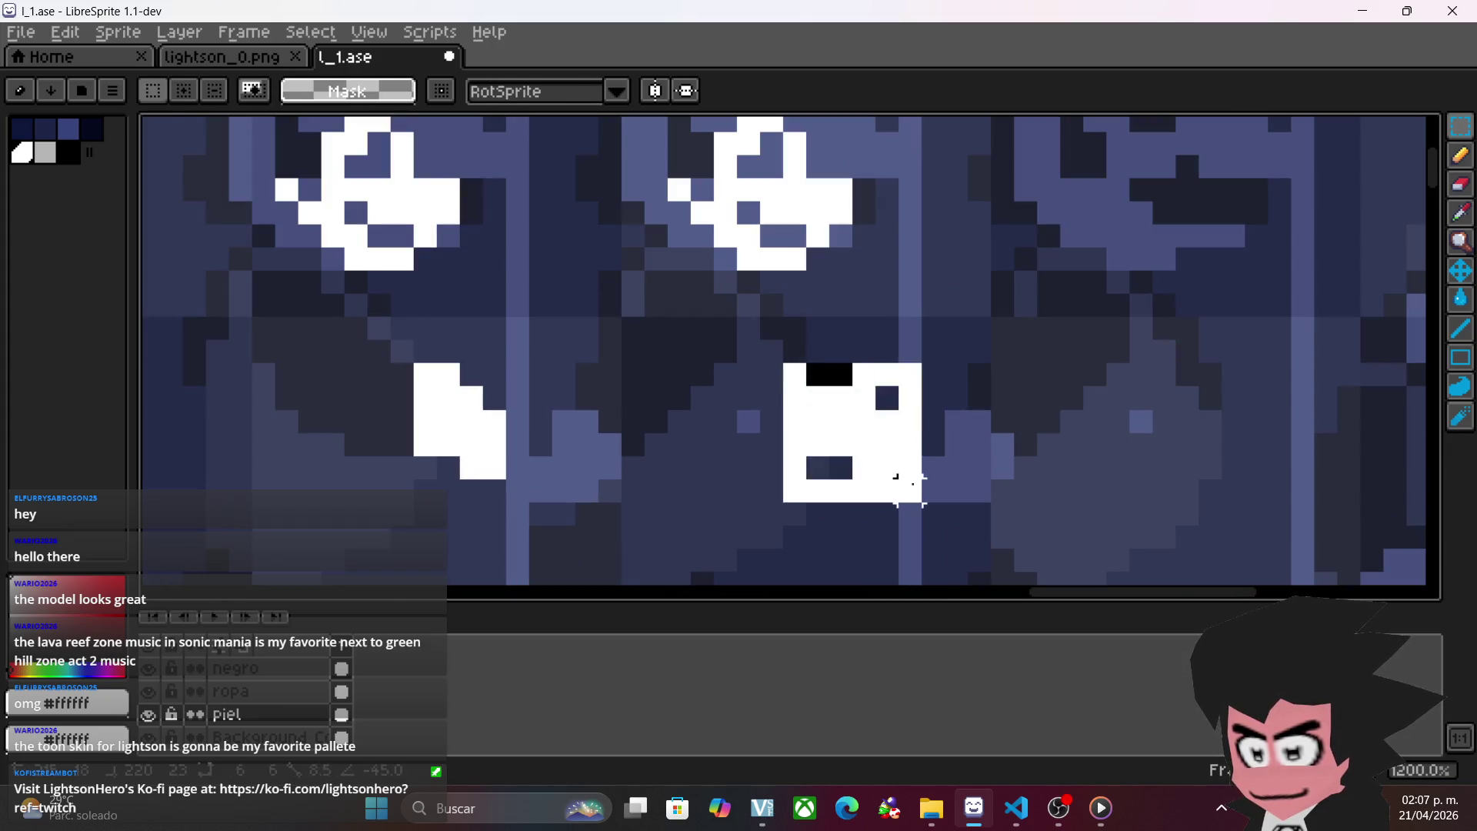
pyautogui.click(1461, 183)
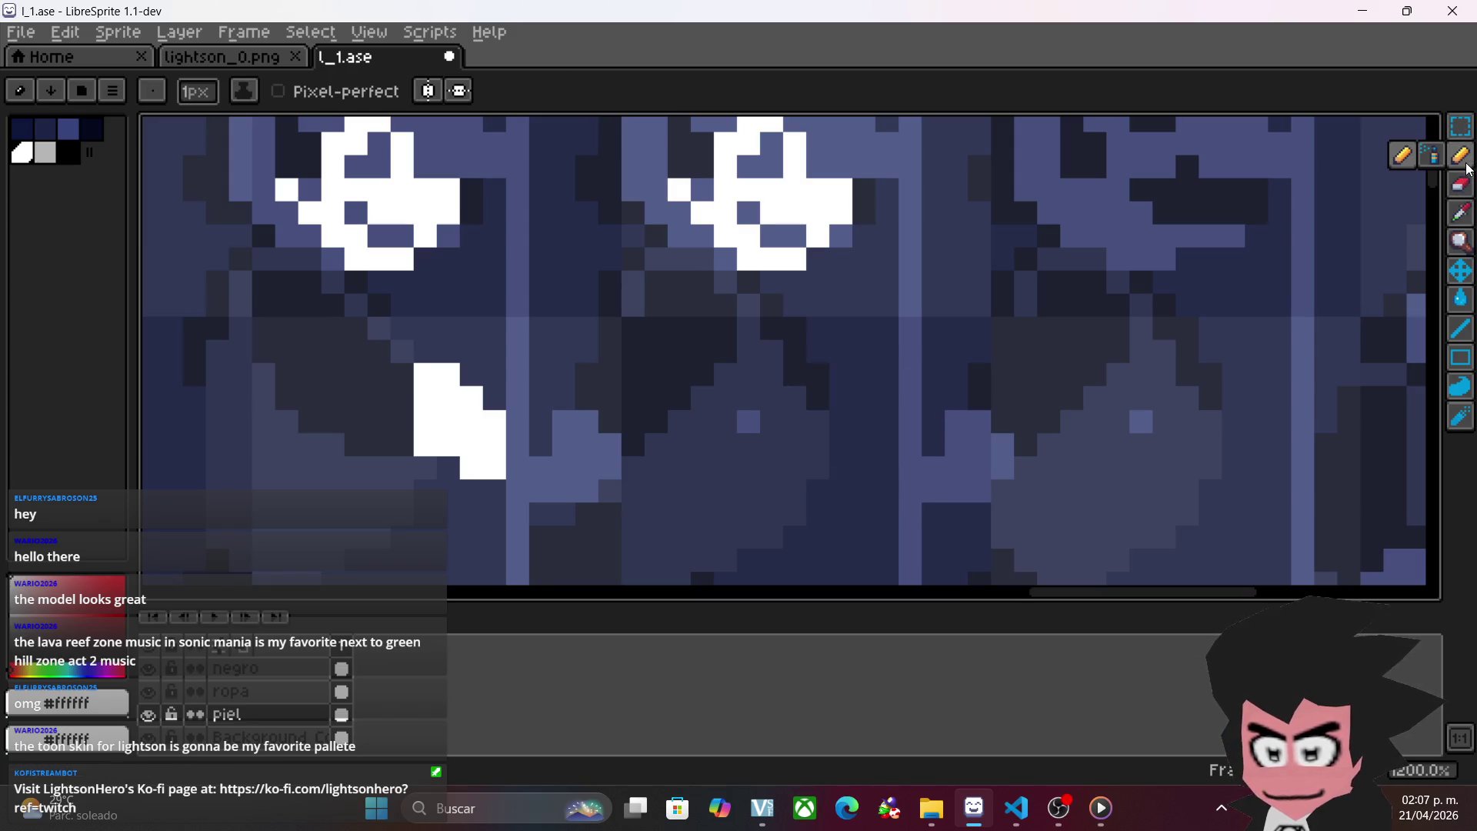
pyautogui.moveTo(586, 445)
pyautogui.mouseDown()
pyautogui.moveTo(563, 442)
pyautogui.moveTo(610, 466)
pyautogui.moveTo(555, 490)
pyautogui.mouseUp()
pyautogui.scroll(-2, 880, 440)
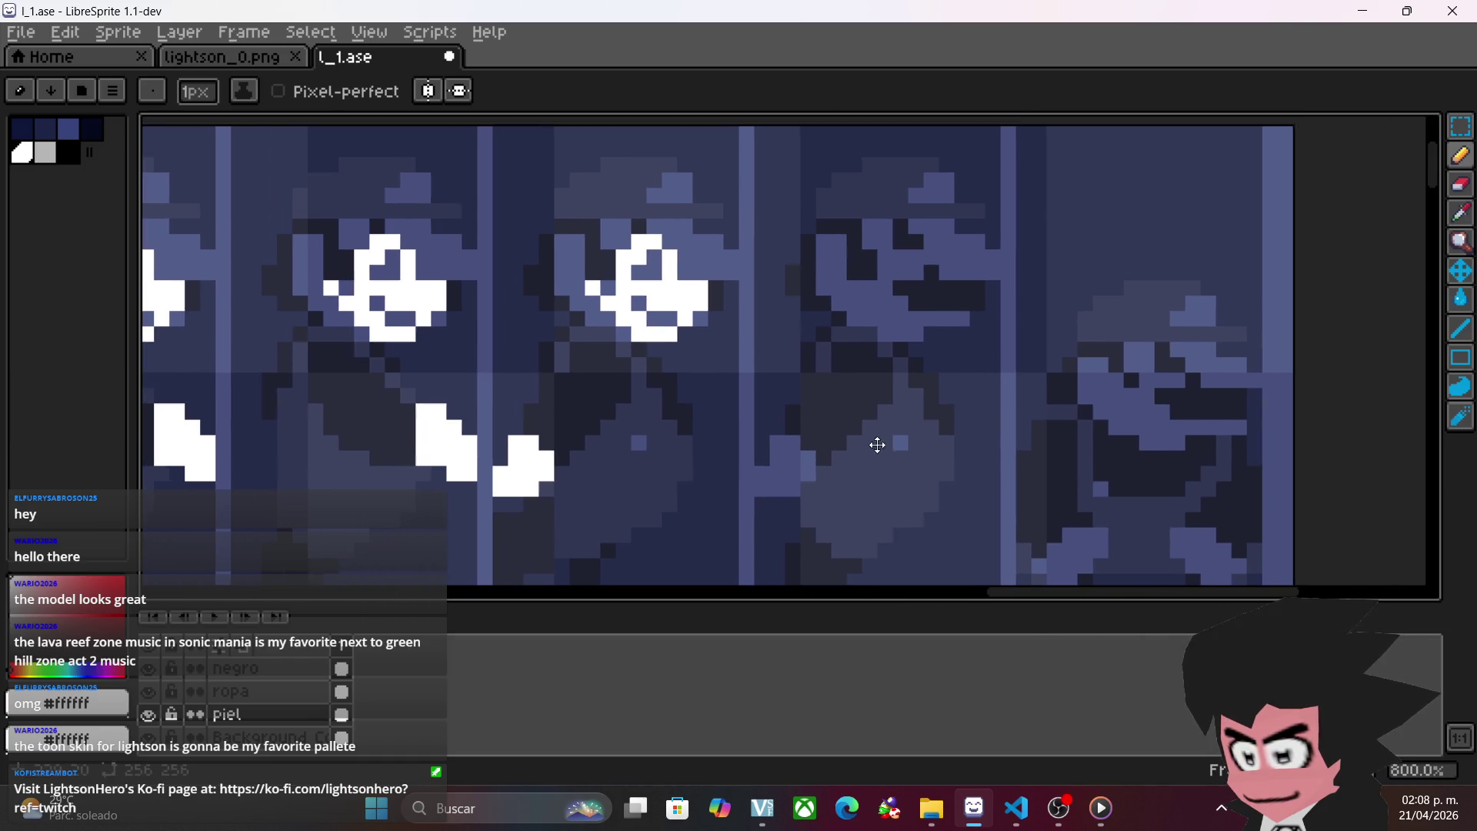
# - Copy the middle frame's white pixels into the next frame
pyautogui.press('m')
pyautogui.moveTo(750, 219)
pyautogui.mouseDown()
pyautogui.moveTo(652, 300)
pyautogui.moveTo(475, 543)
pyautogui.mouseUp()
pyautogui.moveTo(570, 441)
pyautogui.mouseDown()
pyautogui.moveTo(851, 423)
pyautogui.moveTo(832, 441)
pyautogui.mouseUp()
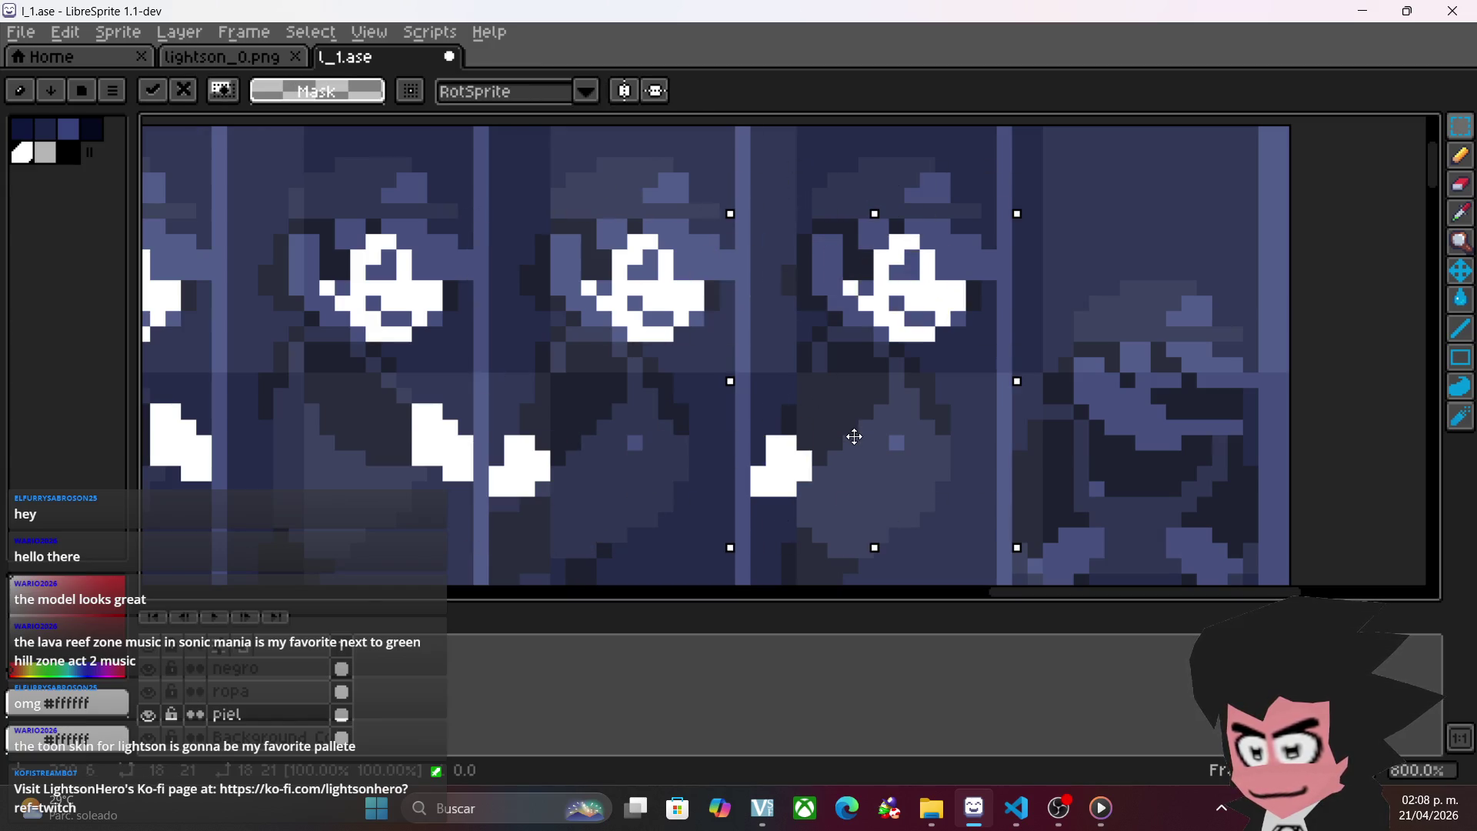
pyautogui.click(1112, 459)
pyautogui.moveTo(715, 429); pyautogui.dragTo(830, 518)
pyautogui.hotkey('ctrl', 'x')
pyautogui.hotkey('ctrl', 'z')
pyautogui.hotkey('ctrl', 'd')
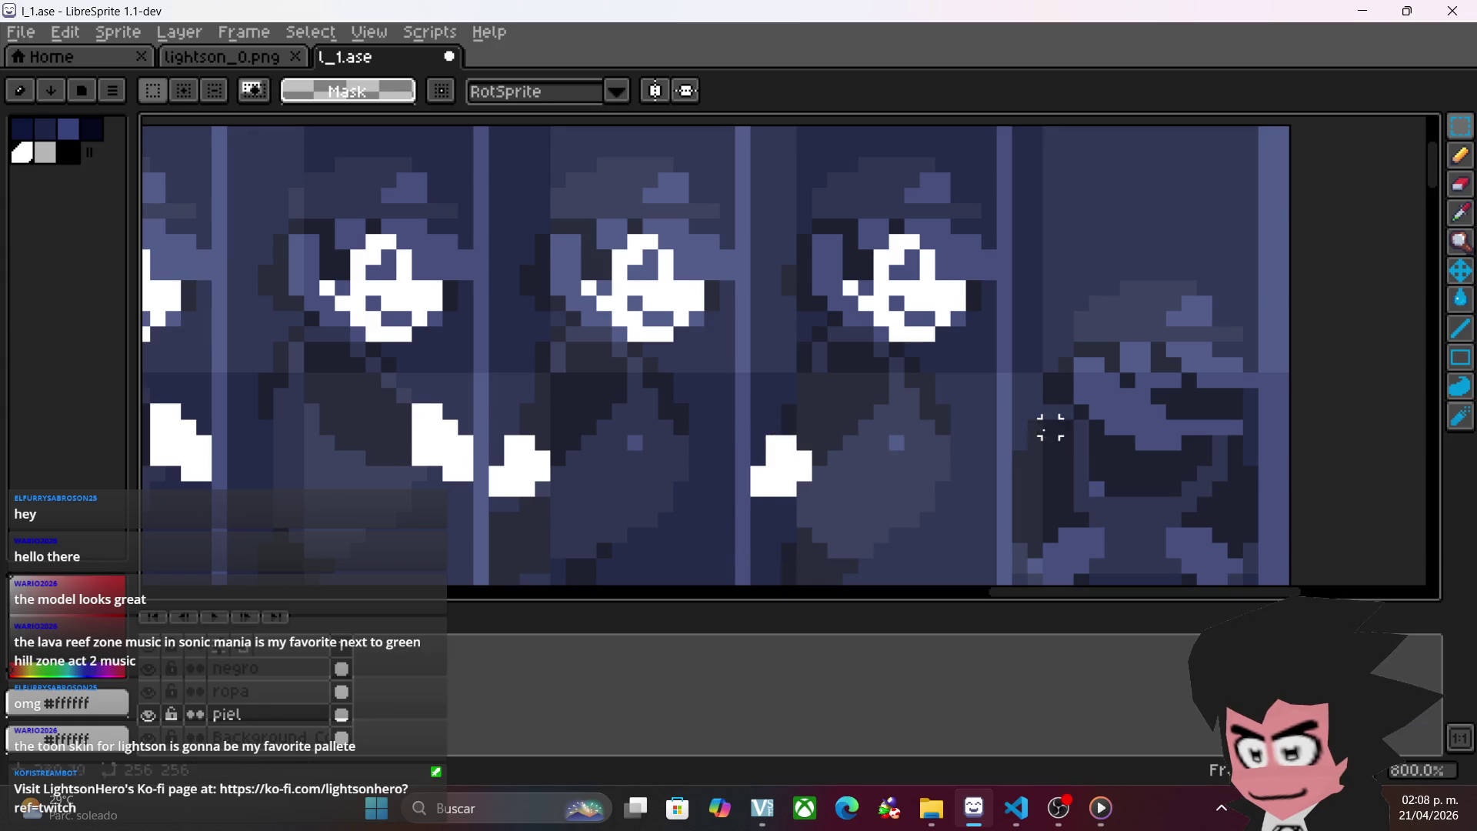
# - Copy the fourth frame's white face onto the fifth frame
pyautogui.scroll(-1, 1050, 427)
pyautogui.moveTo(700, 232); pyautogui.dragTo(867, 352)
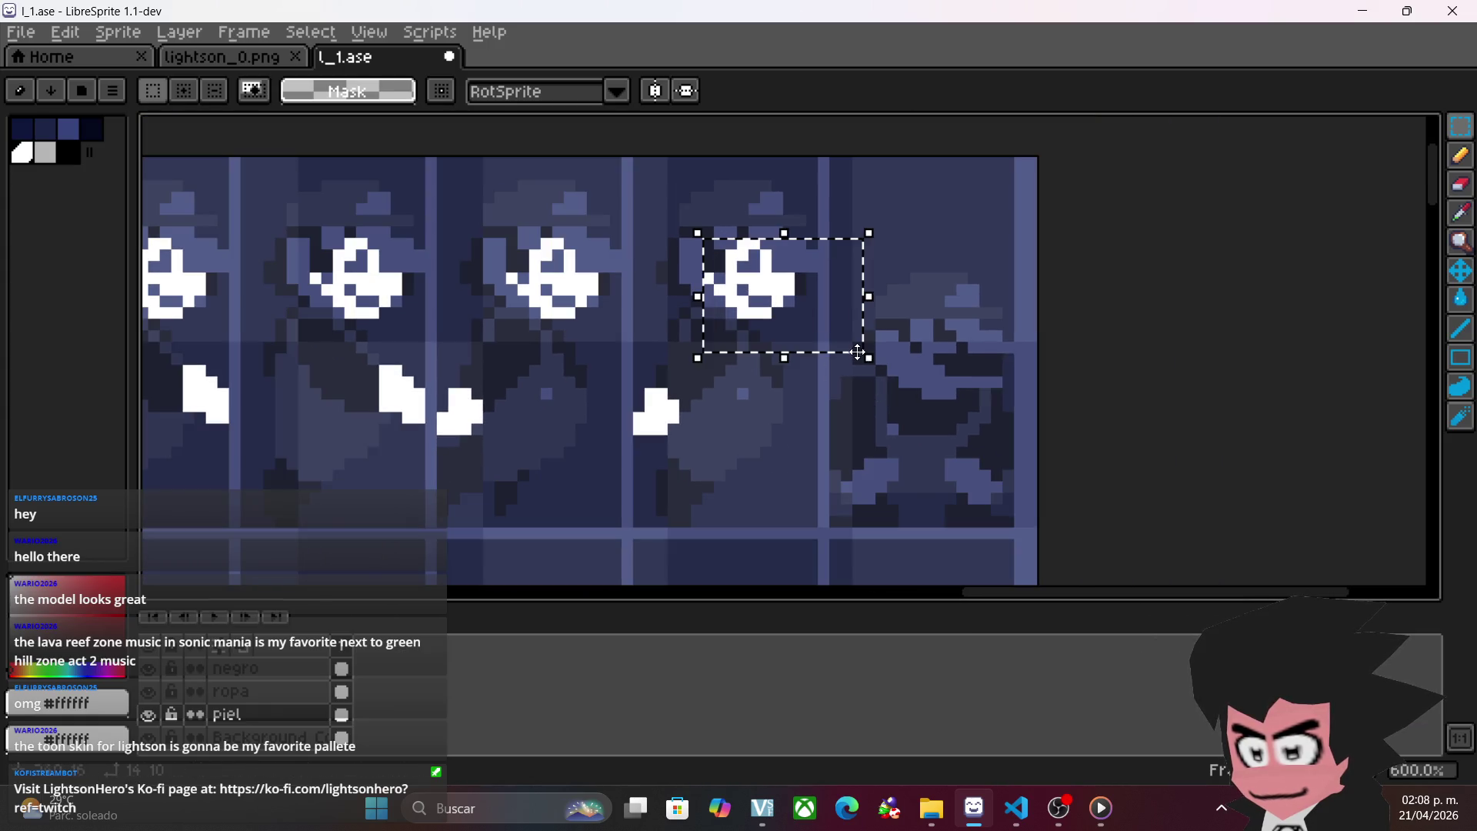
pyautogui.hotkey('ctrl', 'c')
pyautogui.hotkey('ctrl', 'v')
pyautogui.moveTo(743, 311); pyautogui.dragTo(933, 405)
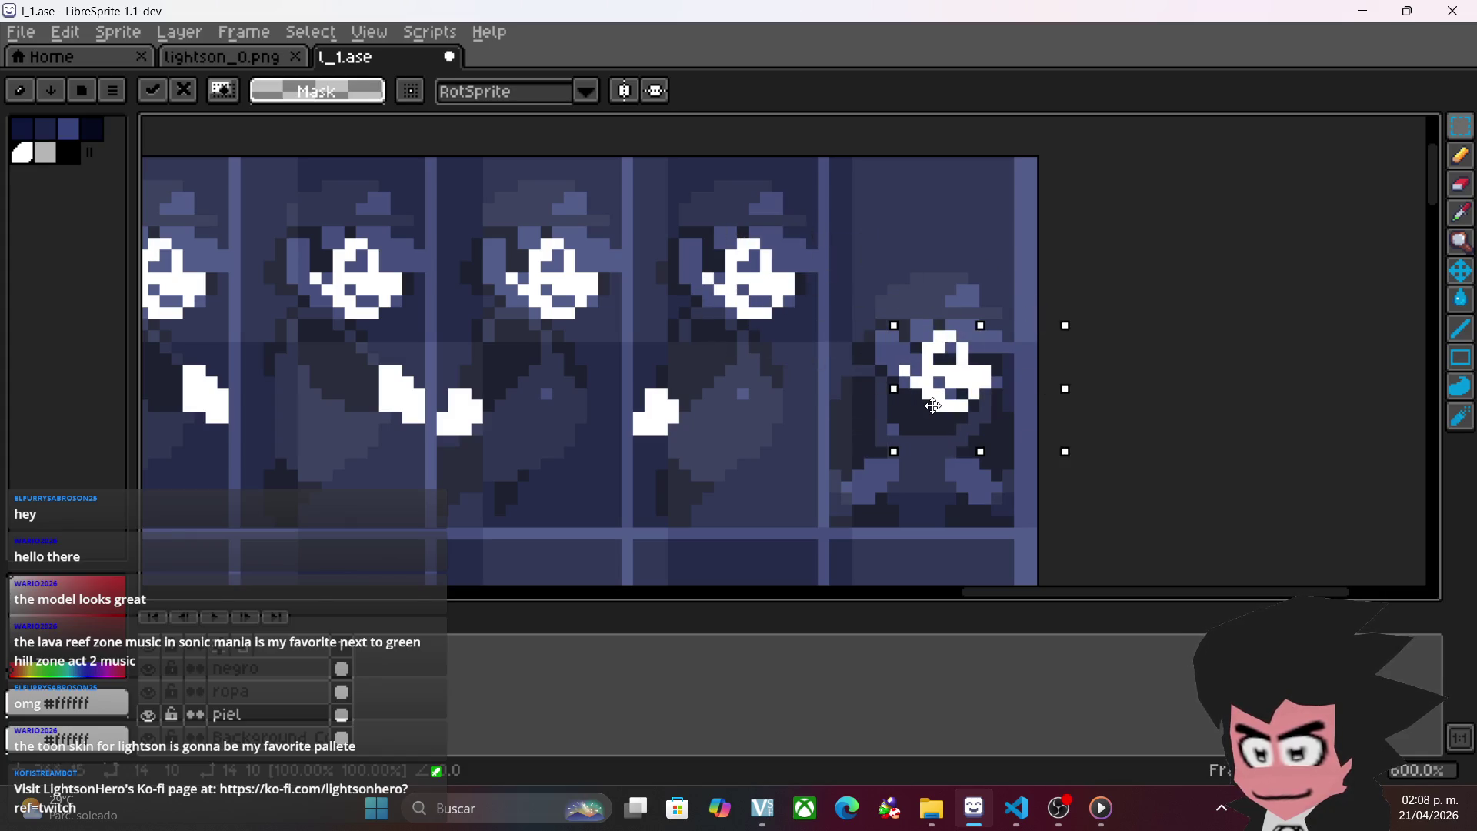
pyautogui.click(1098, 392)
# - Paint white hands on the left and right of the fifth frame
pyautogui.click(1460, 156)
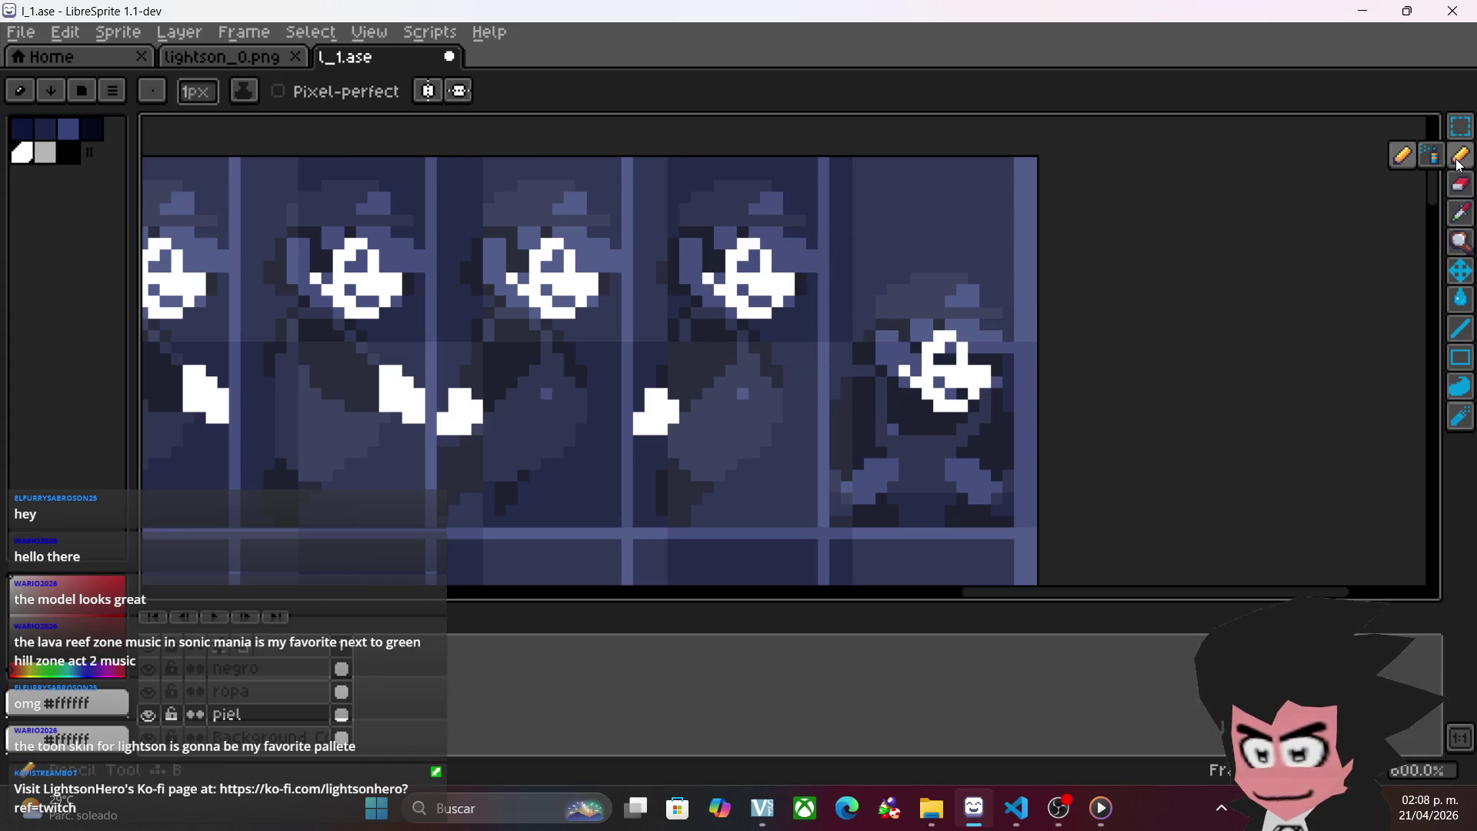
pyautogui.scroll(1, 1117, 467)
pyautogui.moveTo(894, 462); pyautogui.dragTo(931, 462)
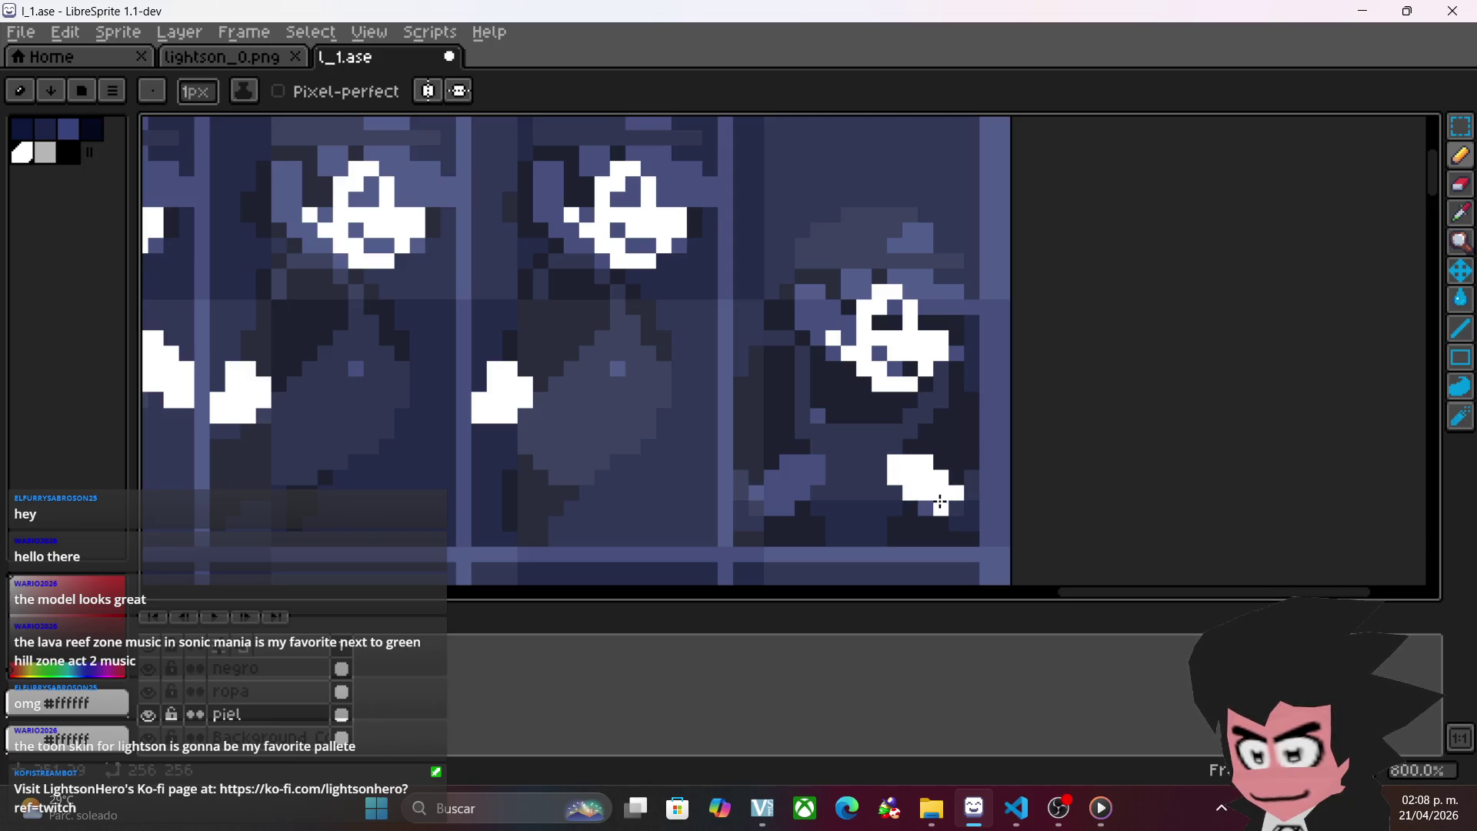
pyautogui.moveTo(817, 476); pyautogui.dragTo(807, 467)
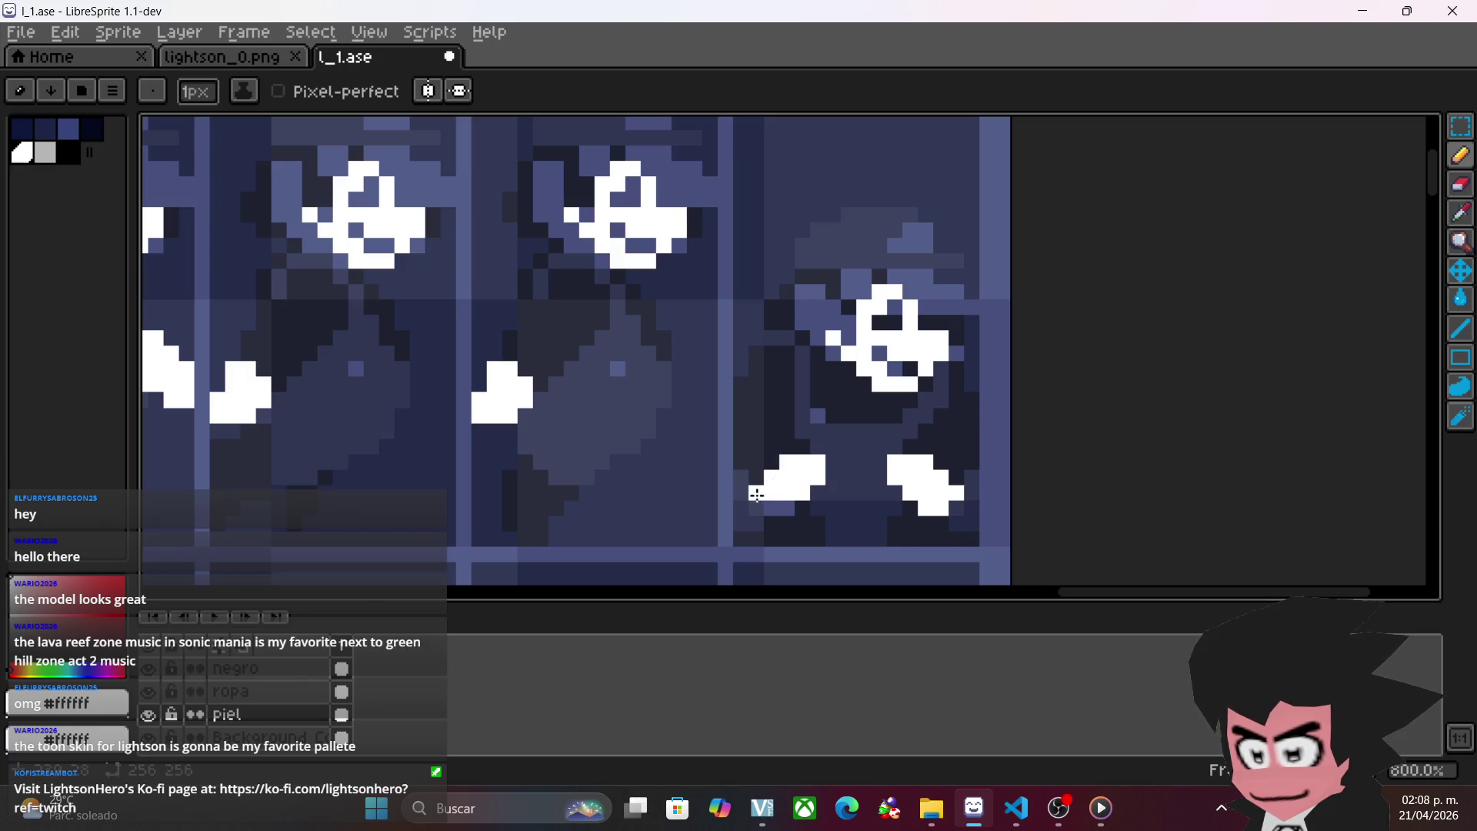
# - Save the l_1.ase sprite sheet with Ctrl+S
pyautogui.scroll(-2, 780, 506)
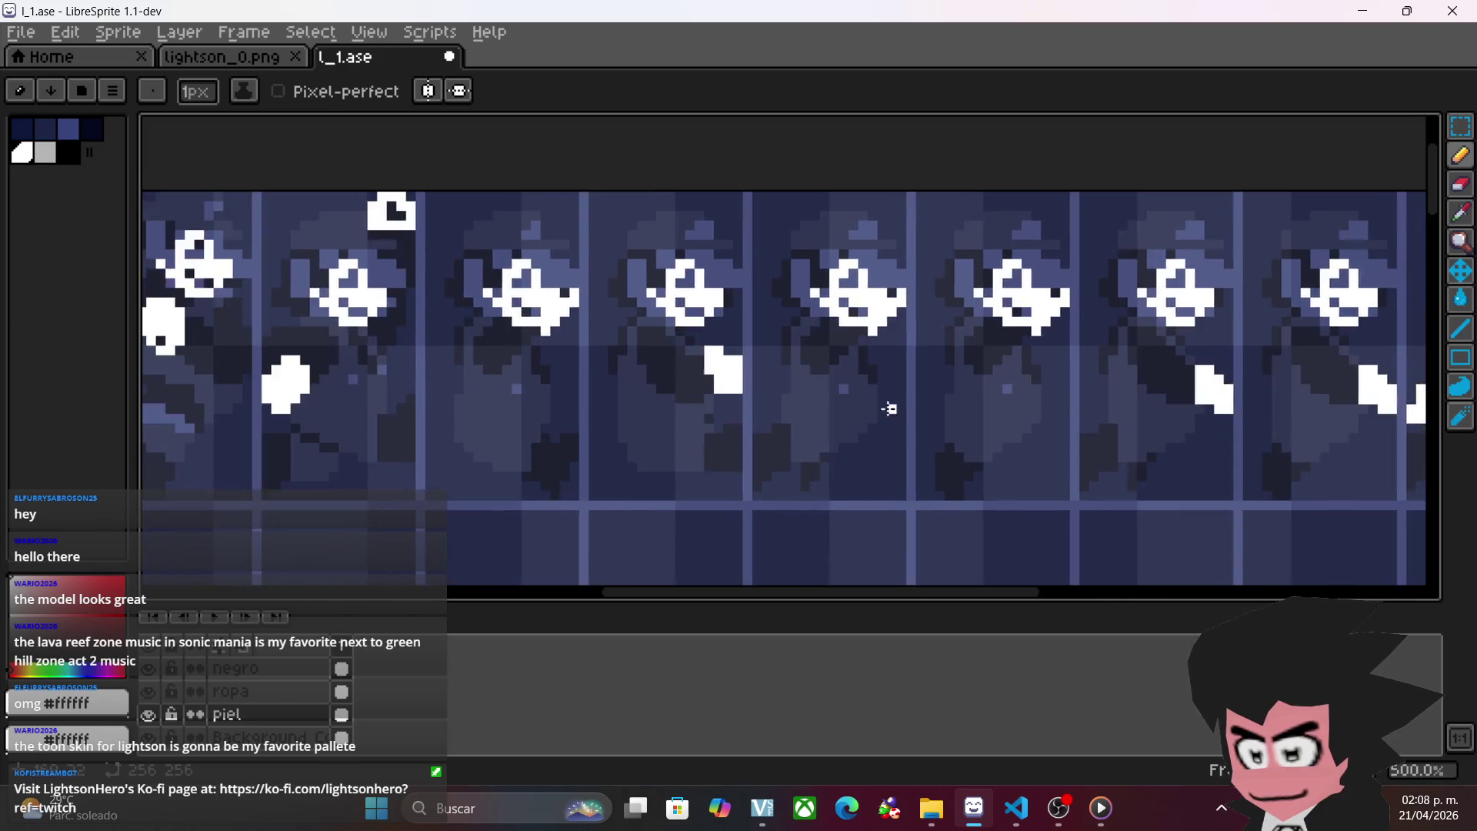
pyautogui.press('v')
pyautogui.press('b')
pyautogui.hscroll(-5, 706, 343)
pyautogui.hotkey('ctrl', 's')
pyautogui.scroll(-1, 850, 378)
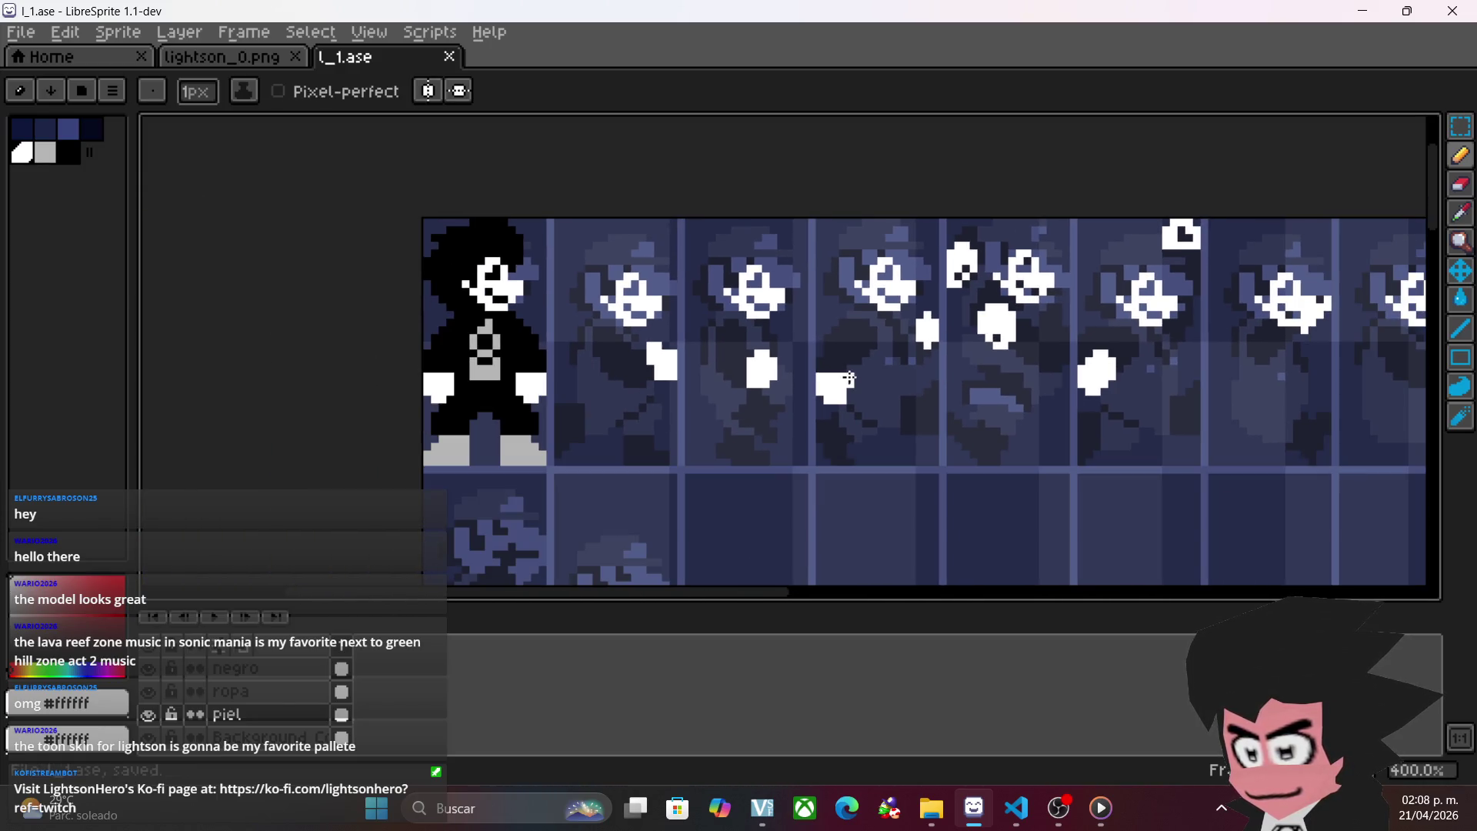
pyautogui.click(1101, 808)
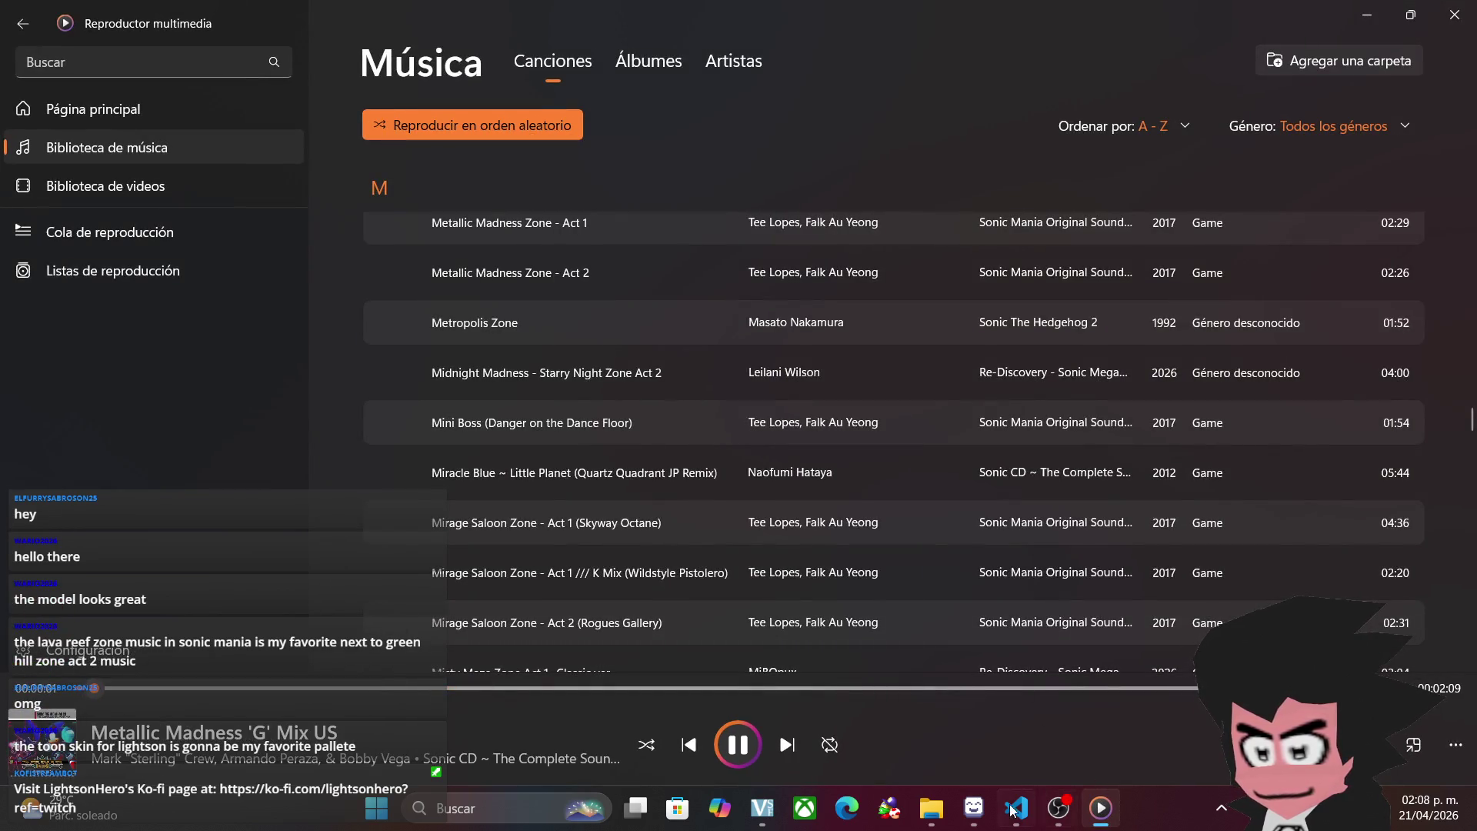
pyautogui.click(973, 808)
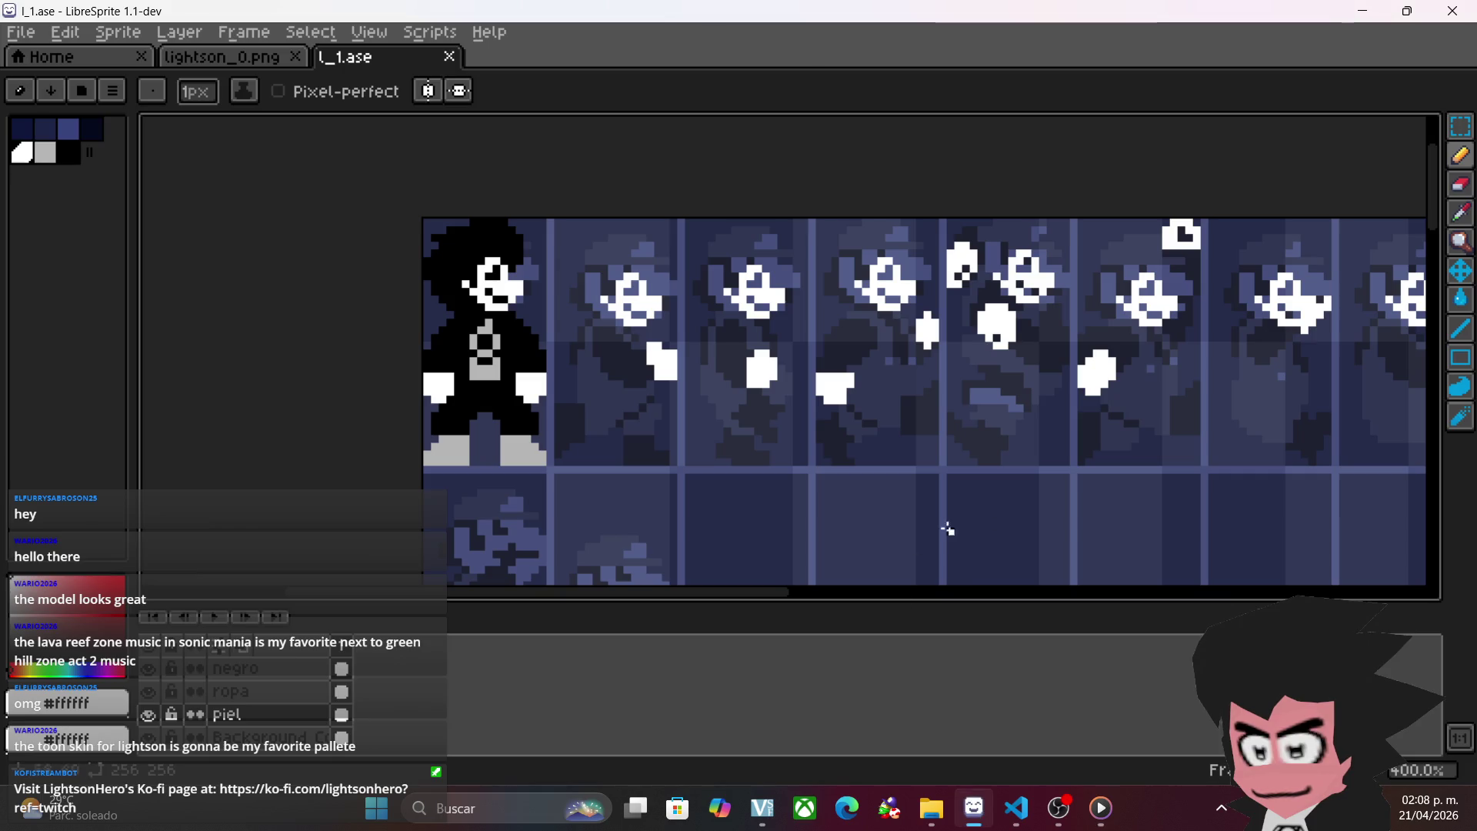
# - Copy the finished first sprite cell onto the first frame of the row below
pyautogui.scroll(3, 948, 529)
pyautogui.moveTo(840, 455); pyautogui.dragTo(893, 274)
pyautogui.scroll(1, 881, 323)
pyautogui.scroll(-2, 906, 457)
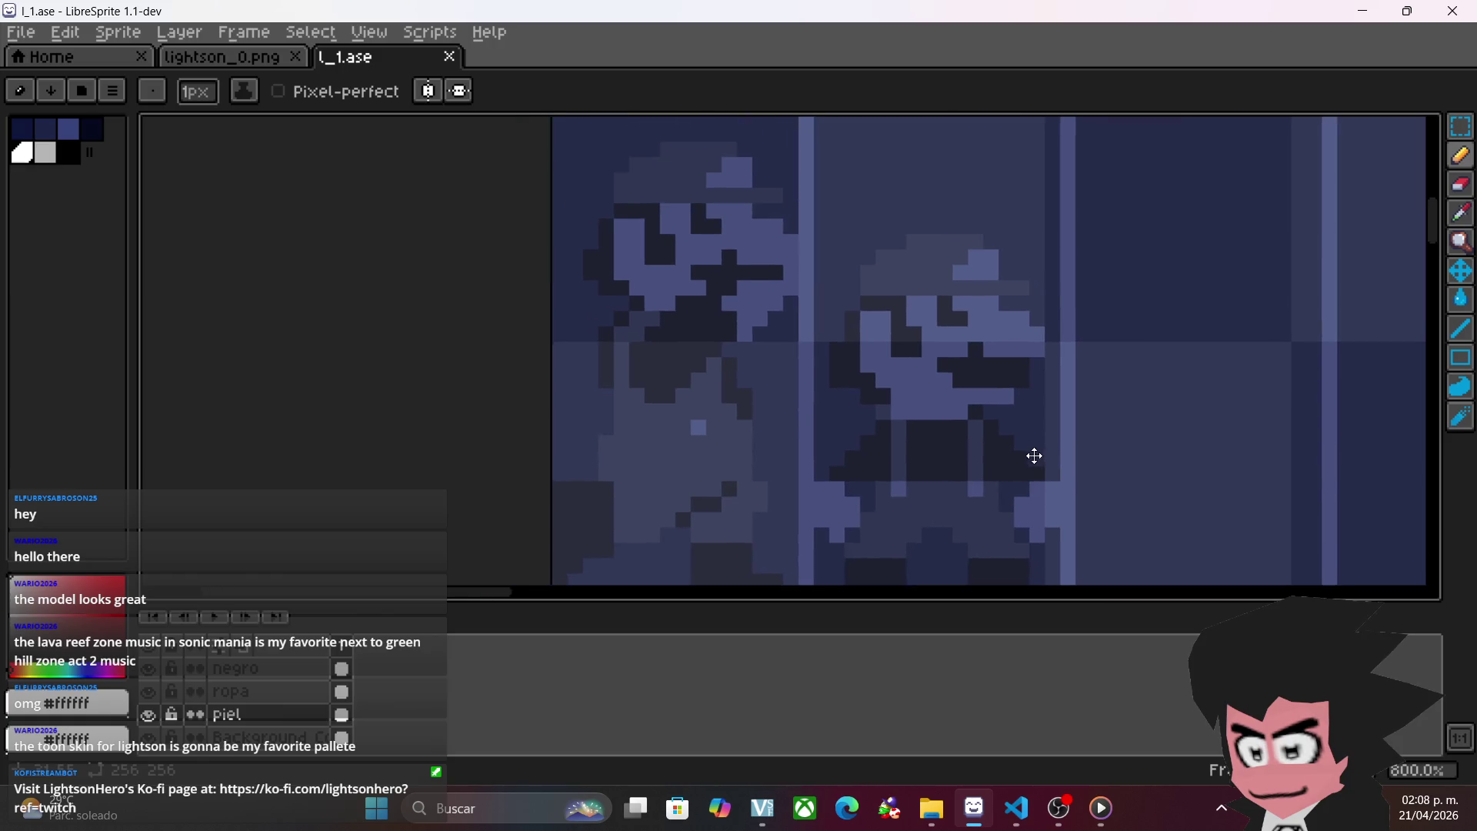
pyautogui.moveTo(823, 305); pyautogui.dragTo(806, 528)
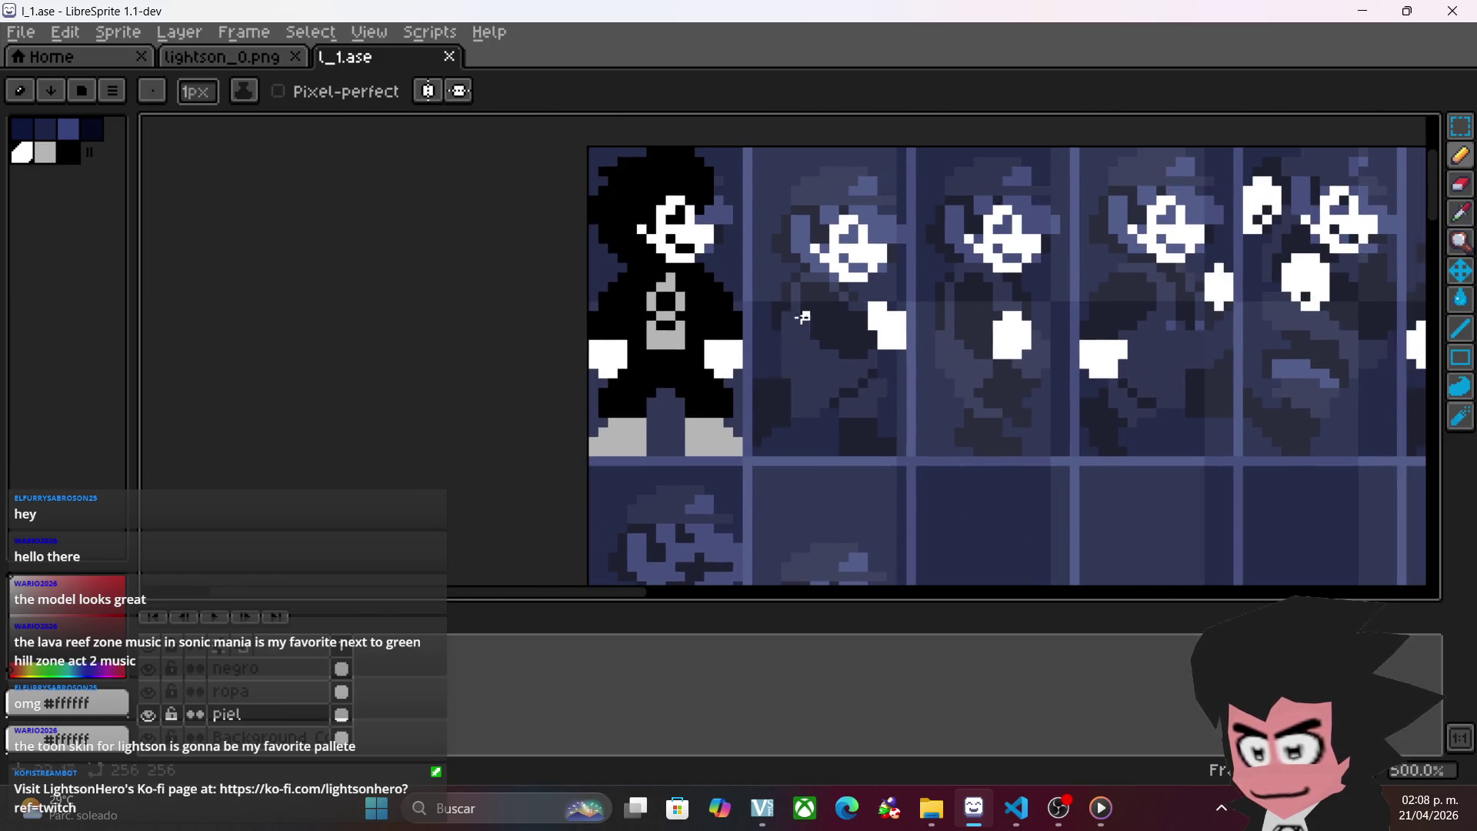
pyautogui.click(1461, 125)
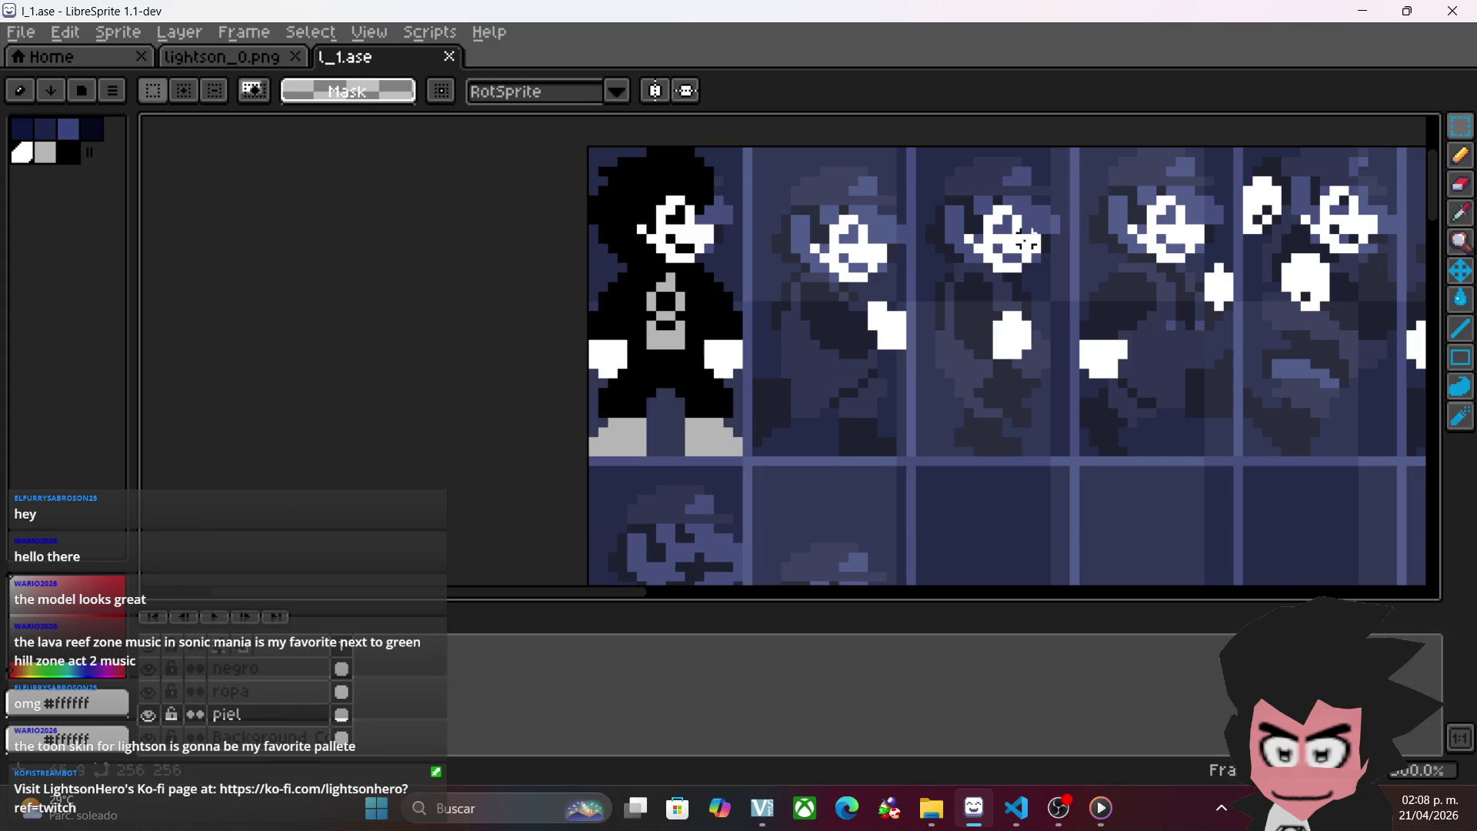
pyautogui.moveTo(587, 146); pyautogui.dragTo(752, 496)
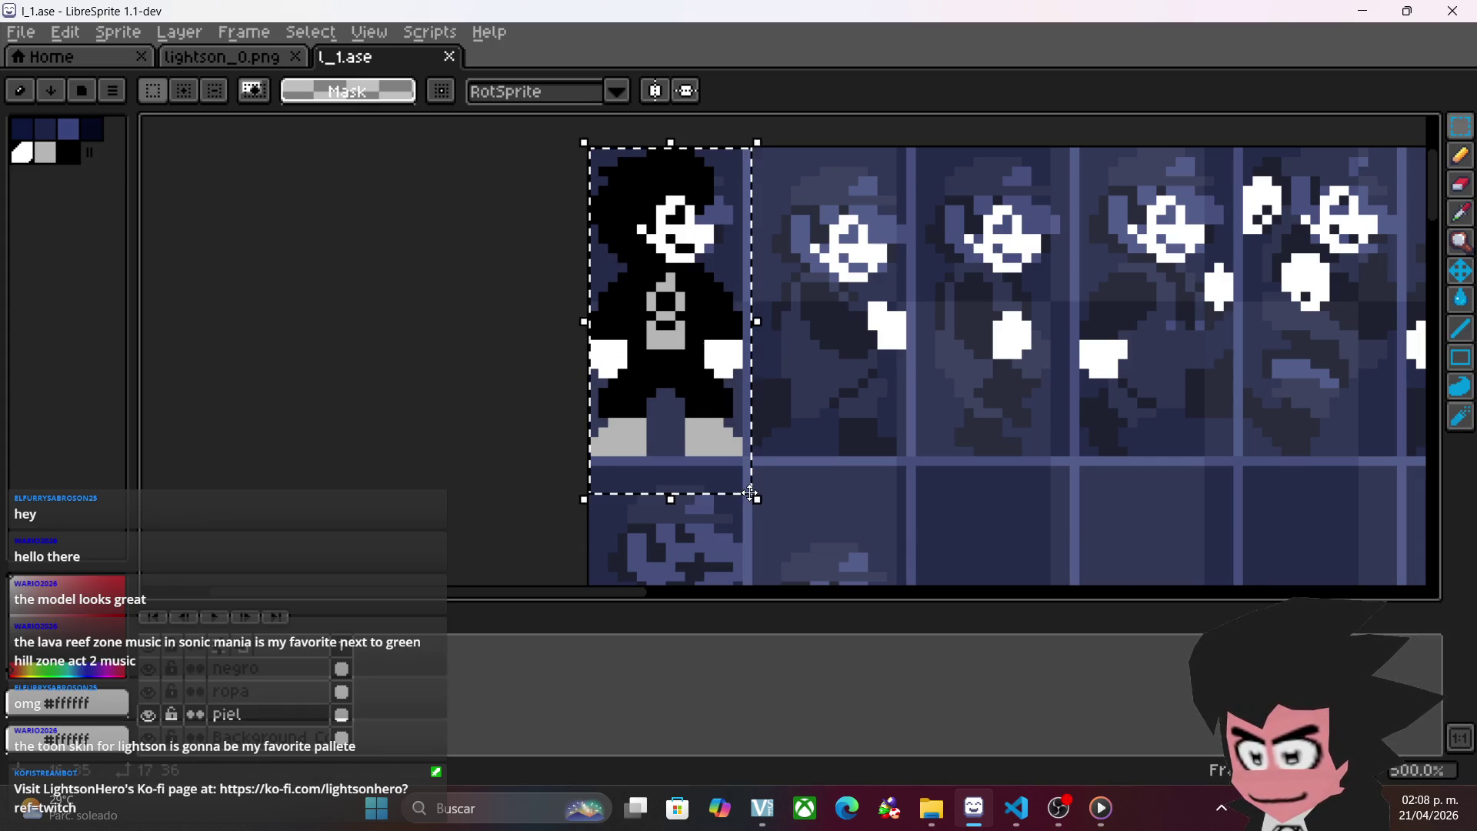
pyautogui.click(754, 499)
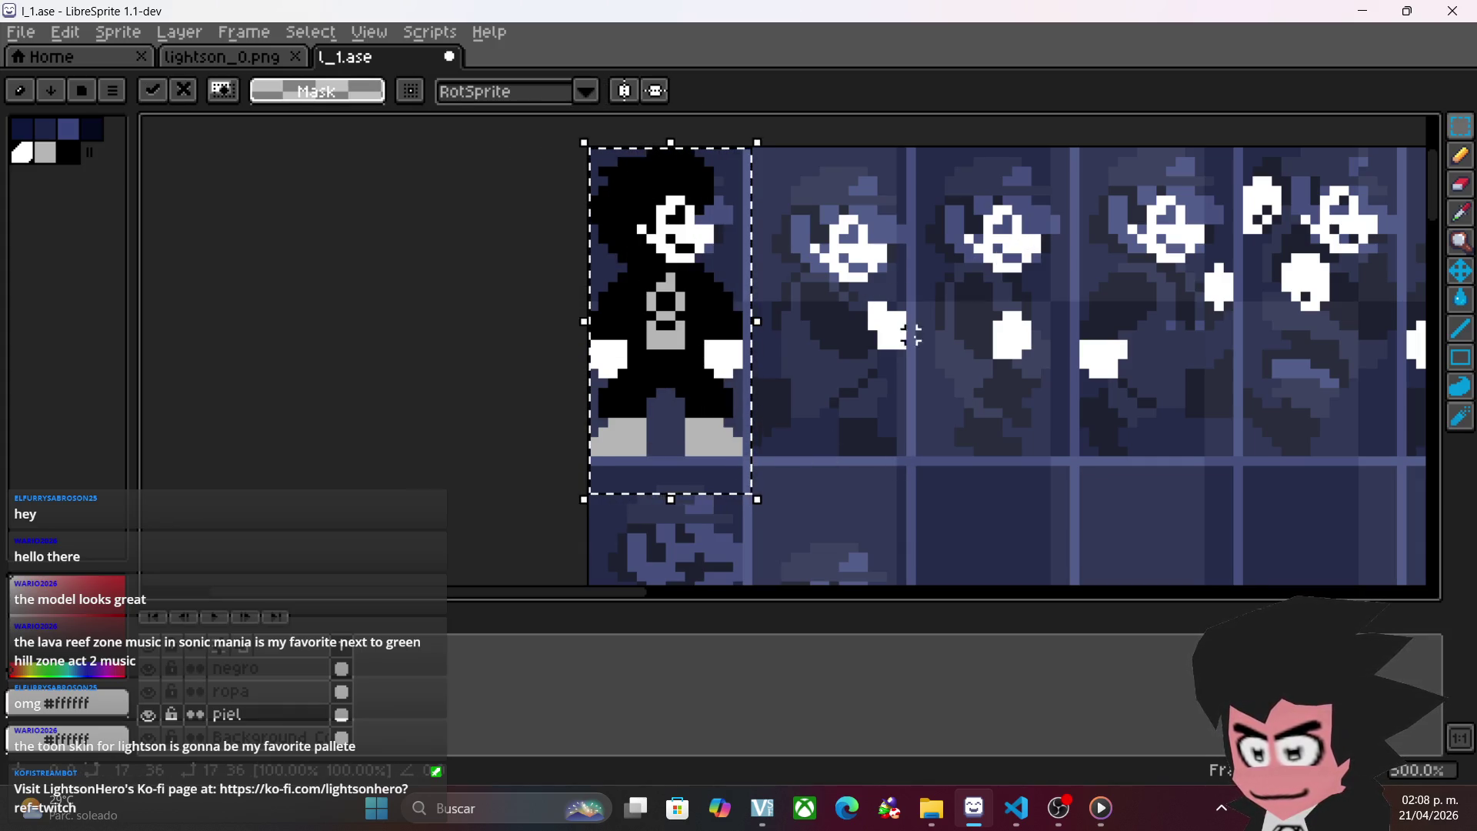
pyautogui.moveTo(844, 428); pyautogui.dragTo(801, 220)
pyautogui.moveTo(653, 137)
pyautogui.mouseDown()
pyautogui.moveTo(692, 457)
pyautogui.moveTo(663, 468)
pyautogui.mouseUp()
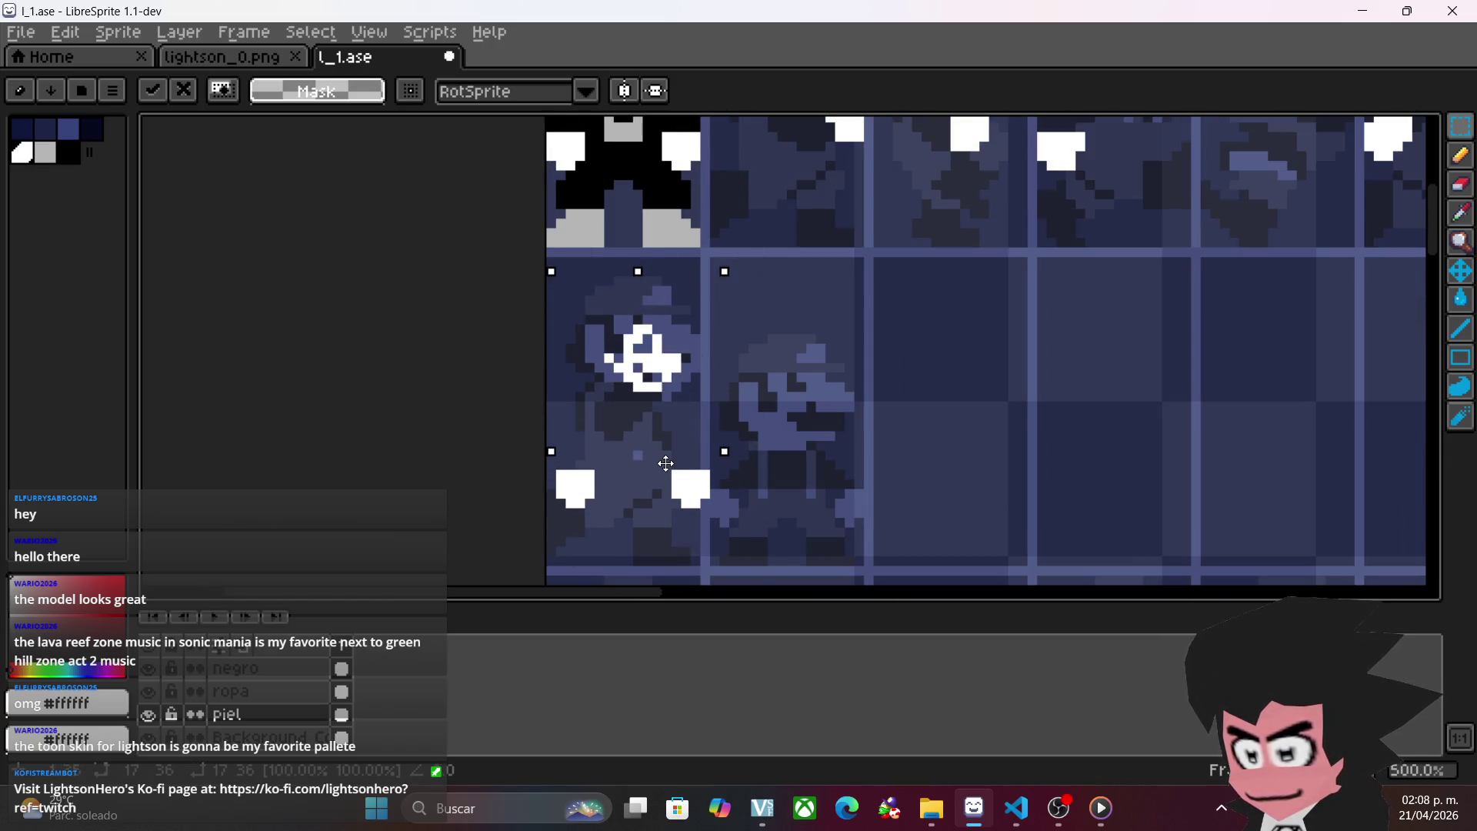
pyautogui.click(849, 424)
# - Delete the copied glove pixels from the lower frame
pyautogui.scroll(2, 850, 425)
pyautogui.moveTo(671, 431)
pyautogui.mouseDown()
pyautogui.moveTo(523, 520)
pyautogui.moveTo(385, 568)
pyautogui.mouseUp()
pyautogui.press('Delete')
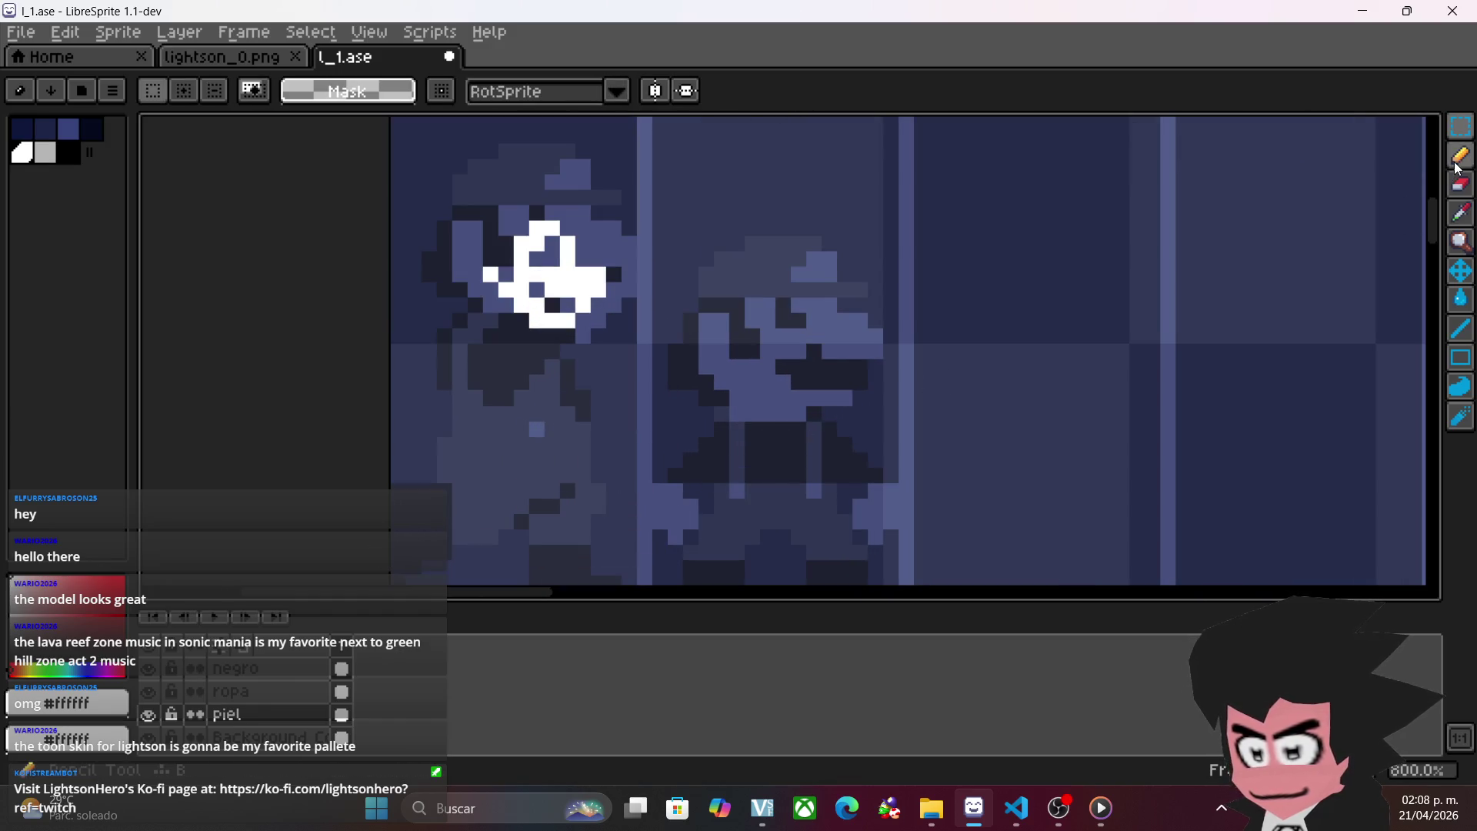
pyautogui.click(1459, 157)
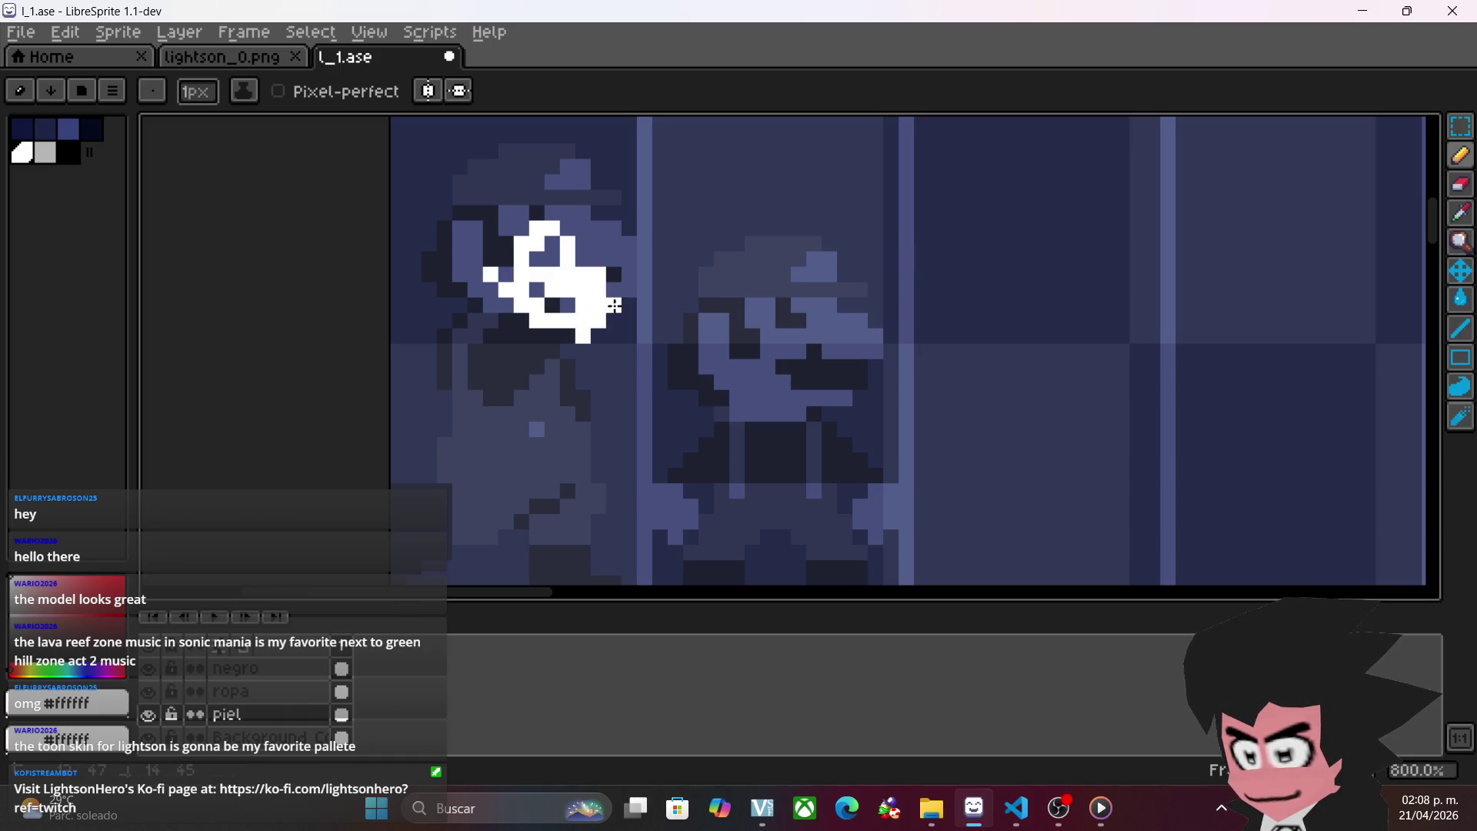
# - Move the white skin pixels onto the second-row character with a rectangular selection
pyautogui.click(1461, 125)
pyautogui.scroll(-3, 709, 319)
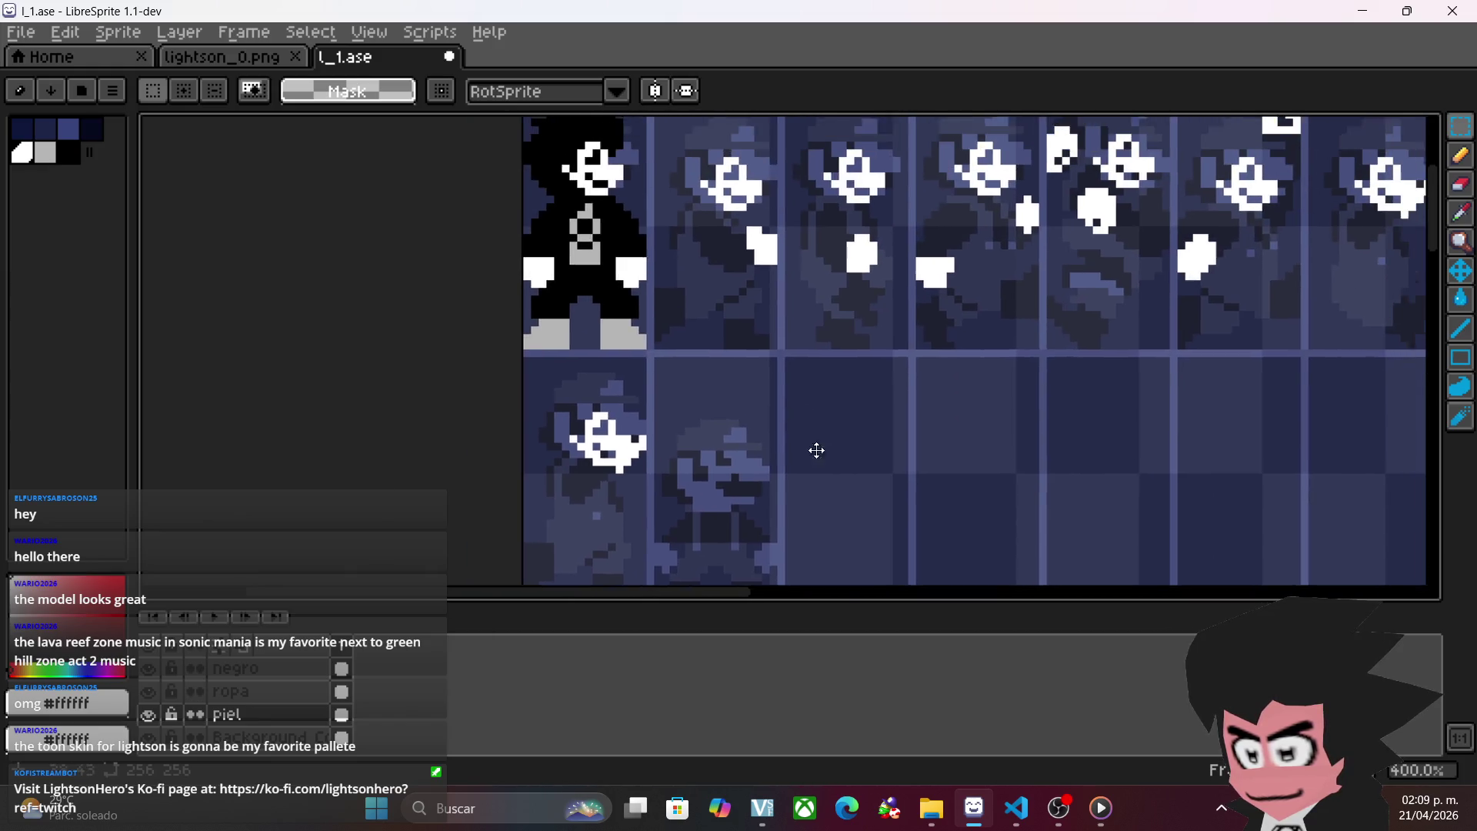
pyautogui.moveTo(497, 148); pyautogui.dragTo(626, 389)
pyautogui.moveTo(627, 338)
pyautogui.mouseDown()
pyautogui.moveTo(723, 361)
pyautogui.moveTo(767, 627)
pyautogui.mouseUp()
pyautogui.scroll(-3, 839, 467)
pyautogui.moveTo(696, 258); pyautogui.dragTo(692, 300)
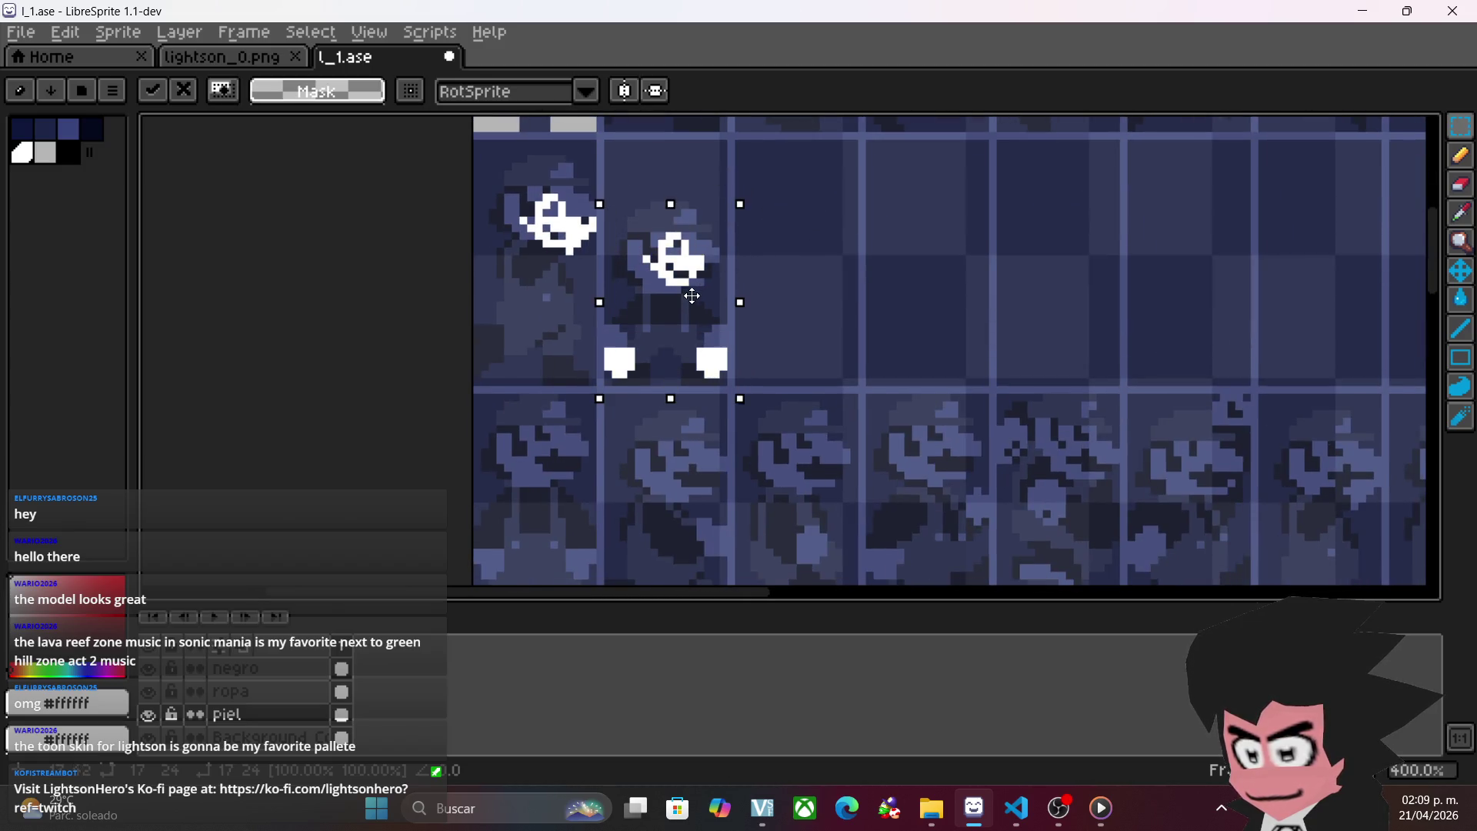
pyautogui.scroll(3, 850, 290)
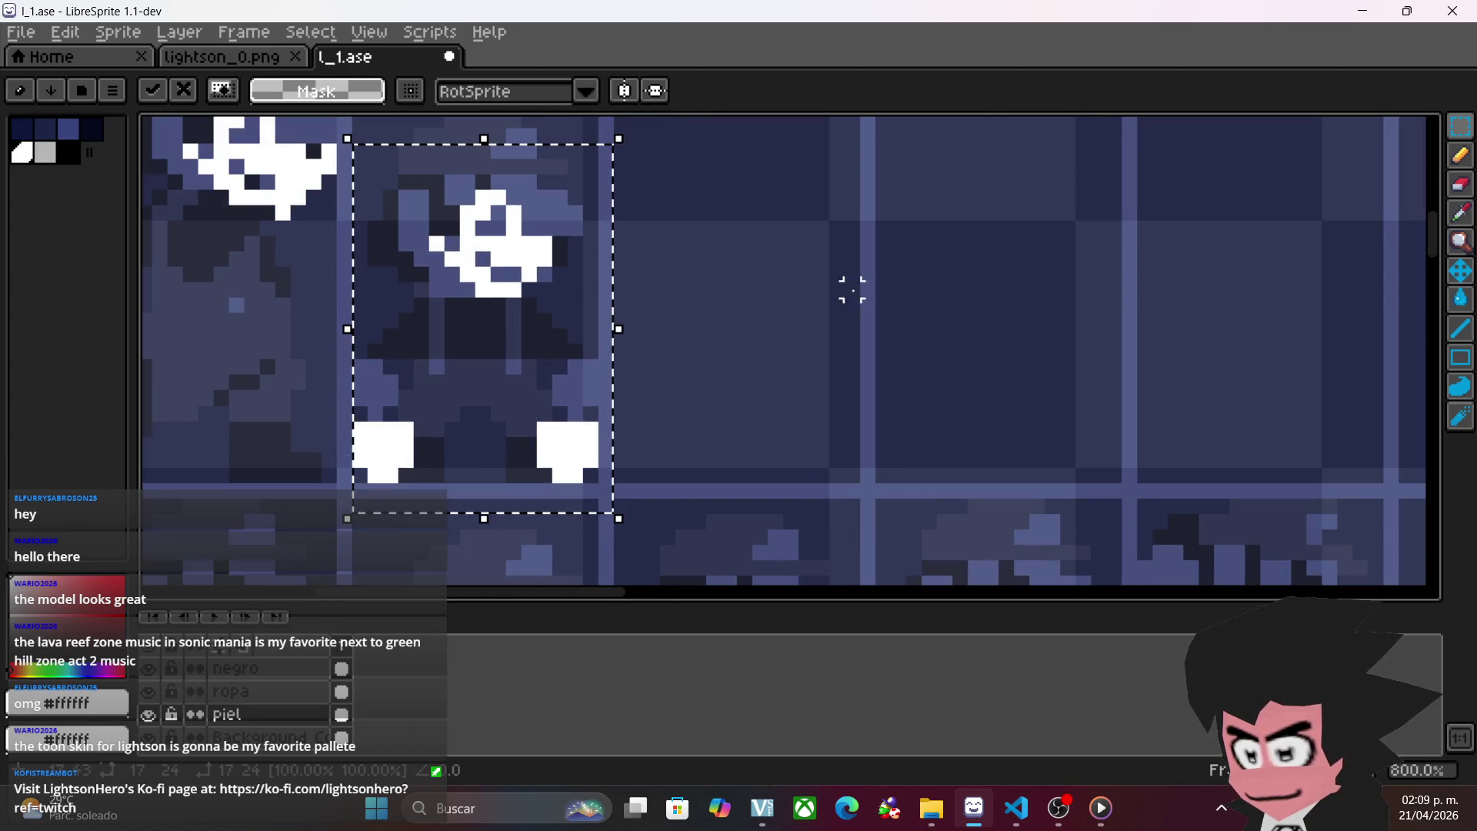
pyautogui.click(746, 316)
# - Delete the two white feet and pencil in white hands on both sides
pyautogui.moveTo(622, 398); pyautogui.dragTo(338, 486)
pyautogui.press('Delete')
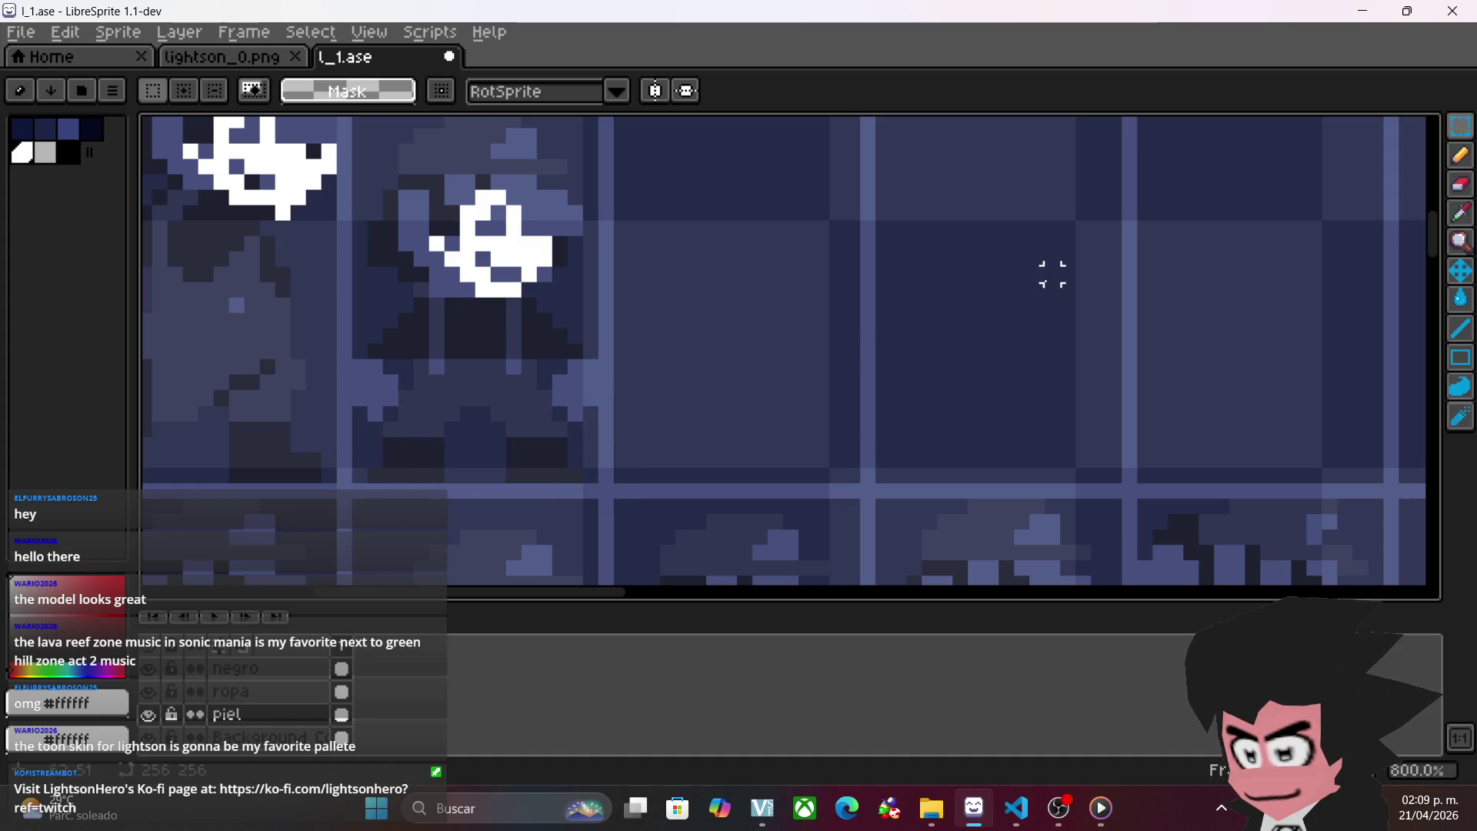
pyautogui.click(1460, 155)
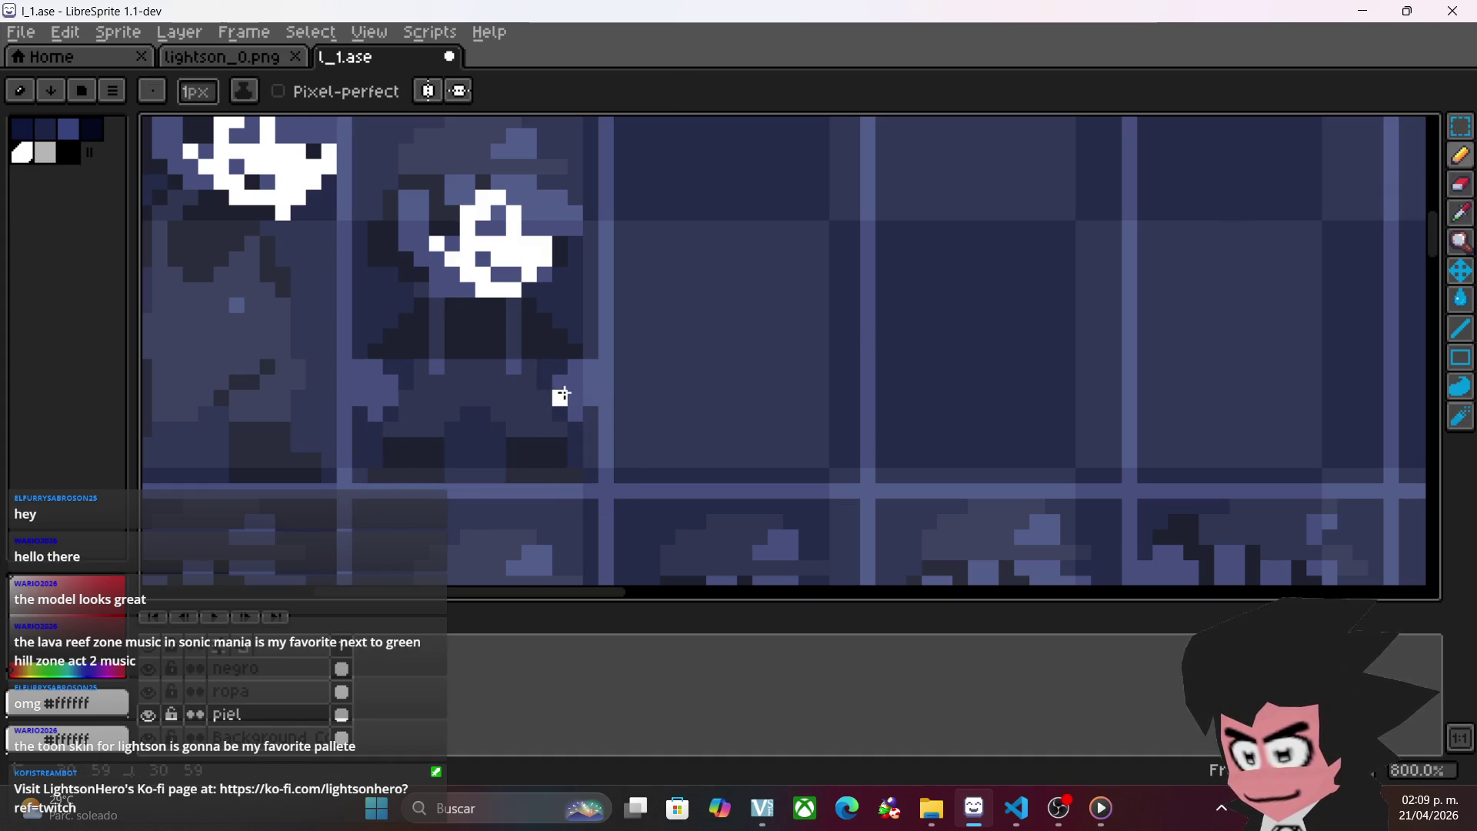
pyautogui.moveTo(575, 378); pyautogui.dragTo(578, 405)
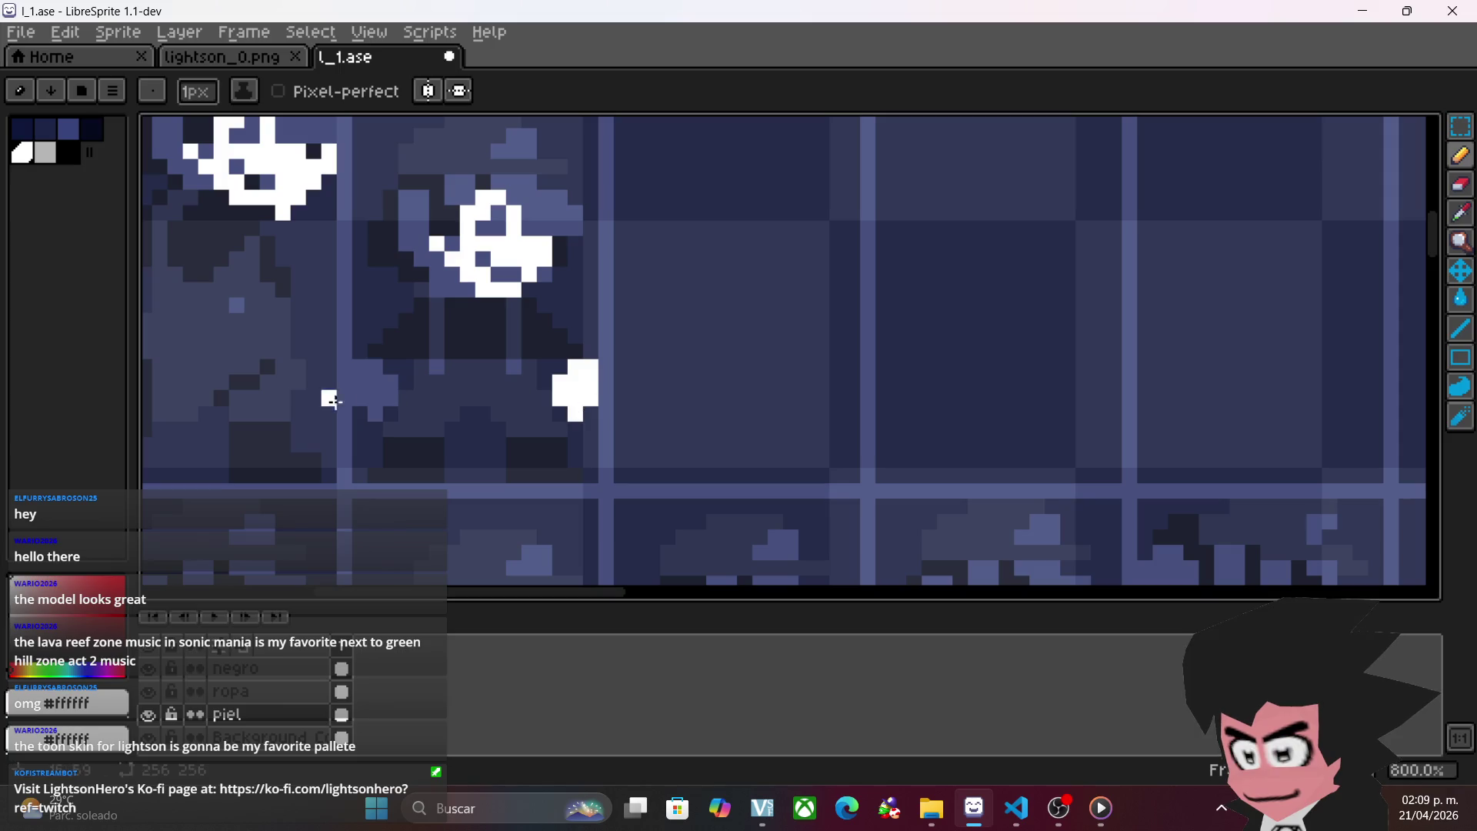
pyautogui.moveTo(376, 397); pyautogui.dragTo(376, 402)
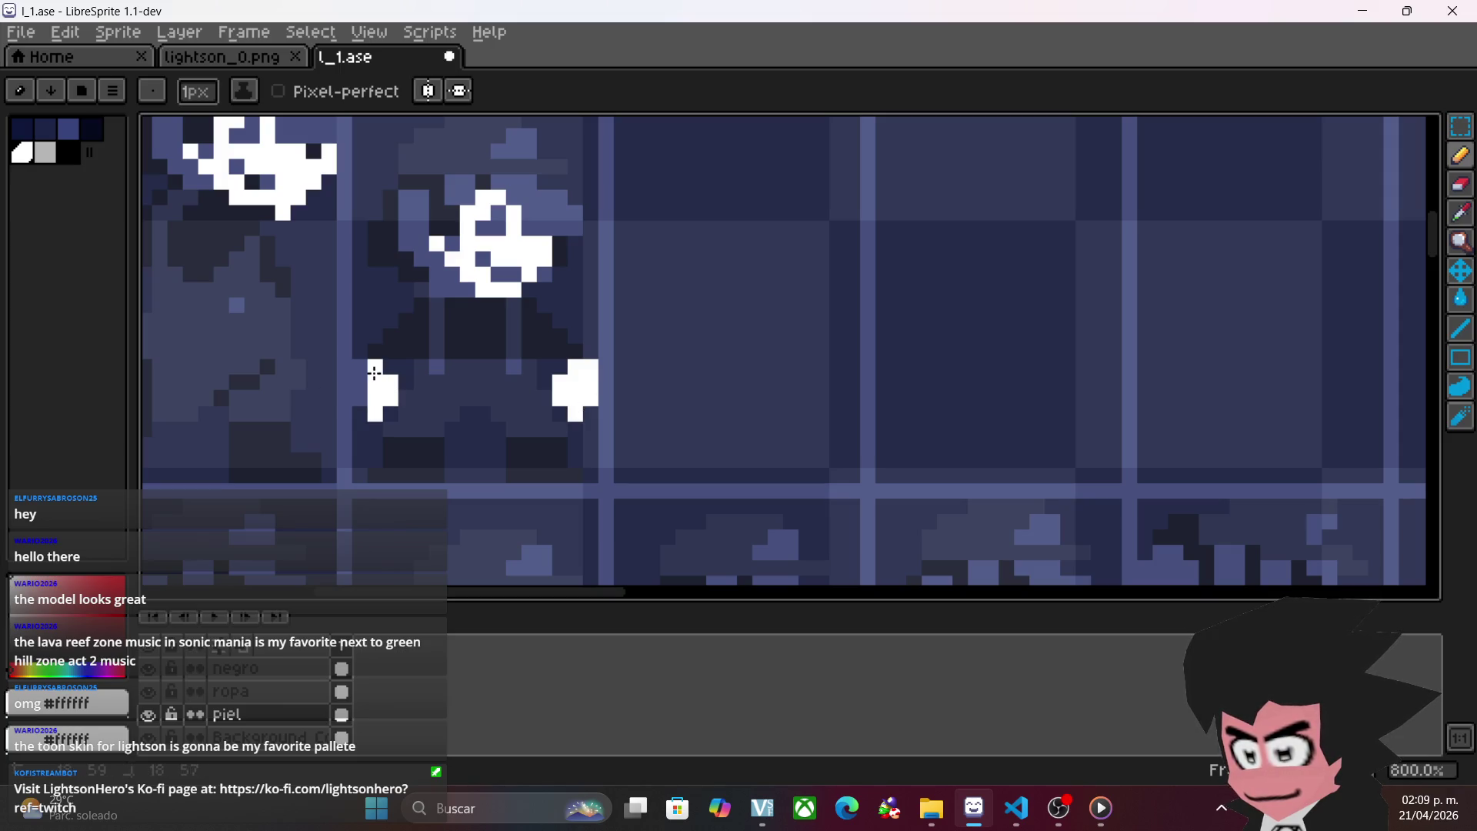
# - Save the sprite sheet with Ctrl+S
pyautogui.scroll(-3, 419, 396)
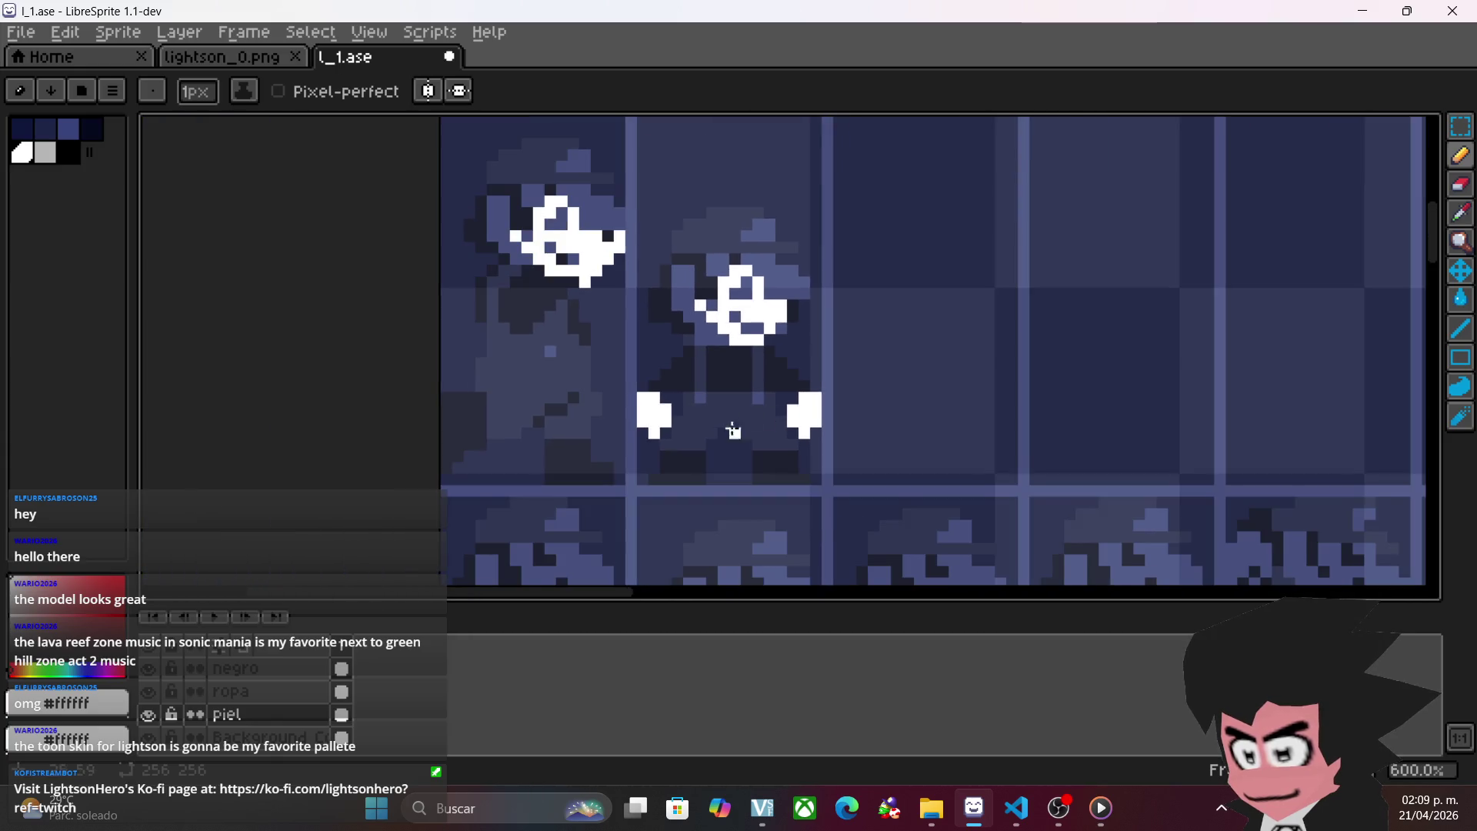
pyautogui.scroll(-2, 608, 446)
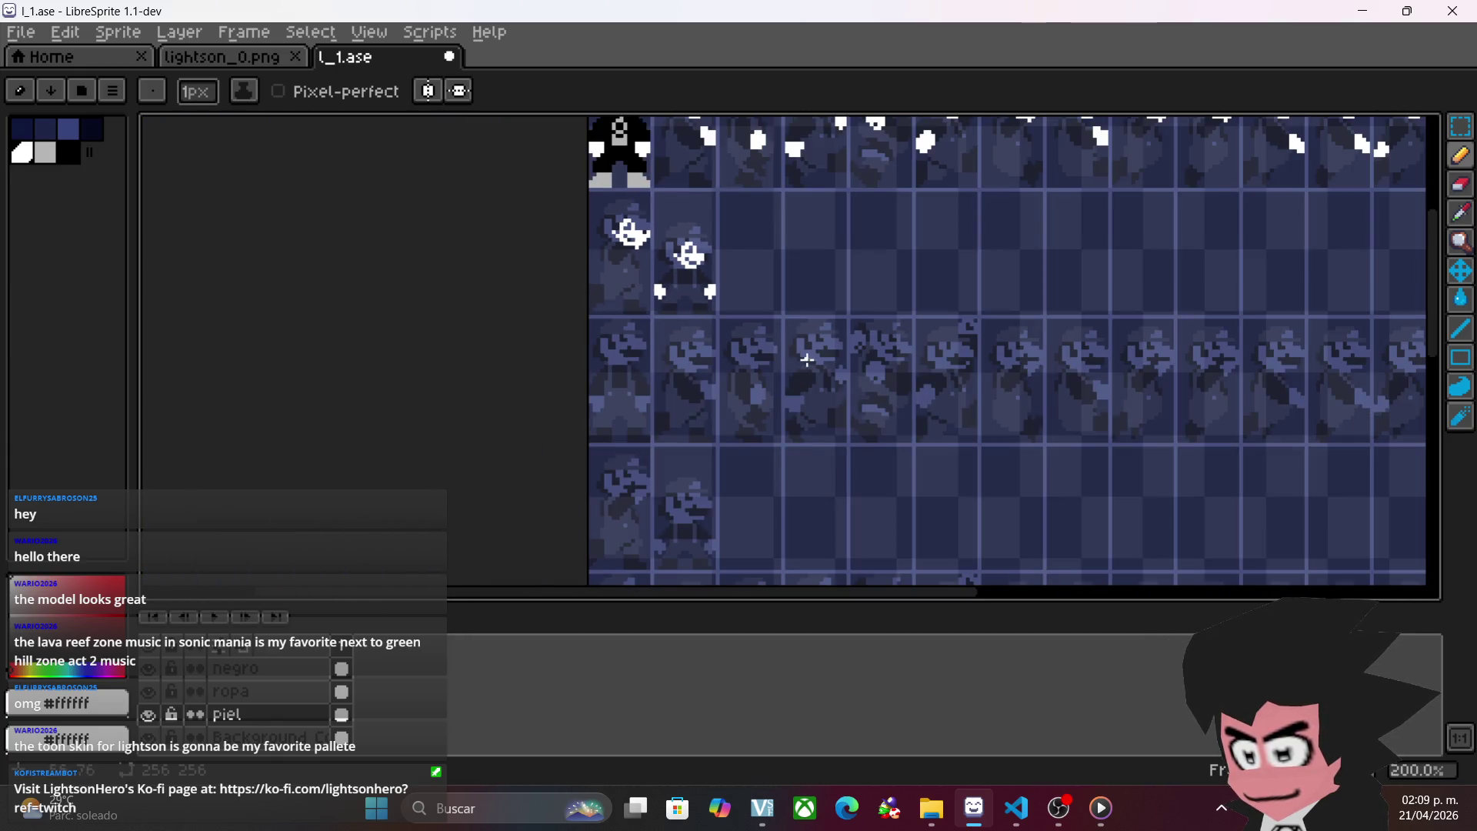
pyautogui.hotkey('ctrl', 's')
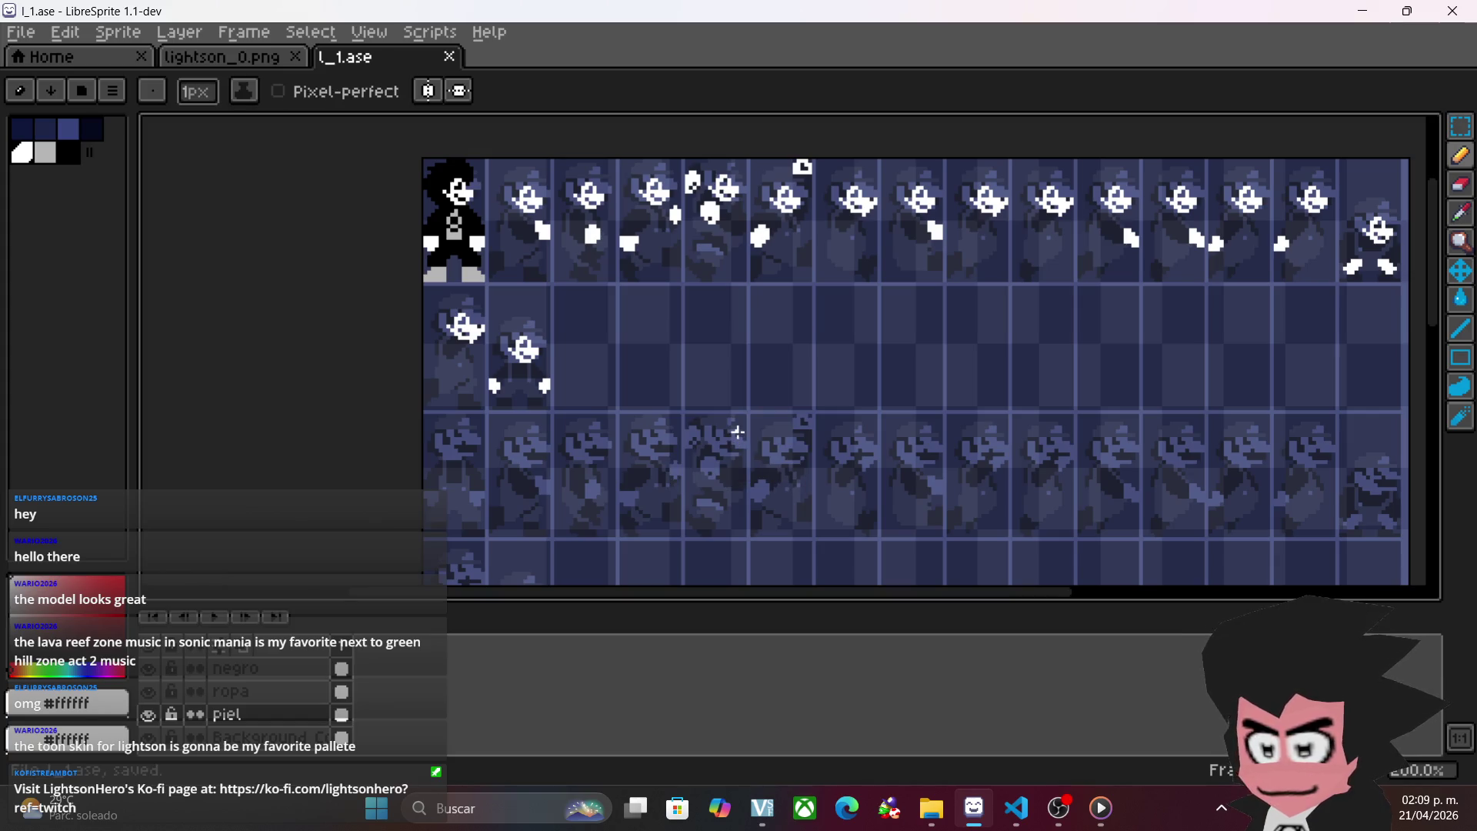
# - On the negro layer, marquee the whole first sprite frame
pyautogui.moveTo(634, 387)
pyautogui.mouseDown()
pyautogui.moveTo(576, 221)
pyautogui.moveTo(714, 473)
pyautogui.mouseUp()
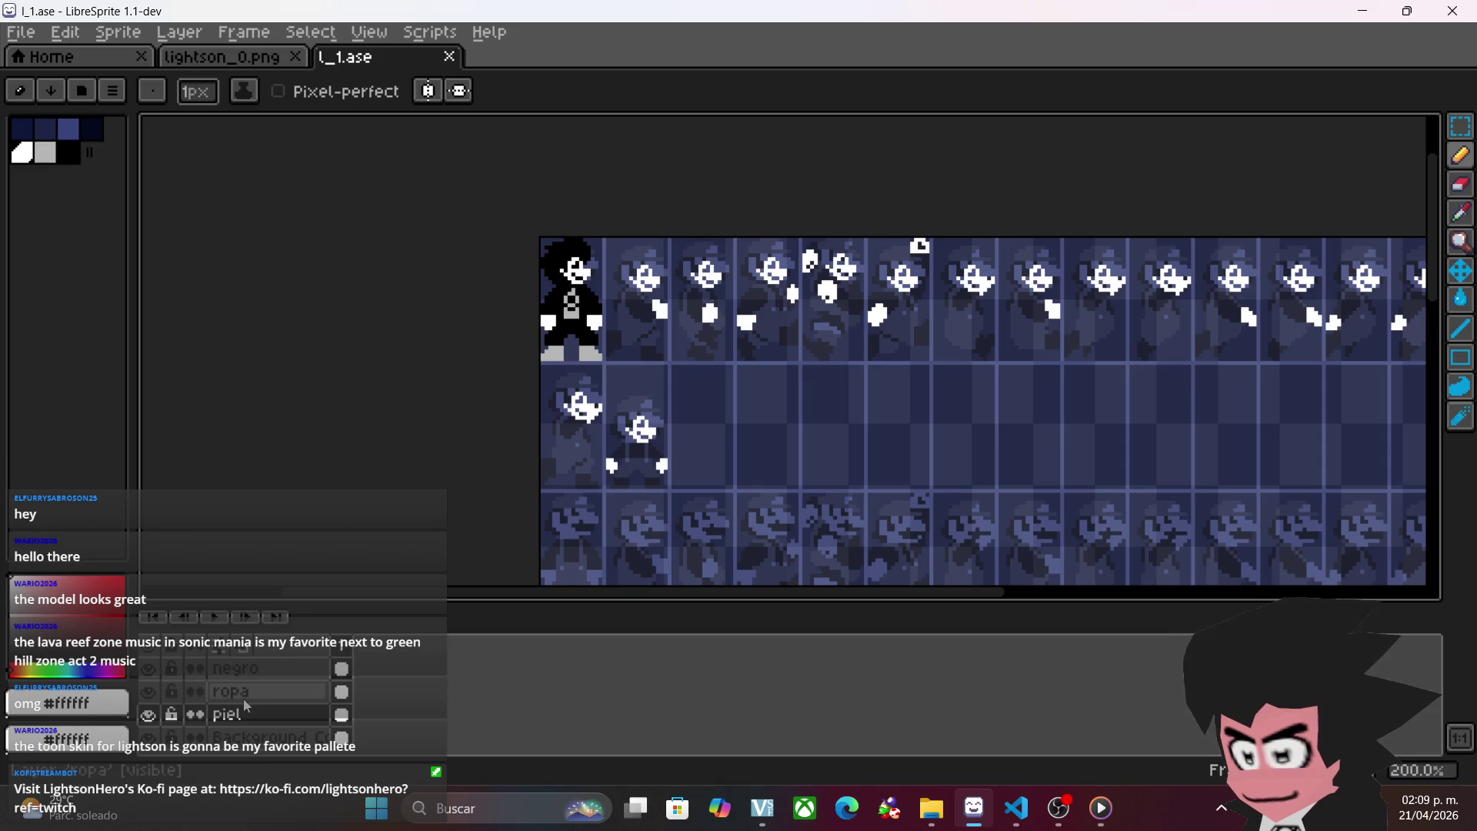
pyautogui.click(246, 669)
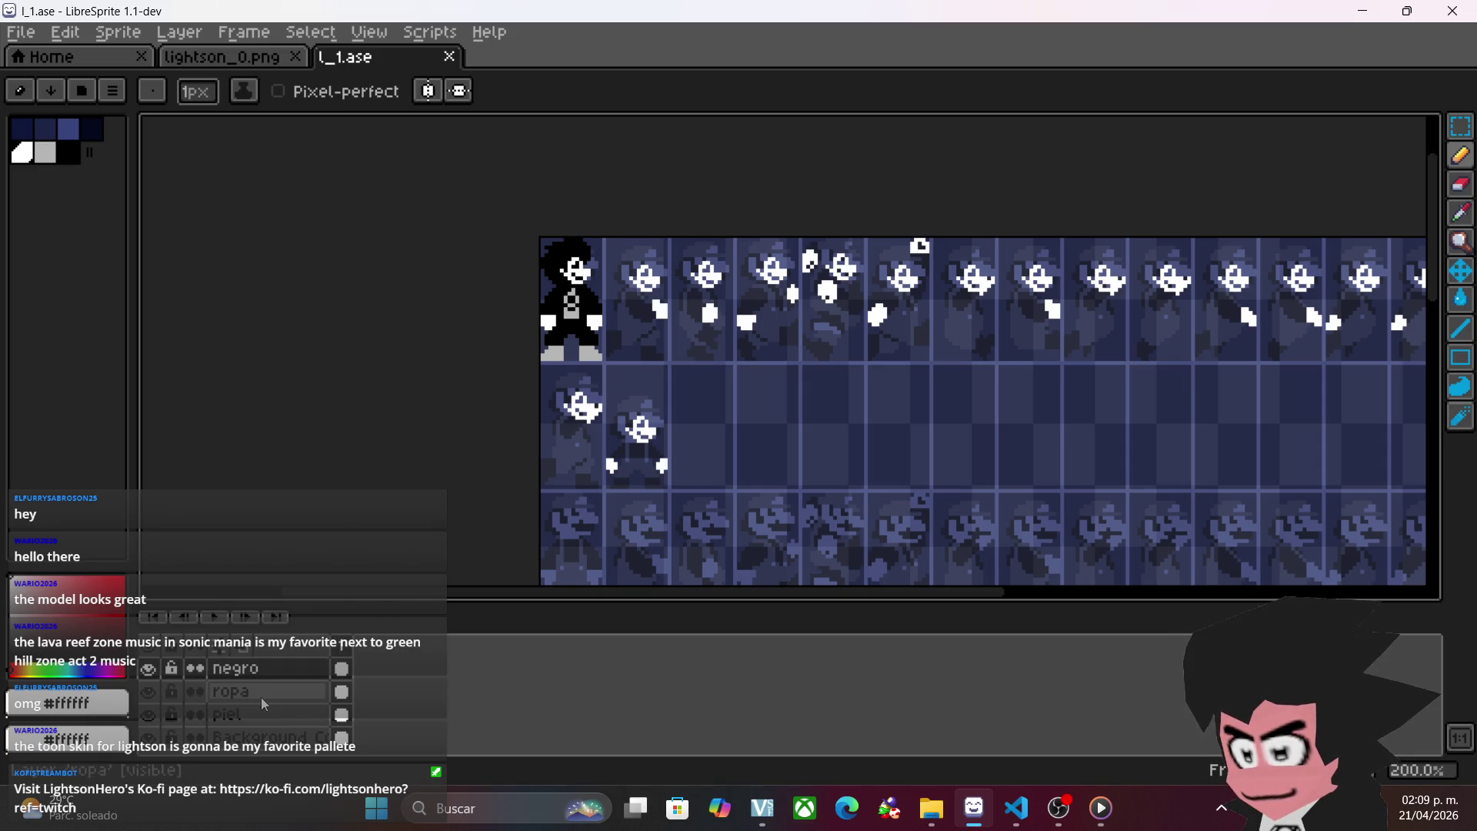
pyautogui.moveTo(759, 389); pyautogui.dragTo(555, 497)
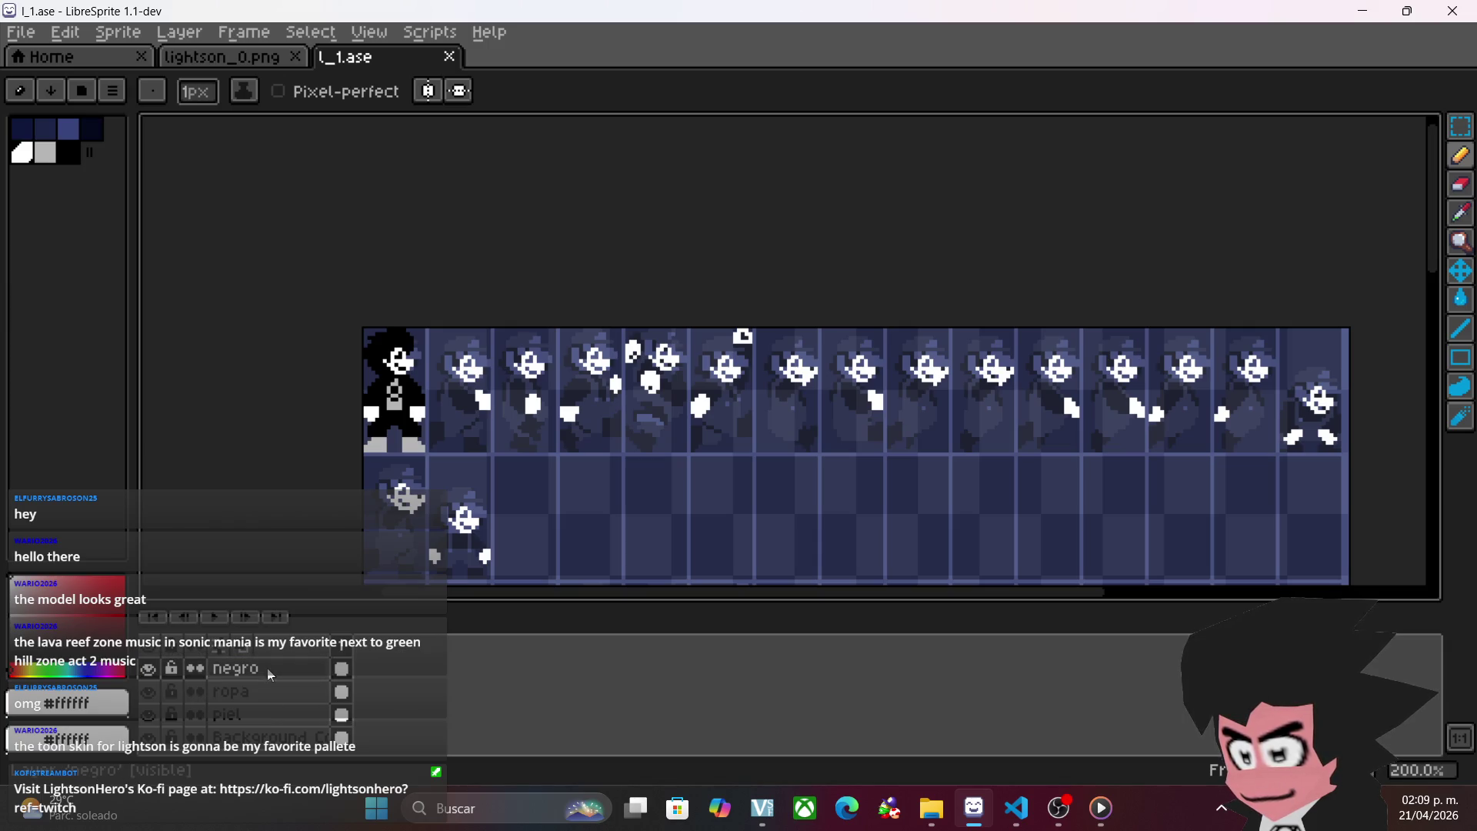
pyautogui.moveTo(483, 437); pyautogui.dragTo(566, 428)
pyautogui.press('m')
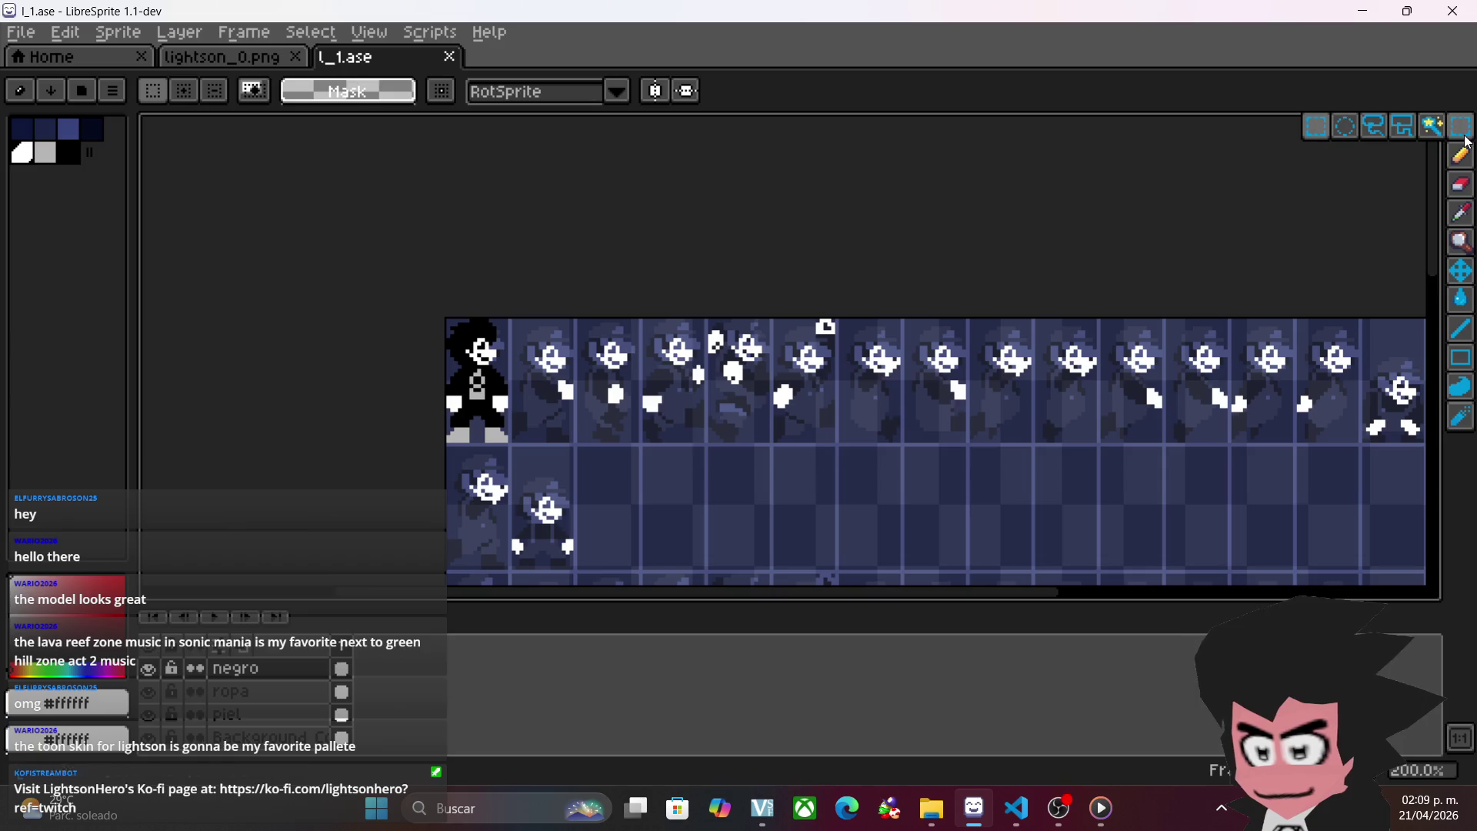
pyautogui.scroll(1, 586, 367)
pyautogui.moveTo(276, 257)
pyautogui.mouseDown()
pyautogui.moveTo(442, 462)
pyautogui.moveTo(462, 511)
pyautogui.moveTo(485, 497)
pyautogui.mouseUp()
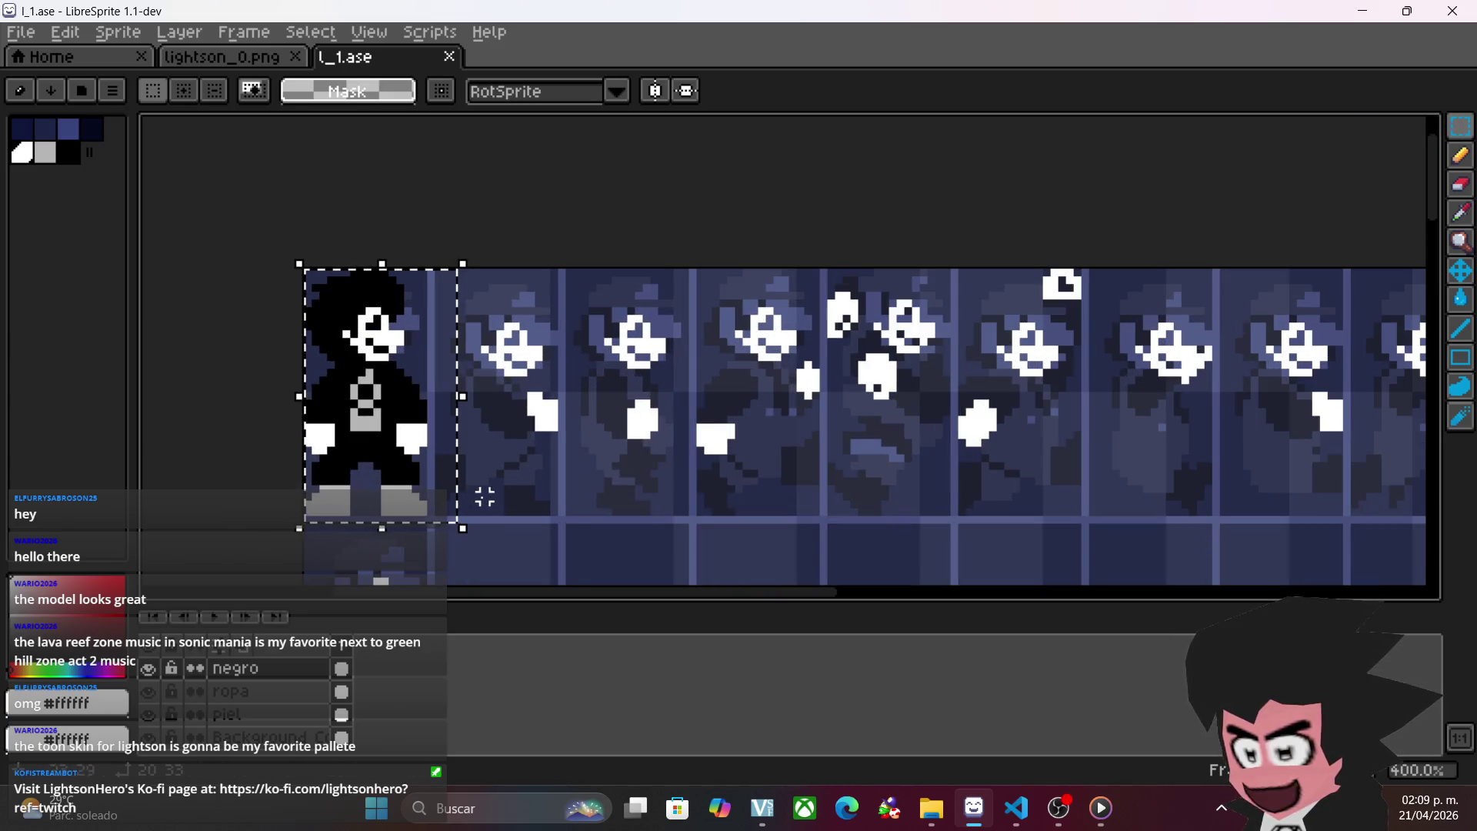
pyautogui.click(156, 671)
pyautogui.click(157, 672)
# - Paste a copy of the first frame onto the second frame
pyautogui.hotkey('ctrl', 'v')
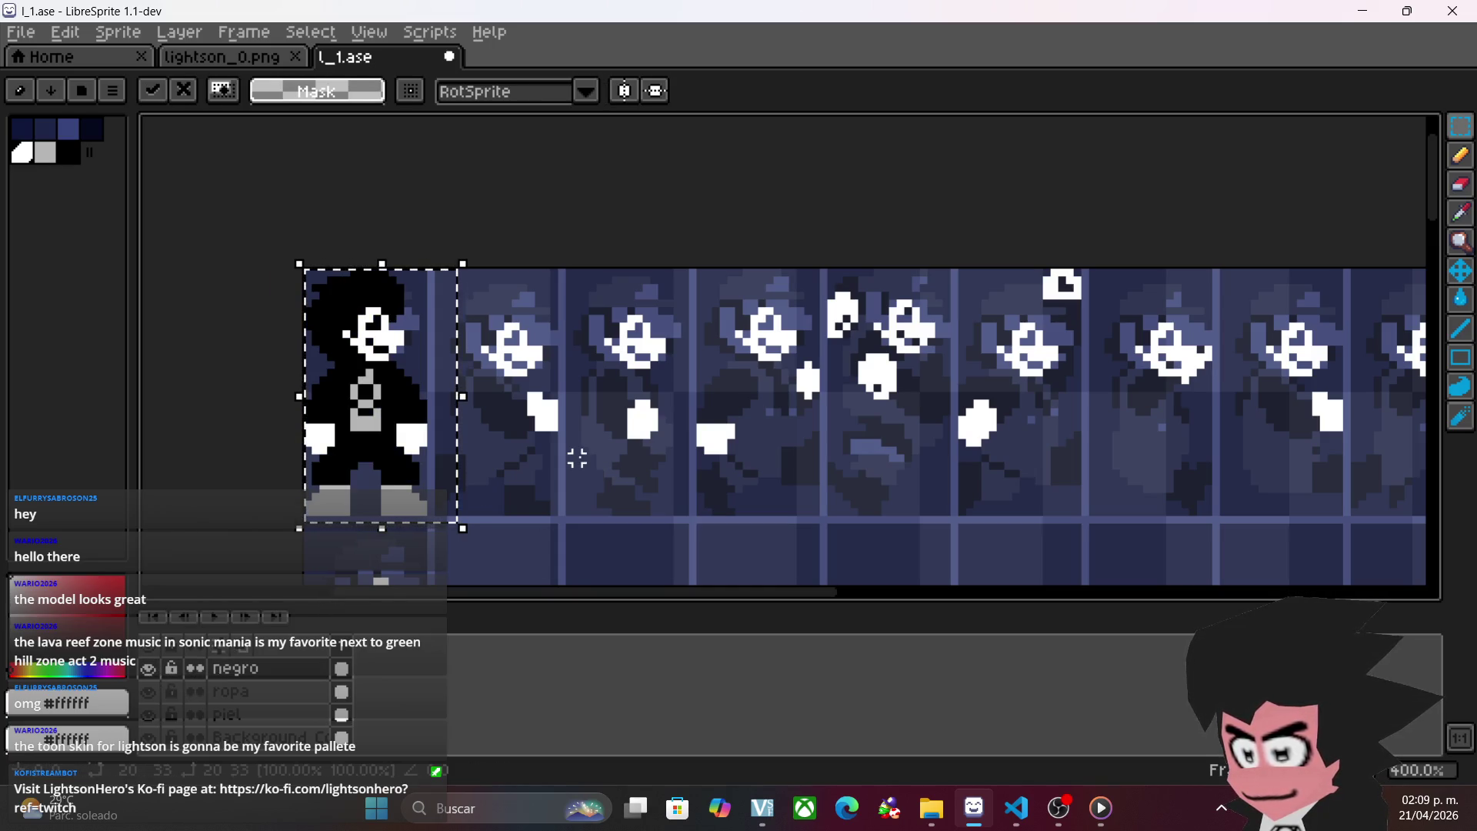
pyautogui.moveTo(420, 449)
pyautogui.mouseDown()
pyautogui.moveTo(565, 448)
pyautogui.moveTo(537, 436)
pyautogui.moveTo(557, 466)
pyautogui.mouseUp()
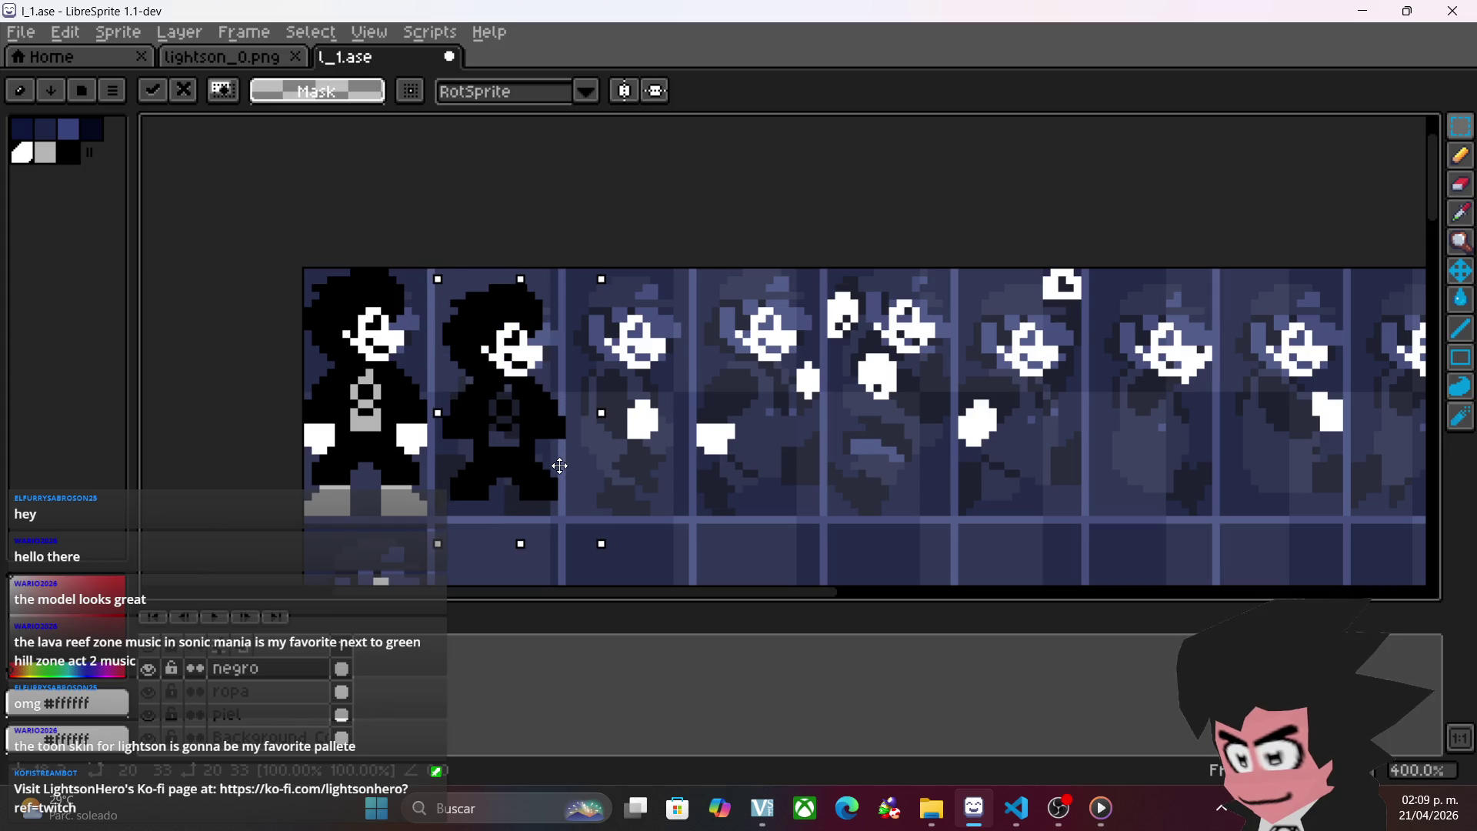
pyautogui.click(677, 481)
pyautogui.scroll(2, 677, 481)
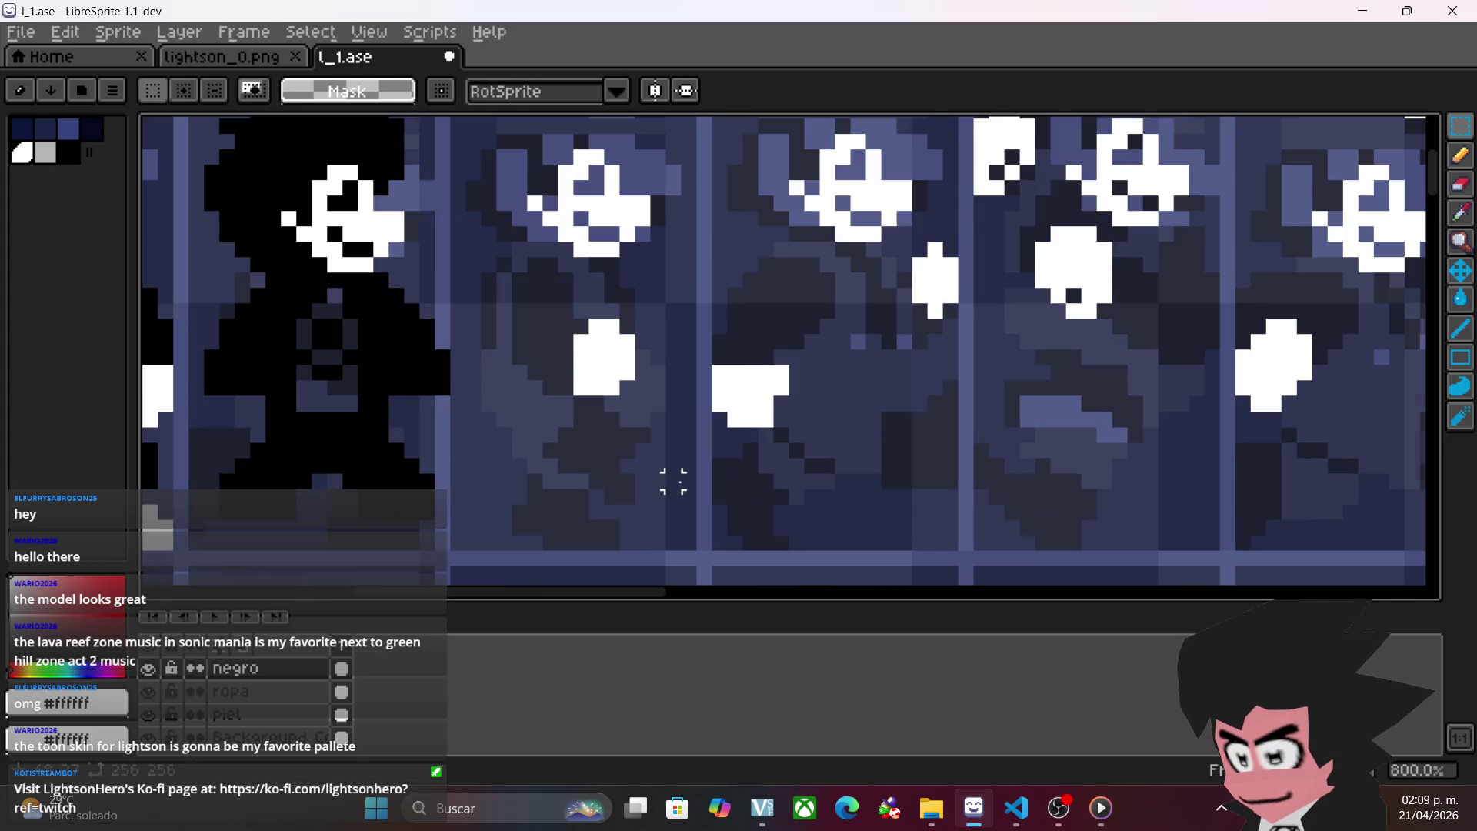
pyautogui.scroll(-1, 565, 450)
# - Delete the copy's black lower body, then toggle the negro layer to compare
pyautogui.moveTo(729, 376)
pyautogui.mouseDown()
pyautogui.moveTo(636, 534)
pyautogui.moveTo(593, 561)
pyautogui.mouseUp()
pyautogui.press('Delete')
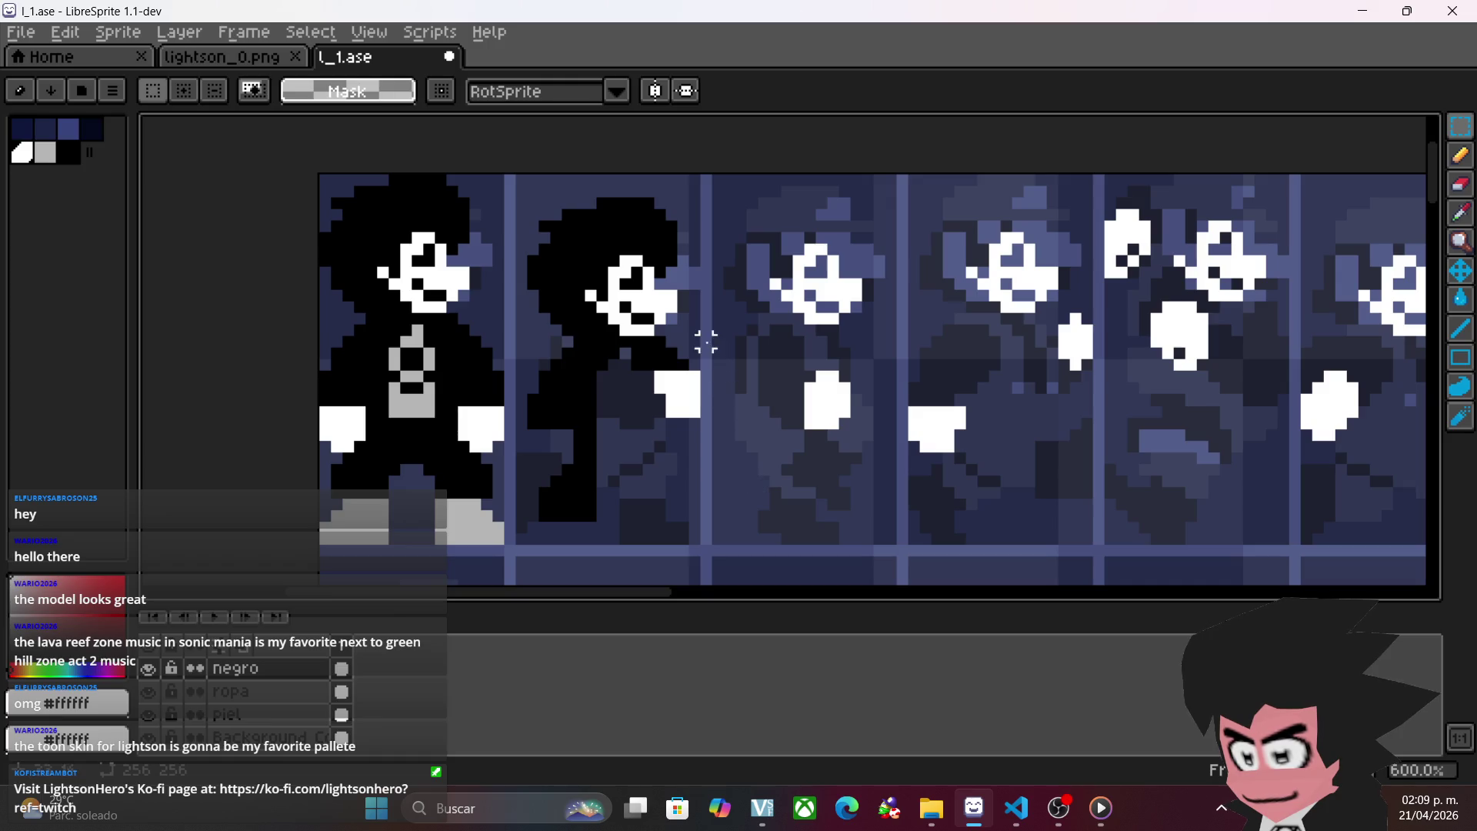
pyautogui.click(153, 668)
pyautogui.click(156, 670)
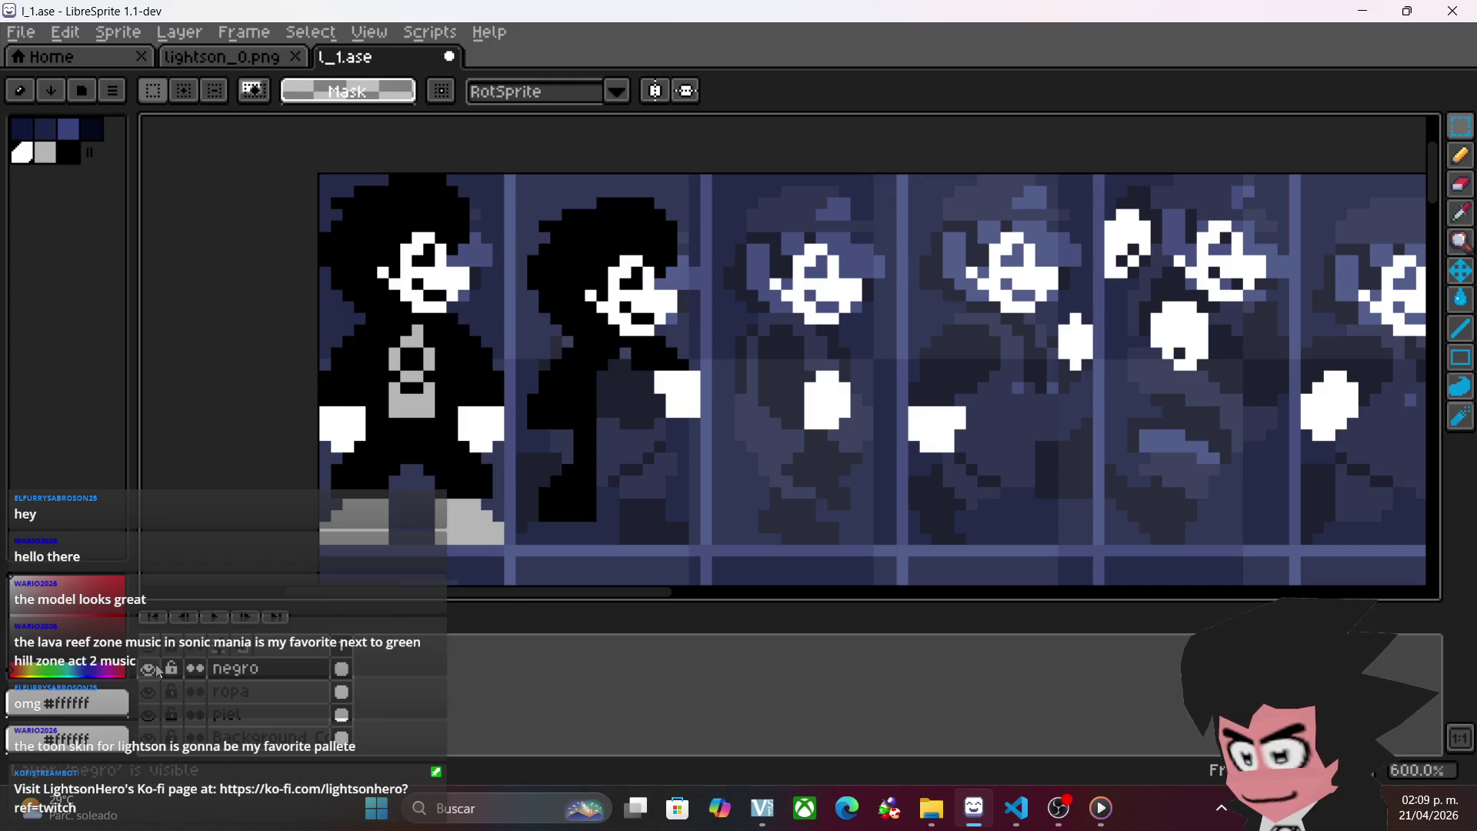
pyautogui.click(149, 669)
pyautogui.click(154, 668)
pyautogui.click(154, 668)
pyautogui.click(154, 668)
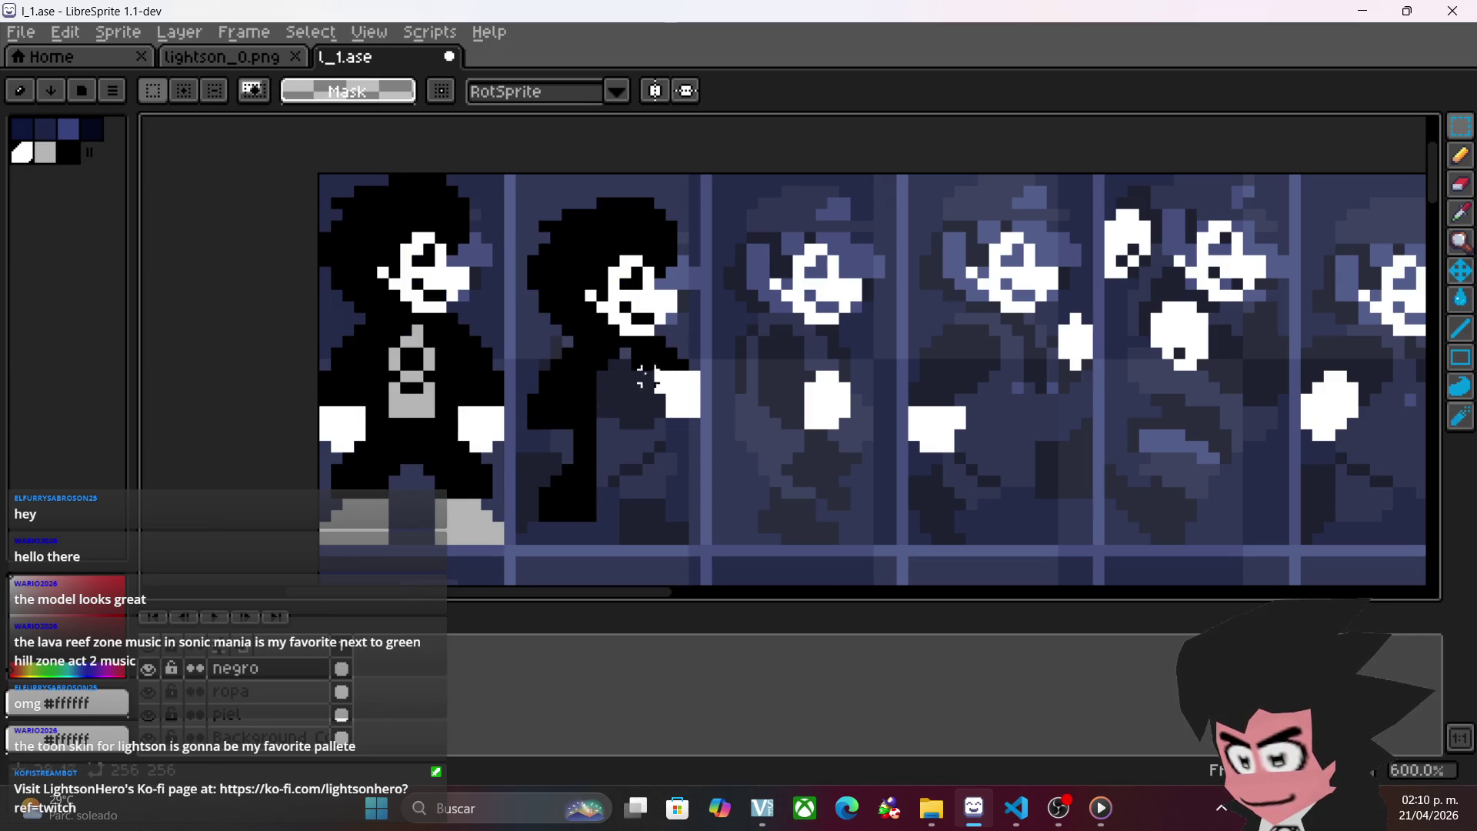
# - Cut away the remaining black body area and leftover black square
pyautogui.moveTo(682, 341)
pyautogui.mouseDown()
pyautogui.moveTo(519, 473)
pyautogui.moveTo(647, 538)
pyautogui.mouseUp()
pyautogui.hotkey('ctrl', 'x')
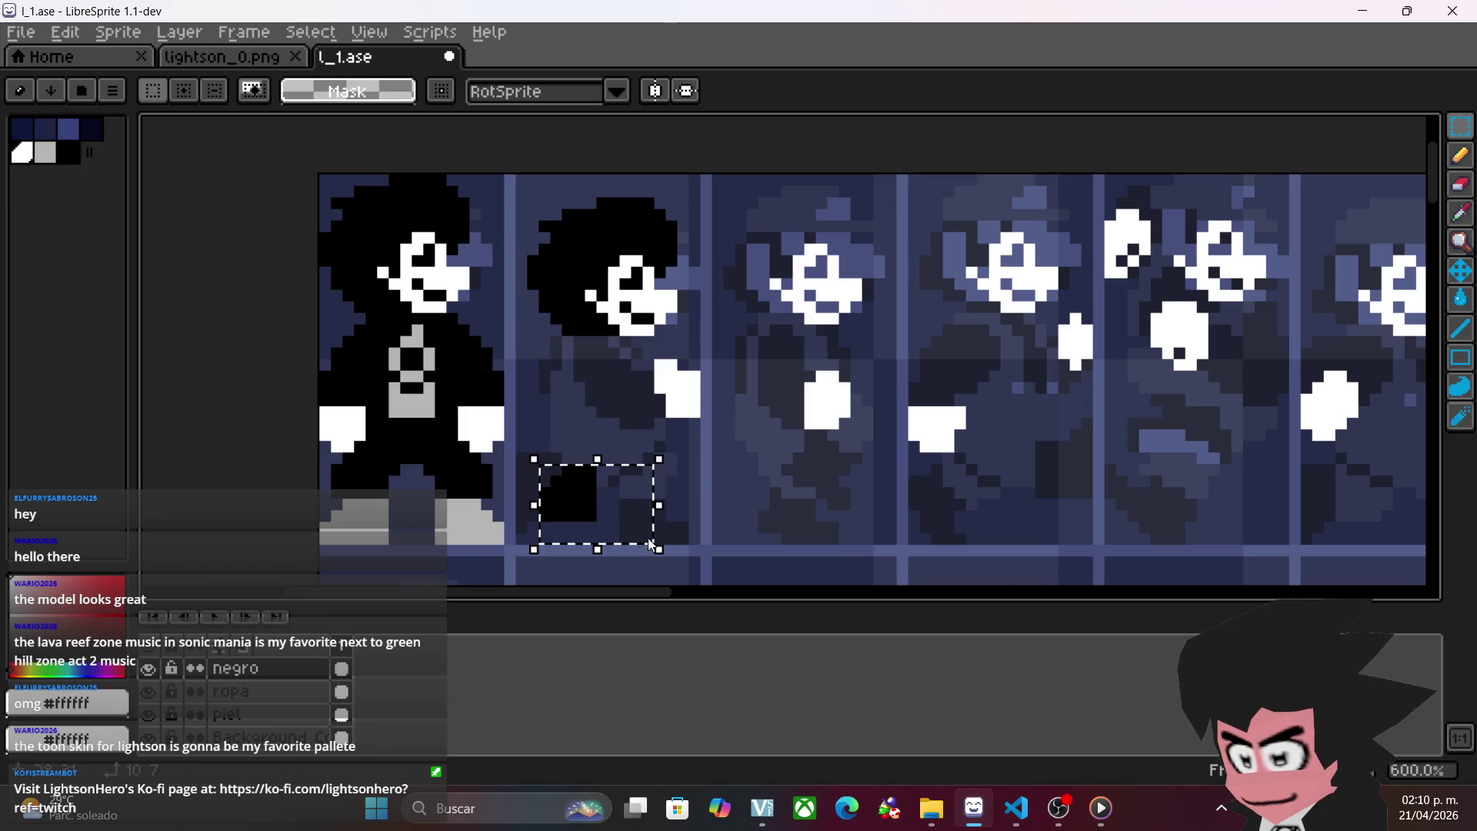
pyautogui.hotkey('ctrl', 'x')
# - Pencil black outline lines below the face and down the body's left side
pyautogui.click(1460, 154)
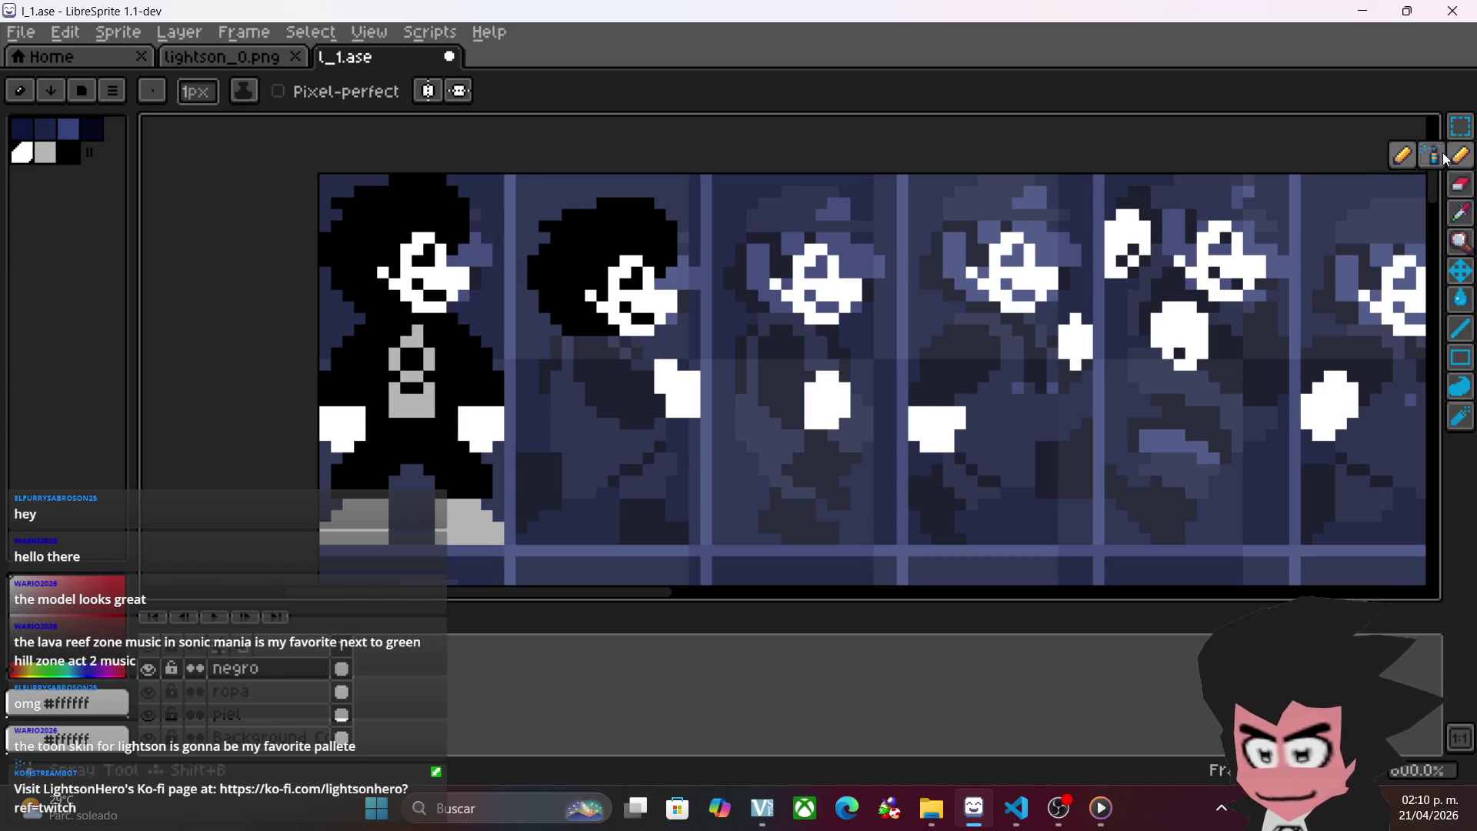
pyautogui.scroll(1, 729, 331)
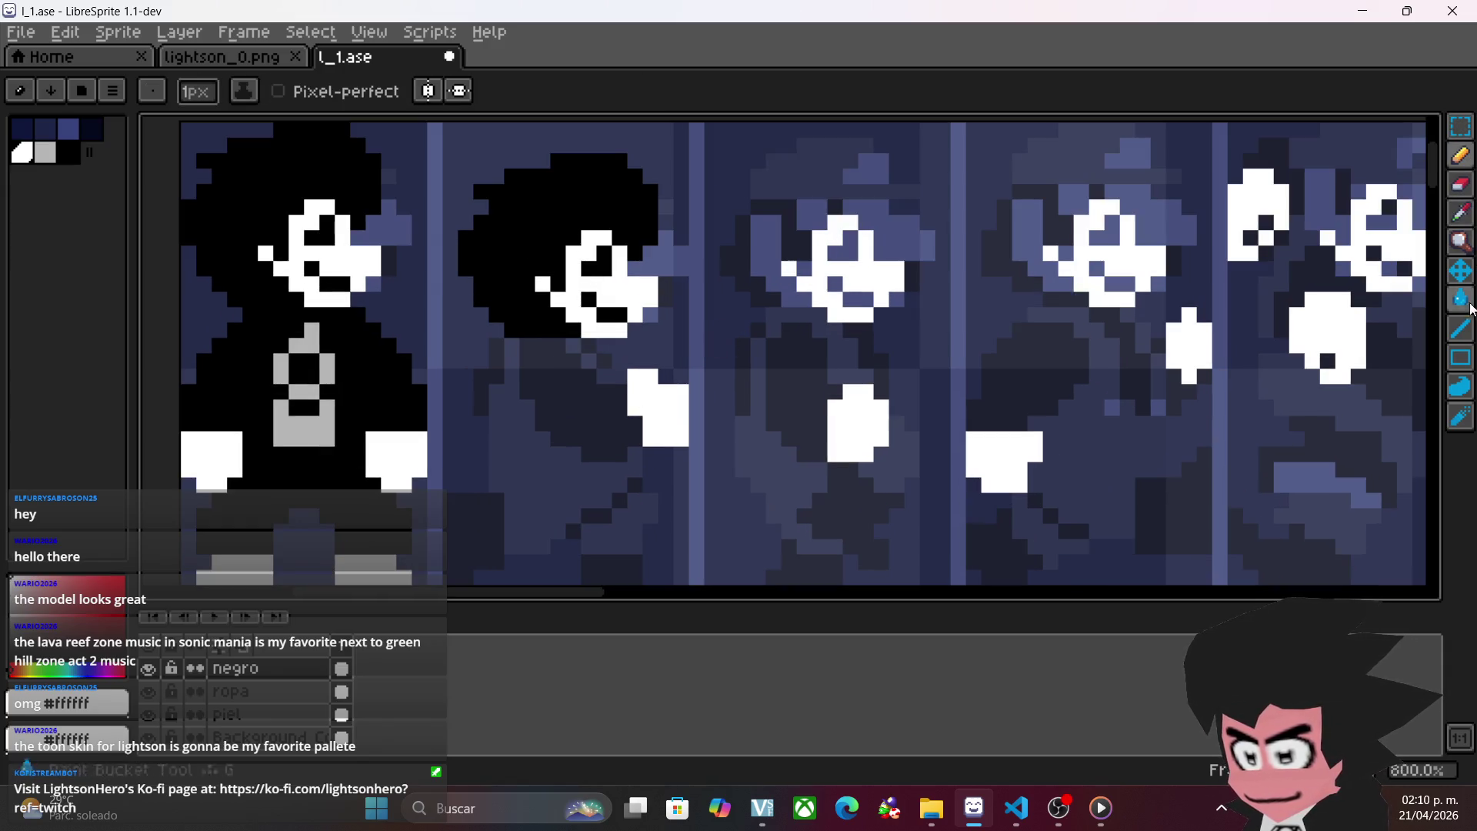
pyautogui.click(80, 157)
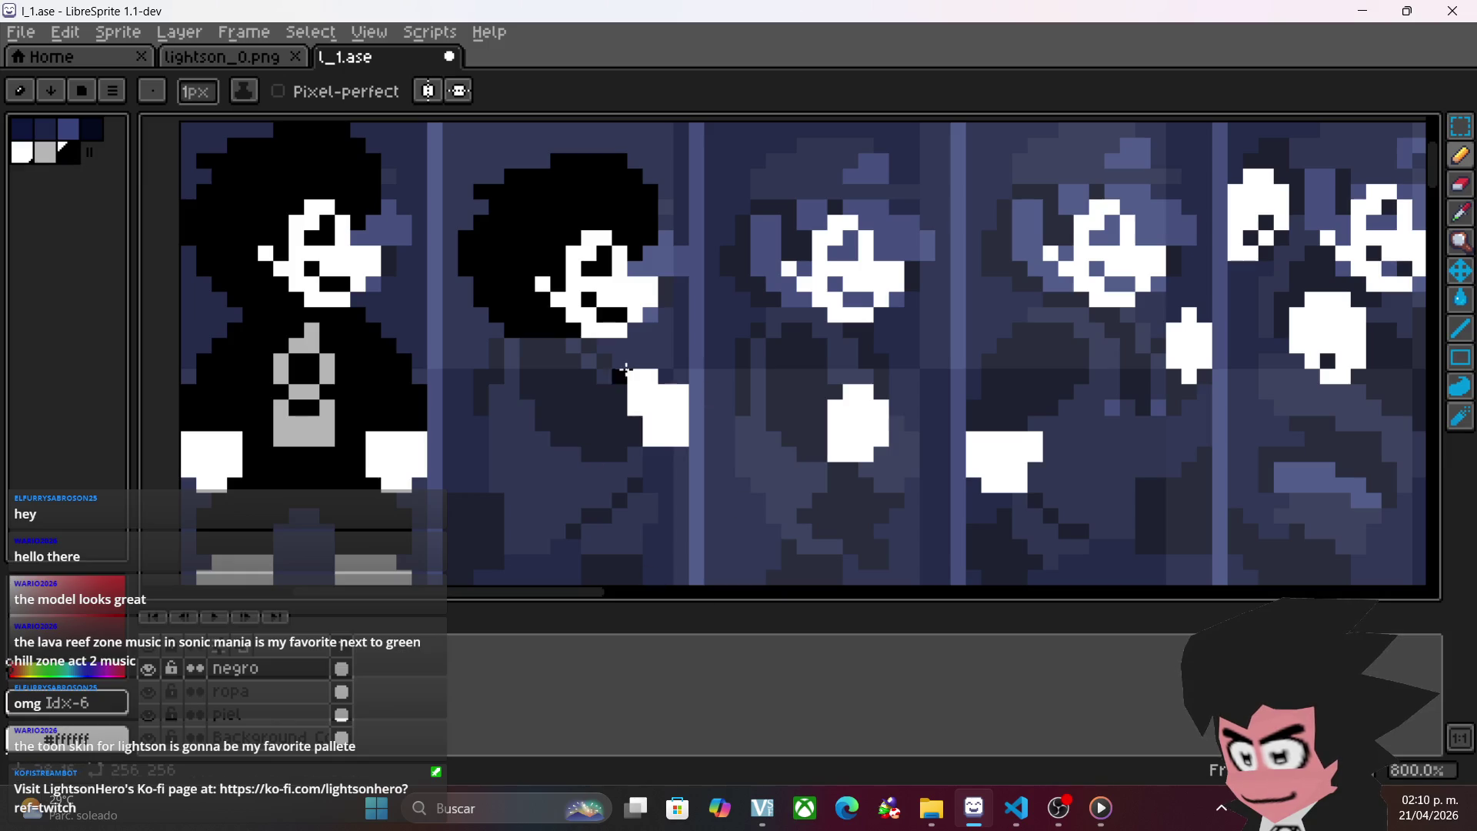
pyautogui.moveTo(582, 348)
pyautogui.mouseDown()
pyautogui.moveTo(520, 344)
pyautogui.moveTo(494, 362)
pyautogui.moveTo(482, 398)
pyautogui.moveTo(497, 473)
pyautogui.mouseUp()
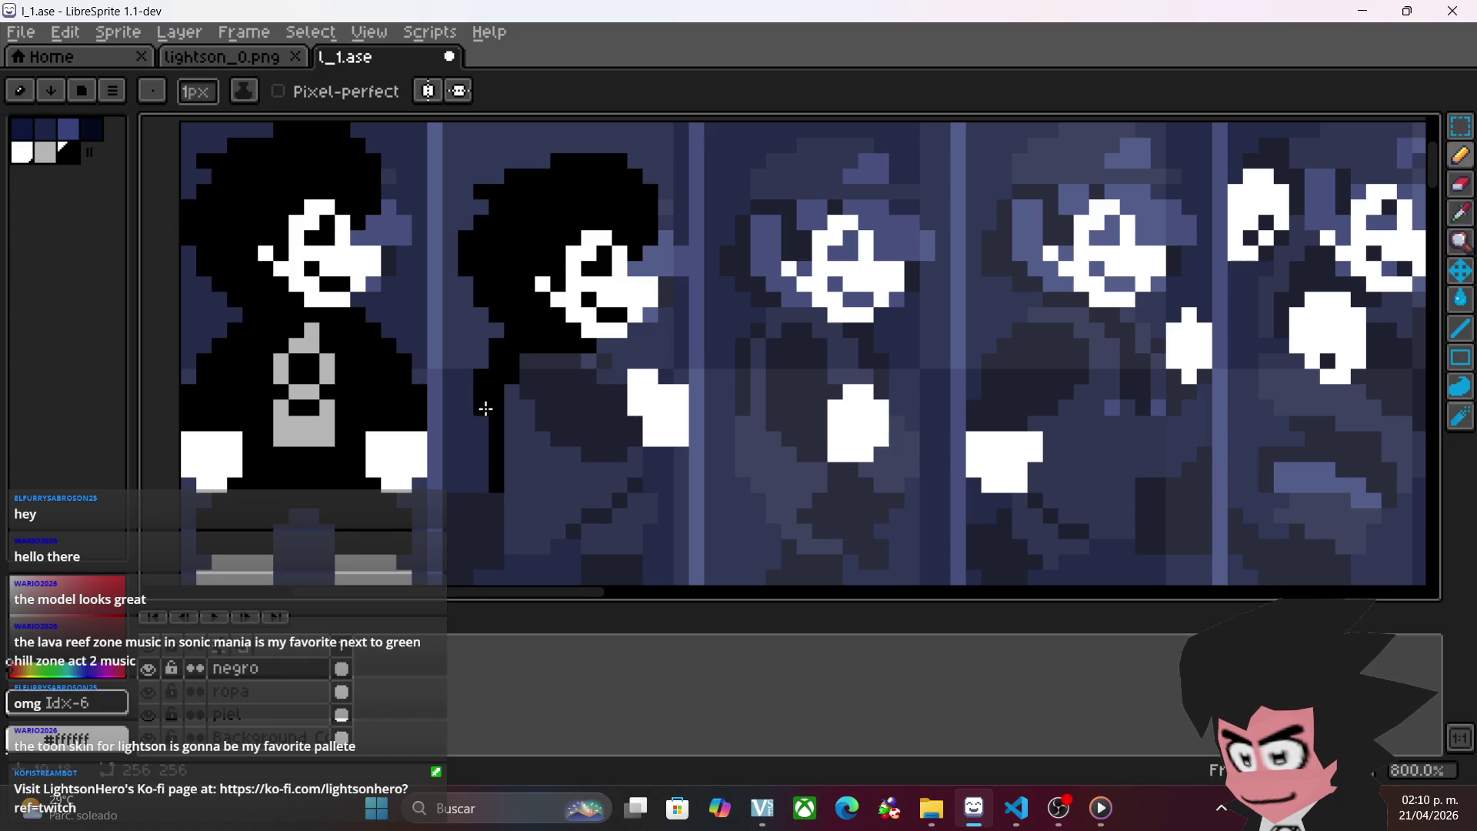
pyautogui.moveTo(520, 545)
pyautogui.mouseDown()
pyautogui.moveTo(511, 485)
pyautogui.moveTo(534, 373)
pyautogui.moveTo(613, 389)
pyautogui.moveTo(599, 371)
pyautogui.mouseUp()
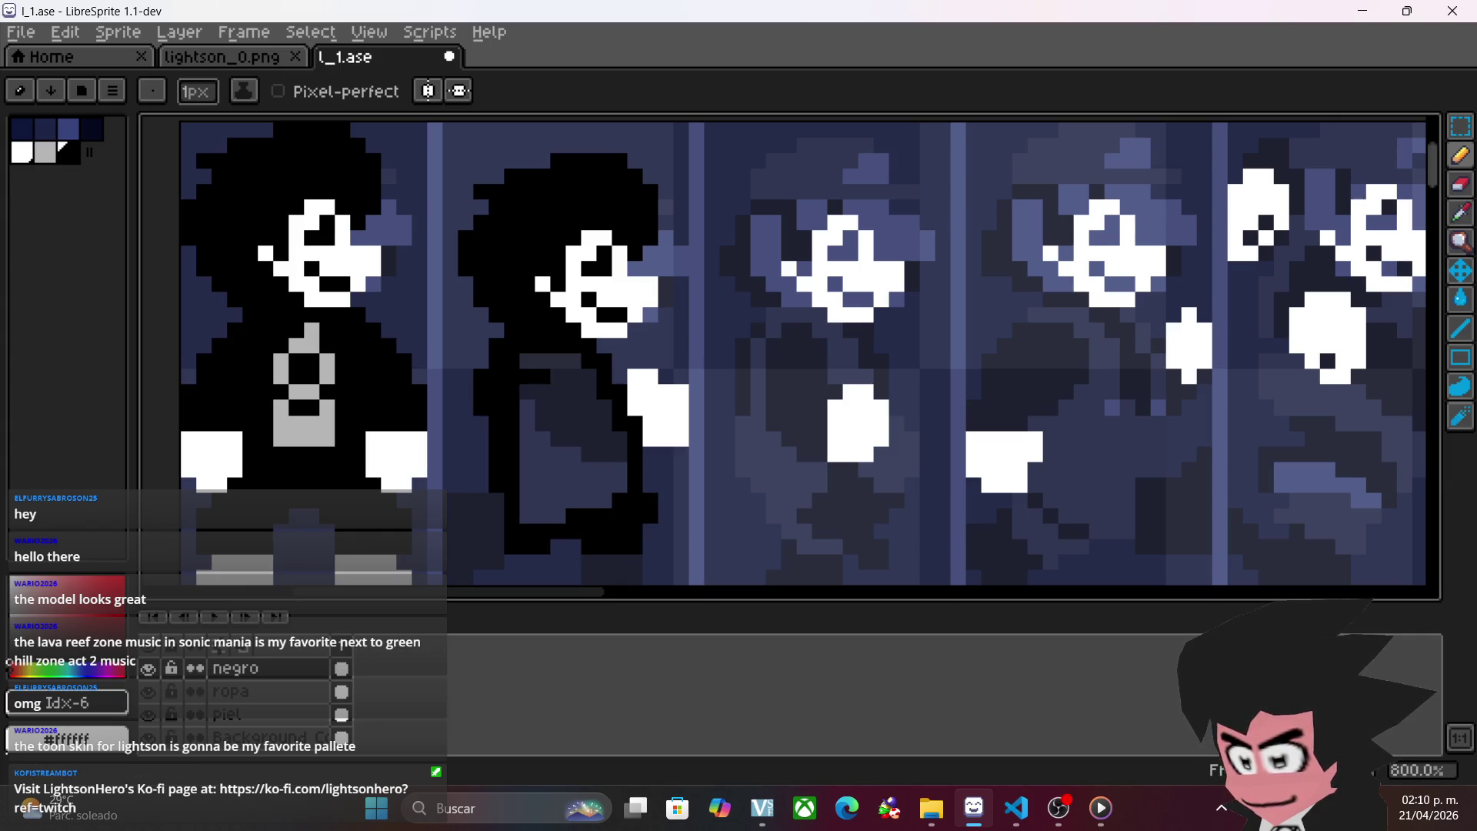
# - Bucket-fill the second character's grey body black, then return to the Pencil
pyautogui.click(1462, 298)
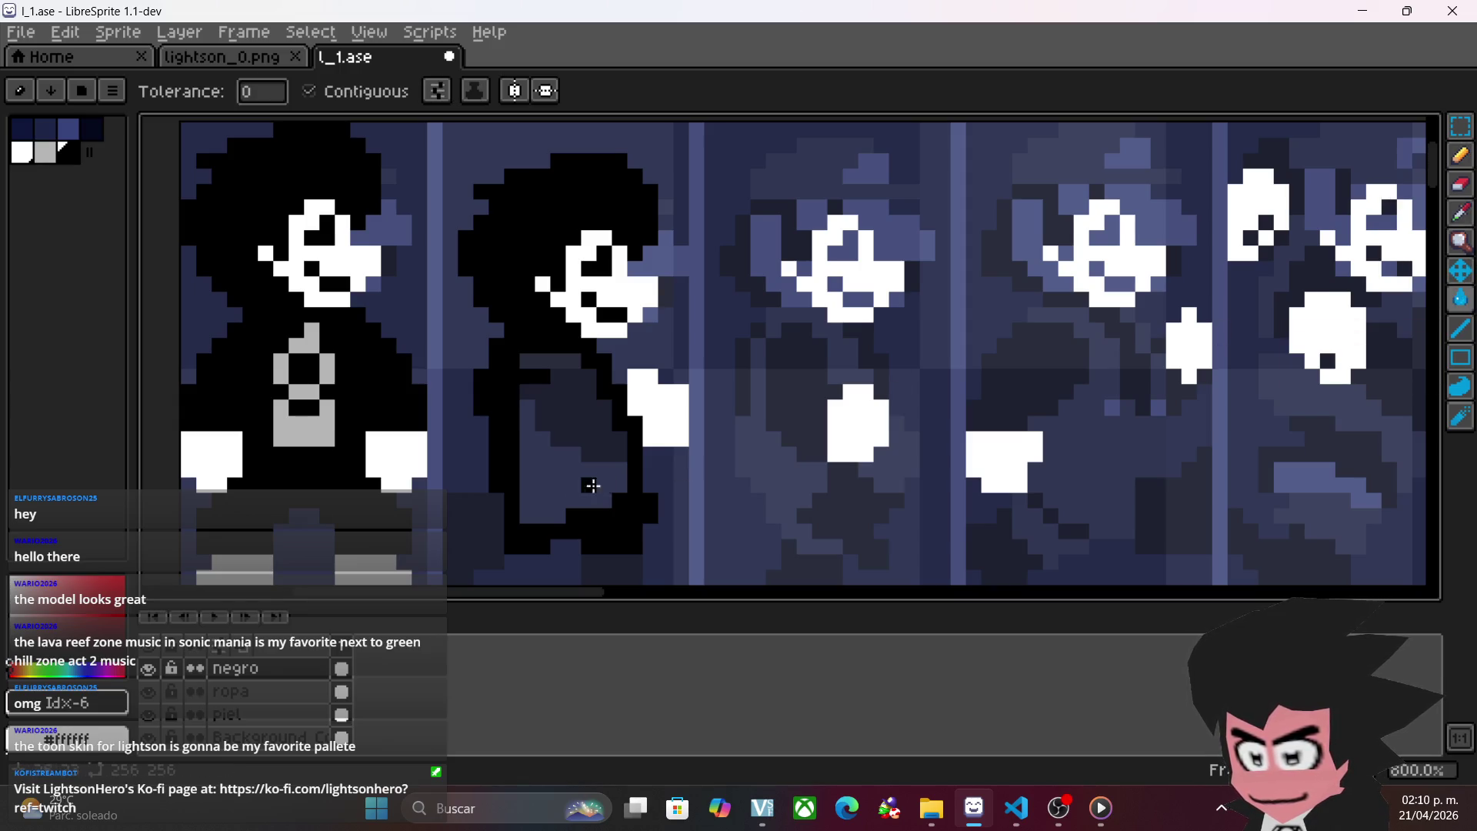
pyautogui.click(600, 485)
pyautogui.click(1460, 155)
pyautogui.scroll(-2, 832, 366)
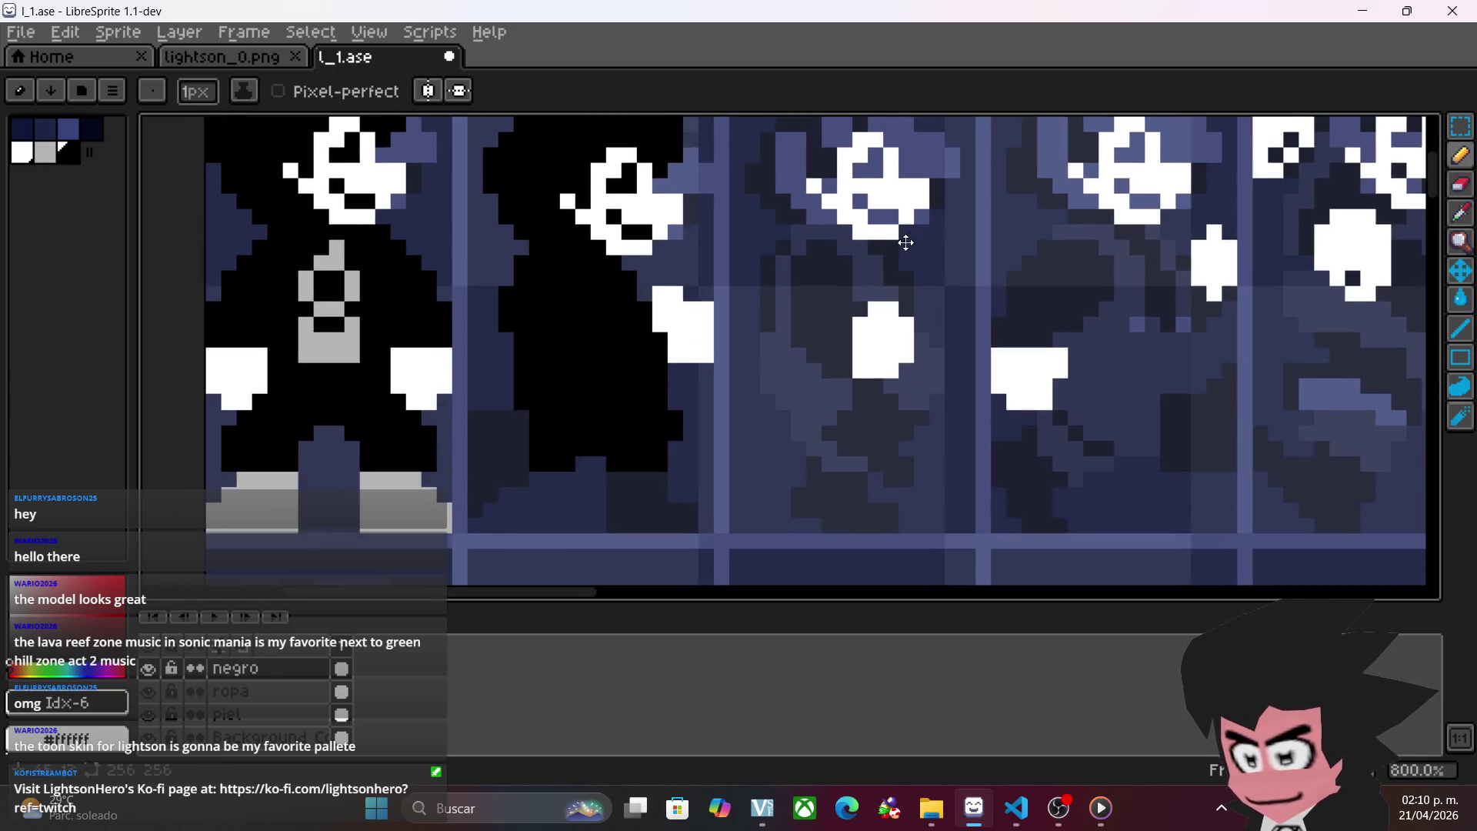
pyautogui.moveTo(992, 383); pyautogui.dragTo(794, 424)
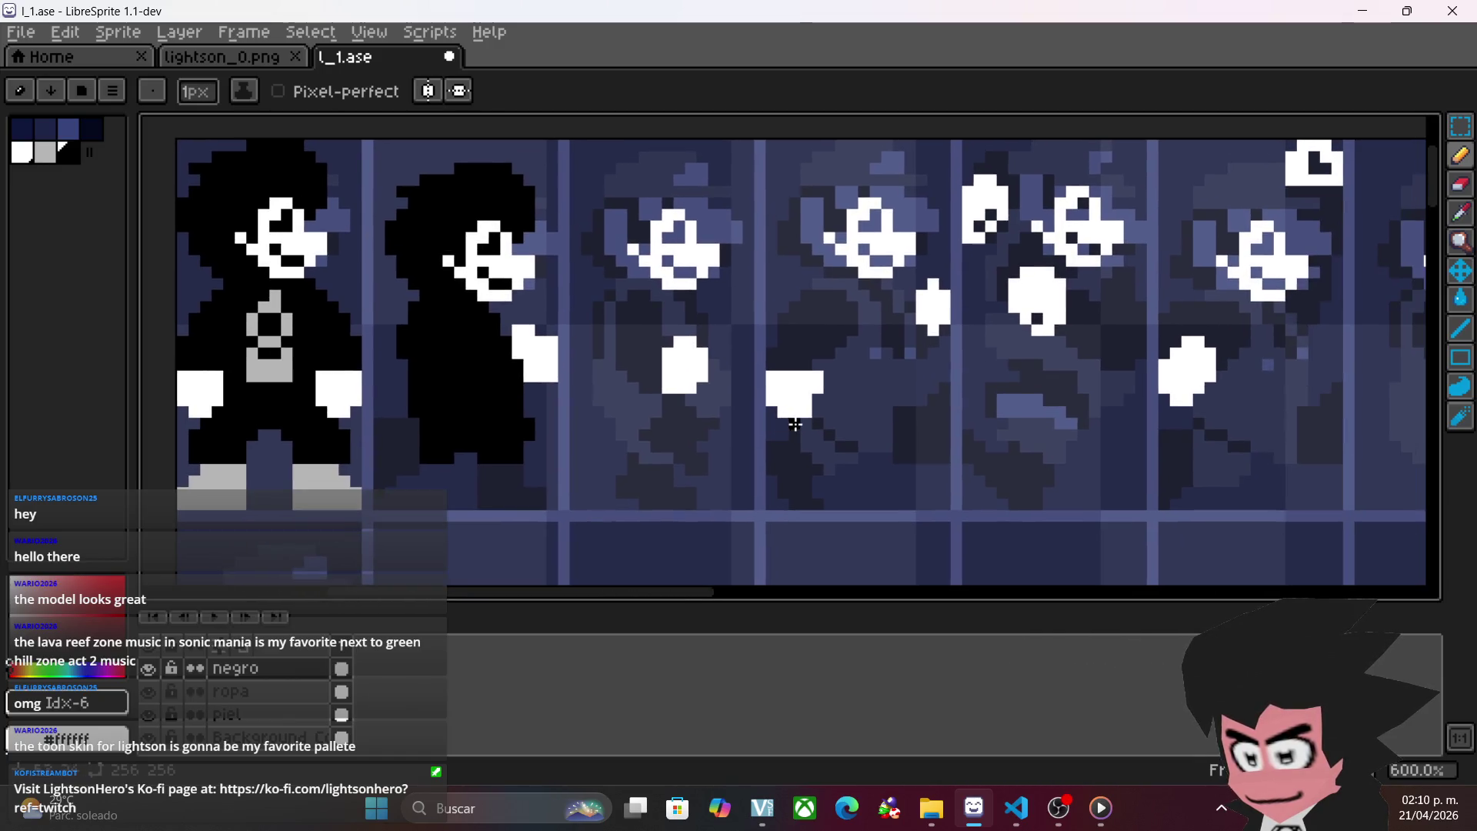
pyautogui.scroll(1, 724, 400)
pyautogui.scroll(-1, 758, 333)
pyautogui.scroll(-1, 769, 338)
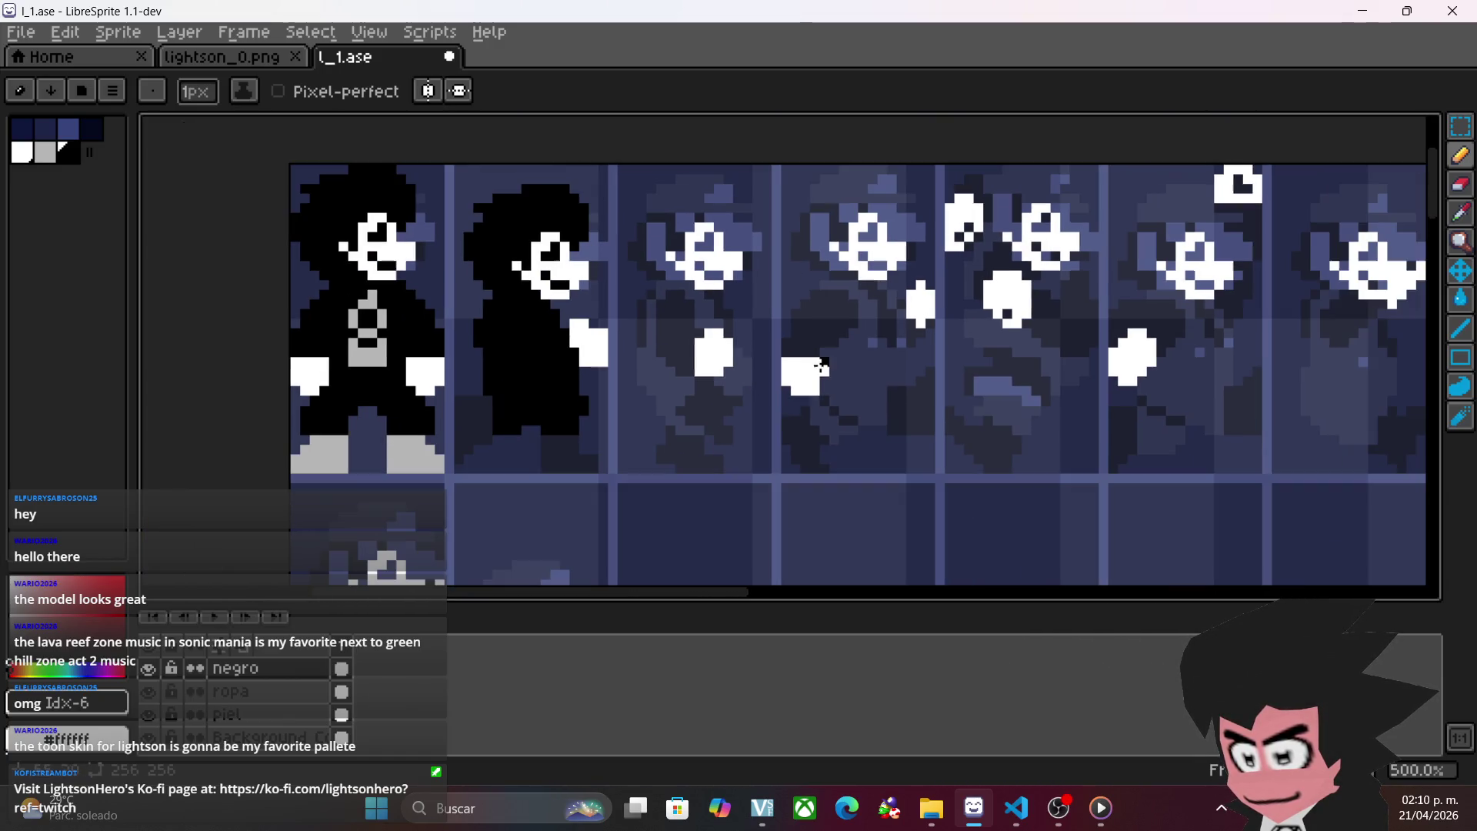
# - Select the first frame's black head and place a copy in the third frame
pyautogui.click(1461, 125)
pyautogui.moveTo(296, 170)
pyautogui.mouseDown()
pyautogui.moveTo(526, 295)
pyautogui.moveTo(451, 258)
pyautogui.moveTo(428, 275)
pyautogui.moveTo(904, 254)
pyautogui.moveTo(737, 254)
pyautogui.mouseUp()
pyautogui.click(410, 245)
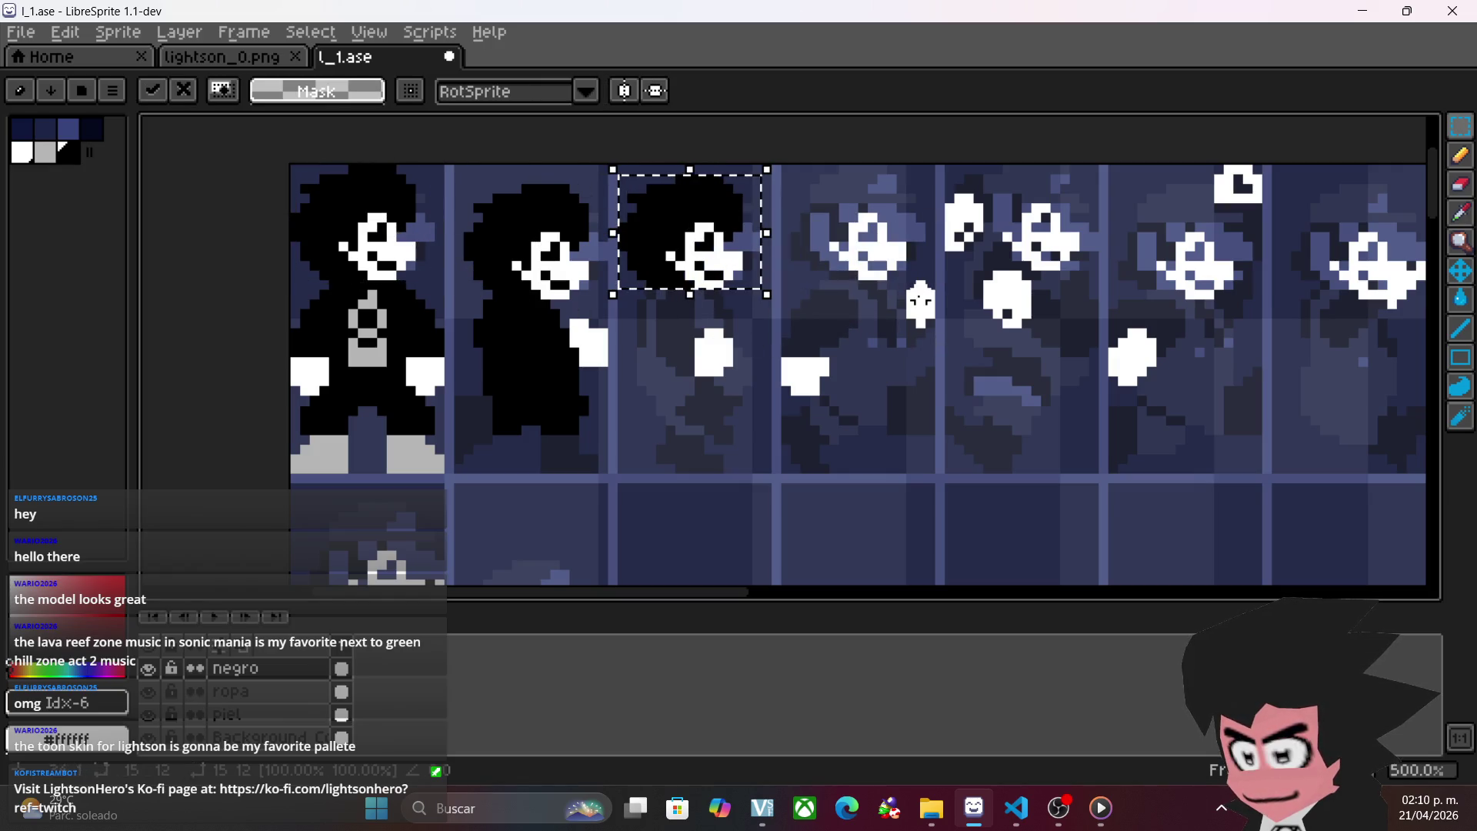
pyautogui.click(920, 301)
pyautogui.scroll(1, 692, 284)
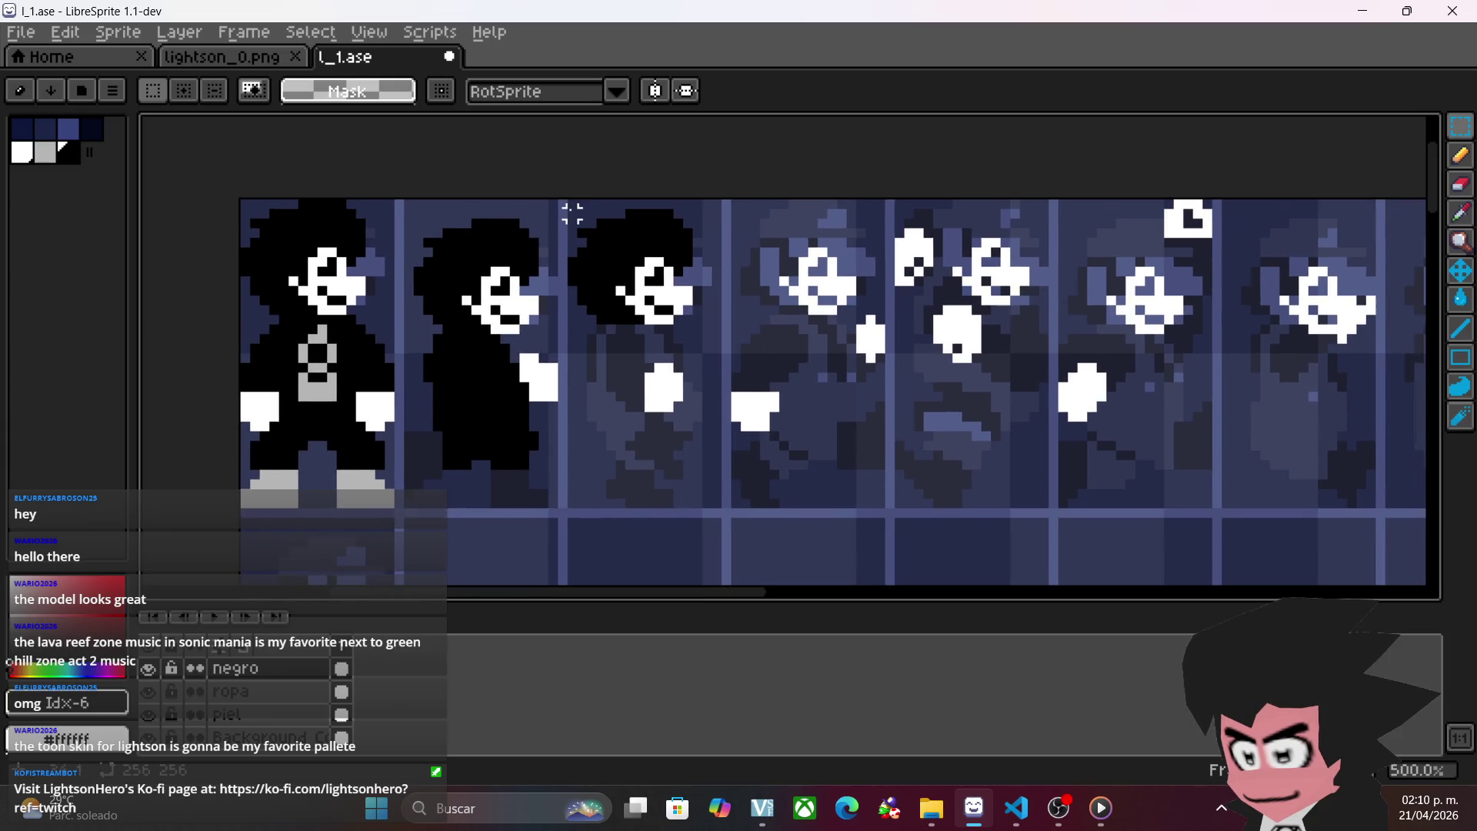
# - Paste another black head copy into the fourth frame
pyautogui.hotkey('ctrl', 'v')
pyautogui.moveTo(339, 246)
pyautogui.mouseDown()
pyautogui.moveTo(923, 250)
pyautogui.moveTo(825, 252)
pyautogui.mouseUp()
pyautogui.click(1104, 340)
pyautogui.scroll(3, 797, 385)
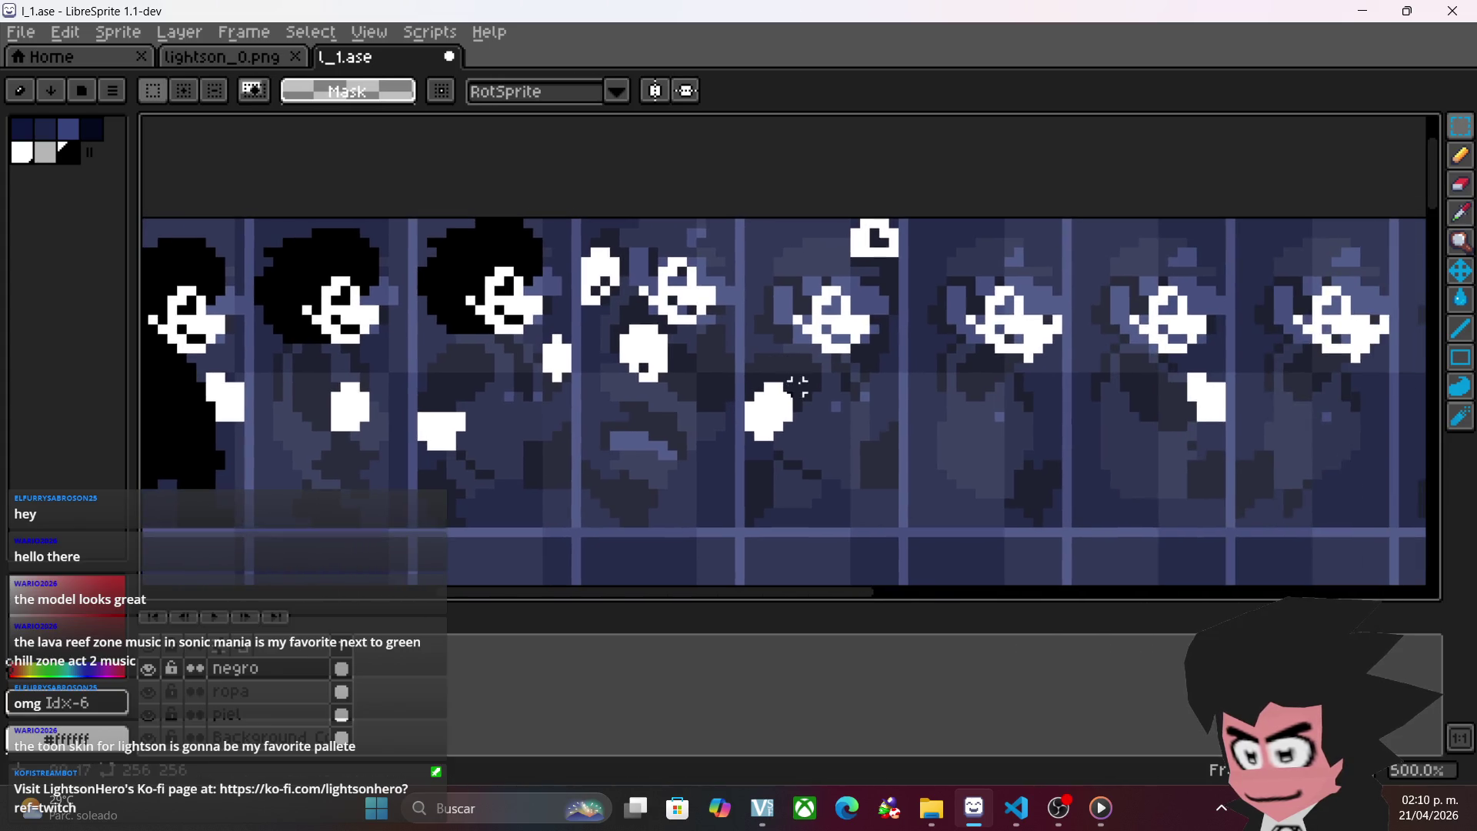
# - Paste a third head copy over the next frame, then toggle the negro layer to compare
pyautogui.hotkey('ctrl', 'v')
pyautogui.moveTo(760, 401)
pyautogui.mouseDown()
pyautogui.moveTo(661, 314)
pyautogui.moveTo(656, 285)
pyautogui.moveTo(671, 271)
pyautogui.mouseUp()
pyautogui.press('Return')
pyautogui.scroll(2, 616, 358)
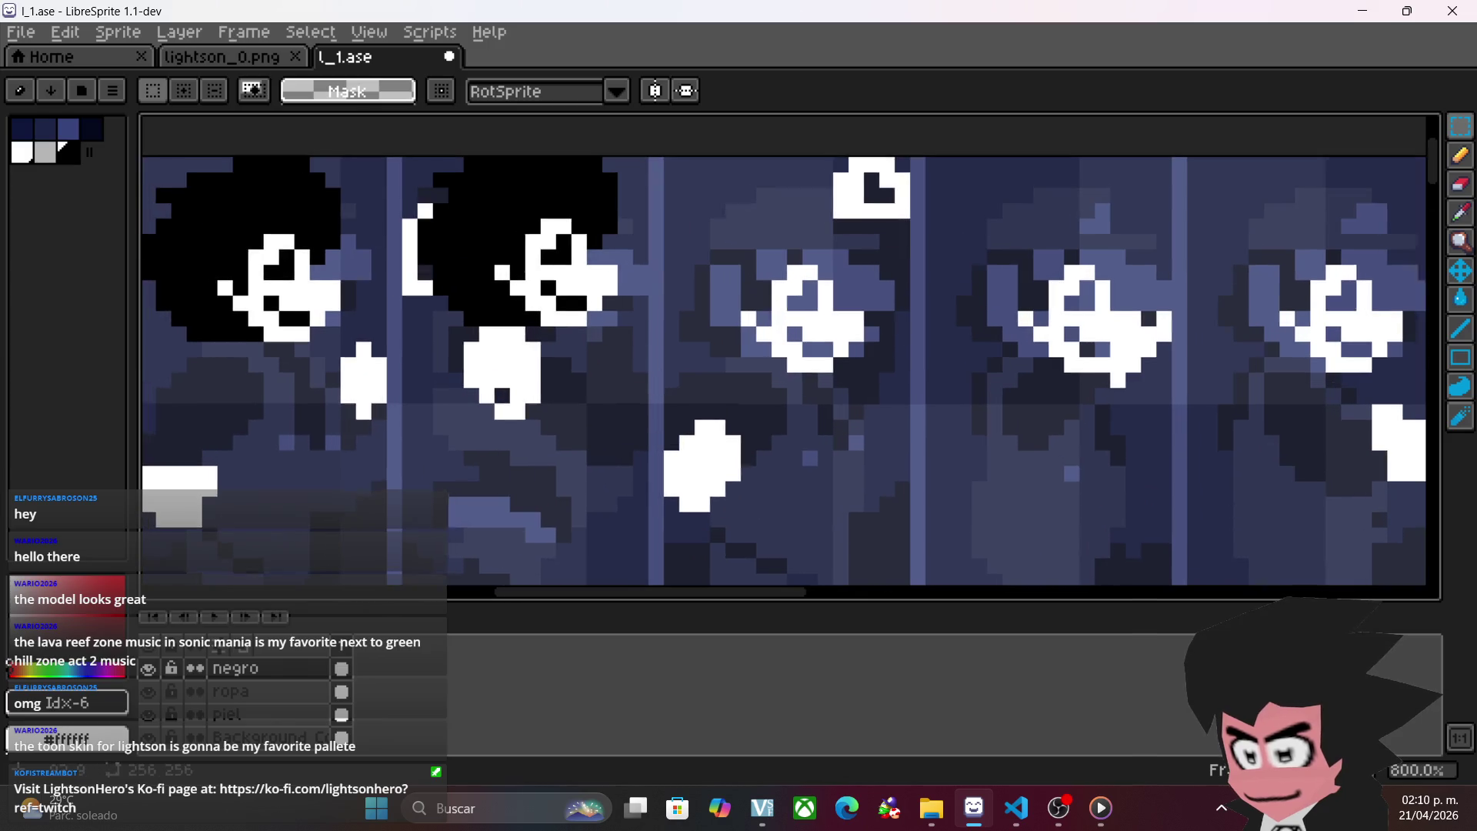
pyautogui.click(146, 673)
pyautogui.click(146, 672)
pyautogui.click(146, 672)
pyautogui.click(146, 672)
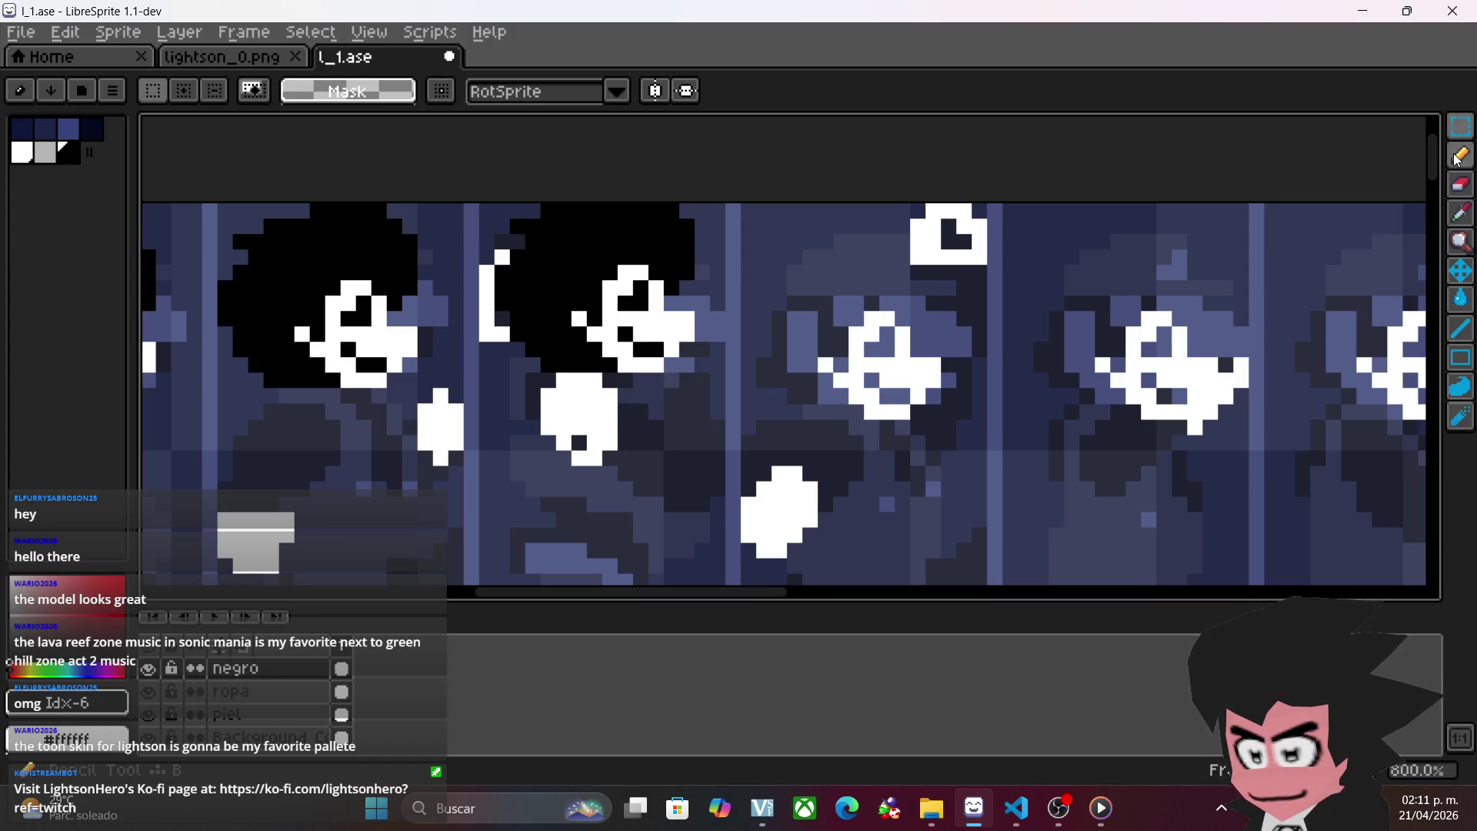
# - With the Pencil selected, toggle the negro layer to find the covered white shape
pyautogui.click(1460, 155)
pyautogui.click(146, 671)
pyautogui.click(146, 671)
pyautogui.click(146, 671)
pyautogui.click(146, 672)
pyautogui.click(146, 673)
pyautogui.click(146, 672)
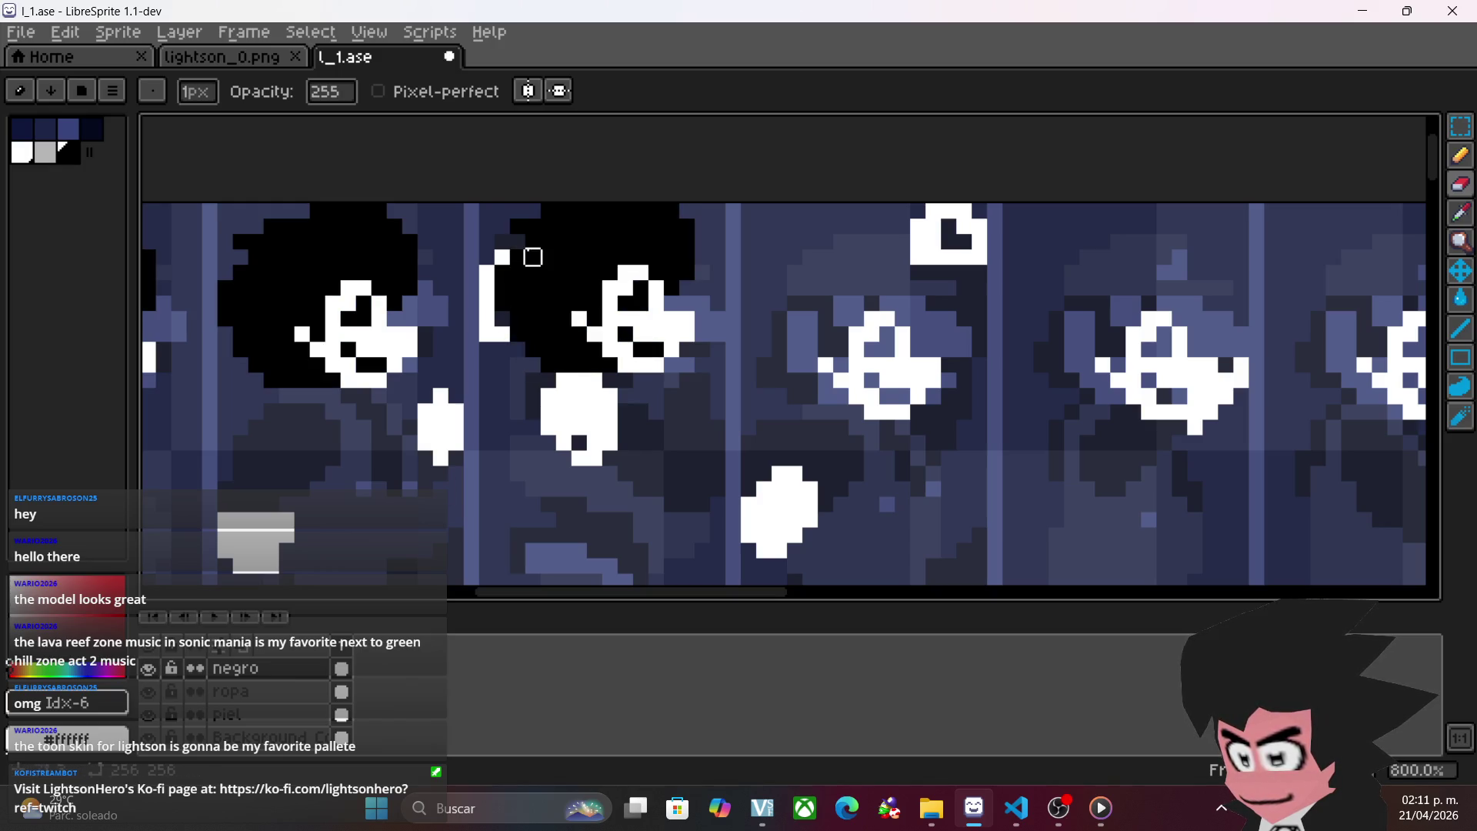
# - Repaint the covered shape in white and toggle the negro layer to check
pyautogui.moveTo(515, 270); pyautogui.dragTo(502, 304)
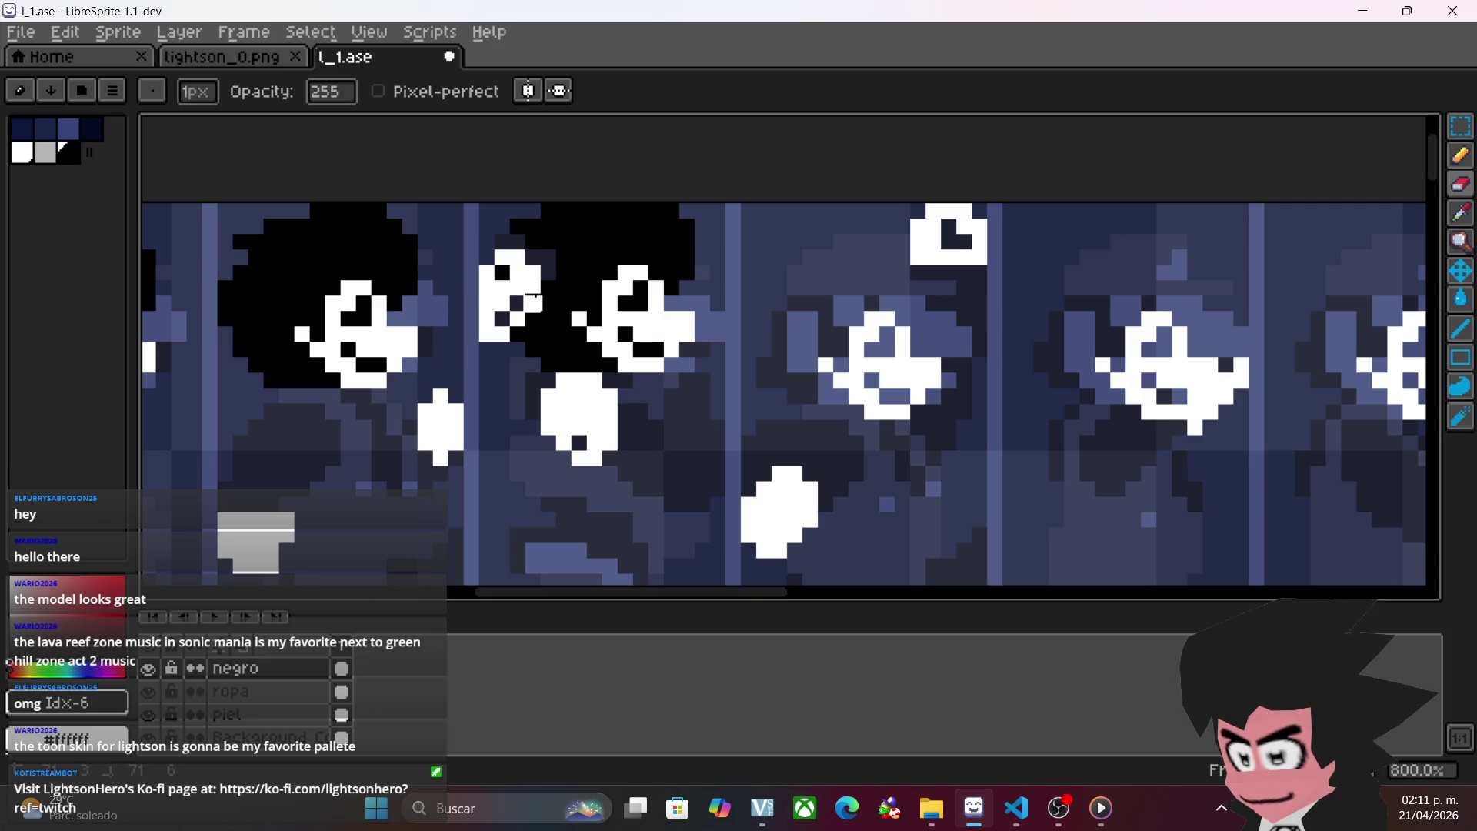
pyautogui.click(149, 669)
pyautogui.click(149, 670)
pyautogui.click(148, 669)
pyautogui.click(149, 671)
pyautogui.click(149, 670)
pyautogui.click(149, 671)
pyautogui.click(1460, 155)
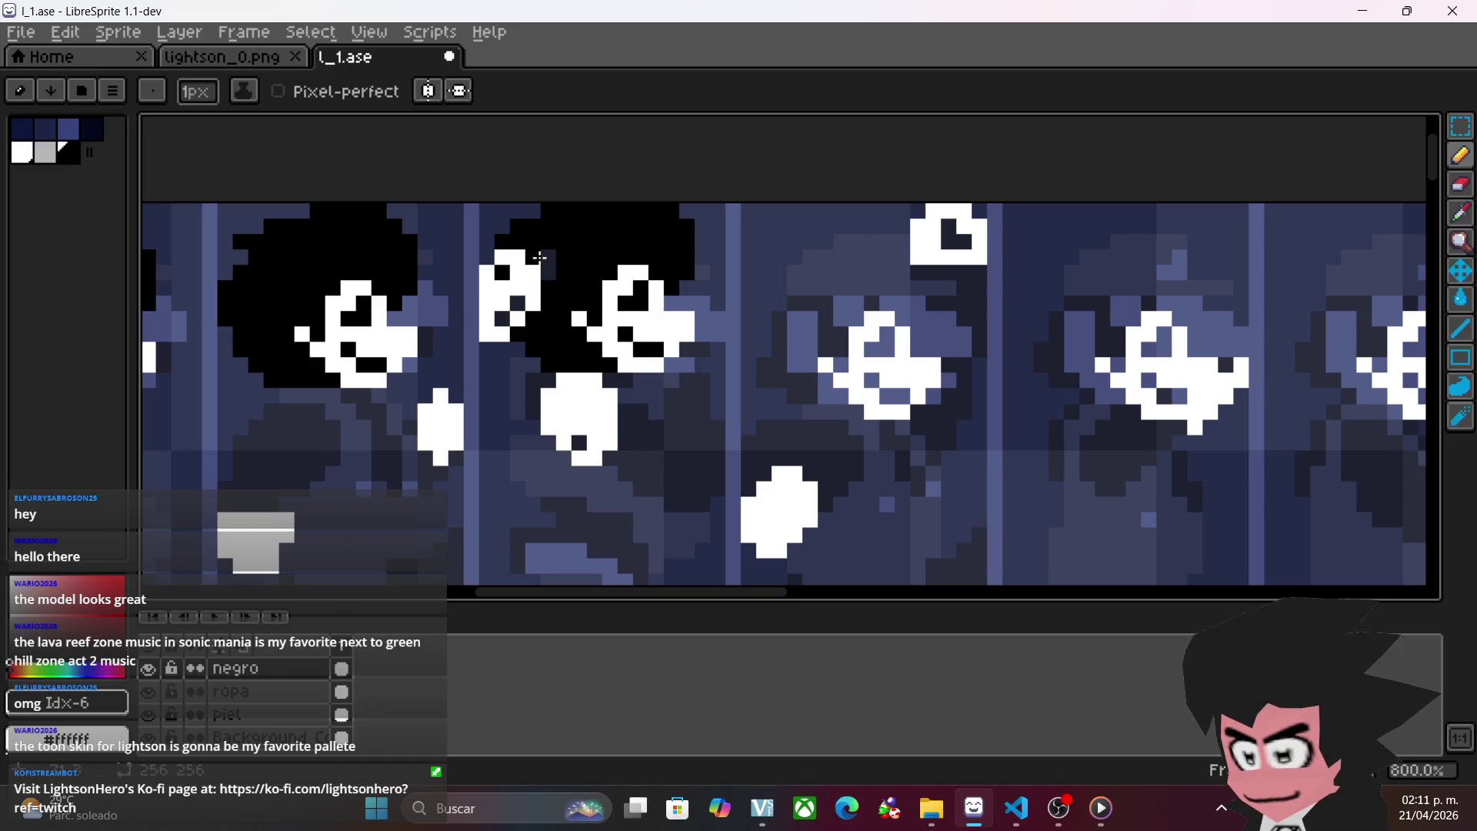
pyautogui.moveTo(695, 487); pyautogui.dragTo(697, 438)
# - Draw black outline strokes on the fourth frame's body, undoing one misplaced stroke
pyautogui.moveTo(669, 331)
pyautogui.mouseDown()
pyautogui.moveTo(693, 344)
pyautogui.moveTo(676, 336)
pyautogui.moveTo(716, 428)
pyautogui.mouseUp()
pyautogui.hotkey('ctrl', 'z')
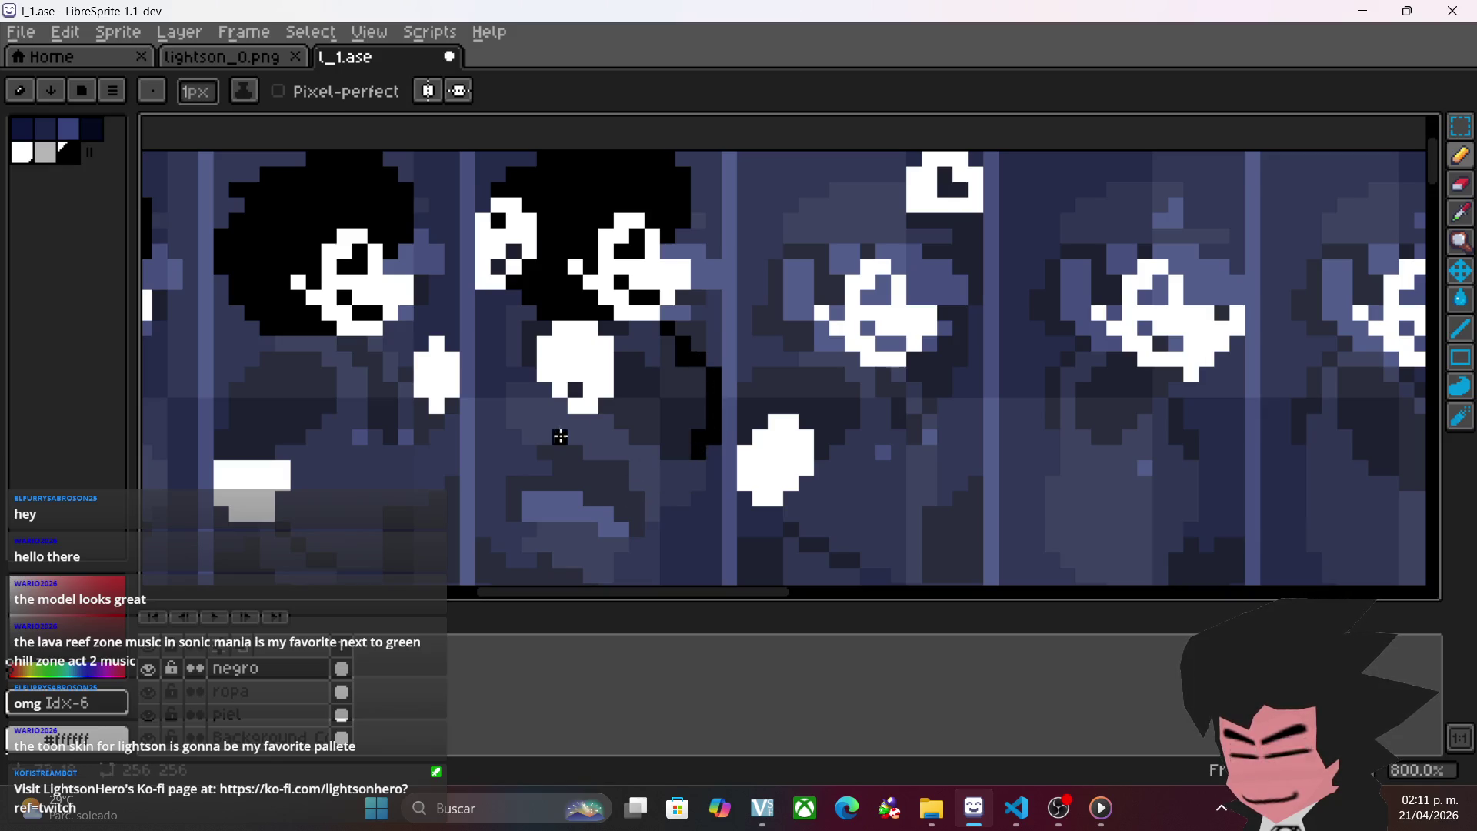
pyautogui.moveTo(590, 450)
pyautogui.mouseDown()
pyautogui.moveTo(639, 452)
pyautogui.moveTo(673, 501)
pyautogui.moveTo(691, 470)
pyautogui.mouseUp()
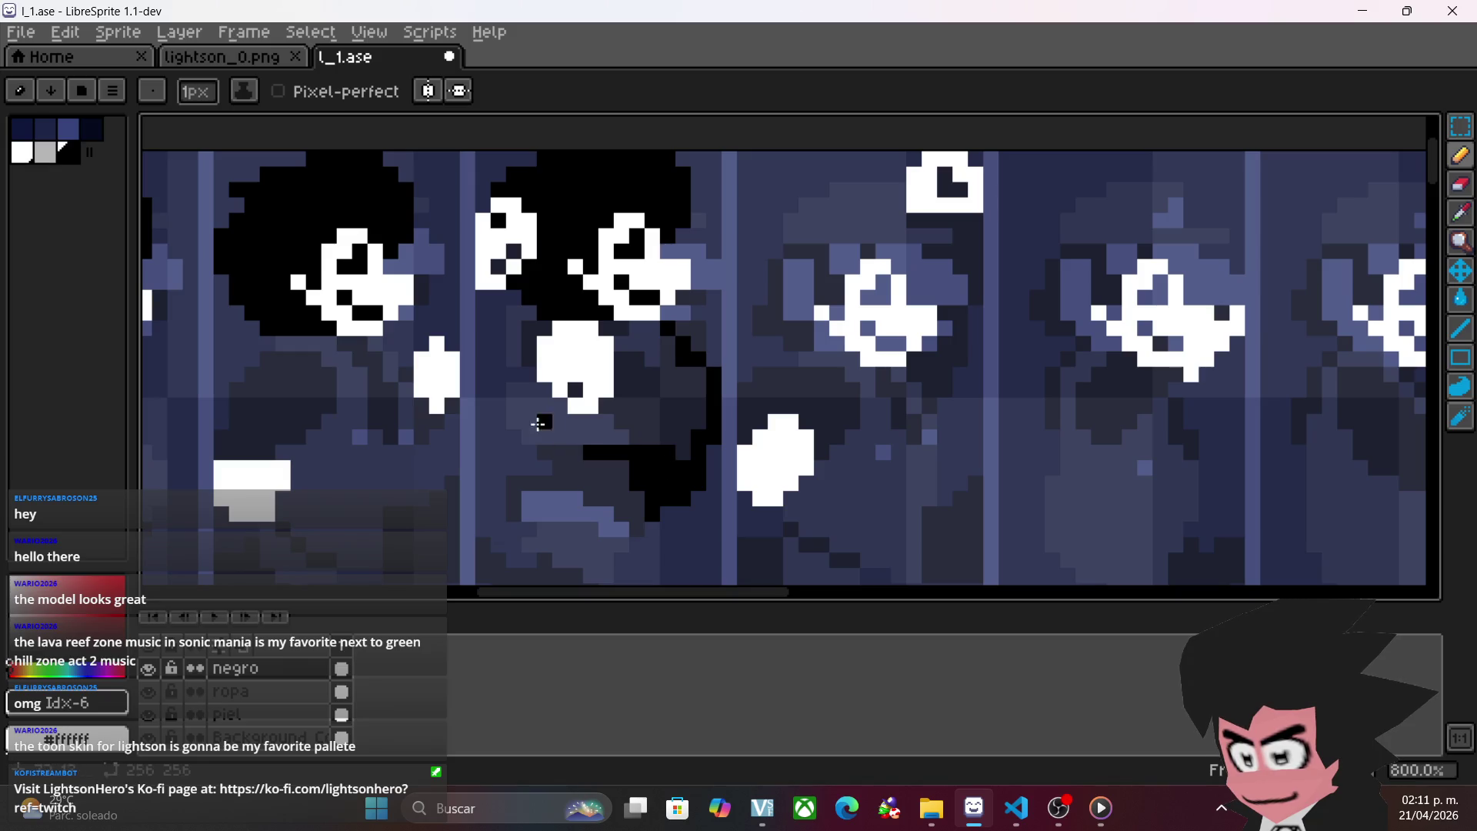
pyautogui.moveTo(543, 389)
pyautogui.mouseDown()
pyautogui.moveTo(518, 402)
pyautogui.moveTo(567, 436)
pyautogui.moveTo(641, 422)
pyautogui.mouseUp()
# - Add another black outline stroke across the body and toggle the negro layer to check
pyautogui.scroll(-1, 640, 422)
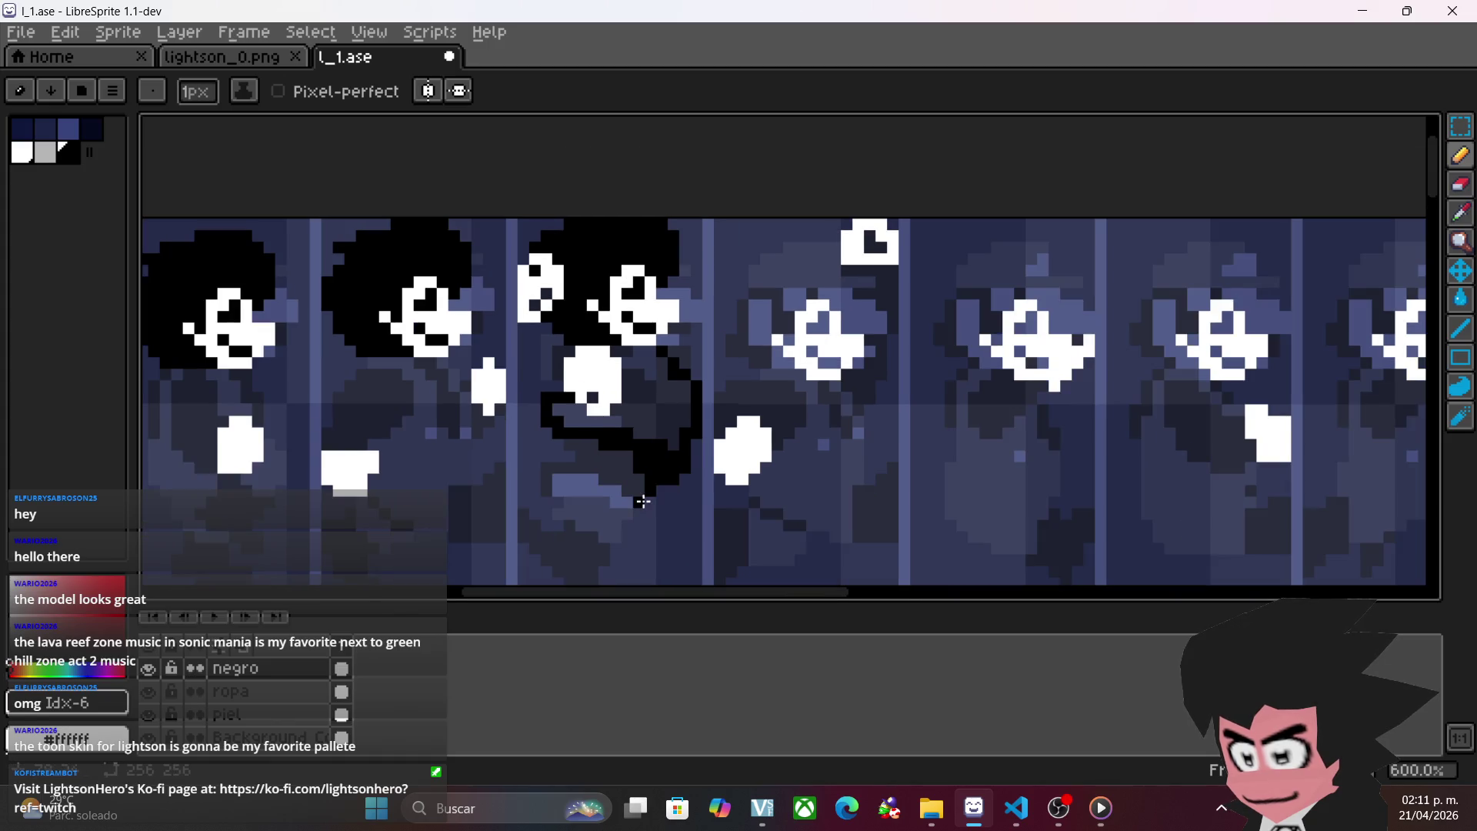
pyautogui.scroll(1, 642, 501)
pyautogui.moveTo(550, 377)
pyautogui.mouseDown()
pyautogui.moveTo(607, 385)
pyautogui.moveTo(612, 417)
pyautogui.moveTo(554, 386)
pyautogui.moveTo(613, 356)
pyautogui.mouseUp()
pyautogui.scroll(-1, 732, 412)
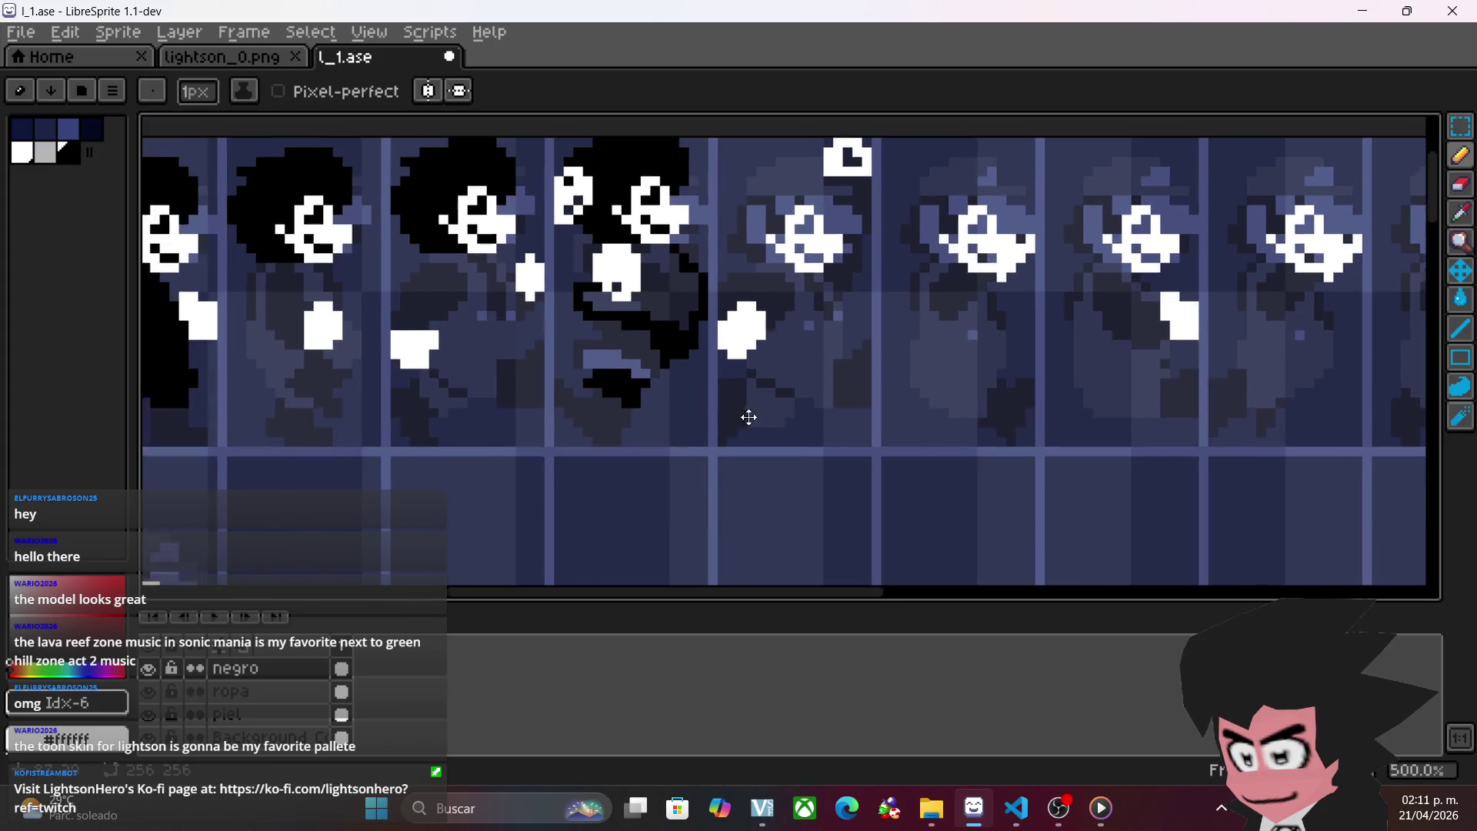
pyautogui.scroll(-1, 902, 459)
pyautogui.scroll(-1, 901, 461)
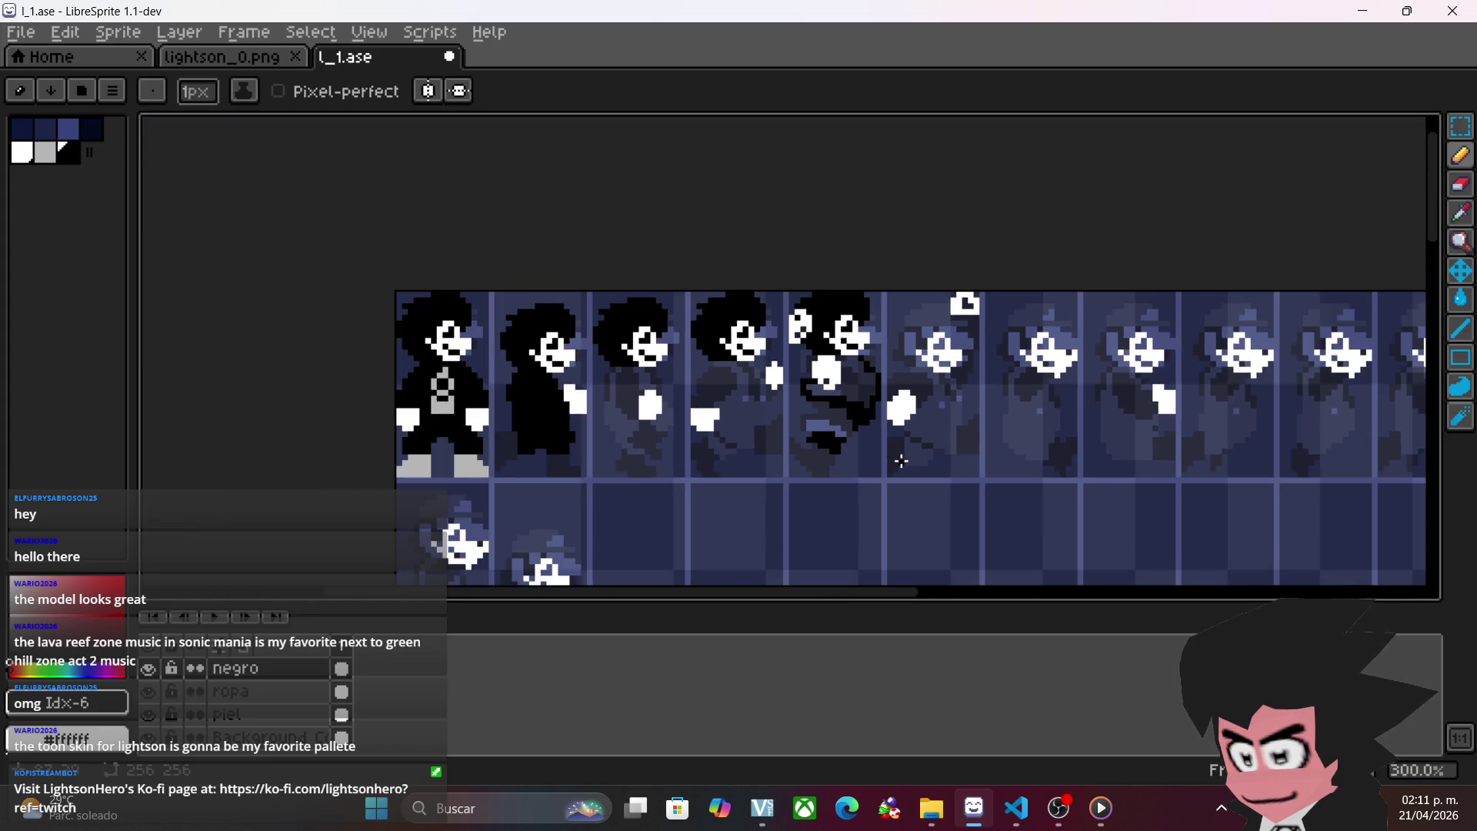
pyautogui.scroll(4, 698, 511)
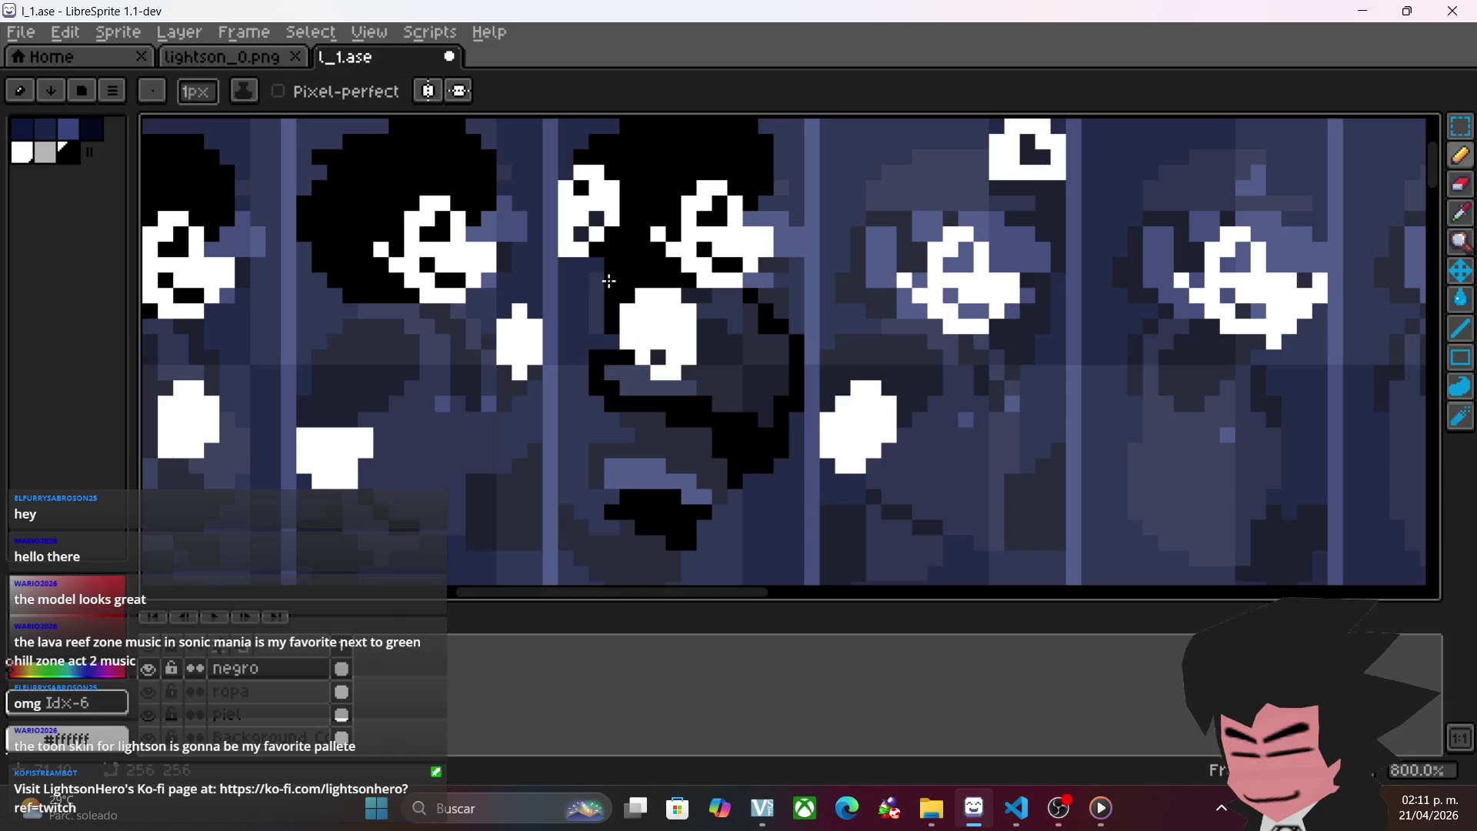
pyautogui.click(147, 669)
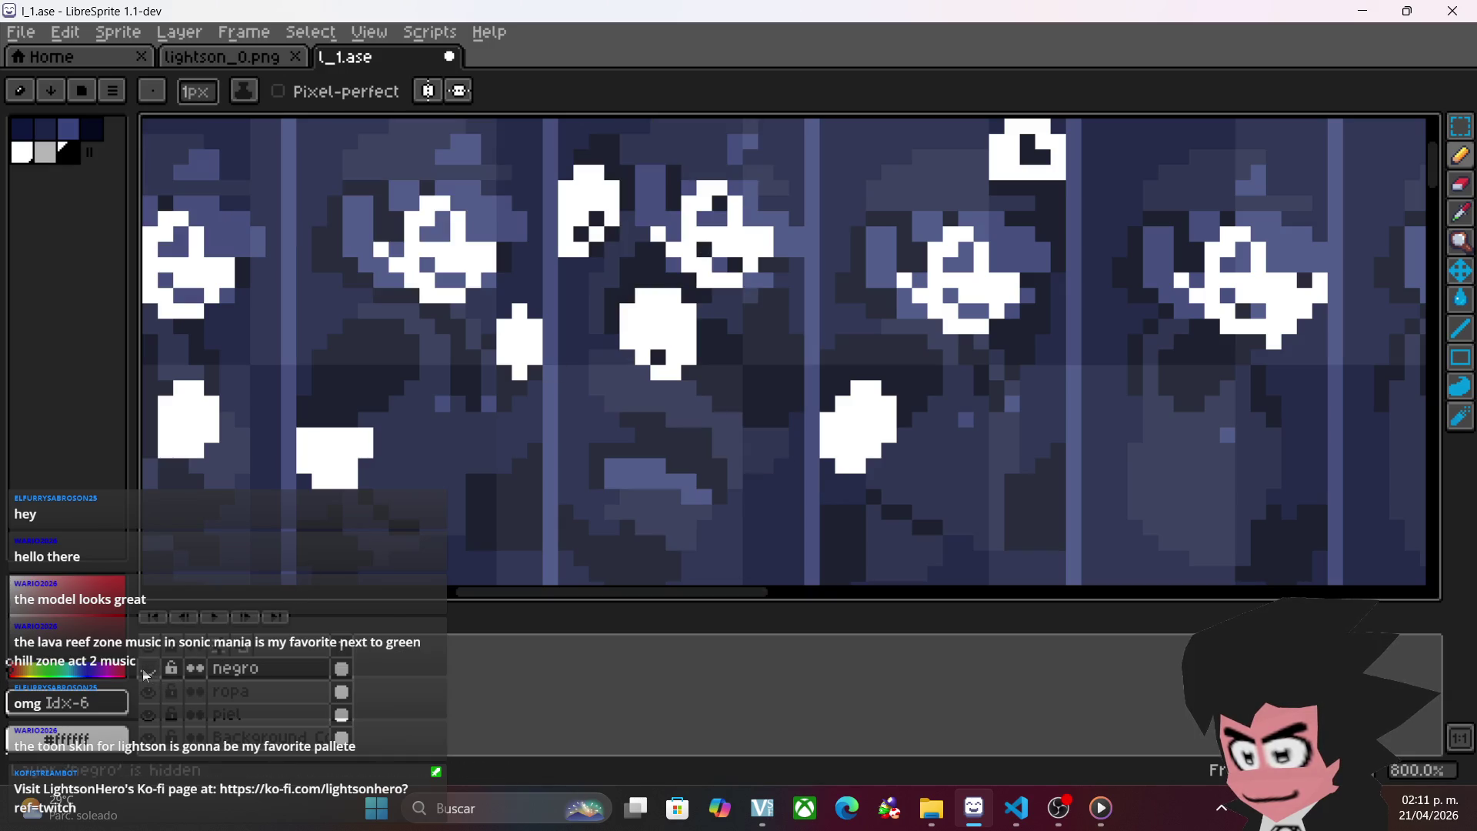
pyautogui.click(147, 669)
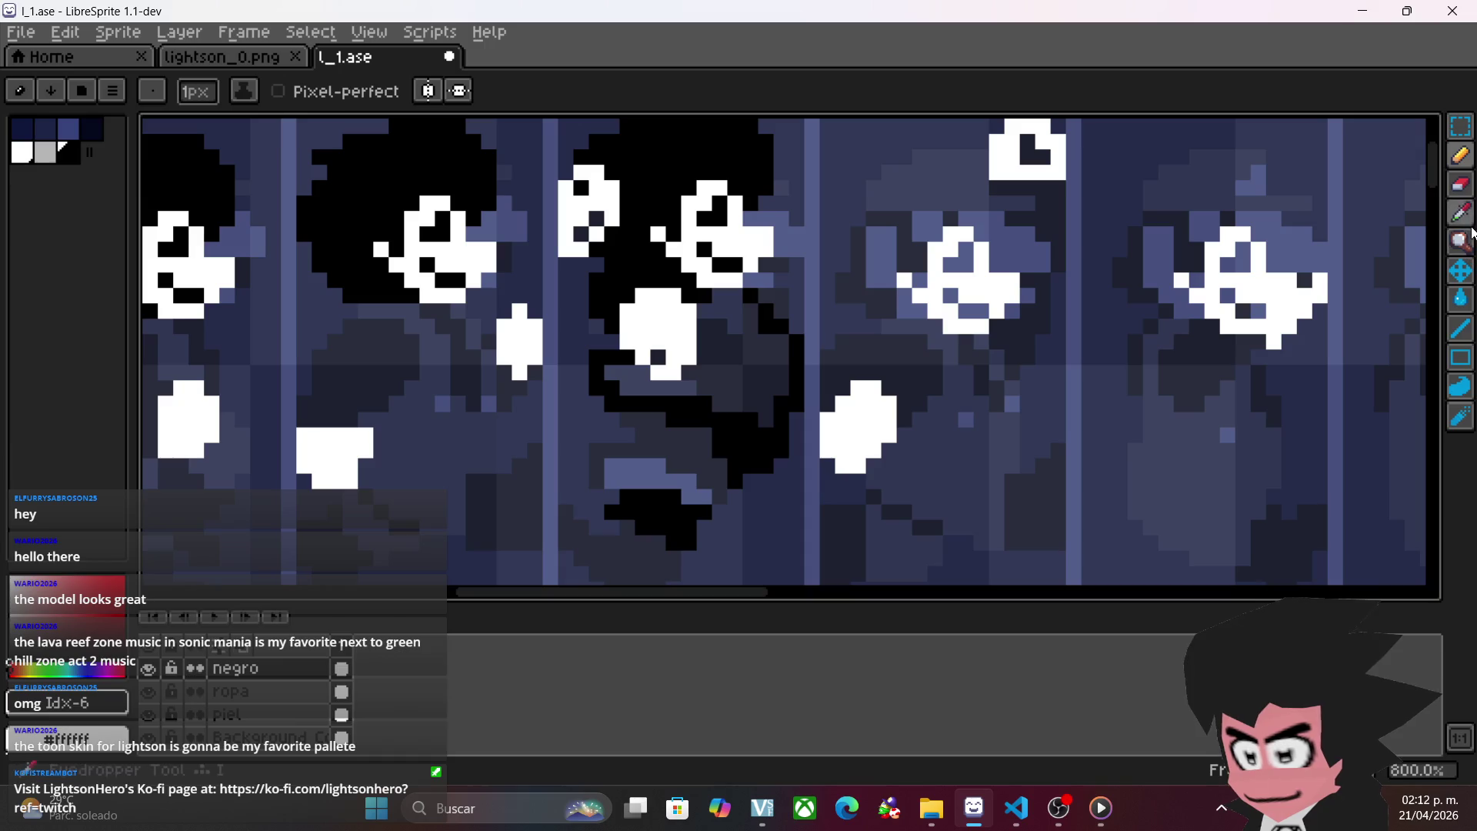
# - Undo an accidental full-canvas black fill and pencil a single black pixel
pyautogui.click(1460, 299)
pyautogui.click(702, 352)
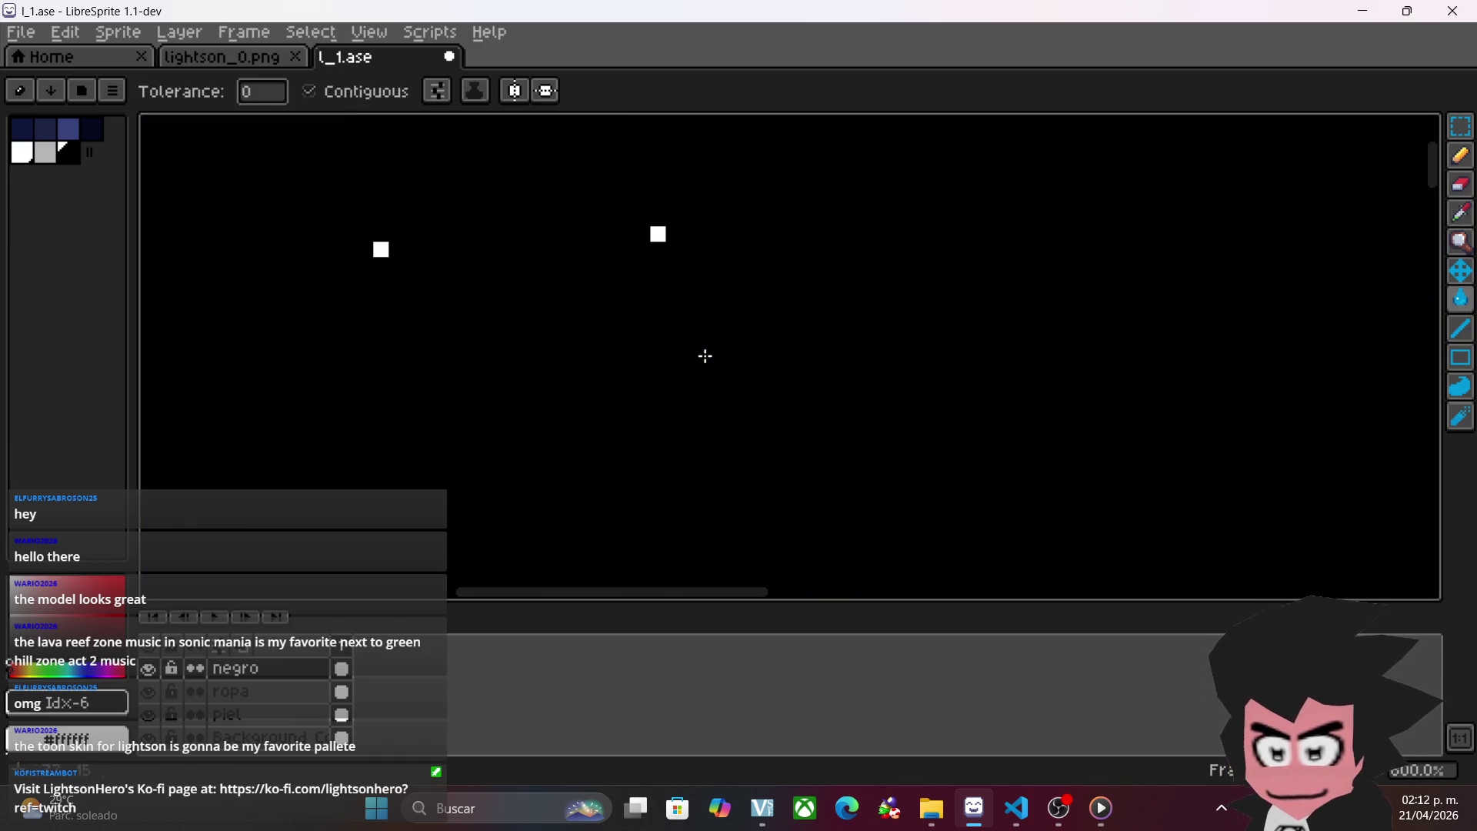
pyautogui.hotkey('ctrl', 'z')
pyautogui.hotkey('ctrl', 'y')
pyautogui.hotkey('ctrl', 'z')
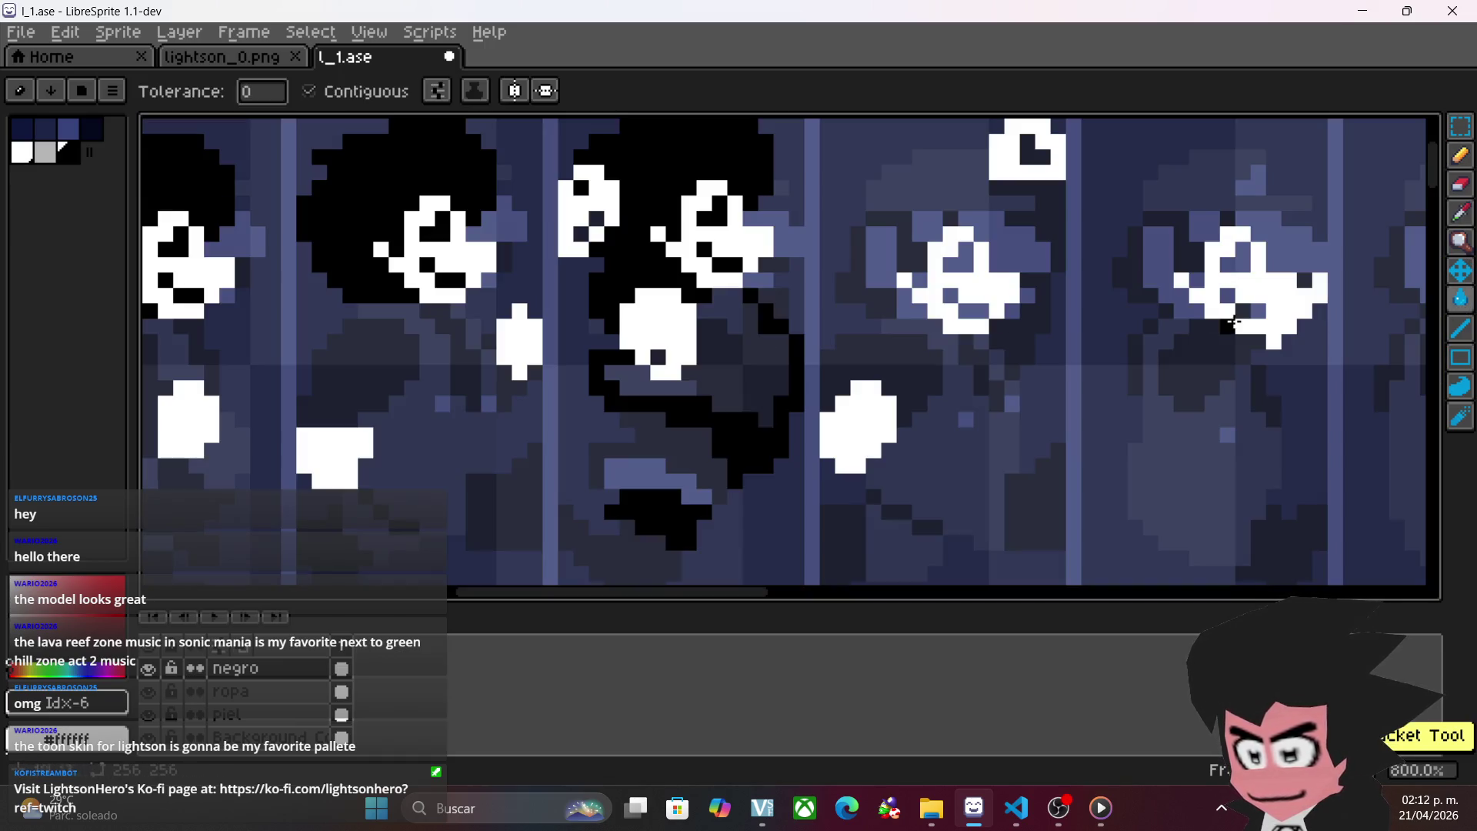
pyautogui.press('b')
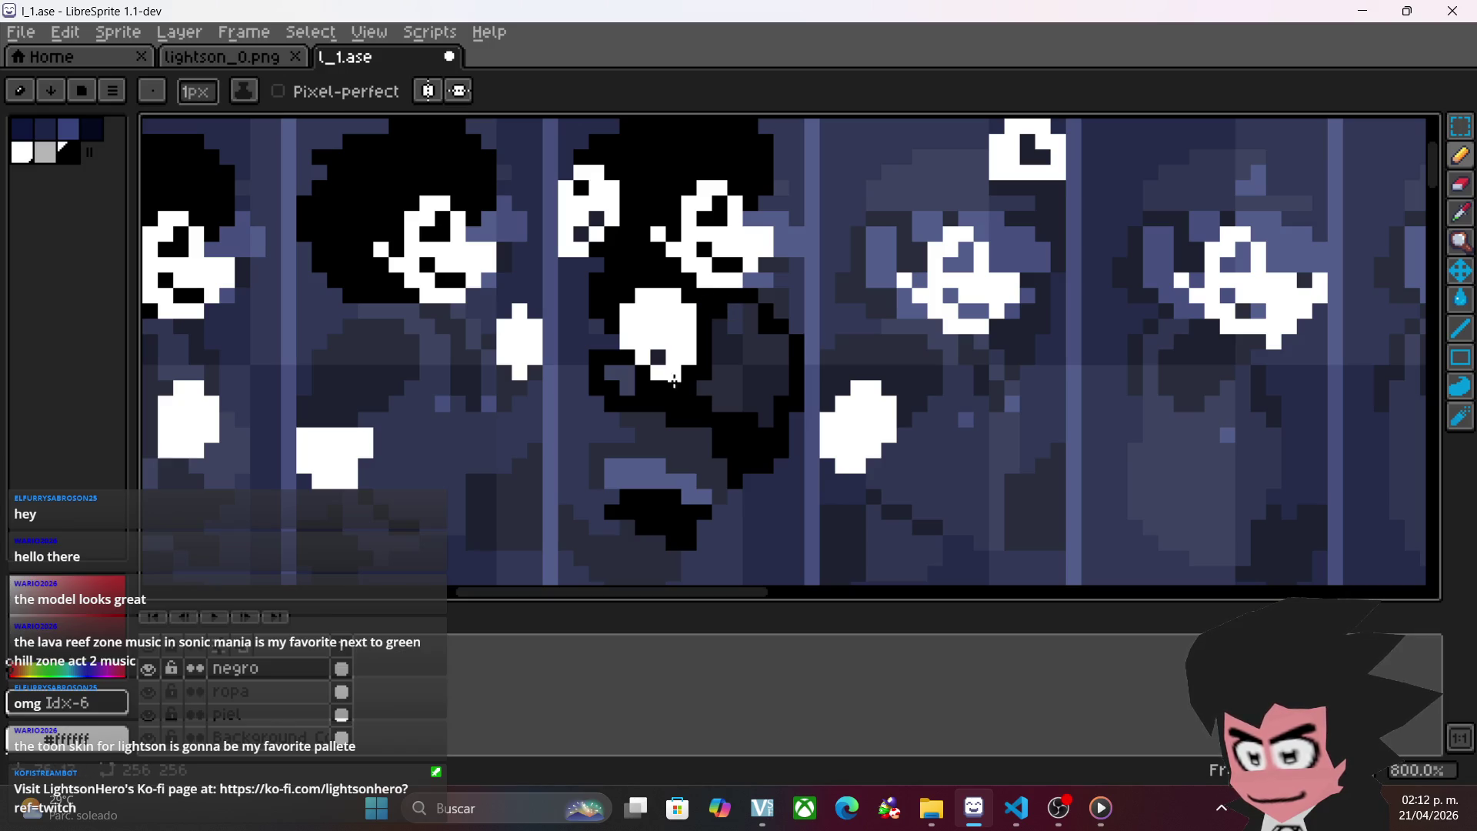
pyautogui.click(588, 232)
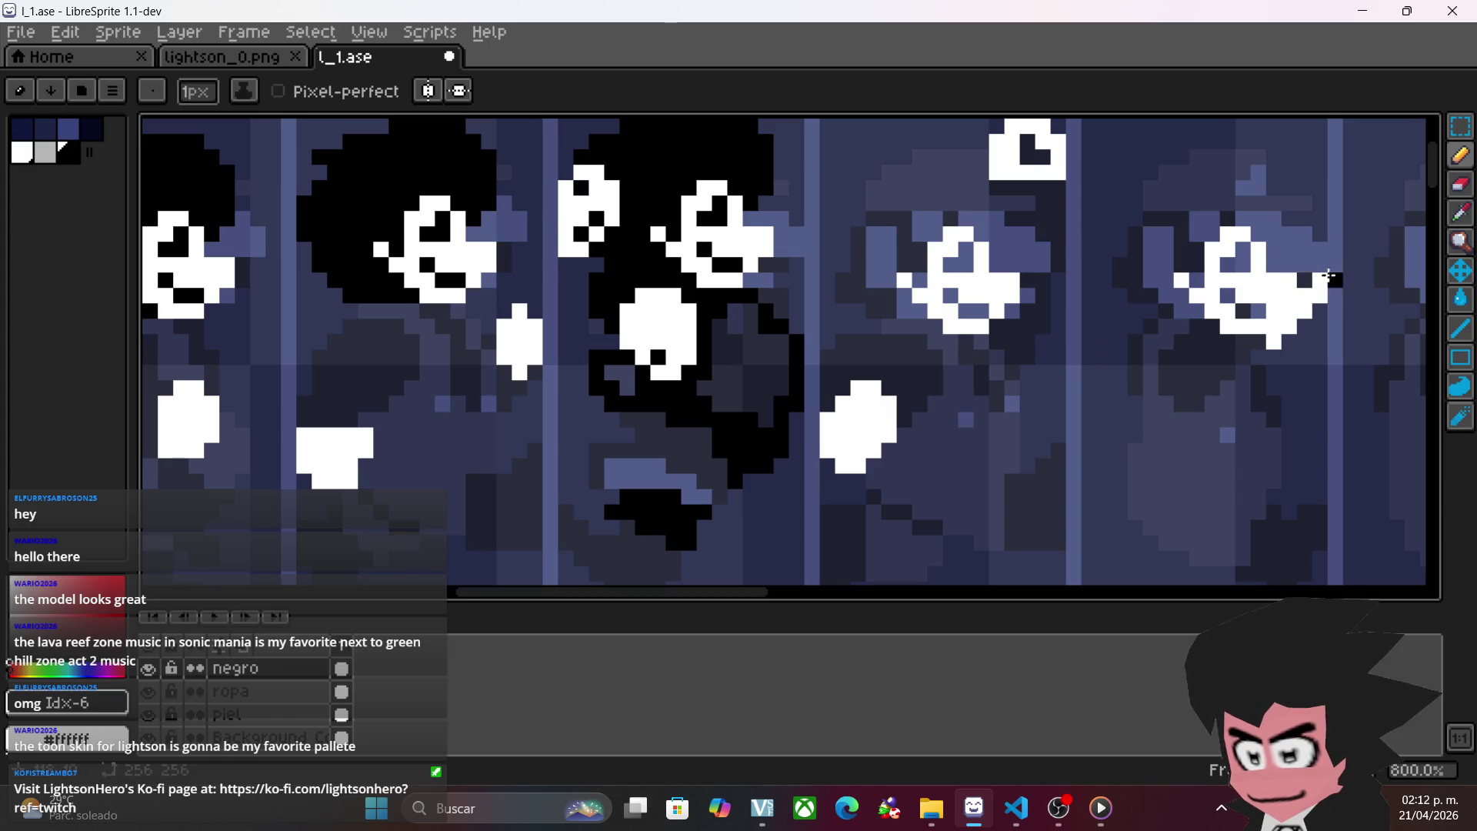
# - Bucket-fill the grey gaps near the face with black
pyautogui.click(1459, 297)
pyautogui.click(613, 370)
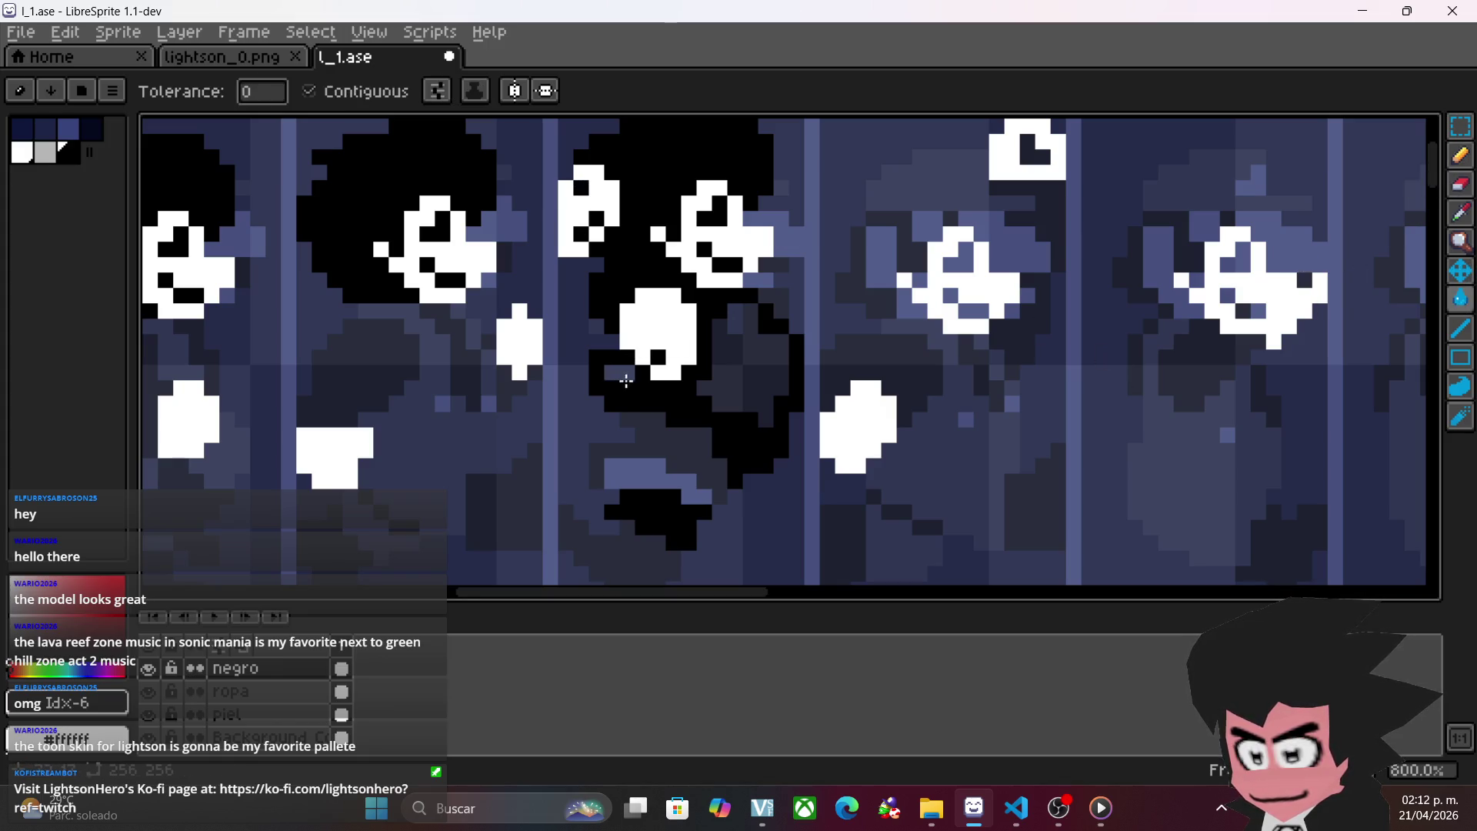
pyautogui.click(735, 356)
pyautogui.scroll(-1, 778, 444)
pyautogui.scroll(-1, 778, 444)
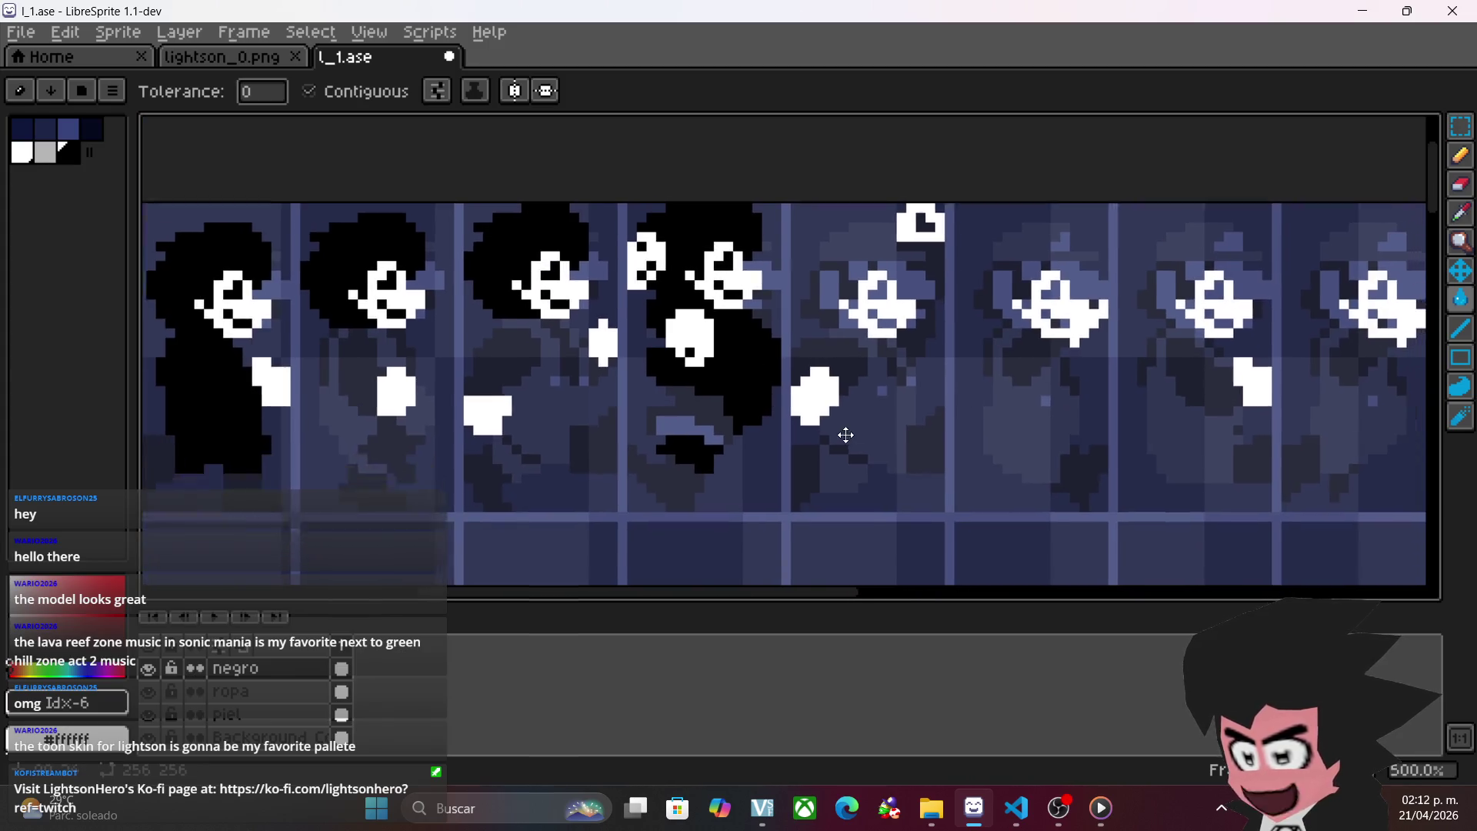
pyautogui.scroll(-1, 795, 365)
pyautogui.moveTo(729, 356)
pyautogui.mouseDown()
pyautogui.moveTo(892, 367)
pyautogui.moveTo(846, 361)
pyautogui.mouseUp()
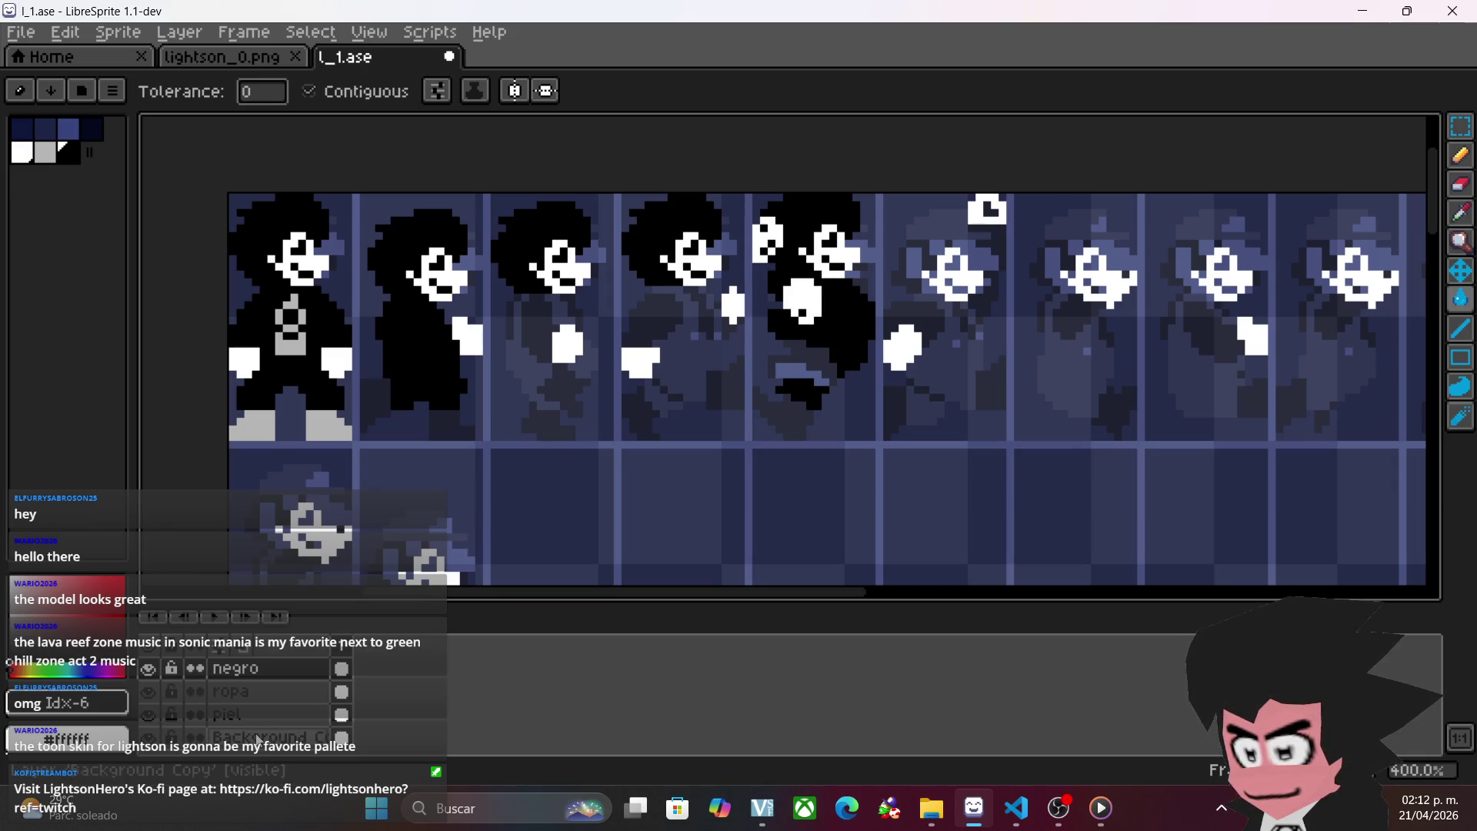
# - On the piel layer, paint the light-purple strip white
pyautogui.click(230, 714)
pyautogui.scroll(2, 1125, 243)
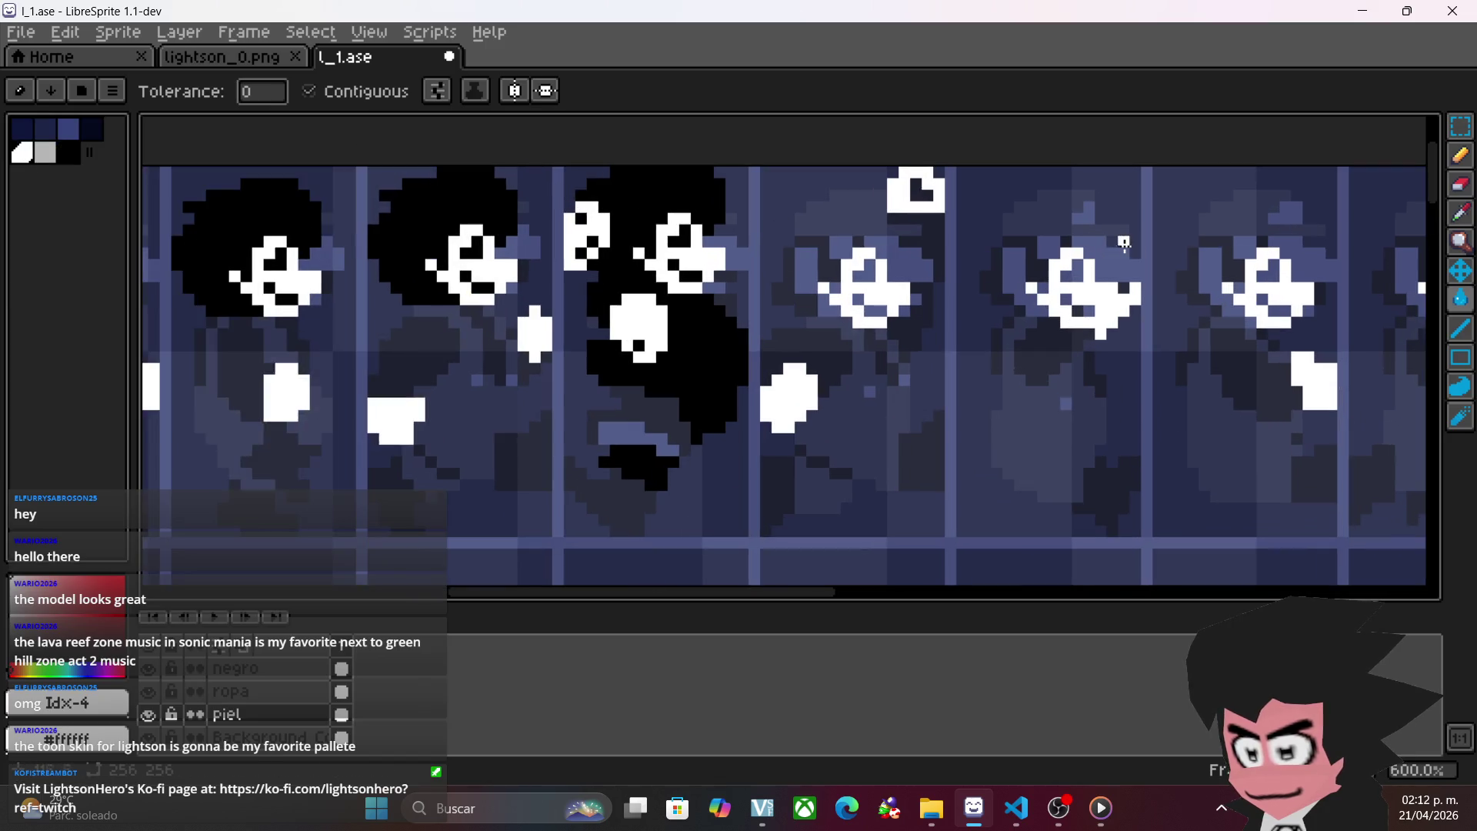
pyautogui.scroll(2, 741, 365)
pyautogui.press('b')
pyautogui.moveTo(565, 461)
pyautogui.mouseDown()
pyautogui.moveTo(561, 450)
pyautogui.moveTo(600, 450)
pyautogui.moveTo(646, 478)
pyautogui.mouseUp()
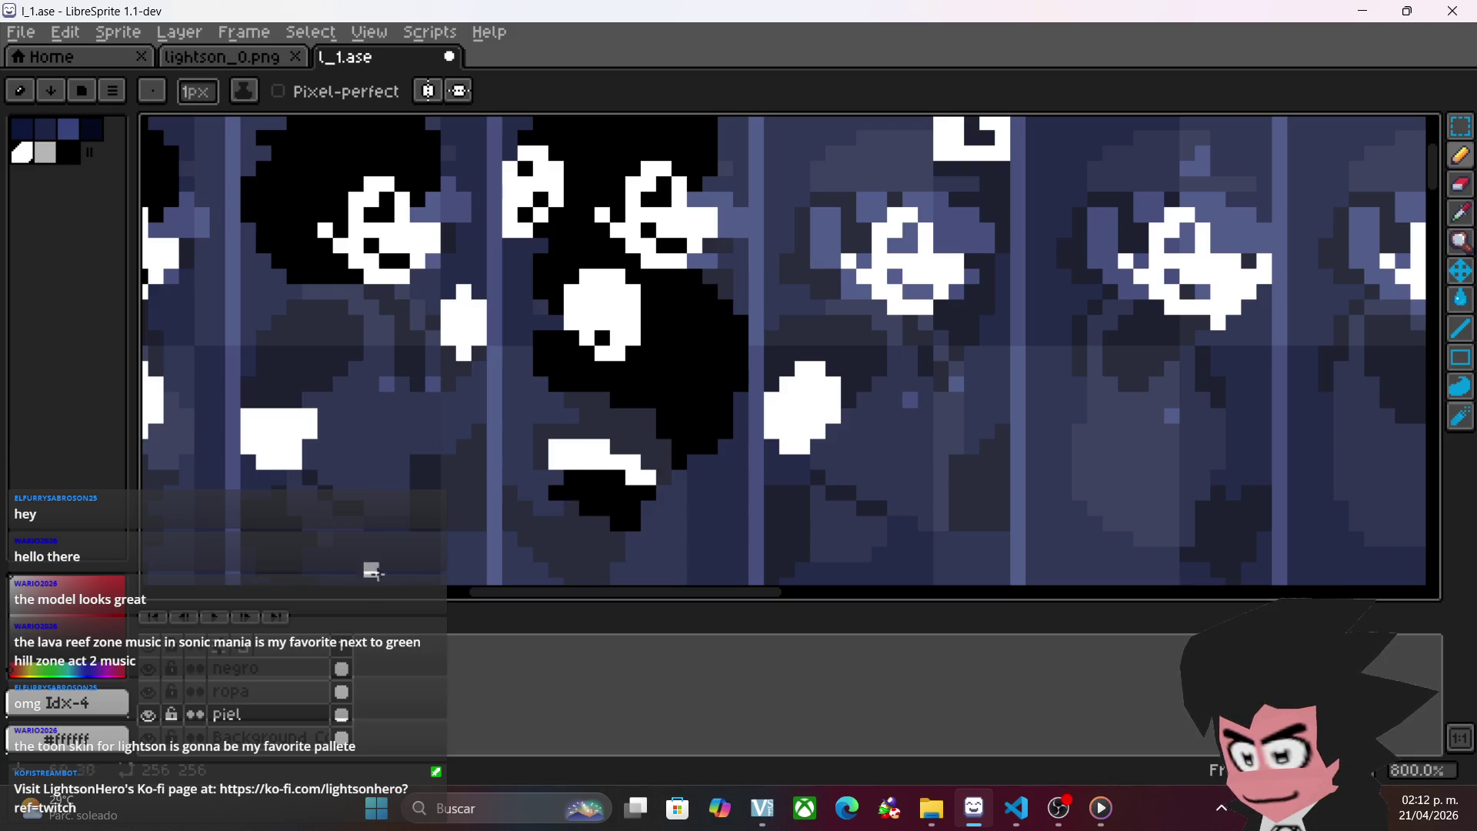
# - Return to the negro layer with black, zoom around the sheet and pick the Rectangular Marquee
pyautogui.click(64, 158)
pyautogui.click(262, 668)
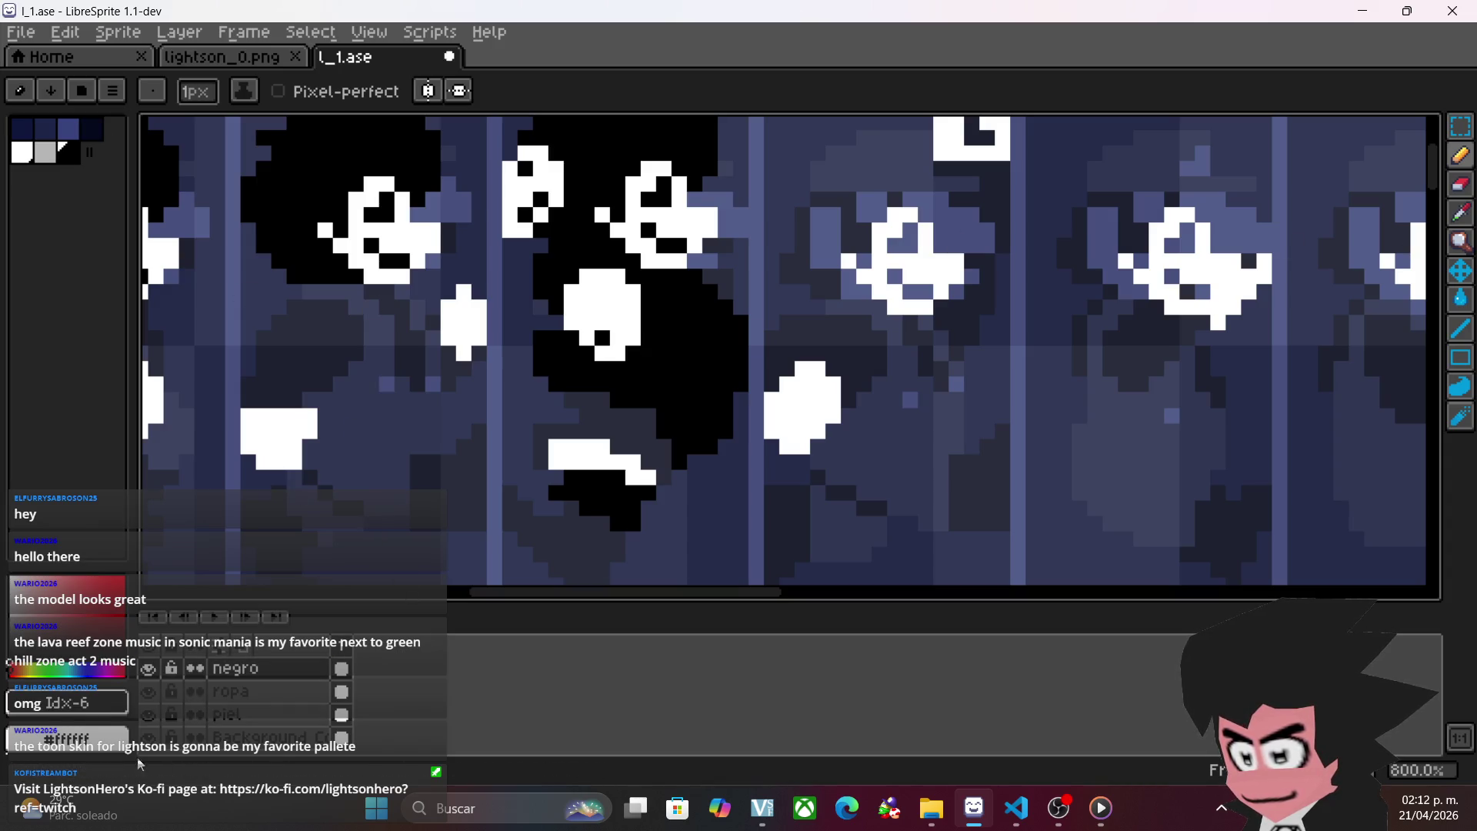
pyautogui.moveTo(768, 478)
pyautogui.mouseDown()
pyautogui.moveTo(740, 390)
pyautogui.moveTo(703, 405)
pyautogui.moveTo(694, 444)
pyautogui.moveTo(643, 454)
pyautogui.mouseUp()
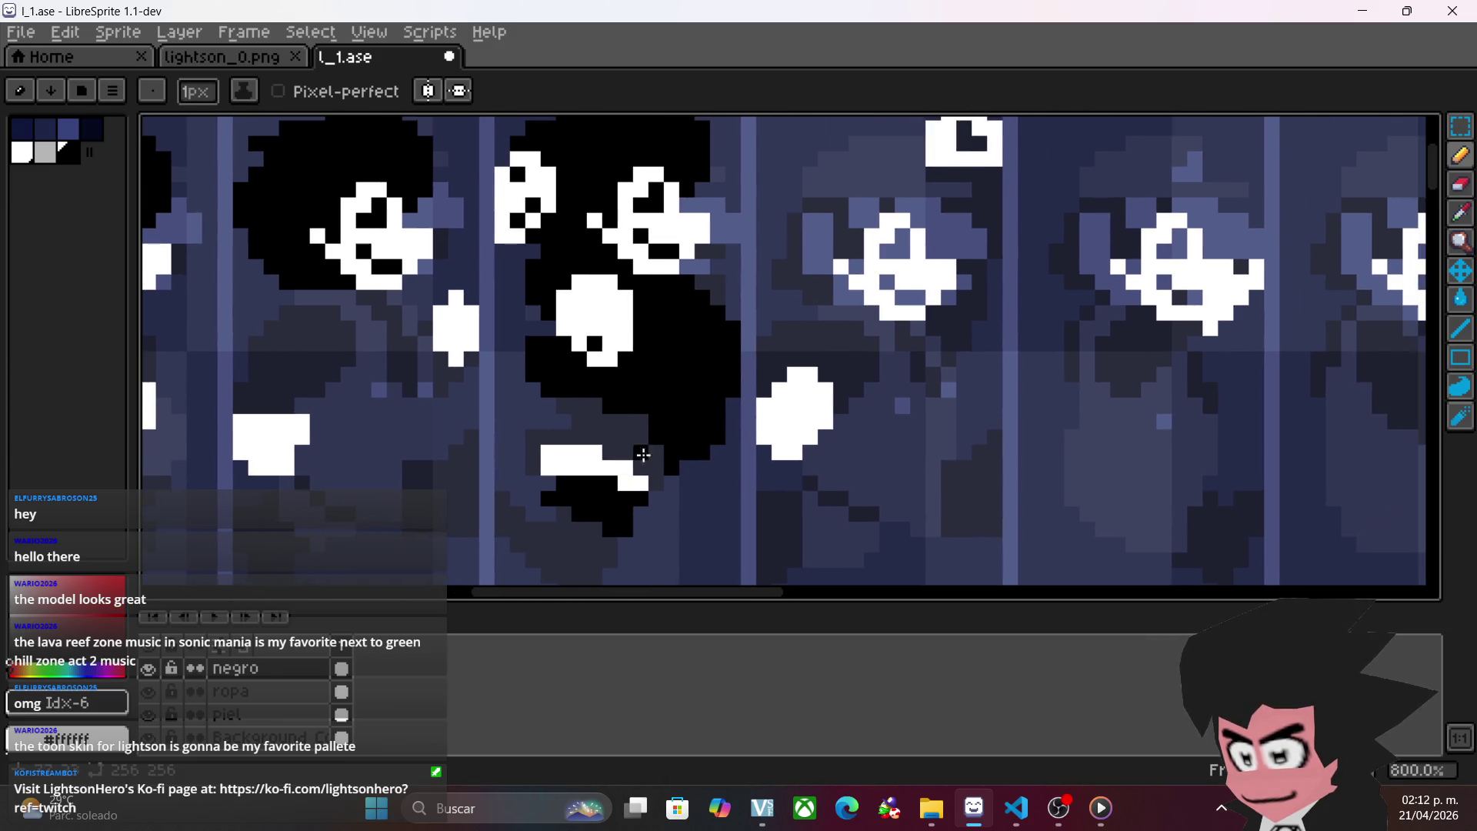
pyautogui.scroll(-2, 727, 401)
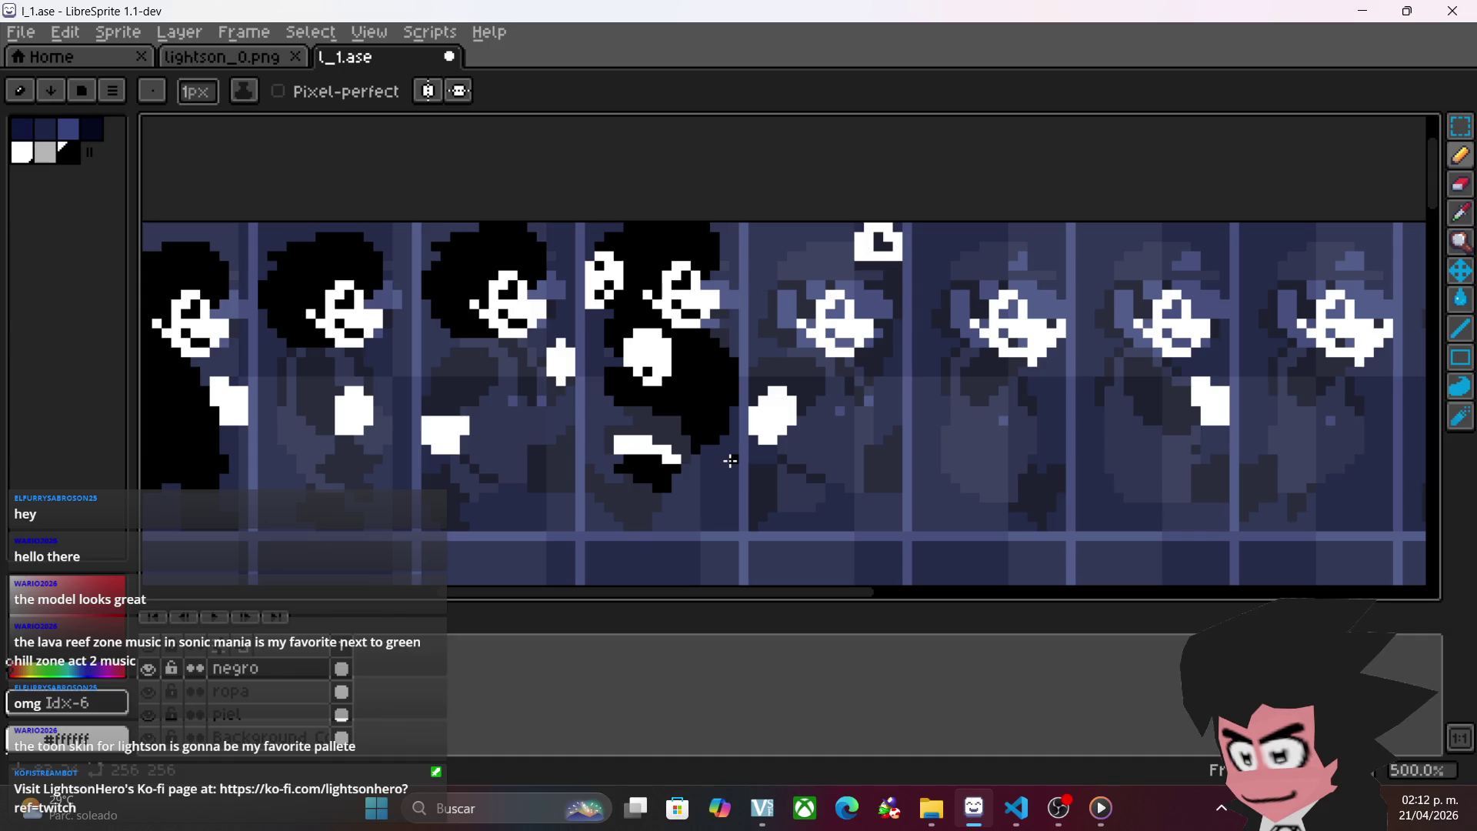
pyautogui.scroll(-1, 730, 460)
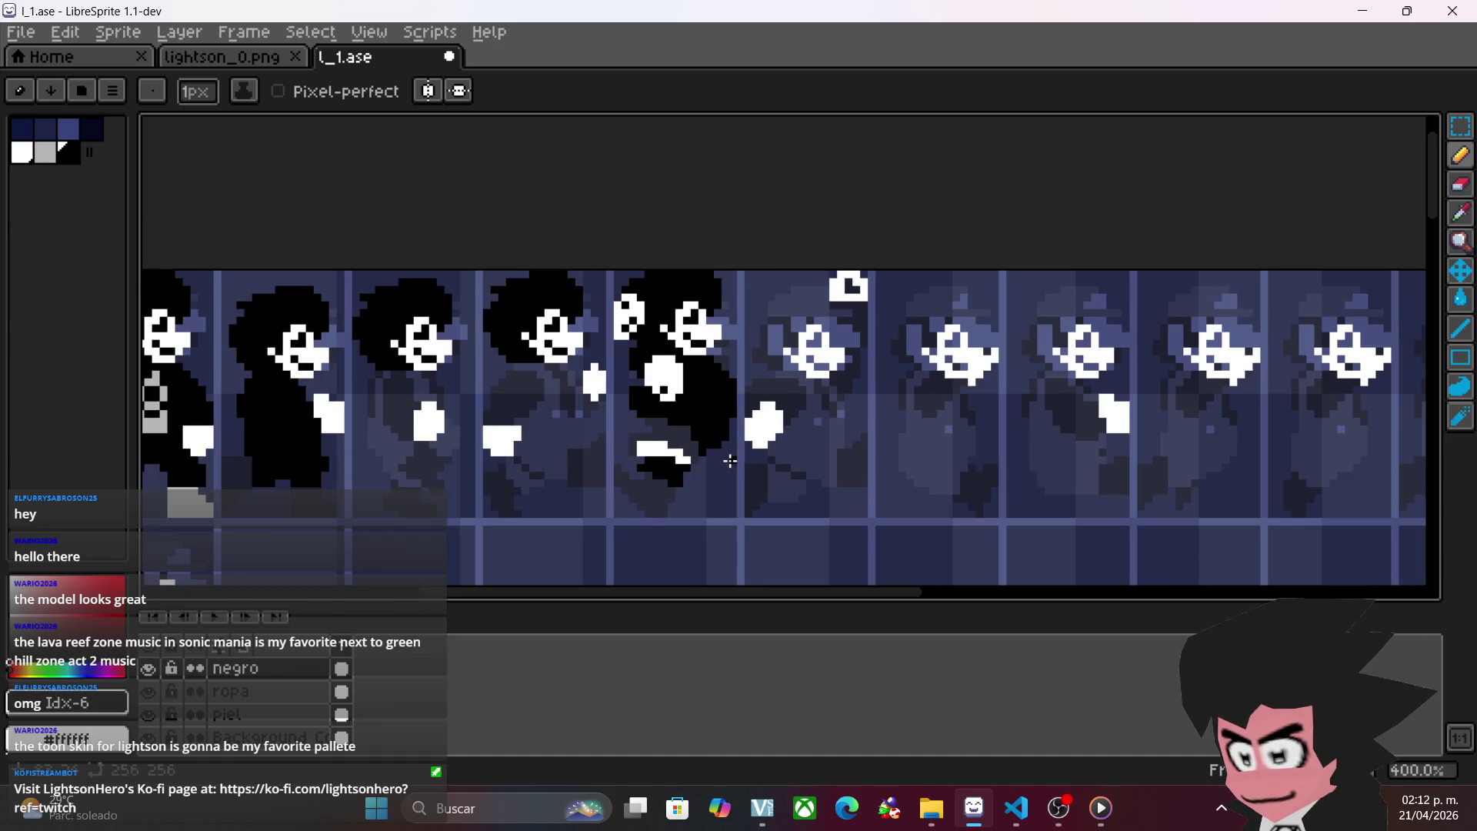
pyautogui.scroll(3, 730, 460)
pyautogui.scroll(-1, 732, 459)
pyautogui.scroll(1, 692, 470)
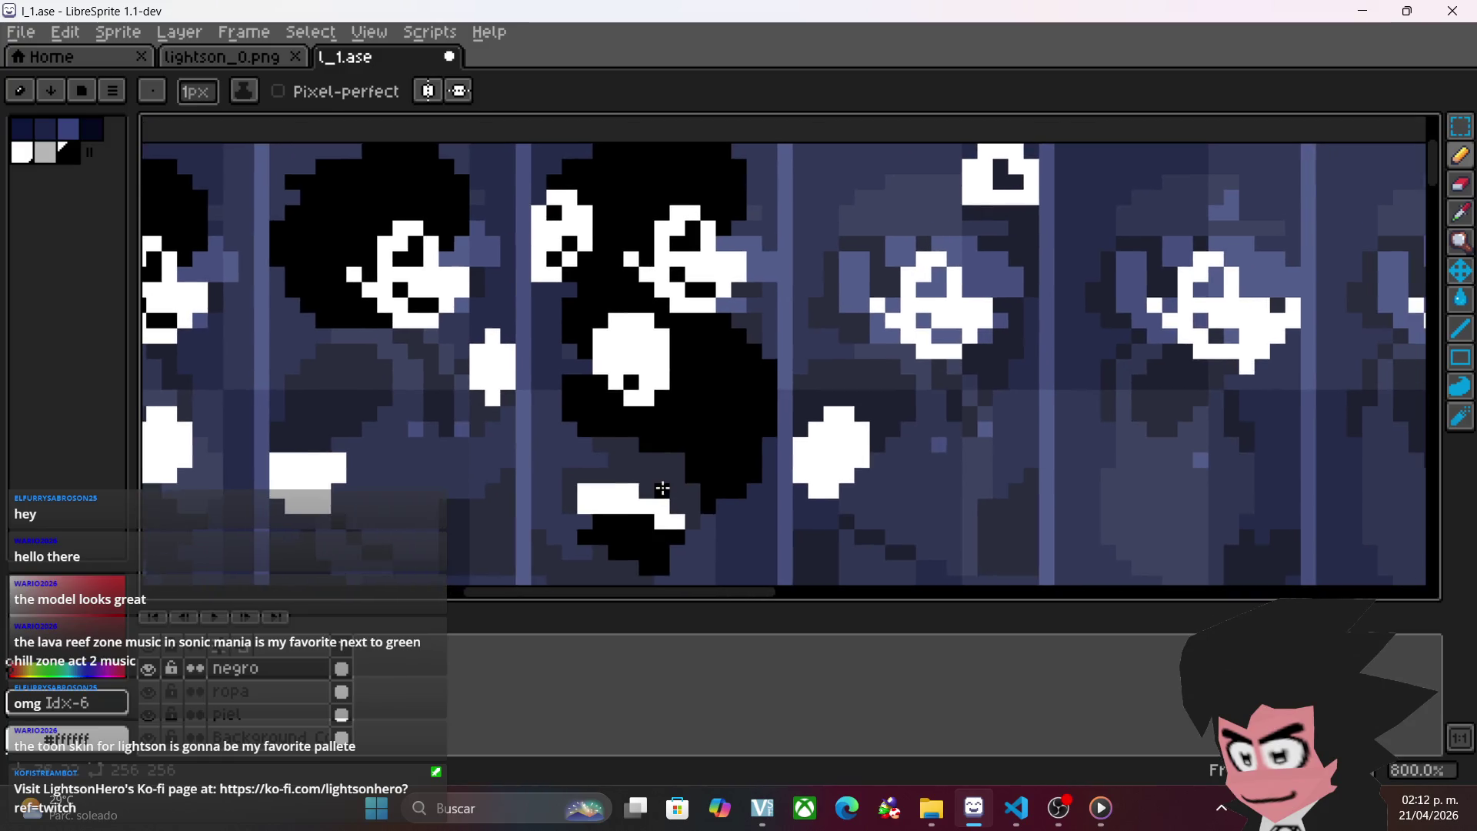
pyautogui.scroll(-1, 659, 488)
pyautogui.scroll(1, 773, 441)
pyautogui.scroll(-1, 773, 440)
pyautogui.scroll(1, 800, 419)
pyautogui.scroll(-1, 884, 396)
pyautogui.click(1460, 125)
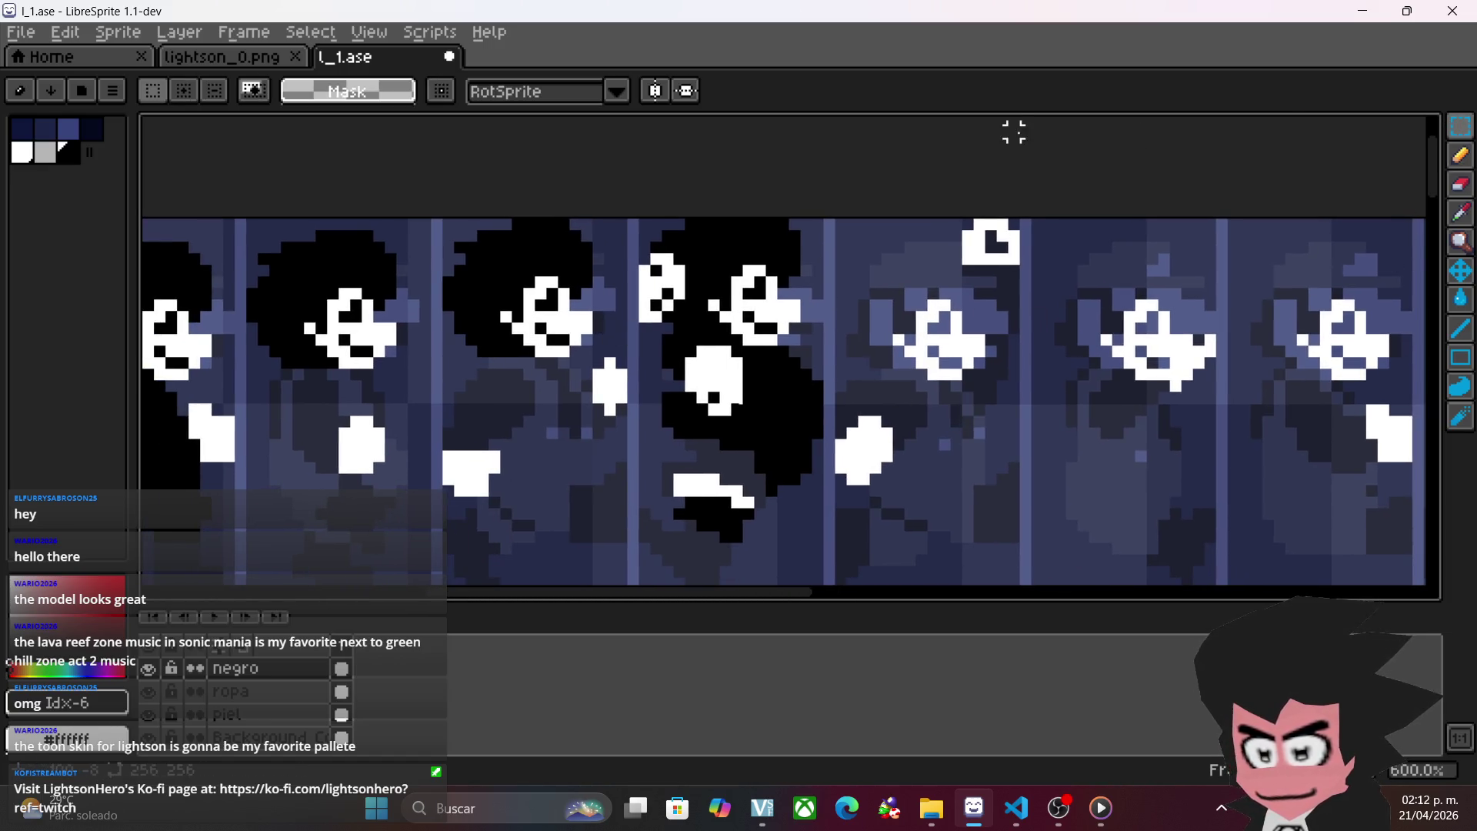
# - Copy a finished black-haired head onto the fifth sprite's face
pyautogui.moveTo(607, 213); pyautogui.dragTo(438, 362)
pyautogui.moveTo(534, 292); pyautogui.dragTo(920, 315)
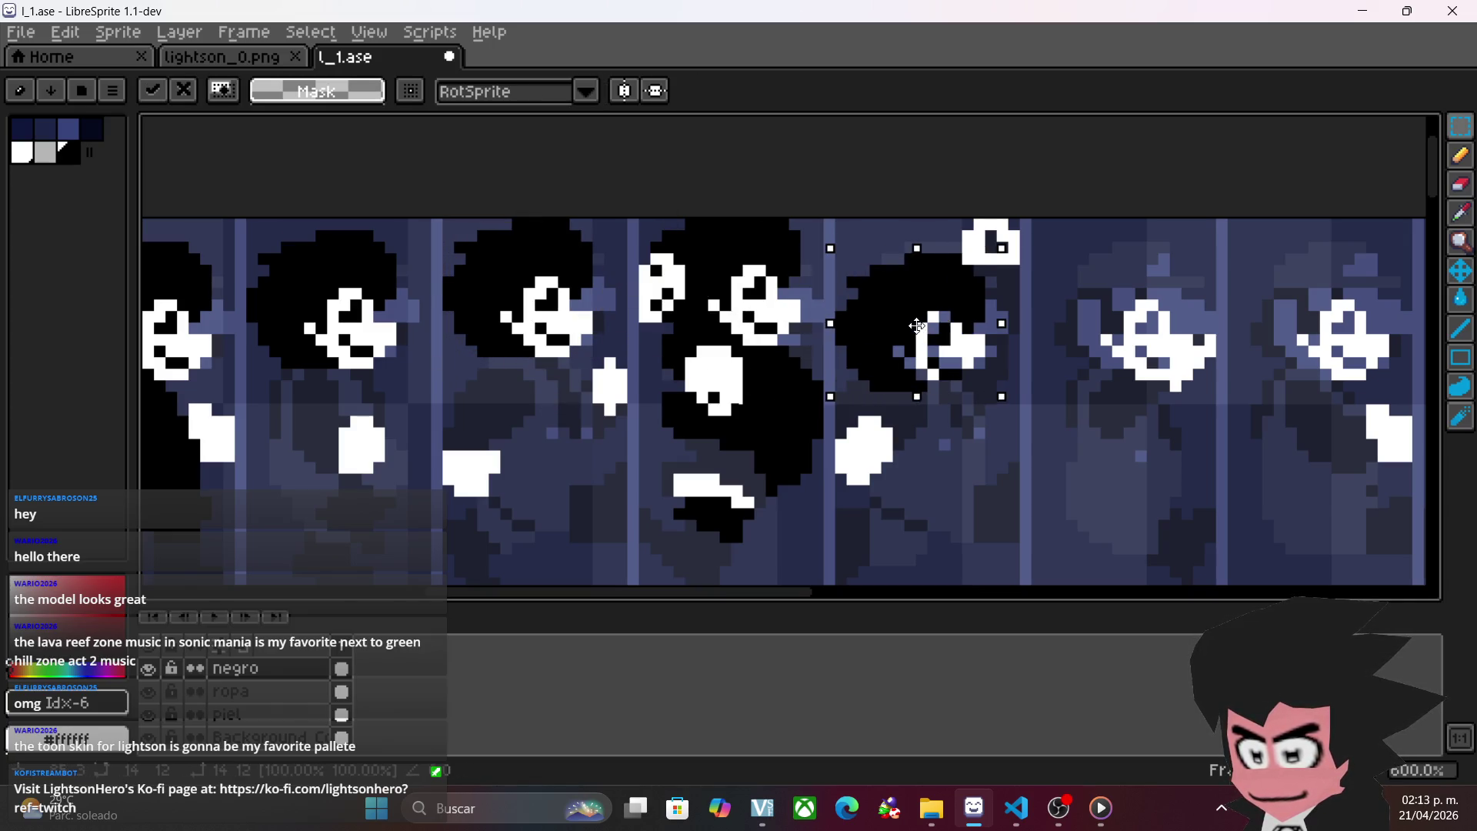
pyautogui.click(1083, 339)
pyautogui.scroll(2, 1077, 361)
pyautogui.scroll(-1, 1056, 369)
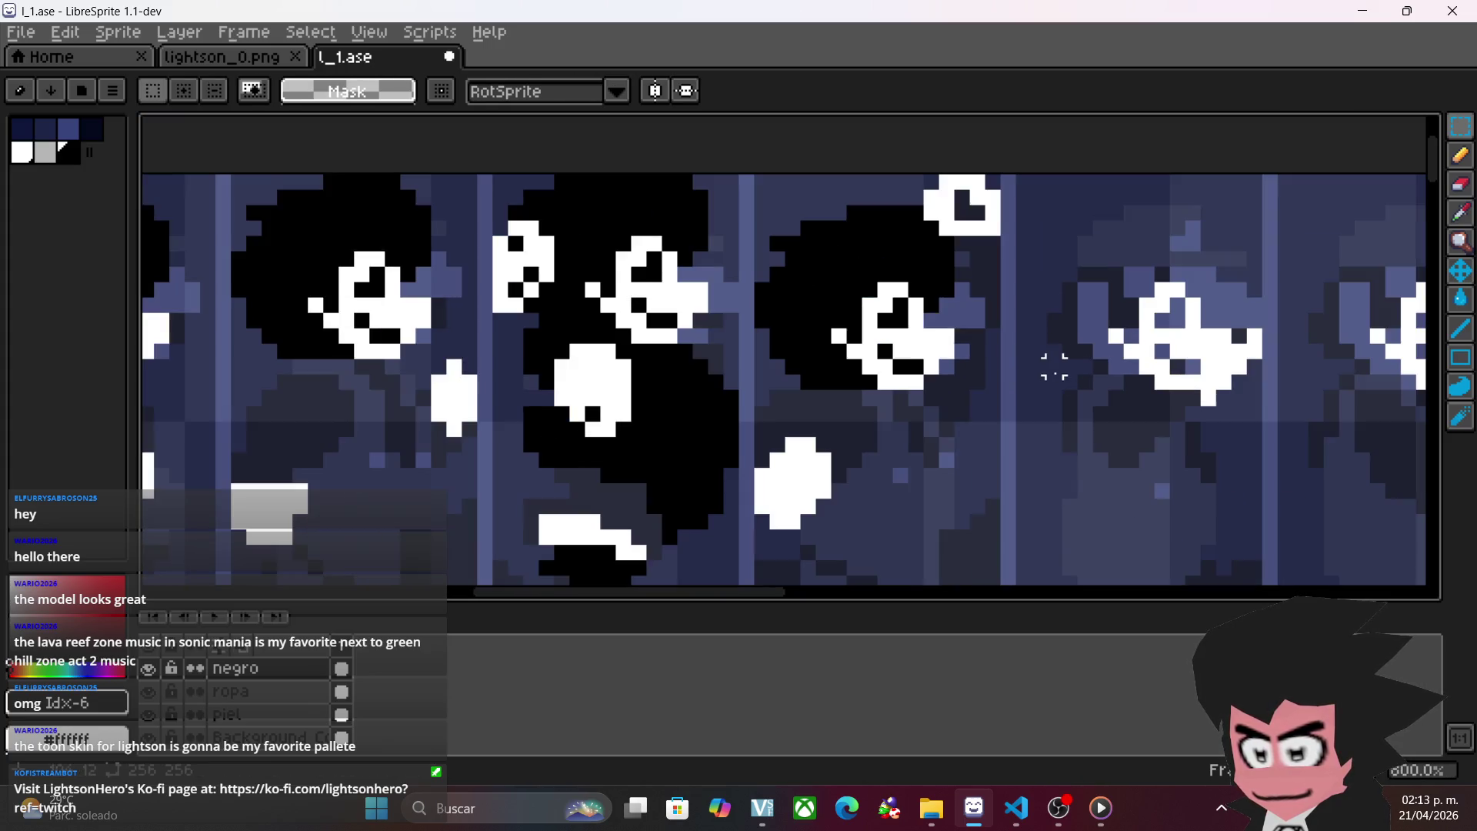
# - Switch to the Pencil and briefly hide the 'negro' layer to check the outlines
pyautogui.click(1459, 155)
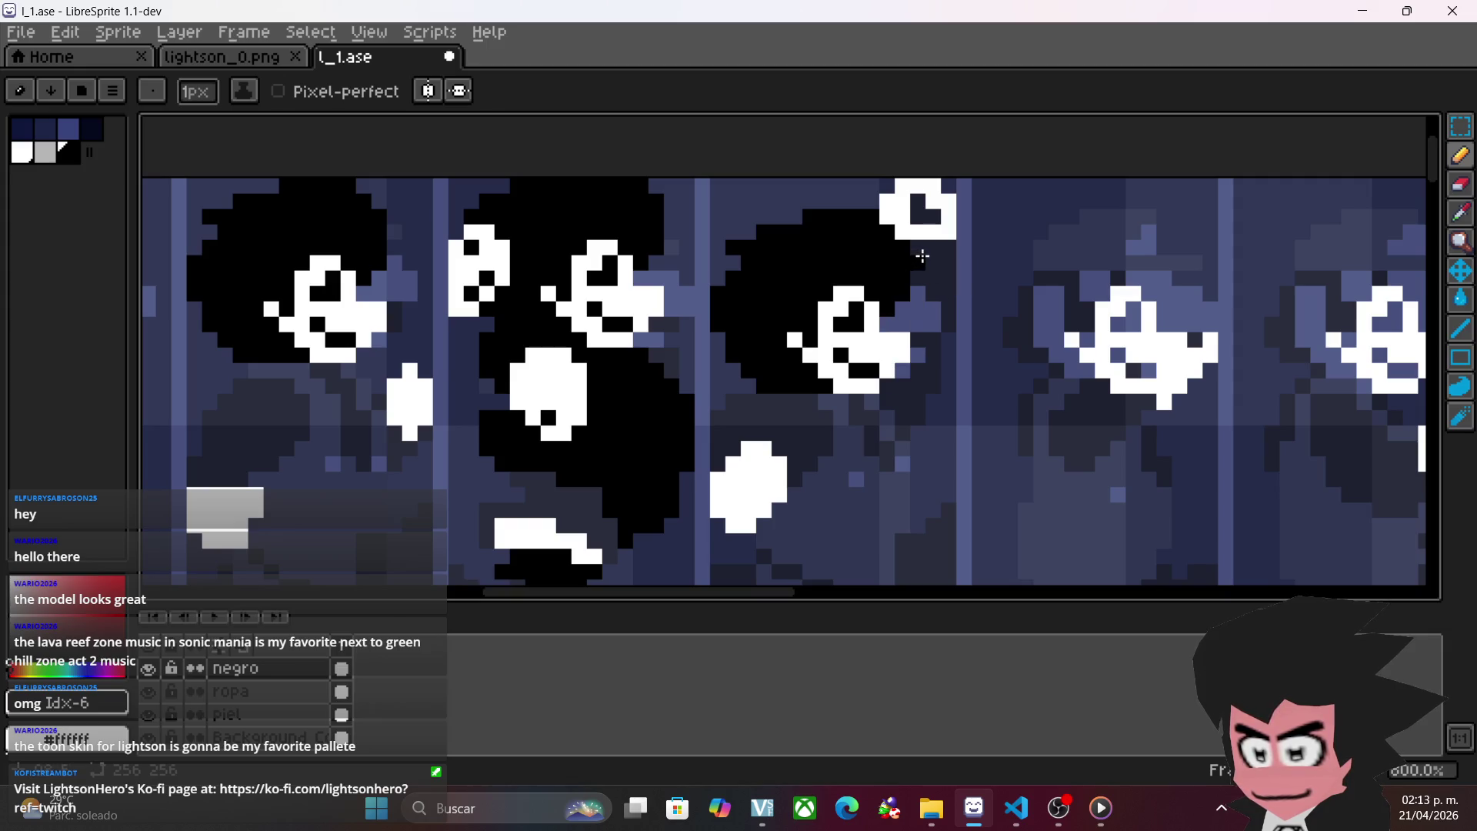
pyautogui.click(148, 668)
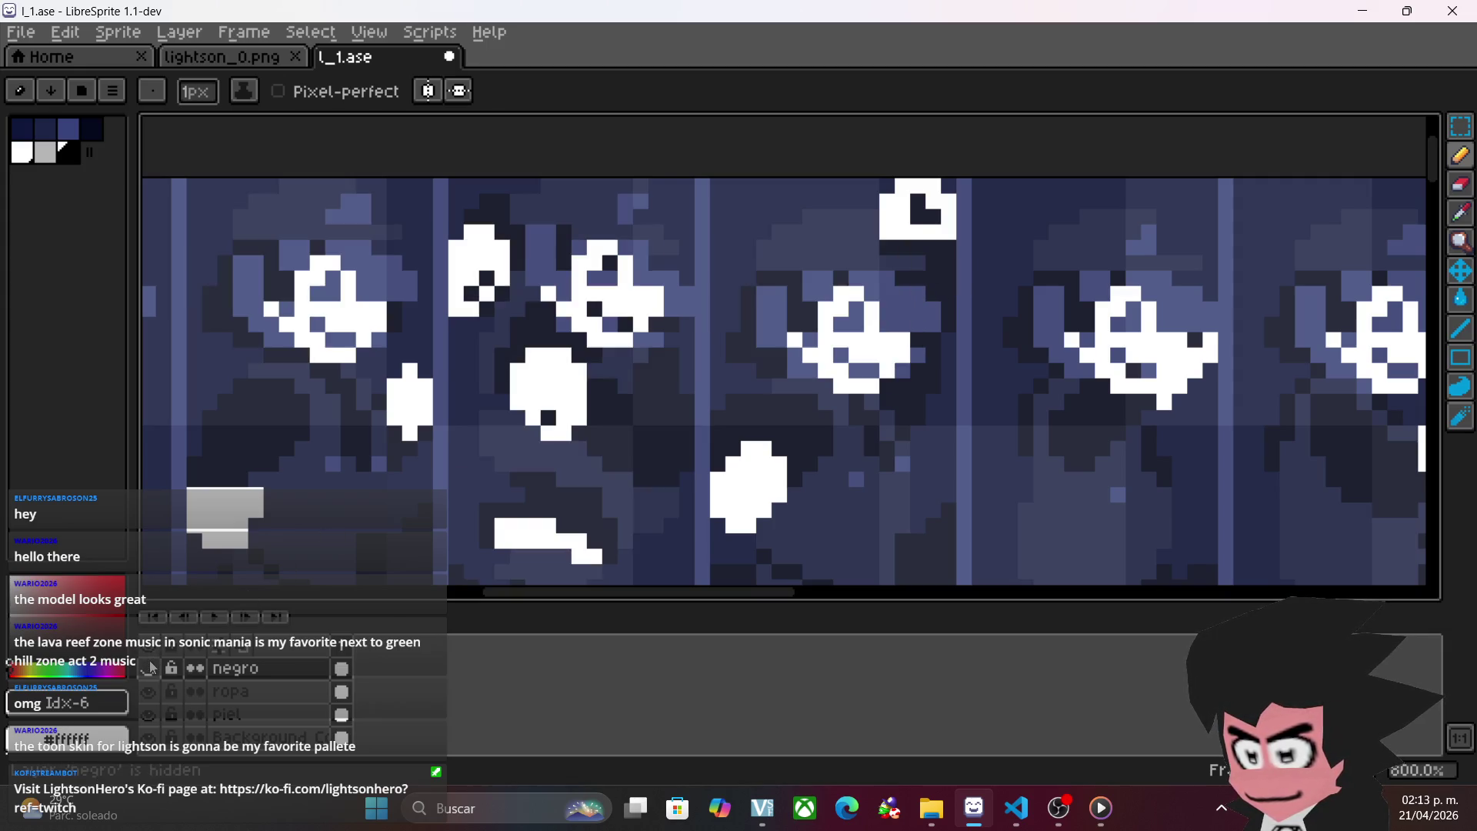
pyautogui.click(148, 668)
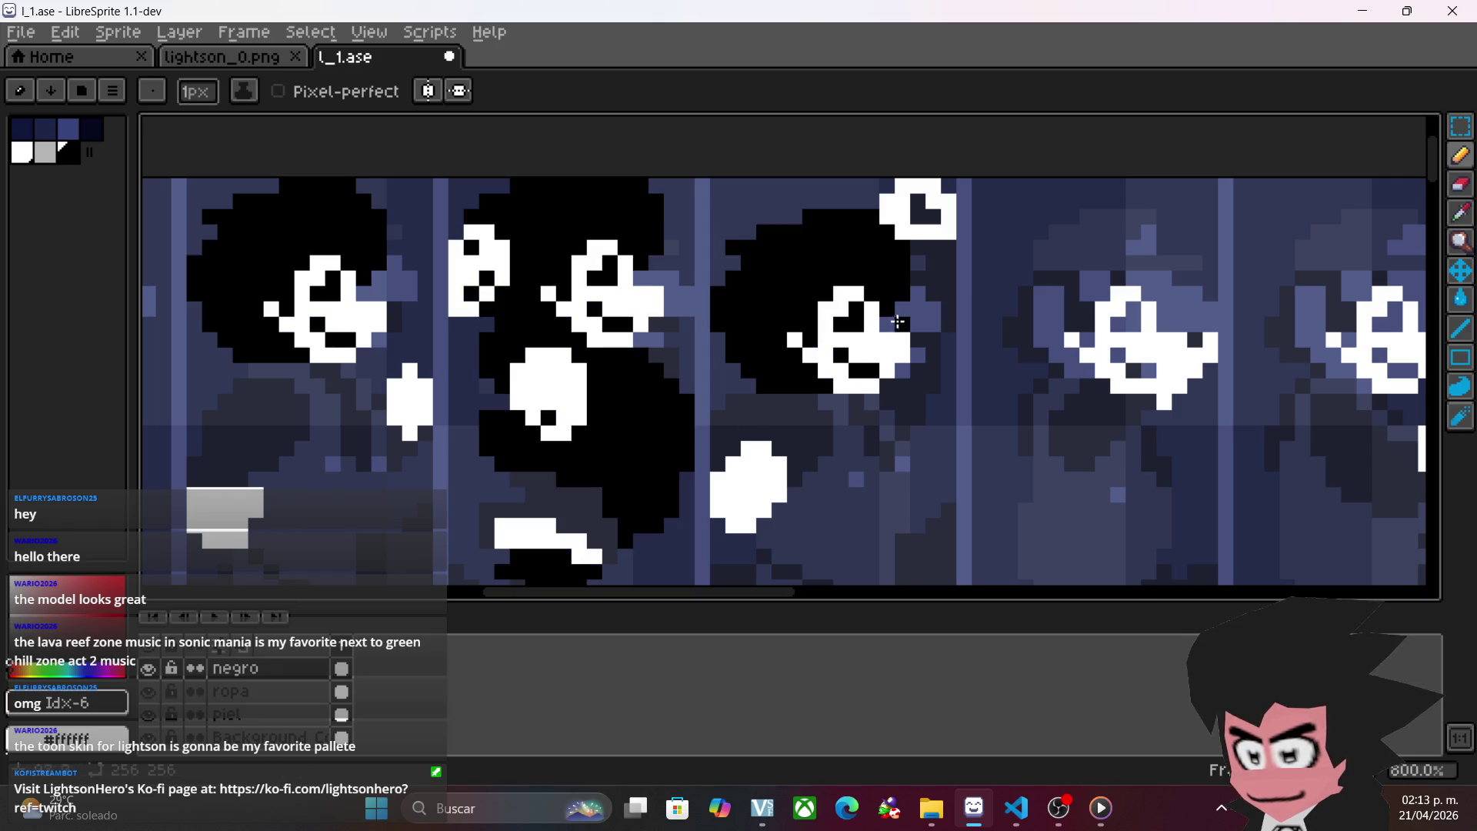
# - Fill the hair black beside the eye and right of the face
pyautogui.moveTo(887, 326)
pyautogui.mouseDown()
pyautogui.moveTo(939, 320)
pyautogui.moveTo(946, 254)
pyautogui.moveTo(916, 257)
pyautogui.moveTo(929, 267)
pyautogui.moveTo(926, 386)
pyautogui.moveTo(918, 336)
pyautogui.mouseUp()
pyautogui.moveTo(884, 448); pyautogui.dragTo(847, 379)
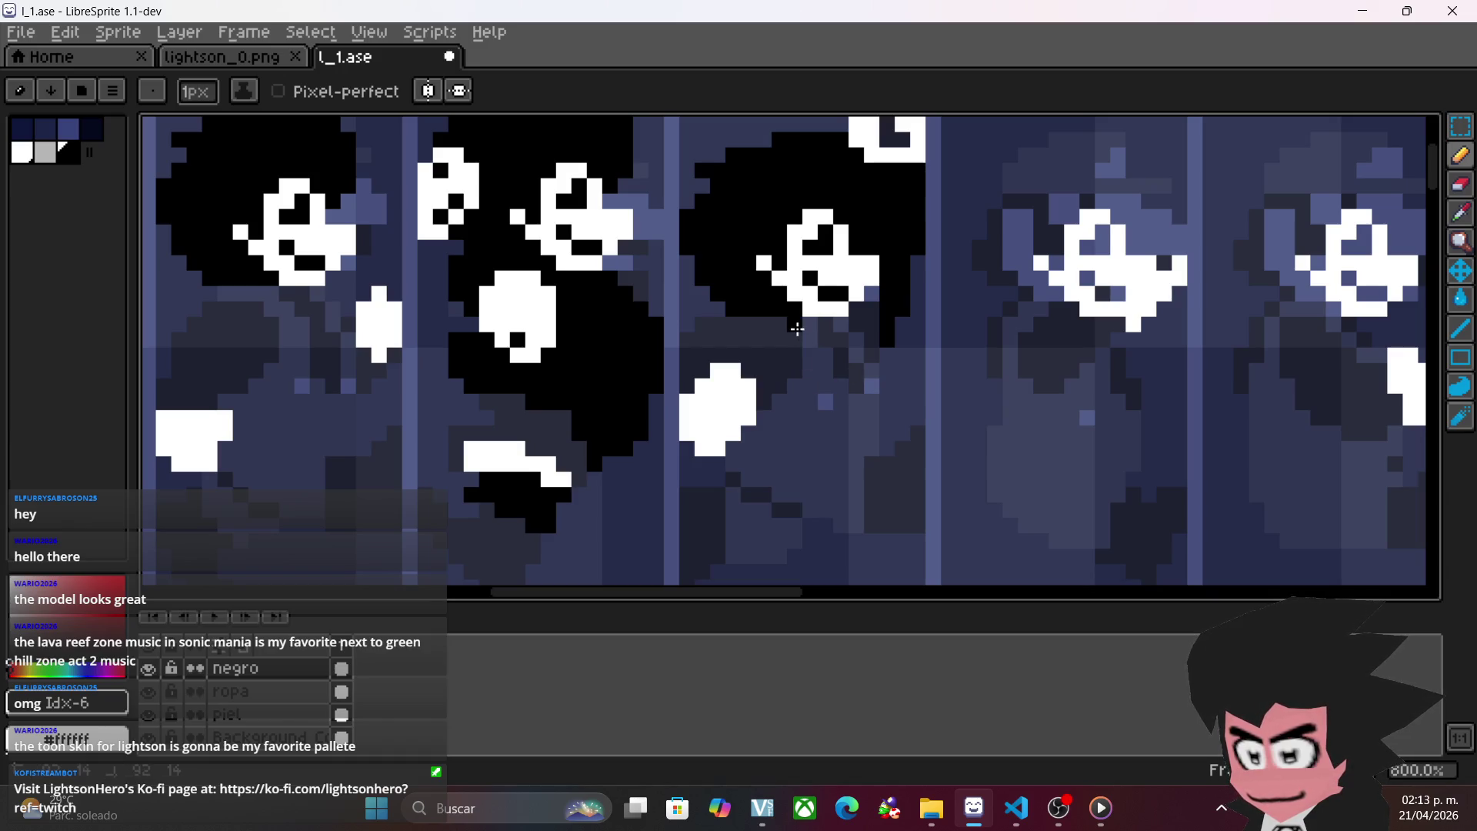
pyautogui.moveTo(802, 338); pyautogui.dragTo(813, 444)
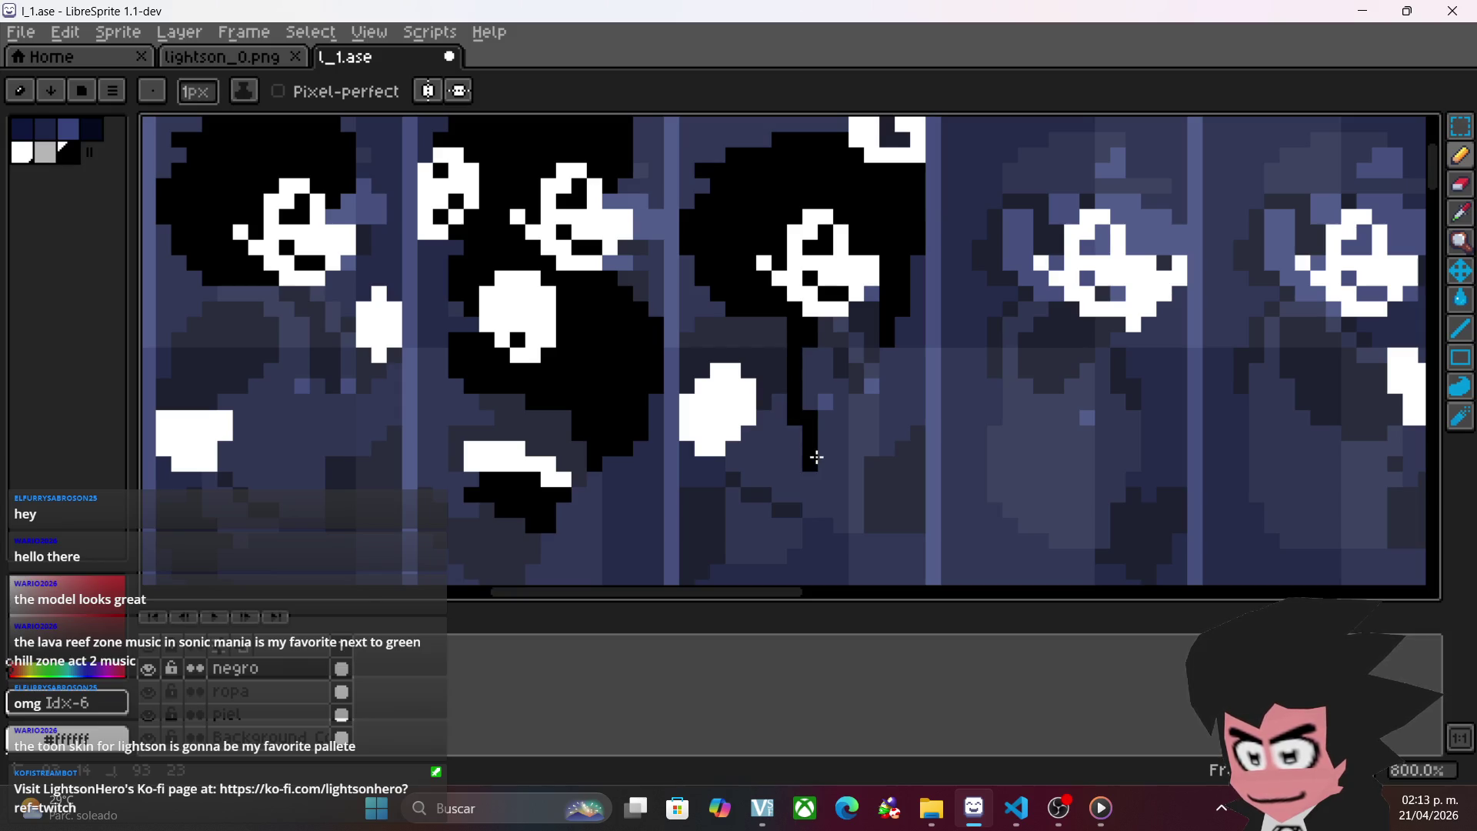
pyautogui.moveTo(814, 463); pyautogui.dragTo(866, 451)
pyautogui.hotkey('ctrl', 'z')
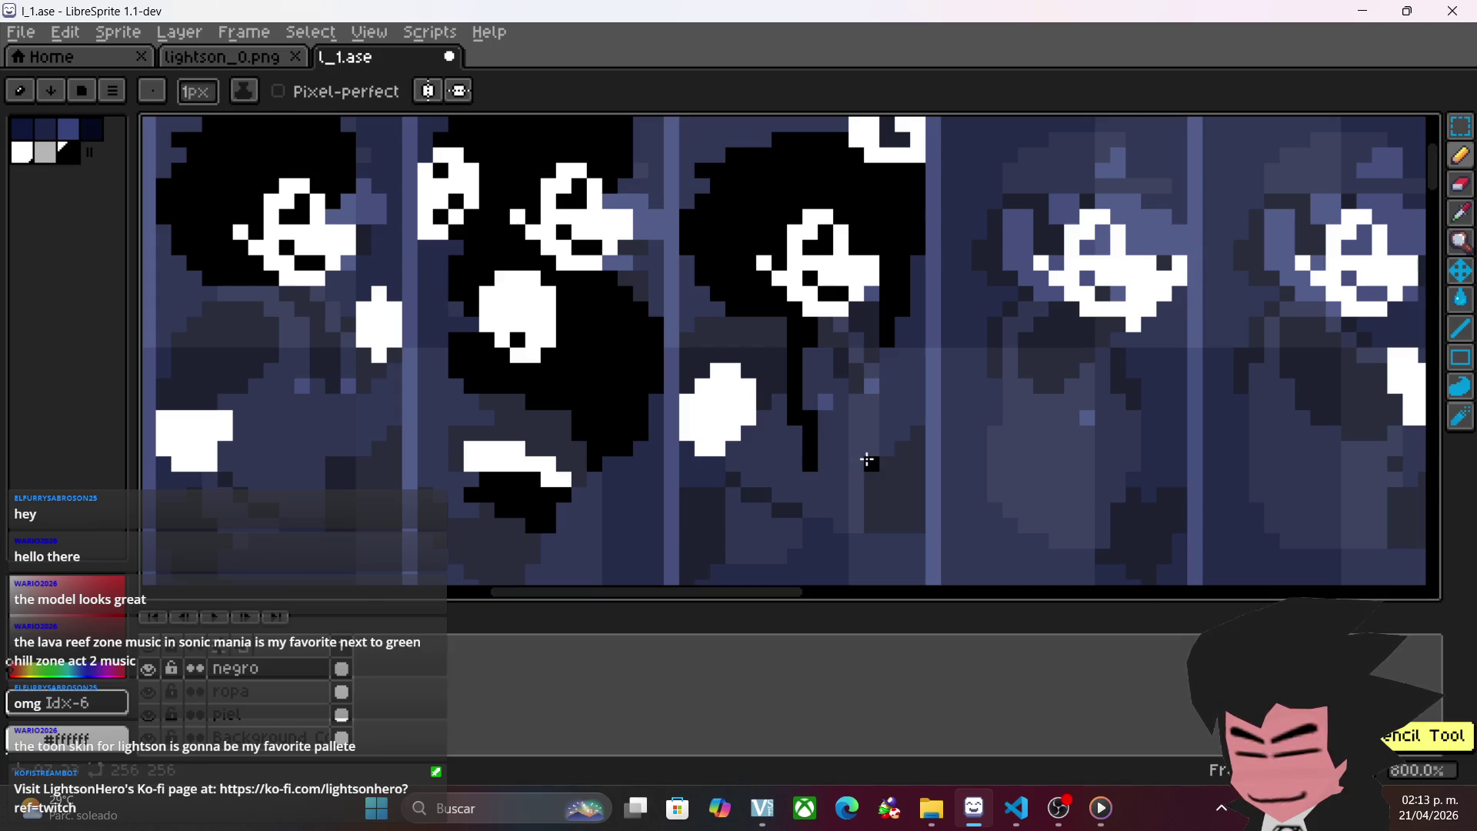
pyautogui.hotkey('ctrl', 'z')
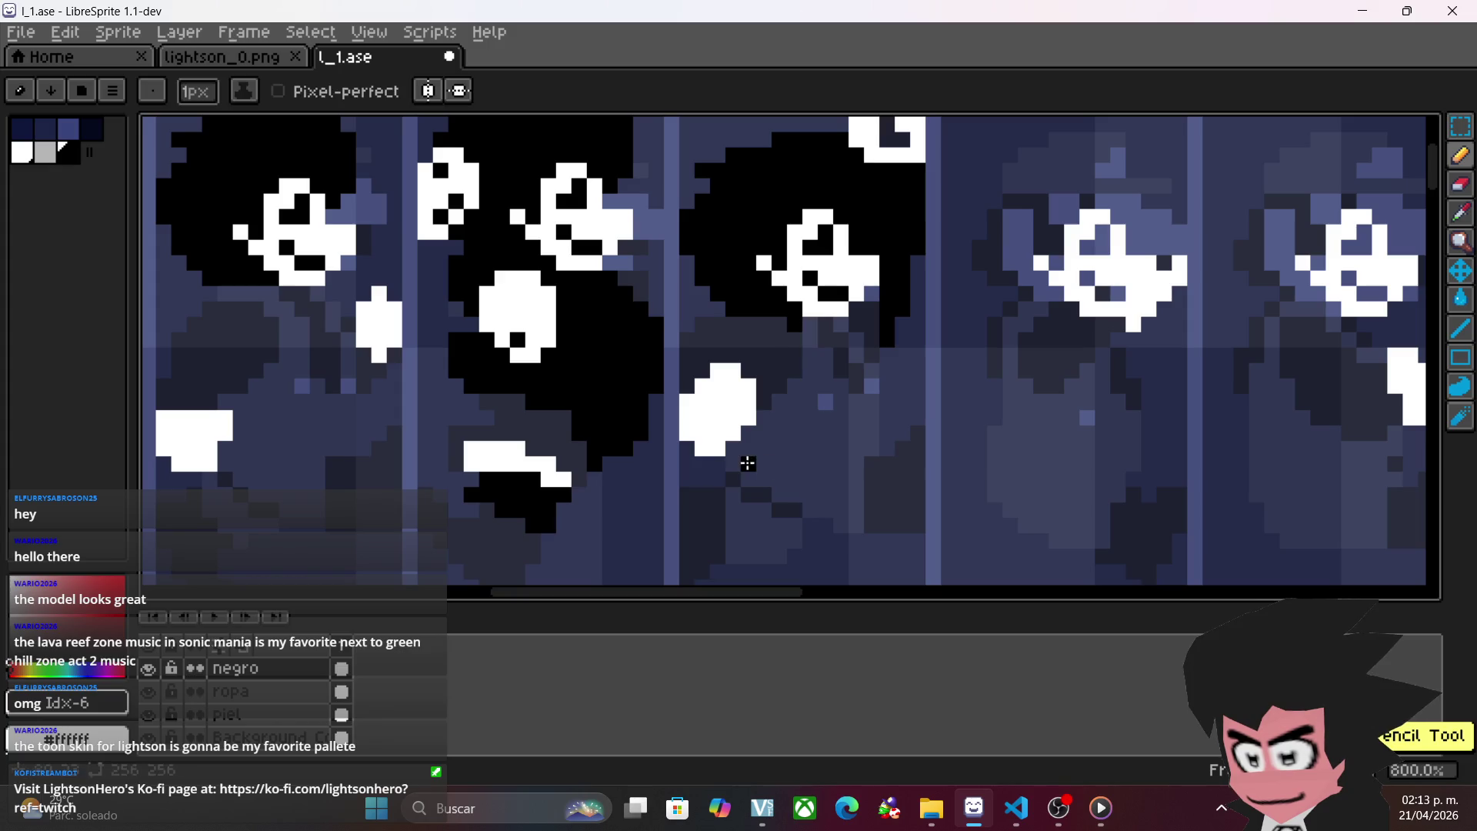
# - Outline the body's bottom, left and right edges in black, redrawing the bottom flatter
pyautogui.moveTo(735, 463)
pyautogui.mouseDown()
pyautogui.moveTo(791, 487)
pyautogui.moveTo(877, 443)
pyautogui.mouseUp()
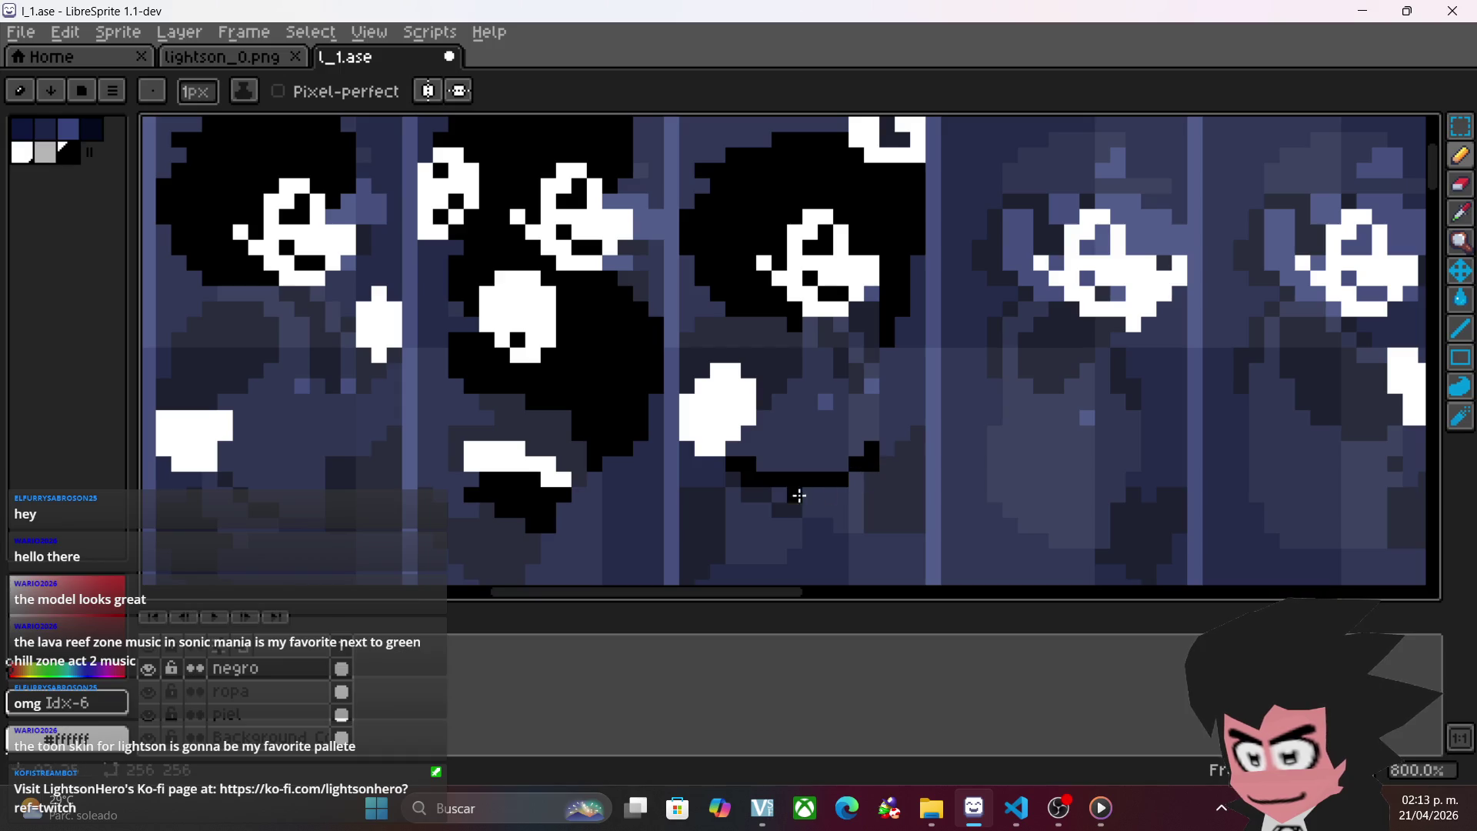
pyautogui.hotkey('ctrl', 'z')
pyautogui.moveTo(730, 458)
pyautogui.mouseDown()
pyautogui.moveTo(785, 471)
pyautogui.moveTo(851, 458)
pyautogui.mouseUp()
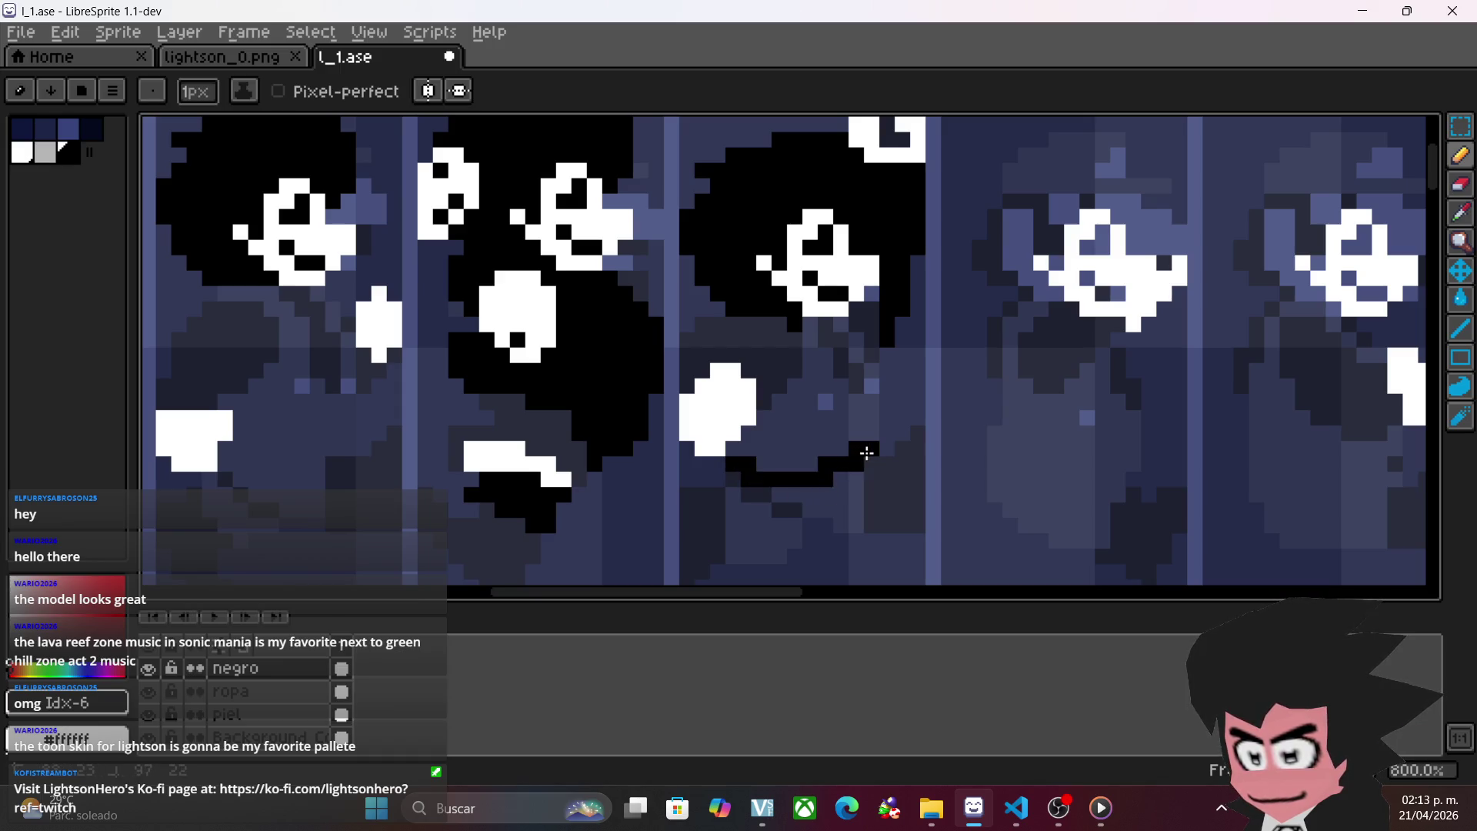
pyautogui.moveTo(794, 335); pyautogui.dragTo(777, 452)
pyautogui.moveTo(858, 310); pyautogui.dragTo(872, 436)
pyautogui.moveTo(869, 323); pyautogui.dragTo(870, 293)
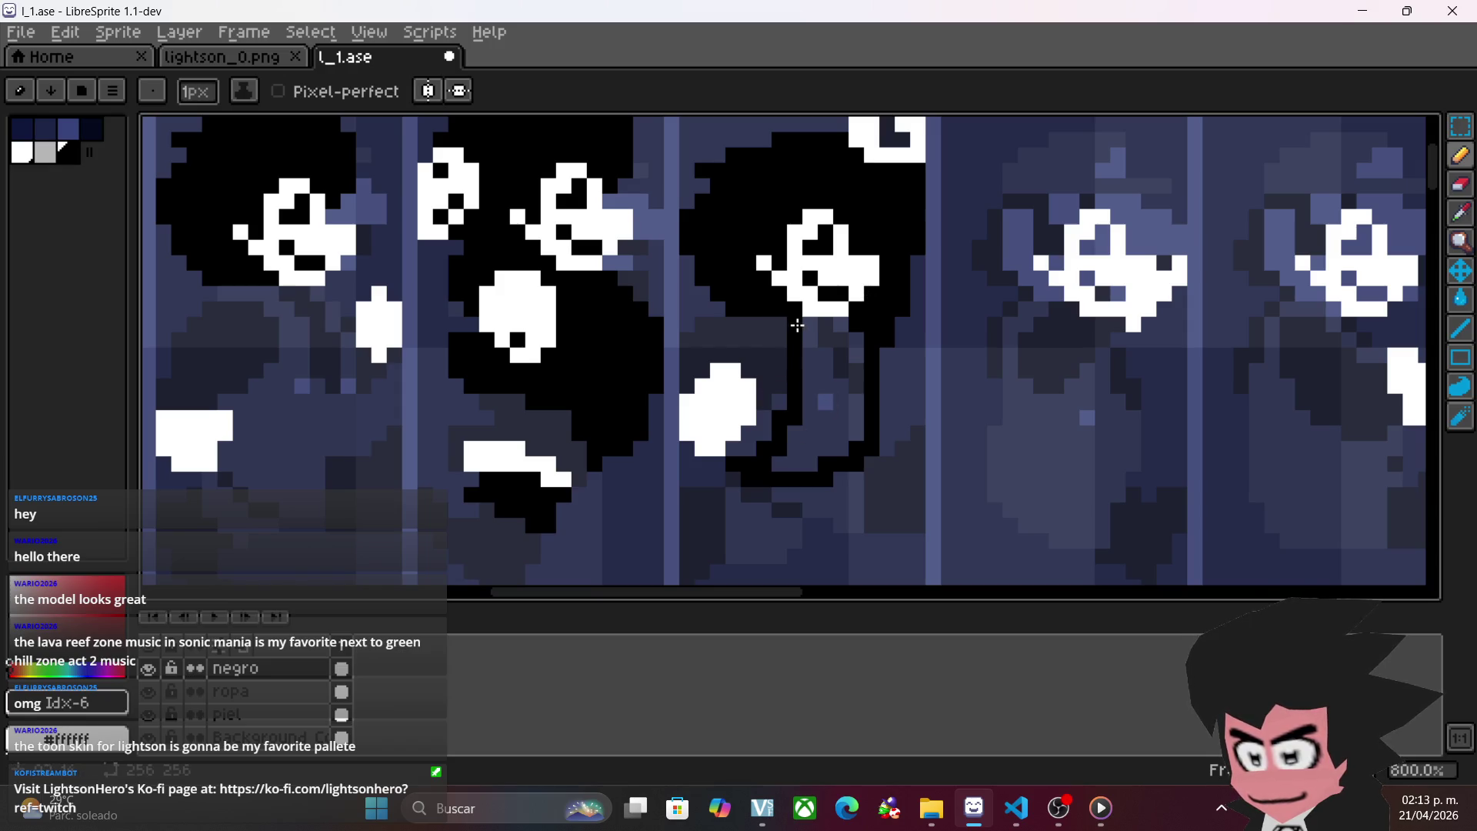
# - Blacken pixels just below the head outline and beside the white hand
pyautogui.scroll(-4, 797, 325)
pyautogui.scroll(1, 874, 380)
pyautogui.scroll(2, 891, 435)
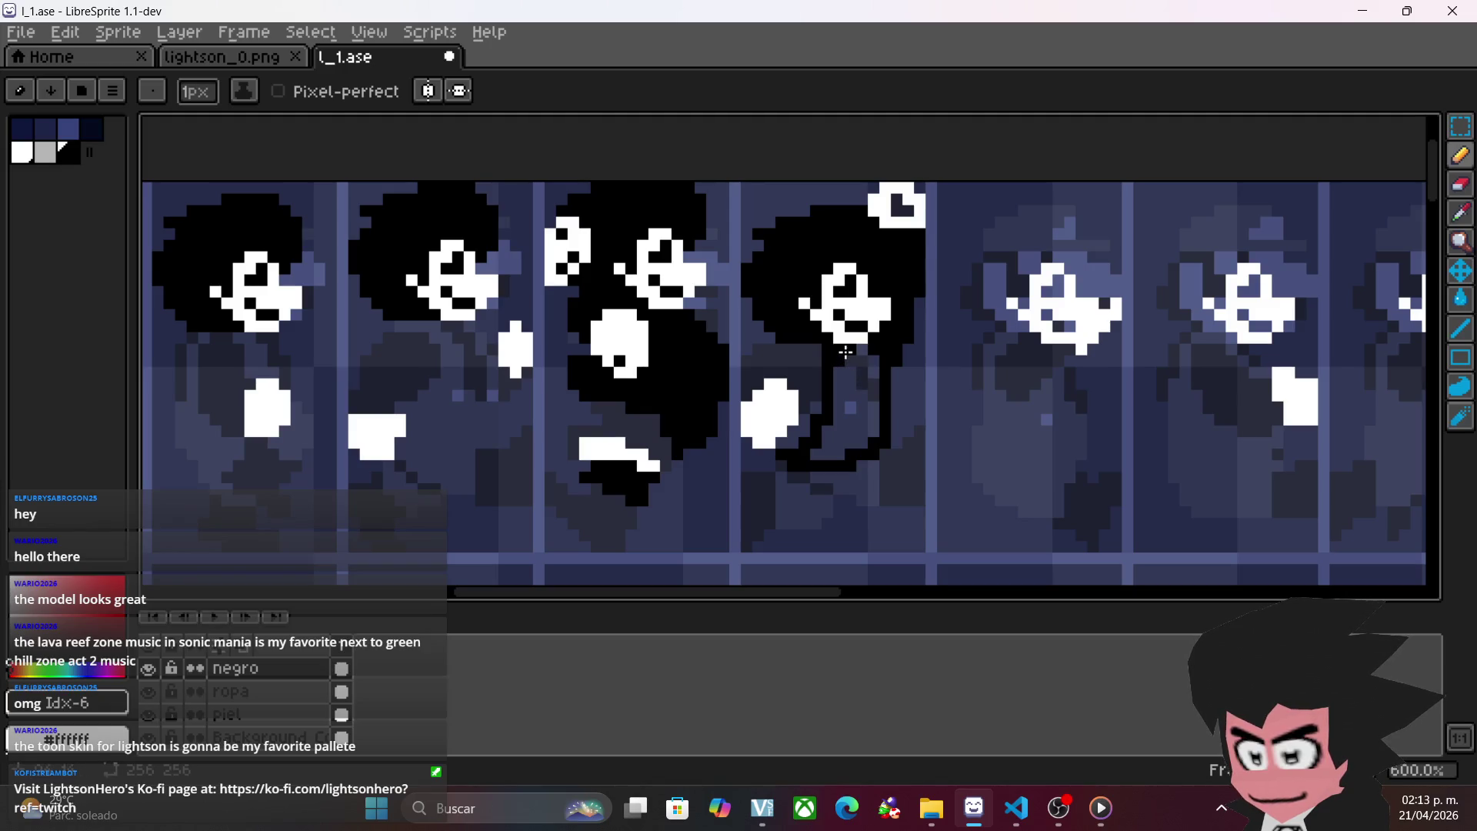
pyautogui.scroll(-2, 835, 397)
pyautogui.hscroll(-1, 731, 392)
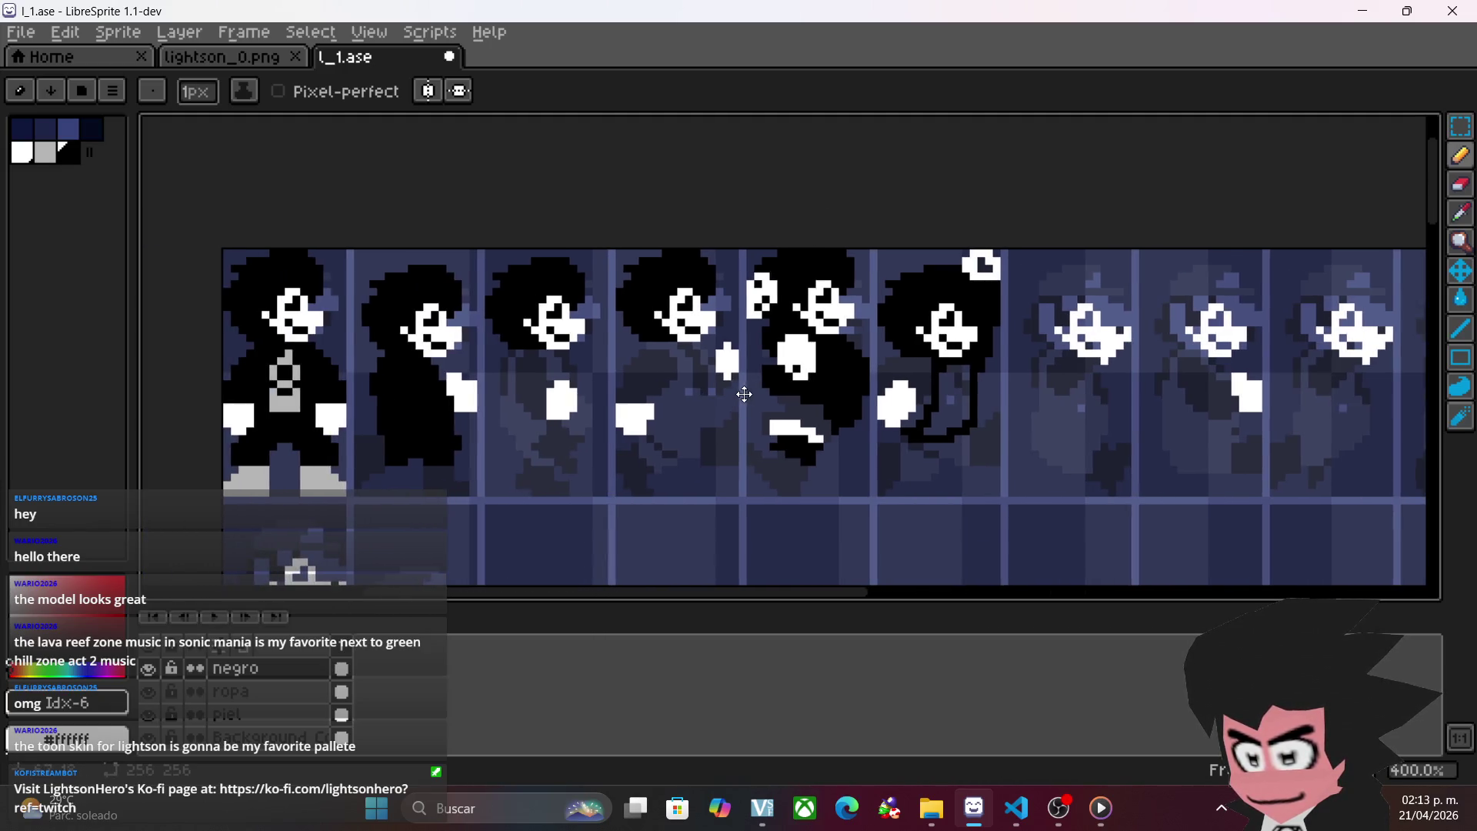
pyautogui.scroll(3, 844, 396)
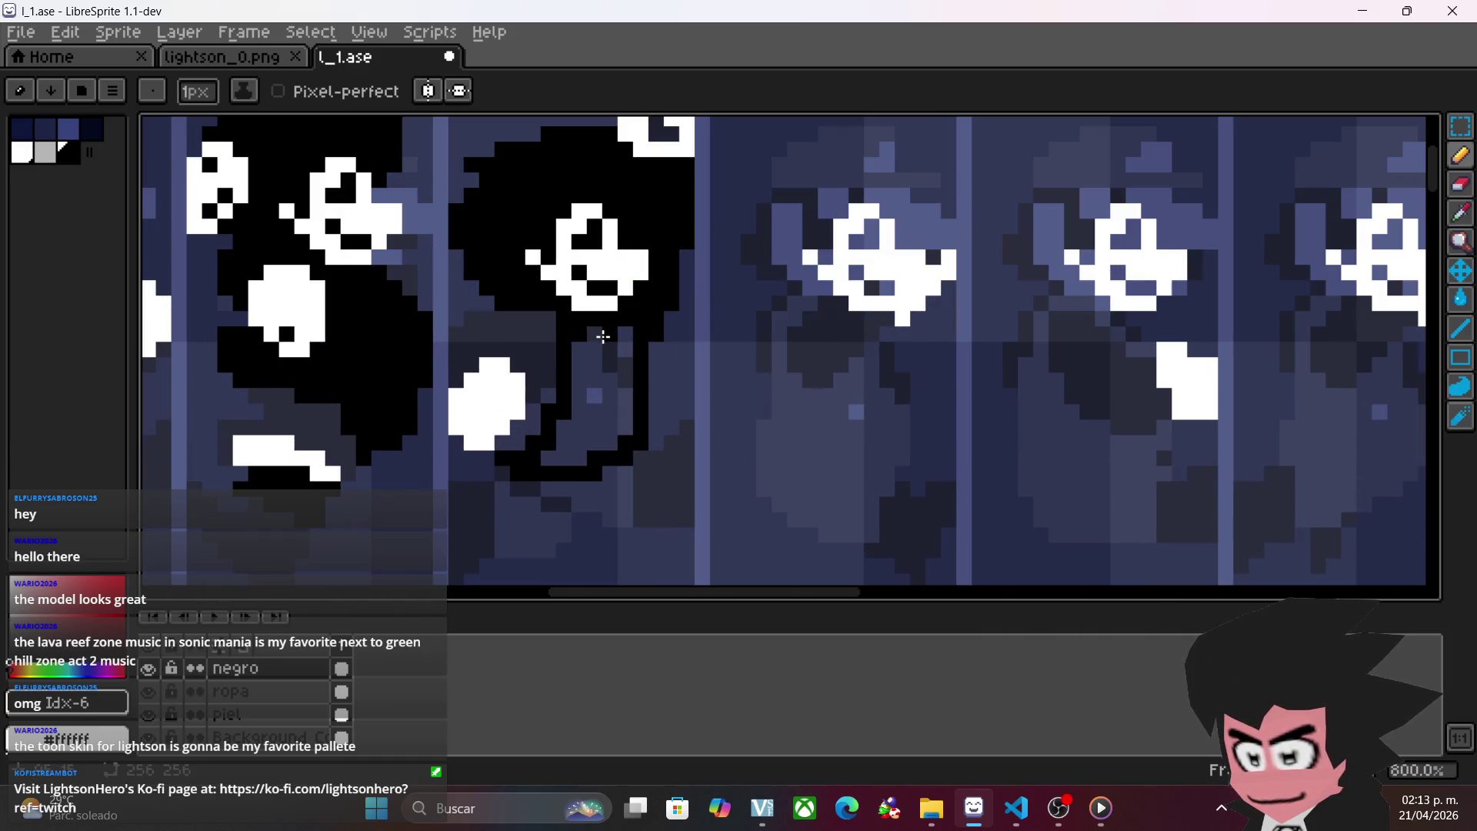
pyautogui.moveTo(484, 333); pyautogui.dragTo(464, 348)
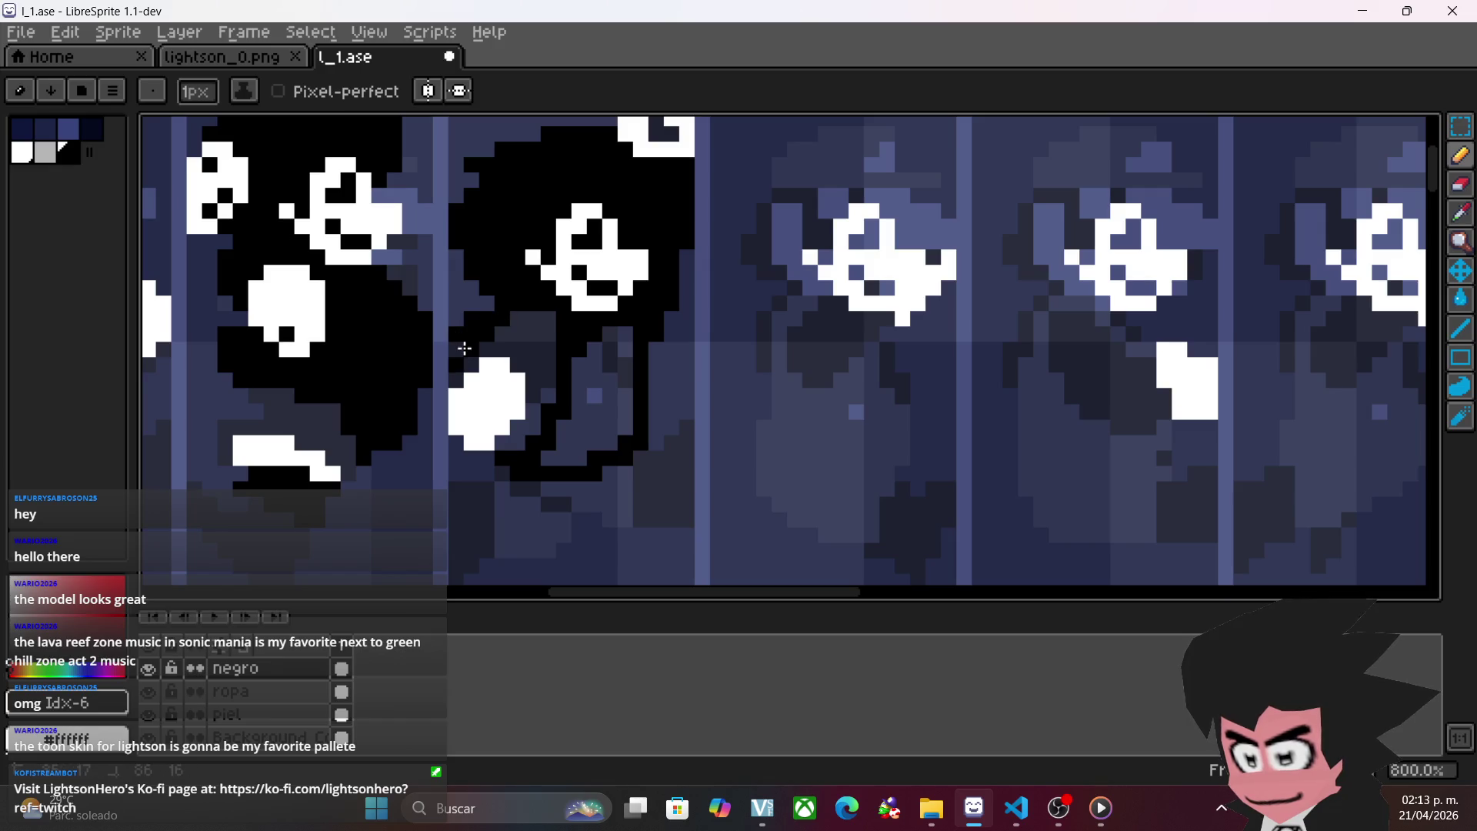
pyautogui.moveTo(504, 440)
pyautogui.mouseDown()
pyautogui.moveTo(521, 446)
pyautogui.moveTo(539, 359)
pyautogui.moveTo(510, 343)
pyautogui.mouseUp()
pyautogui.click(1460, 298)
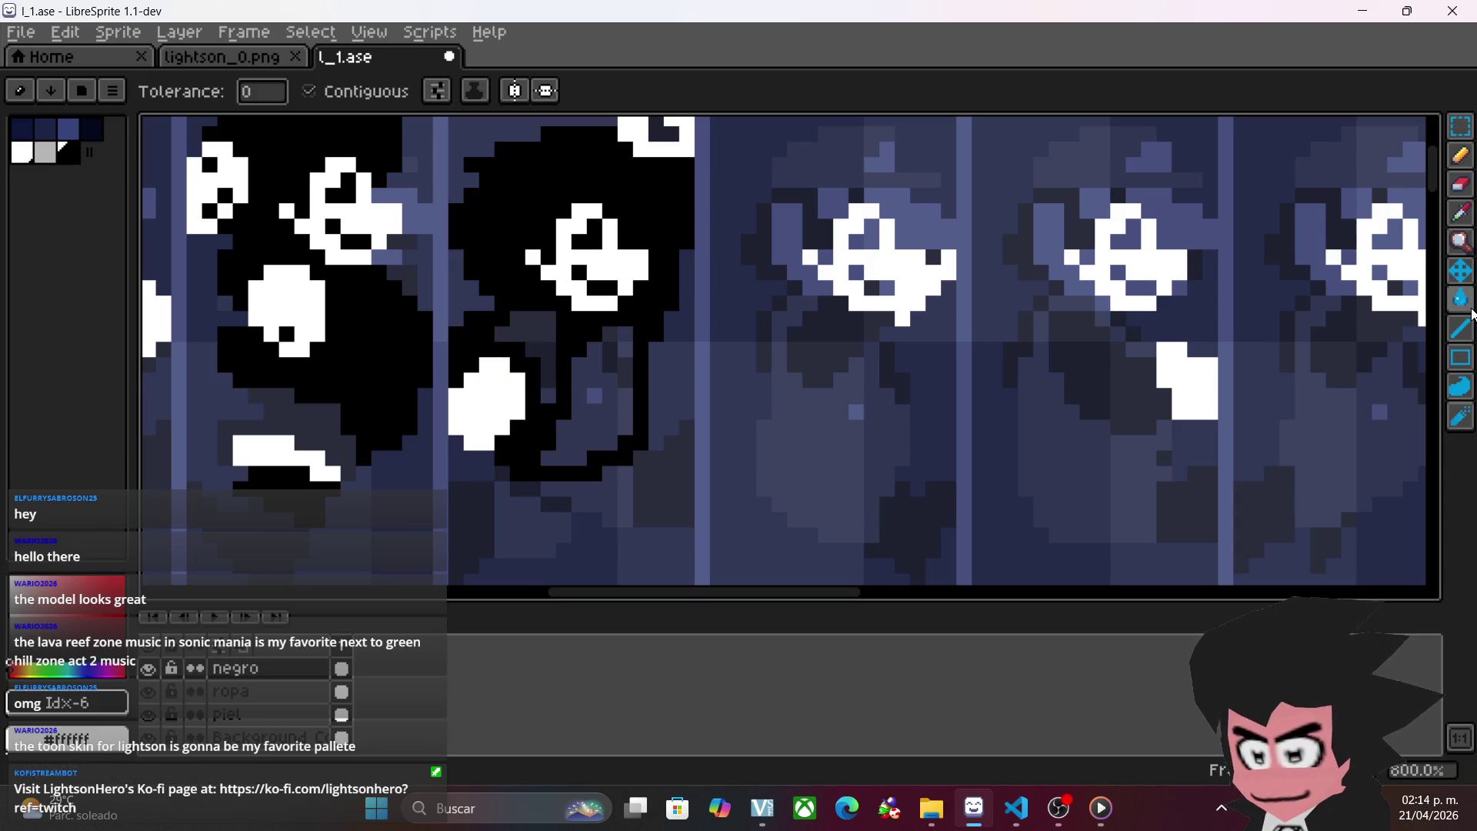
# - Paint black pixels below the face to fill the new frame's body
pyautogui.click(1460, 153)
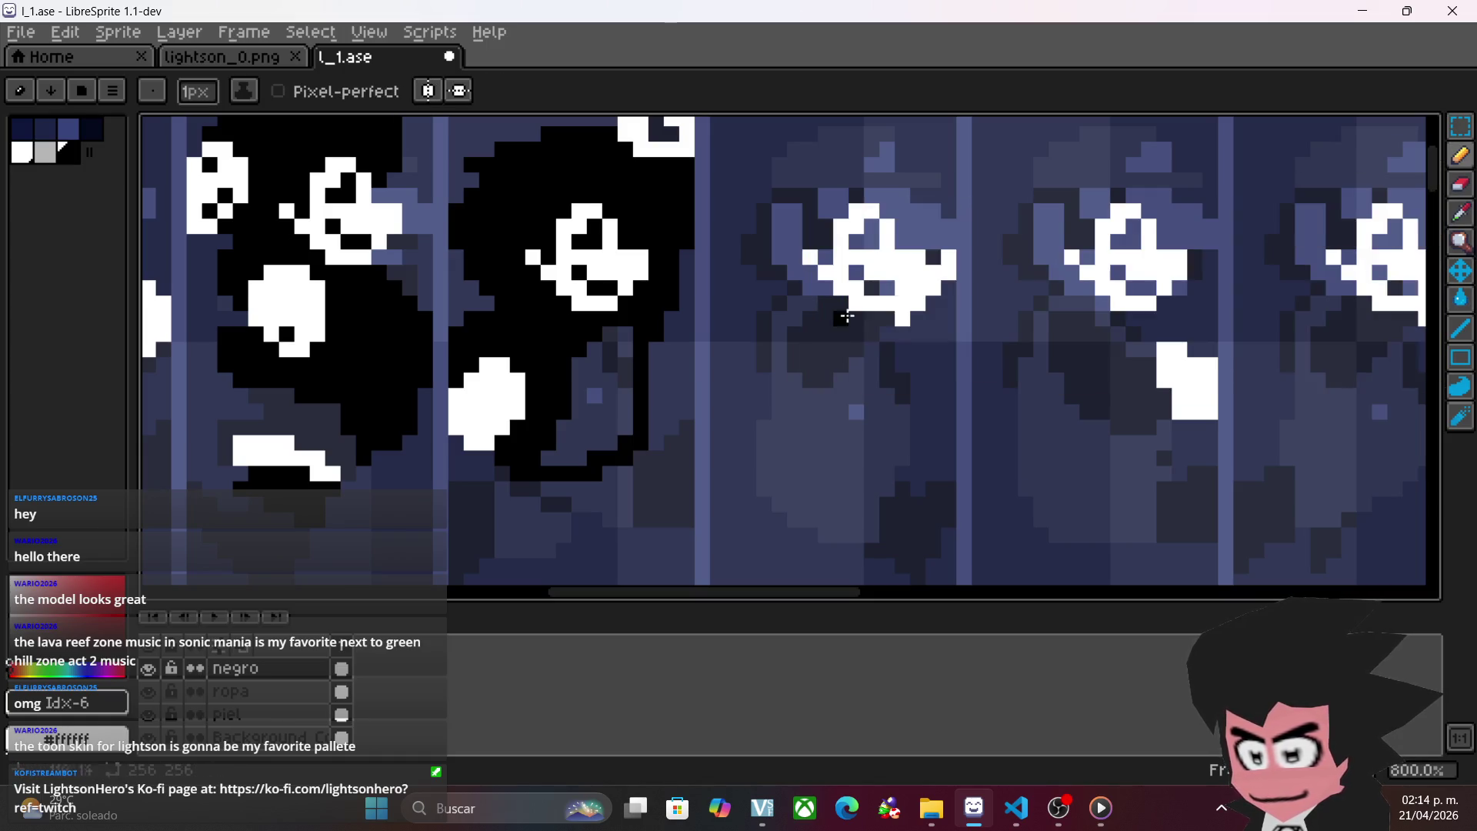
pyautogui.scroll(-3, 764, 277)
pyautogui.click(661, 341)
pyautogui.scroll(3, 664, 337)
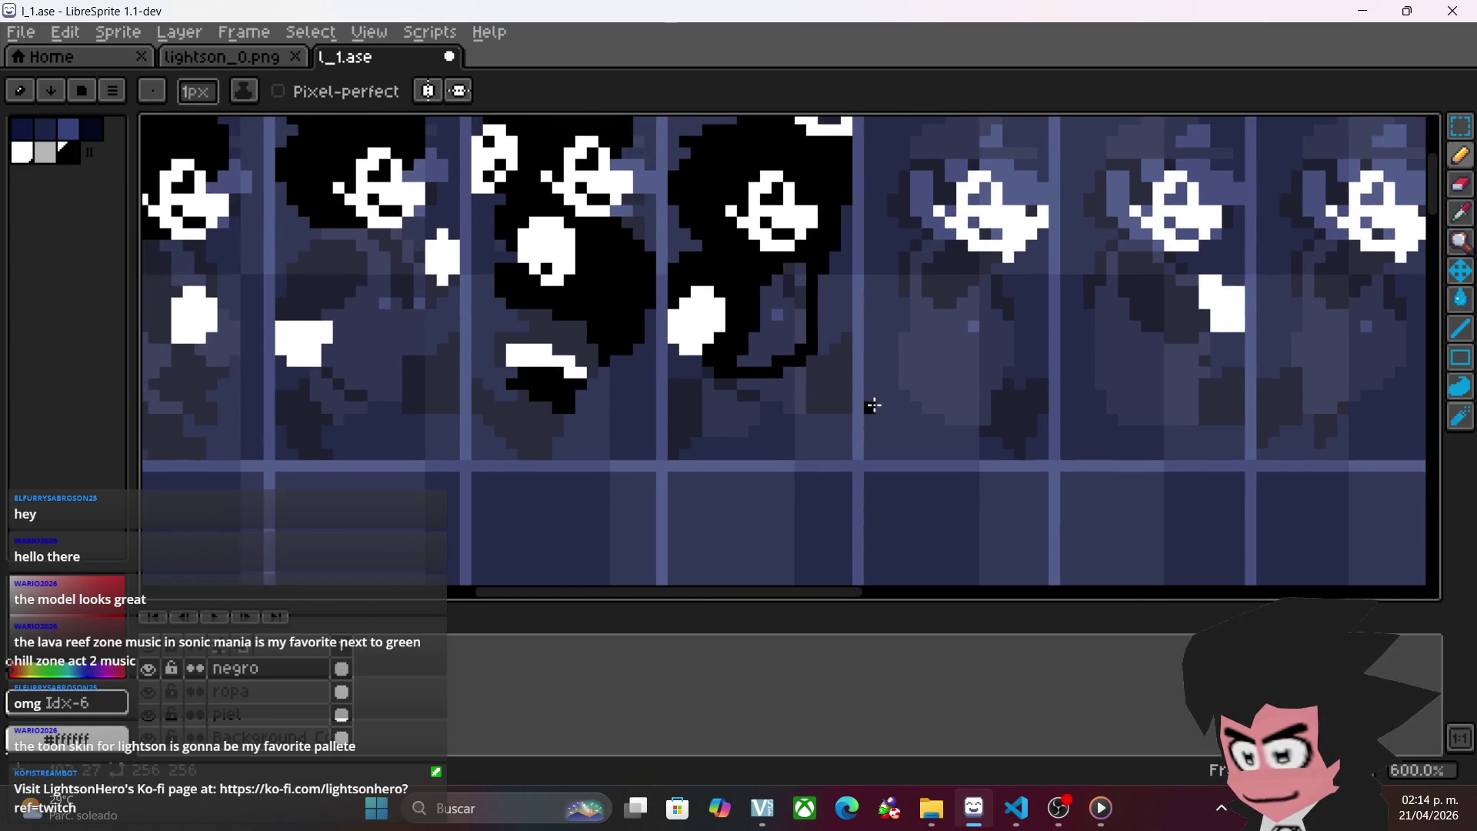
pyautogui.scroll(-2, 810, 376)
pyautogui.moveTo(665, 375)
pyautogui.mouseDown()
pyautogui.moveTo(777, 398)
pyautogui.moveTo(775, 362)
pyautogui.moveTo(758, 399)
pyautogui.moveTo(695, 379)
pyautogui.moveTo(709, 418)
pyautogui.moveTo(655, 379)
pyautogui.moveTo(663, 434)
pyautogui.moveTo(706, 422)
pyautogui.mouseUp()
# - Zoom and pan across the sheet to compare the new frame with earlier ones
pyautogui.scroll(-1, 885, 424)
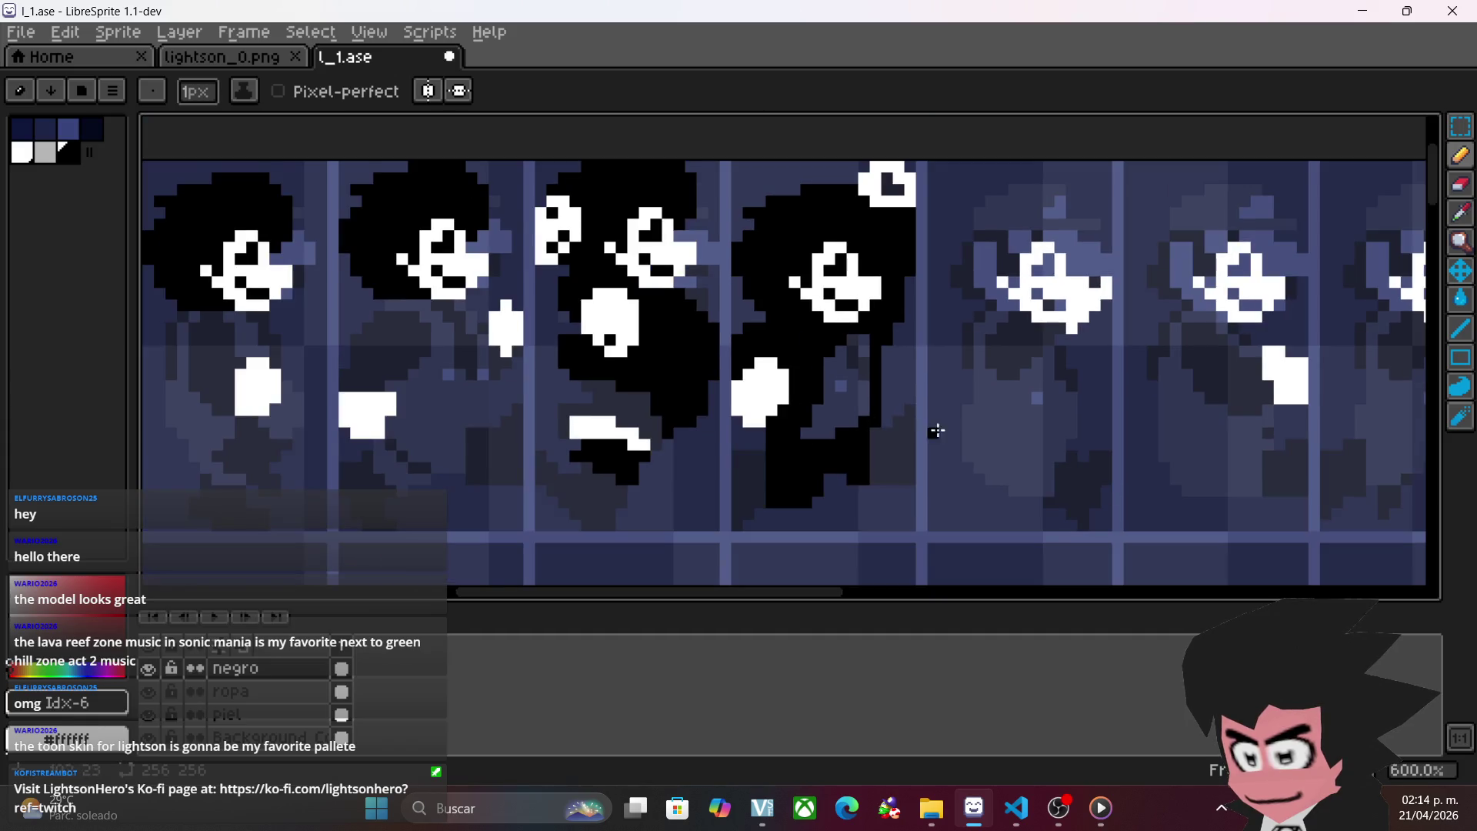
pyautogui.scroll(-1, 918, 424)
pyautogui.moveTo(1108, 436)
pyautogui.mouseDown()
pyautogui.moveTo(999, 441)
pyautogui.moveTo(999, 409)
pyautogui.moveTo(890, 421)
pyautogui.moveTo(874, 386)
pyautogui.moveTo(897, 374)
pyautogui.mouseUp()
pyautogui.scroll(1, 998, 408)
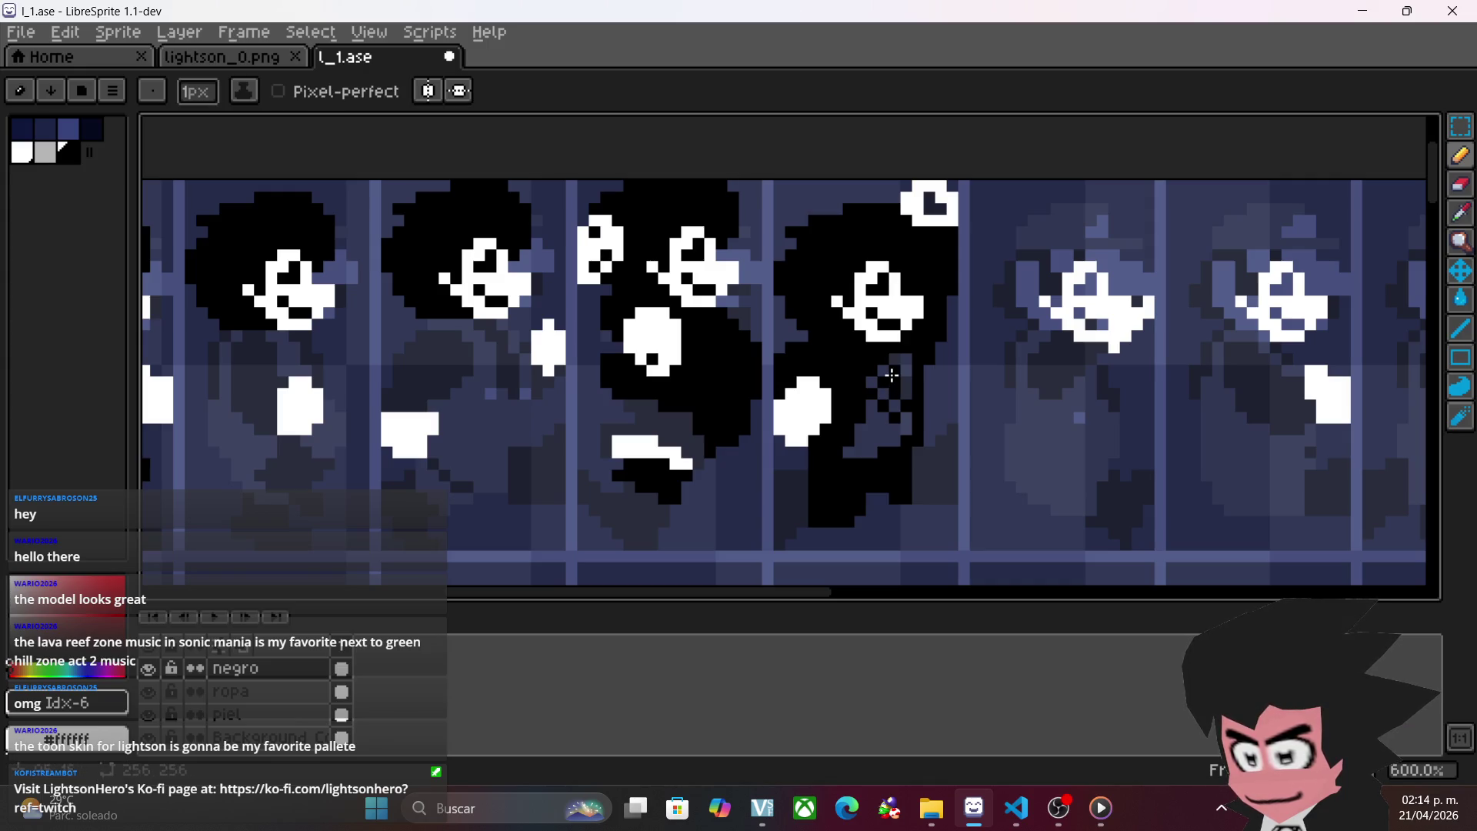
pyautogui.scroll(-2, 915, 477)
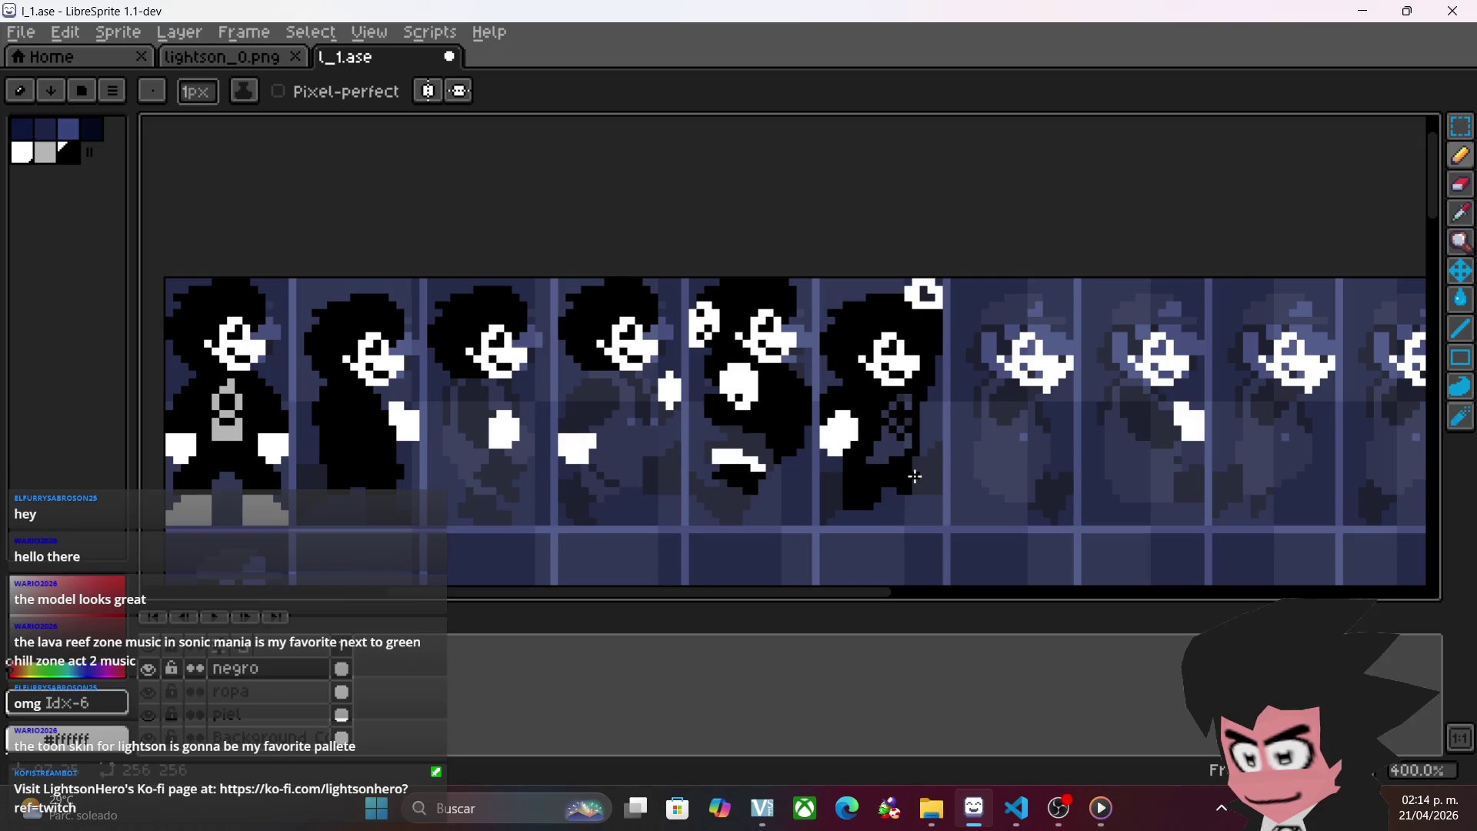
pyautogui.hscroll(2, 904, 452)
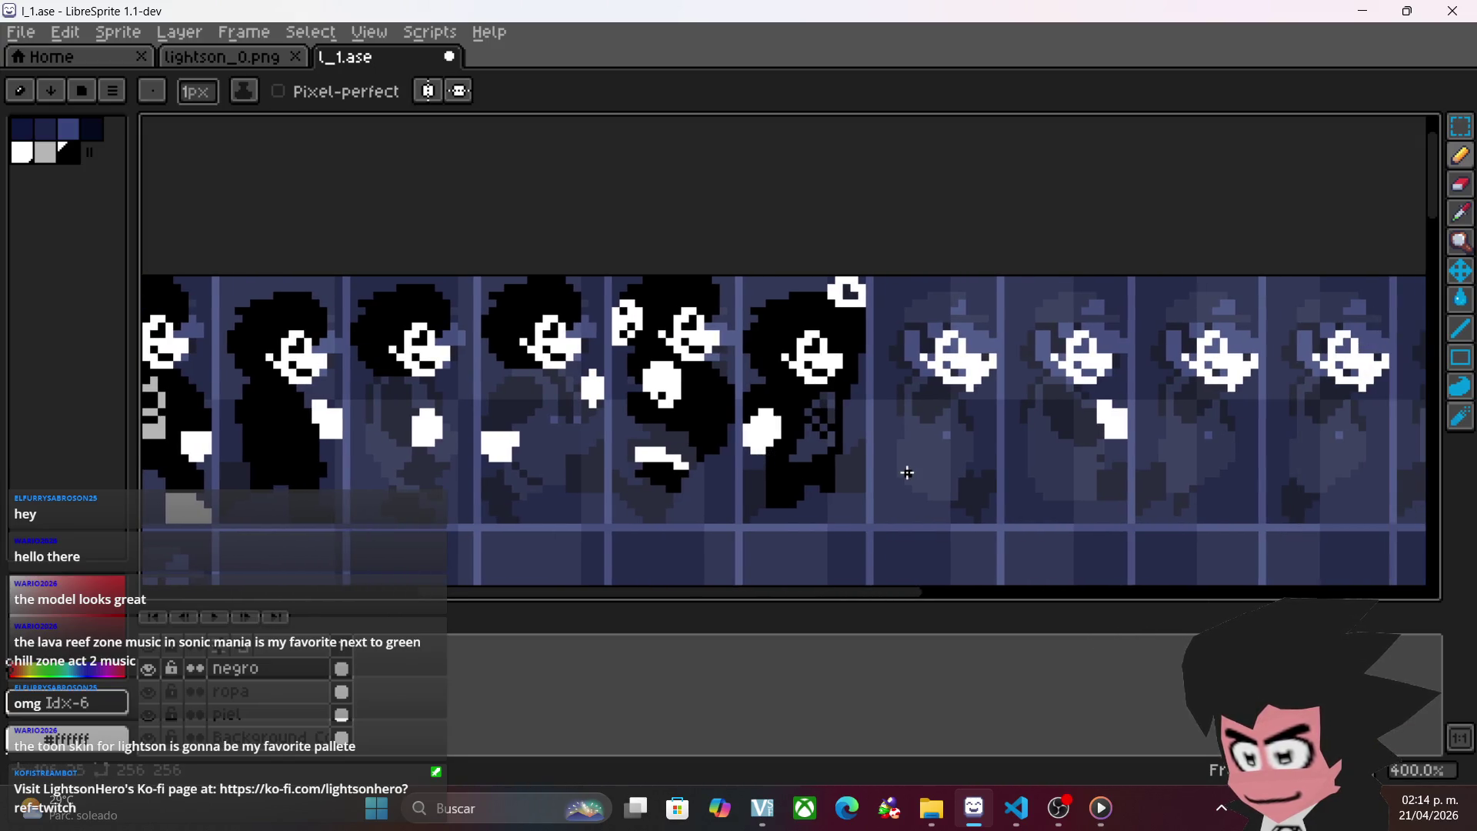
pyautogui.scroll(1, 886, 466)
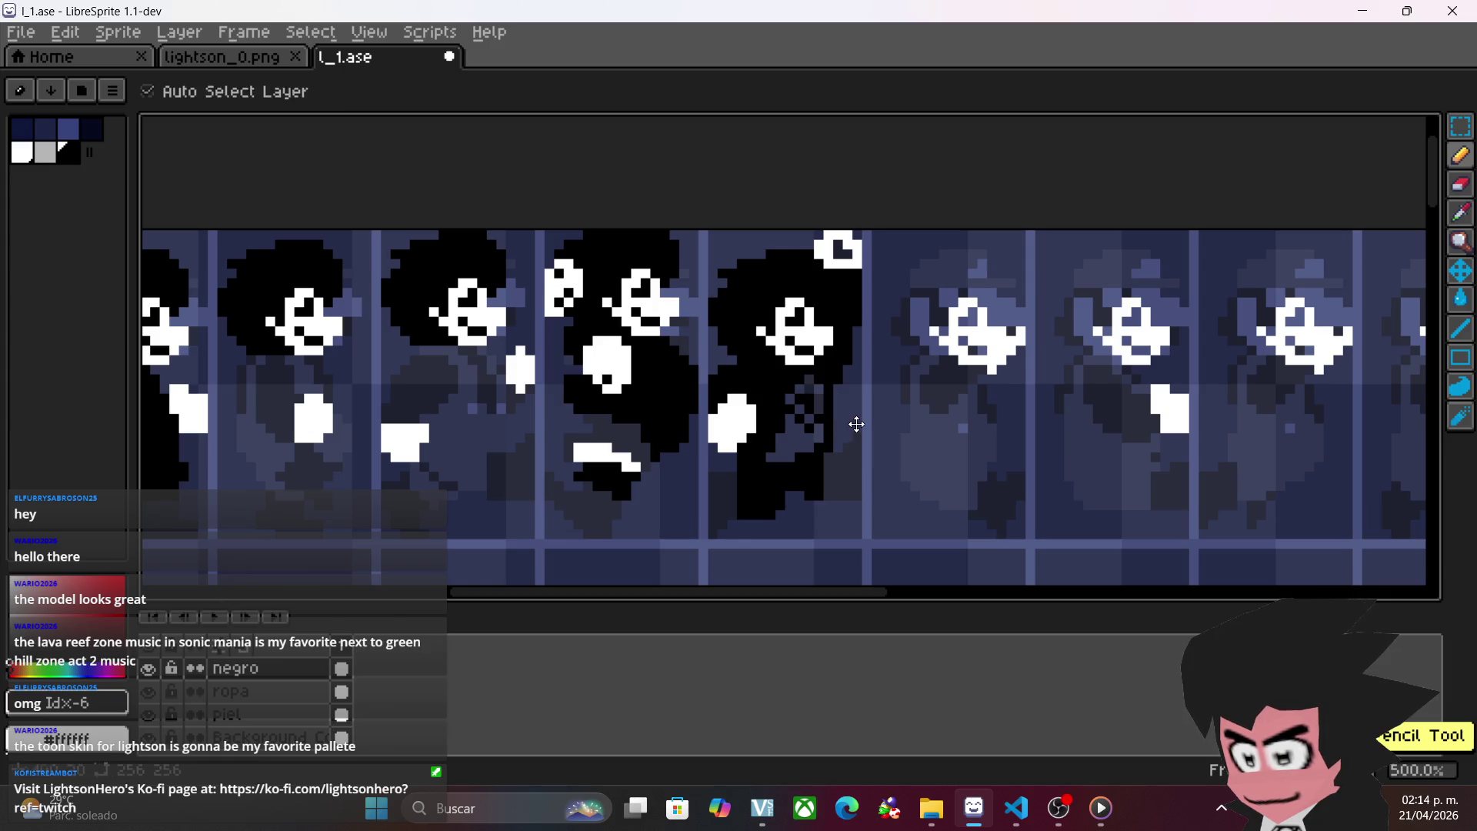
pyautogui.scroll(-2, 890, 436)
# - Zoom in on the sixth frame and paint dark pixels on its body
pyautogui.hscroll(-2, 920, 457)
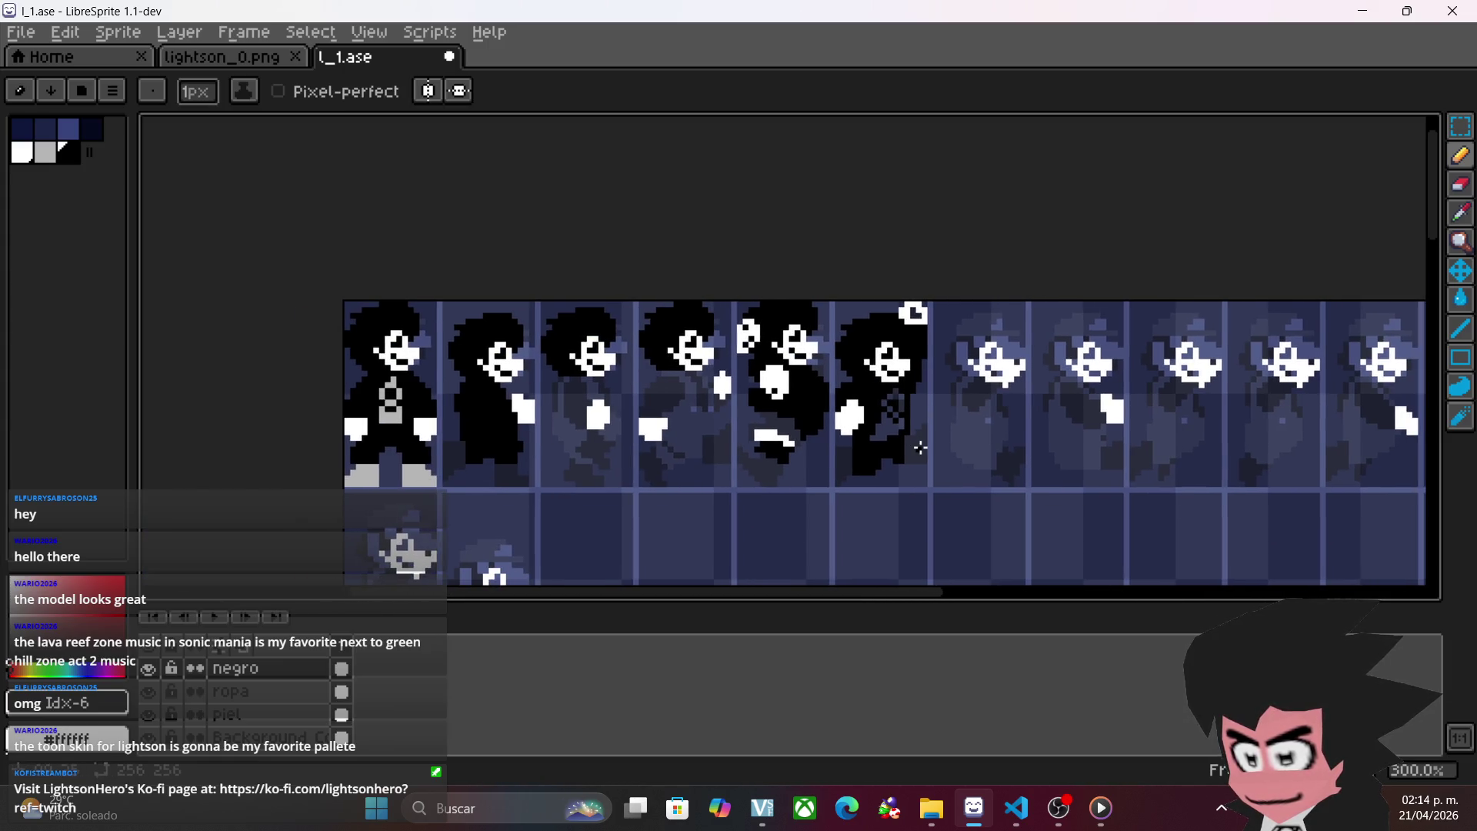
pyautogui.scroll(4, 920, 448)
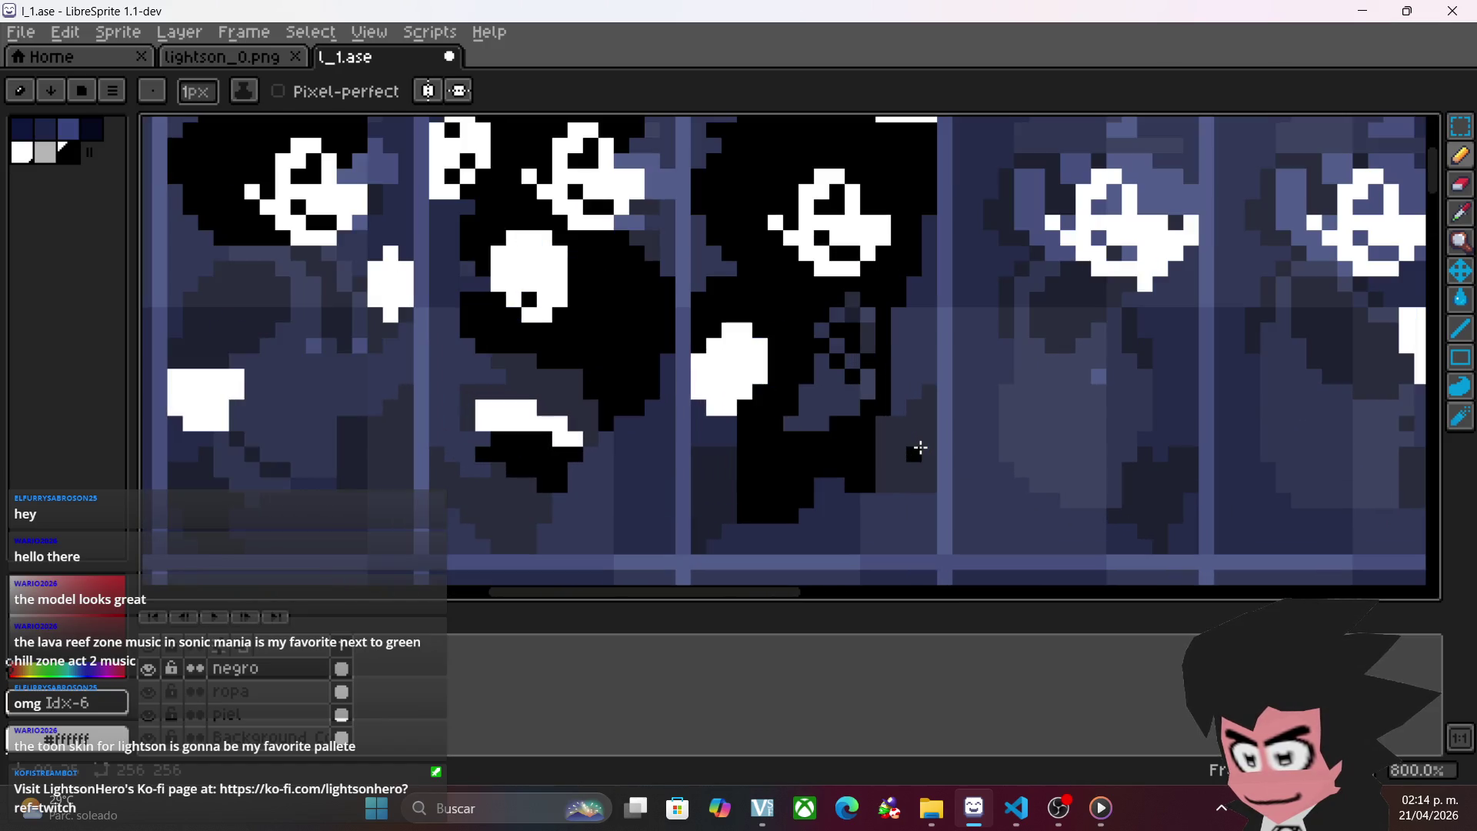
pyautogui.press('ctrl')
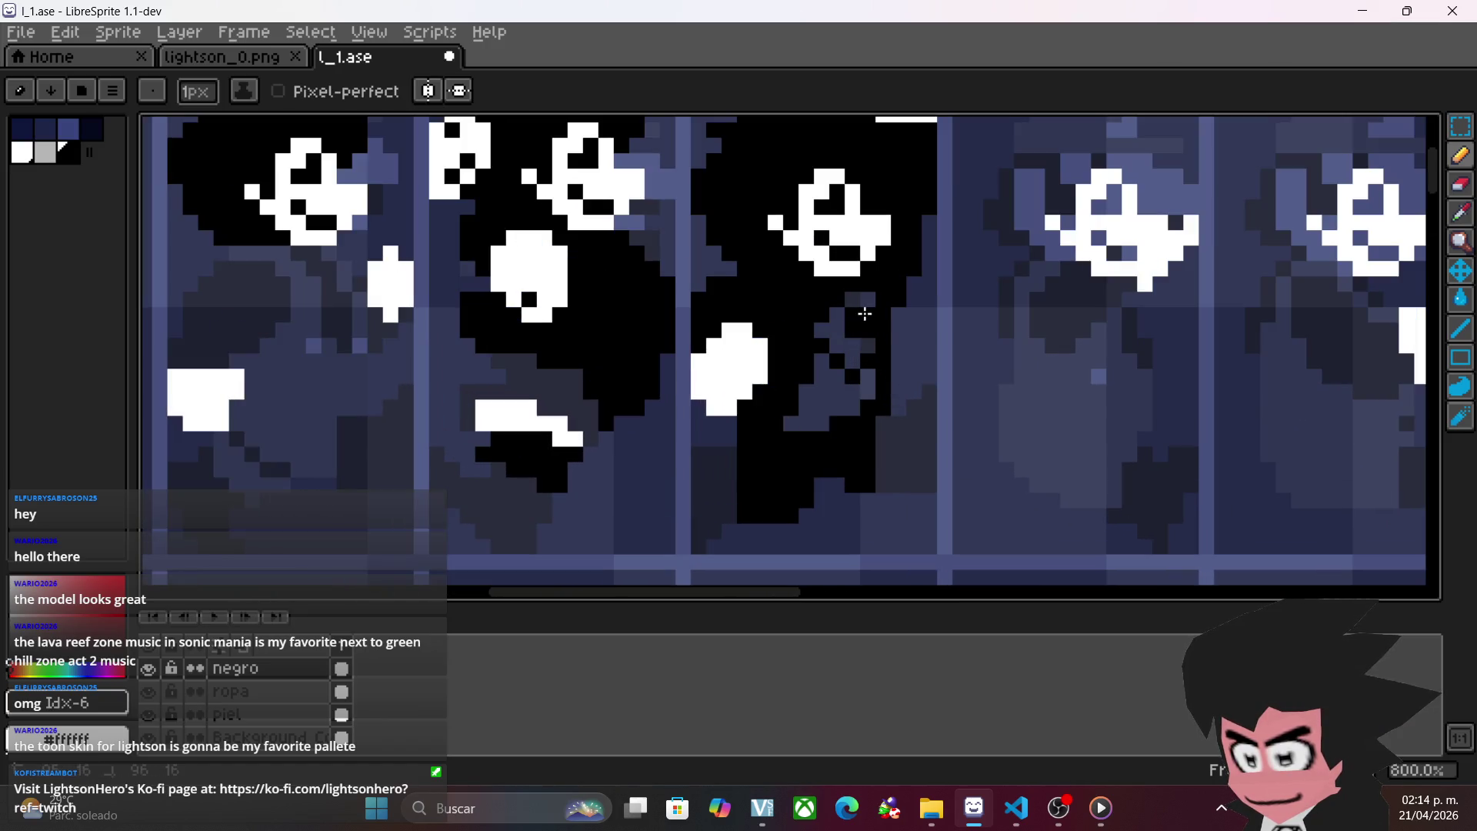
pyautogui.scroll(-2, 901, 440)
pyautogui.scroll(3, 896, 431)
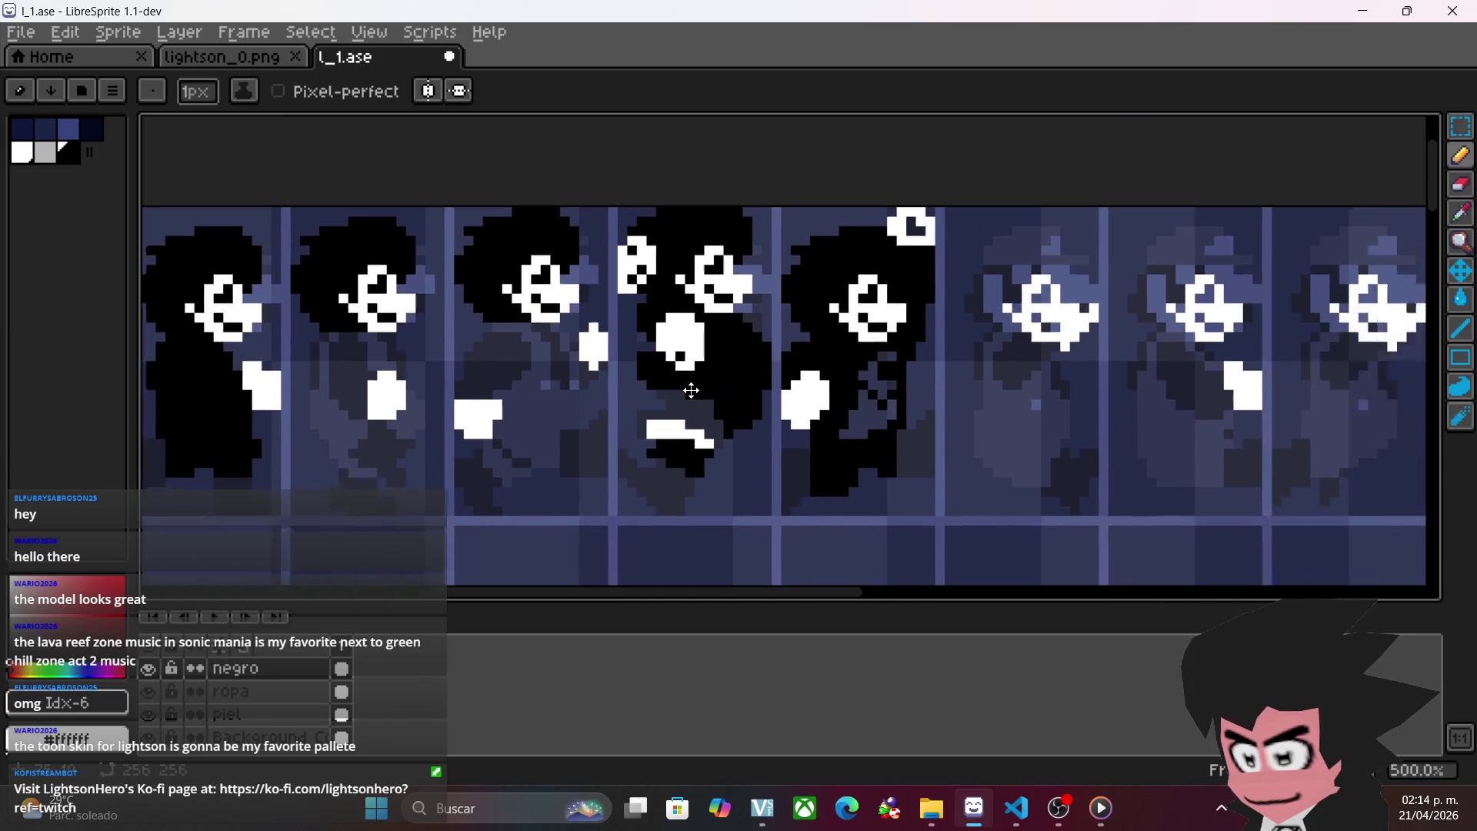
pyautogui.press('ctrl')
pyautogui.press('ctrl')
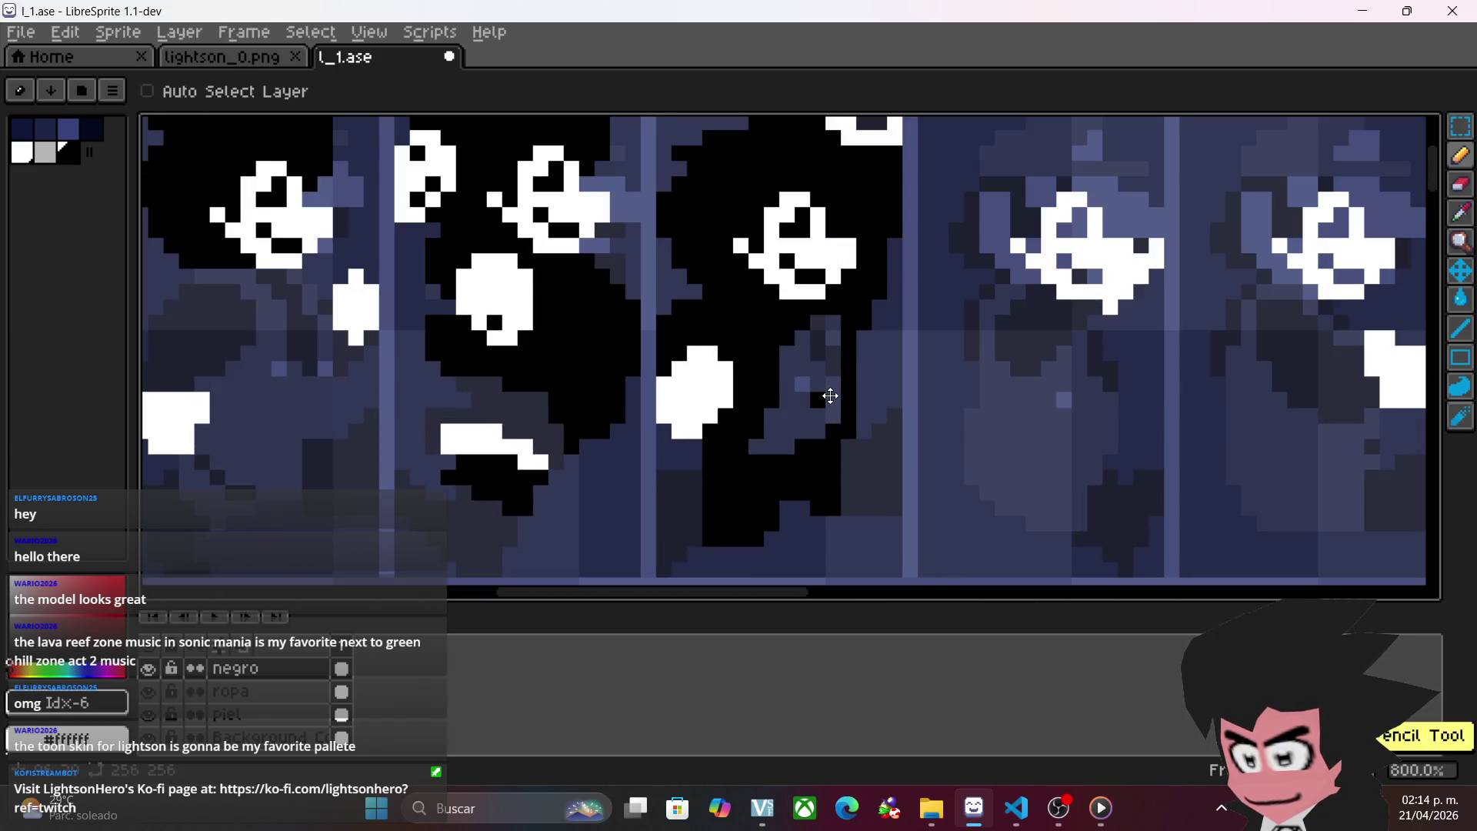
pyautogui.moveTo(833, 402)
pyautogui.mouseDown()
pyautogui.moveTo(787, 369)
pyautogui.moveTo(830, 356)
pyautogui.mouseUp()
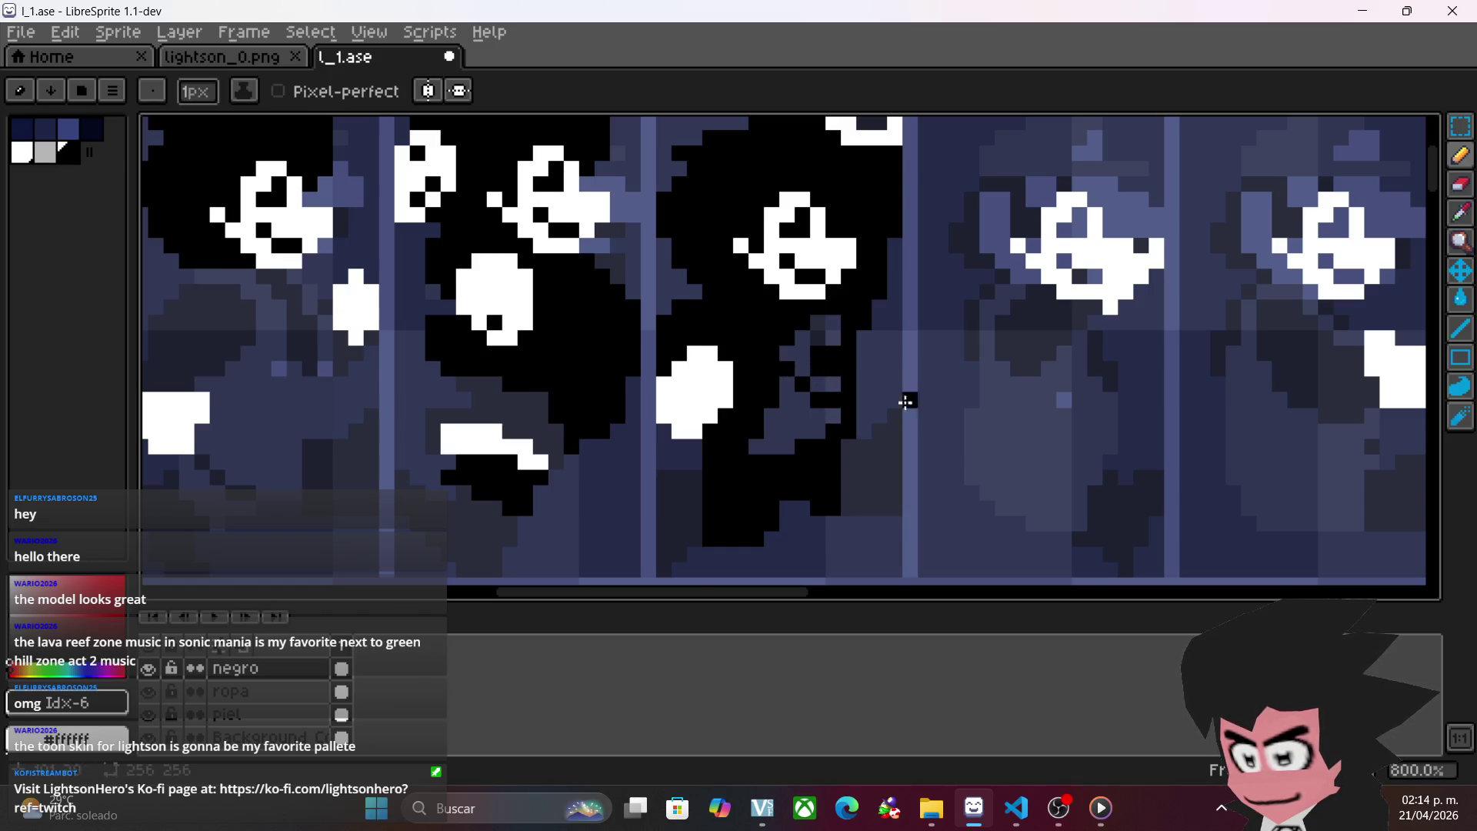
# - Paint the sixth frame's lower body black, undoing stray pixels and filling one more
pyautogui.scroll(-2, 907, 380)
pyautogui.press('ctrl')
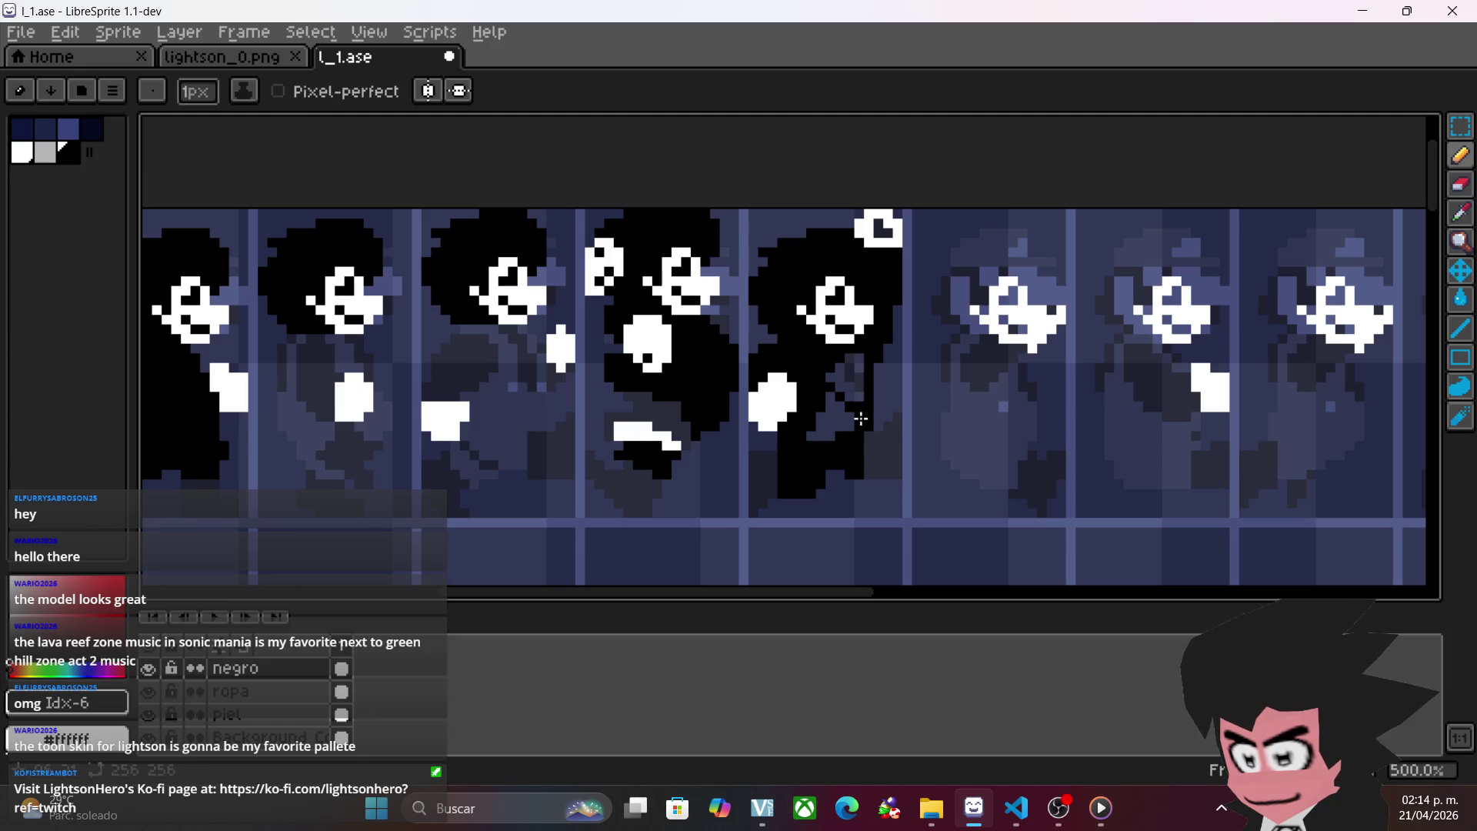
pyautogui.moveTo(859, 400)
pyautogui.mouseDown()
pyautogui.moveTo(861, 358)
pyautogui.moveTo(868, 455)
pyautogui.mouseUp()
pyautogui.hotkey('ctrl', 'z')
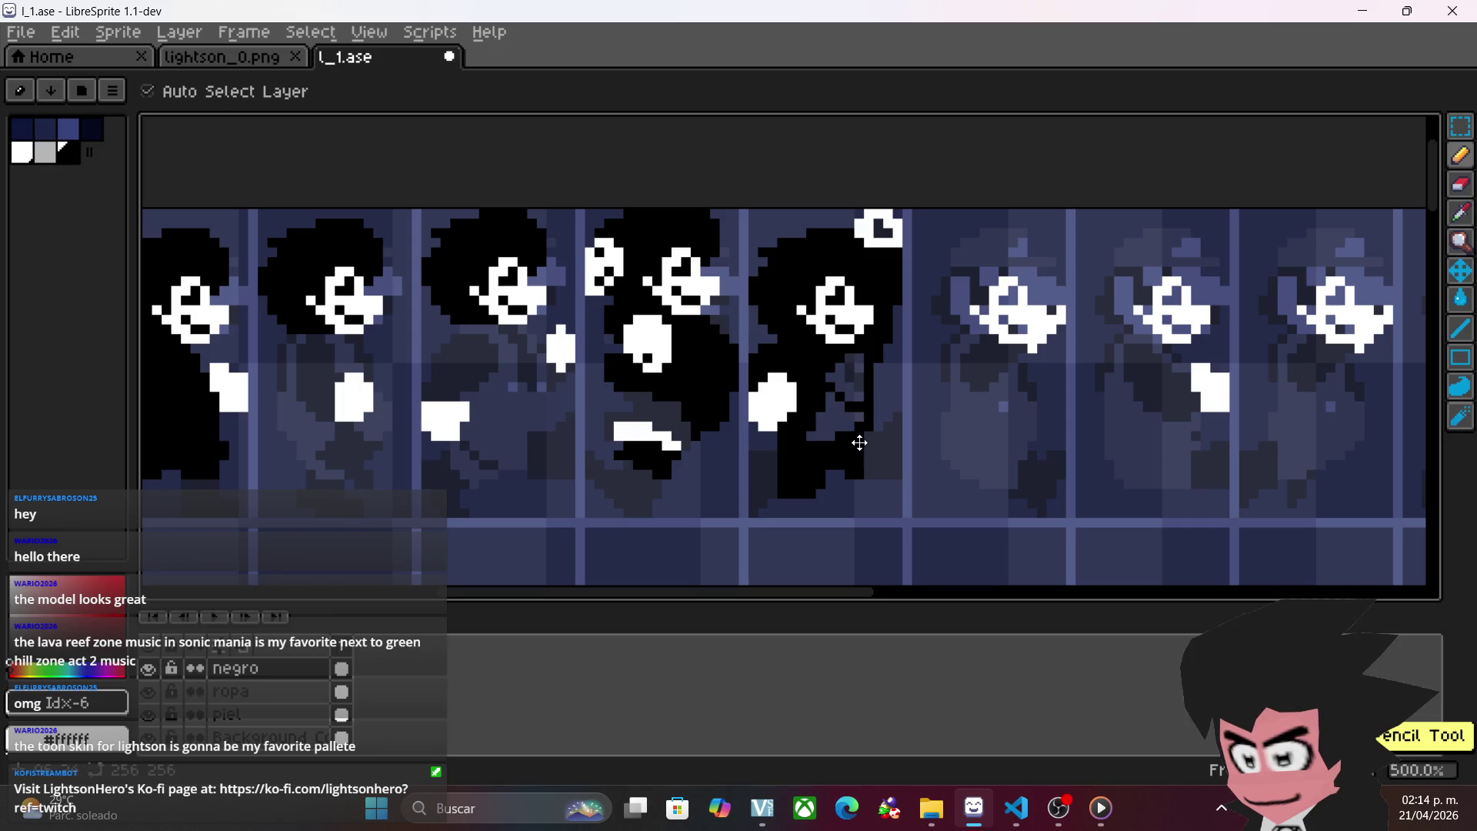
pyautogui.press('ctrl')
pyautogui.hotkey('ctrl', 'z')
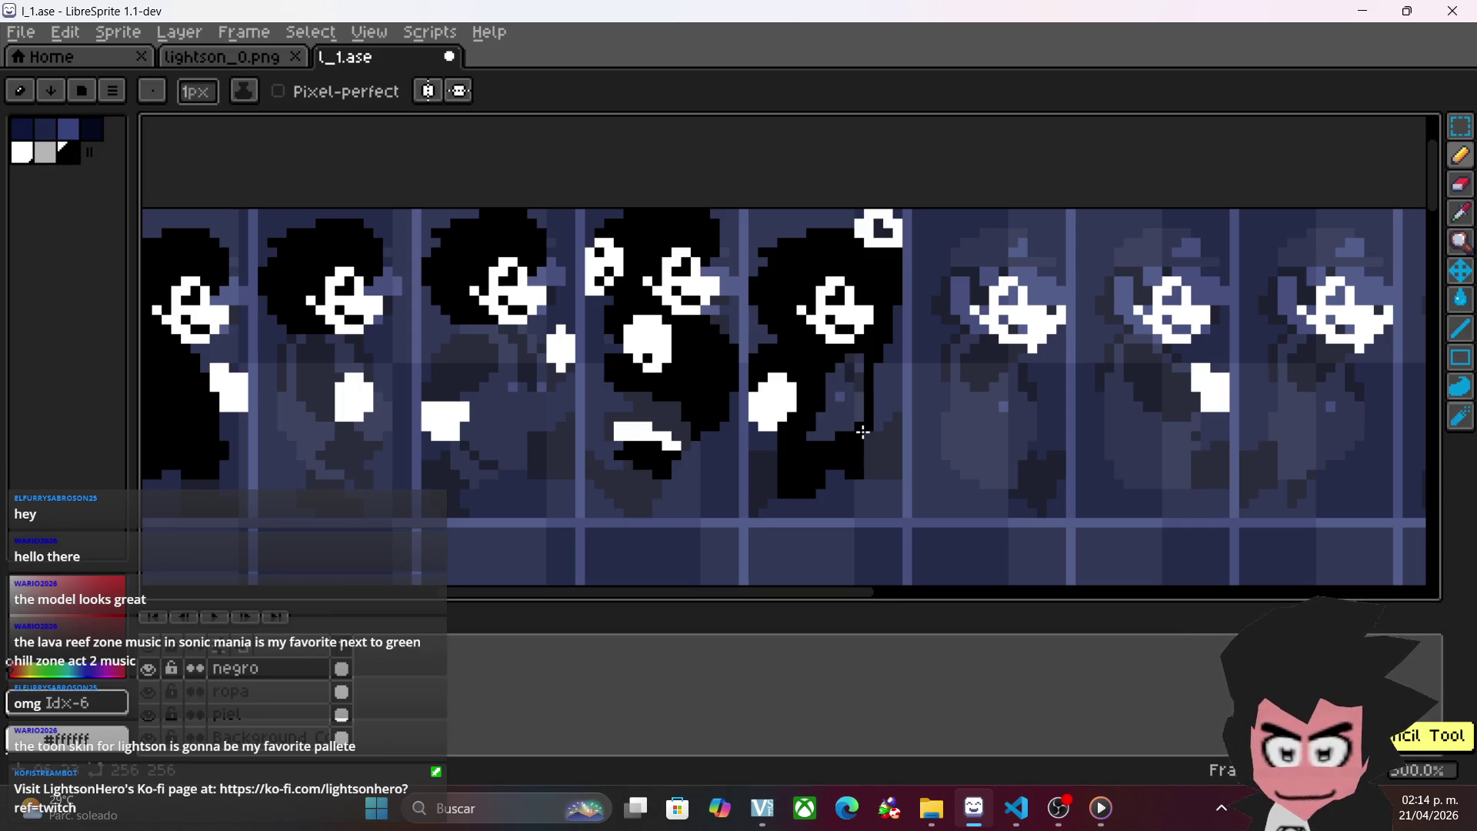
pyautogui.scroll(2, 861, 432)
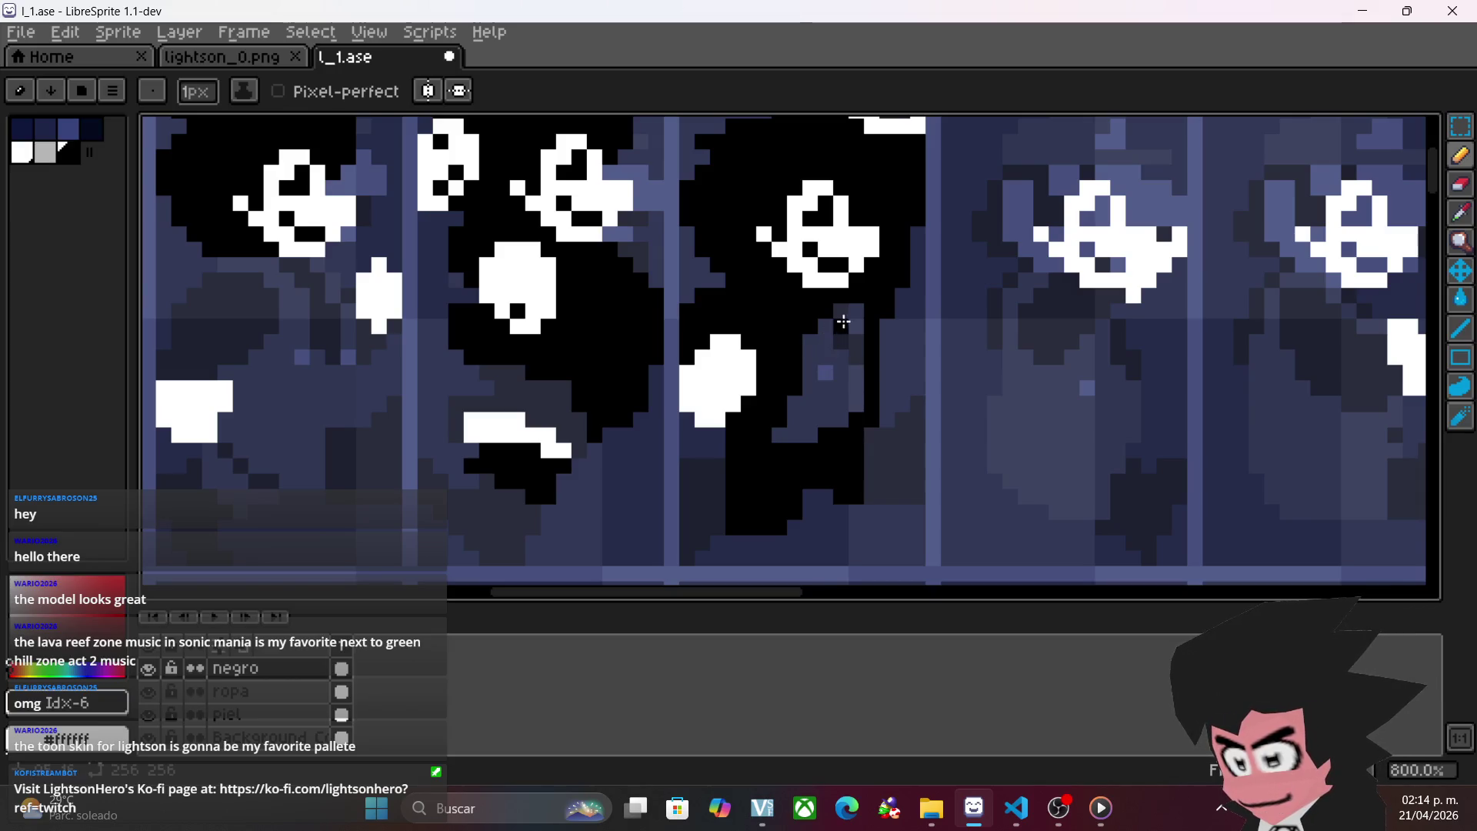
pyautogui.click(841, 387)
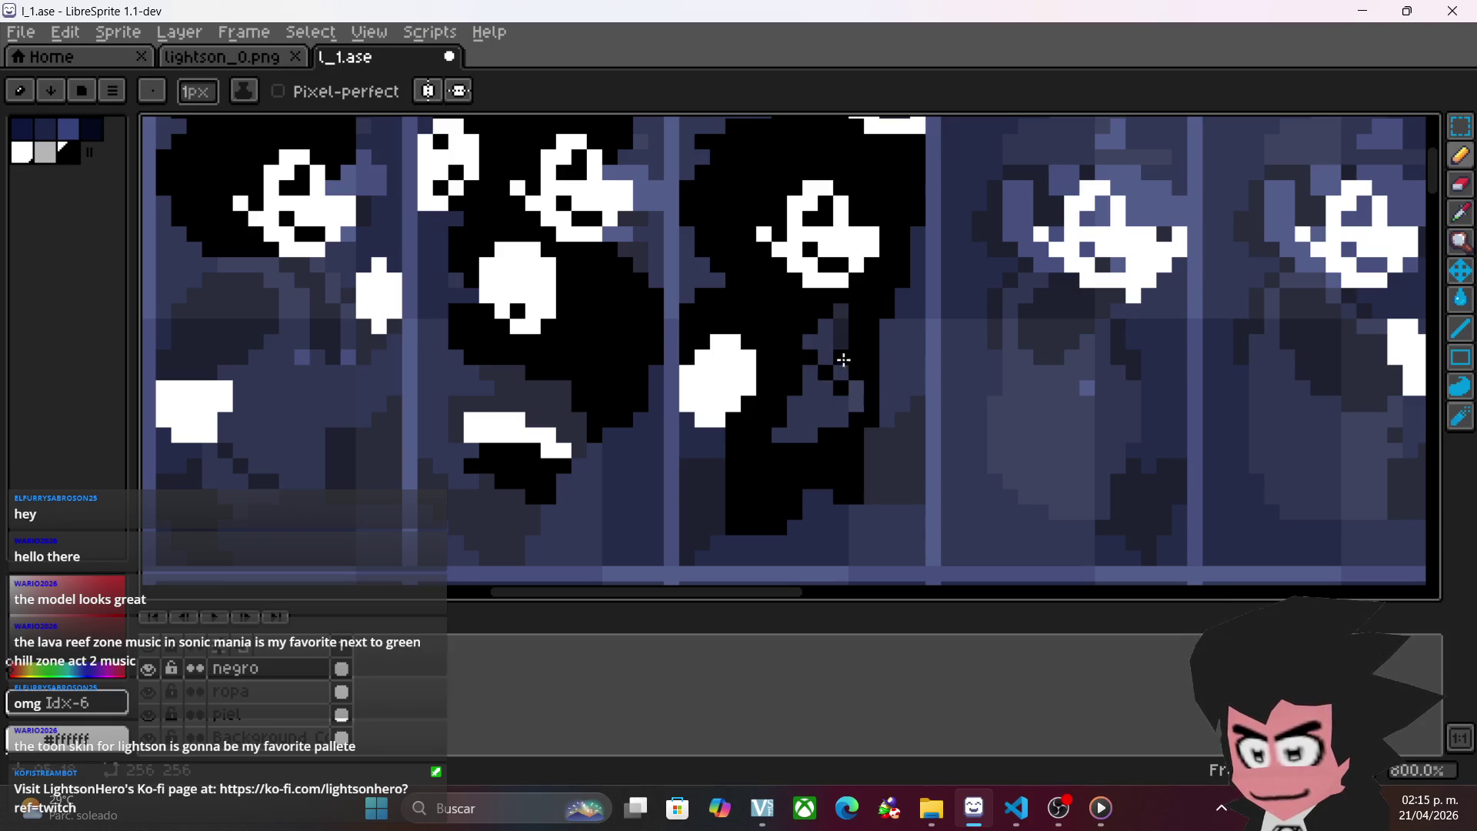
# - Zoom and pan the canvas around the walking frames
pyautogui.scroll(-3, 834, 349)
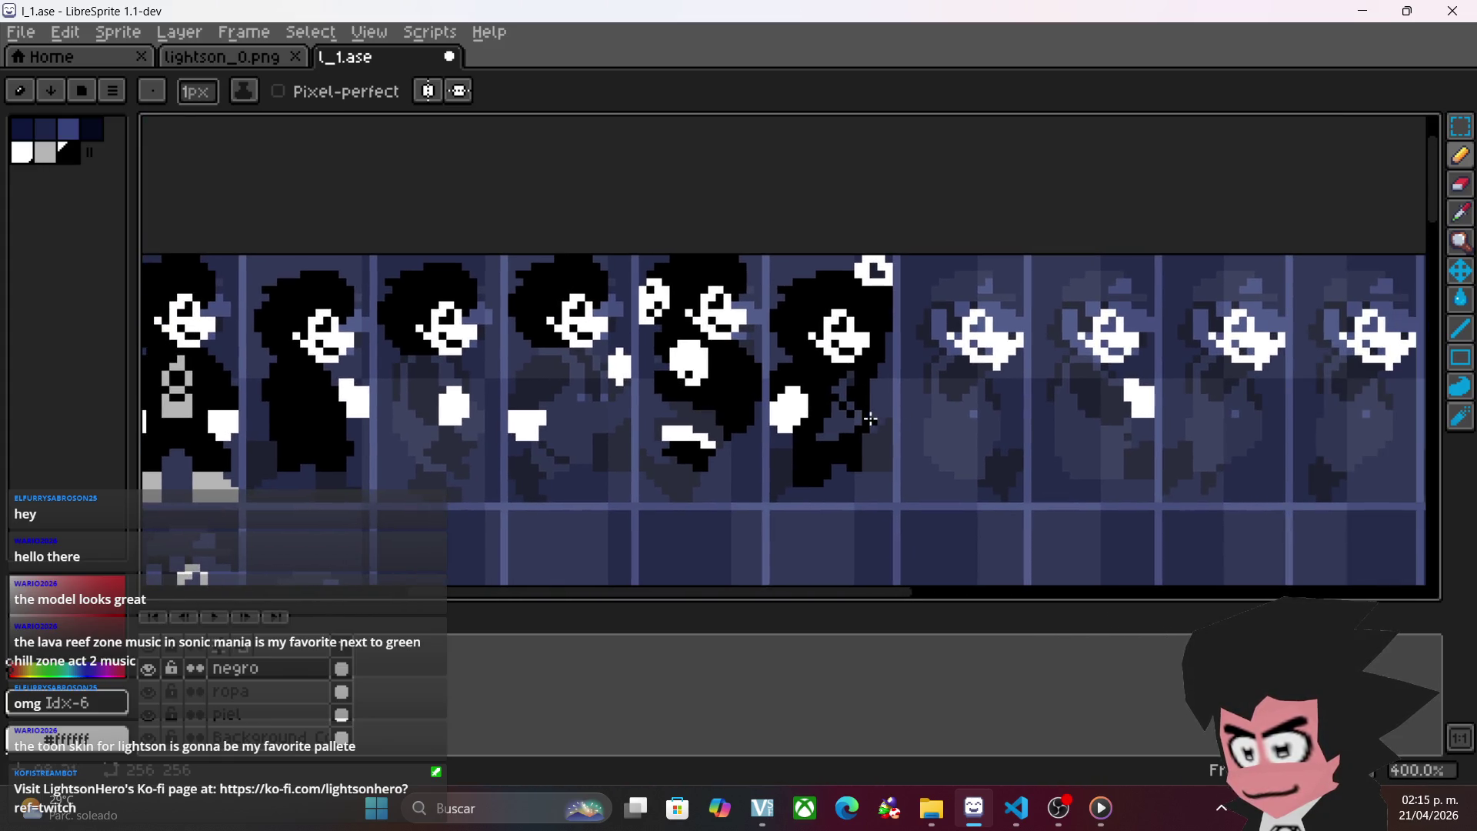
pyautogui.scroll(2, 870, 419)
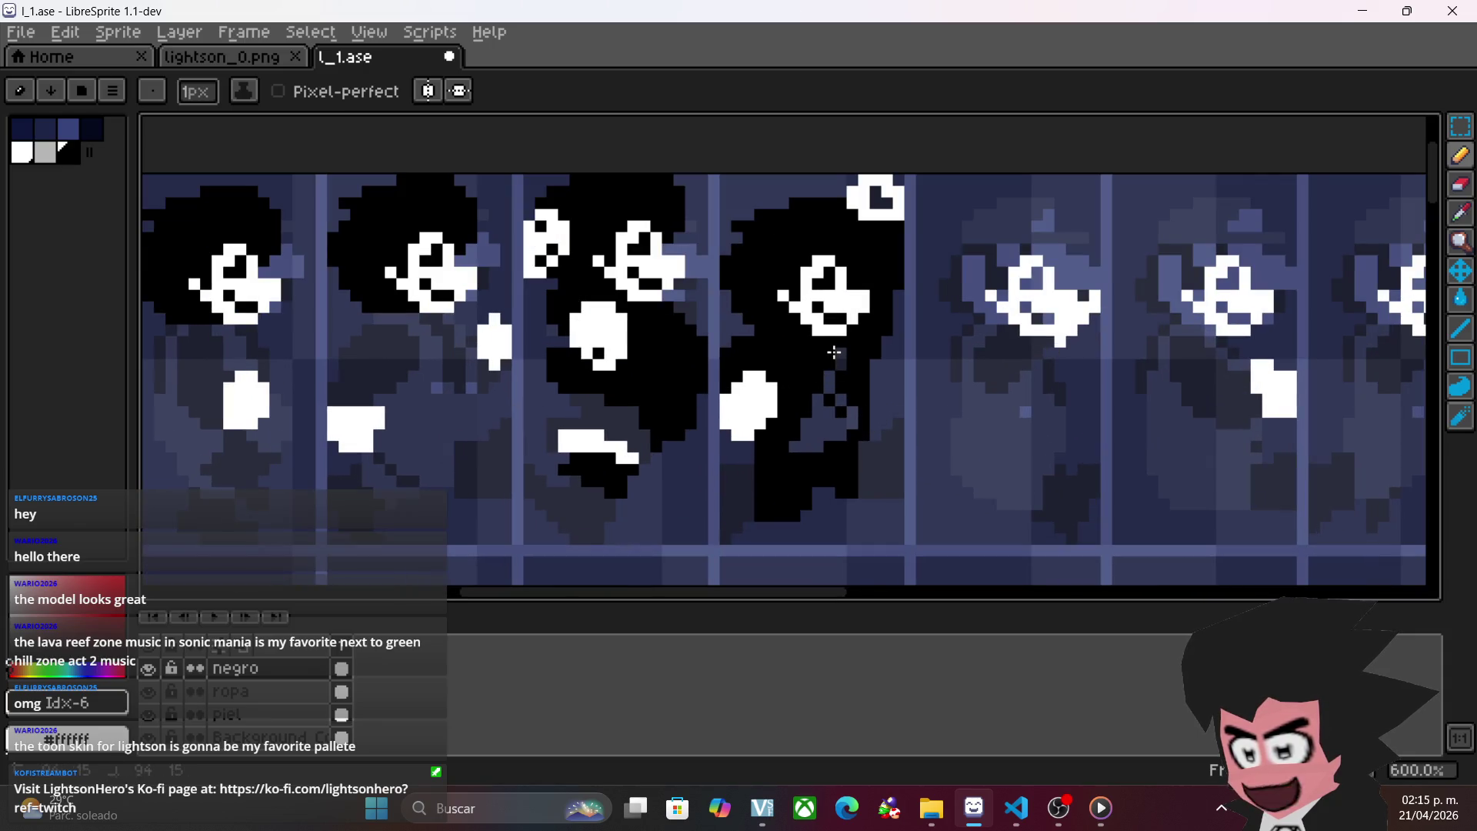
pyautogui.scroll(-3, 789, 493)
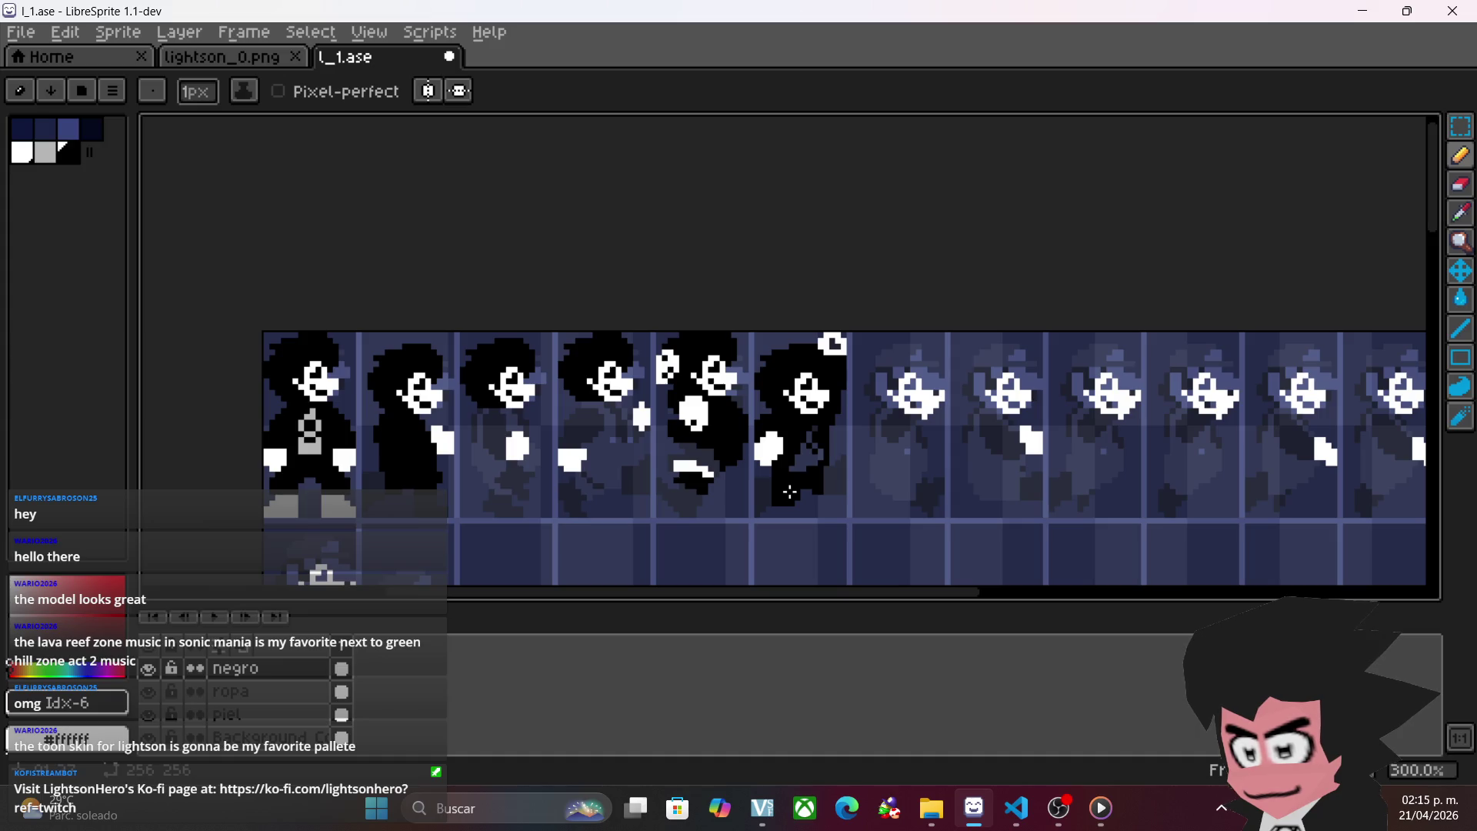
pyautogui.scroll(3, 615, 467)
pyautogui.scroll(-3, 646, 468)
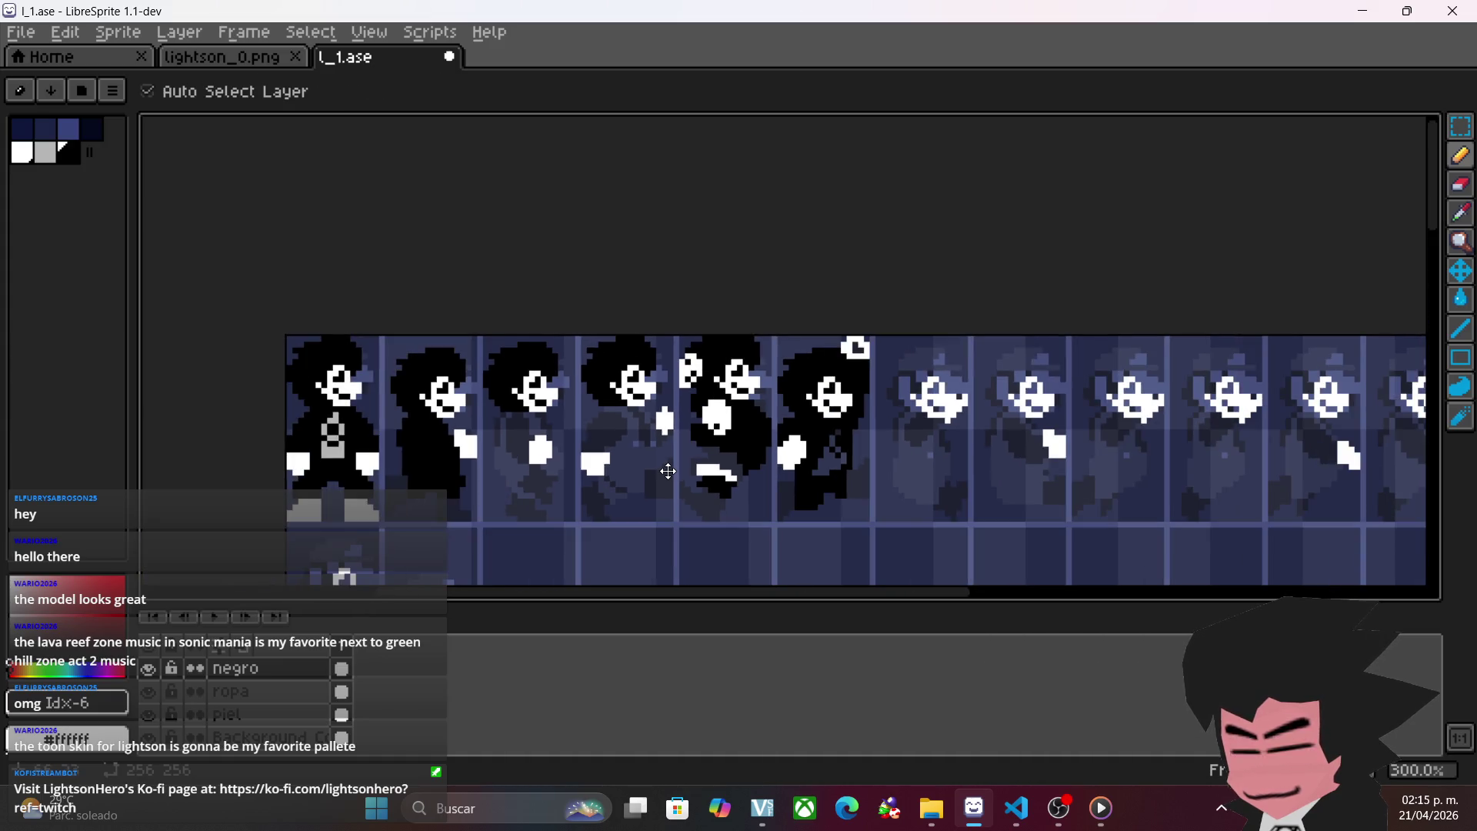
pyautogui.press('v')
pyautogui.press('ctrl')
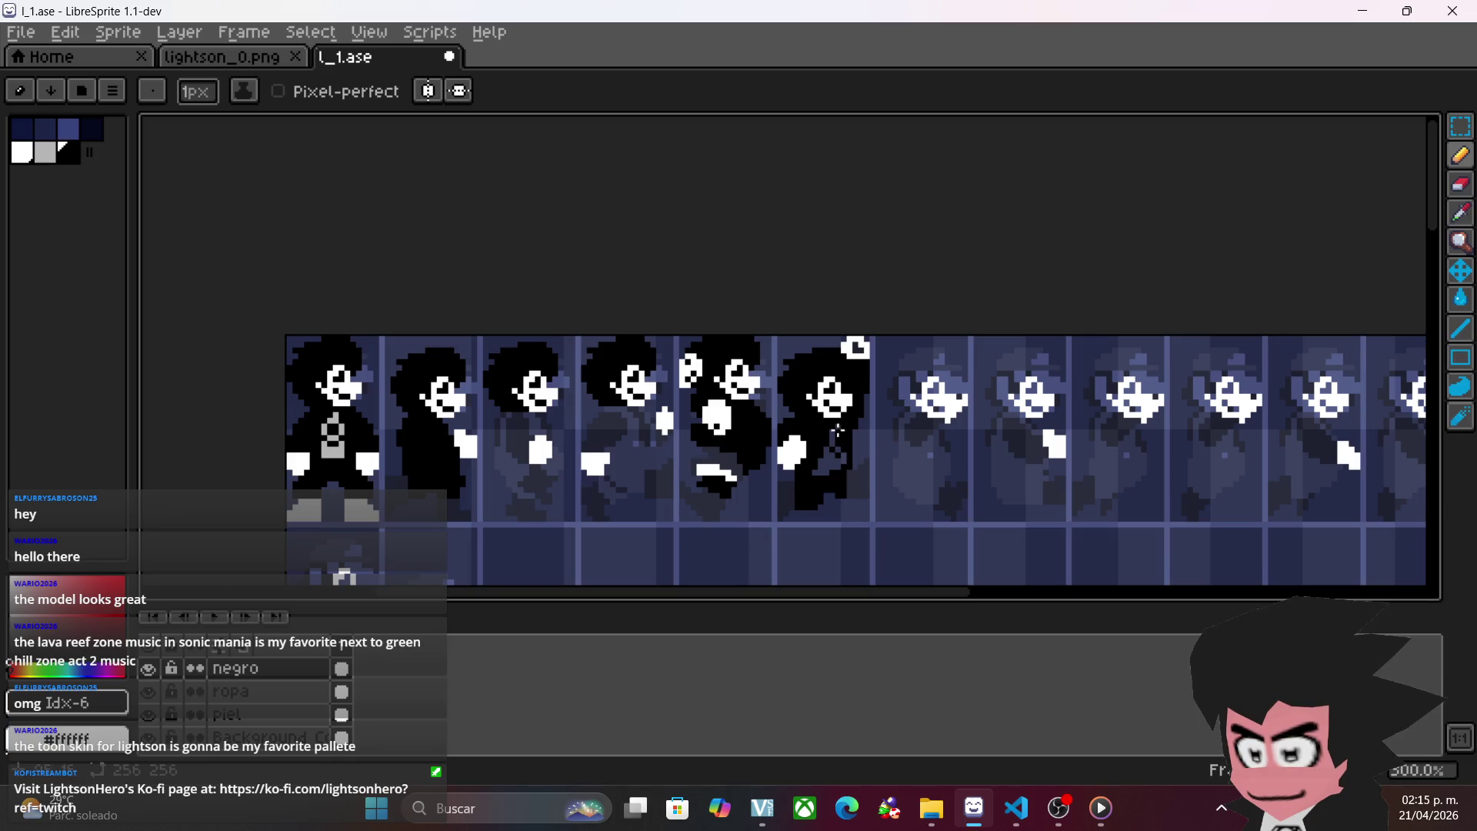
pyautogui.scroll(4, 775, 511)
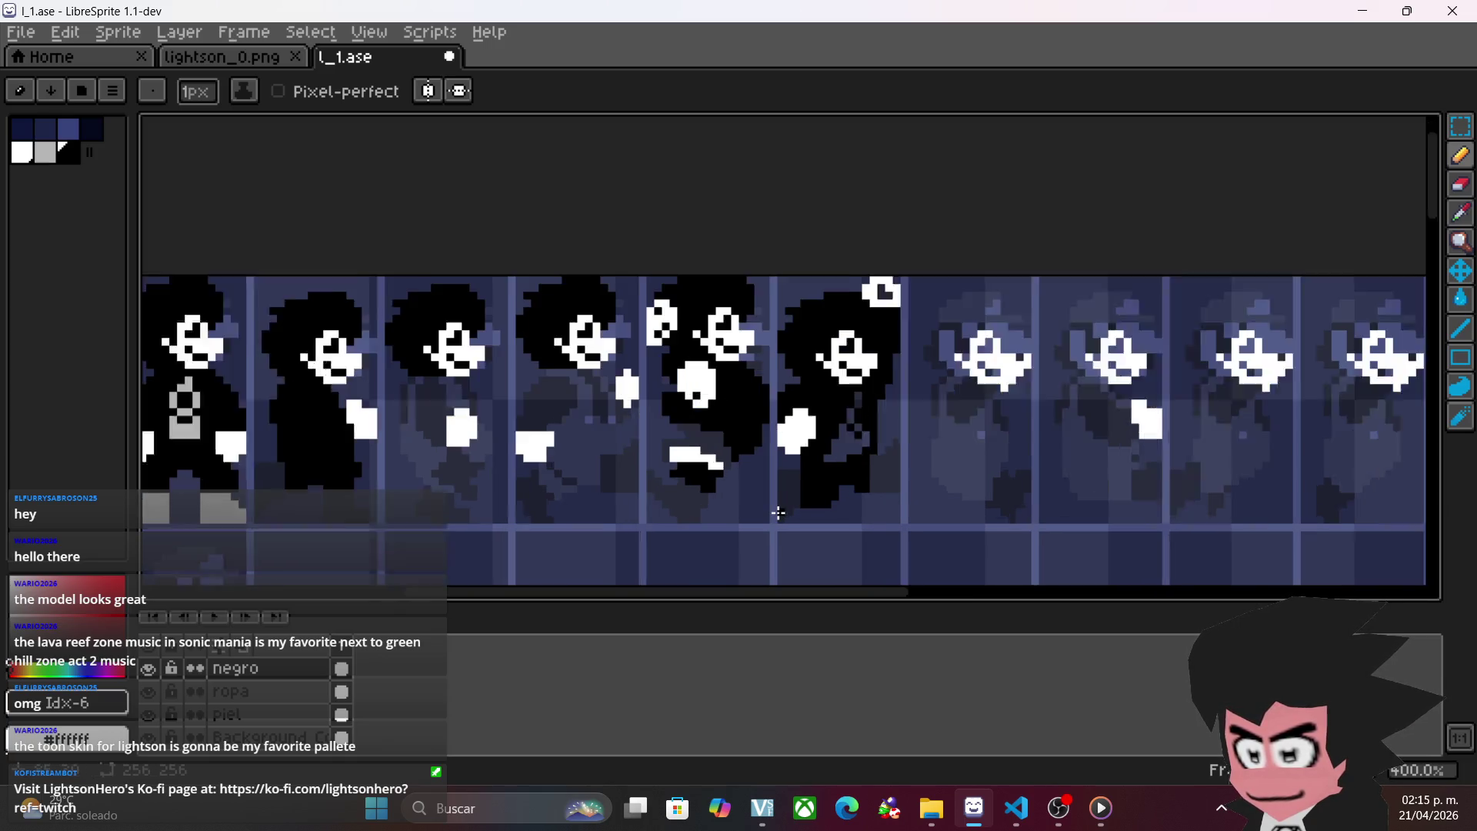
pyautogui.moveTo(1062, 466); pyautogui.dragTo(886, 462)
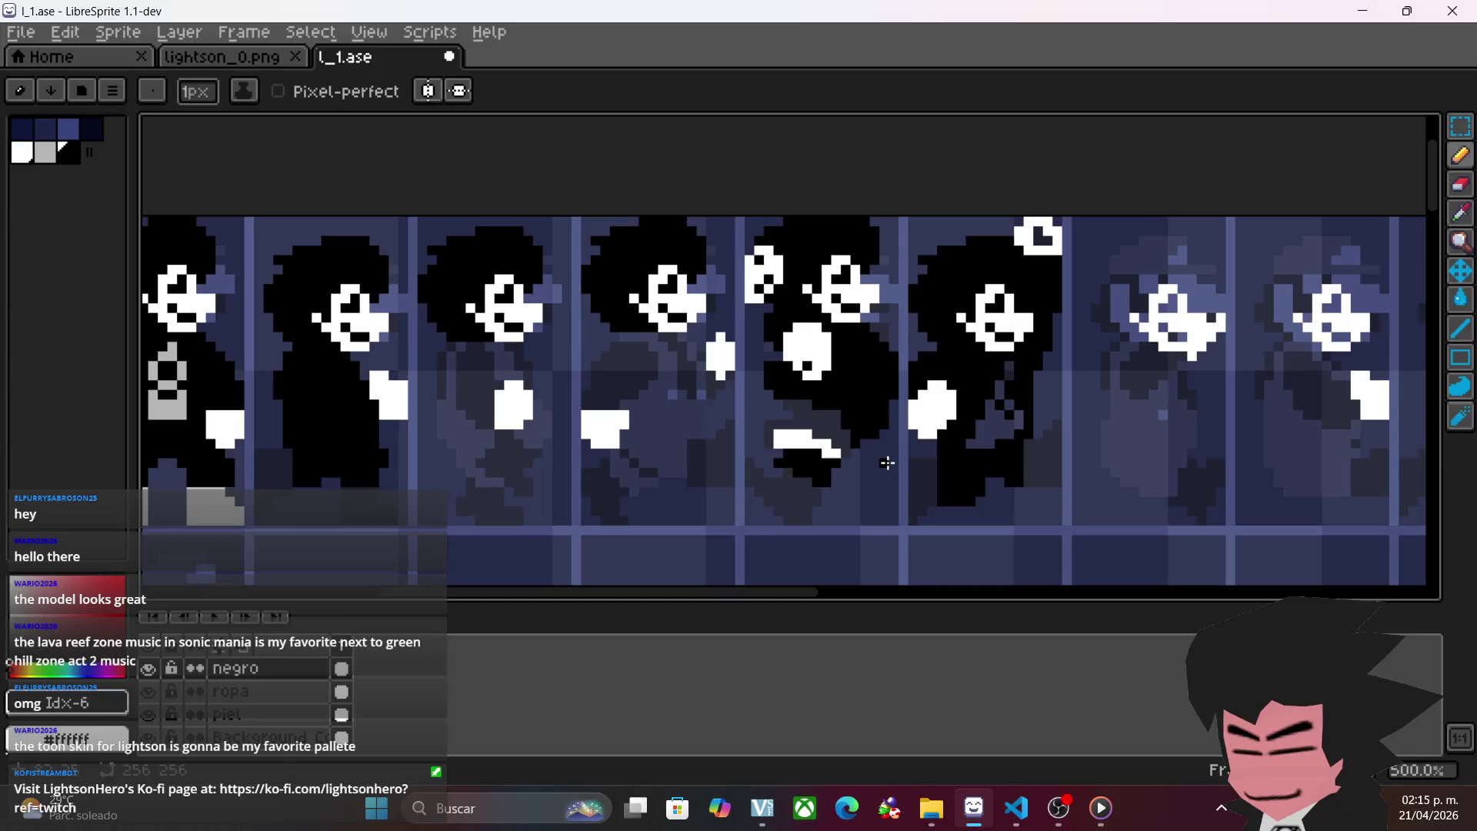
# - Draw black vertical lines down the fourth frame's body and leg, trimming an overshoot
pyautogui.scroll(1, 886, 462)
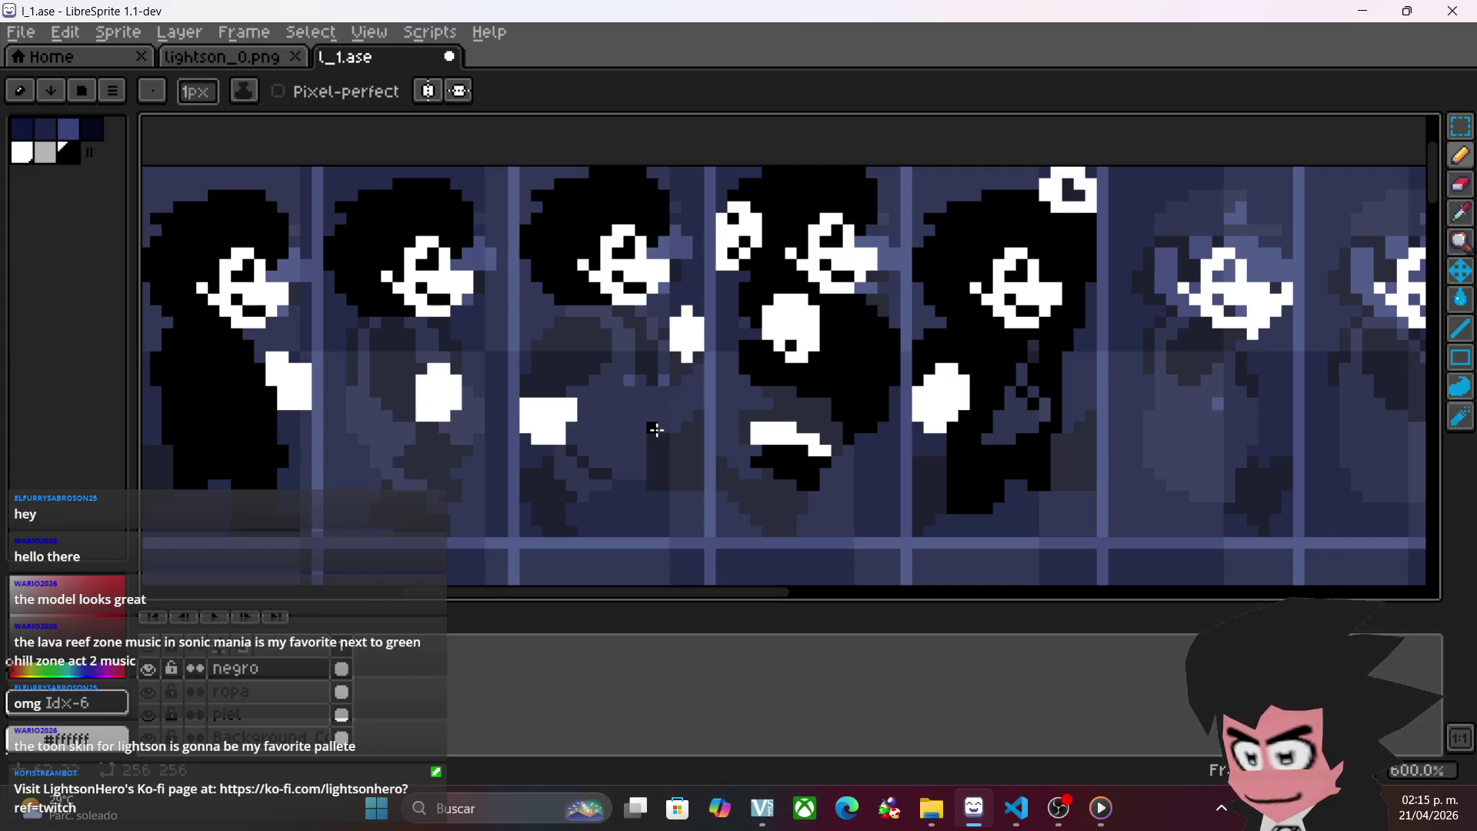
pyautogui.scroll(3, 671, 411)
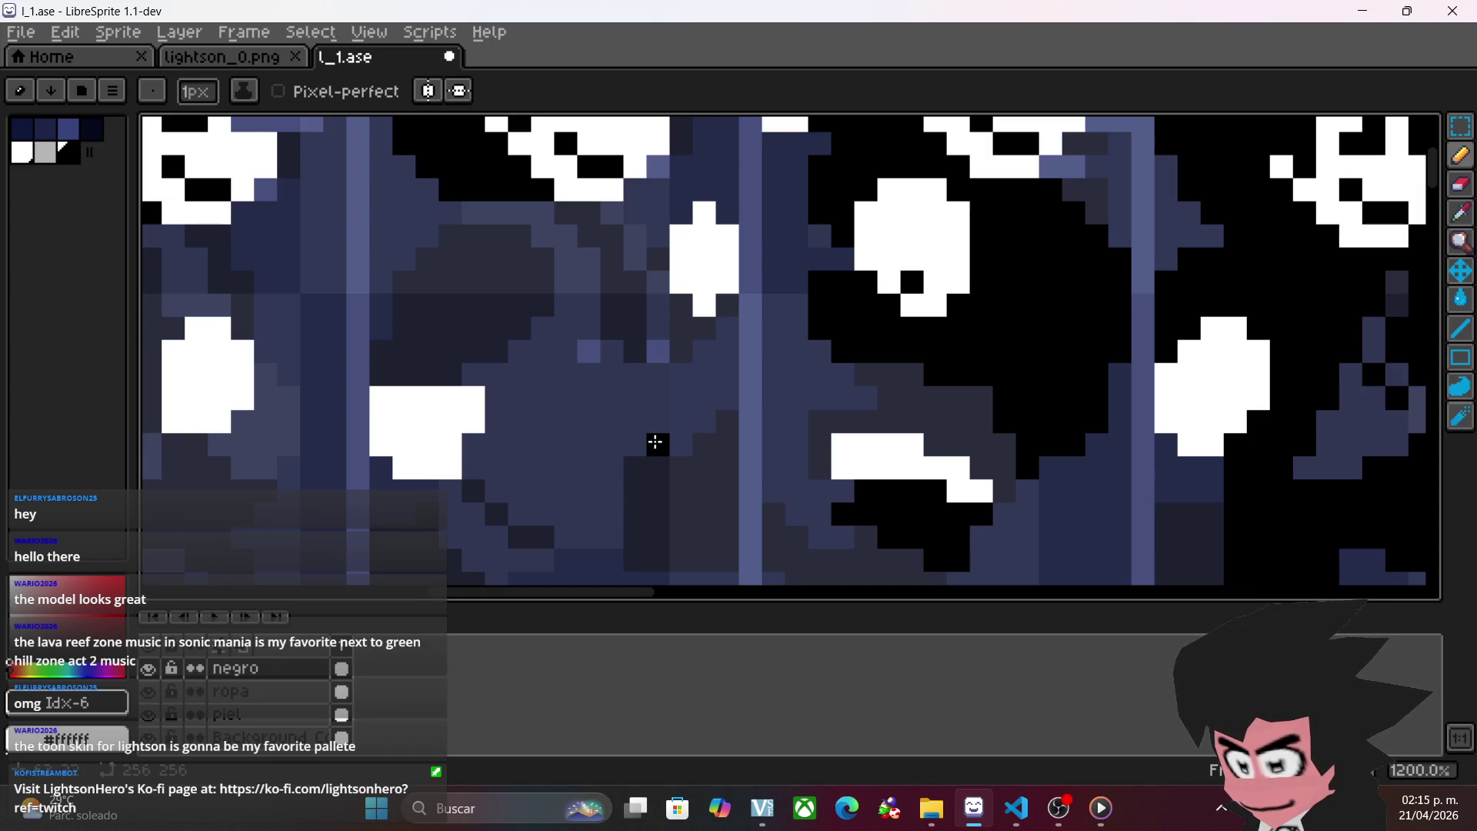
pyautogui.moveTo(651, 302)
pyautogui.mouseDown()
pyautogui.moveTo(658, 281)
pyautogui.moveTo(660, 446)
pyautogui.mouseUp()
pyautogui.moveTo(542, 212)
pyautogui.mouseDown()
pyautogui.moveTo(491, 472)
pyautogui.moveTo(567, 482)
pyautogui.moveTo(610, 465)
pyautogui.moveTo(543, 492)
pyautogui.moveTo(510, 468)
pyautogui.moveTo(544, 475)
pyautogui.mouseUp()
pyautogui.hotkey('ctrl', 'z')
pyautogui.hotkey('ctrl', 'z')
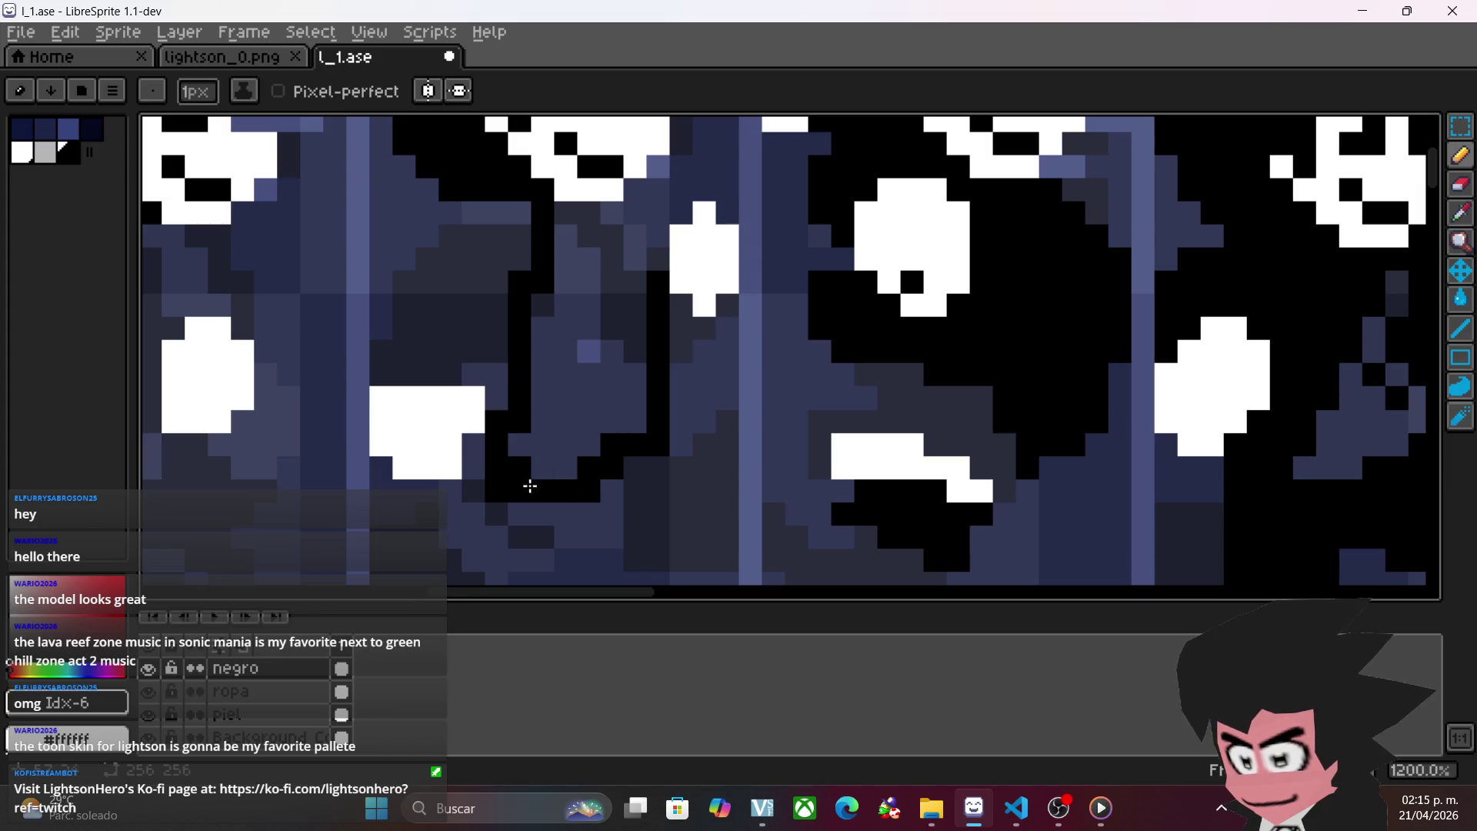
pyautogui.scroll(-2, 478, 485)
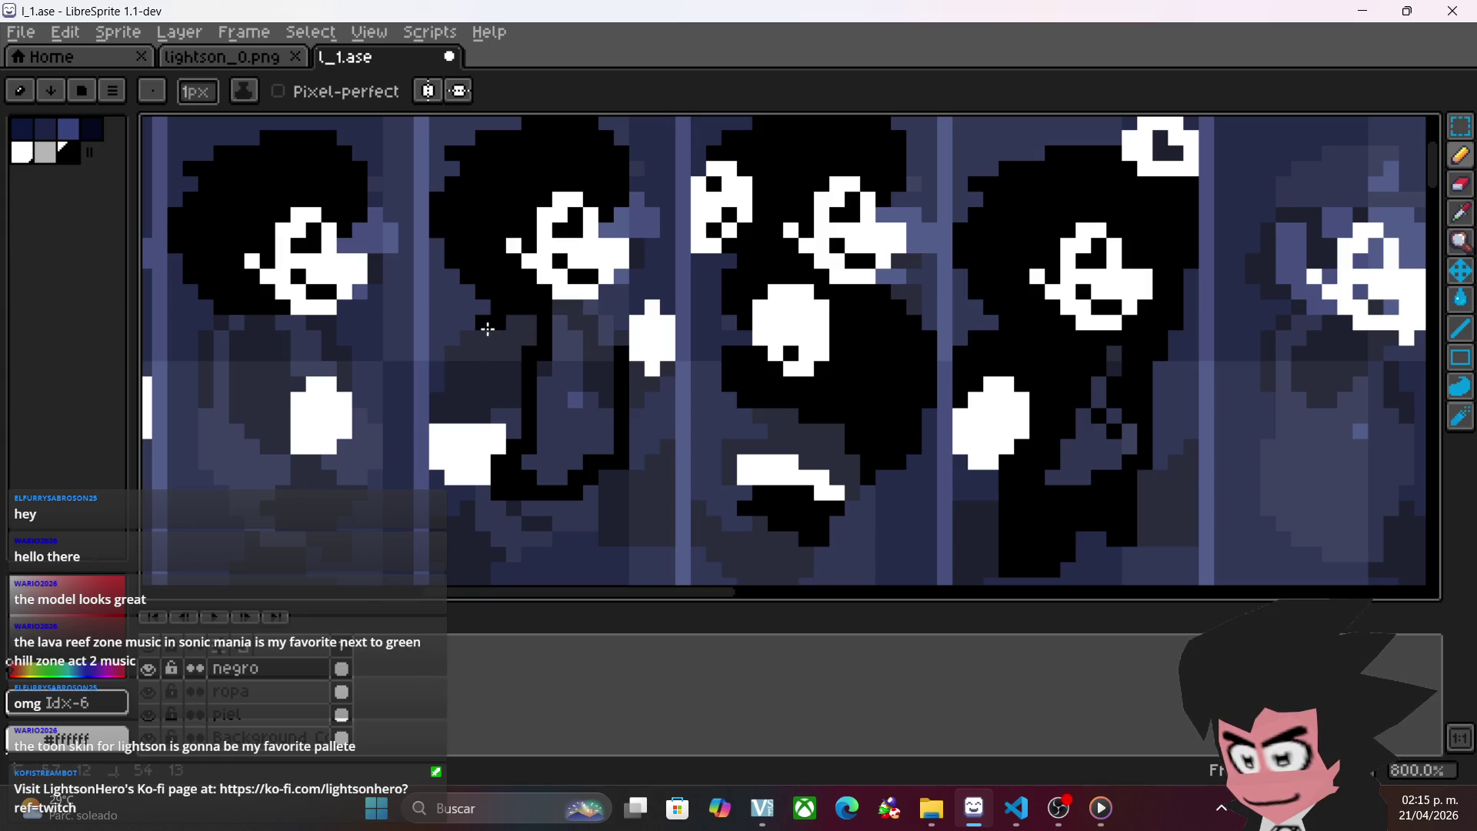
# - Outline the leg and body edge in black, including a pixel below the white hand
pyautogui.moveTo(476, 341)
pyautogui.mouseDown()
pyautogui.moveTo(449, 361)
pyautogui.moveTo(437, 419)
pyautogui.moveTo(511, 431)
pyautogui.moveTo(504, 329)
pyautogui.moveTo(521, 333)
pyautogui.moveTo(493, 381)
pyautogui.moveTo(478, 379)
pyautogui.moveTo(486, 405)
pyautogui.moveTo(465, 359)
pyautogui.mouseUp()
pyautogui.scroll(-3, 573, 408)
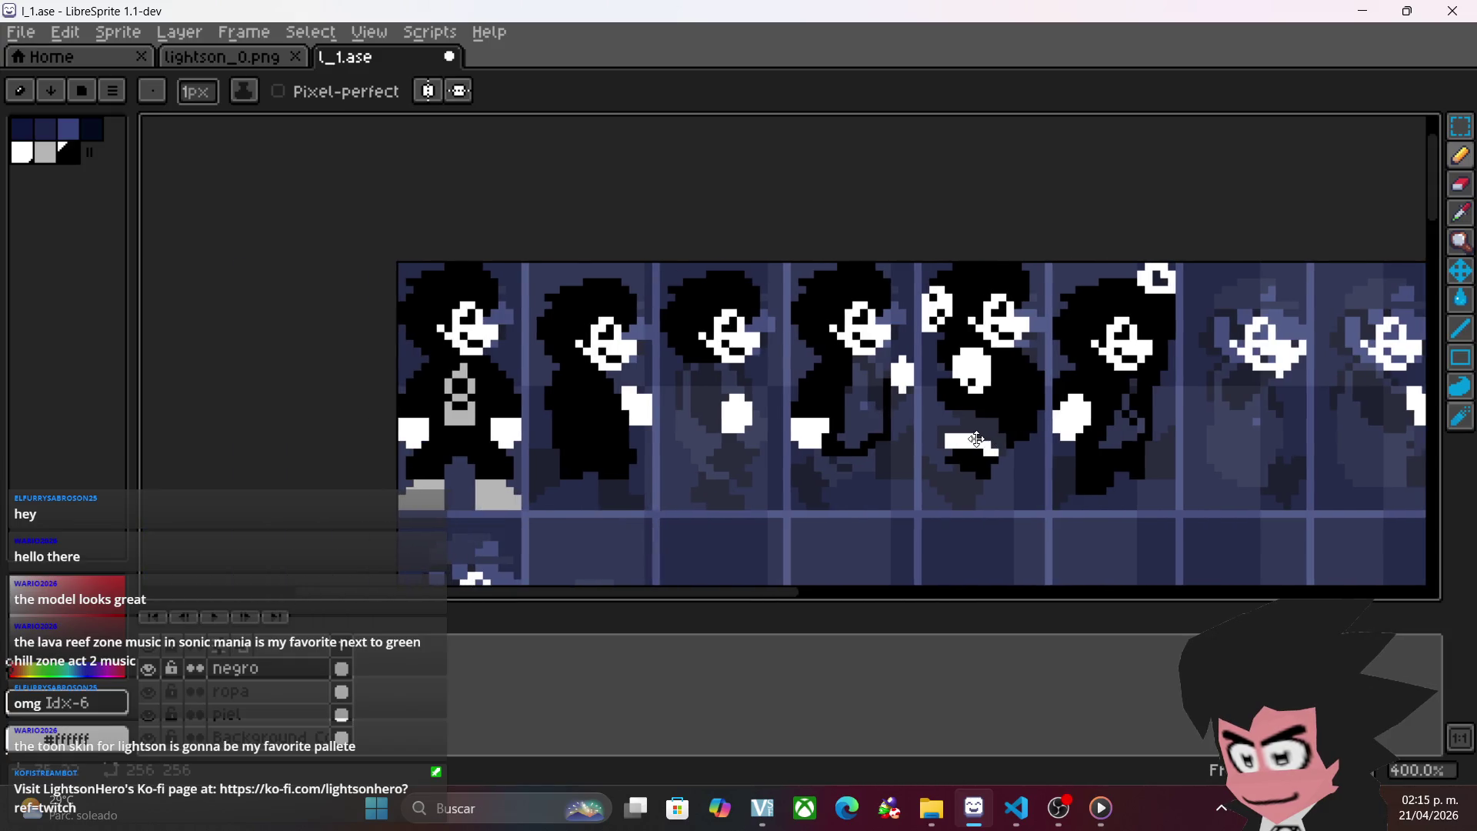
pyautogui.hscroll(3, 976, 439)
pyautogui.scroll(3, 720, 355)
pyautogui.moveTo(701, 265)
pyautogui.mouseDown()
pyautogui.moveTo(683, 244)
pyautogui.moveTo(696, 243)
pyautogui.moveTo(687, 260)
pyautogui.moveTo(723, 263)
pyautogui.moveTo(732, 330)
pyautogui.moveTo(745, 286)
pyautogui.mouseUp()
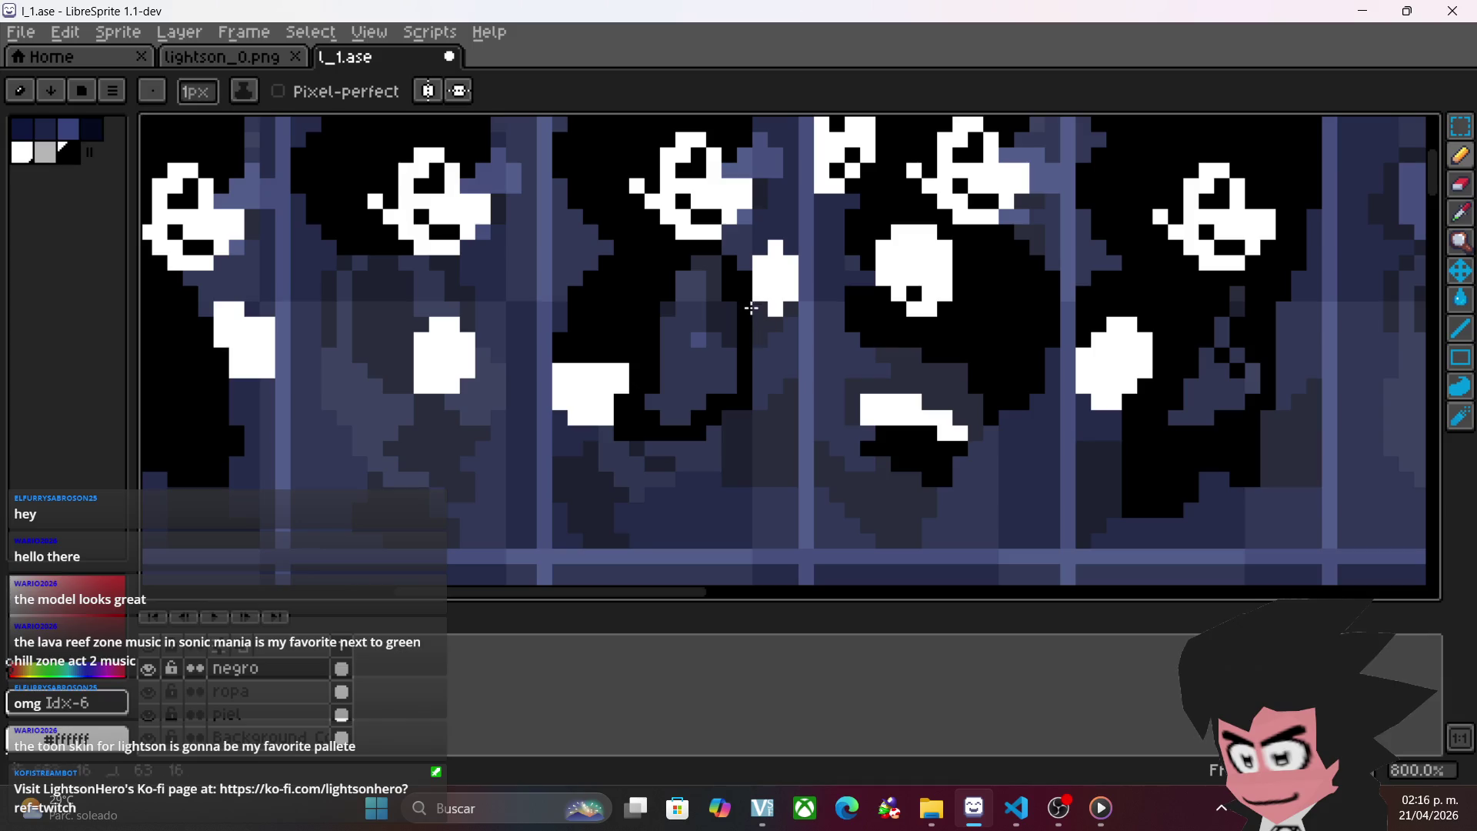
pyautogui.moveTo(767, 324); pyautogui.dragTo(779, 320)
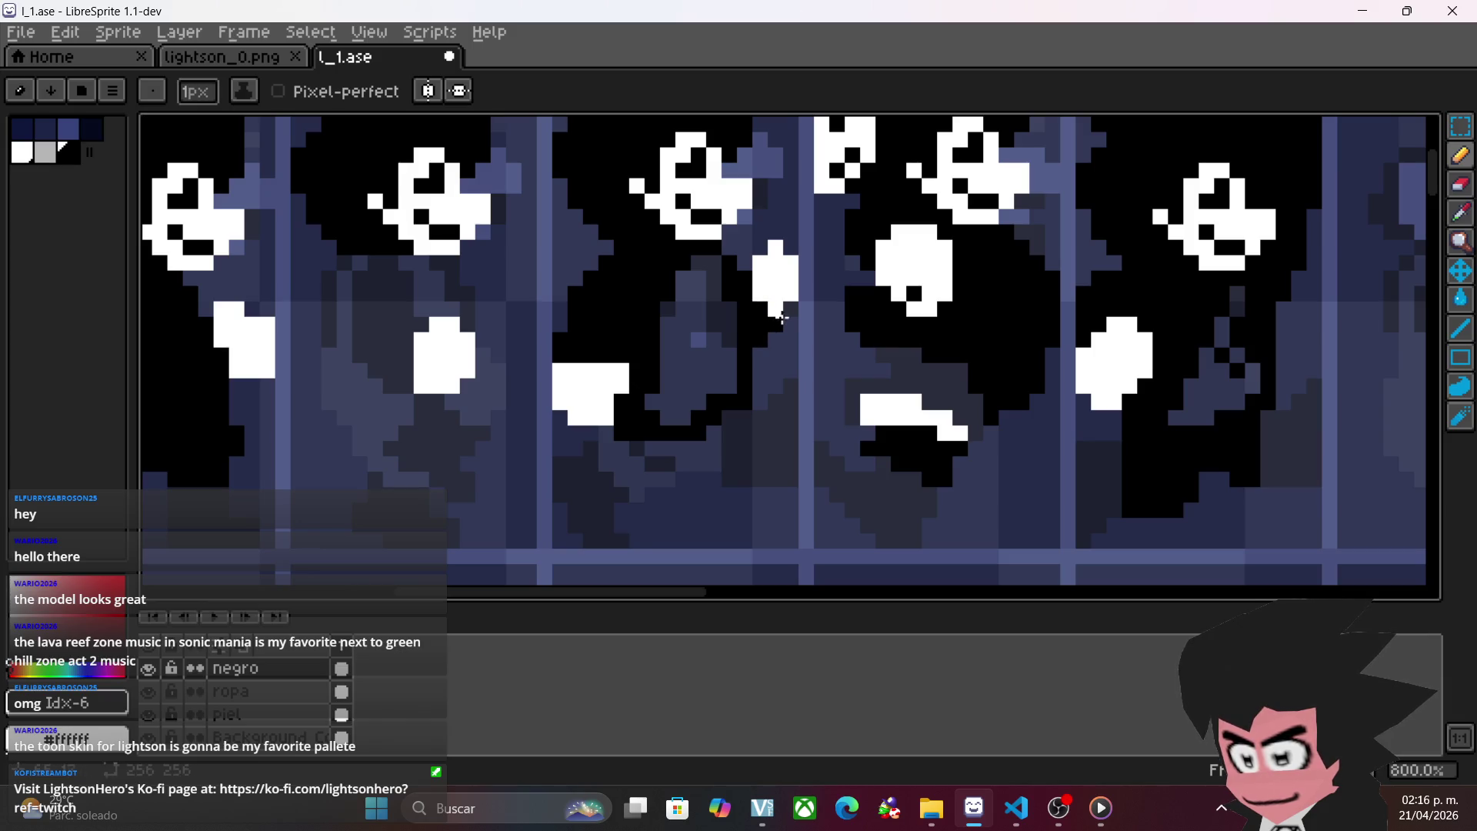
pyautogui.scroll(-1, 678, 296)
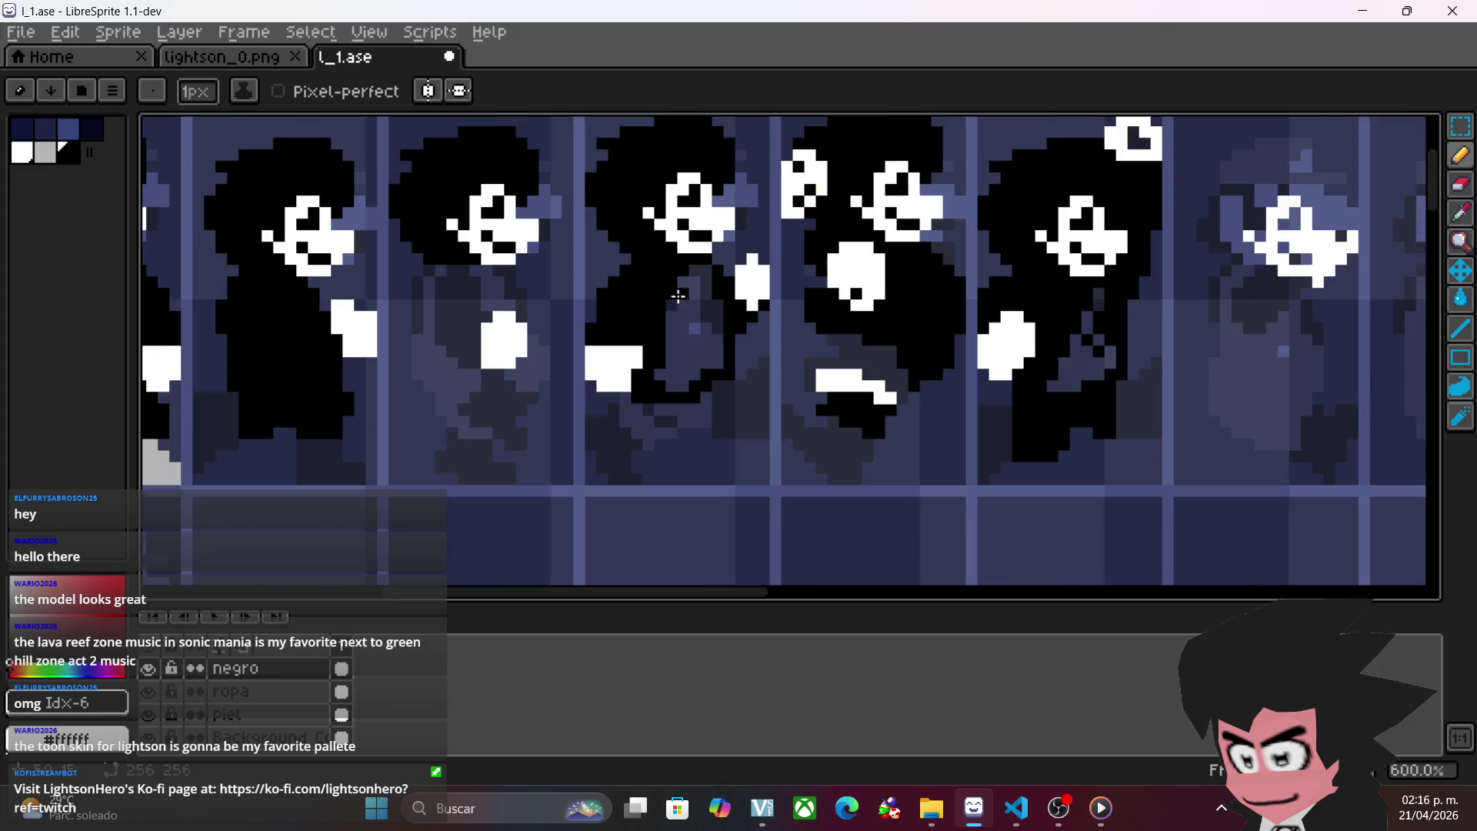
pyautogui.moveTo(740, 348); pyautogui.dragTo(918, 367)
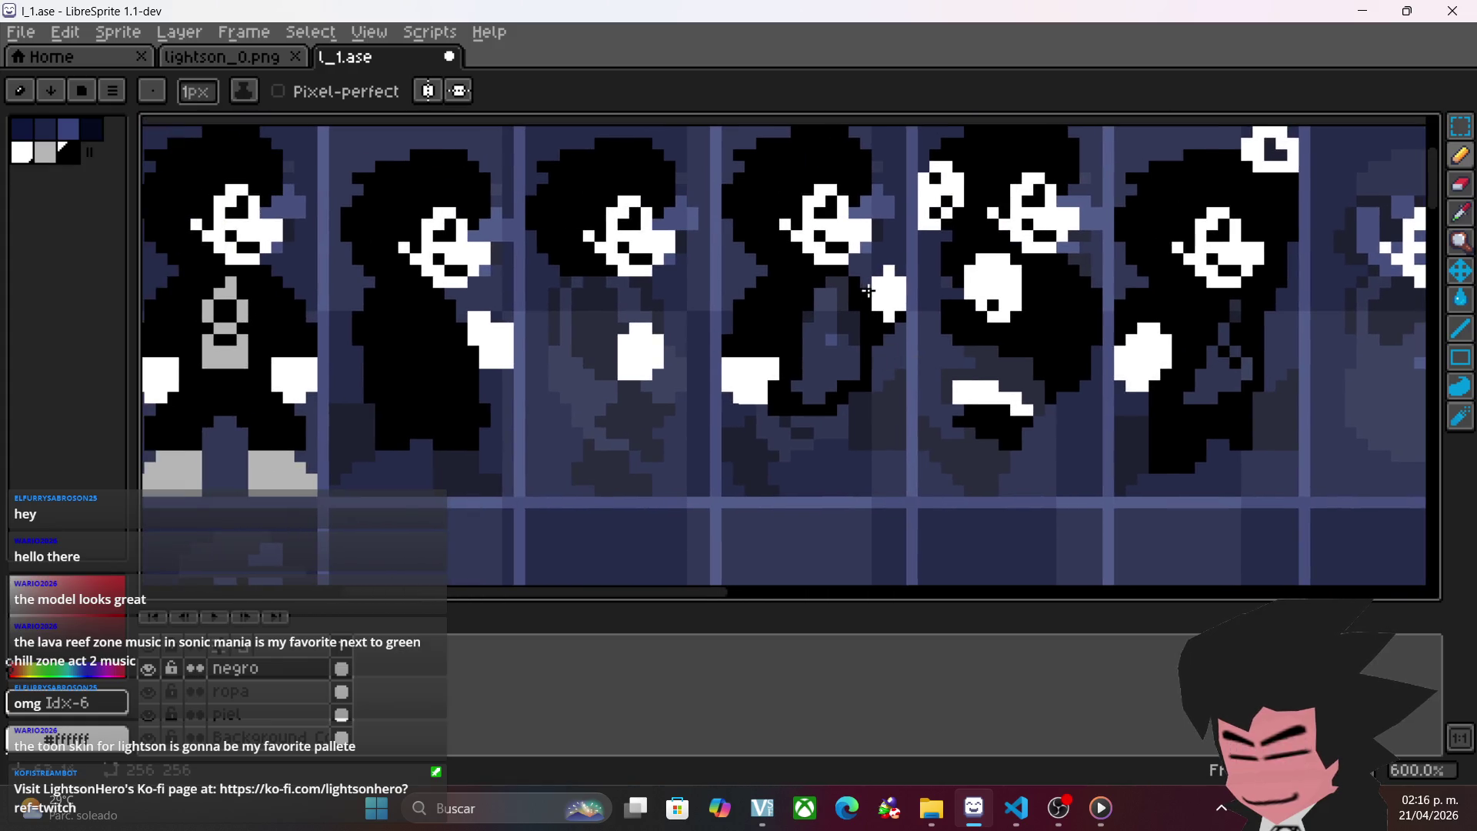
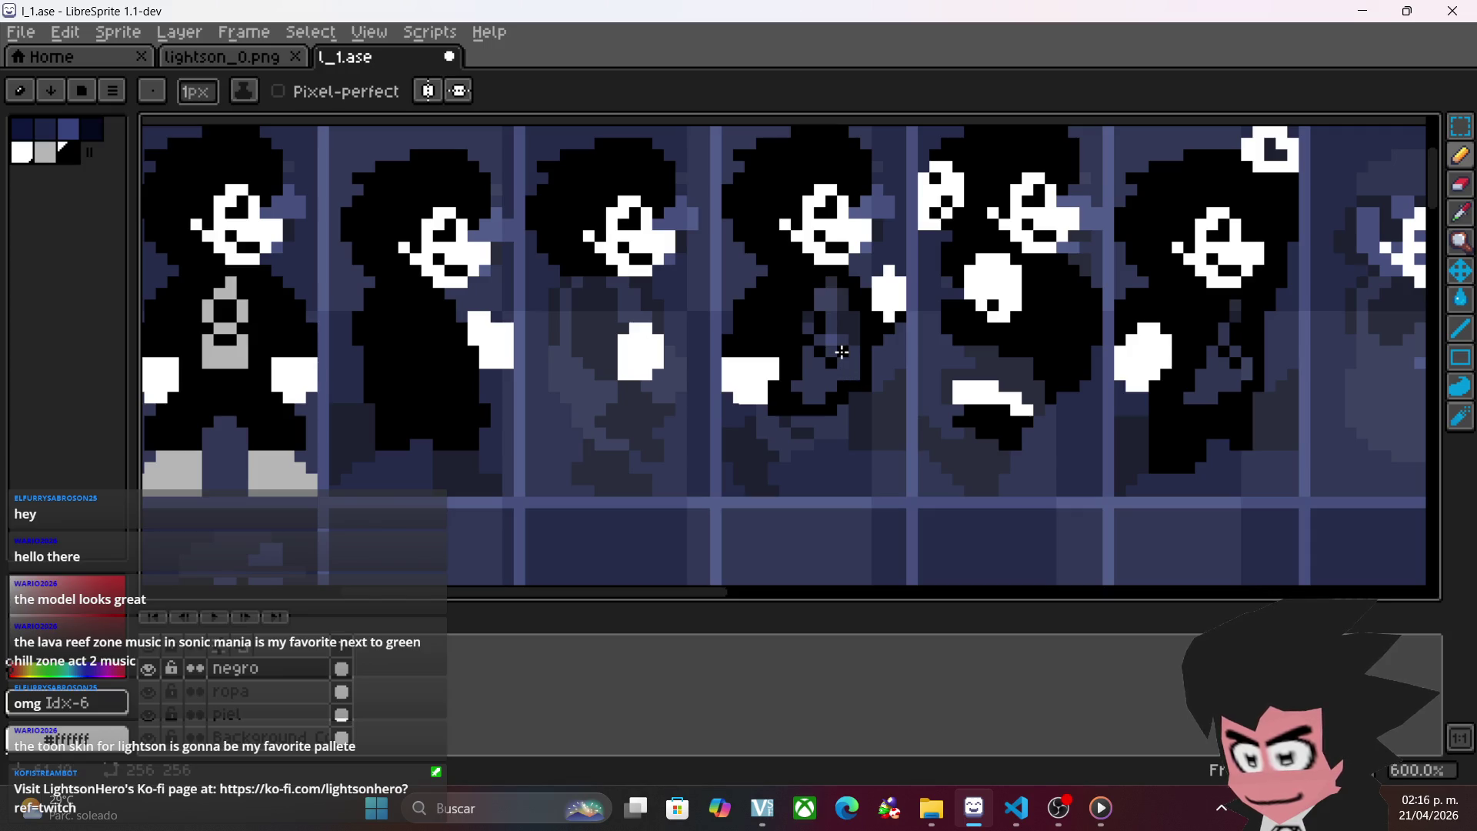
# - Undo the stray stroke on the centre running figure
pyautogui.hotkey('ctrl', 'z')
pyautogui.hotkey('ctrl', 'z')
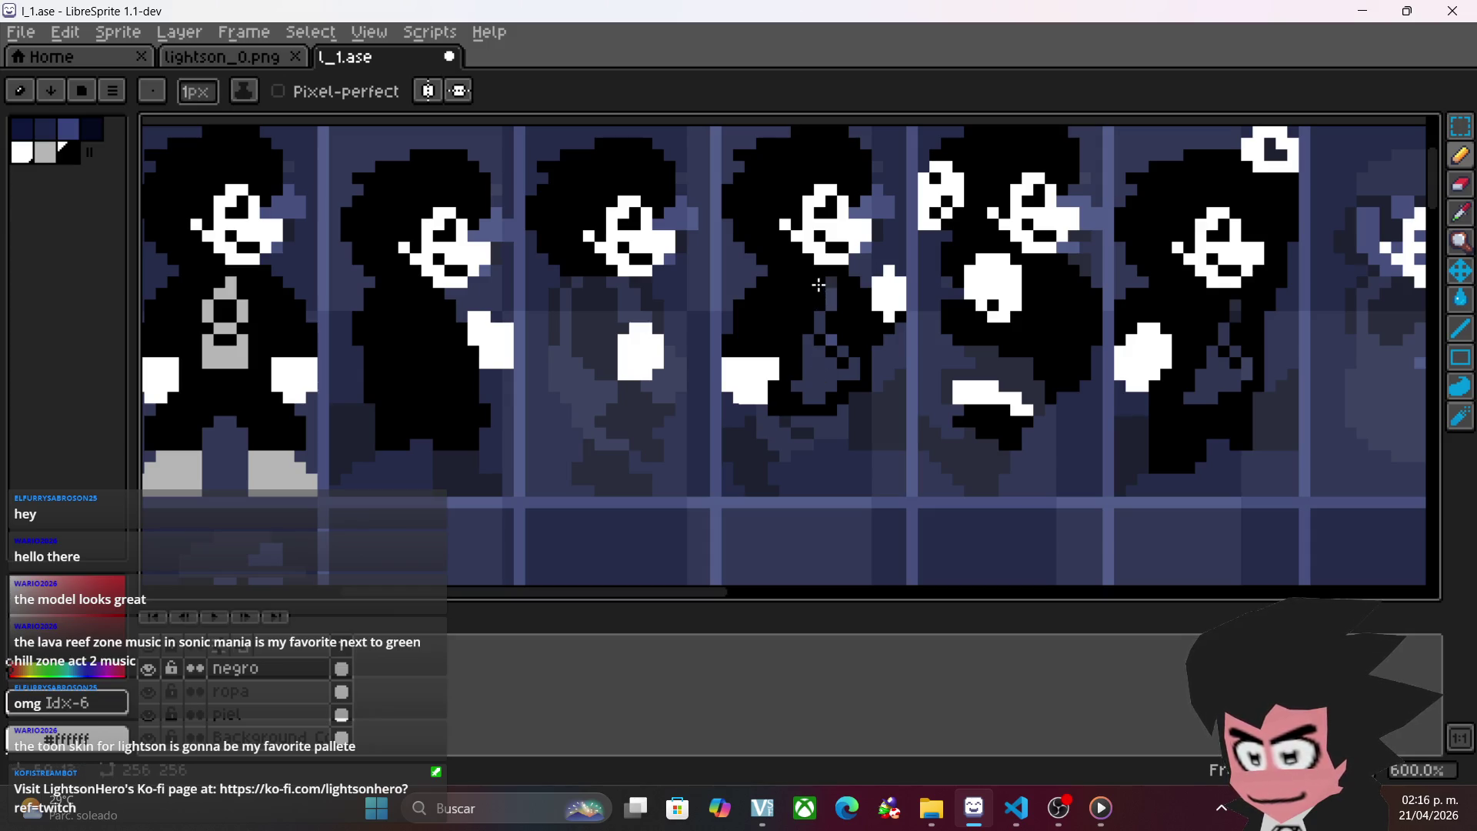
pyautogui.scroll(-2, 766, 404)
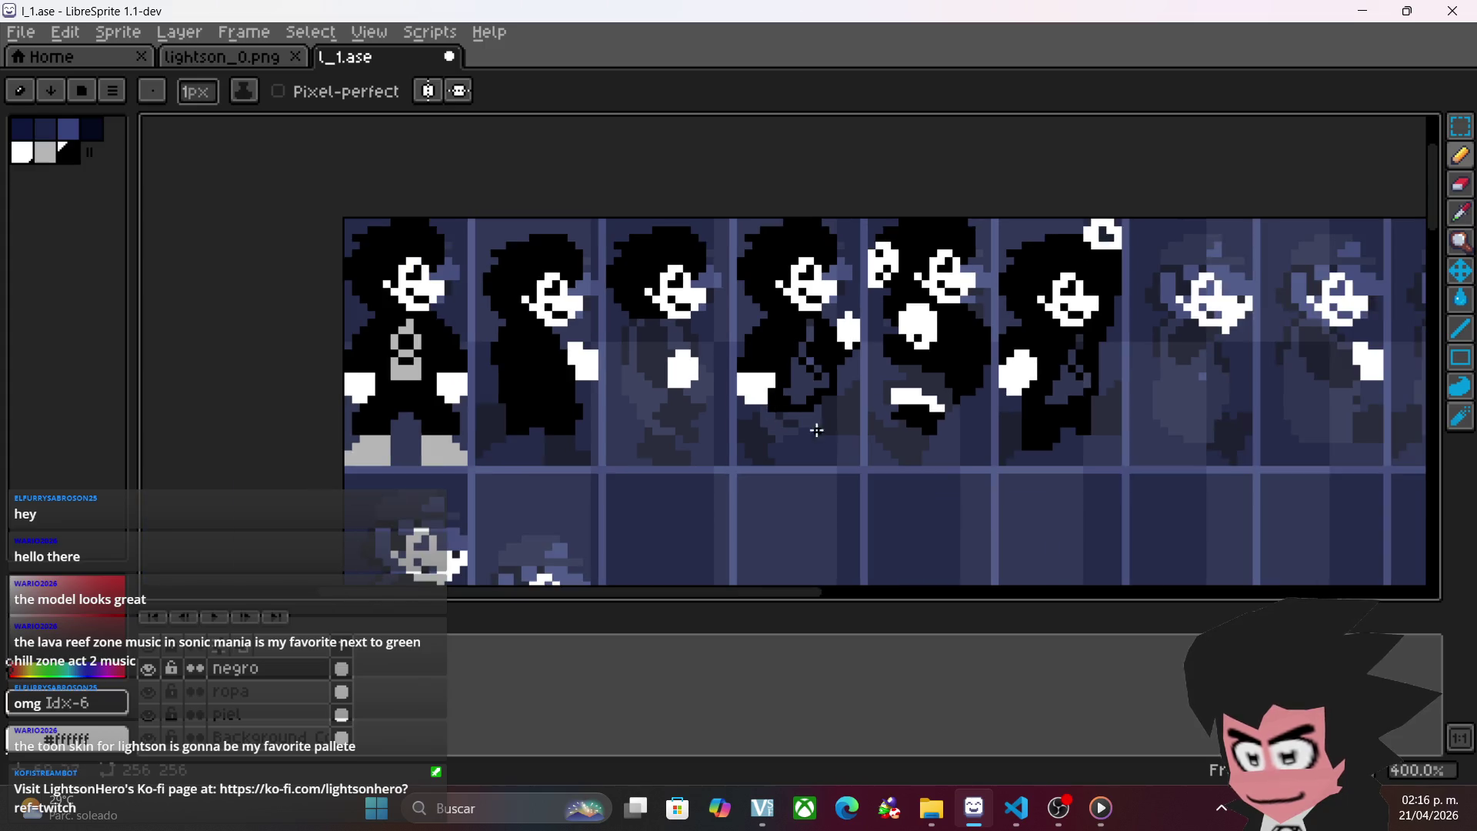
pyautogui.scroll(2, 838, 433)
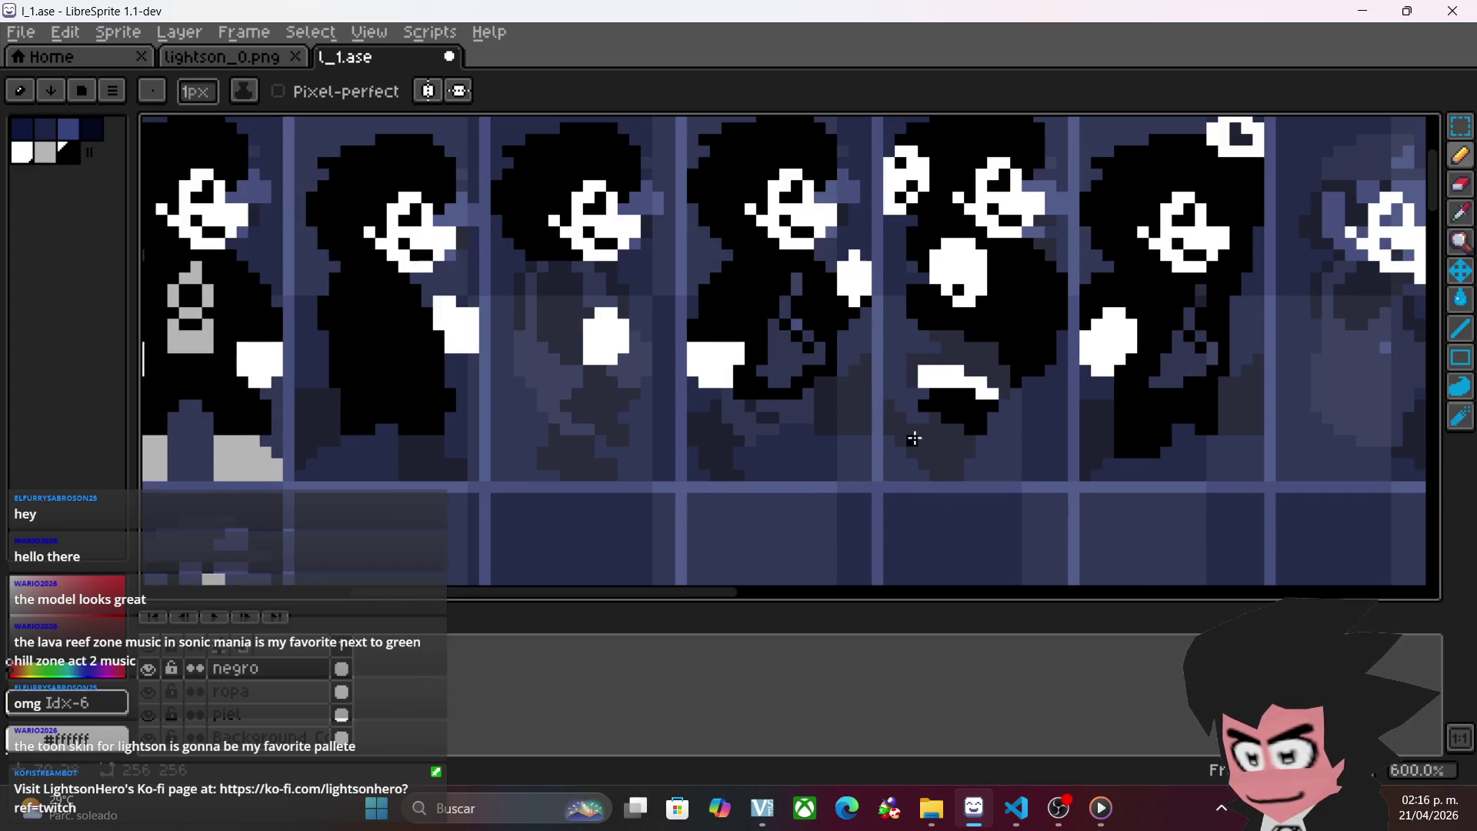
pyautogui.scroll(-2, 914, 439)
pyautogui.scroll(3, 900, 459)
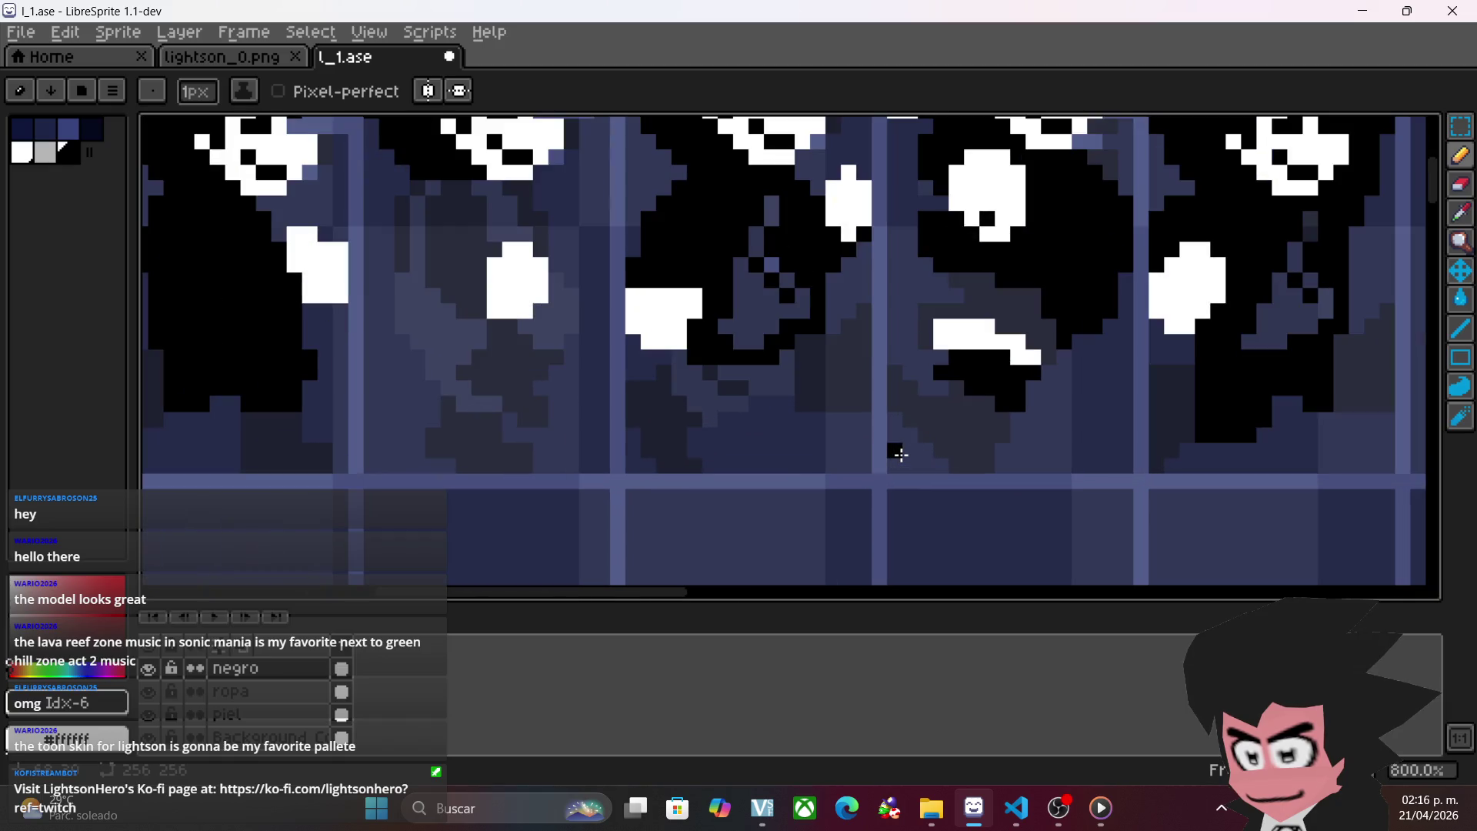
pyautogui.scroll(-1, 900, 456)
pyautogui.scroll(-1, 900, 454)
pyautogui.scroll(1, 898, 450)
pyautogui.scroll(1, 899, 451)
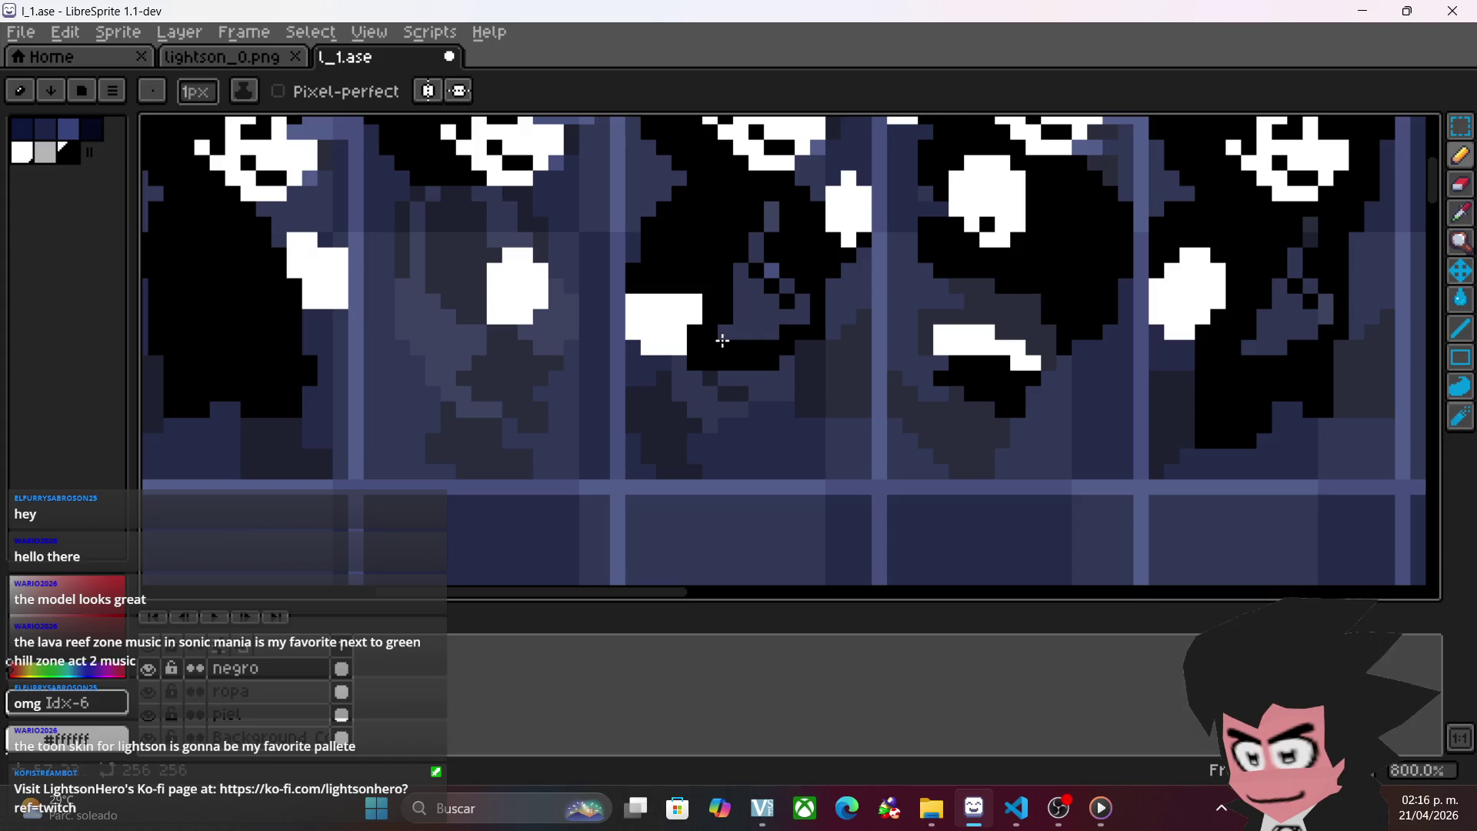
pyautogui.scroll(-2, 773, 392)
pyautogui.scroll(2, 800, 434)
# - Dab a few black pixels on the fourth figure's body, briefly trying a small rectangular selection
pyautogui.click(803, 314)
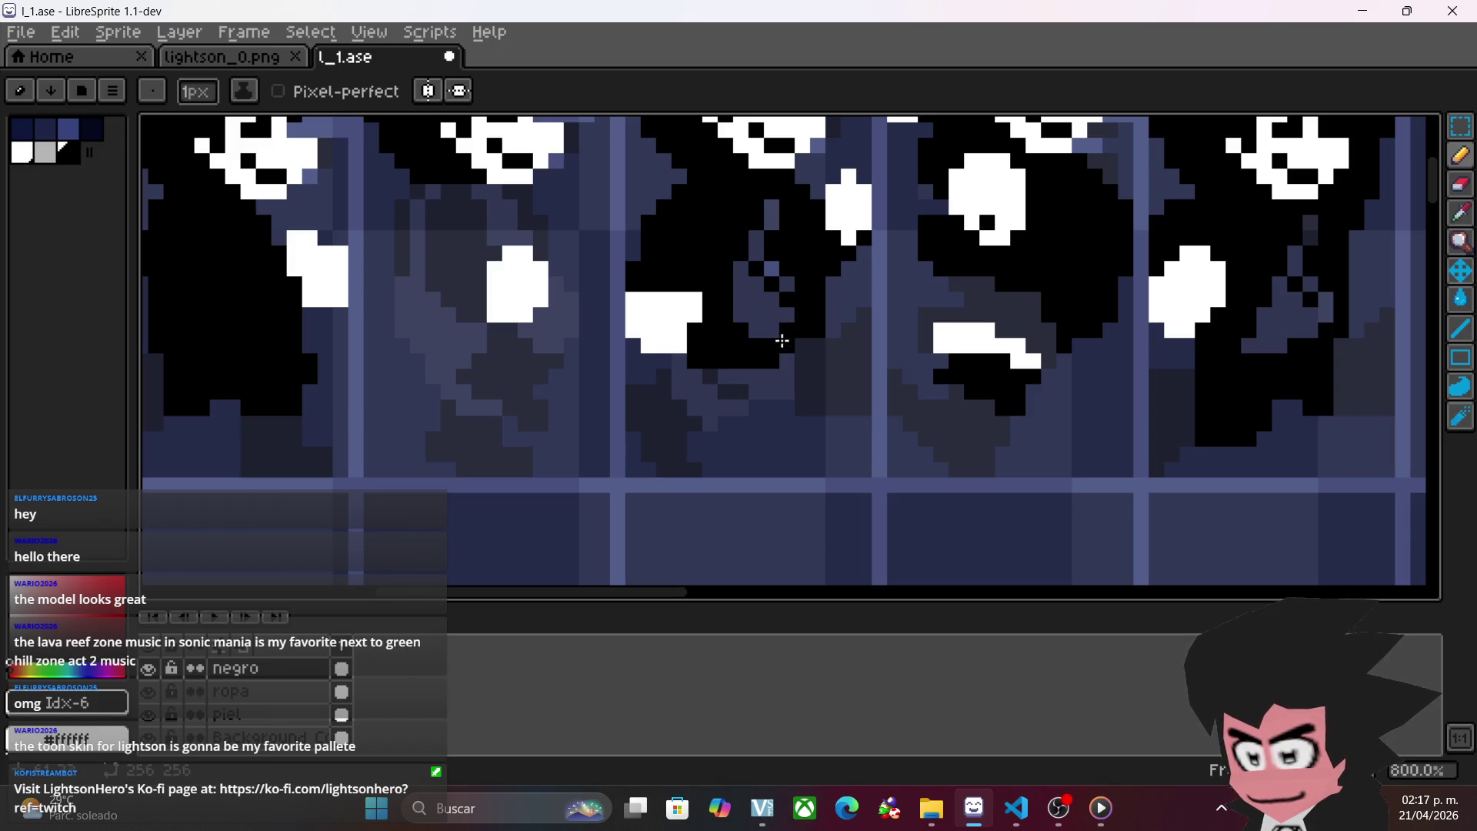
pyautogui.click(1458, 131)
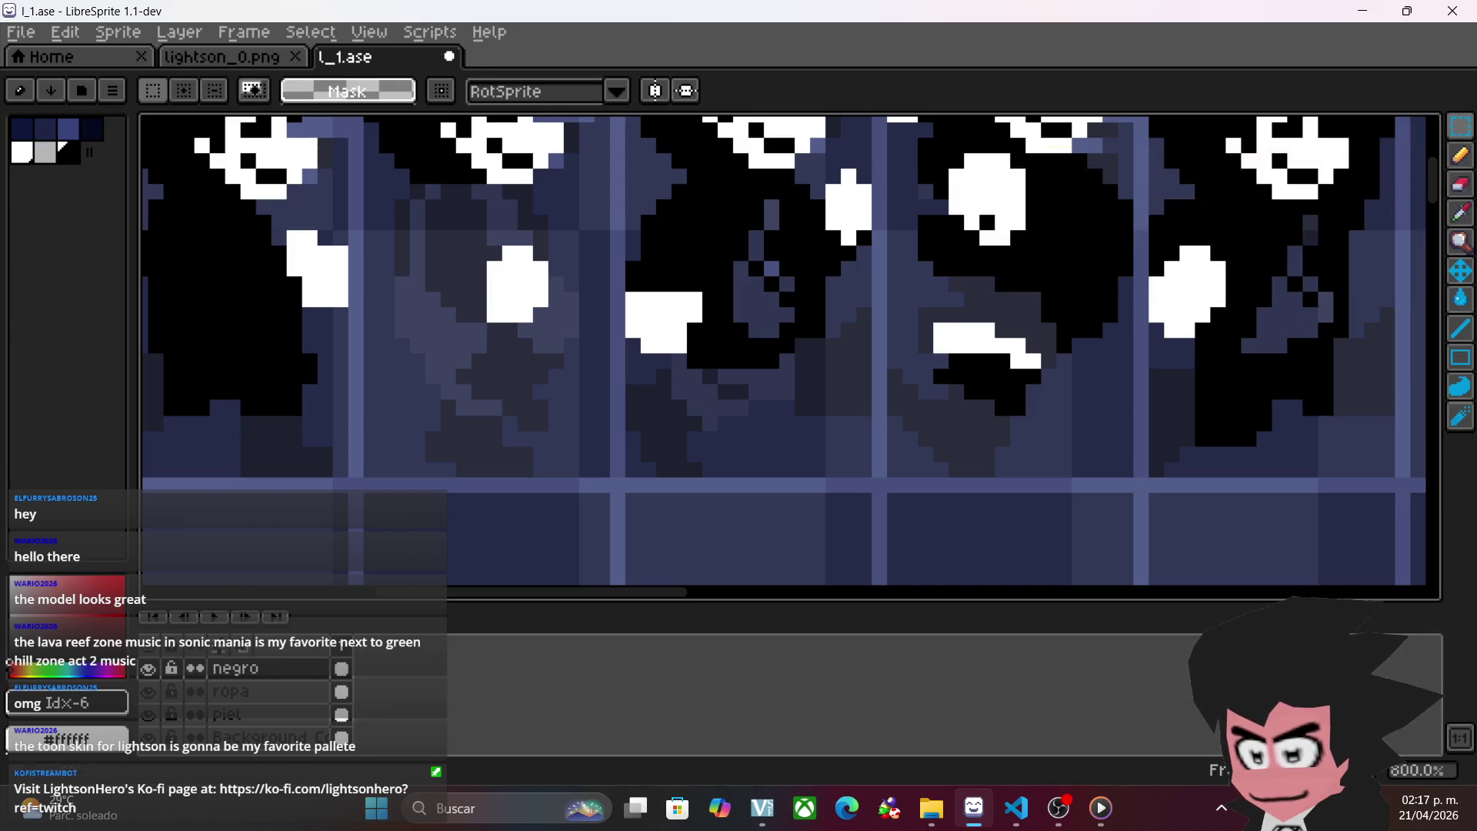
pyautogui.moveTo(781, 295); pyautogui.dragTo(787, 299)
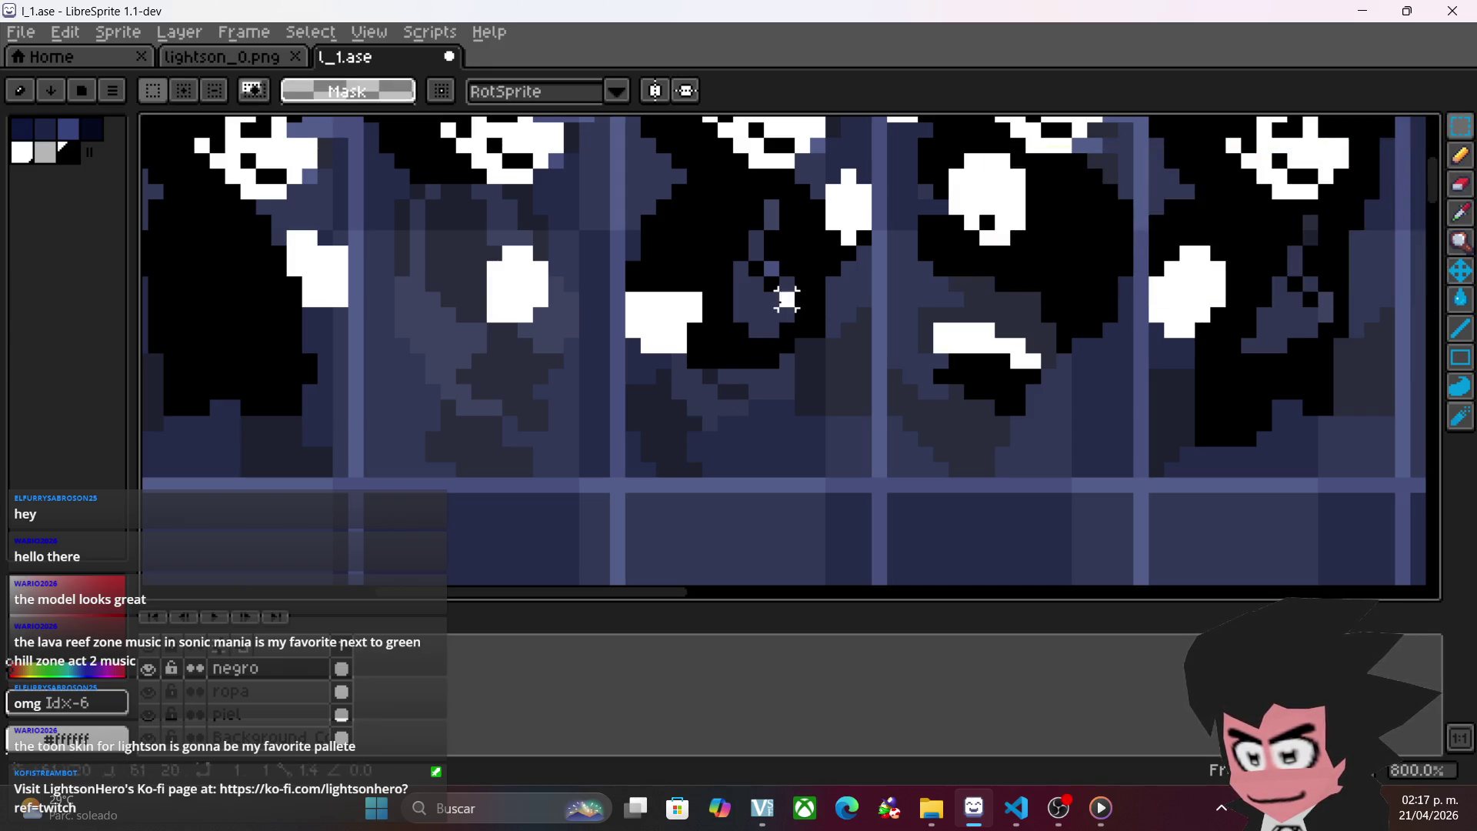
pyautogui.press('b')
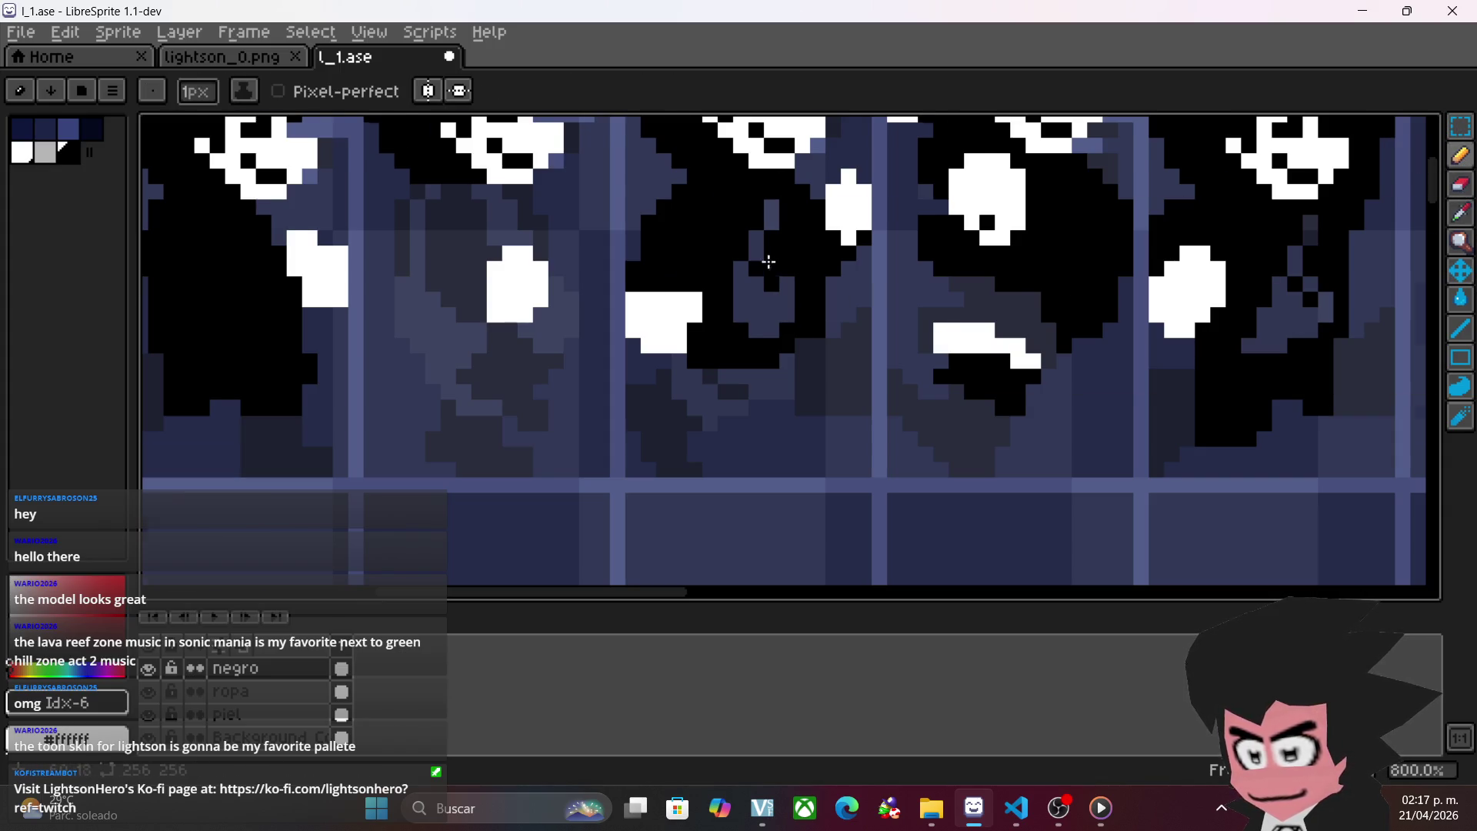
pyautogui.scroll(-2, 888, 369)
pyautogui.moveTo(888, 369); pyautogui.dragTo(808, 487)
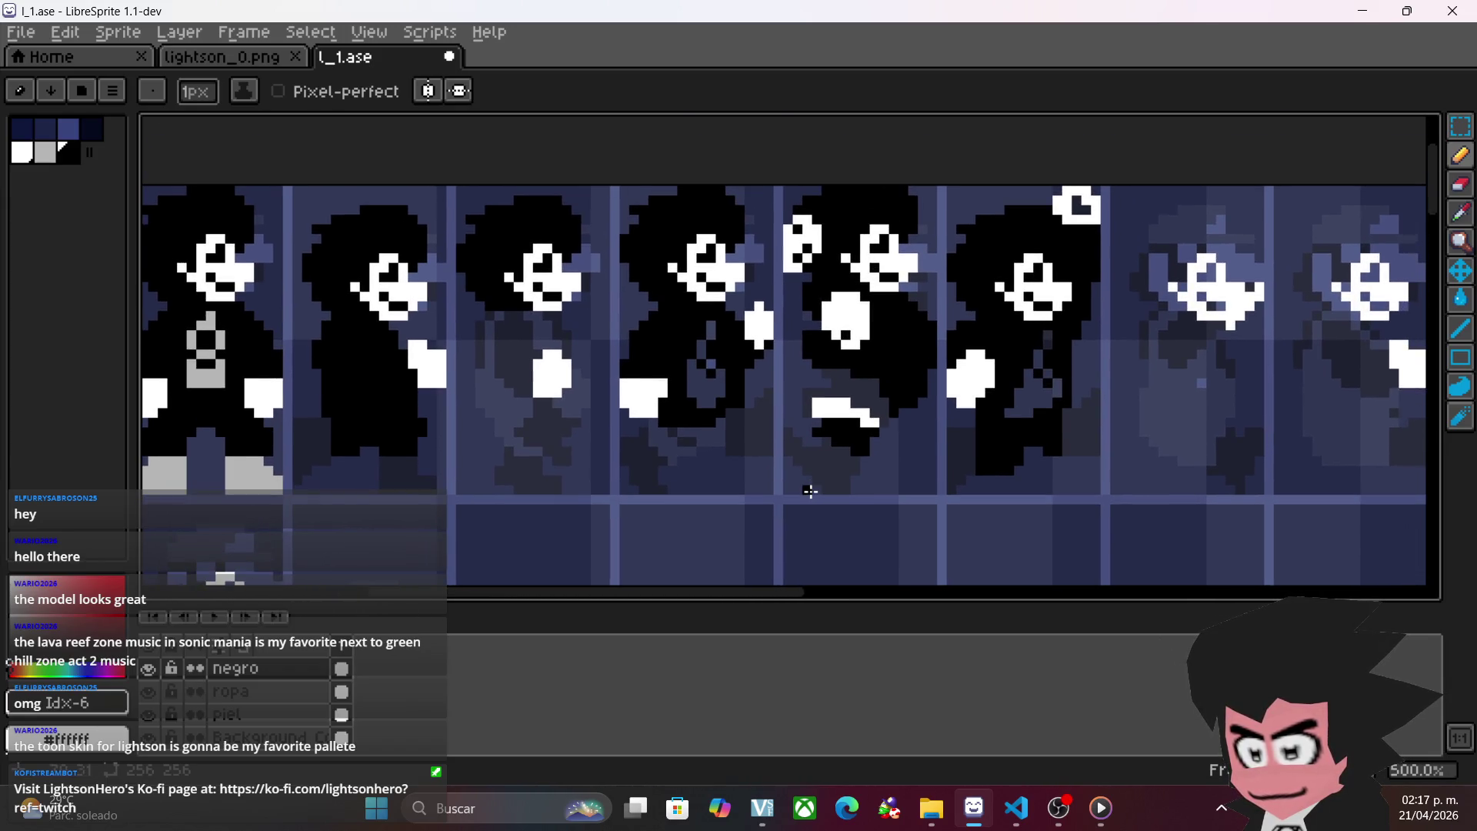
# - Draw black pixels extending the figure's body below and left of the white hand
pyautogui.scroll(1, 810, 491)
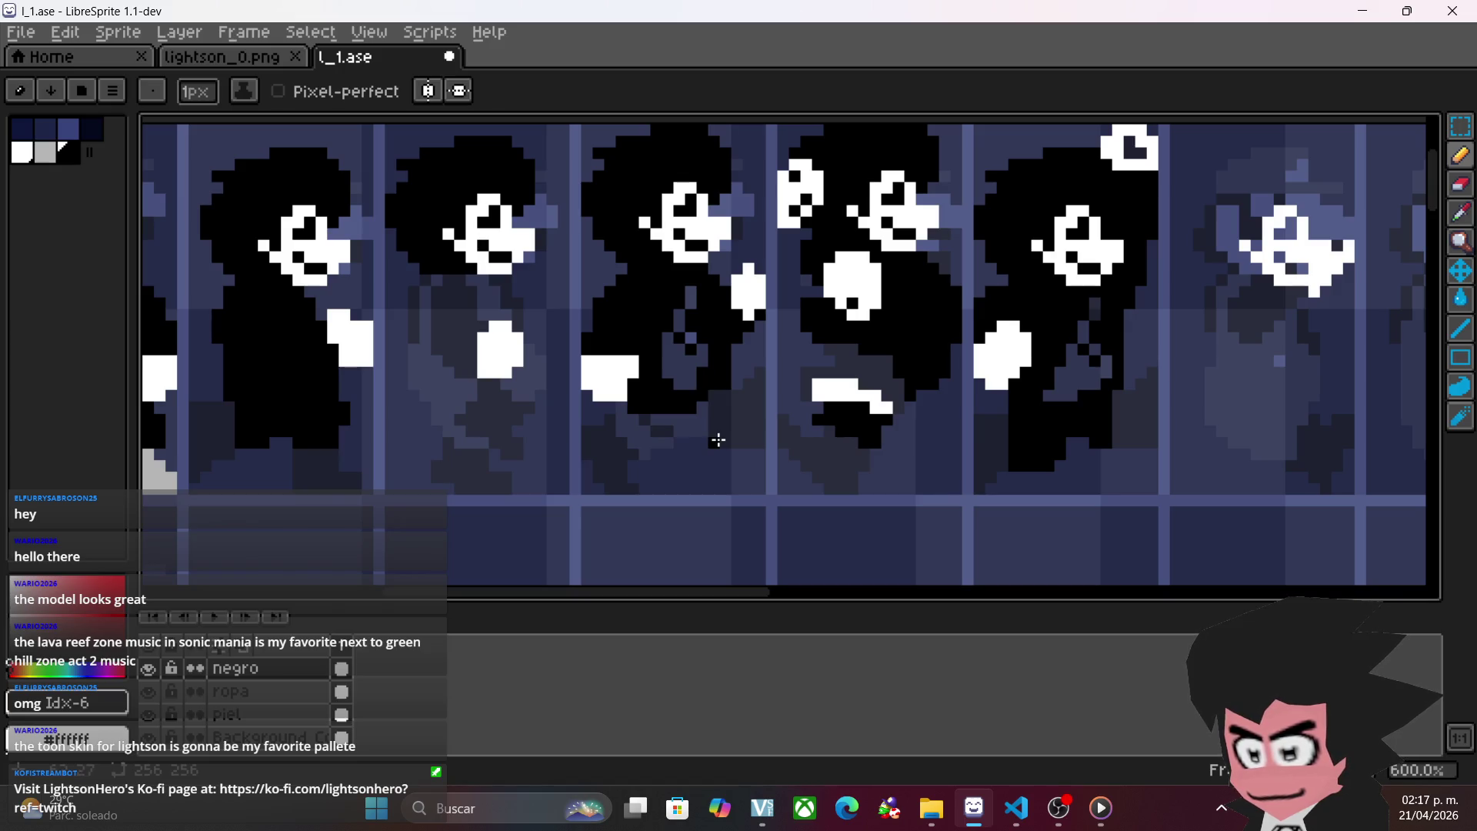
pyautogui.scroll(-2, 718, 440)
pyautogui.scroll(2, 714, 456)
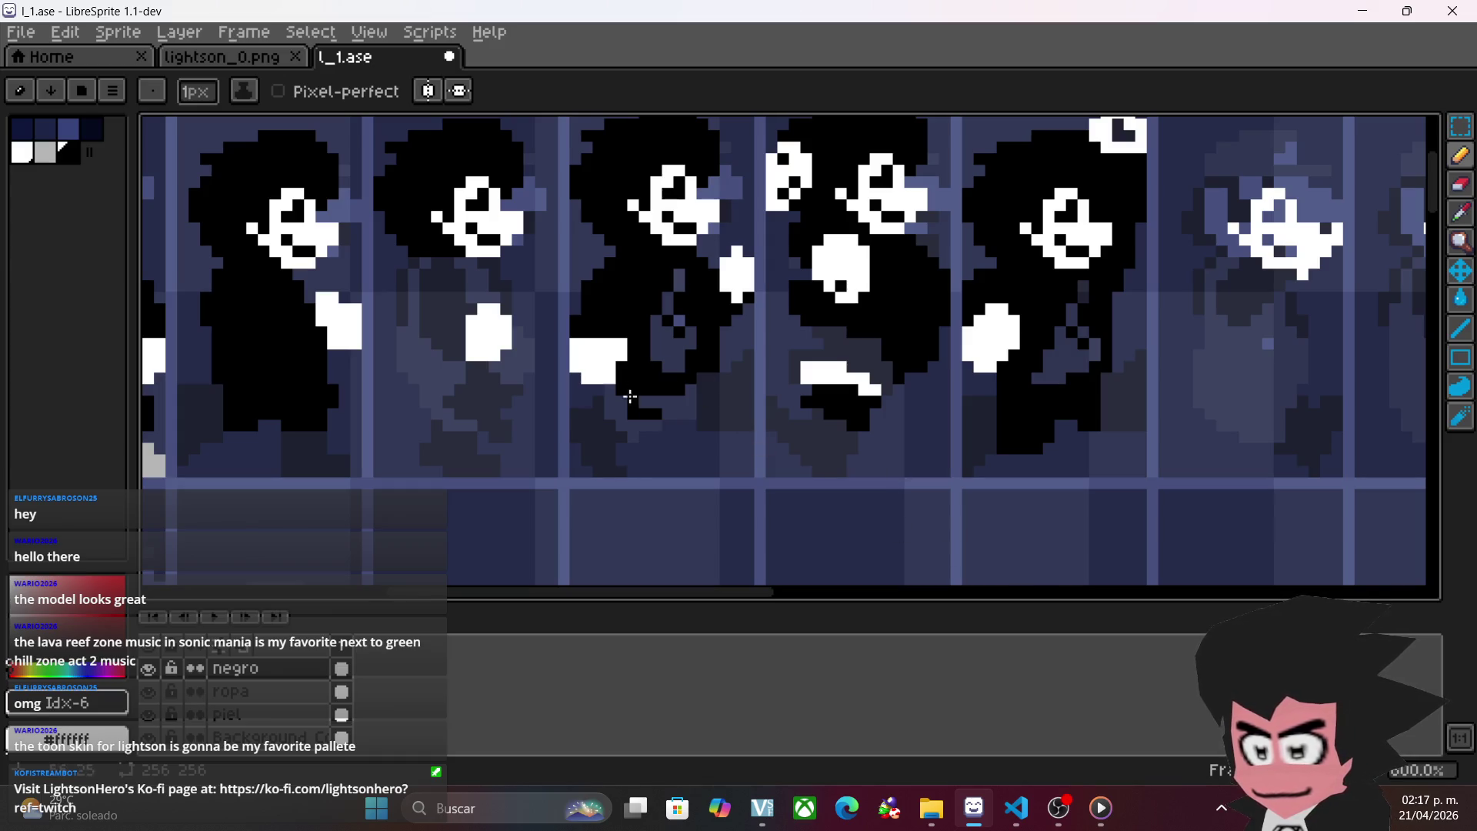
pyautogui.moveTo(649, 426)
pyautogui.mouseDown()
pyautogui.moveTo(614, 408)
pyautogui.moveTo(685, 401)
pyautogui.mouseUp()
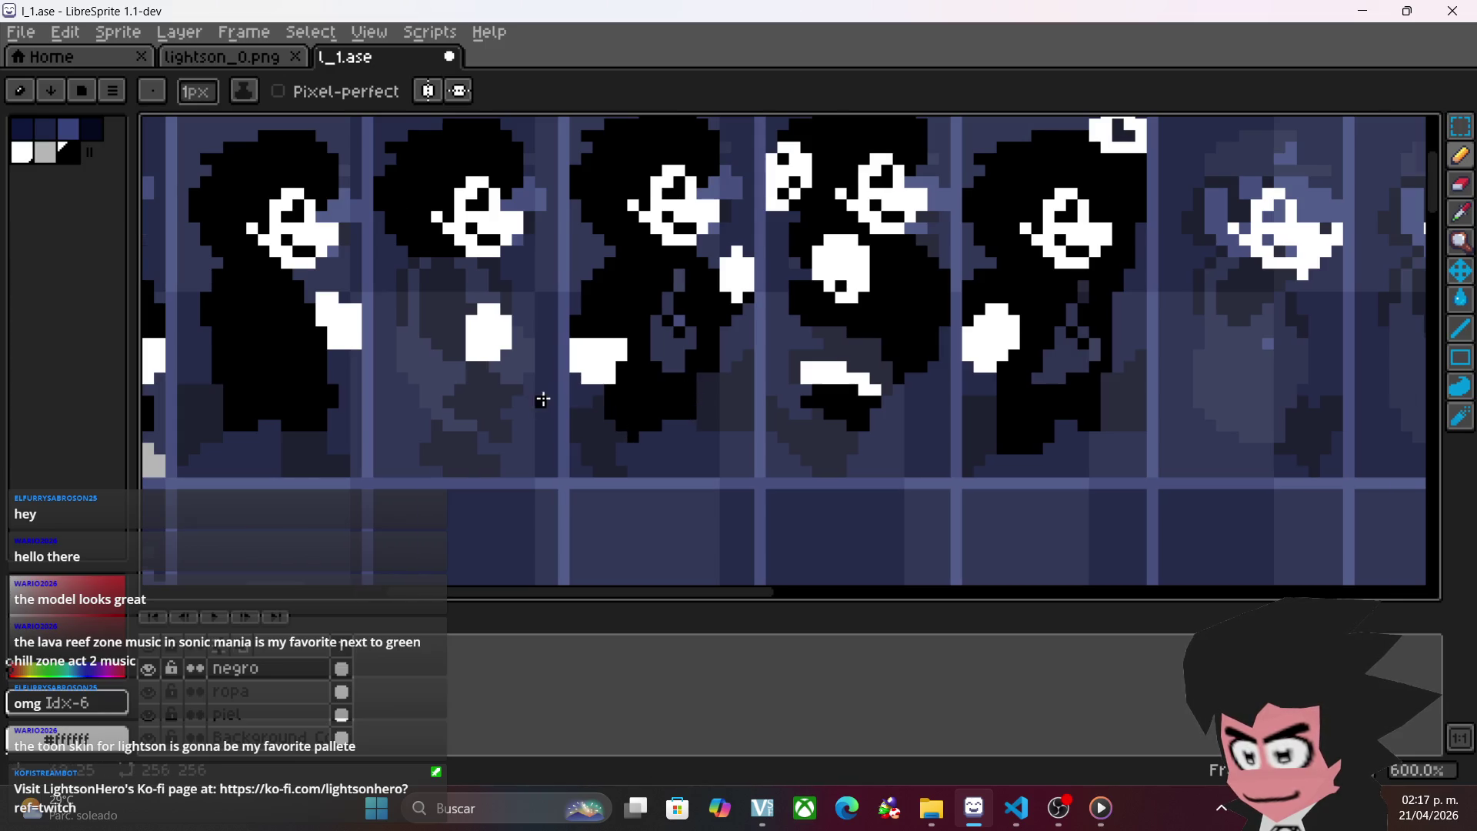
pyautogui.scroll(-1, 772, 428)
pyautogui.scroll(2, 772, 429)
pyautogui.moveTo(657, 388)
pyautogui.mouseDown()
pyautogui.moveTo(651, 399)
pyautogui.moveTo(651, 385)
pyautogui.moveTo(720, 393)
pyautogui.moveTo(748, 376)
pyautogui.moveTo(712, 284)
pyautogui.moveTo(670, 297)
pyautogui.moveTo(654, 376)
pyautogui.mouseUp()
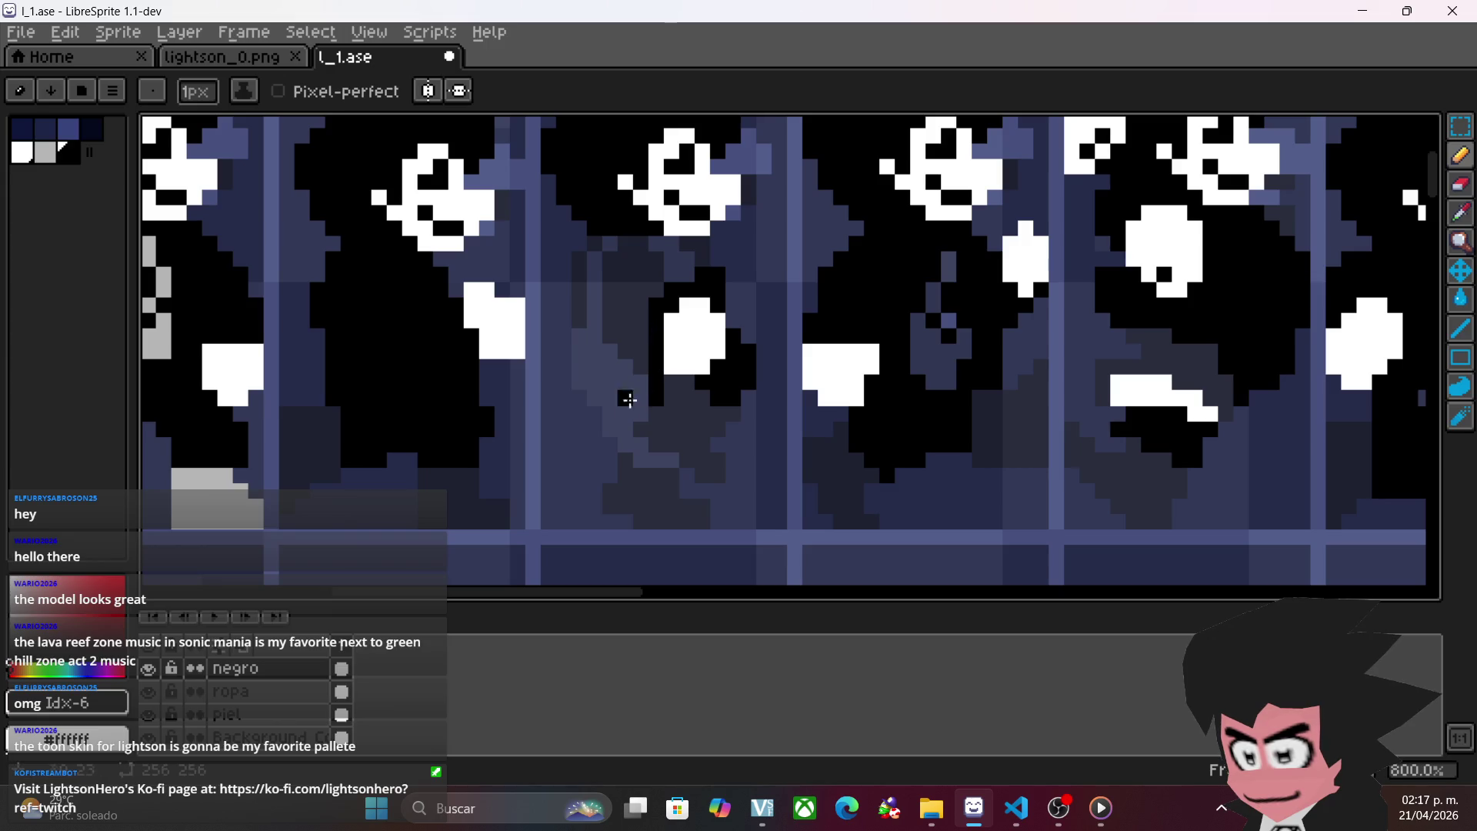
pyautogui.moveTo(639, 431)
pyautogui.mouseDown()
pyautogui.moveTo(637, 413)
pyautogui.moveTo(633, 439)
pyautogui.moveTo(670, 458)
pyautogui.moveTo(613, 432)
pyautogui.moveTo(588, 263)
pyautogui.mouseUp()
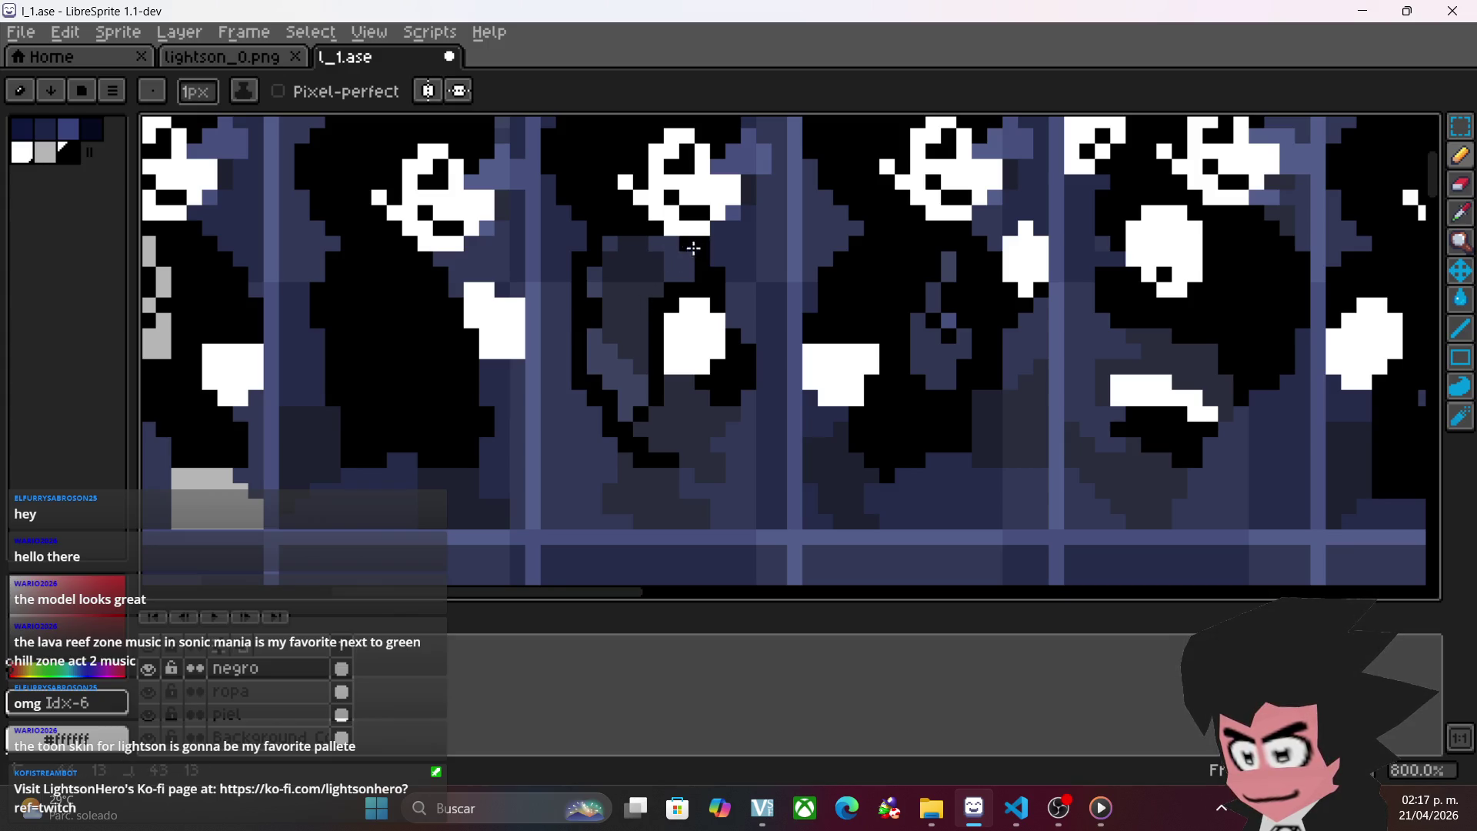
# - Flood-fill the figure's body area with black using the Paint Bucket
pyautogui.click(1461, 303)
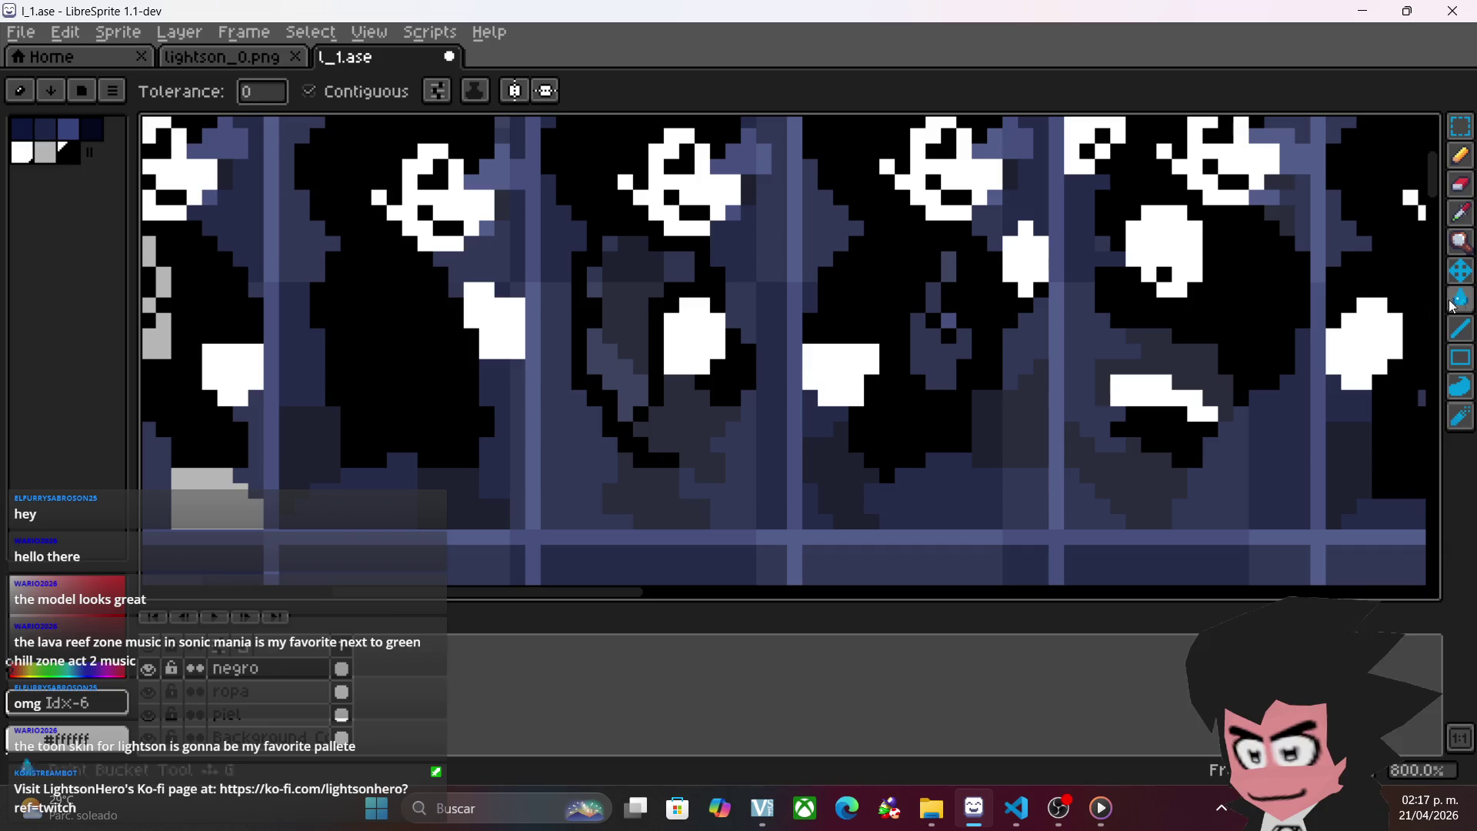
pyautogui.click(643, 270)
pyautogui.click(1460, 156)
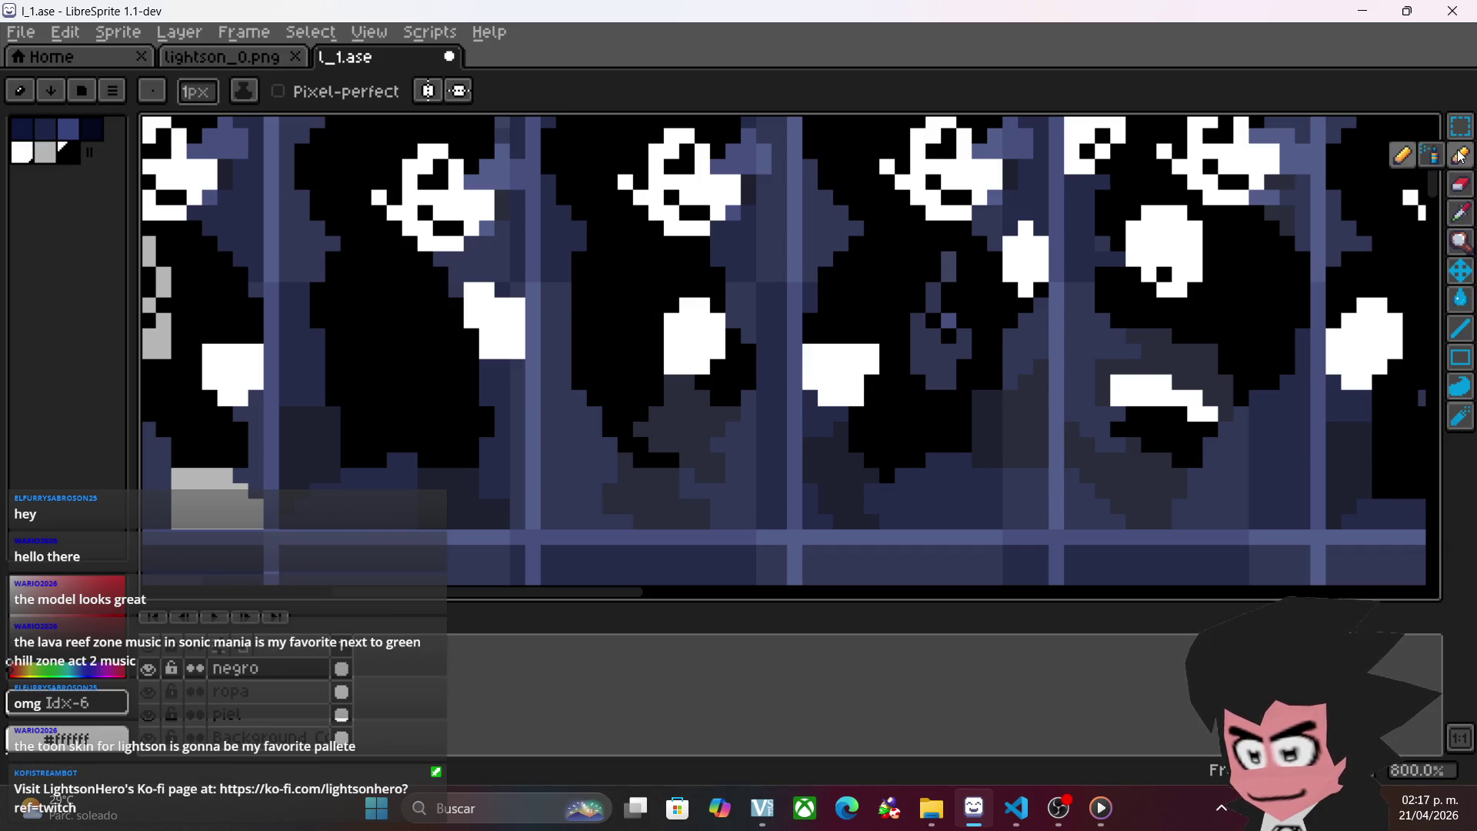
pyautogui.scroll(-2, 974, 336)
pyautogui.hscroll(3, 802, 429)
# - Save the edited sprite sheet l_1.ase
pyautogui.hotkey('ctrl', 's')
pyautogui.hscroll(3, 890, 458)
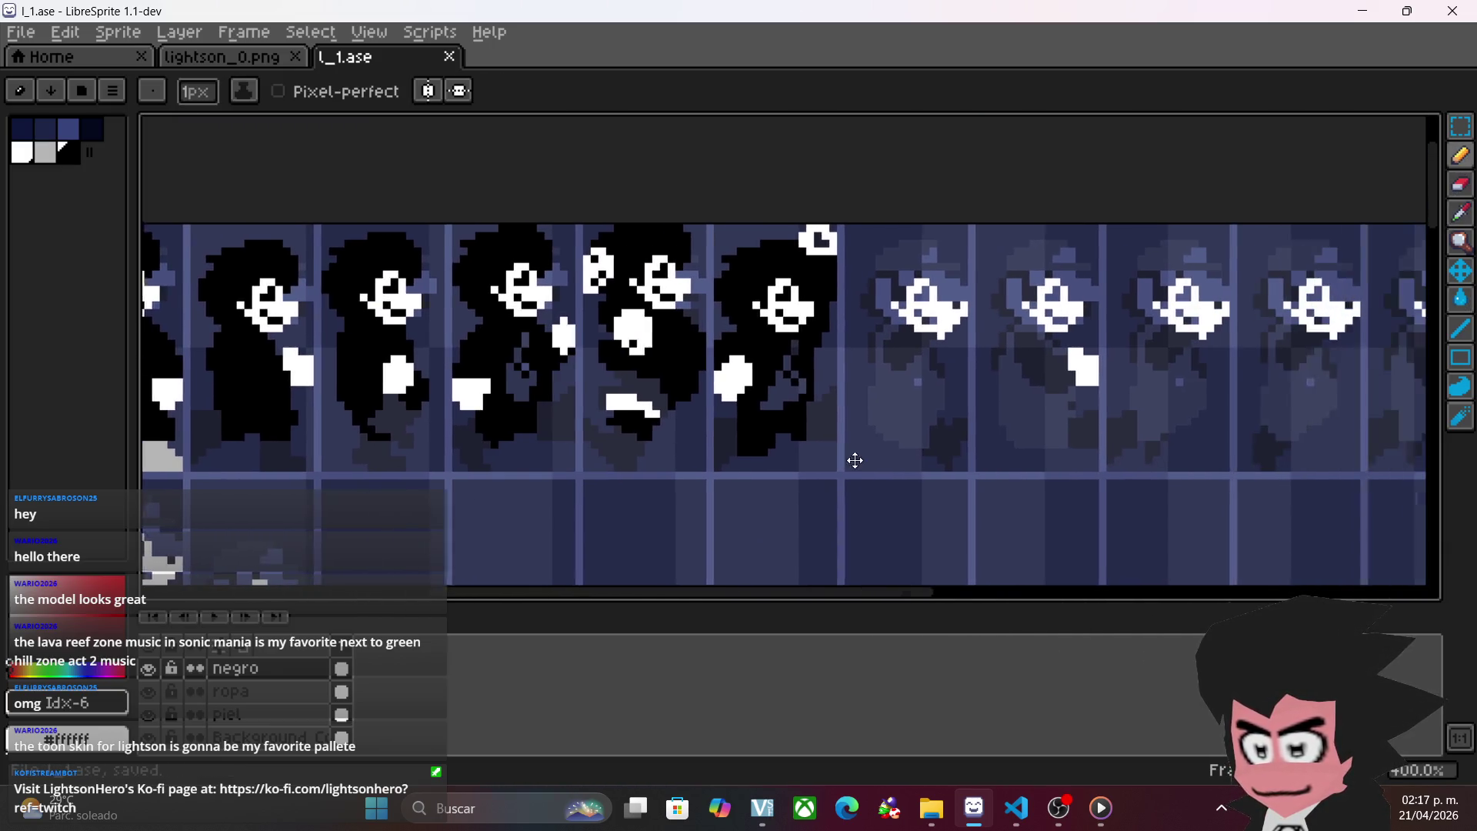
pyautogui.hscroll(3, 797, 405)
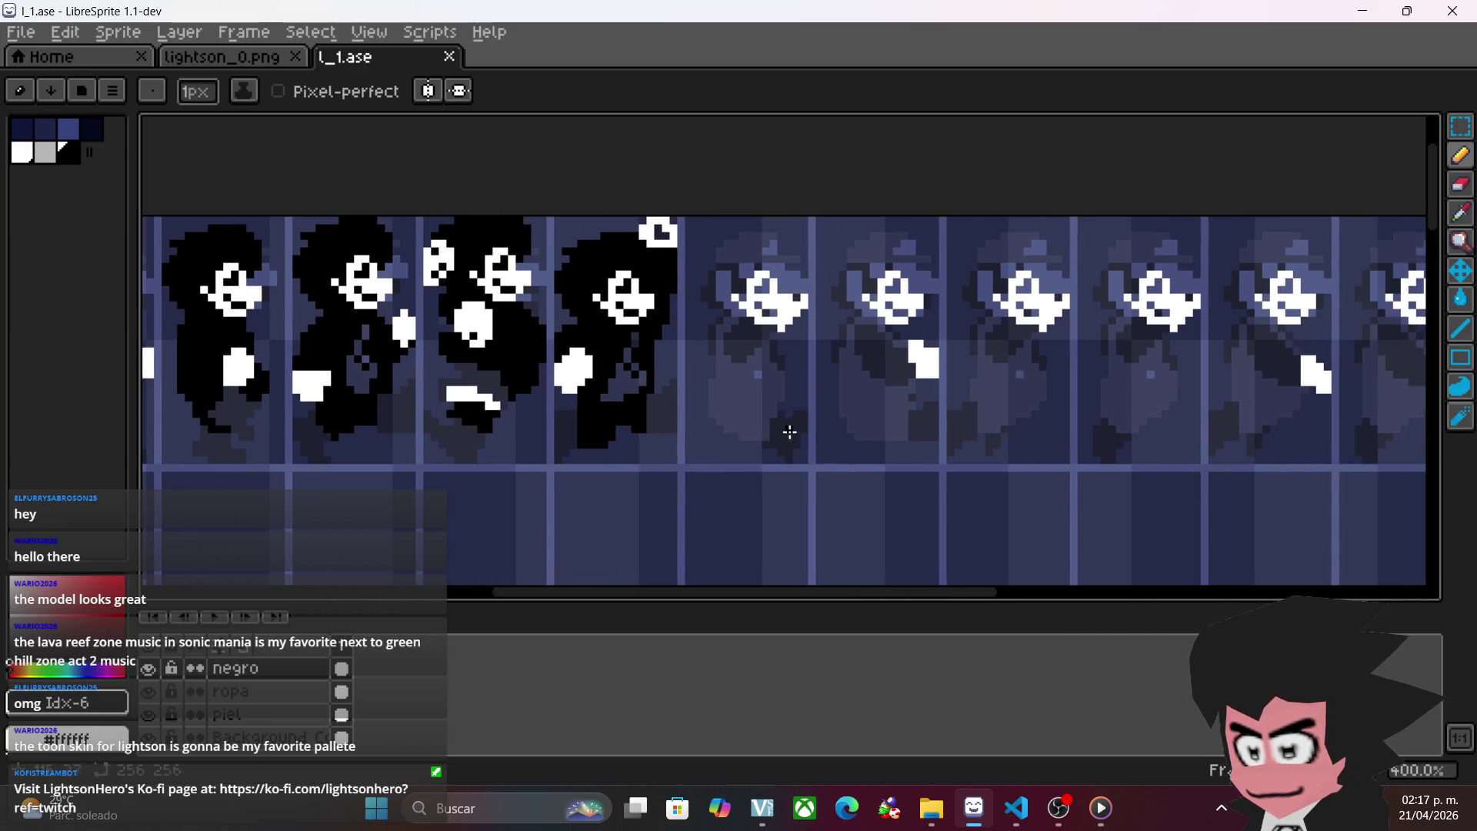
pyautogui.scroll(1, 788, 432)
# - Select the first figure's head and move it onto the faded frames
pyautogui.click(1461, 126)
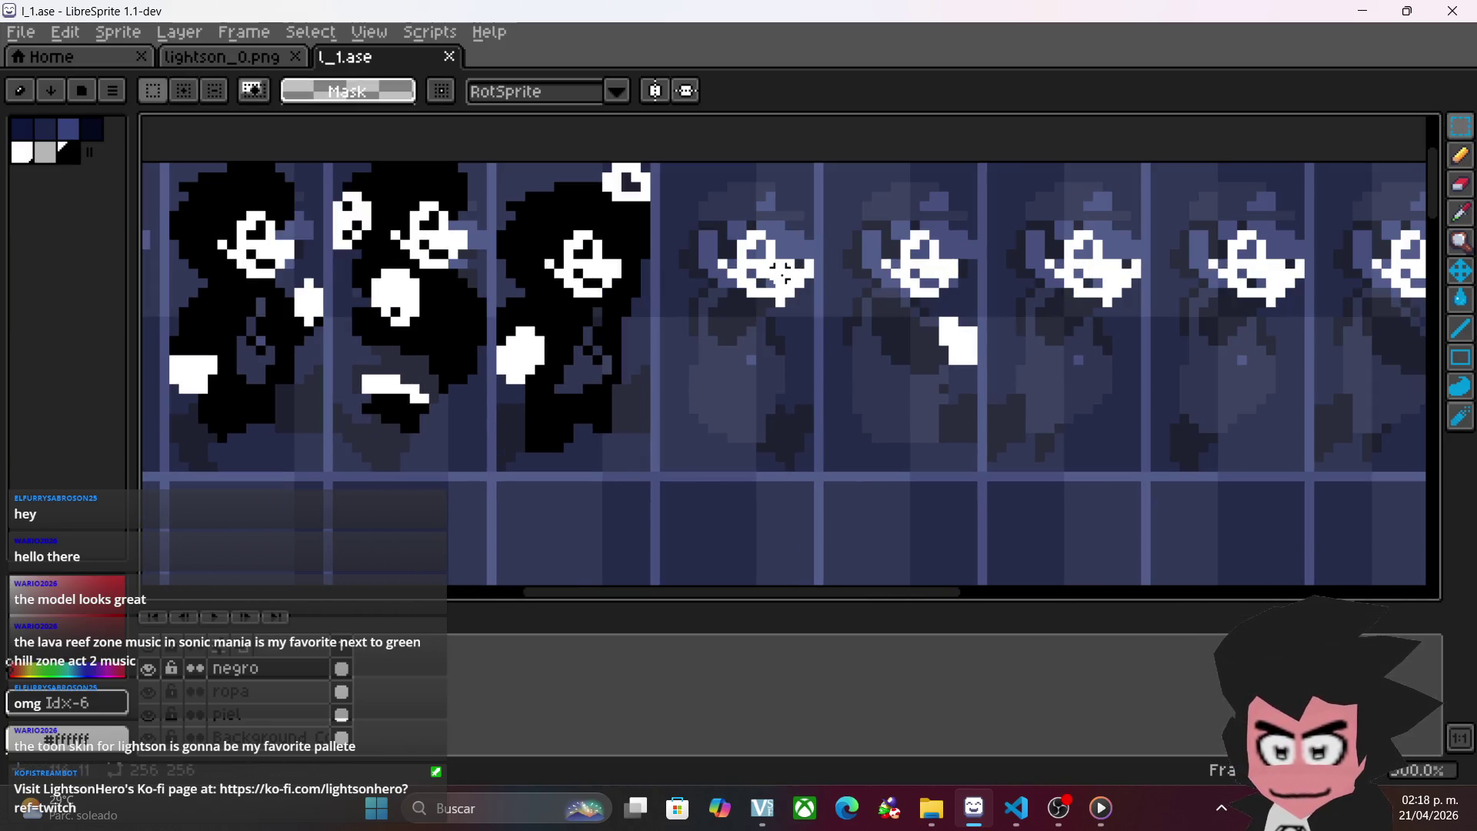
pyautogui.scroll(-1, 539, 167)
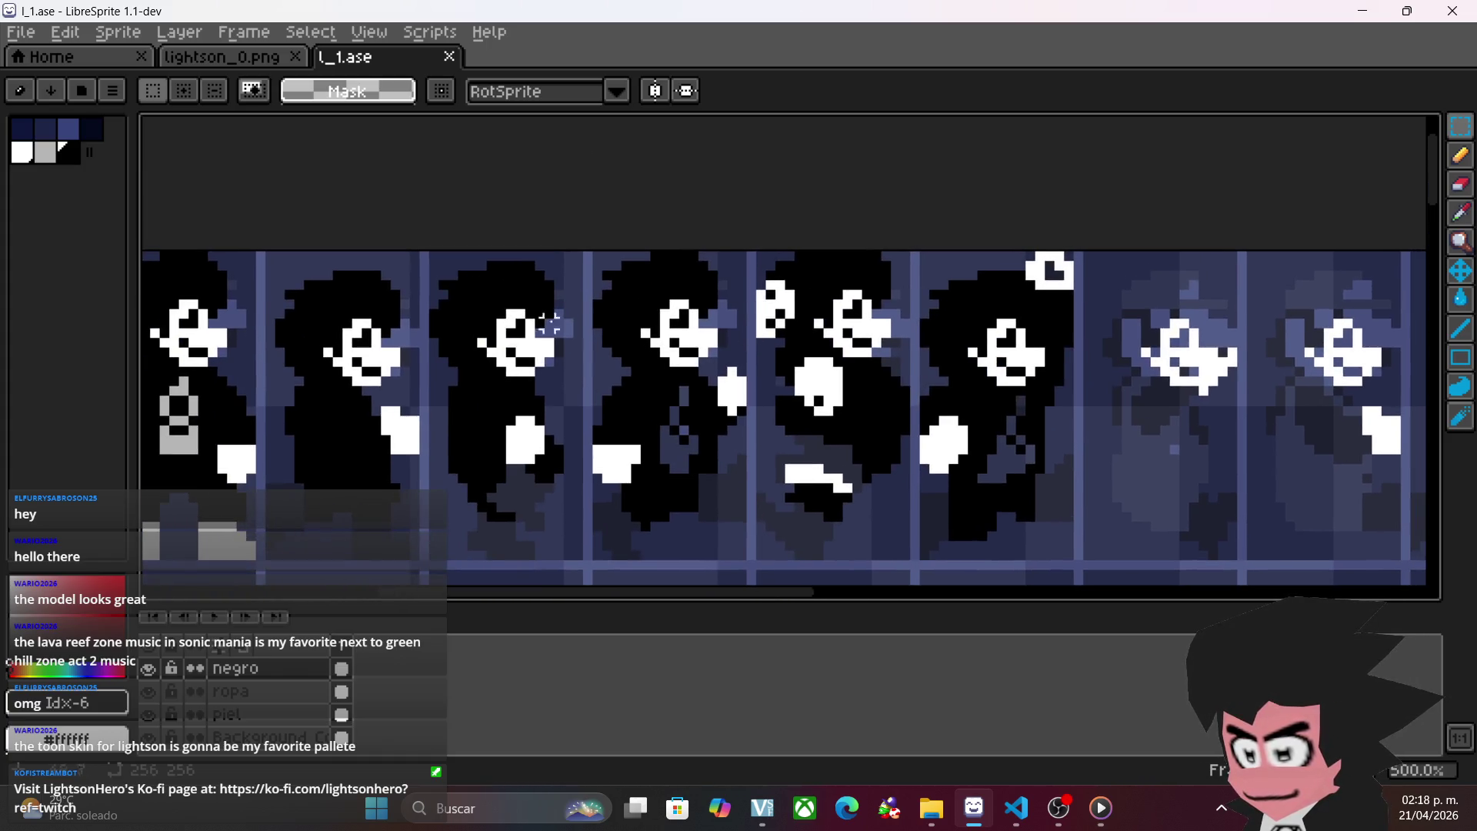
pyautogui.moveTo(183, 261)
pyautogui.mouseDown()
pyautogui.moveTo(342, 346)
pyautogui.moveTo(343, 362)
pyautogui.moveTo(314, 355)
pyautogui.mouseUp()
pyautogui.moveTo(270, 307)
pyautogui.mouseDown()
pyautogui.moveTo(892, 303)
pyautogui.moveTo(1062, 324)
pyautogui.mouseUp()
pyautogui.scroll(3, 784, 395)
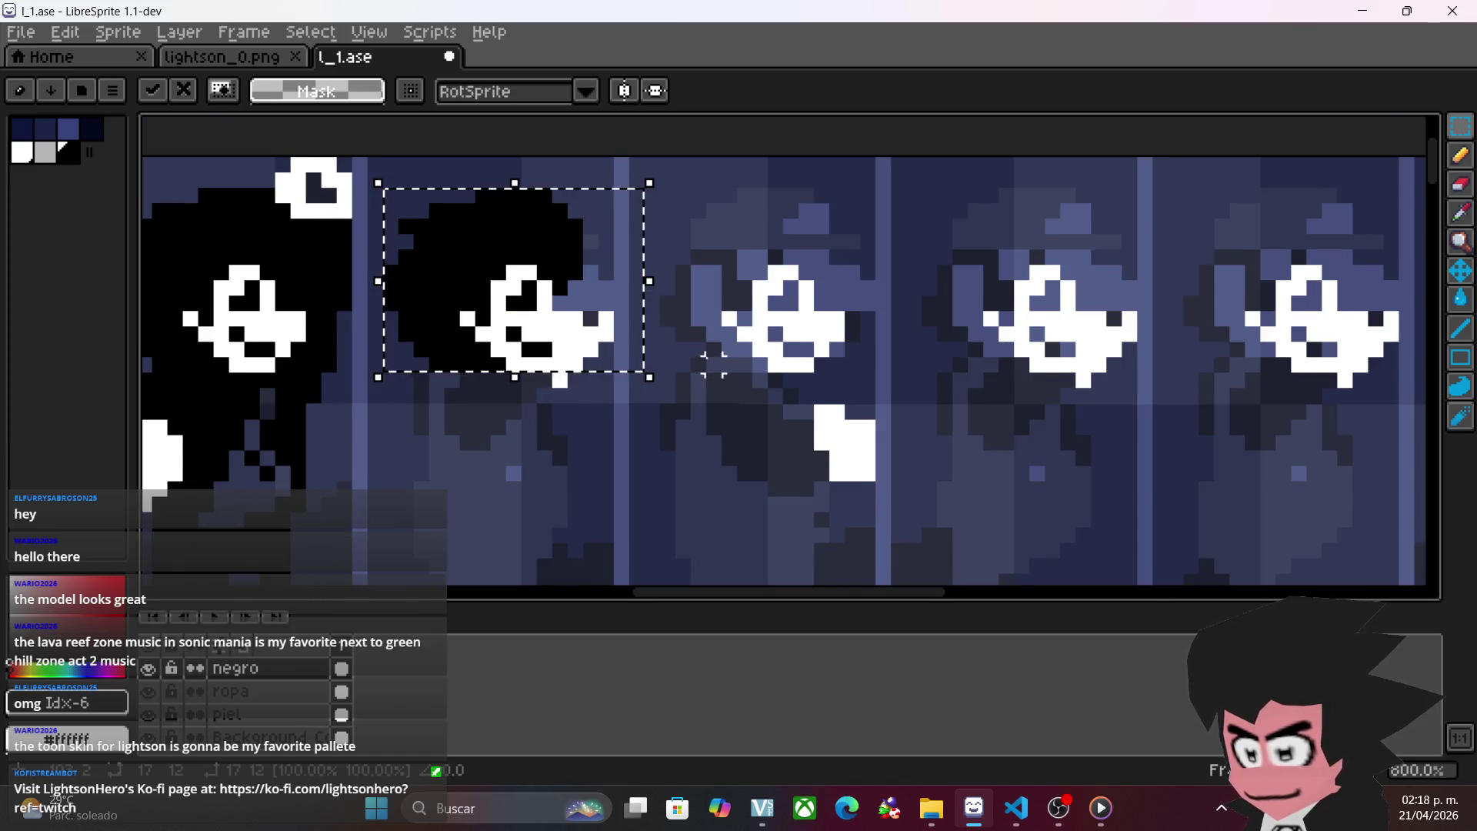
pyautogui.moveTo(713, 364); pyautogui.dragTo(783, 362)
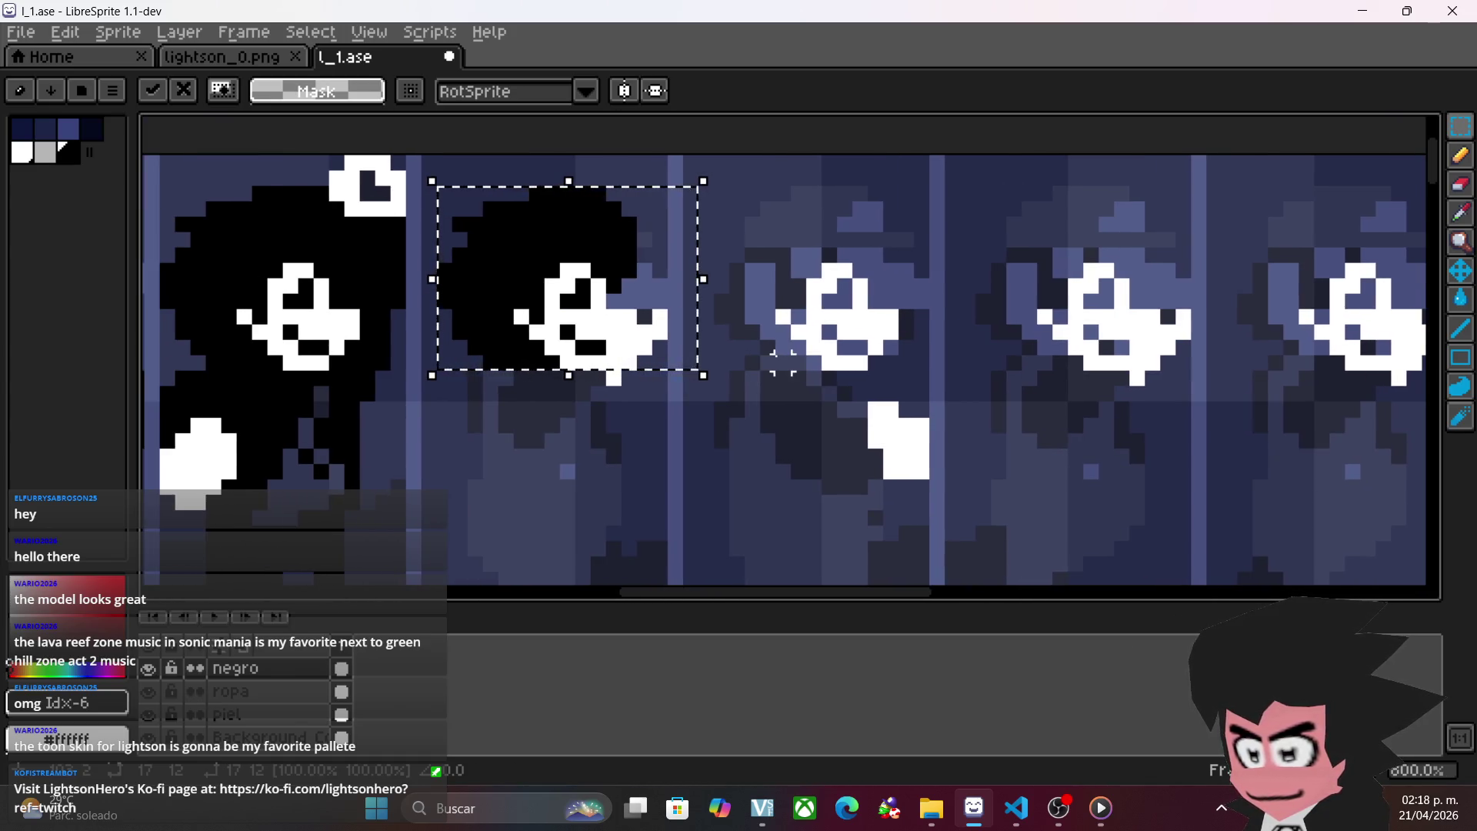
pyautogui.moveTo(556, 304)
pyautogui.mouseDown()
pyautogui.moveTo(815, 292)
pyautogui.moveTo(802, 289)
pyautogui.moveTo(819, 304)
pyautogui.moveTo(1046, 315)
pyautogui.moveTo(1062, 299)
pyautogui.mouseUp()
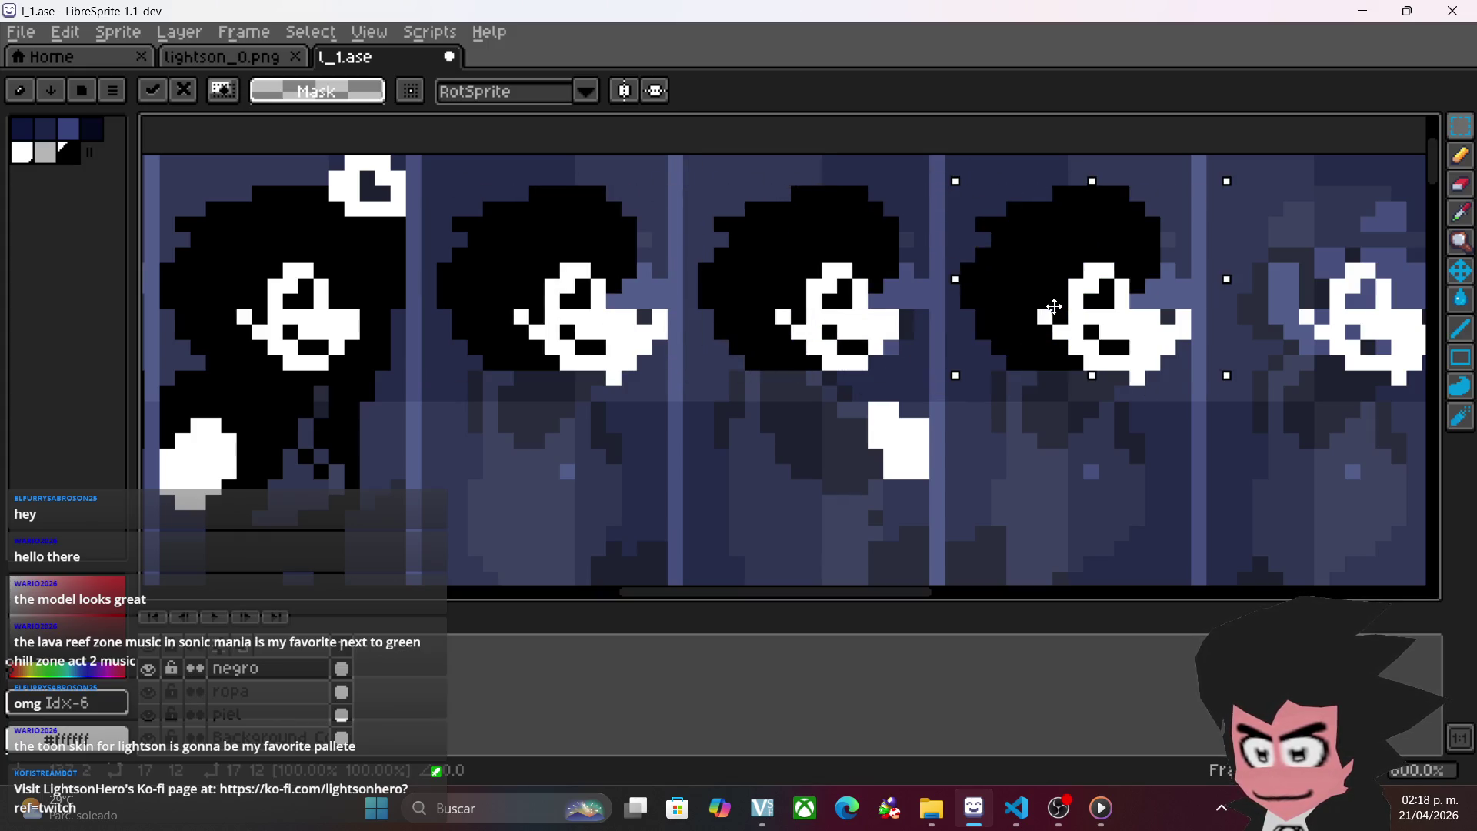
# - Drag the floating head along the row onto each successive frame
pyautogui.hscroll(1, 864, 418)
pyautogui.scroll(-1, 847, 416)
pyautogui.hscroll(1, 792, 396)
pyautogui.moveTo(754, 346); pyautogui.dragTo(948, 346)
pyautogui.hscroll(1, 1017, 369)
pyautogui.hscroll(1, 1017, 369)
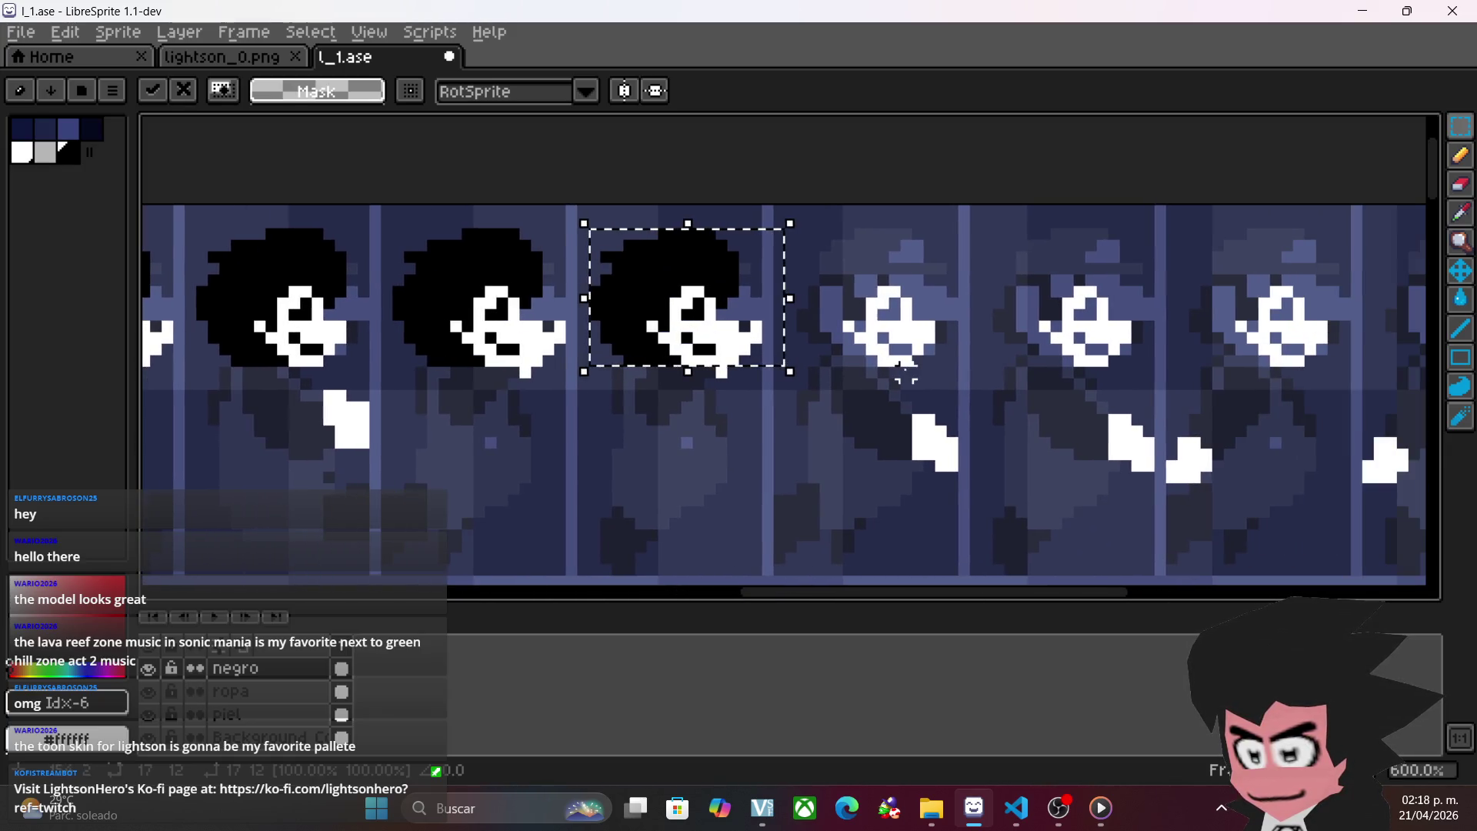
pyautogui.moveTo(712, 310); pyautogui.dragTo(905, 311)
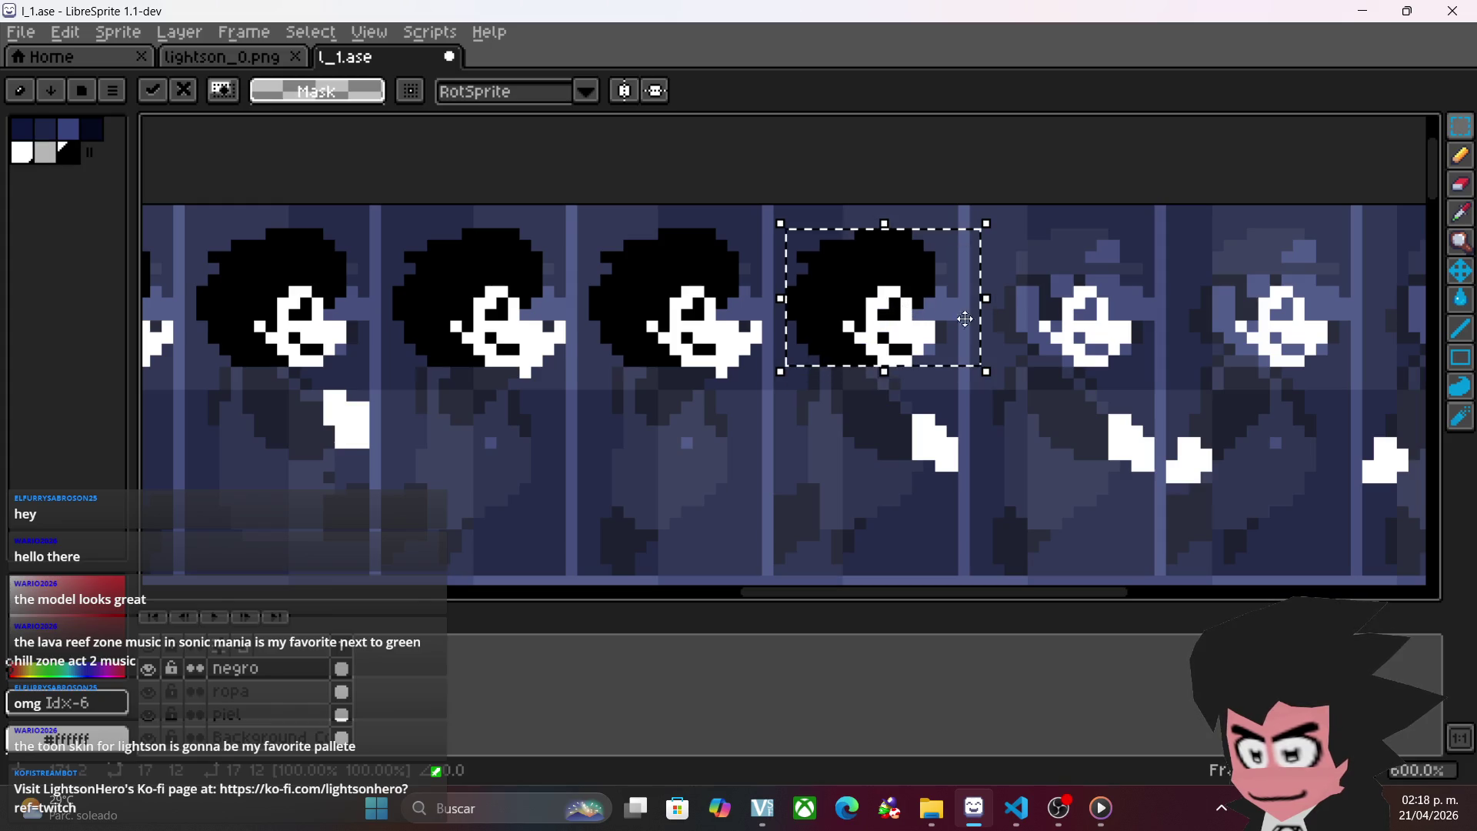
pyautogui.hscroll(2, 898, 346)
pyautogui.moveTo(757, 368); pyautogui.dragTo(957, 367)
pyautogui.hscroll(2, 958, 368)
pyautogui.moveTo(773, 332); pyautogui.dragTo(967, 332)
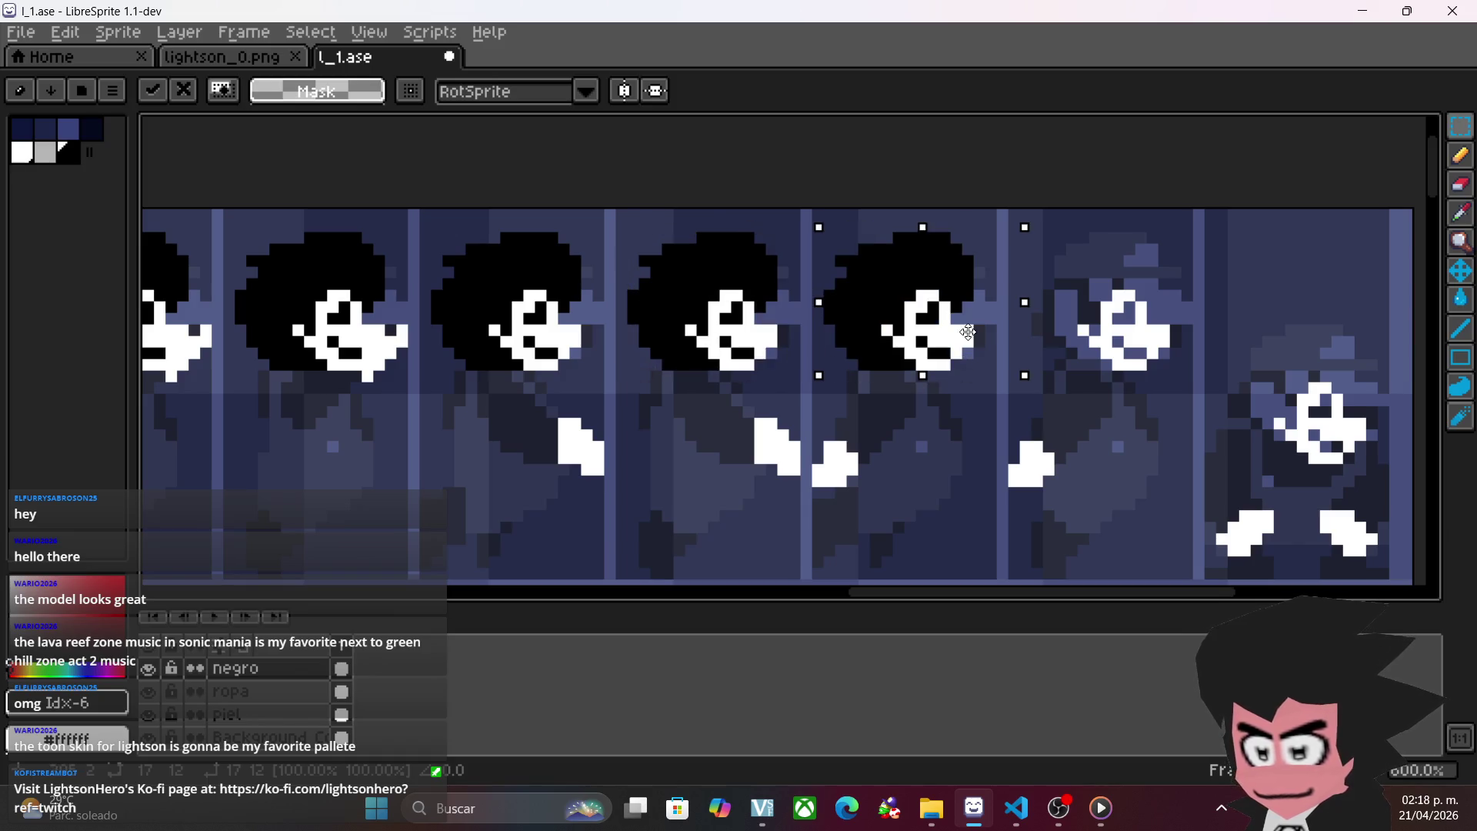
pyautogui.hscroll(2, 969, 333)
pyautogui.moveTo(749, 304)
pyautogui.mouseDown()
pyautogui.moveTo(977, 304)
pyautogui.moveTo(943, 304)
pyautogui.mouseUp()
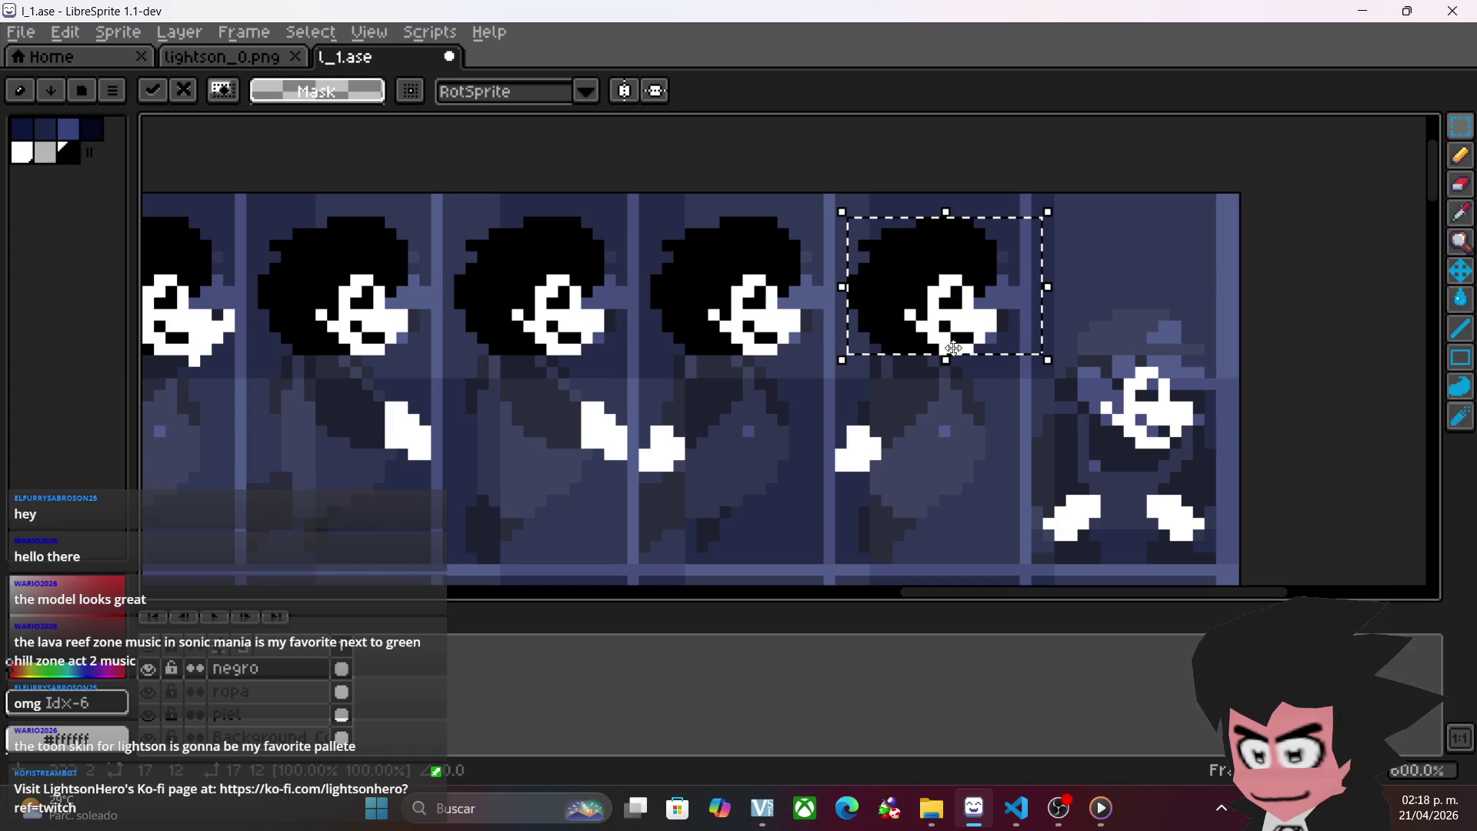
pyautogui.hscroll(2, 1047, 443)
pyautogui.moveTo(800, 290); pyautogui.dragTo(998, 382)
# - Paste a copy of the black hair onto one second-row sprite's head
pyautogui.scroll(-1, 723, 346)
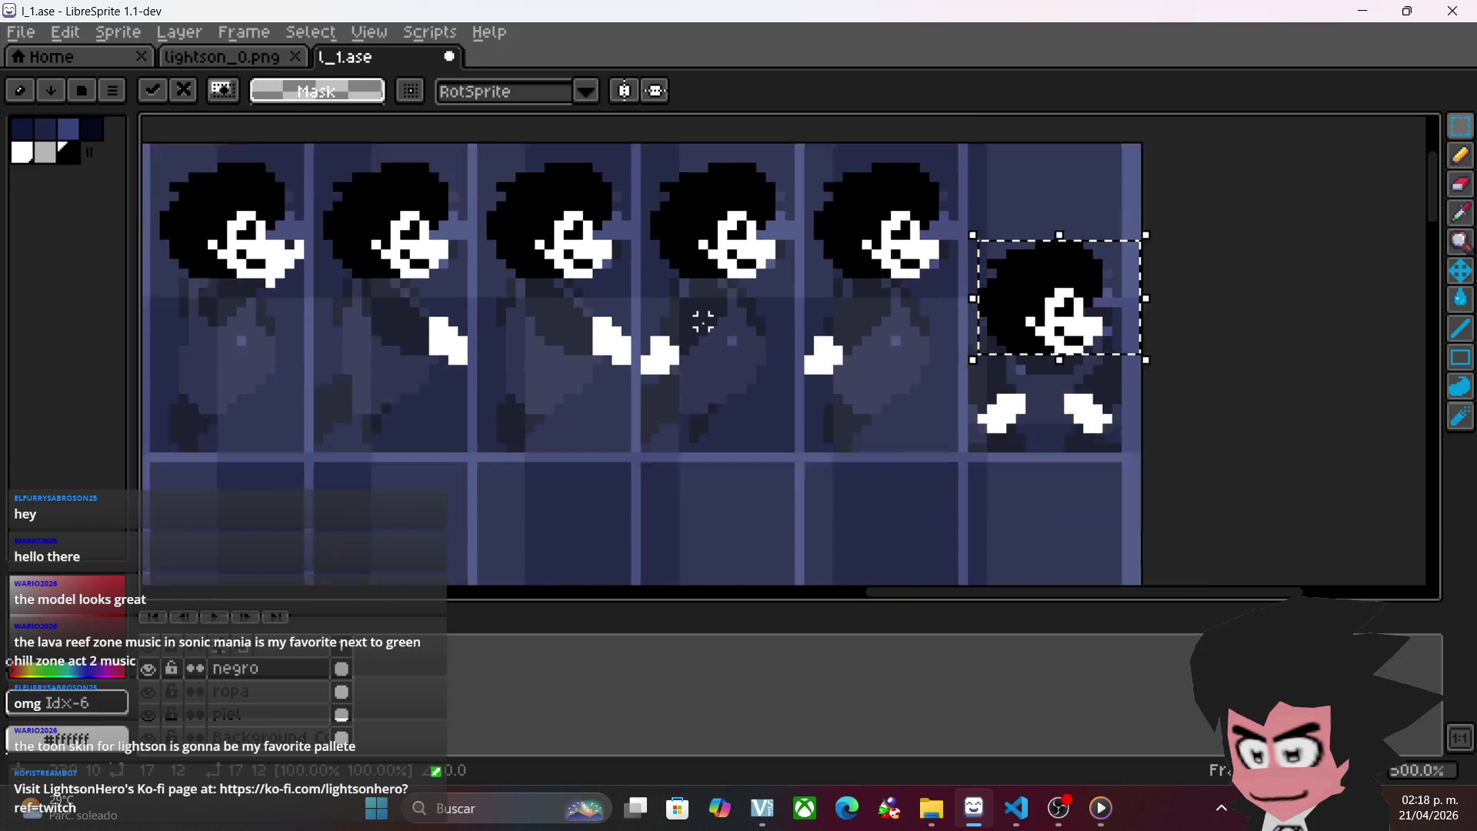
pyautogui.hscroll(-5, 915, 286)
pyautogui.scroll(-2, 959, 300)
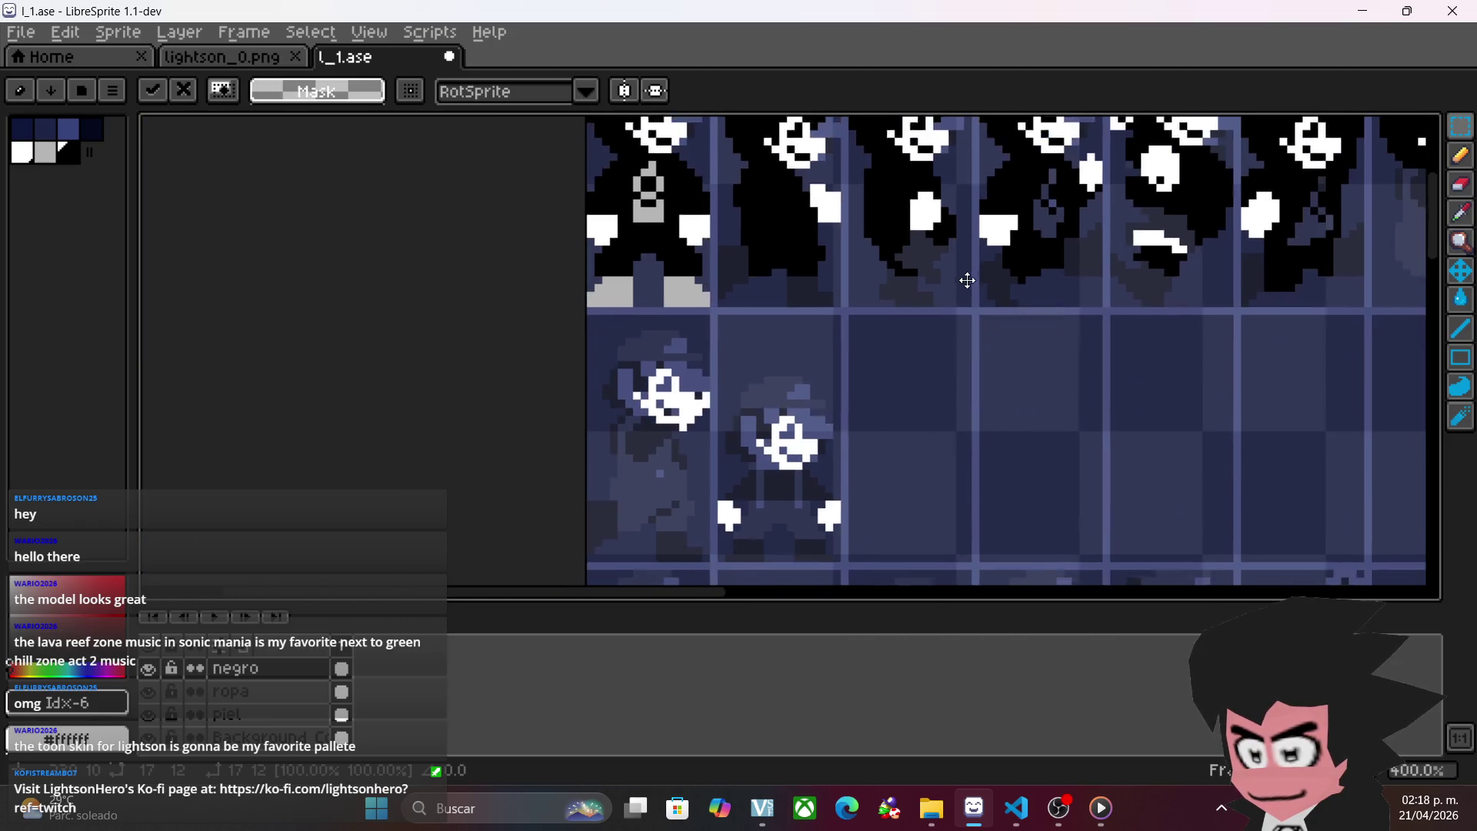
pyautogui.scroll(2, 933, 315)
pyautogui.scroll(-2, 660, 185)
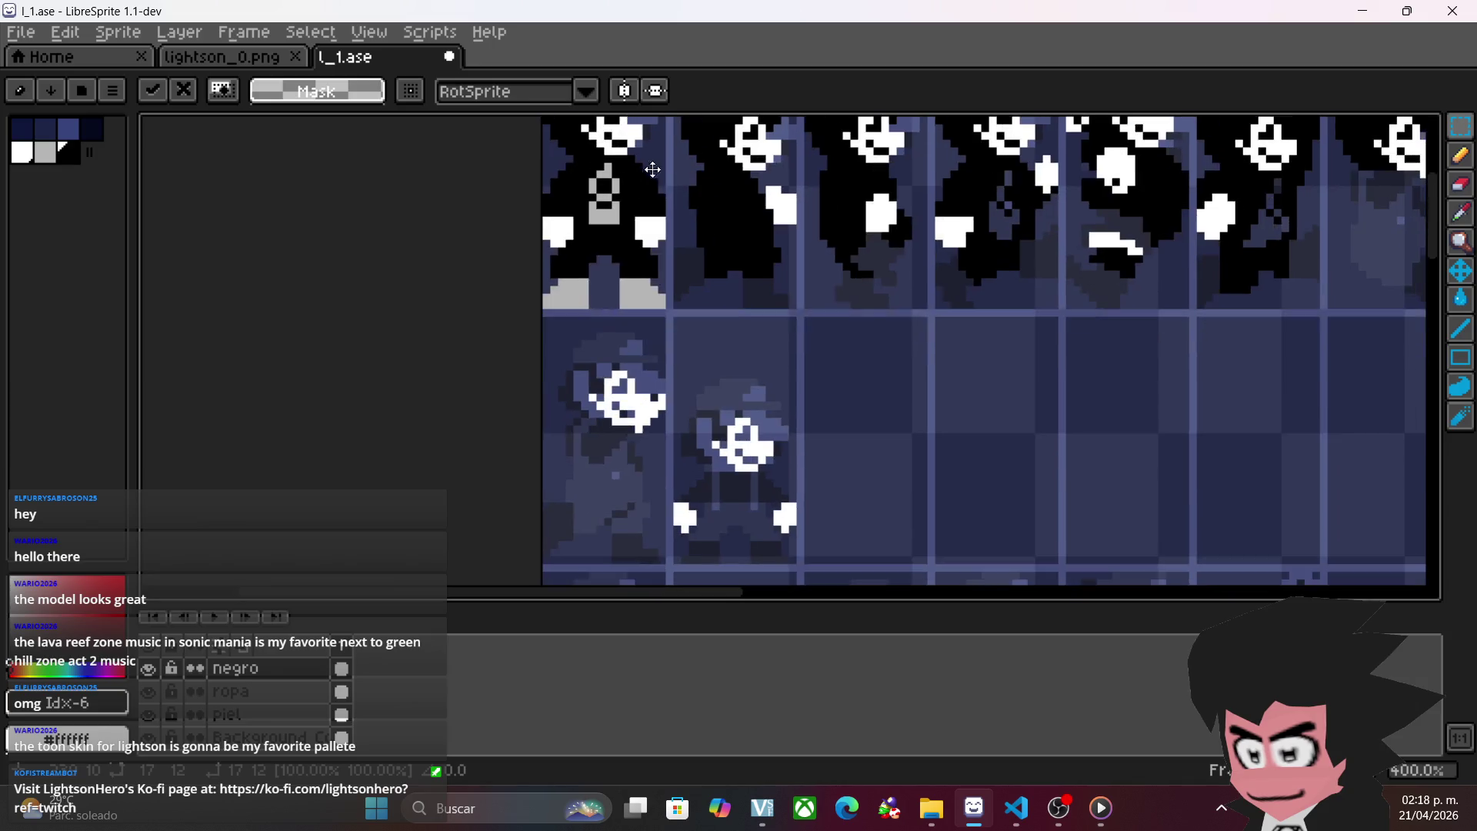
pyautogui.hotkey('ctrl', 'v')
pyautogui.moveTo(993, 339); pyautogui.dragTo(743, 406)
# - Paste another hair copy onto the first second-row sprite and drop the selection
pyautogui.hotkey('ctrl', 'v')
pyautogui.moveTo(1002, 339)
pyautogui.mouseDown()
pyautogui.moveTo(638, 354)
pyautogui.moveTo(625, 376)
pyautogui.moveTo(630, 363)
pyautogui.mouseUp()
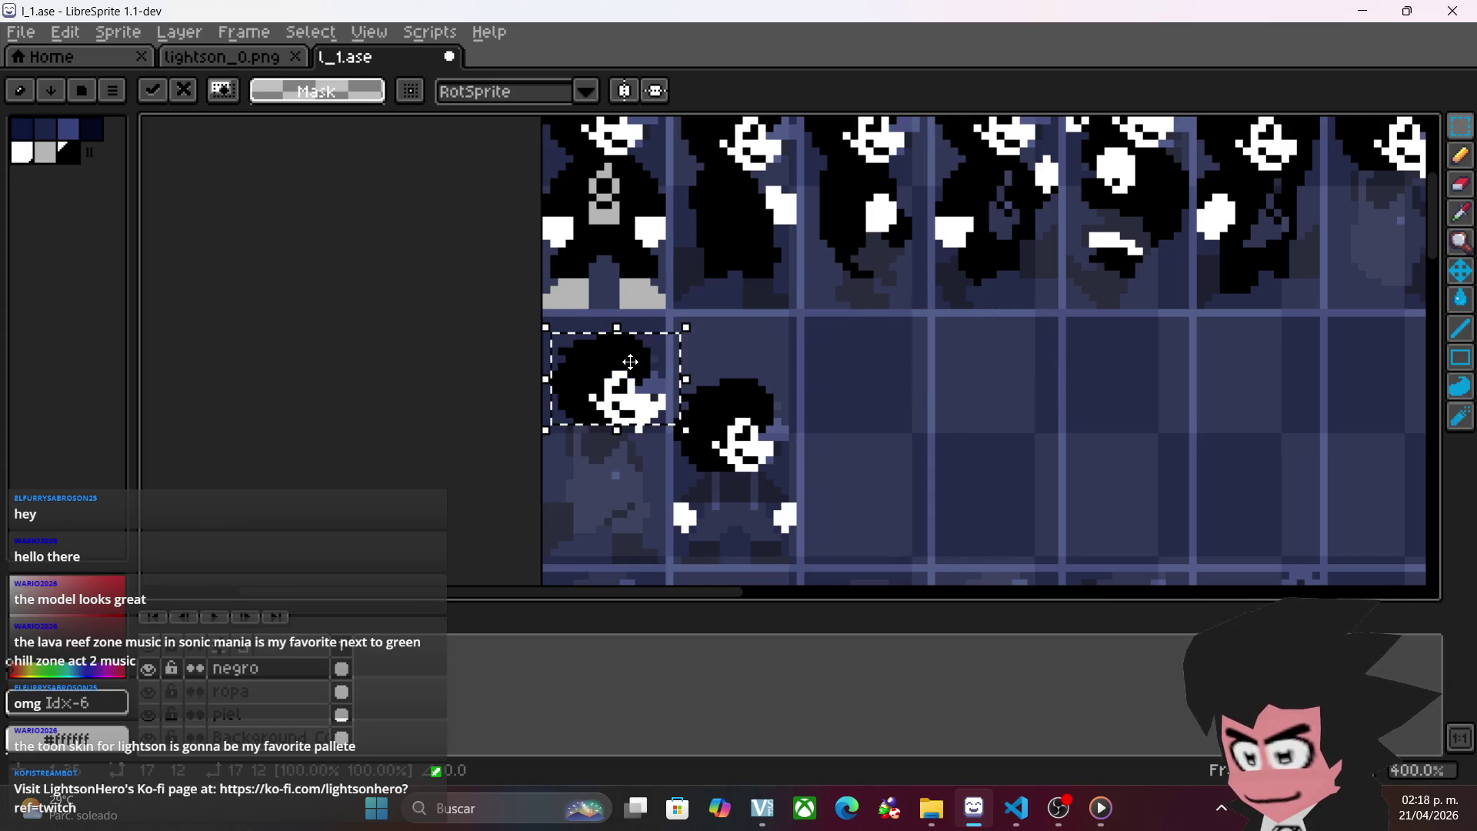
pyautogui.scroll(3, 783, 404)
pyautogui.scroll(-2, 783, 406)
pyautogui.scroll(2, 1000, 293)
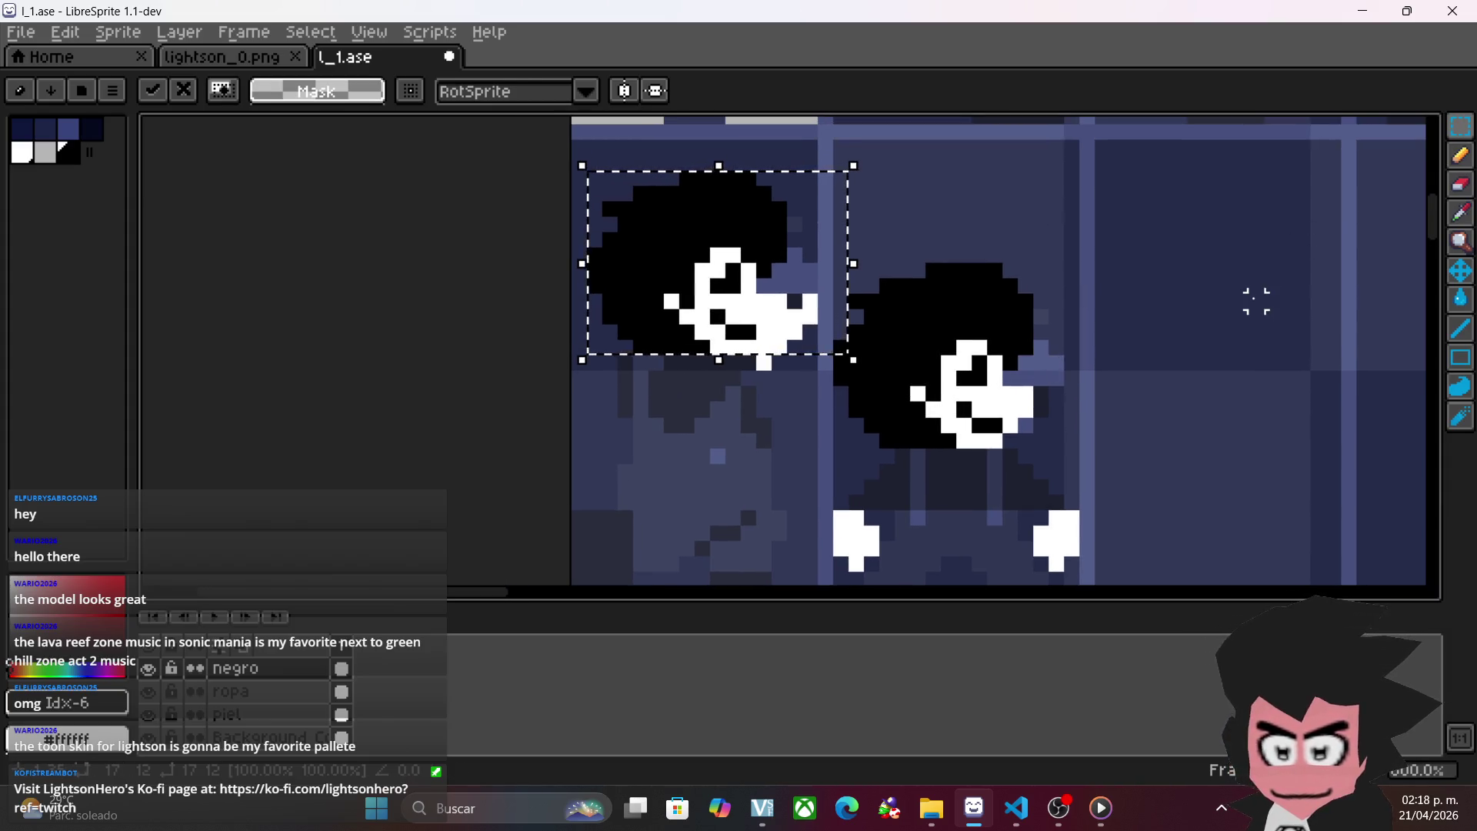
pyautogui.click(1256, 301)
pyautogui.moveTo(1285, 287); pyautogui.dragTo(1239, 241)
pyautogui.press('b')
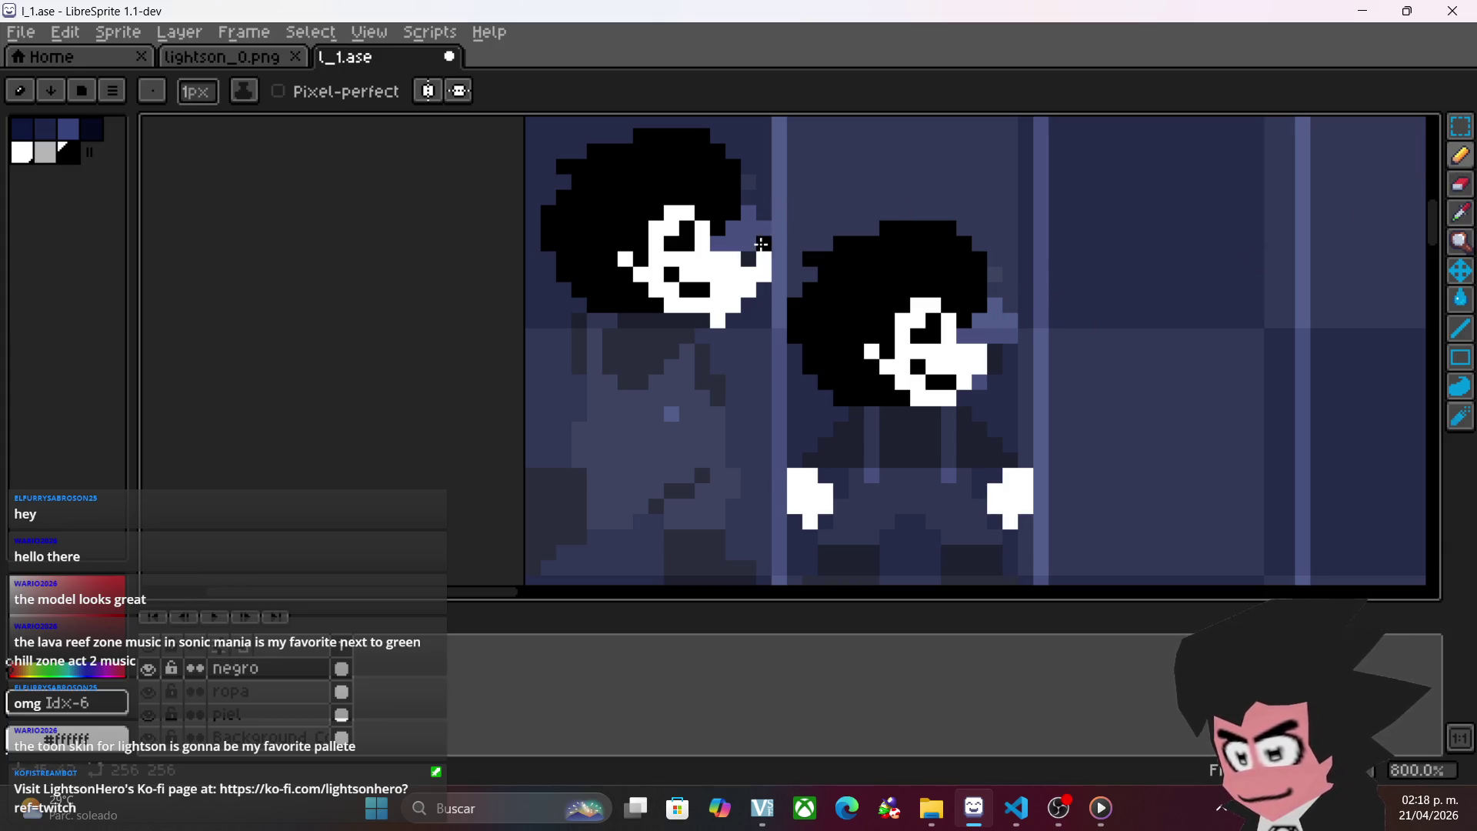
# - Extend the left sprite's mouth and darken the pixels under its chin, toggling the 'negro' layer to compare
pyautogui.click(718, 286)
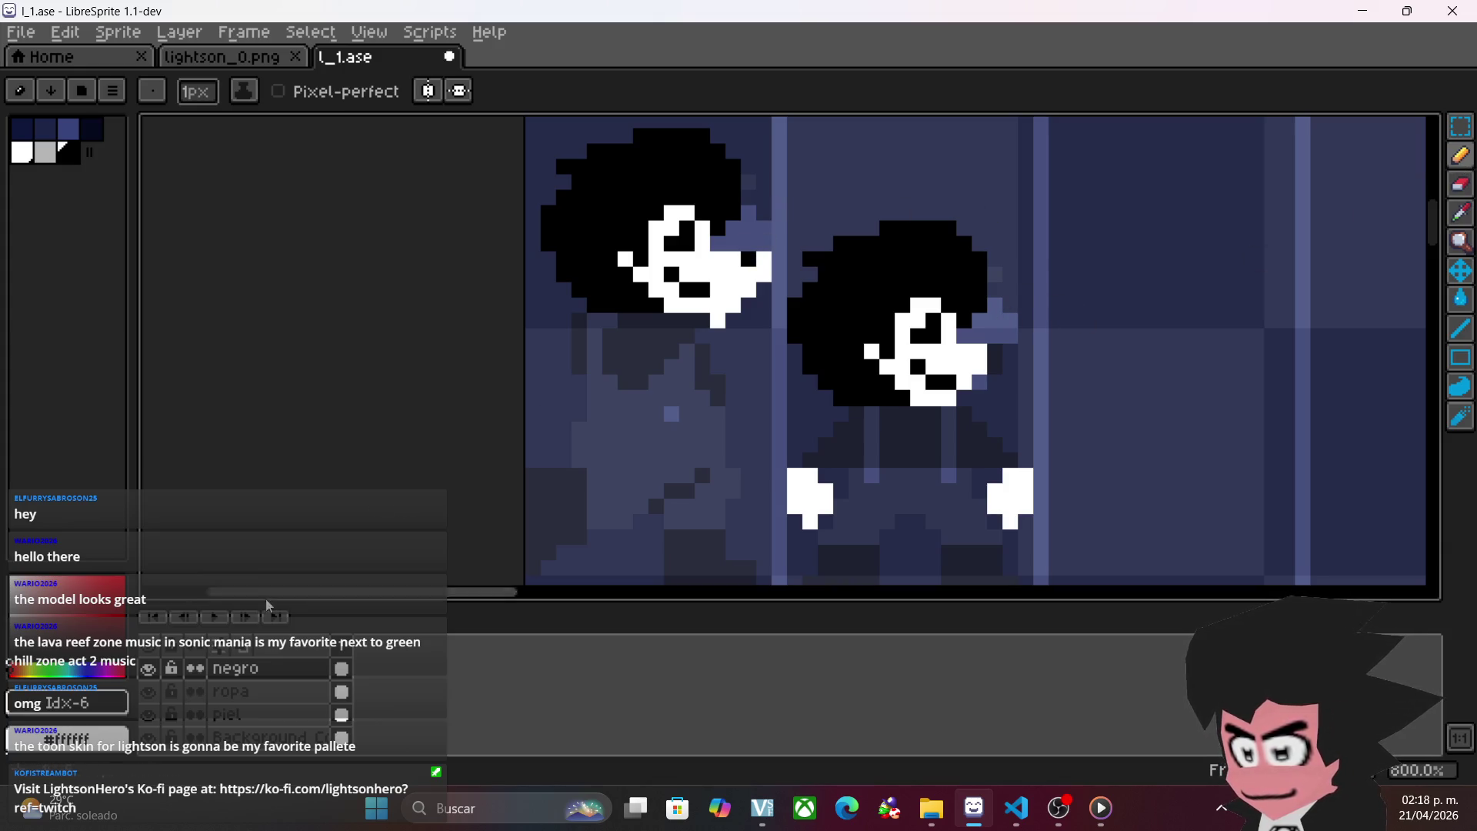
pyautogui.click(148, 668)
pyautogui.click(147, 668)
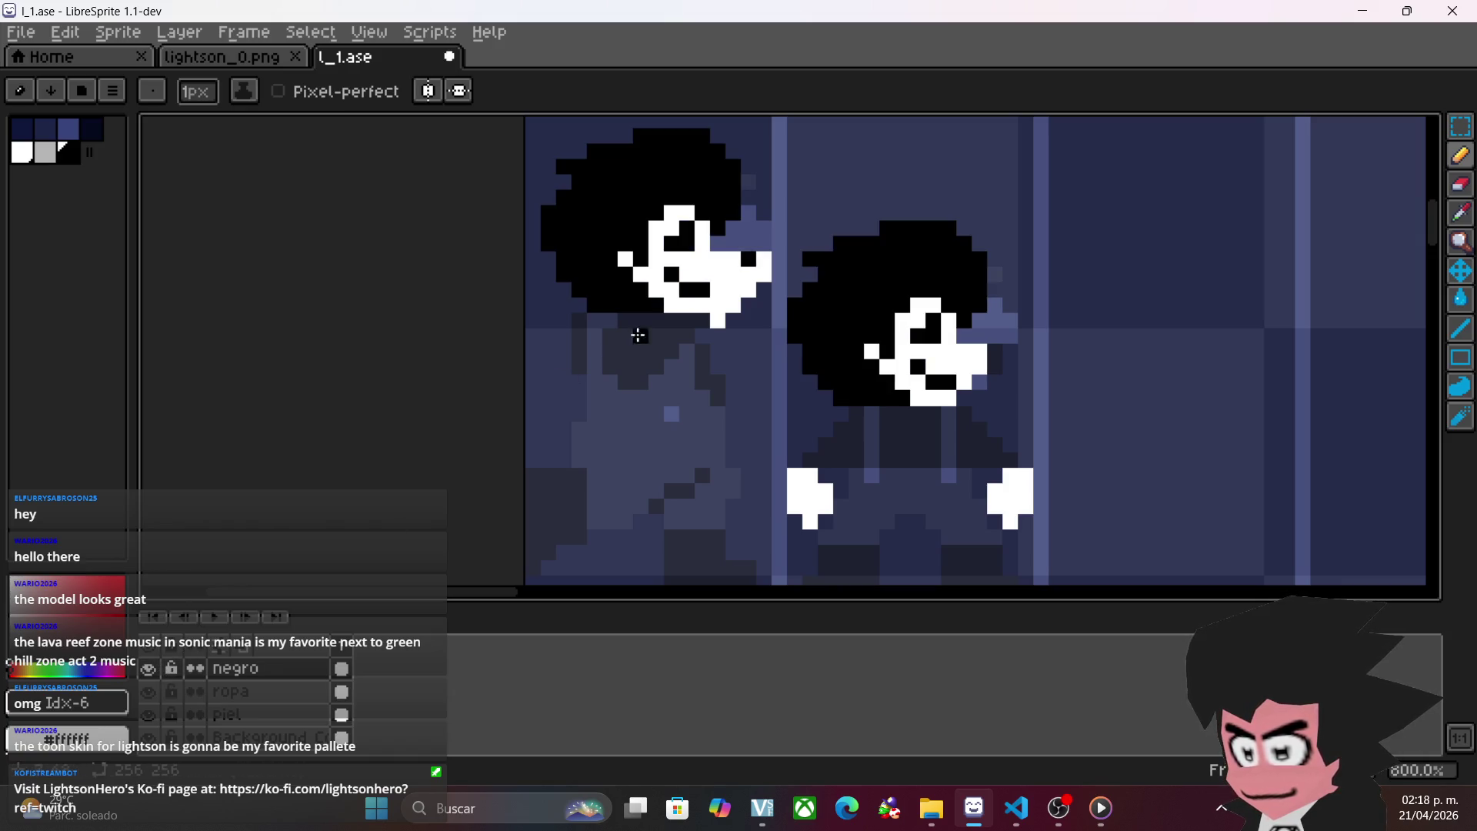
pyautogui.moveTo(677, 333)
pyautogui.mouseDown()
pyautogui.moveTo(701, 321)
pyautogui.moveTo(654, 322)
pyautogui.moveTo(724, 290)
pyautogui.mouseUp()
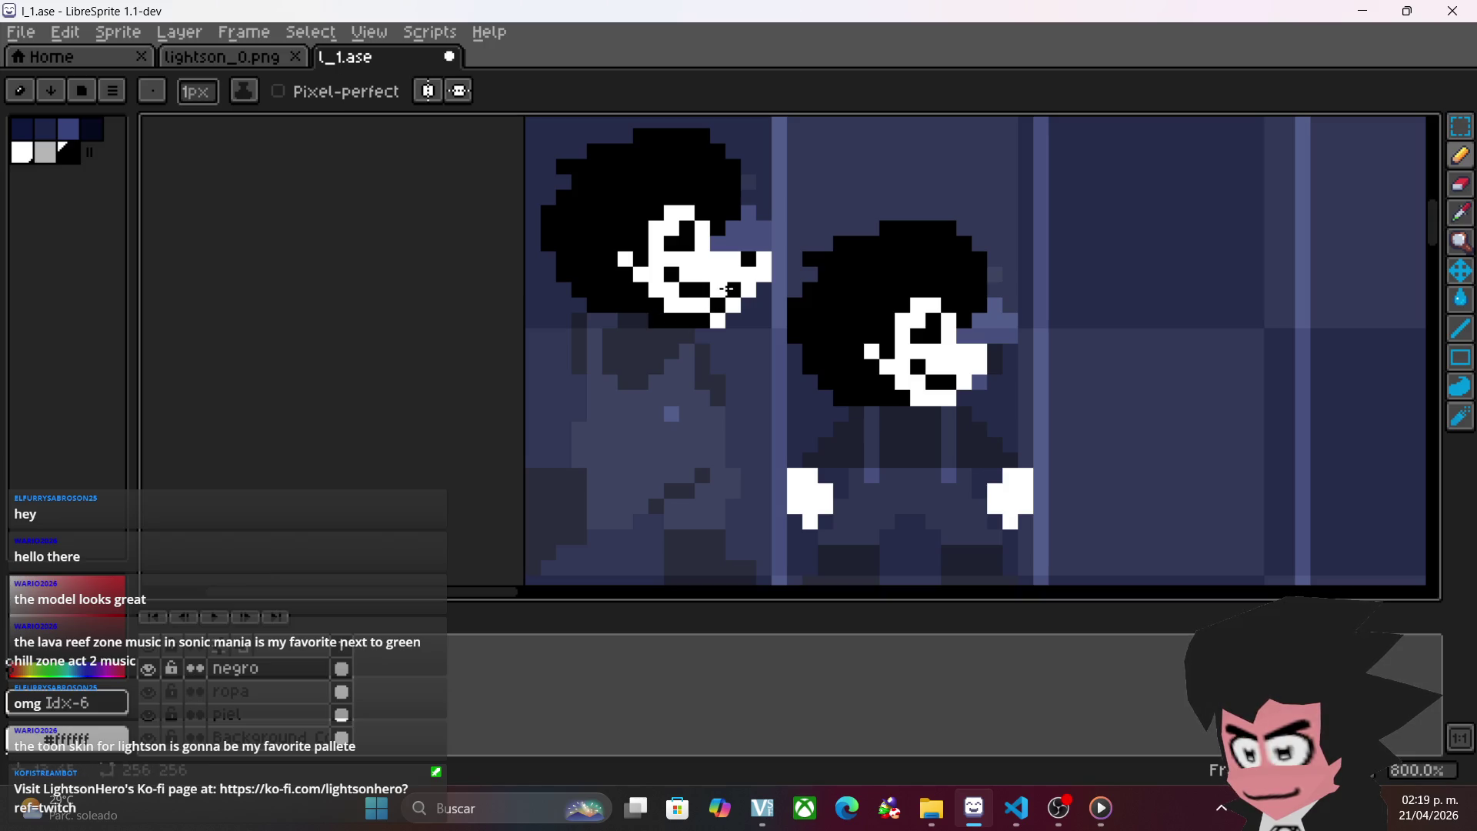
pyautogui.scroll(-2, 764, 419)
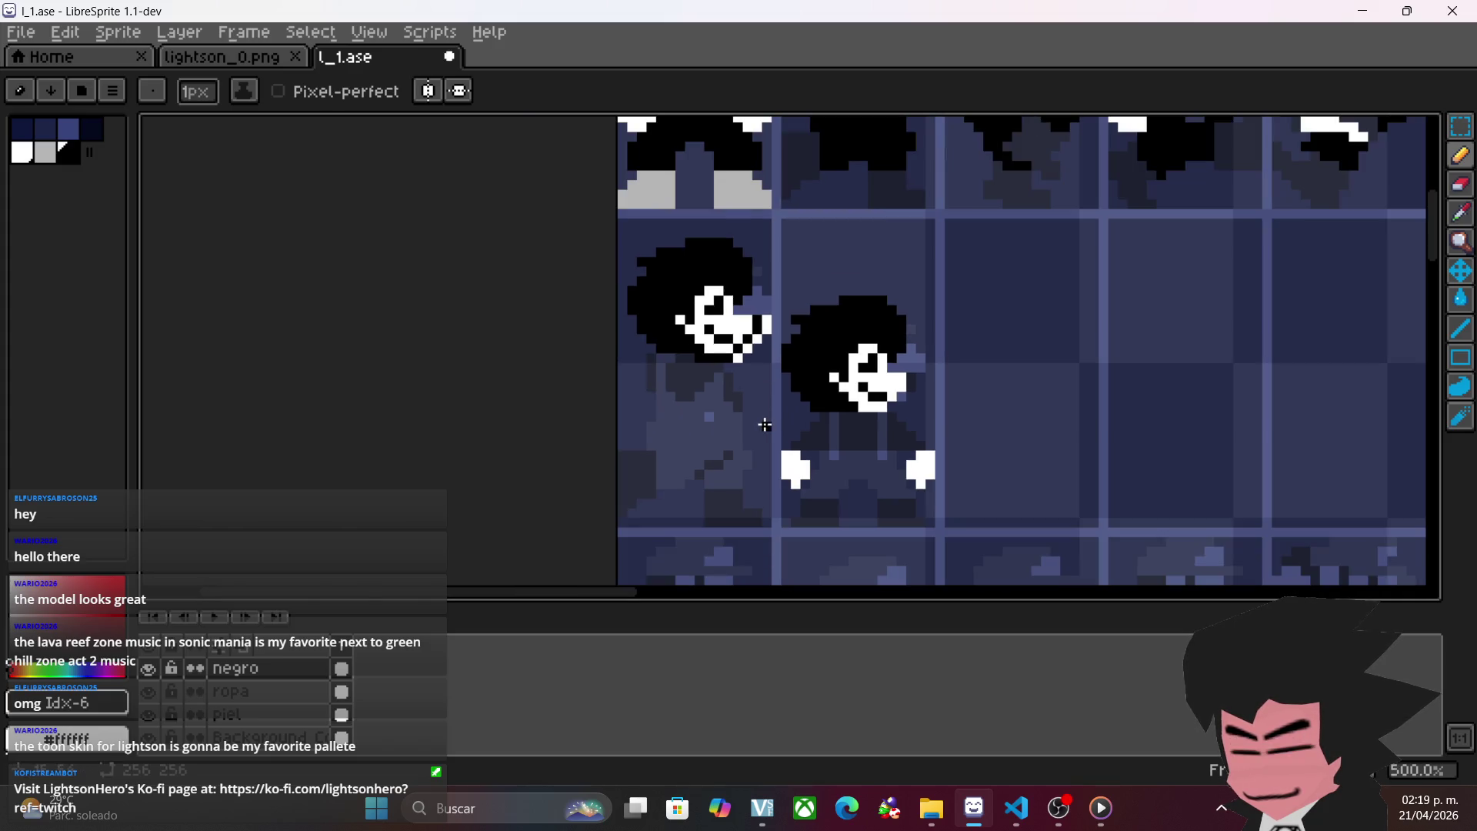
pyautogui.scroll(-3, 764, 424)
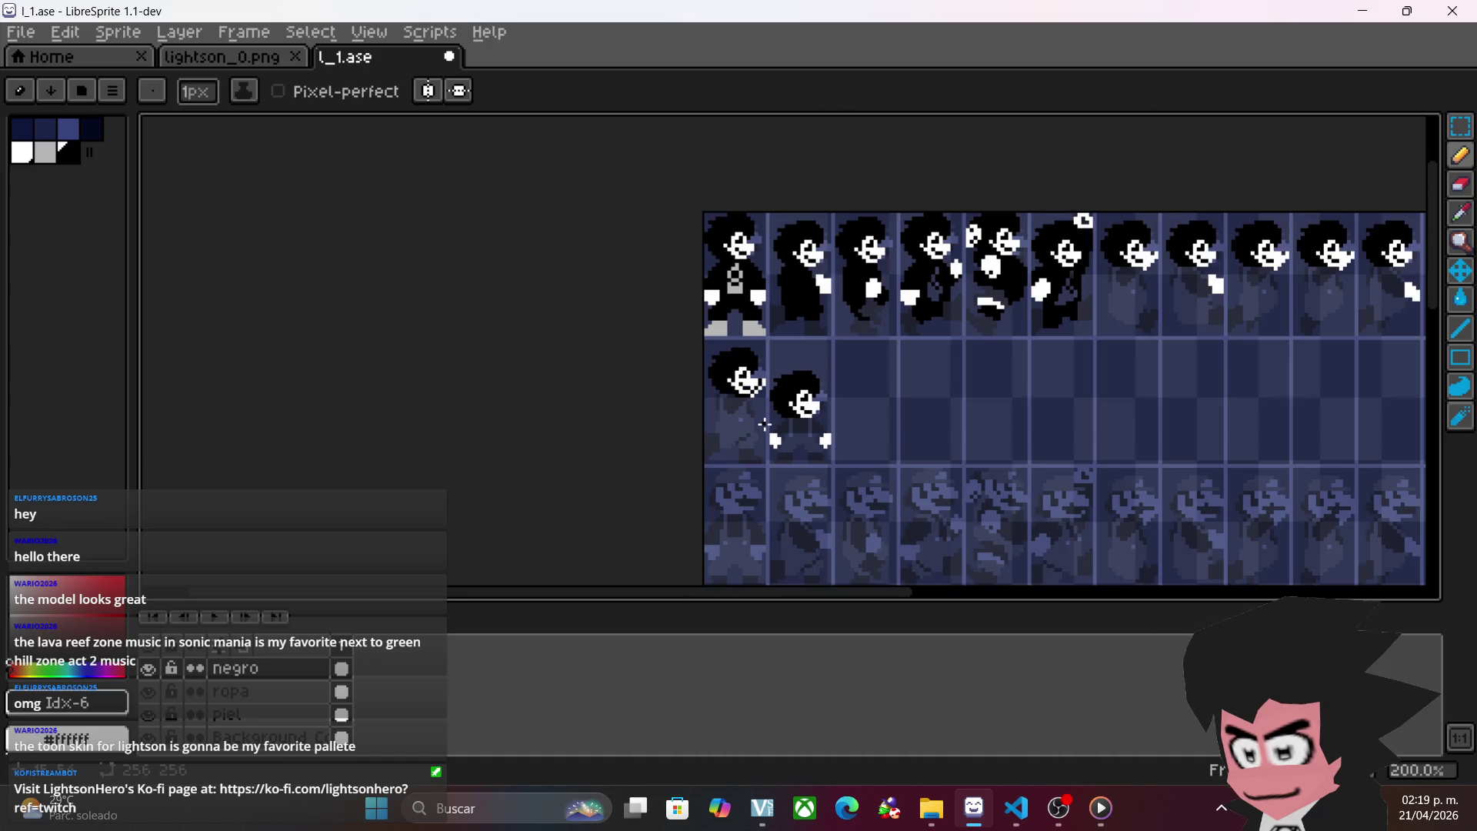
pyautogui.scroll(4, 764, 425)
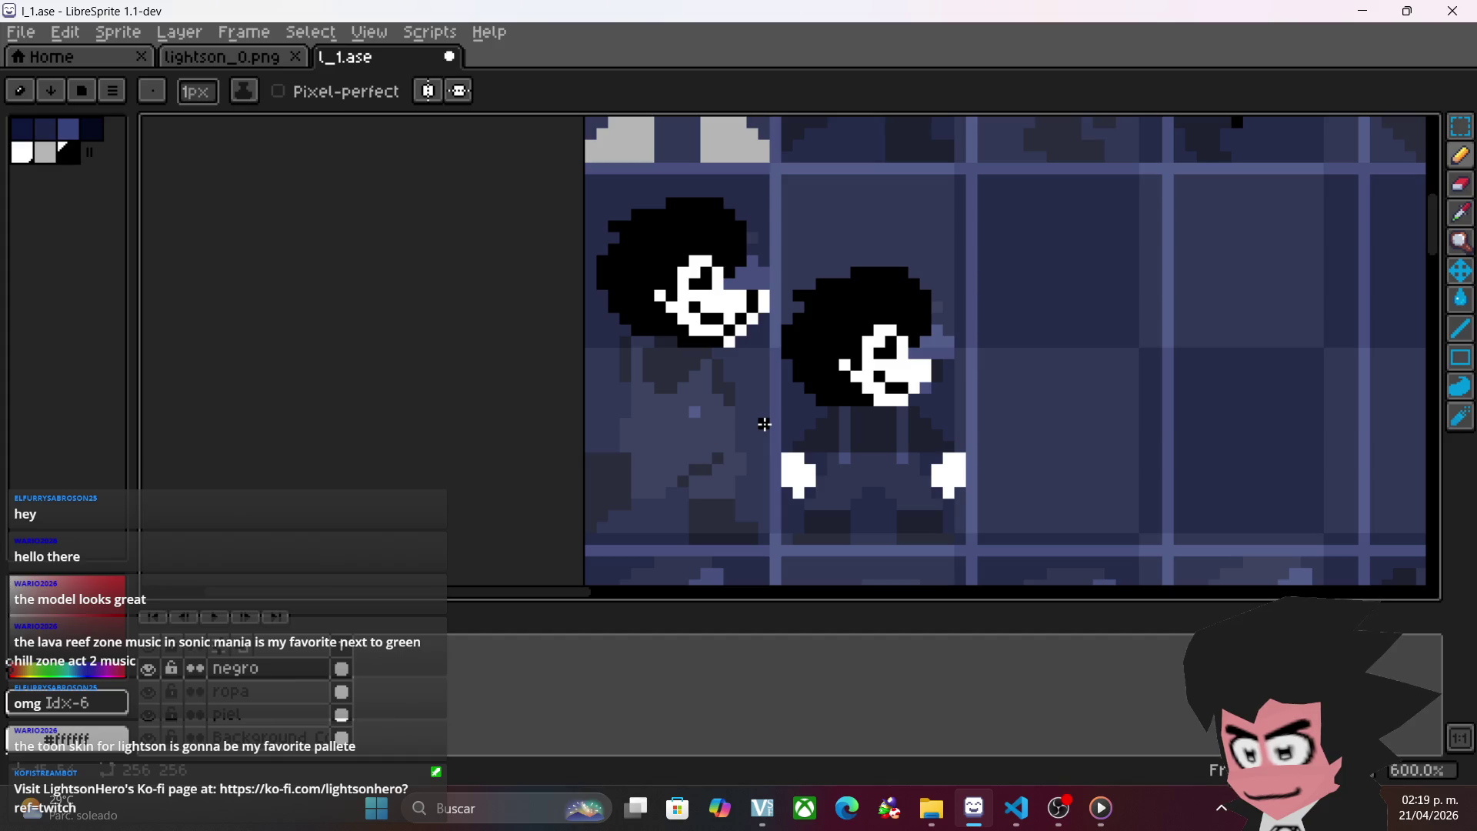
pyautogui.press('ctrl')
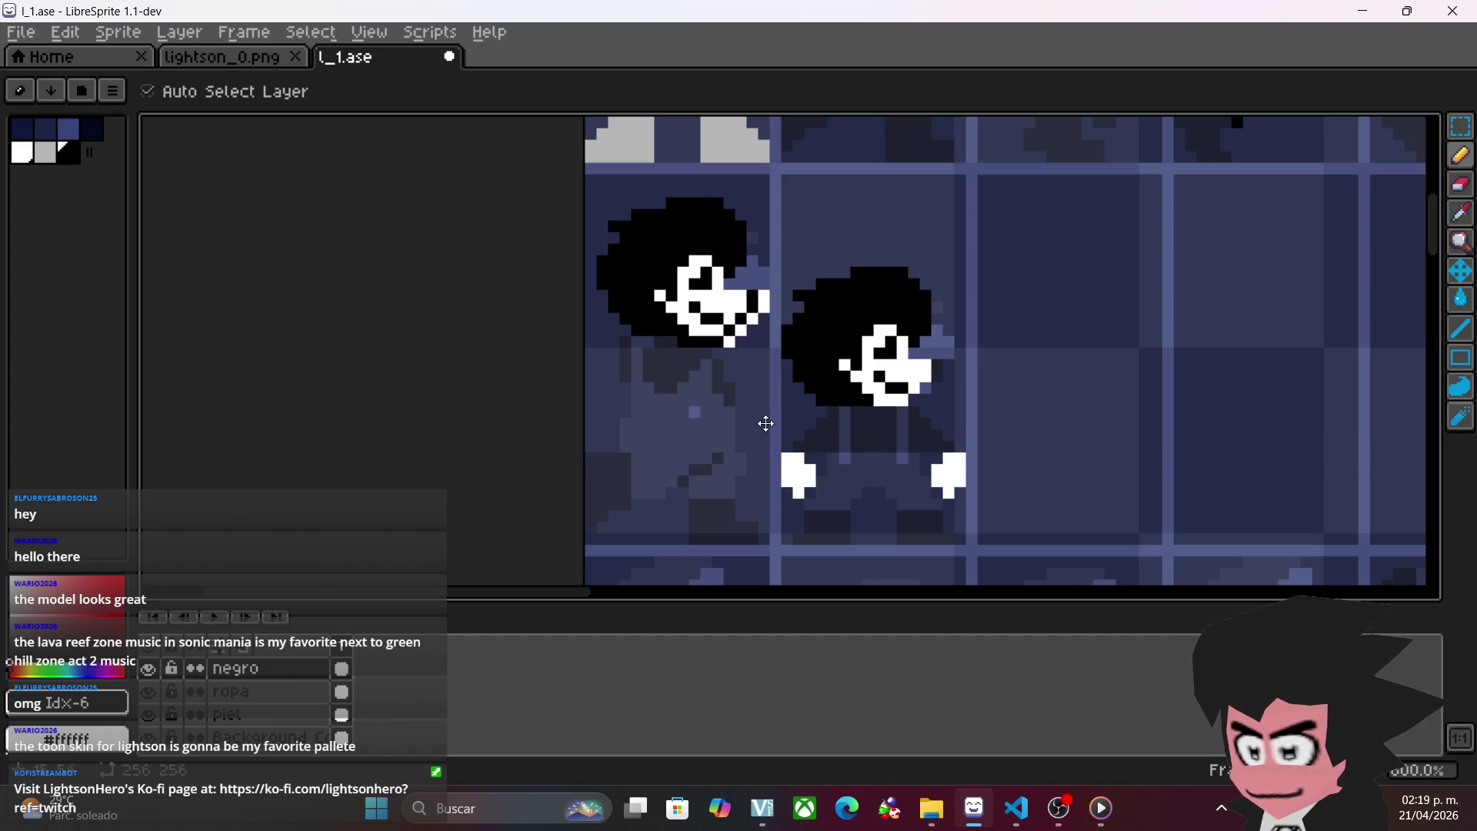
pyautogui.click(151, 671)
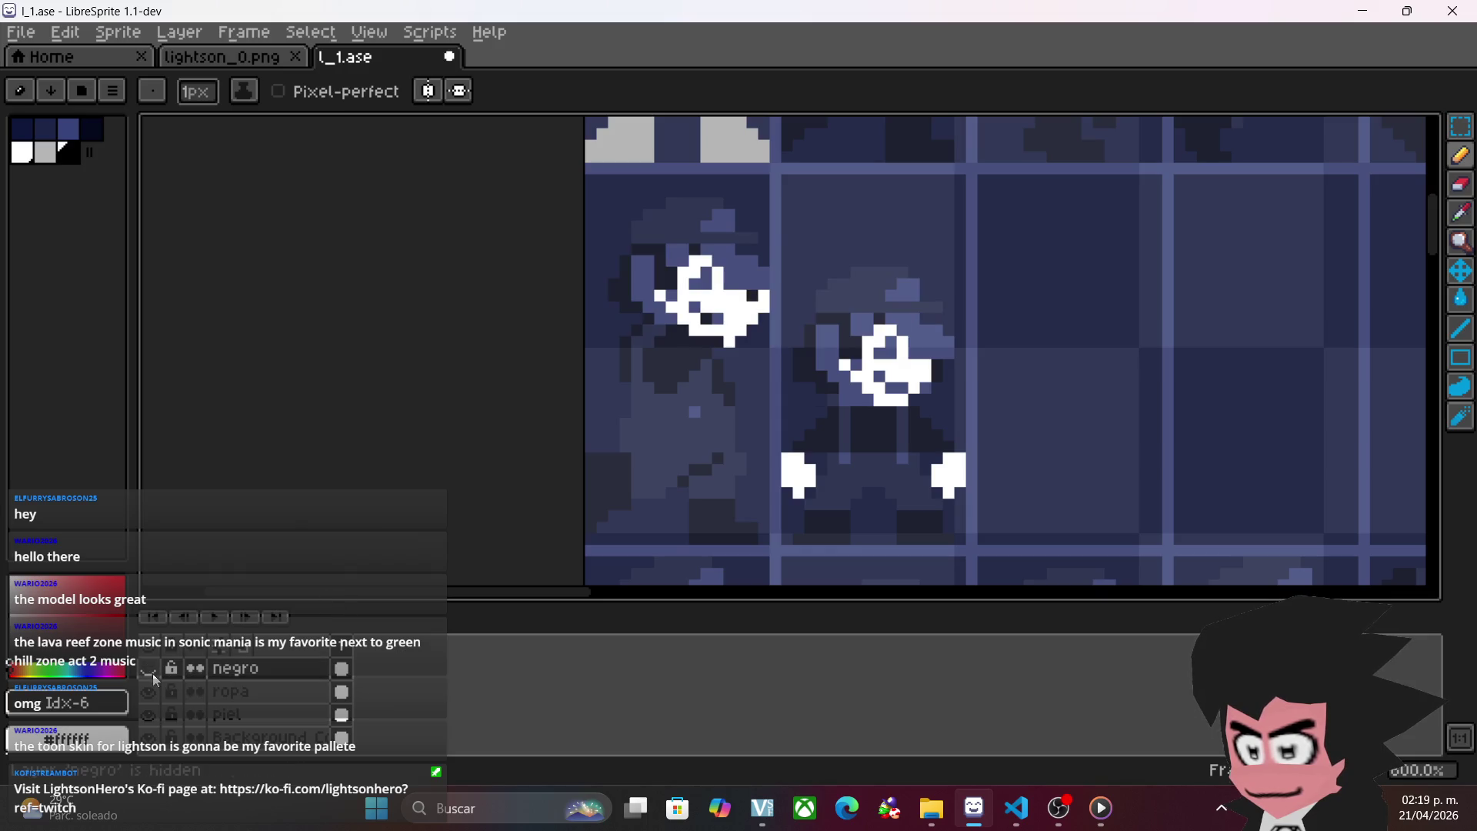
pyautogui.click(152, 673)
pyautogui.press('ctrl')
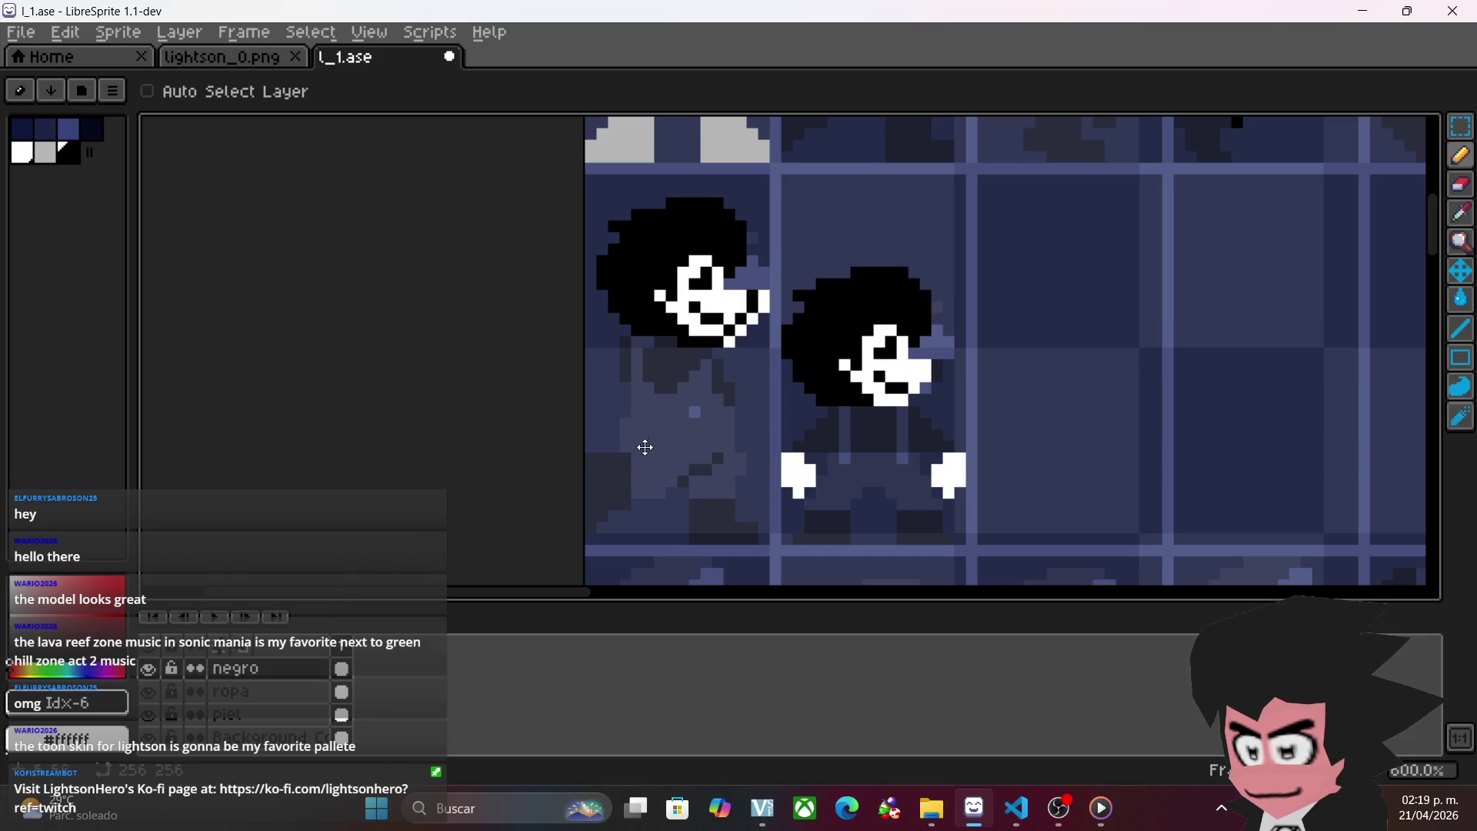
# - Draw black pixels, a short line and a block on the left figure's body
pyautogui.press('ctrl')
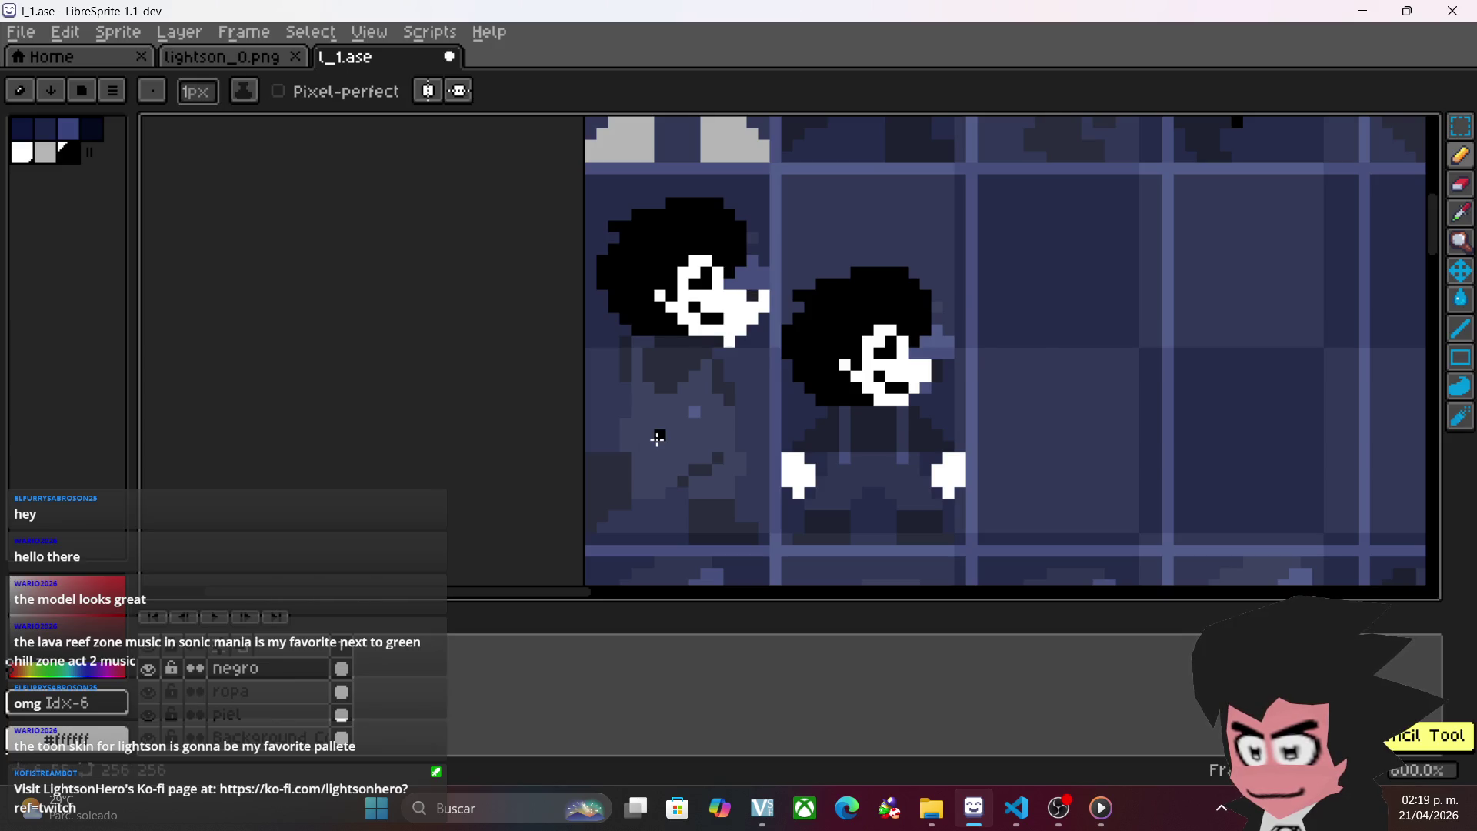
pyautogui.scroll(1, 657, 436)
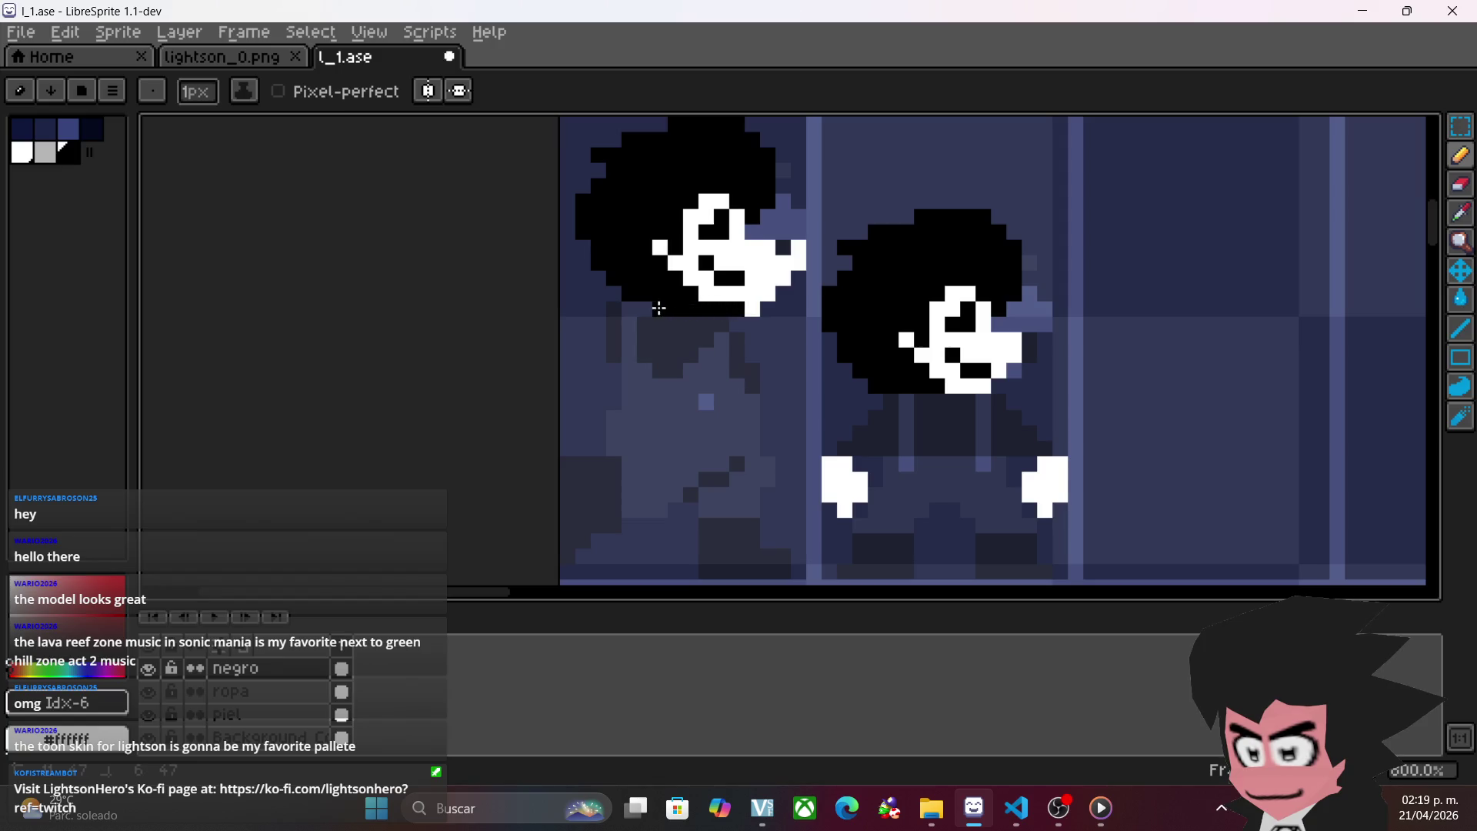
pyautogui.click(613, 417)
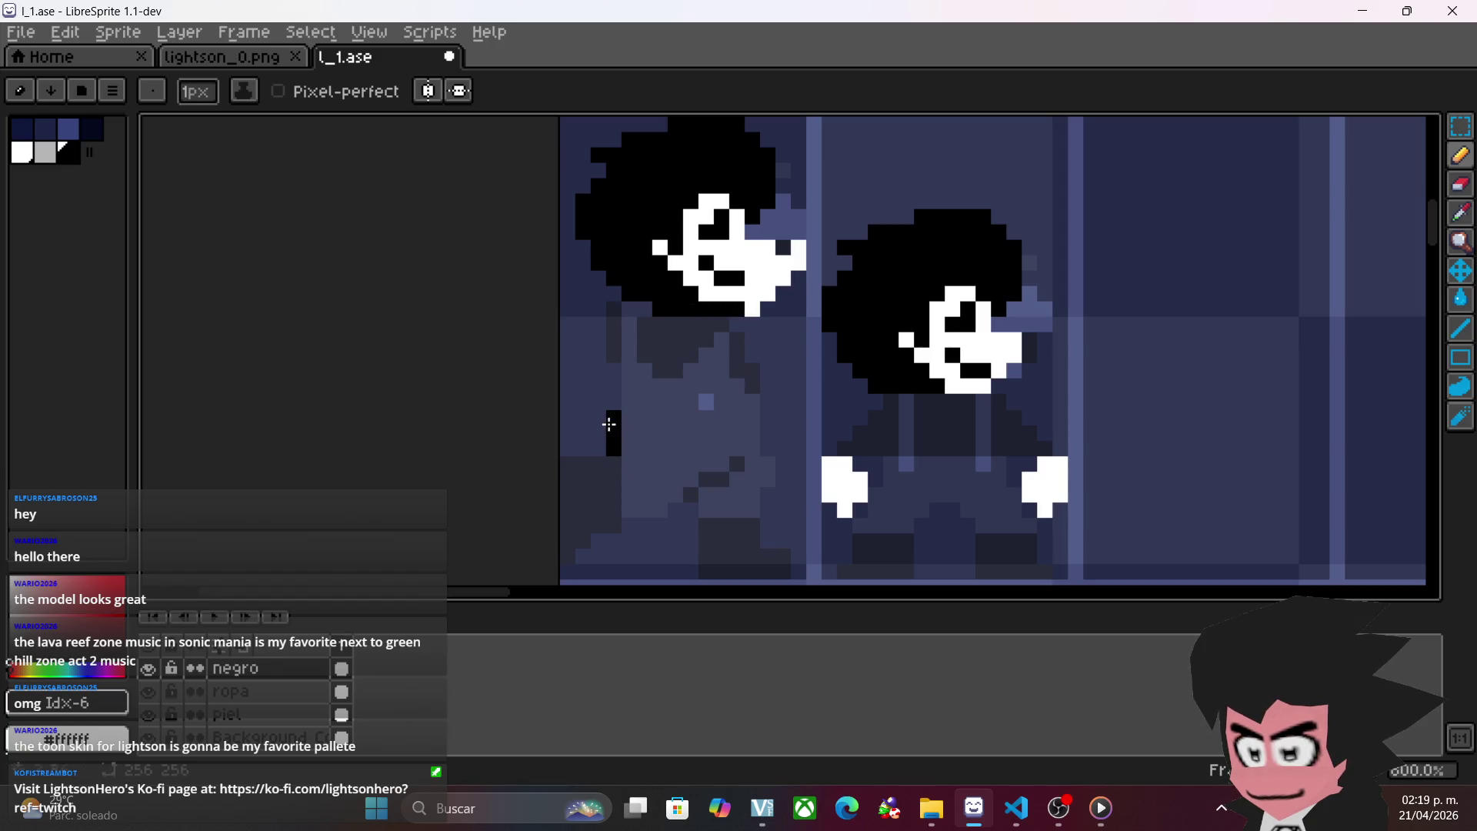
pyautogui.moveTo(626, 510)
pyautogui.mouseDown()
pyautogui.moveTo(657, 509)
pyautogui.moveTo(659, 495)
pyautogui.moveTo(633, 488)
pyautogui.moveTo(638, 463)
pyautogui.mouseUp()
pyautogui.moveTo(716, 506)
pyautogui.mouseDown()
pyautogui.moveTo(735, 492)
pyautogui.moveTo(707, 483)
pyautogui.moveTo(739, 466)
pyautogui.moveTo(733, 344)
pyautogui.moveTo(755, 431)
pyautogui.moveTo(712, 336)
pyautogui.moveTo(734, 446)
pyautogui.moveTo(689, 323)
pyautogui.moveTo(644, 322)
pyautogui.moveTo(616, 346)
pyautogui.moveTo(638, 417)
pyautogui.mouseUp()
# - Flood-fill the left figure's grey body with black
pyautogui.click(1460, 299)
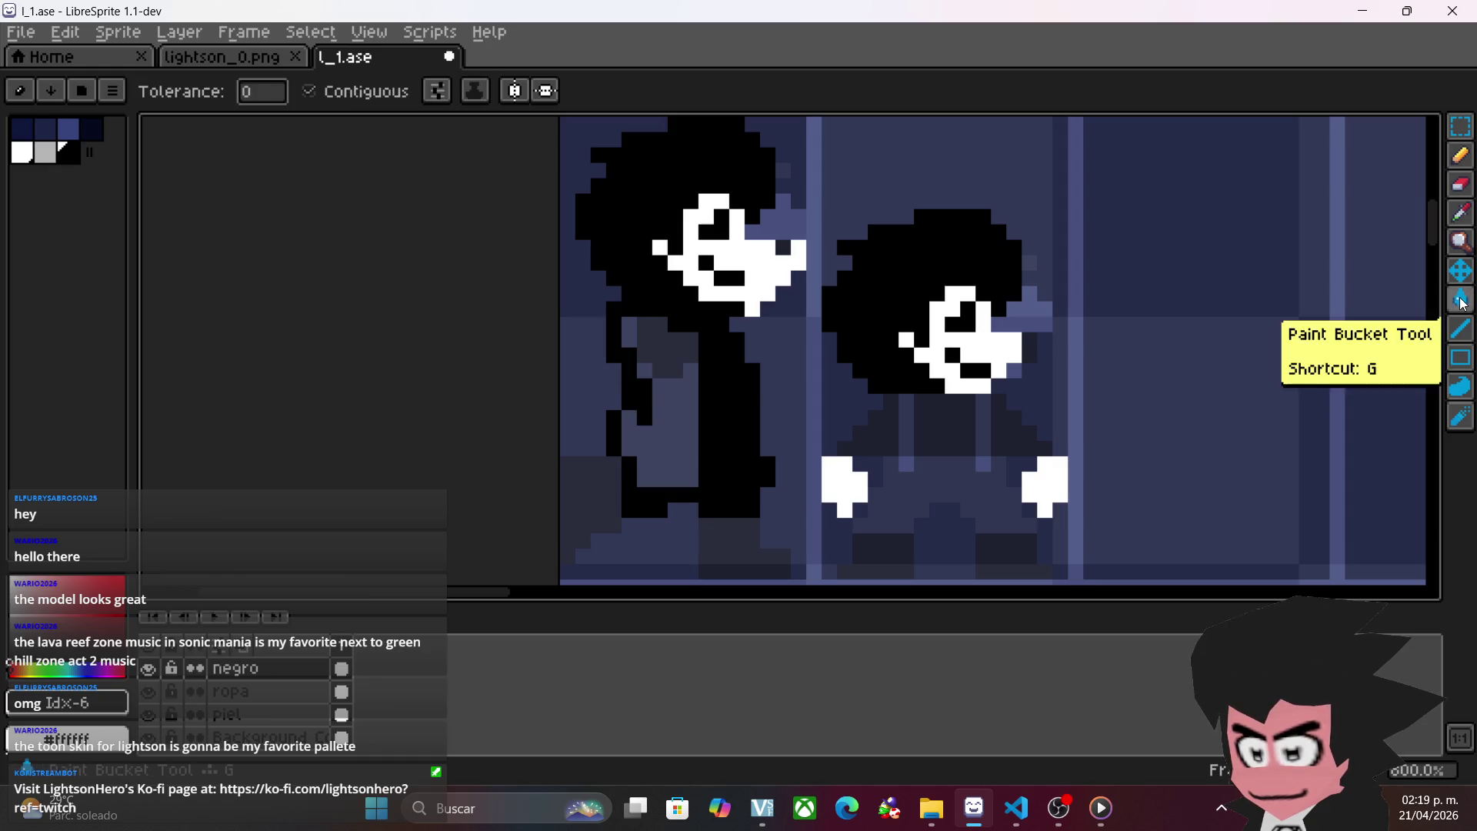
pyautogui.click(690, 387)
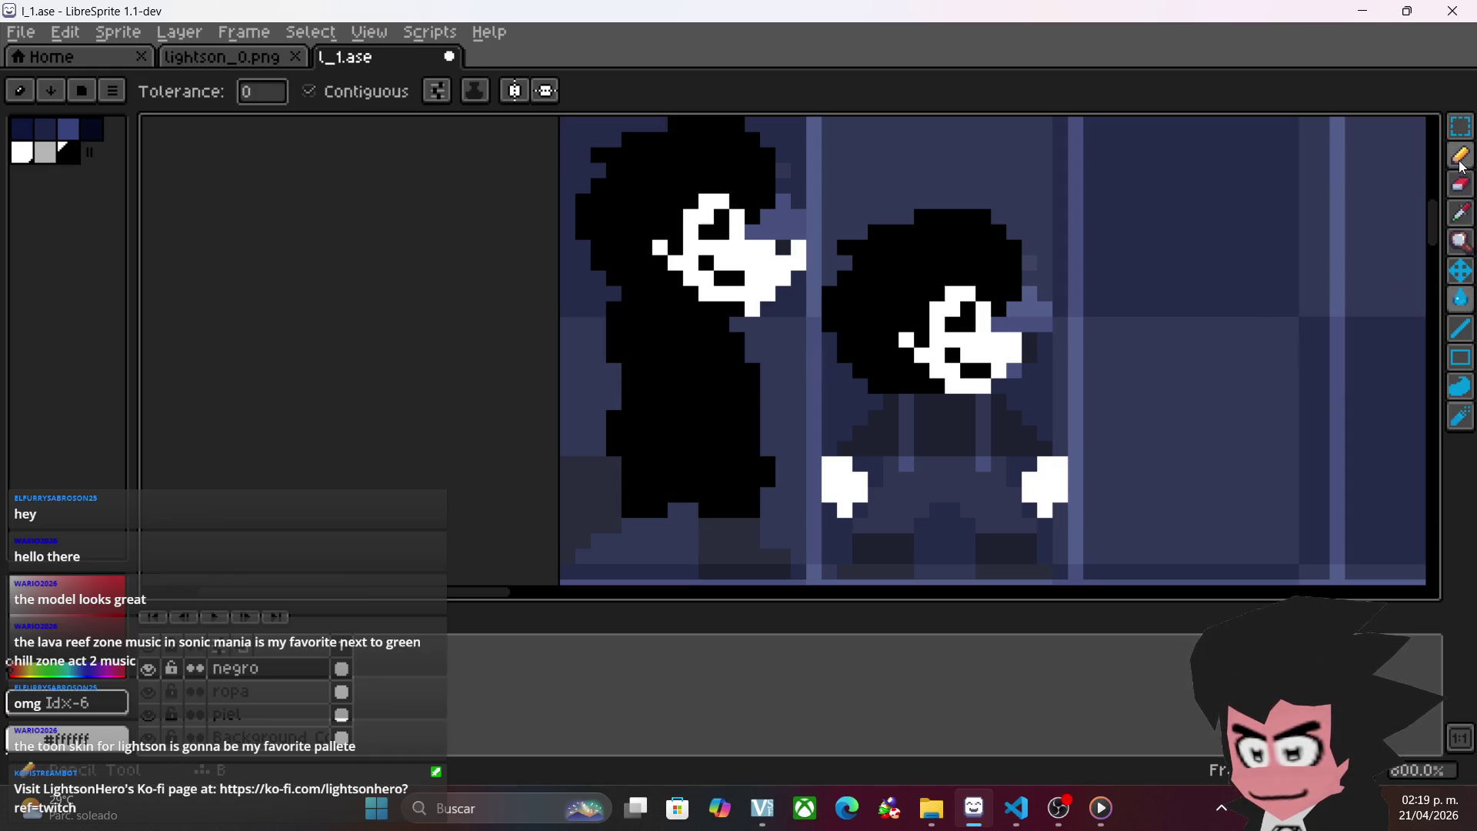
pyautogui.click(1460, 154)
pyautogui.hscroll(3, 831, 381)
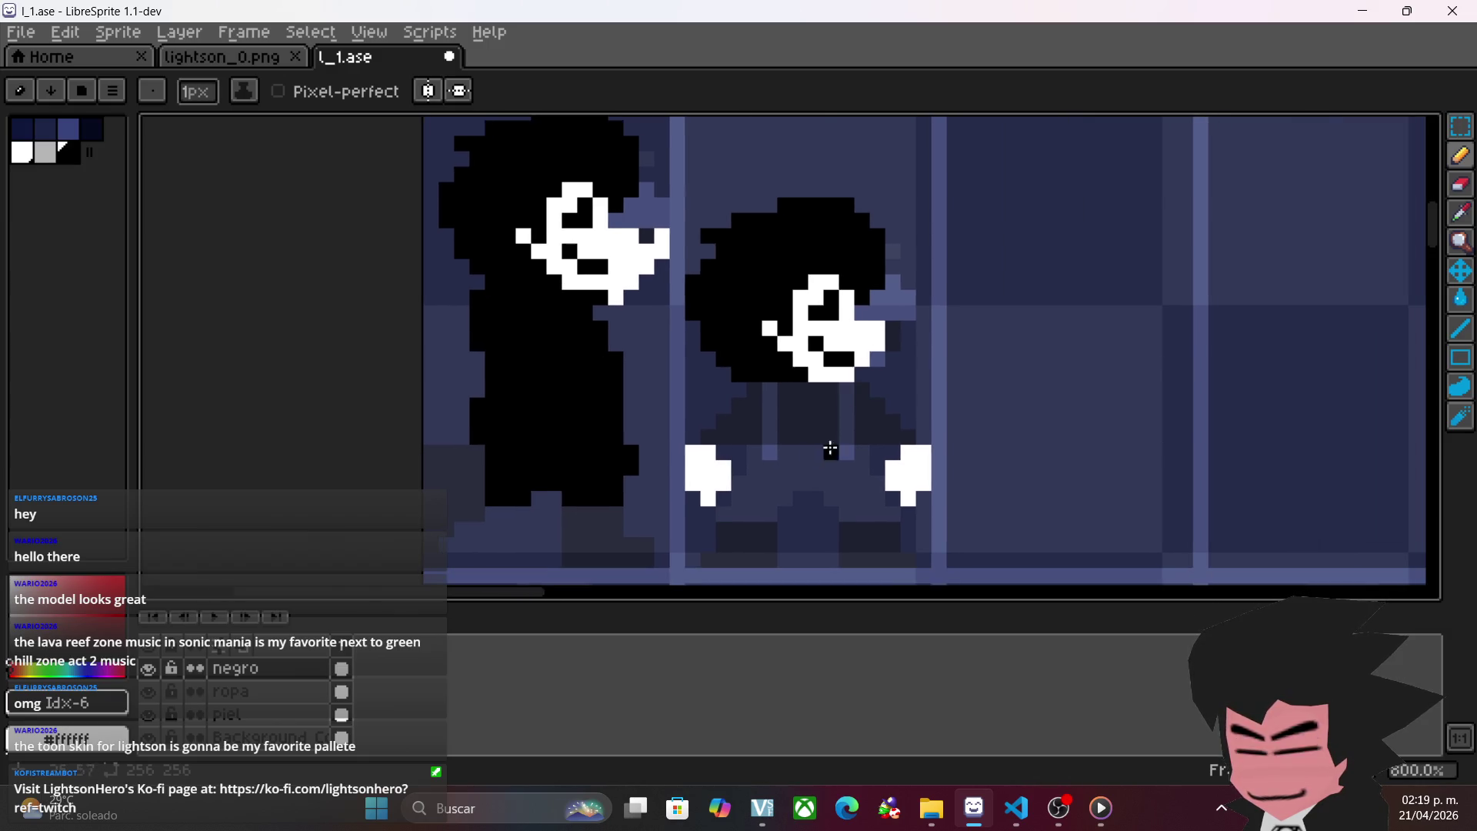
pyautogui.scroll(-1, 545, 393)
# - Undo and redo the black body strokes to compare, then add a black pixel on the face
pyautogui.hotkey('ctrl', 'z')
pyautogui.hotkey('ctrl', 'z')
pyautogui.hotkey('ctrl', 'z')
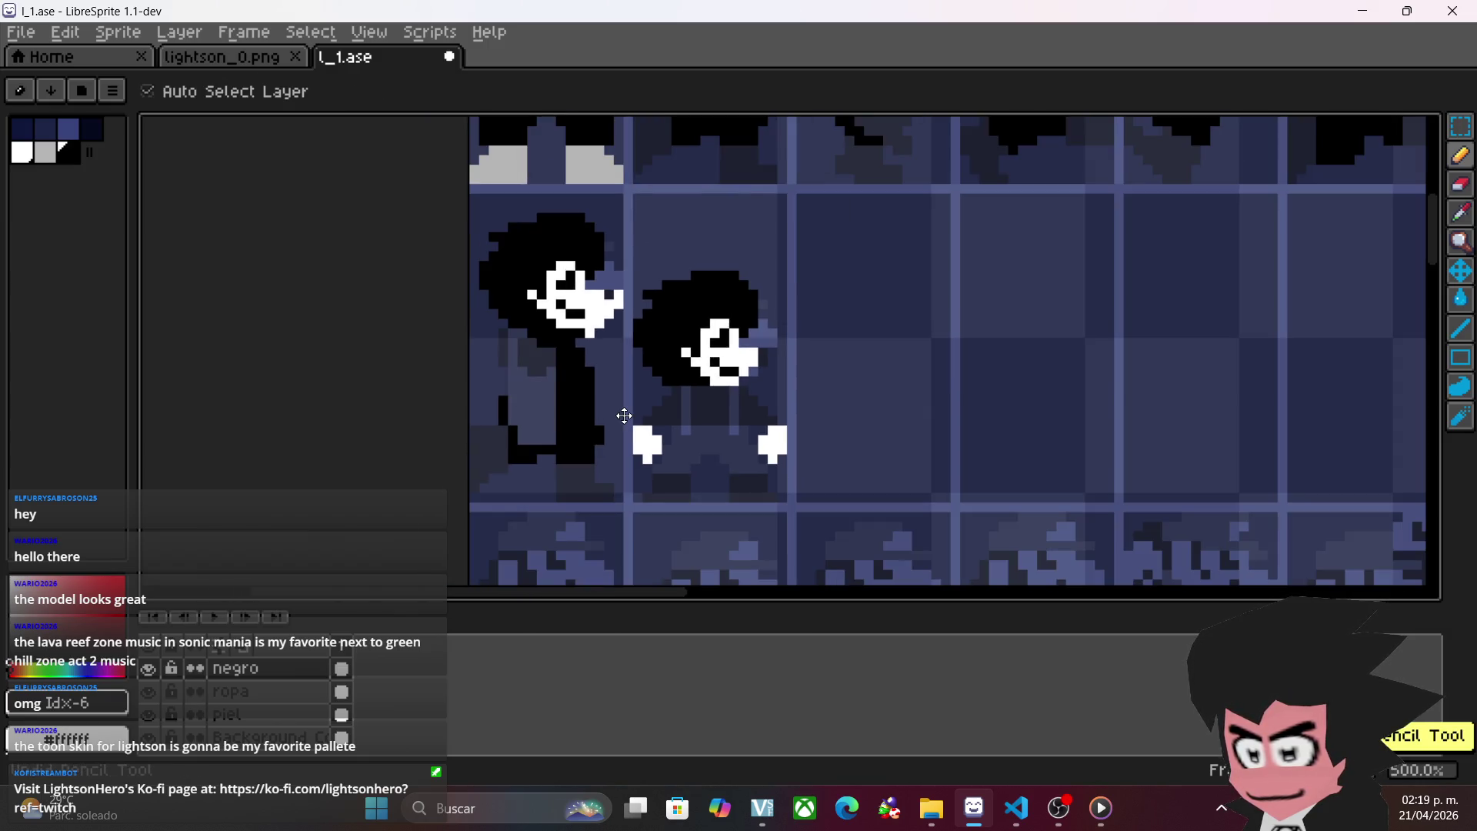
pyautogui.hotkey('ctrl', 'z')
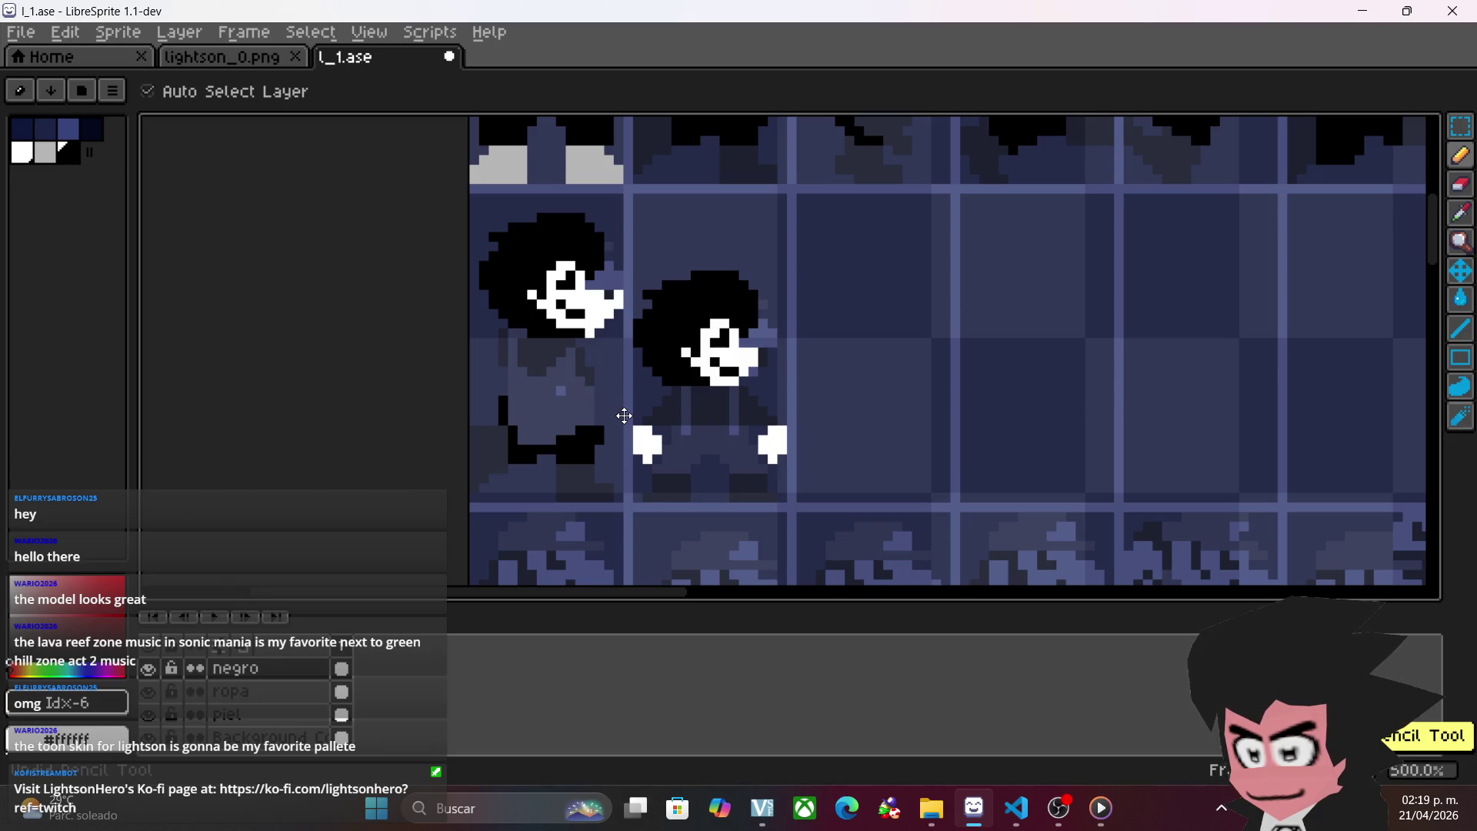
pyautogui.hotkey('ctrl', 'y')
pyautogui.hotkey('ctrl', 'y')
pyautogui.hotkey('ctrl', 'y')
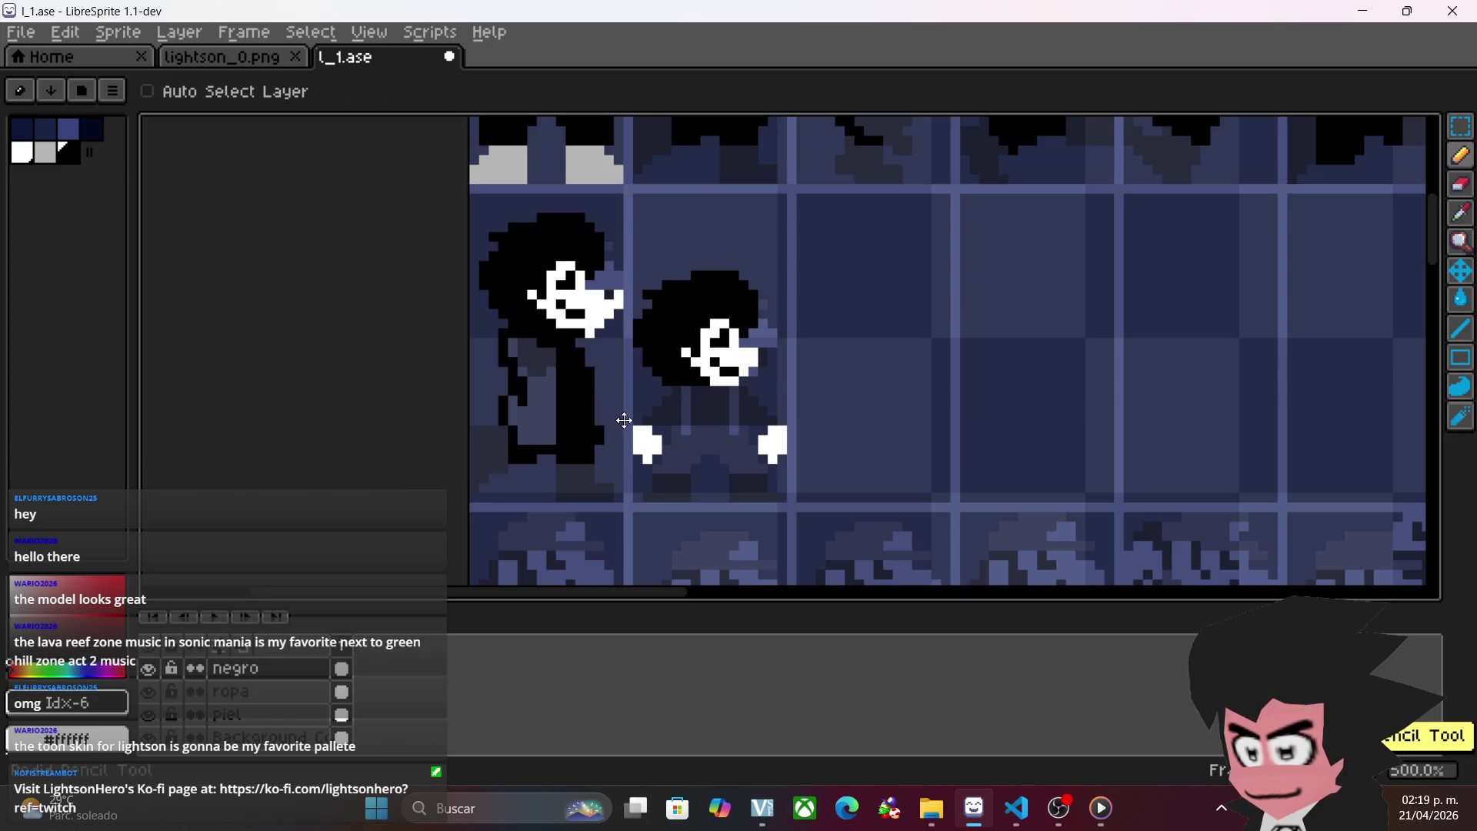
pyautogui.hotkey('ctrl', 'y')
pyautogui.scroll(2, 624, 420)
pyautogui.click(611, 340)
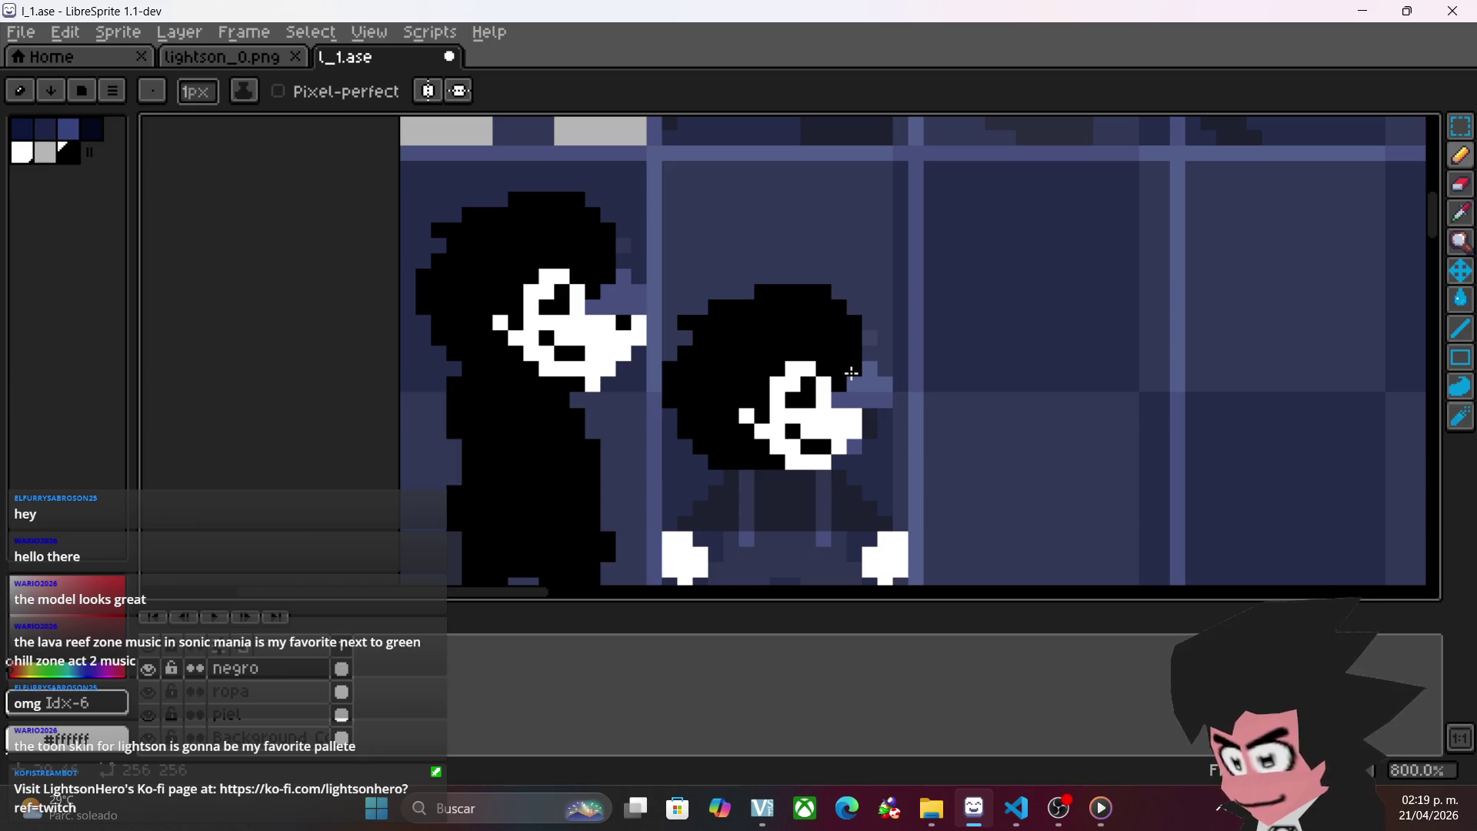
# - Paint black along the right figure's shoulder and a thick bar between its hands
pyautogui.scroll(-5, 856, 371)
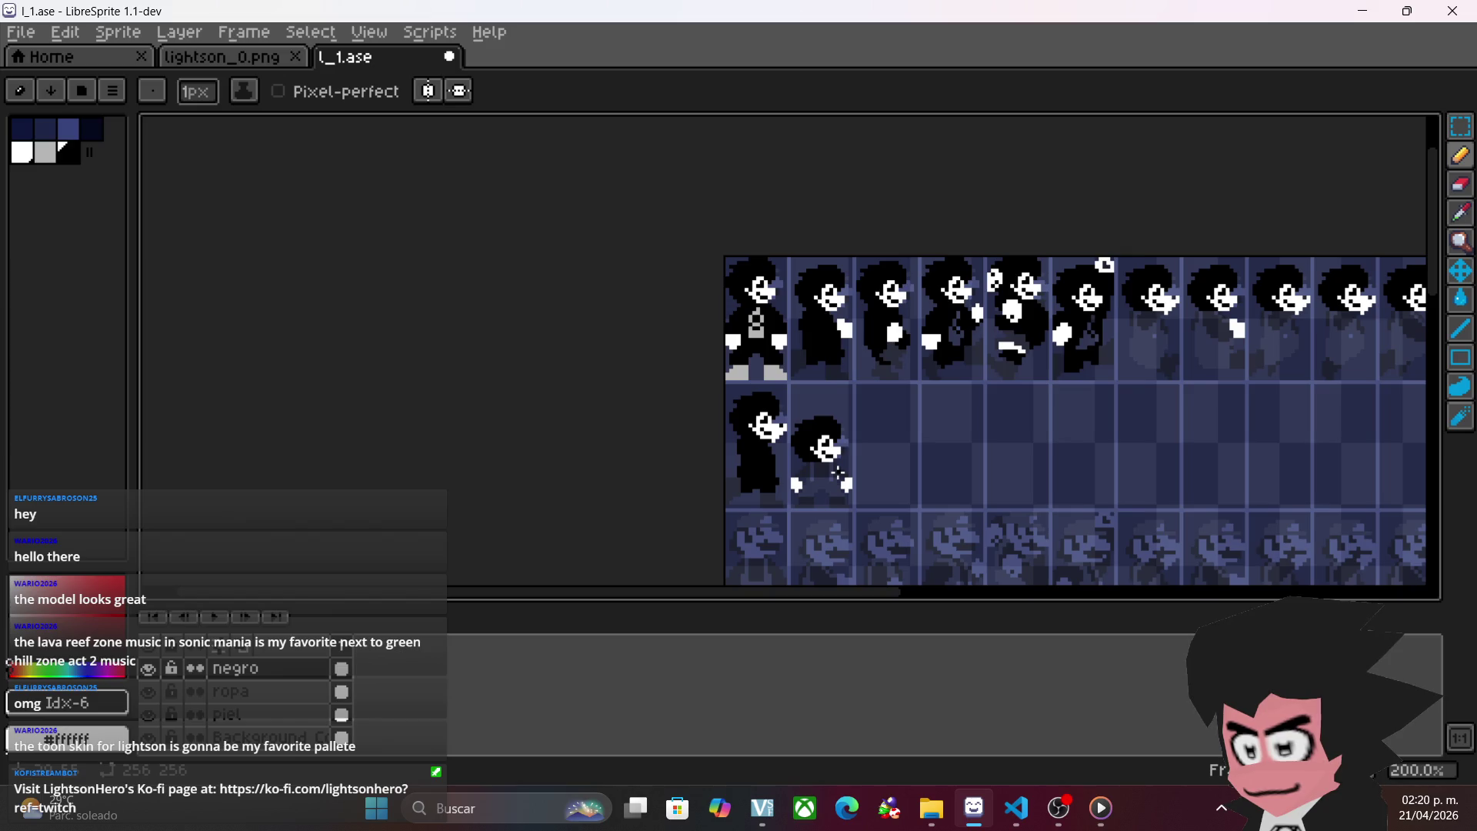
pyautogui.scroll(5, 837, 471)
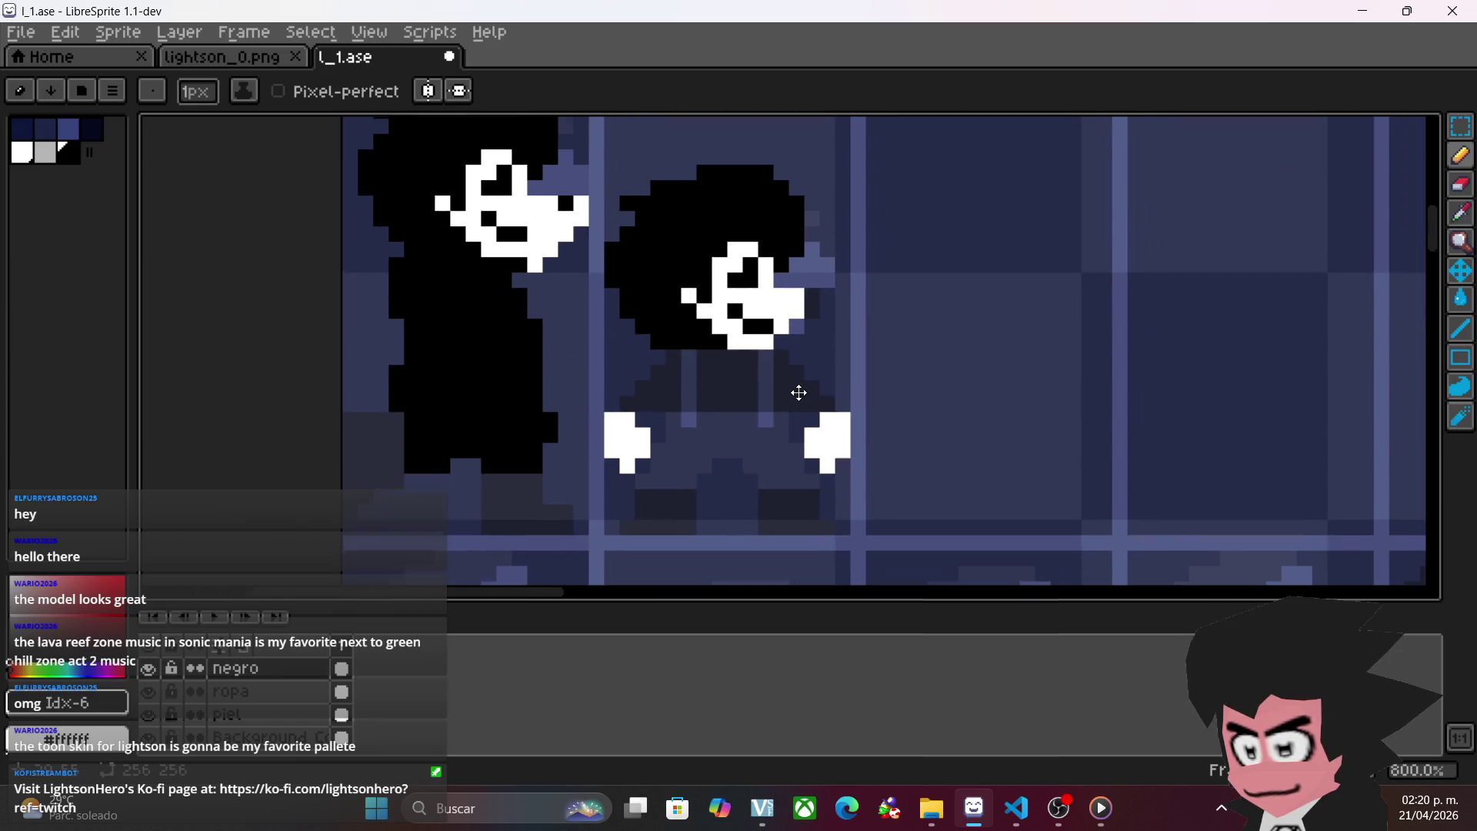
pyautogui.moveTo(626, 399)
pyautogui.mouseDown()
pyautogui.moveTo(673, 374)
pyautogui.moveTo(682, 350)
pyautogui.moveTo(682, 371)
pyautogui.mouseUp()
pyautogui.click(663, 434)
pyautogui.moveTo(662, 434); pyautogui.dragTo(776, 433)
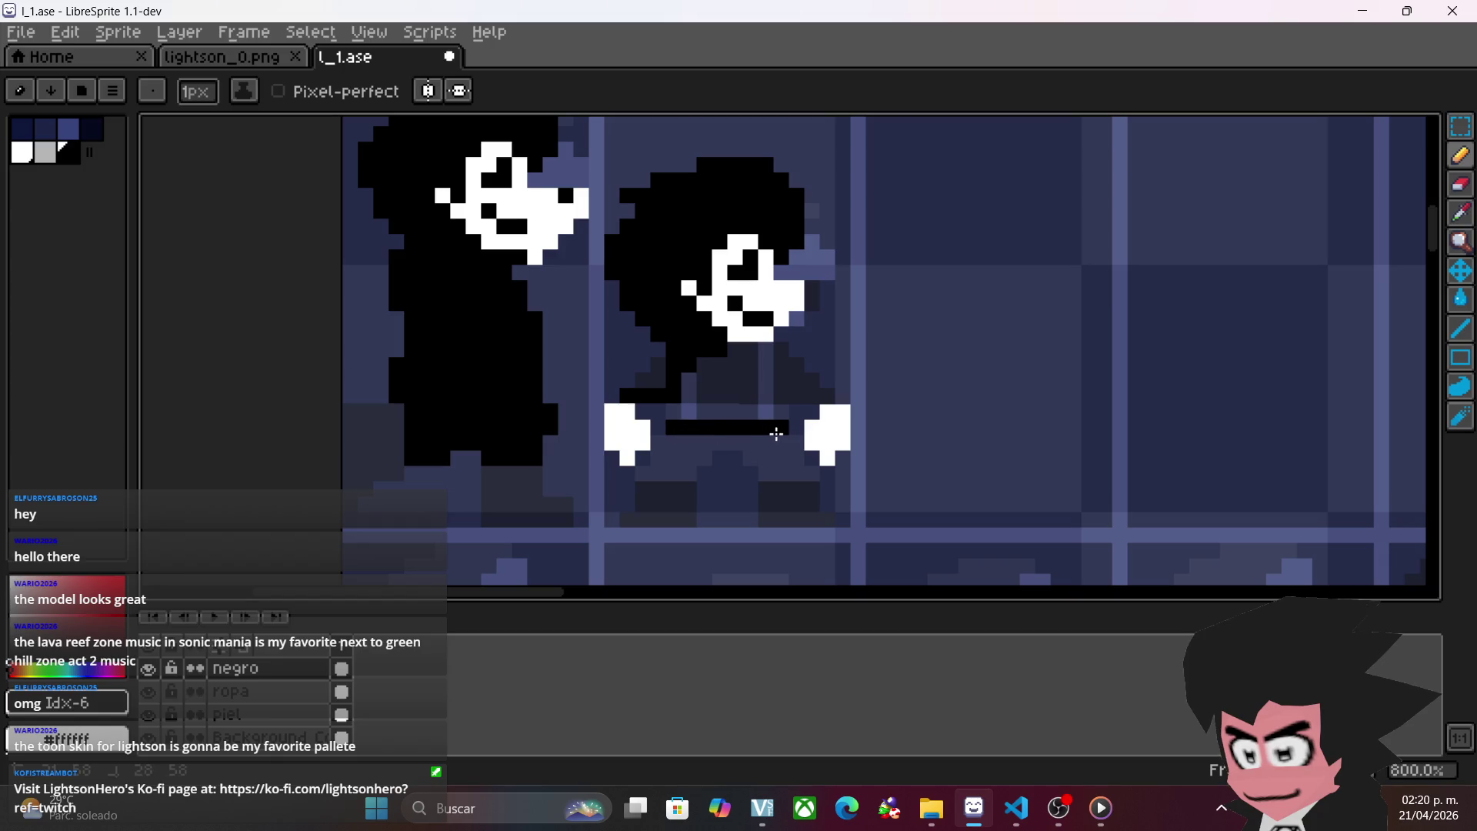
pyautogui.moveTo(666, 443)
pyautogui.mouseDown()
pyautogui.moveTo(795, 457)
pyautogui.moveTo(660, 450)
pyautogui.mouseUp()
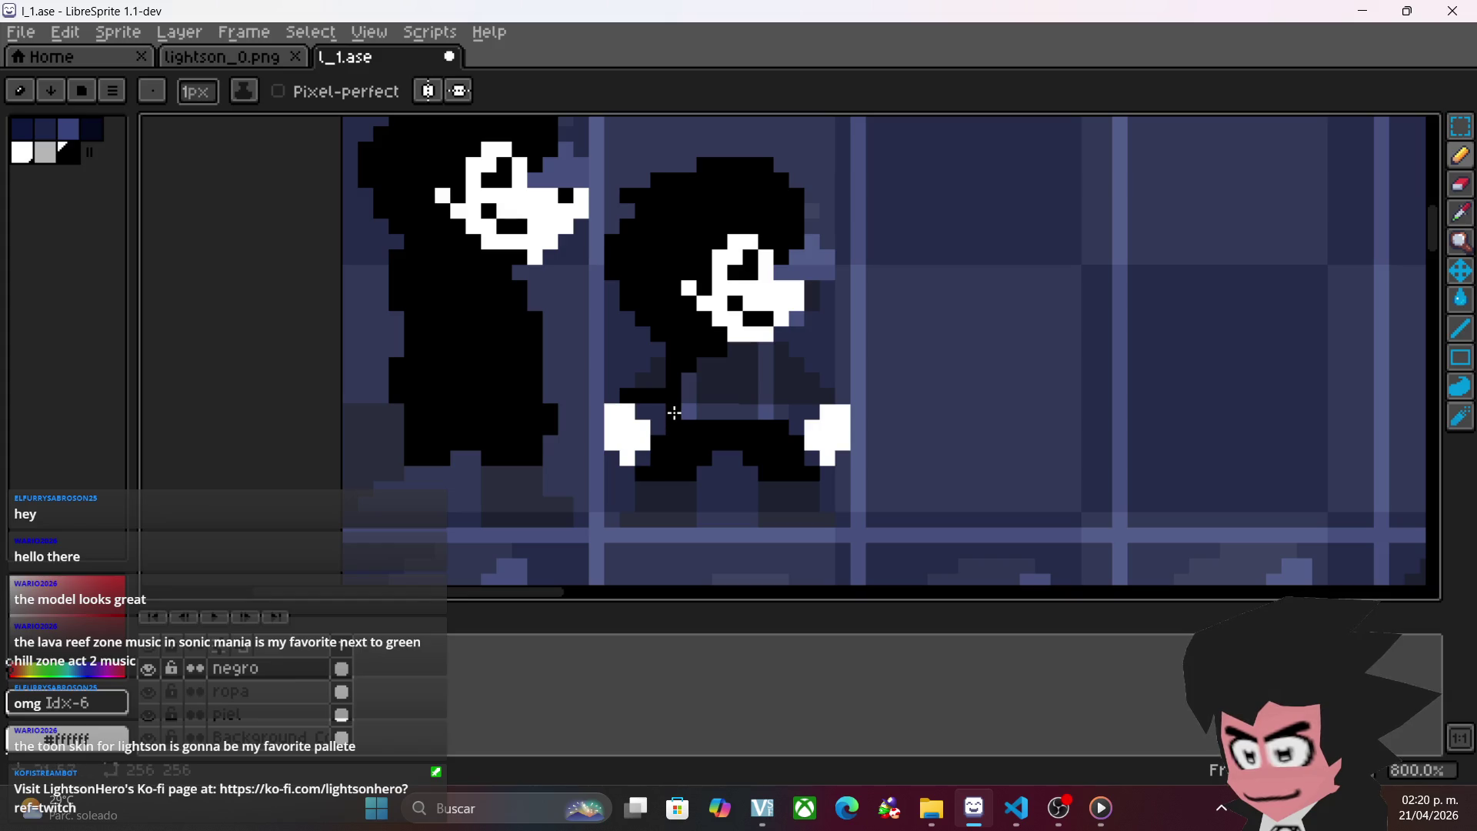
# - Blacken the blue strip, a pixel beside the right hand, and the shirt's right side
pyautogui.moveTo(655, 427)
pyautogui.mouseDown()
pyautogui.moveTo(640, 408)
pyautogui.moveTo(672, 415)
pyautogui.mouseUp()
pyautogui.click(802, 402)
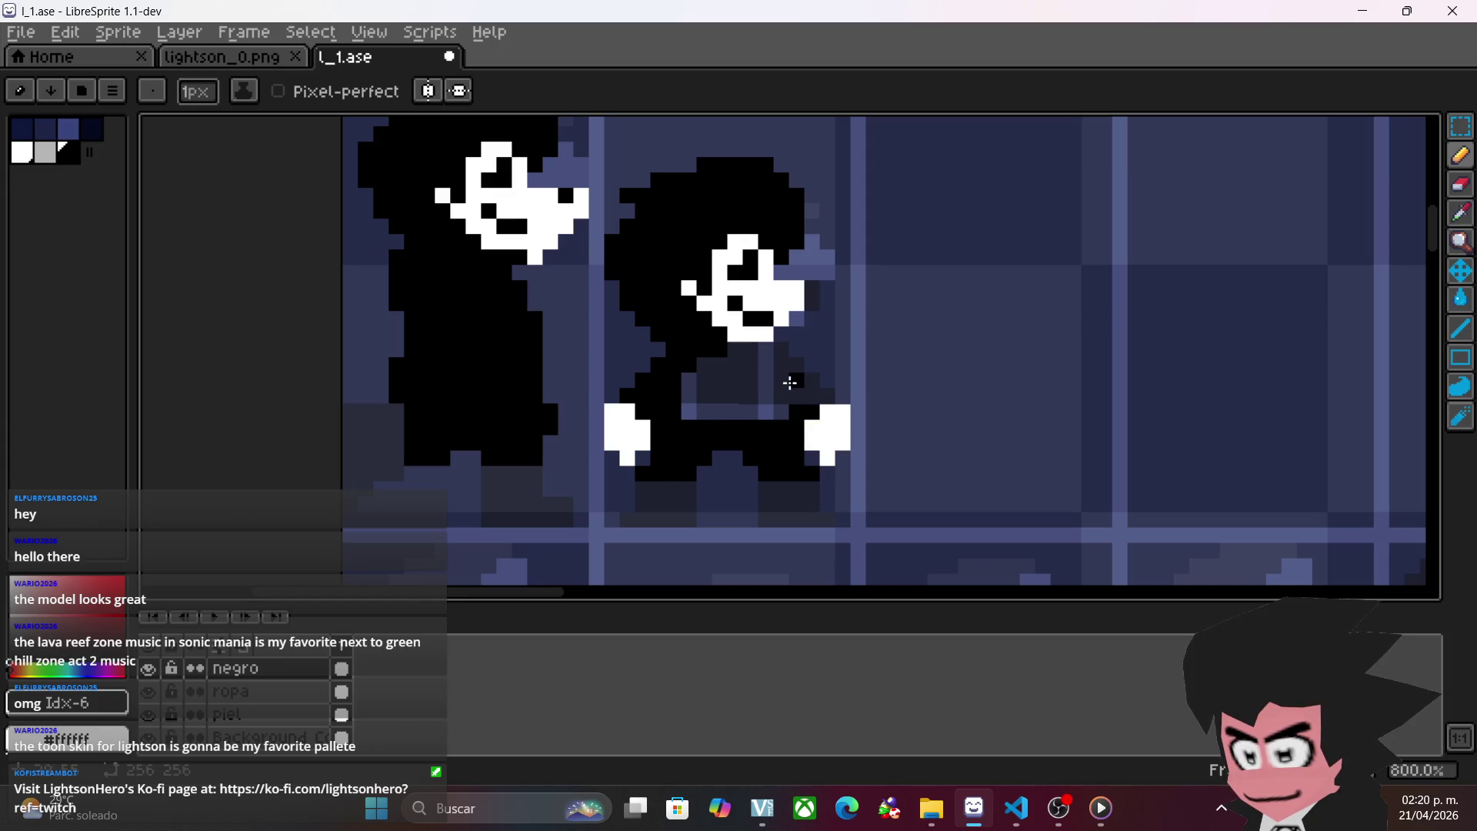
pyautogui.moveTo(770, 366); pyautogui.dragTo(780, 416)
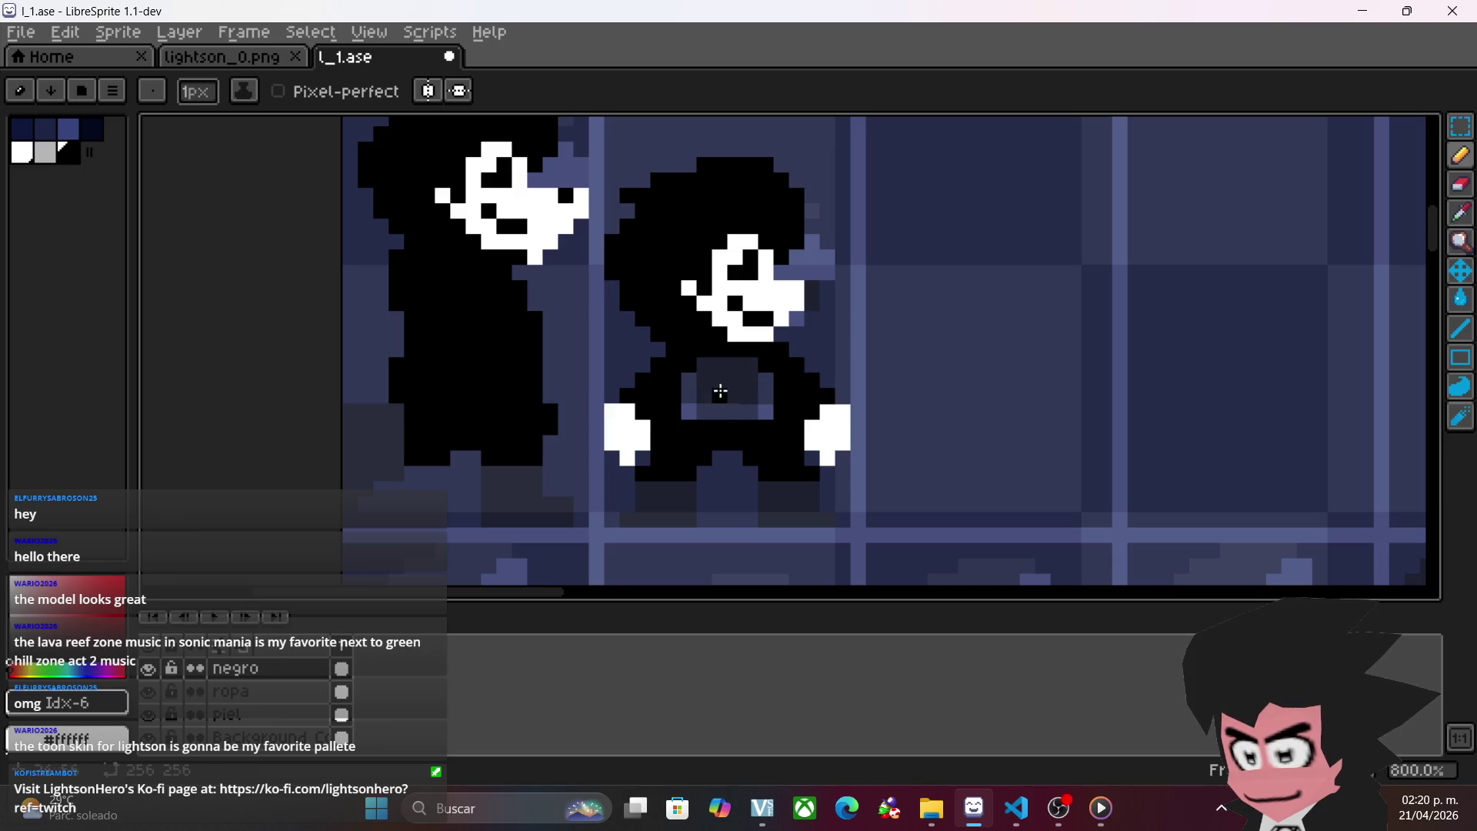
pyautogui.scroll(-5, 719, 384)
pyautogui.scroll(3, 727, 369)
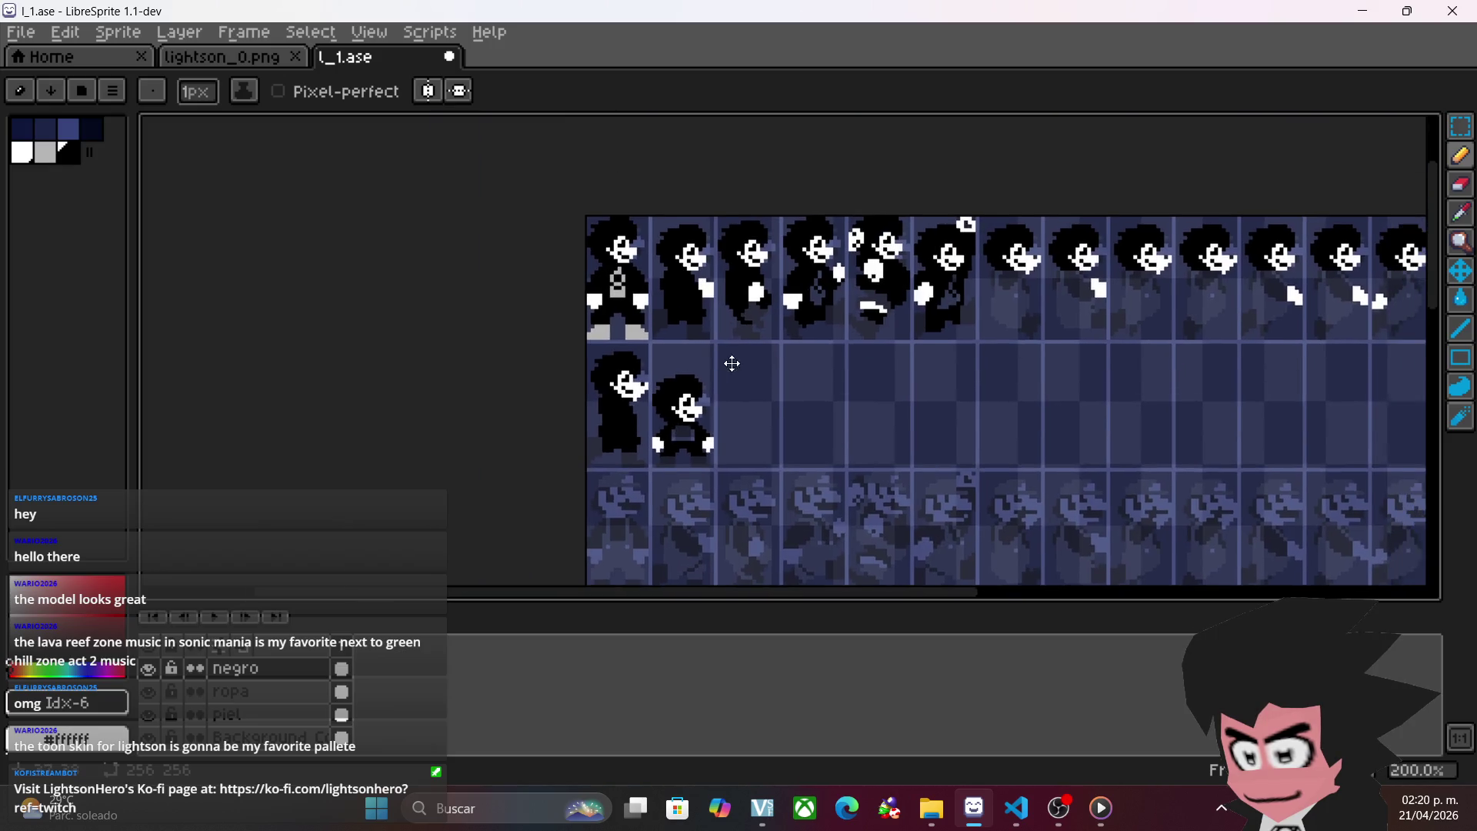
pyautogui.scroll(1, 720, 410)
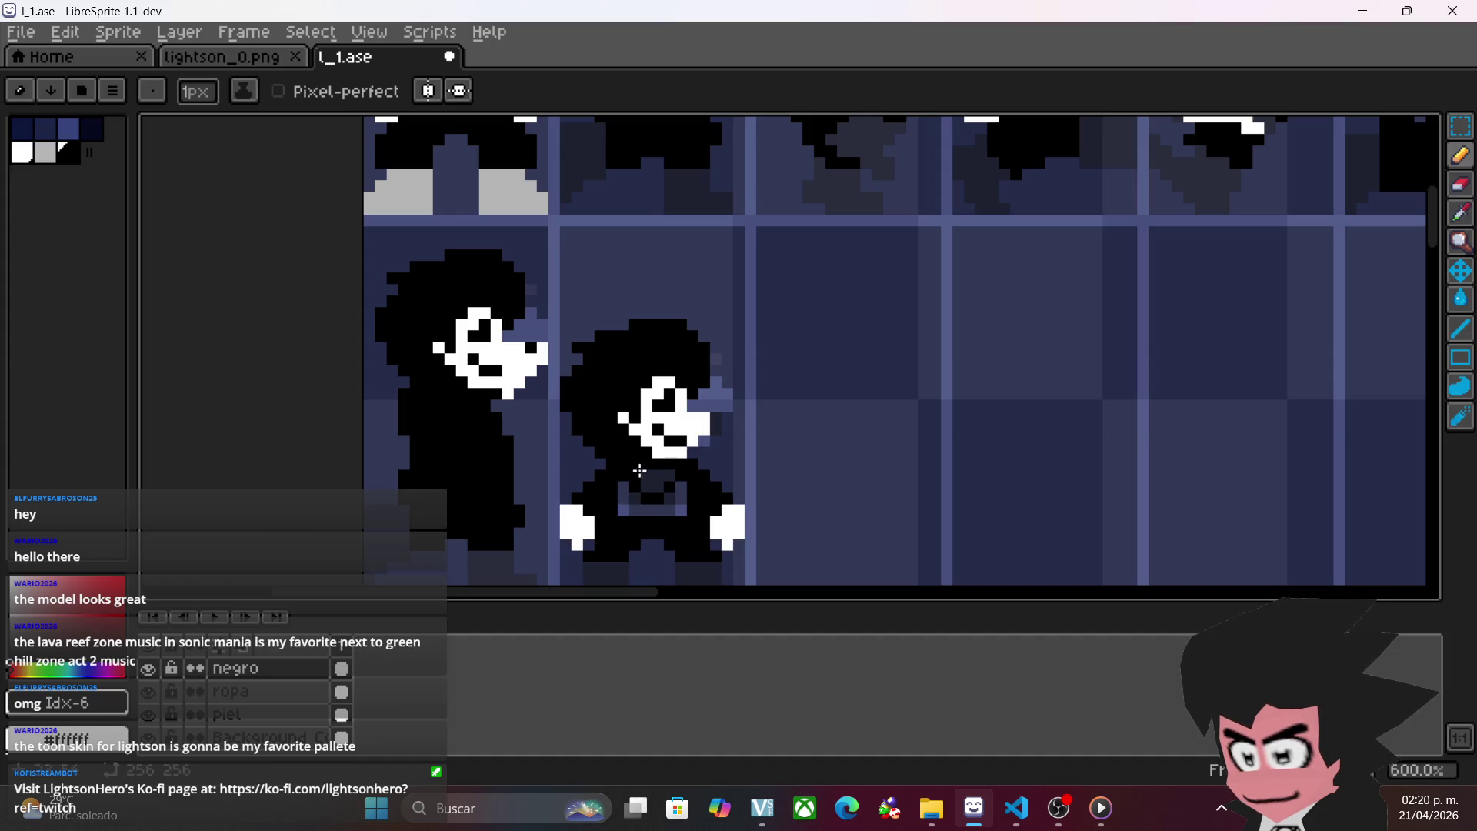
pyautogui.scroll(1, 682, 481)
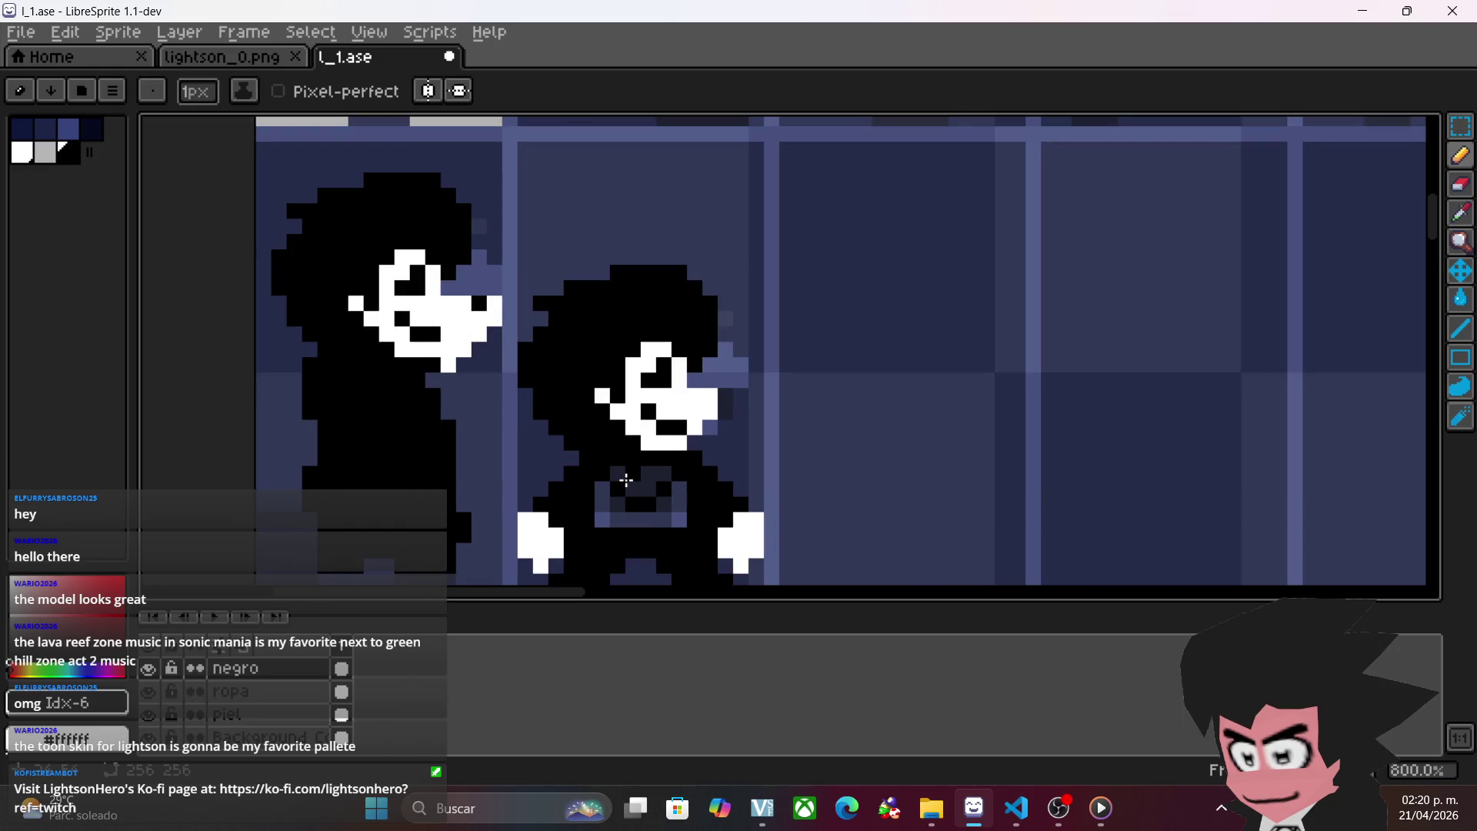
pyautogui.scroll(-2, 830, 514)
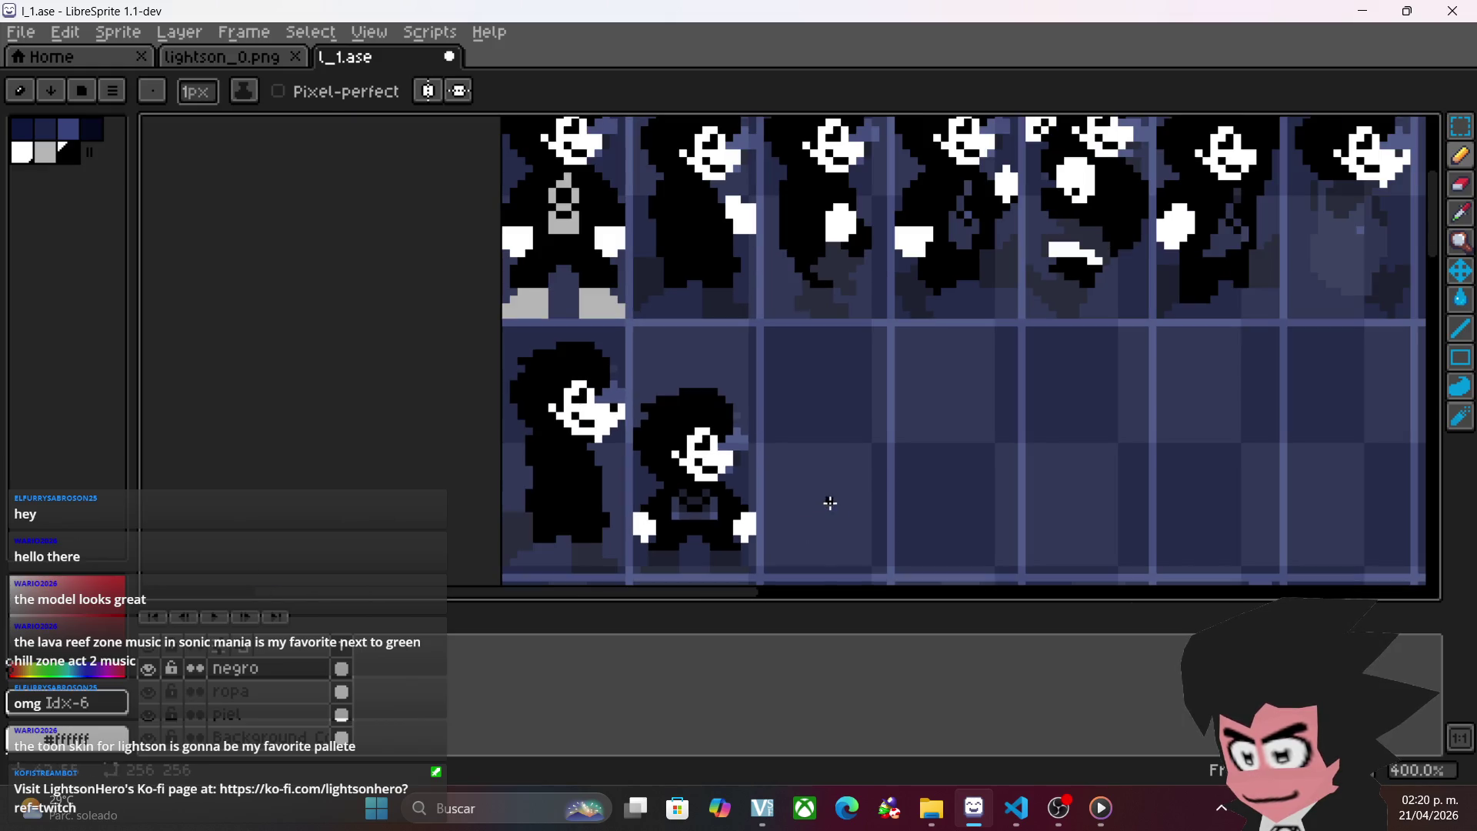
pyautogui.scroll(-3, 826, 500)
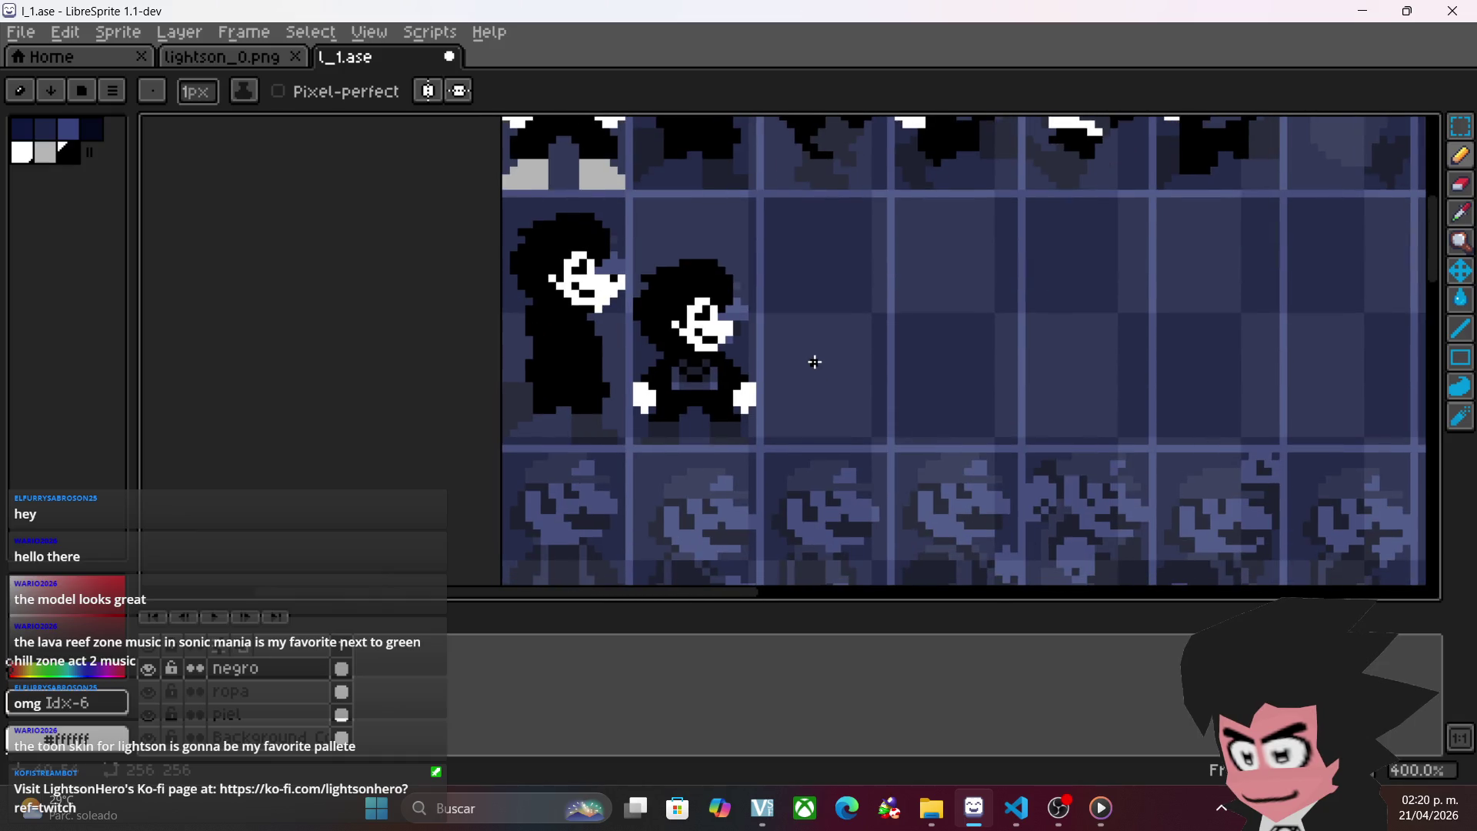
pyautogui.scroll(-1, 812, 363)
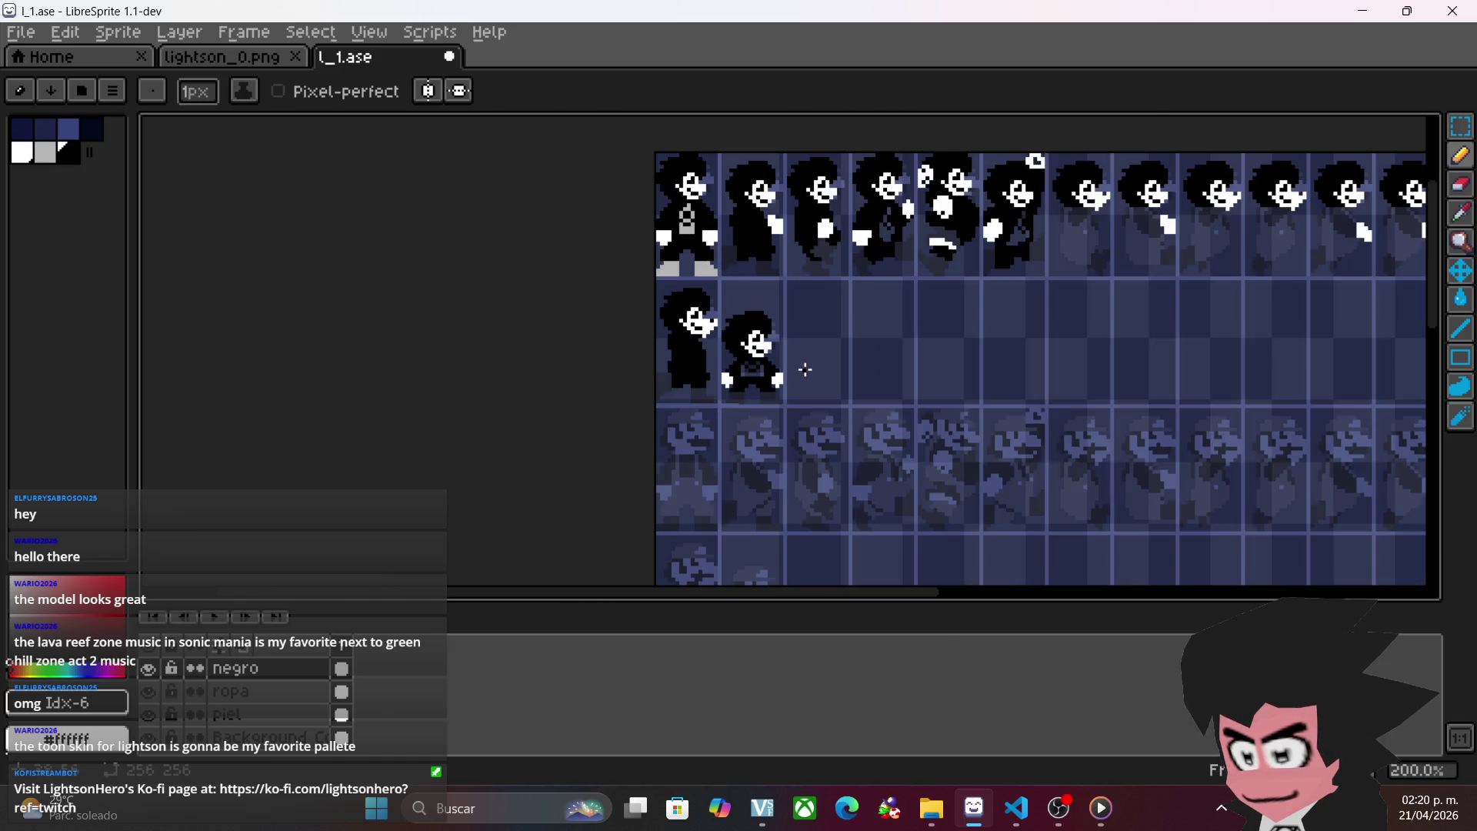
pyautogui.scroll(4, 804, 370)
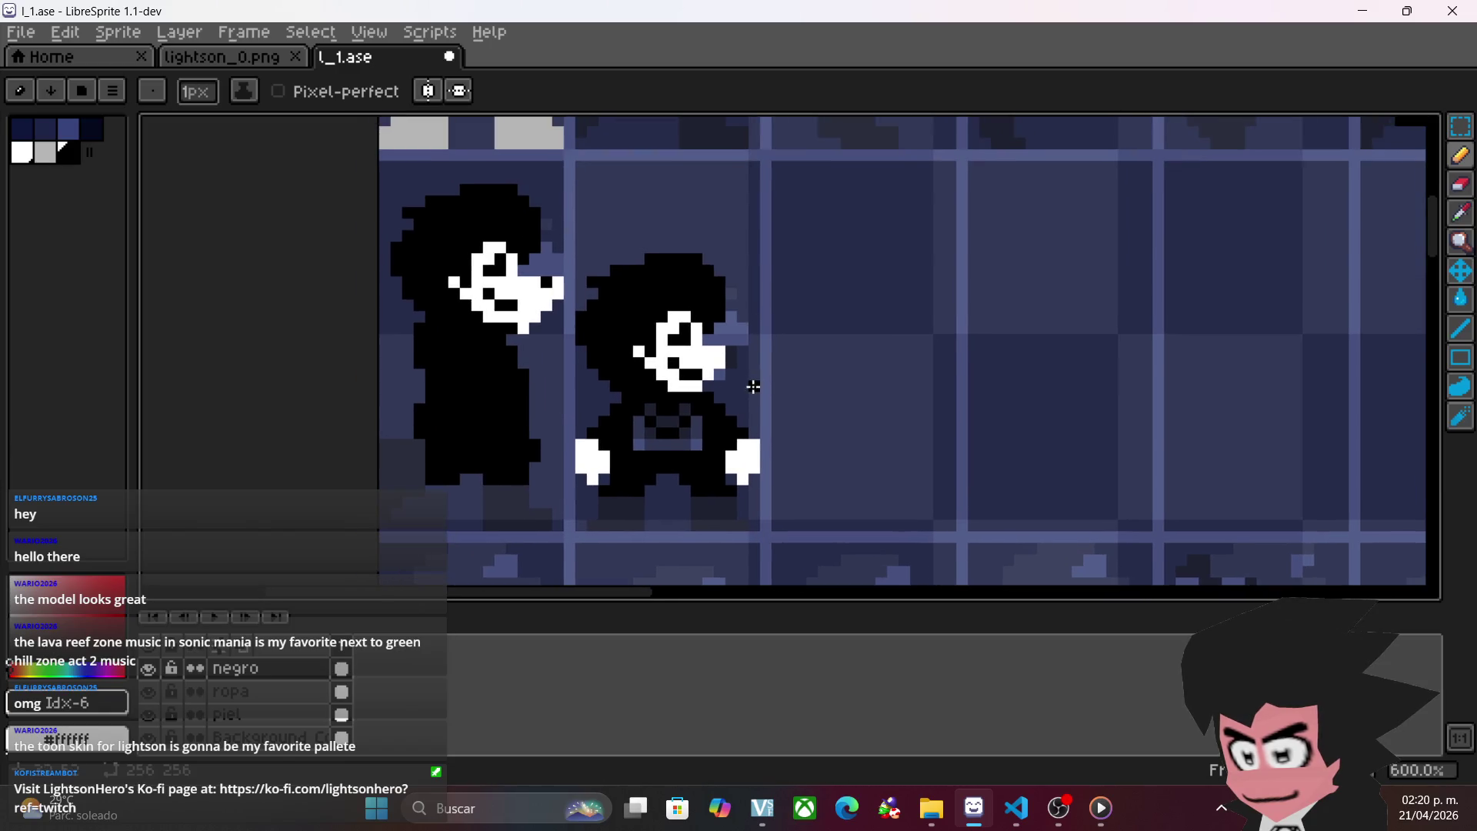
pyautogui.scroll(2, 759, 431)
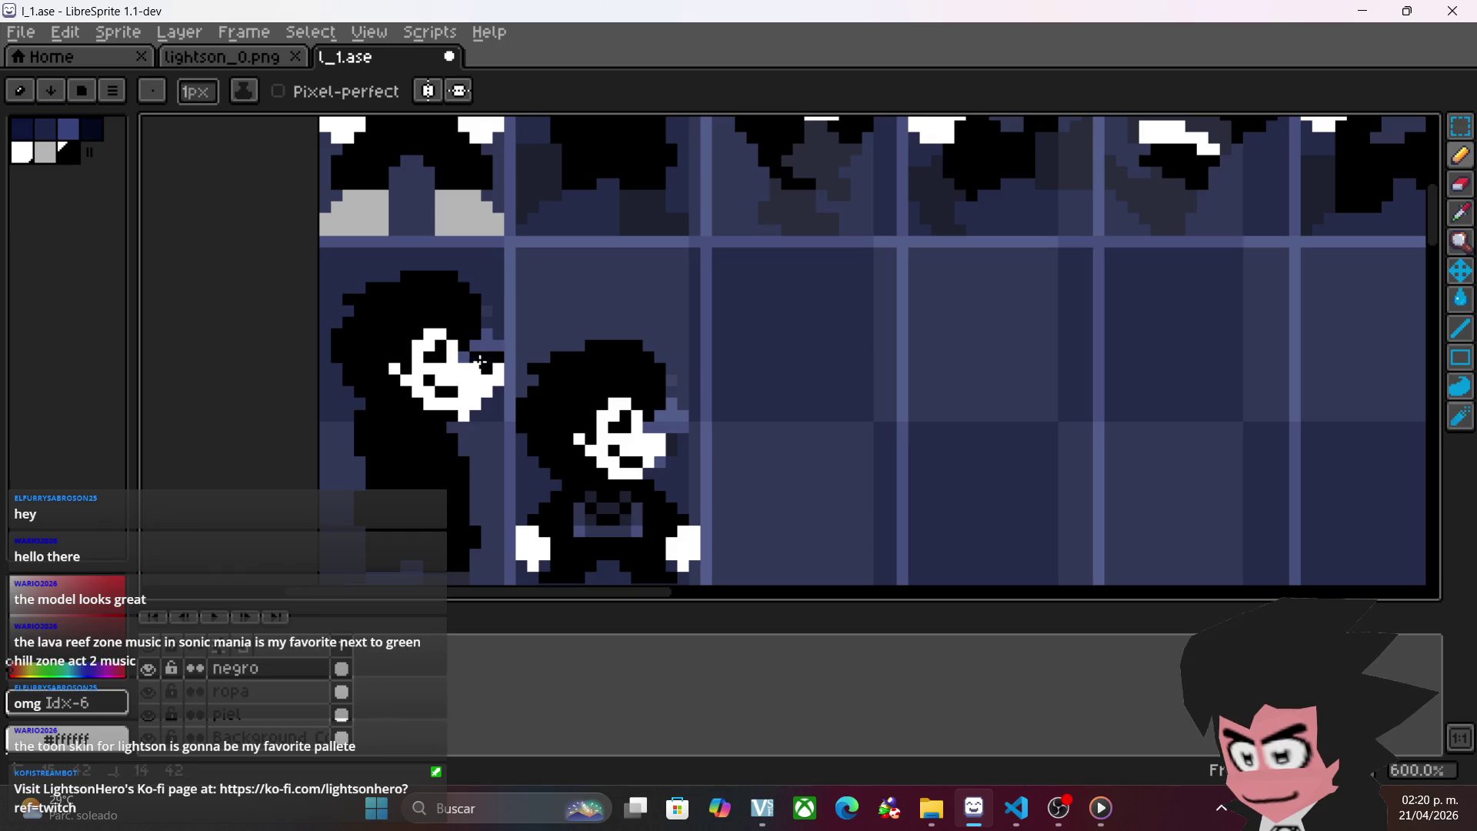
pyautogui.press('v')
pyautogui.press('b')
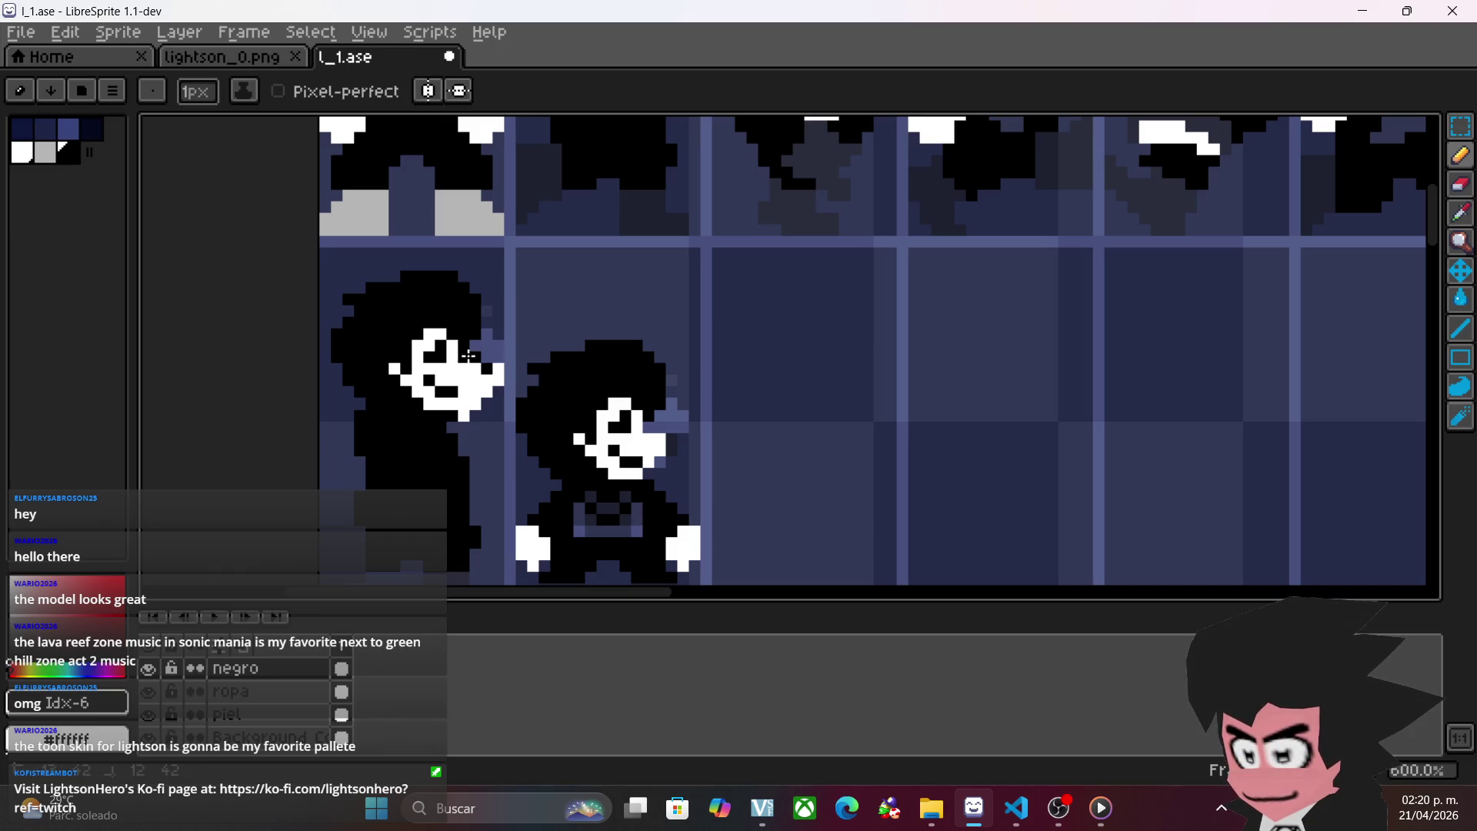
pyautogui.press('v')
pyautogui.press('b')
pyautogui.moveTo(739, 438)
pyautogui.mouseDown()
pyautogui.moveTo(748, 495)
pyautogui.moveTo(805, 524)
pyautogui.mouseUp()
pyautogui.moveTo(775, 459)
pyautogui.mouseDown()
pyautogui.moveTo(745, 435)
pyautogui.moveTo(732, 451)
pyautogui.moveTo(754, 375)
pyautogui.moveTo(755, 513)
pyautogui.mouseUp()
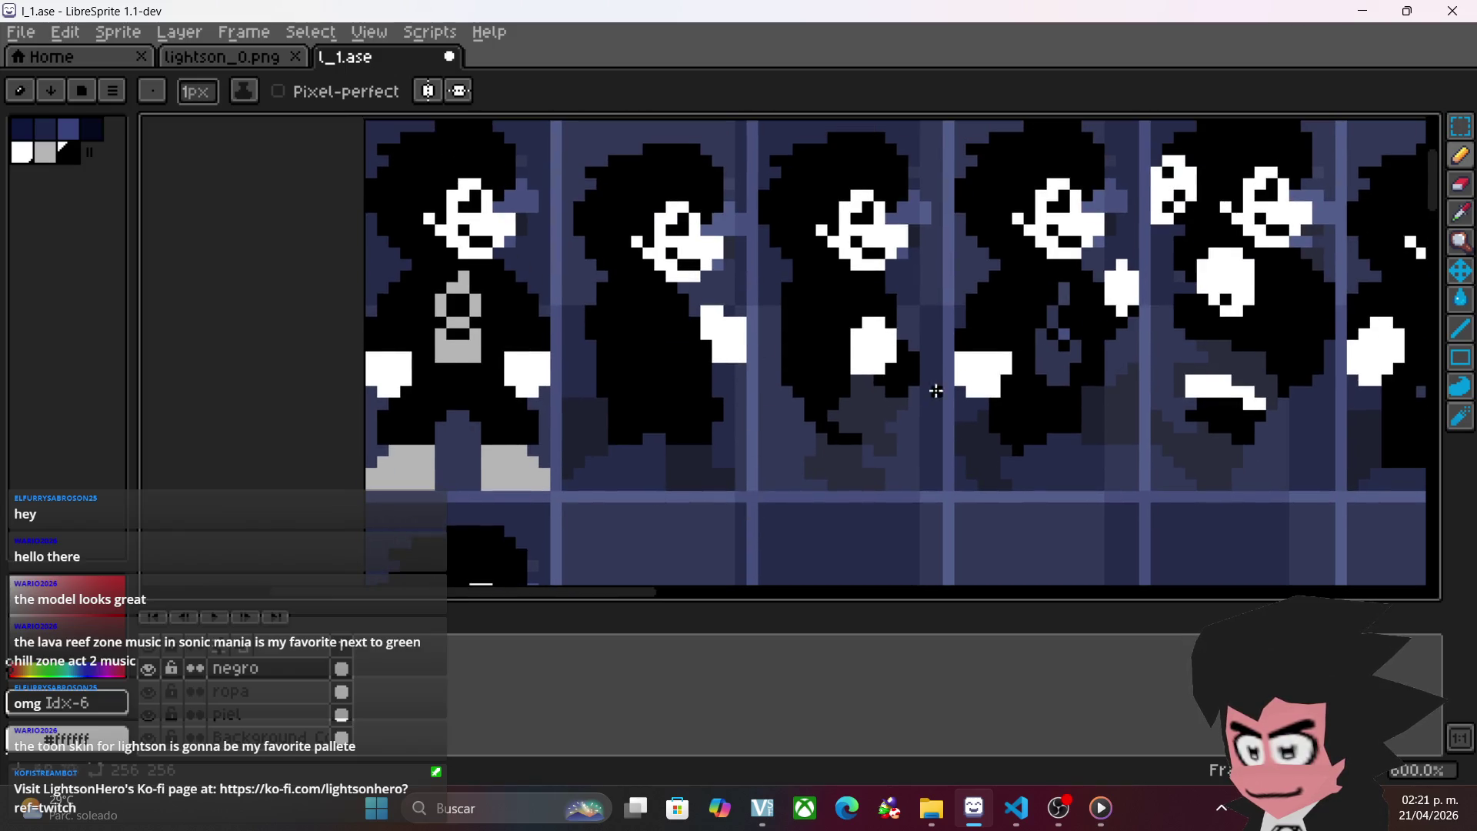
# - Save the sprite sheet l_1.ase
pyautogui.hscroll(10, 936, 391)
pyautogui.press('v')
pyautogui.hotkey('ctrl', 's')
pyautogui.press('b')
pyautogui.scroll(1, 690, 352)
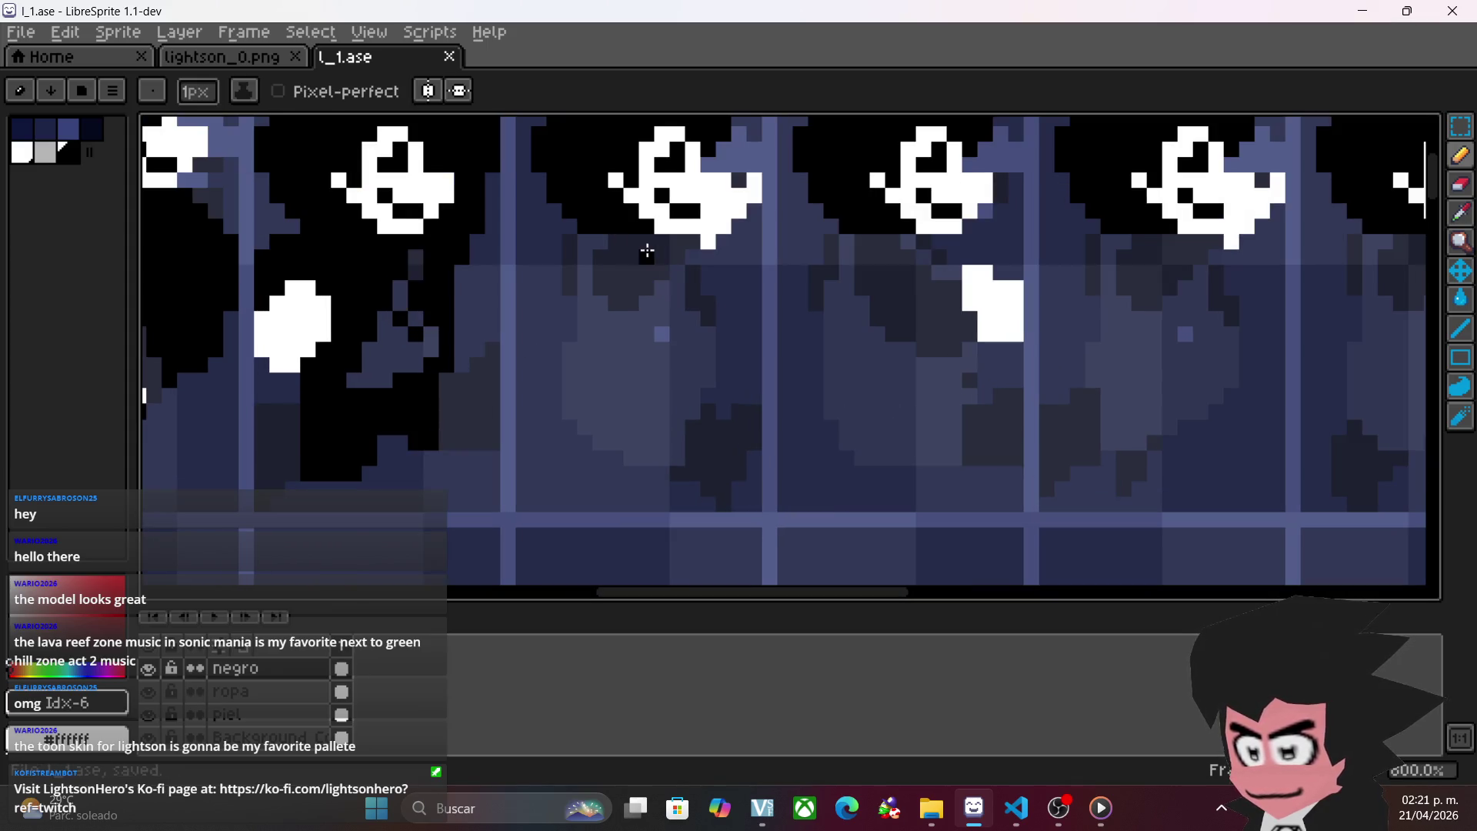
# - Draw a black outline running down from a top-row figure's head along its body
pyautogui.moveTo(680, 457)
pyautogui.mouseDown()
pyautogui.moveTo(672, 416)
pyautogui.moveTo(699, 313)
pyautogui.moveTo(703, 330)
pyautogui.mouseUp()
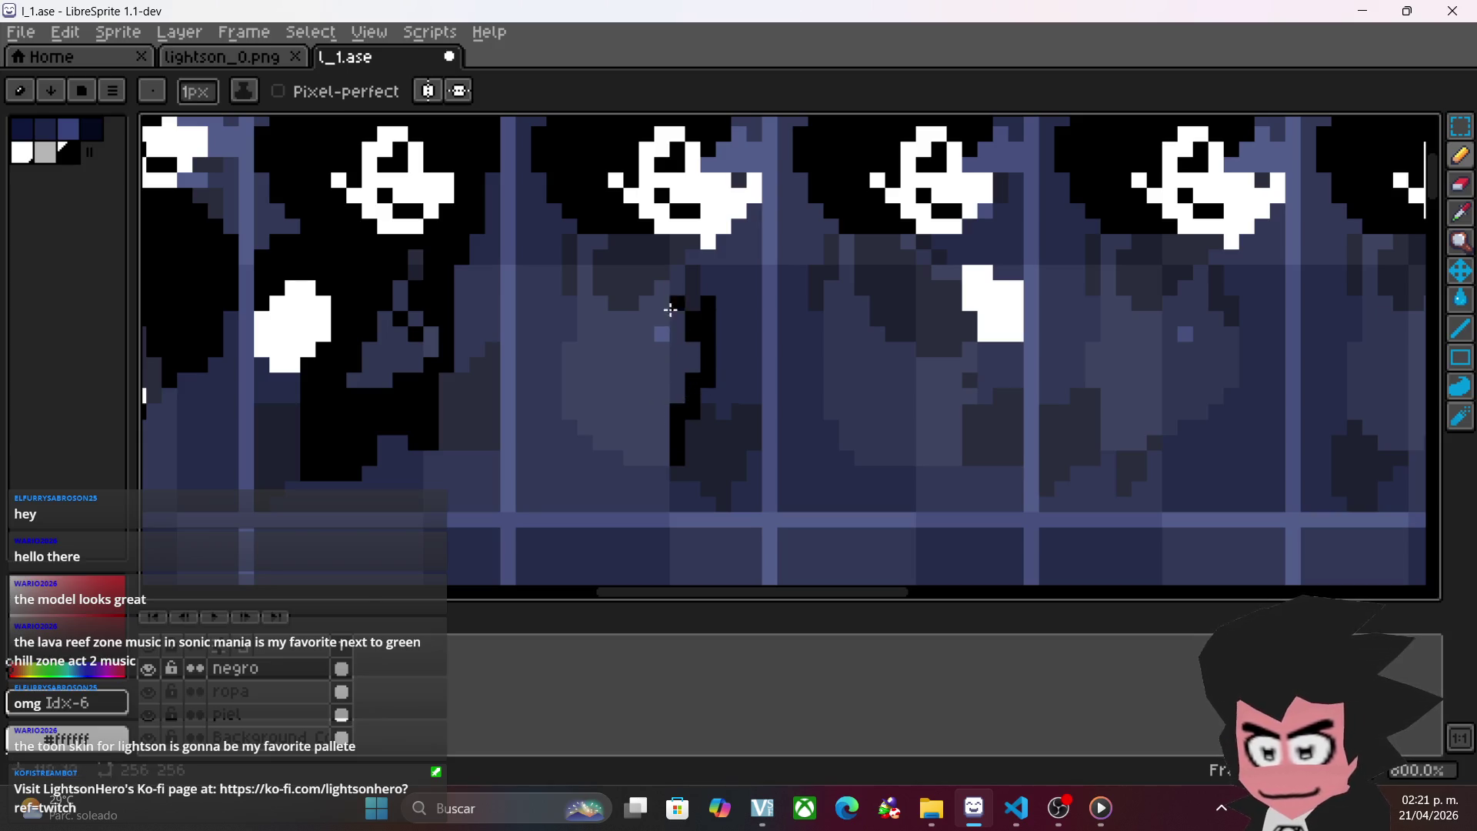
pyautogui.moveTo(692, 273); pyautogui.dragTo(675, 279)
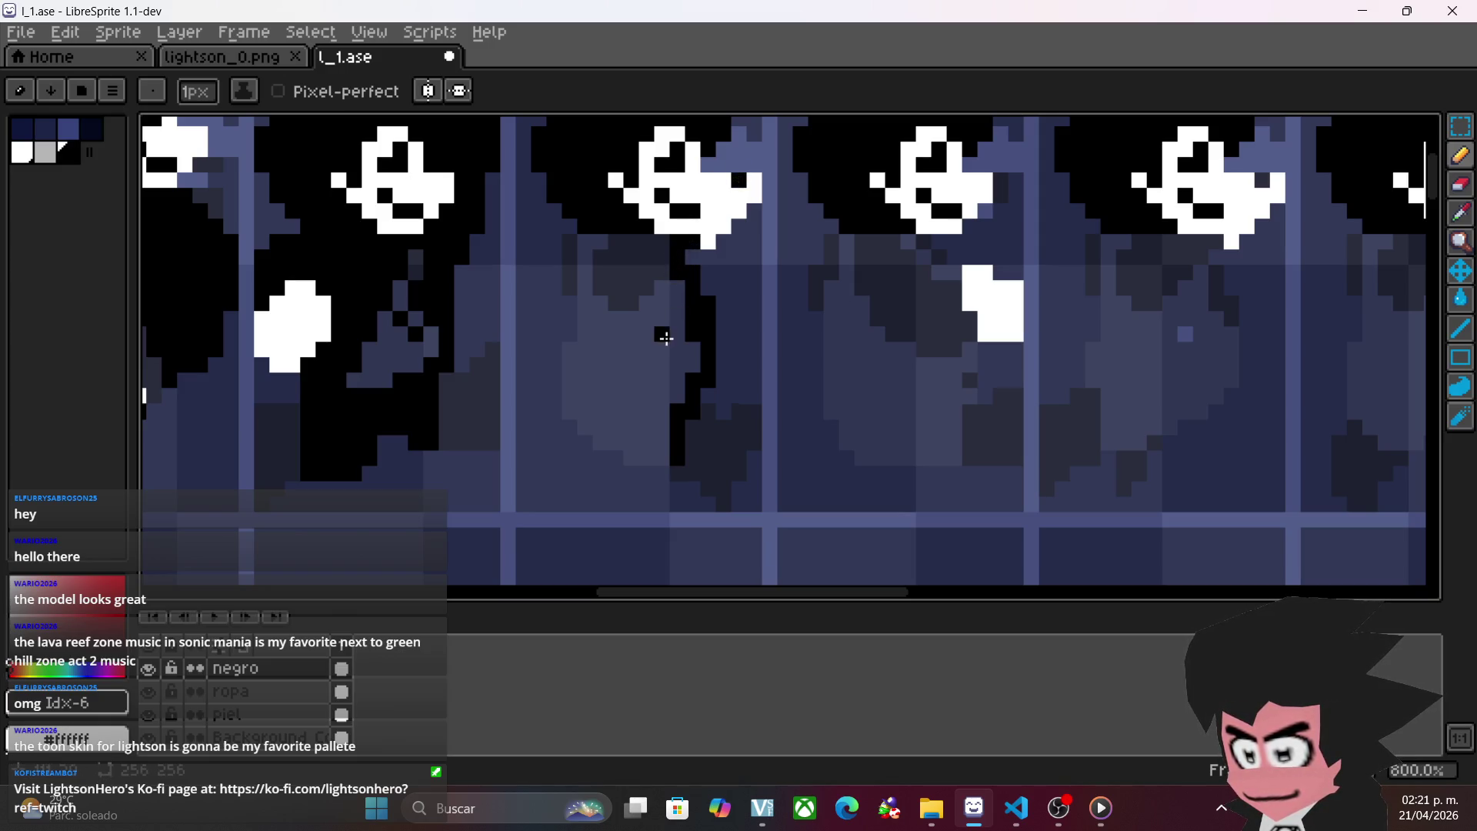
pyautogui.moveTo(576, 246); pyautogui.dragTo(583, 284)
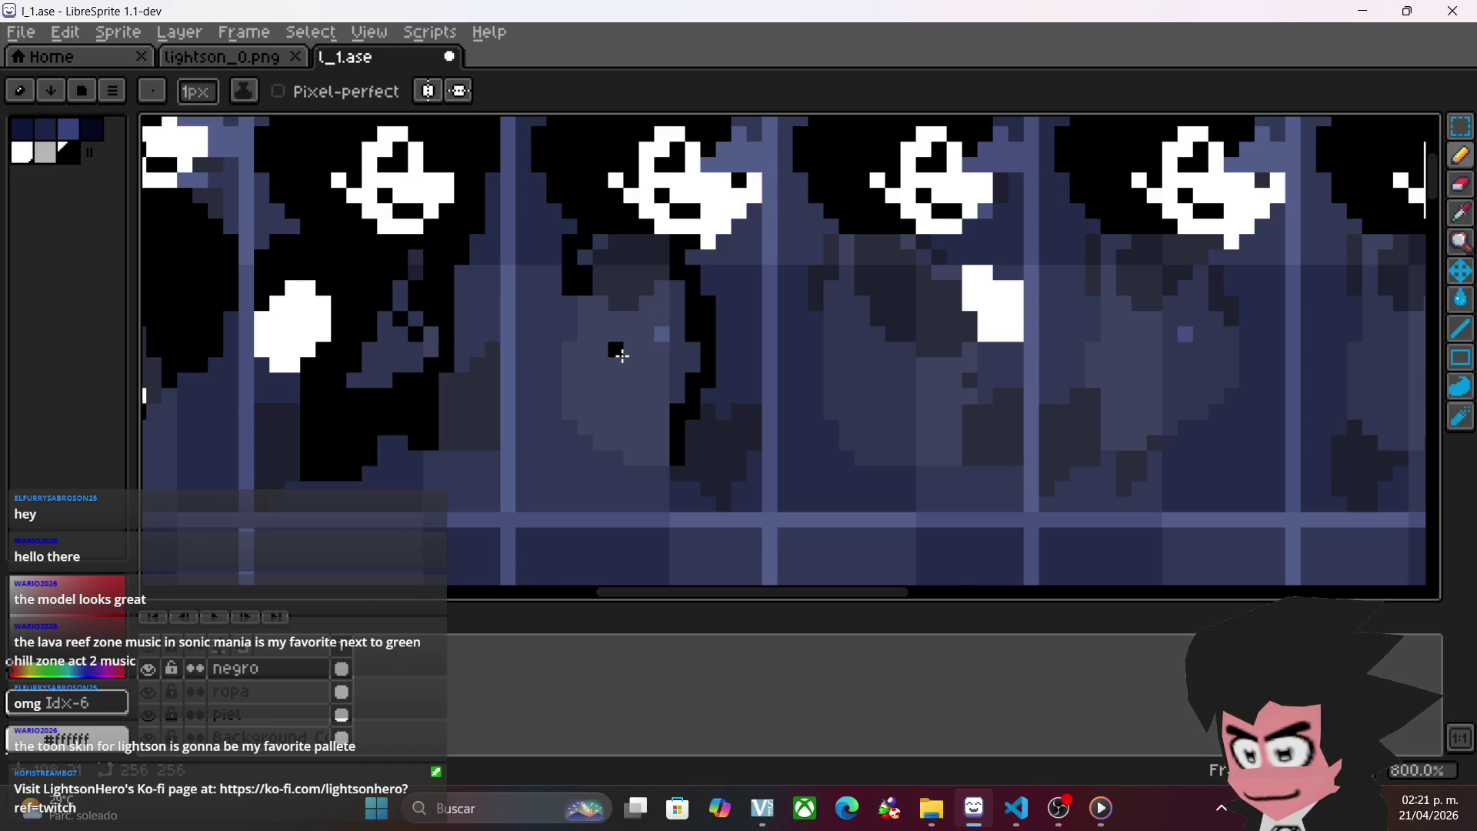
pyautogui.scroll(-2, 616, 349)
pyautogui.scroll(2, 658, 370)
pyautogui.moveTo(560, 295)
pyautogui.mouseDown()
pyautogui.moveTo(547, 386)
pyautogui.moveTo(561, 395)
pyautogui.moveTo(561, 362)
pyautogui.moveTo(560, 416)
pyautogui.moveTo(620, 445)
pyautogui.moveTo(643, 438)
pyautogui.mouseUp()
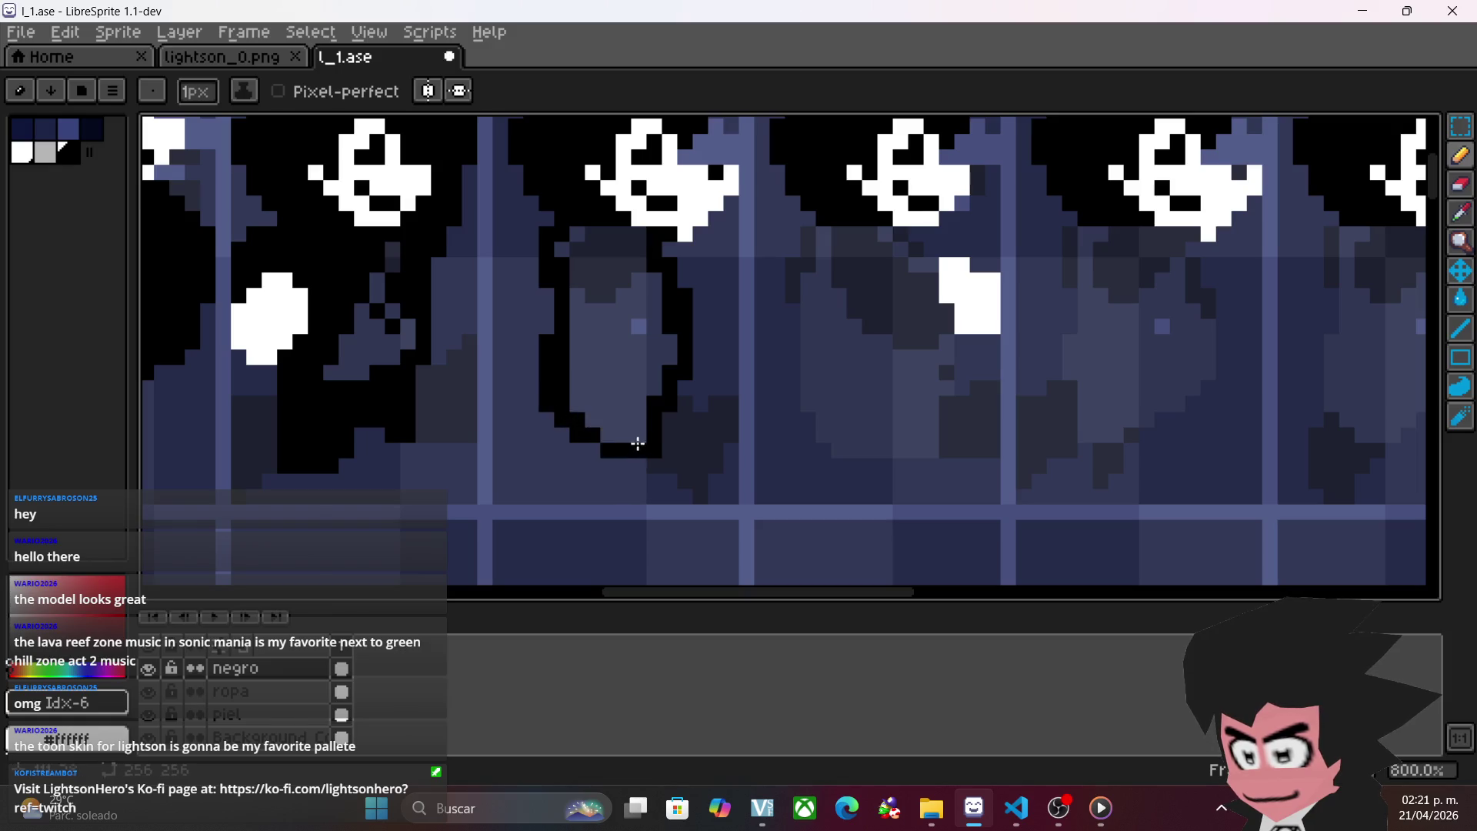
# - Flood-fill the outlined shape solid black, undoing one stray fill
pyautogui.click(1445, 304)
pyautogui.click(651, 321)
pyautogui.hotkey('ctrl', 'z')
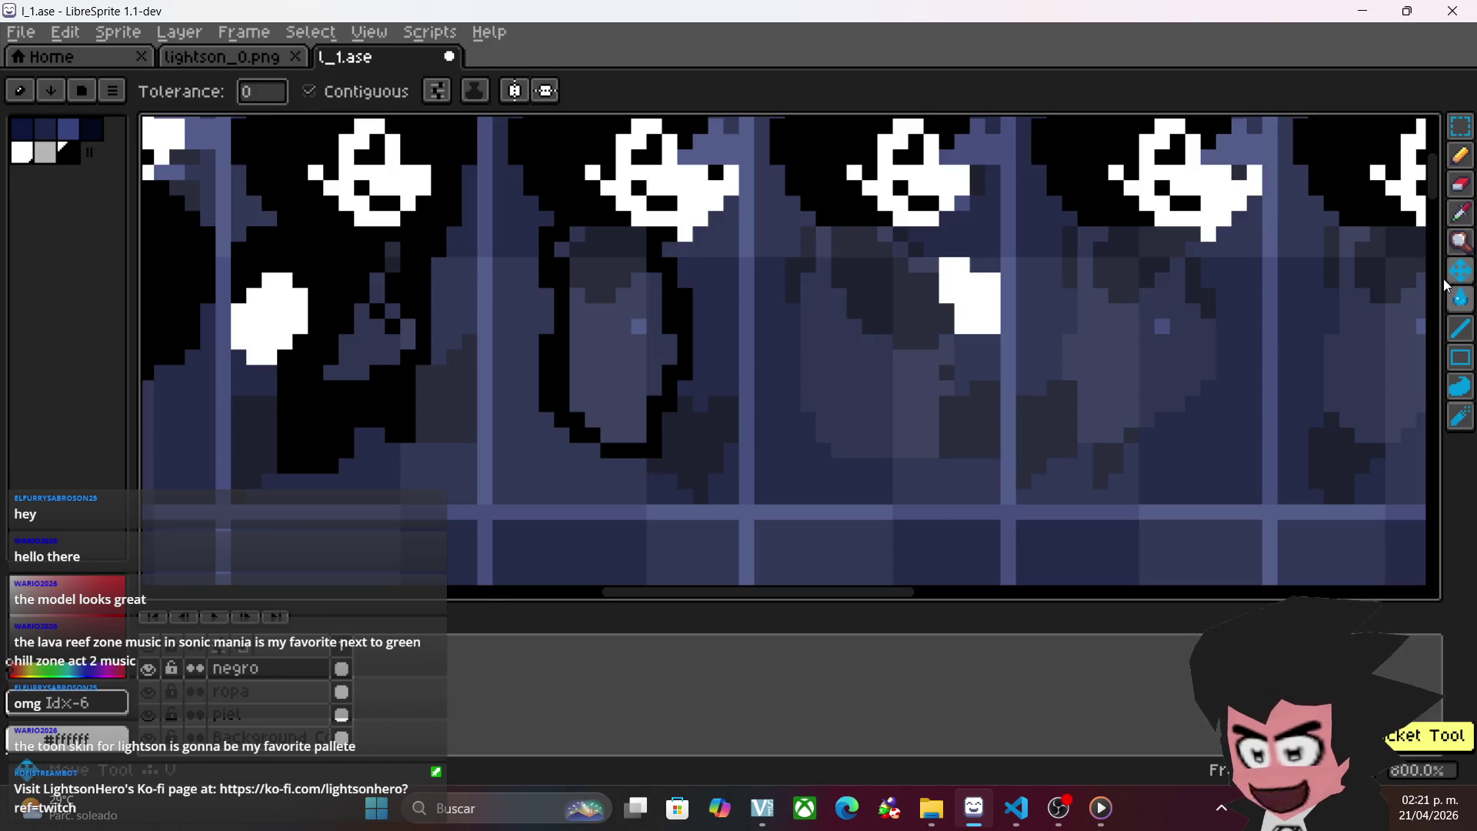
pyautogui.click(1460, 154)
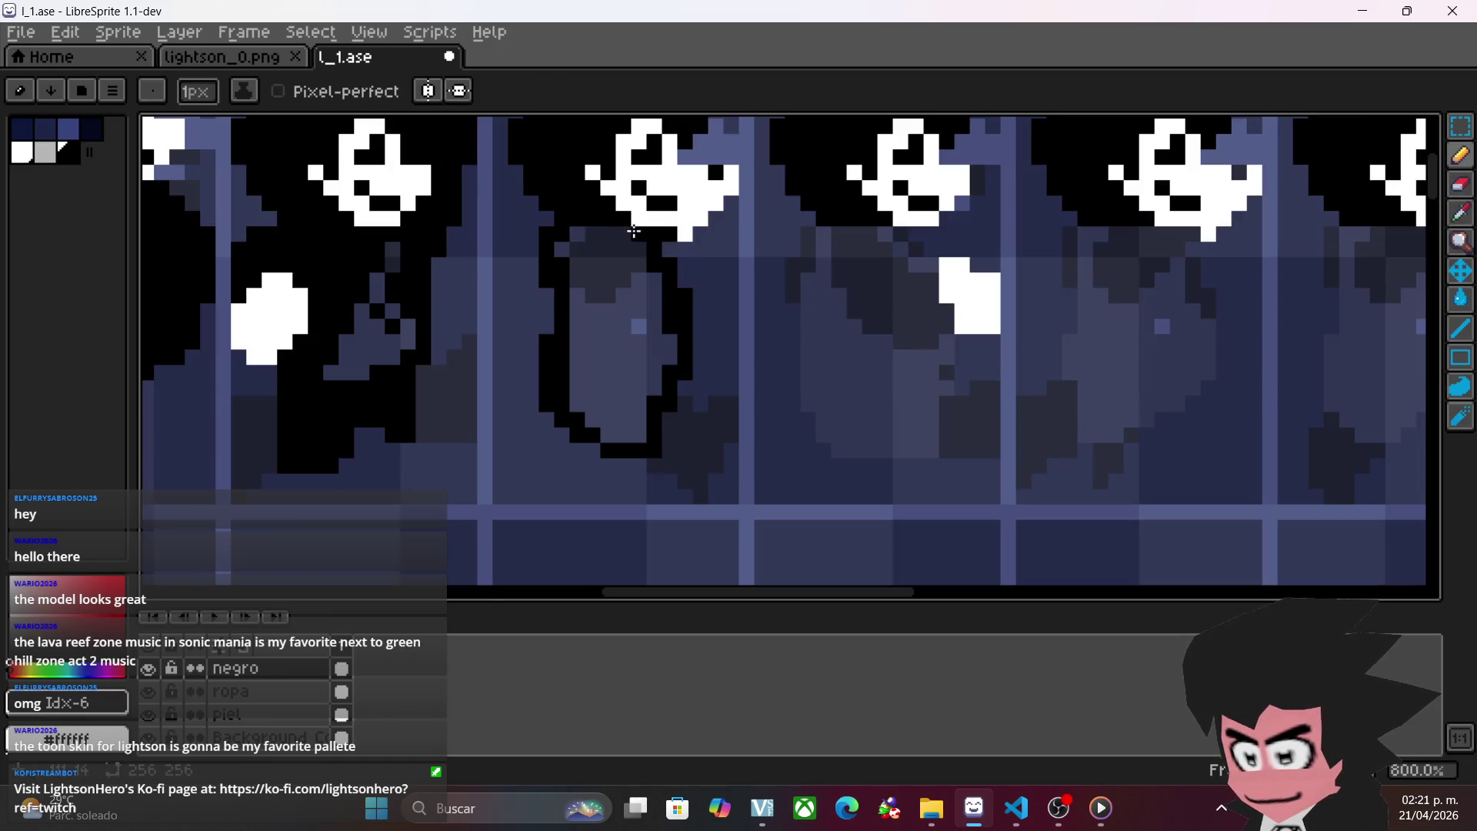
pyautogui.click(1459, 298)
pyautogui.click(642, 327)
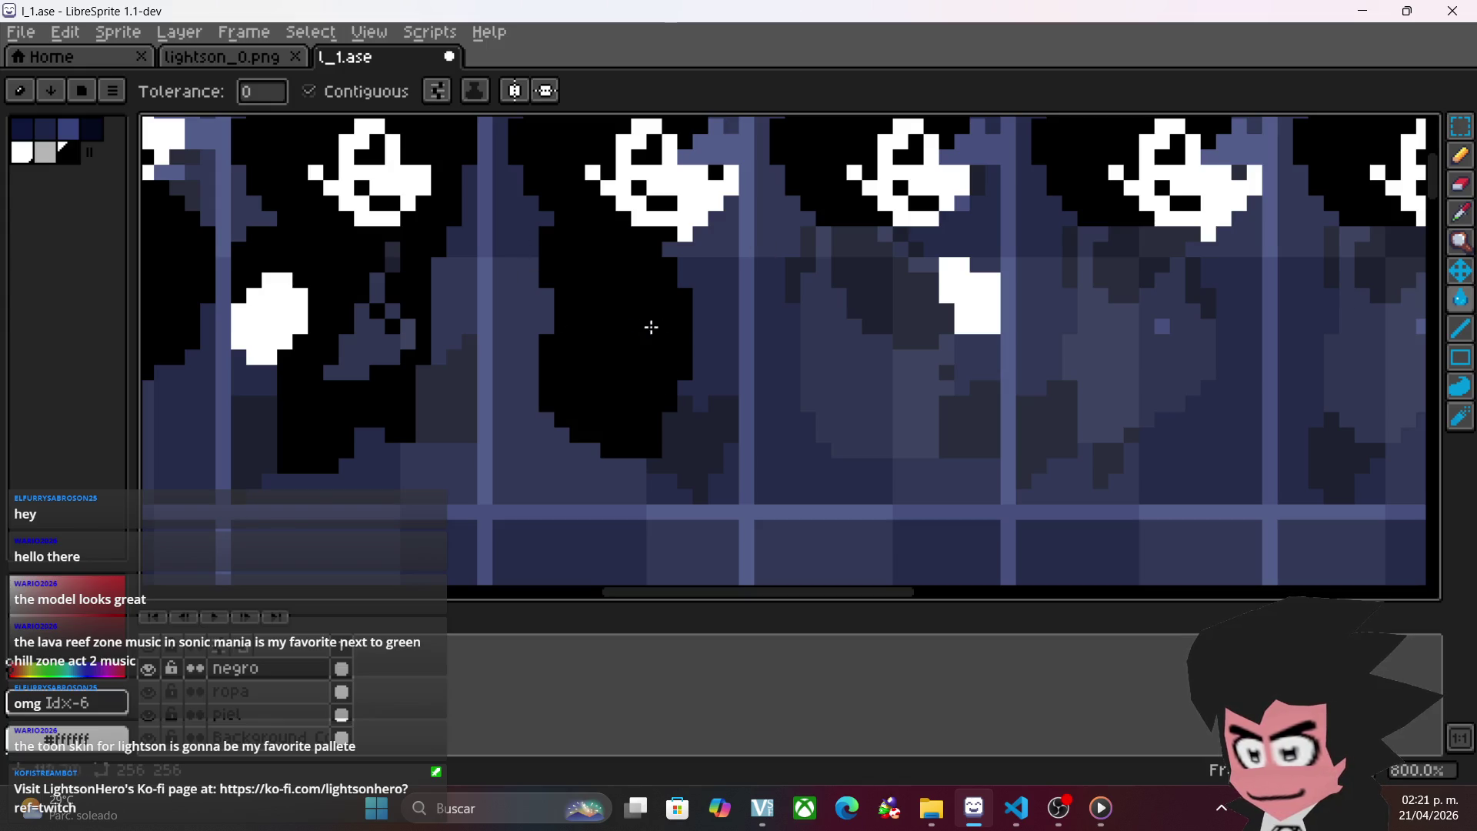
pyautogui.click(1460, 155)
# - Close the black outline around the next frame's torso and flood-fill it solid black
pyautogui.hscroll(3, 831, 423)
pyautogui.click(817, 431)
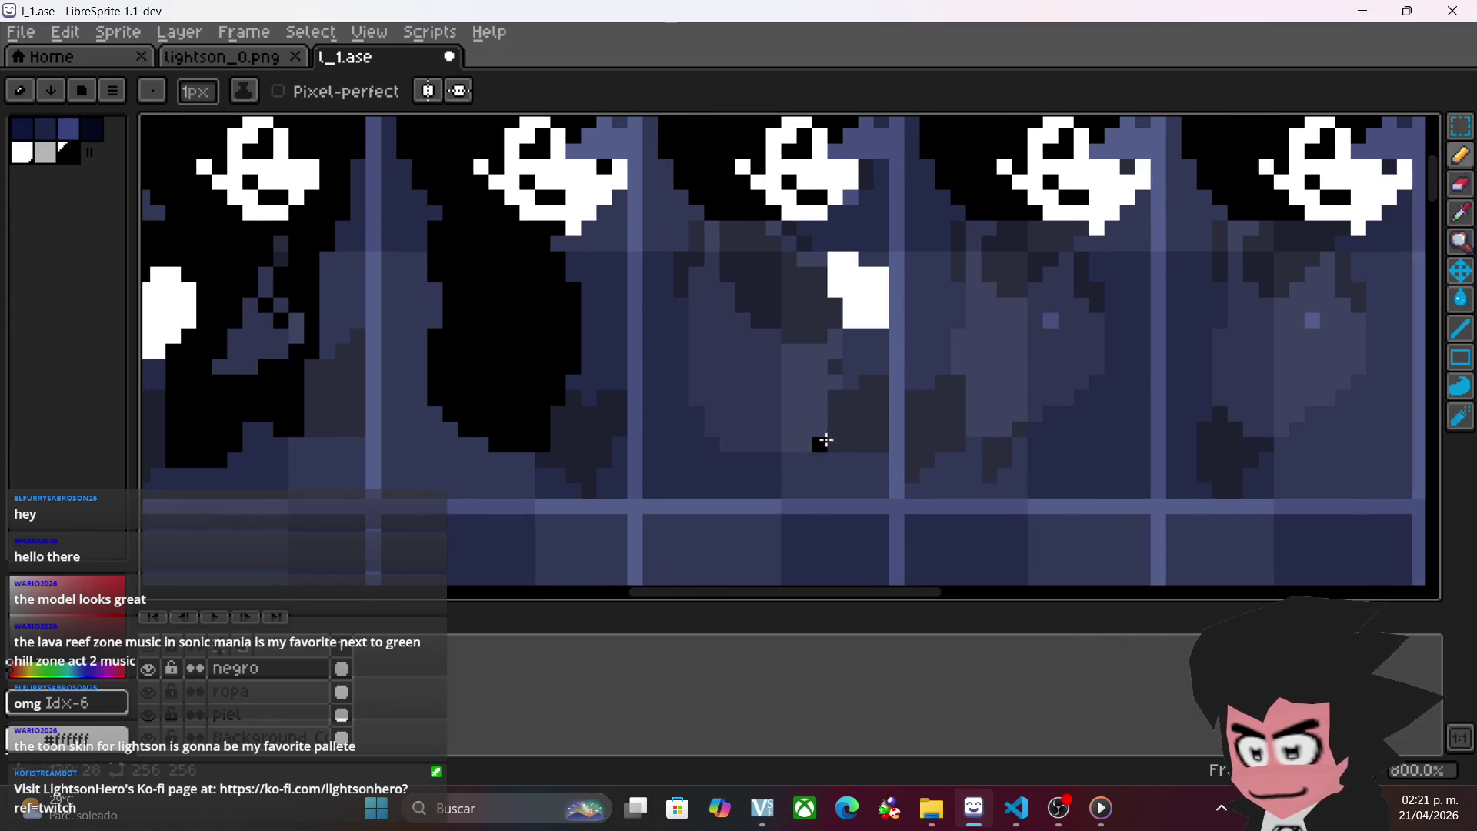
pyautogui.moveTo(820, 447)
pyautogui.mouseDown()
pyautogui.moveTo(811, 392)
pyautogui.moveTo(831, 344)
pyautogui.moveTo(825, 406)
pyautogui.mouseUp()
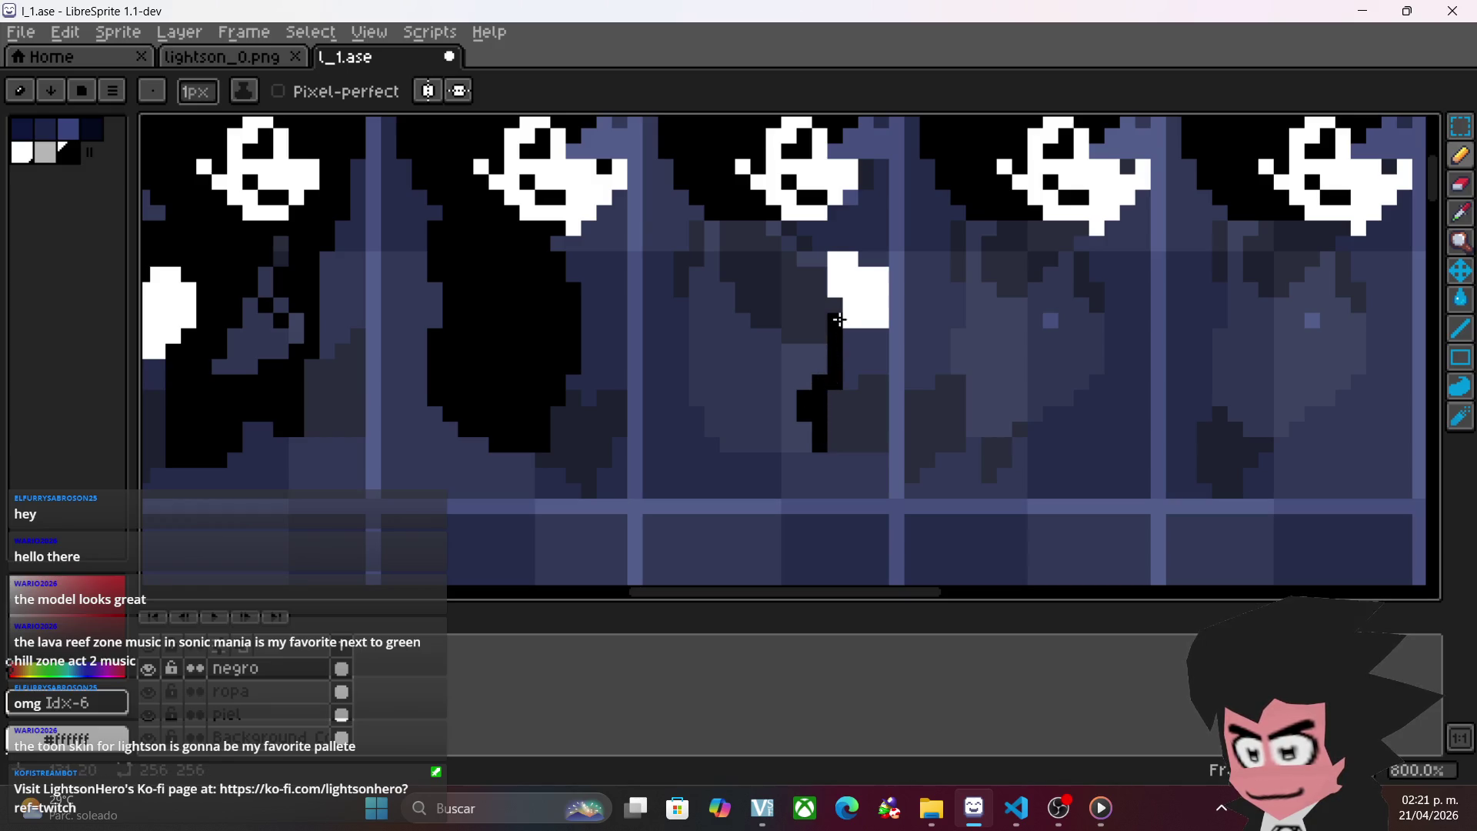
pyautogui.moveTo(840, 314)
pyautogui.mouseDown()
pyautogui.moveTo(821, 273)
pyautogui.moveTo(832, 308)
pyautogui.mouseUp()
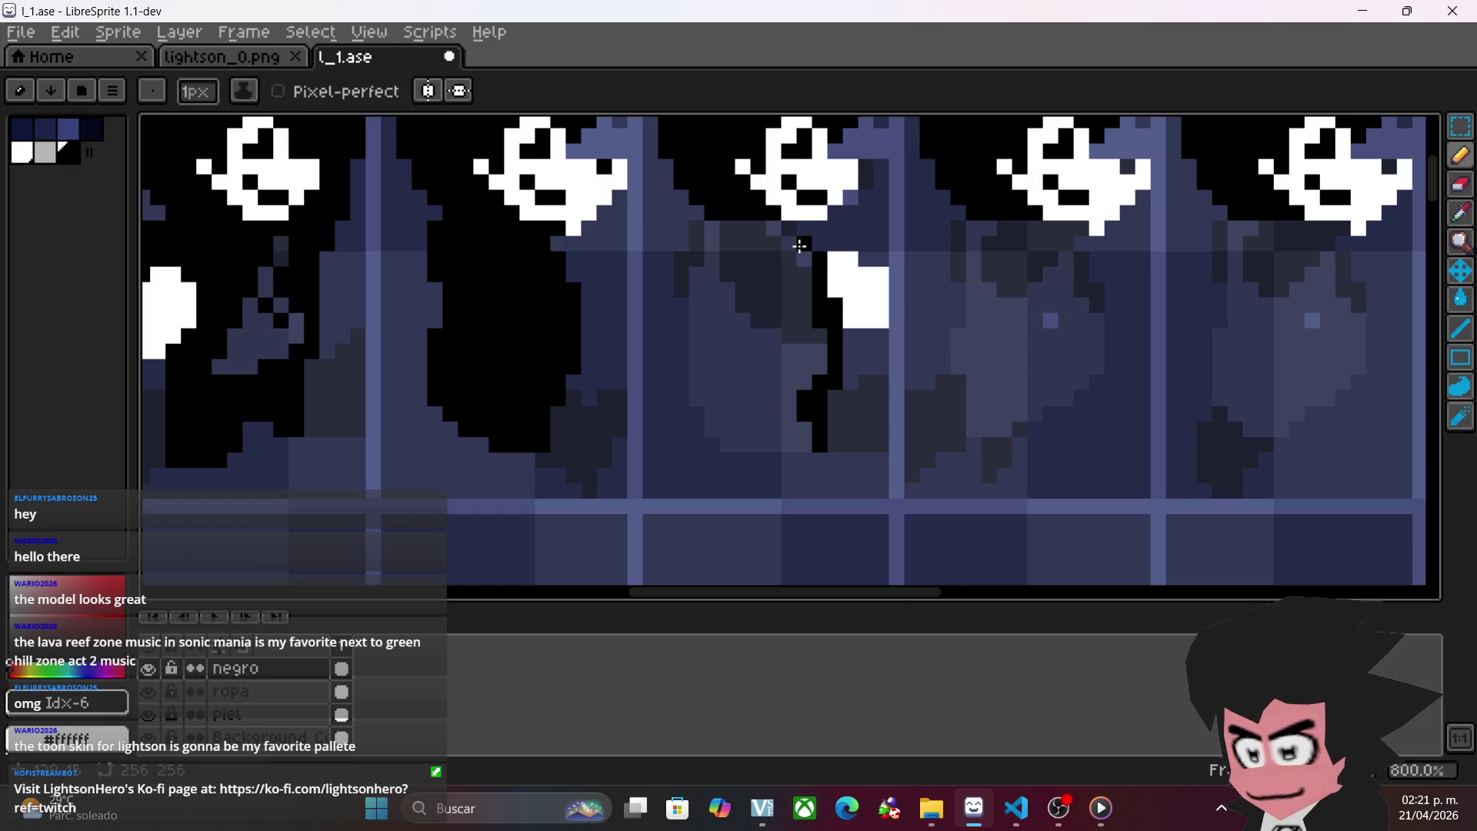
pyautogui.click(729, 229)
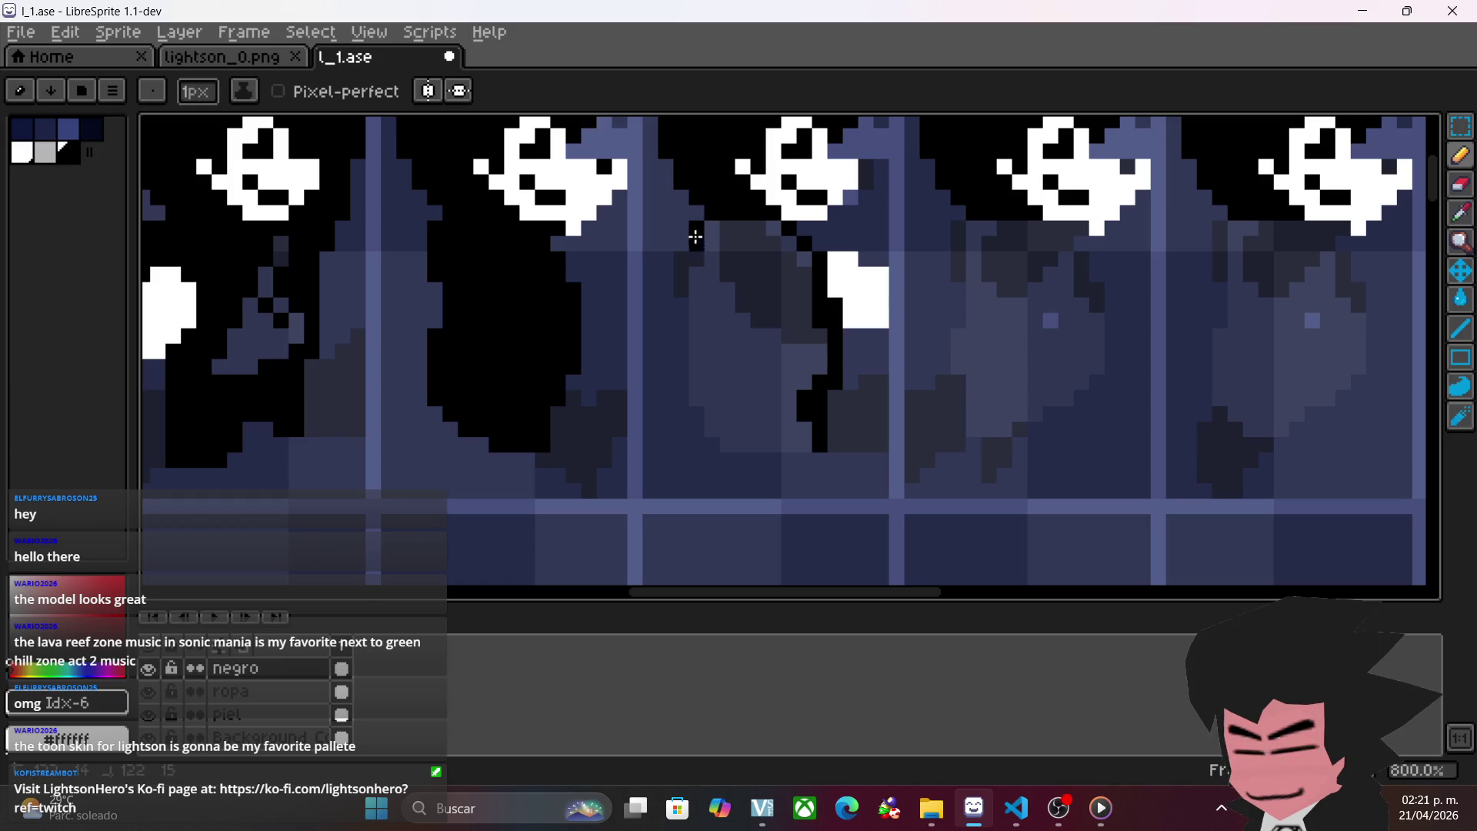
pyautogui.moveTo(687, 262); pyautogui.dragTo(702, 392)
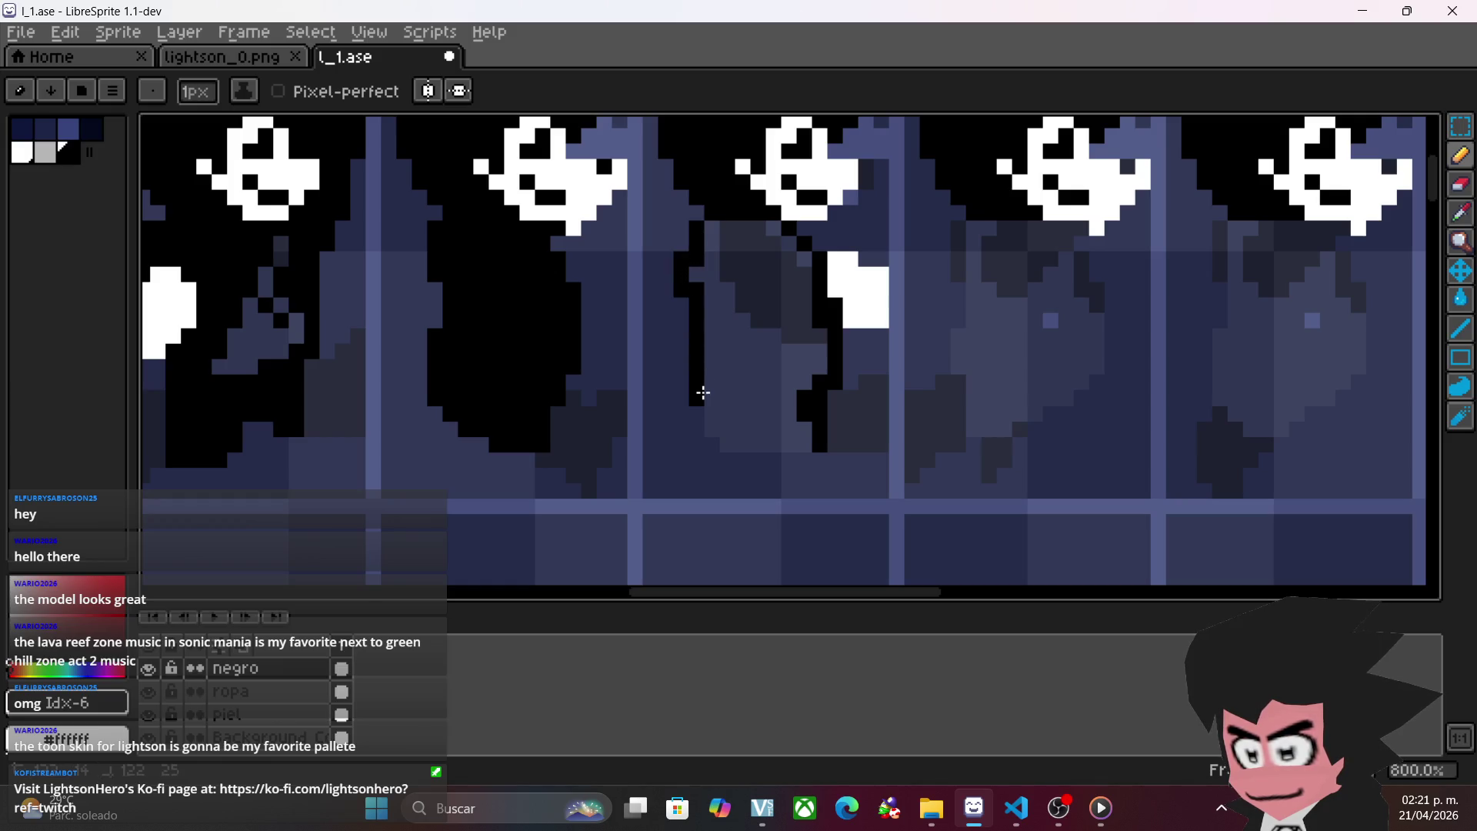
pyautogui.moveTo(729, 441); pyautogui.dragTo(784, 440)
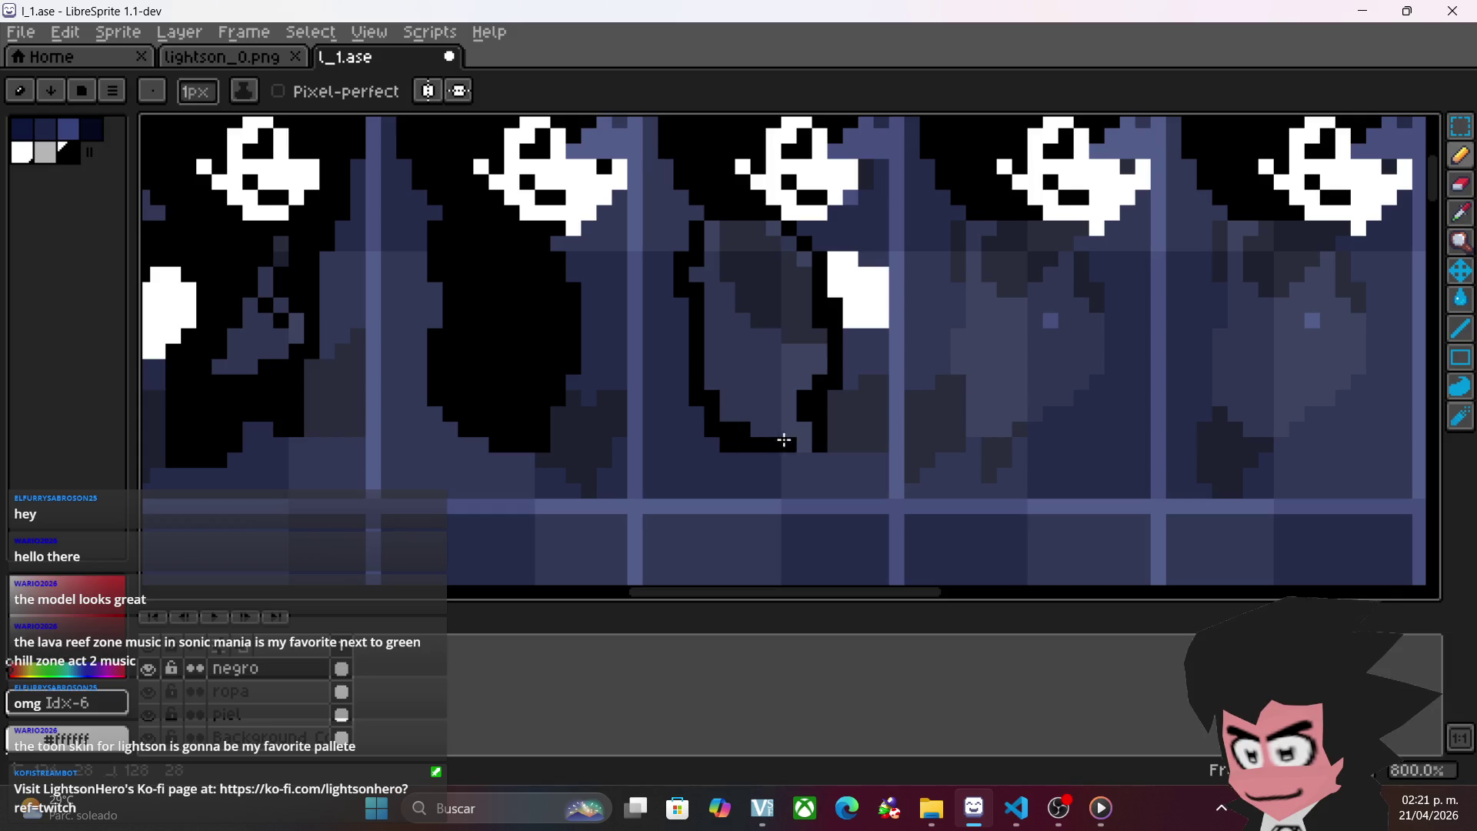
pyautogui.click(1460, 299)
pyautogui.click(743, 303)
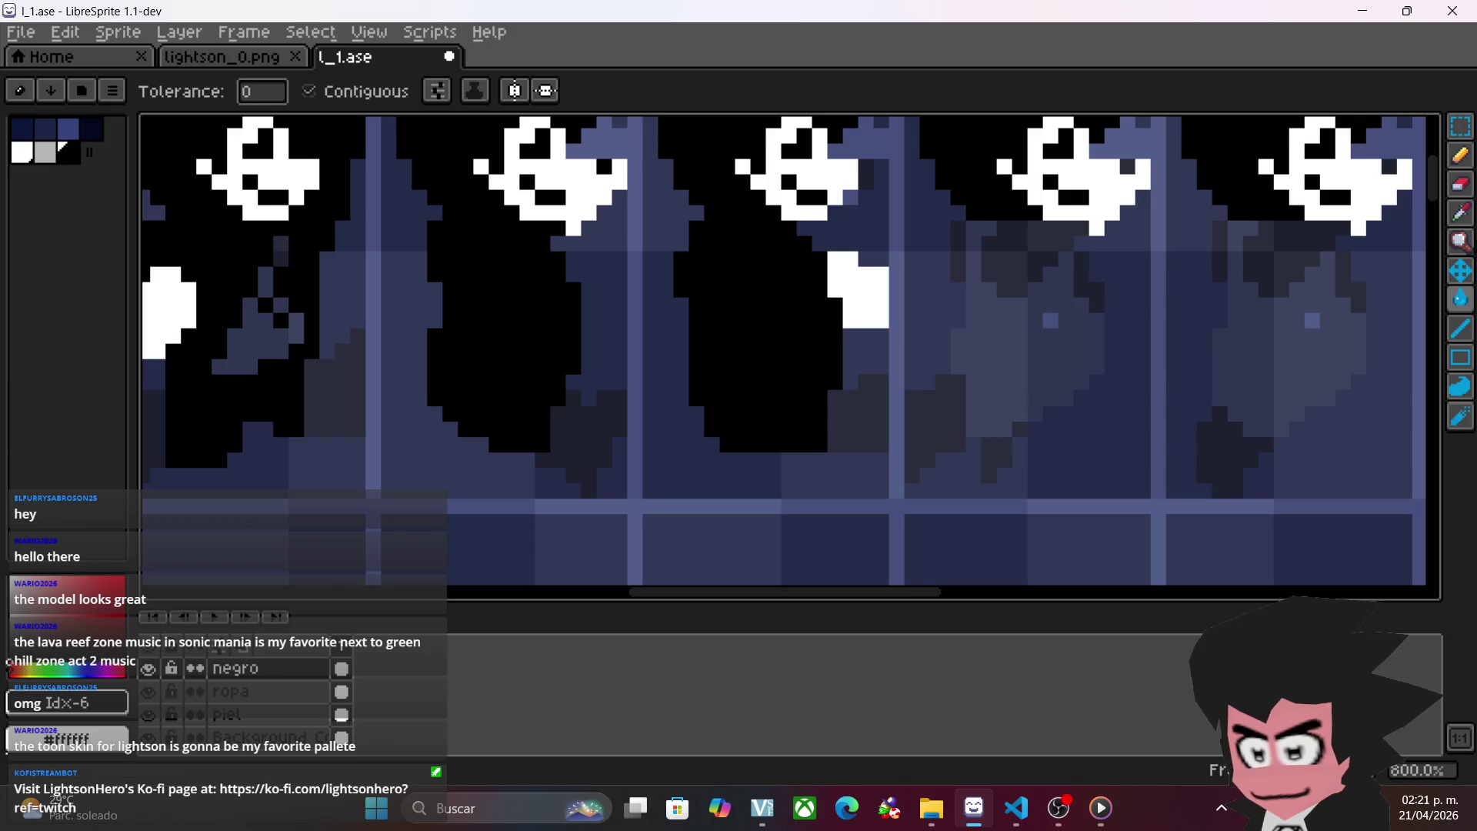
# - Outline the following frame's torso in black with the Pencil and fill it black
pyautogui.click(1460, 155)
pyautogui.moveTo(1030, 308); pyautogui.dragTo(767, 363)
pyautogui.moveTo(681, 280); pyautogui.dragTo(694, 388)
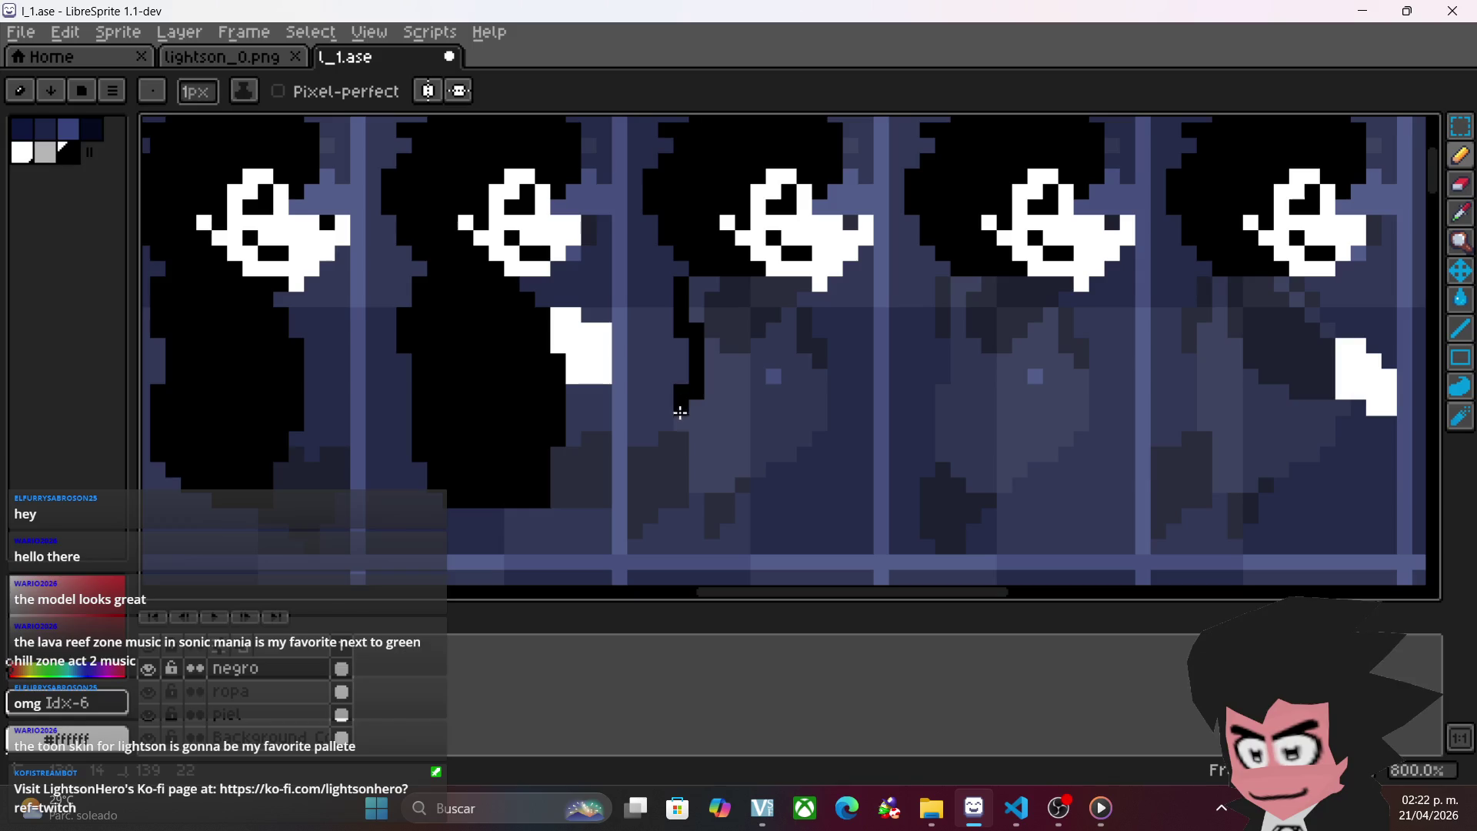
pyautogui.moveTo(696, 480)
pyautogui.mouseDown()
pyautogui.moveTo(713, 468)
pyautogui.moveTo(722, 484)
pyautogui.mouseUp()
pyautogui.click(741, 471)
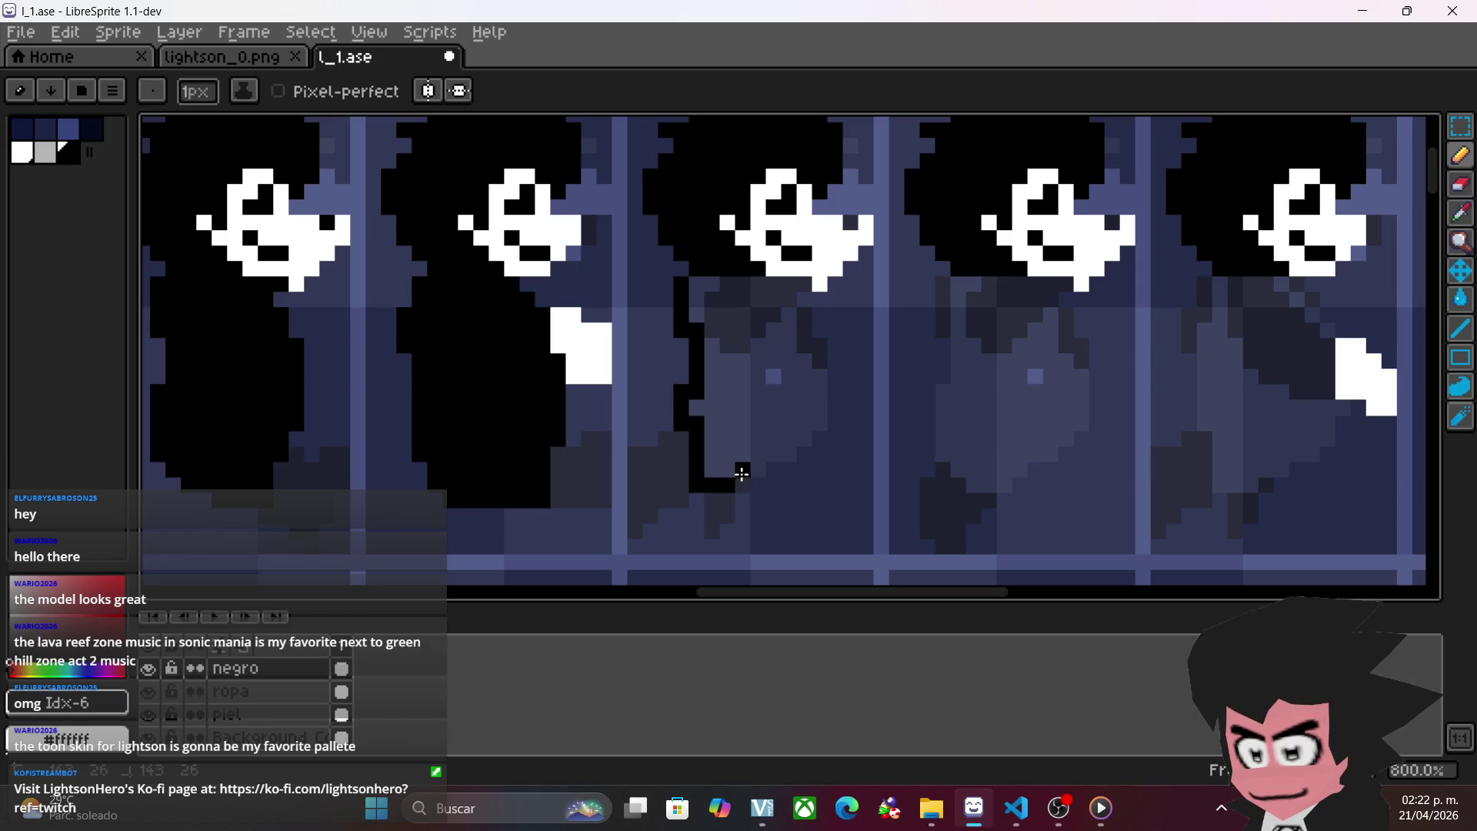
pyautogui.moveTo(810, 423); pyautogui.dragTo(817, 390)
pyautogui.moveTo(805, 339); pyautogui.dragTo(741, 284)
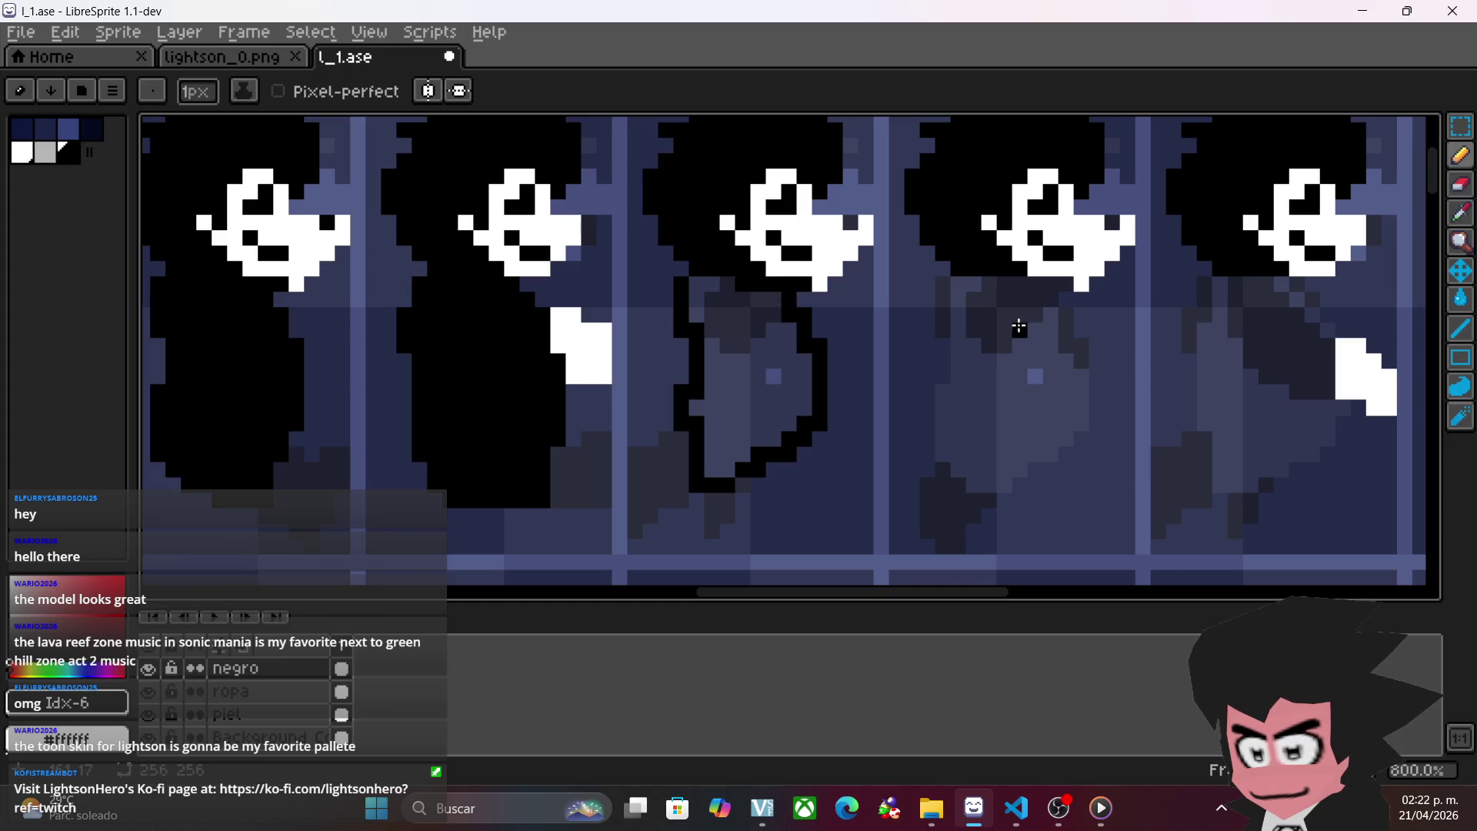
pyautogui.press('g')
pyautogui.click(762, 391)
# - Outline and fill black the torso in the next frame, then advance to another frame
pyautogui.hscroll(3, 1048, 468)
pyautogui.scroll(-1, 1047, 469)
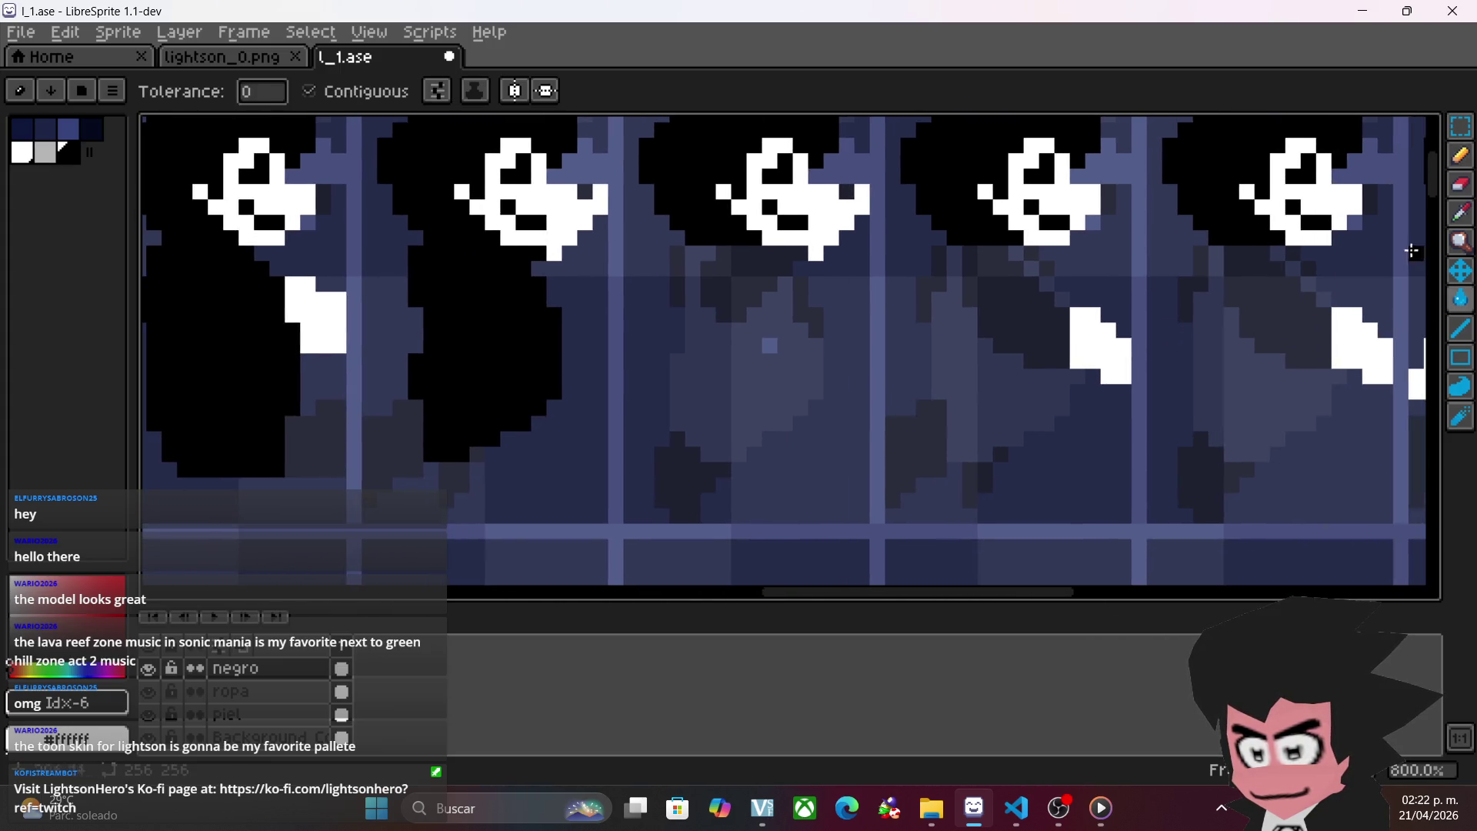
pyautogui.click(1460, 155)
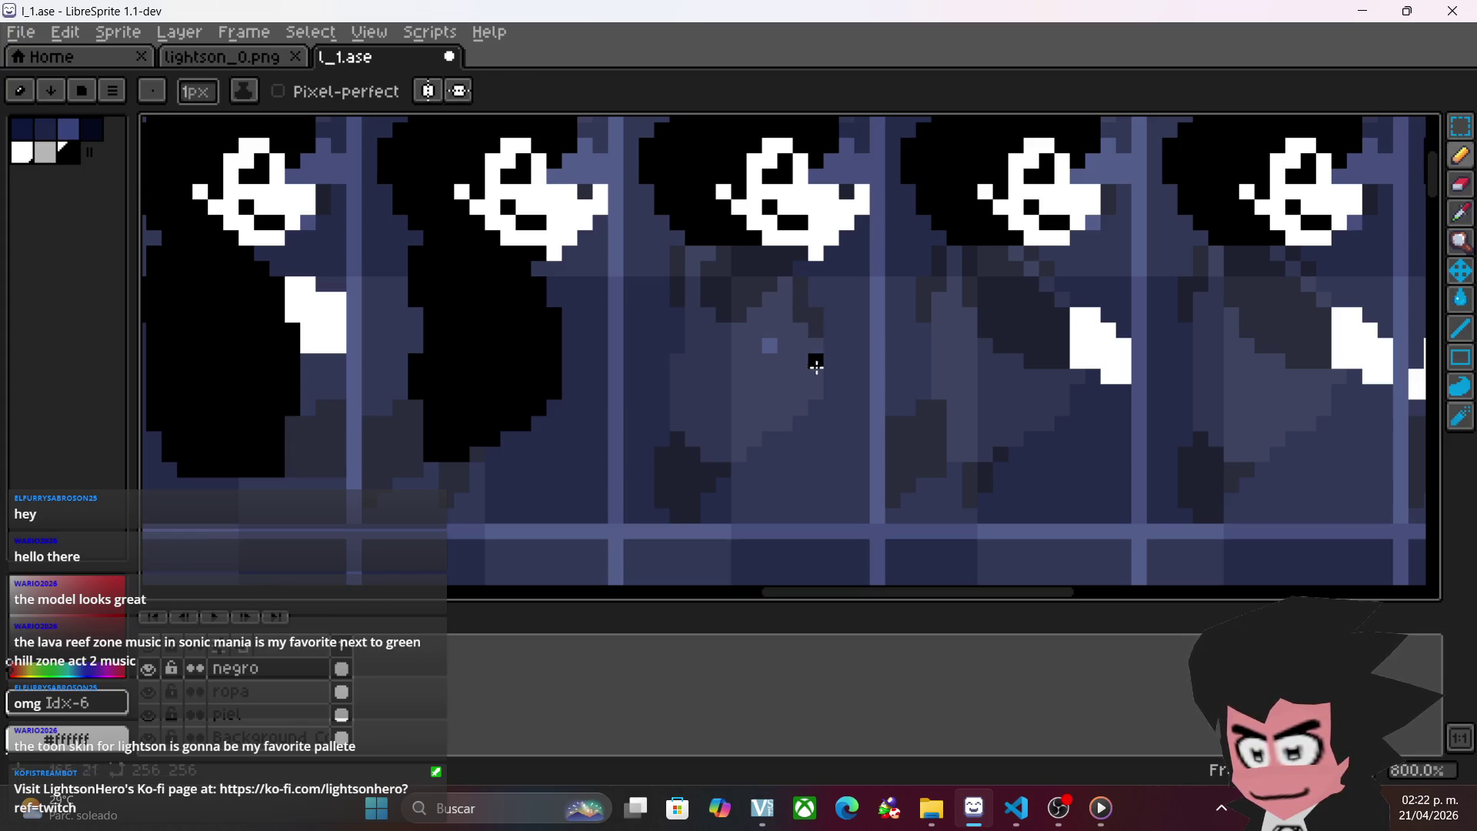
pyautogui.moveTo(815, 313)
pyautogui.mouseDown()
pyautogui.moveTo(819, 389)
pyautogui.moveTo(801, 406)
pyautogui.mouseUp()
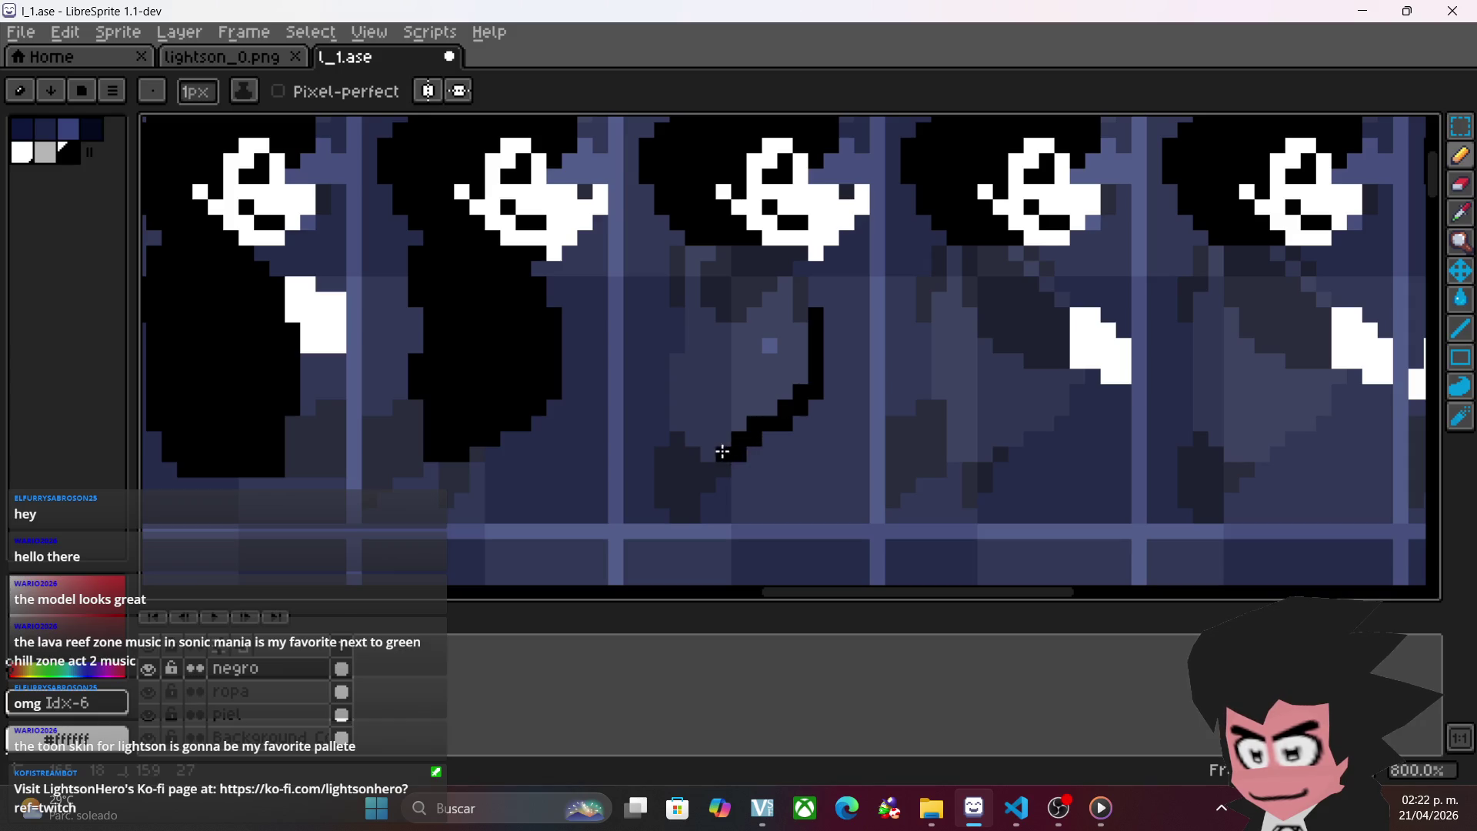
pyautogui.moveTo(707, 438)
pyautogui.mouseDown()
pyautogui.moveTo(679, 419)
pyautogui.moveTo(697, 306)
pyautogui.mouseUp()
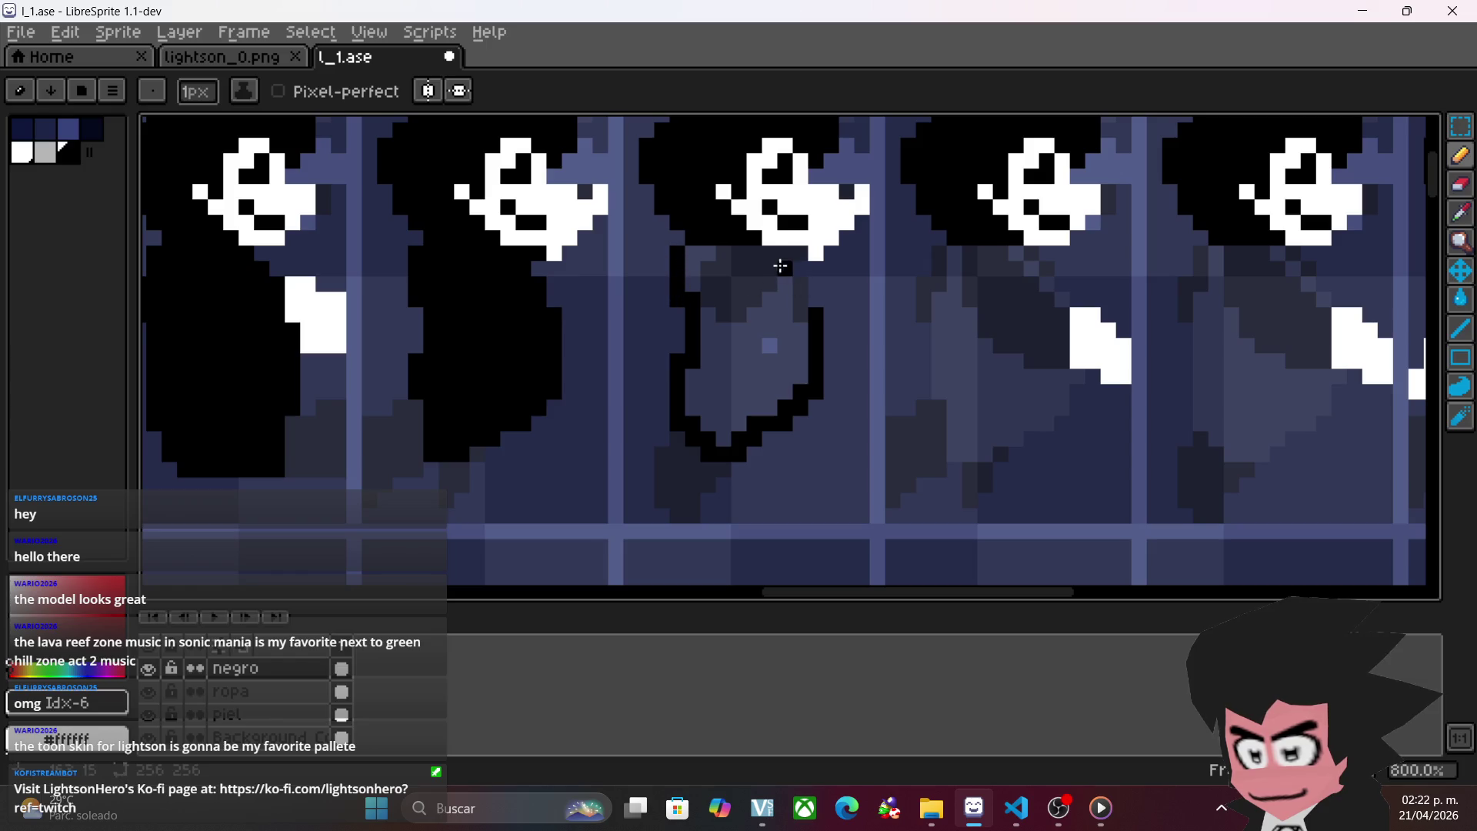
pyautogui.moveTo(799, 251); pyautogui.dragTo(804, 319)
pyautogui.press('g')
pyautogui.click(762, 343)
pyautogui.press('Right')
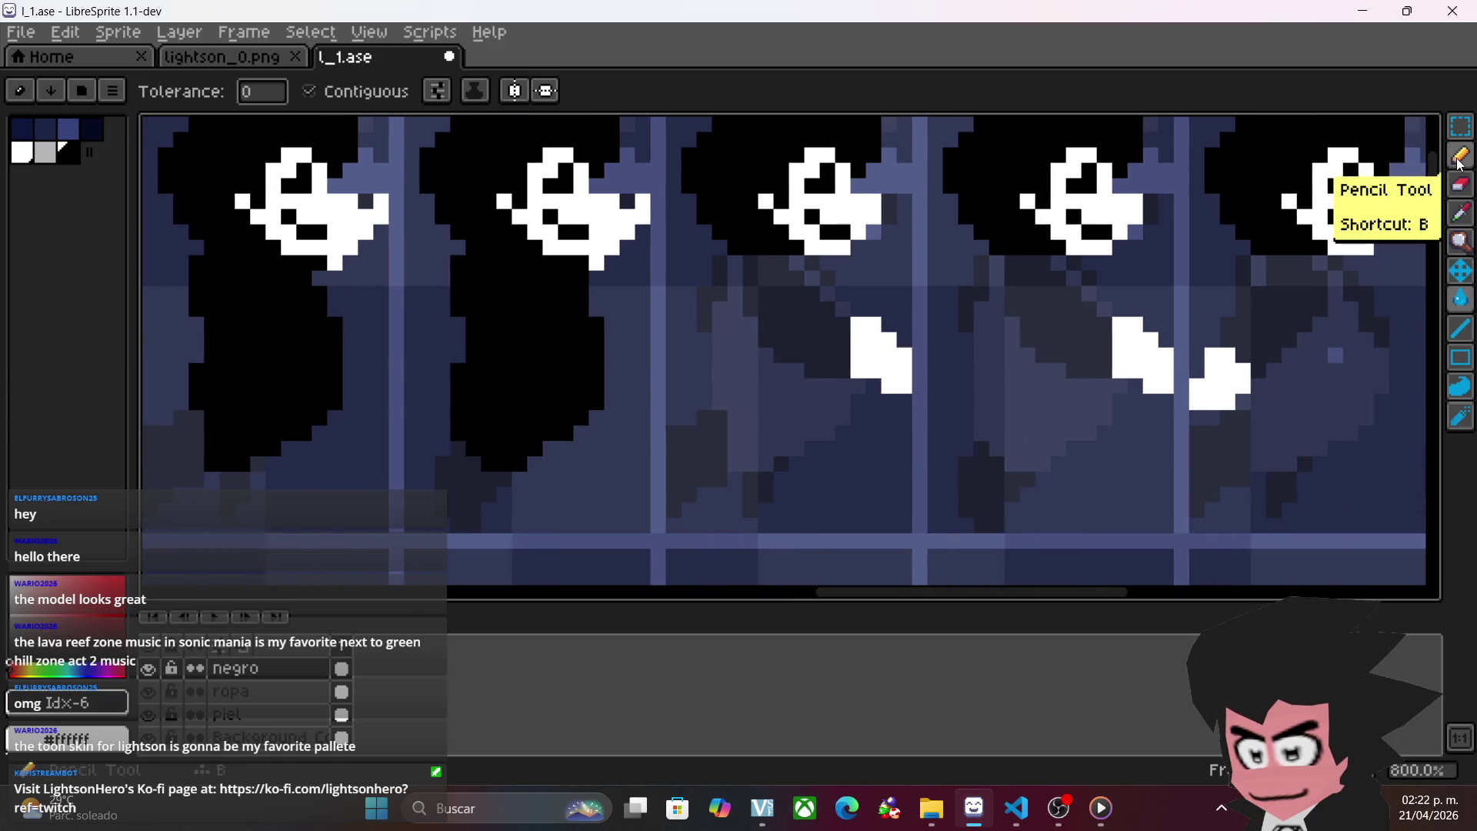
# - Compare neighbouring frames, then outline the third figure's torso edge black and fill its body
pyautogui.click(1459, 156)
pyautogui.press('Left')
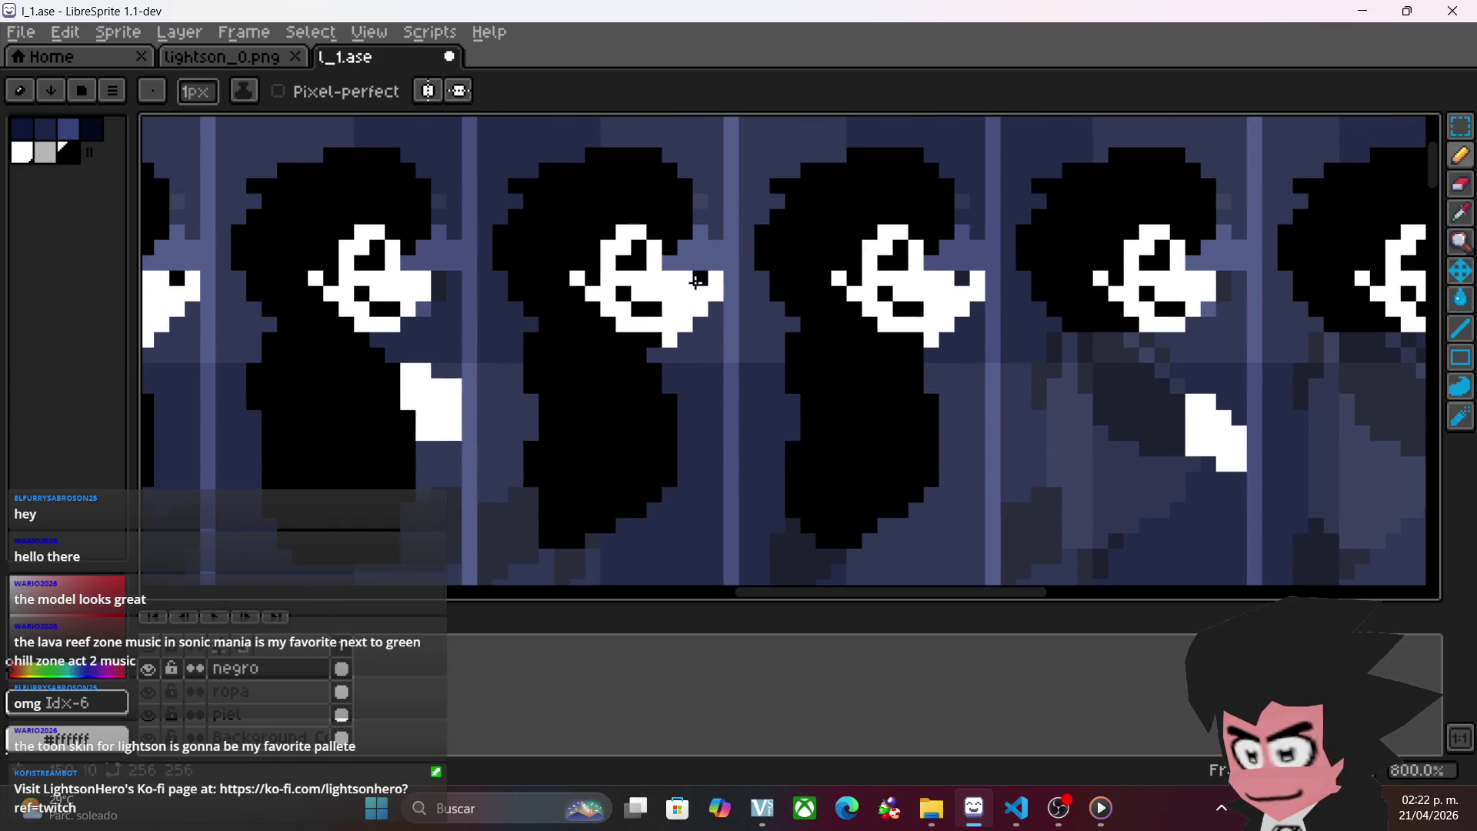
pyautogui.press('Right')
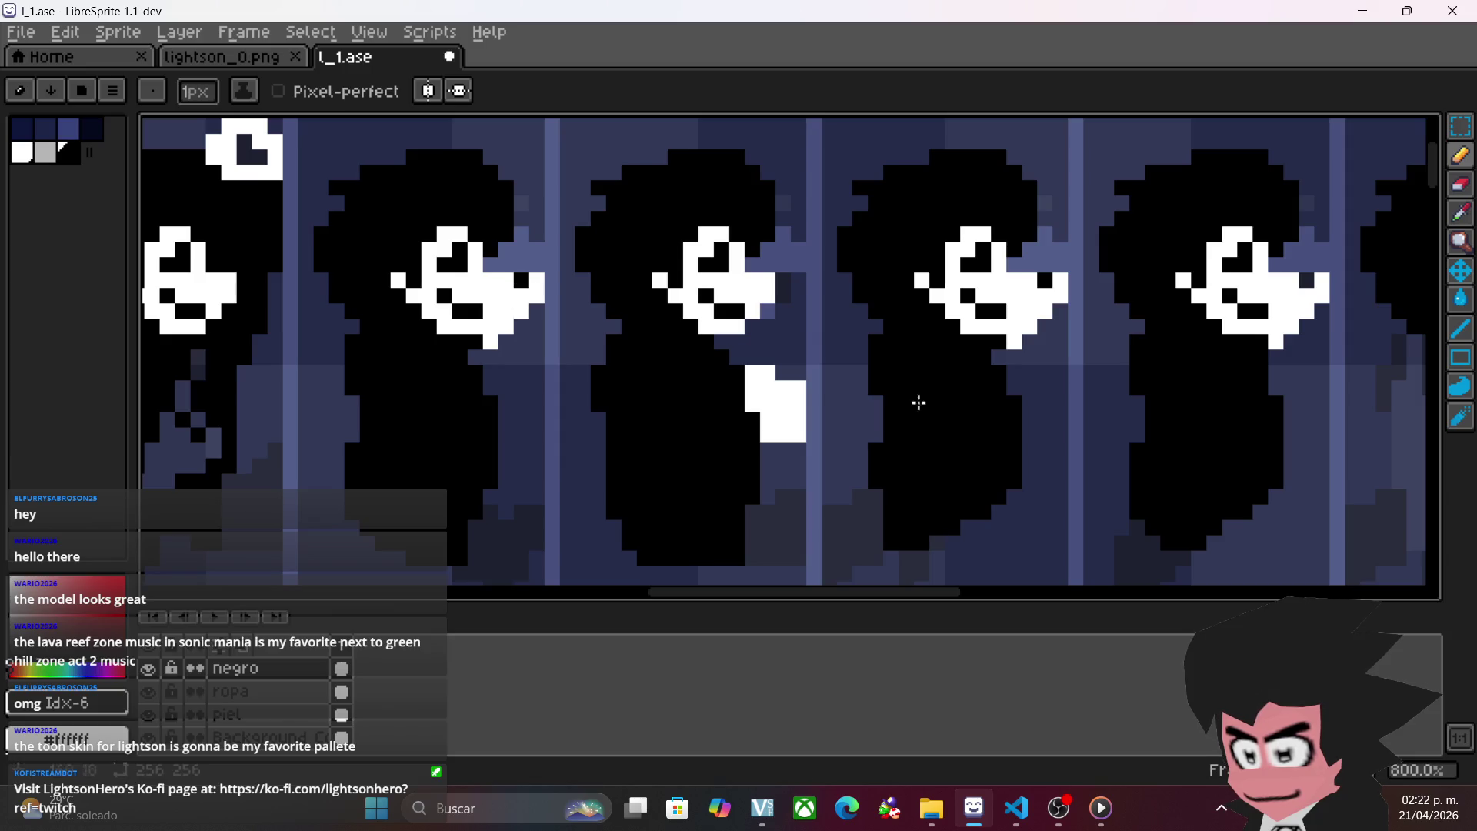
pyautogui.hscroll(5, 855, 325)
pyautogui.press('Right')
pyautogui.press('Left')
pyautogui.hscroll(4, 933, 241)
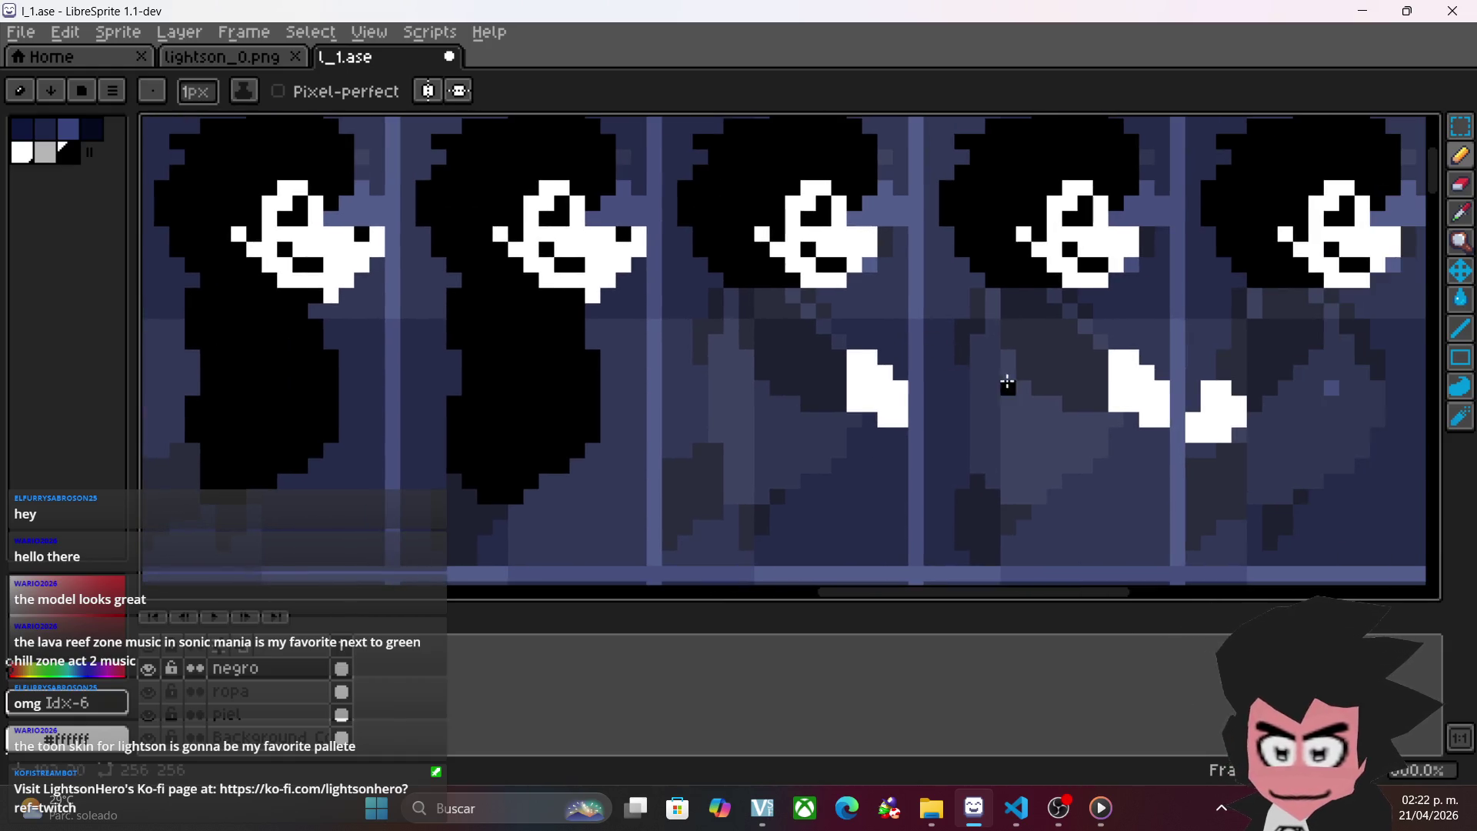
pyautogui.moveTo(806, 297); pyautogui.dragTo(839, 343)
pyautogui.moveTo(854, 420)
pyautogui.mouseDown()
pyautogui.moveTo(843, 452)
pyautogui.moveTo(758, 497)
pyautogui.moveTo(722, 423)
pyautogui.moveTo(707, 332)
pyautogui.mouseUp()
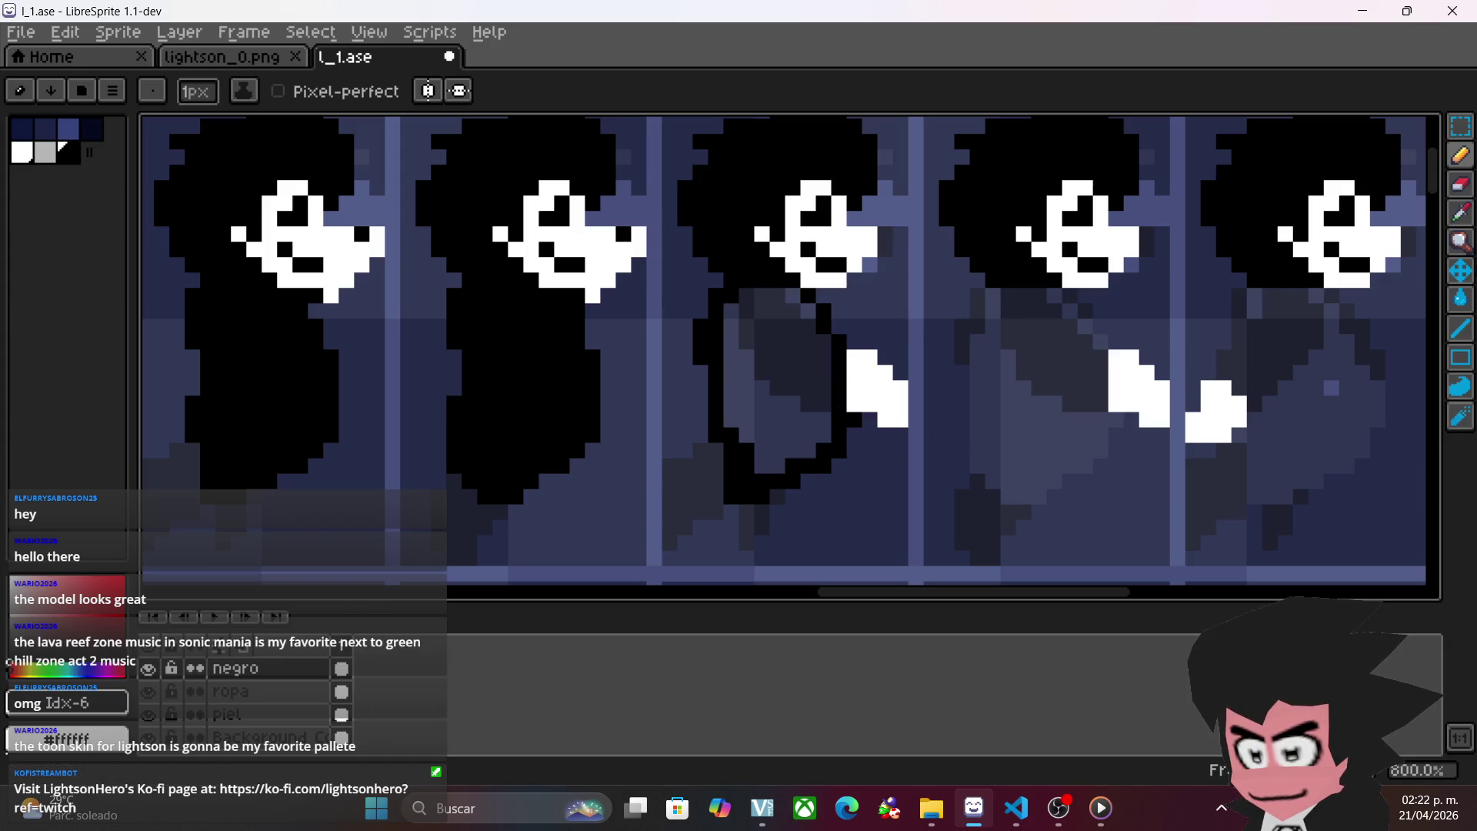
pyautogui.click(1460, 299)
pyautogui.click(807, 428)
# - Outline the third figure's neck, right and top edges, check against the negro layer, and fill it black
pyautogui.hscroll(3, 1058, 482)
pyautogui.click(1464, 187)
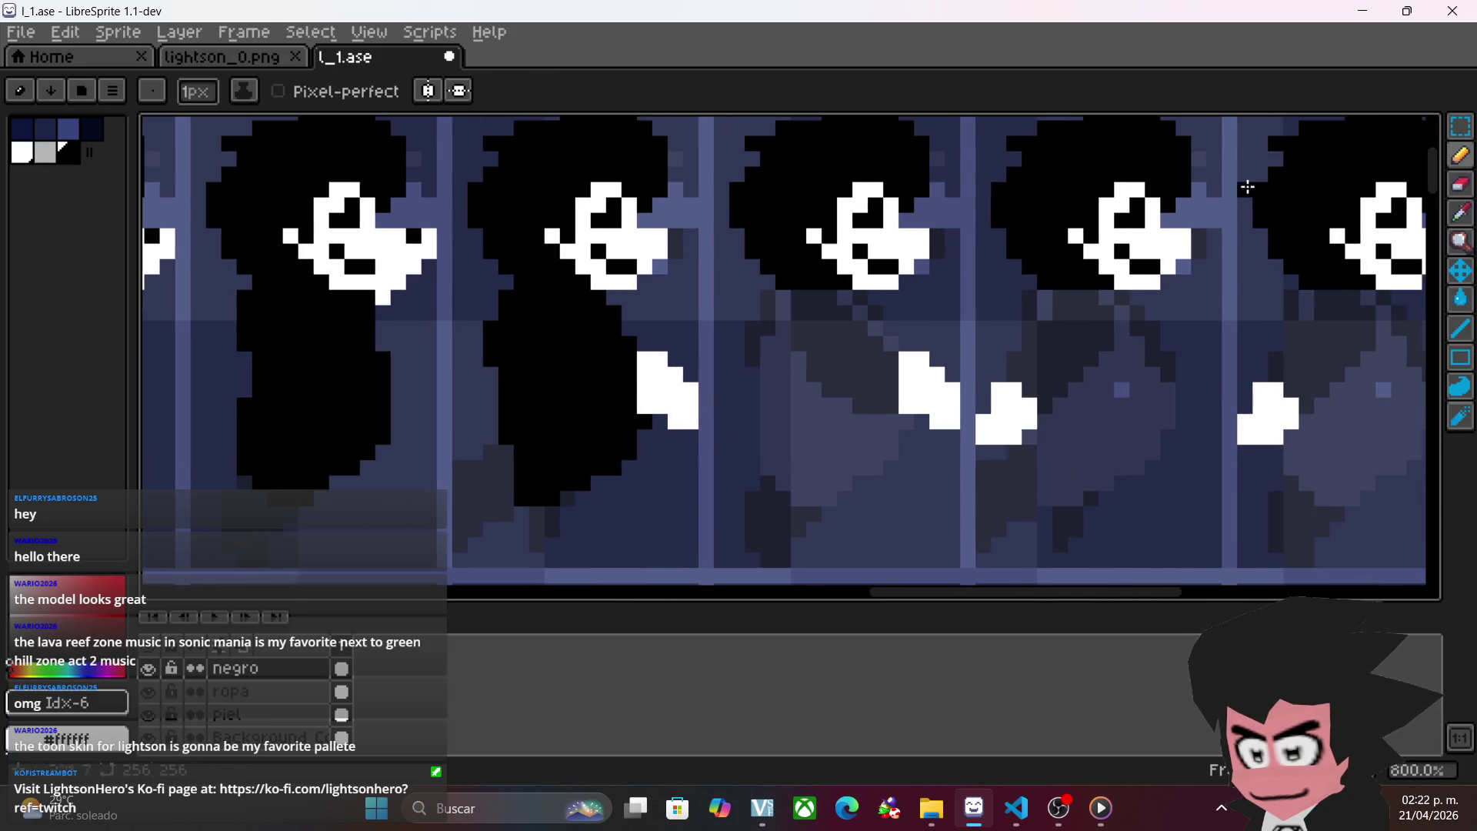
pyautogui.moveTo(781, 307)
pyautogui.mouseDown()
pyautogui.moveTo(768, 304)
pyautogui.moveTo(756, 360)
pyautogui.moveTo(776, 467)
pyautogui.moveTo(804, 491)
pyautogui.moveTo(868, 464)
pyautogui.moveTo(890, 429)
pyautogui.mouseUp()
pyautogui.moveTo(891, 343); pyautogui.dragTo(883, 392)
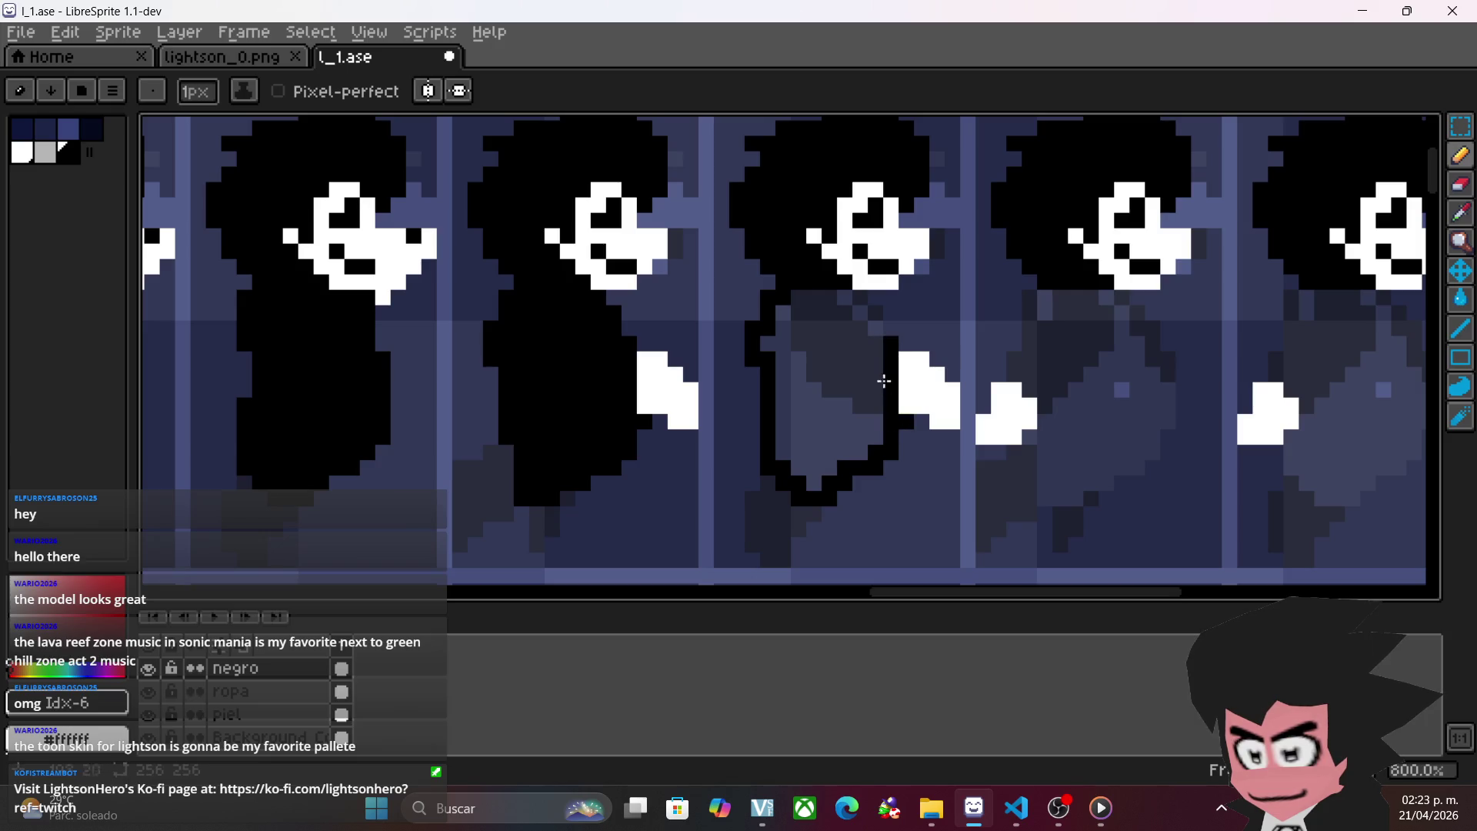
pyautogui.moveTo(876, 327); pyautogui.dragTo(853, 308)
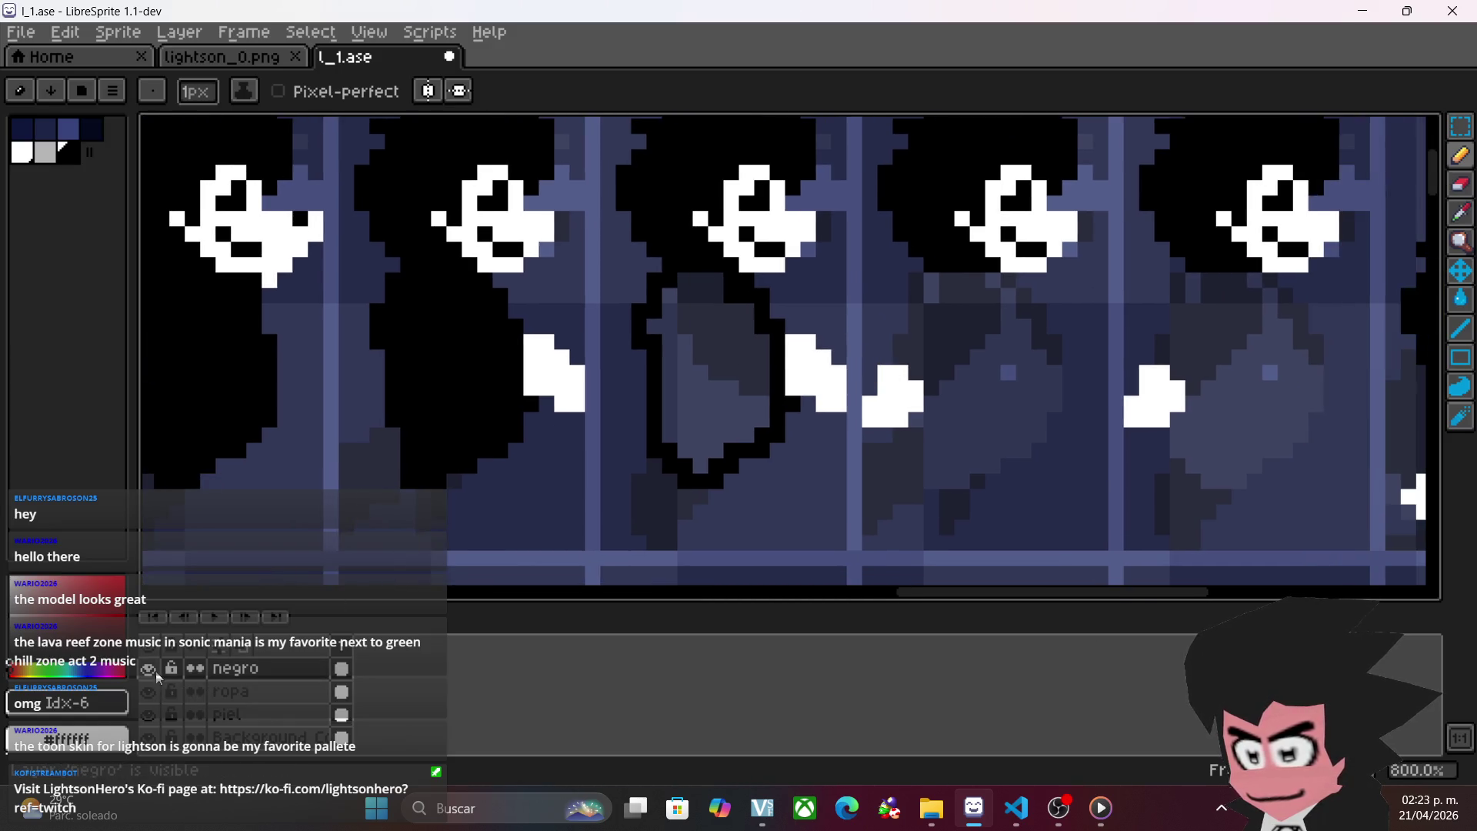
pyautogui.click(147, 668)
pyautogui.click(152, 669)
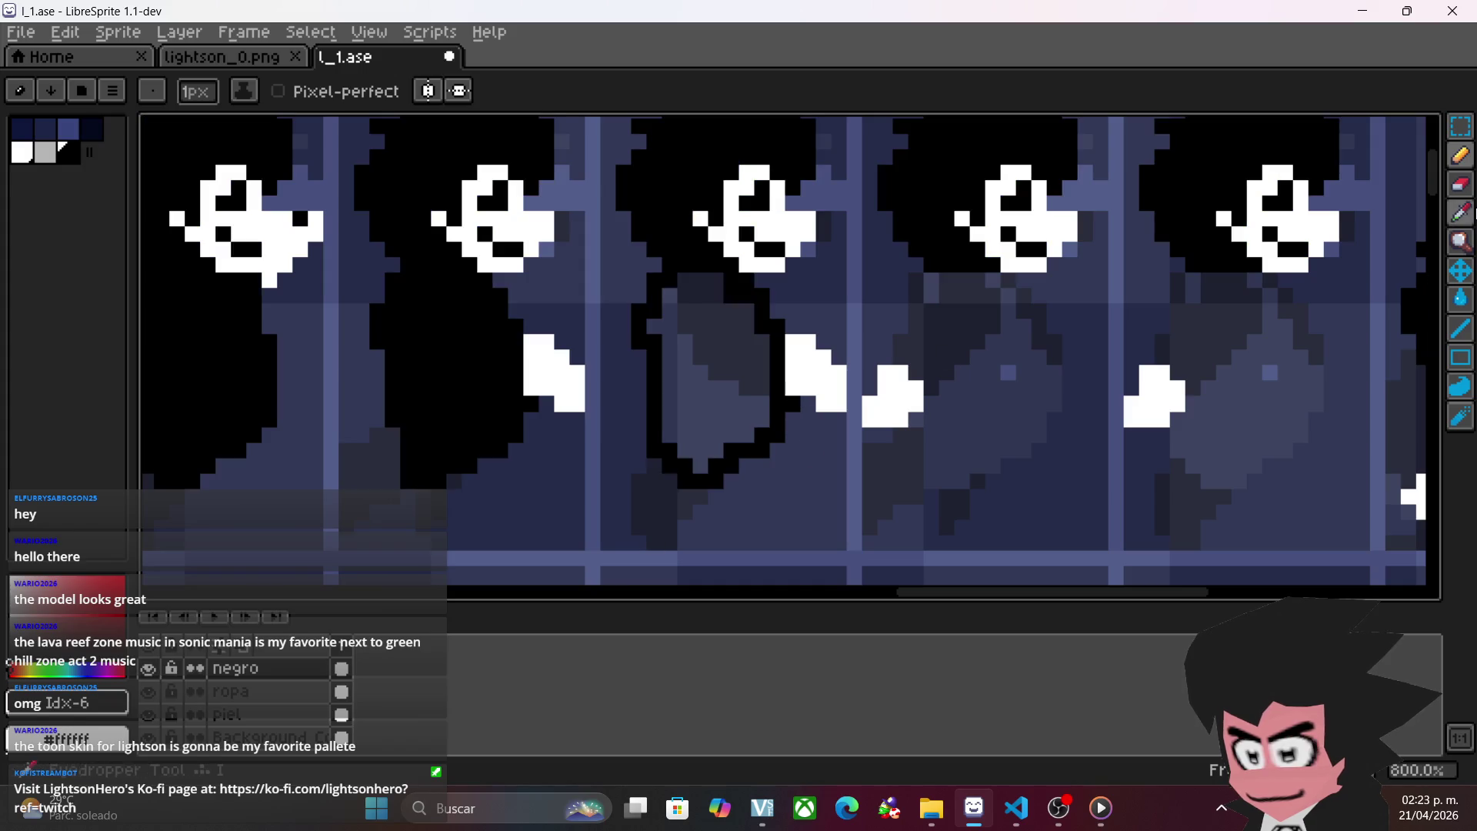
pyautogui.click(1460, 299)
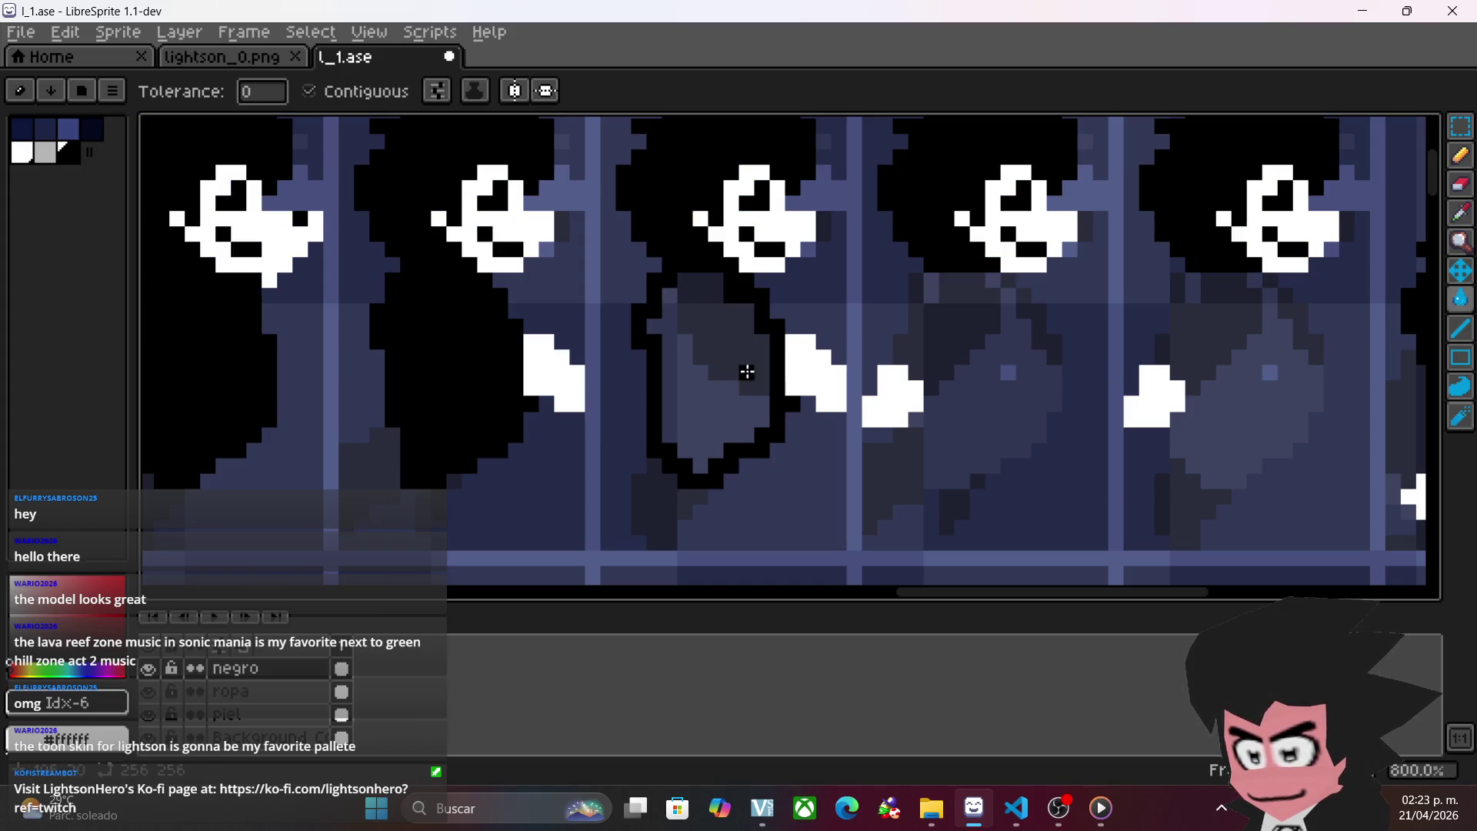
pyautogui.click(746, 372)
pyautogui.click(1460, 155)
pyautogui.hscroll(3, 1046, 330)
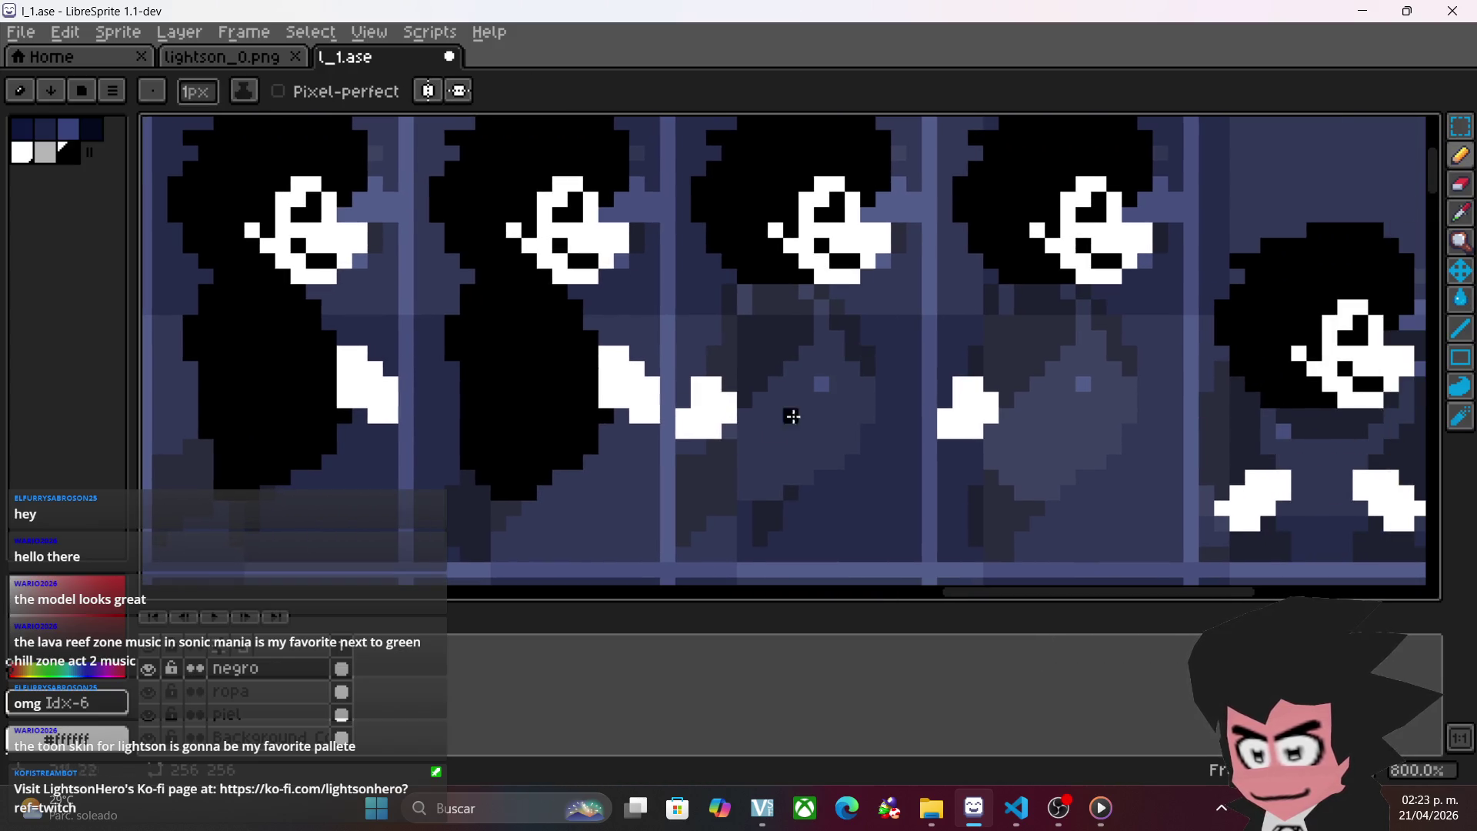
# - Outline the next grey body in black and fill it solid black
pyautogui.moveTo(744, 496); pyautogui.dragTo(735, 298)
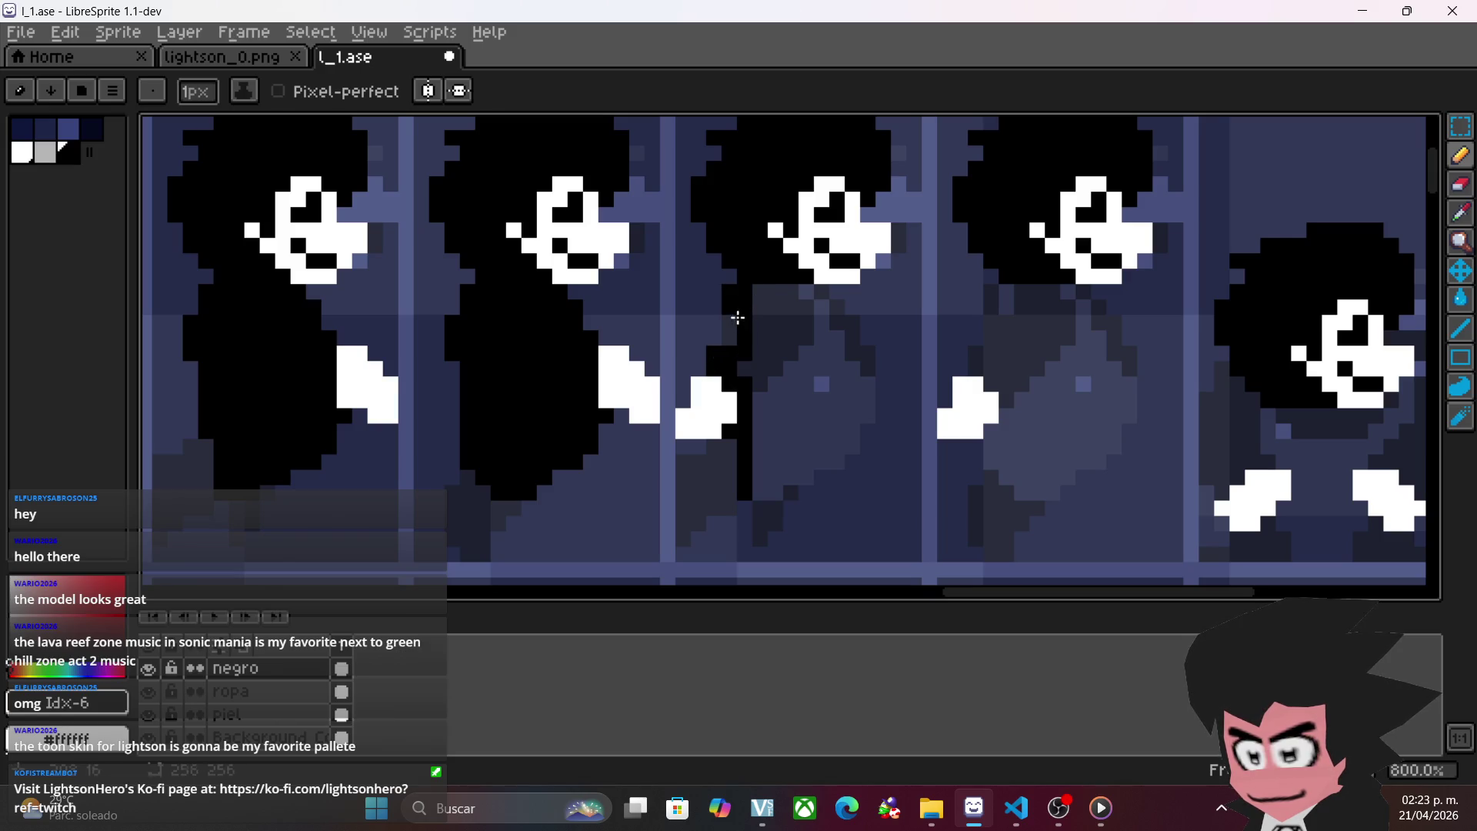
pyautogui.moveTo(840, 323)
pyautogui.mouseDown()
pyautogui.moveTo(860, 370)
pyautogui.moveTo(846, 435)
pyautogui.moveTo(834, 457)
pyautogui.moveTo(754, 492)
pyautogui.mouseUp()
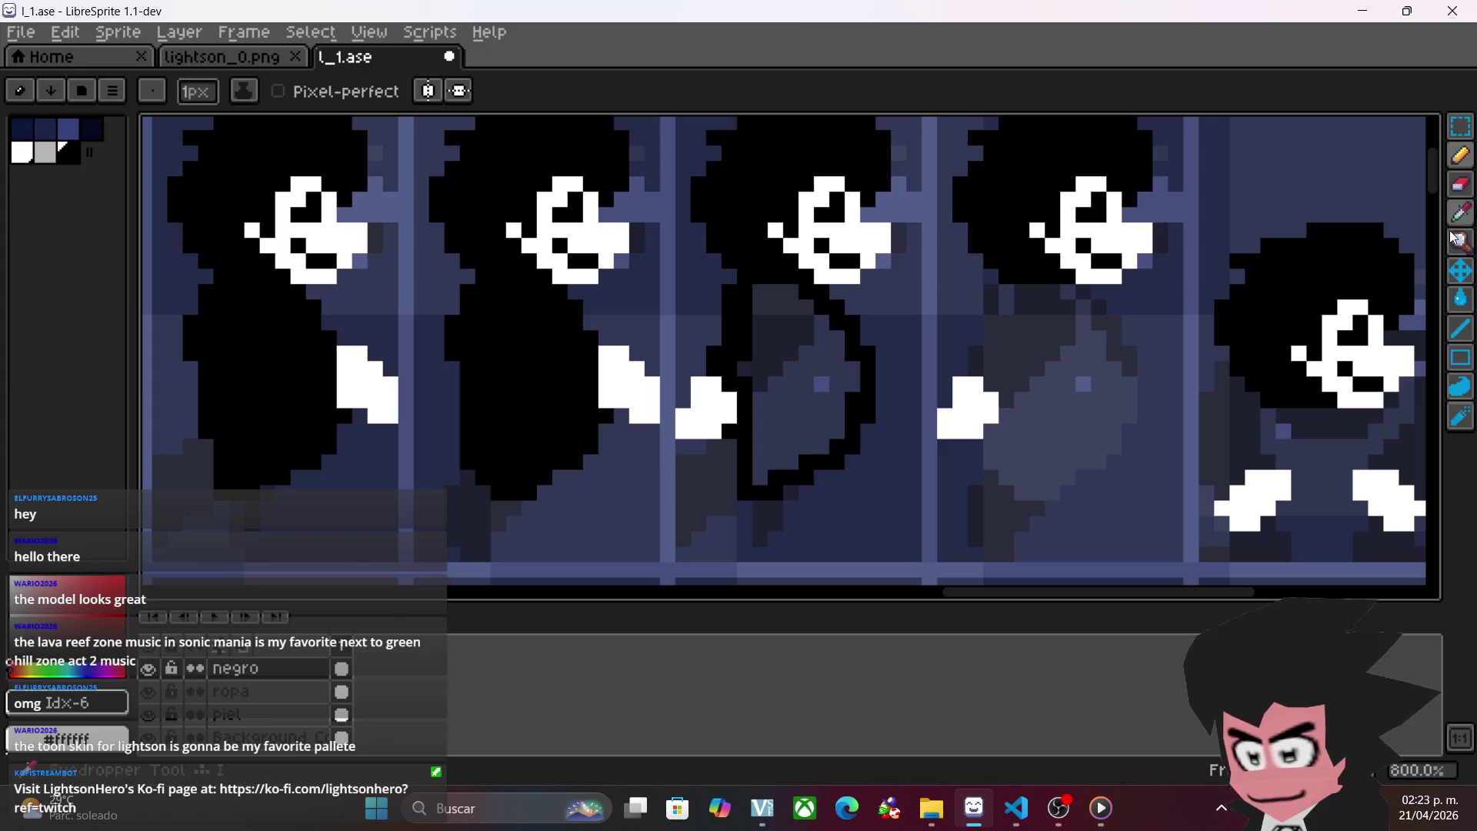
pyautogui.click(1462, 297)
pyautogui.click(808, 369)
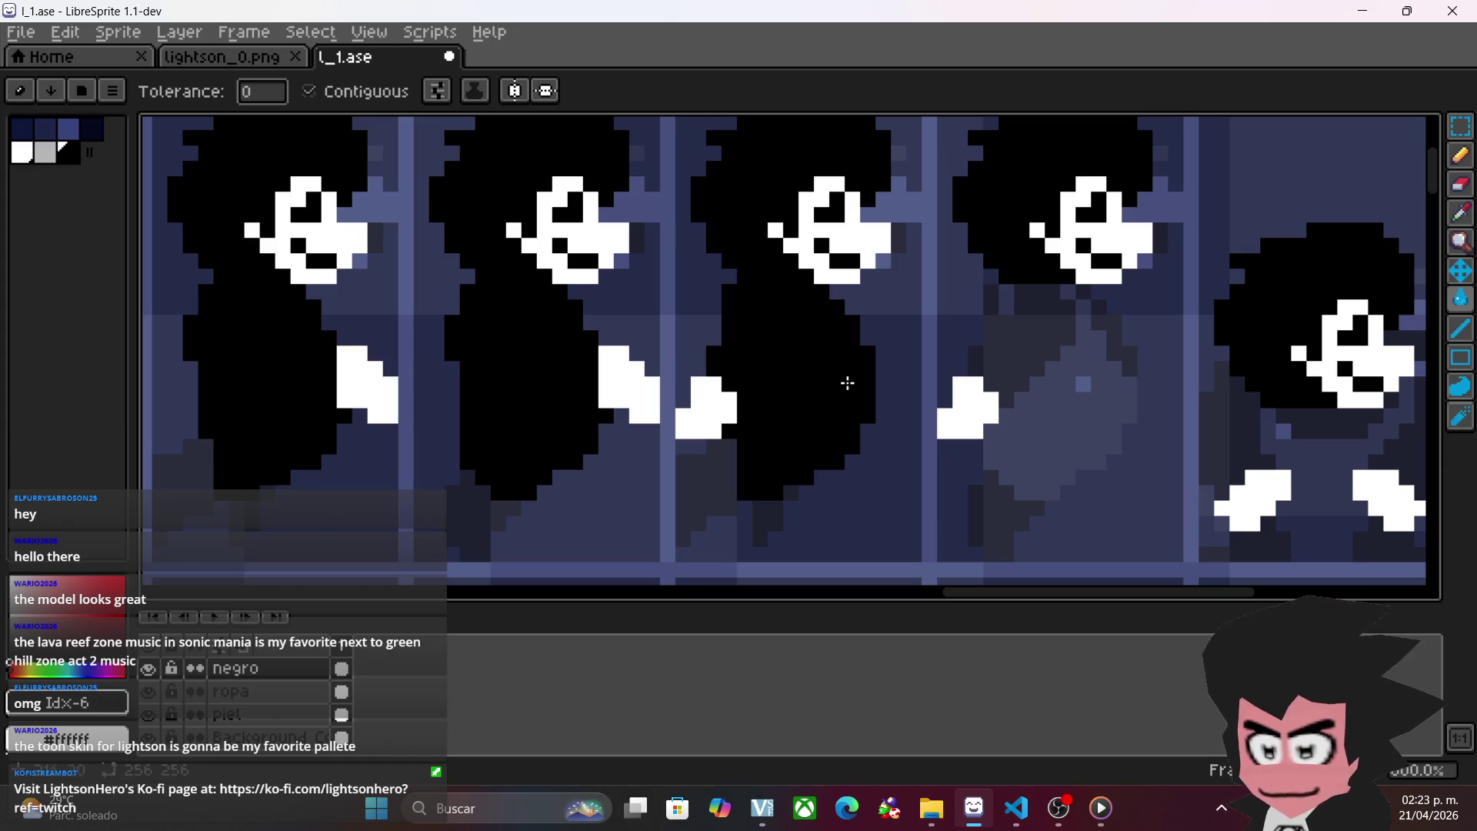
# - Outline the grey body in the third cell, fixing a stray pixel, and fill it black
pyautogui.hscroll(3, 917, 480)
pyautogui.click(1461, 154)
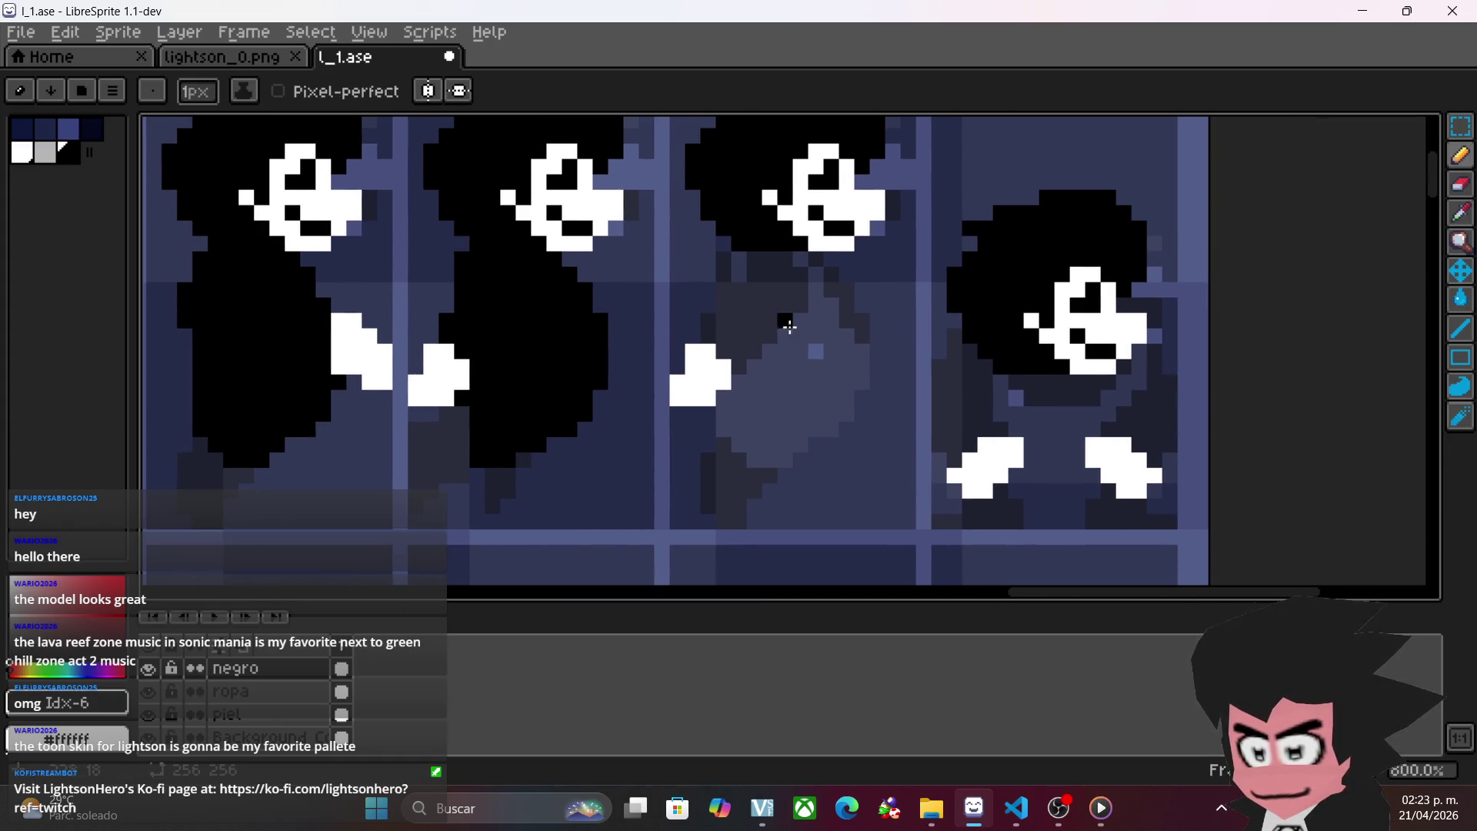
pyautogui.moveTo(716, 339); pyautogui.dragTo(733, 264)
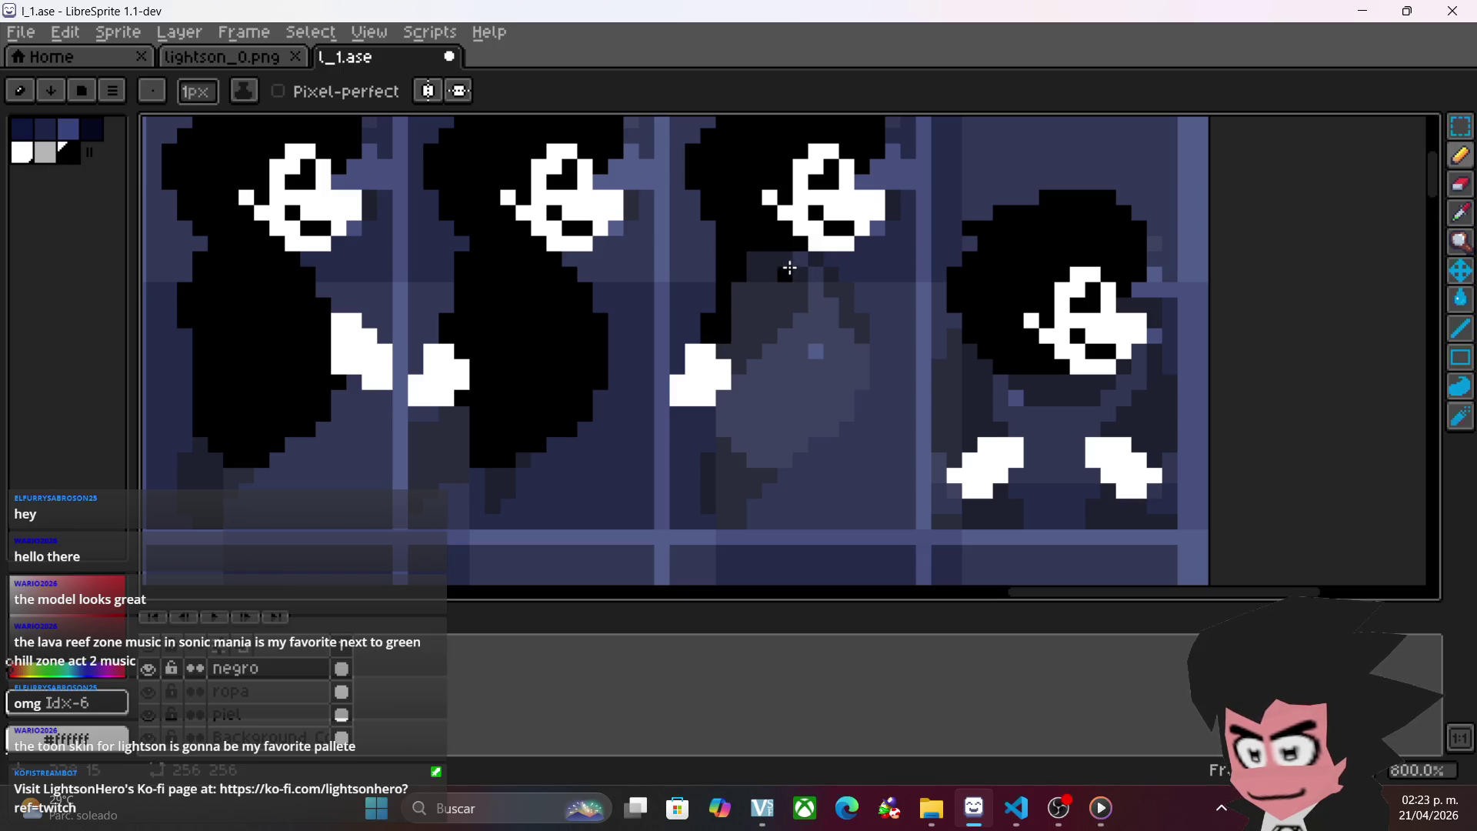
pyautogui.moveTo(757, 260)
pyautogui.mouseDown()
pyautogui.moveTo(803, 263)
pyautogui.moveTo(838, 300)
pyautogui.moveTo(847, 379)
pyautogui.moveTo(828, 423)
pyautogui.moveTo(754, 447)
pyautogui.moveTo(733, 402)
pyautogui.moveTo(737, 371)
pyautogui.mouseUp()
pyautogui.hotkey('ctrl', 'z')
pyautogui.click(831, 417)
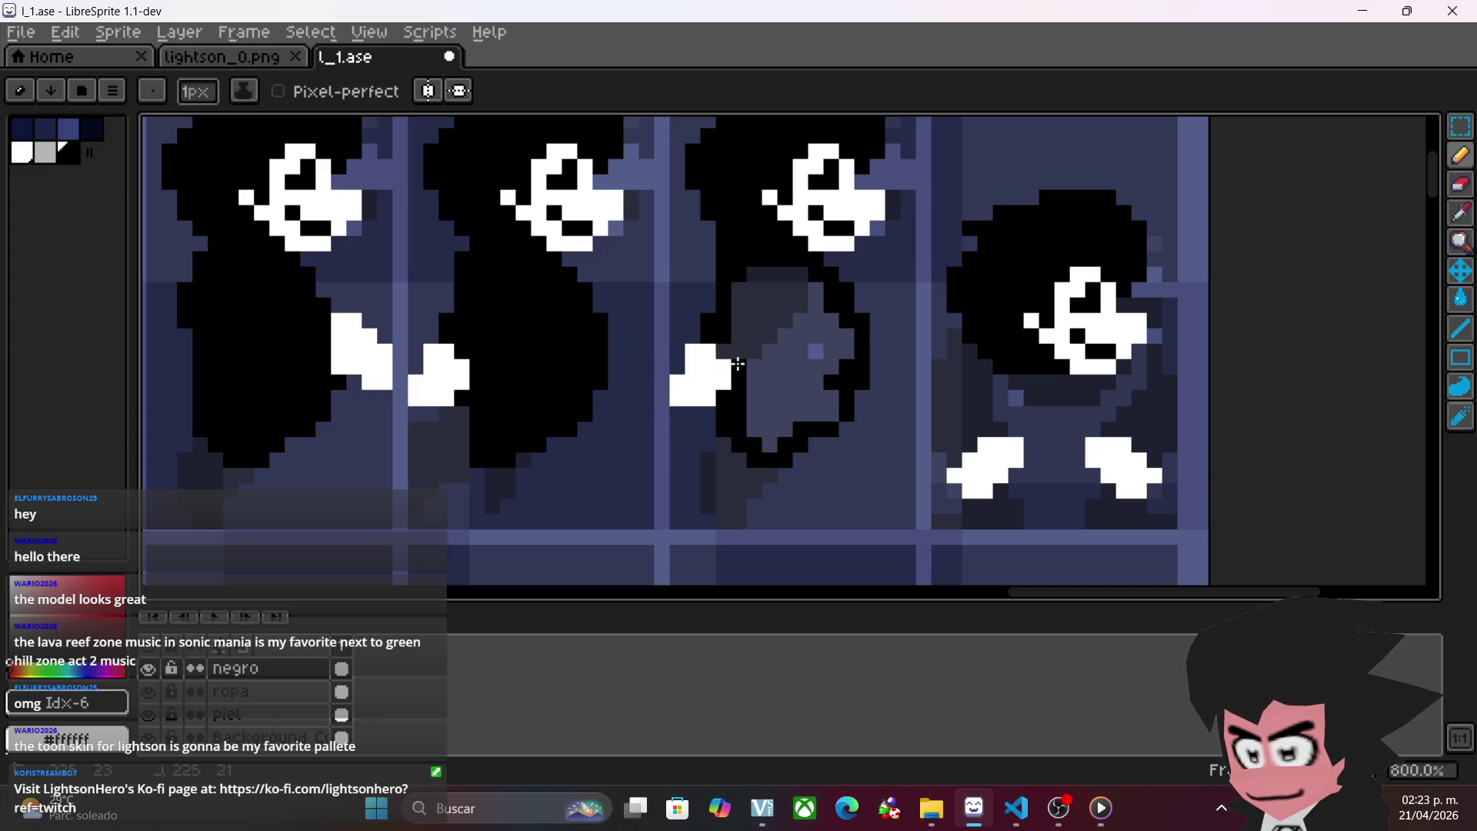
pyautogui.press('g')
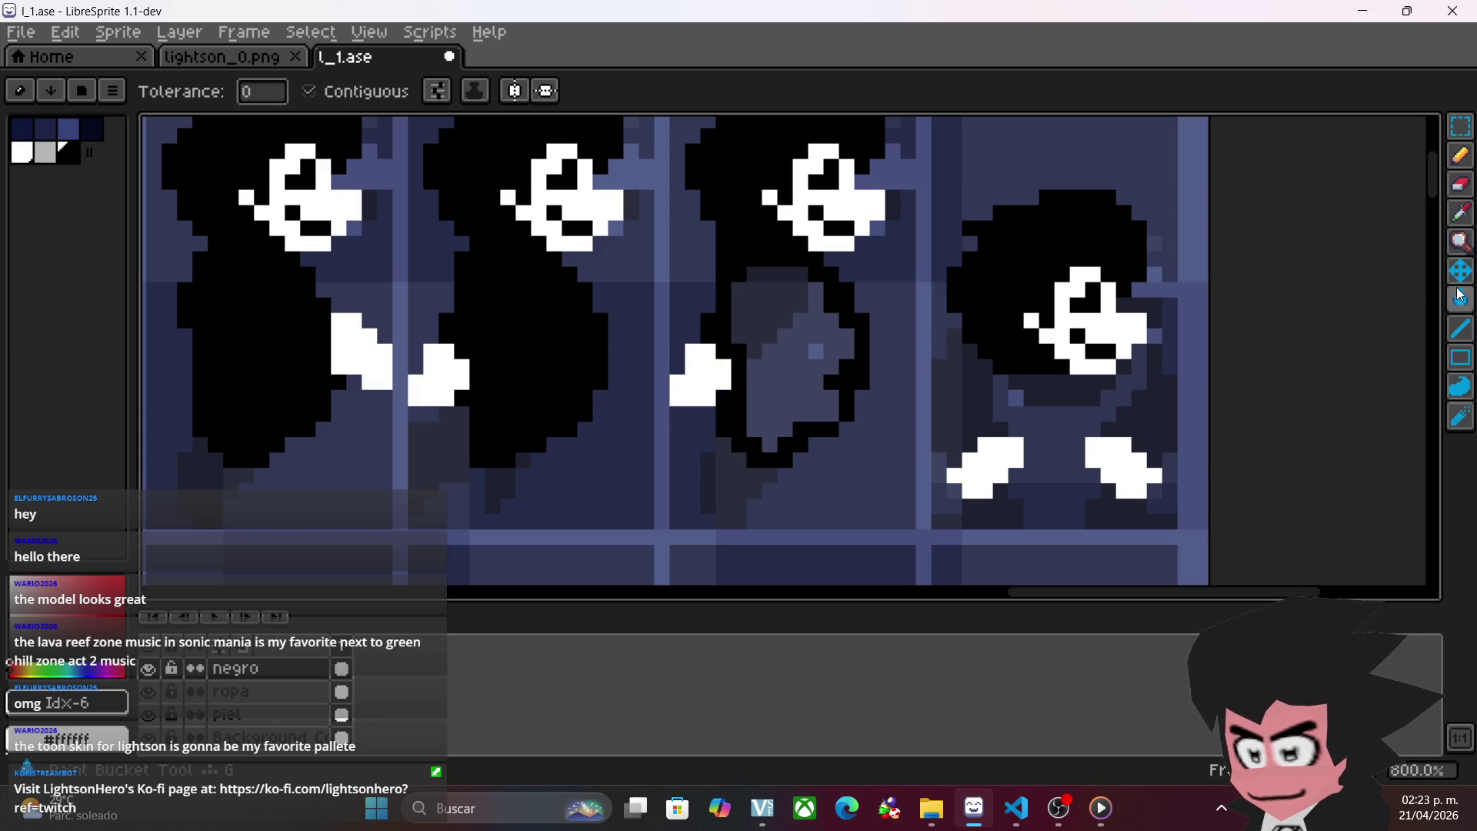
pyautogui.click(811, 350)
pyautogui.scroll(-3, 818, 362)
pyautogui.scroll(3, 1031, 460)
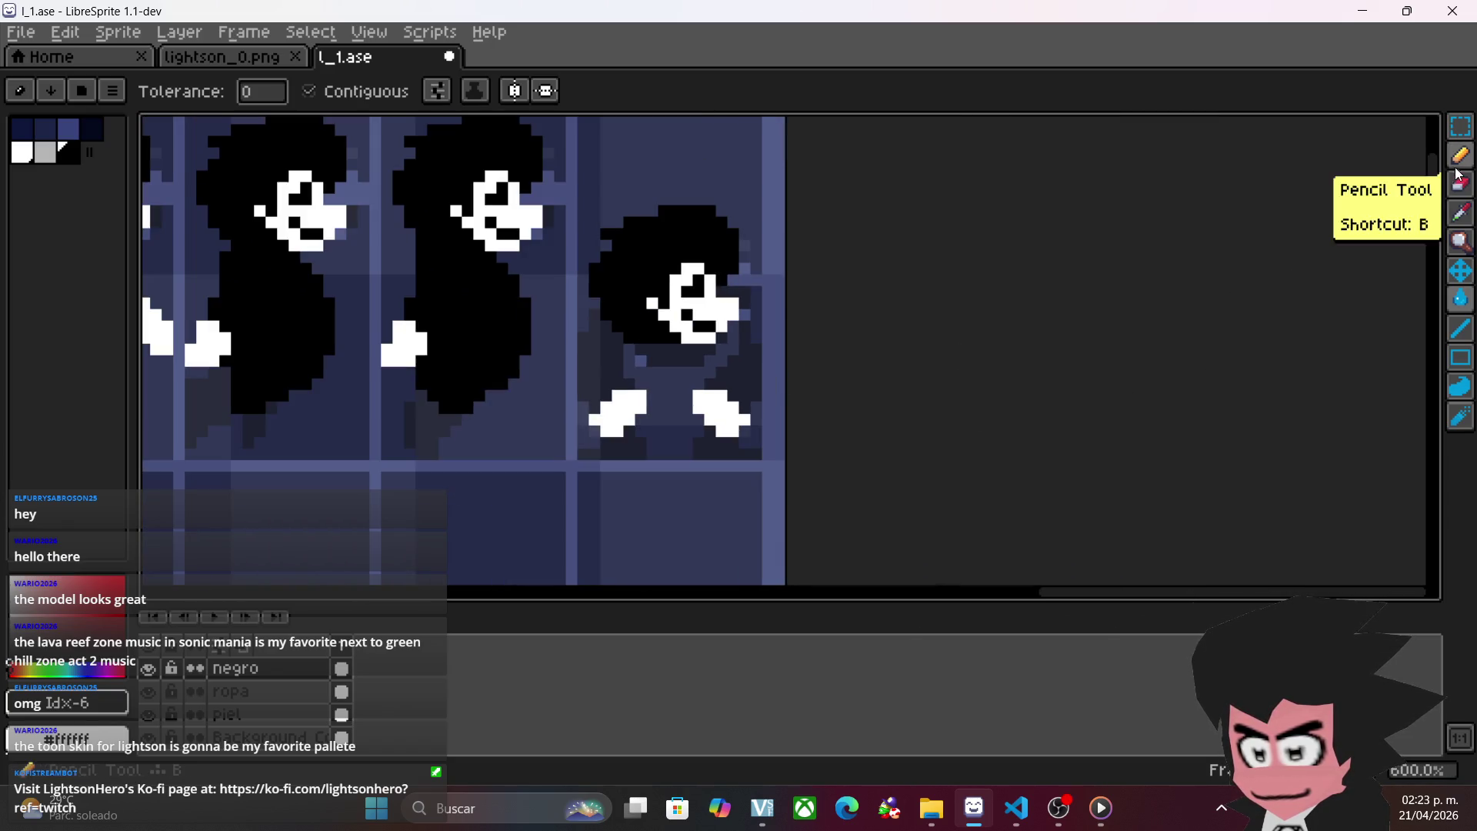
# - Blacken the last figure's head edge, left body edge, strip above the hand and pixels right of the face
pyautogui.click(1460, 156)
pyautogui.hscroll(-3, 448, 304)
pyautogui.scroll(1, 875, 444)
pyautogui.scroll(1, 875, 444)
pyautogui.scroll(-1, 745, 422)
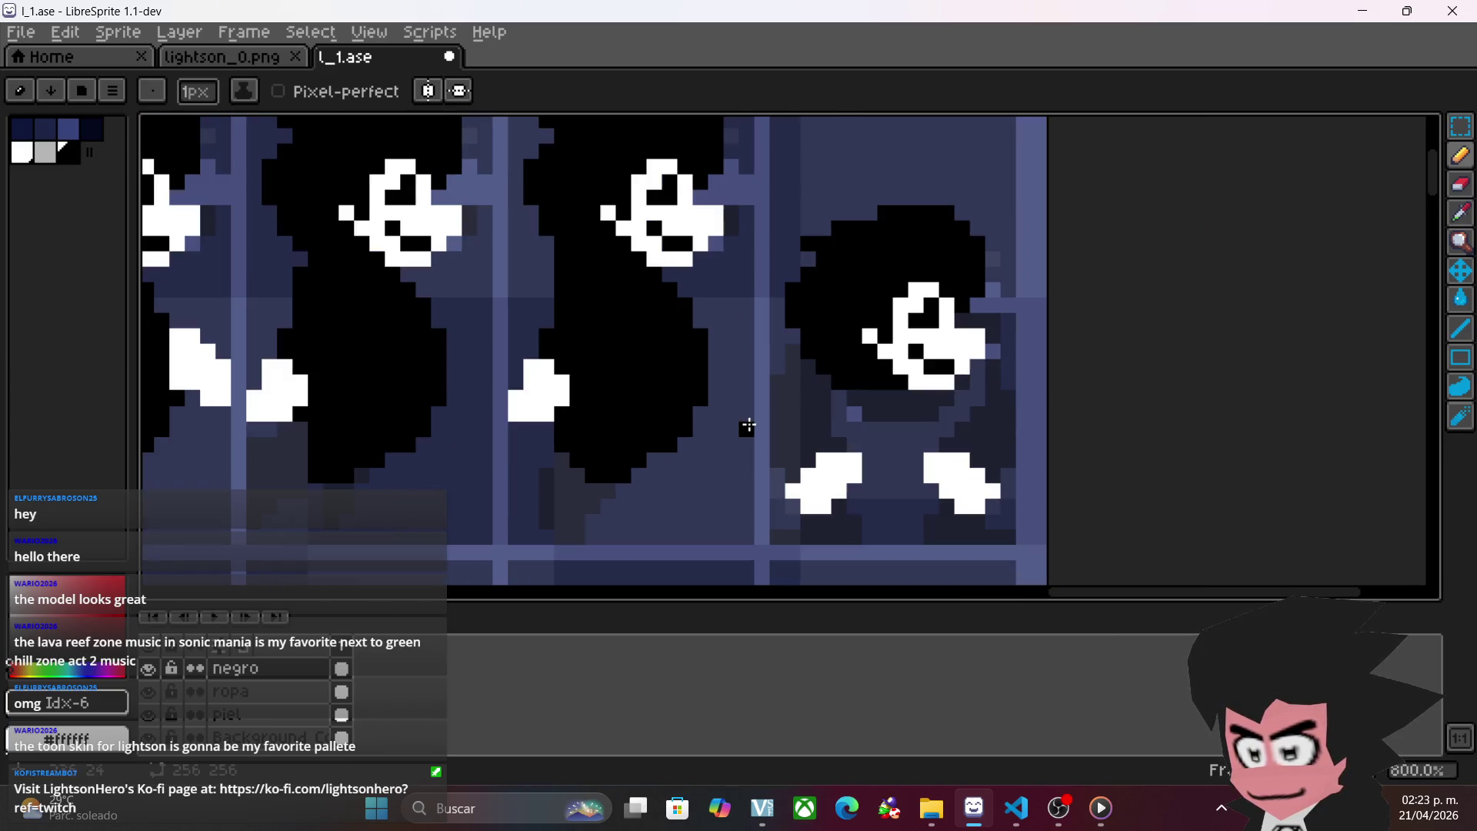
pyautogui.moveTo(796, 357)
pyautogui.mouseDown()
pyautogui.moveTo(791, 379)
pyautogui.moveTo(808, 372)
pyautogui.mouseUp()
pyautogui.moveTo(793, 465); pyautogui.dragTo(780, 391)
pyautogui.moveTo(803, 464)
pyautogui.mouseDown()
pyautogui.moveTo(792, 442)
pyautogui.moveTo(851, 442)
pyautogui.moveTo(938, 489)
pyautogui.mouseUp()
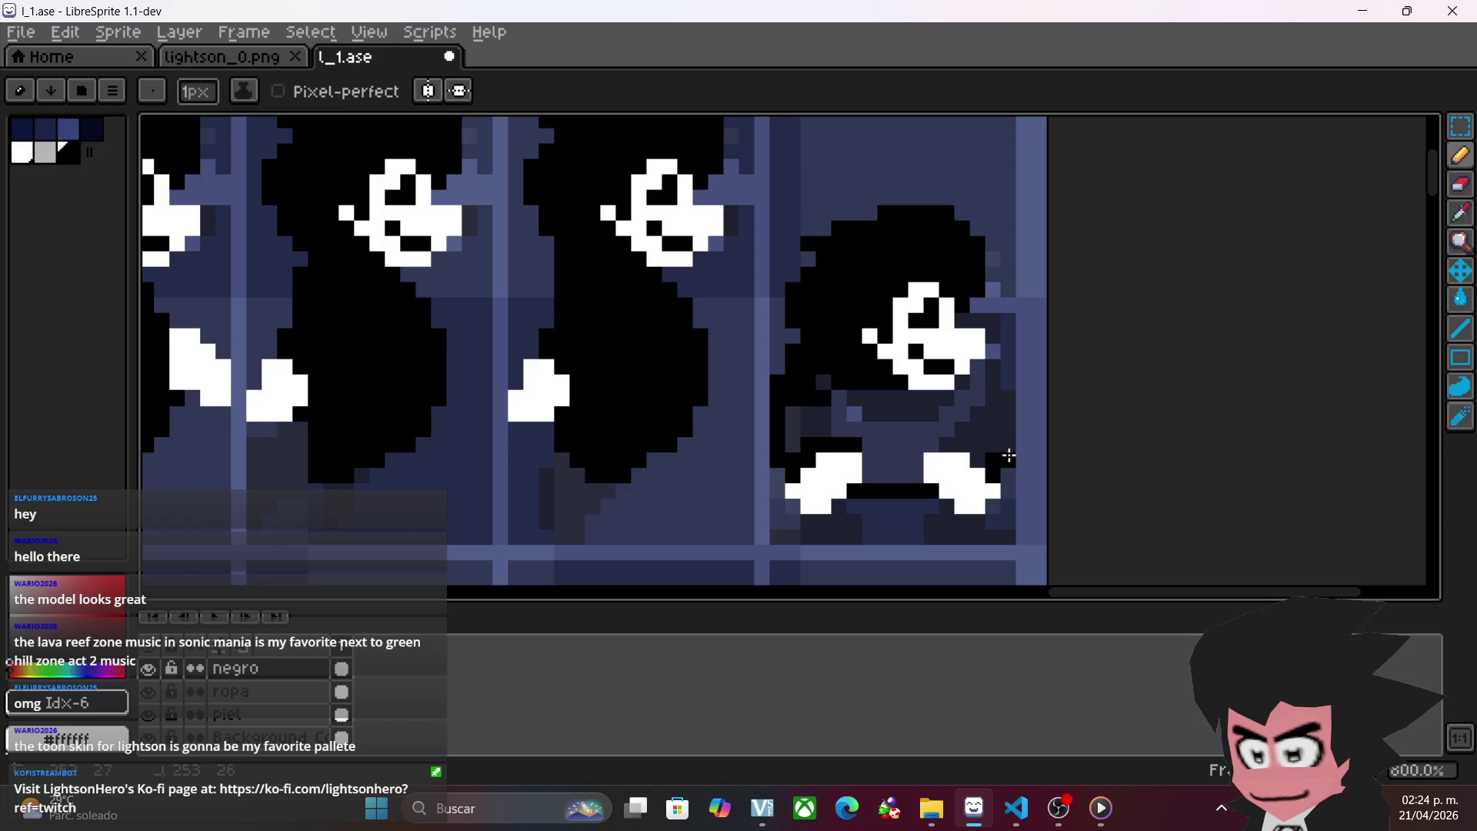
pyautogui.moveTo(1008, 409)
pyautogui.mouseDown()
pyautogui.moveTo(991, 432)
pyautogui.moveTo(915, 446)
pyautogui.moveTo(905, 472)
pyautogui.moveTo(895, 444)
pyautogui.mouseUp()
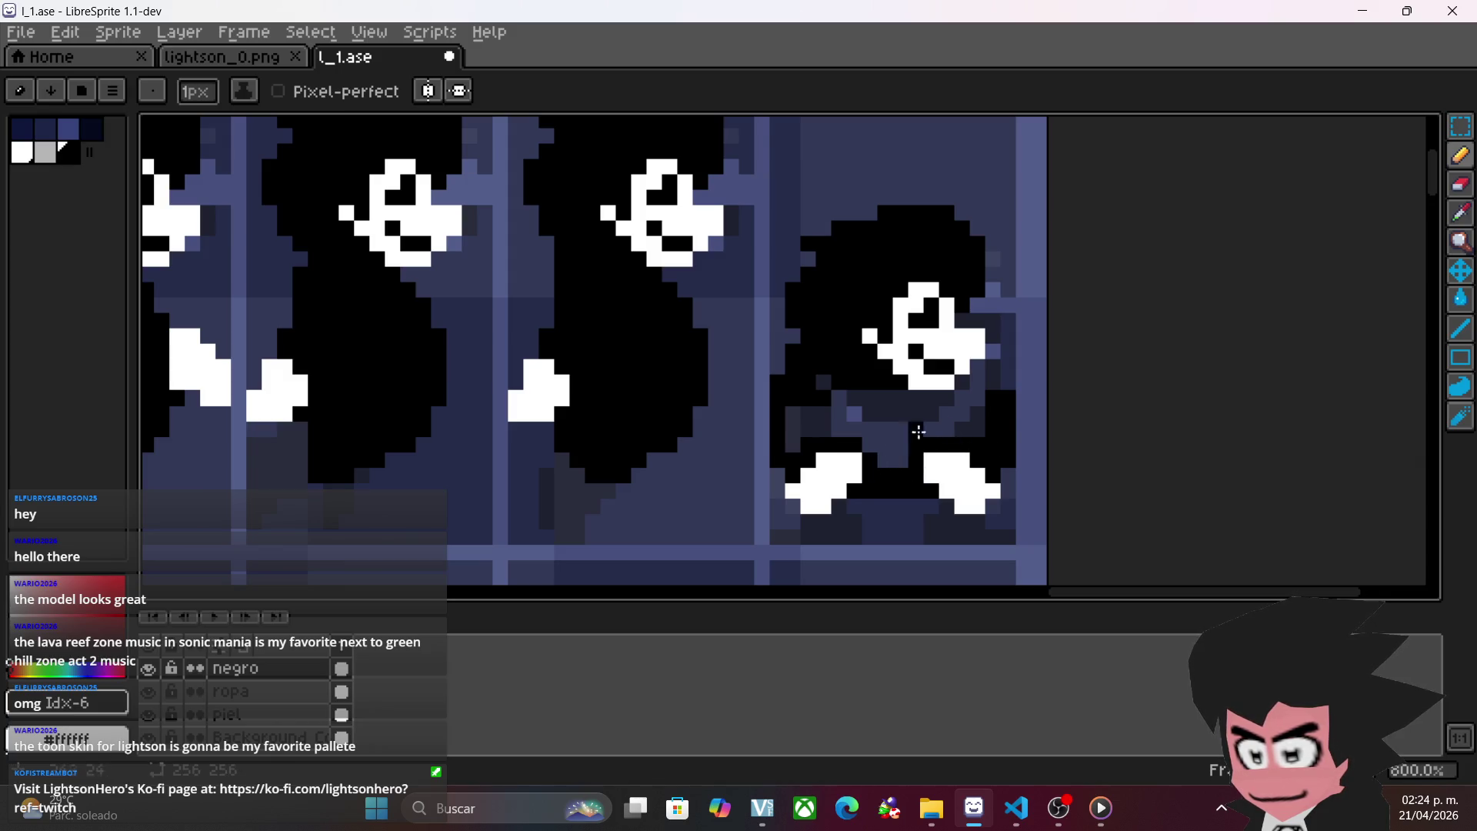
pyautogui.moveTo(994, 356)
pyautogui.mouseDown()
pyautogui.moveTo(993, 390)
pyautogui.moveTo(976, 324)
pyautogui.mouseUp()
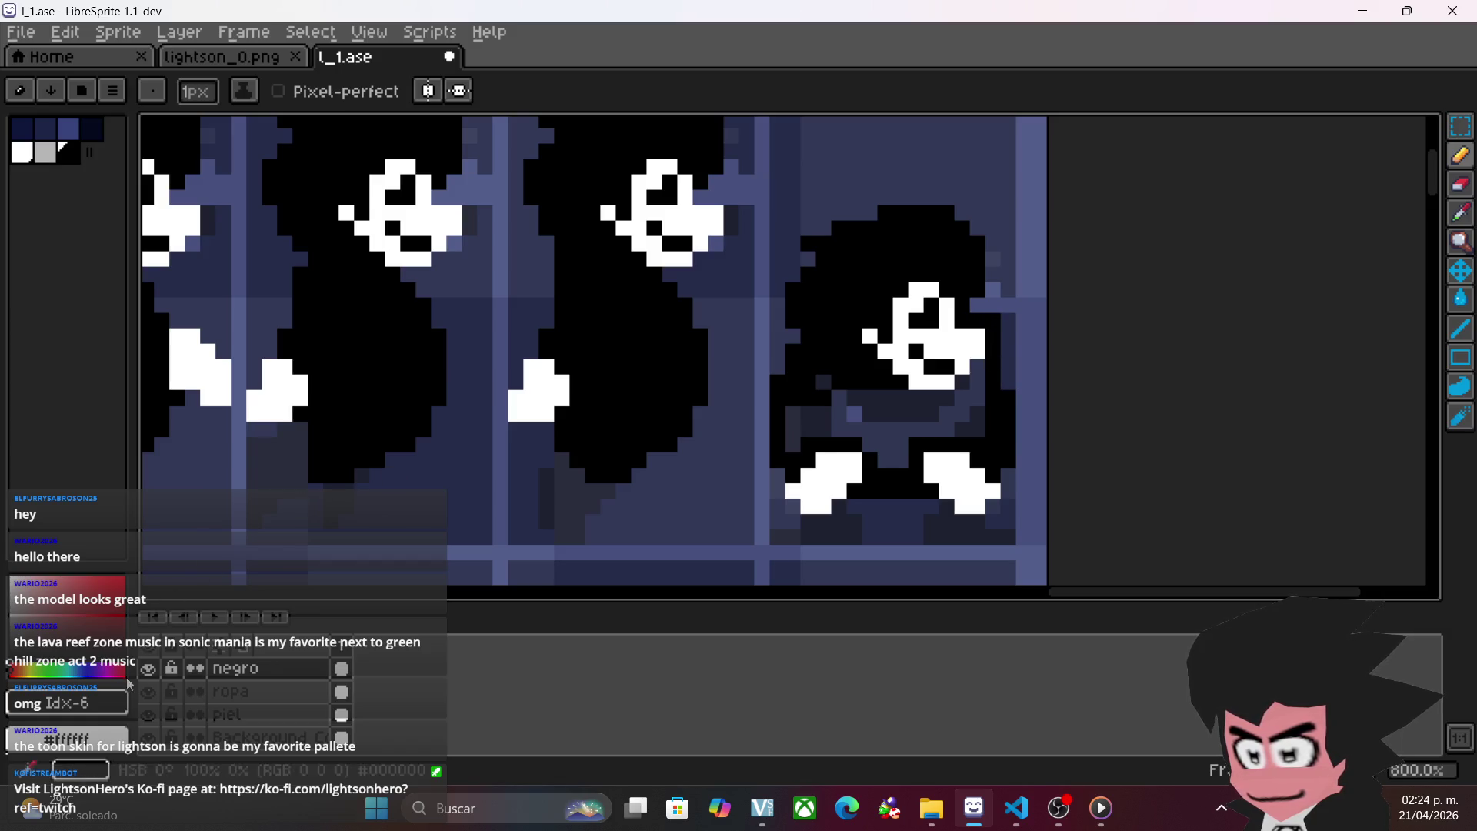
# - Toggle the negro layer to compare, then blacken a short column right of the face
pyautogui.click(153, 672)
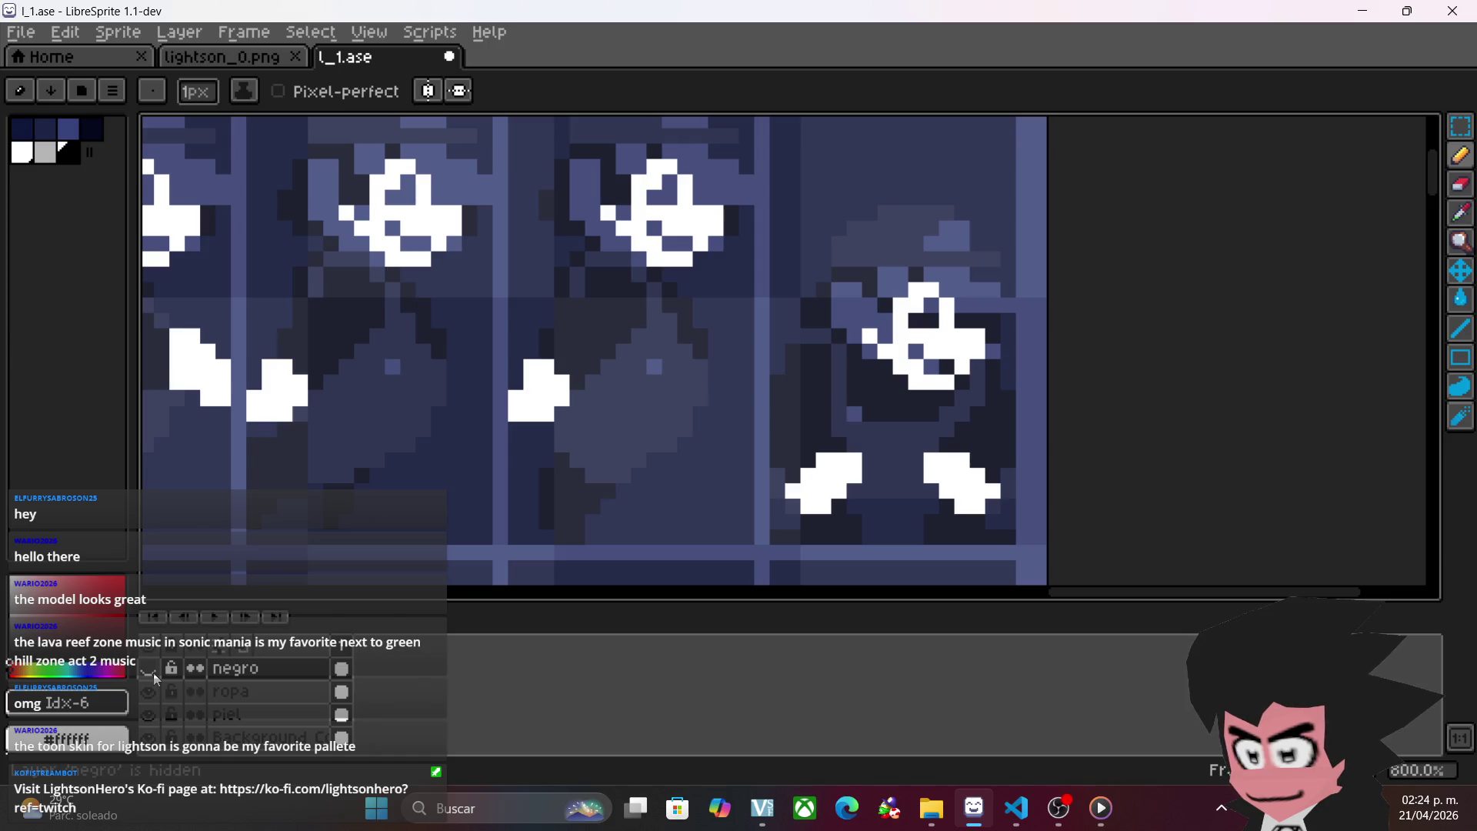
pyautogui.click(154, 673)
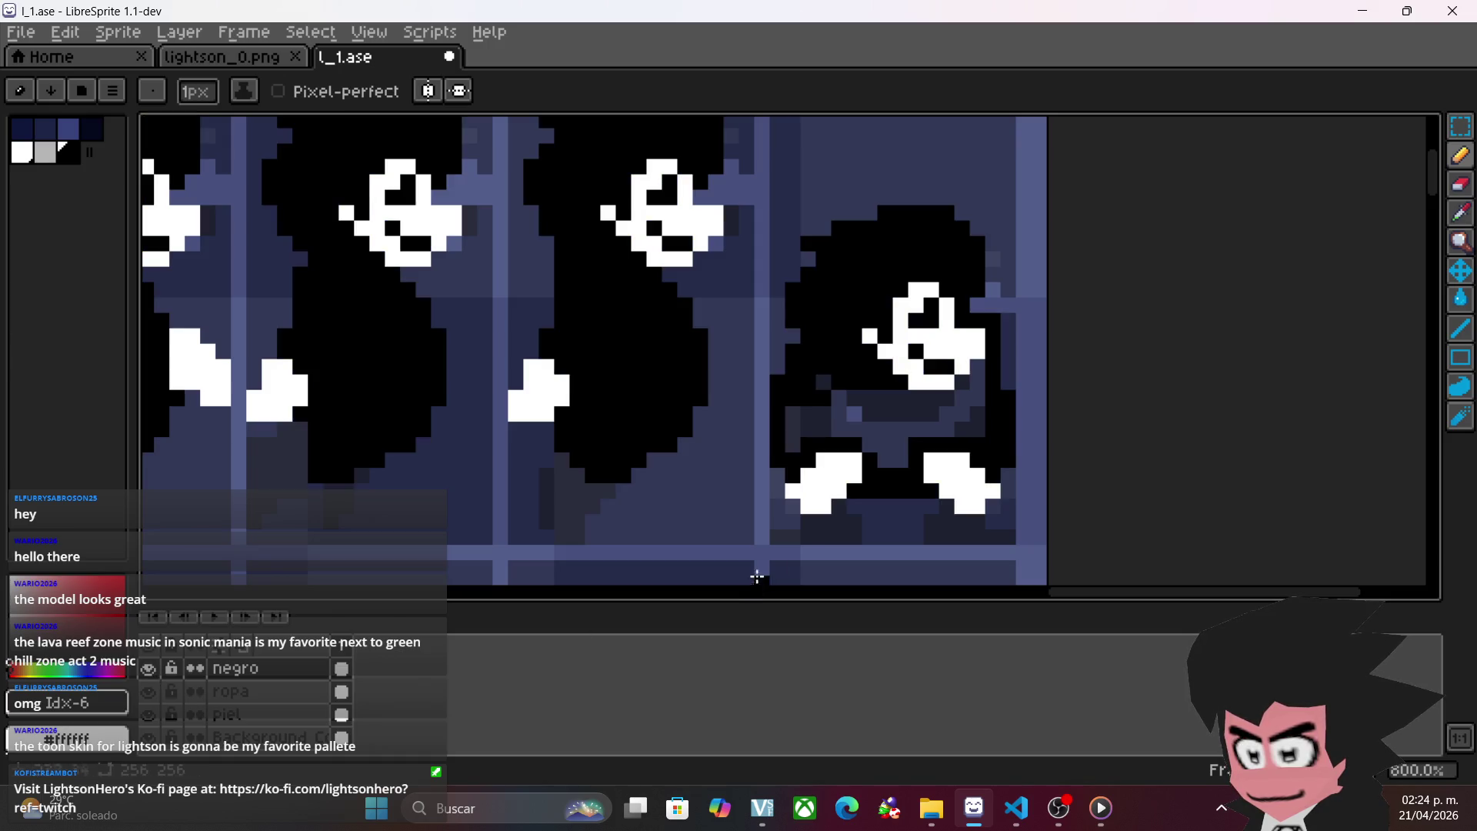
pyautogui.moveTo(971, 364)
pyautogui.mouseDown()
pyautogui.moveTo(982, 413)
pyautogui.moveTo(896, 398)
pyautogui.mouseUp()
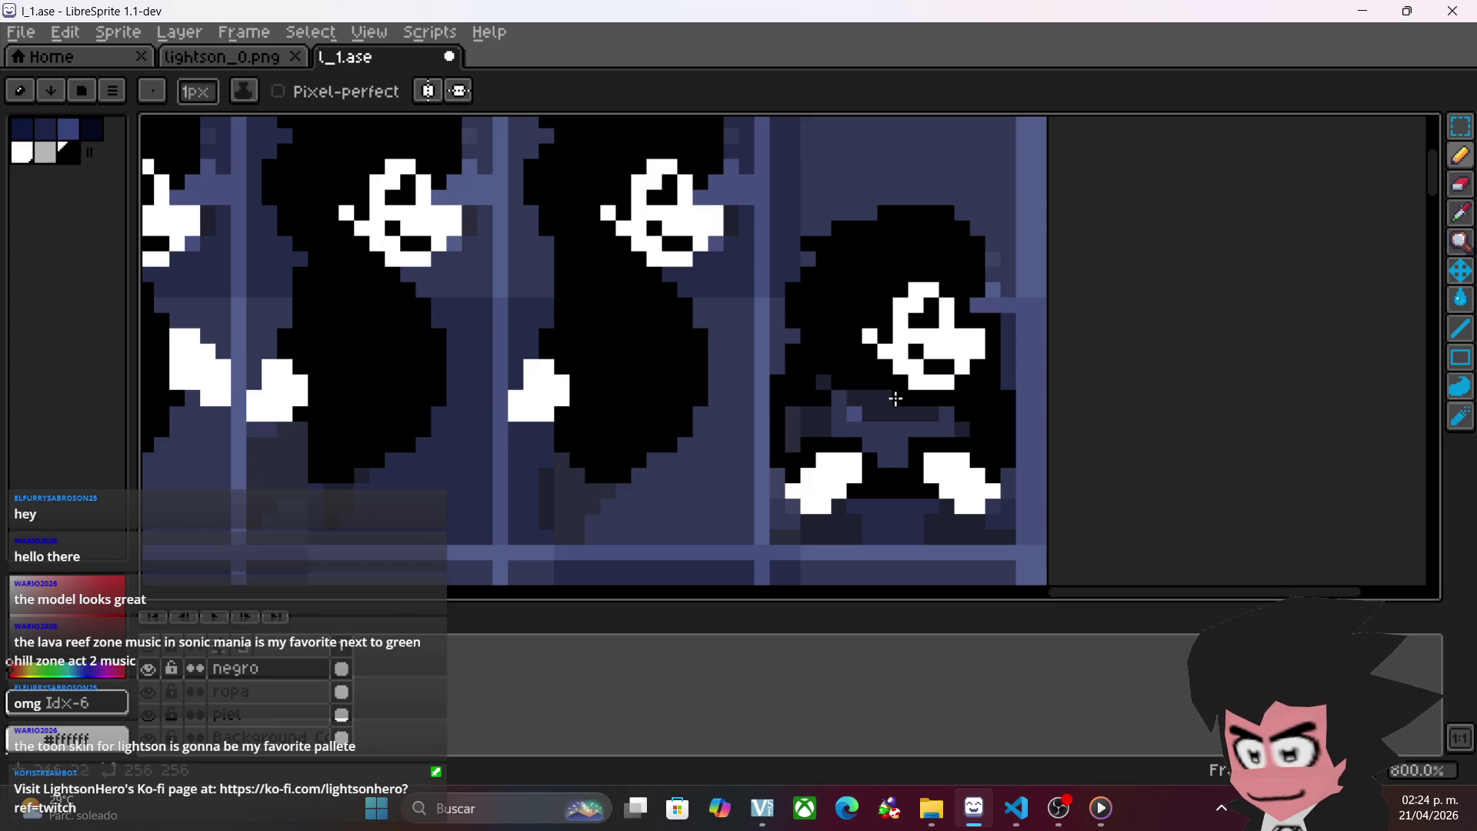
pyautogui.press('g')
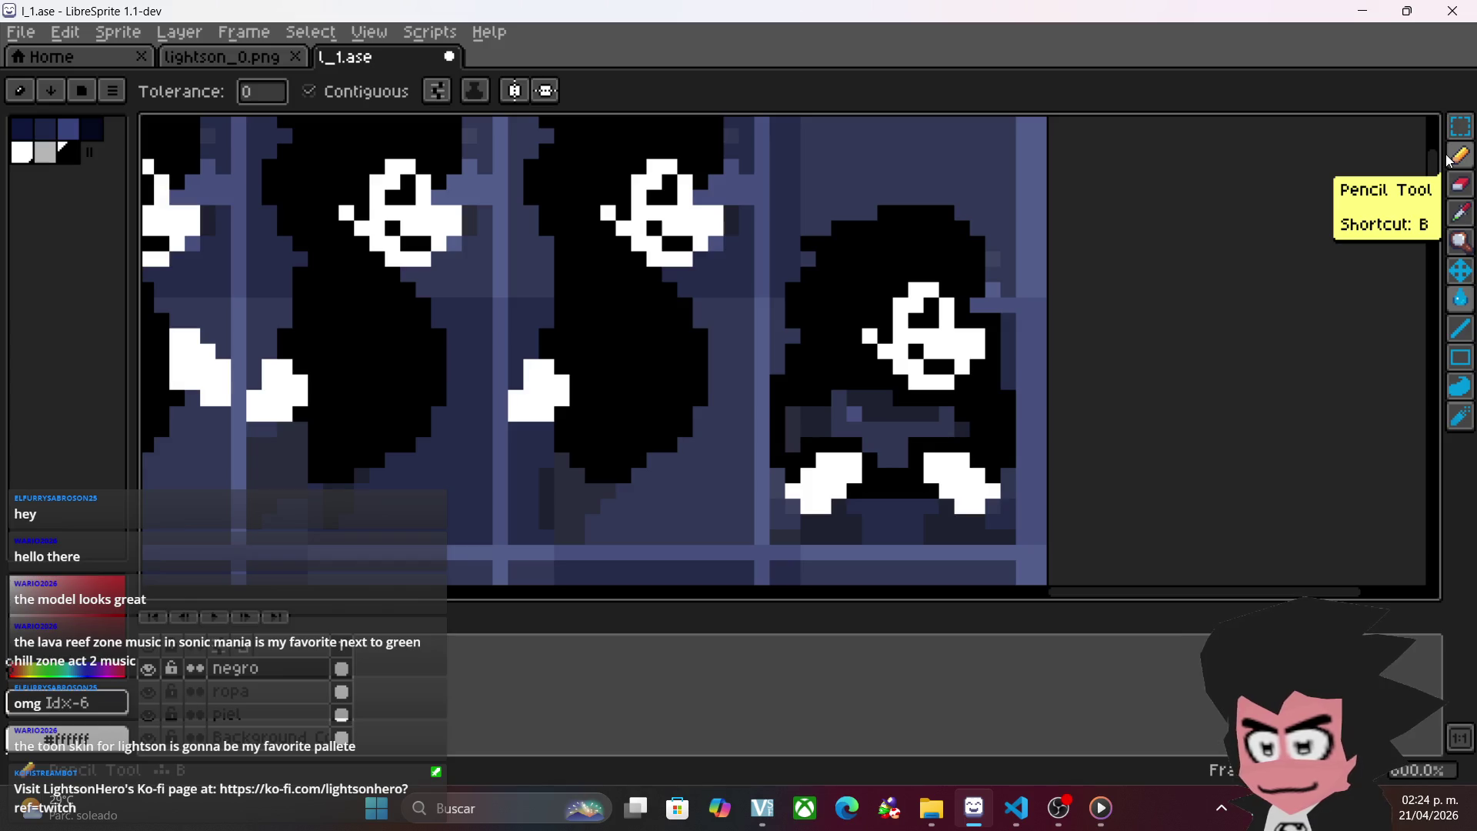
pyautogui.click(1450, 160)
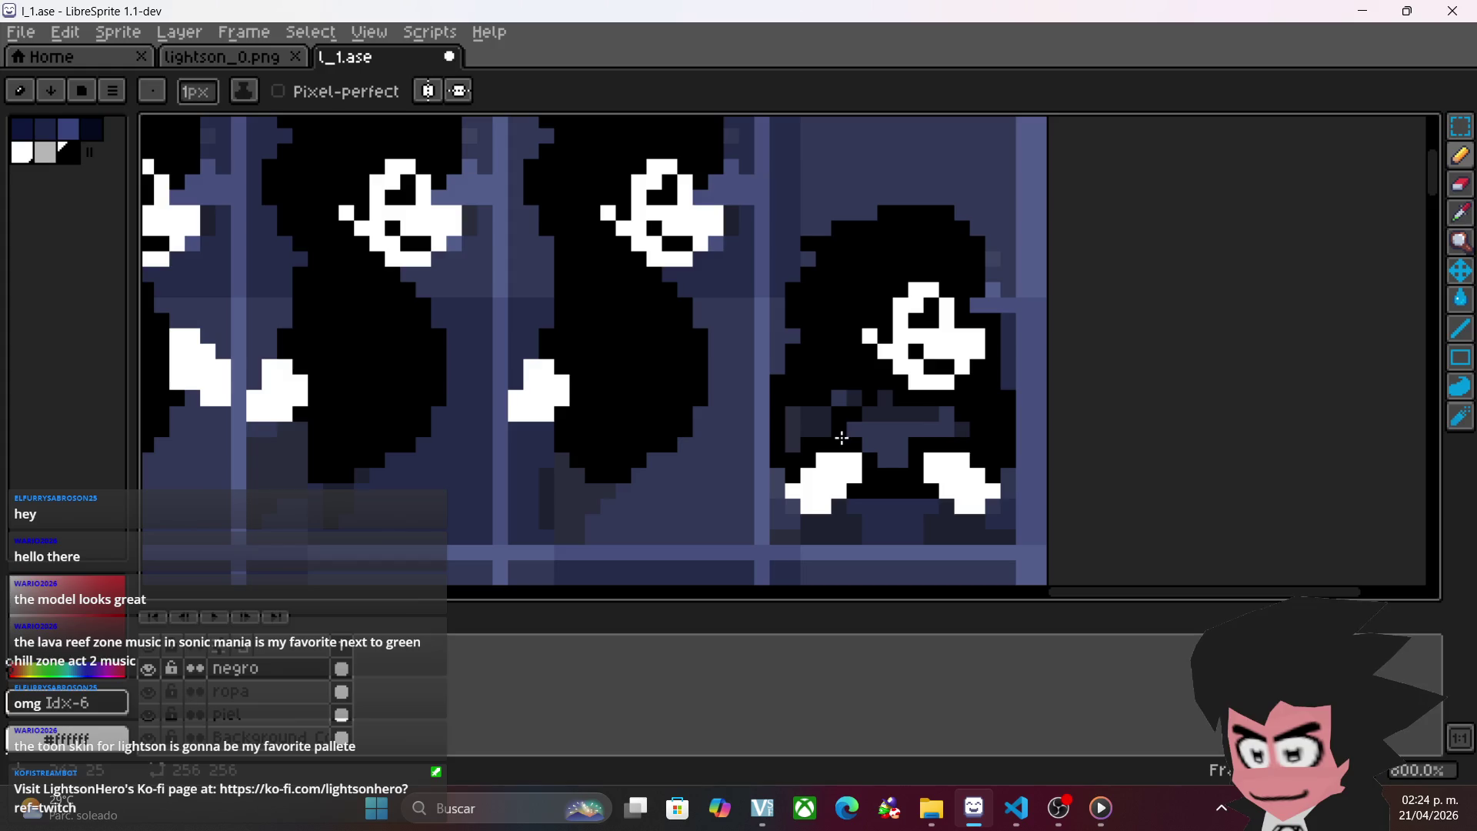
pyautogui.press('ctrl')
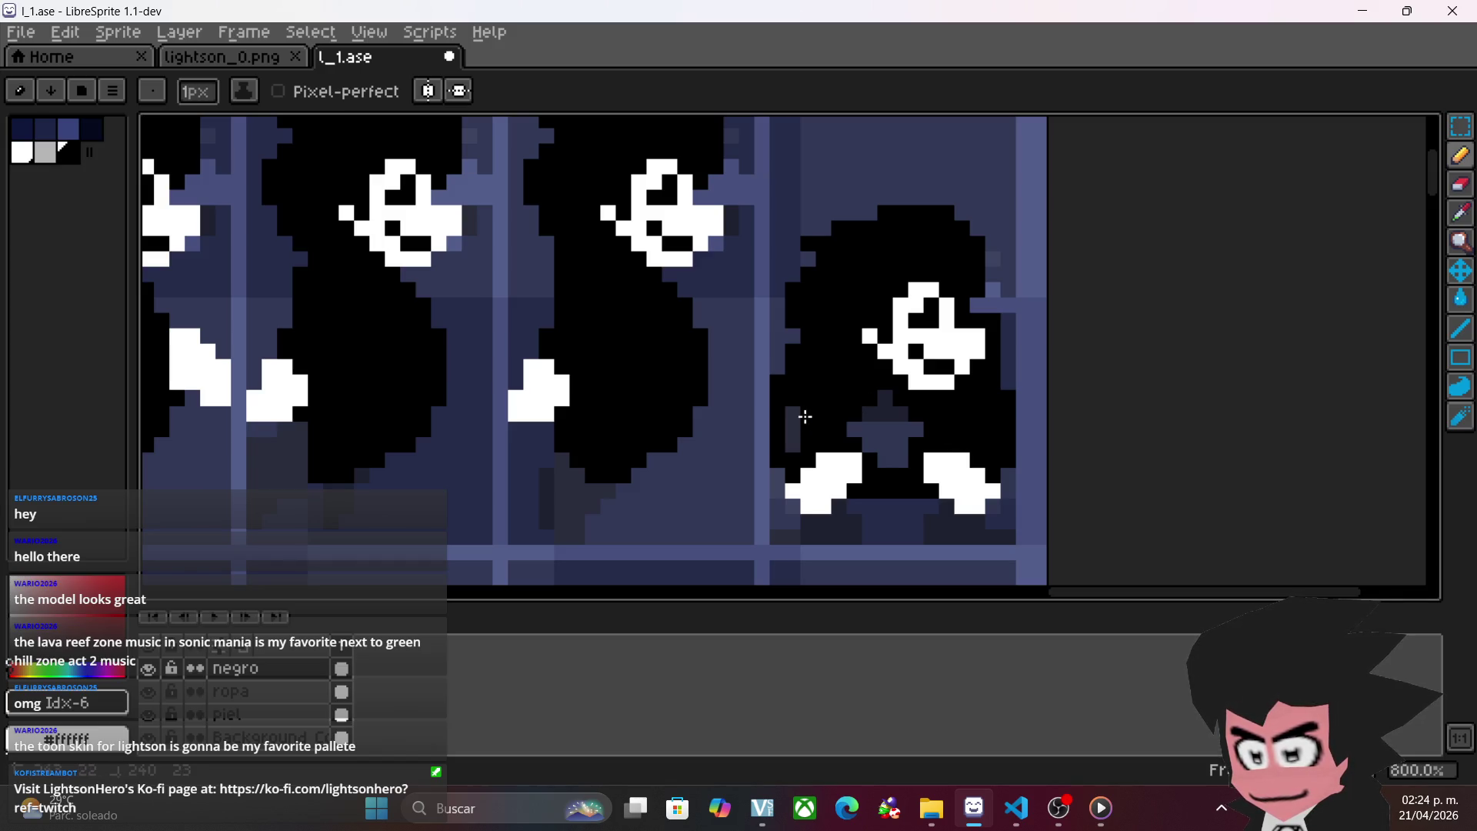
pyautogui.scroll(-3, 904, 420)
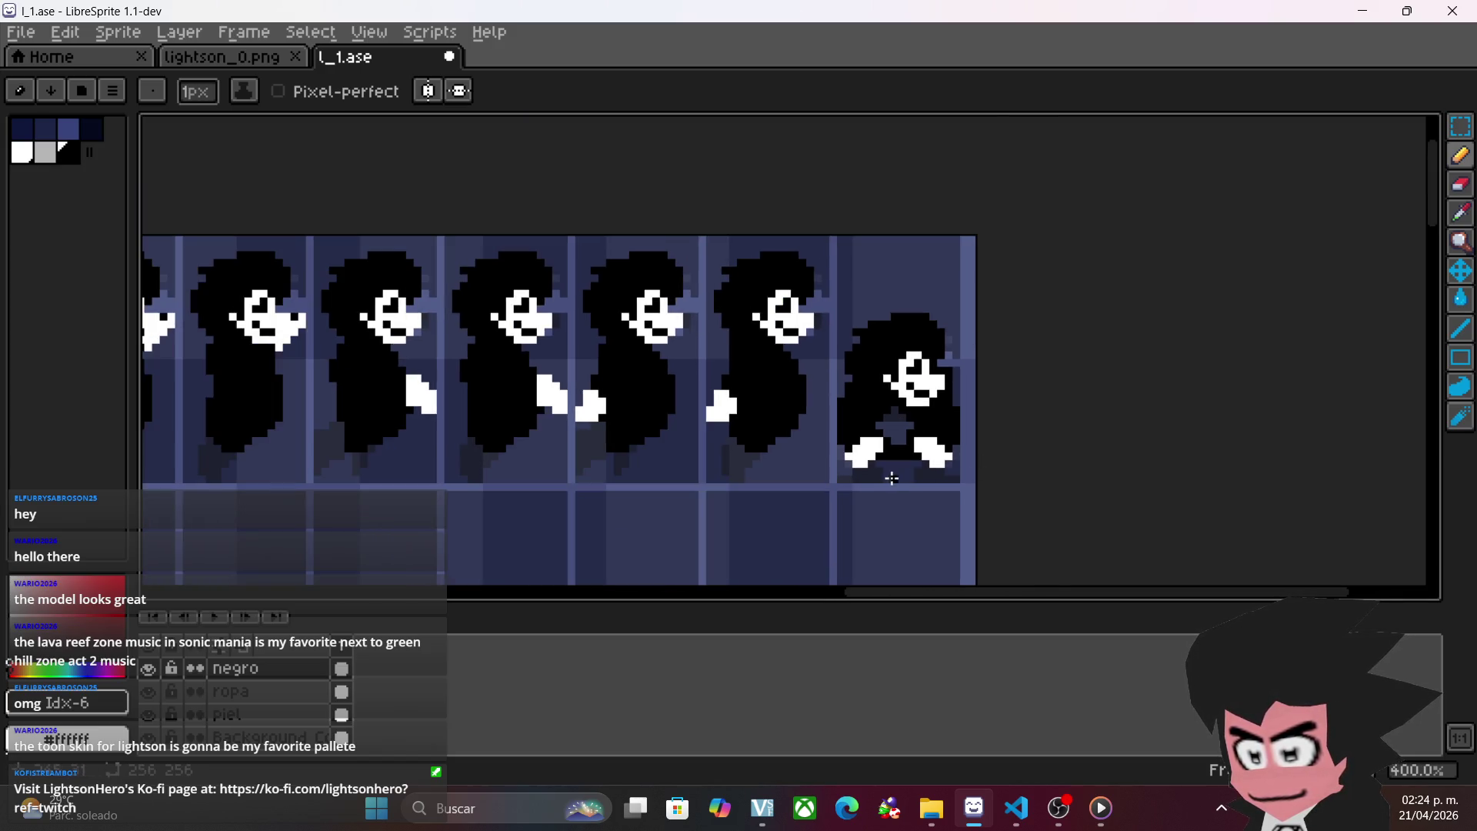
pyautogui.scroll(3, 892, 478)
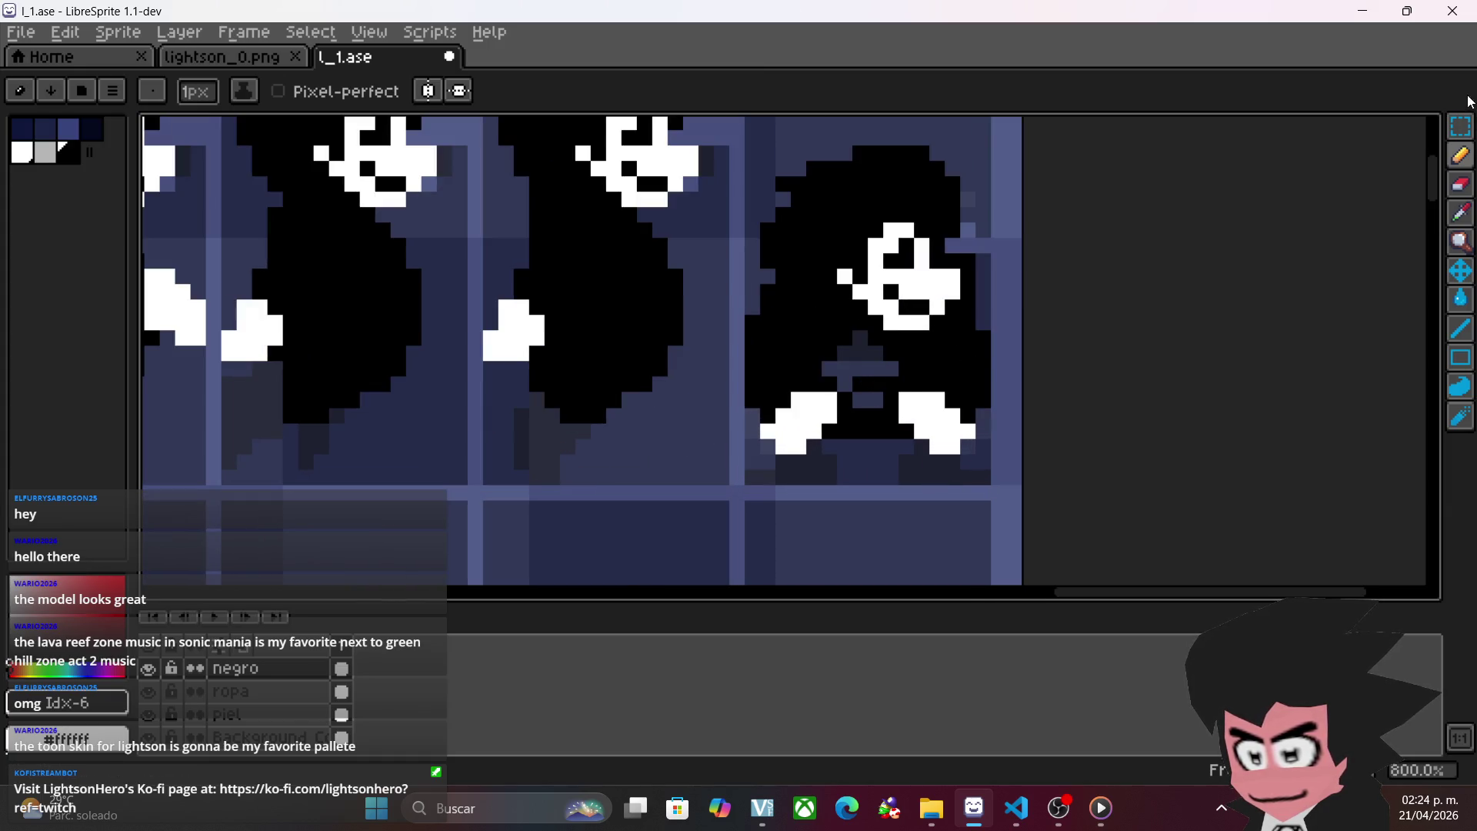
# - Erase the stray chest pixel so the dark checker pattern is symmetric
pyautogui.click(1460, 185)
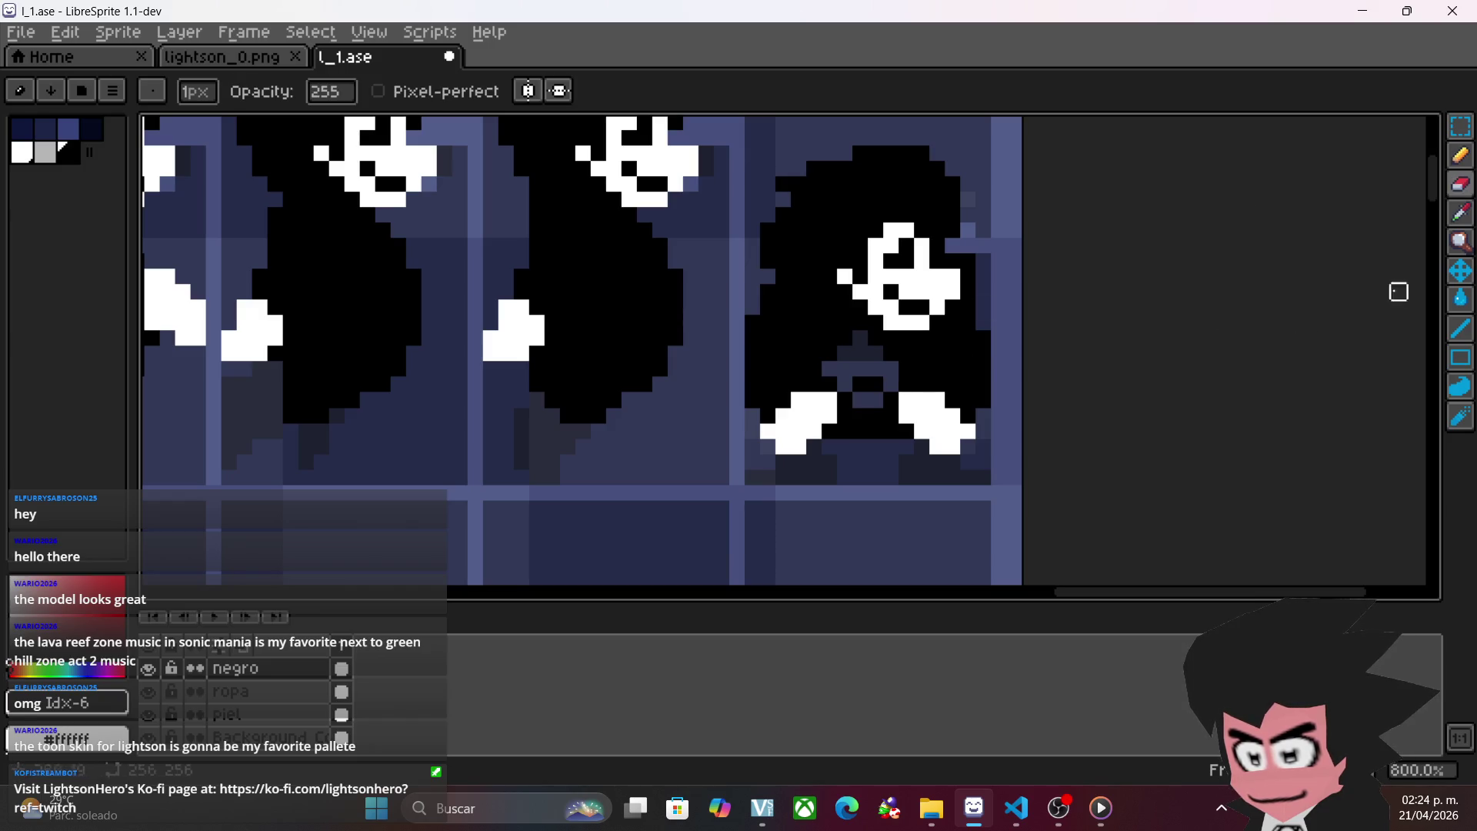
pyautogui.press('b')
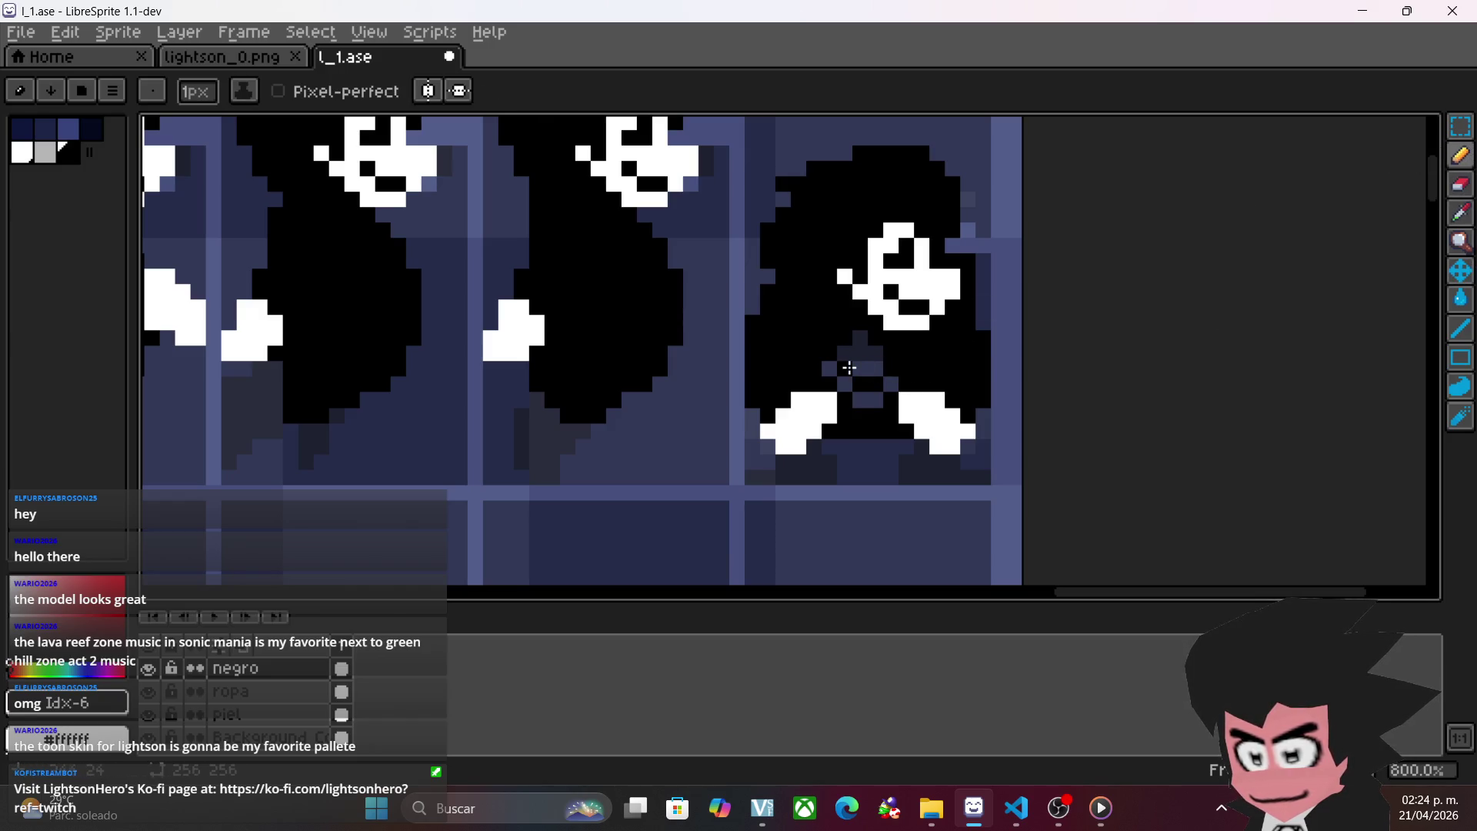
pyautogui.click(1460, 185)
pyautogui.click(890, 353)
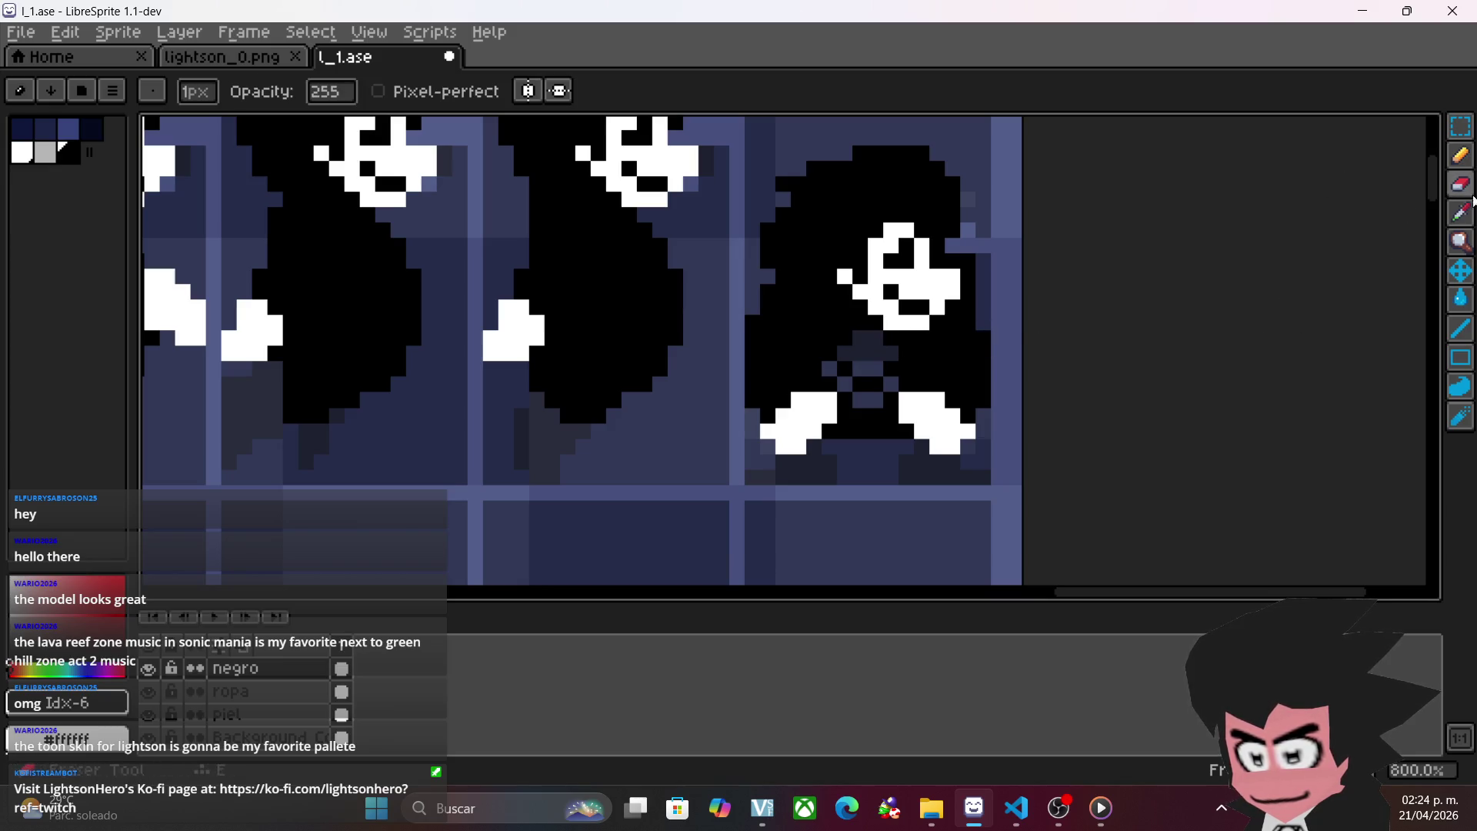
pyautogui.click(1461, 158)
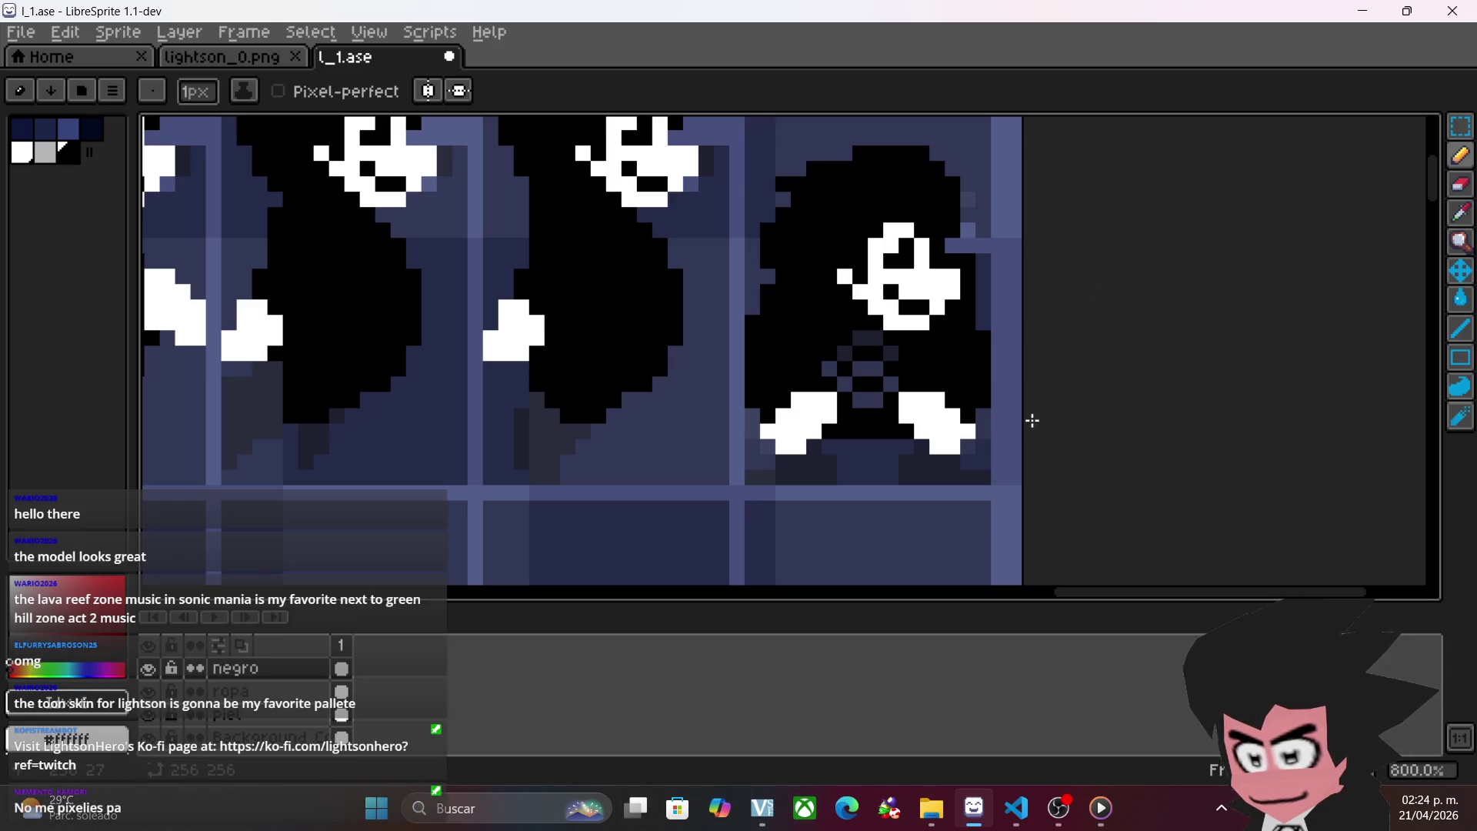
pyautogui.scroll(-2, 1033, 439)
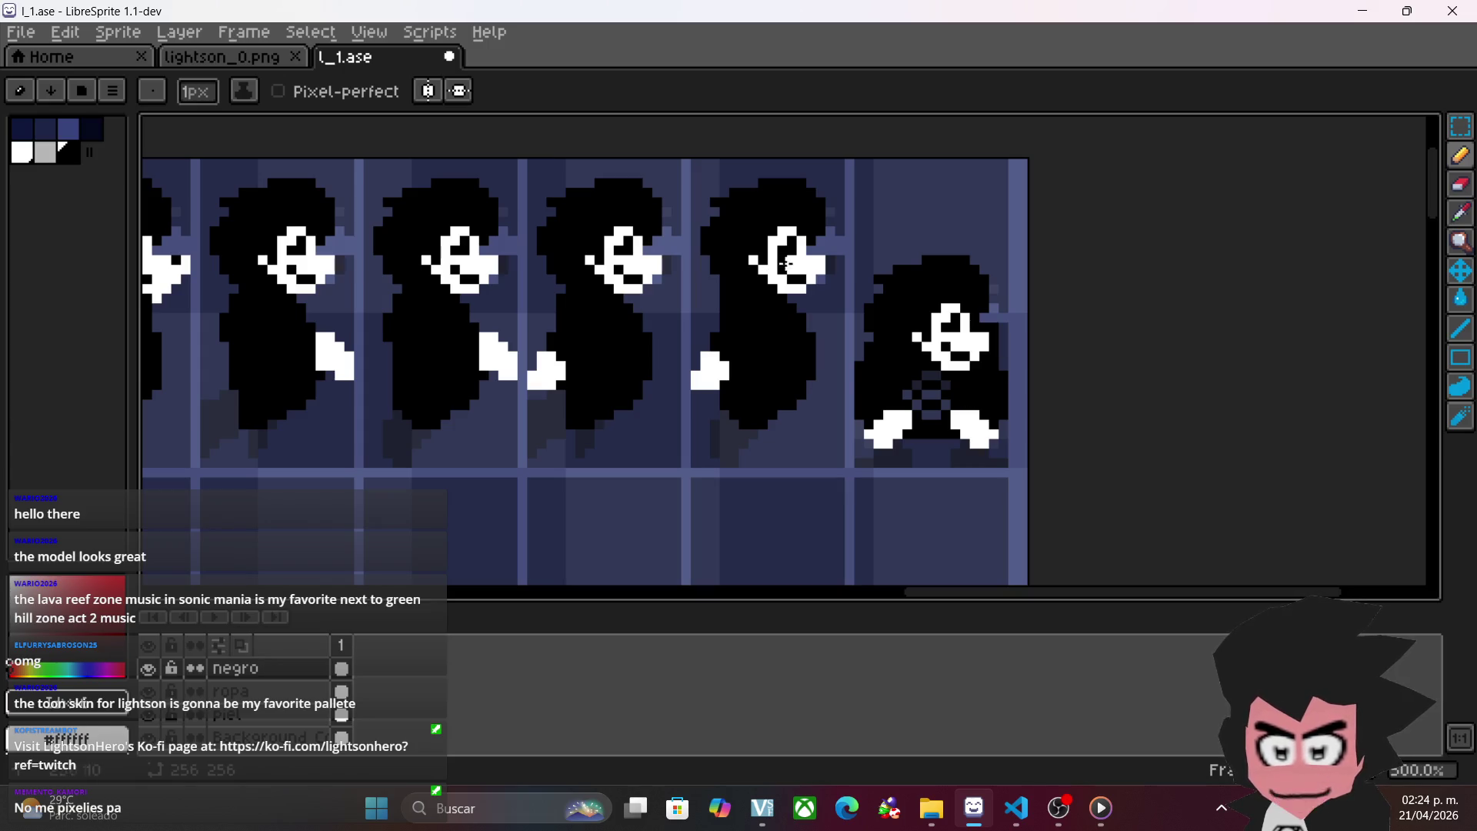
# - Zoom in on the last crouching frame and paint two stray dark-blue body pixels black
pyautogui.scroll(2, 953, 447)
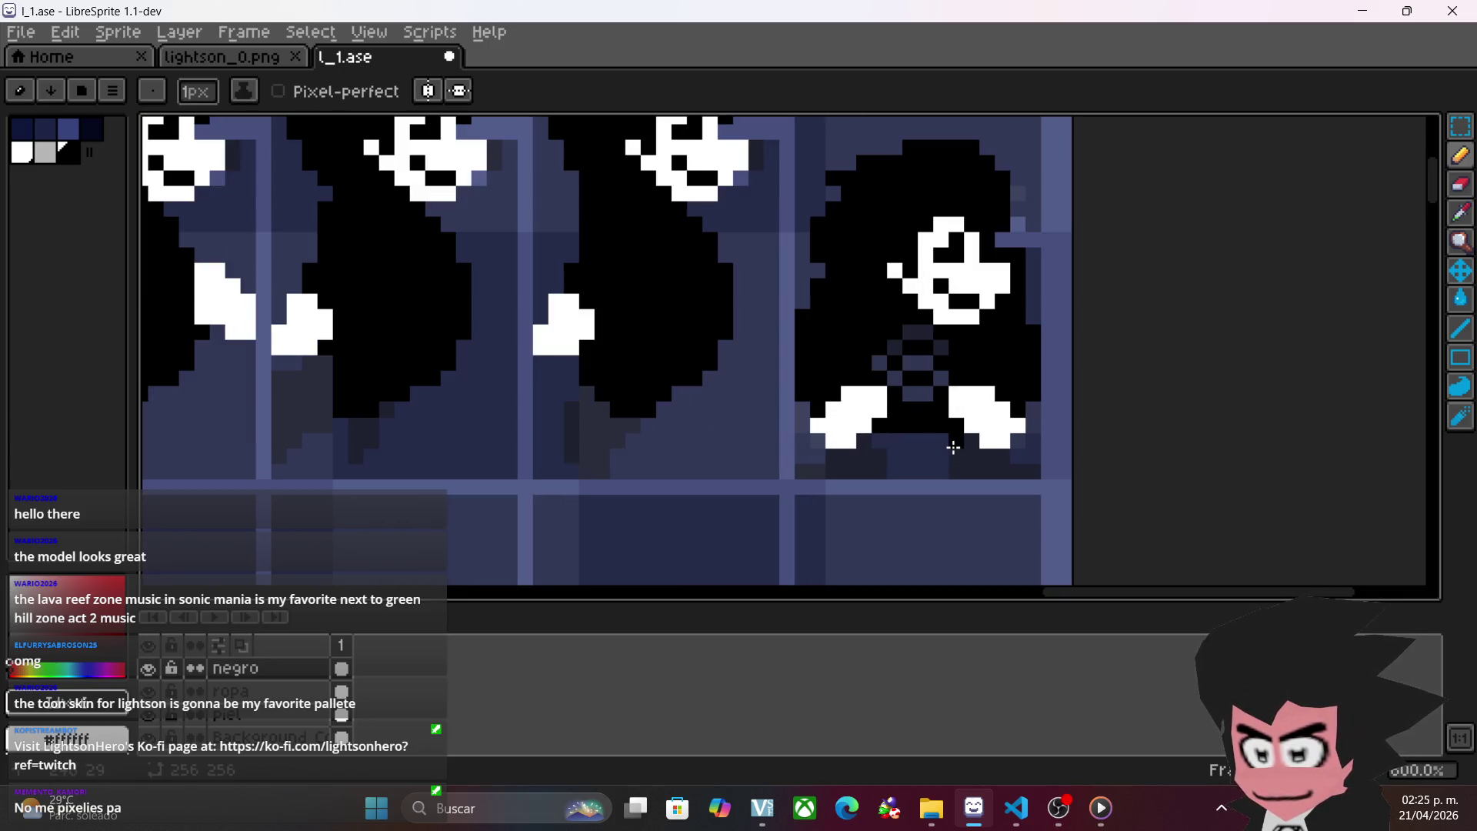
pyautogui.scroll(-5, 942, 357)
pyautogui.scroll(3, 795, 432)
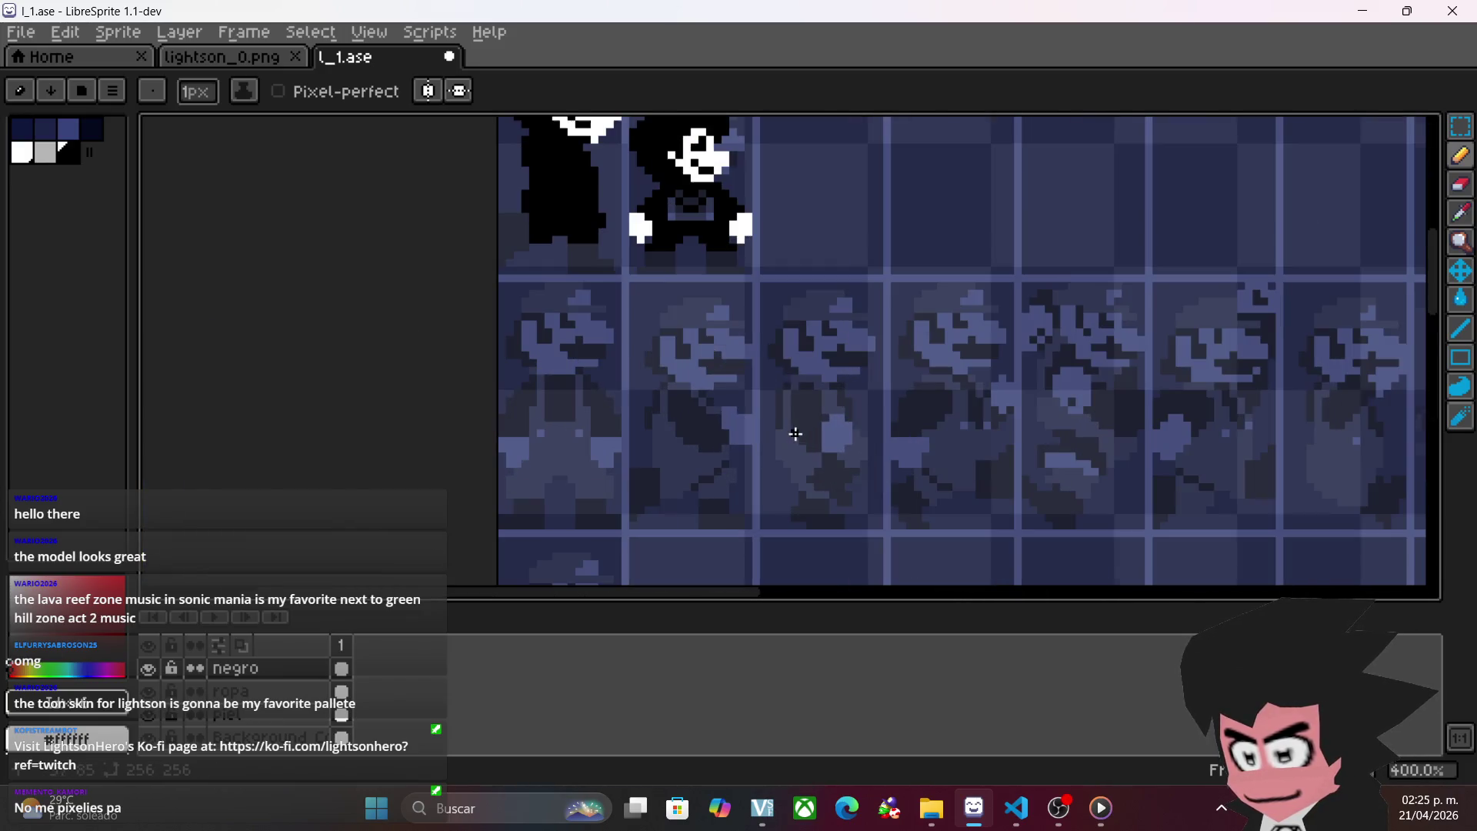
pyautogui.scroll(5, 766, 278)
pyautogui.hscroll(2, 1041, 313)
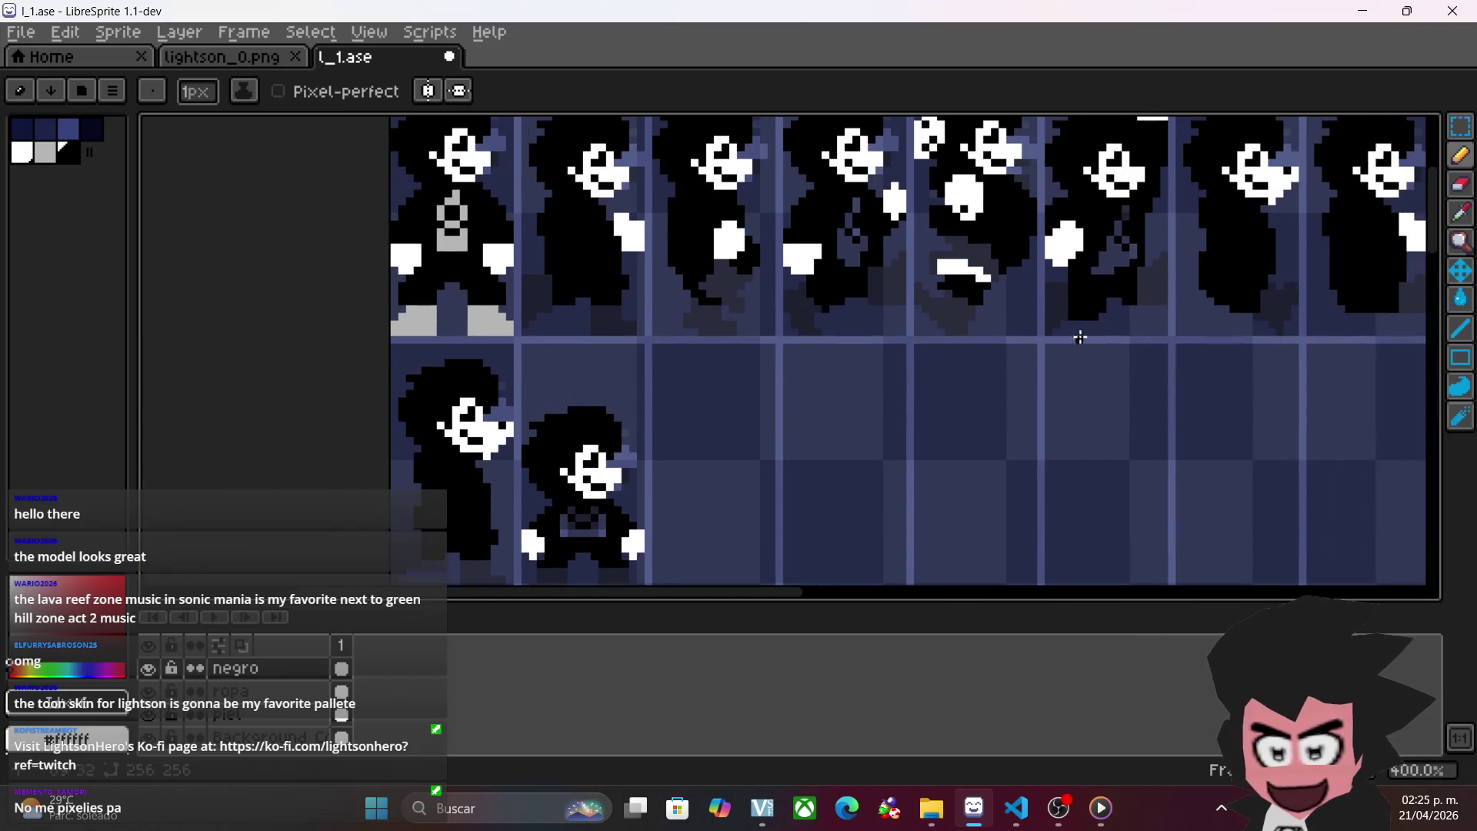
pyautogui.hscroll(15, 1080, 338)
pyautogui.scroll(2, 851, 383)
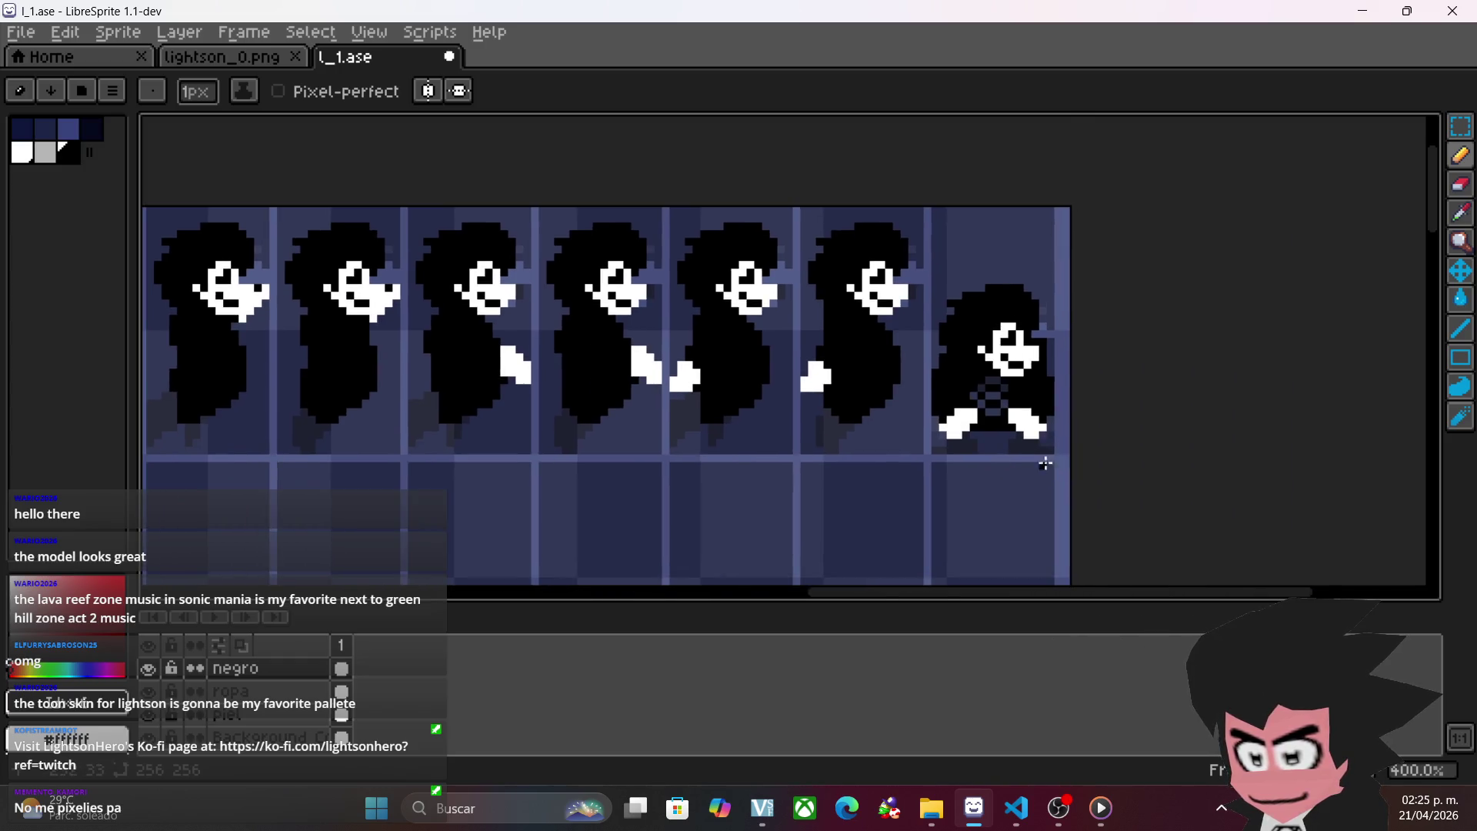
pyautogui.scroll(2, 1044, 463)
pyautogui.scroll(3, 1015, 486)
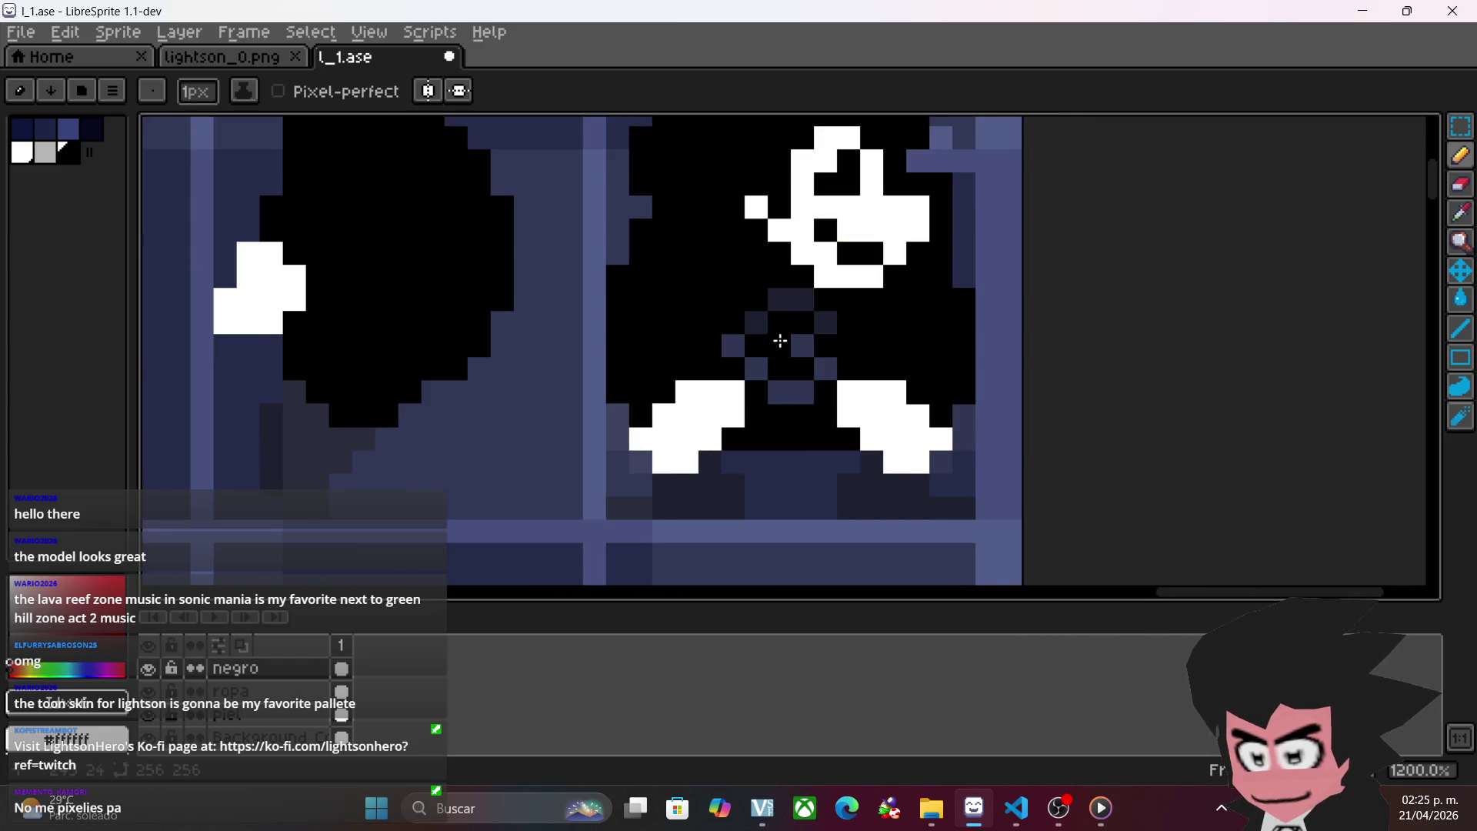
pyautogui.click(797, 293)
pyautogui.scroll(-3, 1010, 419)
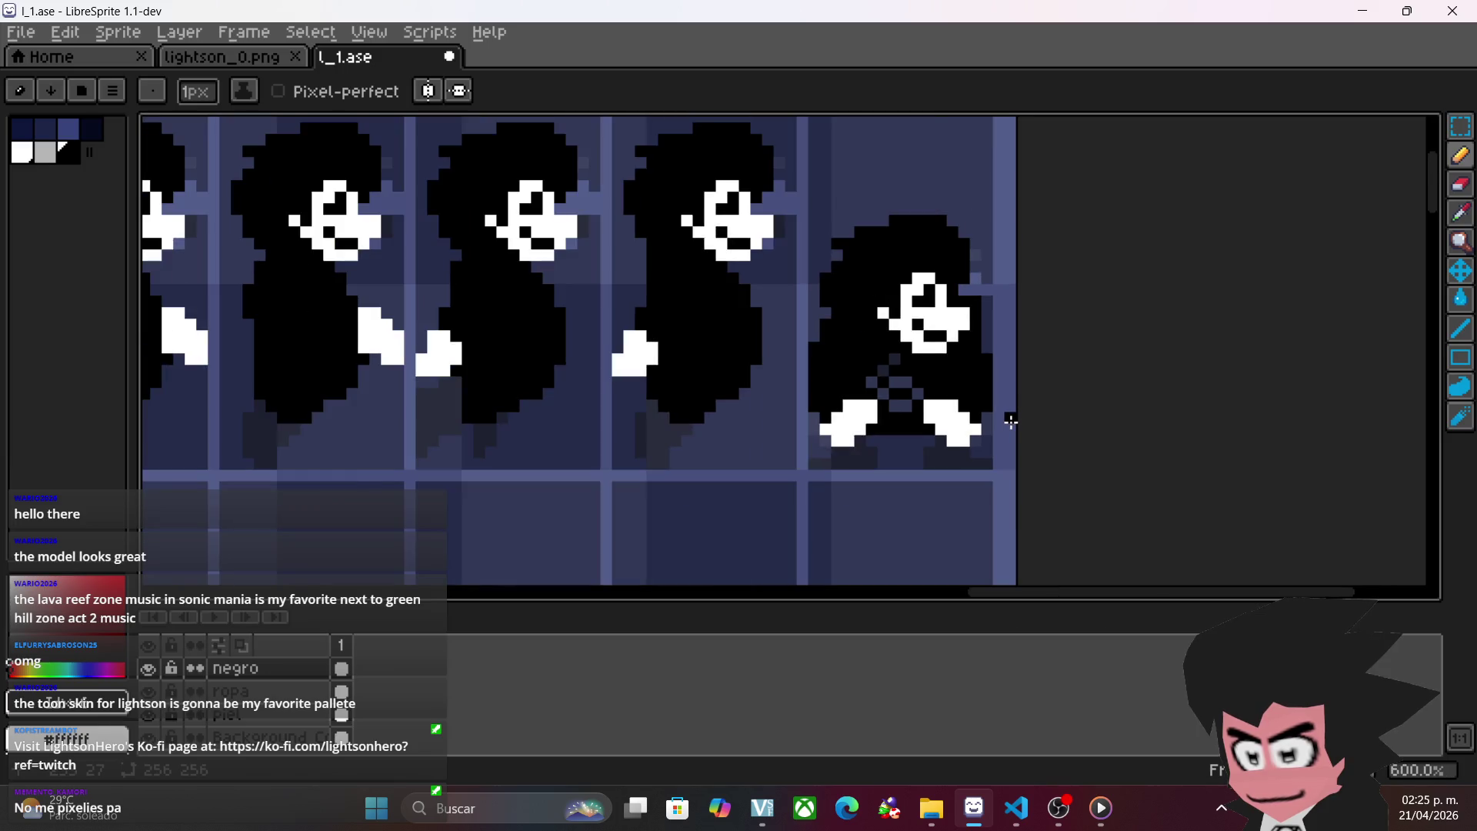
pyautogui.scroll(3, 989, 418)
pyautogui.click(829, 300)
# - Lighten the pixel between the character's feet and pan back to the neighbouring frames
pyautogui.scroll(-3, 996, 422)
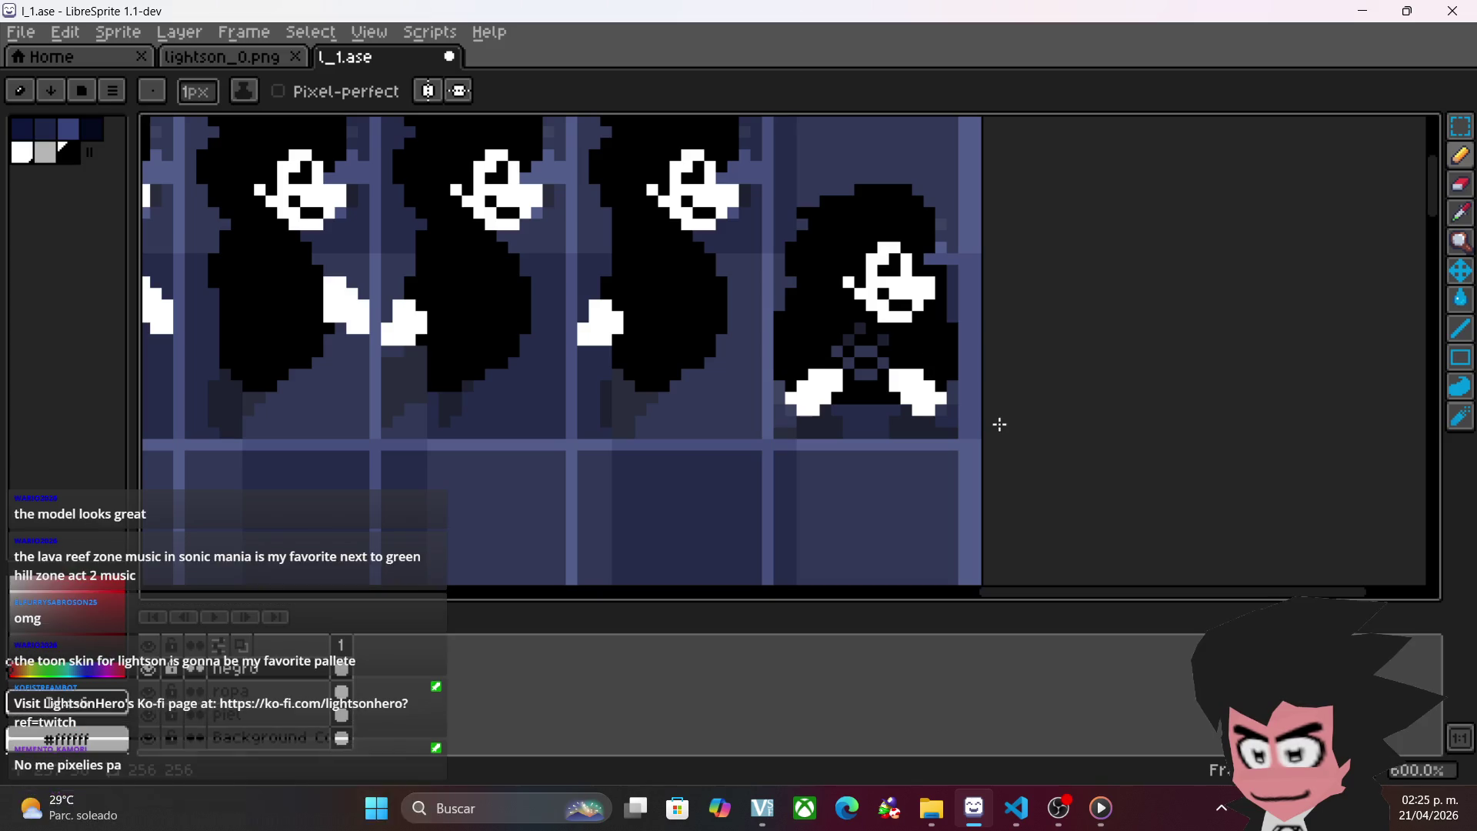
pyautogui.click(804, 428)
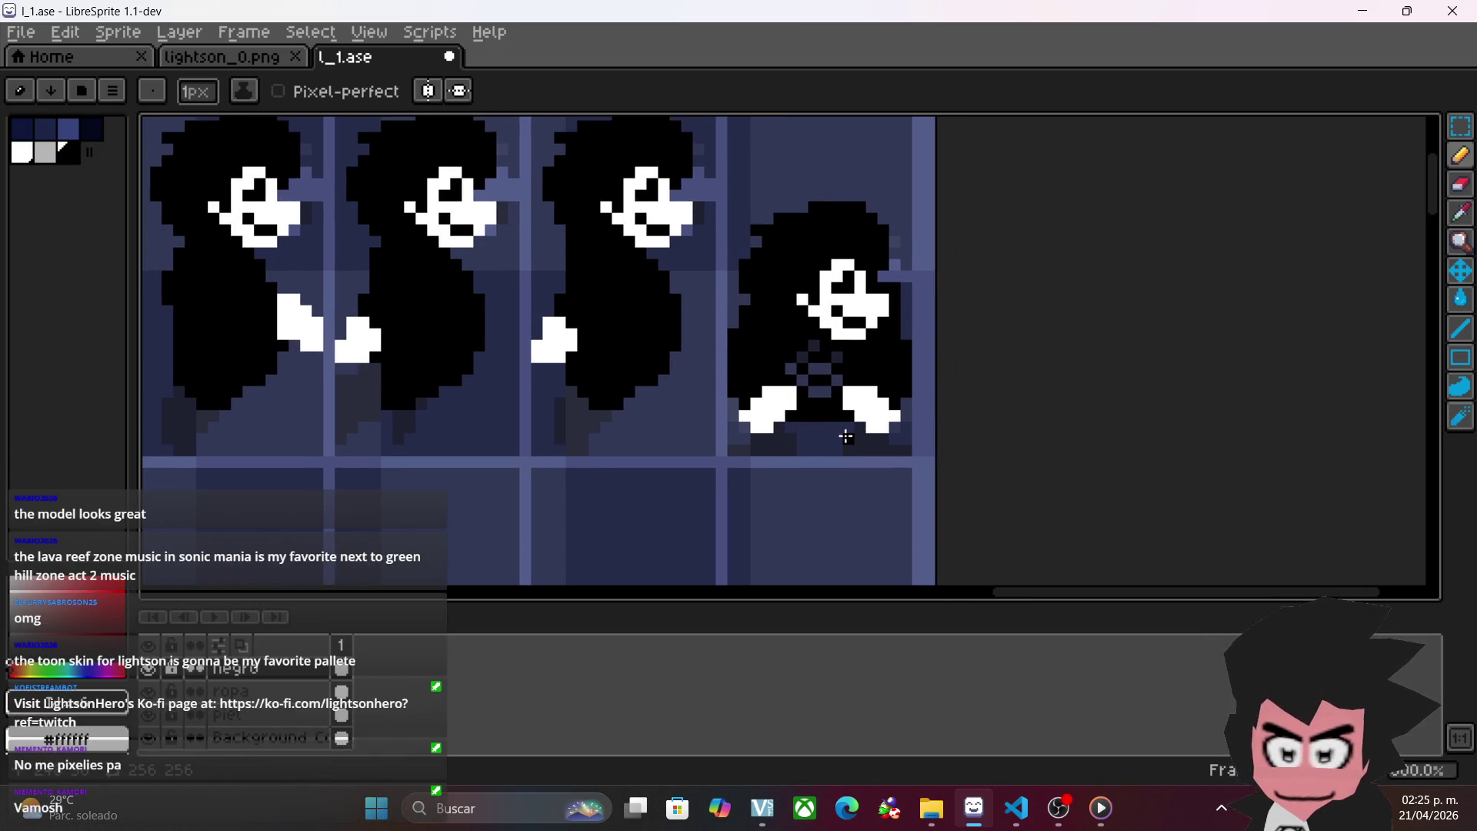
pyautogui.hscroll(-5, 834, 428)
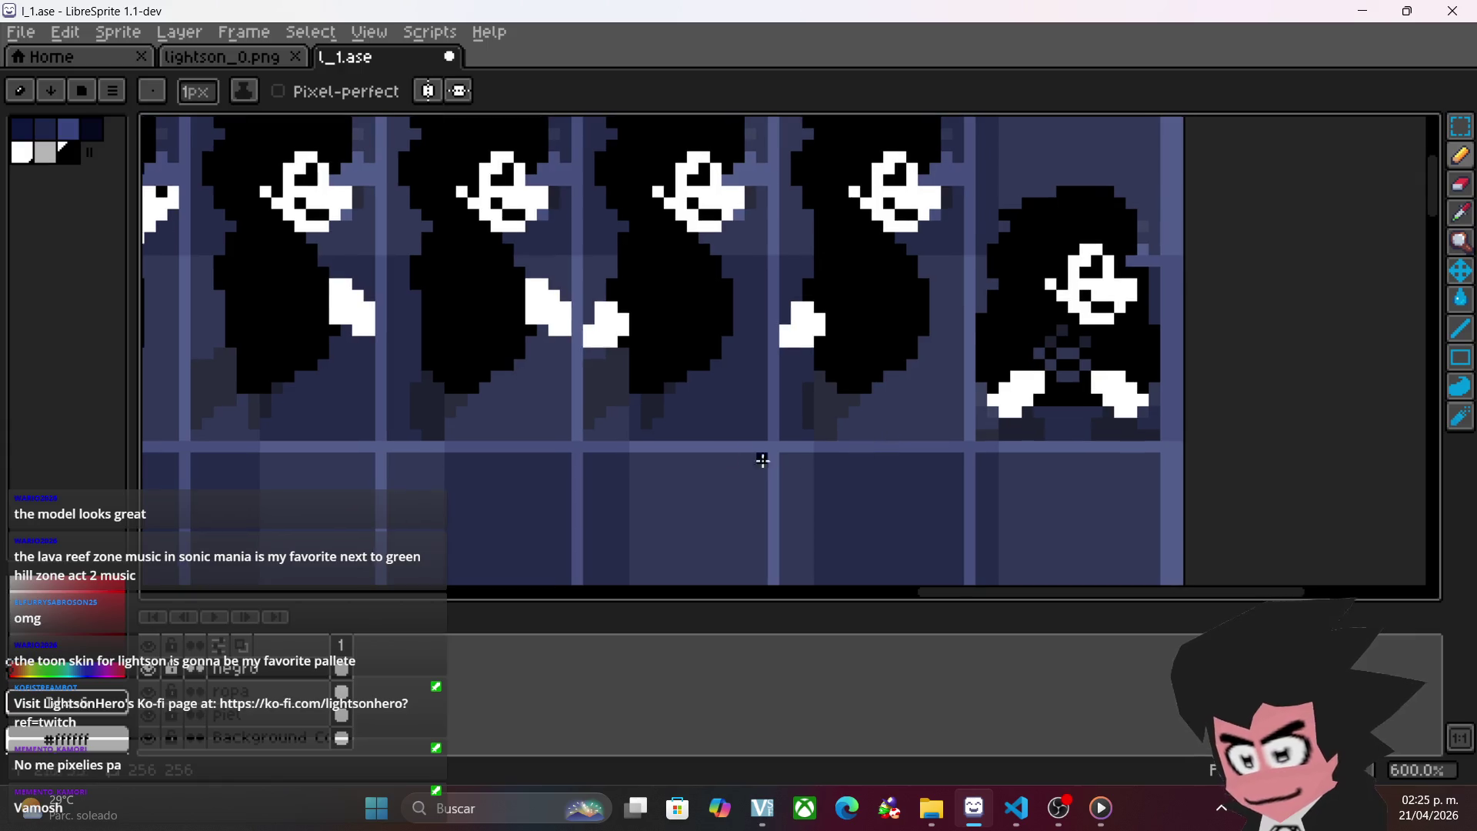
pyautogui.moveTo(778, 392); pyautogui.dragTo(859, 370)
pyautogui.hscroll(-1, 708, 366)
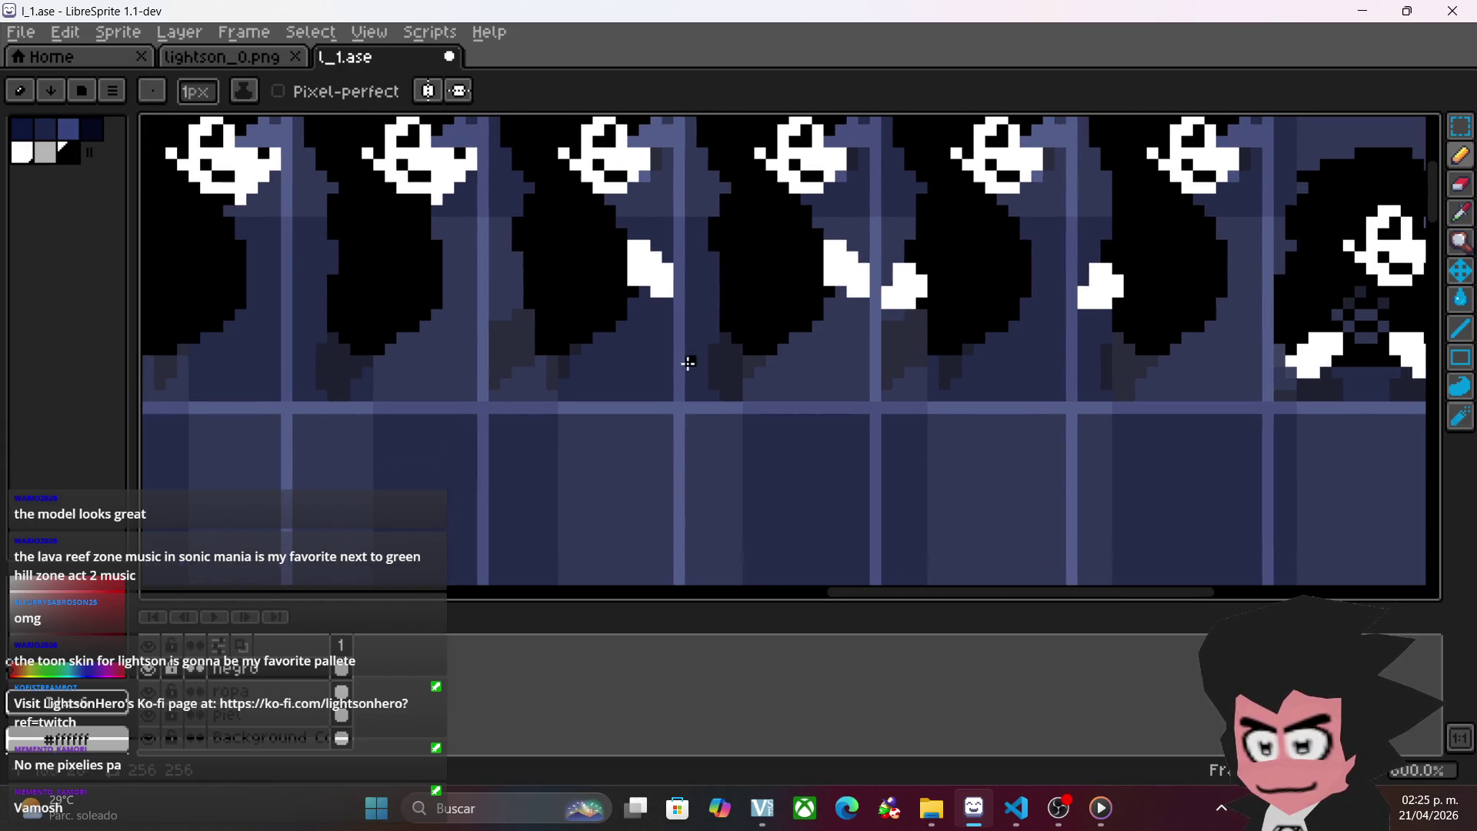
pyautogui.hscroll(-15, 752, 391)
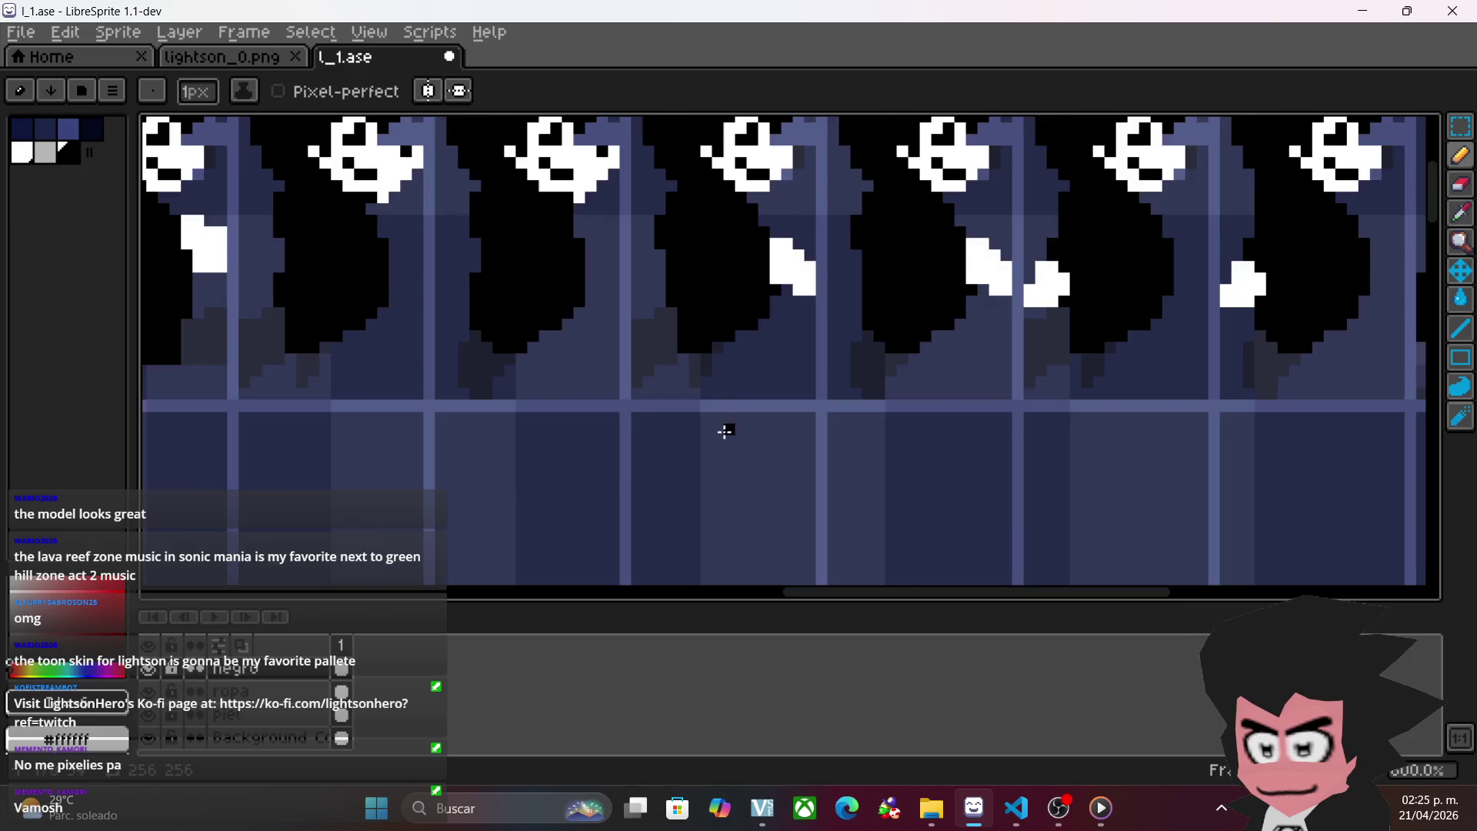
pyautogui.scroll(5, 1226, 462)
pyautogui.hscroll(-10, 884, 432)
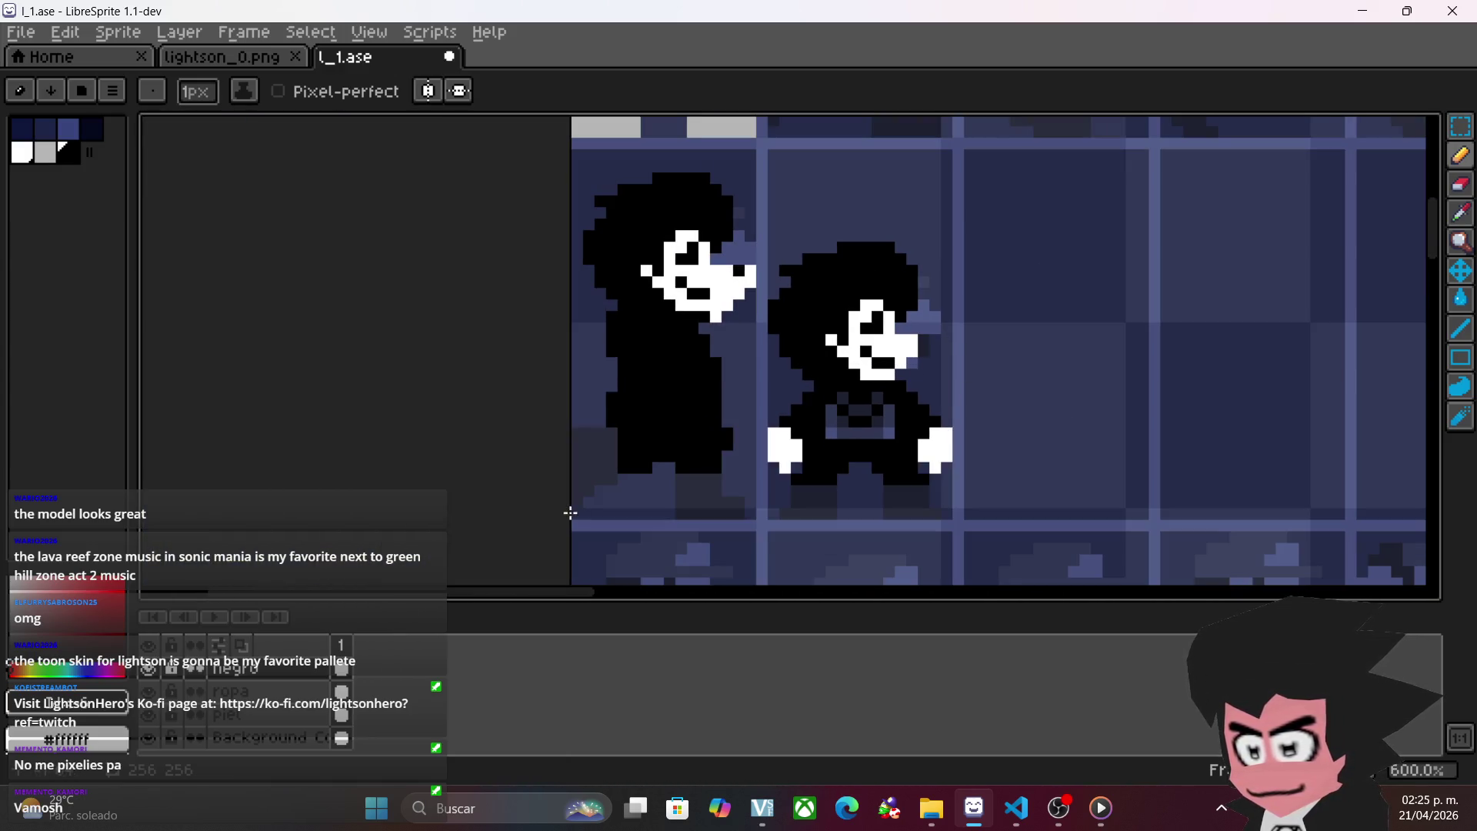
pyautogui.click(148, 667)
# - Make the ropa layer active, pick the grey palette swatch, and save the sheet
pyautogui.click(148, 668)
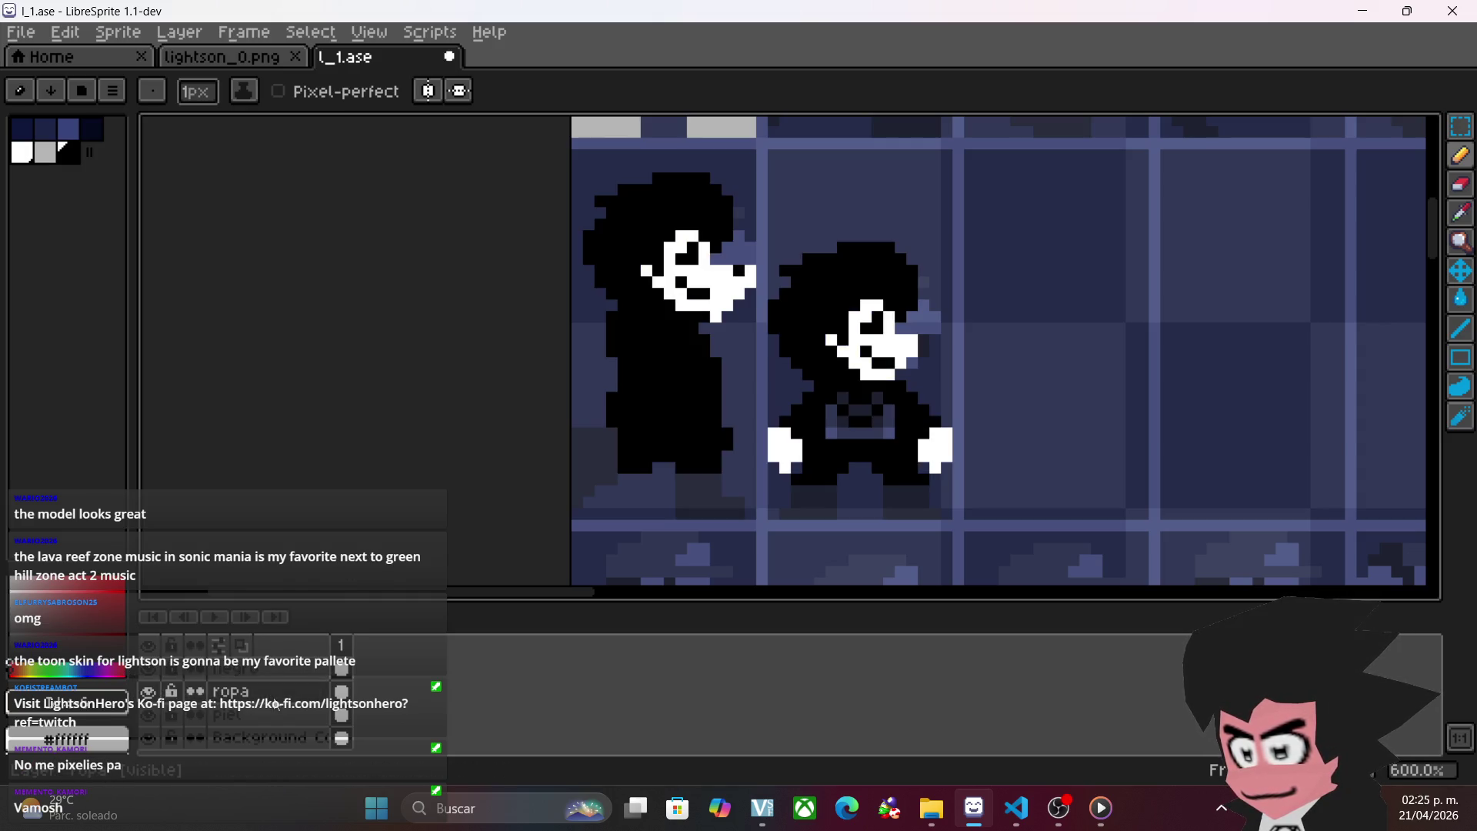
pyautogui.click(49, 153)
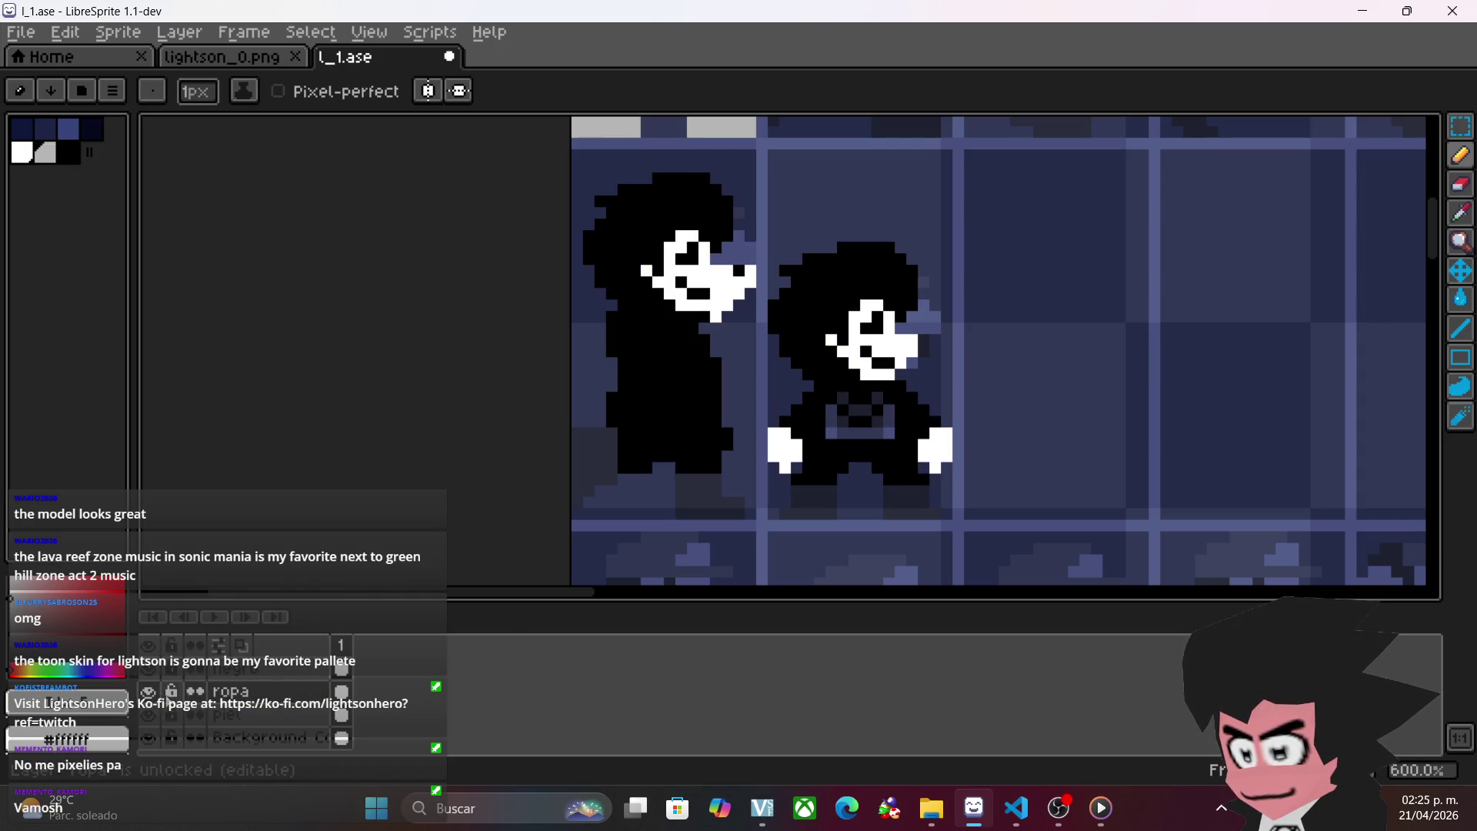
pyautogui.hscroll(5, 923, 320)
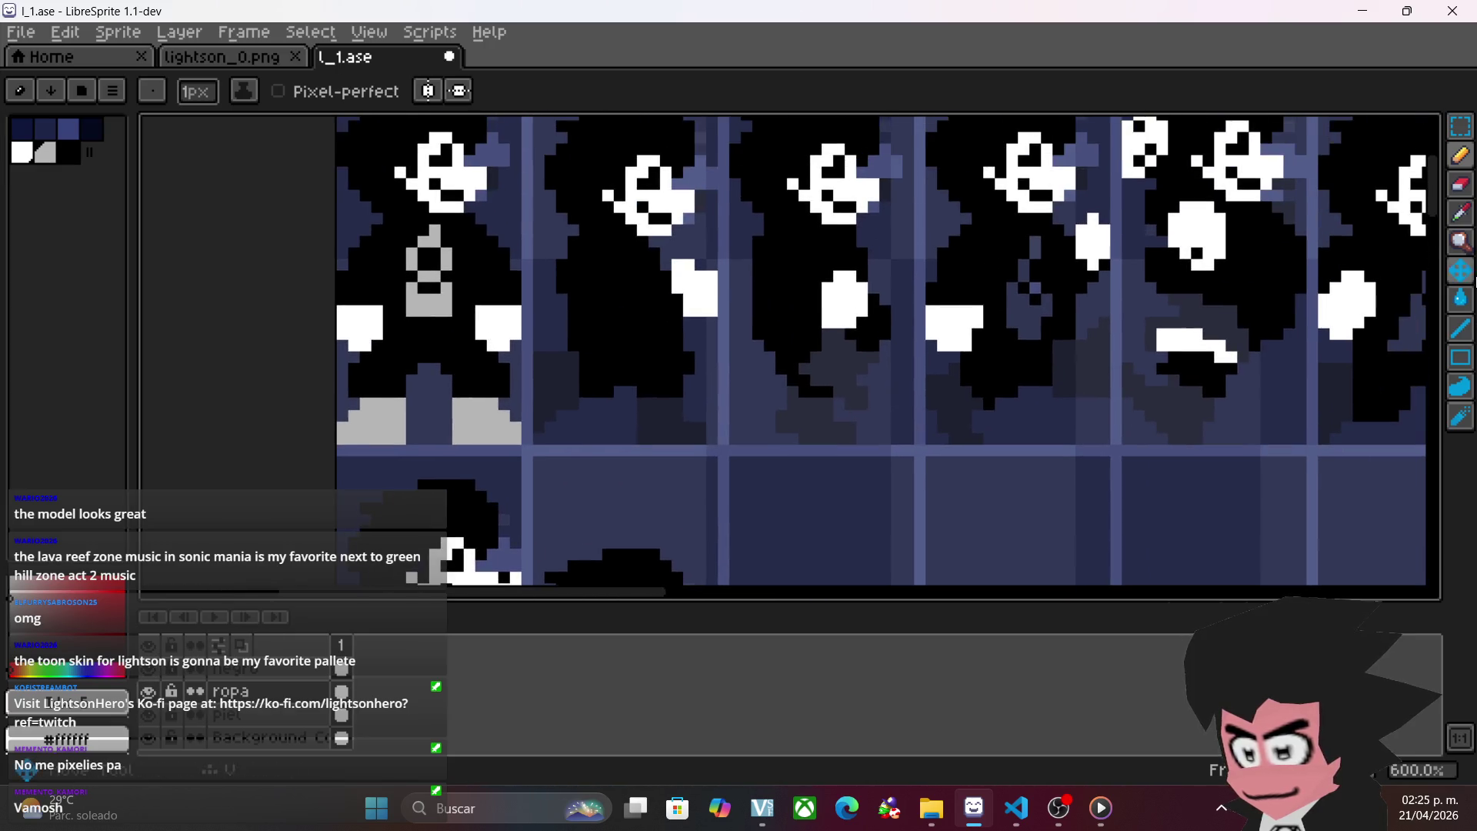
pyautogui.hotkey('ctrl', 's')
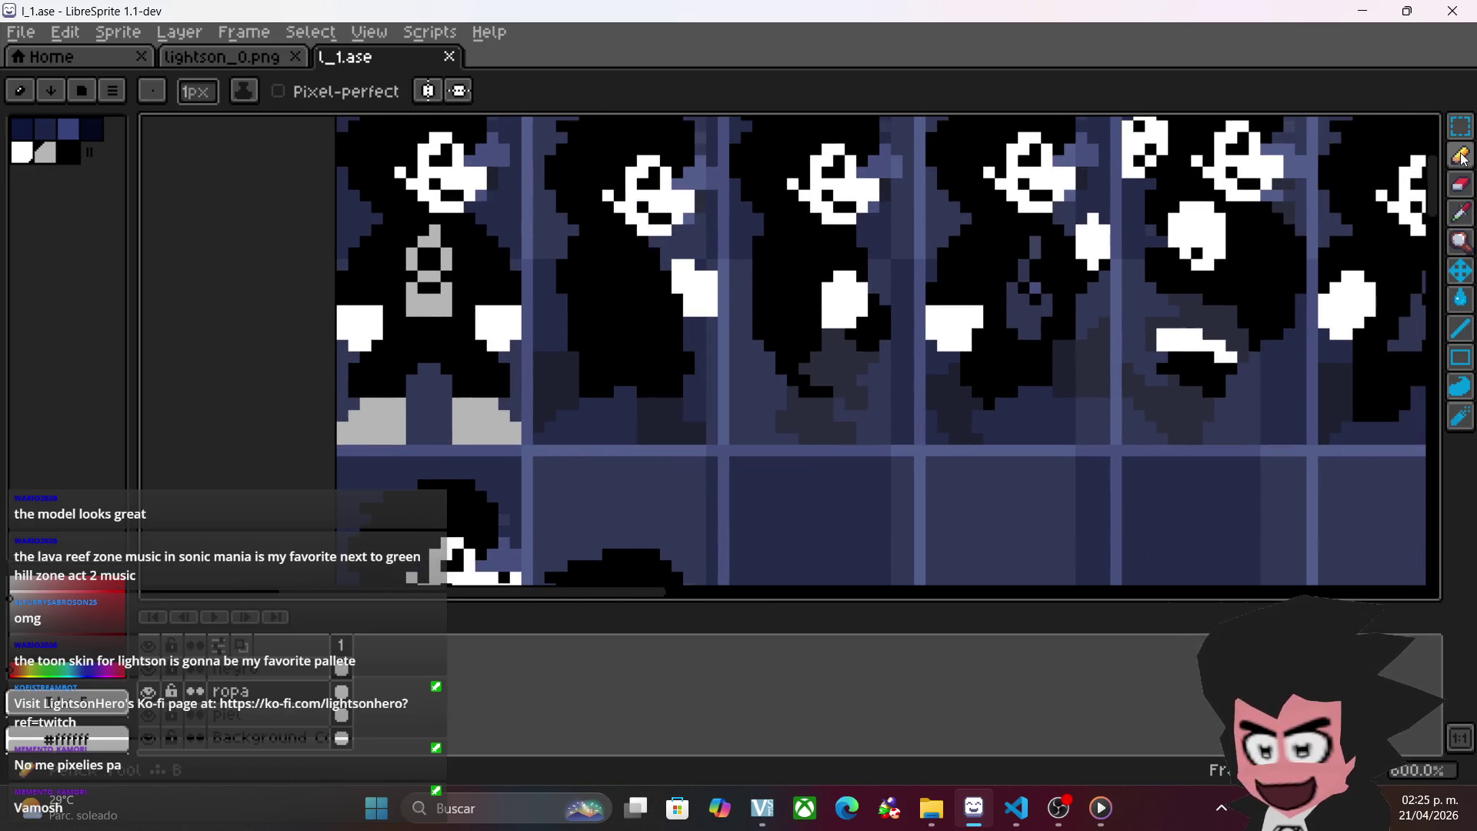
# - Paint light-grey clothing strokes and columns over a figure's body on the ropa layer
pyautogui.scroll(4, 626, 500)
pyautogui.moveTo(518, 300)
pyautogui.mouseDown()
pyautogui.moveTo(520, 209)
pyautogui.moveTo(493, 302)
pyautogui.moveTo(462, 214)
pyautogui.moveTo(454, 312)
pyautogui.mouseUp()
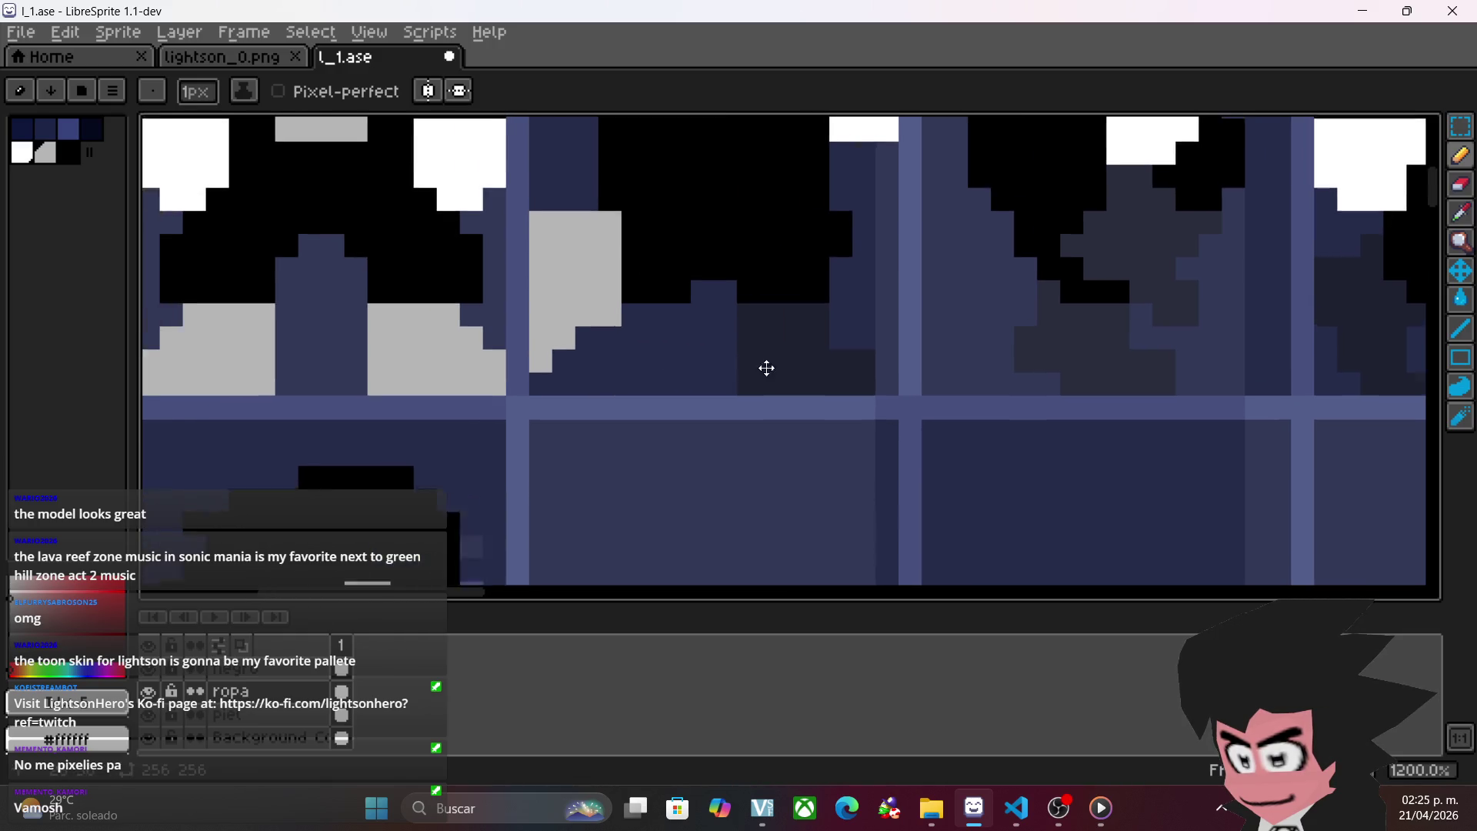
pyautogui.scroll(2, 765, 367)
pyautogui.moveTo(674, 340)
pyautogui.mouseDown()
pyautogui.moveTo(746, 364)
pyautogui.moveTo(784, 408)
pyautogui.moveTo(694, 401)
pyautogui.moveTo(677, 370)
pyautogui.mouseUp()
pyautogui.hscroll(4, 847, 461)
pyautogui.moveTo(383, 367); pyautogui.dragTo(358, 360)
pyautogui.moveTo(821, 345)
pyautogui.mouseDown()
pyautogui.moveTo(825, 372)
pyautogui.moveTo(804, 379)
pyautogui.moveTo(861, 409)
pyautogui.moveTo(929, 409)
pyautogui.moveTo(890, 405)
pyautogui.moveTo(846, 348)
pyautogui.moveTo(883, 380)
pyautogui.moveTo(891, 345)
pyautogui.moveTo(930, 326)
pyautogui.moveTo(926, 307)
pyautogui.moveTo(972, 255)
pyautogui.moveTo(914, 222)
pyautogui.moveTo(890, 238)
pyautogui.moveTo(875, 297)
pyautogui.moveTo(875, 258)
pyautogui.mouseUp()
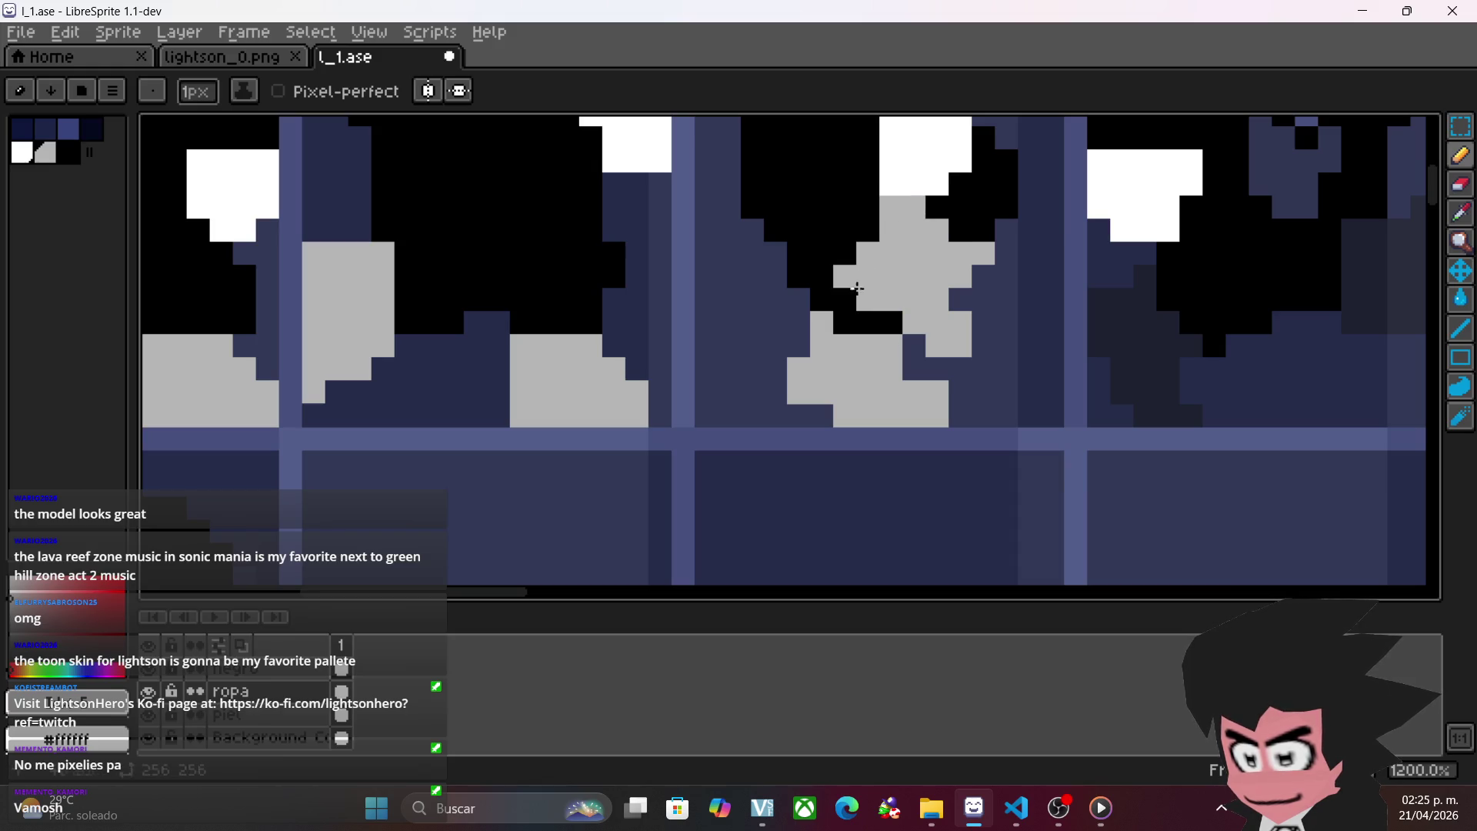
# - Skip to another track in the music player, then return to LibreSprite
pyautogui.click(1102, 807)
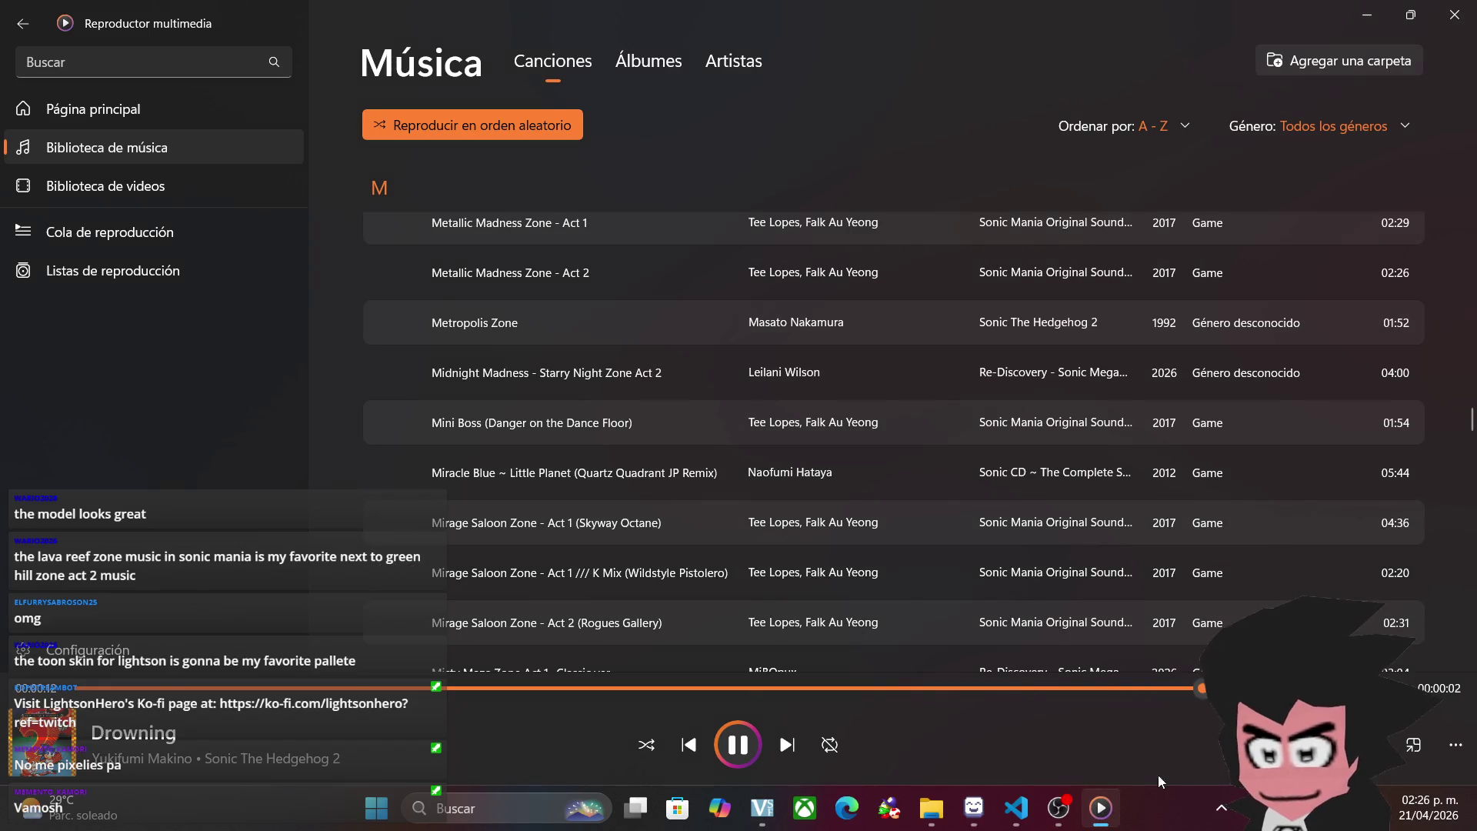
pyautogui.click(787, 745)
pyautogui.moveTo(1058, 808)
pyautogui.click(973, 807)
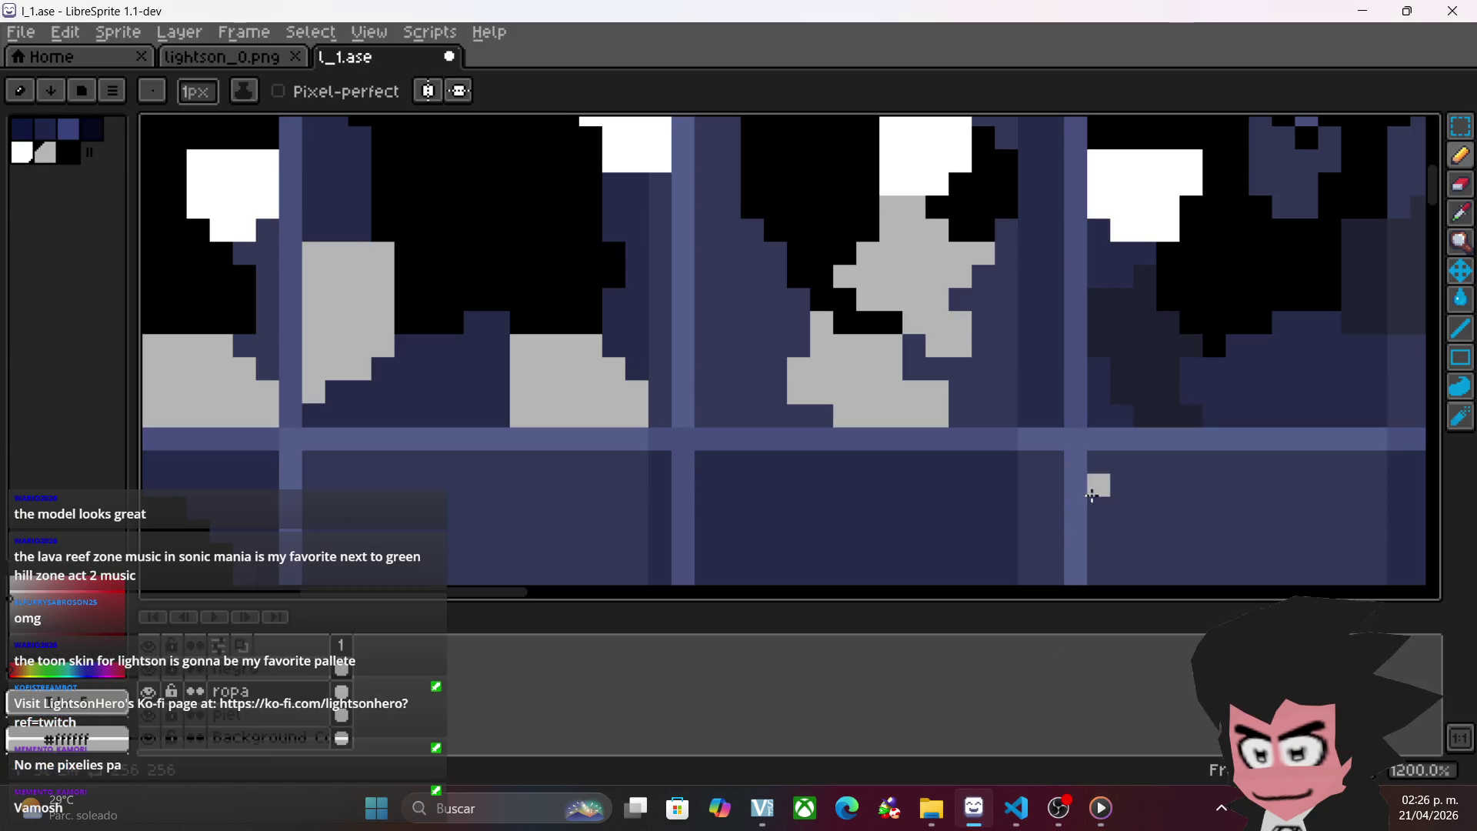
# - Paint light grey over the dark sleeves and torsos of the first figures on the ropa layer
pyautogui.moveTo(765, 316)
pyautogui.mouseDown()
pyautogui.moveTo(766, 354)
pyautogui.moveTo(812, 389)
pyautogui.moveTo(787, 439)
pyautogui.moveTo(744, 388)
pyautogui.moveTo(753, 433)
pyautogui.moveTo(731, 343)
pyautogui.moveTo(740, 355)
pyautogui.mouseUp()
pyautogui.moveTo(1042, 521); pyautogui.dragTo(783, 508)
pyautogui.click(730, 348)
pyautogui.moveTo(729, 347)
pyautogui.mouseDown()
pyautogui.moveTo(796, 350)
pyautogui.moveTo(811, 238)
pyautogui.moveTo(783, 323)
pyautogui.moveTo(762, 261)
pyautogui.moveTo(740, 331)
pyautogui.moveTo(720, 262)
pyautogui.moveTo(844, 464)
pyautogui.moveTo(675, 472)
pyautogui.moveTo(616, 416)
pyautogui.moveTo(996, 457)
pyautogui.moveTo(1154, 435)
pyautogui.moveTo(1108, 538)
pyautogui.moveTo(817, 452)
pyautogui.mouseUp()
pyautogui.moveTo(858, 334)
pyautogui.mouseDown()
pyautogui.moveTo(881, 404)
pyautogui.moveTo(900, 350)
pyautogui.moveTo(877, 303)
pyautogui.moveTo(900, 238)
pyautogui.moveTo(901, 270)
pyautogui.mouseUp()
pyautogui.moveTo(927, 361); pyautogui.dragTo(883, 428)
pyautogui.moveTo(1158, 477)
pyautogui.mouseDown()
pyautogui.moveTo(792, 402)
pyautogui.moveTo(696, 367)
pyautogui.mouseUp()
pyautogui.moveTo(627, 411)
pyautogui.mouseDown()
pyautogui.moveTo(626, 385)
pyautogui.moveTo(643, 426)
pyautogui.mouseUp()
pyautogui.moveTo(682, 472)
pyautogui.mouseDown()
pyautogui.moveTo(746, 529)
pyautogui.moveTo(764, 480)
pyautogui.moveTo(719, 419)
pyautogui.moveTo(673, 434)
pyautogui.moveTo(734, 465)
pyautogui.moveTo(722, 478)
pyautogui.moveTo(750, 503)
pyautogui.mouseUp()
pyautogui.click(827, 481)
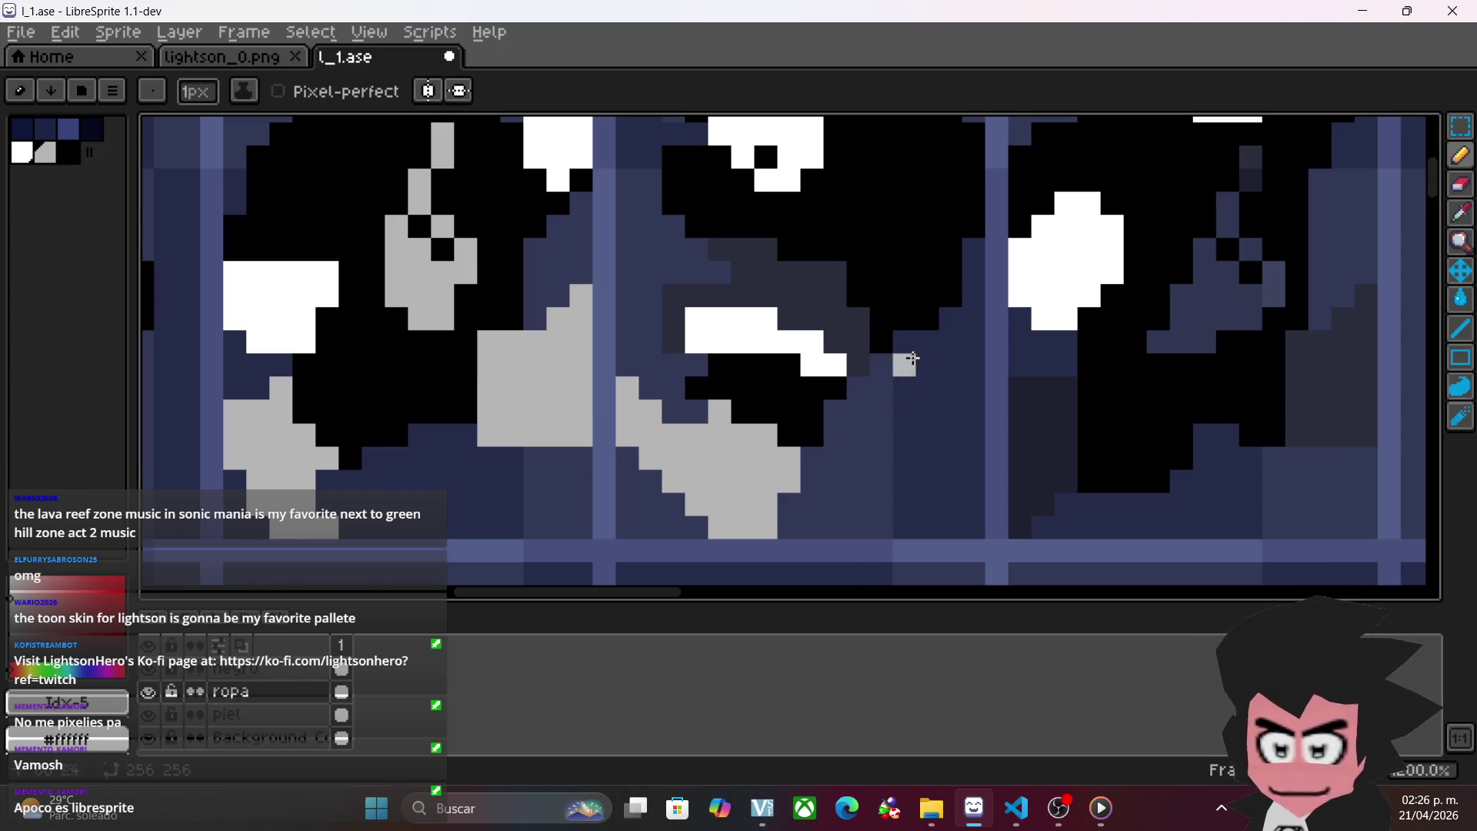
pyautogui.moveTo(880, 303)
pyautogui.mouseDown()
pyautogui.moveTo(808, 373)
pyautogui.moveTo(785, 307)
pyautogui.moveTo(758, 339)
pyautogui.moveTo(734, 334)
pyautogui.moveTo(690, 286)
pyautogui.moveTo(687, 332)
pyautogui.moveTo(628, 335)
pyautogui.mouseUp()
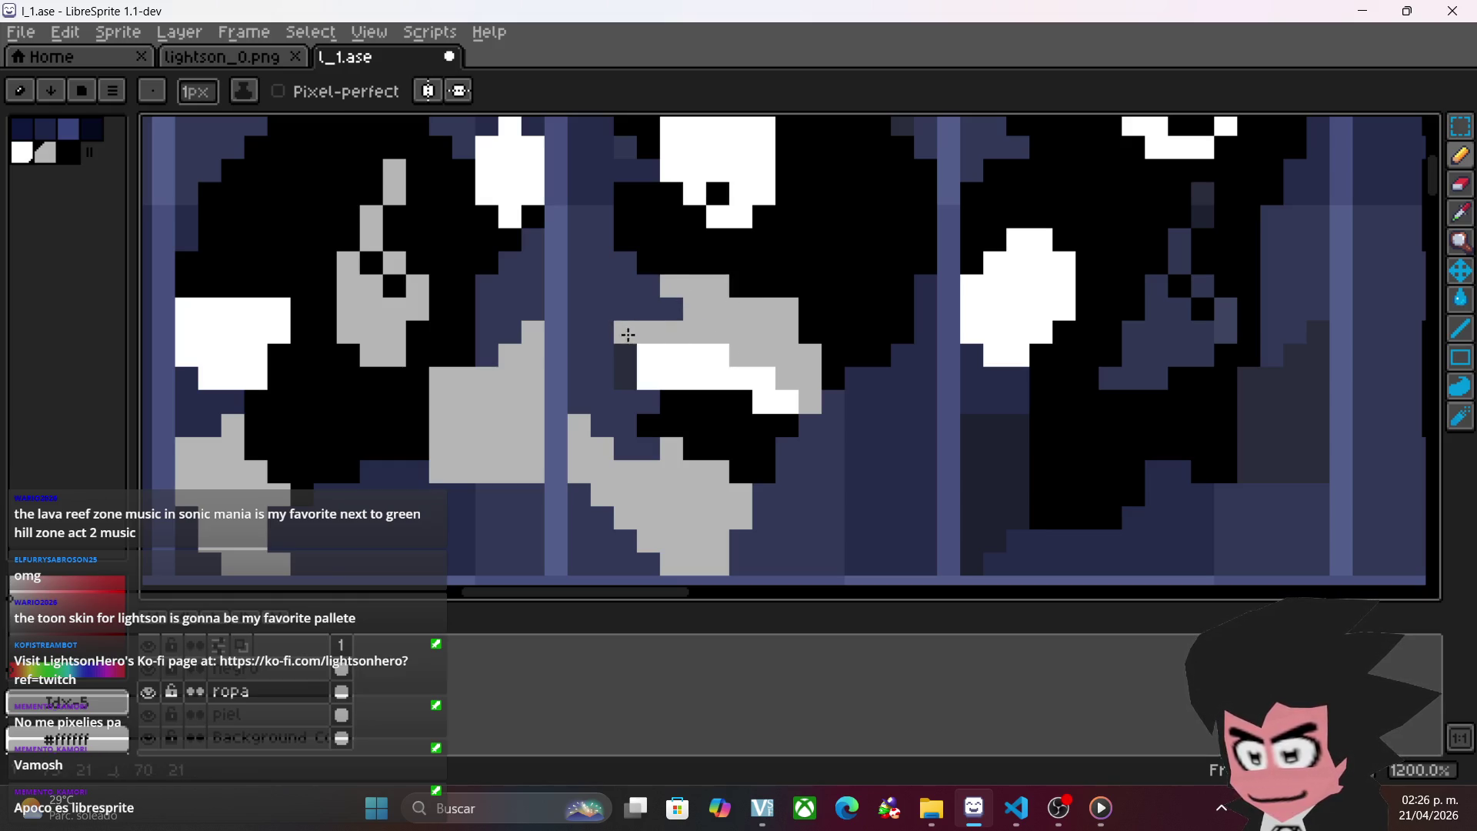
# - Move along the sheet and repaint more clothing and leg columns light grey
pyautogui.hscroll(5, 622, 371)
pyautogui.scroll(2, 900, 452)
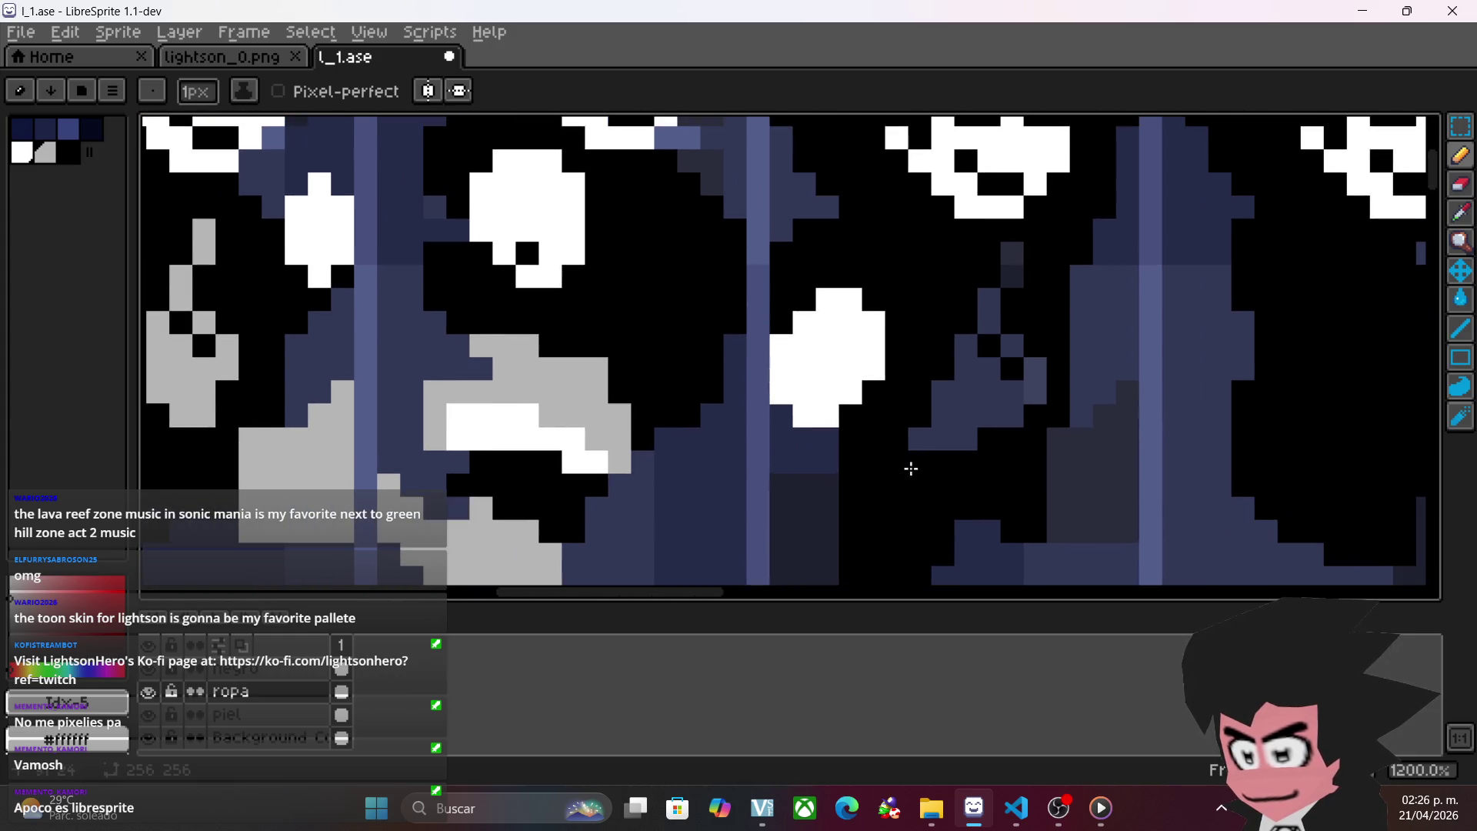
pyautogui.moveTo(1011, 254)
pyautogui.mouseDown()
pyautogui.moveTo(993, 304)
pyautogui.moveTo(1032, 391)
pyautogui.mouseUp()
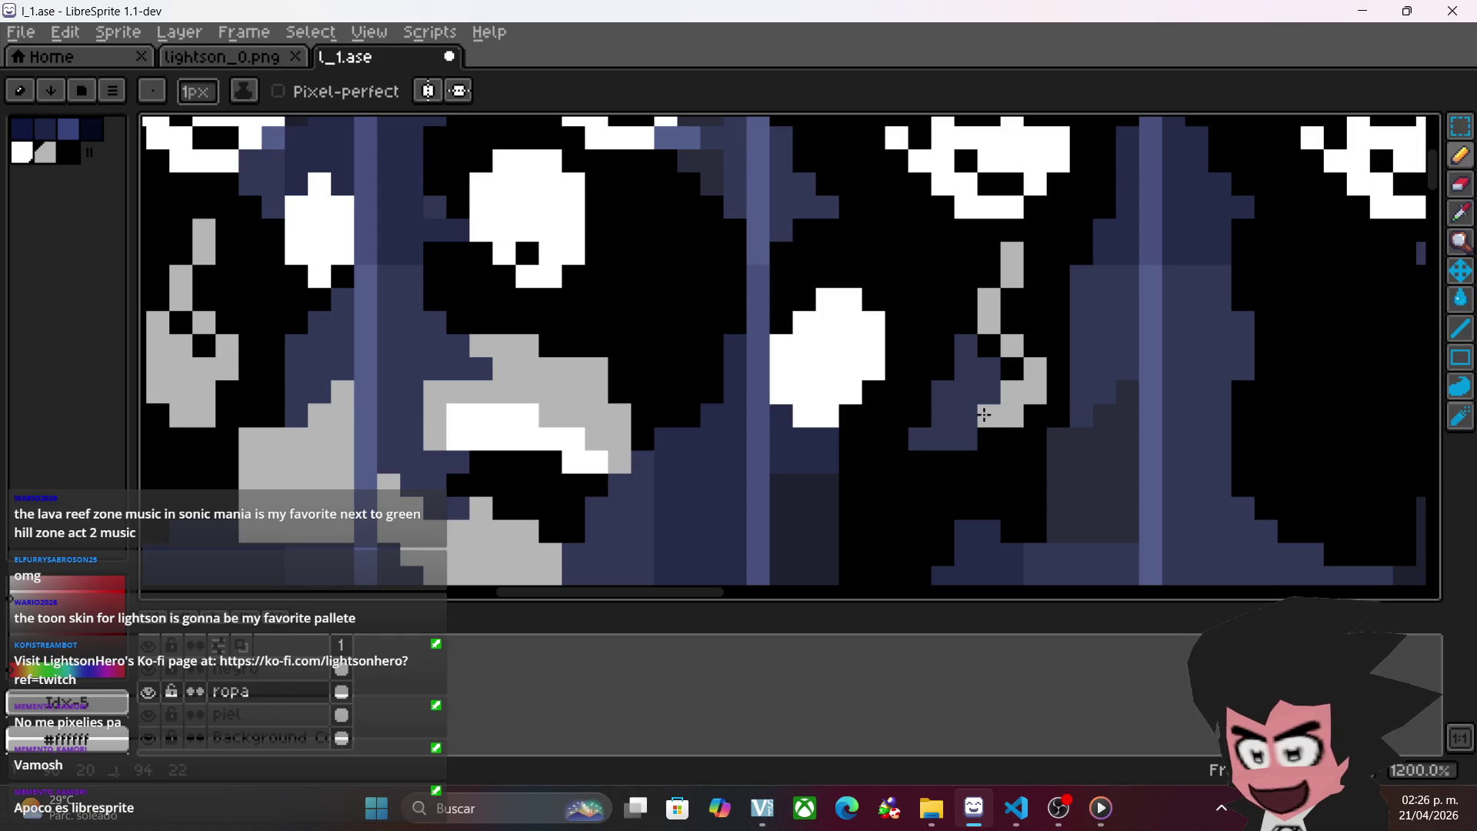
pyautogui.moveTo(964, 357); pyautogui.dragTo(970, 430)
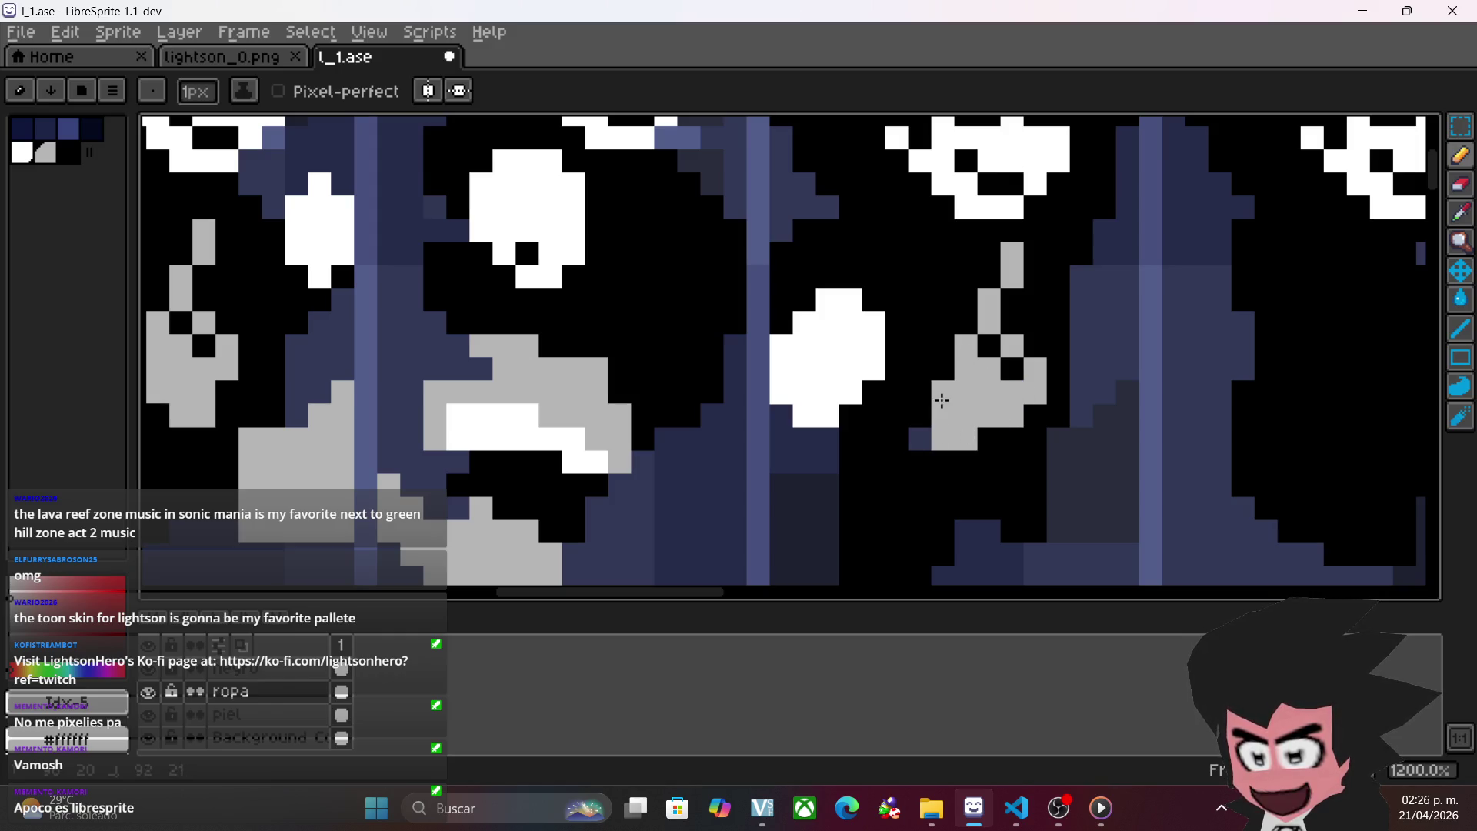
pyautogui.click(926, 431)
pyautogui.scroll(-3, 885, 420)
pyautogui.hscroll(2, 884, 419)
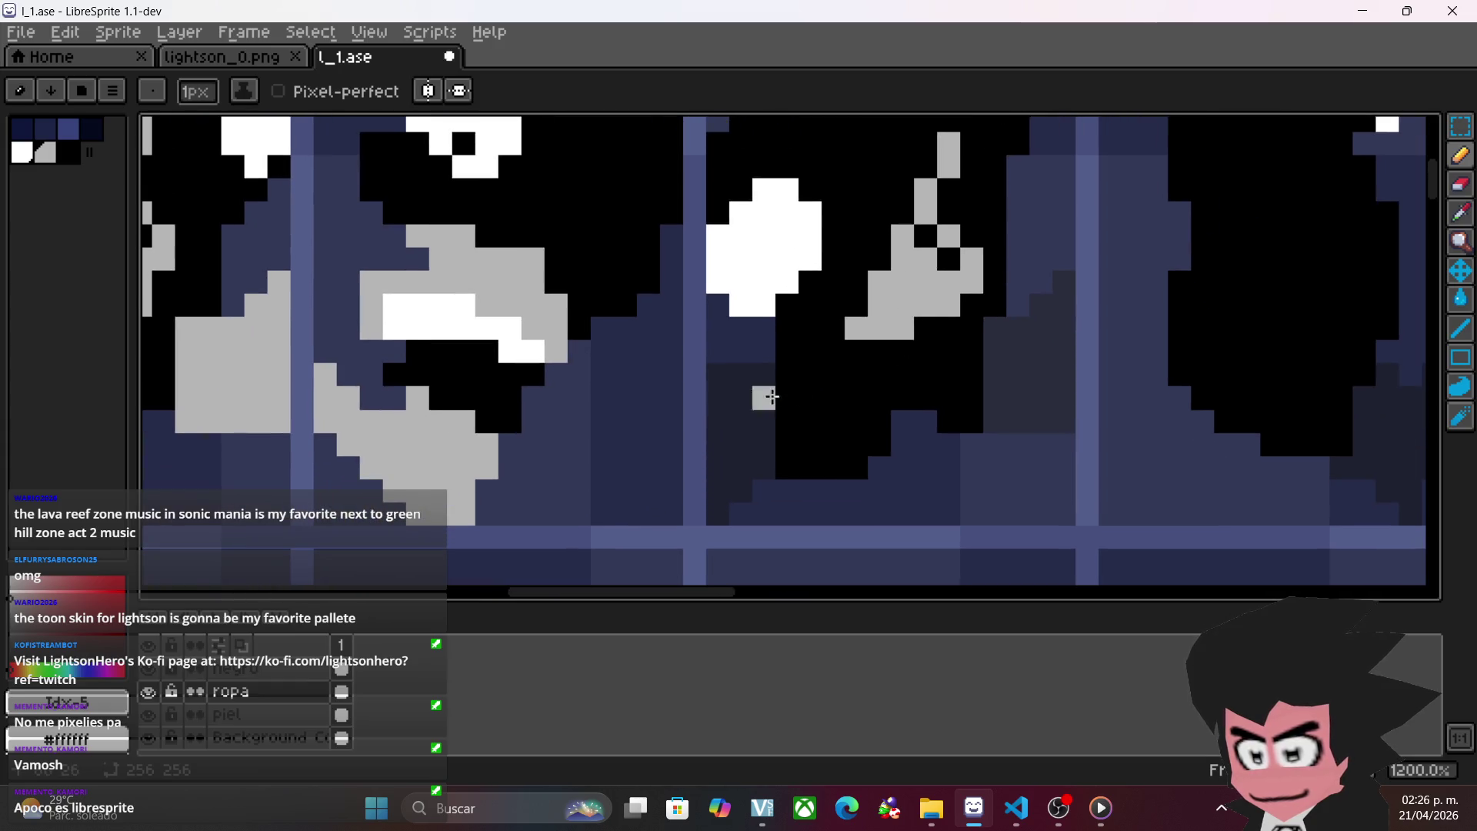
pyautogui.moveTo(759, 374)
pyautogui.mouseDown()
pyautogui.moveTo(761, 464)
pyautogui.moveTo(725, 418)
pyautogui.moveTo(738, 403)
pyautogui.moveTo(742, 450)
pyautogui.mouseUp()
pyautogui.moveTo(993, 327)
pyautogui.mouseDown()
pyautogui.moveTo(1061, 324)
pyautogui.moveTo(1061, 412)
pyautogui.moveTo(986, 419)
pyautogui.moveTo(1039, 343)
pyautogui.mouseUp()
pyautogui.hscroll(3, 1077, 351)
pyautogui.scroll(2, 1077, 351)
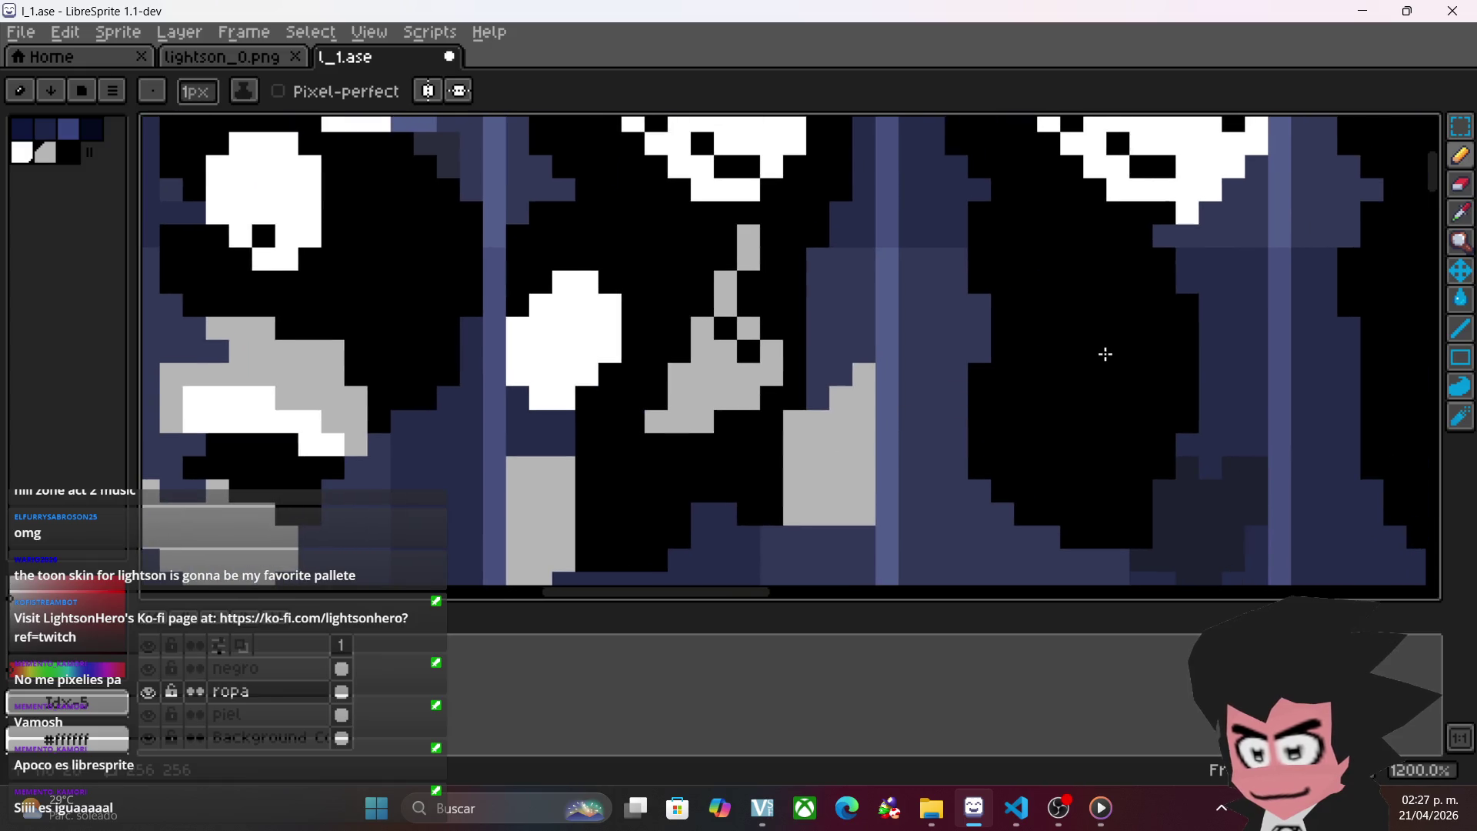
# - Paint a light grey U-shaped stroke on the next figure's clothing
pyautogui.hscroll(3, 1116, 346)
pyautogui.scroll(1, 1116, 346)
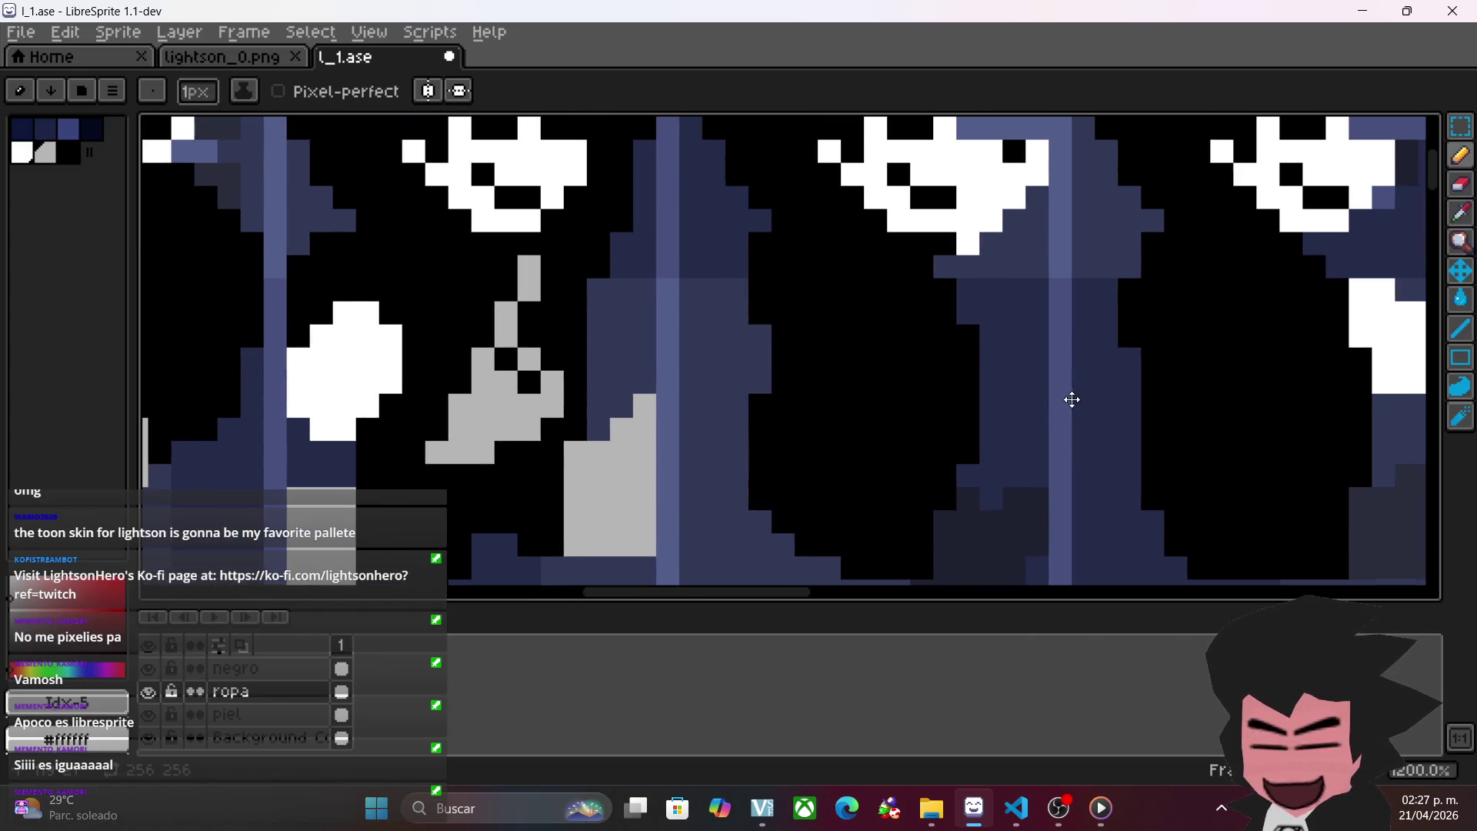
pyautogui.scroll(-2, 1014, 358)
pyautogui.hscroll(1, 1013, 359)
pyautogui.moveTo(886, 383)
pyautogui.mouseDown()
pyautogui.moveTo(888, 408)
pyautogui.moveTo(930, 394)
pyautogui.moveTo(951, 425)
pyautogui.moveTo(913, 512)
pyautogui.moveTo(914, 434)
pyautogui.moveTo(877, 466)
pyautogui.mouseUp()
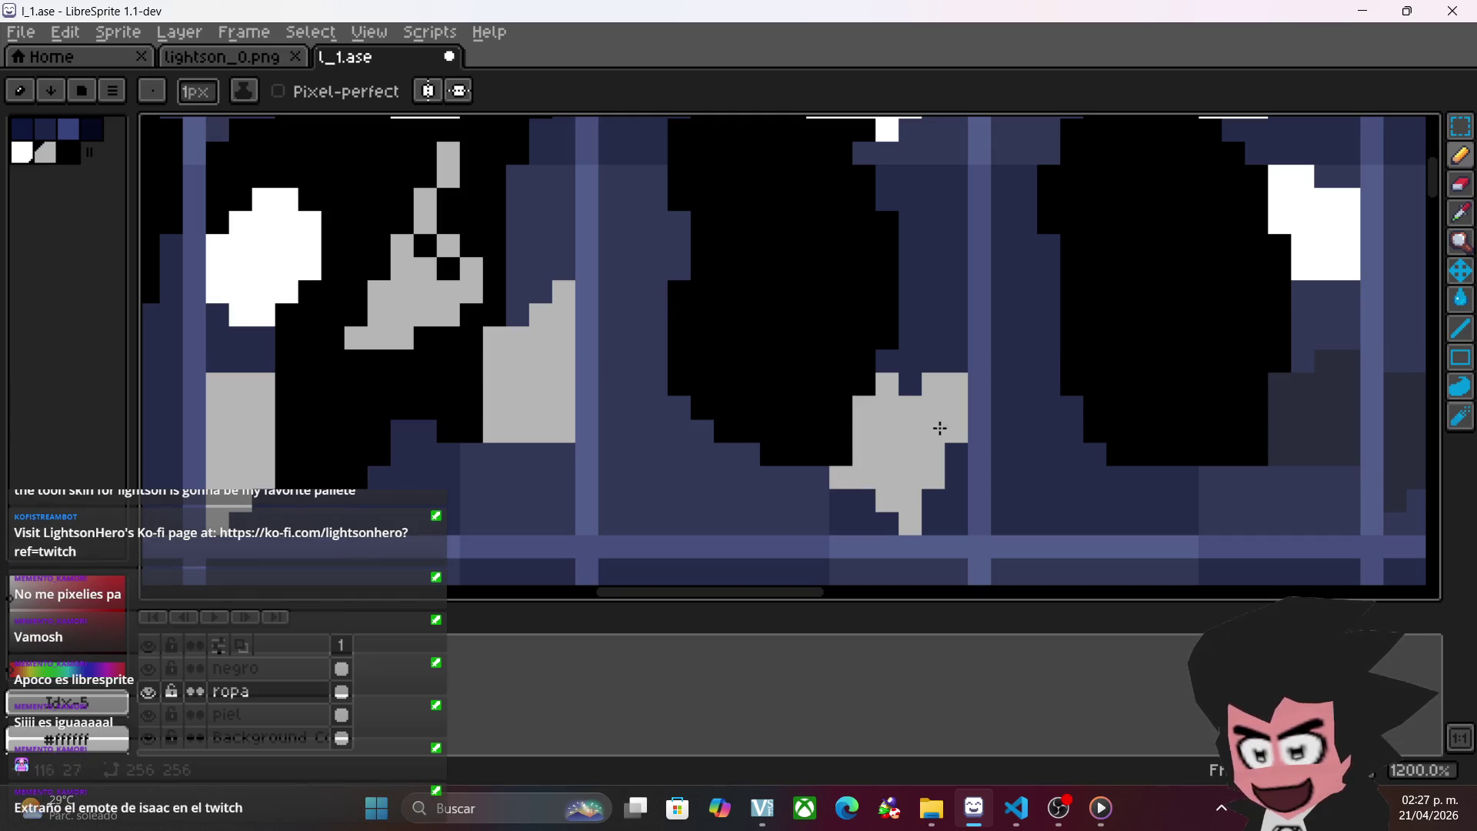
# - In the next frames, paint the dark leg pixels light grey
pyautogui.moveTo(1147, 369); pyautogui.dragTo(867, 343)
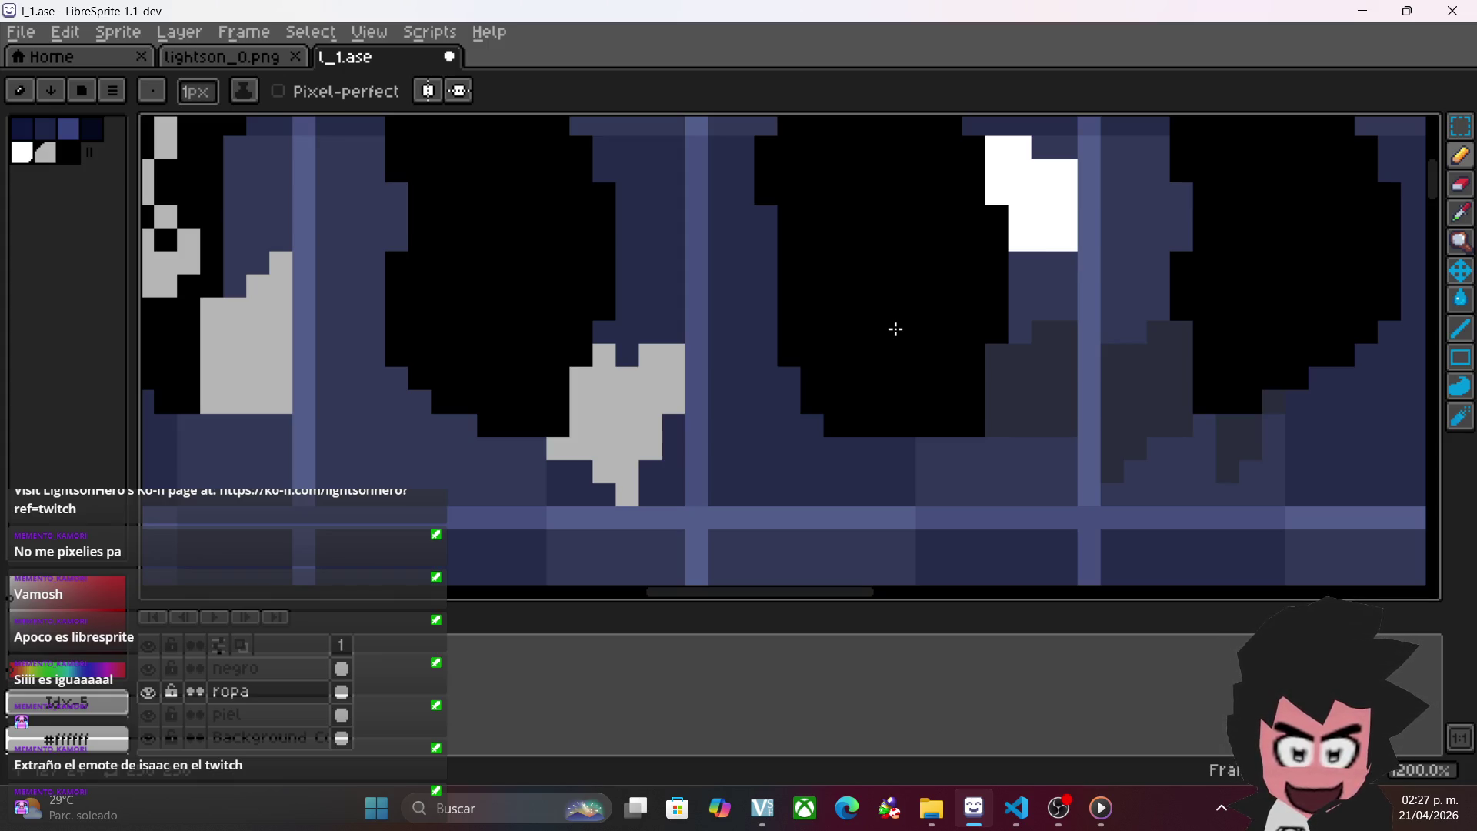
pyautogui.hscroll(5, 895, 329)
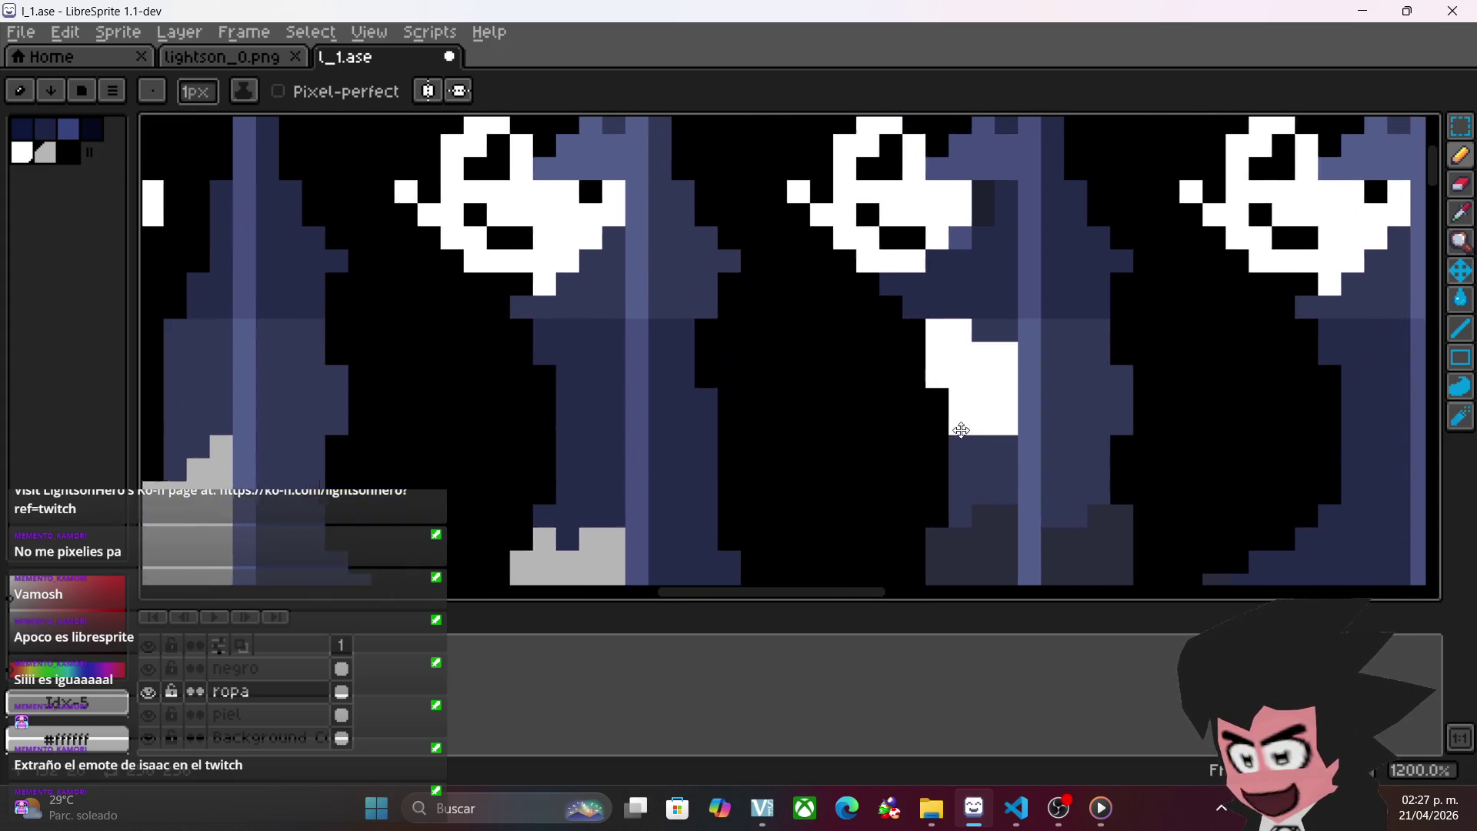
pyautogui.scroll(5, 797, 372)
pyautogui.scroll(-4, 797, 373)
pyautogui.moveTo(687, 431)
pyautogui.mouseDown()
pyautogui.moveTo(673, 427)
pyautogui.moveTo(698, 404)
pyautogui.moveTo(721, 473)
pyautogui.moveTo(681, 492)
pyautogui.moveTo(655, 437)
pyautogui.mouseUp()
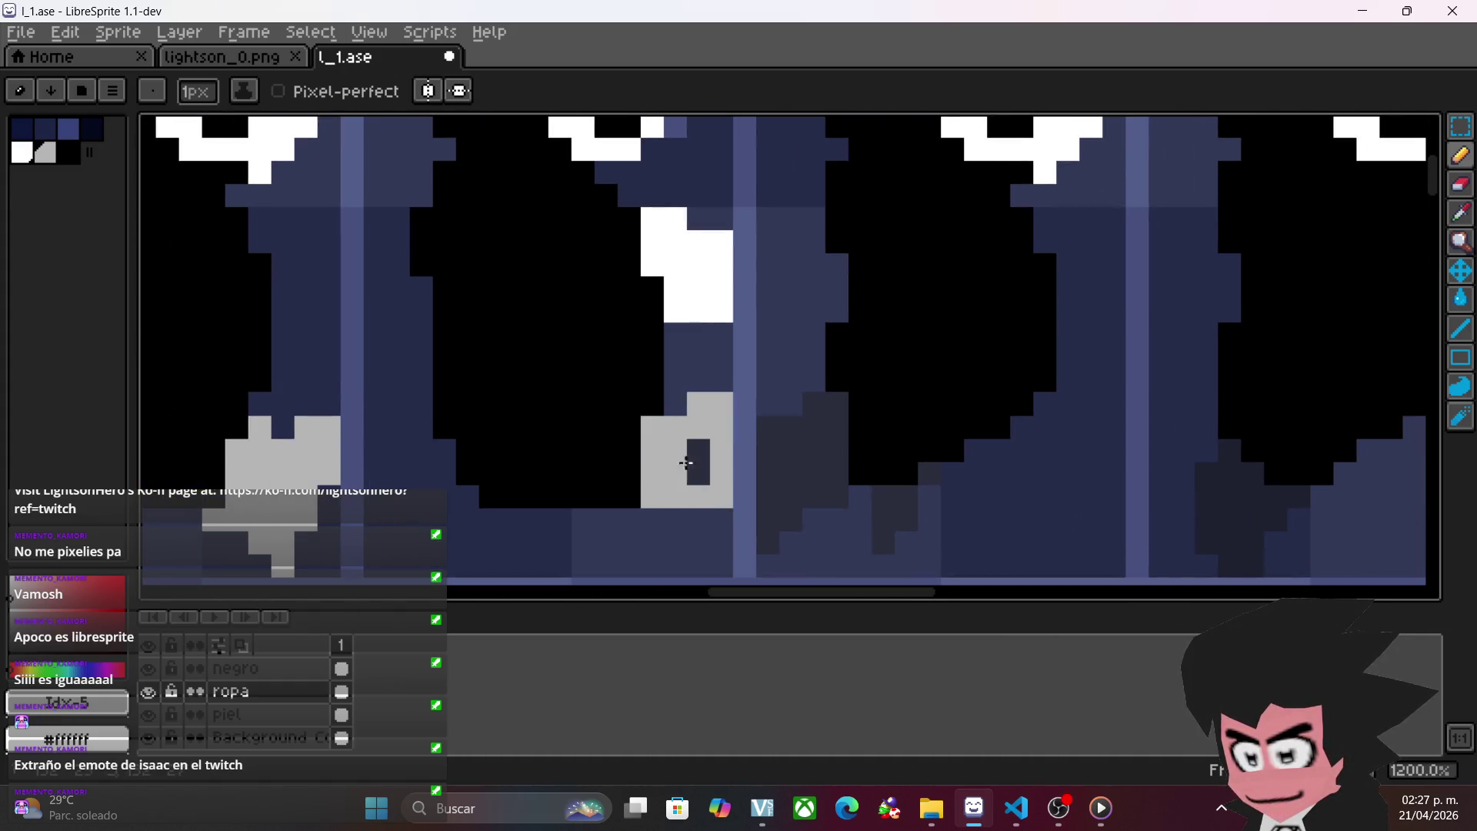
pyautogui.click(683, 464)
pyautogui.moveTo(811, 402); pyautogui.dragTo(829, 490)
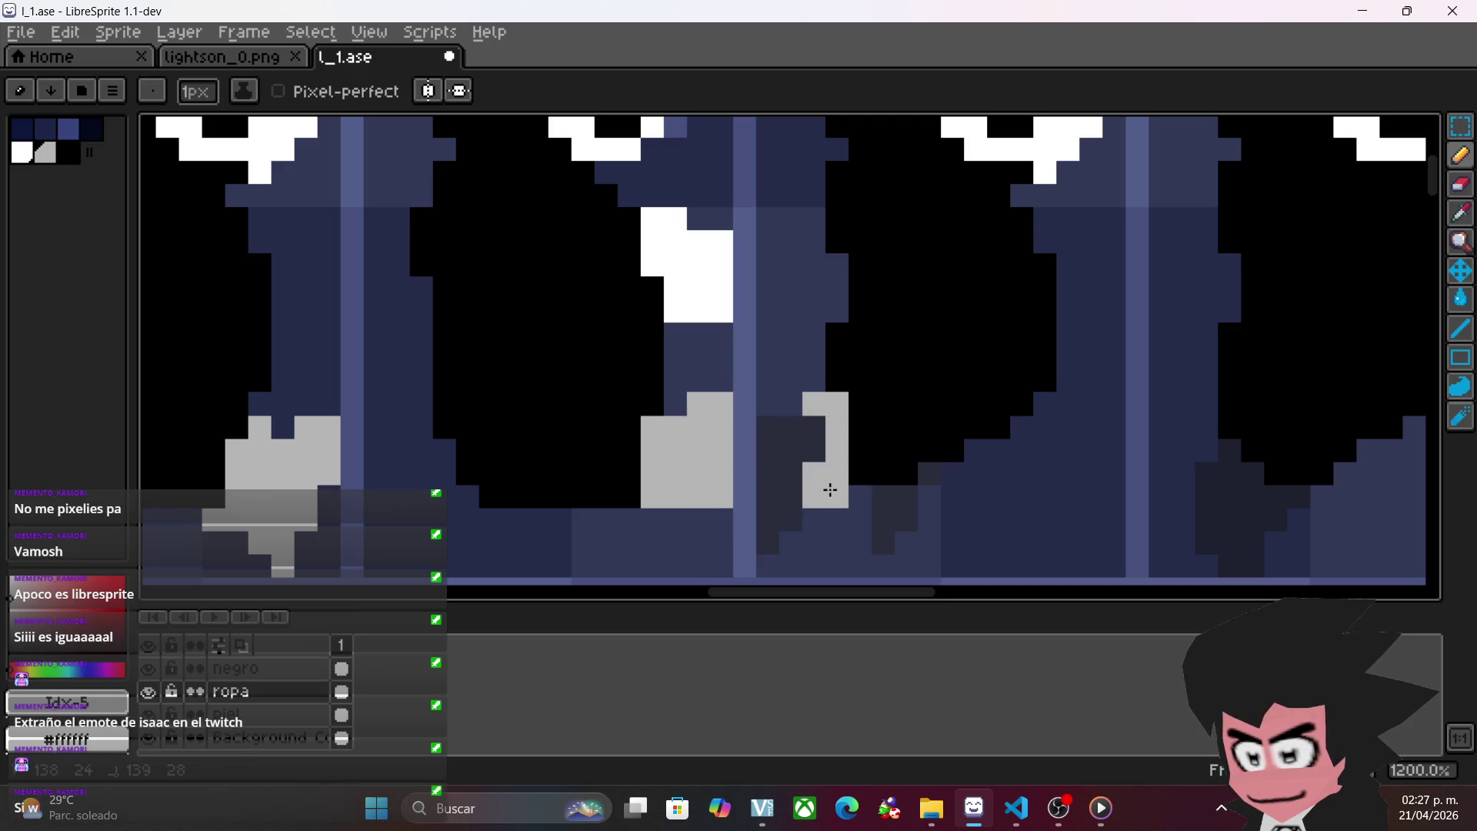
pyautogui.moveTo(770, 532)
pyautogui.mouseDown()
pyautogui.moveTo(771, 465)
pyautogui.moveTo(789, 434)
pyautogui.mouseUp()
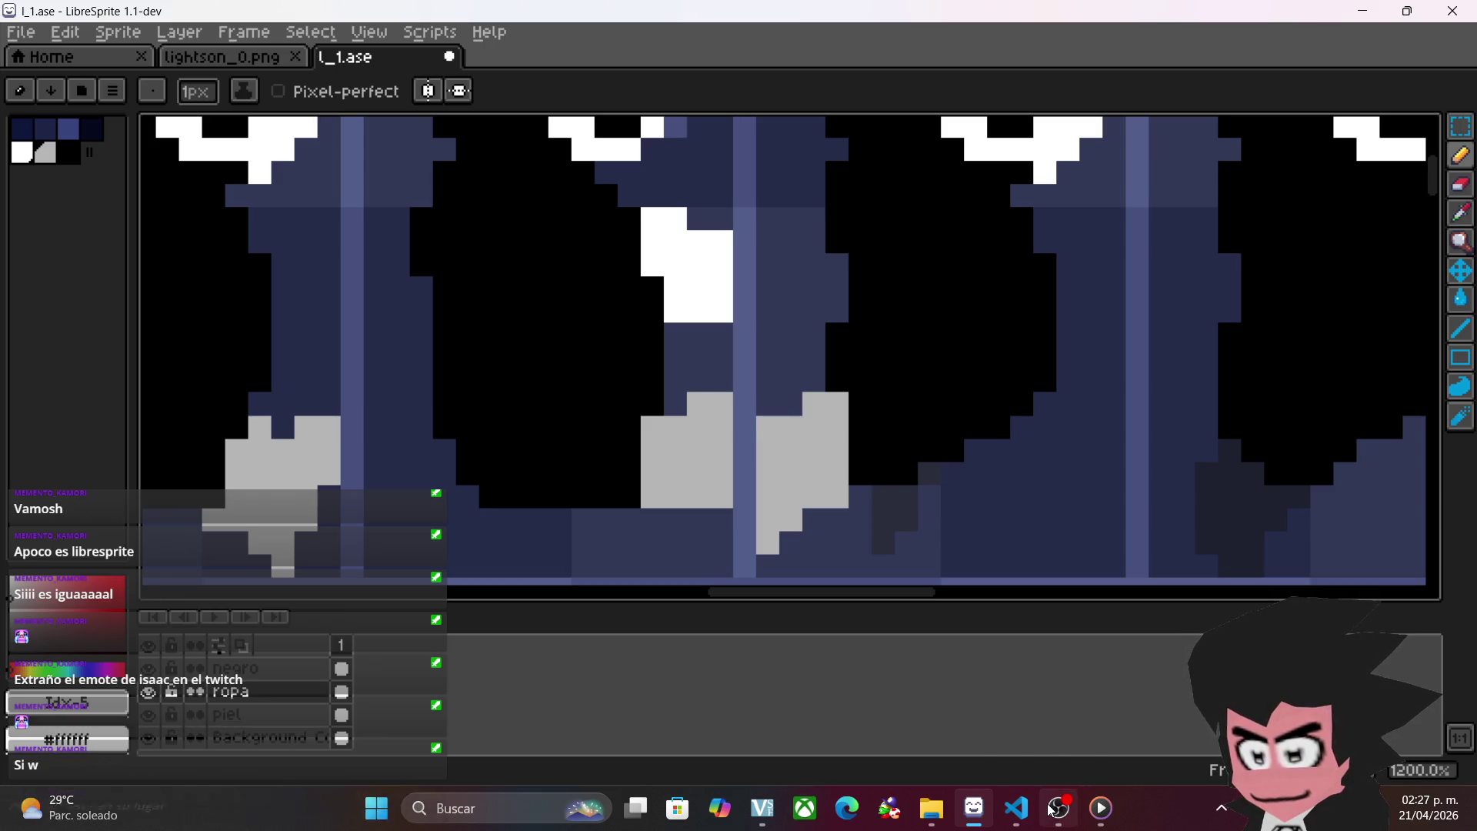
# - Further along the sheet, paint light grey strokes and columns on more legs
pyautogui.moveTo(1059, 808)
pyautogui.click(1077, 718)
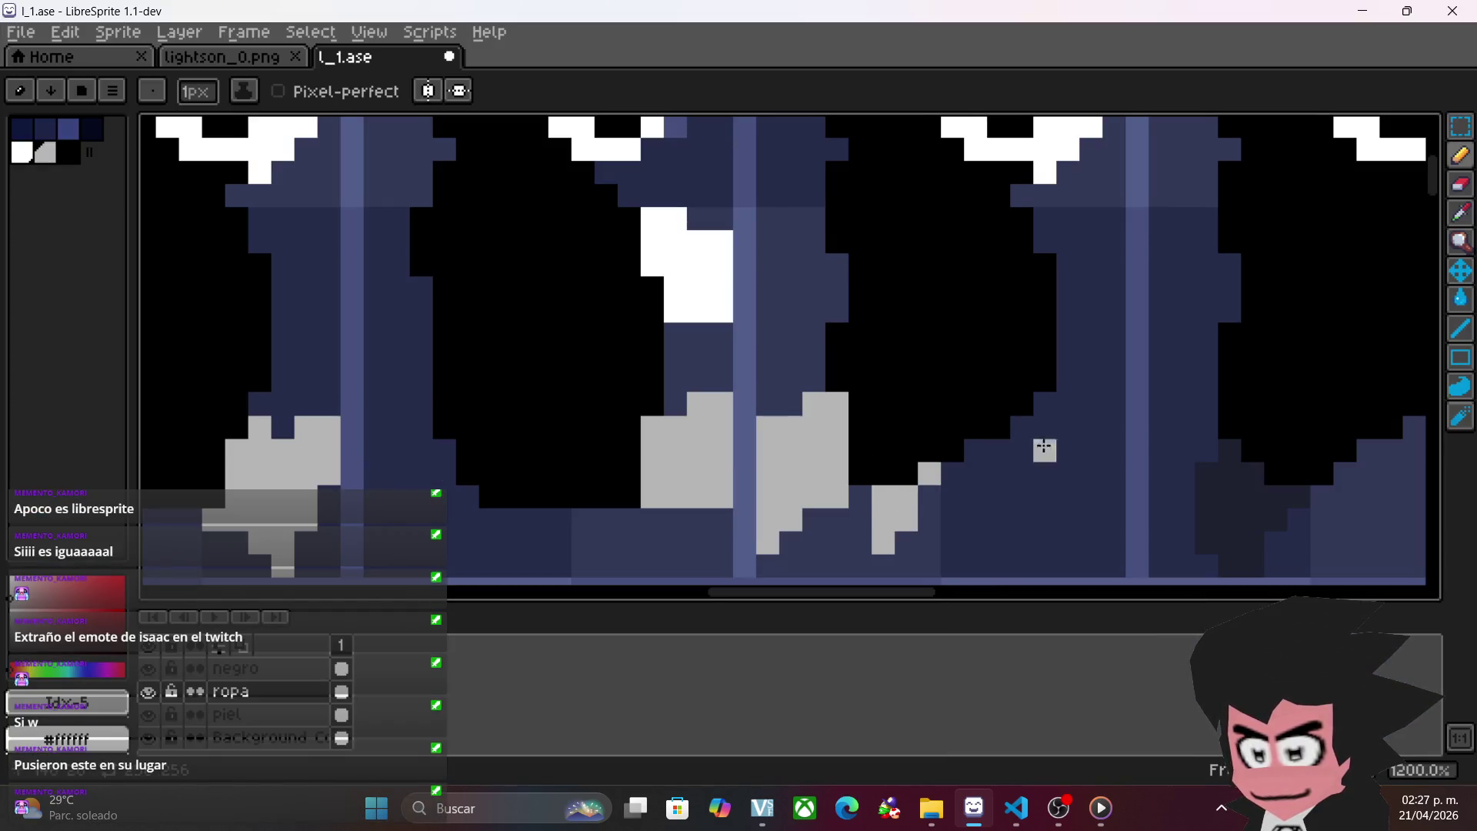
pyautogui.moveTo(1035, 413); pyautogui.dragTo(861, 385)
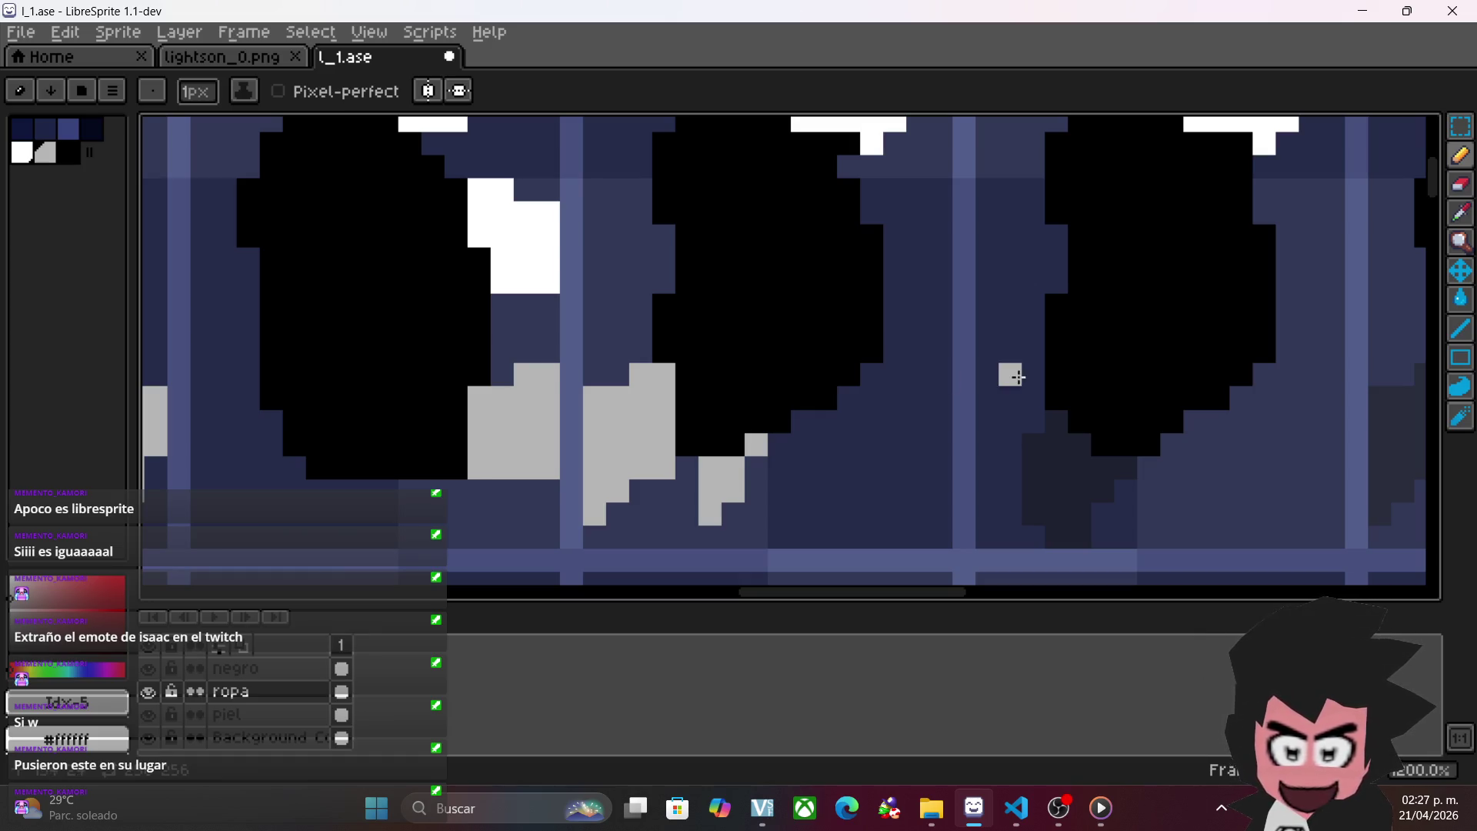
pyautogui.moveTo(1008, 396); pyautogui.dragTo(758, 380)
pyautogui.scroll(-3, 758, 379)
pyautogui.scroll(3, 804, 400)
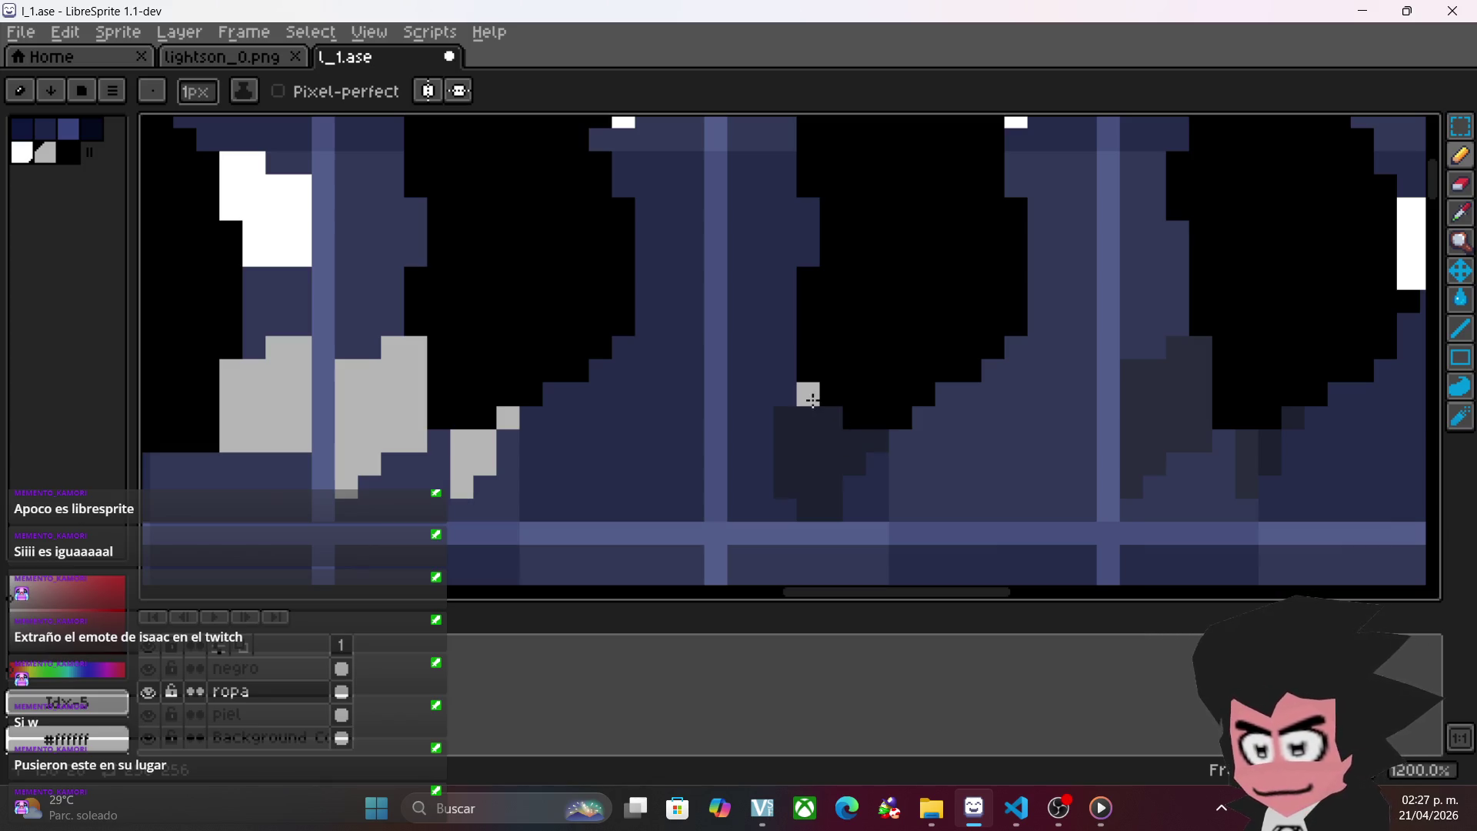
pyautogui.moveTo(829, 419)
pyautogui.mouseDown()
pyautogui.moveTo(872, 445)
pyautogui.moveTo(831, 500)
pyautogui.moveTo(795, 437)
pyautogui.mouseUp()
pyautogui.hscroll(5, 875, 422)
pyautogui.moveTo(920, 472)
pyautogui.mouseDown()
pyautogui.moveTo(926, 426)
pyautogui.moveTo(980, 358)
pyautogui.moveTo(972, 379)
pyautogui.mouseUp()
pyautogui.moveTo(956, 375)
pyautogui.mouseDown()
pyautogui.moveTo(944, 424)
pyautogui.moveTo(1033, 477)
pyautogui.mouseUp()
pyautogui.click(916, 361)
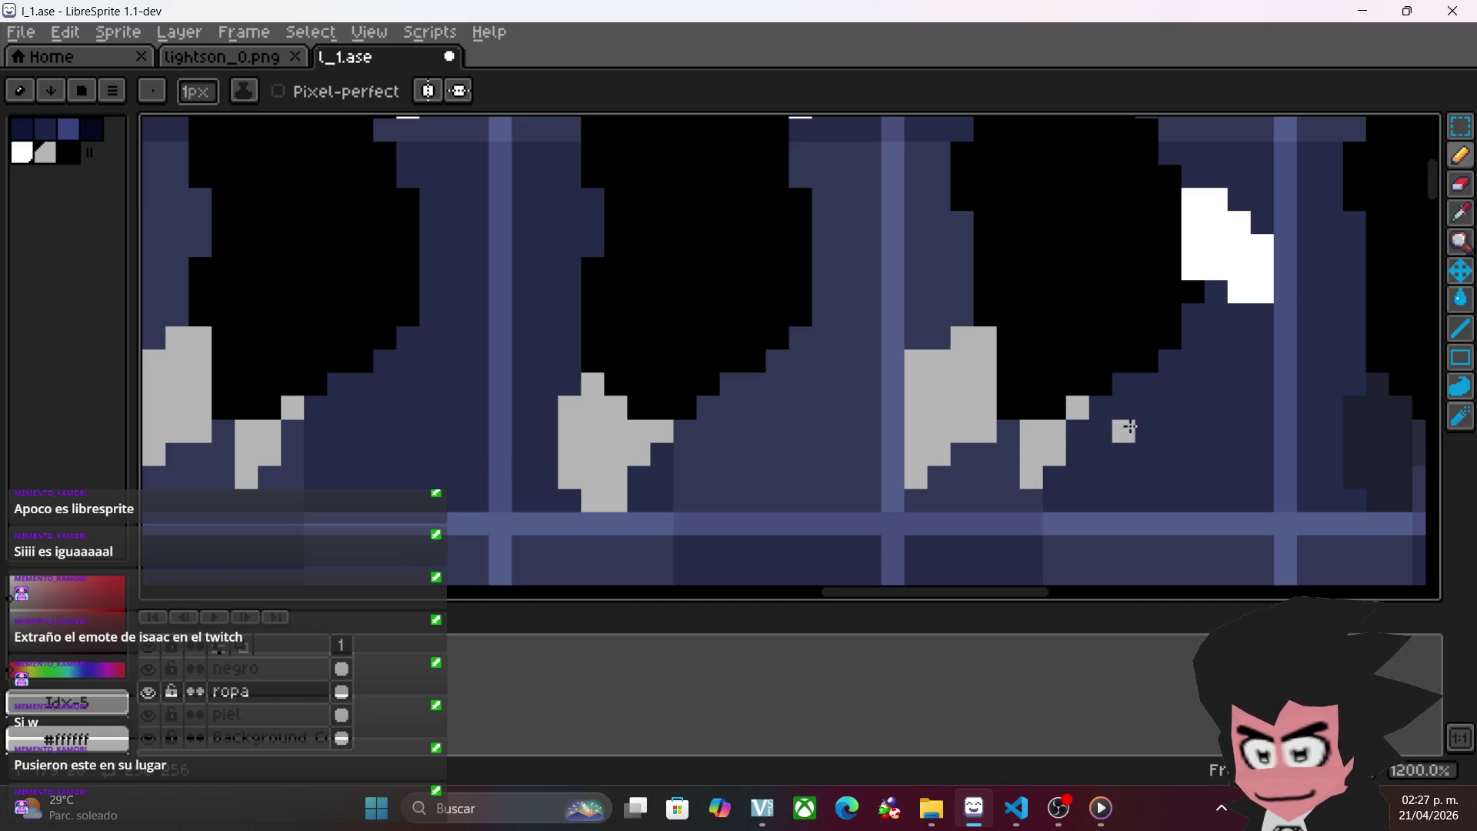
# - Paint light grey columns and pixels on the legs of the following frames
pyautogui.moveTo(1129, 427); pyautogui.dragTo(706, 450)
pyautogui.moveTo(952, 408)
pyautogui.mouseDown()
pyautogui.moveTo(1012, 455)
pyautogui.moveTo(960, 510)
pyautogui.moveTo(941, 466)
pyautogui.mouseUp()
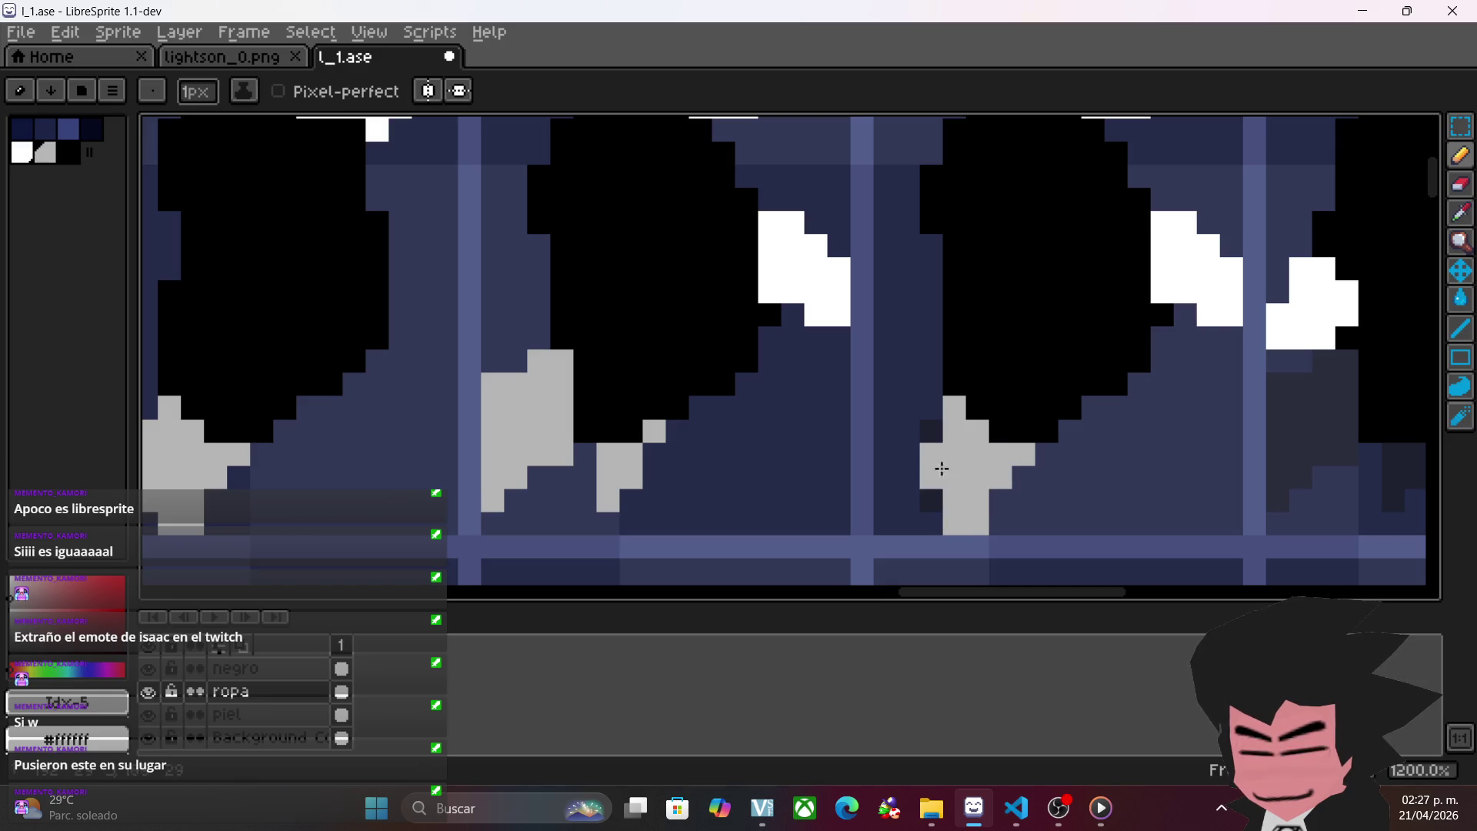
pyautogui.moveTo(1007, 506); pyautogui.dragTo(682, 470)
pyautogui.moveTo(1020, 349)
pyautogui.mouseDown()
pyautogui.moveTo(1012, 320)
pyautogui.moveTo(1019, 370)
pyautogui.moveTo(1002, 402)
pyautogui.moveTo(983, 349)
pyautogui.moveTo(984, 430)
pyautogui.moveTo(954, 382)
pyautogui.mouseUp()
pyautogui.click(1073, 415)
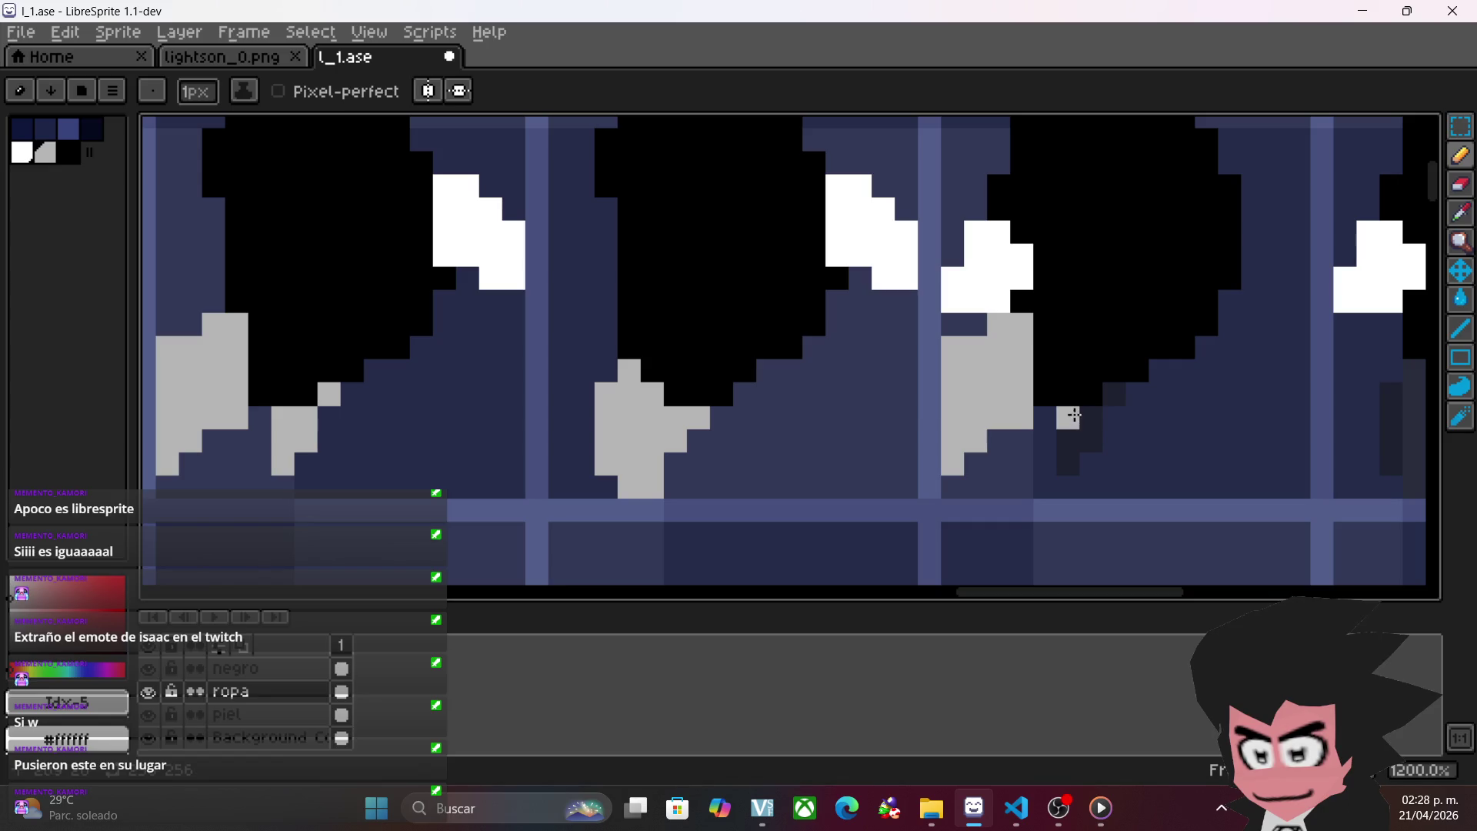
pyautogui.moveTo(1107, 392)
pyautogui.mouseDown()
pyautogui.moveTo(814, 432)
pyautogui.moveTo(863, 422)
pyautogui.moveTo(884, 471)
pyautogui.moveTo(918, 459)
pyautogui.moveTo(874, 520)
pyautogui.mouseUp()
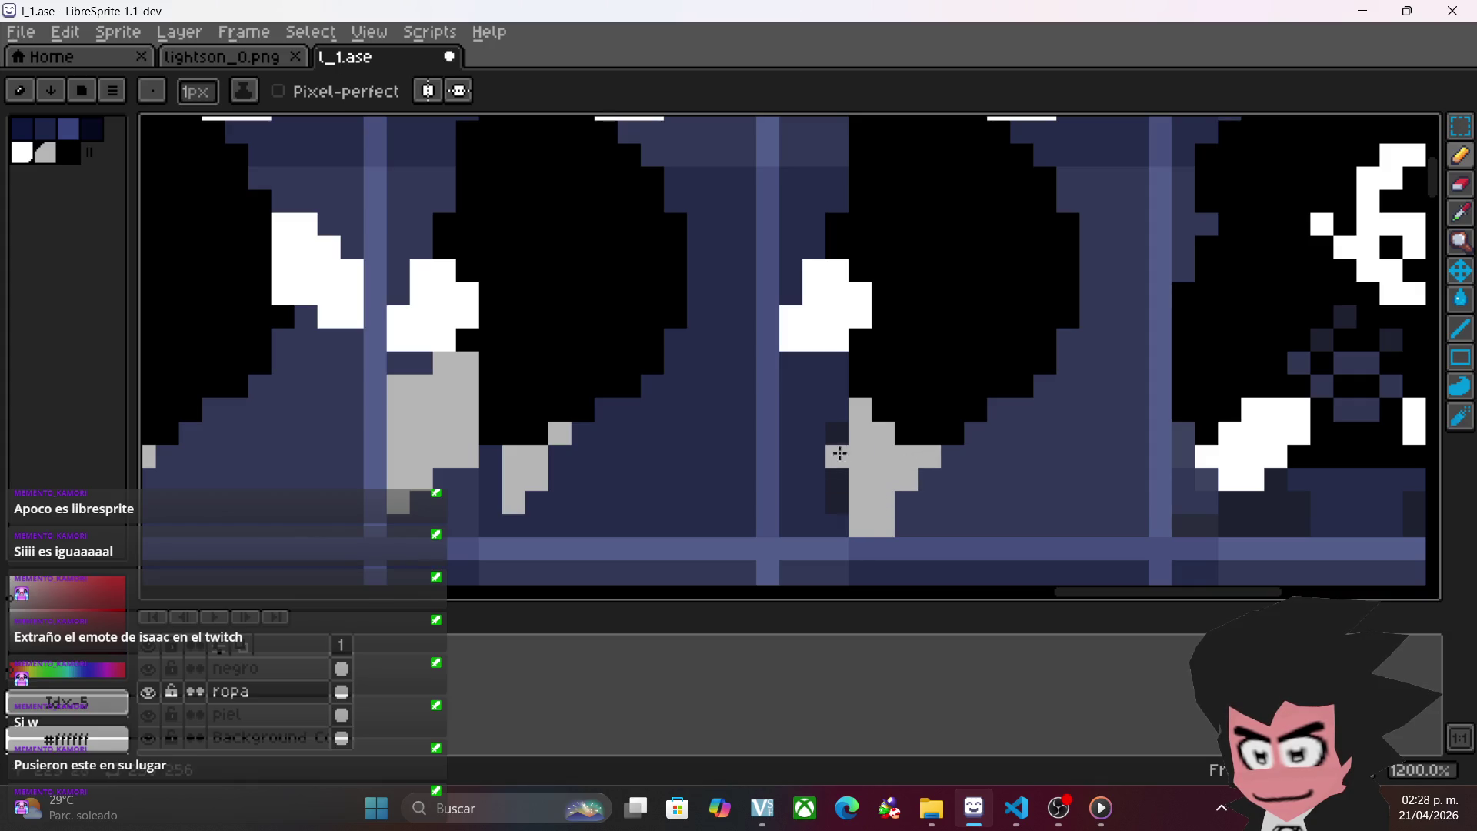
pyautogui.moveTo(841, 459); pyautogui.dragTo(838, 488)
pyautogui.click(1102, 808)
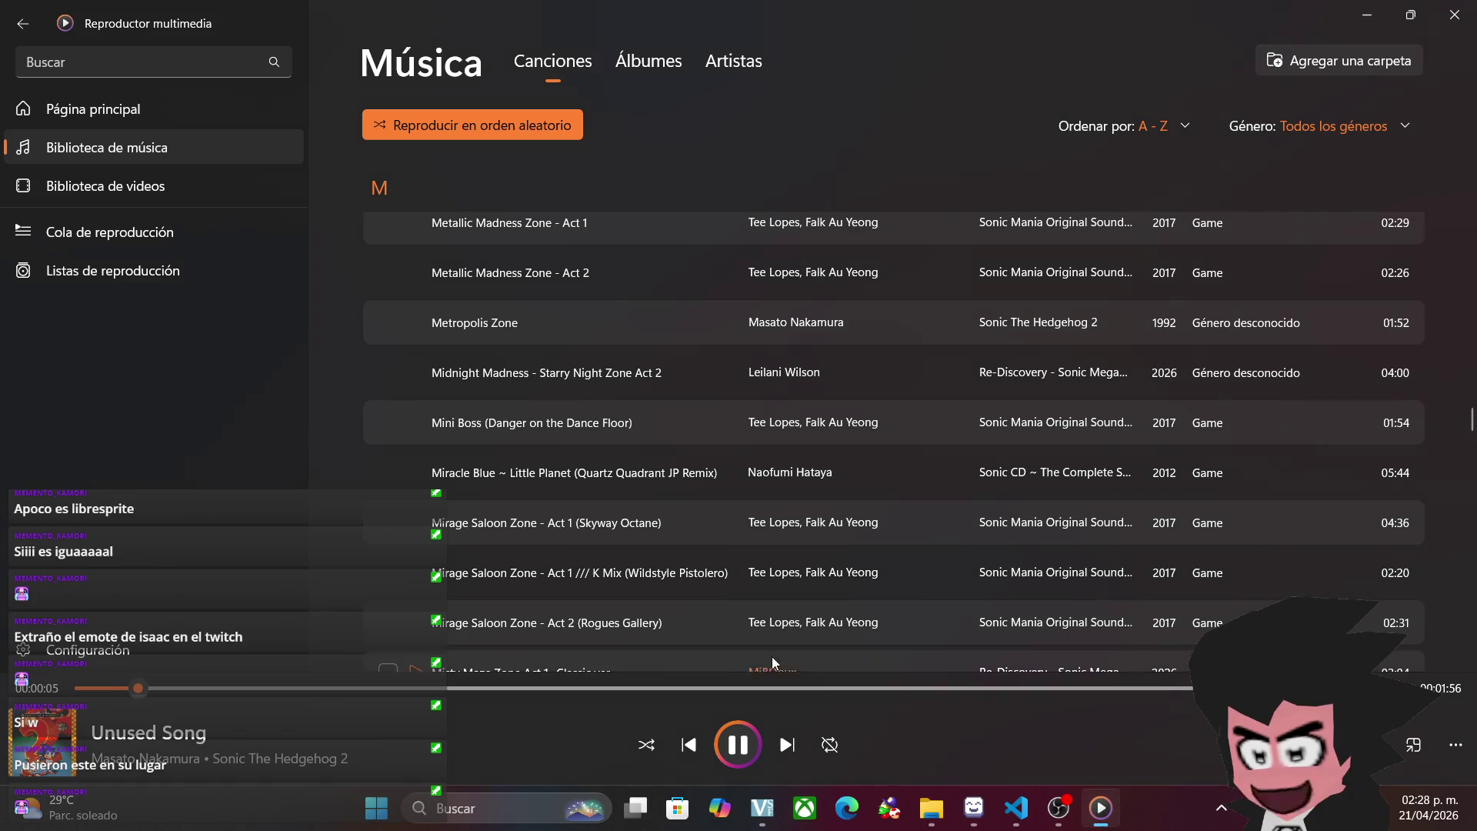
# - Skip past City Escape to 'Sonic Boom ~ Ending', then return to LibreSprite
pyautogui.click(792, 748)
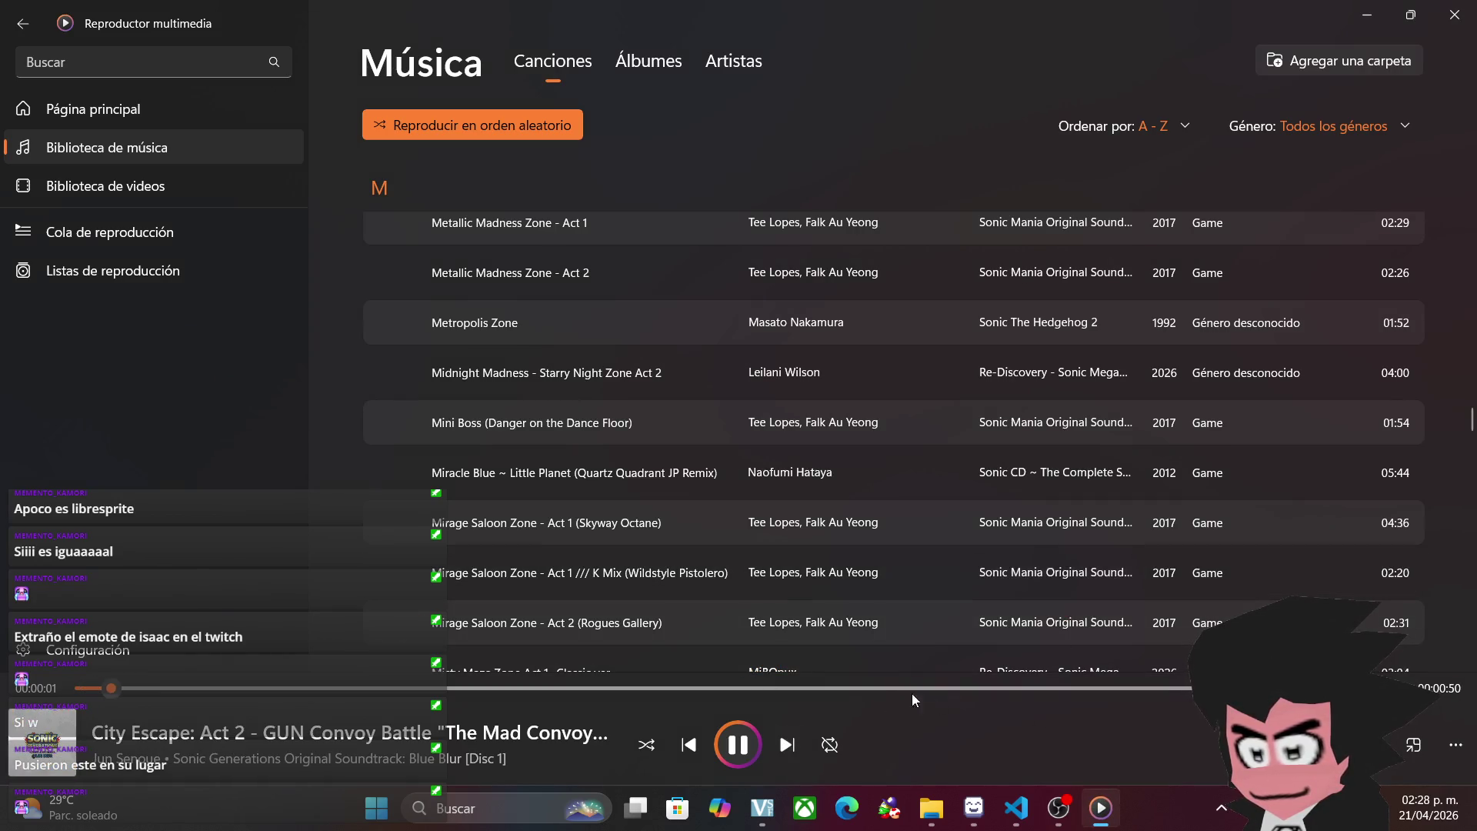
pyautogui.click(789, 739)
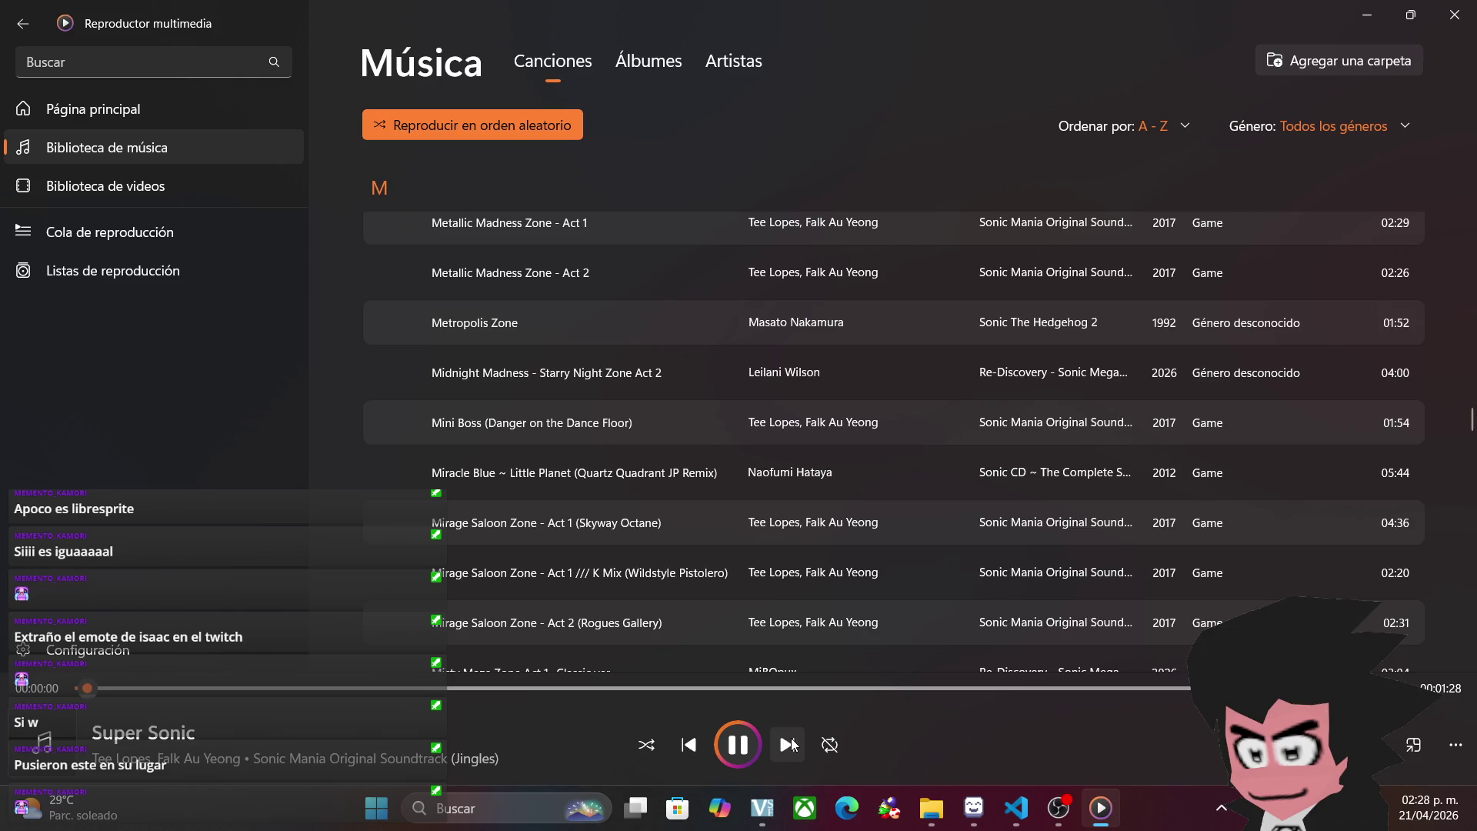
pyautogui.click(788, 744)
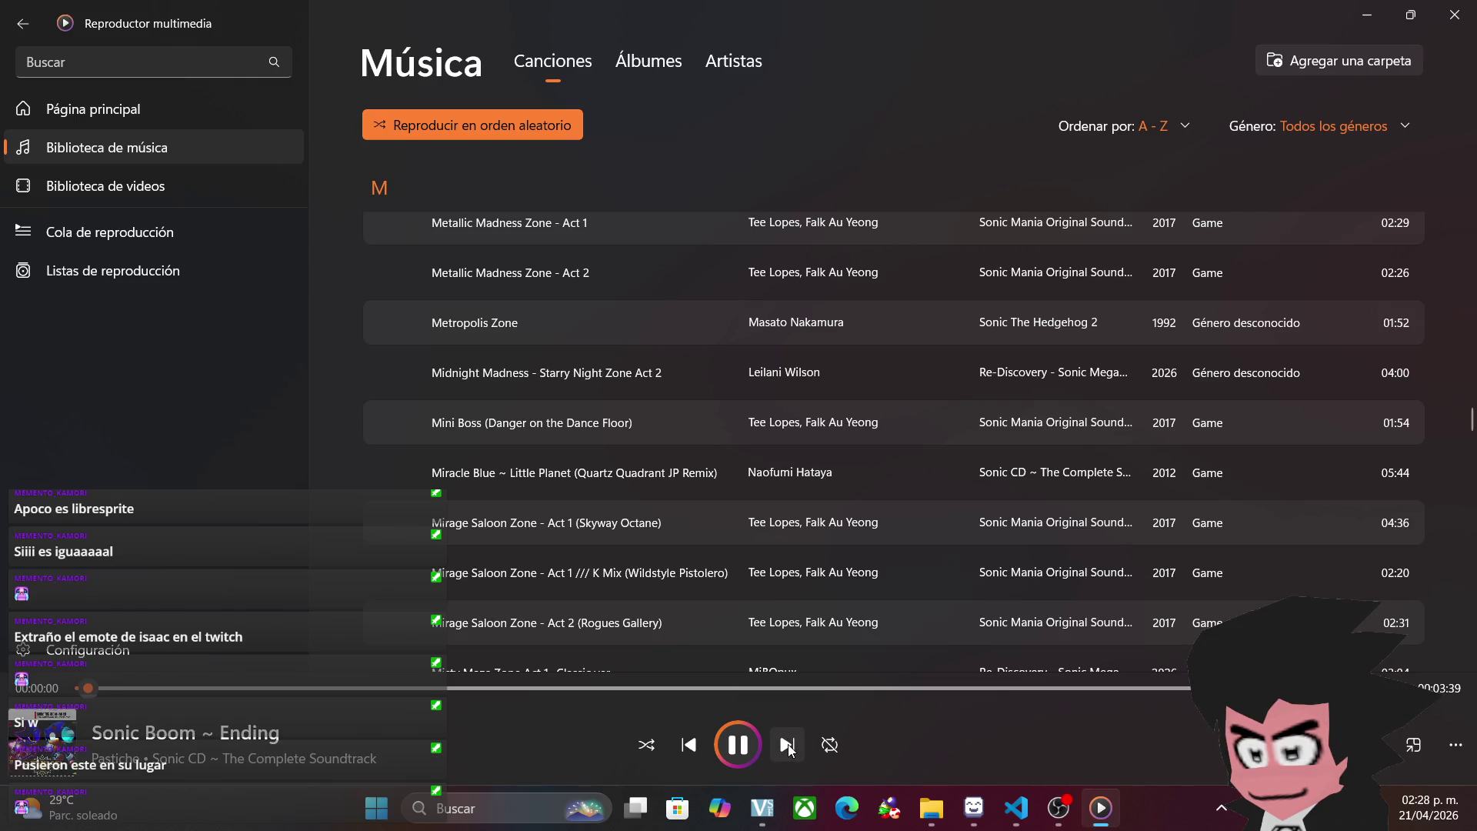
pyautogui.click(973, 808)
pyautogui.hscroll(5, 1069, 473)
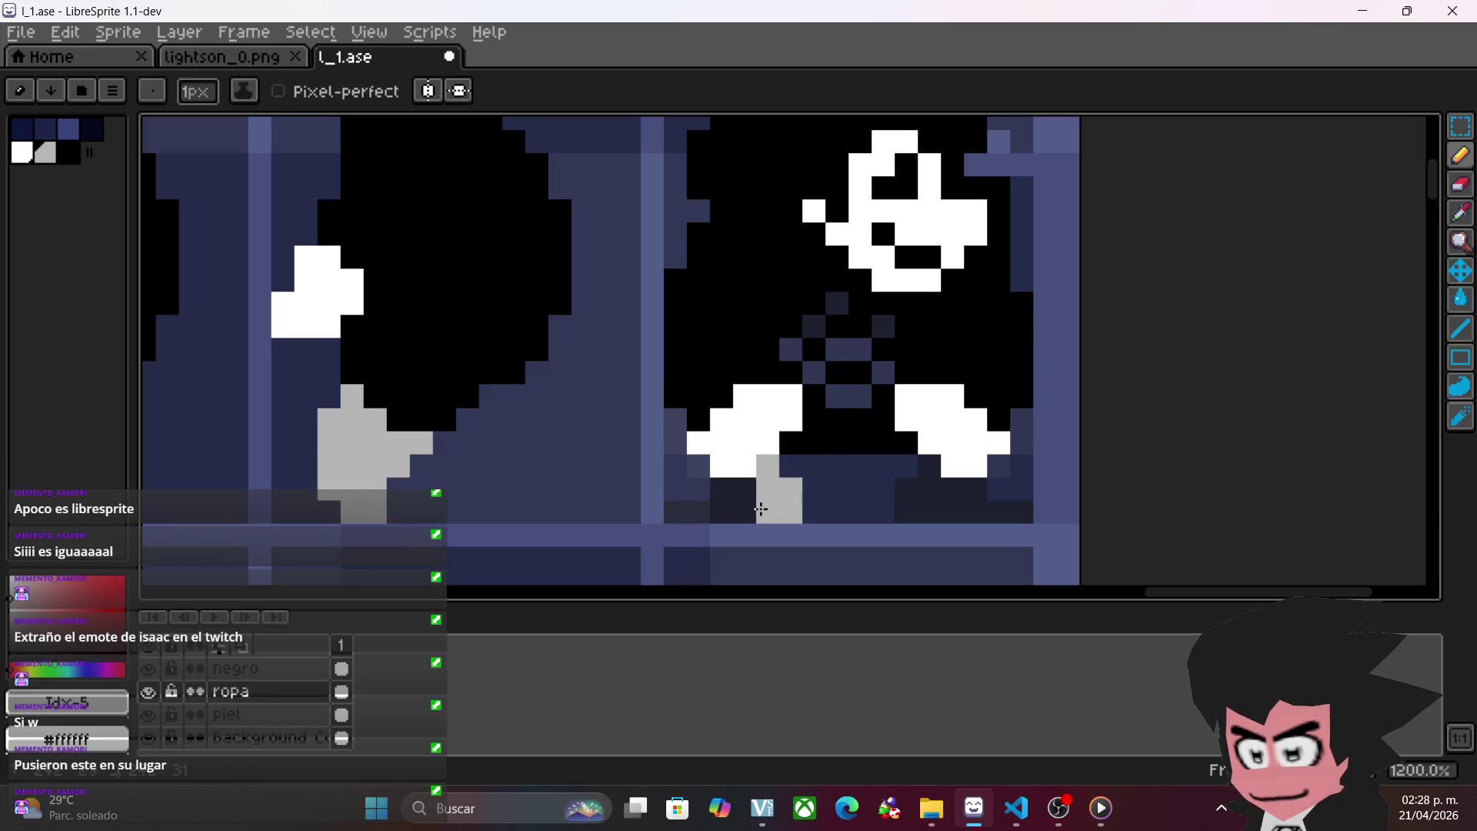
# - Turn two dark pixels beside the leg grey and toggle the piel layer to compare
pyautogui.moveTo(735, 497); pyautogui.dragTo(722, 508)
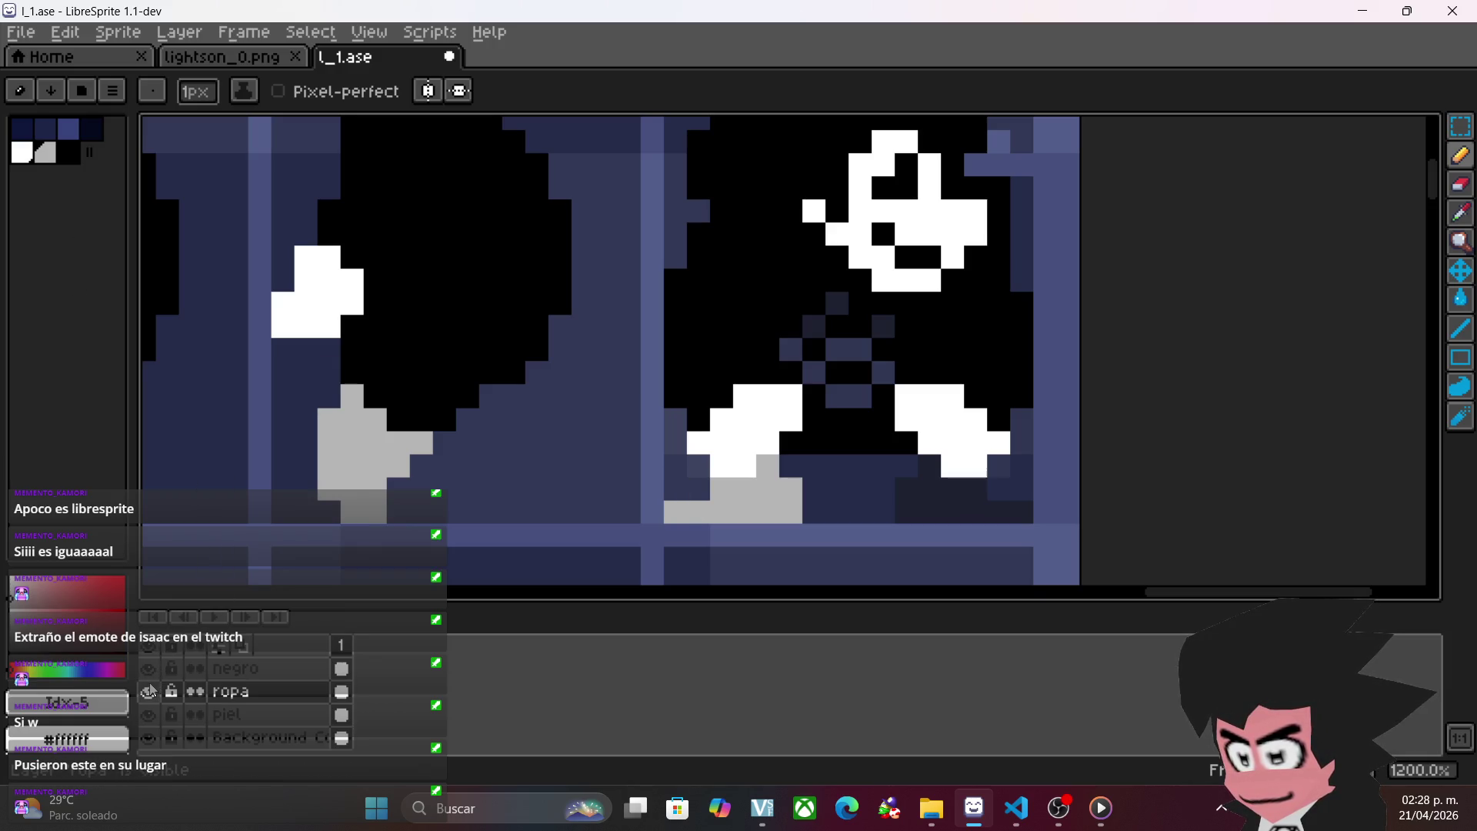
pyautogui.click(156, 719)
pyautogui.doubleClick(158, 721)
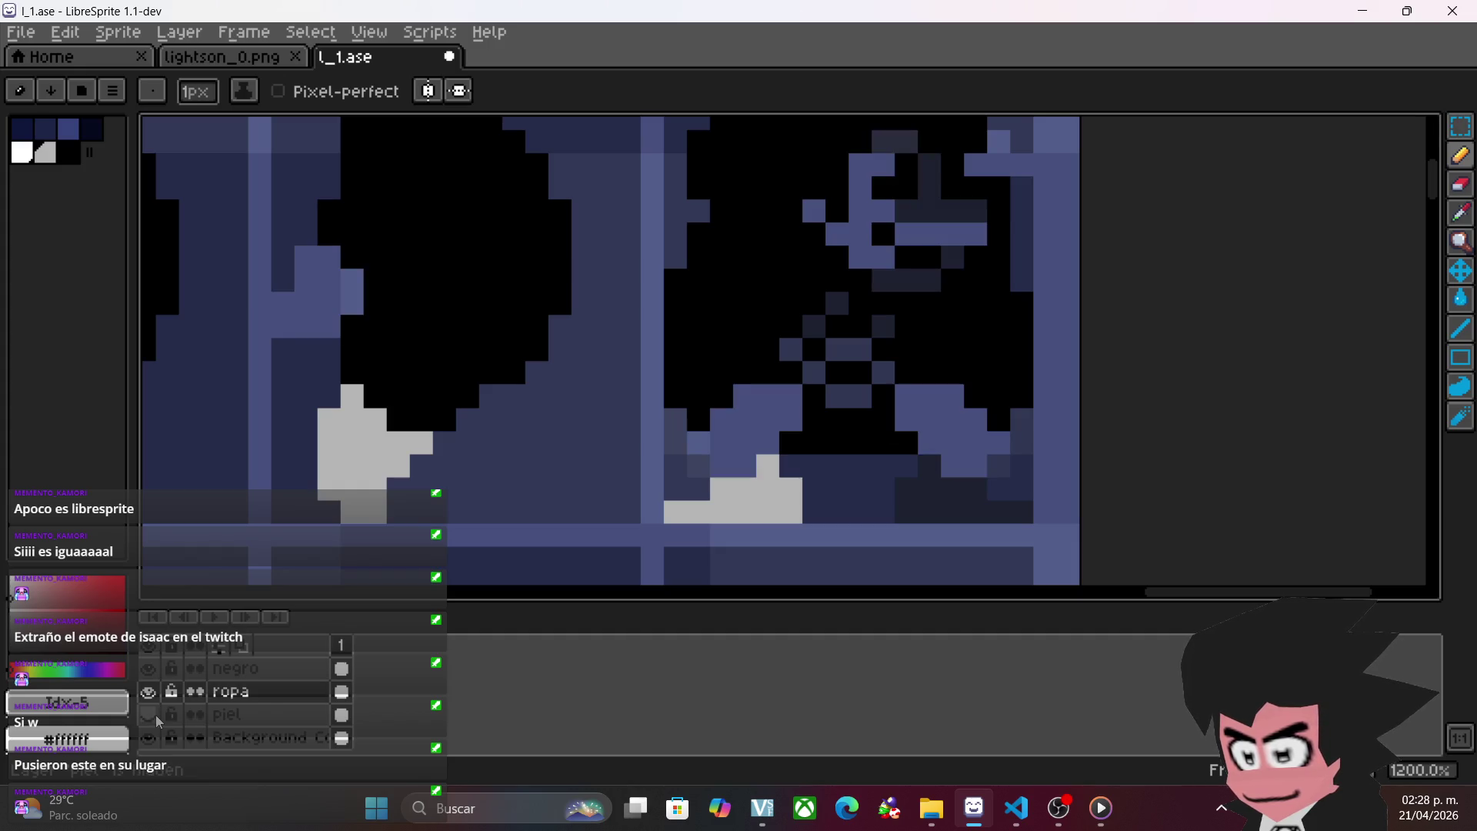
pyautogui.click(156, 719)
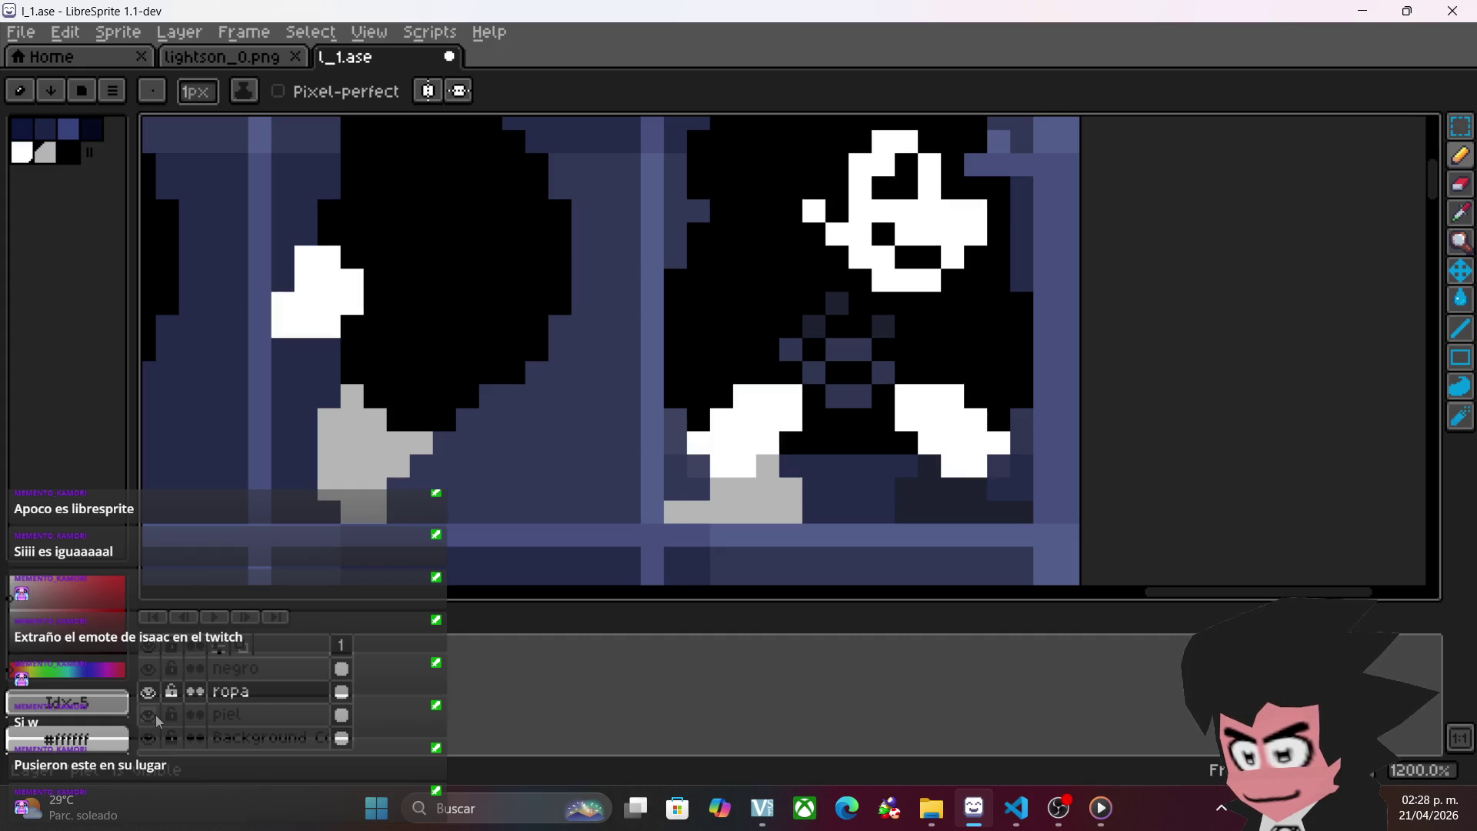
# - On the negro layer, paint a few black outline pixels
pyautogui.click(231, 668)
pyautogui.click(68, 152)
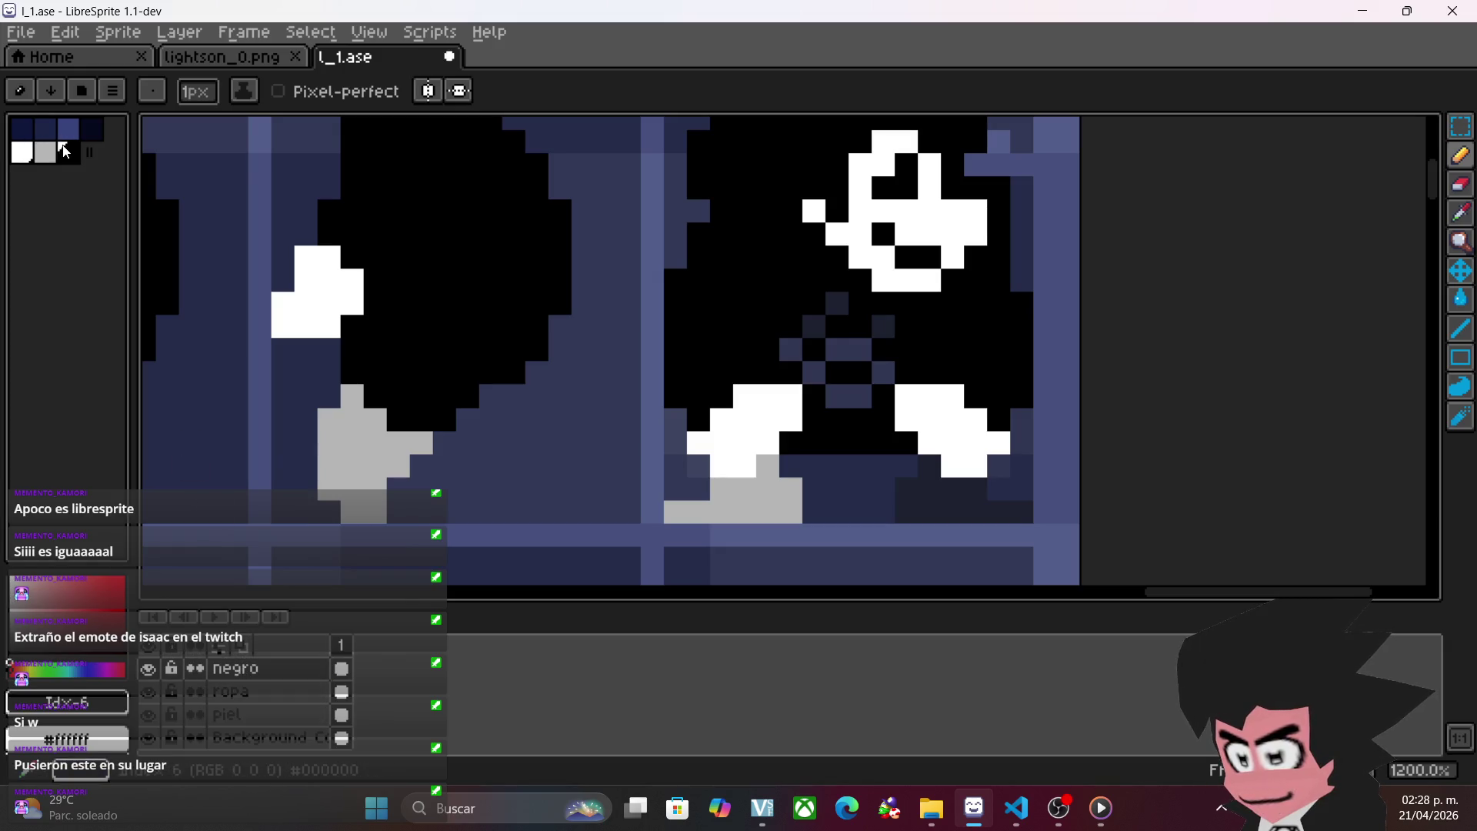
pyautogui.moveTo(677, 415); pyautogui.dragTo(677, 446)
pyautogui.click(689, 462)
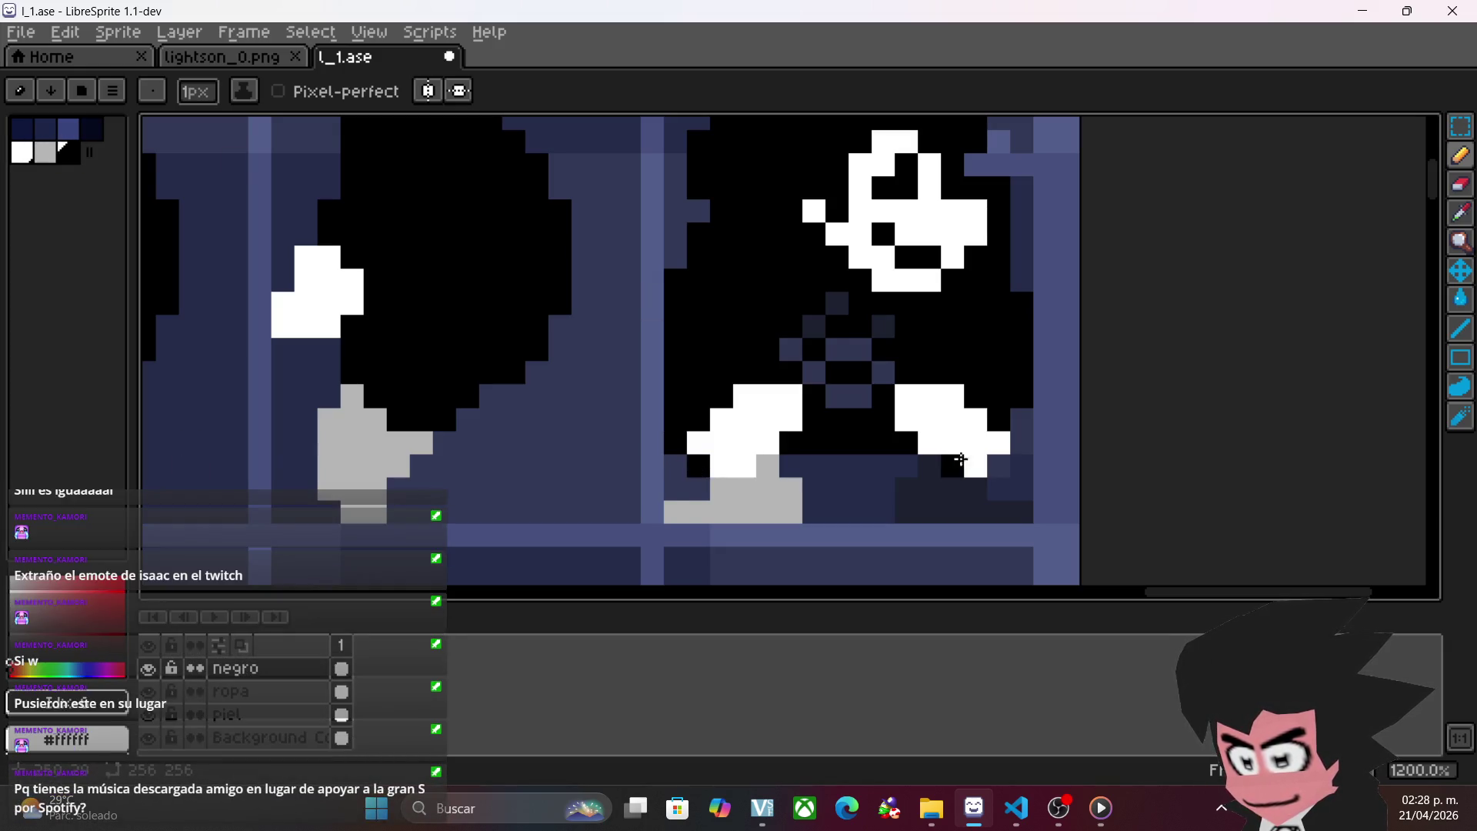
pyautogui.click(998, 466)
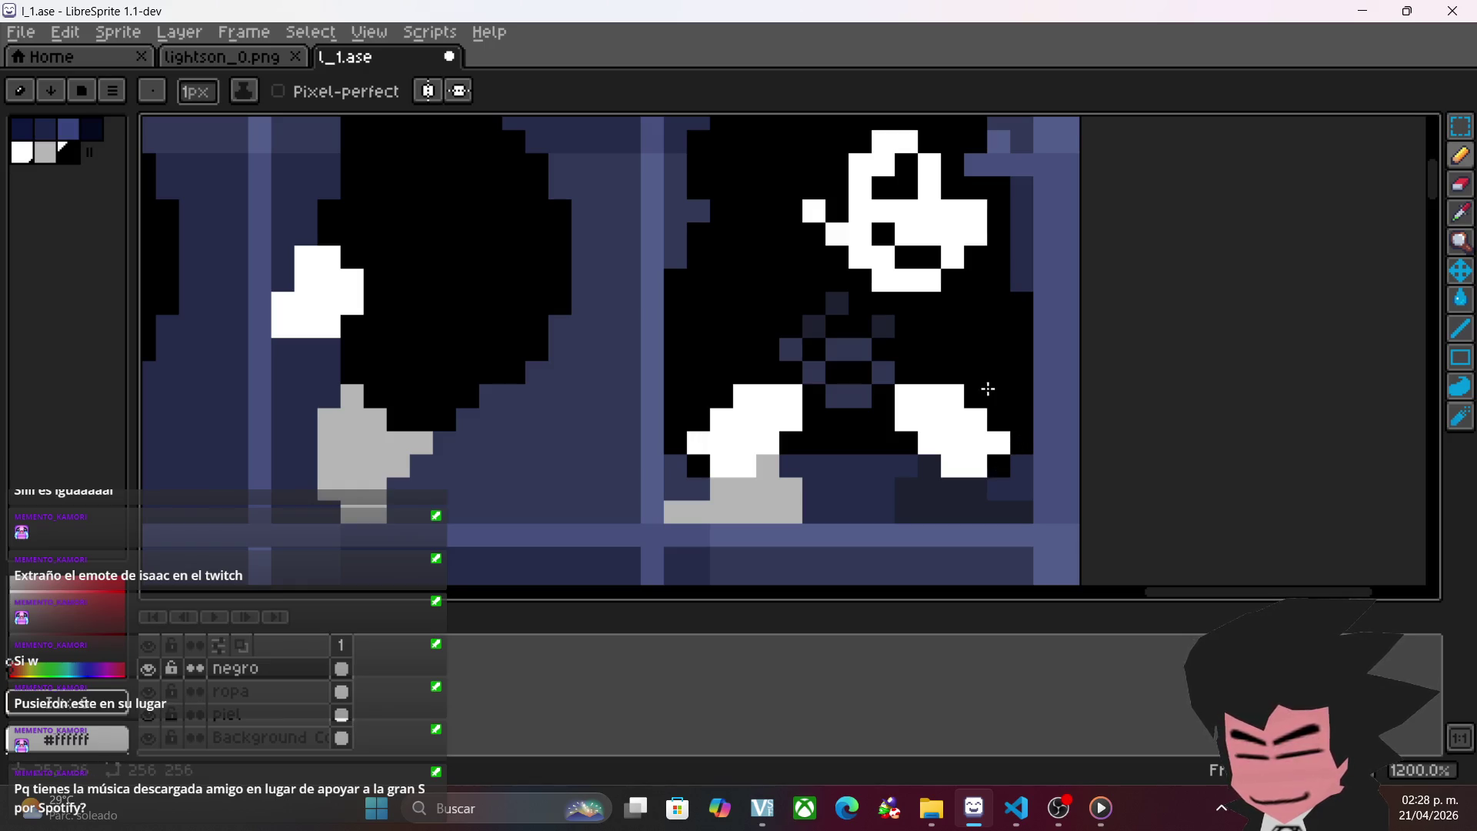
# - Back on the ropa layer, paint a light grey chest pattern and foot
pyautogui.click(148, 691)
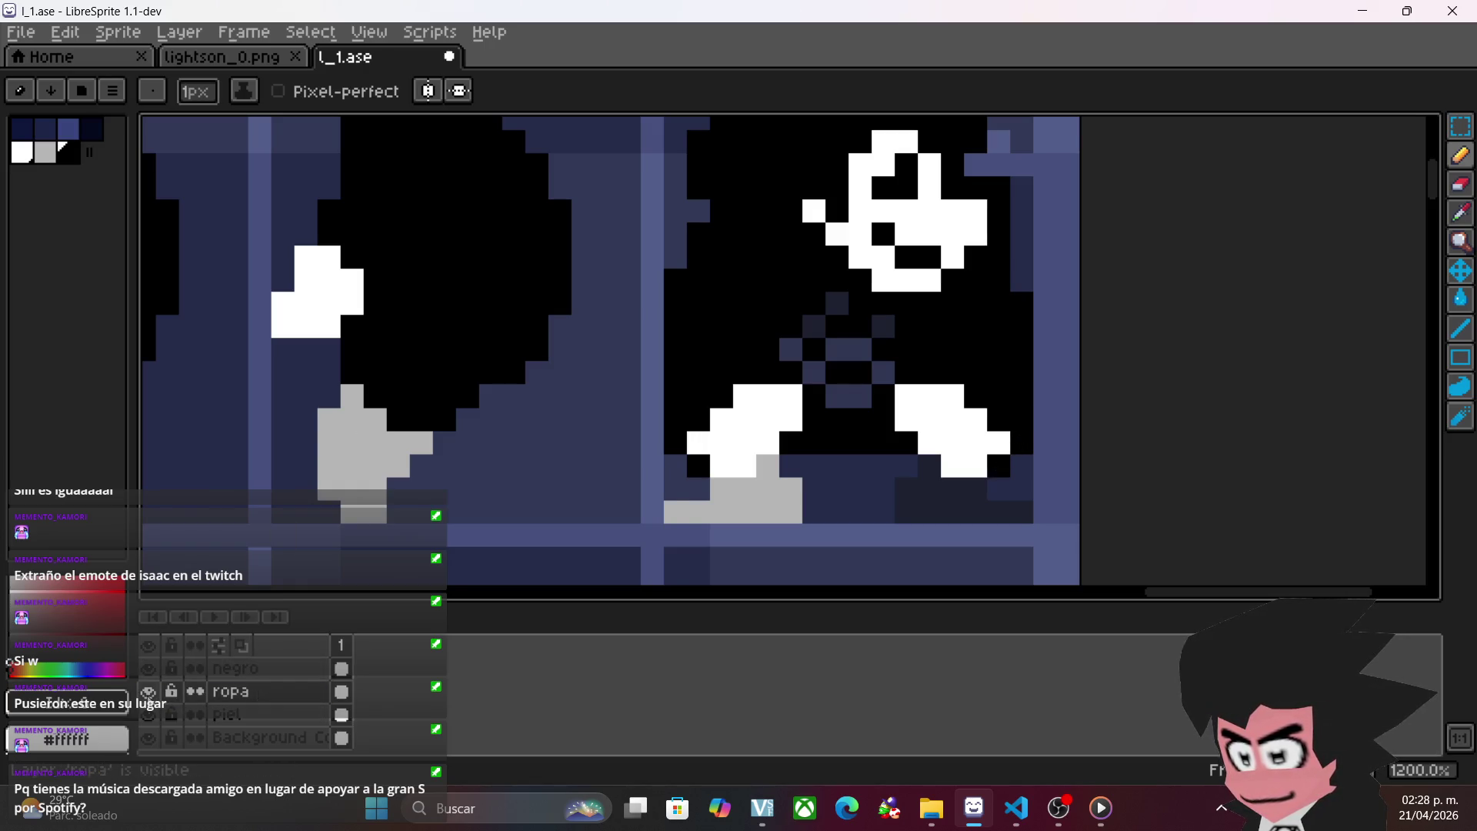
pyautogui.click(148, 691)
pyautogui.click(147, 690)
pyautogui.click(45, 152)
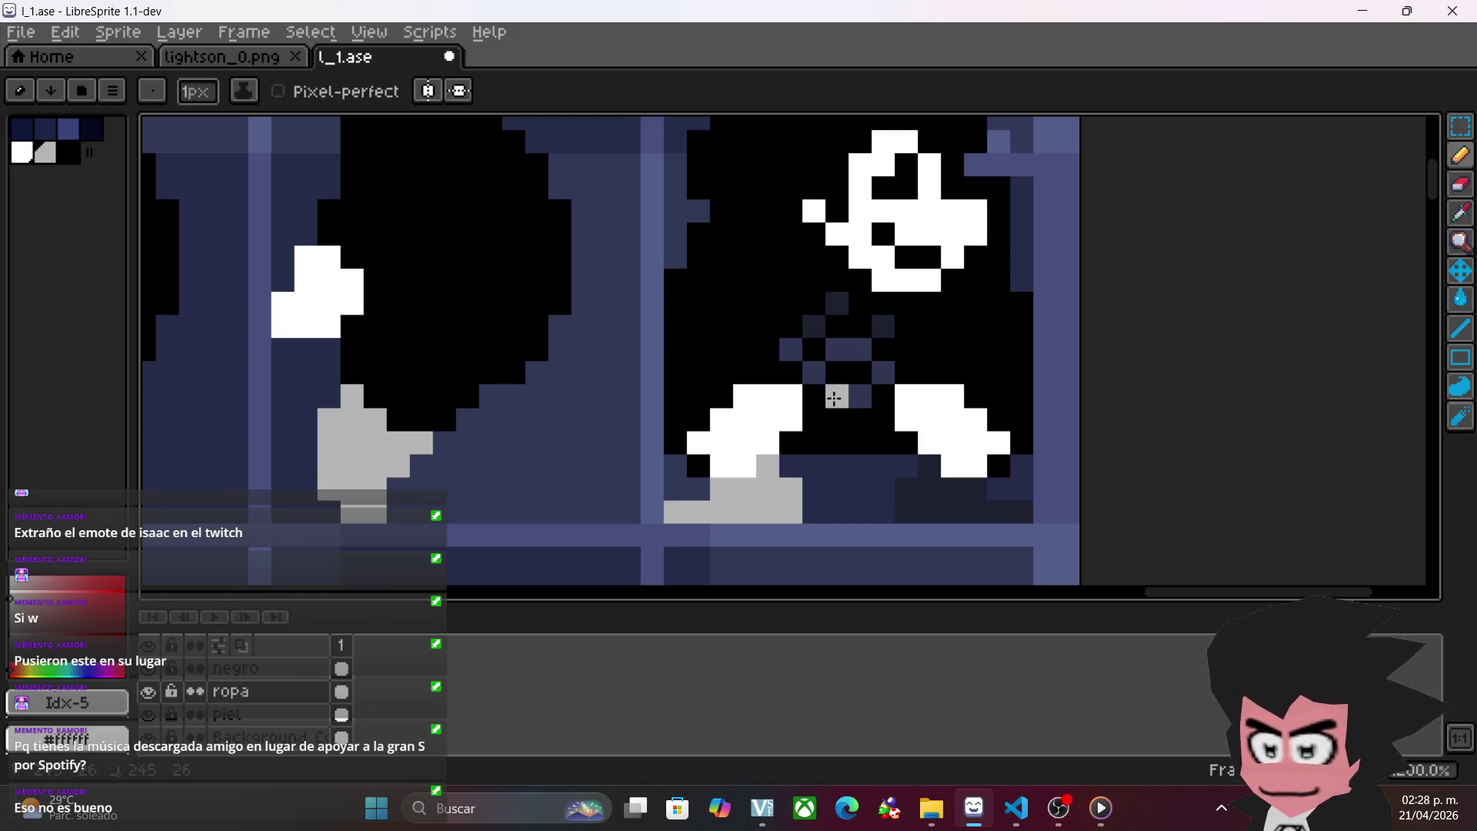
pyautogui.moveTo(878, 376)
pyautogui.mouseDown()
pyautogui.moveTo(849, 360)
pyautogui.moveTo(814, 371)
pyautogui.mouseUp()
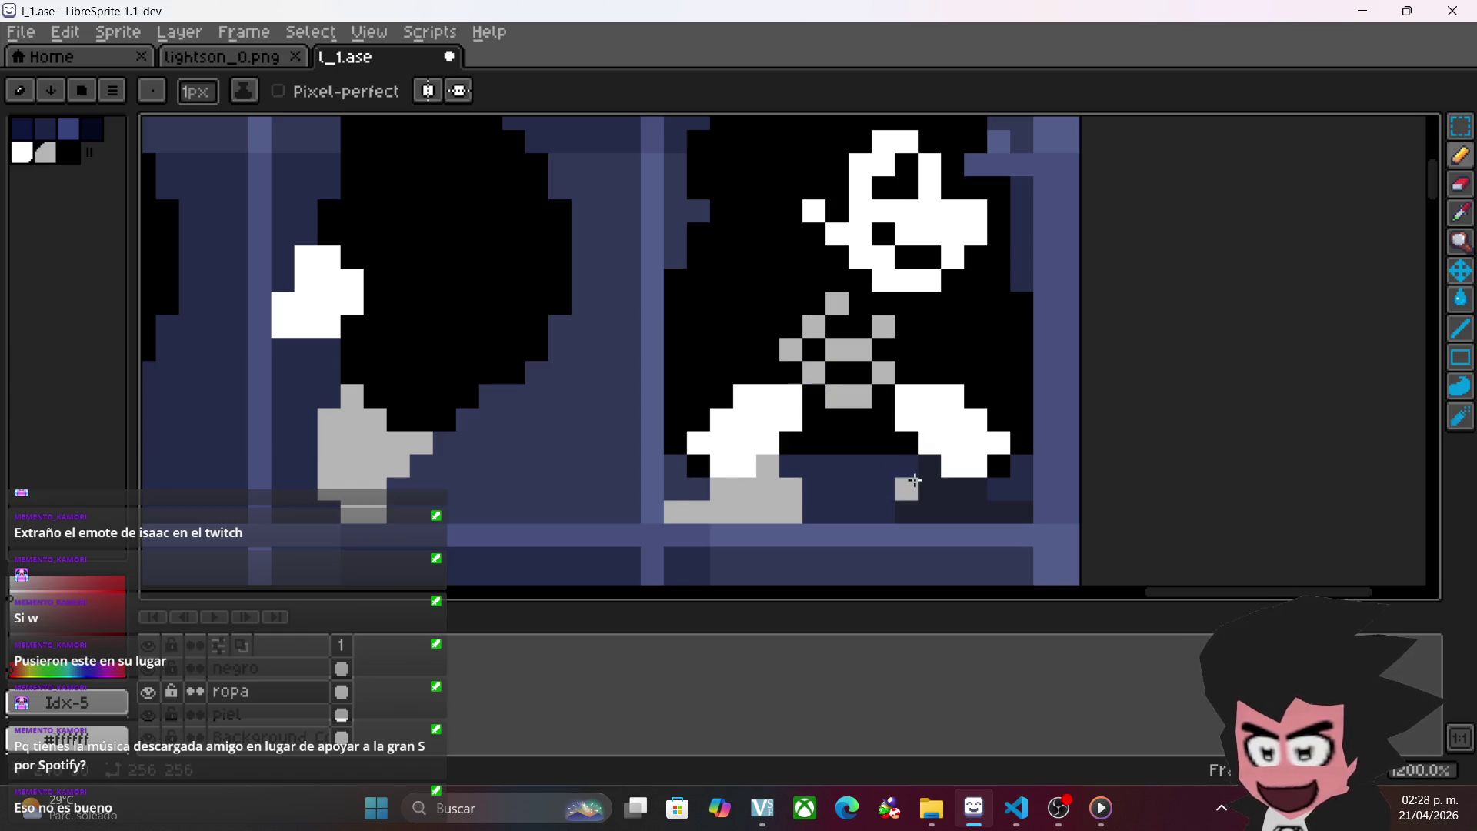
pyautogui.moveTo(926, 465)
pyautogui.mouseDown()
pyautogui.moveTo(998, 511)
pyautogui.moveTo(906, 500)
pyautogui.mouseUp()
pyautogui.scroll(-3, 603, 415)
pyautogui.hscroll(-4, 731, 271)
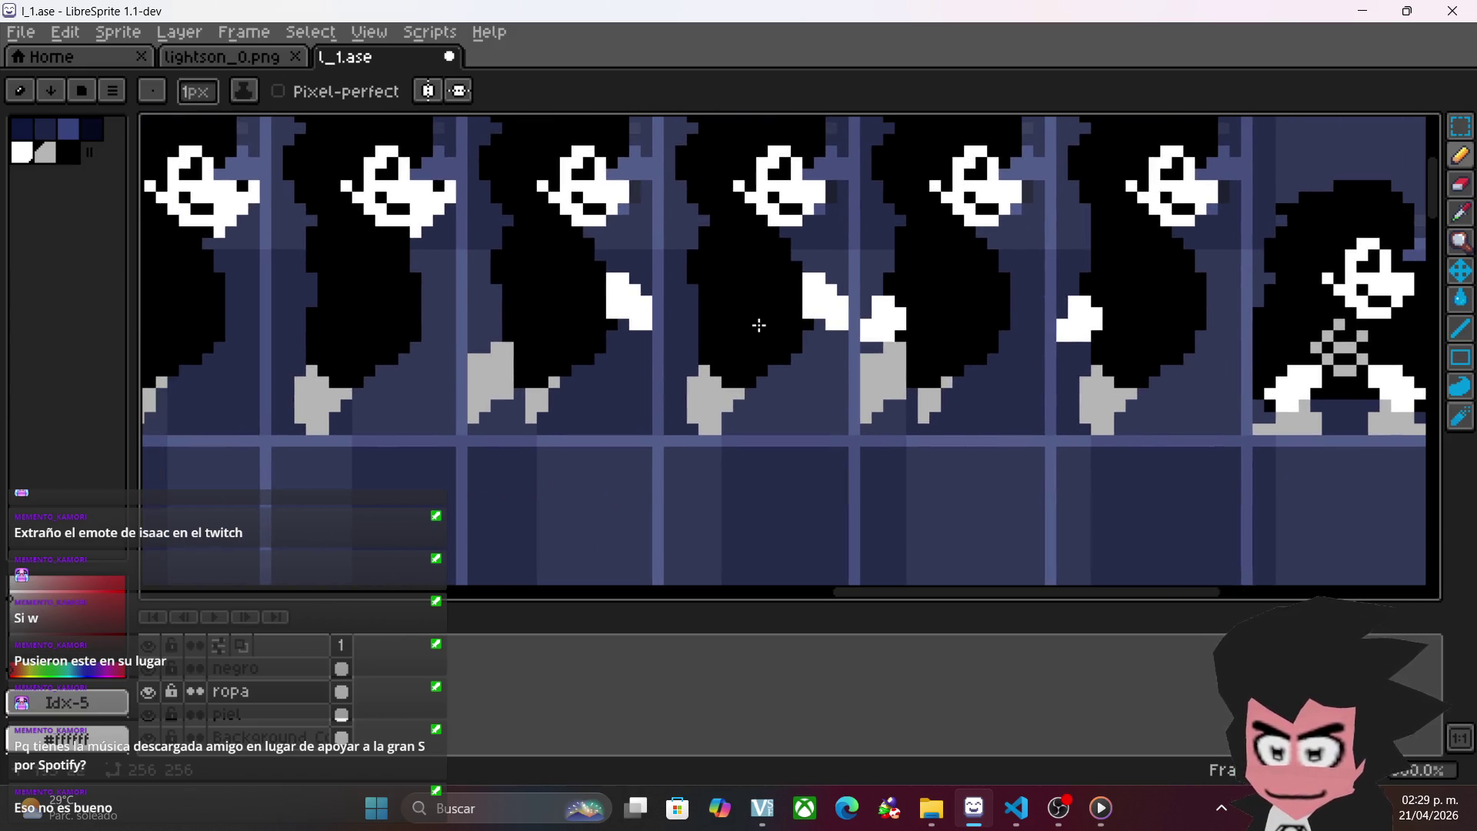
# - Bring the next front-facing figure's lower body into view and paint both shoes light grey
pyautogui.scroll(-3, 1022, 270)
pyautogui.hscroll(-3, 1022, 270)
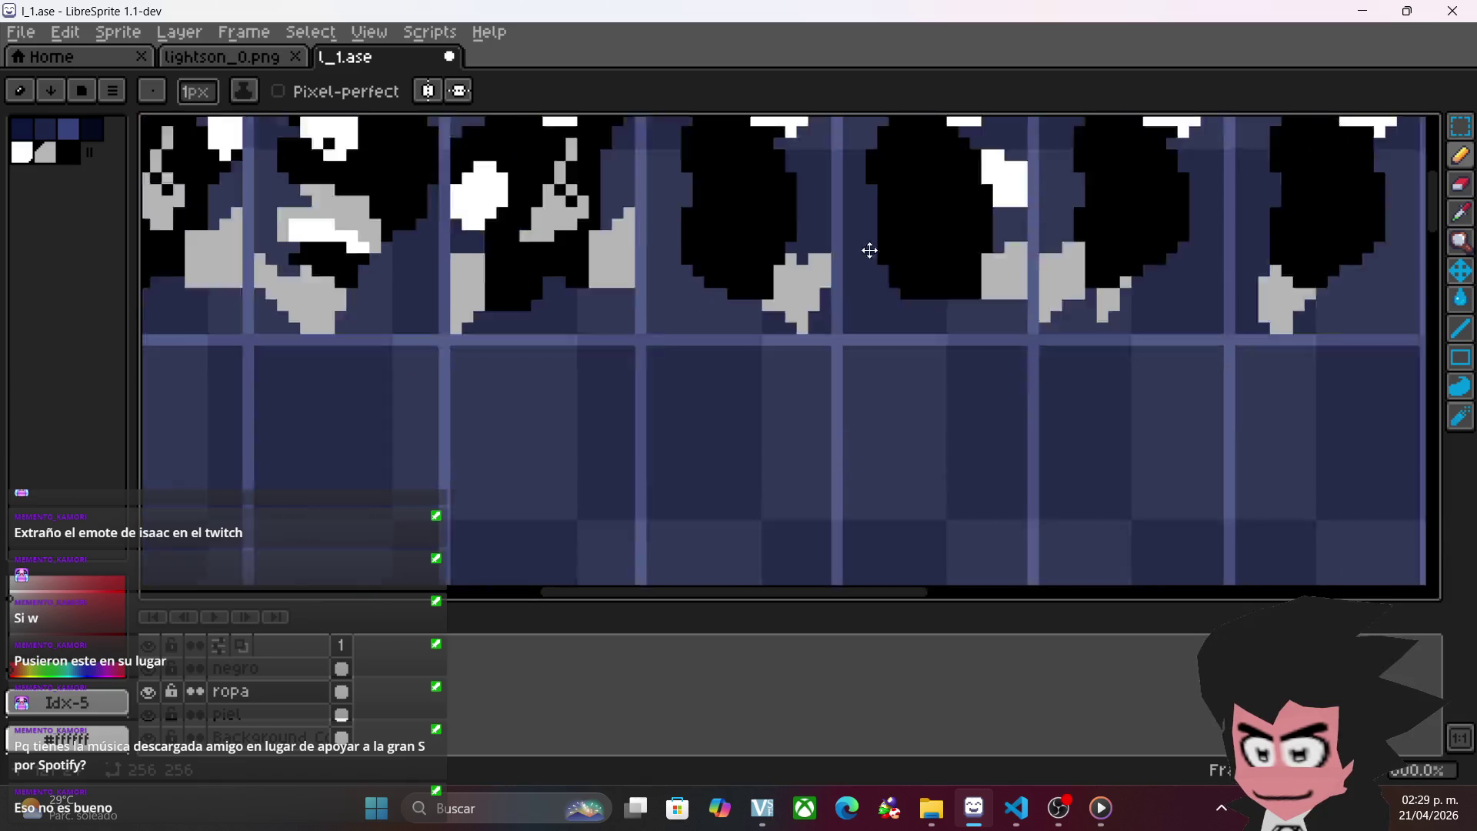
pyautogui.scroll(-3, 1081, 247)
pyautogui.scroll(3, 946, 284)
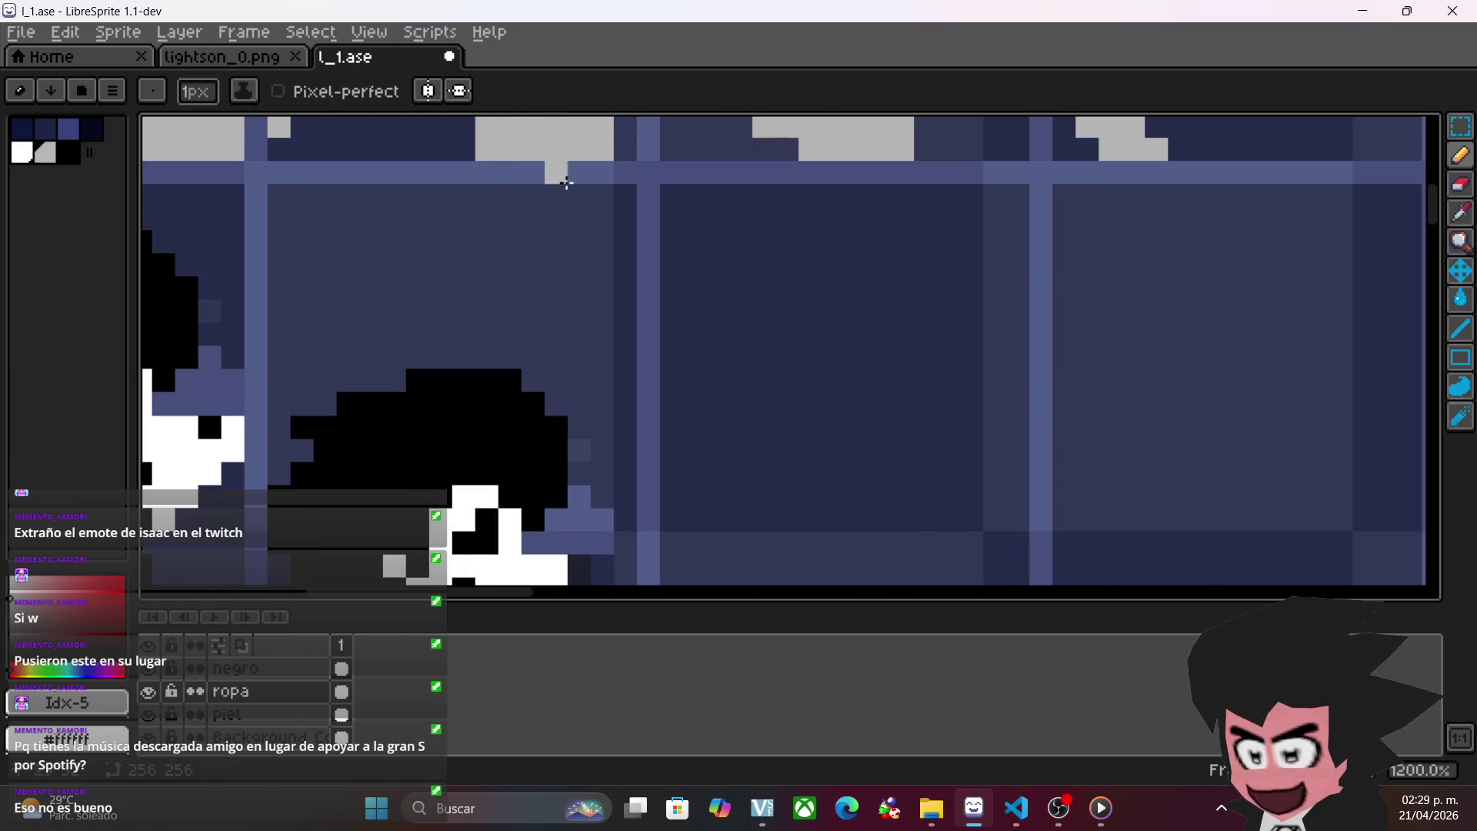
pyautogui.scroll(-3, 887, 251)
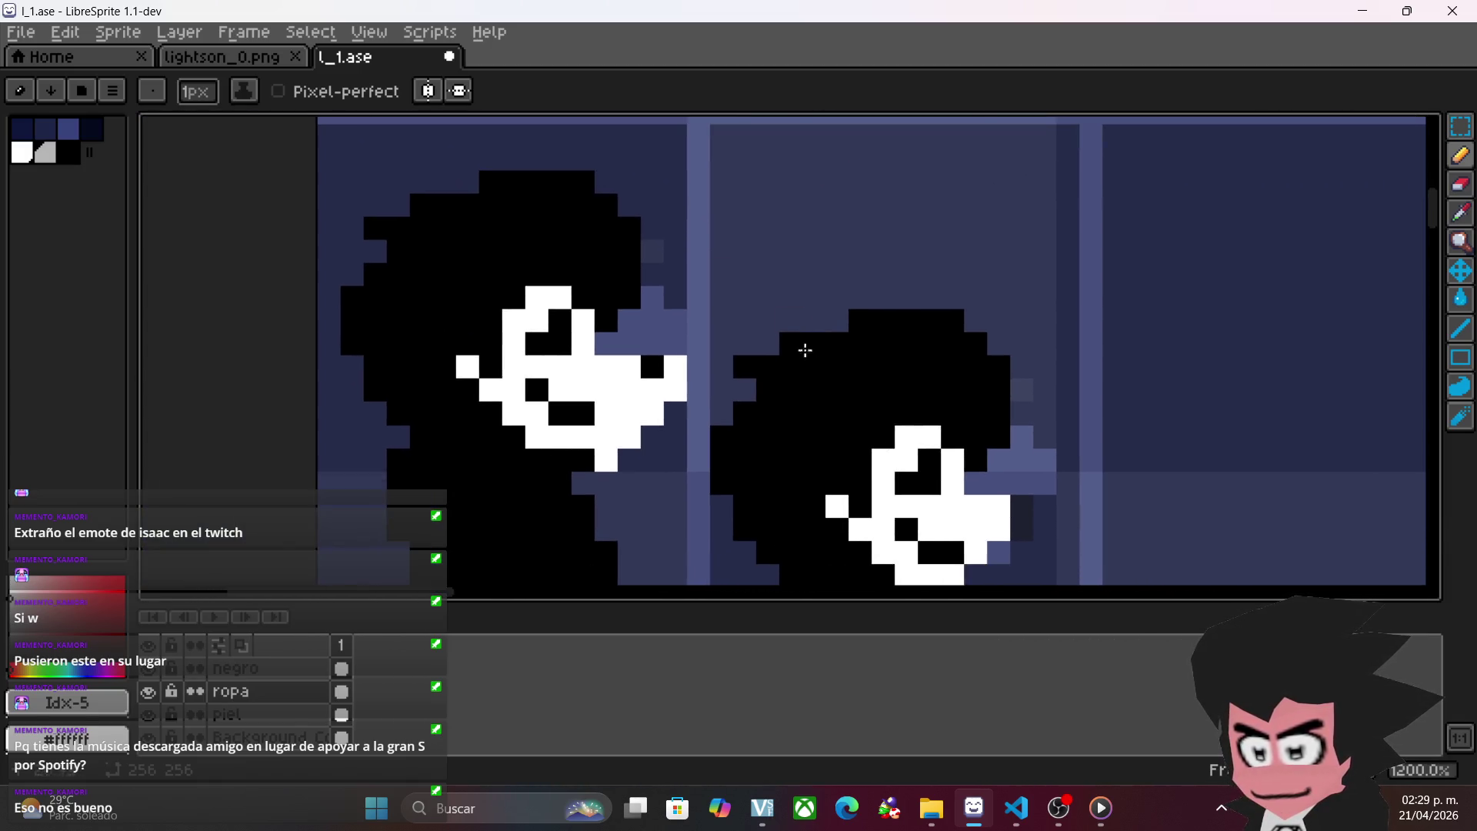
pyautogui.scroll(2, 814, 366)
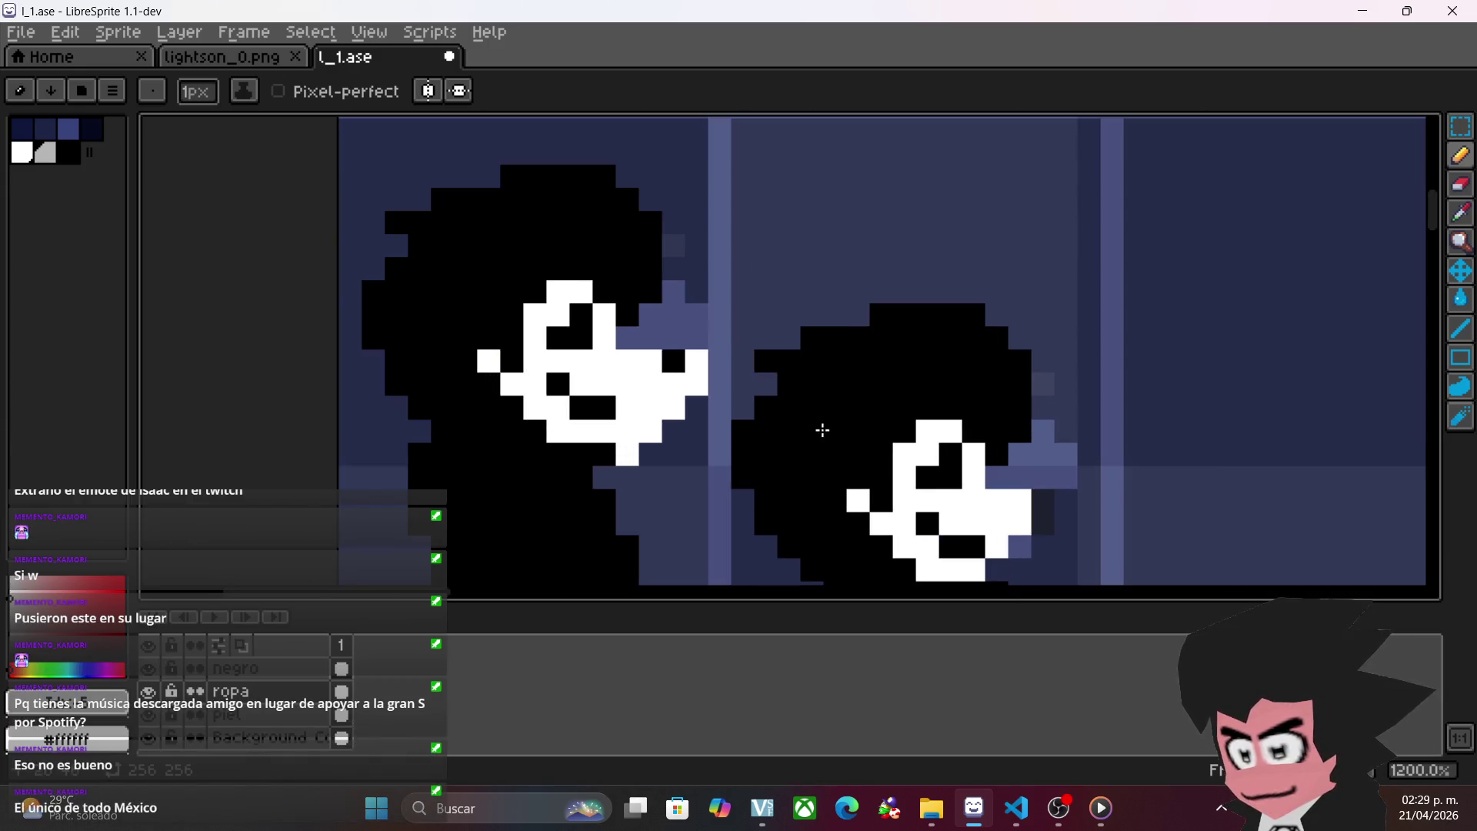
pyautogui.moveTo(724, 473)
pyautogui.mouseDown()
pyautogui.moveTo(643, 316)
pyautogui.moveTo(672, 418)
pyautogui.moveTo(719, 436)
pyautogui.moveTo(845, 138)
pyautogui.moveTo(827, 136)
pyautogui.mouseUp()
pyautogui.moveTo(659, 437)
pyautogui.mouseDown()
pyautogui.moveTo(726, 439)
pyautogui.moveTo(768, 488)
pyautogui.moveTo(702, 504)
pyautogui.moveTo(674, 480)
pyautogui.moveTo(662, 495)
pyautogui.mouseUp()
pyautogui.moveTo(531, 436)
pyautogui.mouseDown()
pyautogui.moveTo(476, 436)
pyautogui.moveTo(455, 457)
pyautogui.moveTo(450, 370)
pyautogui.moveTo(473, 342)
pyautogui.moveTo(520, 346)
pyautogui.moveTo(493, 410)
pyautogui.moveTo(452, 413)
pyautogui.moveTo(466, 414)
pyautogui.mouseUp()
# - Fill the remaining dark shoe pixels light grey
pyautogui.hscroll(5, 1003, 413)
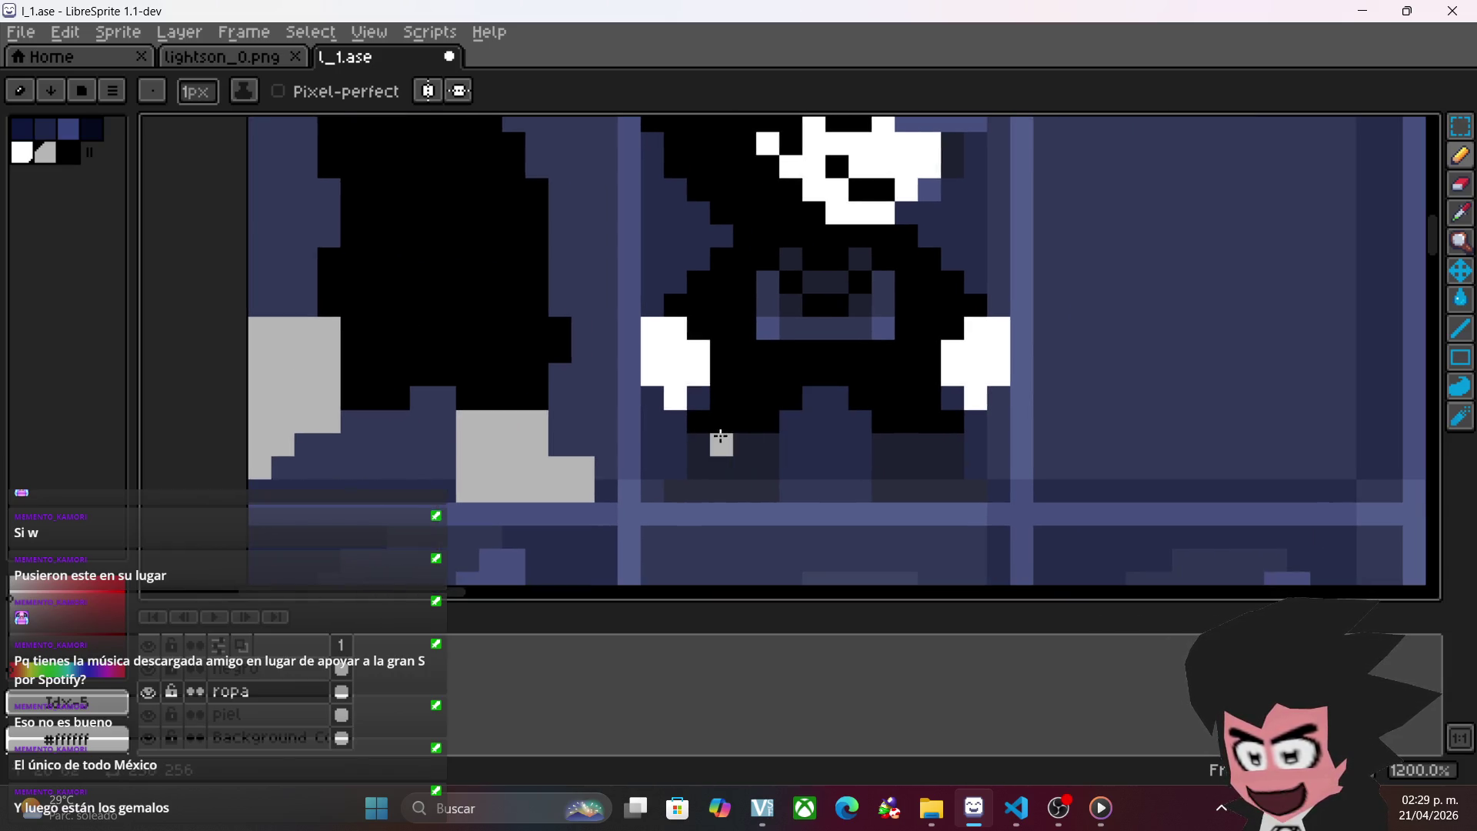
pyautogui.moveTo(695, 441)
pyautogui.mouseDown()
pyautogui.moveTo(761, 455)
pyautogui.moveTo(728, 487)
pyautogui.moveTo(759, 488)
pyautogui.moveTo(704, 480)
pyautogui.mouseUp()
pyautogui.moveTo(868, 455)
pyautogui.mouseDown()
pyautogui.moveTo(896, 442)
pyautogui.moveTo(953, 466)
pyautogui.moveTo(966, 490)
pyautogui.moveTo(977, 466)
pyautogui.mouseUp()
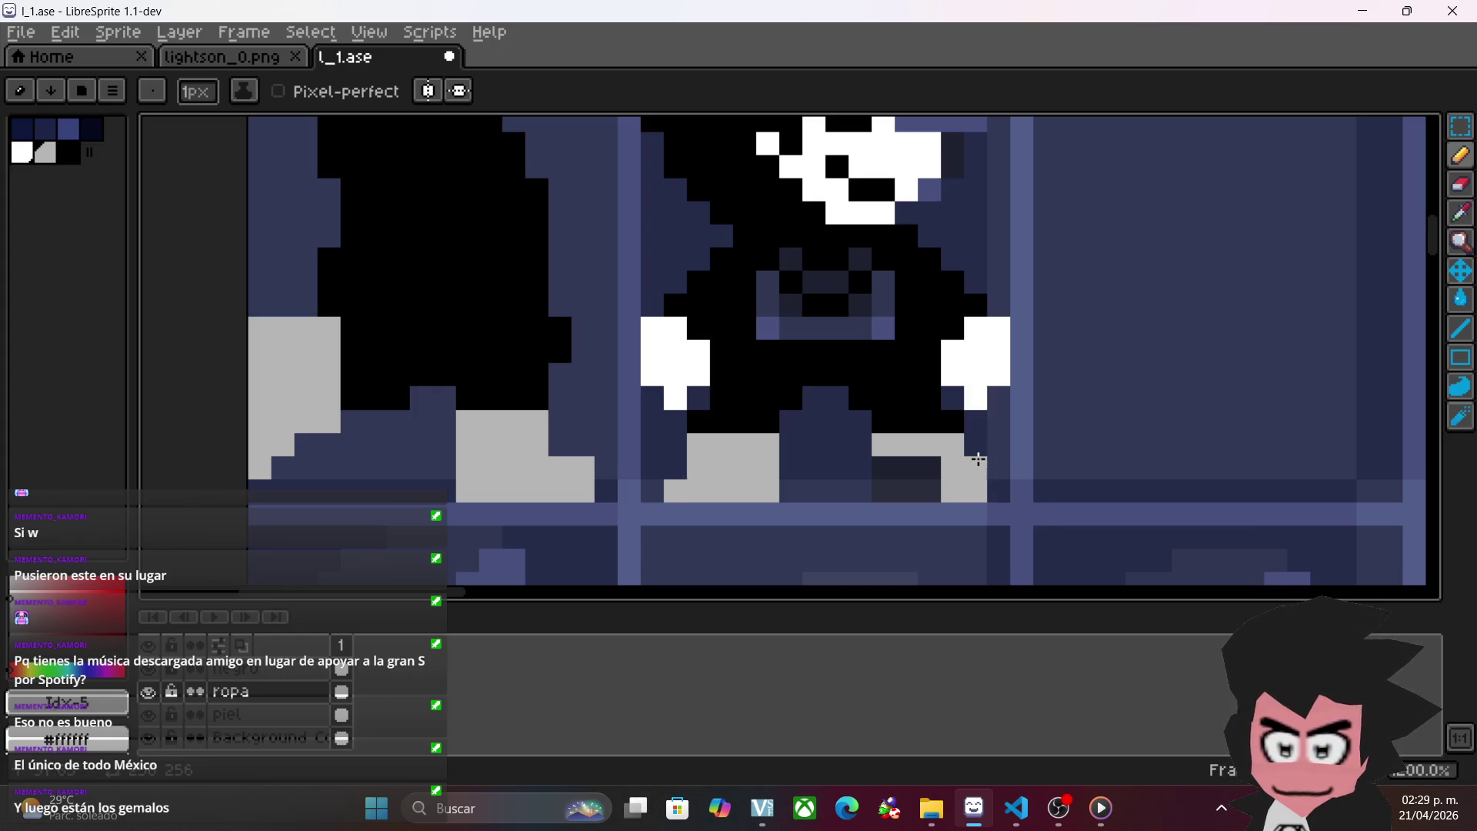
pyautogui.click(939, 462)
pyautogui.moveTo(929, 465)
pyautogui.mouseDown()
pyautogui.moveTo(897, 461)
pyautogui.moveTo(898, 480)
pyautogui.mouseUp()
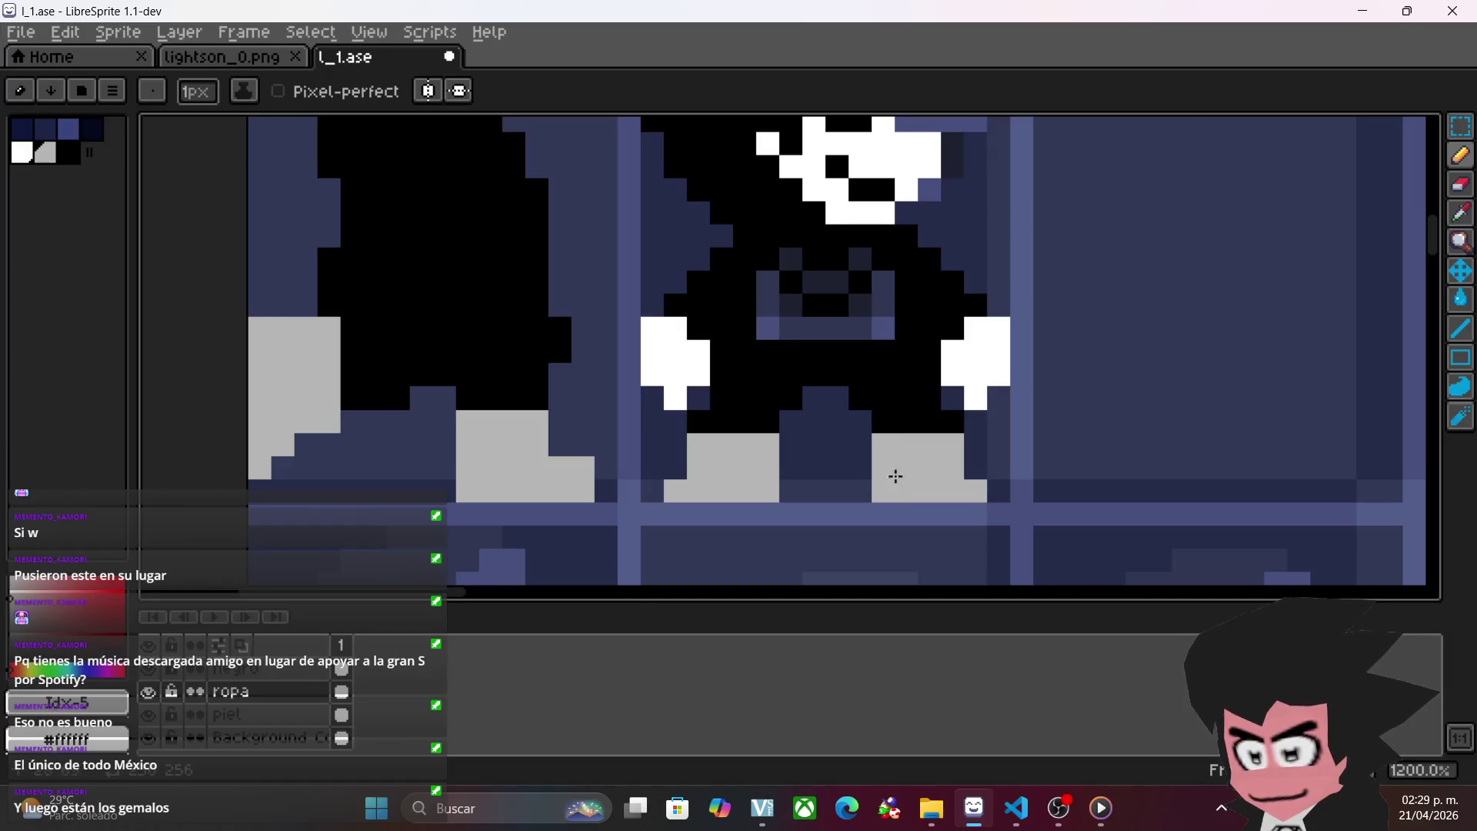
# - Paint two light grey pixels on the figure's belt
pyautogui.scroll(-3, 891, 481)
pyautogui.scroll(1, 846, 431)
pyautogui.moveTo(834, 422)
pyautogui.mouseDown()
pyautogui.moveTo(679, 372)
pyautogui.moveTo(689, 350)
pyautogui.mouseUp()
pyautogui.scroll(2, 689, 350)
pyautogui.moveTo(905, 354)
pyautogui.mouseDown()
pyautogui.moveTo(907, 342)
pyautogui.moveTo(846, 372)
pyautogui.moveTo(793, 364)
pyautogui.moveTo(809, 308)
pyautogui.moveTo(844, 320)
pyautogui.mouseUp()
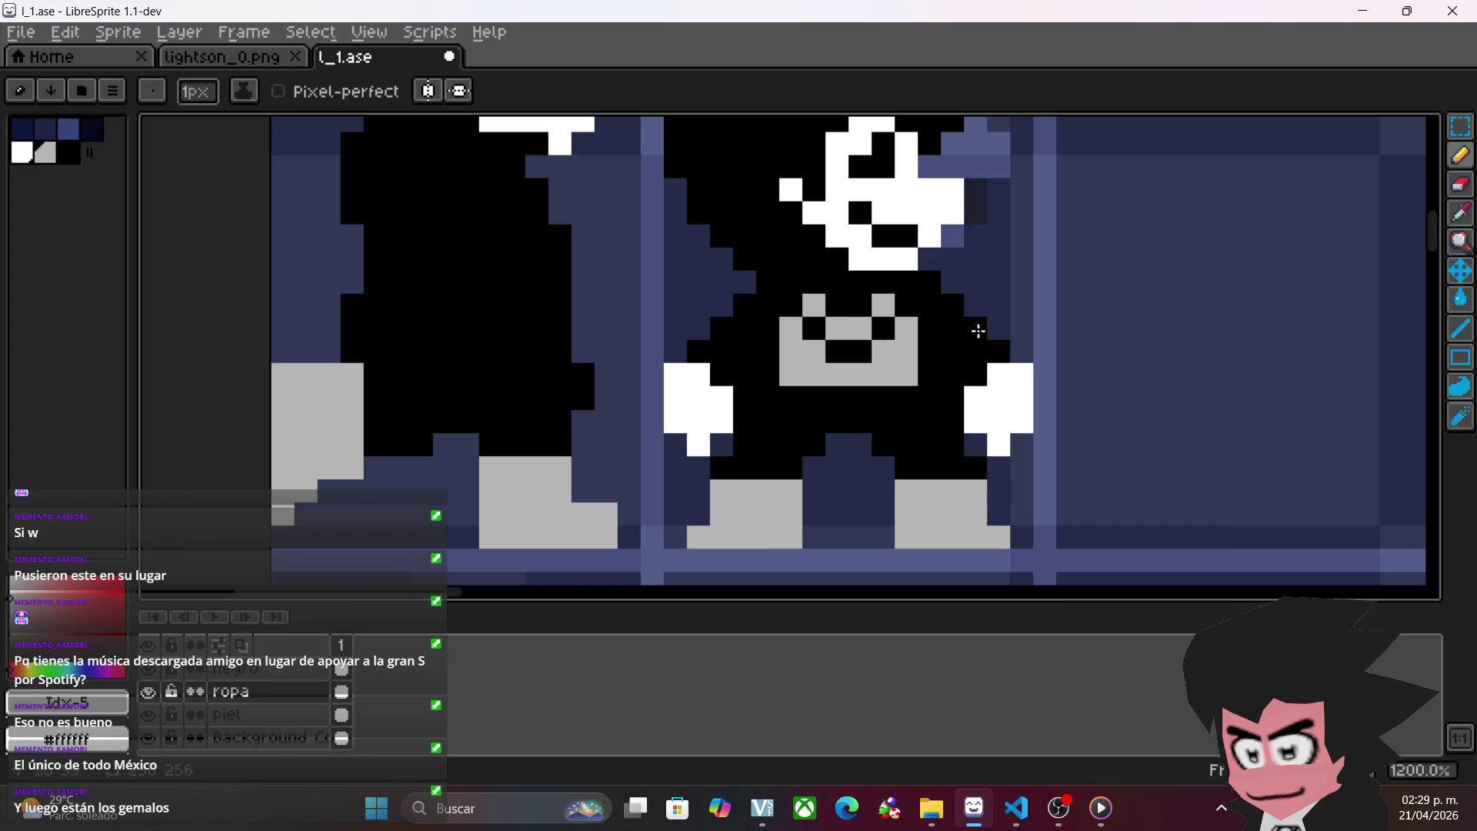
pyautogui.scroll(-4, 978, 331)
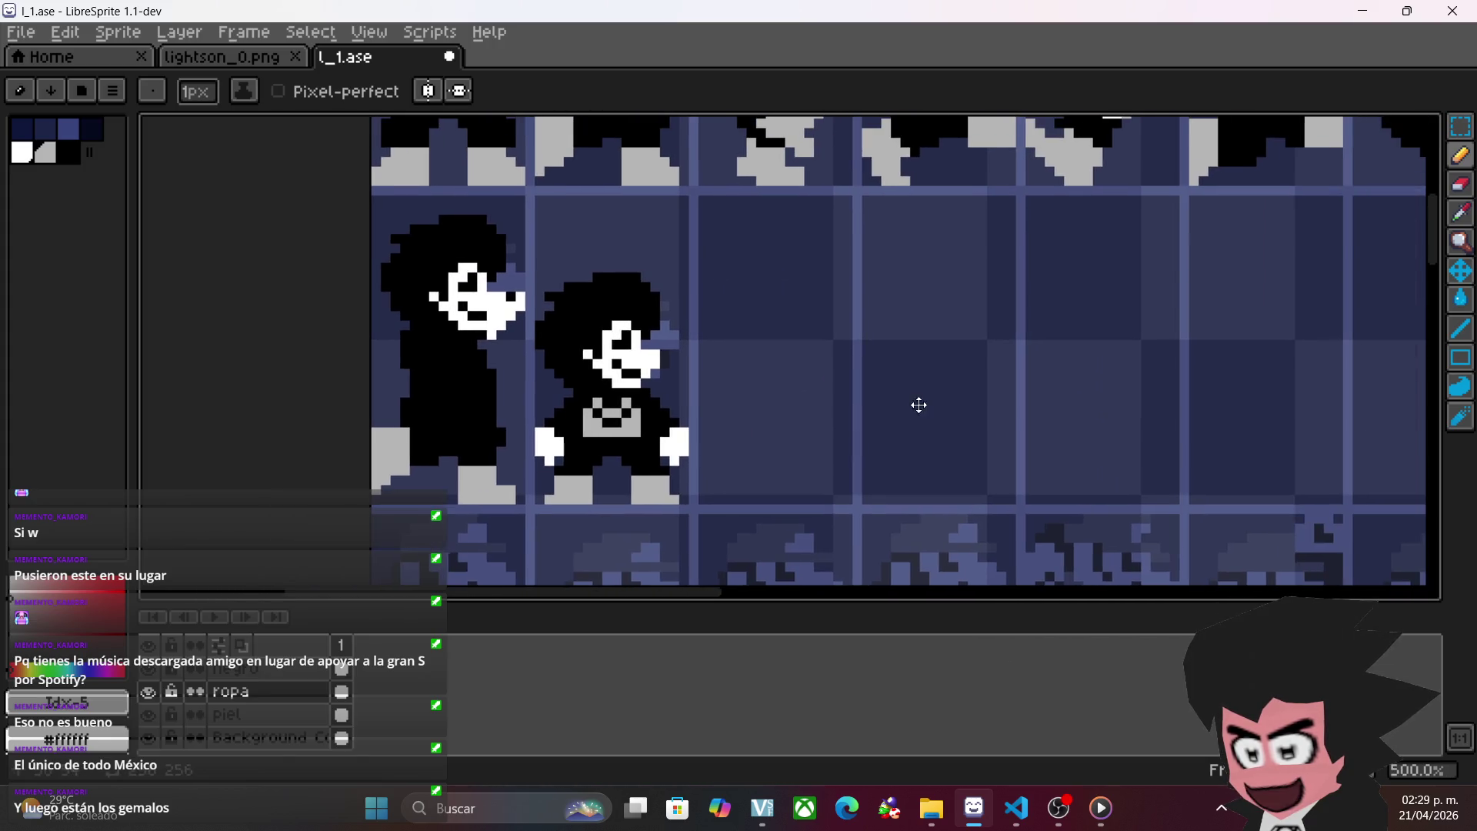
# - Scroll and zoom across the sprite sheet to inspect the recoloured frames
pyautogui.scroll(3, 1138, 280)
pyautogui.hscroll(5, 1137, 280)
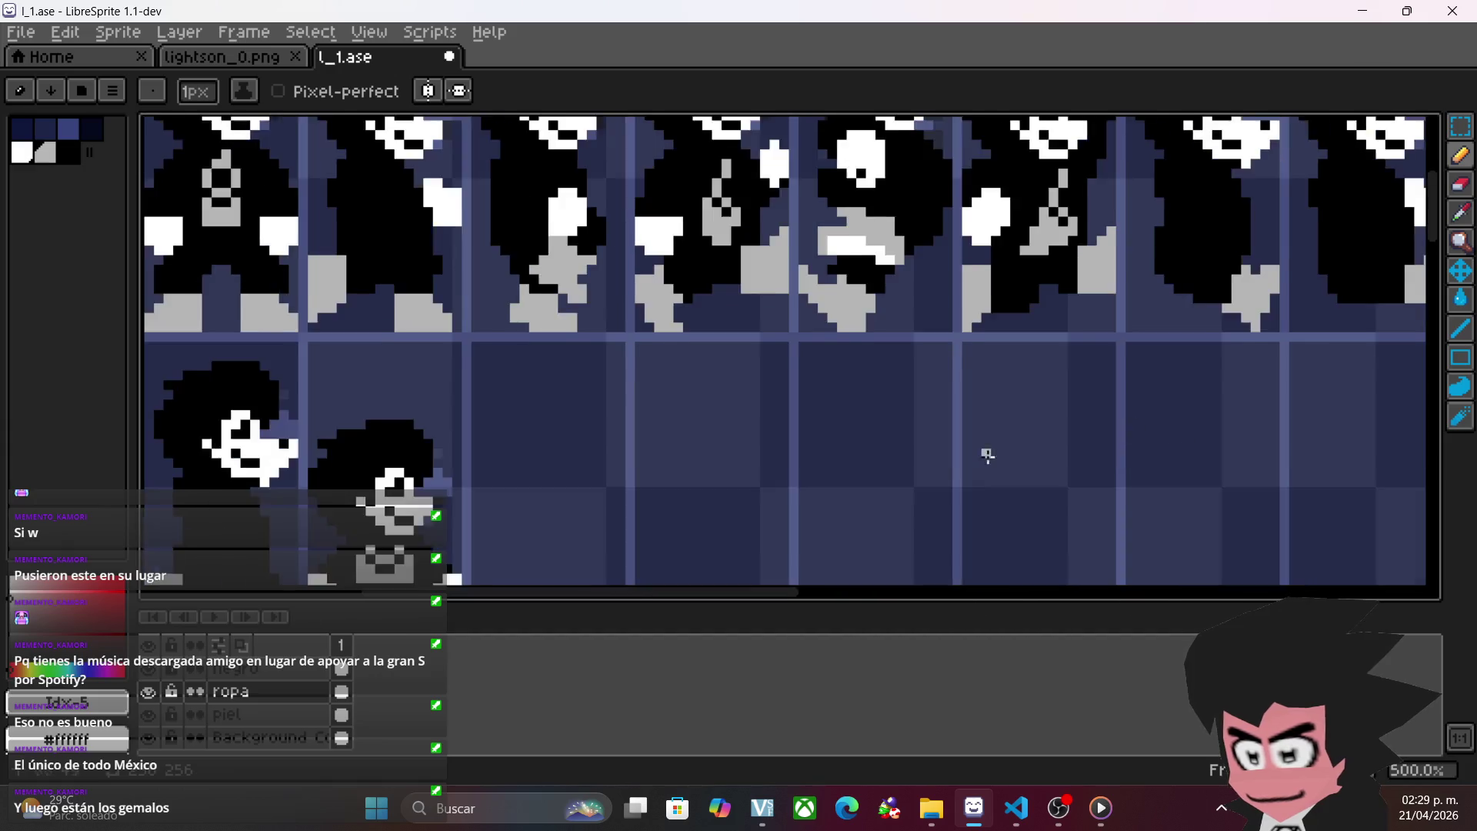
pyautogui.scroll(3, 987, 455)
pyautogui.hscroll(3, 636, 518)
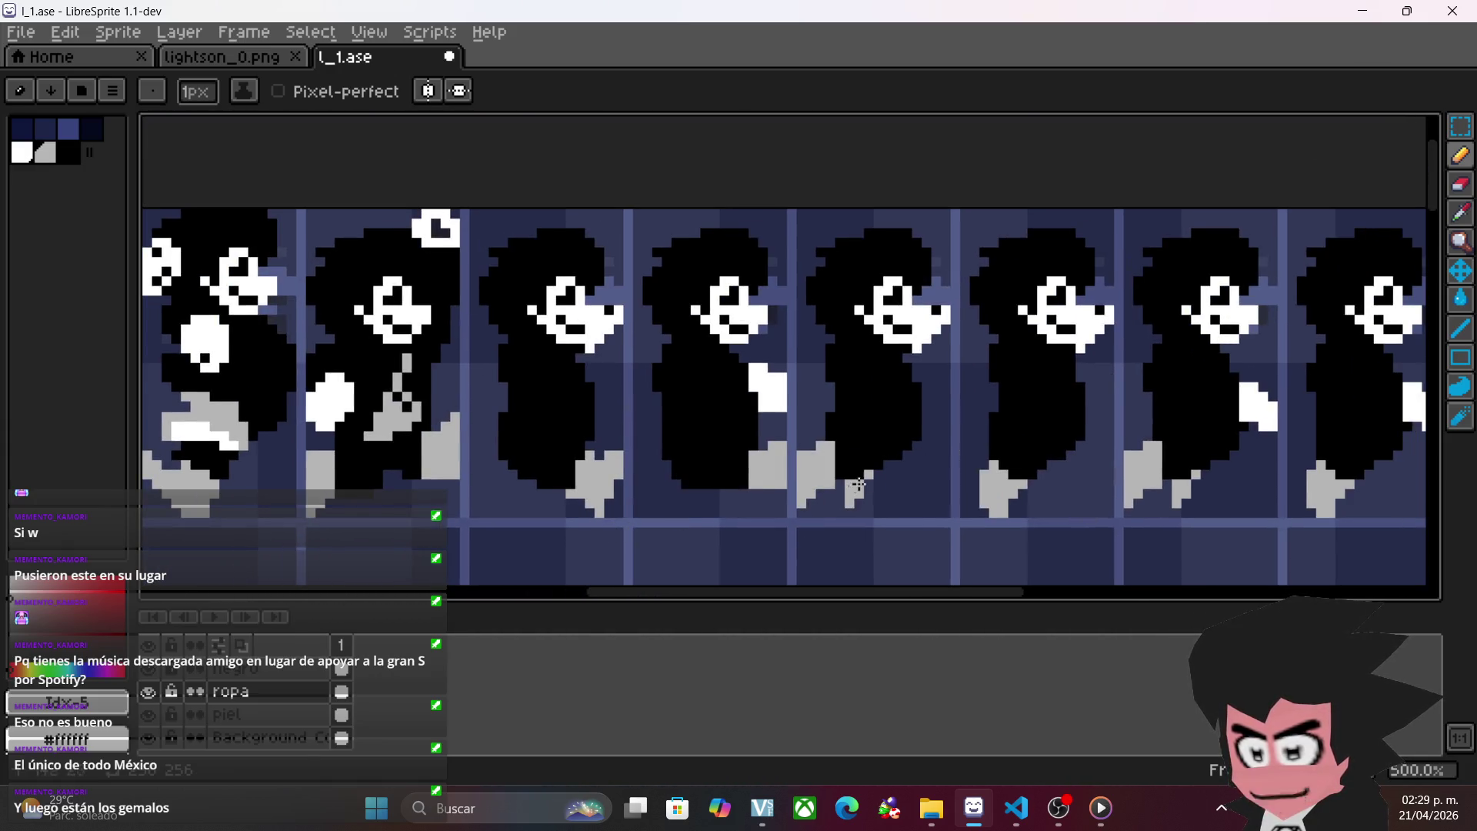
pyautogui.scroll(2, 865, 483)
pyautogui.hscroll(6, 749, 453)
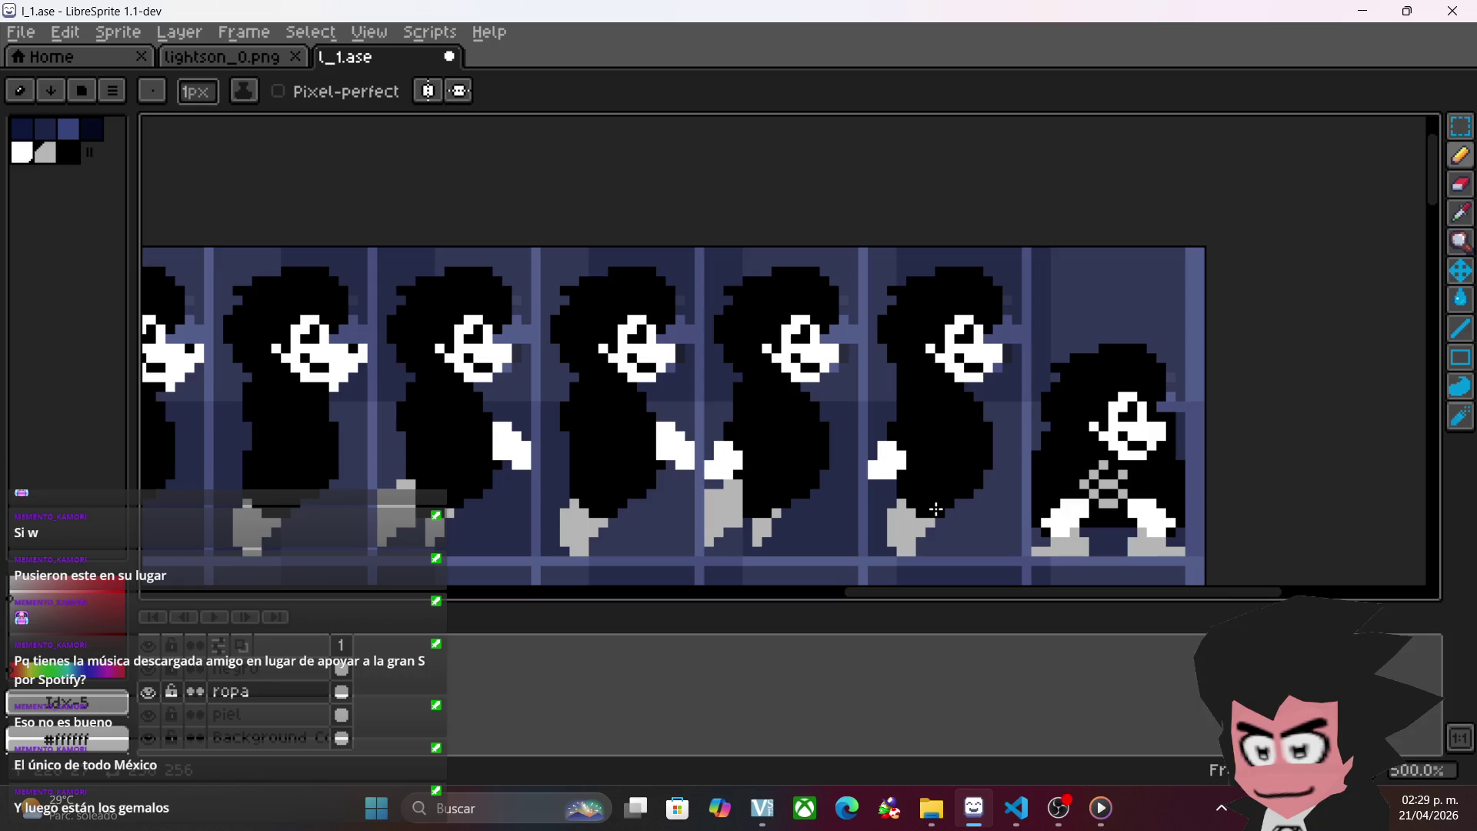
pyautogui.hscroll(-6, 504, 408)
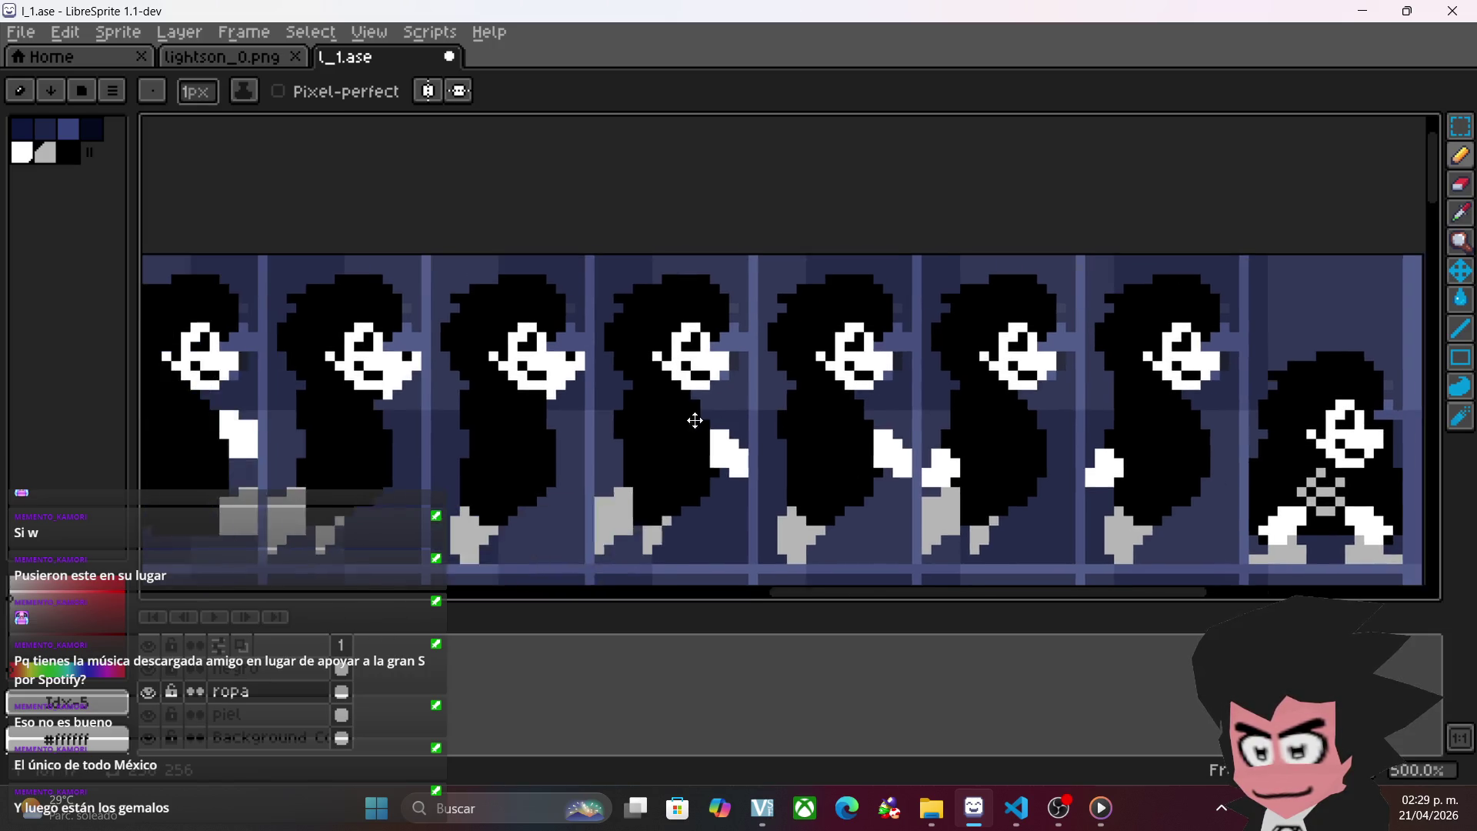
pyautogui.hscroll(-6, 844, 423)
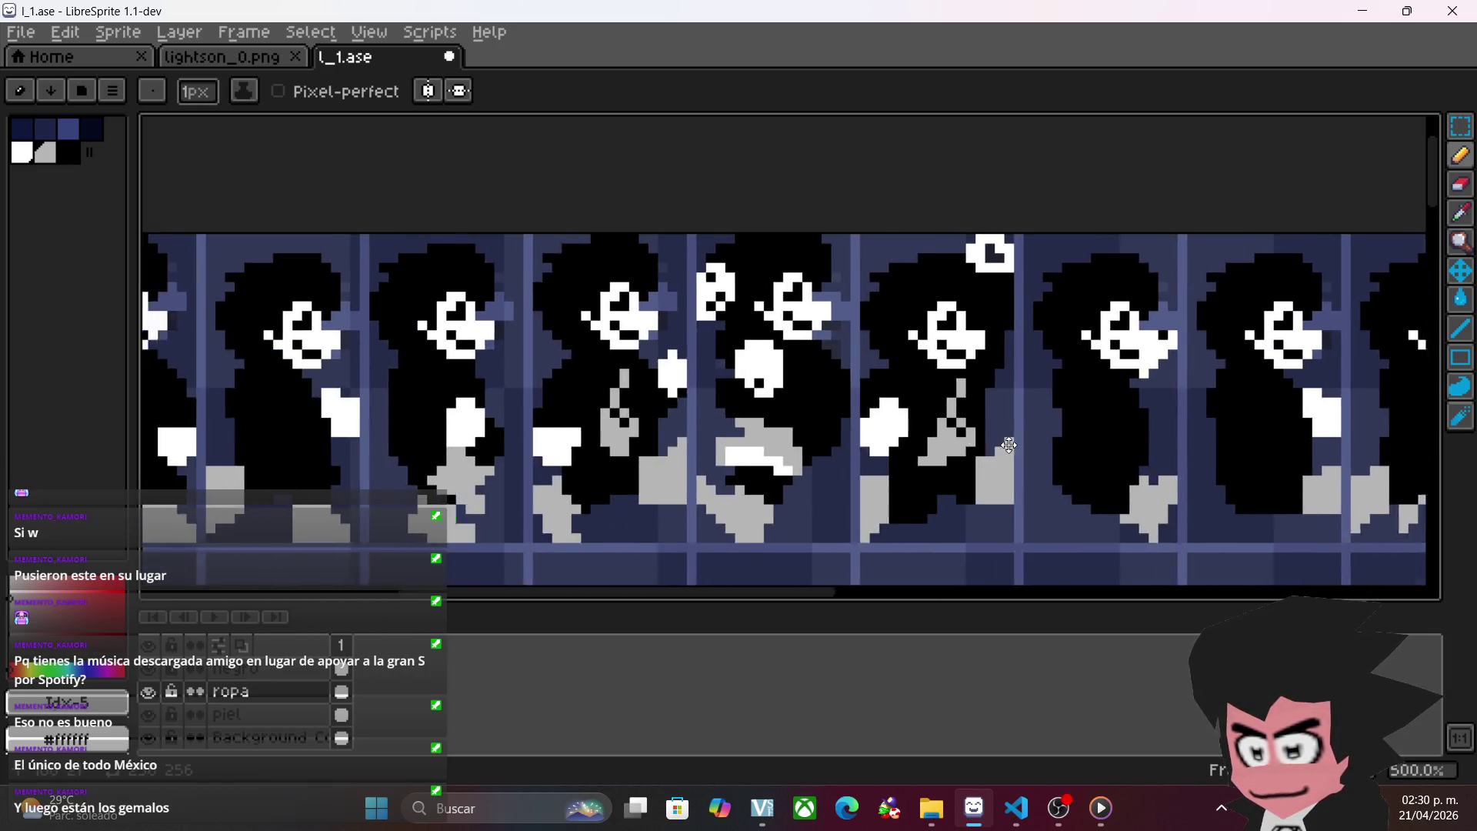
pyautogui.scroll(-2, 1112, 476)
pyautogui.moveTo(1112, 476)
pyautogui.mouseDown()
pyautogui.moveTo(894, 411)
pyautogui.moveTo(706, 436)
pyautogui.moveTo(763, 246)
pyautogui.mouseUp()
pyautogui.scroll(-1, 706, 436)
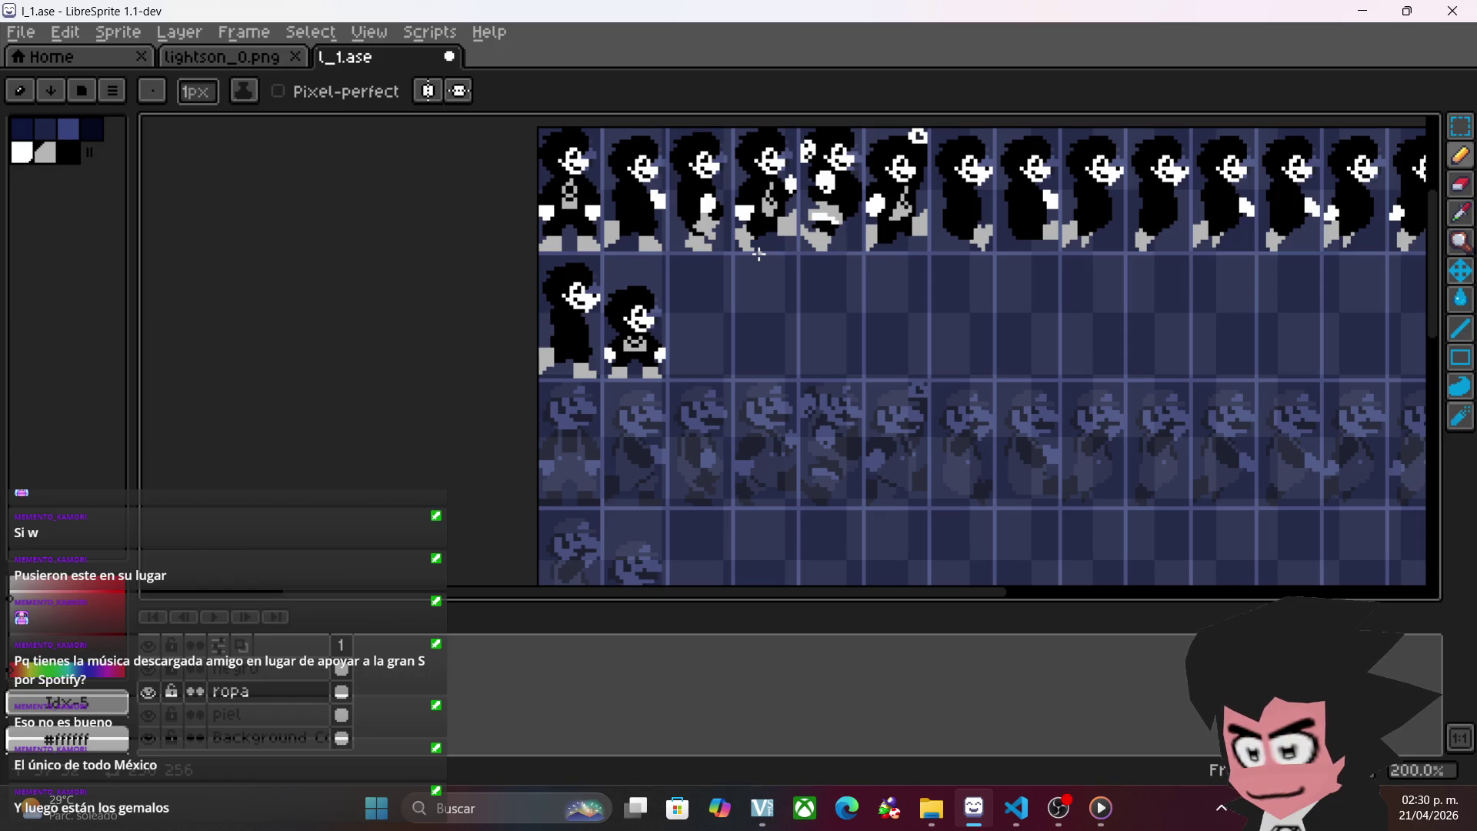
pyautogui.scroll(2, 759, 254)
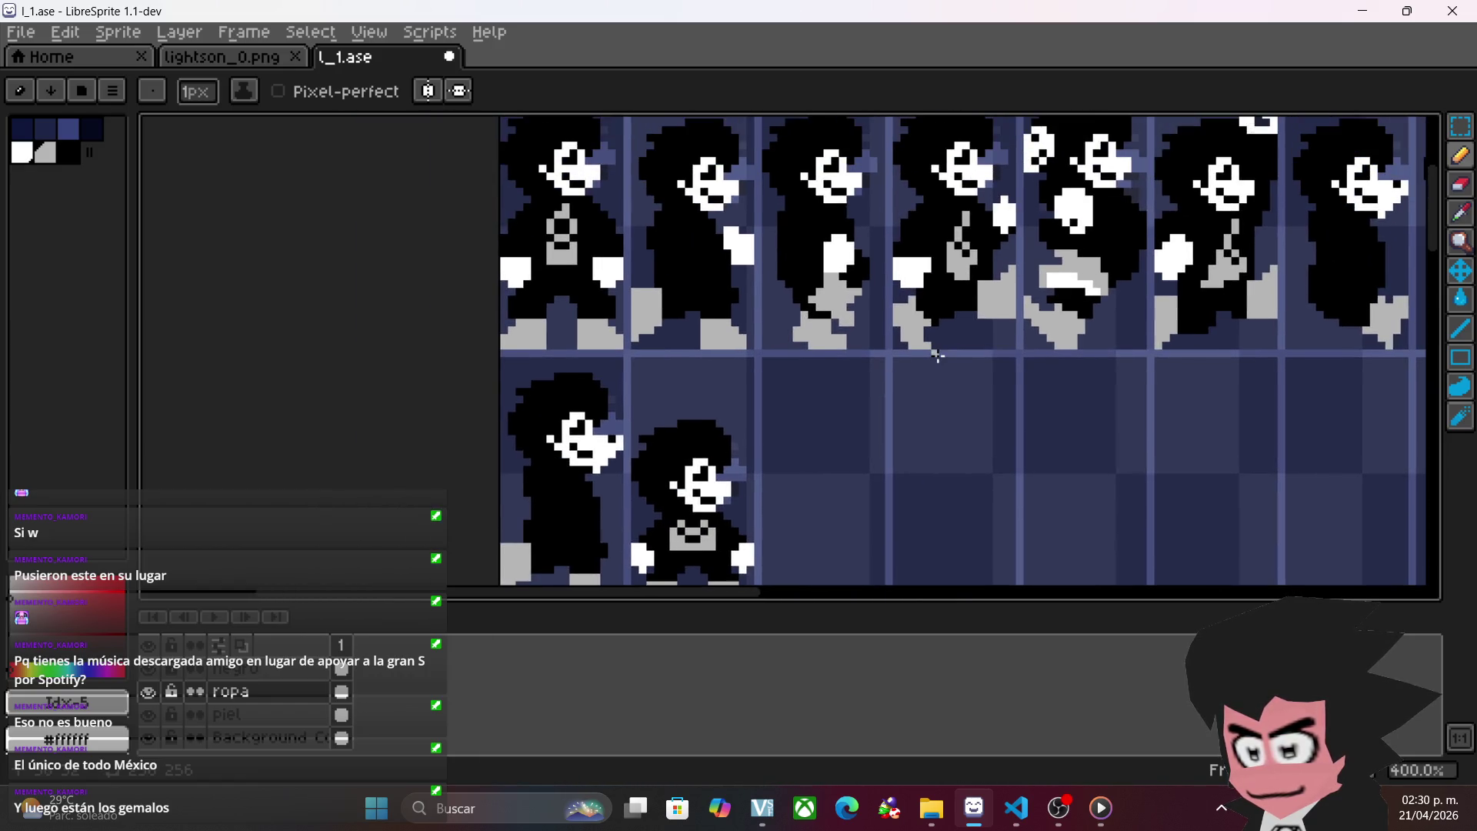
pyautogui.scroll(1, 938, 356)
# - Toggle the ropa layer off and on to compare, then save l_1.ase
pyautogui.click(150, 693)
pyautogui.click(150, 693)
pyautogui.scroll(-3, 620, 477)
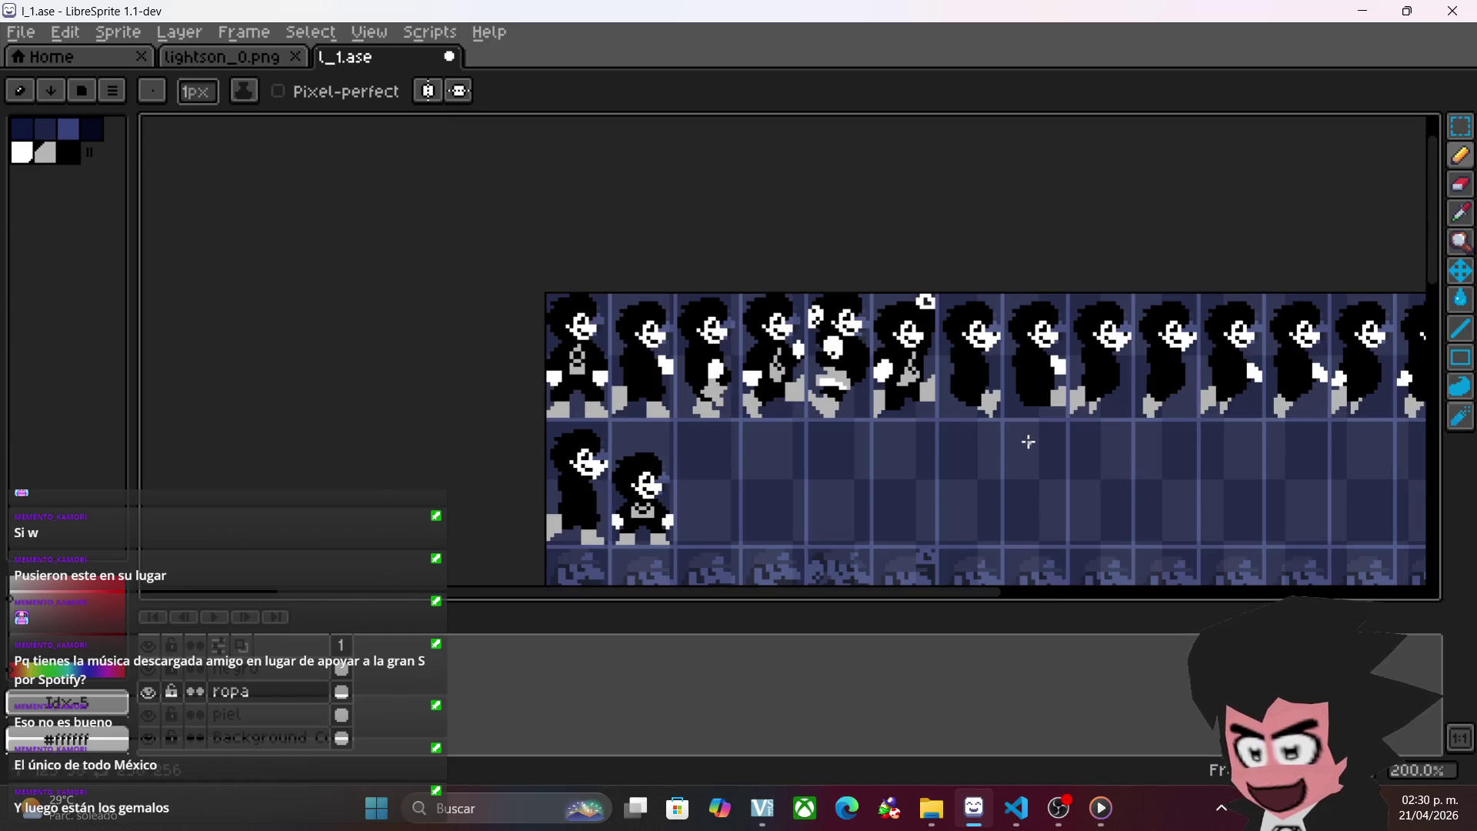
pyautogui.press('v')
pyautogui.press('b')
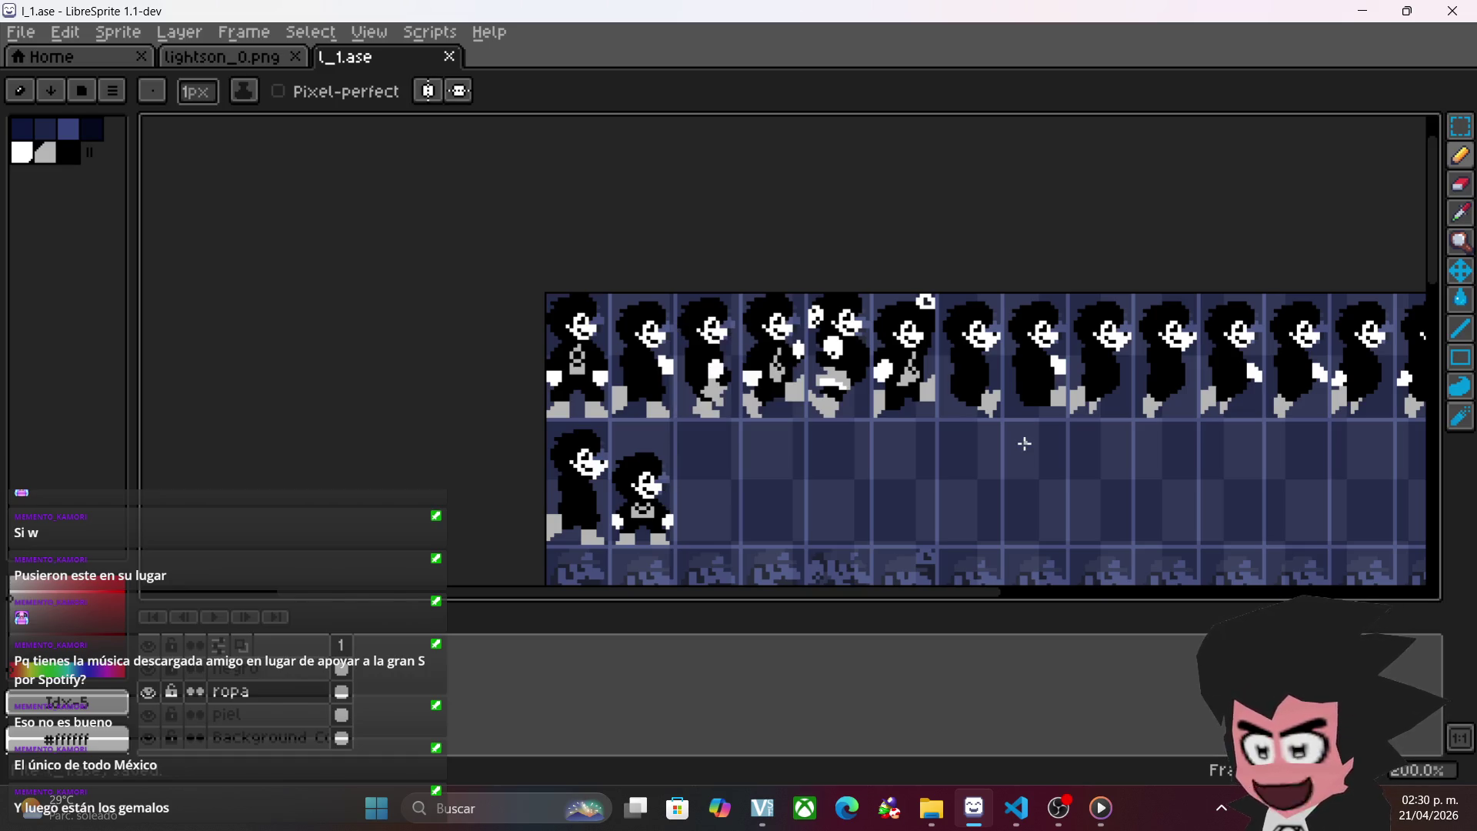
pyautogui.moveTo(1025, 441); pyautogui.dragTo(732, 399)
# - Glance at lightson_0.png, return to l_1.ase and make the negro layer active
pyautogui.press('m')
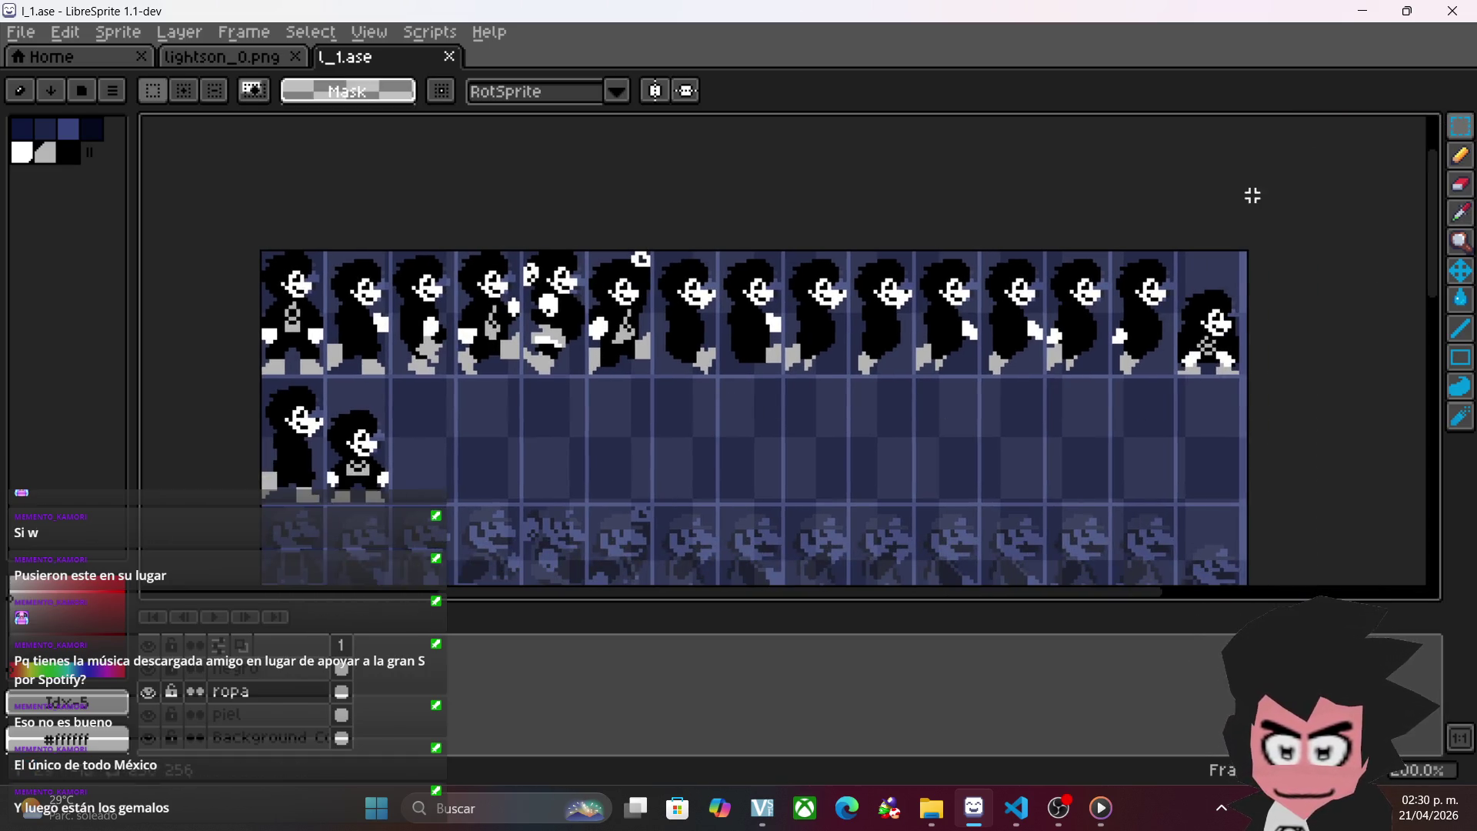
pyautogui.scroll(1, 740, 382)
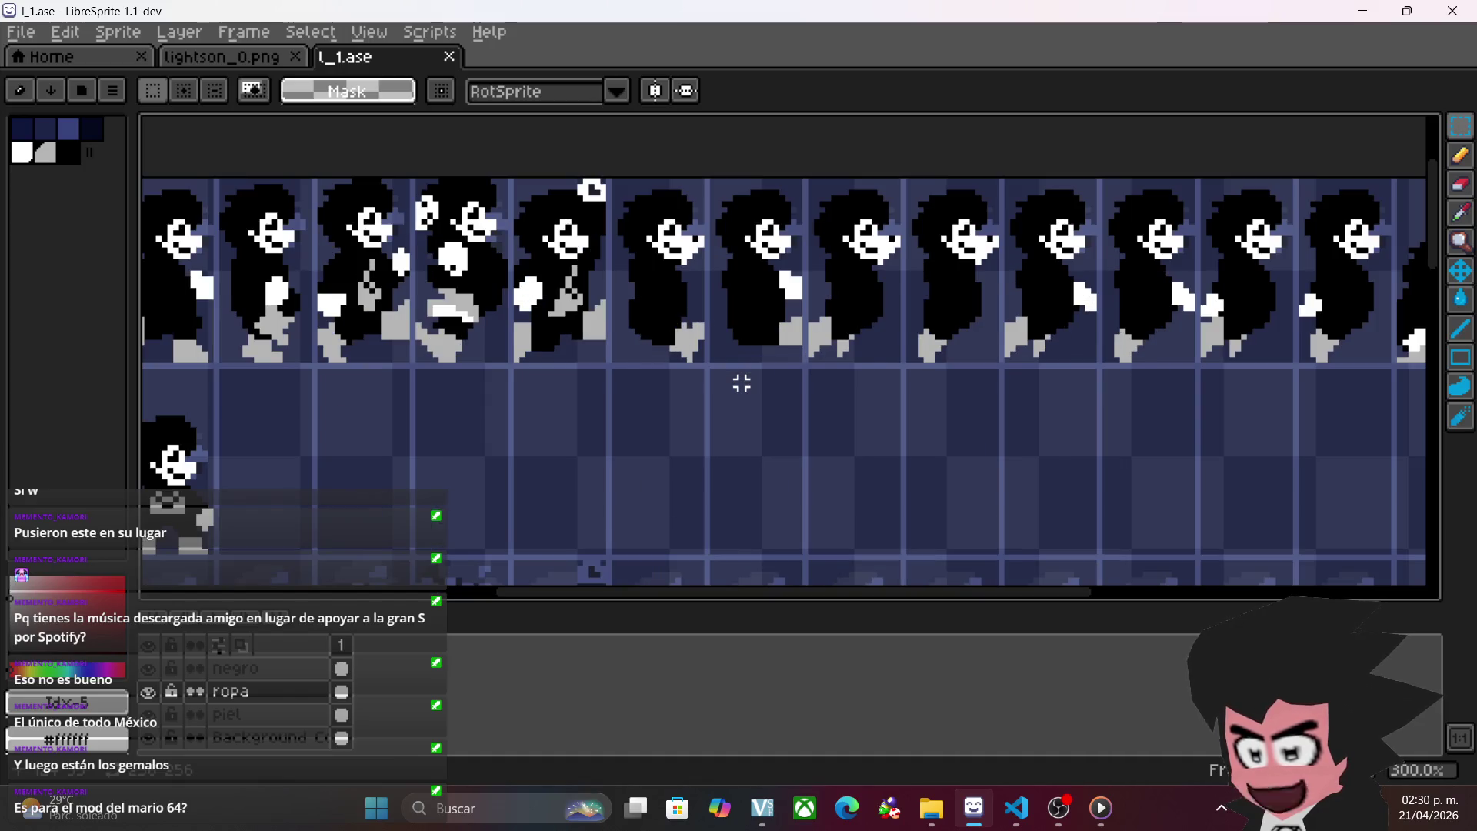
pyautogui.scroll(-1, 741, 382)
pyautogui.scroll(-2, 672, 453)
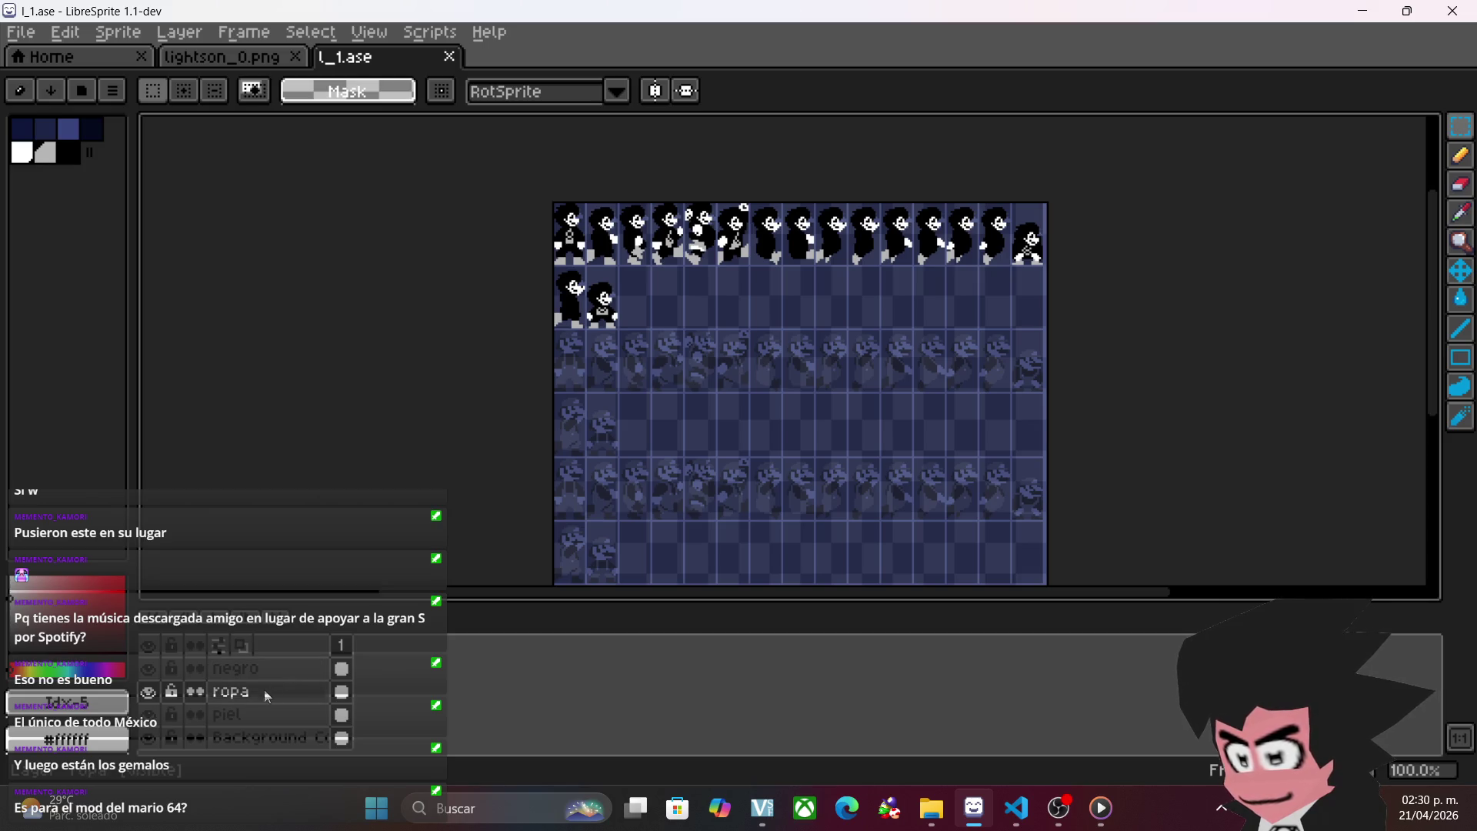
pyautogui.click(239, 712)
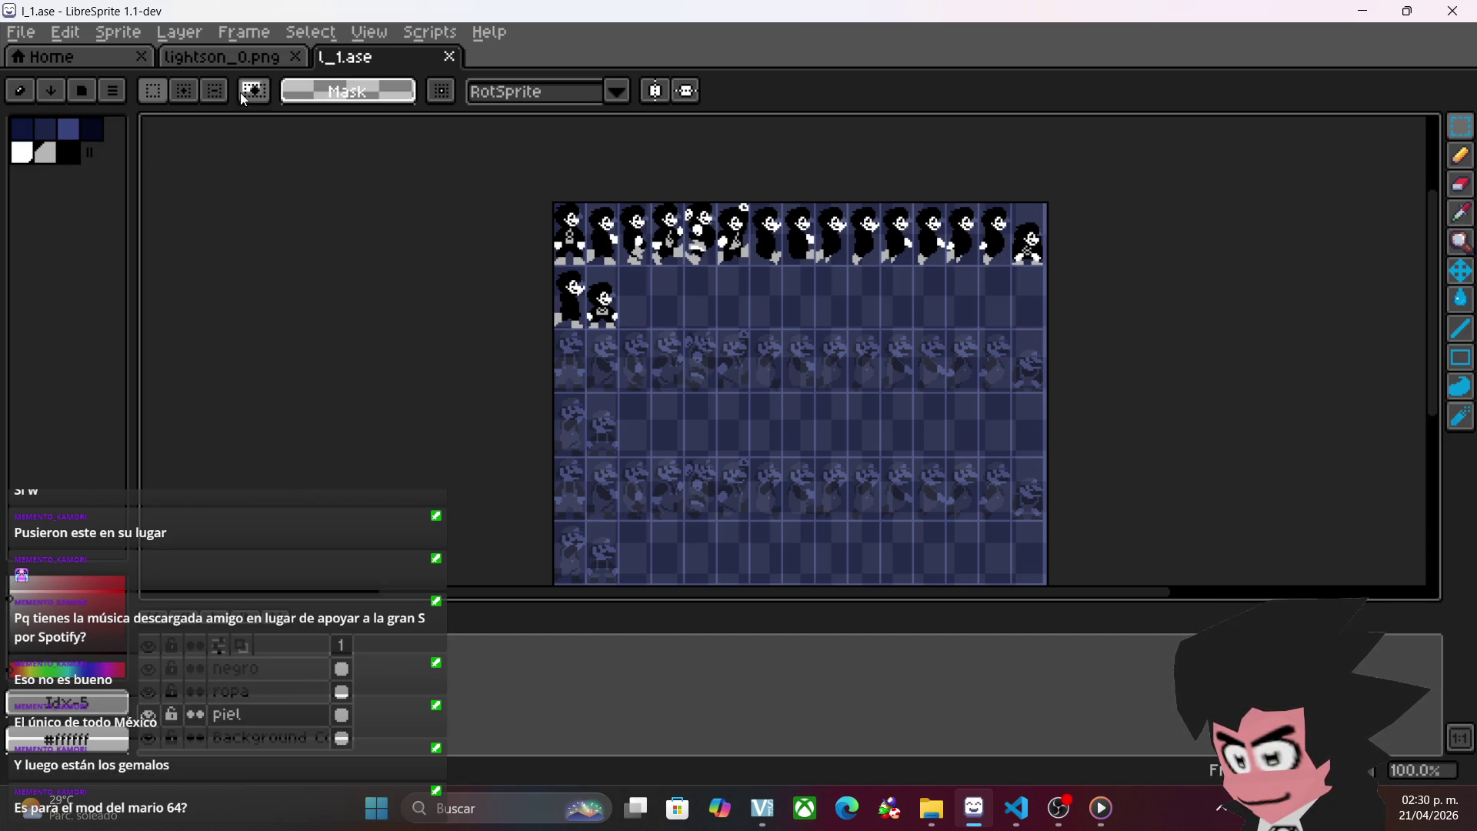
pyautogui.click(243, 60)
pyautogui.click(402, 50)
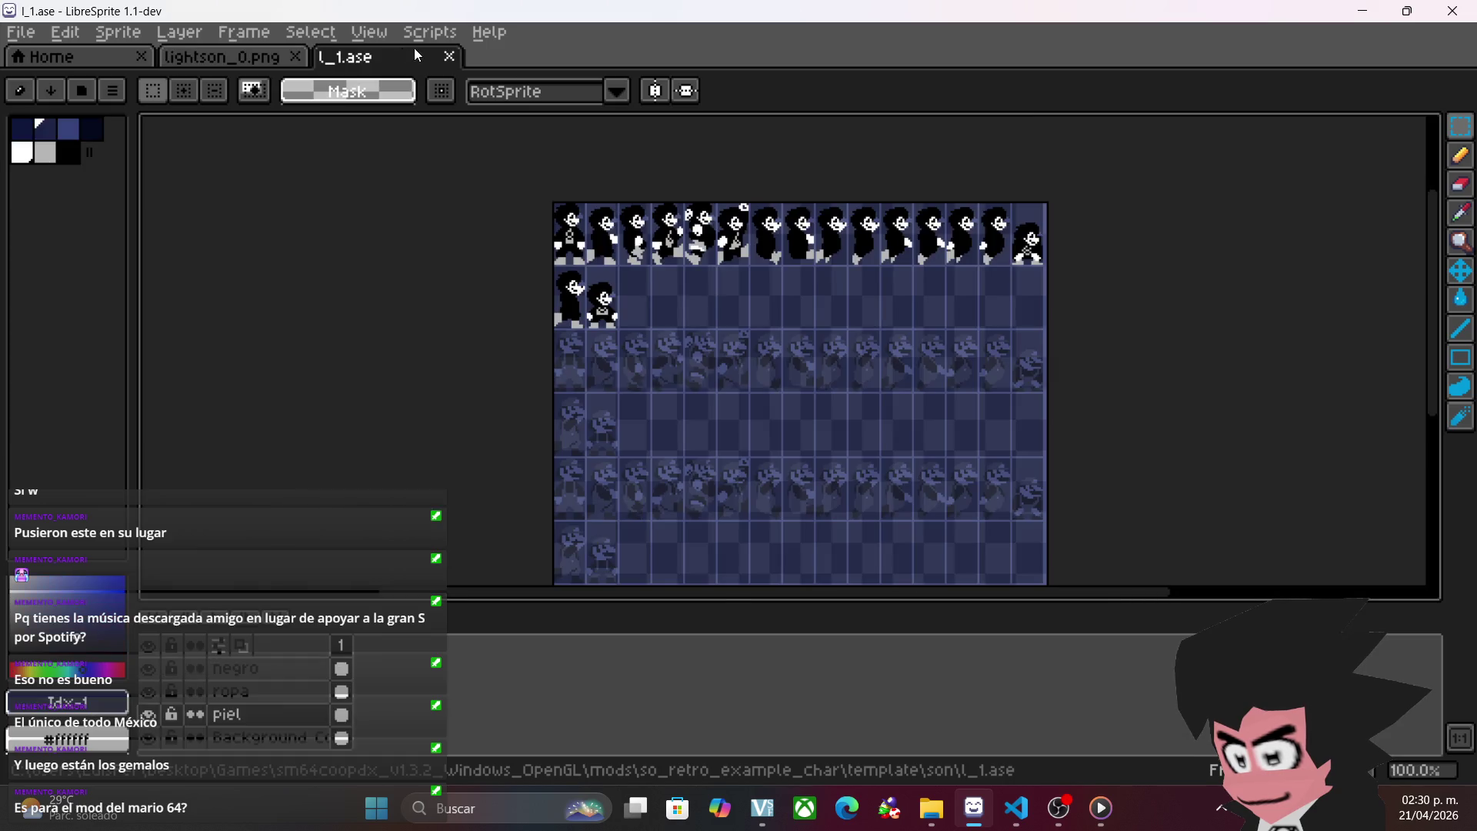
pyautogui.click(274, 664)
# - Select the top sprite rows on the negro layer and move the black silhouettes down
pyautogui.moveTo(527, 169)
pyautogui.mouseDown()
pyautogui.moveTo(1223, 320)
pyautogui.moveTo(1208, 379)
pyautogui.mouseUp()
pyautogui.moveTo(913, 274); pyautogui.dragTo(910, 405)
pyautogui.scroll(3, 735, 417)
pyautogui.moveTo(548, 401)
pyautogui.mouseDown()
pyautogui.moveTo(646, 382)
pyautogui.moveTo(782, 438)
pyautogui.moveTo(776, 405)
pyautogui.mouseUp()
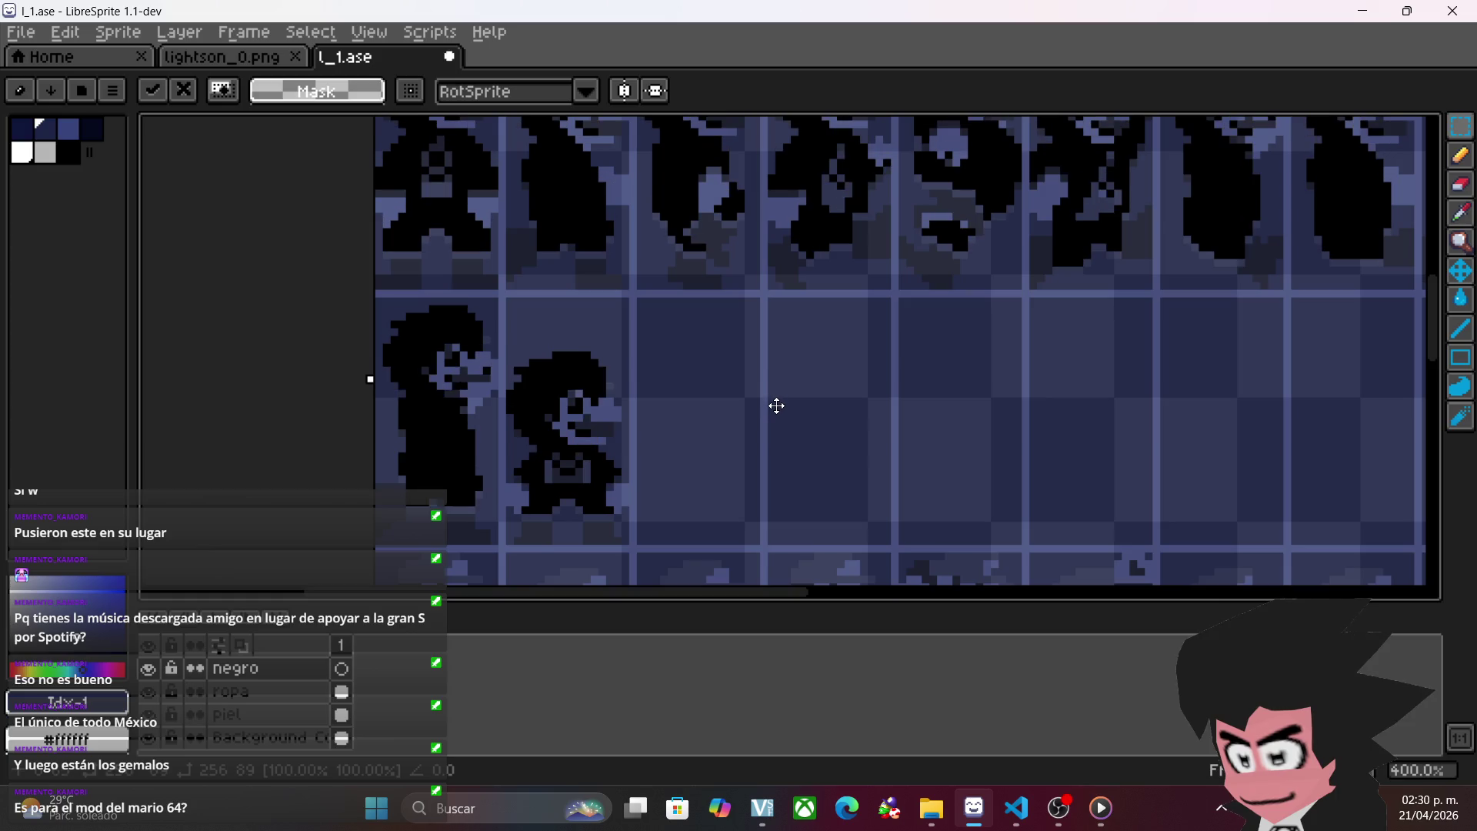
pyautogui.scroll(-2, 765, 409)
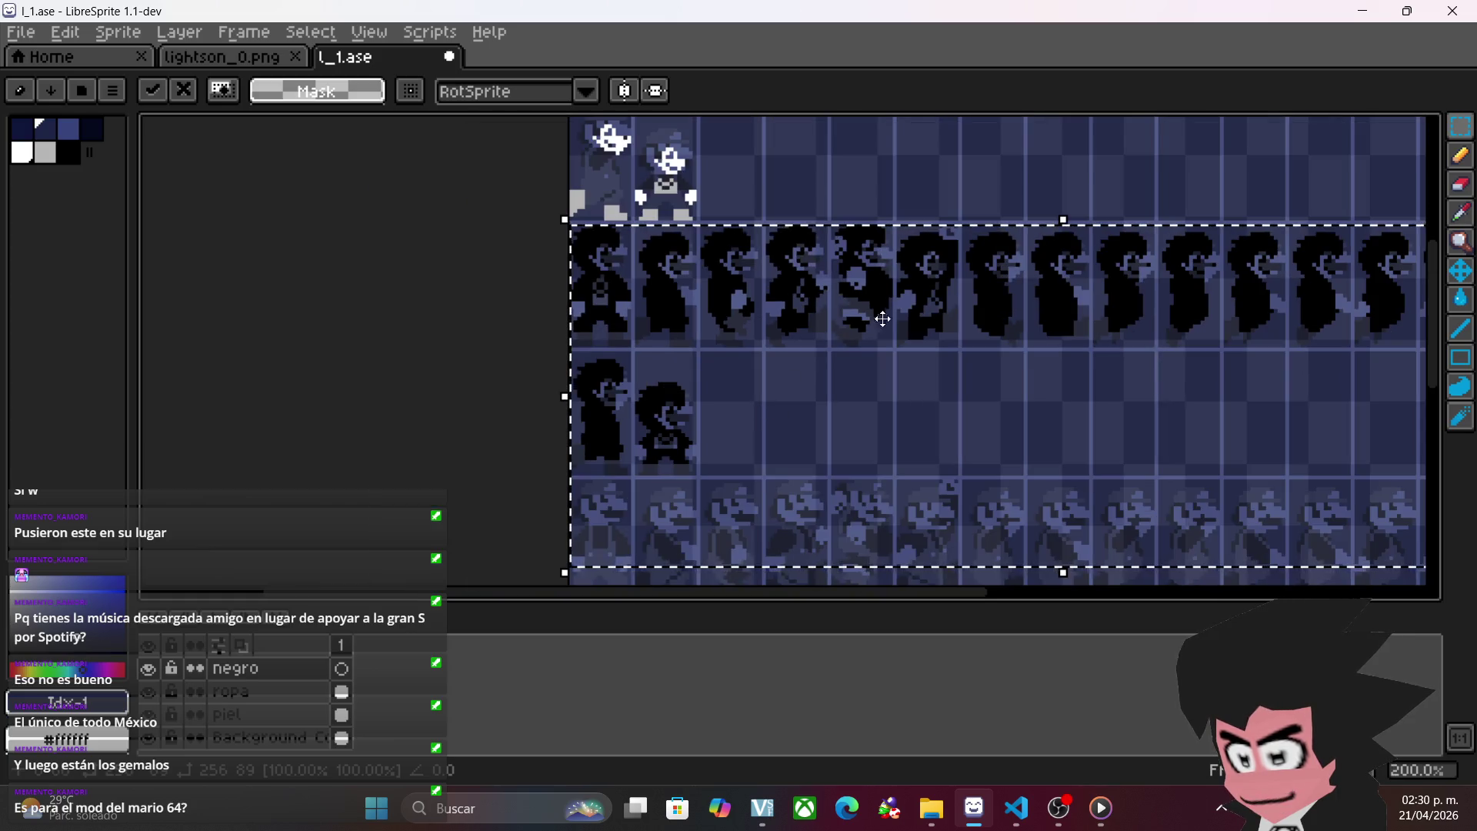
pyautogui.moveTo(897, 309); pyautogui.dragTo(910, 415)
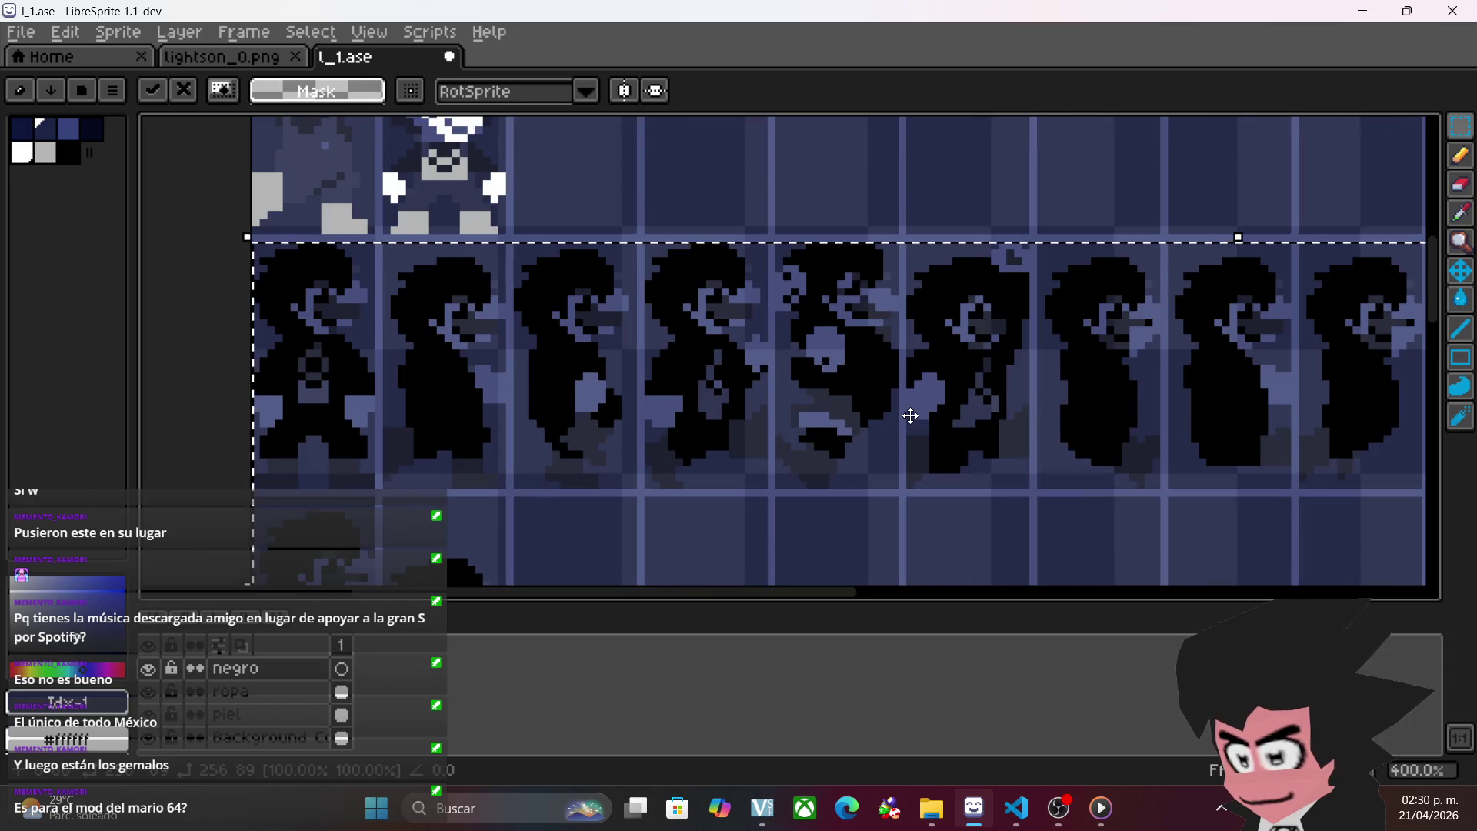
pyautogui.scroll(-1, 765, 326)
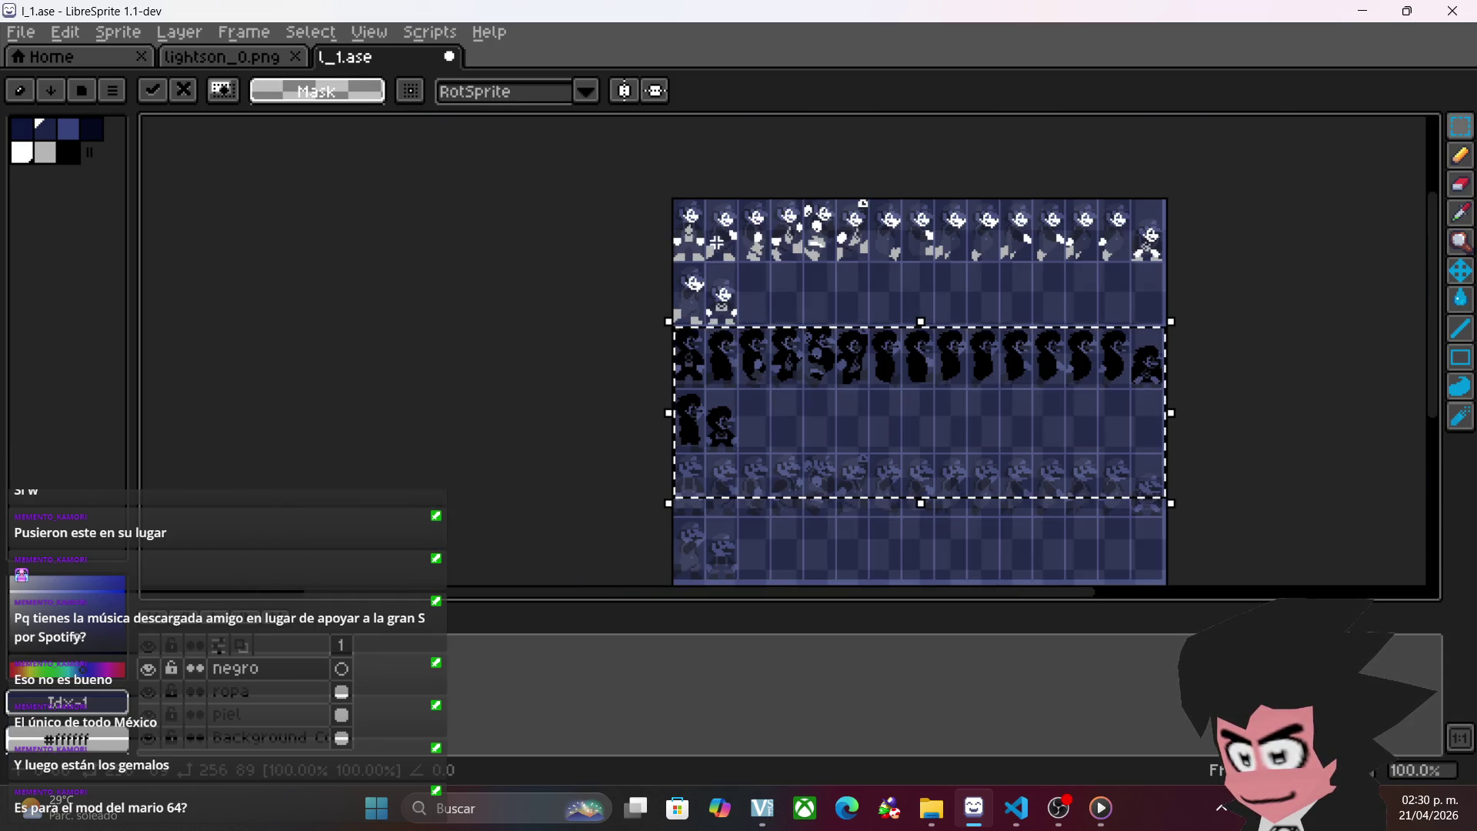
pyautogui.click(600, 221)
# - Move all ropa layer pixels down into the lower rows, commit, and save l_1.ase
pyautogui.click(279, 696)
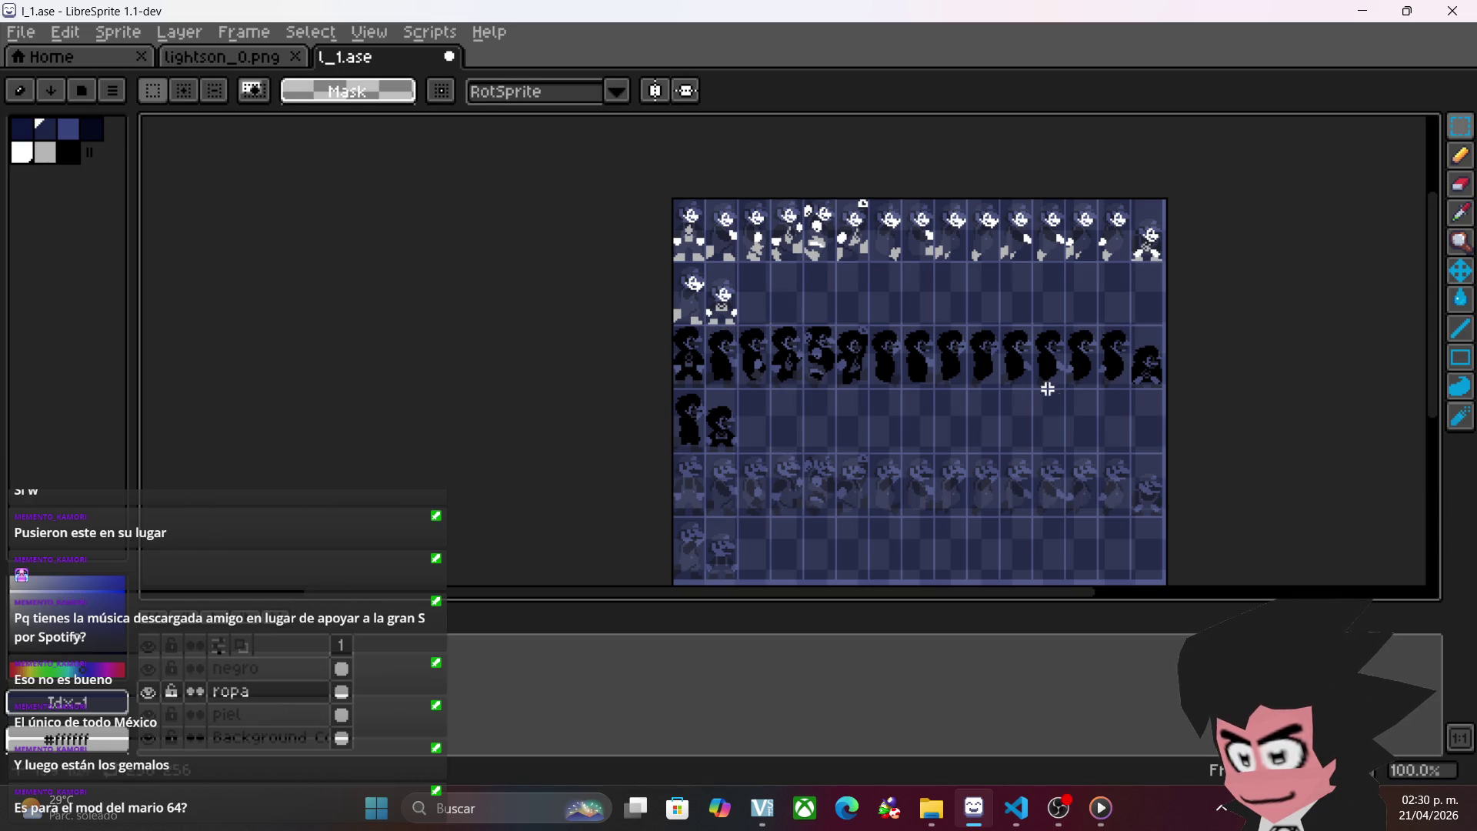
pyautogui.hotkey('ctrl', 'a')
pyautogui.moveTo(946, 280); pyautogui.dragTo(946, 528)
pyautogui.scroll(4, 897, 515)
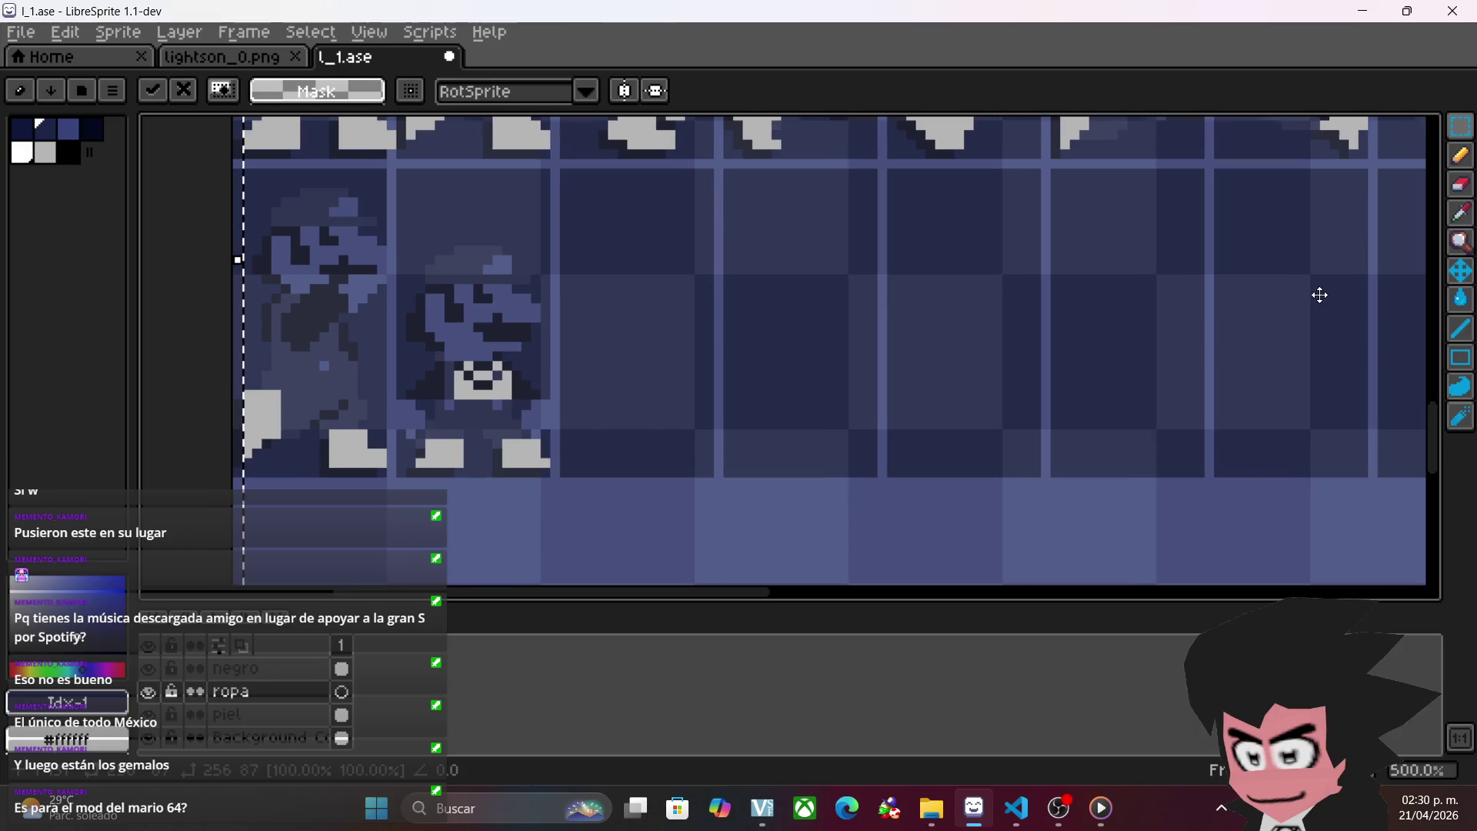
pyautogui.moveTo(640, 379); pyautogui.dragTo(627, 389)
pyautogui.scroll(-4, 627, 389)
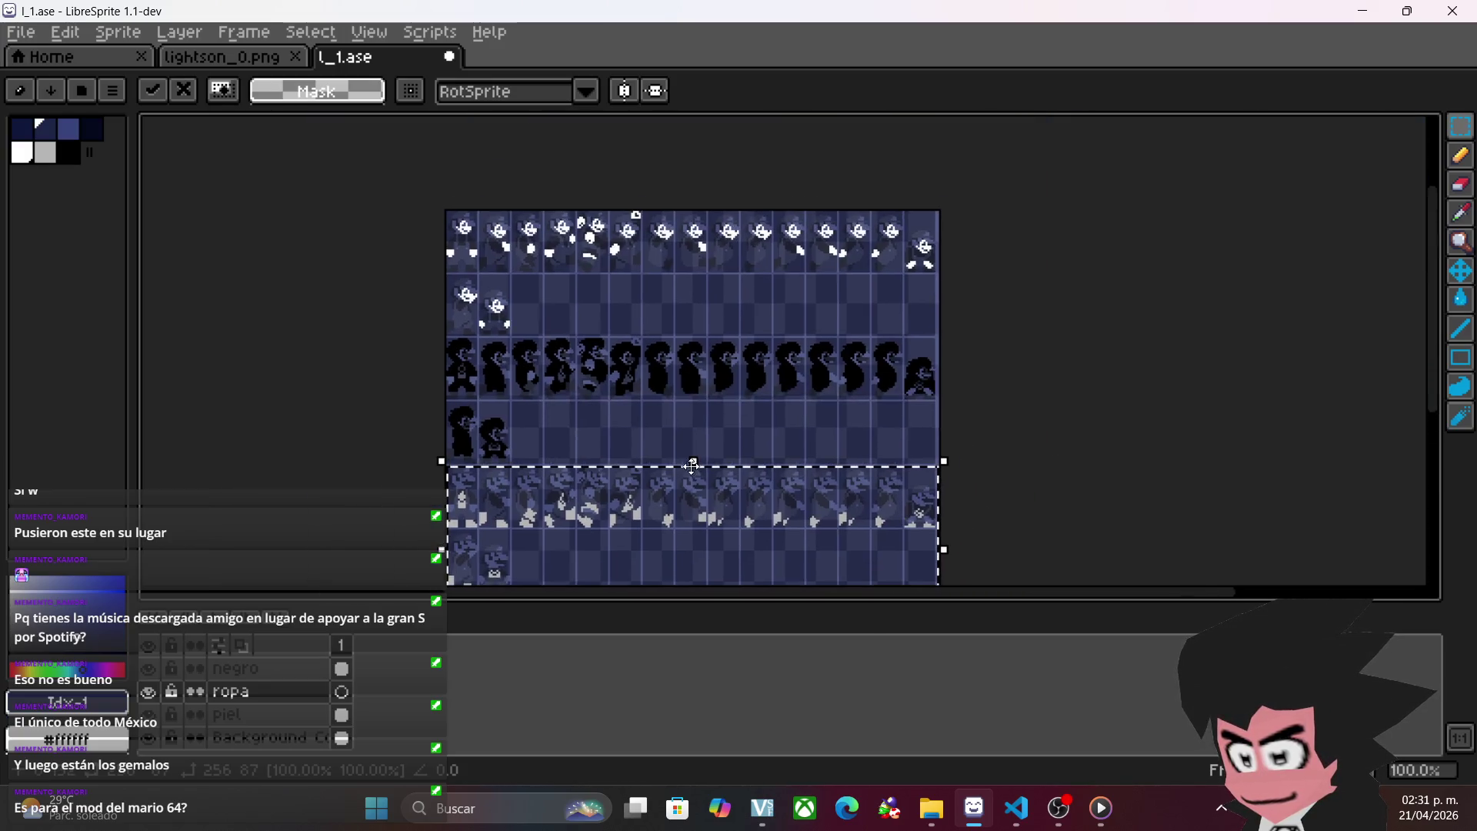
pyautogui.click(947, 291)
pyautogui.hotkey('ctrl', 's')
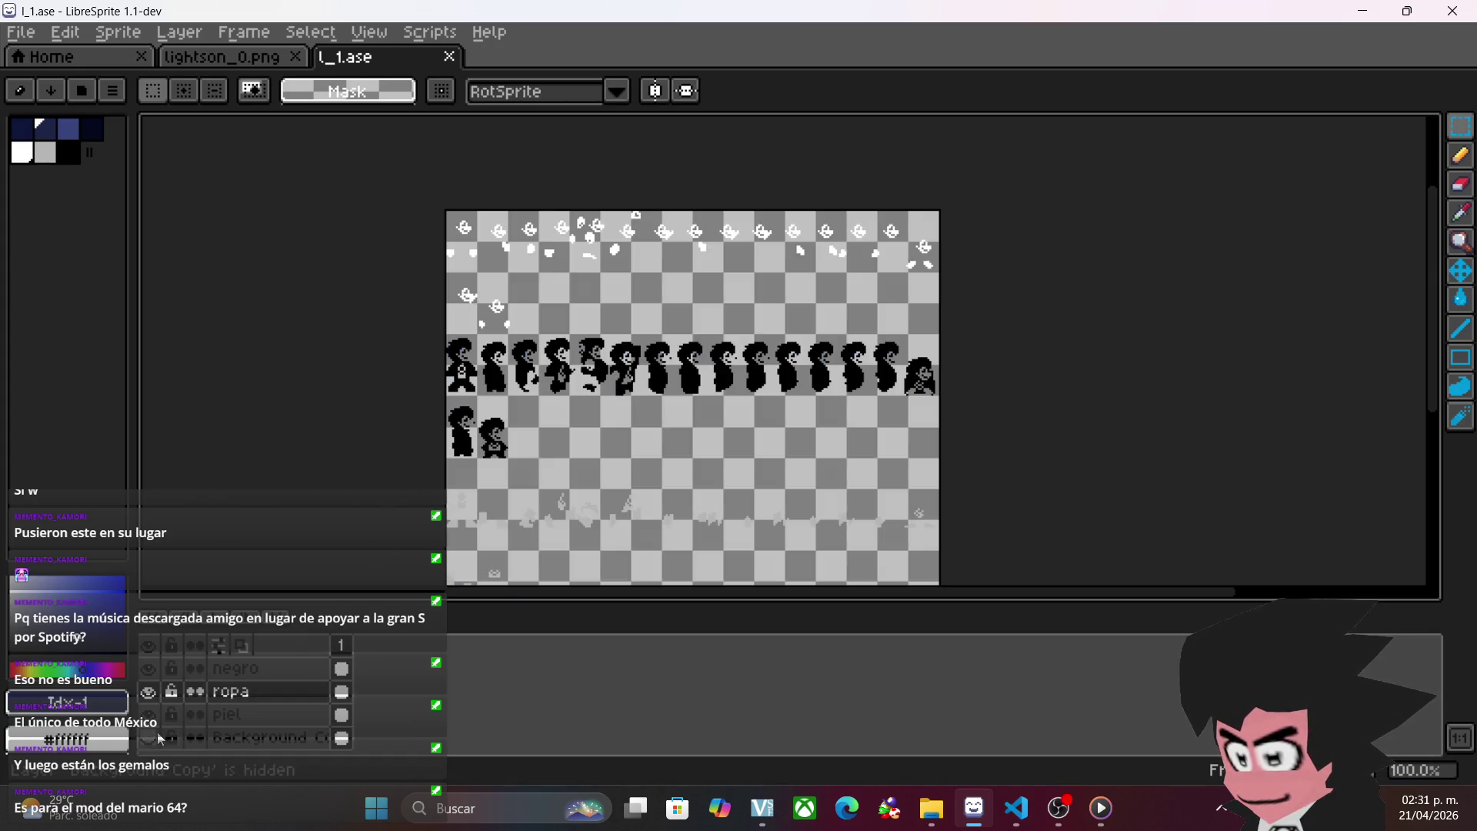
# - Pick the sprites' pure black #000000 with the Eyedropper, selecting the negro layer
pyautogui.scroll(-3, 516, 336)
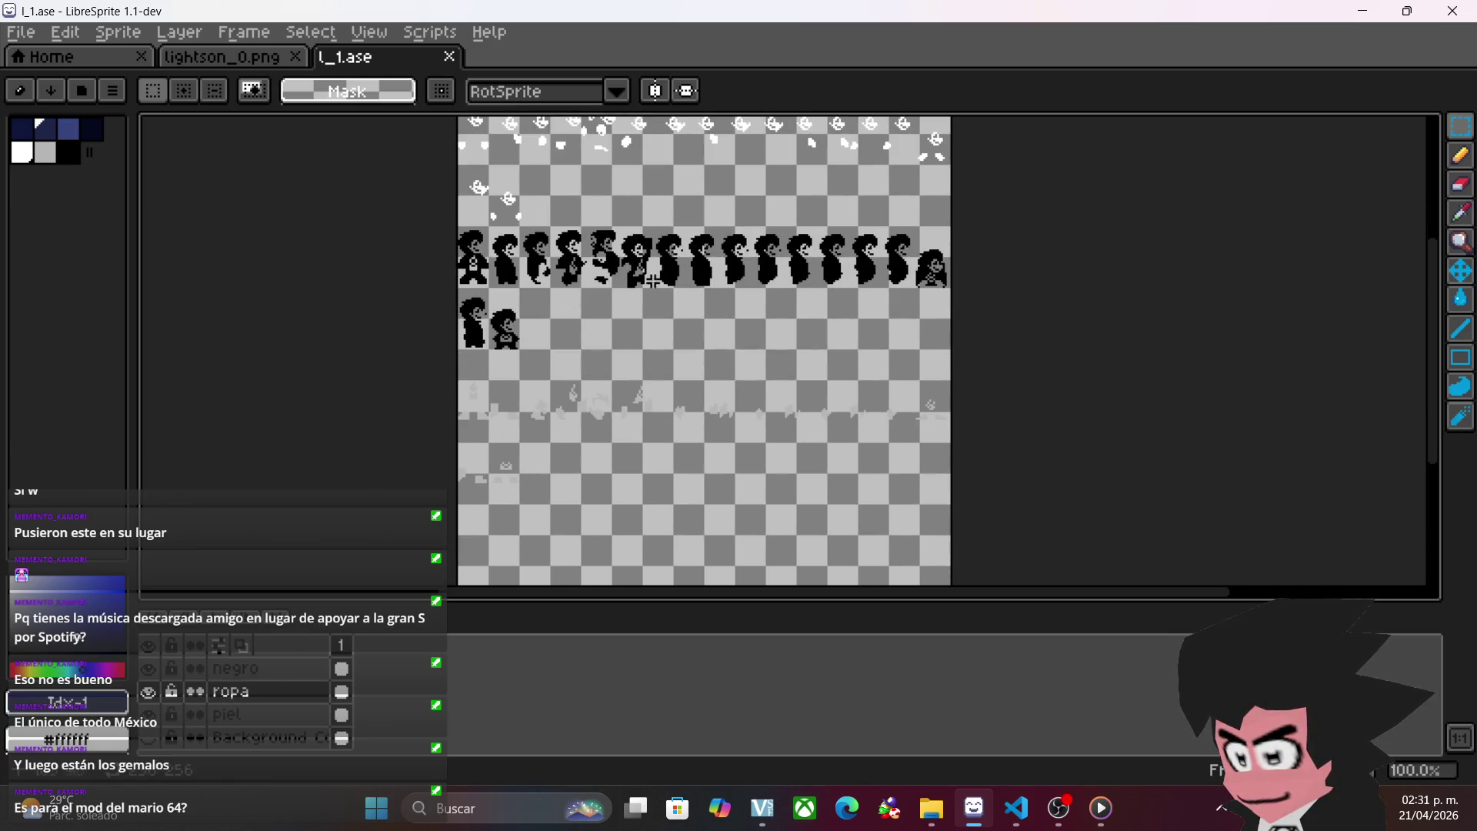
pyautogui.press('z')
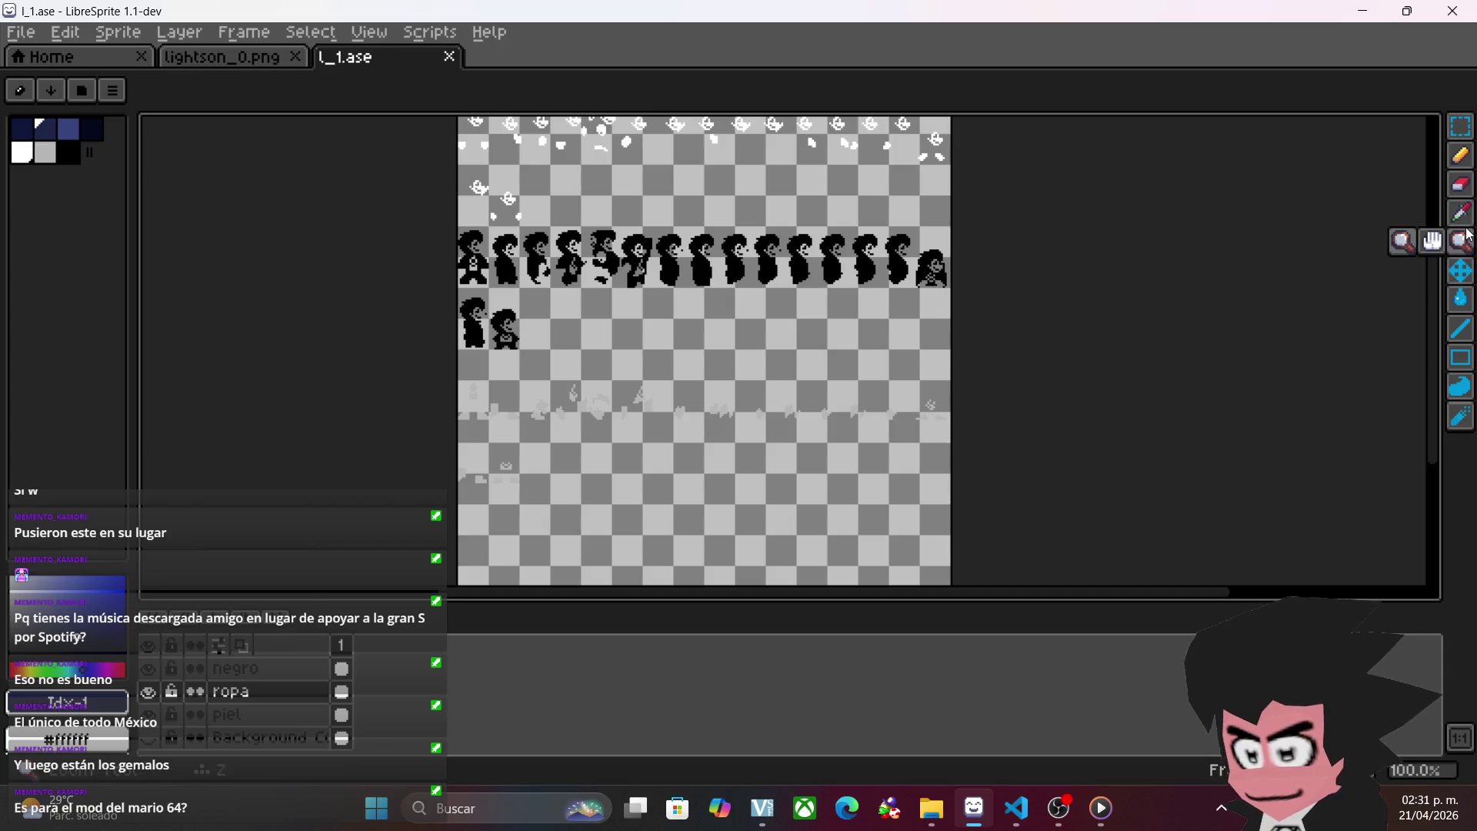
pyautogui.press('i')
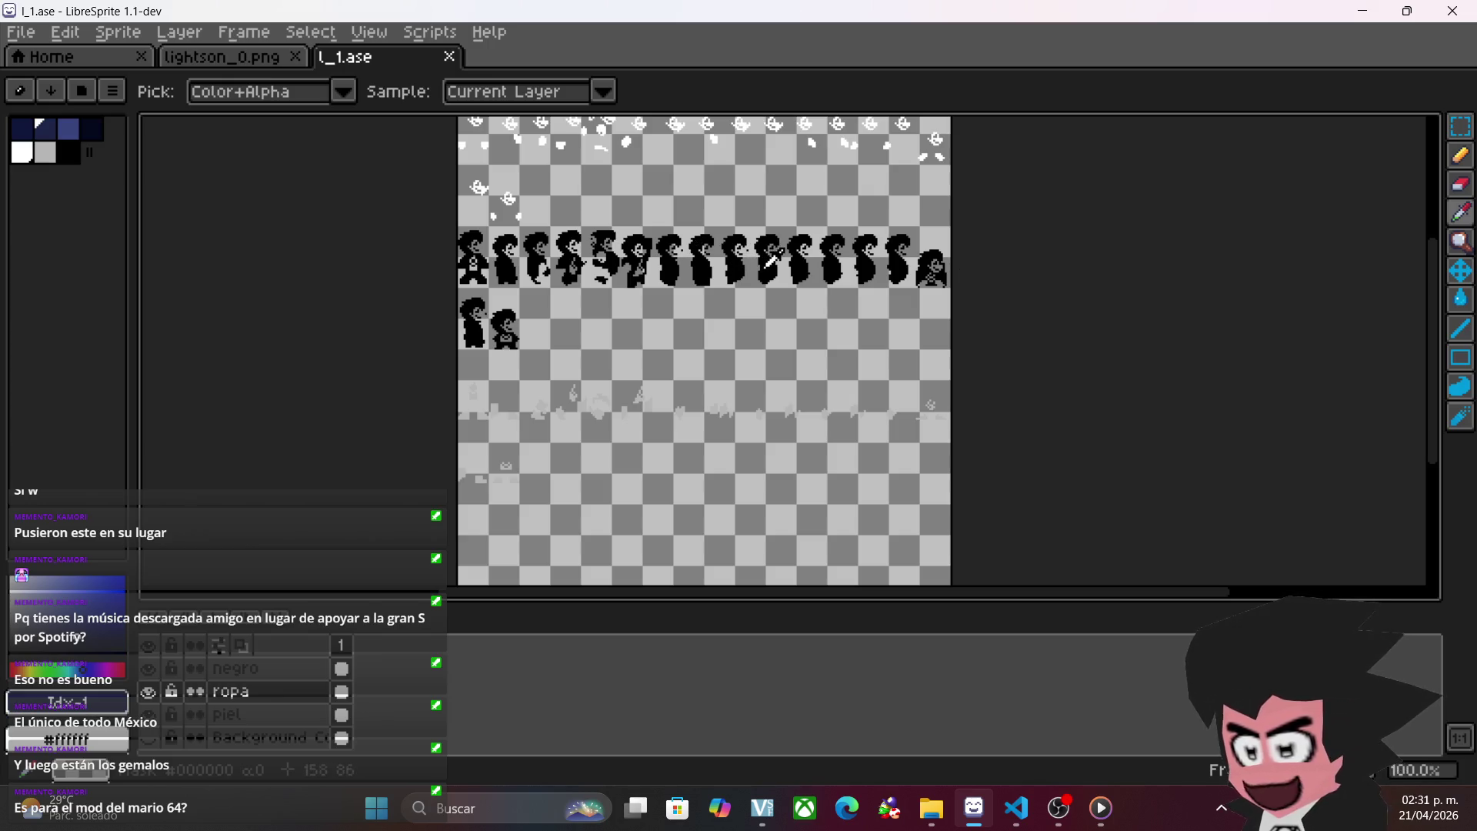
pyautogui.click(769, 262)
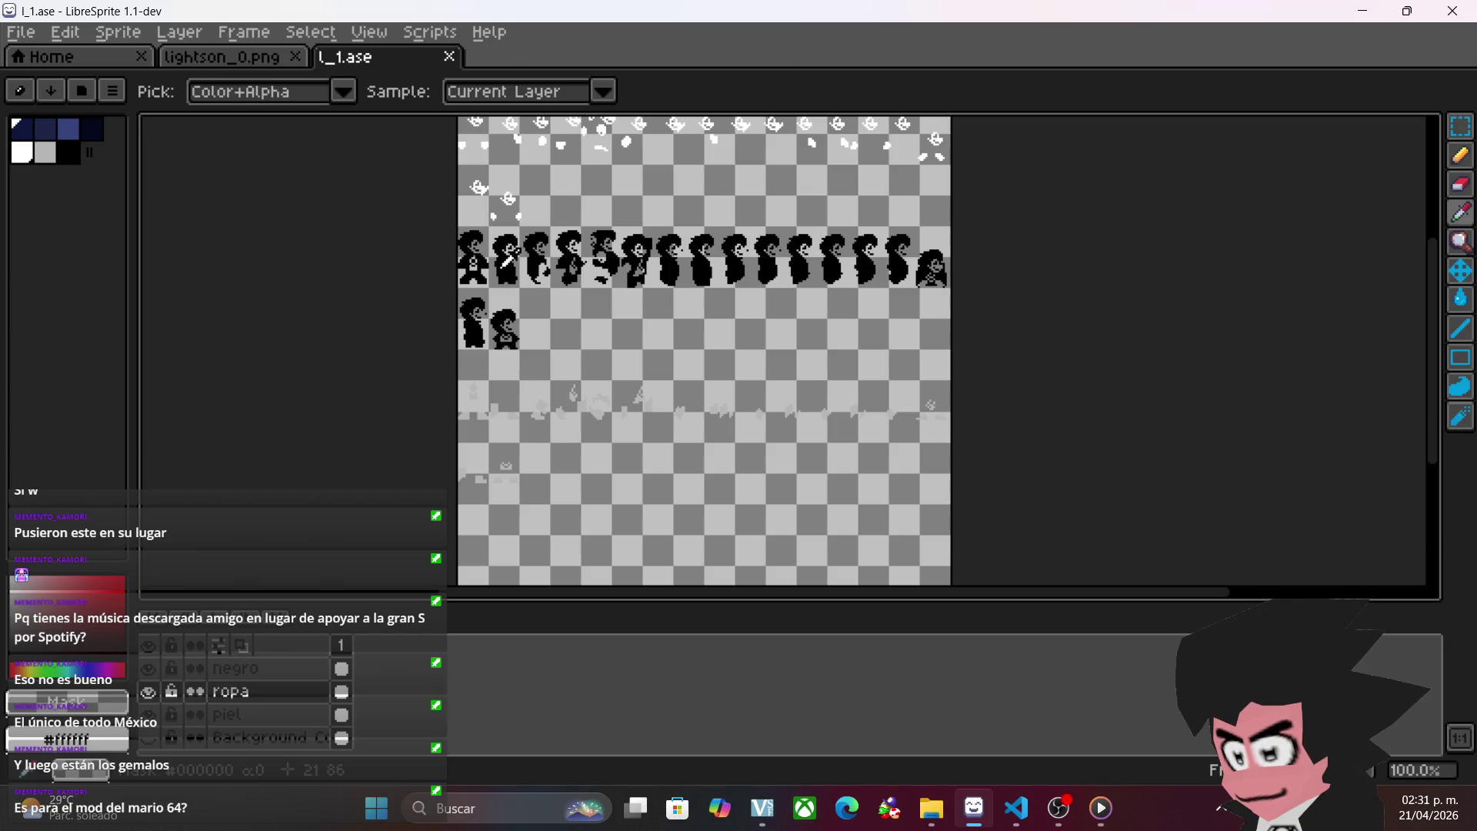
pyautogui.press('Up')
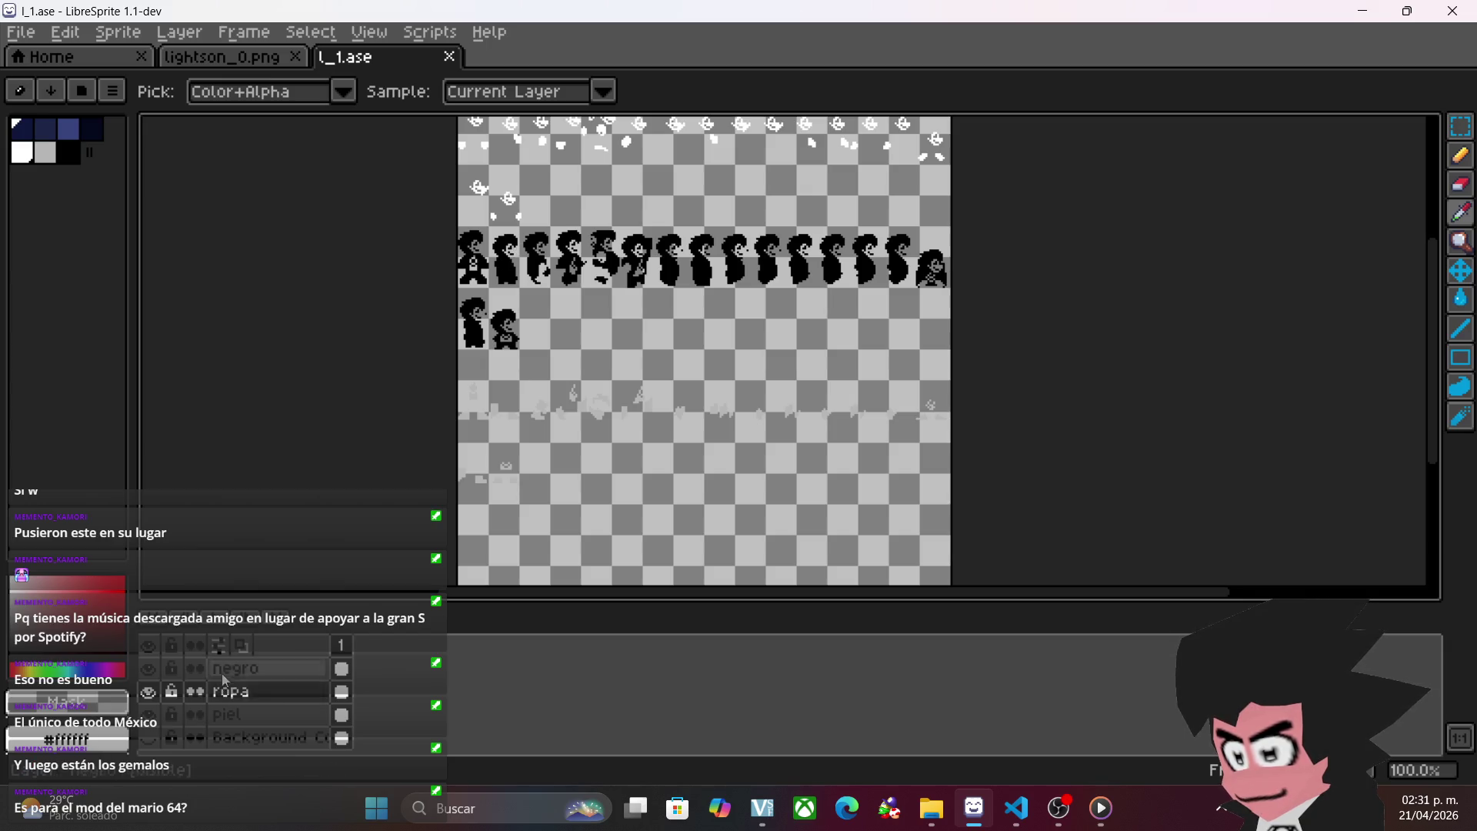
pyautogui.click(508, 254)
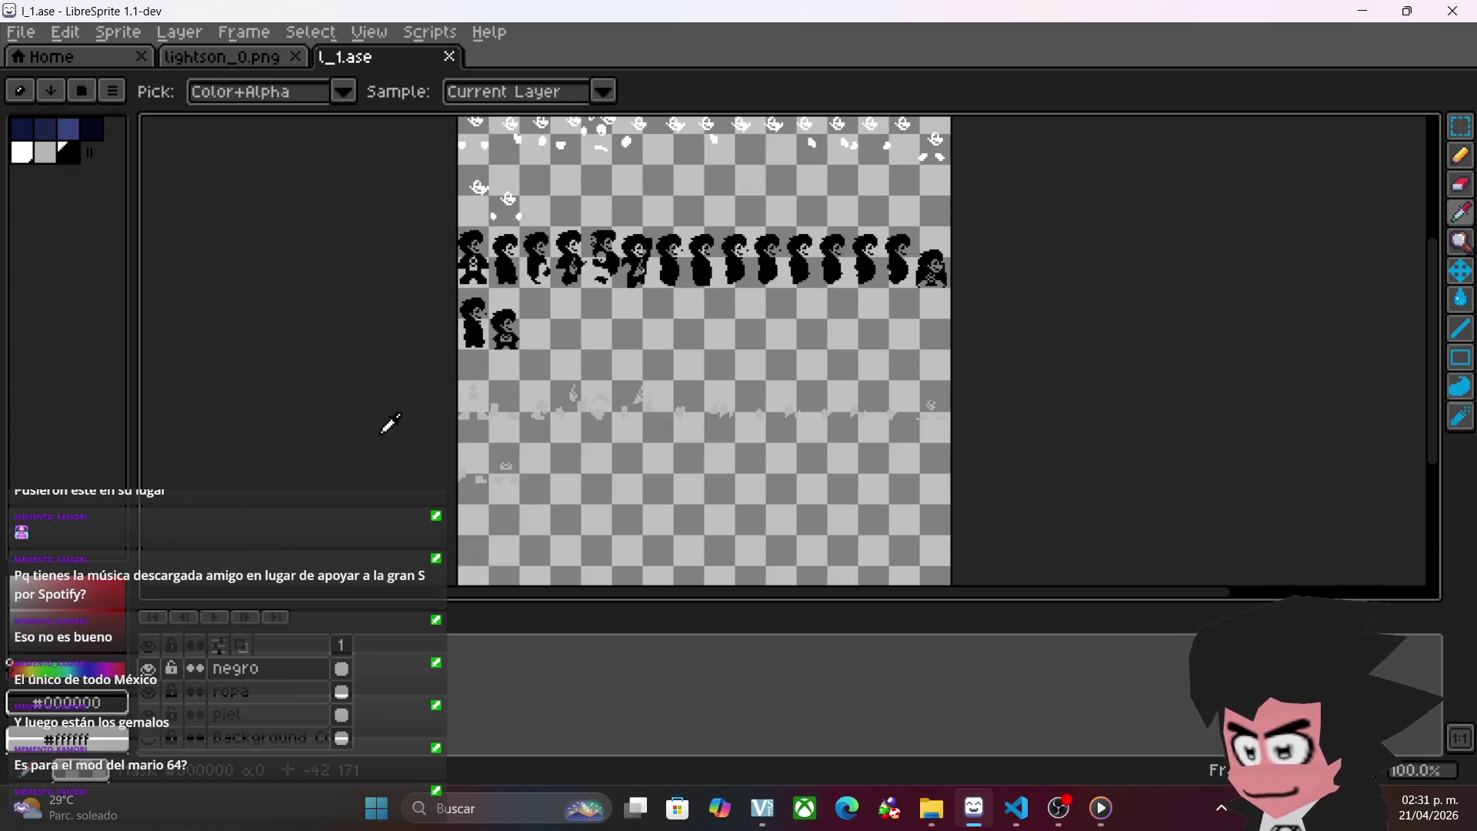
pyautogui.hotkey('shift', 'r')
# - Retry replacing #000000 with #ffffff with Preview on, dismissing errors and showing the negro layer
pyautogui.click(613, 271)
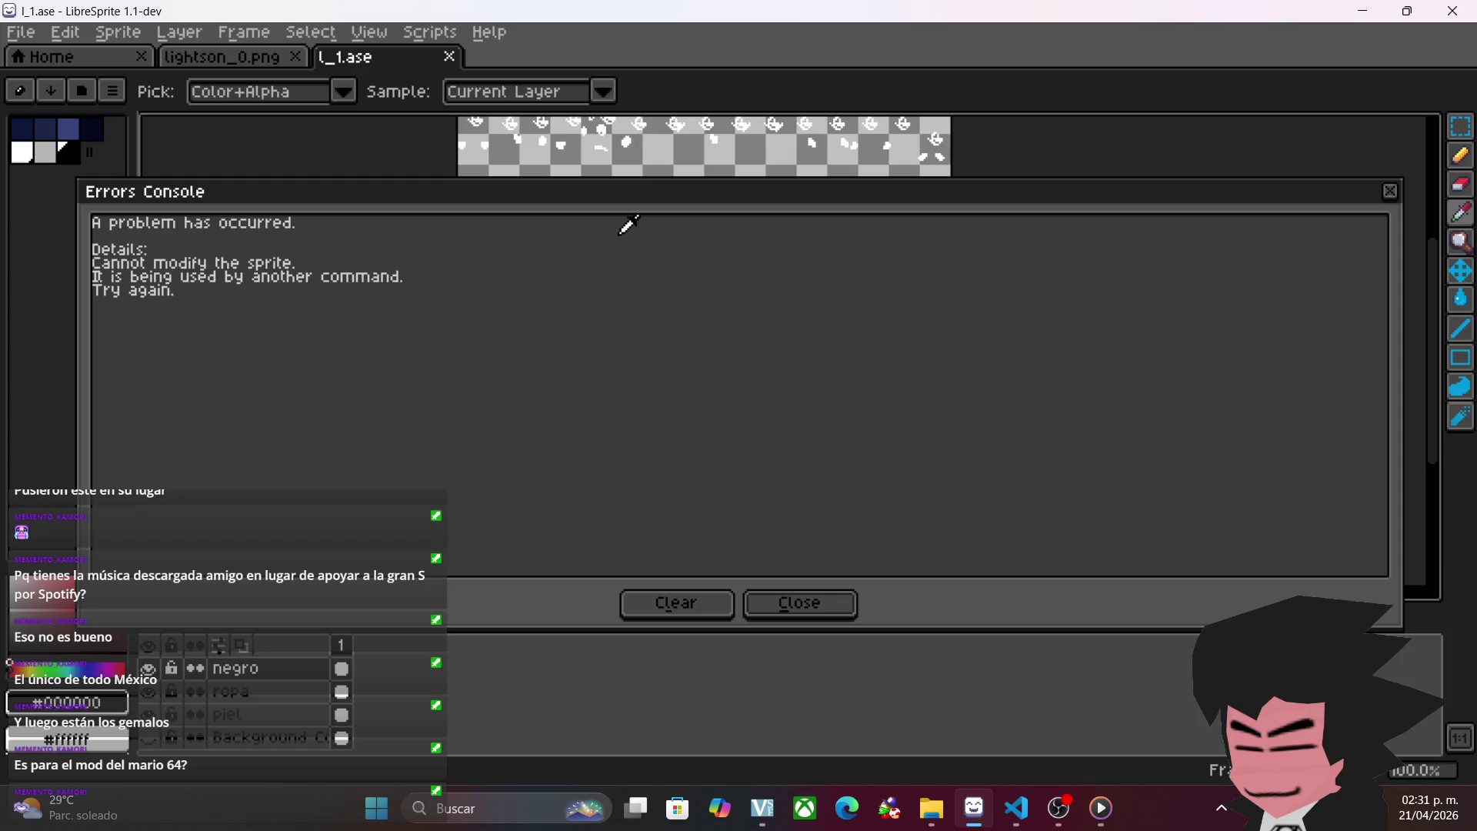
pyautogui.click(809, 613)
pyautogui.hotkey('shift', 'r')
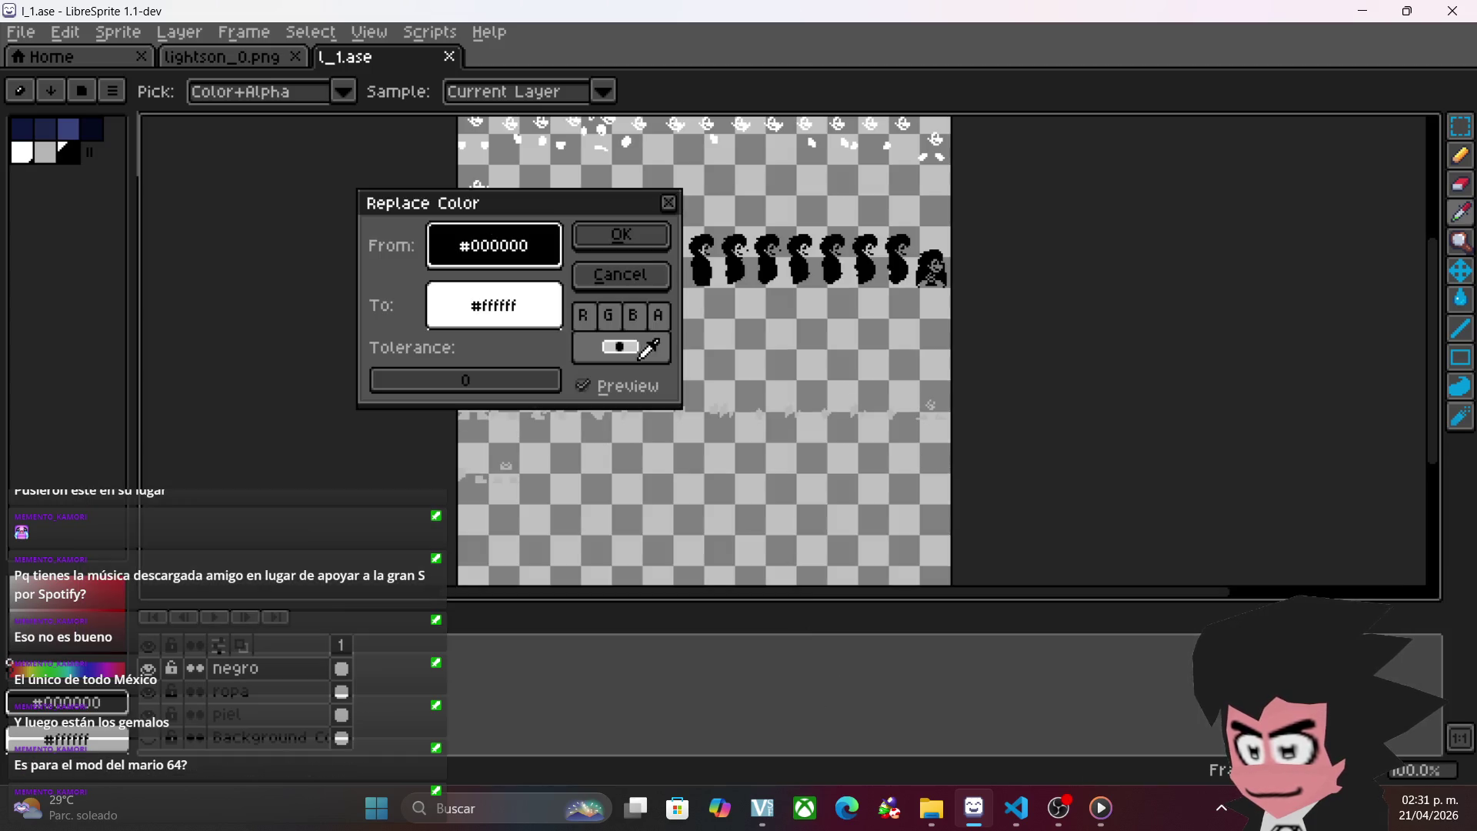
pyautogui.click(635, 233)
pyautogui.click(777, 605)
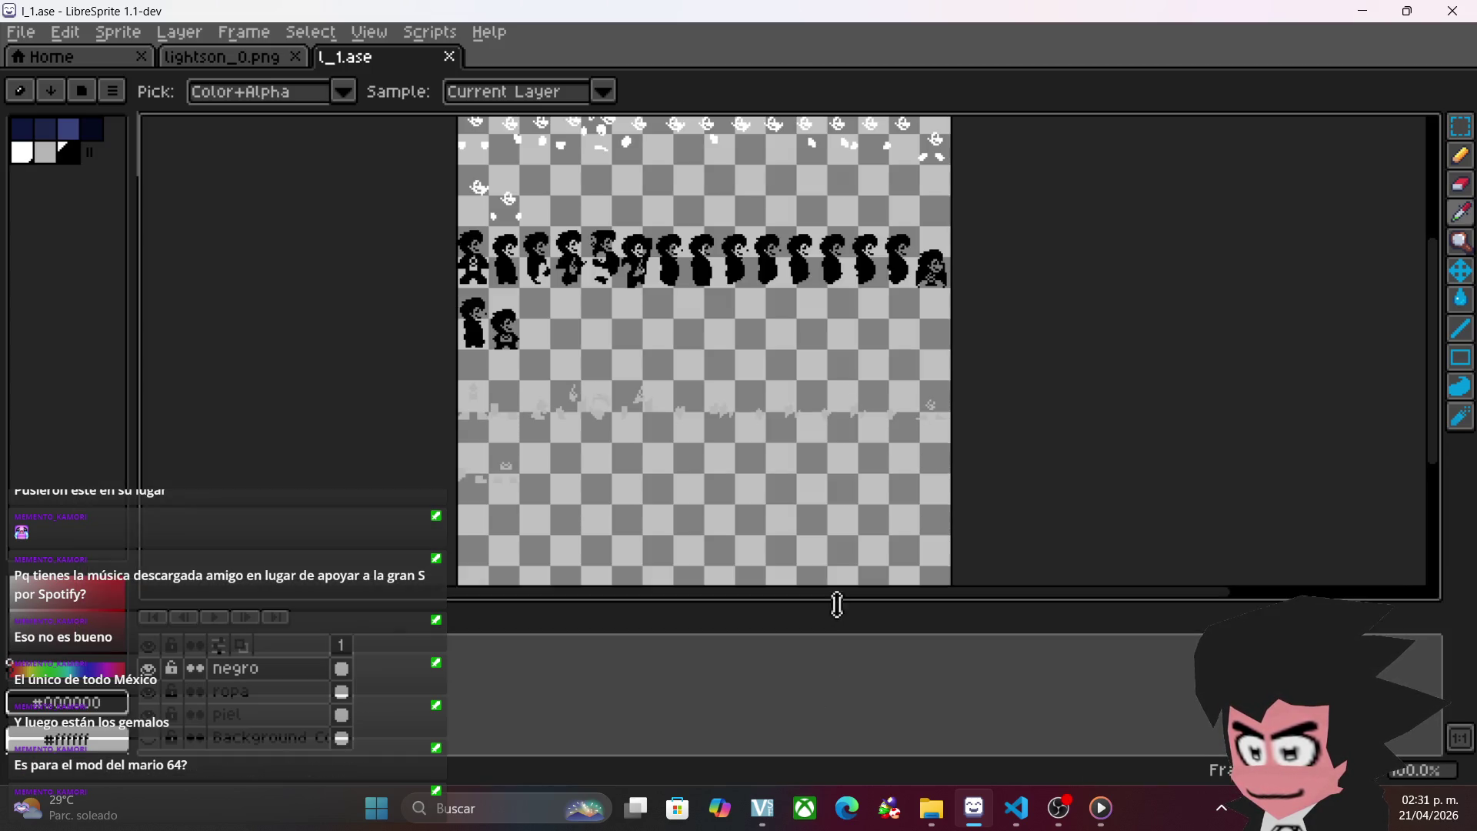
pyautogui.hotkey('shift', 'r')
pyautogui.click(635, 394)
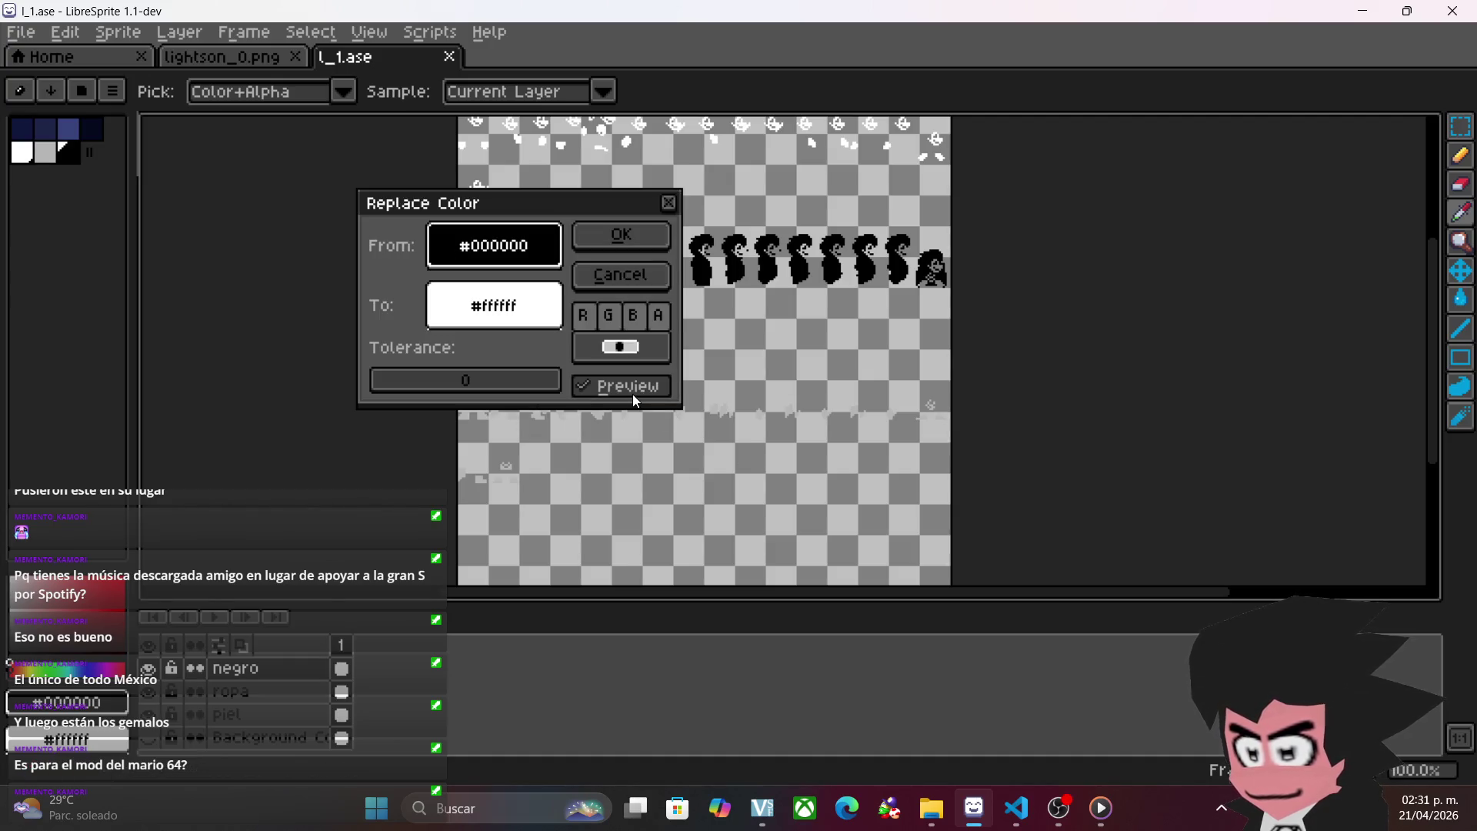
pyautogui.click(600, 238)
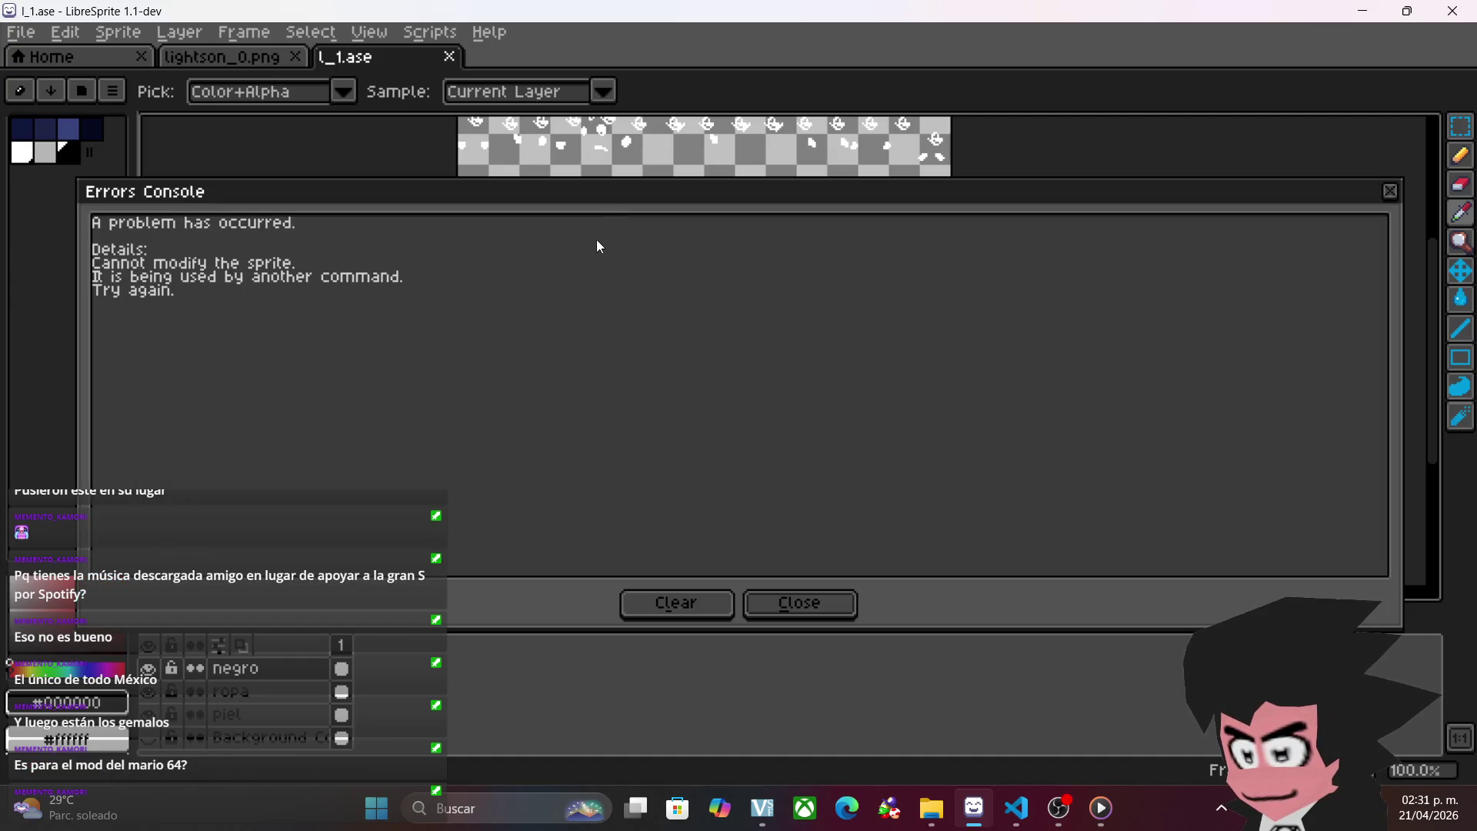
pyautogui.click(812, 601)
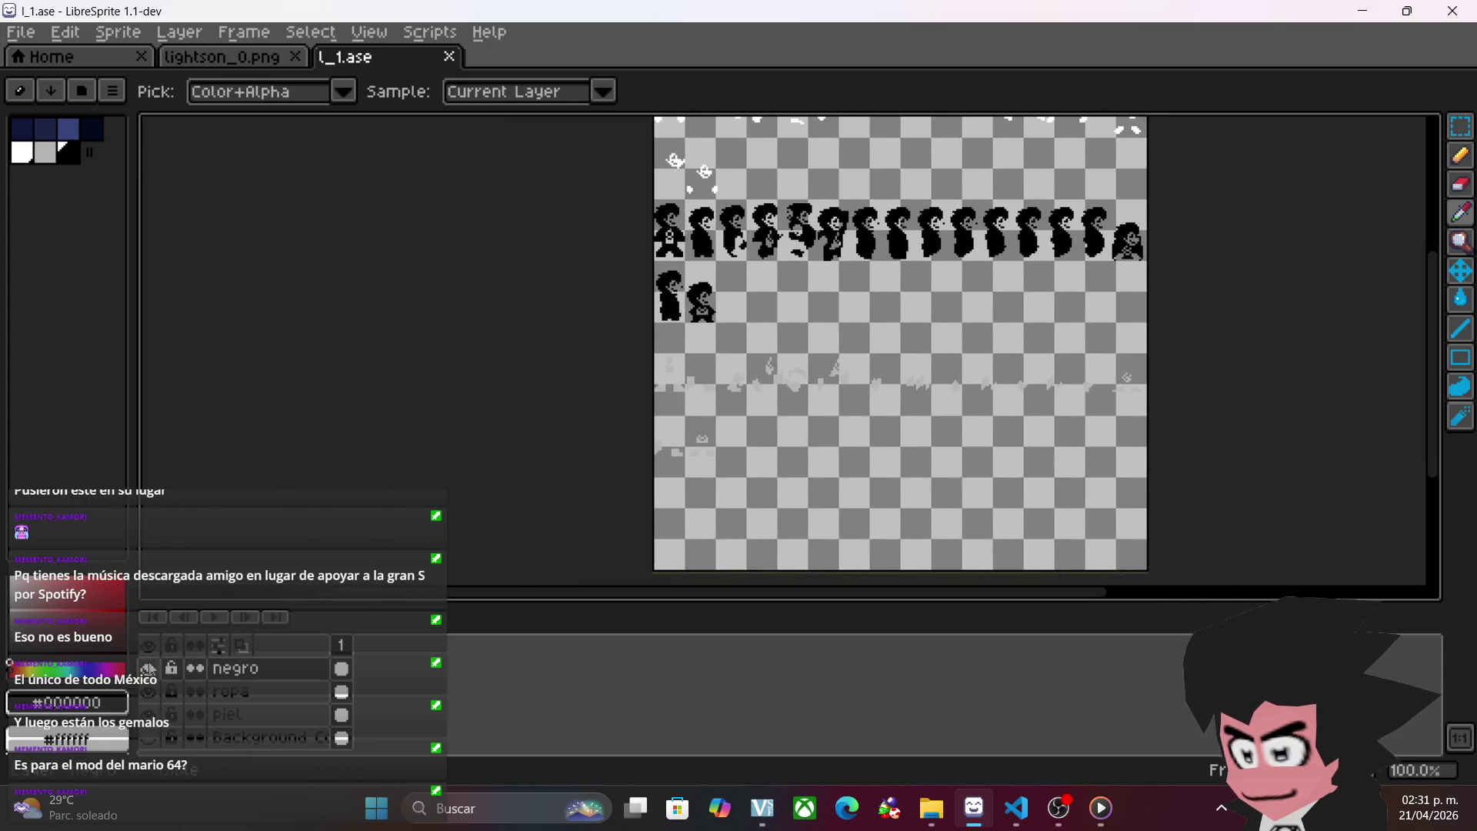
pyautogui.click(147, 668)
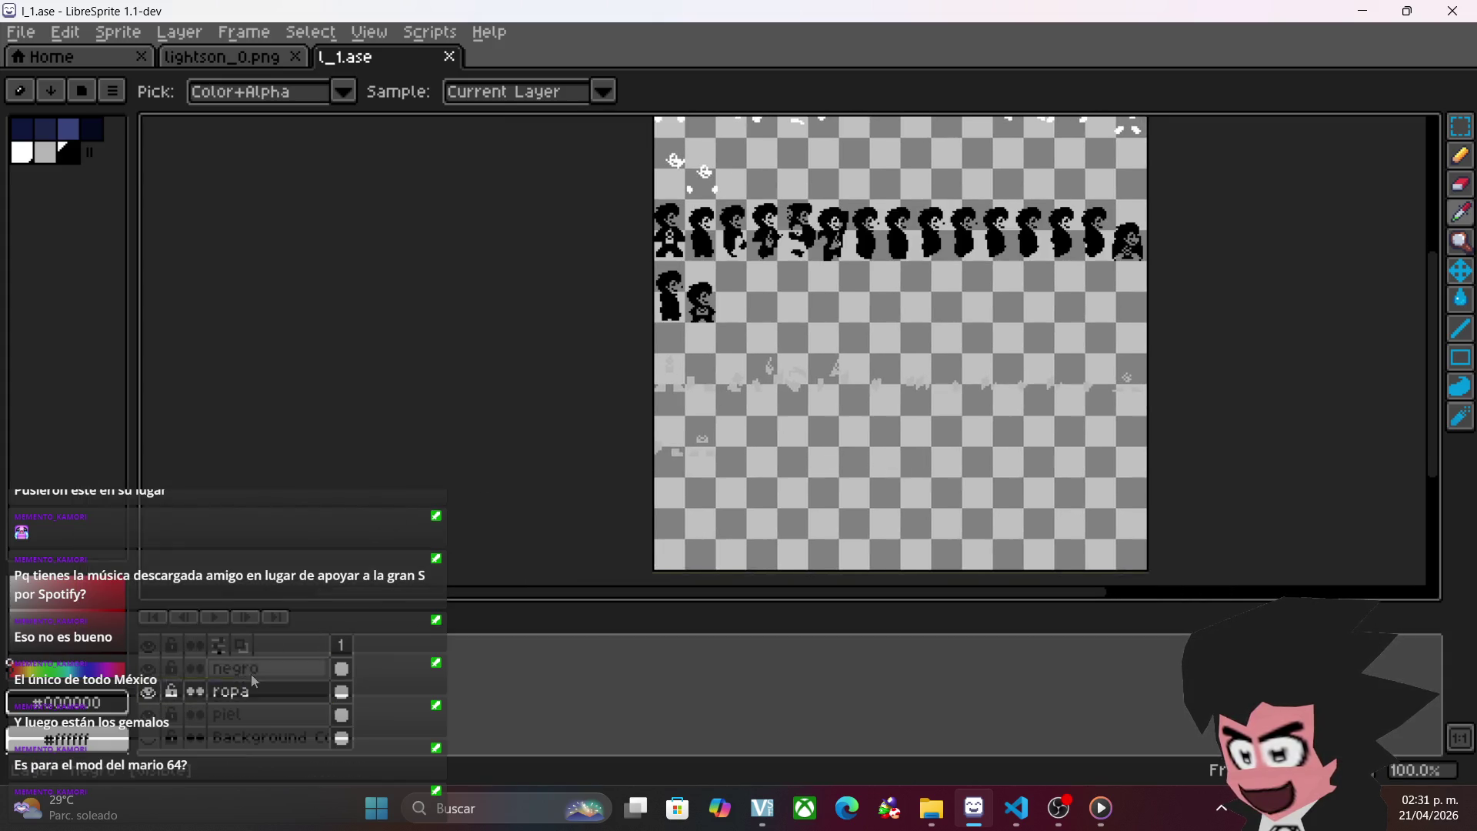
# - Retry the black-to-white replacement with Preview off, then with tolerance raised to 212
pyautogui.hotkey('shift', 'r')
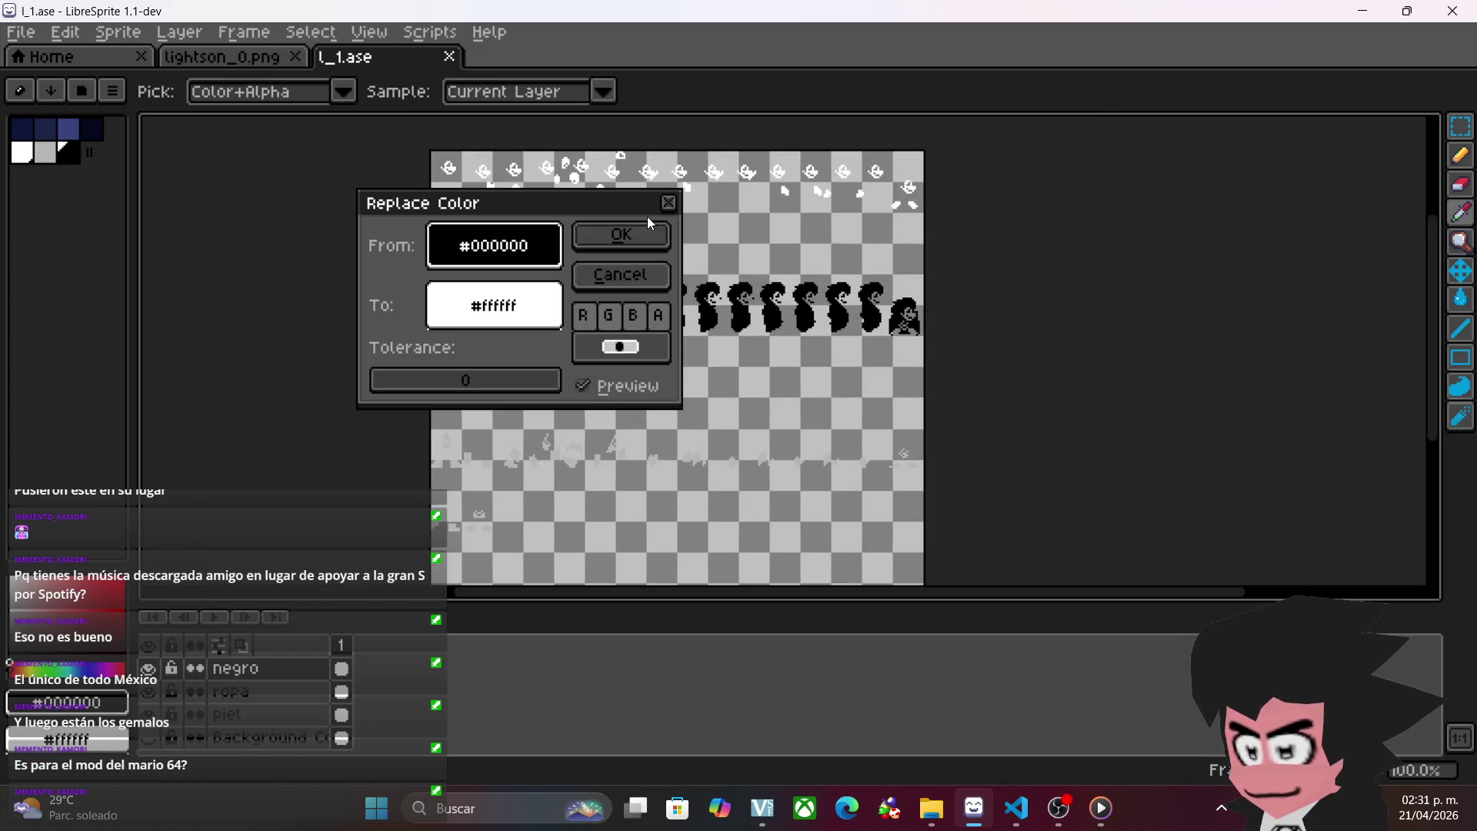
pyautogui.click(652, 234)
pyautogui.click(808, 599)
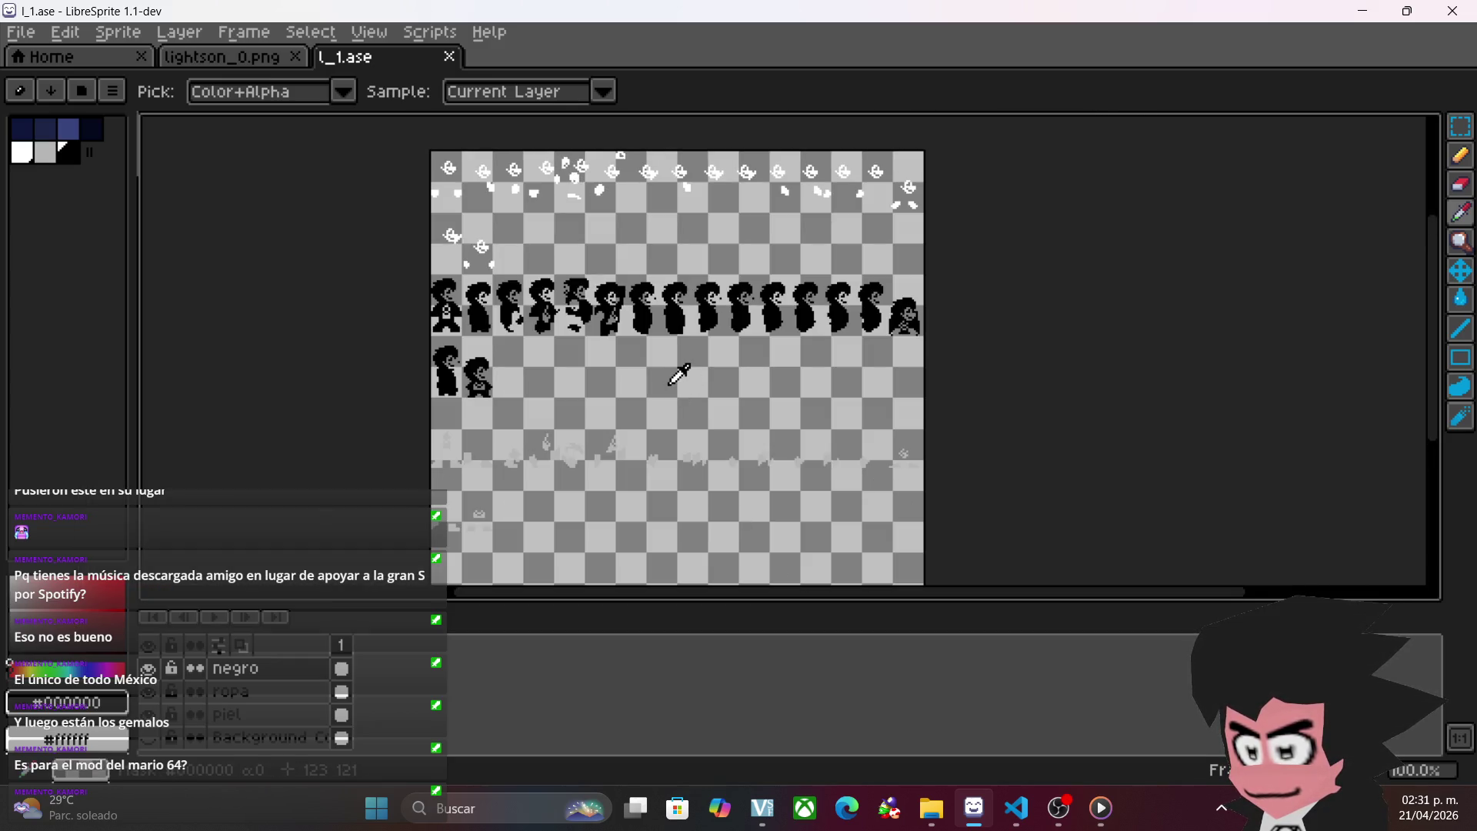
pyautogui.hotkey('shift', 'r')
pyautogui.click(620, 381)
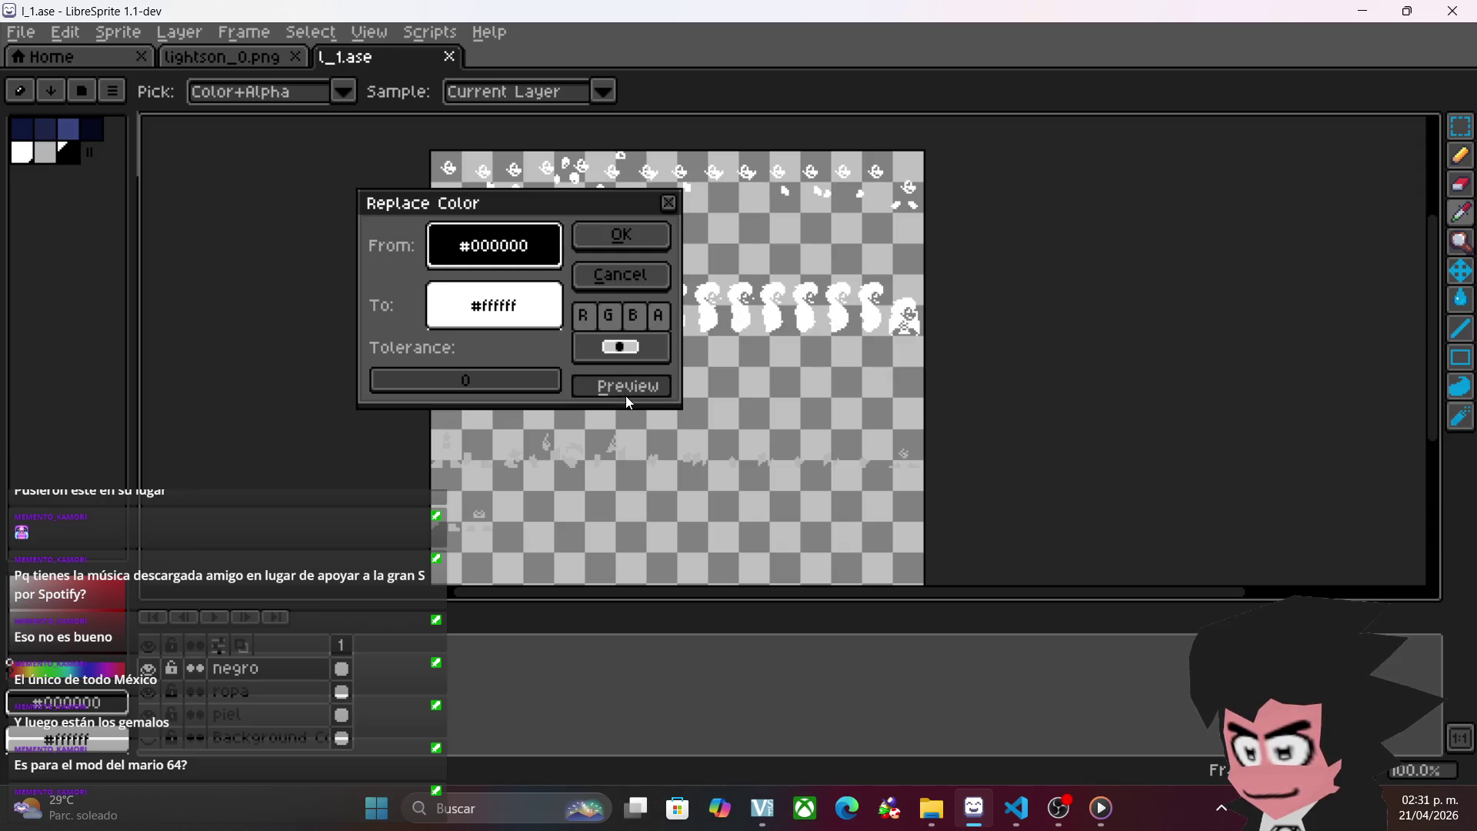
pyautogui.click(611, 265)
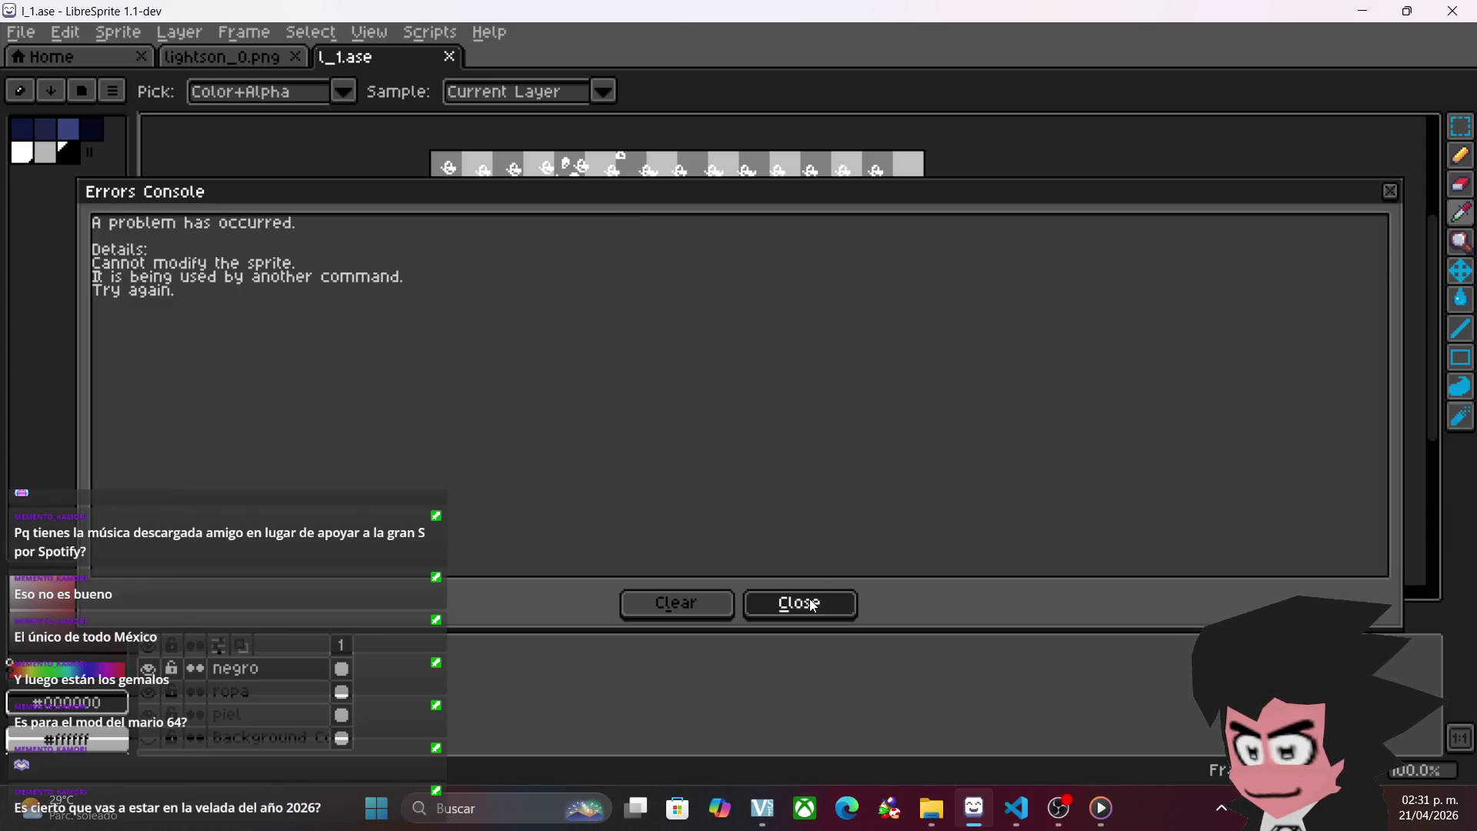
pyautogui.click(796, 600)
pyautogui.hotkey('shift', 'r')
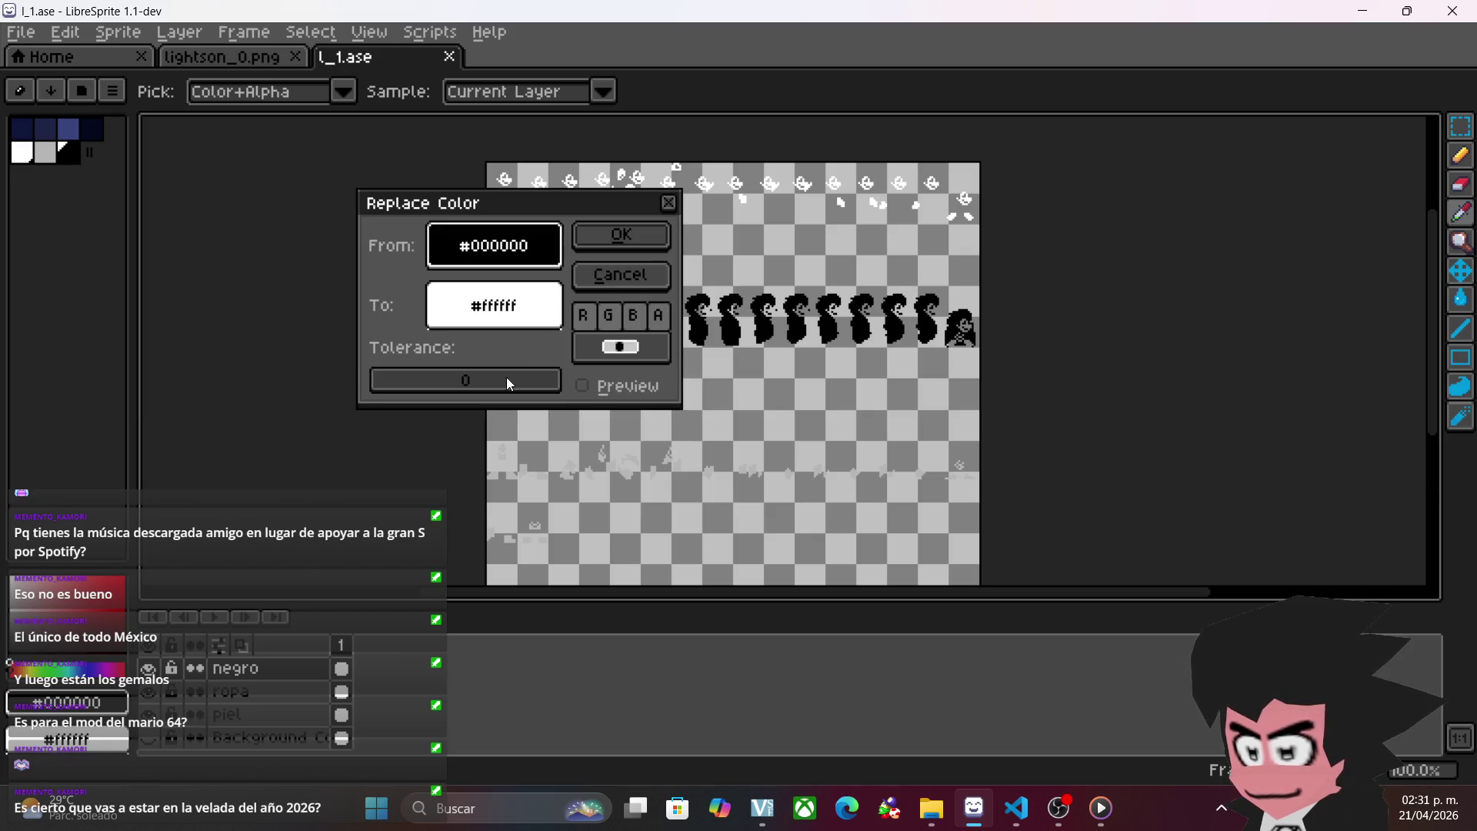
pyautogui.moveTo(506, 377); pyautogui.dragTo(524, 377)
pyautogui.click(657, 237)
pyautogui.click(816, 598)
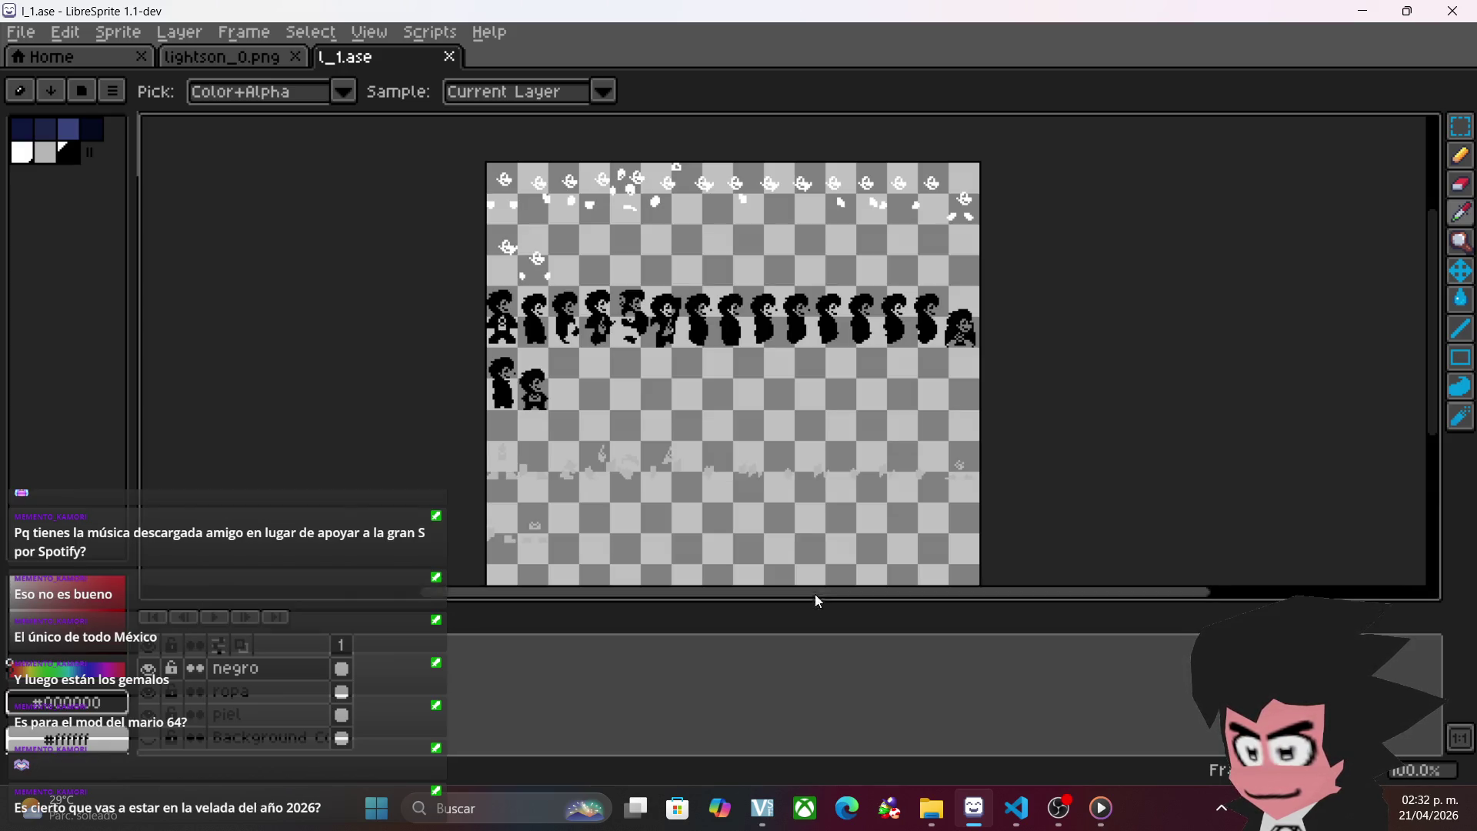
# - Lower the tolerance to 2 and reapply until the black figures turn white
pyautogui.hotkey('shift', 'r')
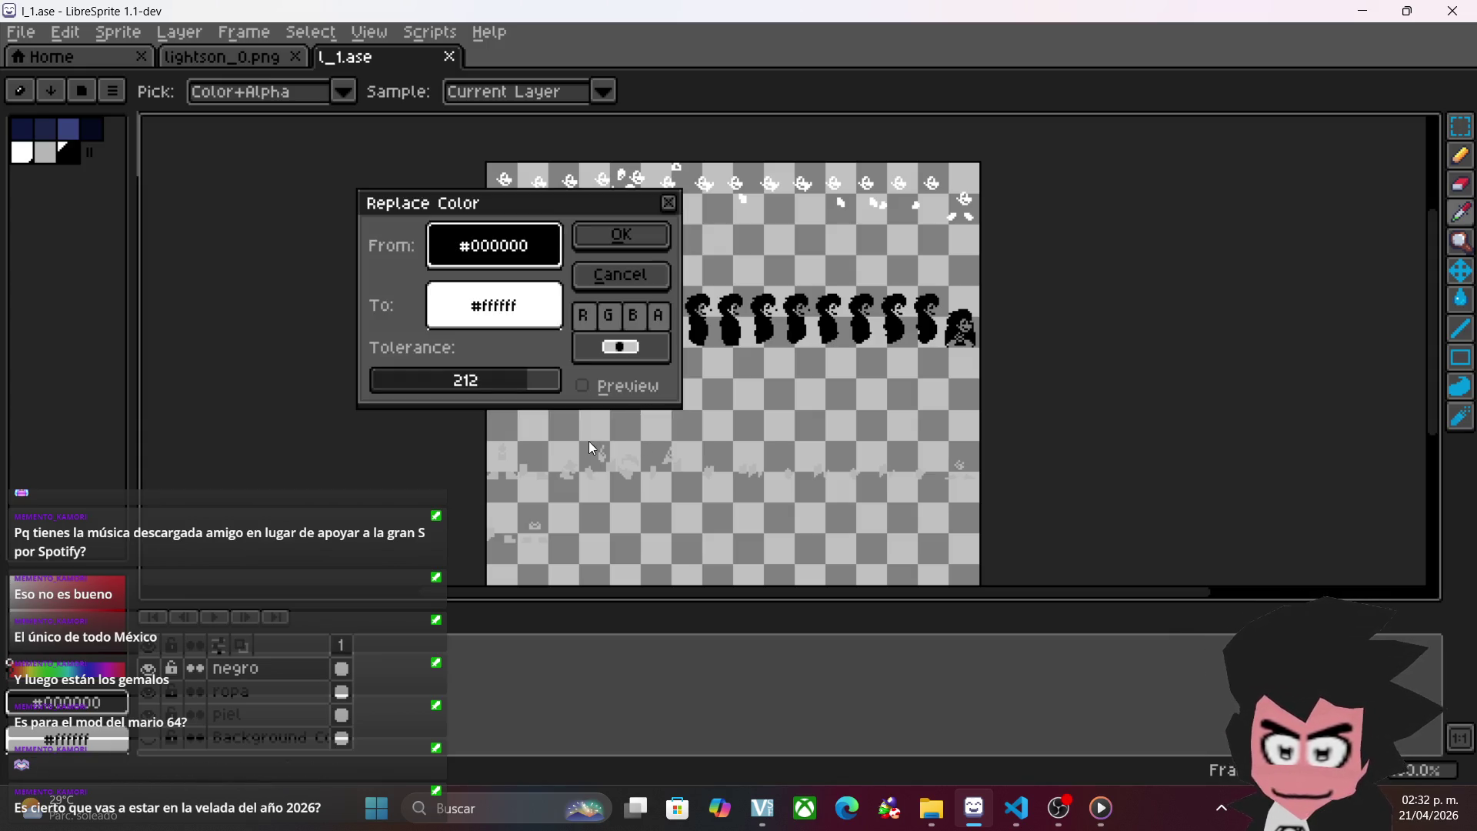
pyautogui.moveTo(526, 380); pyautogui.dragTo(377, 383)
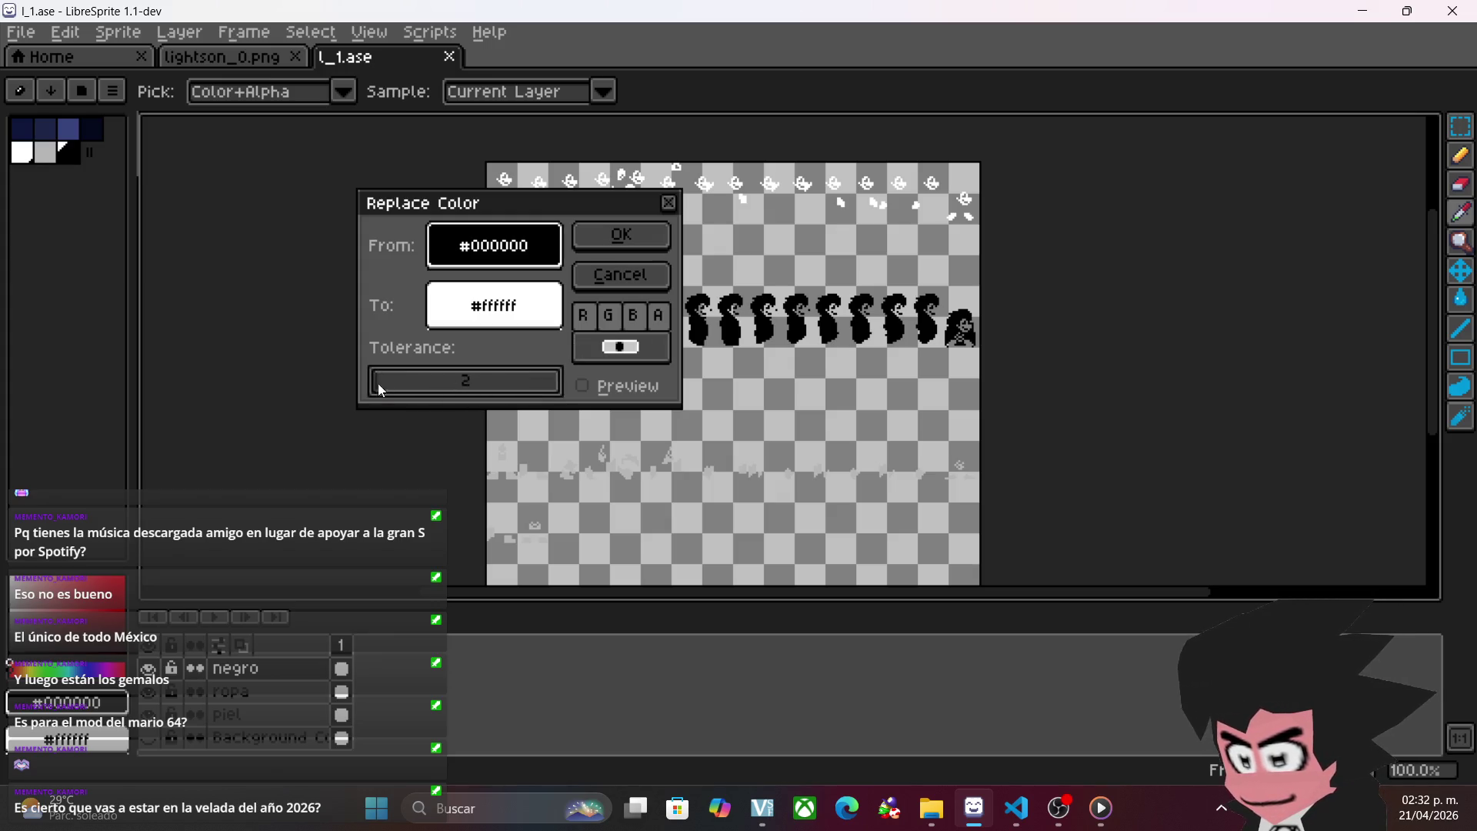
pyautogui.click(653, 240)
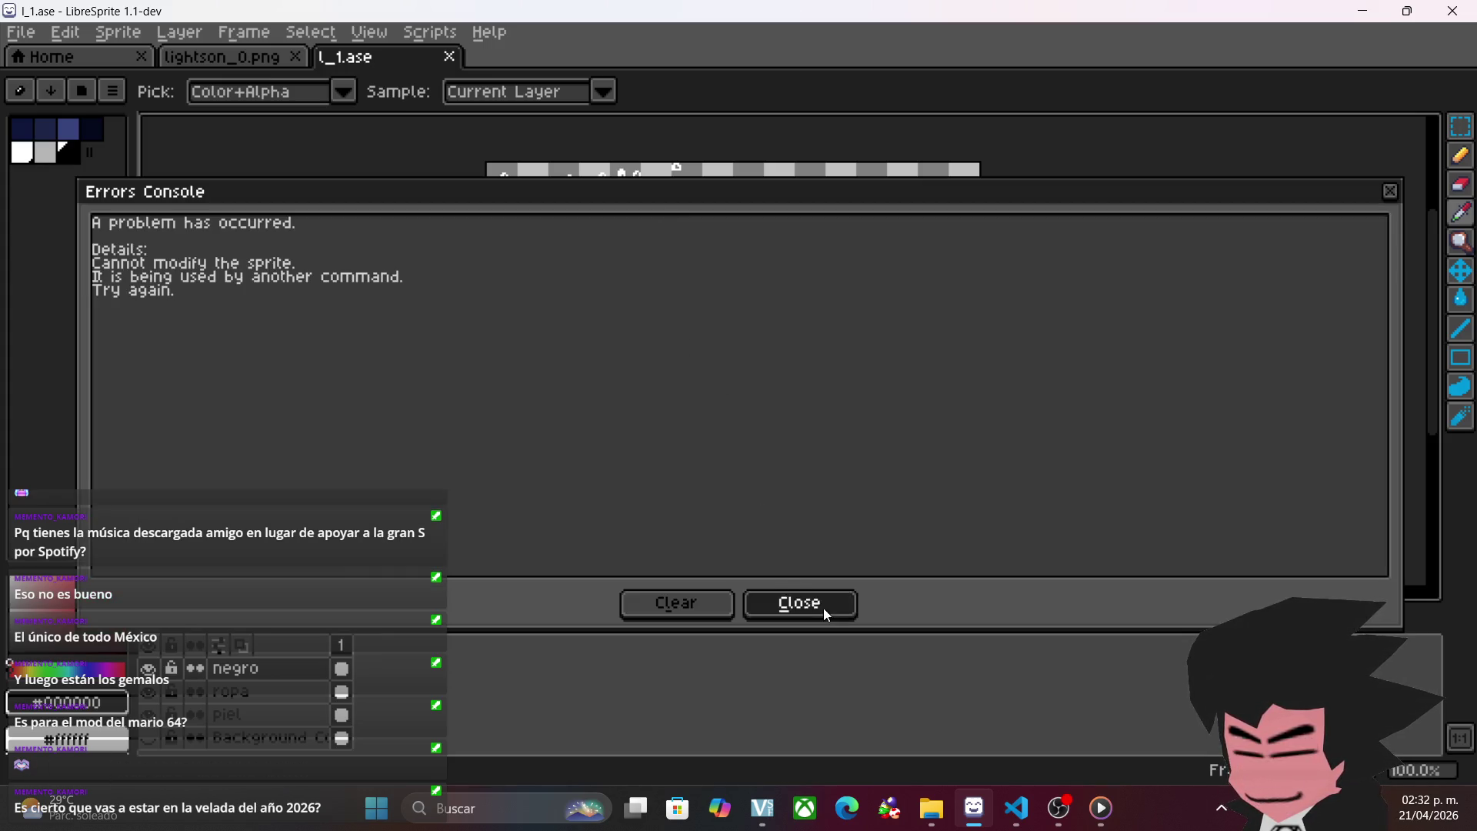
pyautogui.click(823, 608)
pyautogui.hotkey('shift', 'r')
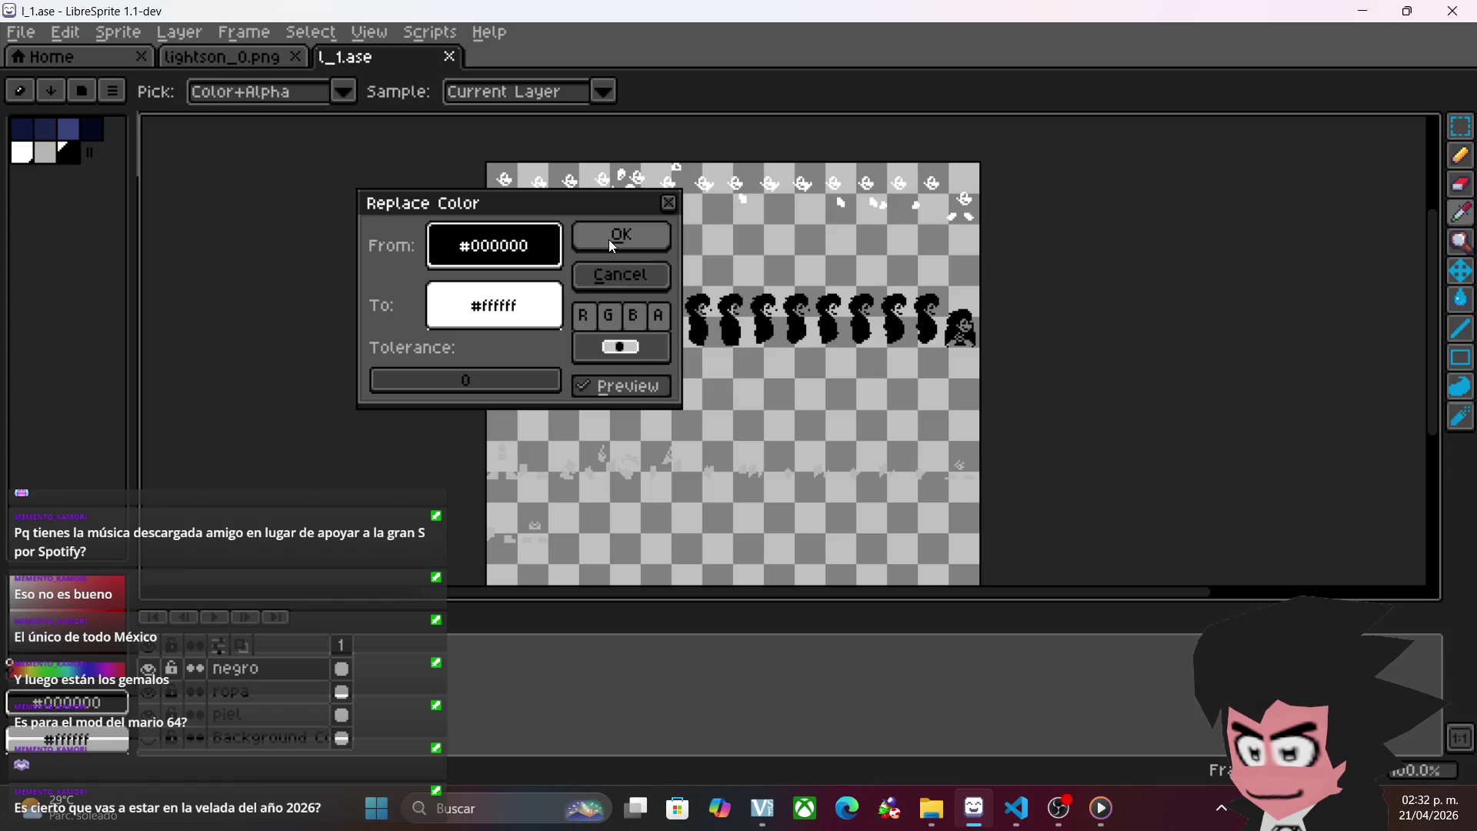
pyautogui.click(612, 243)
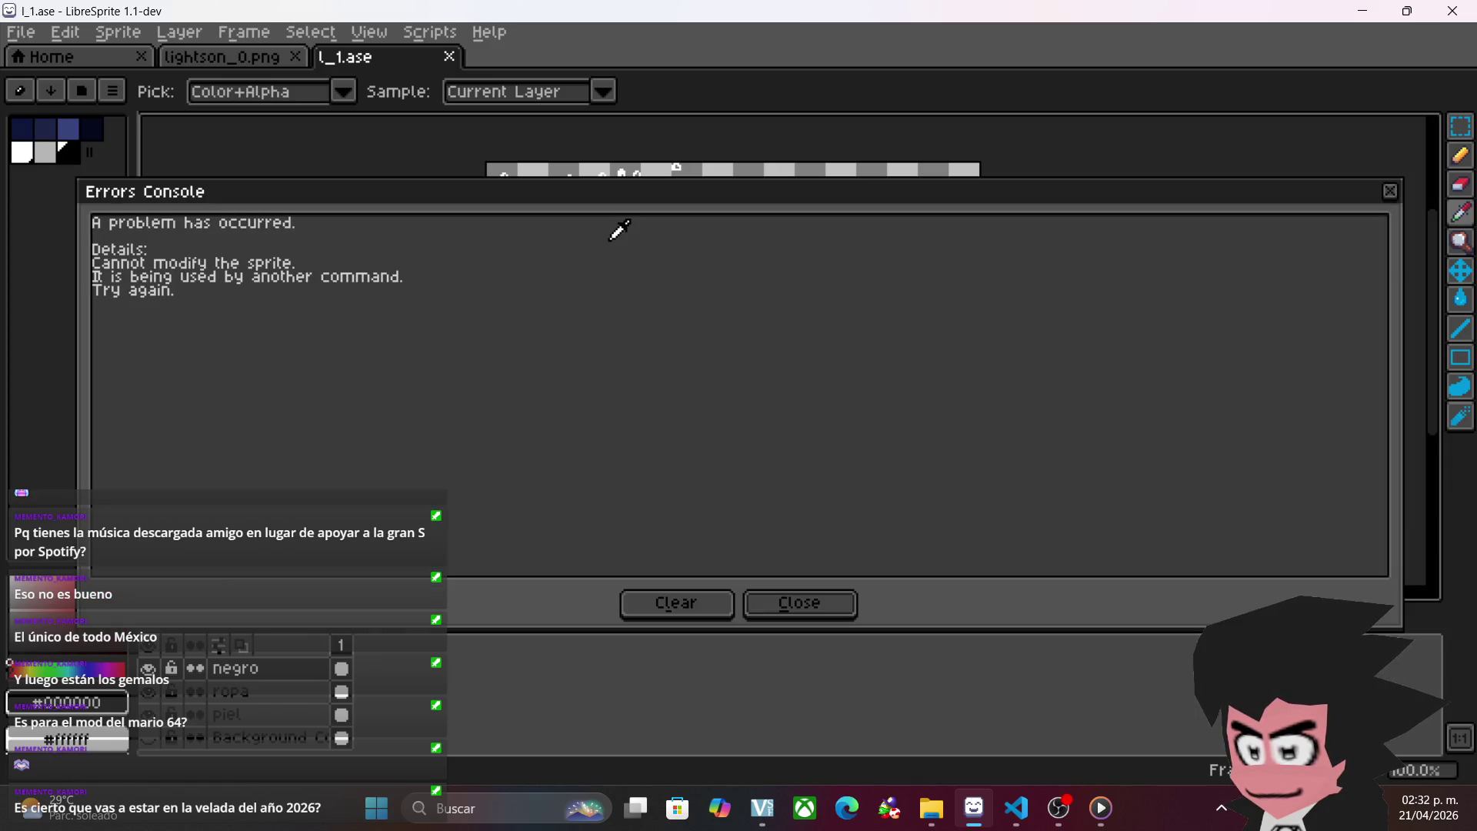
pyautogui.click(797, 601)
pyautogui.scroll(3, 650, 393)
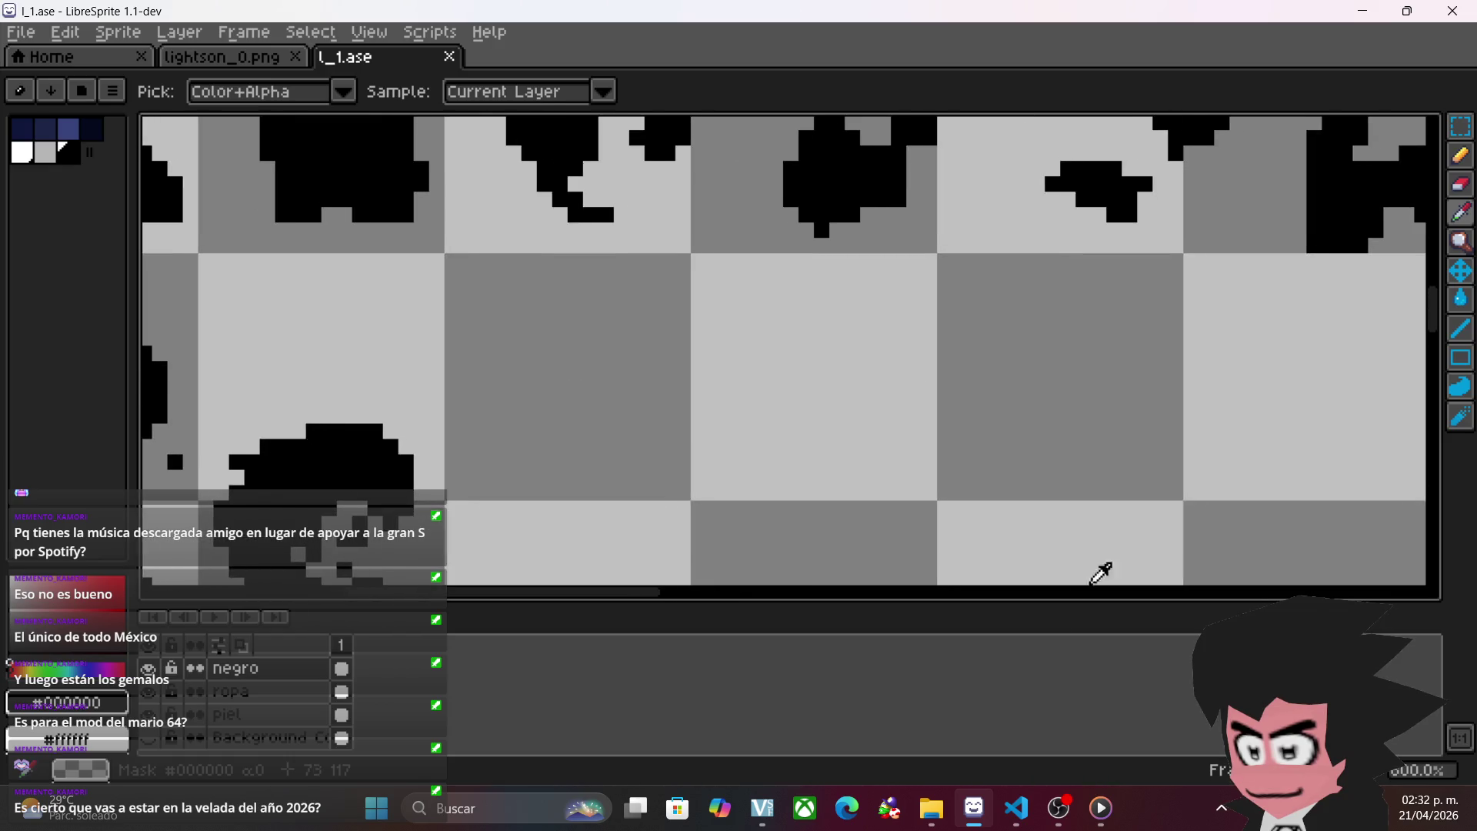
pyautogui.moveTo(1091, 586); pyautogui.dragTo(851, 402)
pyautogui.hotkey('shift', 'r')
pyautogui.click(639, 229)
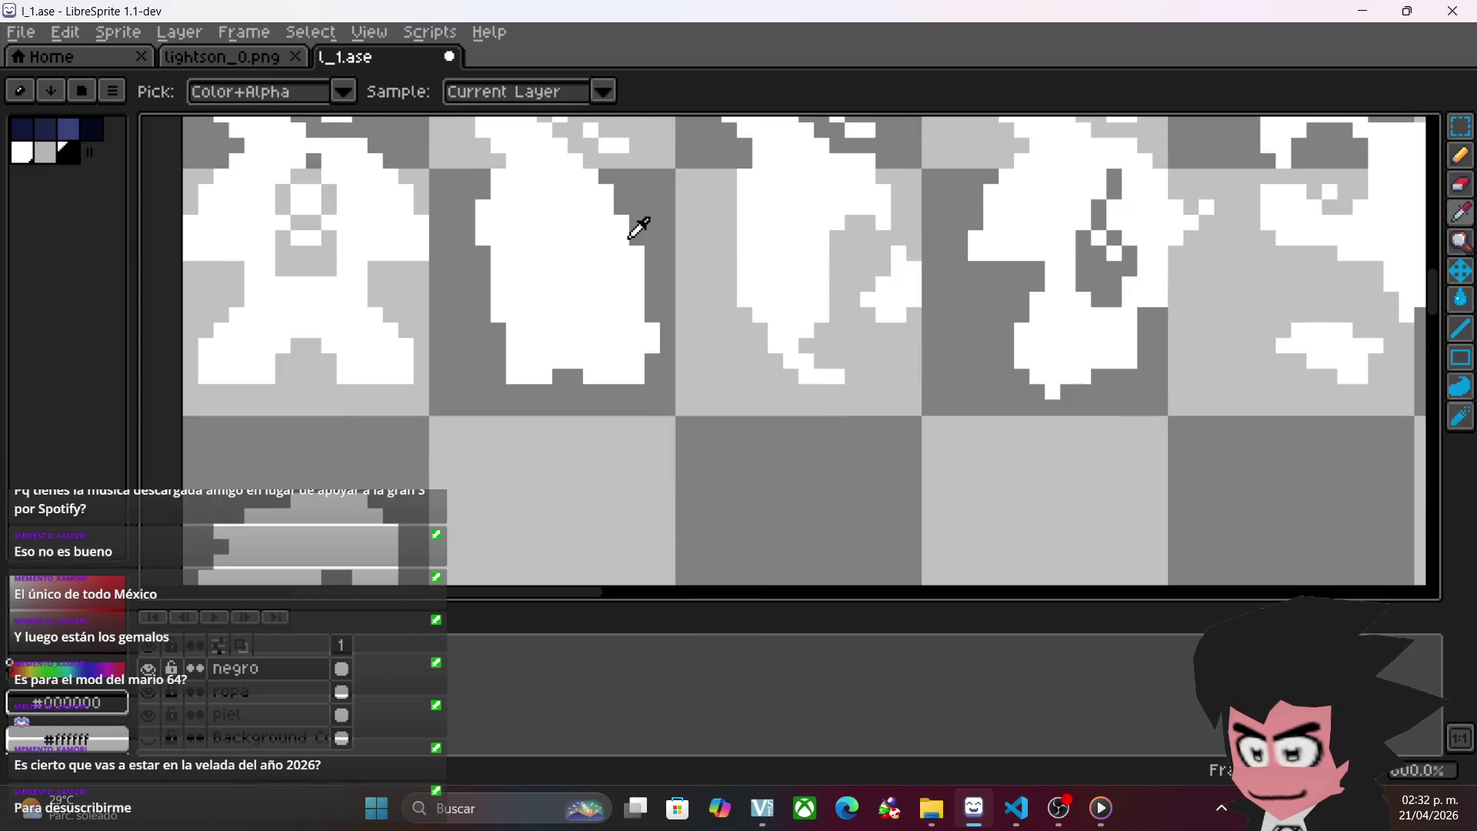
# - Sample the light-grey #b6b6b6 from the ropa layer and try replacing it with white #ffffff
pyautogui.scroll(-2, 919, 431)
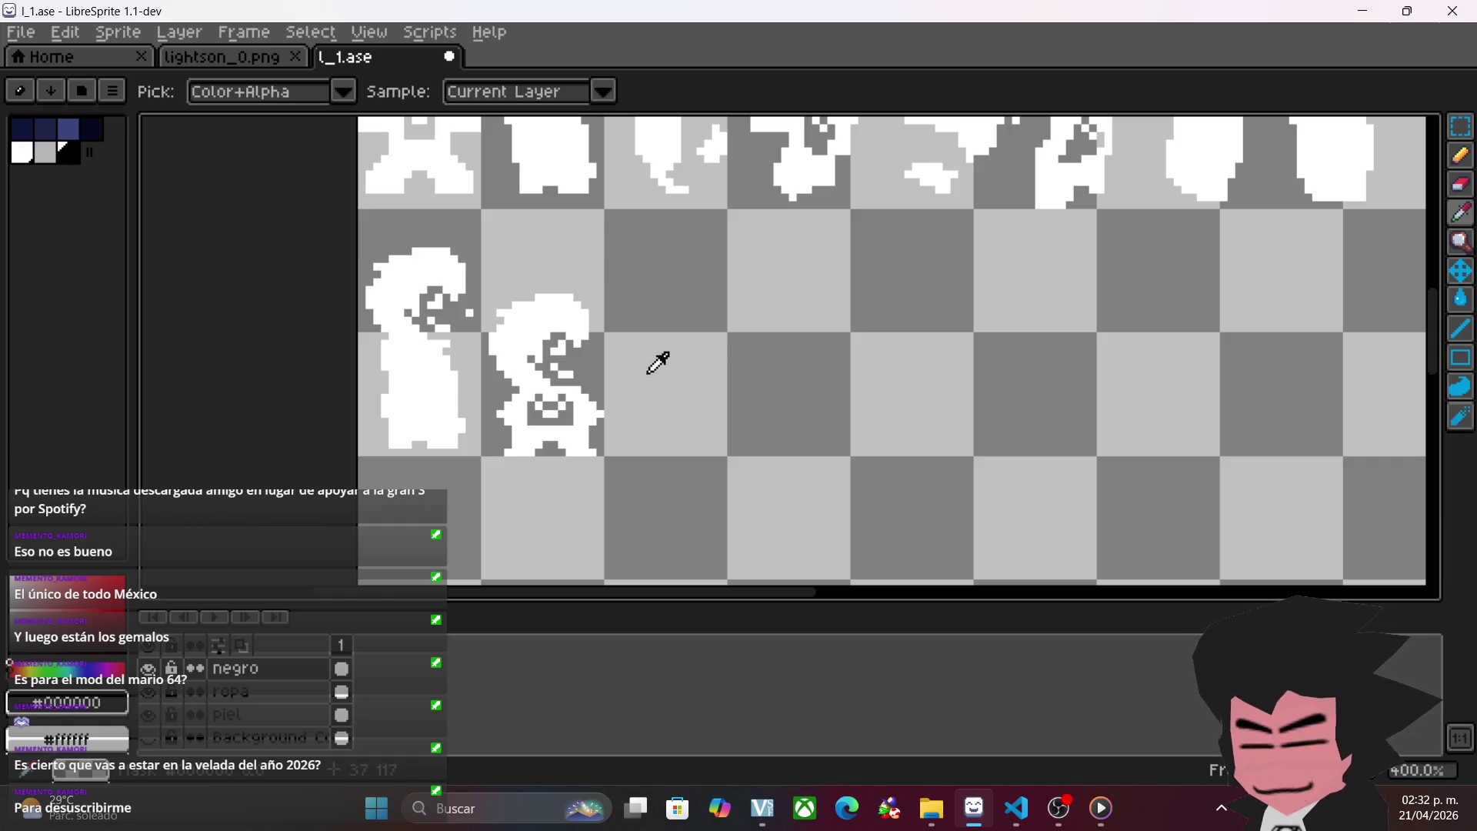
pyautogui.scroll(-1, 658, 360)
pyautogui.moveTo(690, 296)
pyautogui.mouseDown()
pyautogui.moveTo(581, 538)
pyautogui.moveTo(461, 567)
pyautogui.moveTo(510, 551)
pyautogui.moveTo(587, 408)
pyautogui.moveTo(481, 228)
pyautogui.mouseUp()
pyautogui.moveTo(422, 340); pyautogui.dragTo(575, 241)
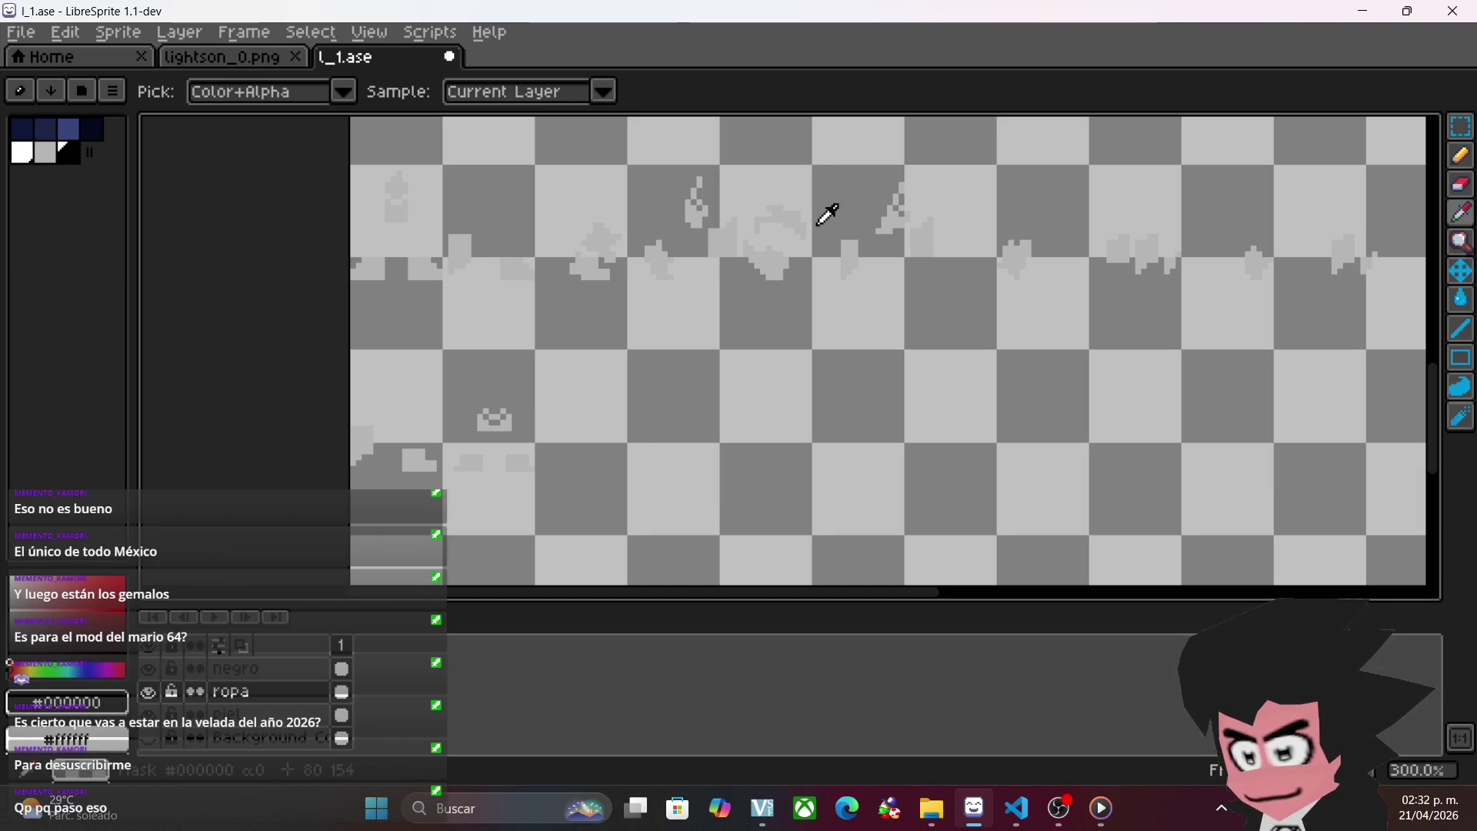
pyautogui.click(768, 269)
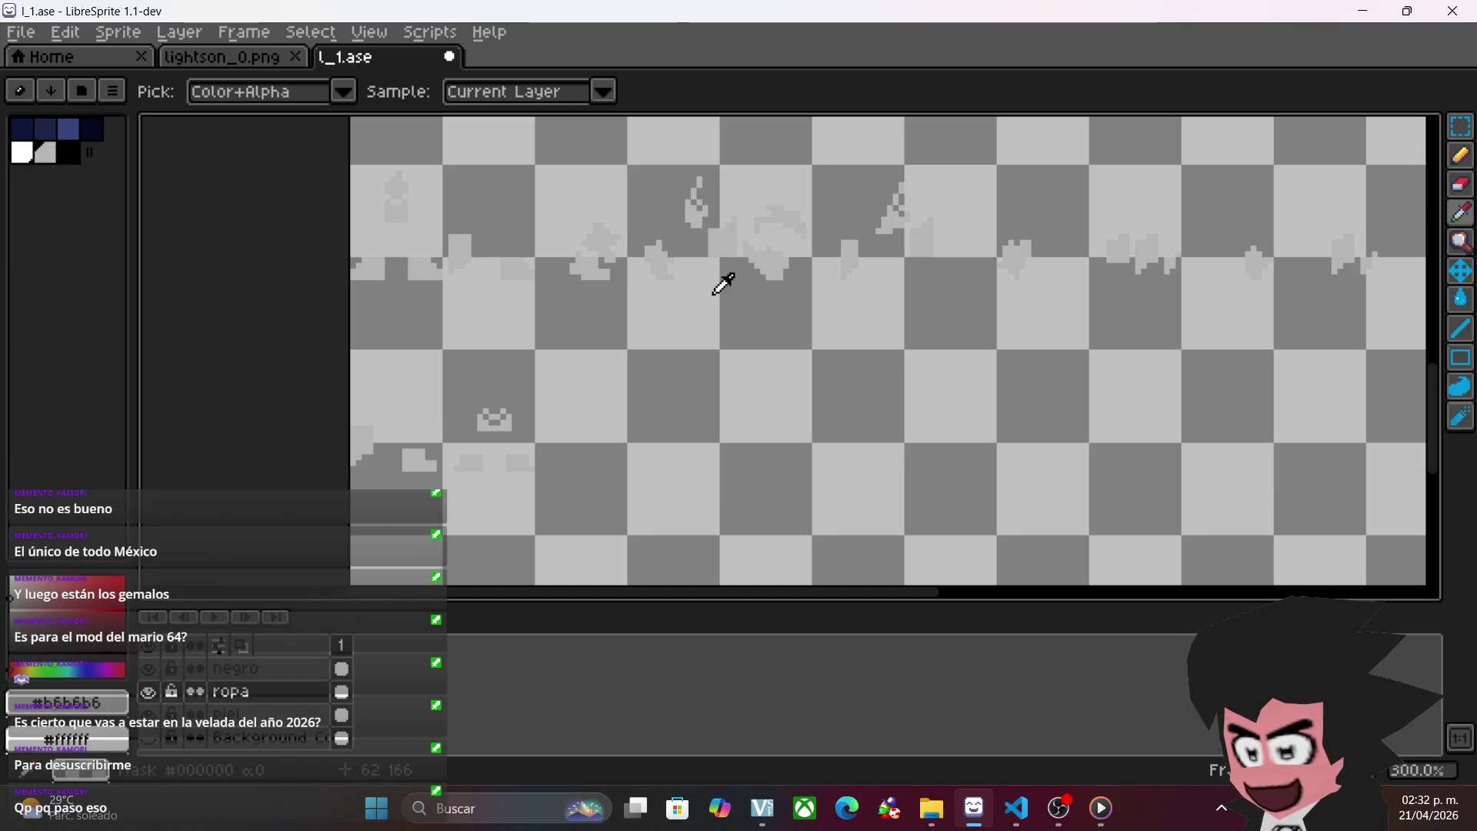
pyautogui.hotkey('shift', 'r')
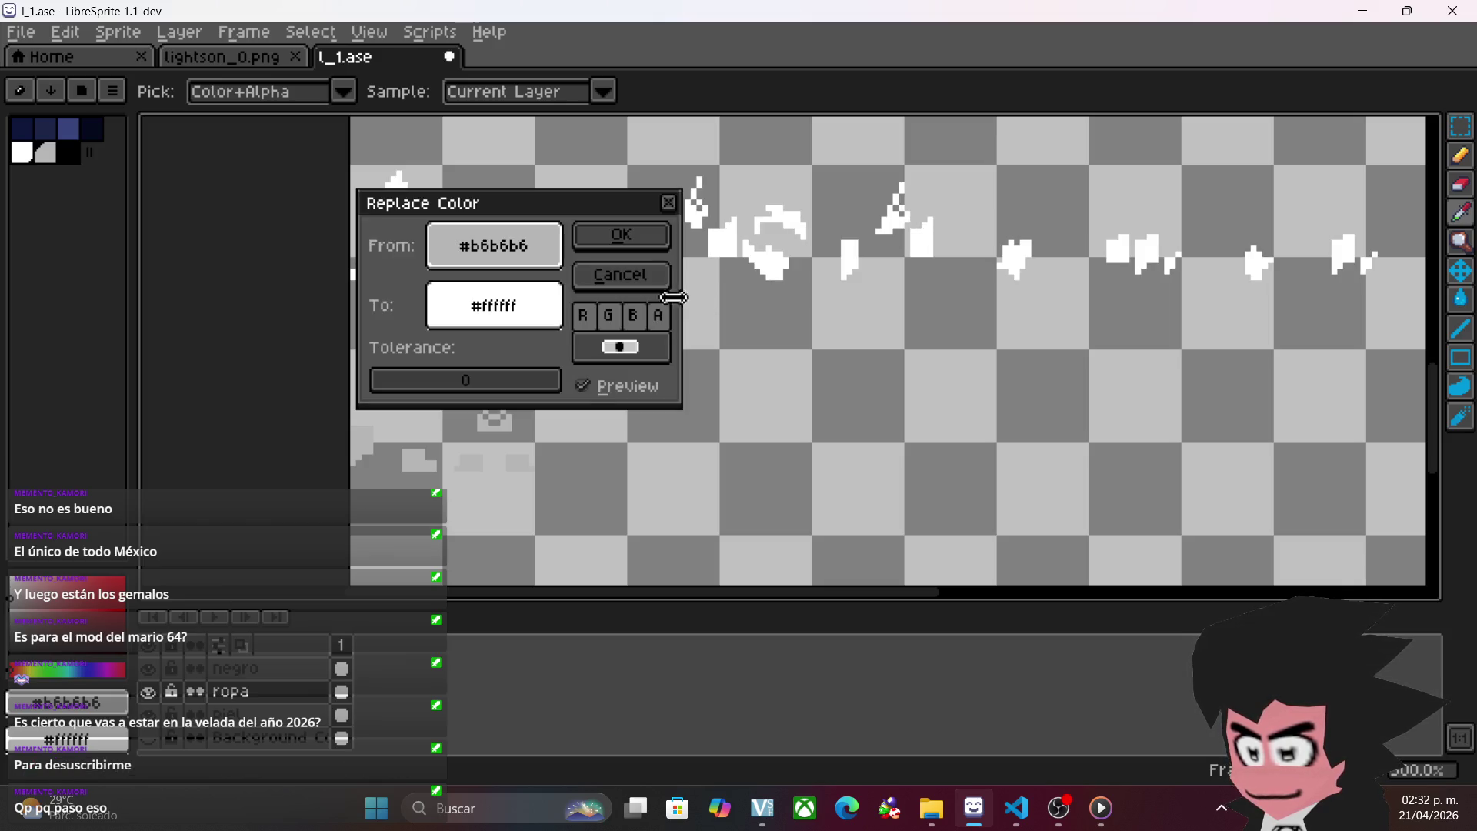
pyautogui.click(634, 247)
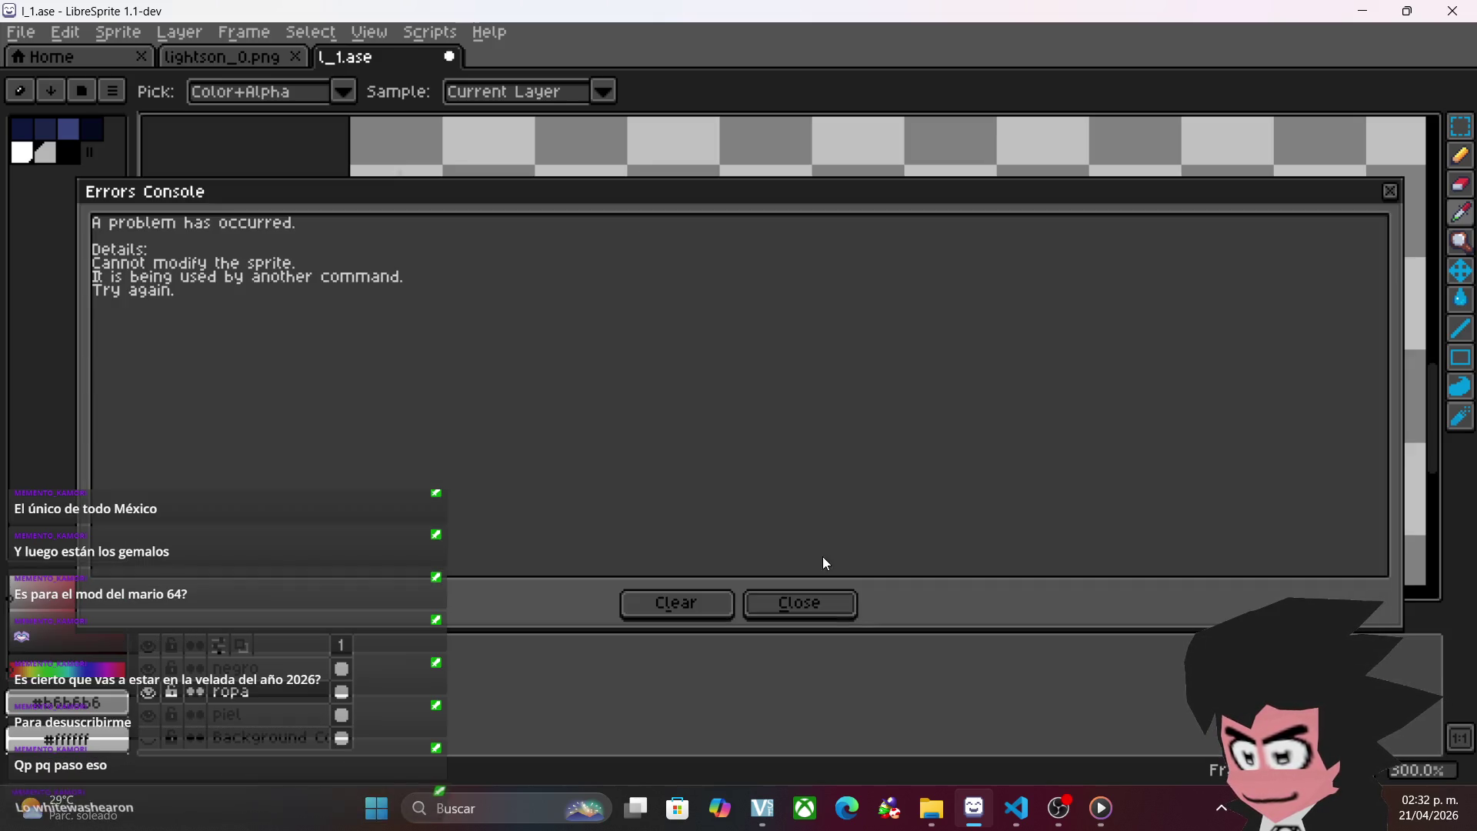
pyautogui.click(829, 600)
# - Retry the #b6b6b6-to-#ffffff replacement, dismissing the error message again
pyautogui.hscroll(-4, 749, 414)
pyautogui.scroll(2, 749, 414)
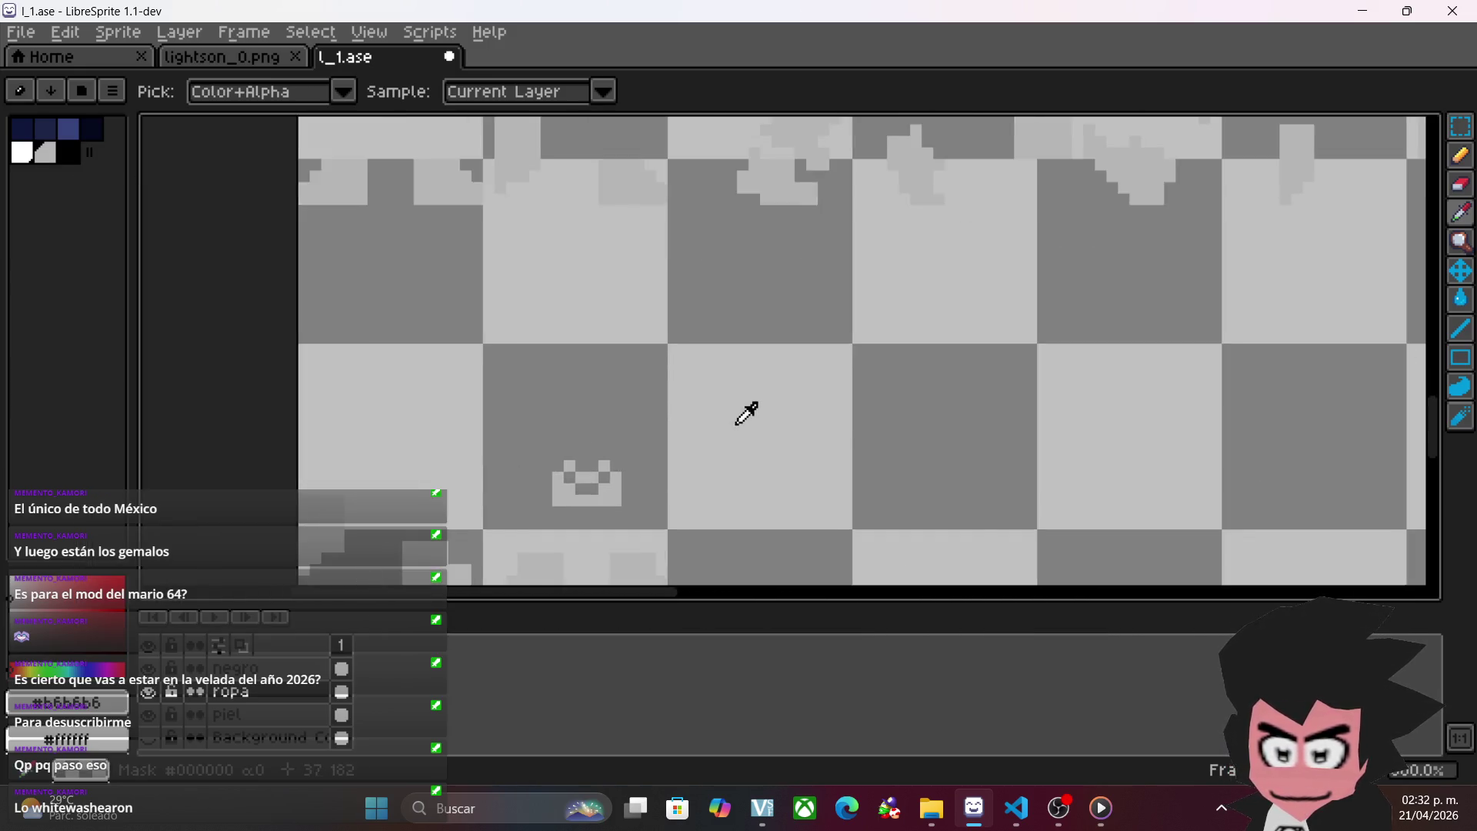
pyautogui.hscroll(-2, 747, 413)
pyautogui.scroll(1, 746, 414)
pyautogui.scroll(1, 712, 306)
pyautogui.scroll(-3, 800, 389)
pyautogui.hotkey('shift', 'r')
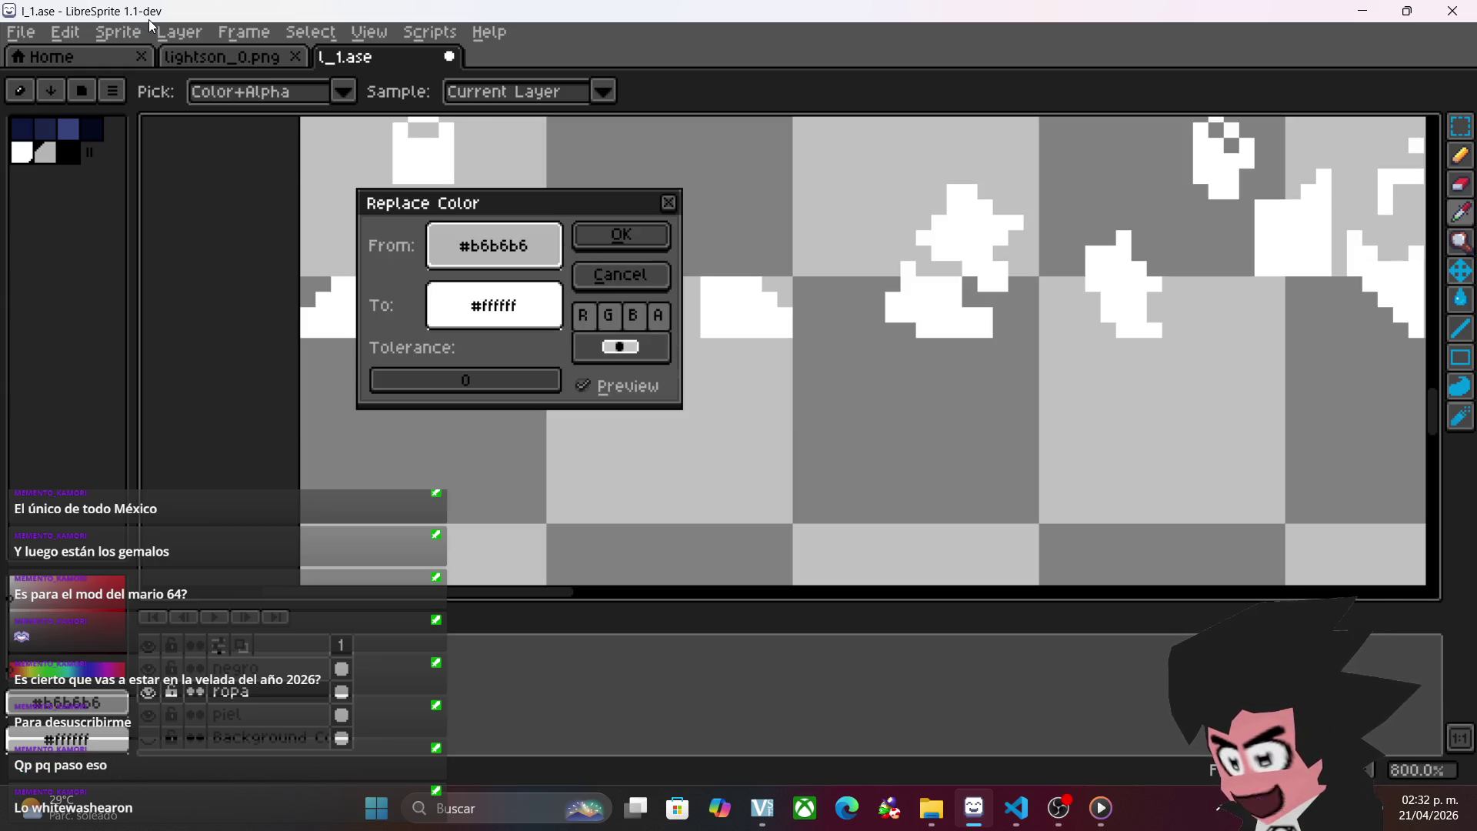
pyautogui.click(621, 235)
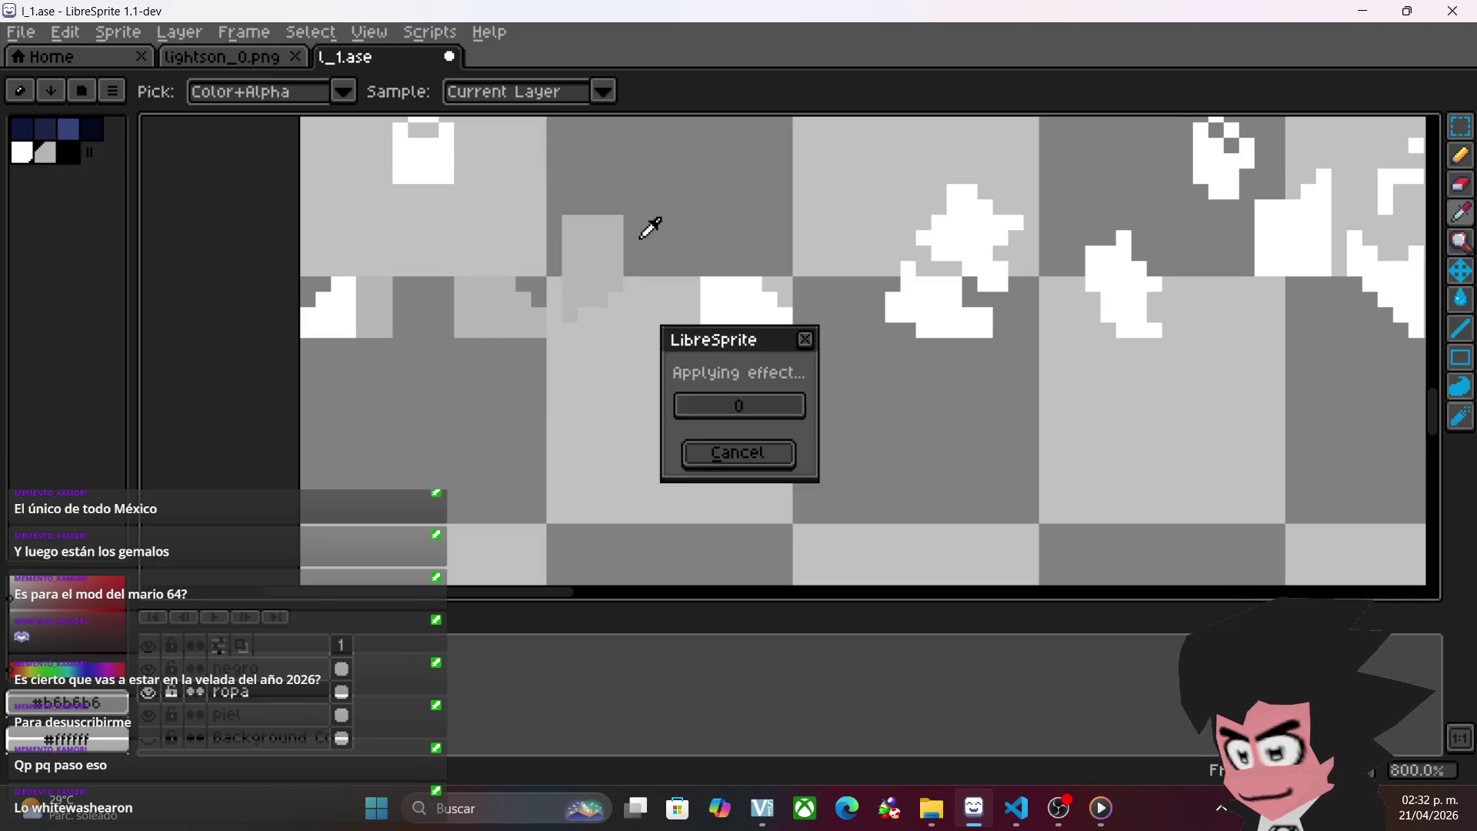
pyautogui.click(846, 612)
# - Apply the grey-to-white replacement and check the whitened clothing across the figures
pyautogui.moveTo(803, 236); pyautogui.dragTo(701, 361)
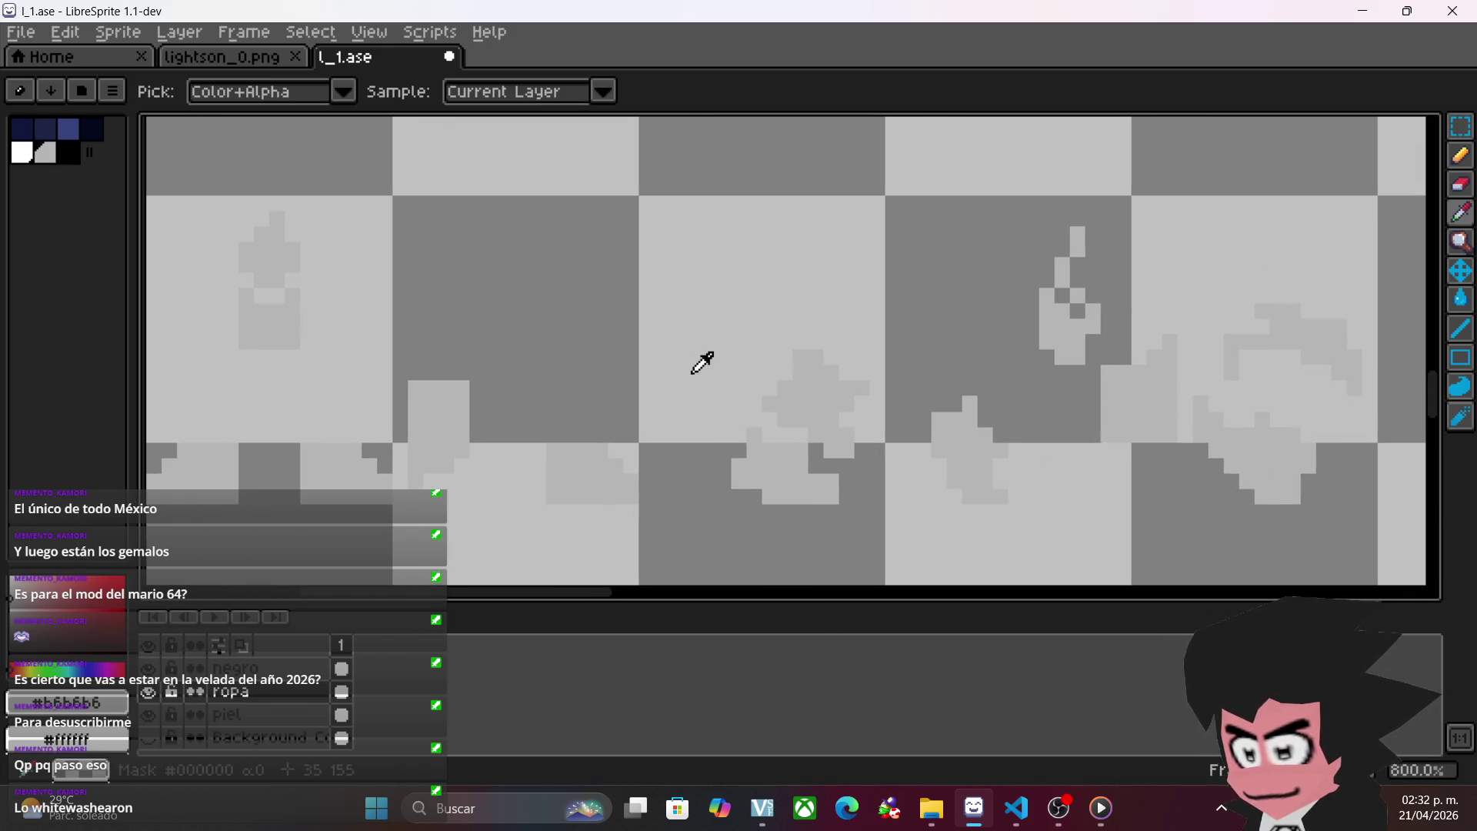
pyautogui.hotkey('shift', 'r')
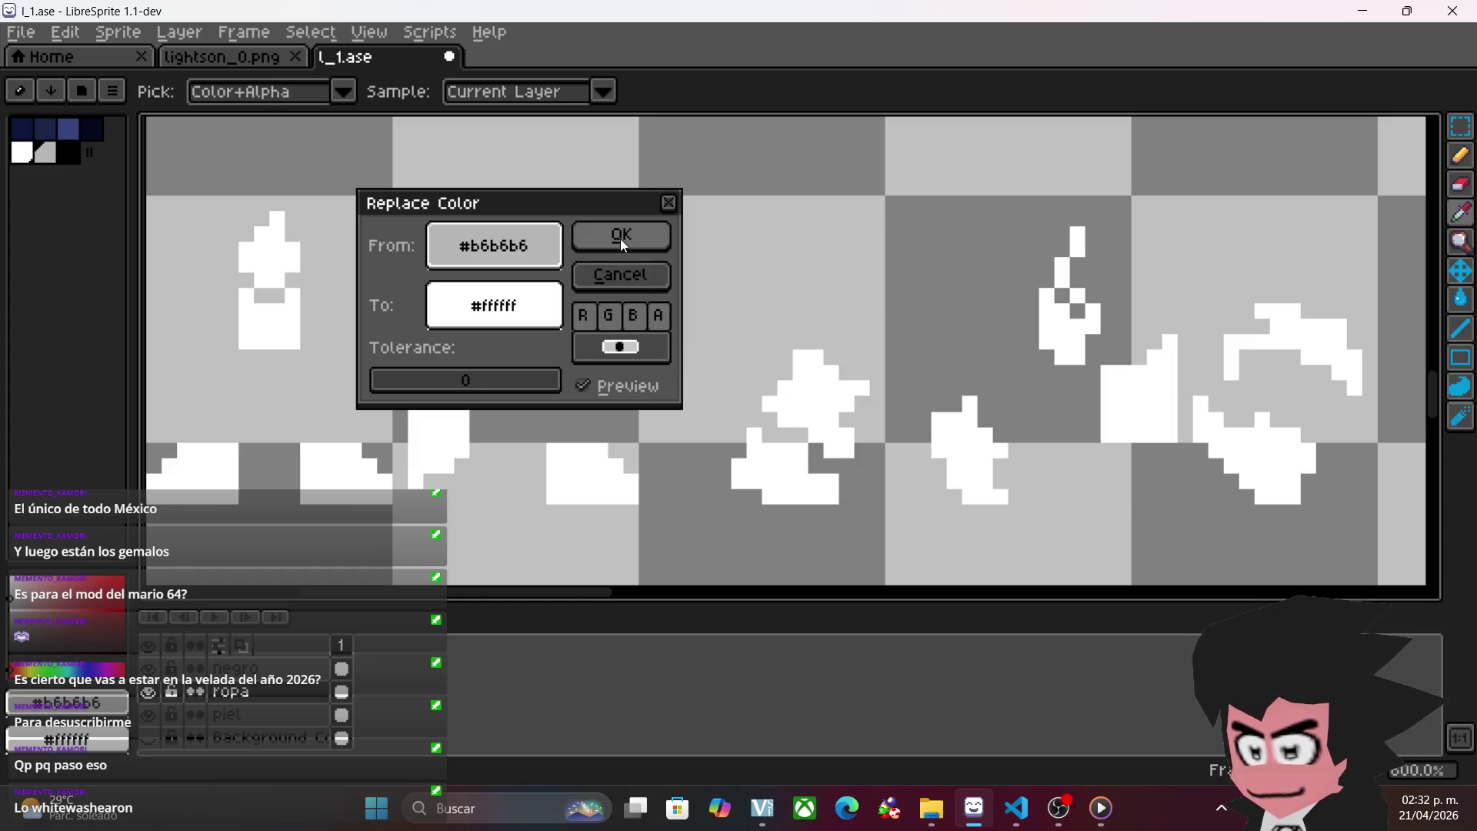
pyautogui.click(622, 242)
pyautogui.scroll(-4, 739, 377)
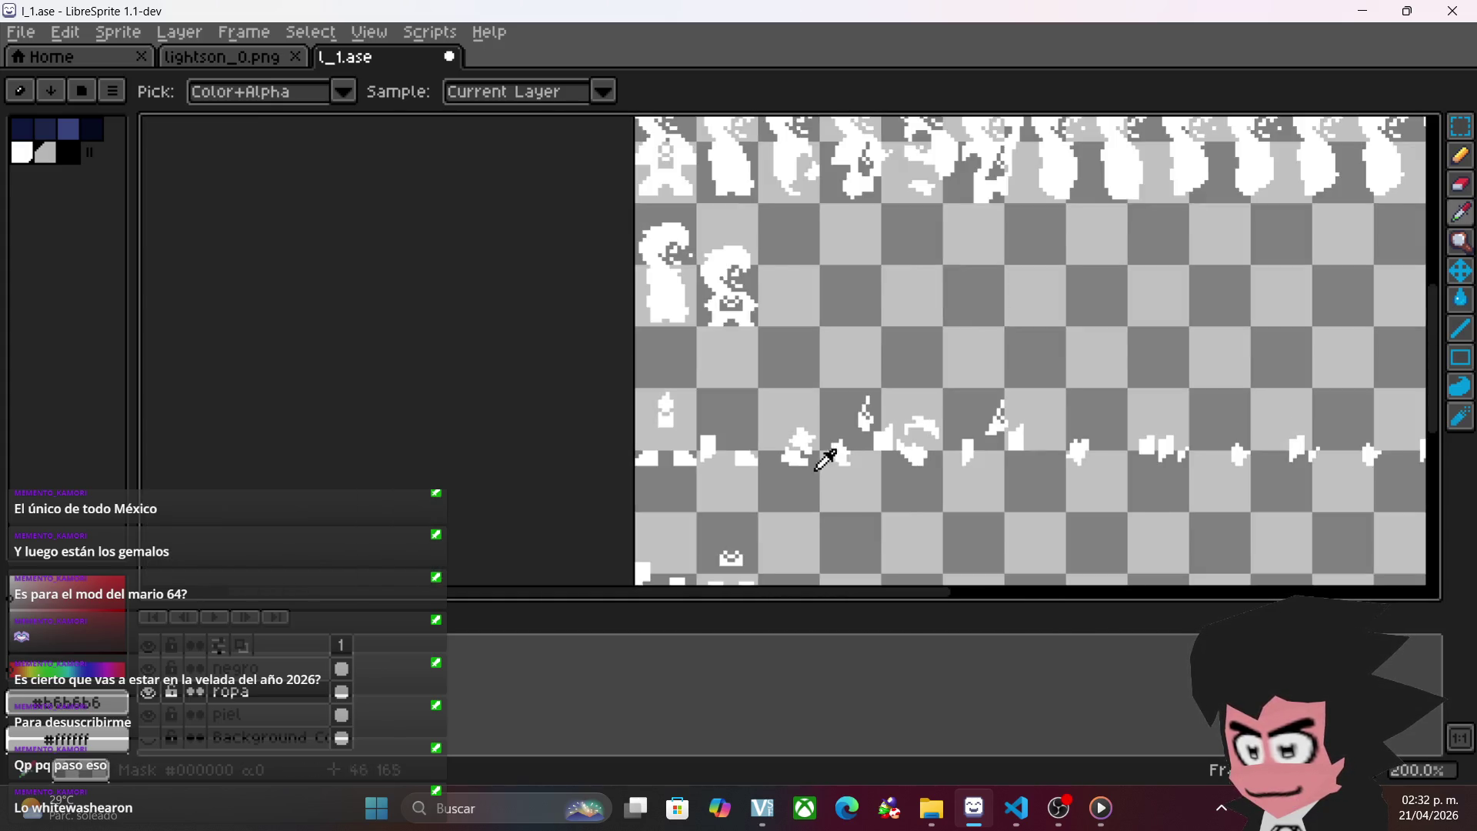
pyautogui.scroll(-3, 833, 465)
pyautogui.moveTo(883, 468); pyautogui.dragTo(698, 444)
pyautogui.scroll(4, 690, 452)
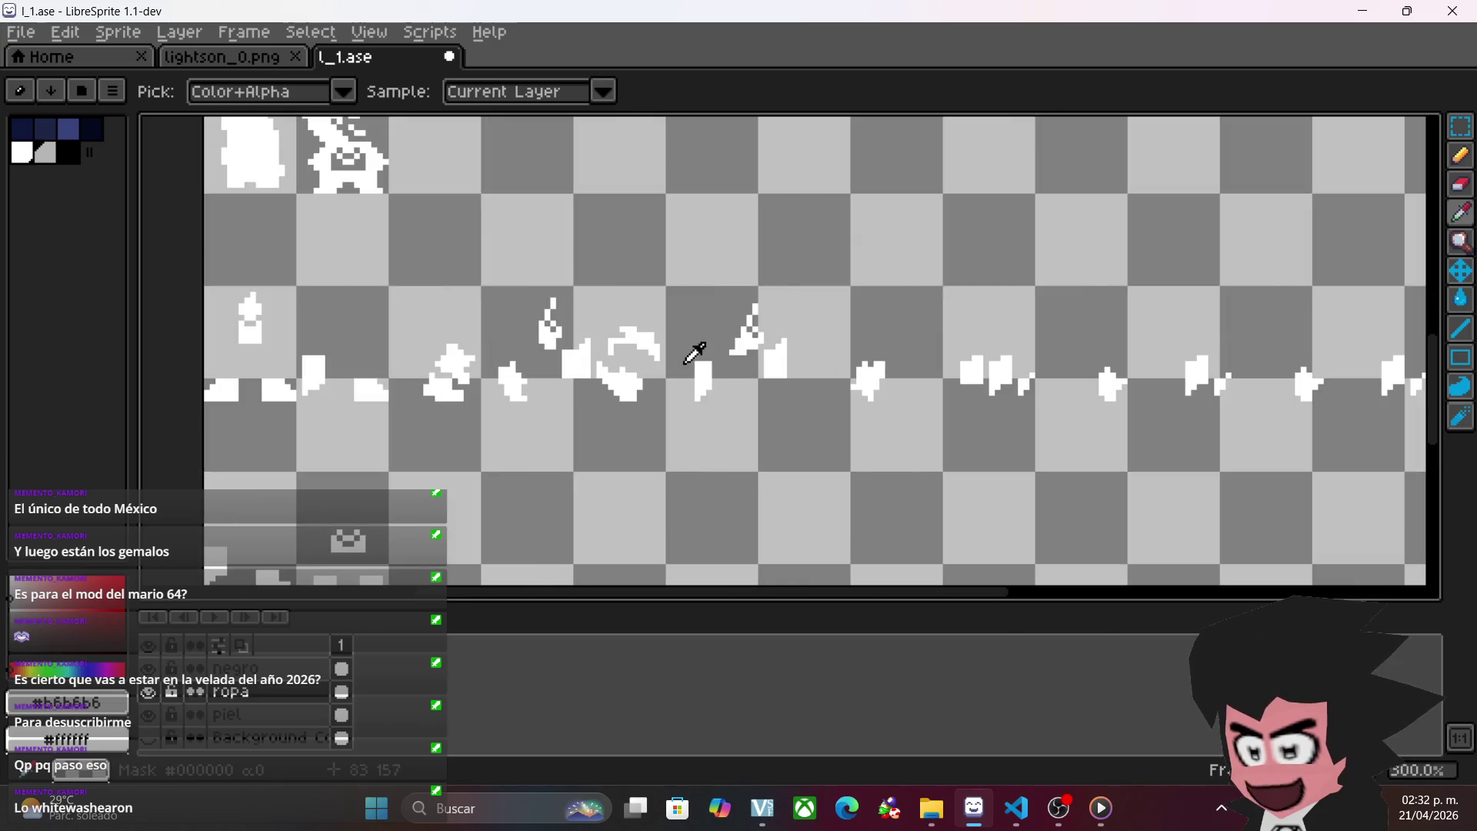
pyautogui.scroll(-2, 627, 385)
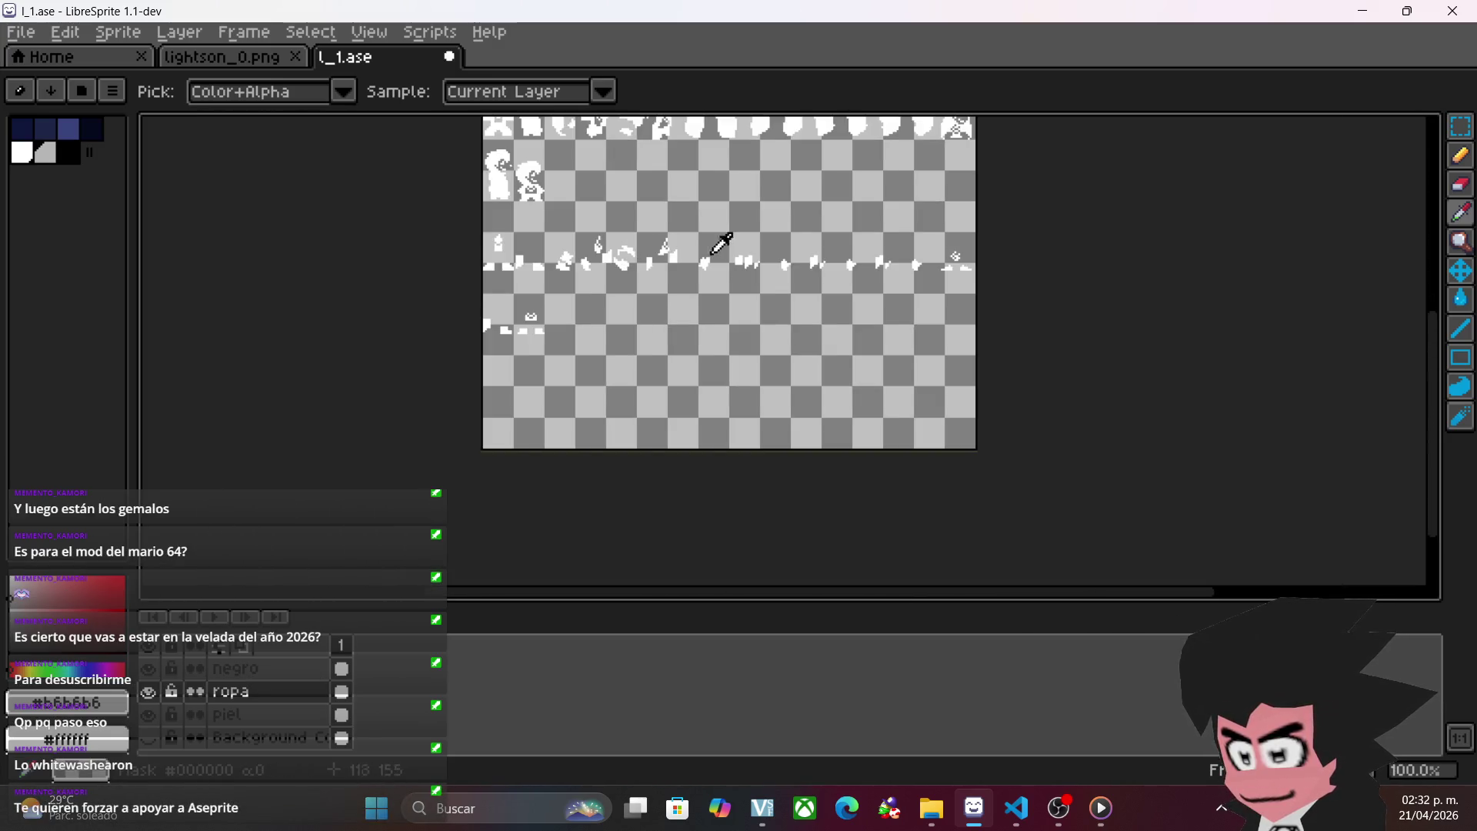
# - Start a Save As of the sprite sheet and select the current file name
pyautogui.scroll(2, 698, 382)
pyautogui.scroll(-2, 692, 385)
pyautogui.press('v')
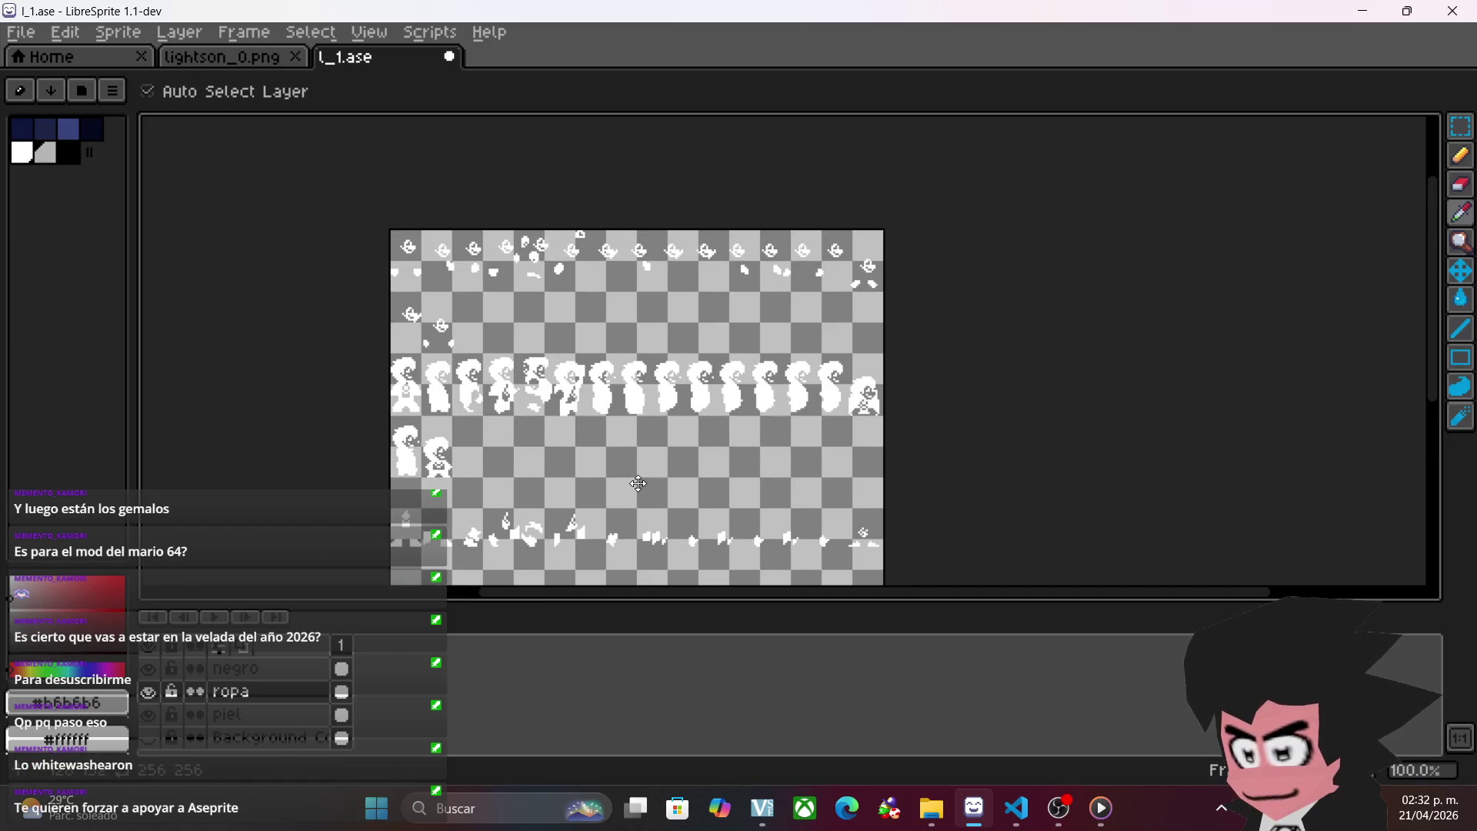
pyautogui.press('i')
pyautogui.click(21, 31)
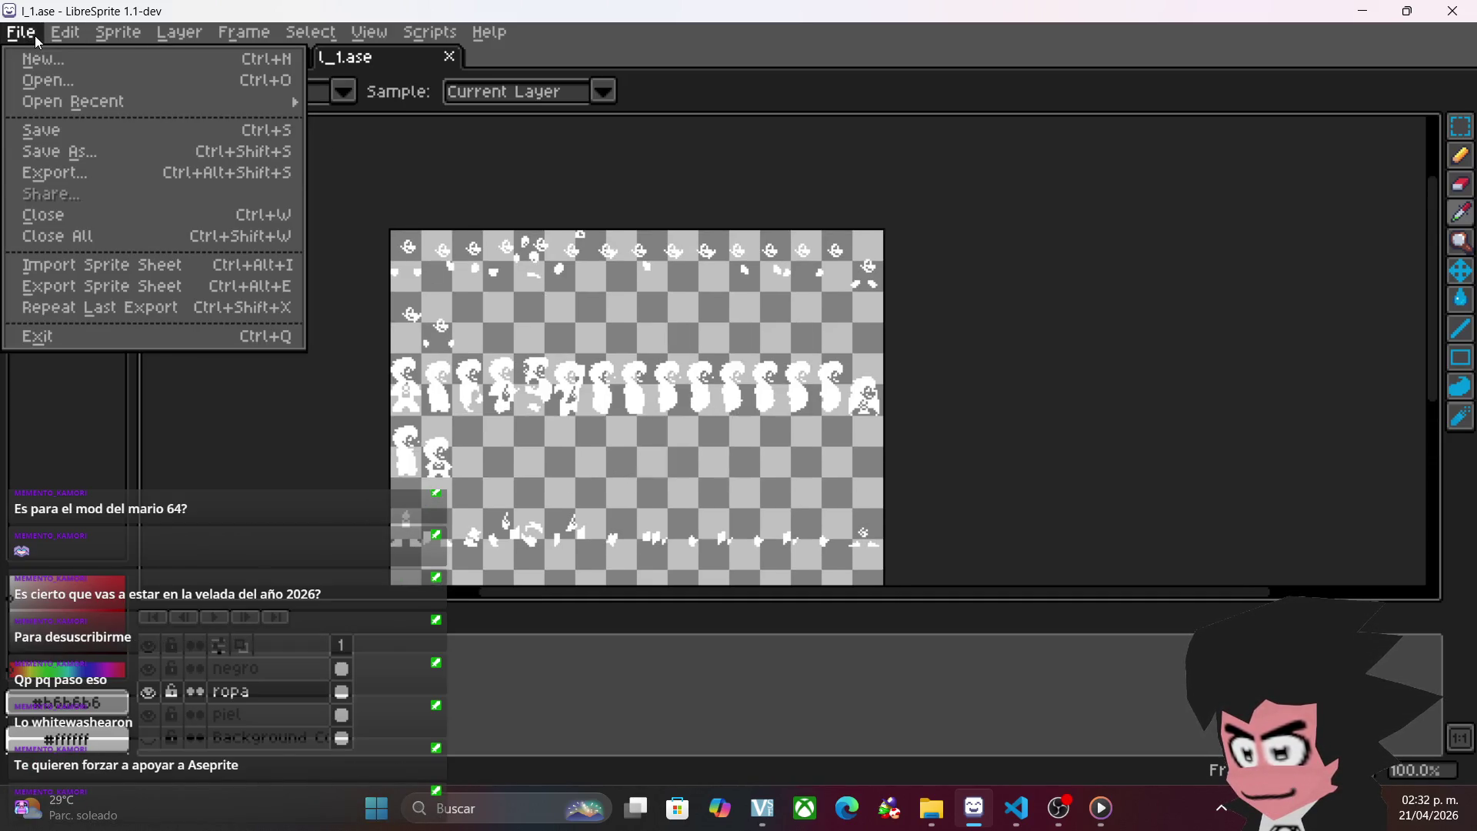
pyautogui.click(46, 152)
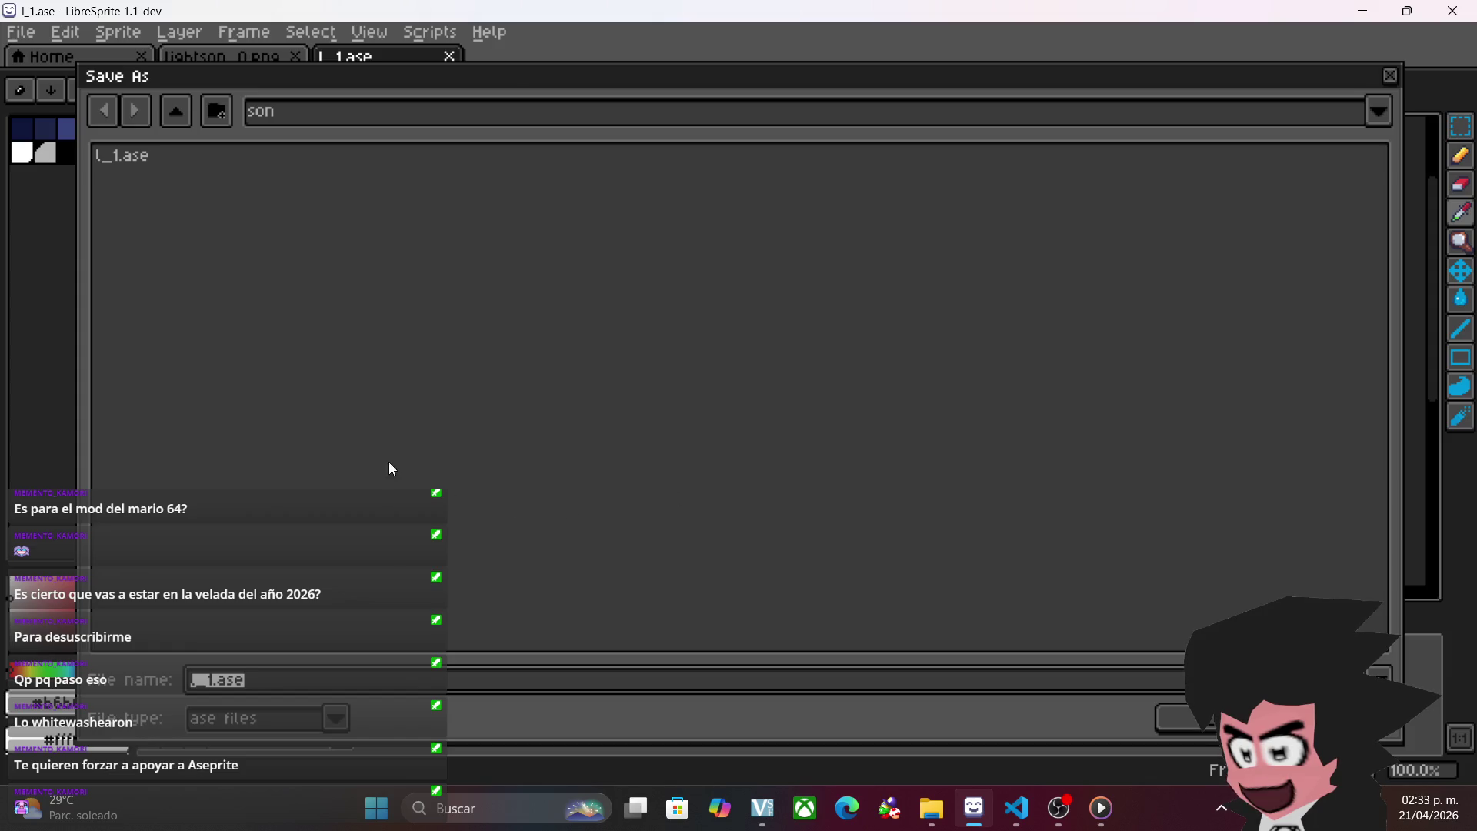
pyautogui.doubleClick(217, 690)
pyautogui.click(221, 692)
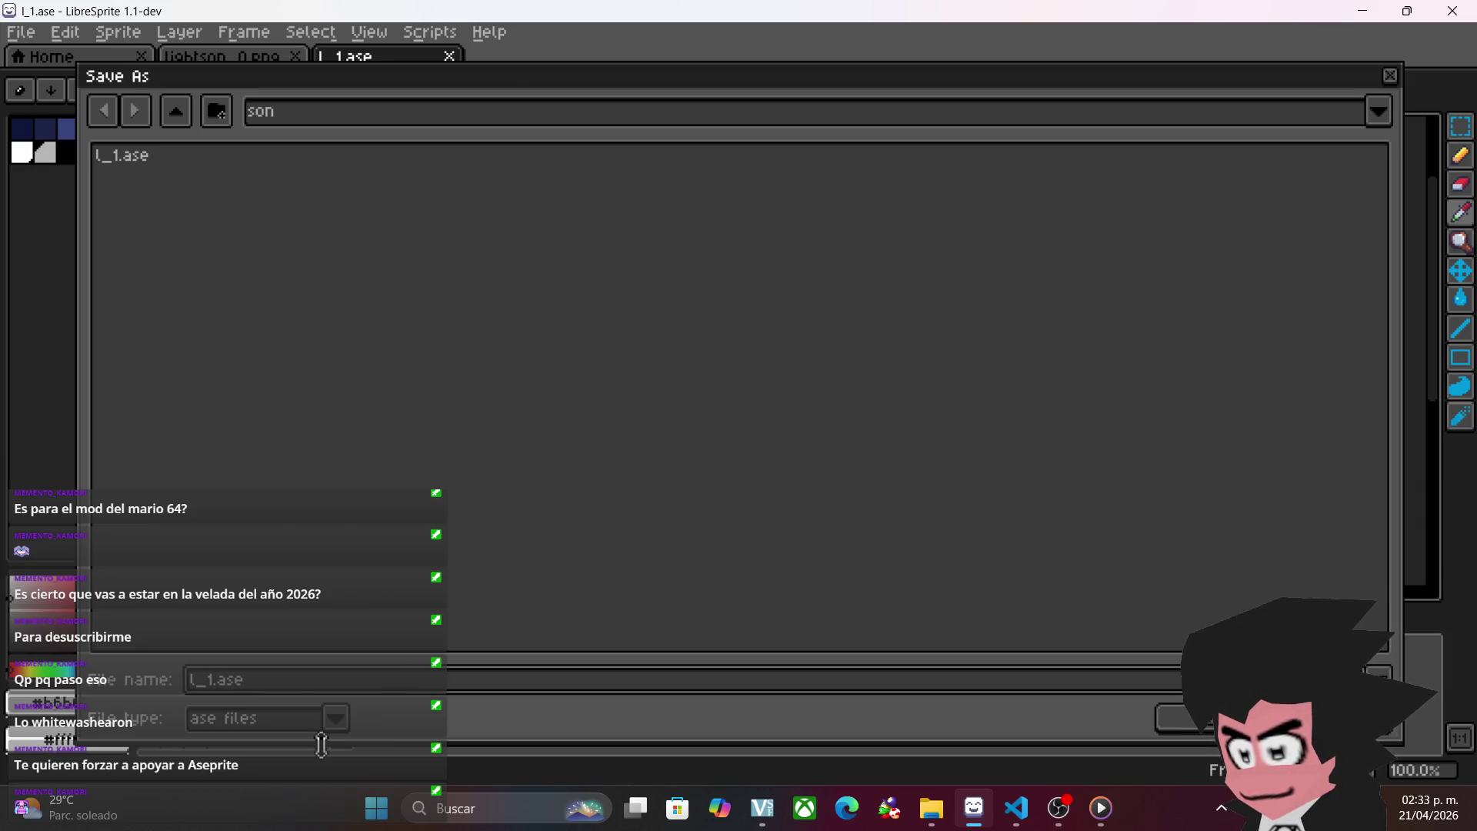
# - Save as PNG named lightson_1.png, accepting the flatten-layers warning
pyautogui.click(336, 720)
pyautogui.click(233, 480)
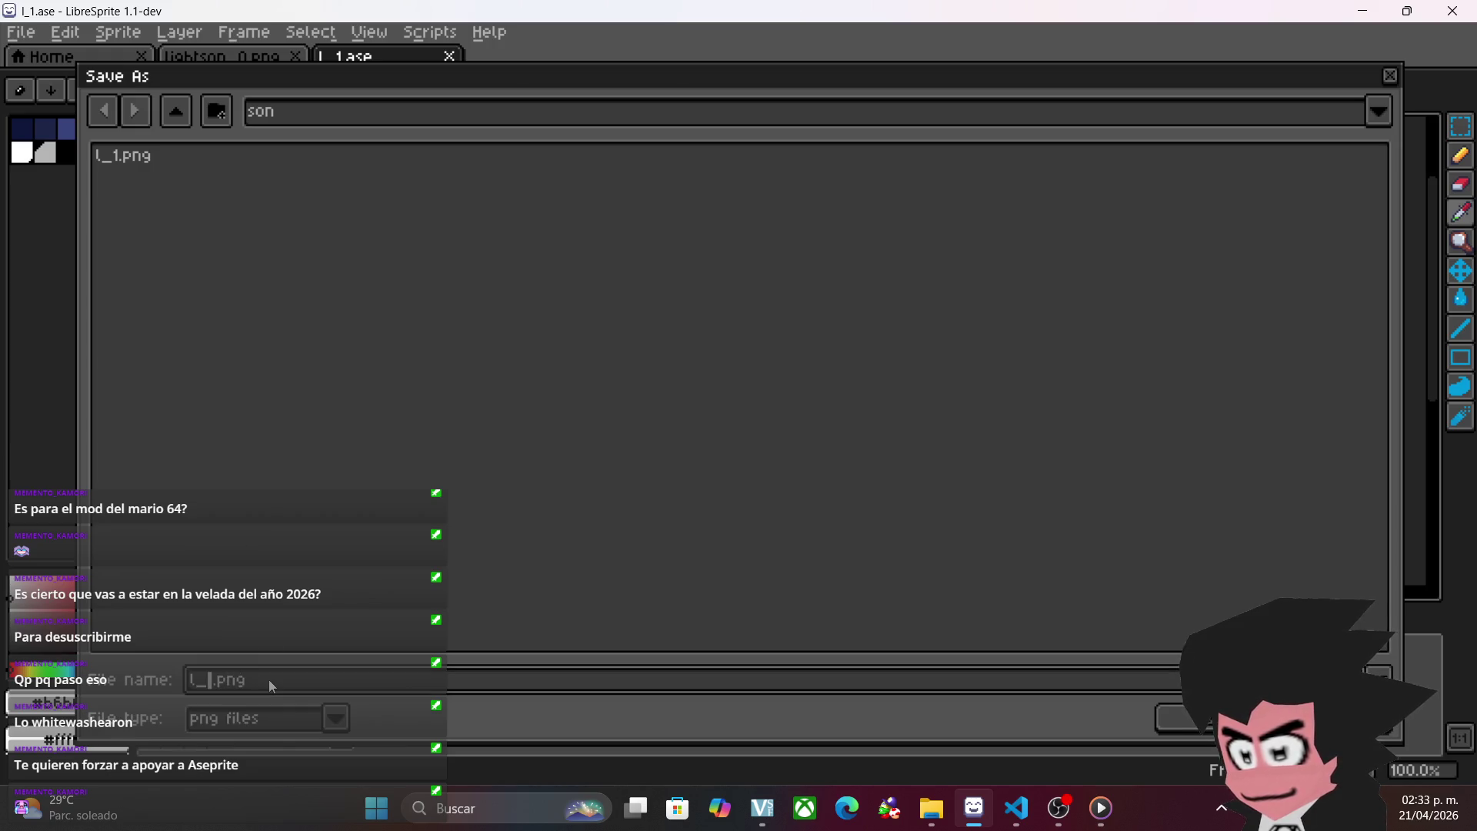
pyautogui.write('ightsi')
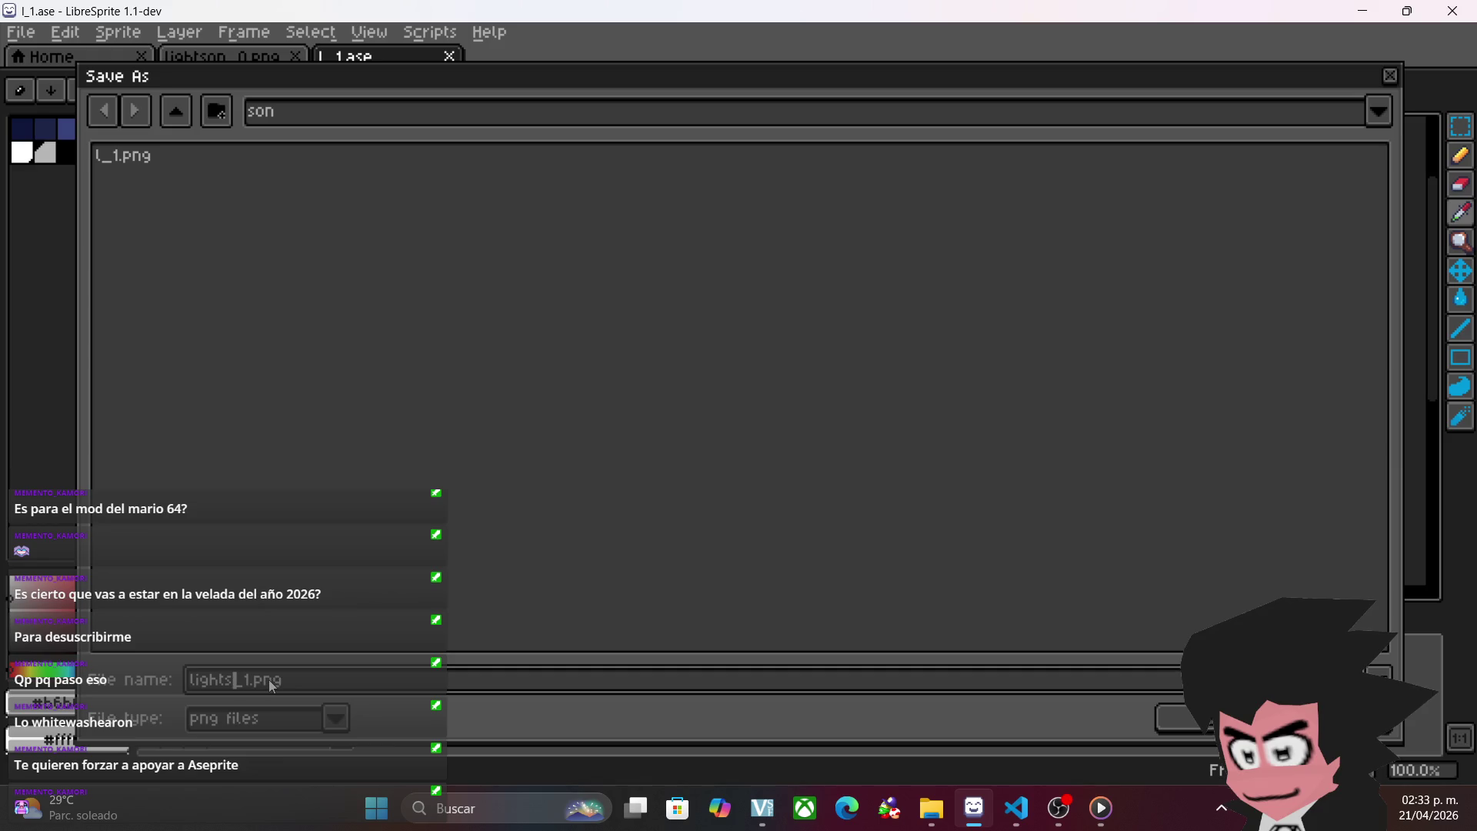
pyautogui.click(1195, 728)
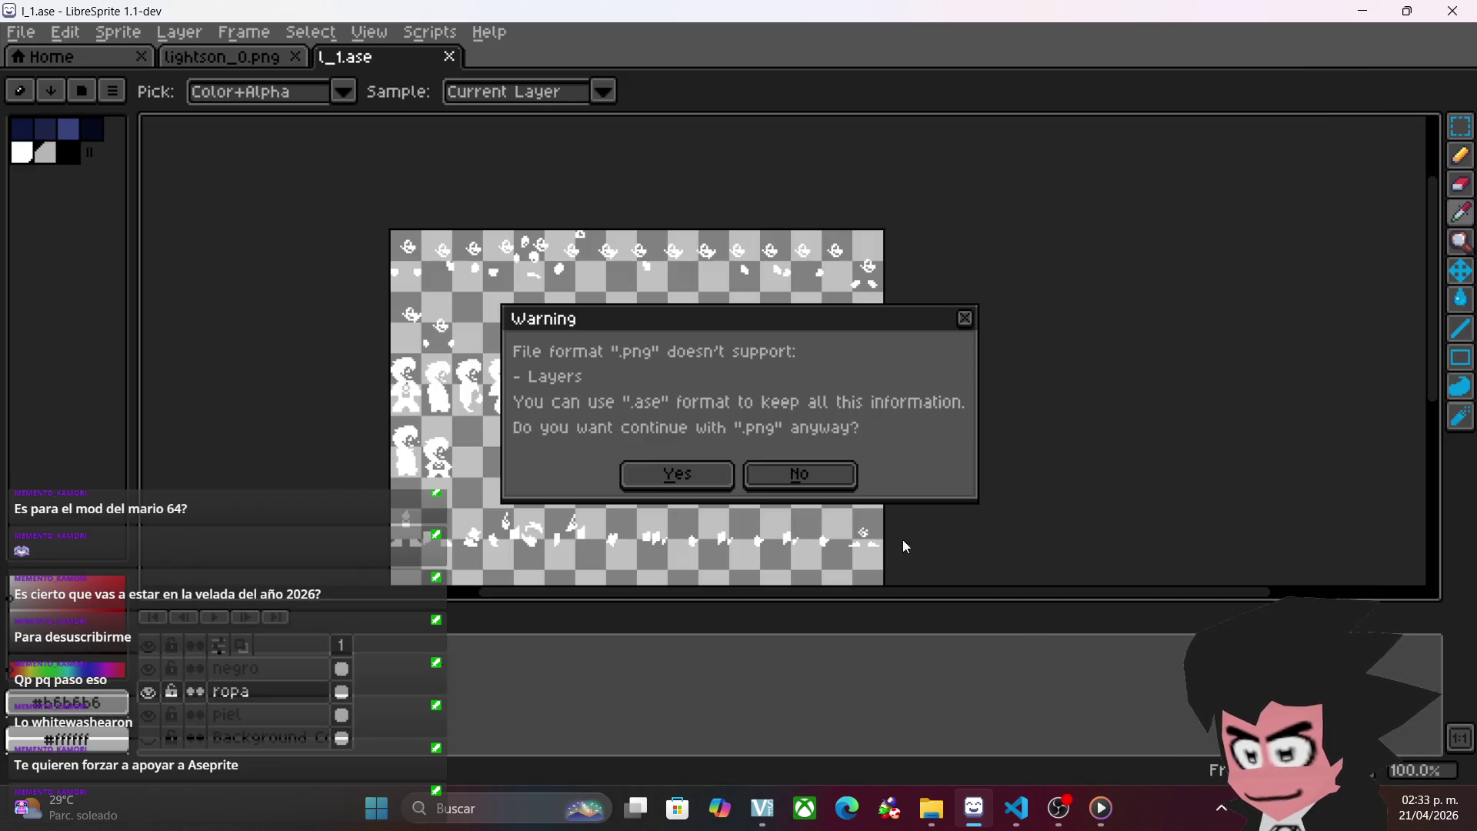
pyautogui.click(676, 475)
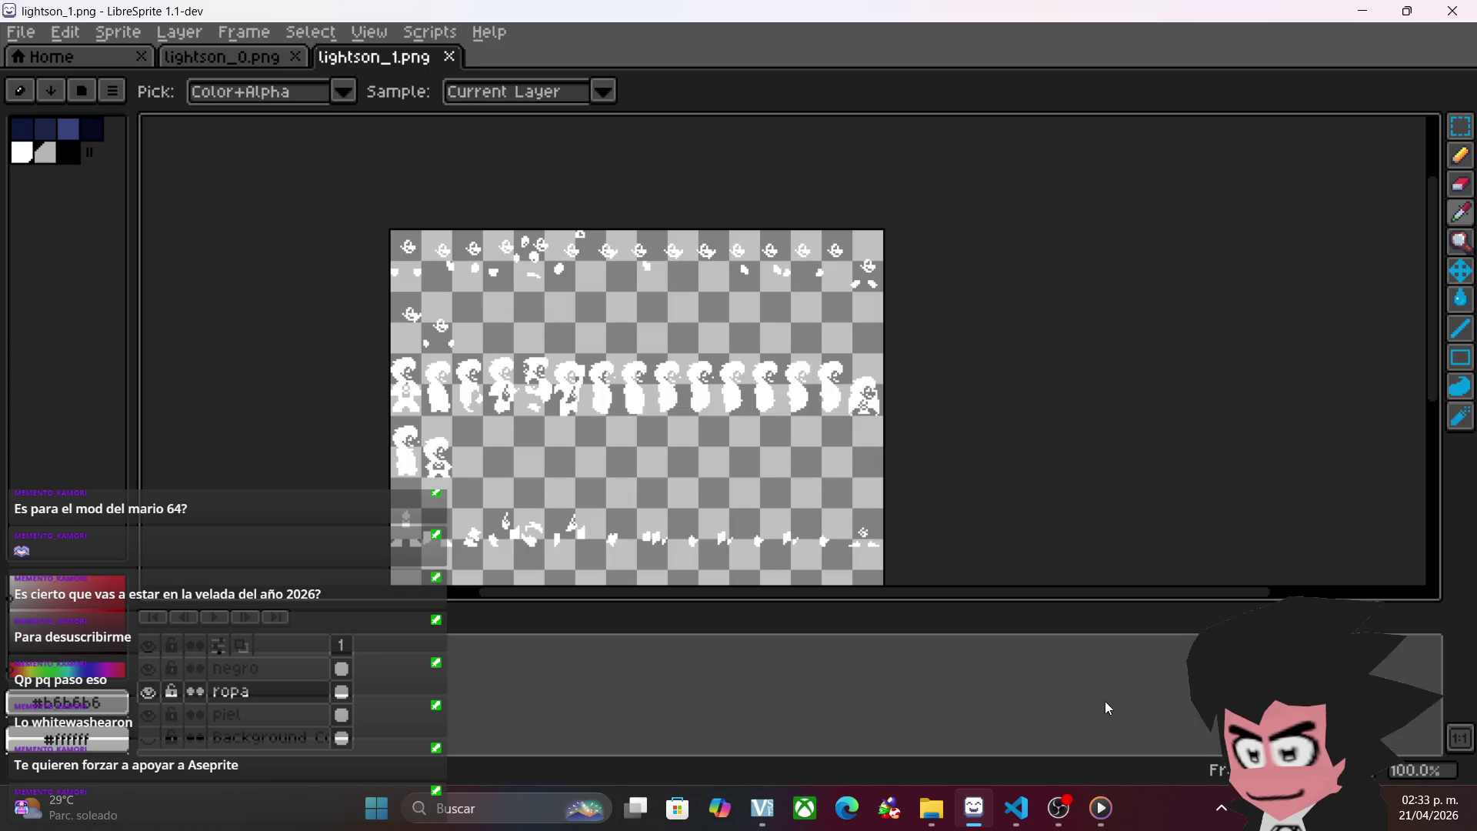
pyautogui.click(931, 807)
# - Drag lightson_0 from so_retro_example_char > template onto the mod's textures folder, replacing the existing file
pyautogui.scroll(-3, 221, 592)
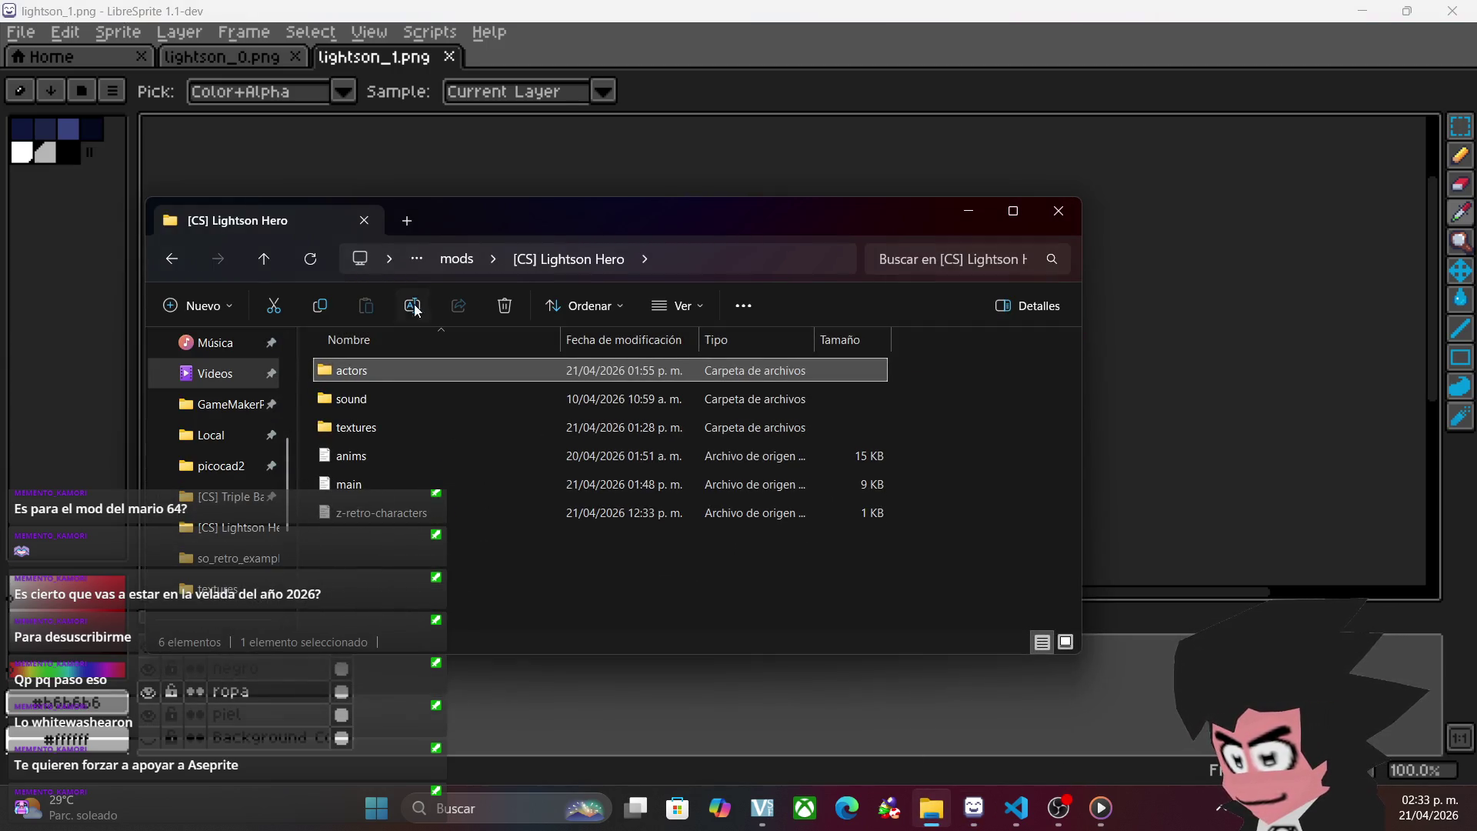
pyautogui.click(216, 560)
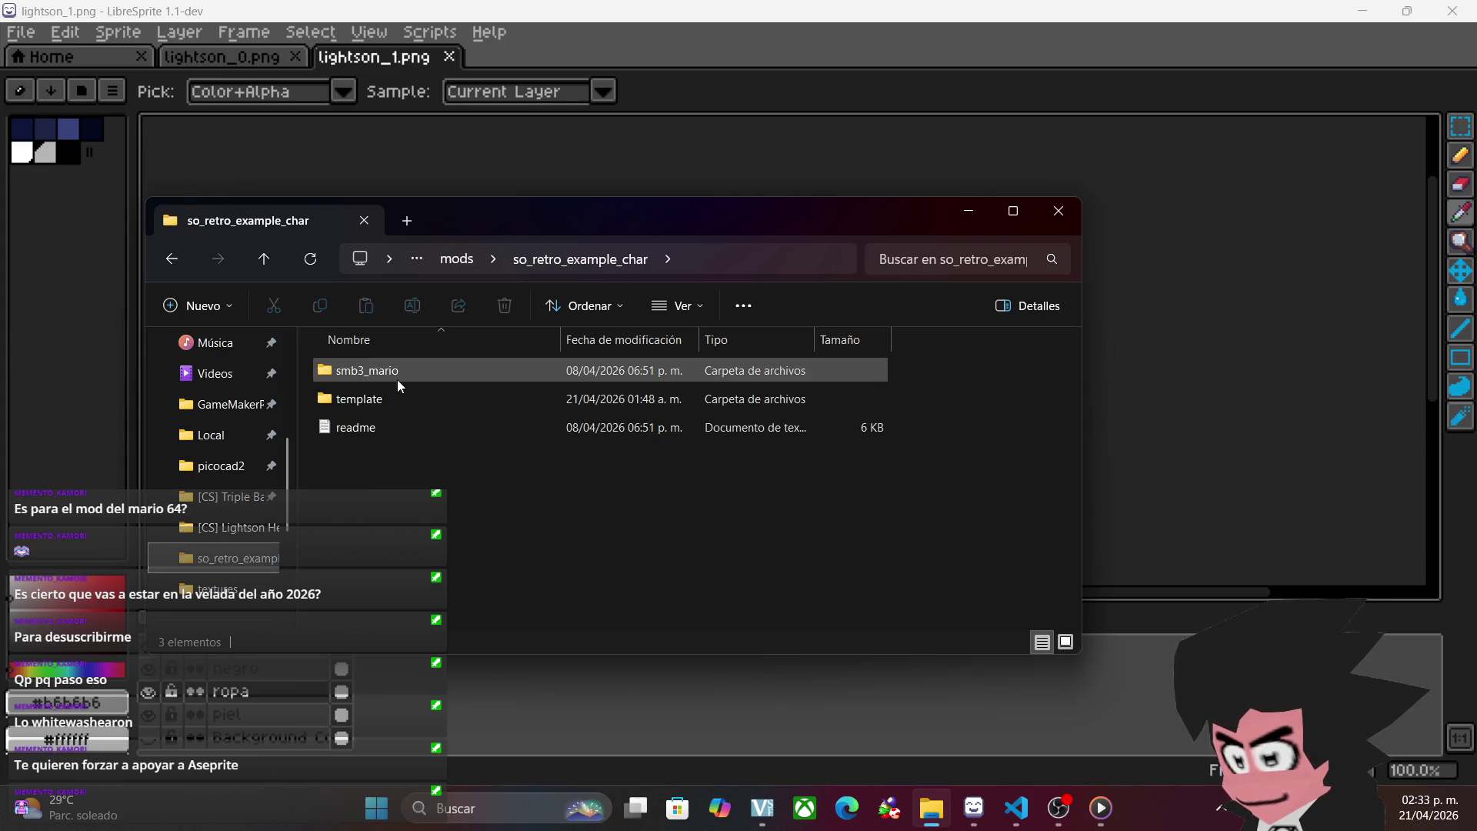
pyautogui.doubleClick(401, 395)
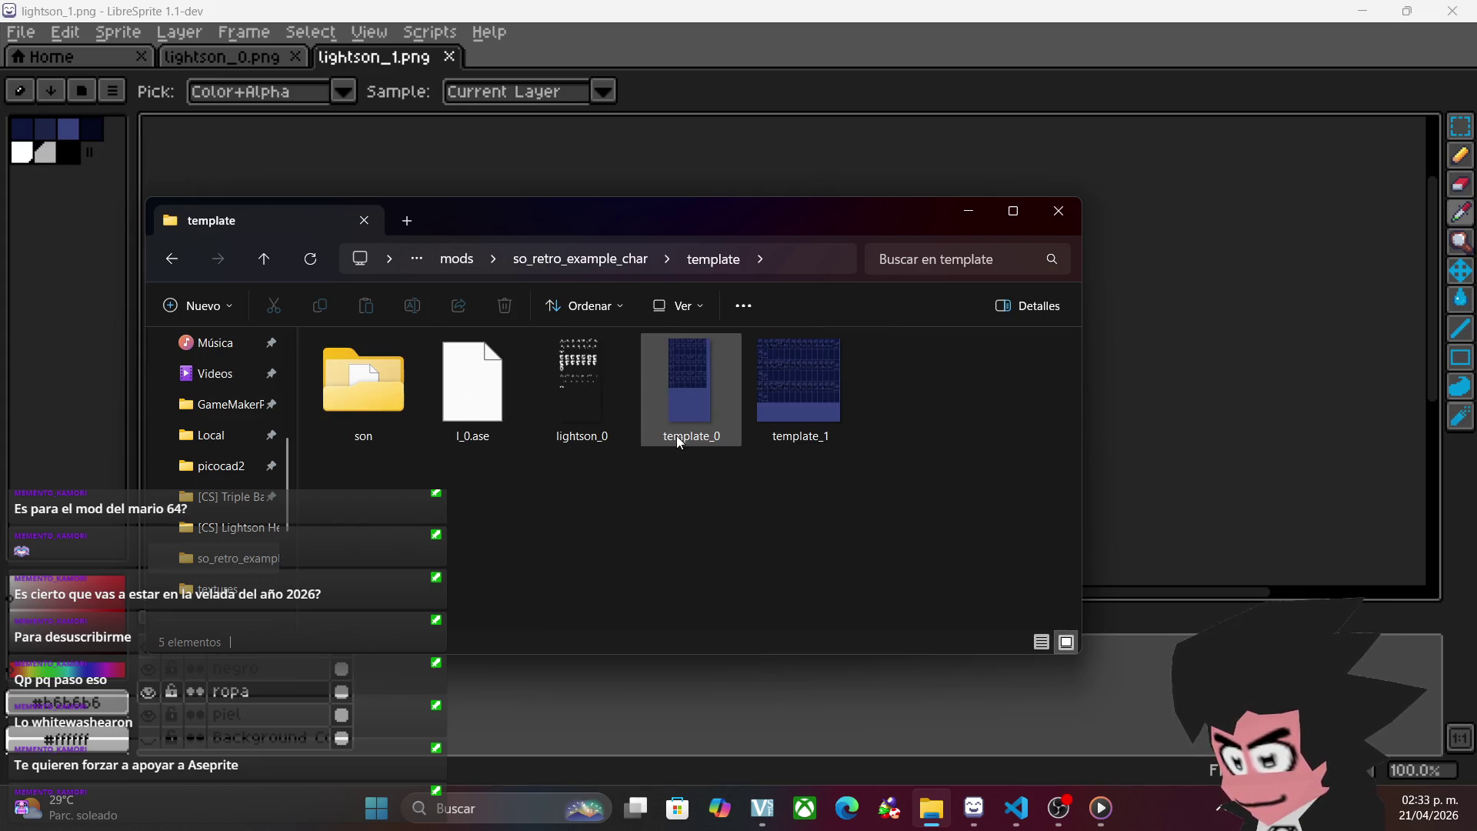
pyautogui.click(579, 413)
pyautogui.click(231, 527)
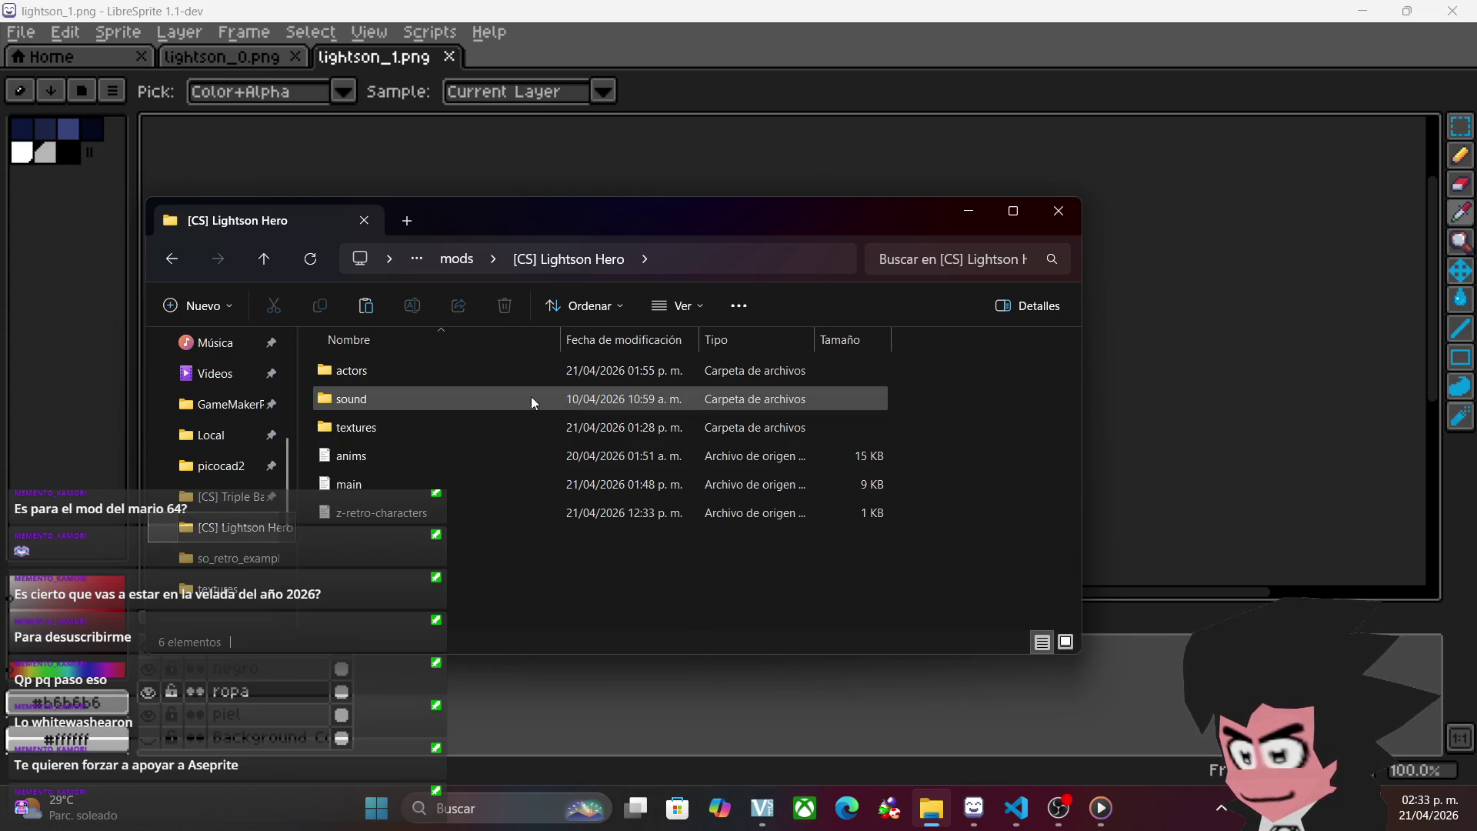
pyautogui.moveTo(453, 422); pyautogui.dragTo(985, 480)
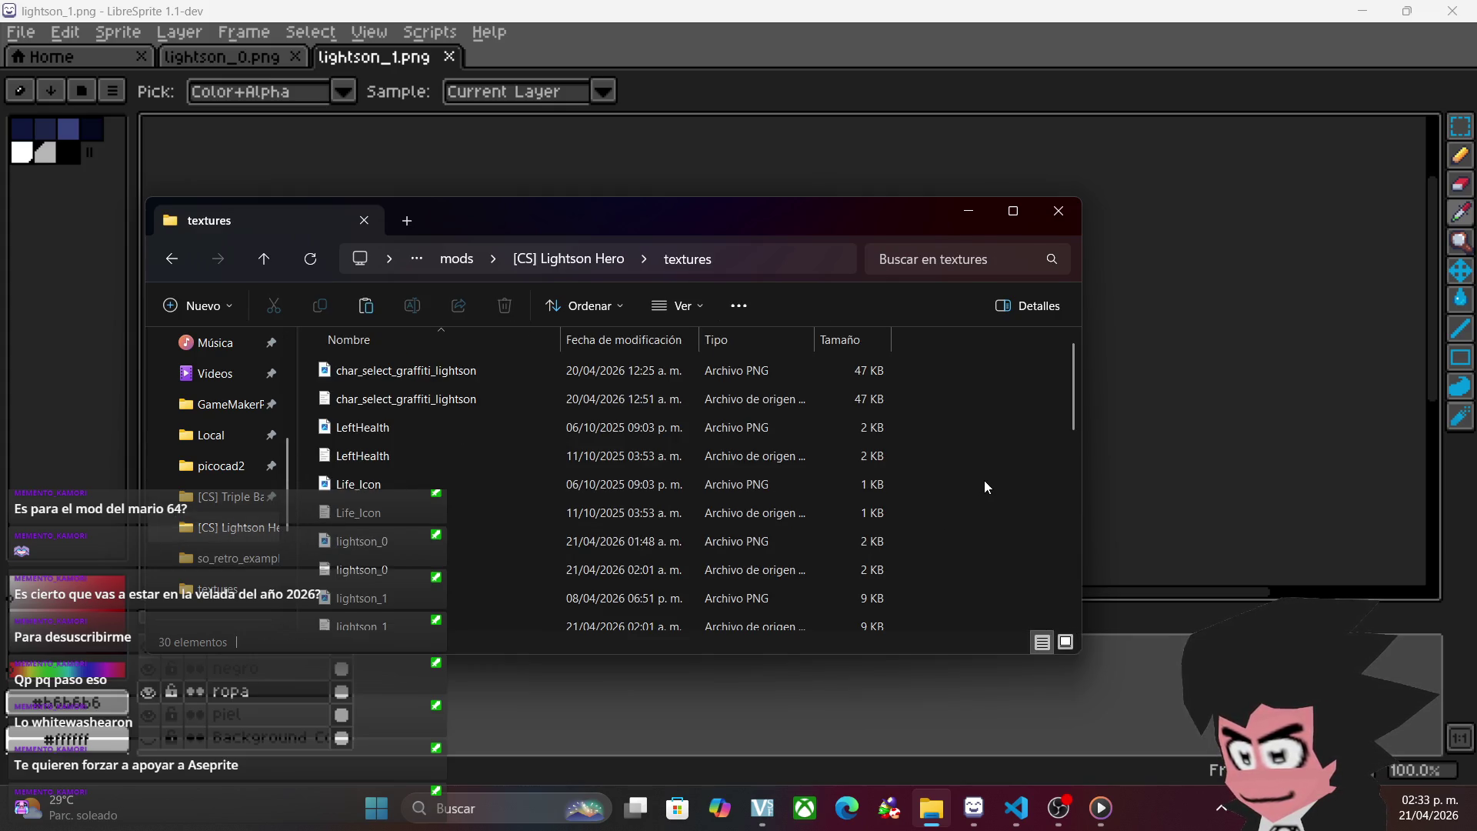
pyautogui.click(422, 332)
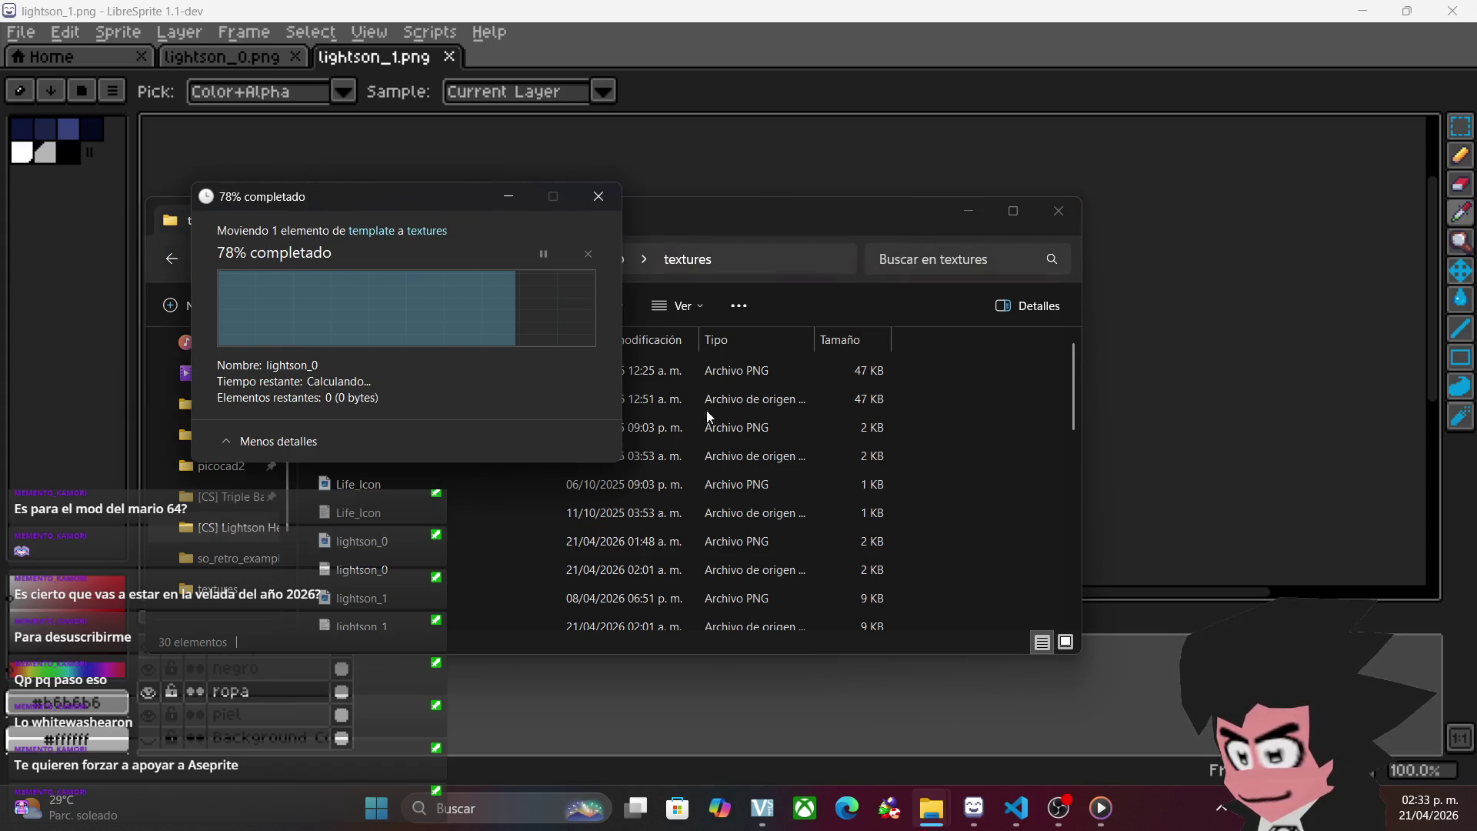
pyautogui.click(544, 259)
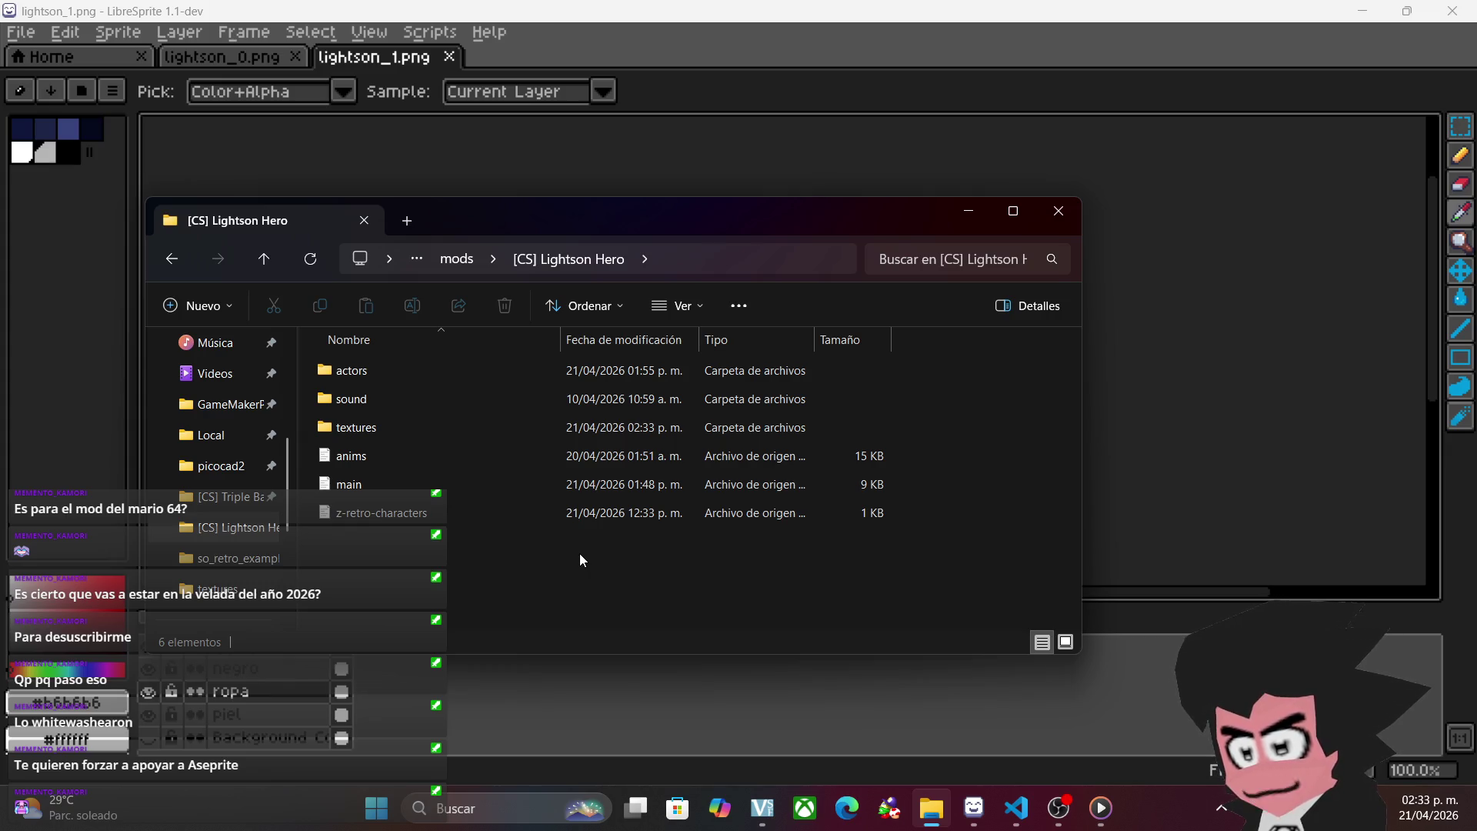
pyautogui.click(967, 213)
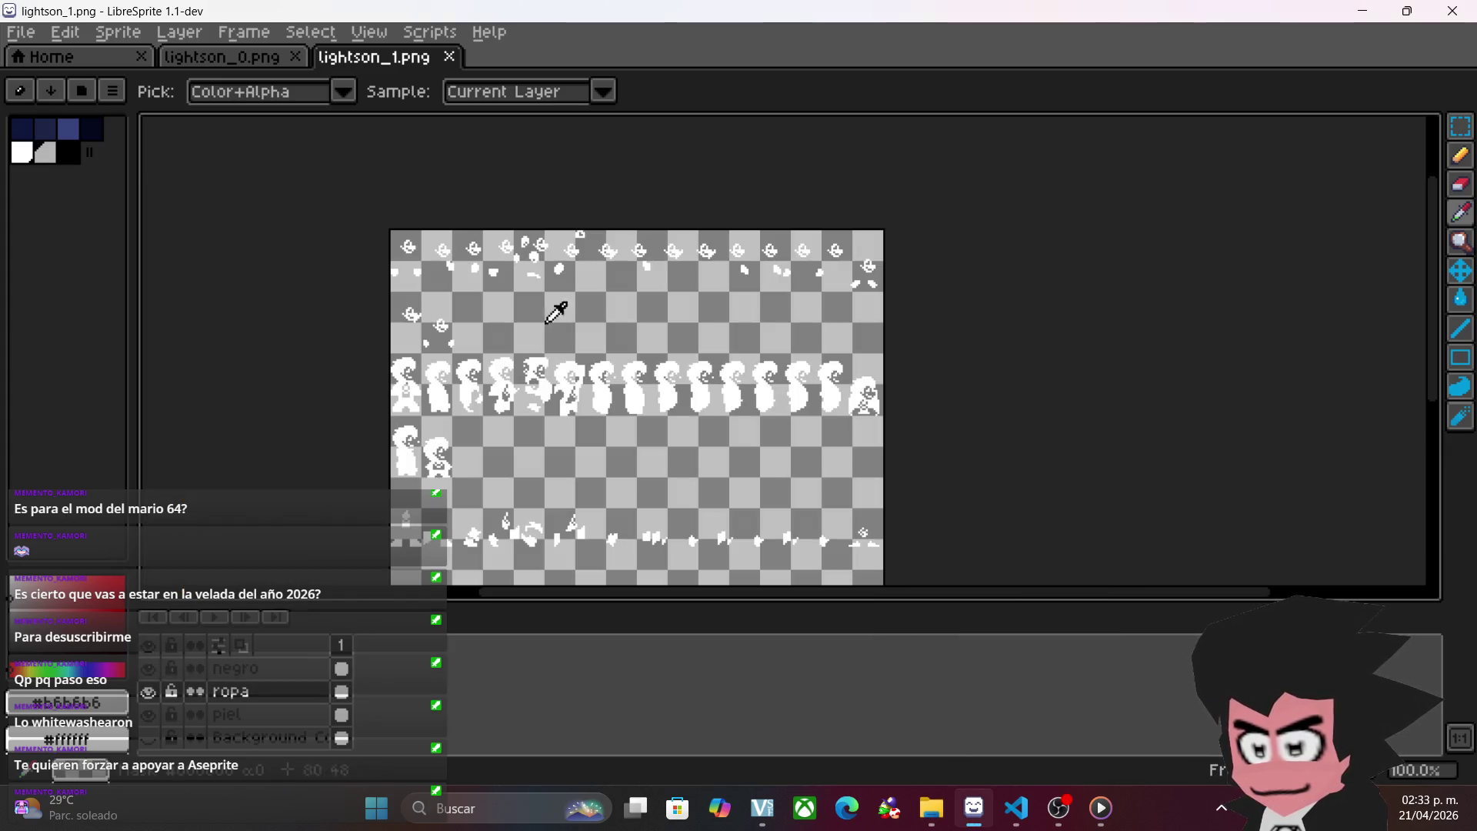
# - Pan across the enlarged lightson_1.png sprite sheet
pyautogui.click(1460, 125)
pyautogui.moveTo(1113, 414)
pyautogui.mouseDown()
pyautogui.moveTo(982, 115)
pyautogui.moveTo(1025, 352)
pyautogui.mouseUp()
pyautogui.scroll(-1, 946, 392)
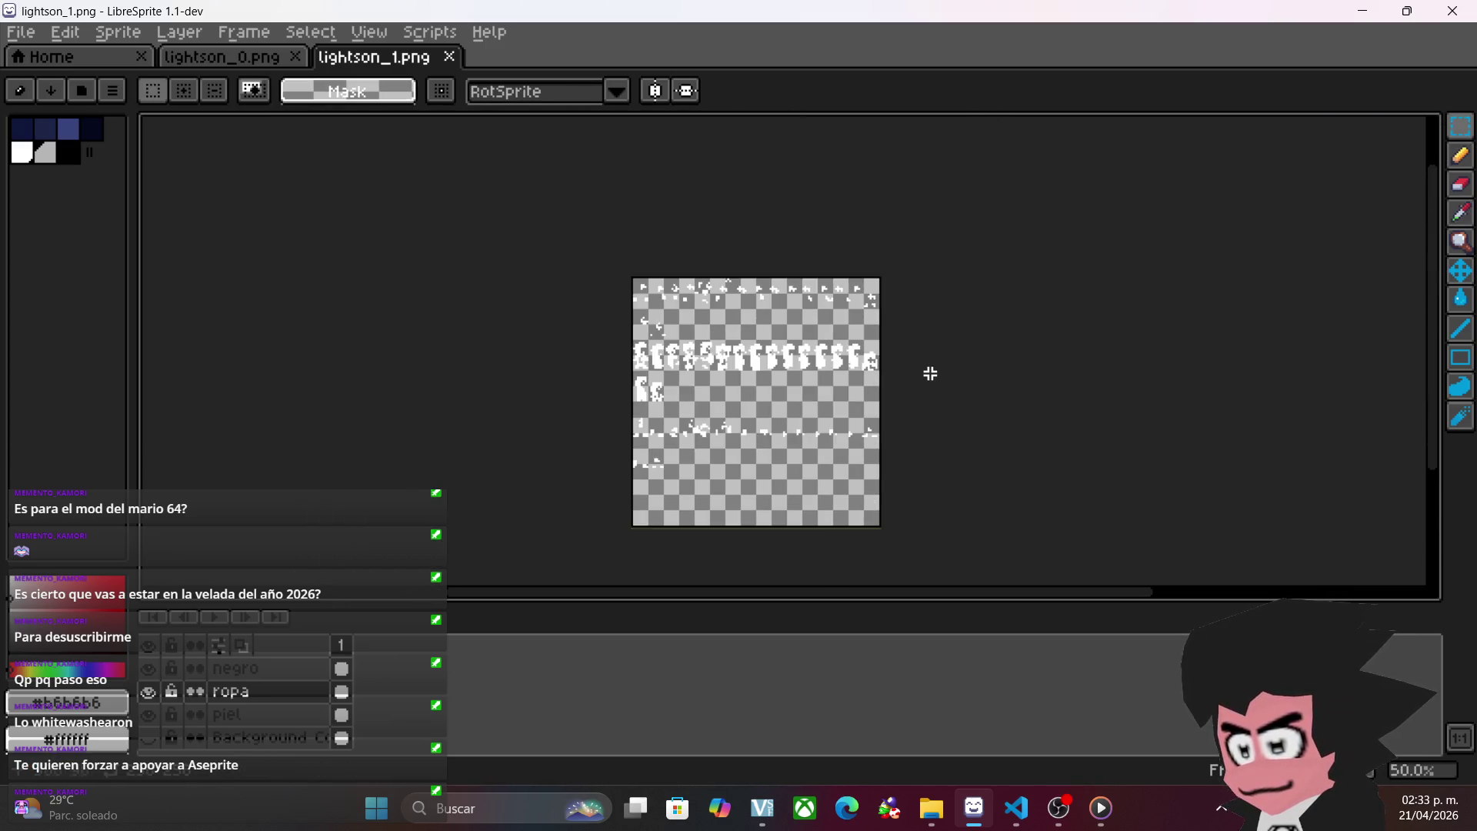
pyautogui.scroll(2, 928, 373)
pyautogui.moveTo(617, 333)
pyautogui.mouseDown()
pyautogui.moveTo(992, 408)
pyautogui.moveTo(1044, 448)
pyautogui.mouseUp()
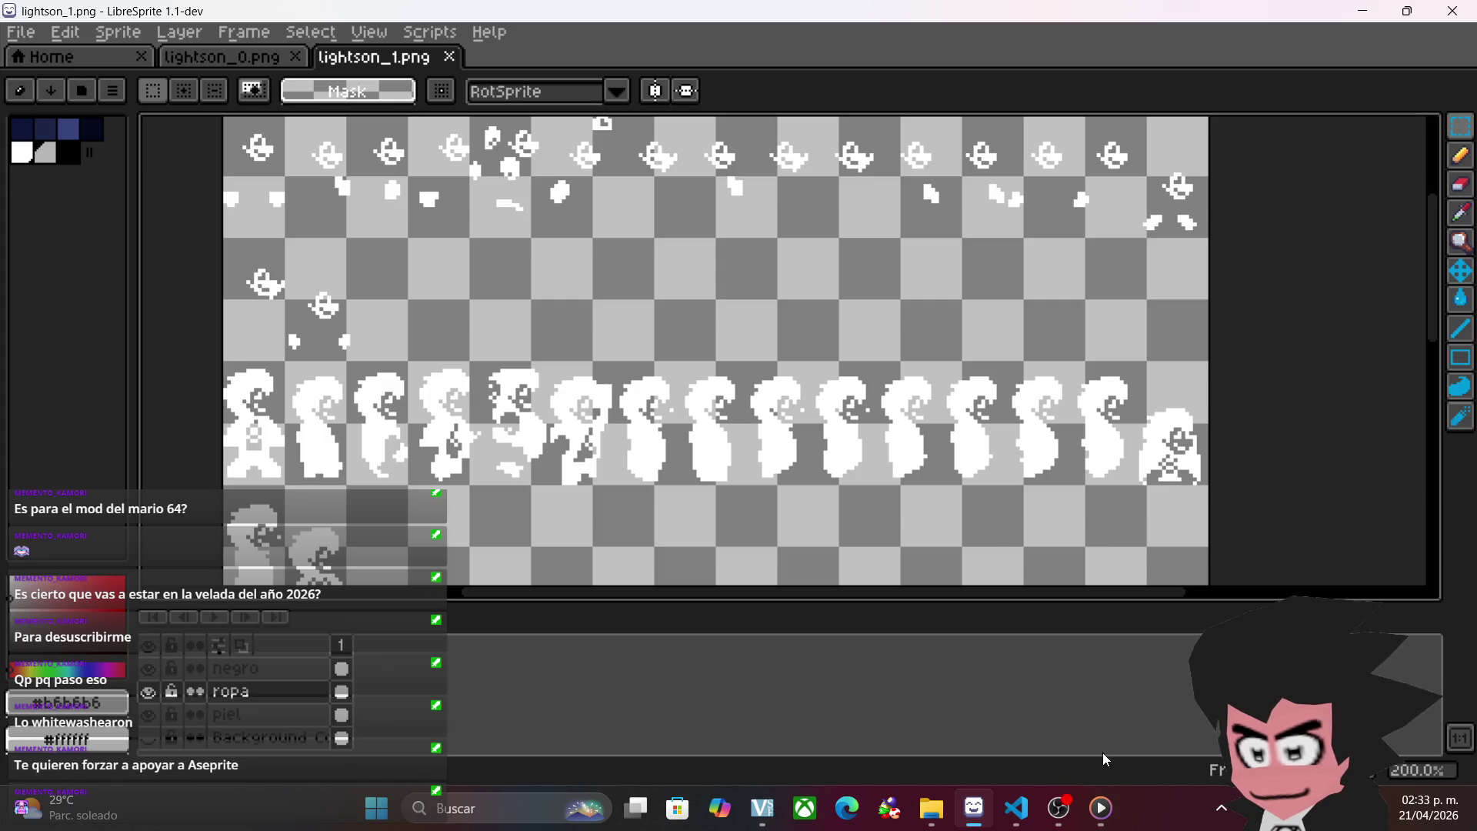
# - Bring the mod folder window forward, then minimize it and LibreSprite
pyautogui.moveTo(943, 805)
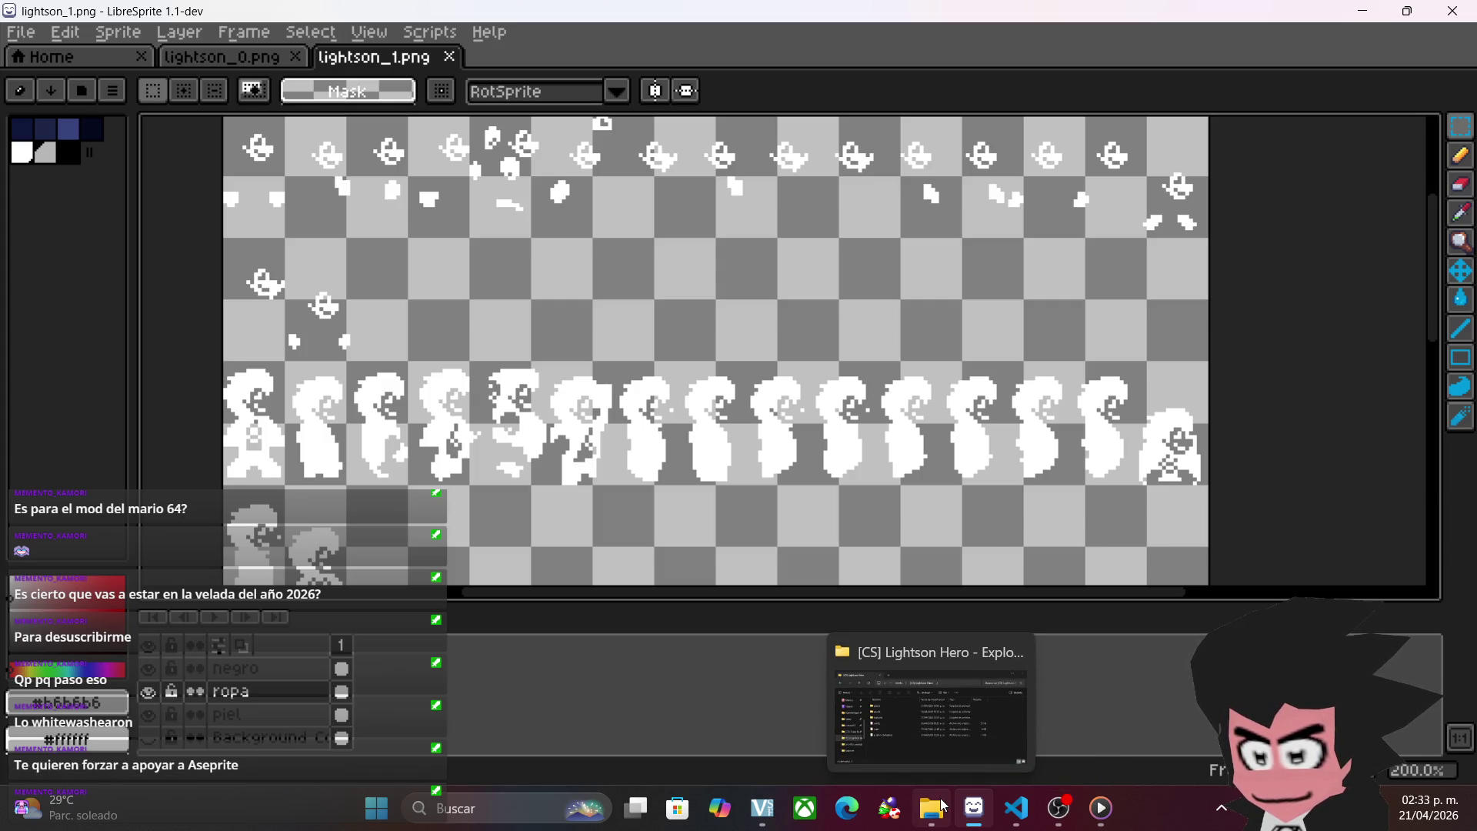
pyautogui.click(939, 758)
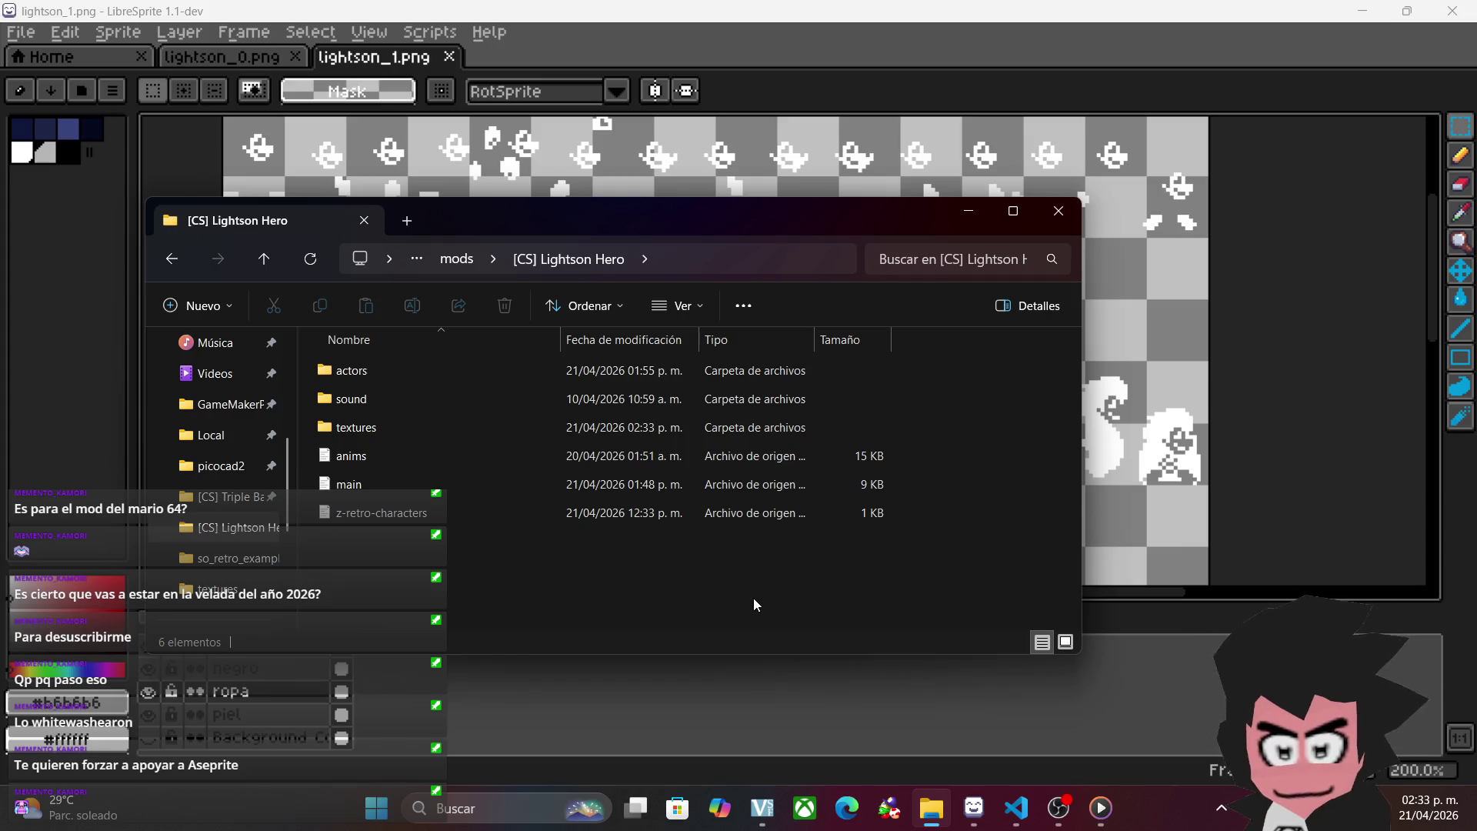
pyautogui.click(971, 211)
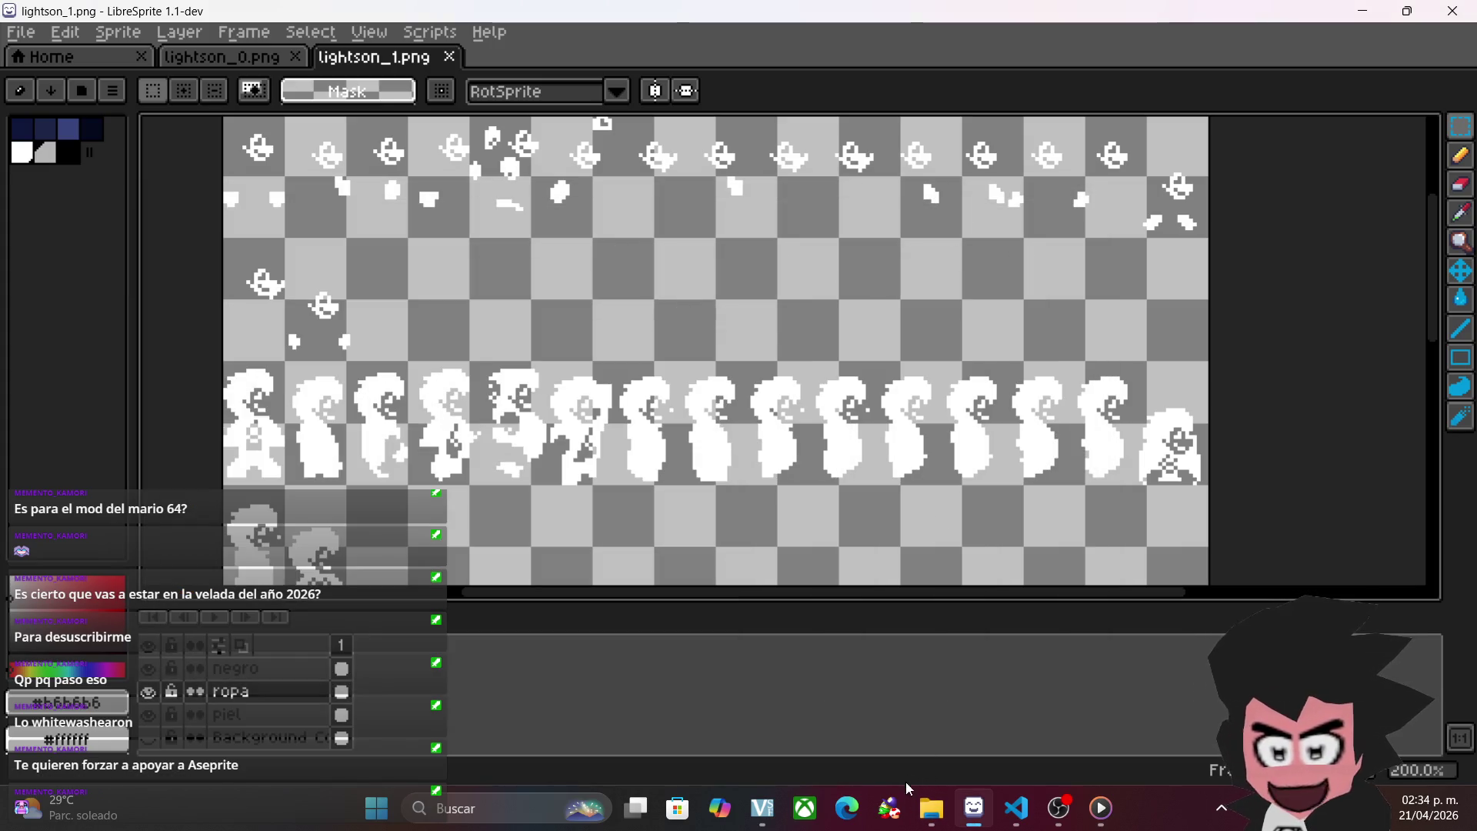
pyautogui.click(973, 808)
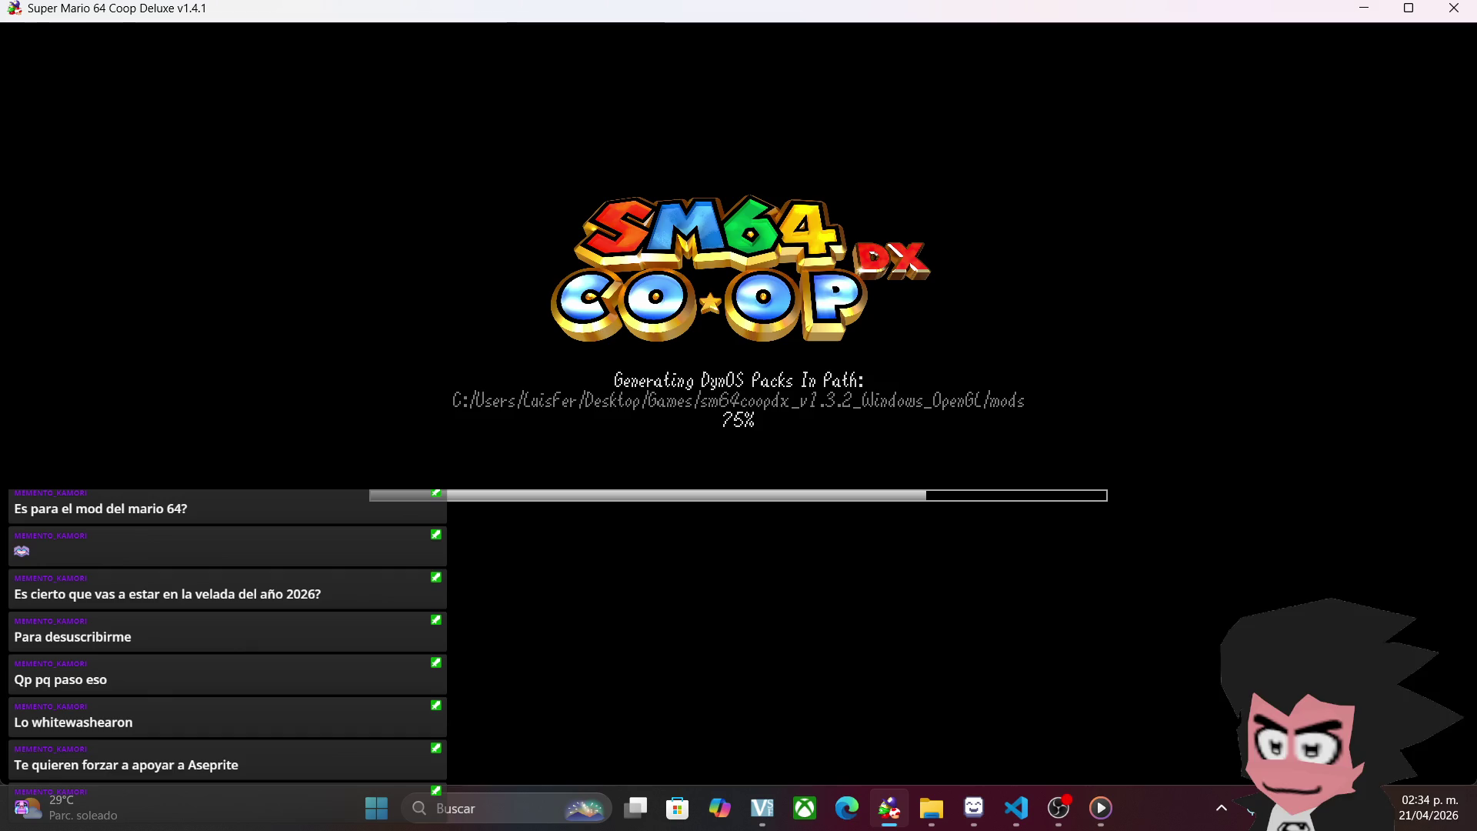
# - Bring main.lua forward in Visual Studio Code and scroll through Lightson's character definitions
pyautogui.click(1014, 811)
pyautogui.scroll(-1, 715, 552)
pyautogui.scroll(7, 715, 552)
pyautogui.scroll(-7, 719, 548)
pyautogui.scroll(-12, 719, 548)
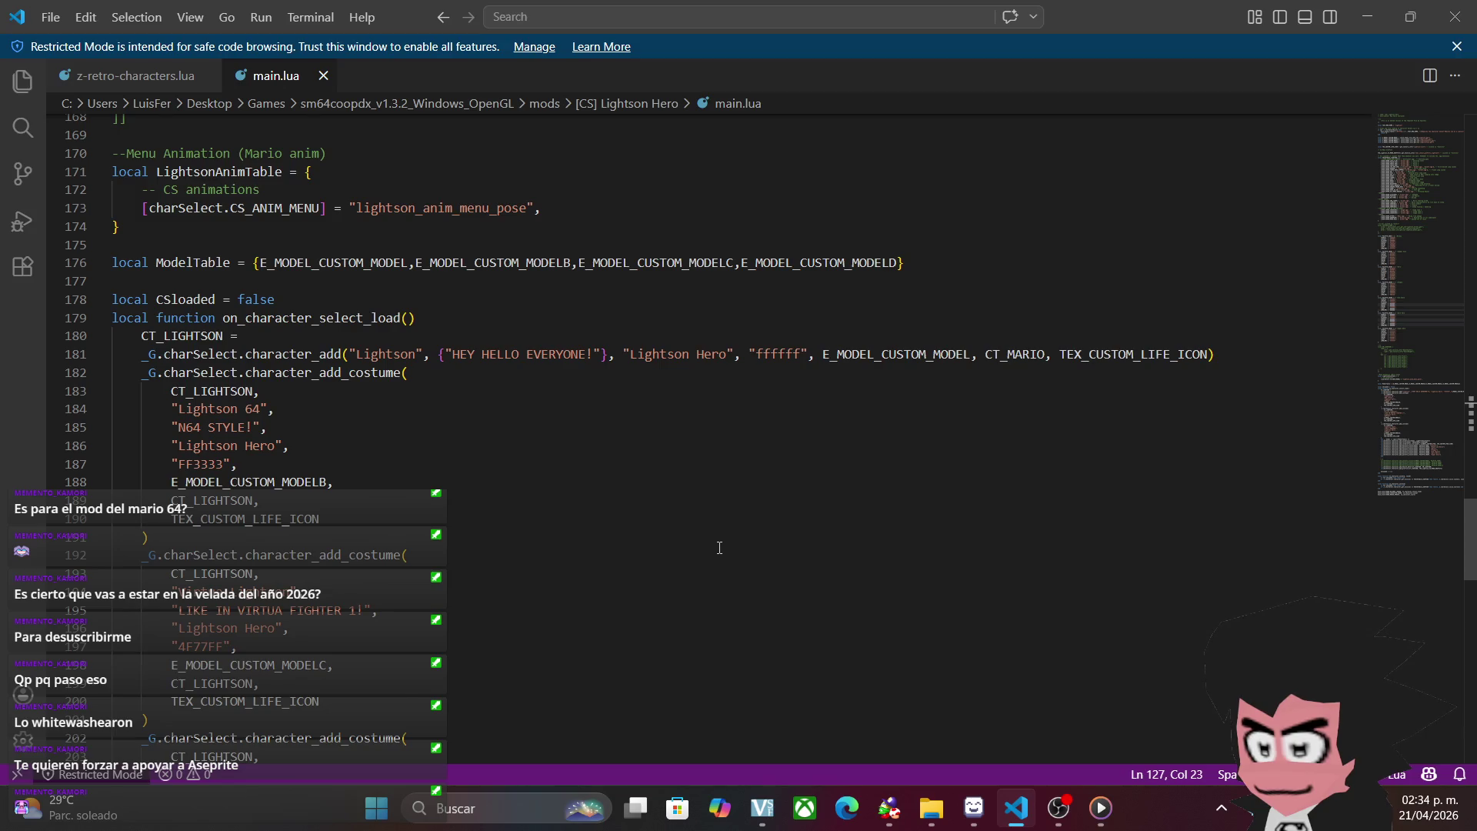
# - Scroll to the palette presets, select lines 225–229, then go to the game's Host screen
pyautogui.scroll(-10, 719, 547)
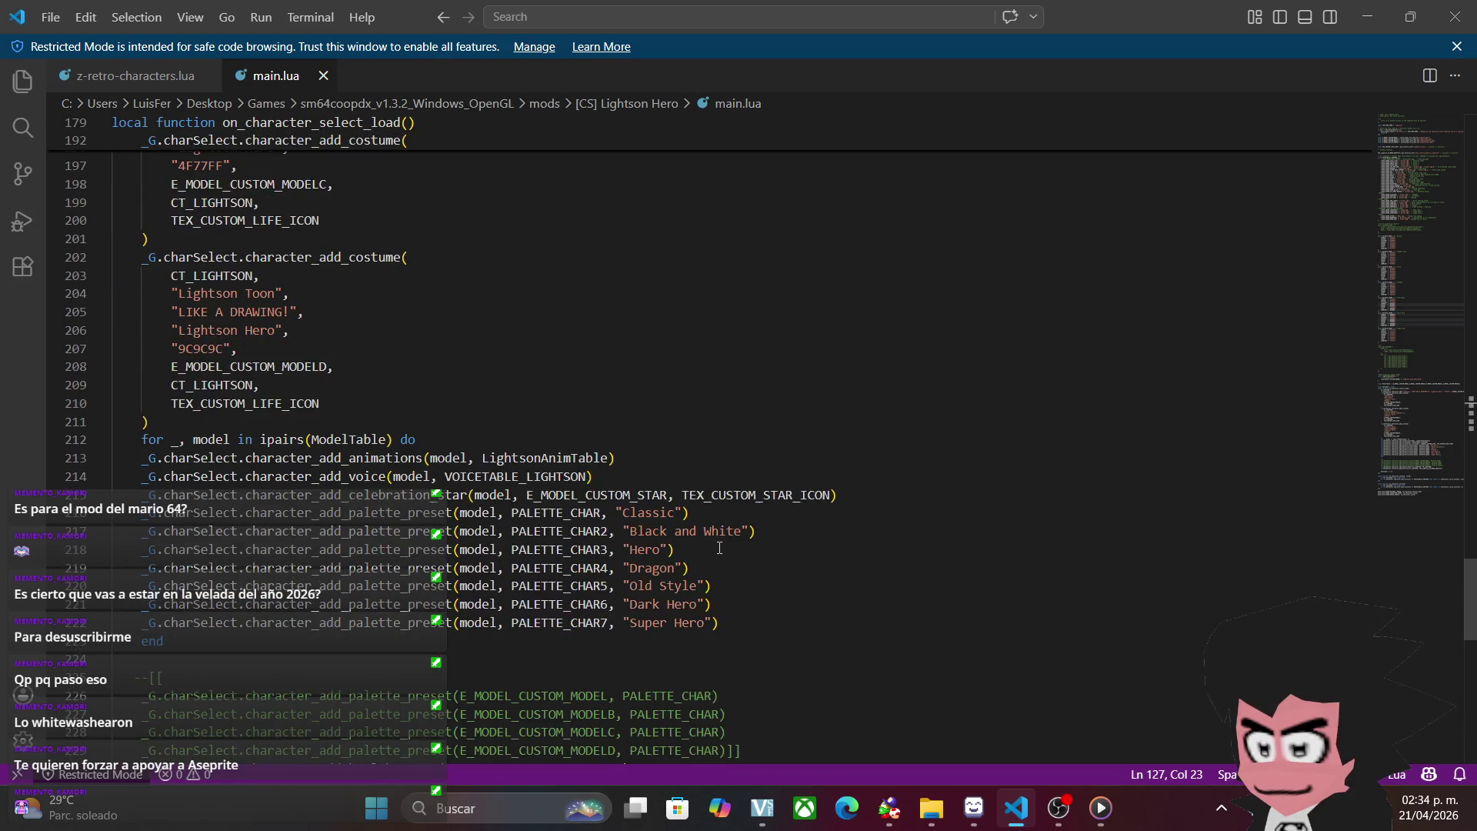
pyautogui.scroll(-2, 720, 548)
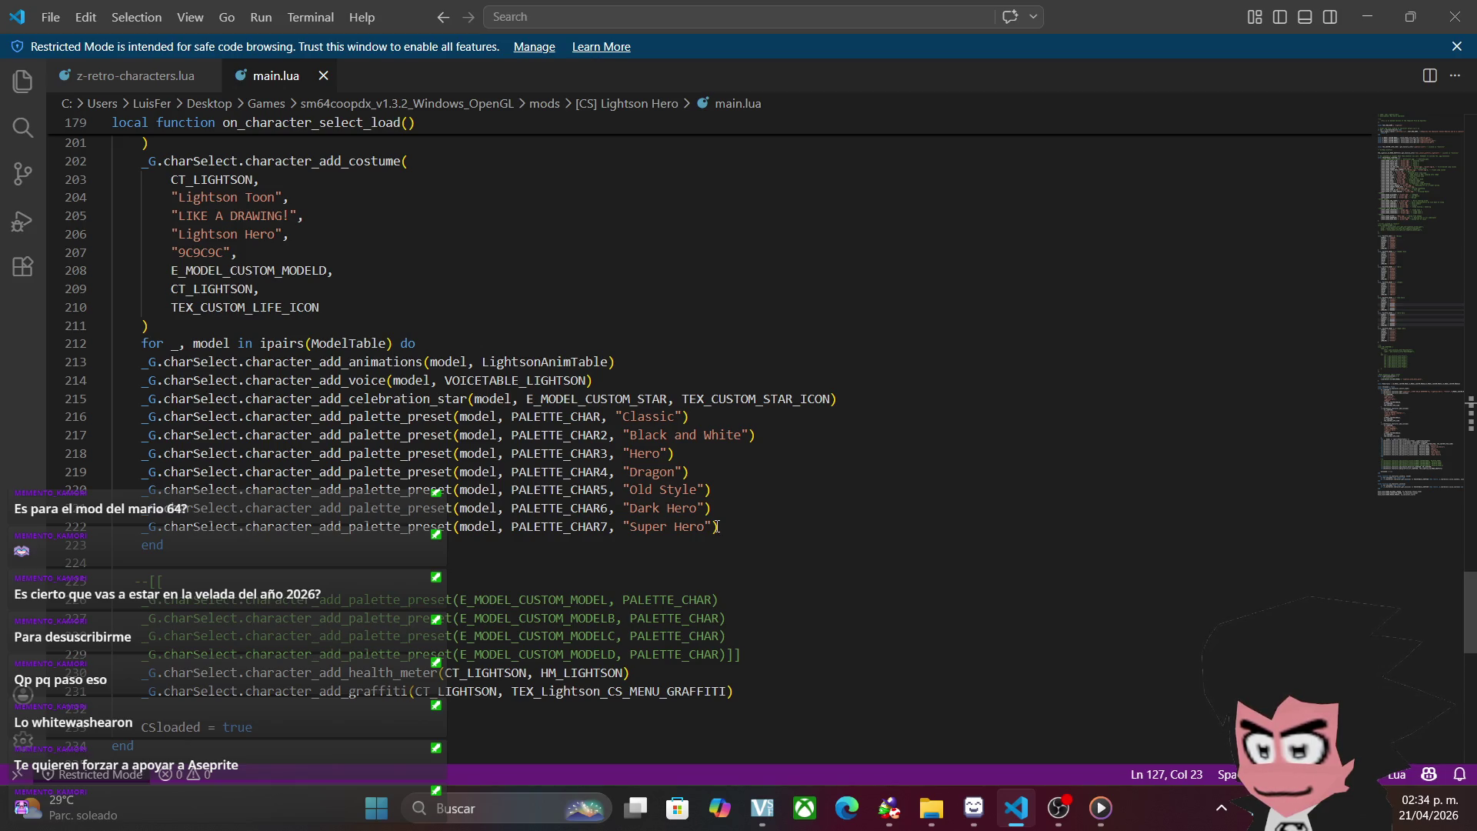
pyautogui.moveTo(761, 655); pyautogui.dragTo(275, 580)
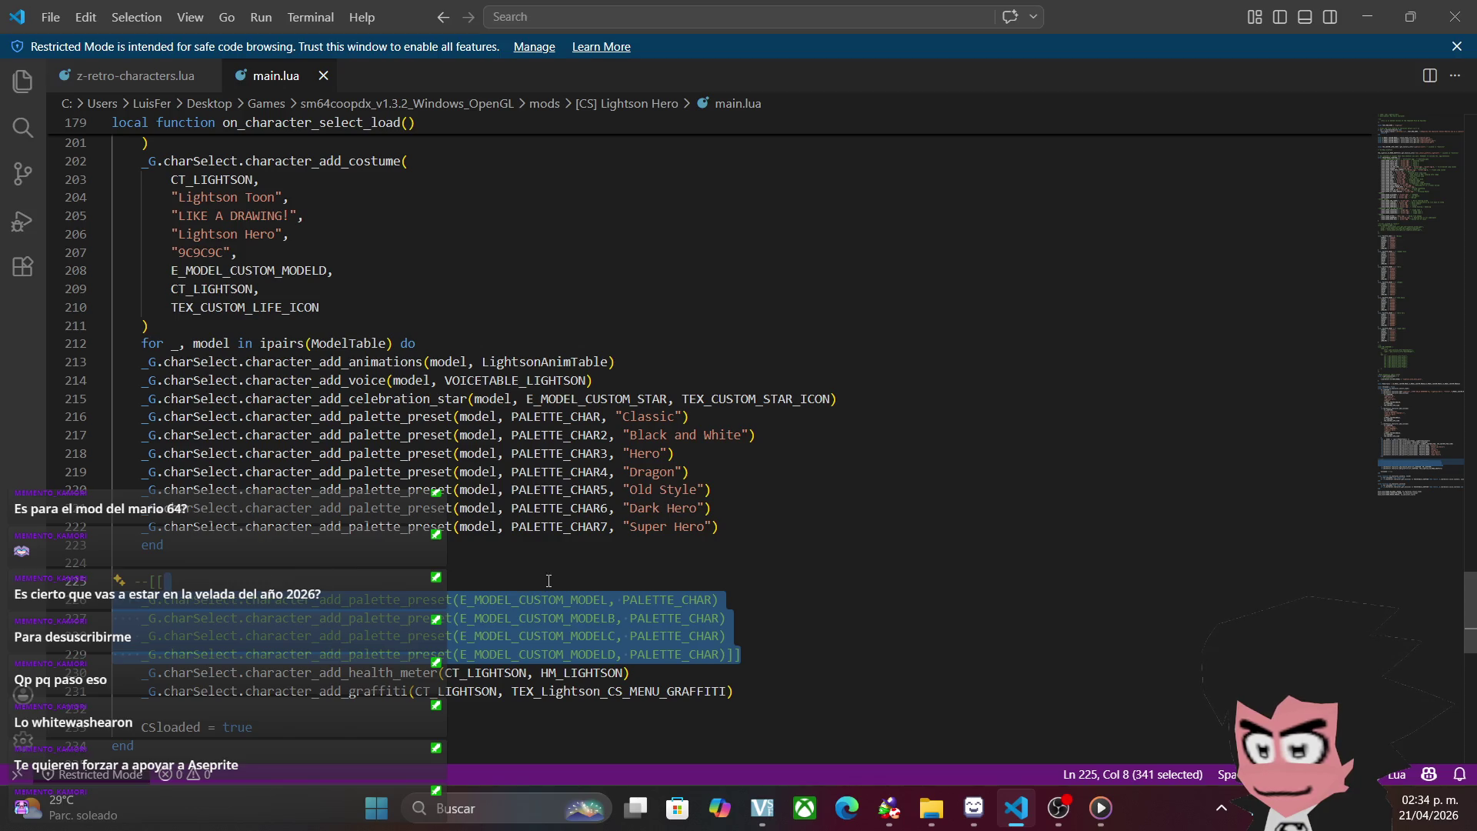
pyautogui.moveTo(558, 567); pyautogui.dragTo(570, 554)
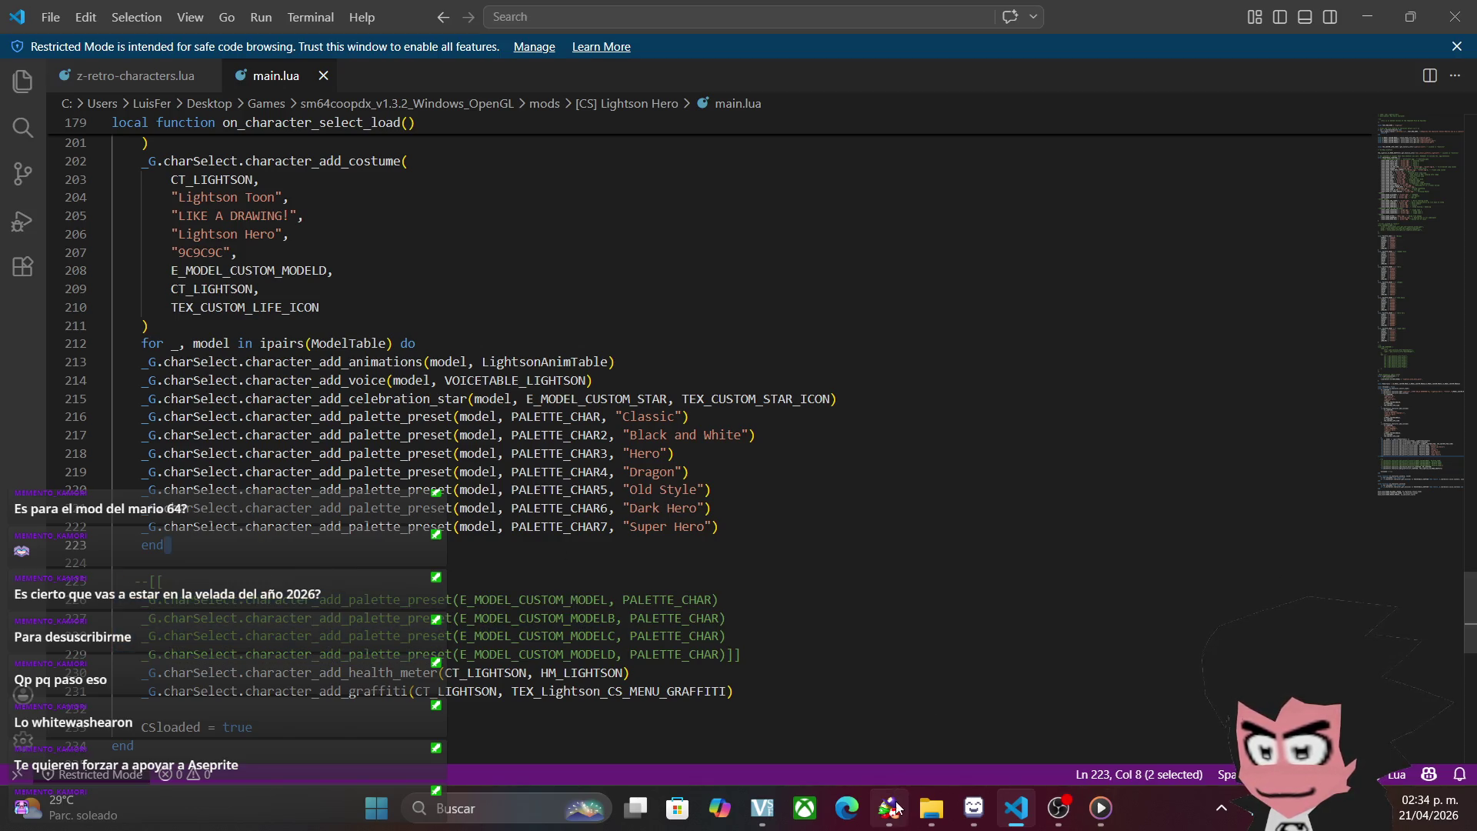
pyautogui.click(890, 807)
pyautogui.click(894, 423)
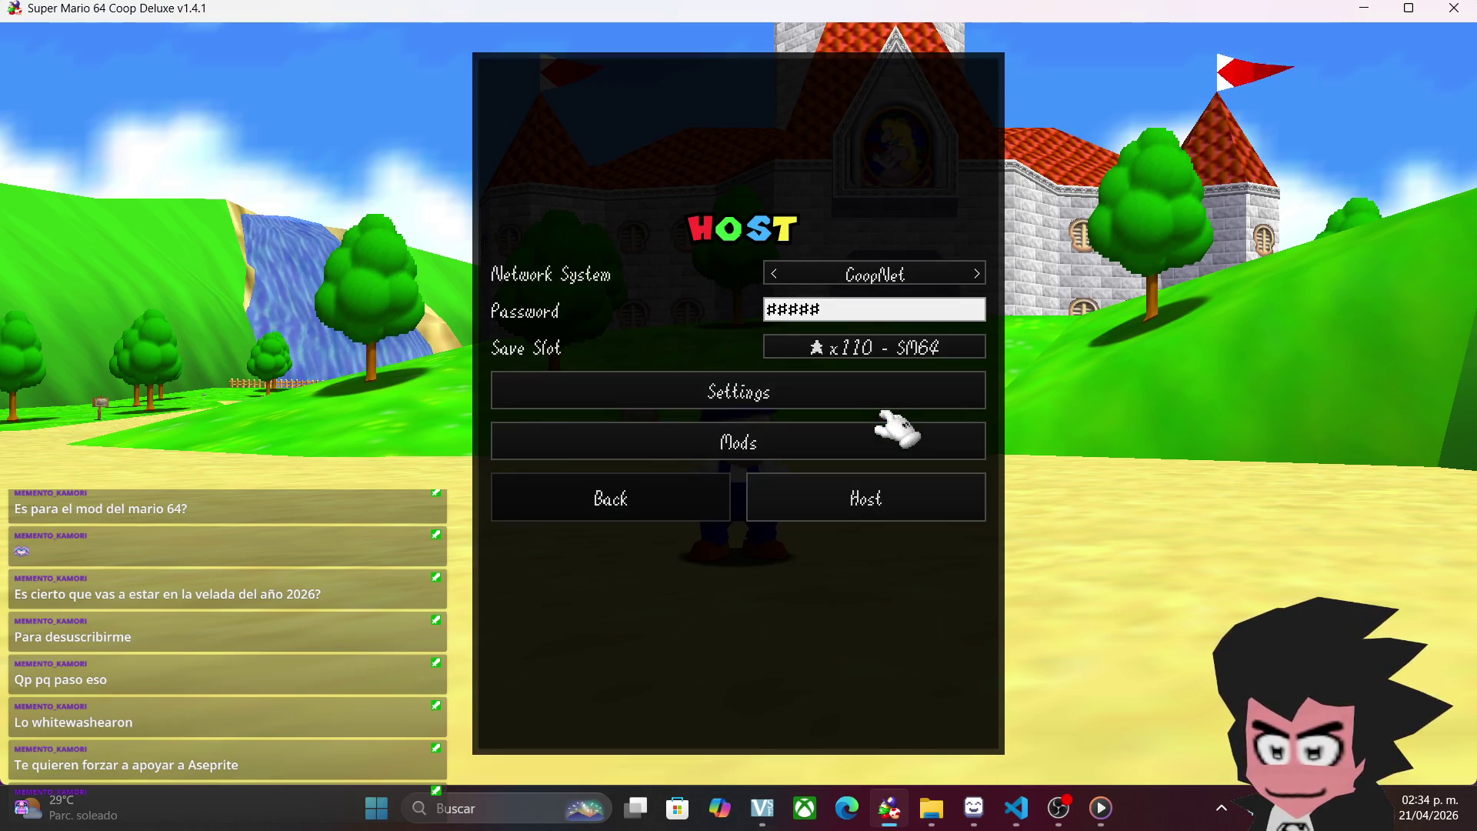
# - Host a game and walk Lightson around the platform
pyautogui.click(905, 493)
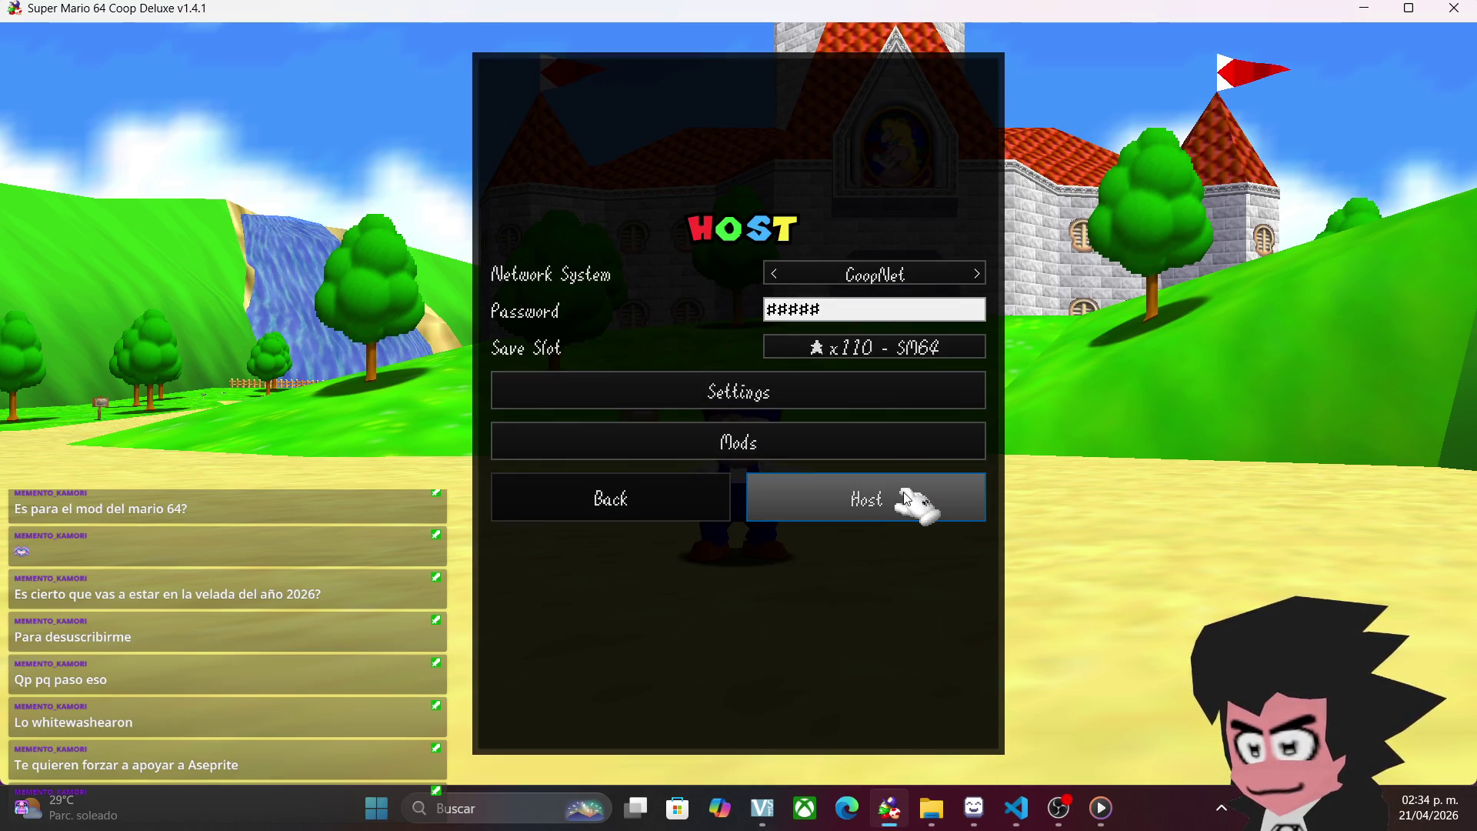
pyautogui.click(905, 497)
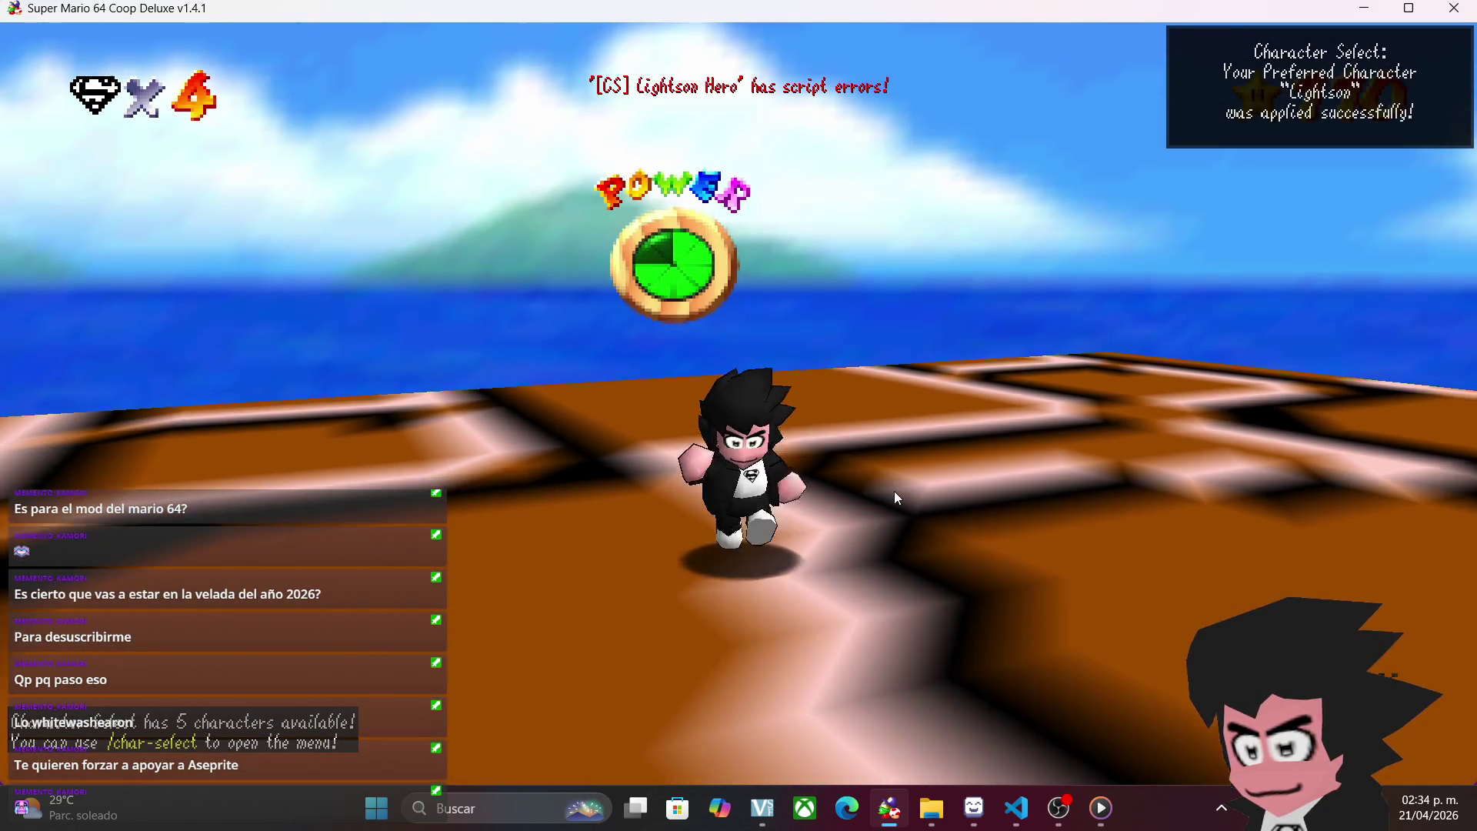
pyautogui.press('s')
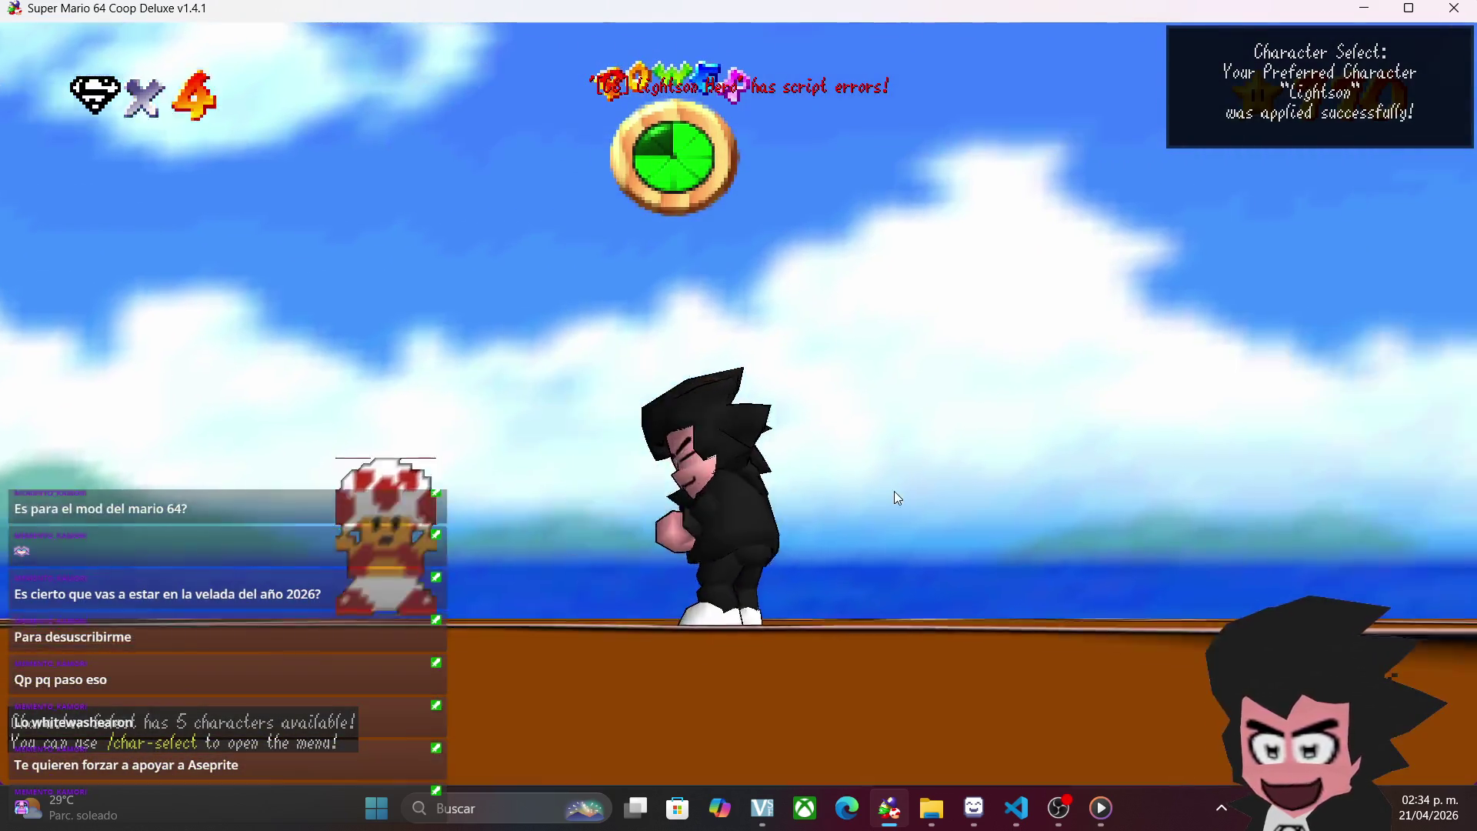
pyautogui.press('d')
pyautogui.press('s')
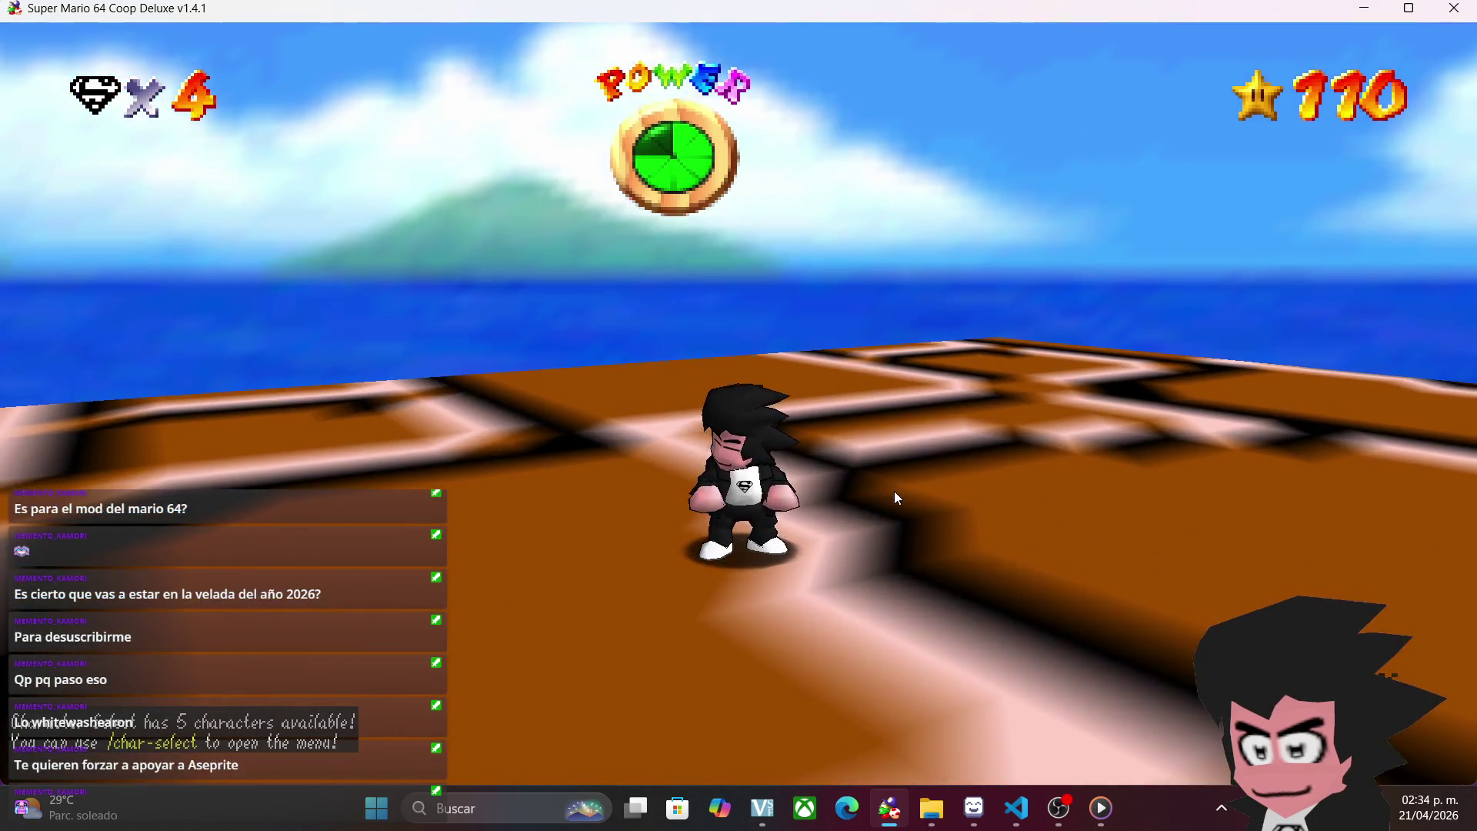
pyautogui.press('w')
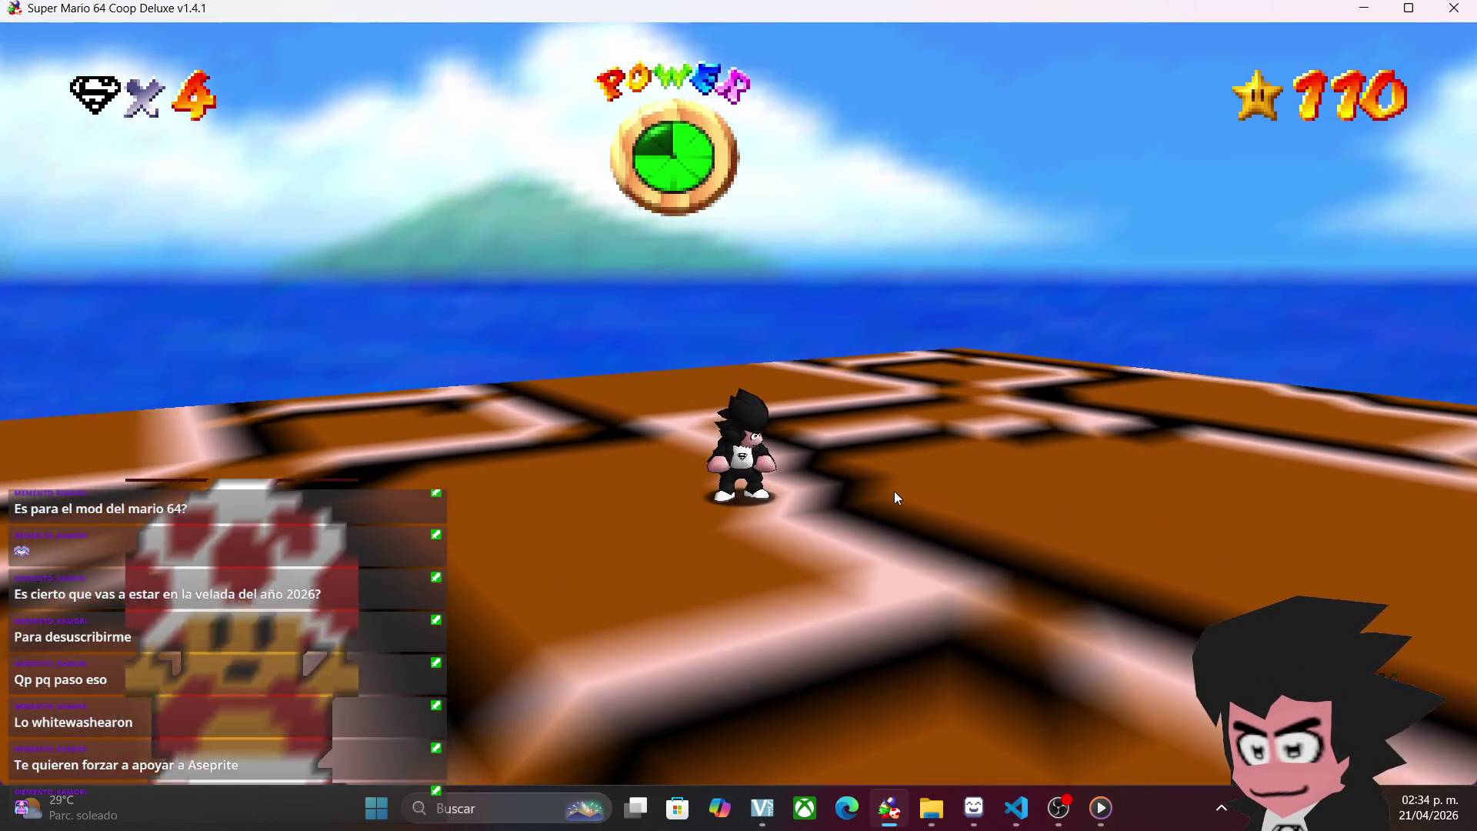
# - Open Character Select via /char-select chat, close it, then hide Captura de pantalla in OBS
pyautogui.press('s')
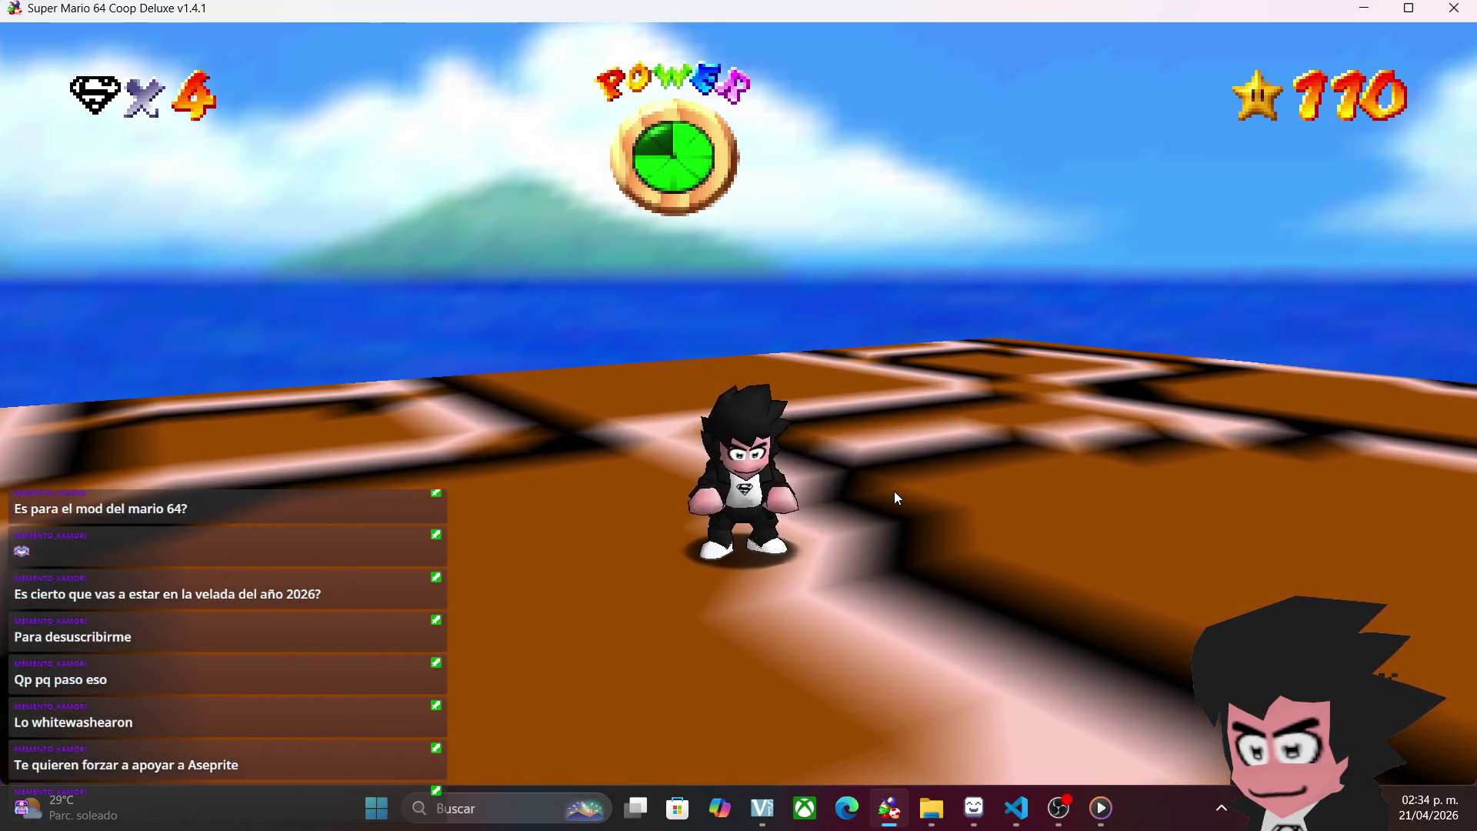
pyautogui.press('Return')
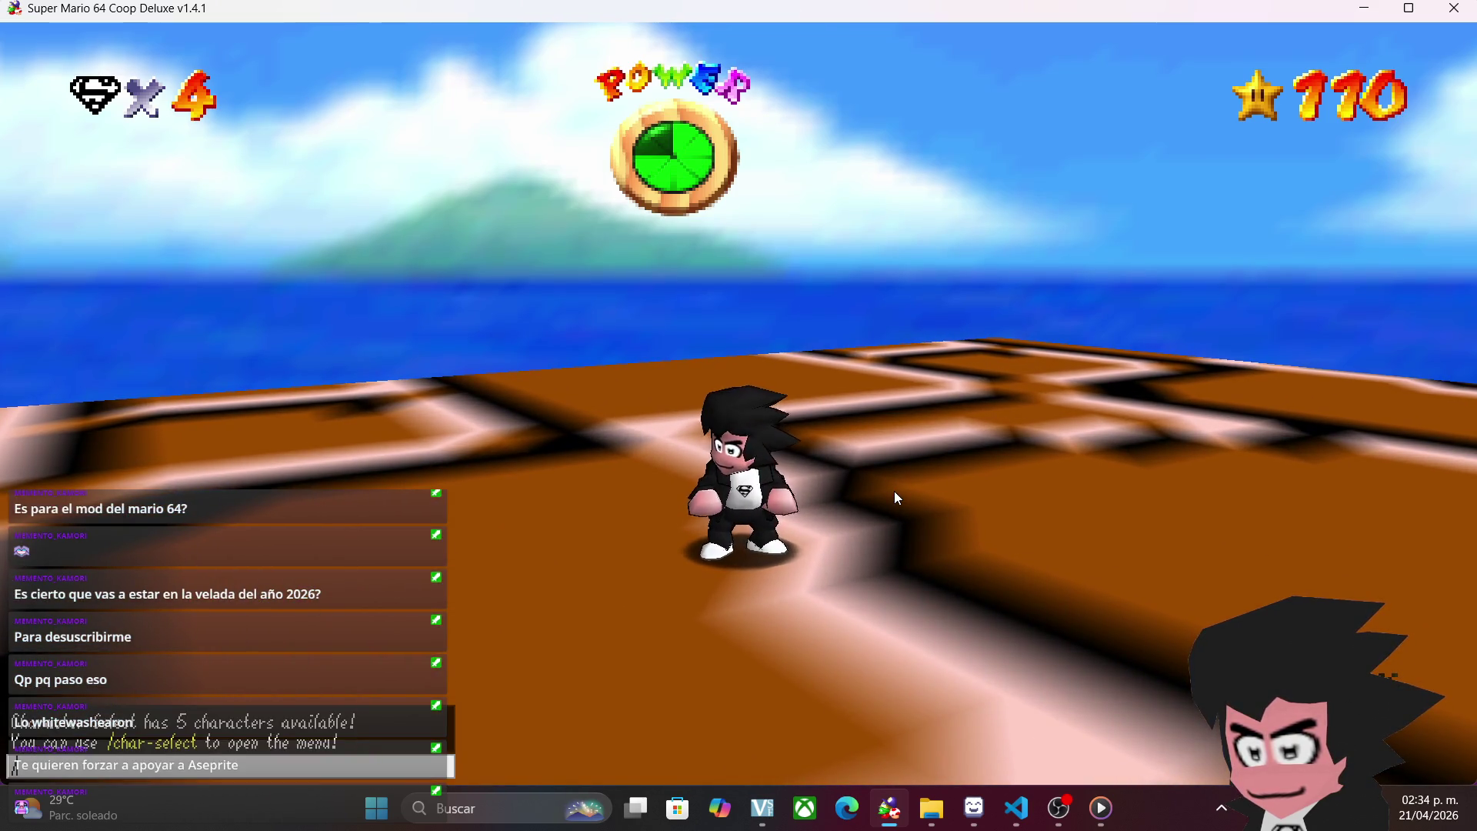
pyautogui.write('/char-select')
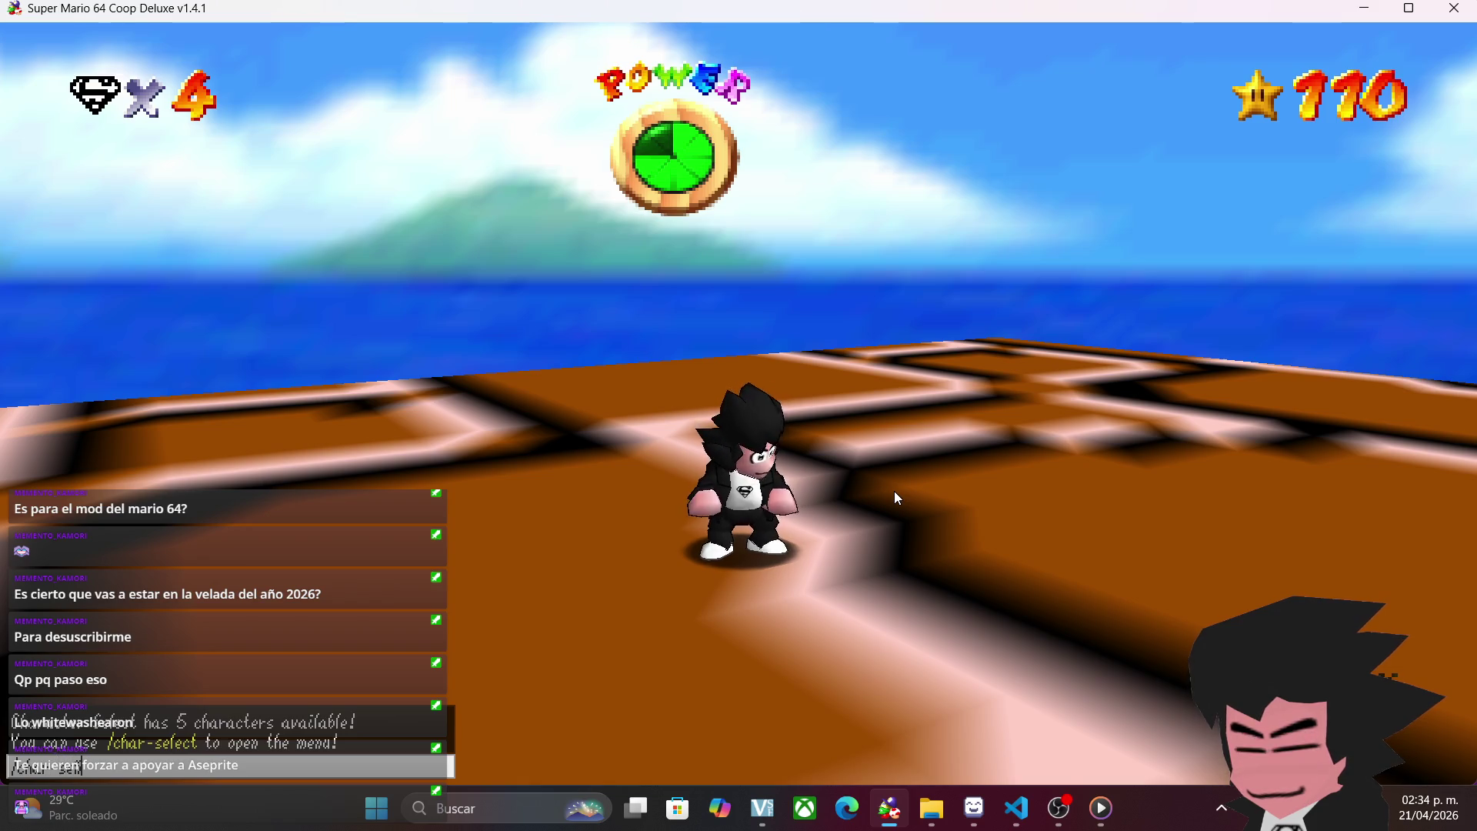
pyautogui.press('Return')
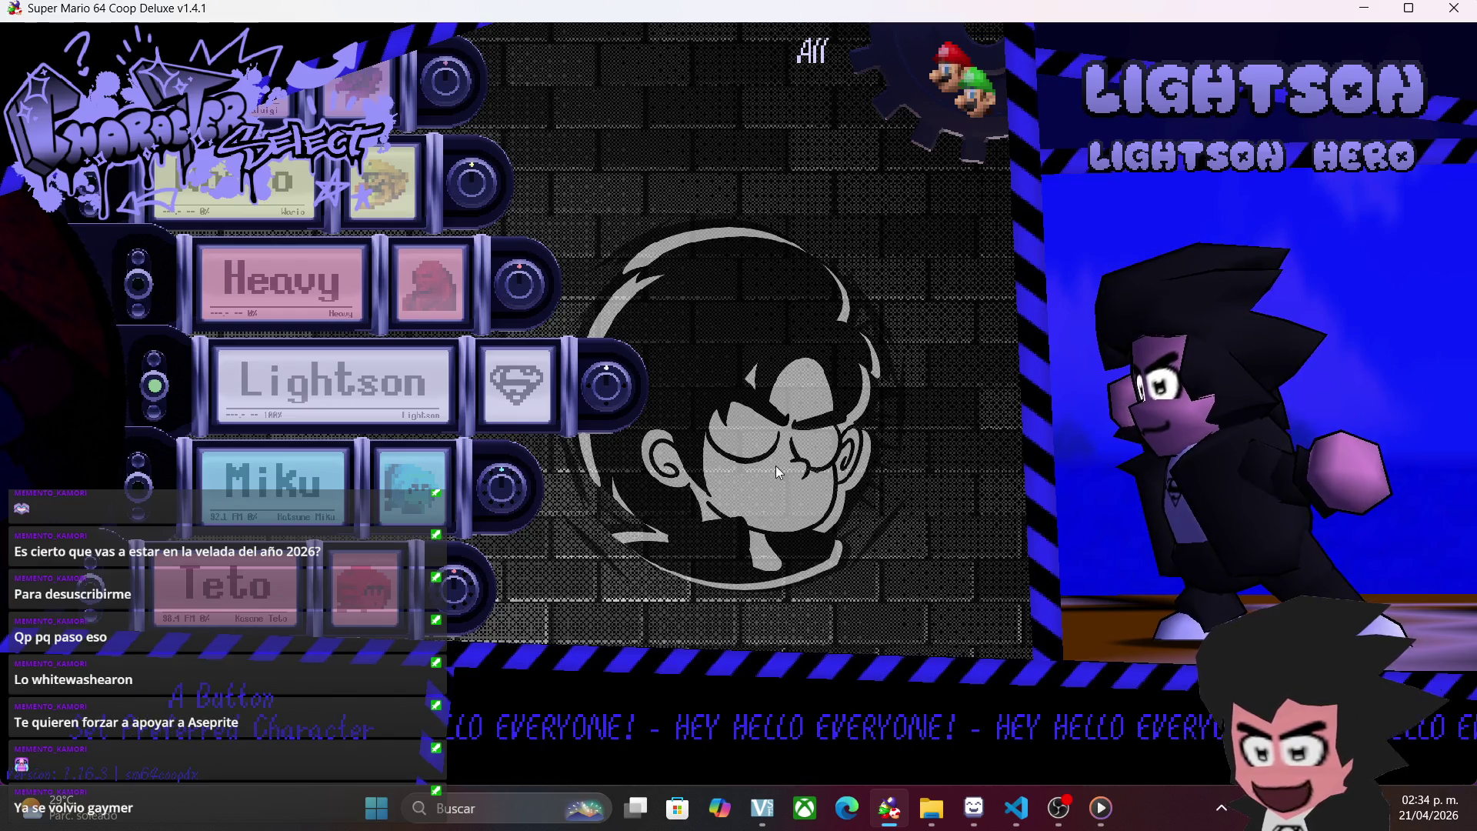
pyautogui.click(560, 399)
pyautogui.press('w')
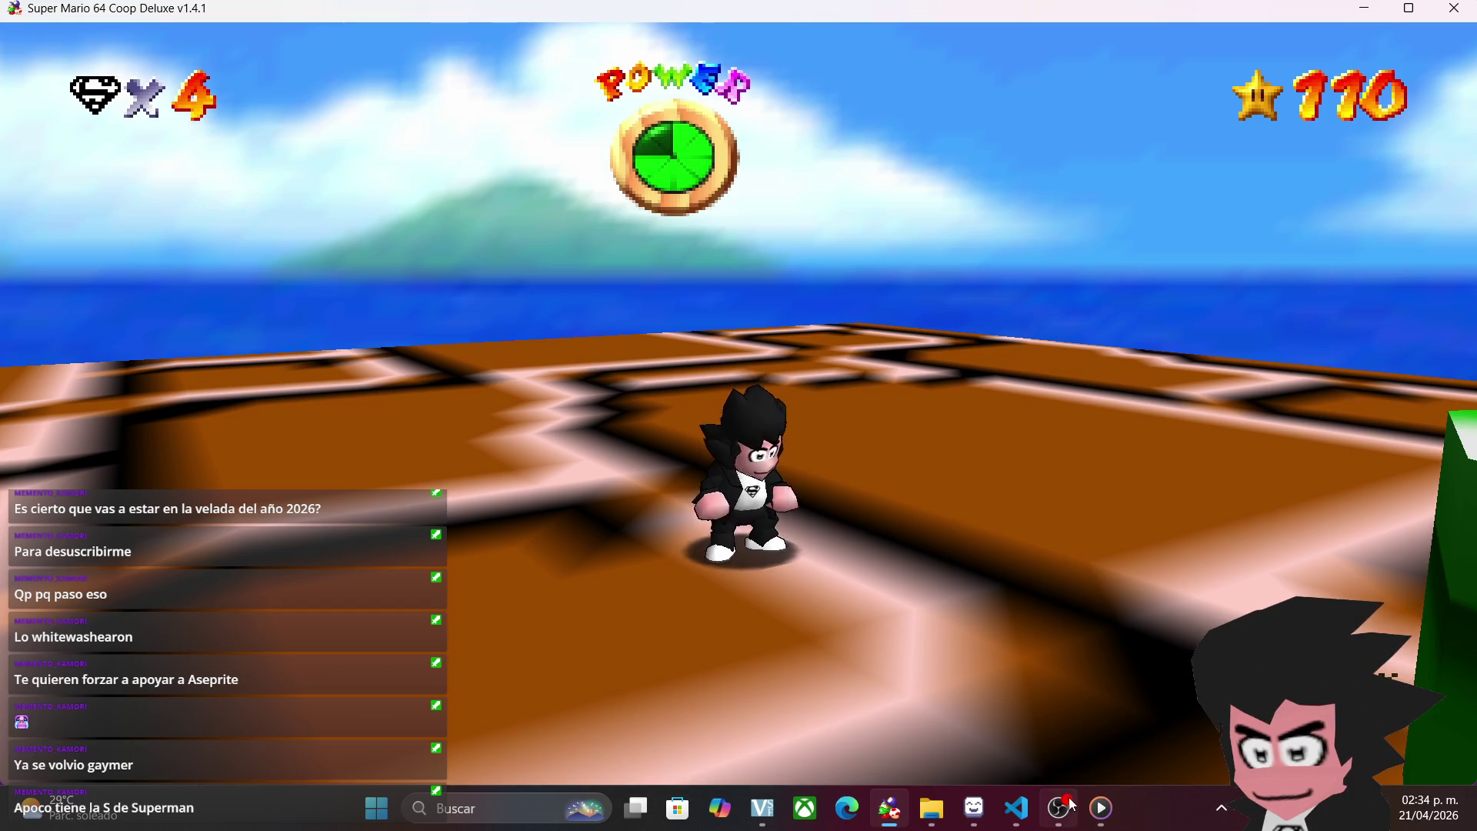
pyautogui.click(1058, 806)
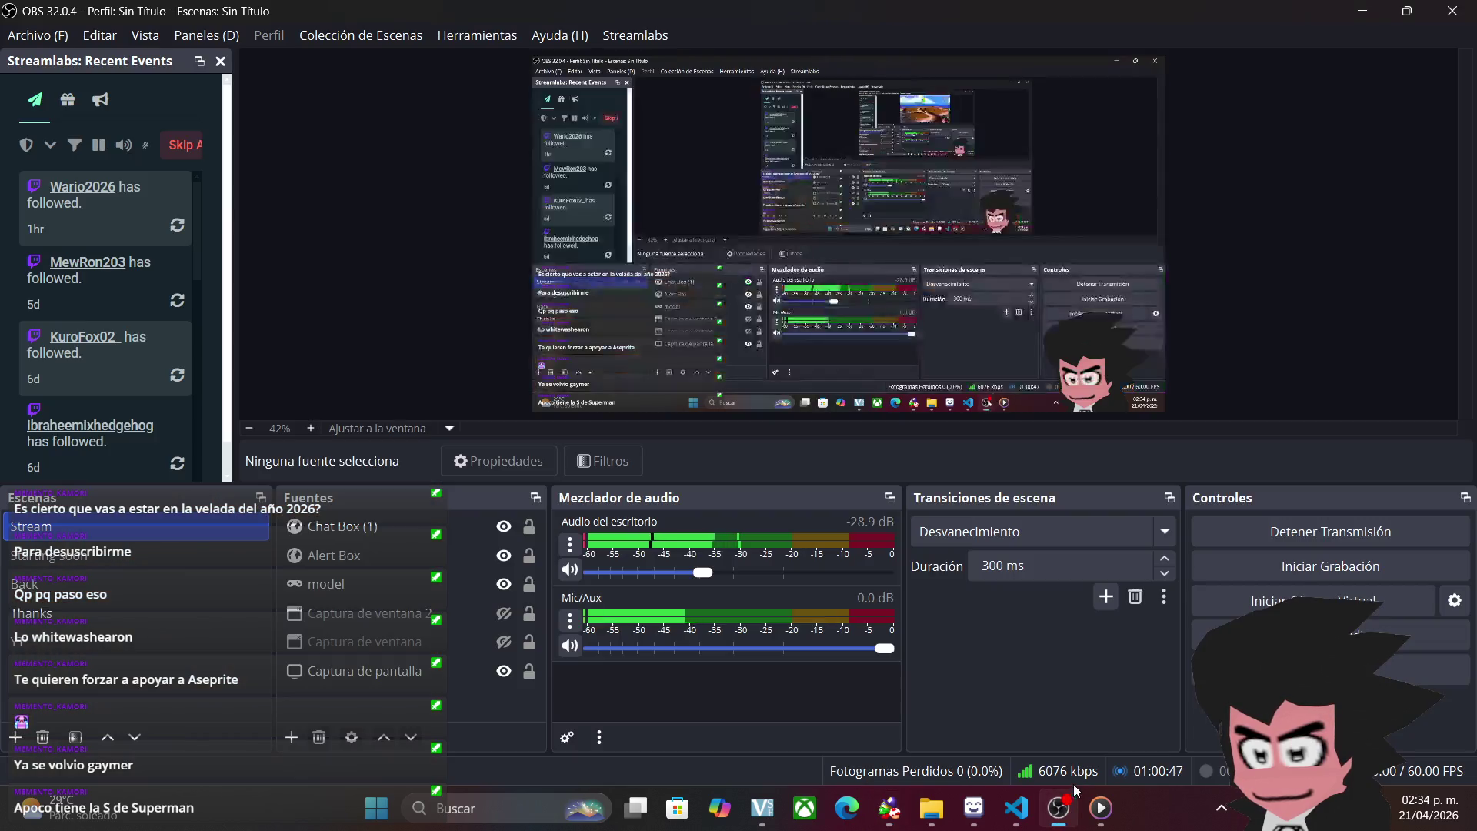
pyautogui.click(504, 671)
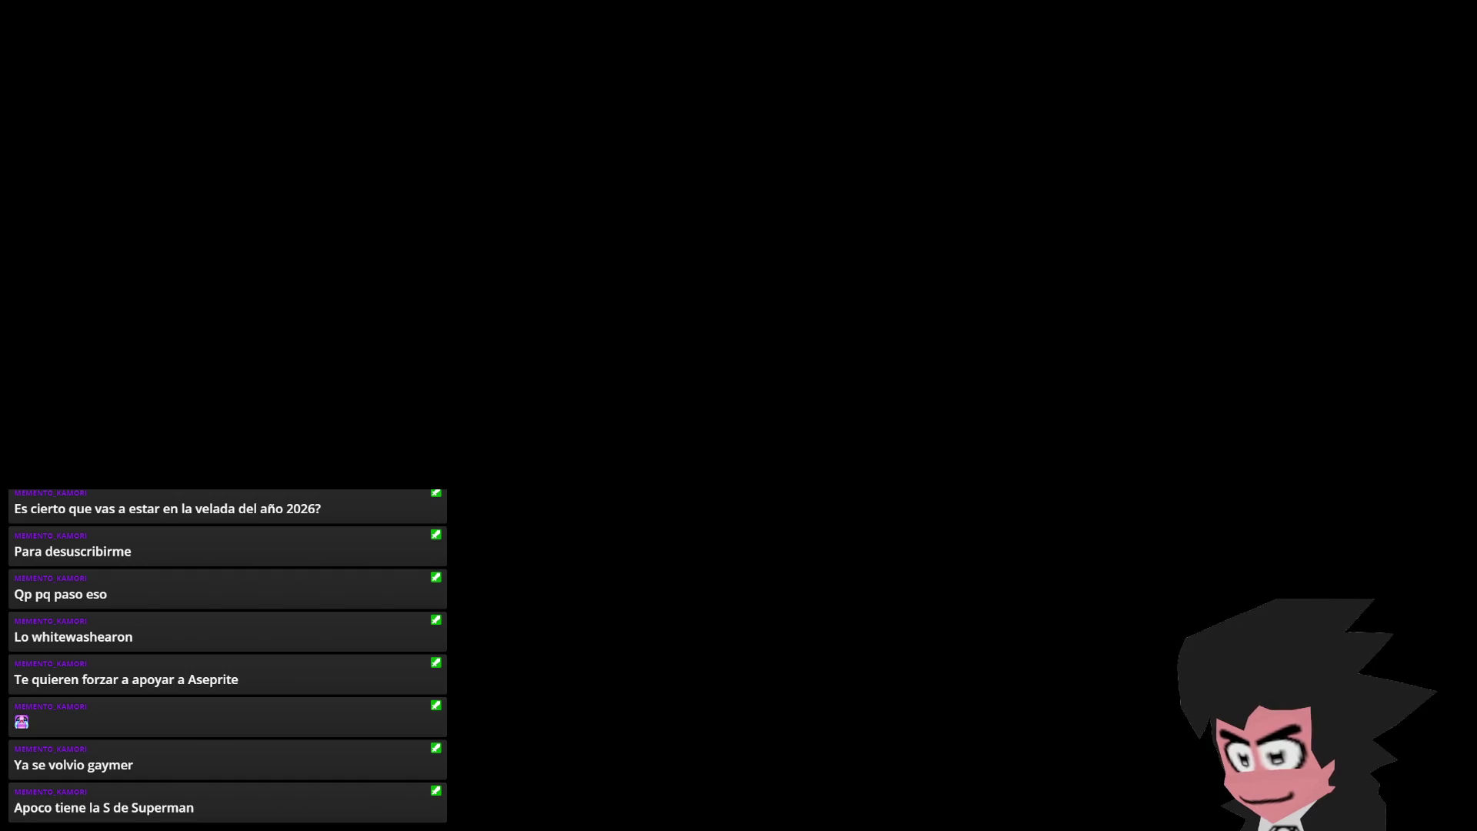
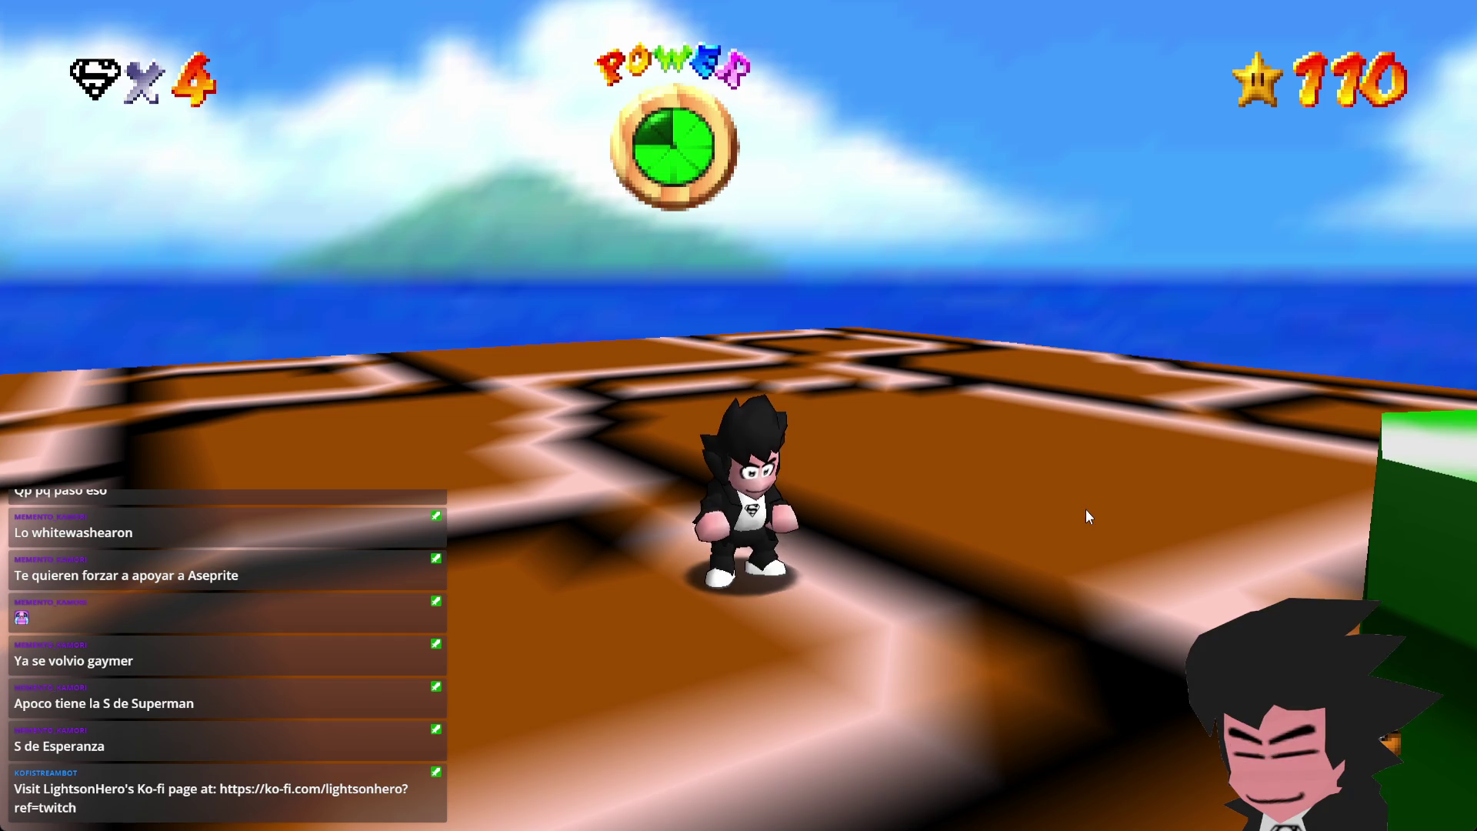
# - Walk Lightson across the platform, then pause and resume the game
pyautogui.press('Right')
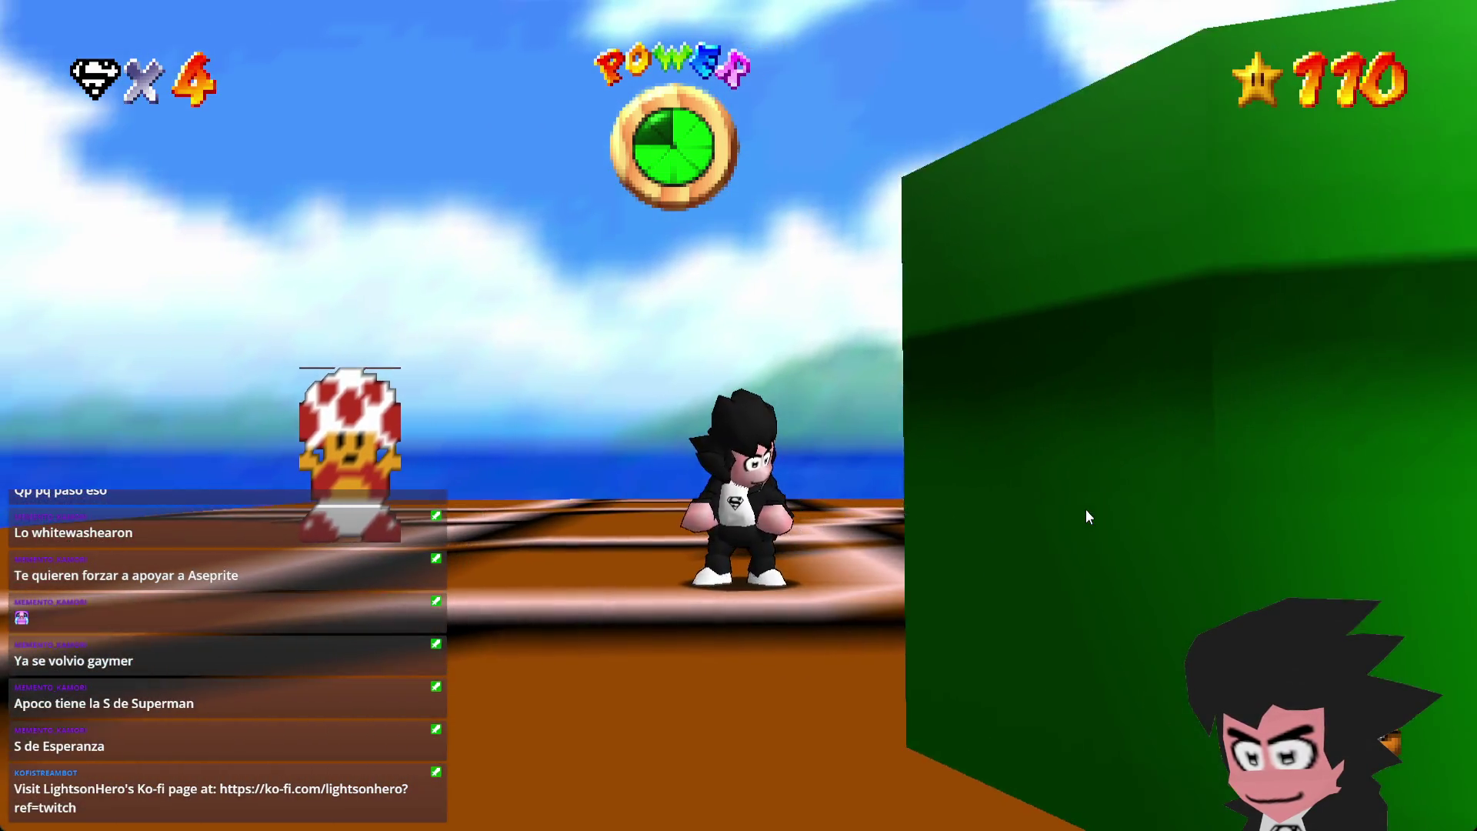
pyautogui.press('Up')
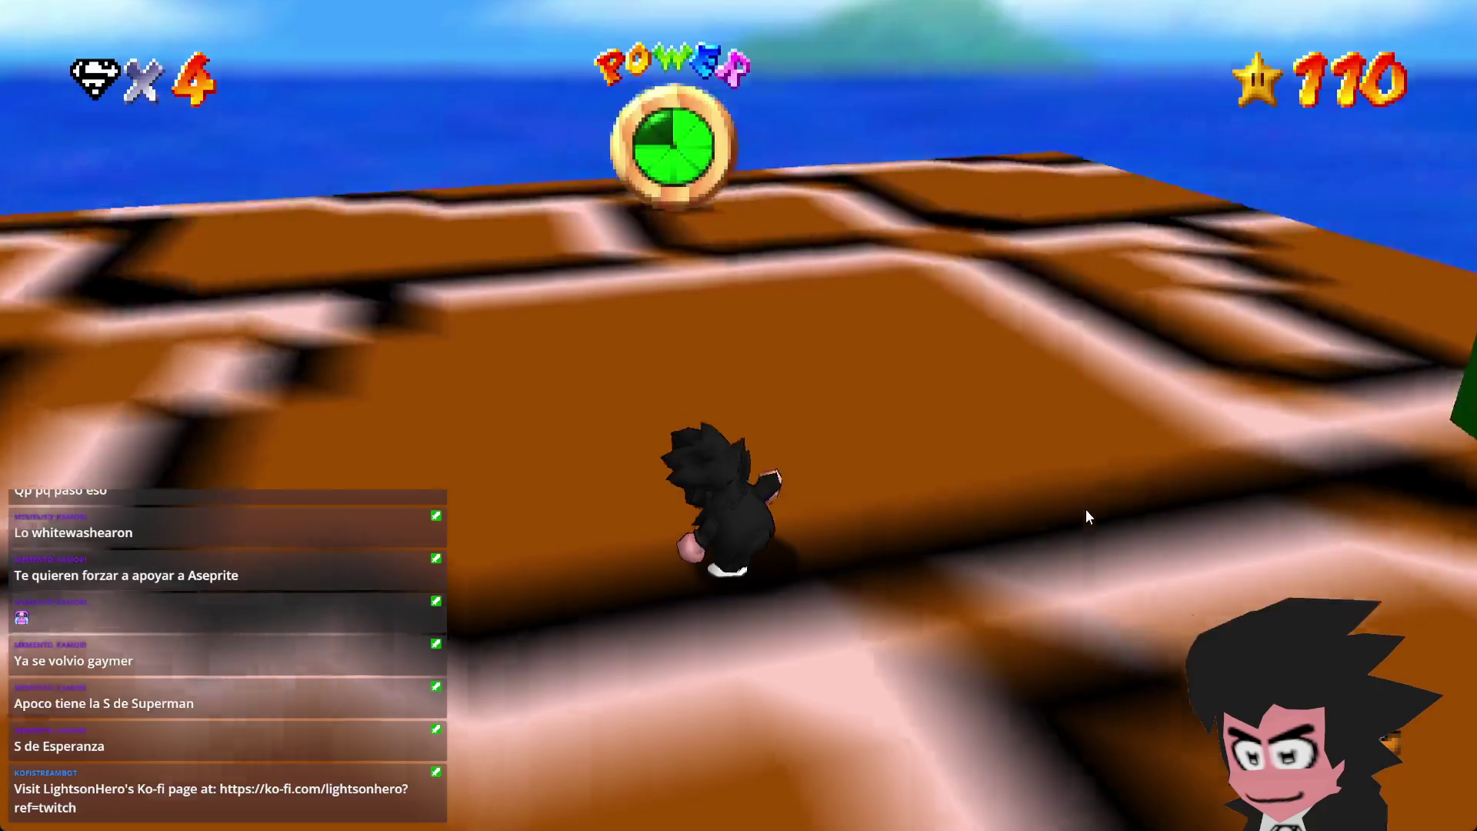
pyautogui.press('Down')
pyautogui.press('space')
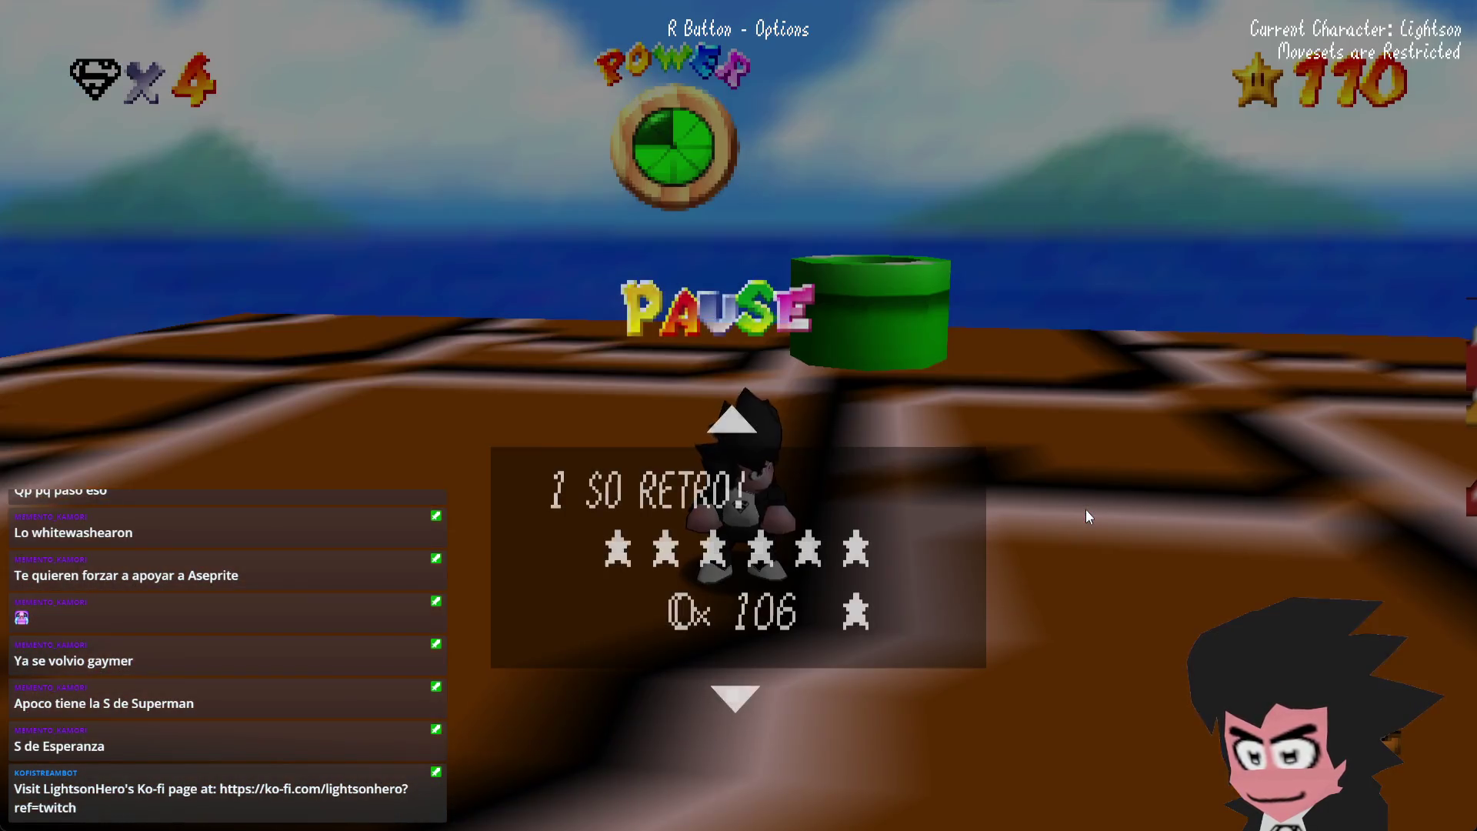
pyautogui.press('space')
pyautogui.write('/char-sele')
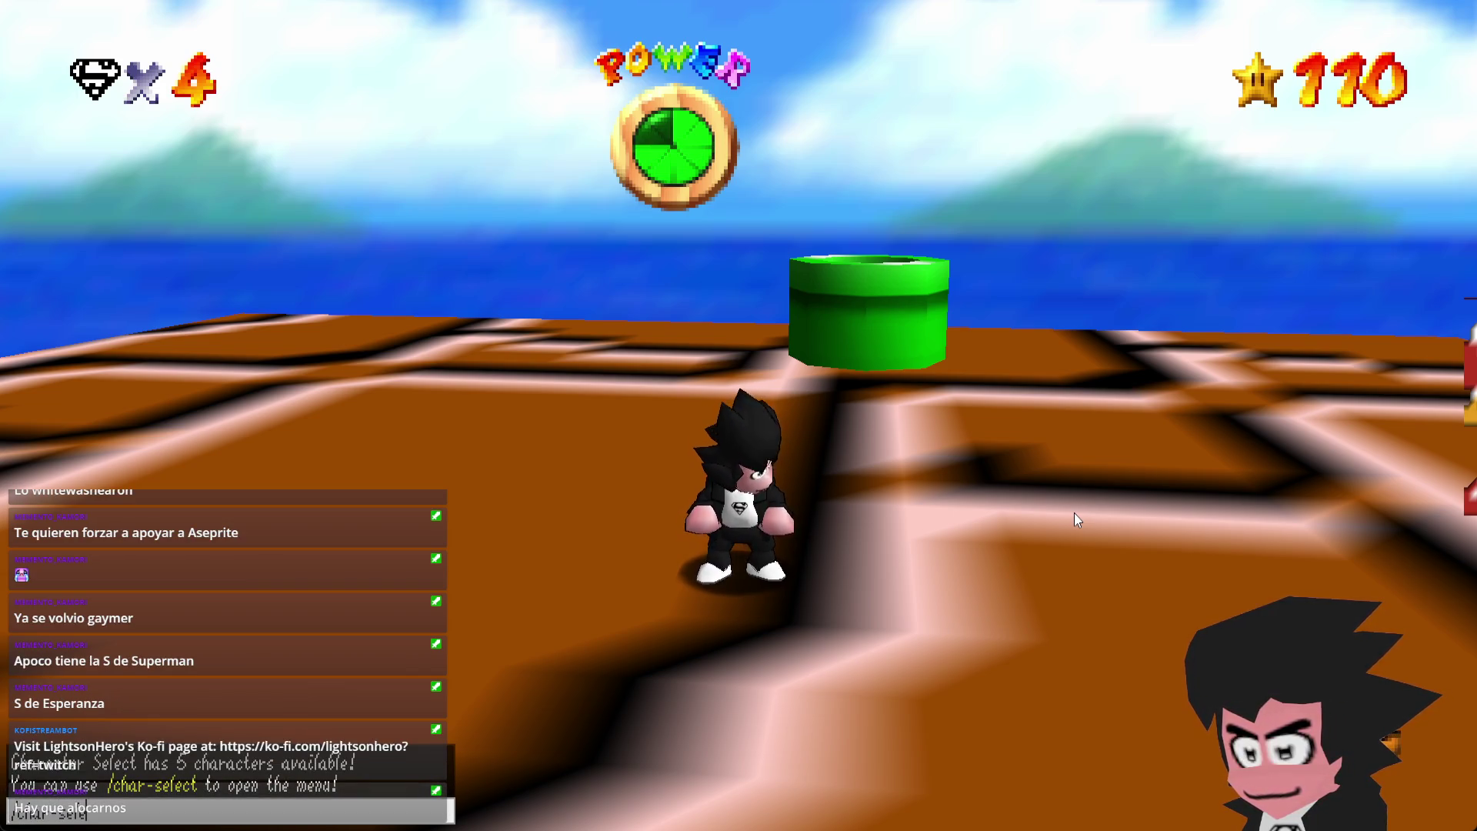
# - Open Character Select via /char-select, preview all of Lightson's palette presets, and exit wearing Hero
pyautogui.write('ct')
pyautogui.press('Return')
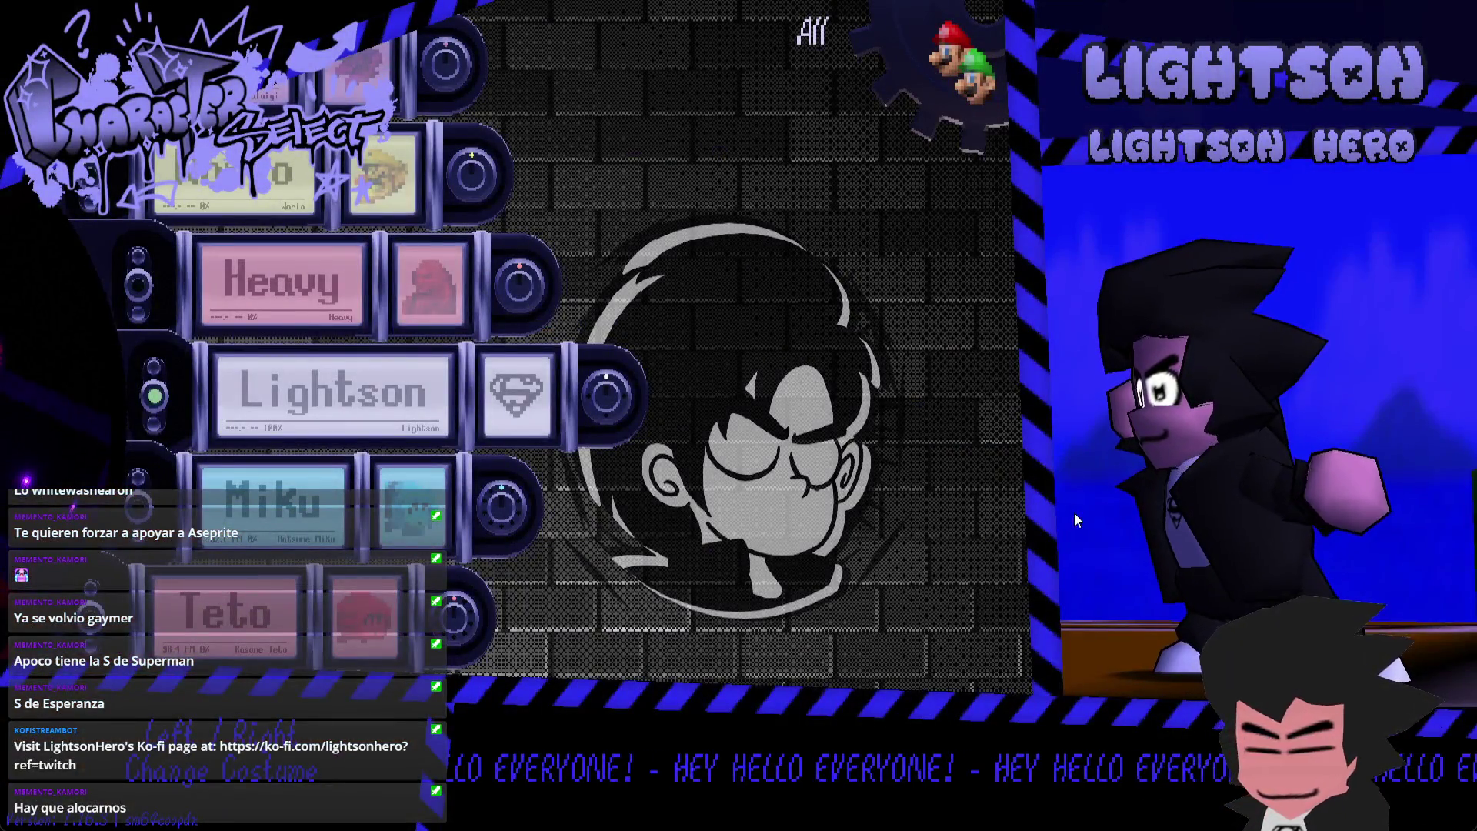
pyautogui.press('Right')
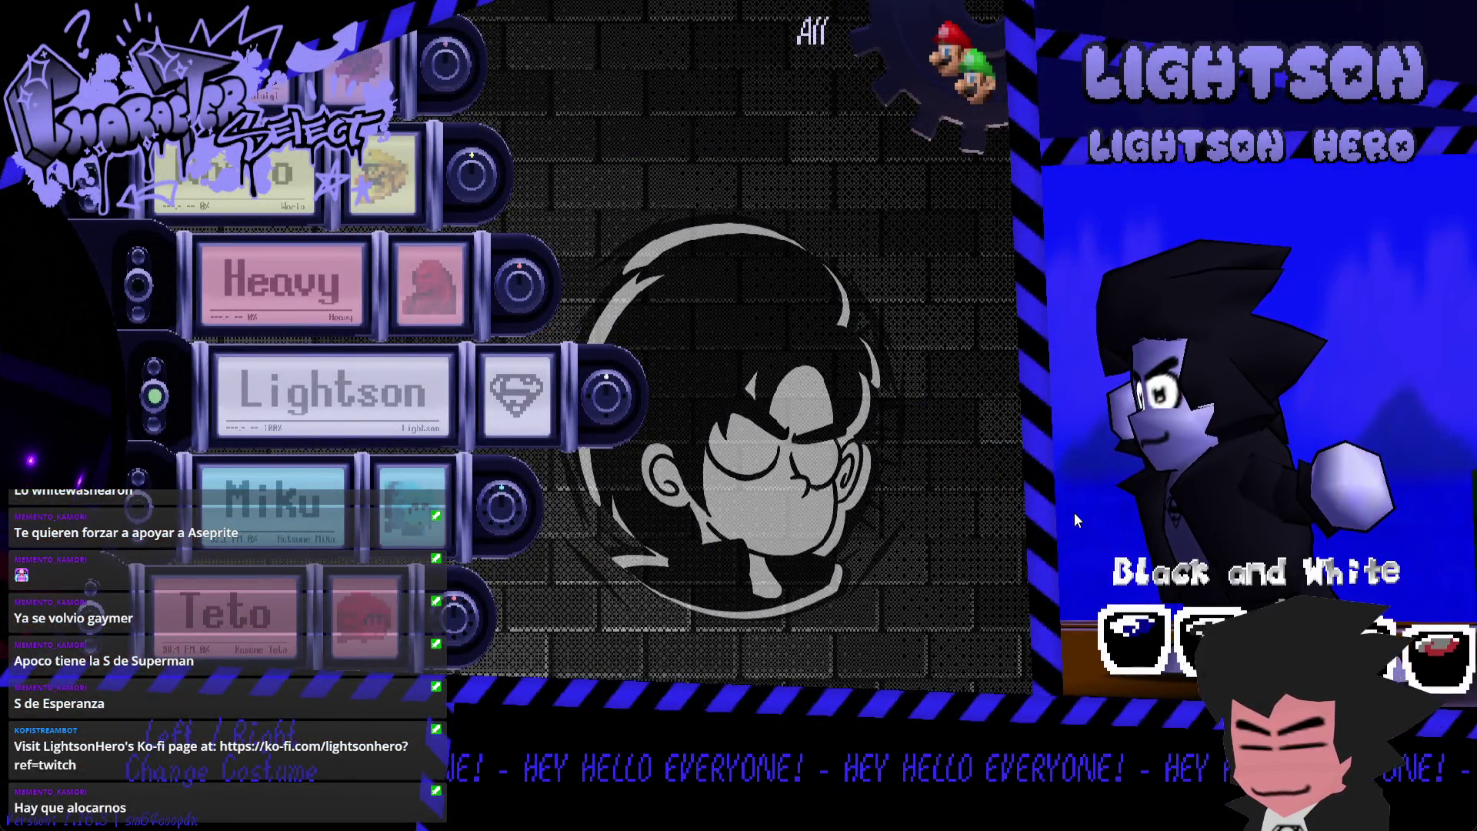
pyautogui.press('Right')
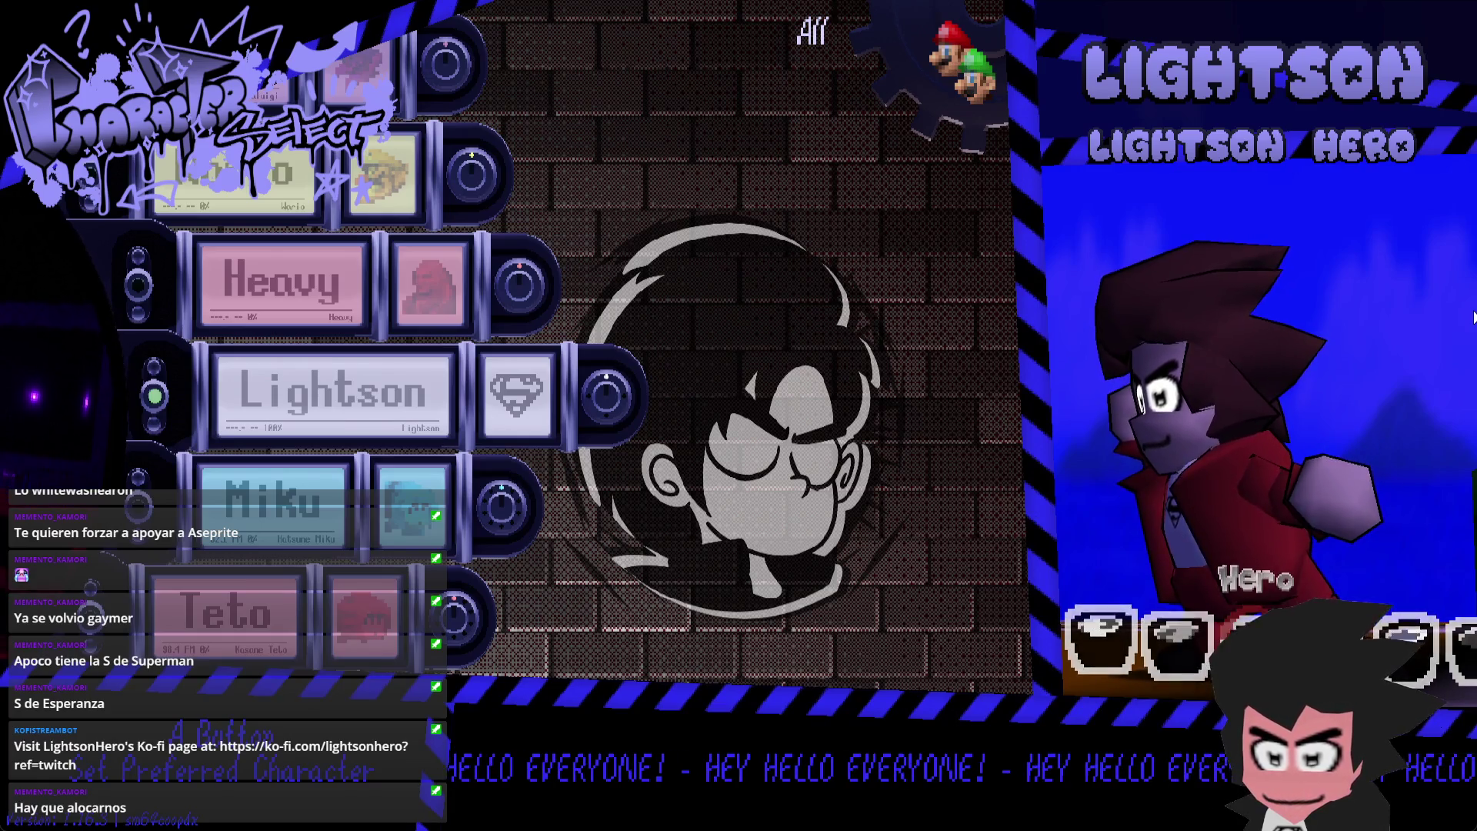
pyautogui.press('Right')
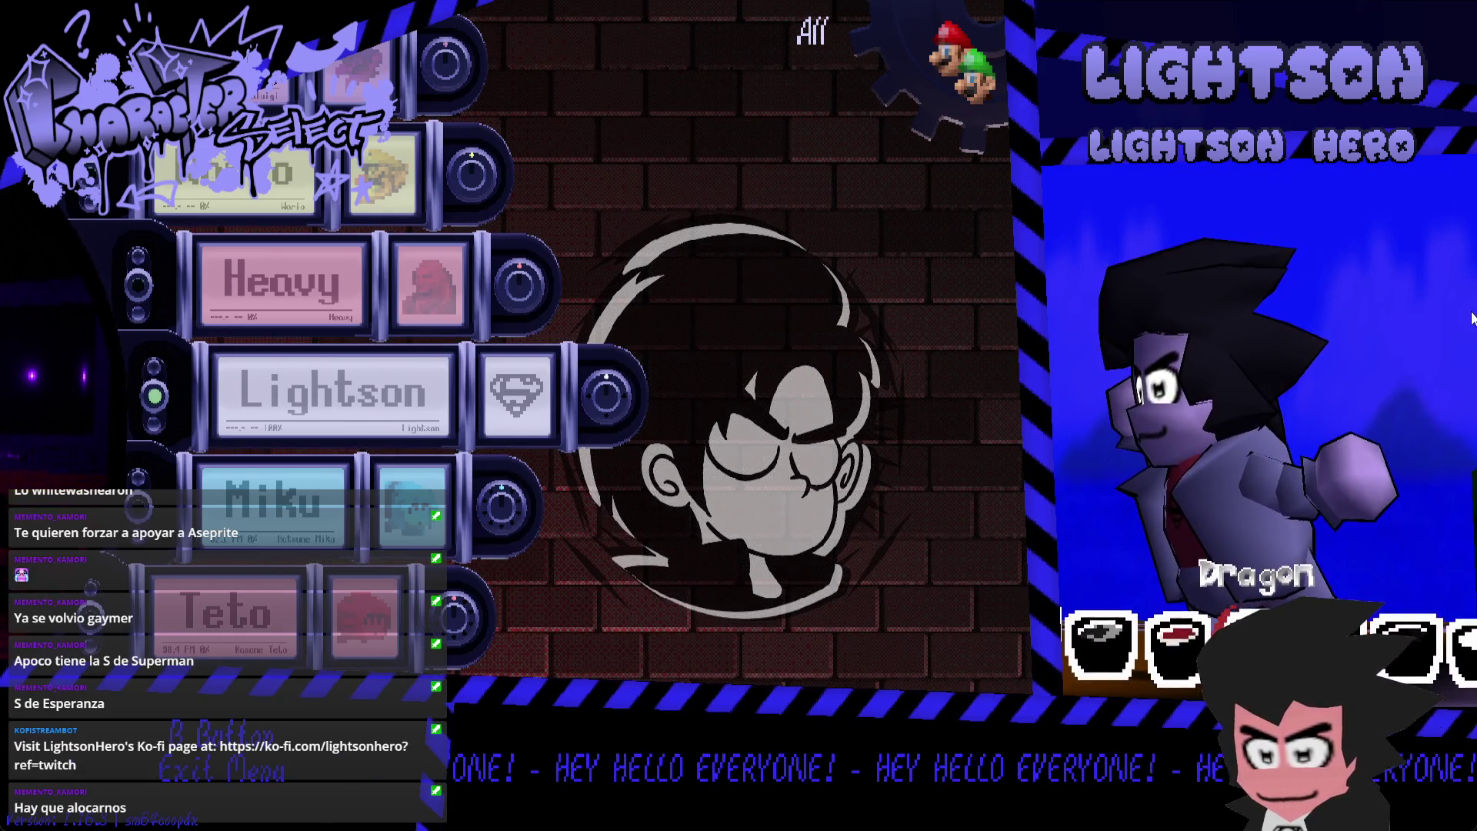
pyautogui.press('Right')
pyautogui.press('Right')
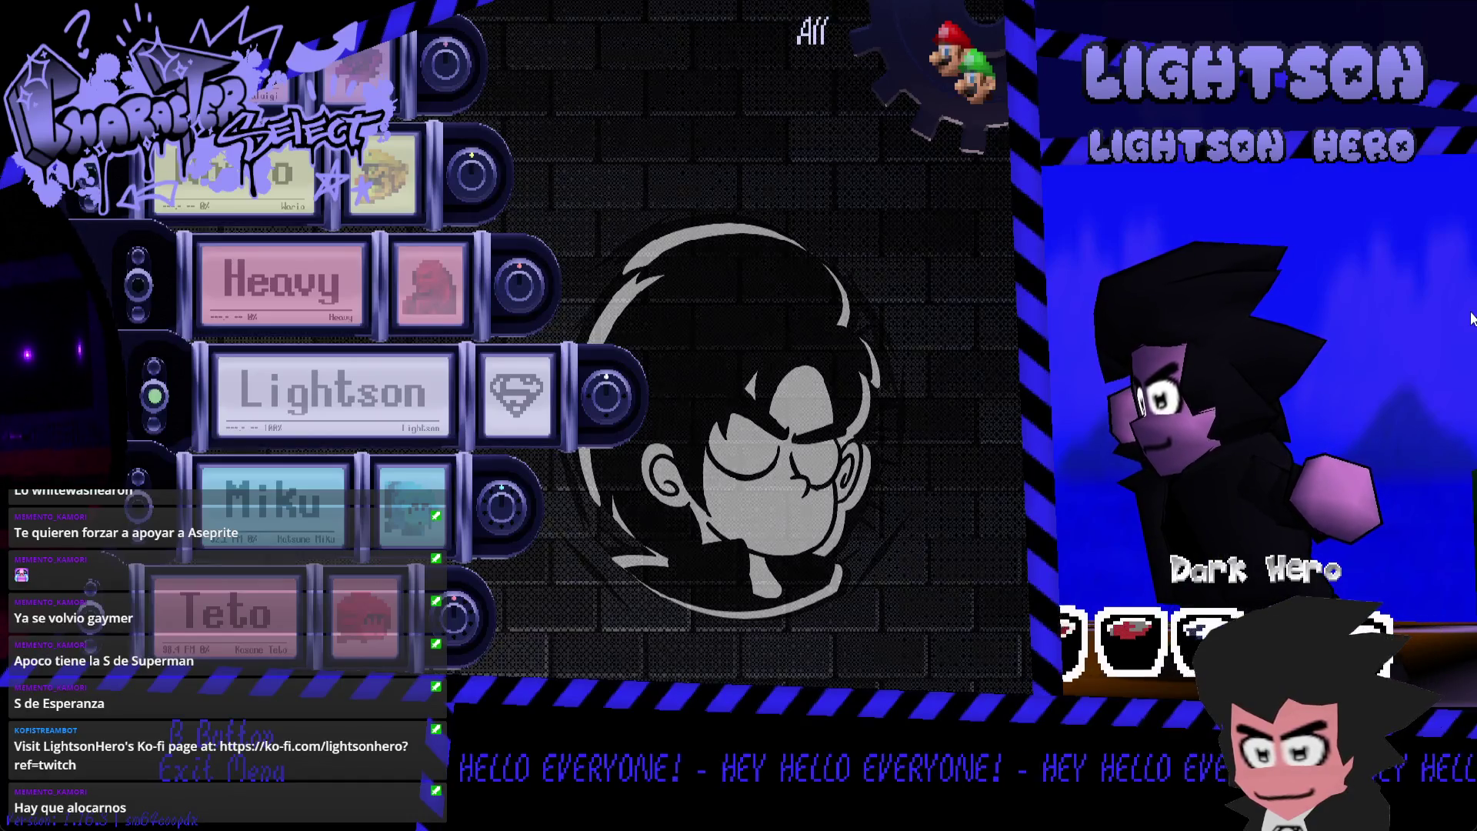
pyautogui.press('Right')
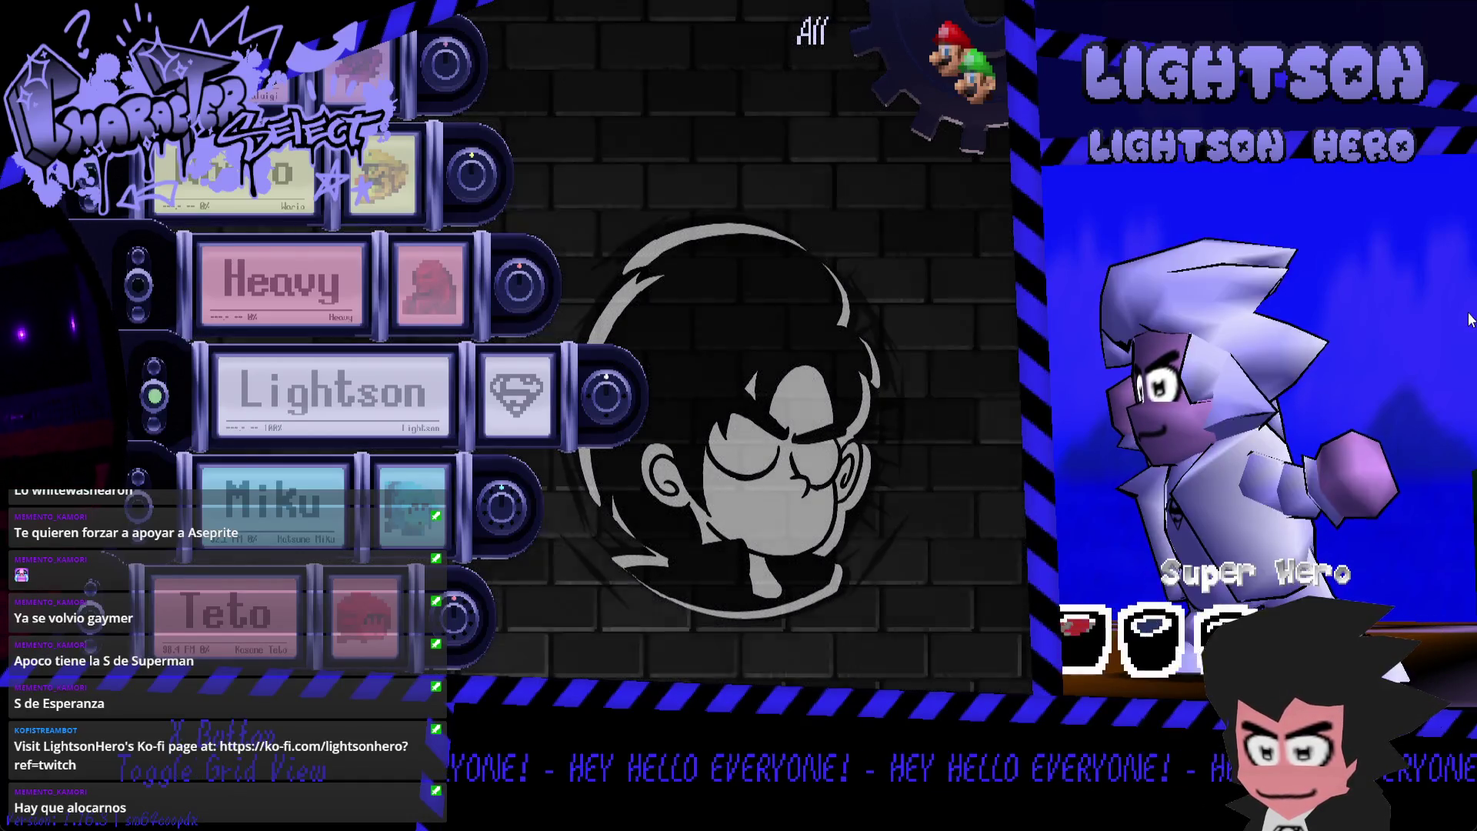
pyautogui.press('Right')
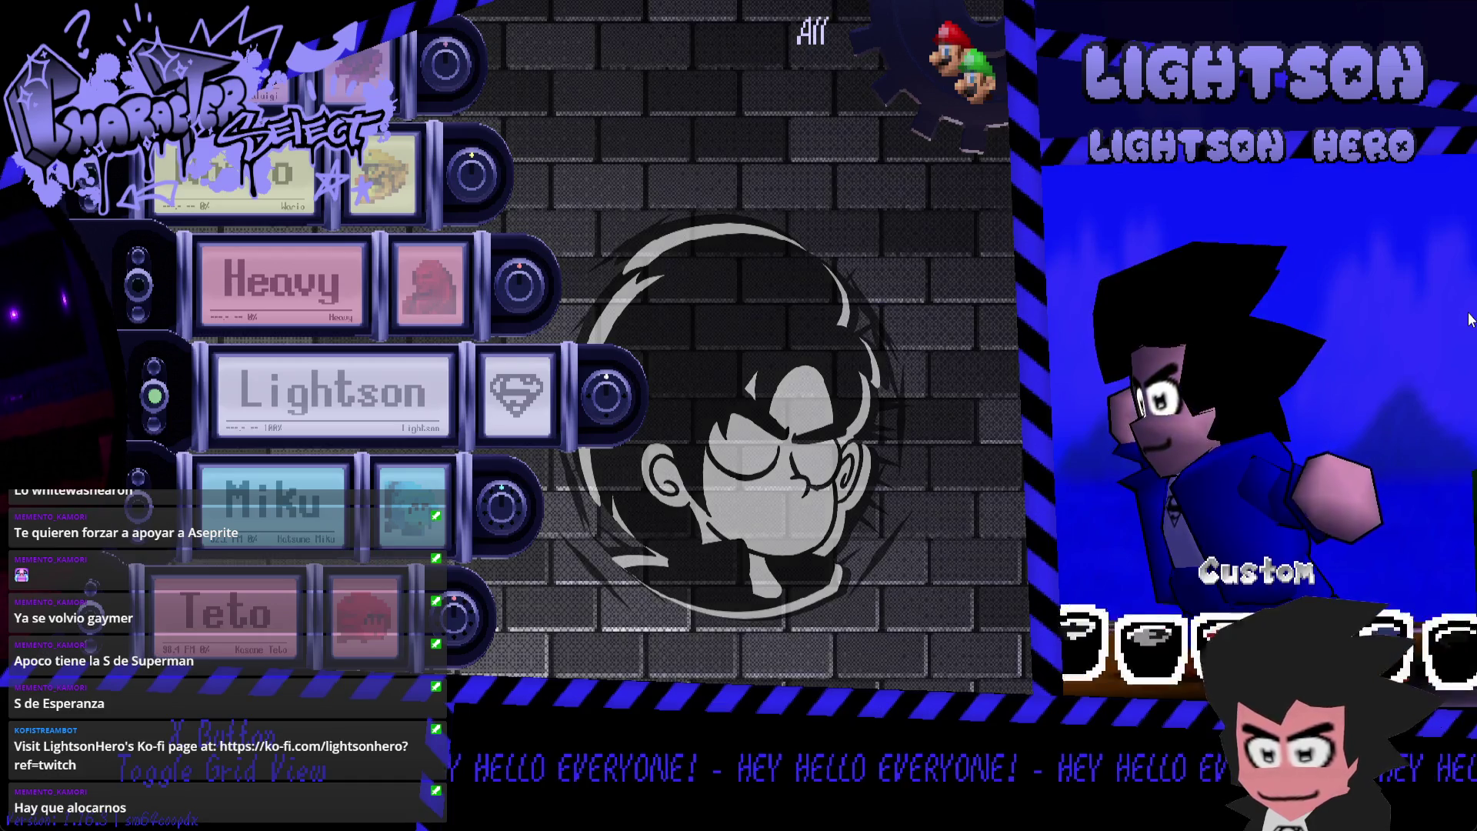
pyautogui.press('Right')
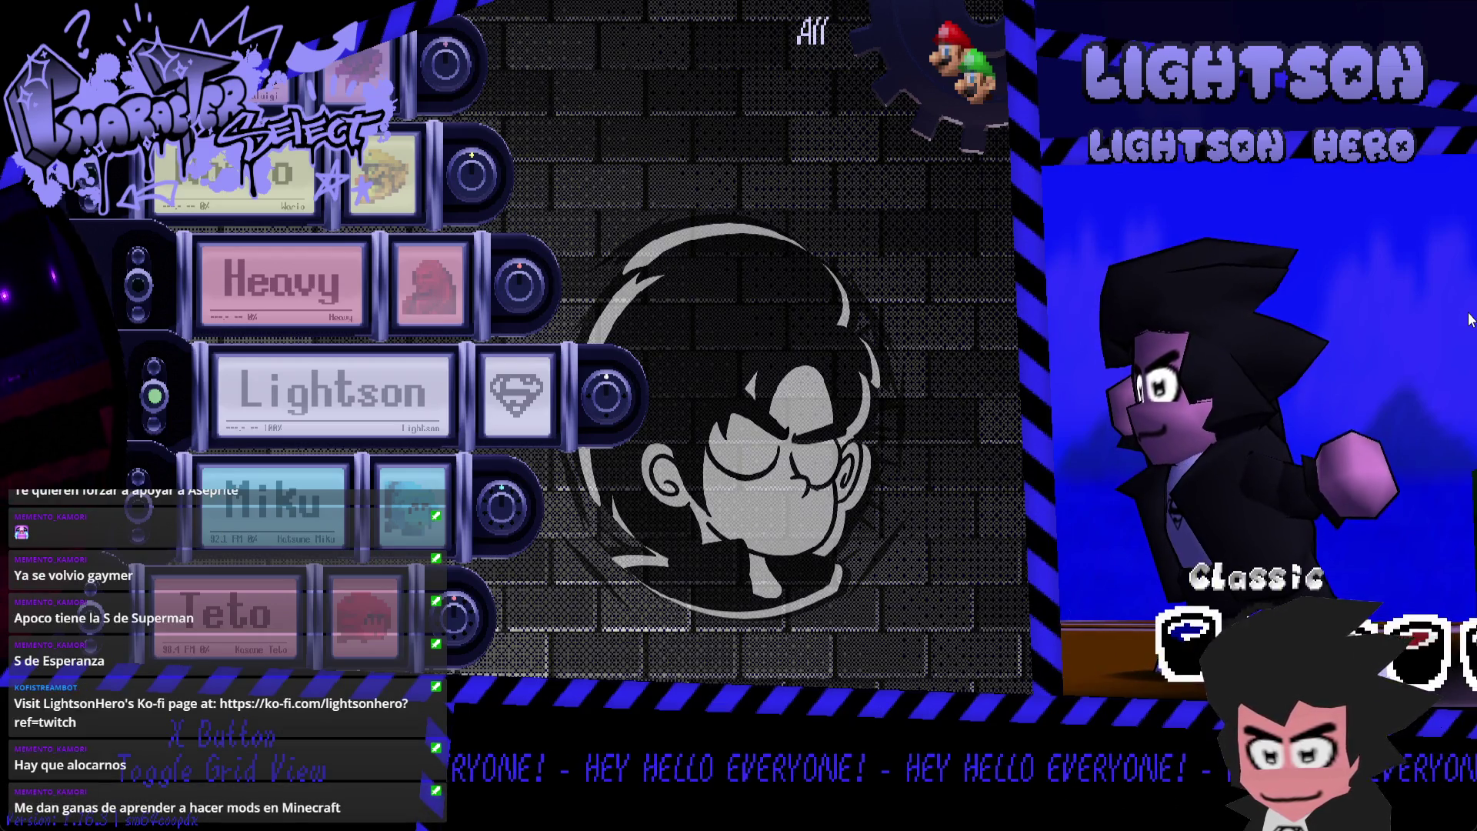
pyautogui.press('Right')
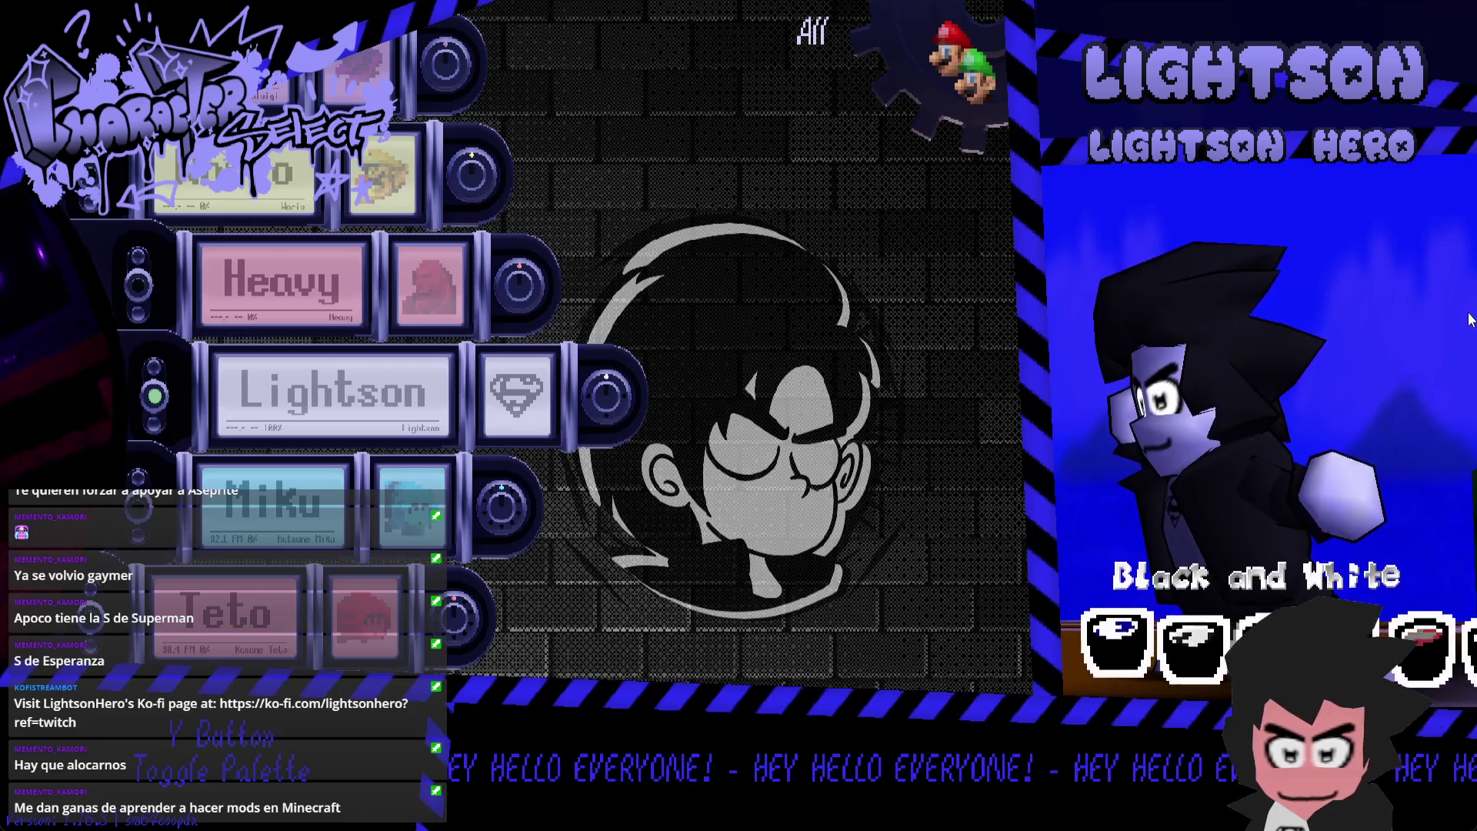
pyautogui.press('Right')
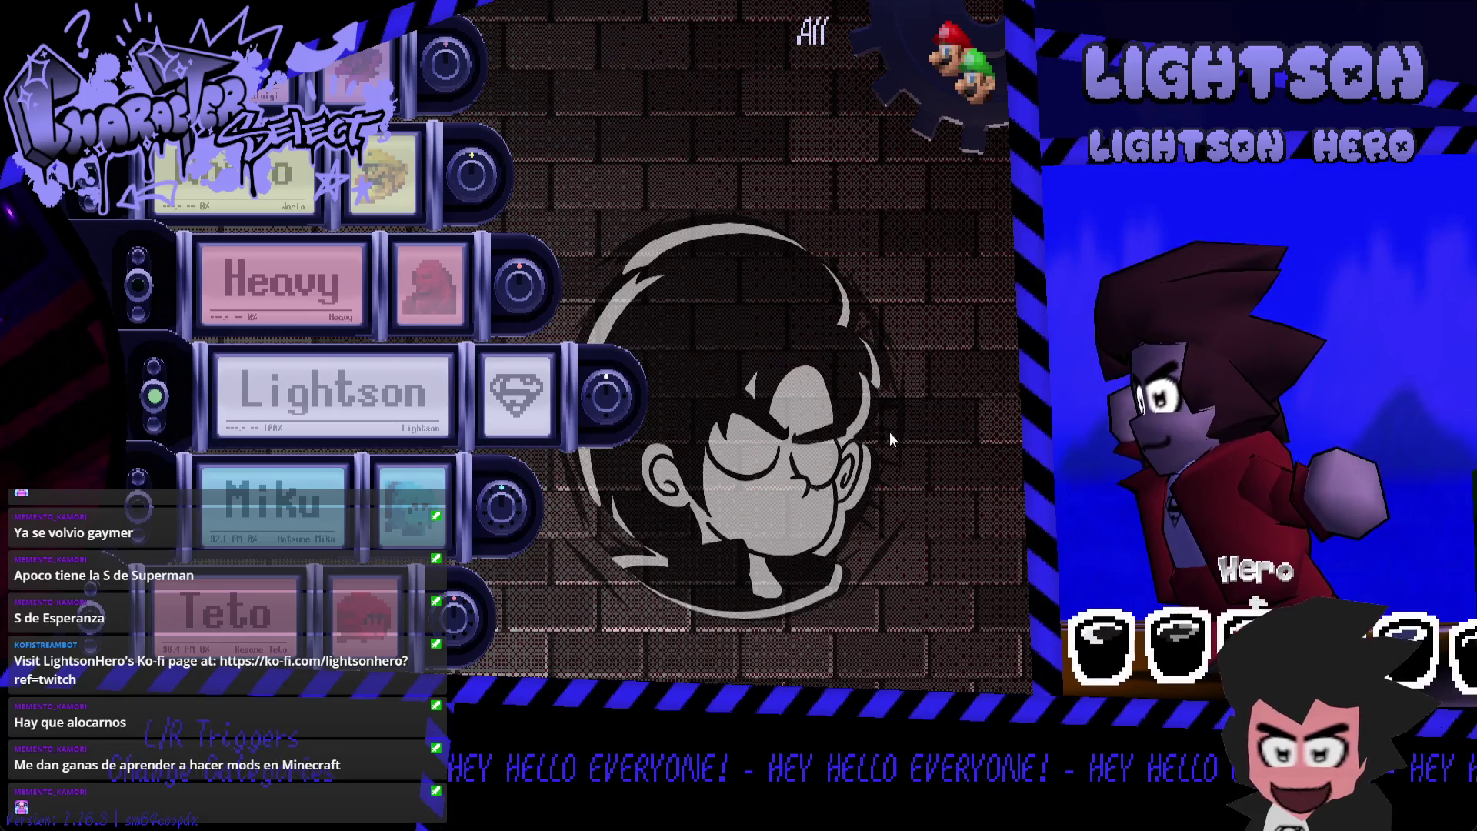
pyautogui.press('Return')
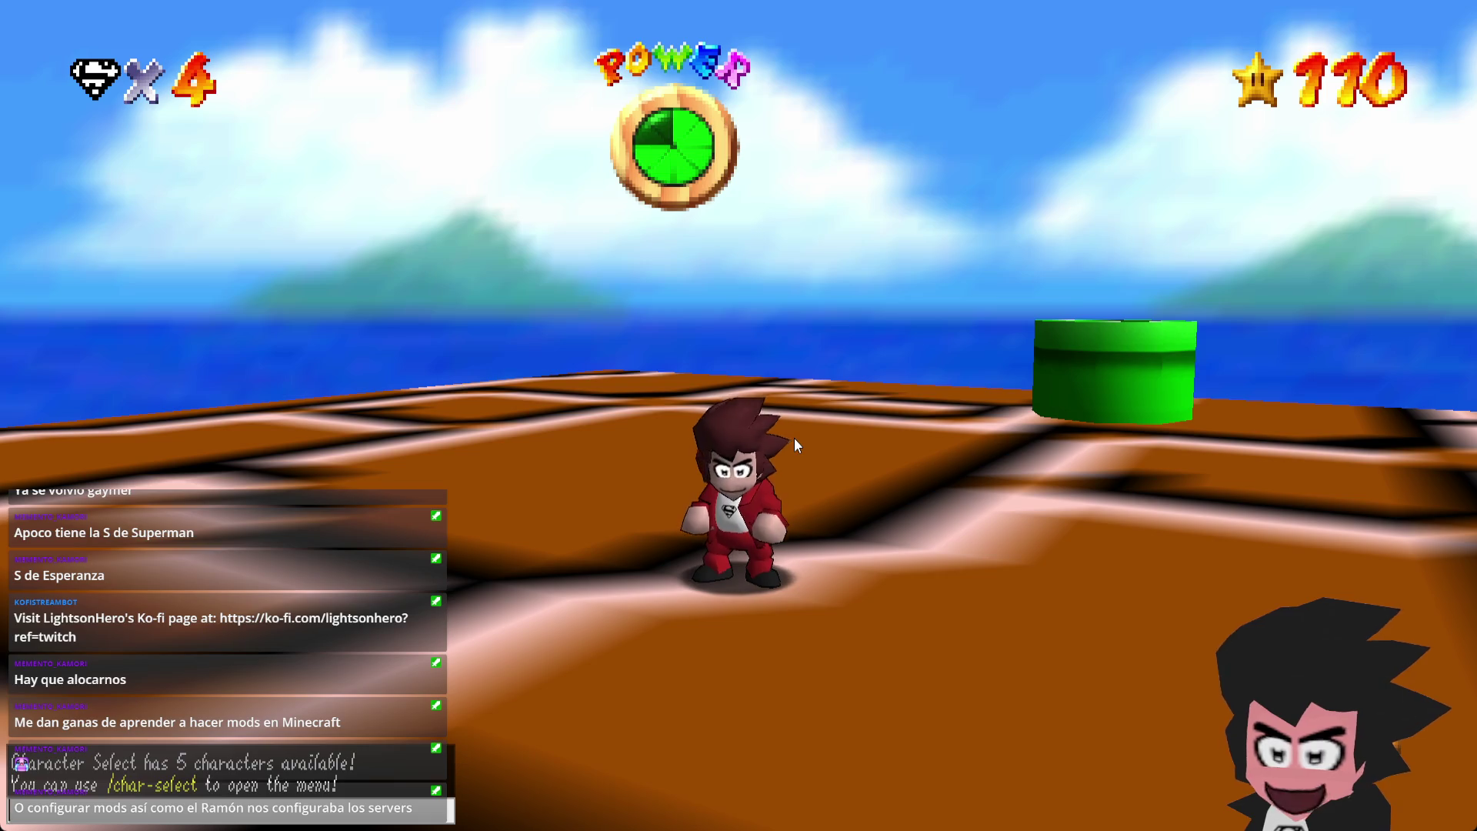
pyautogui.write('/char-select')
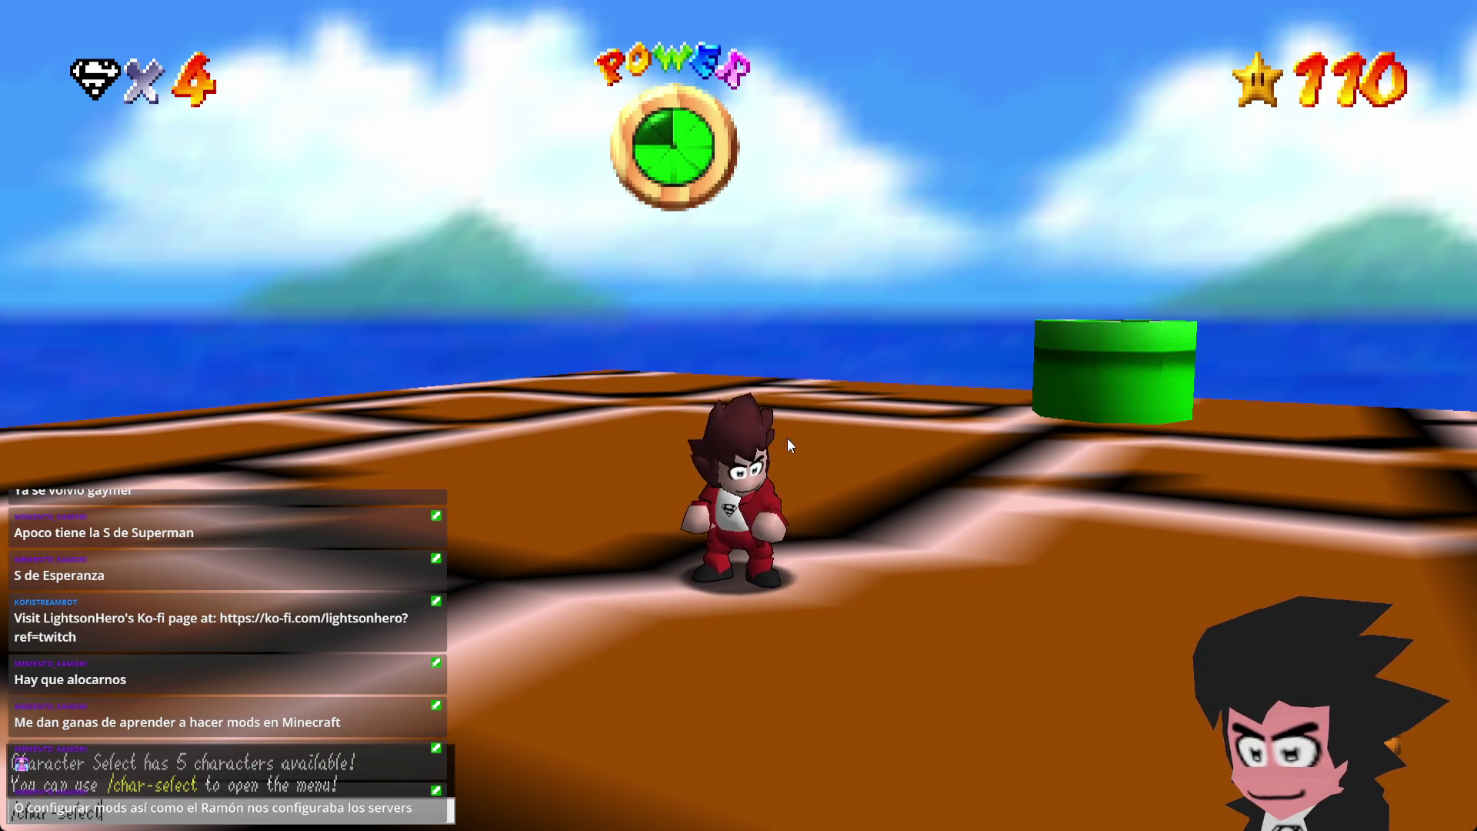
# - Switch Lightson's costume from Hero to the grey Dragon palette in Character Select
pyautogui.press('Return')
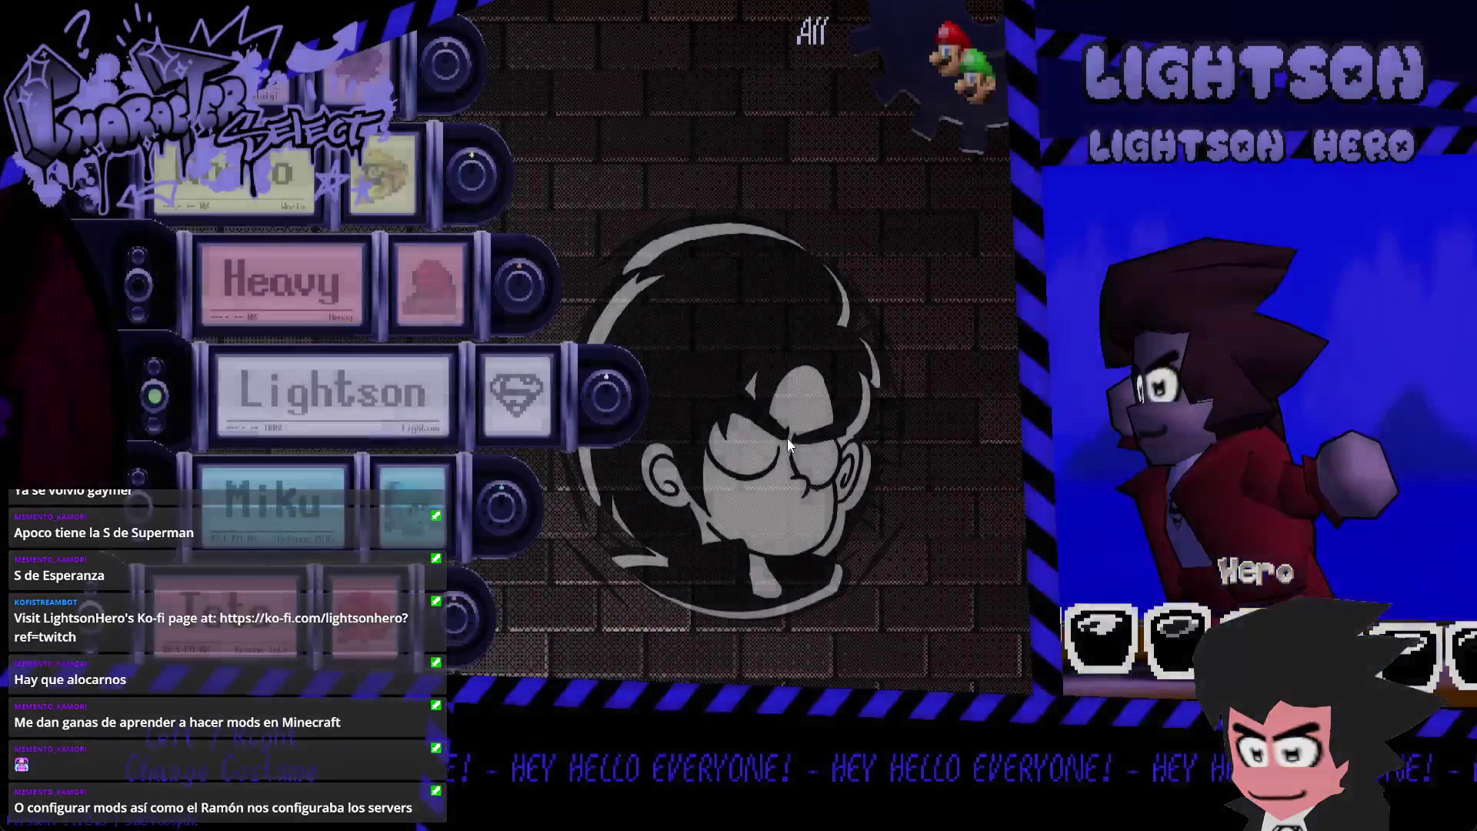
pyautogui.press('Right')
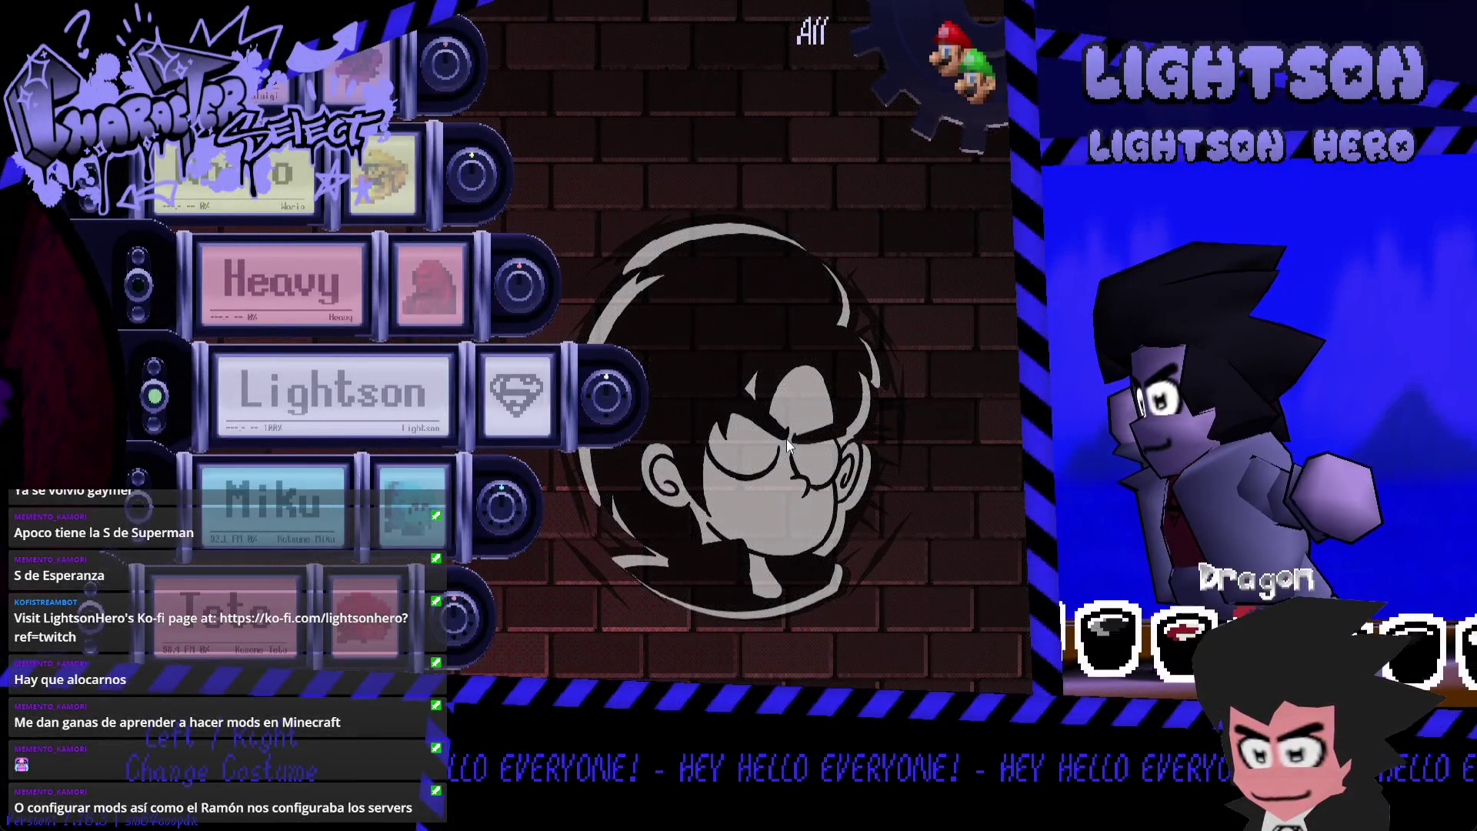
pyautogui.press('Return')
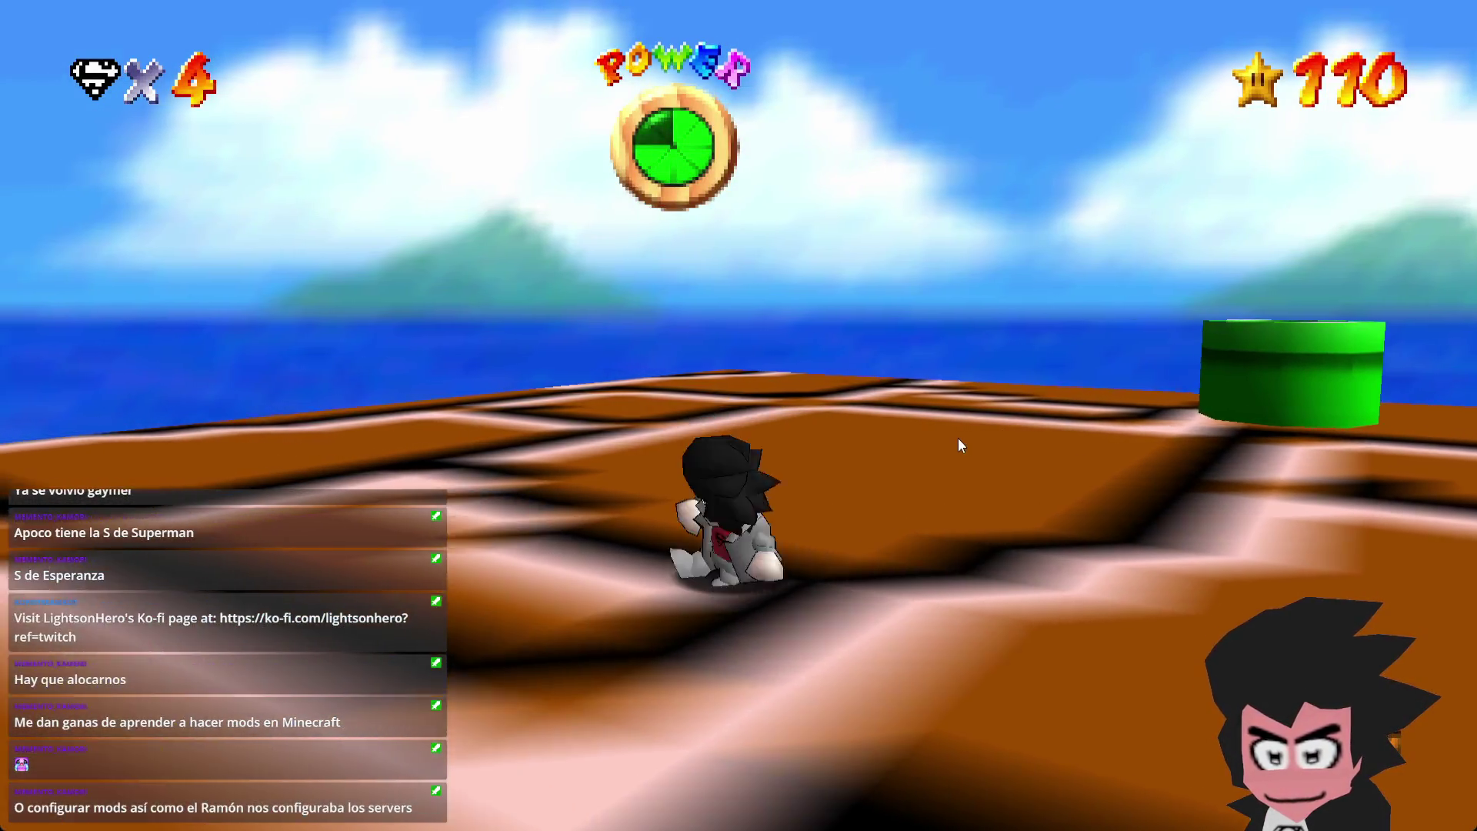
# - Jump and run Lightson around the platform in Dragon, then open the chat line
pyautogui.press('space')
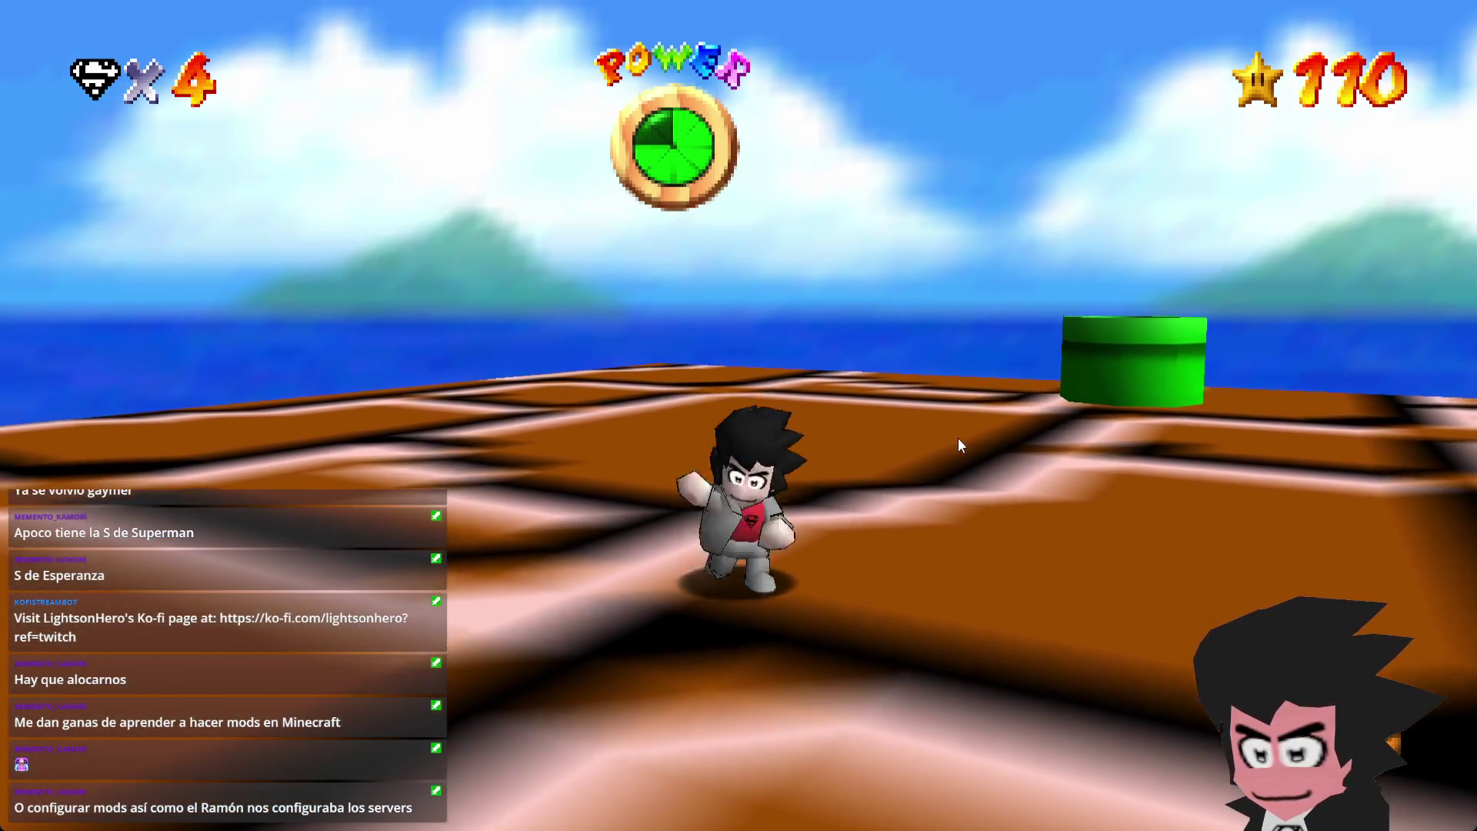
pyautogui.press('Up')
pyautogui.press('Down')
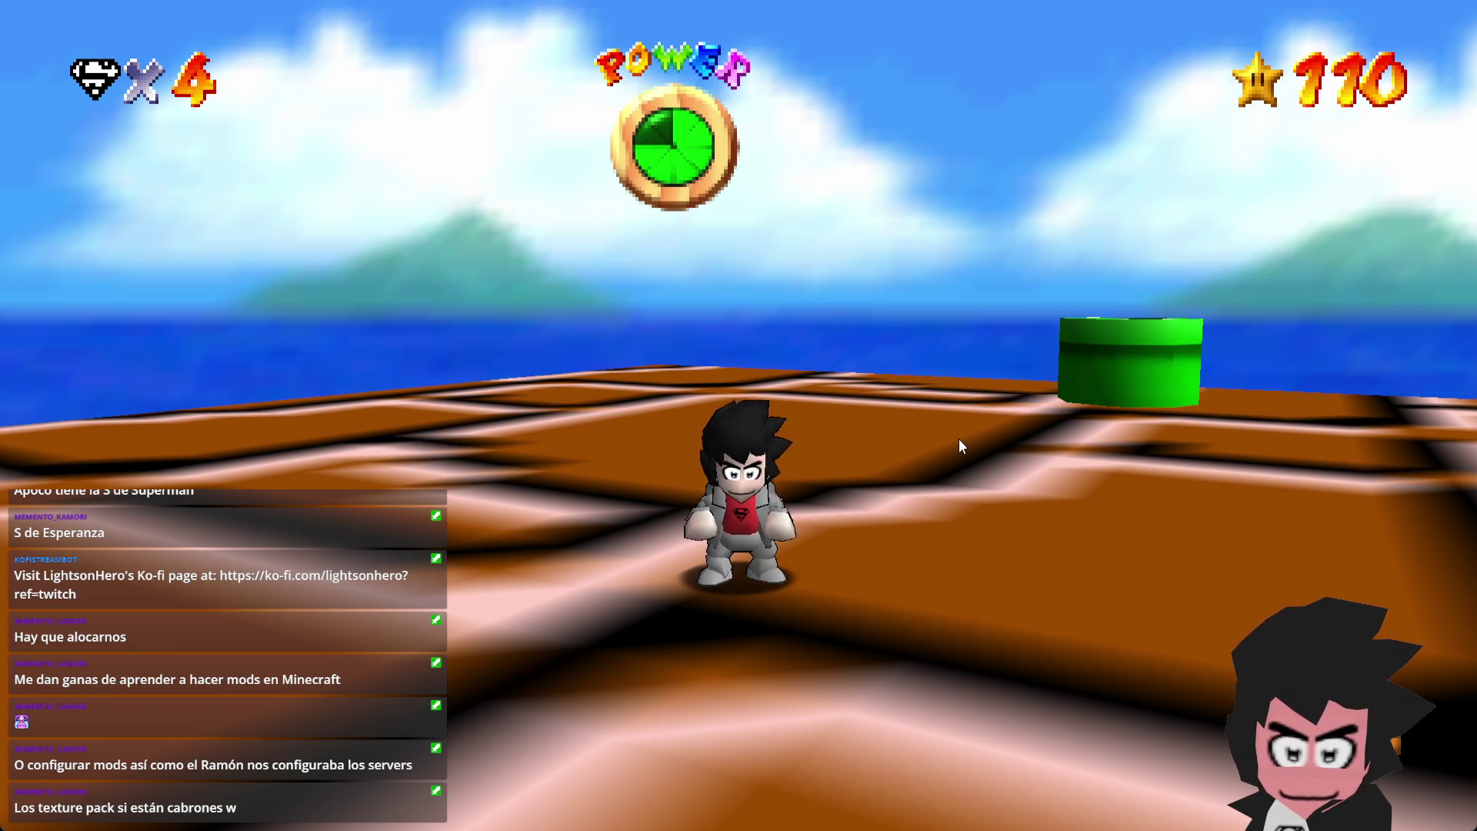
pyautogui.press('Up')
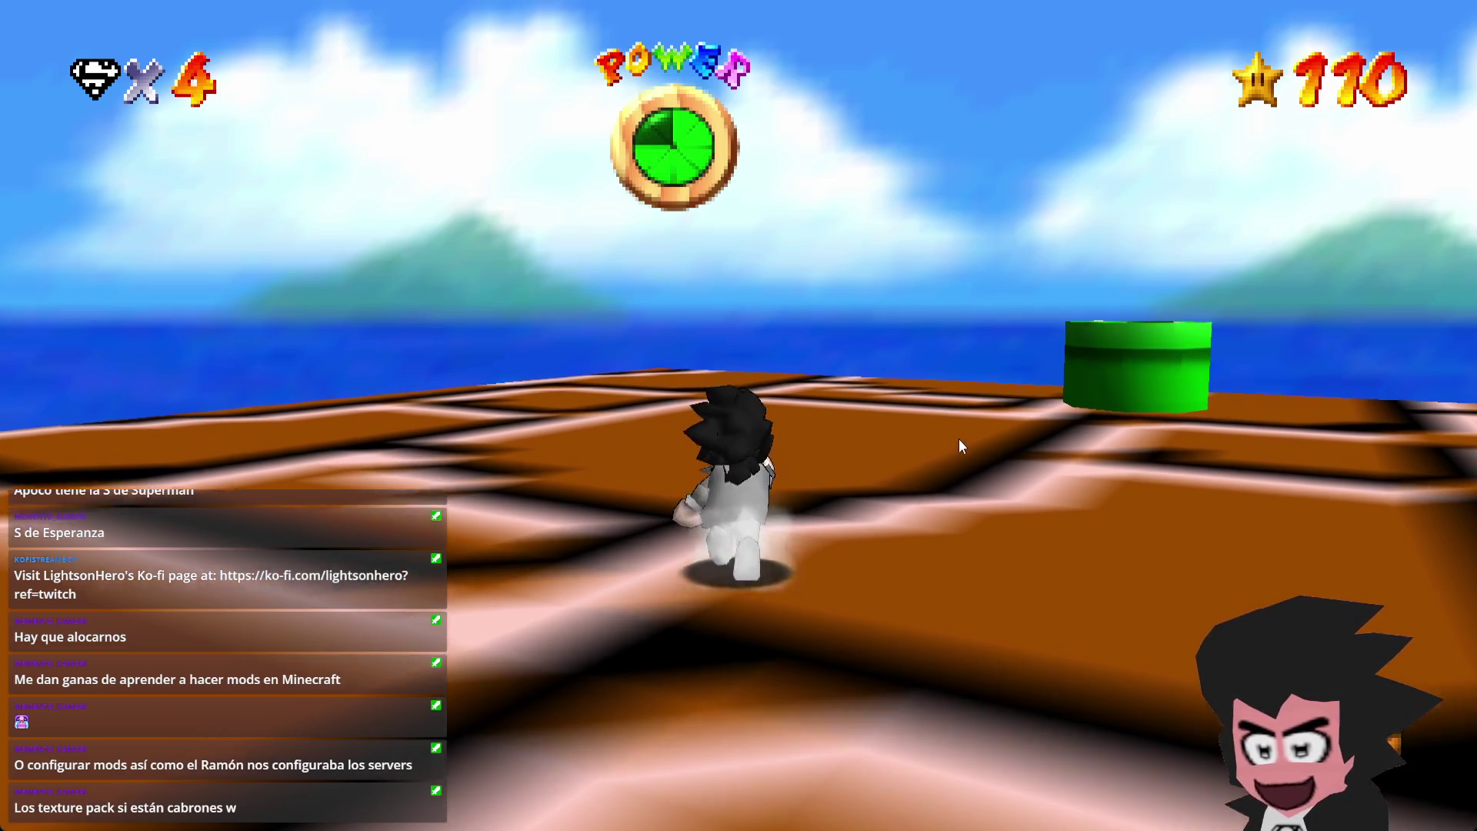
pyautogui.press('Down')
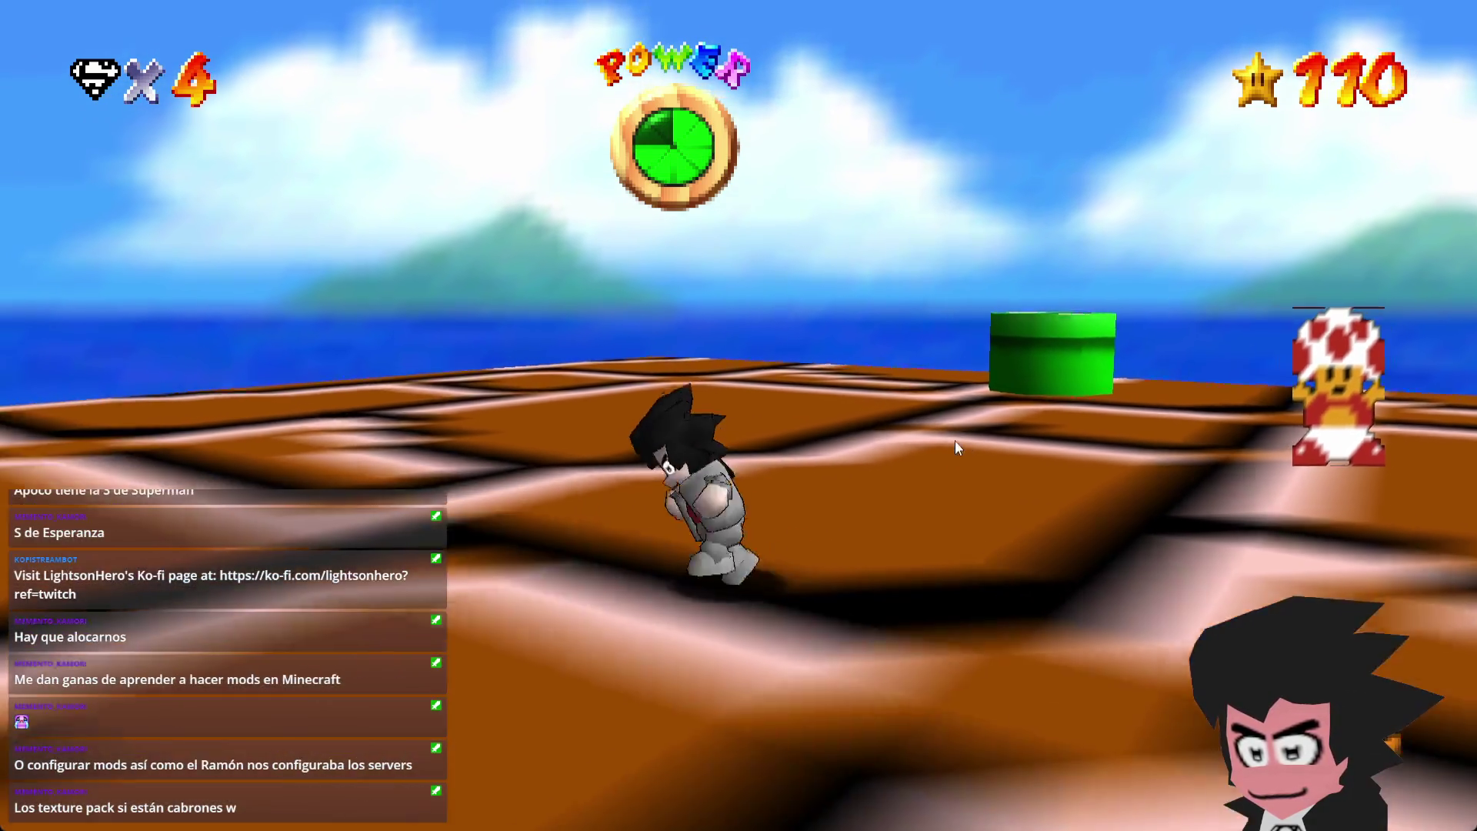
pyautogui.press('Down')
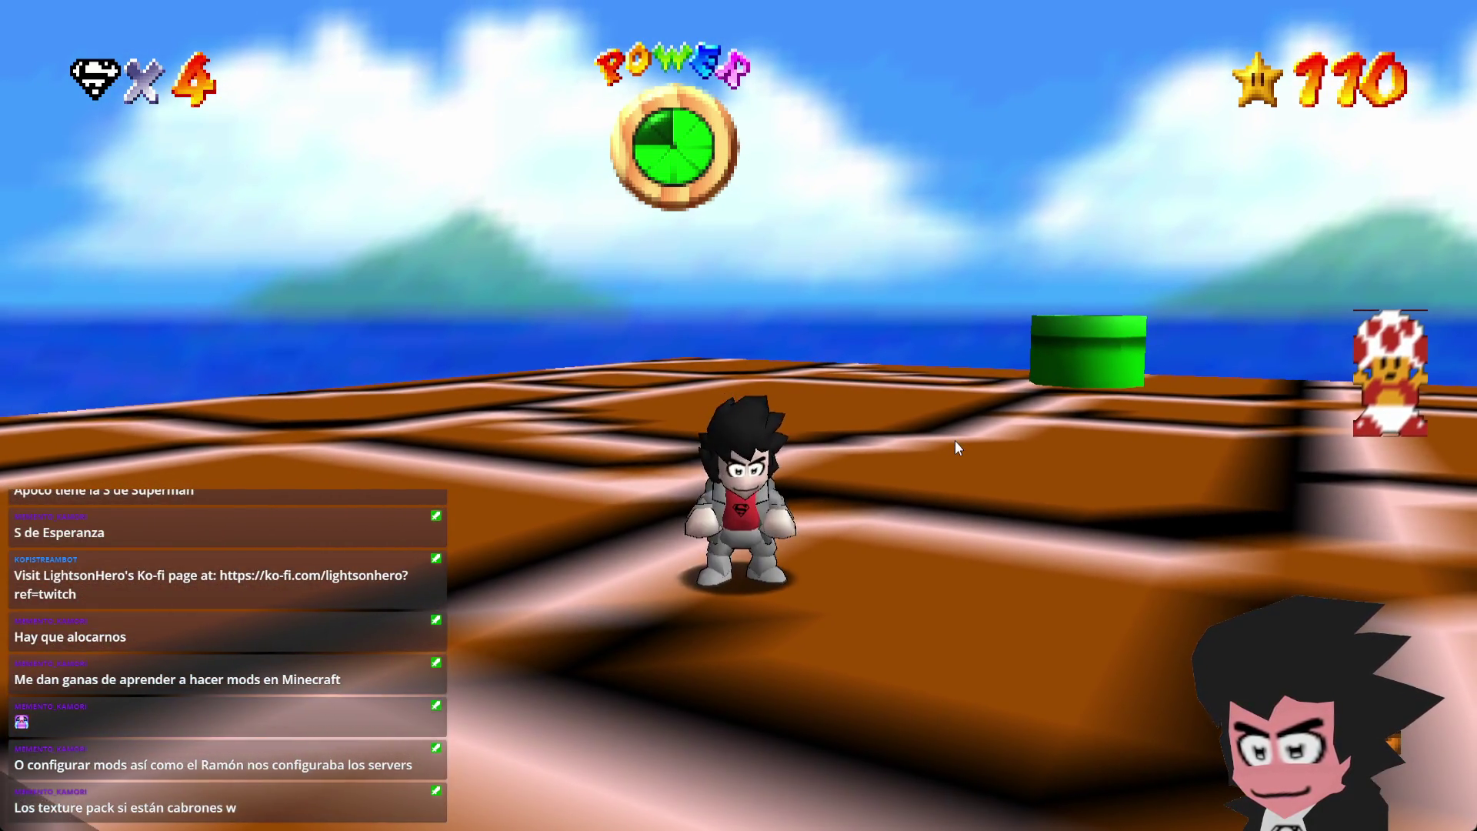
pyautogui.press('Return')
# - Pick the Old Style costume via /char-select and run and jump around in it
pyautogui.write('char-select')
pyautogui.press('Return')
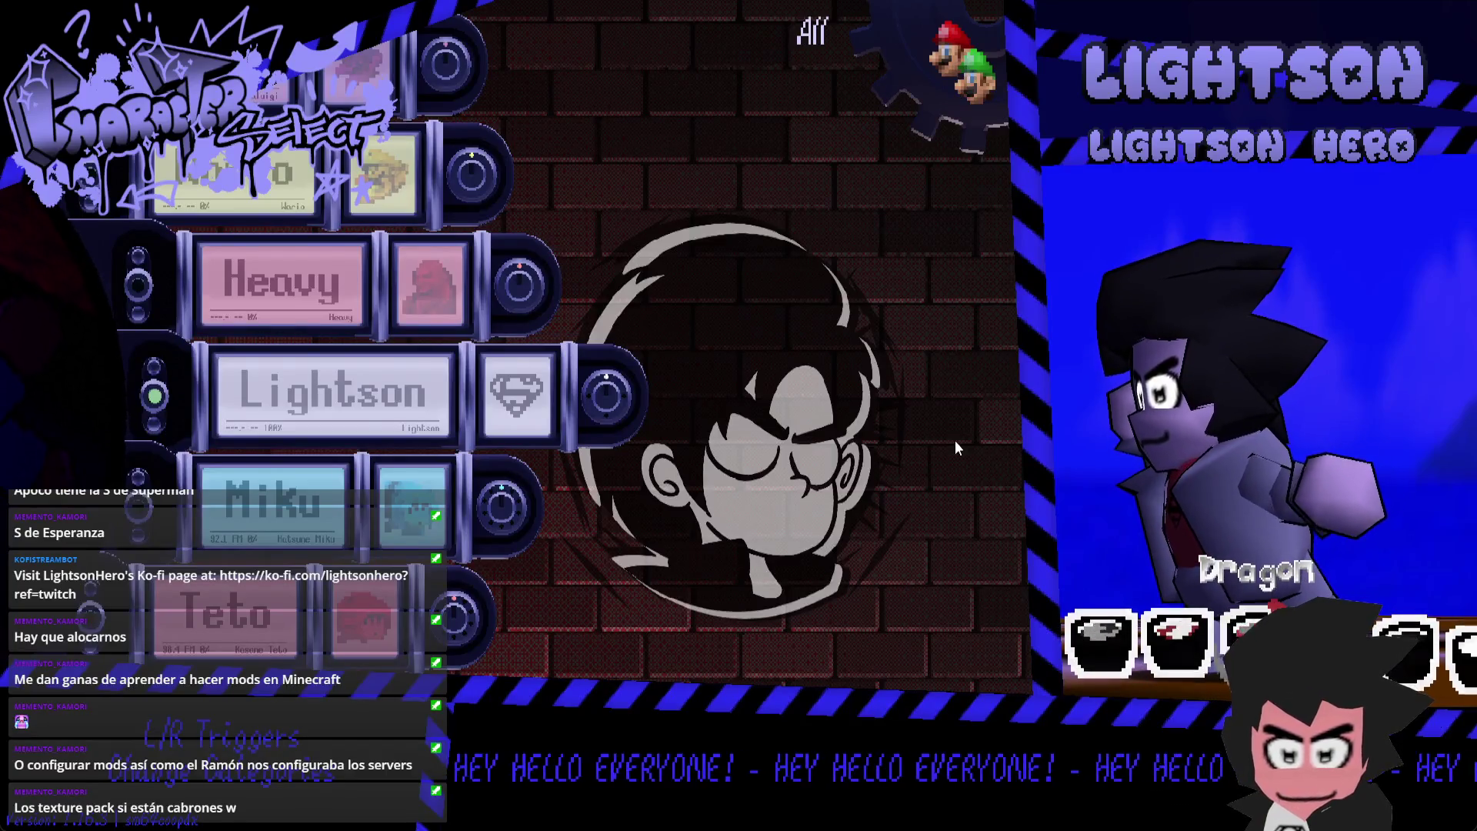
pyautogui.press('Right')
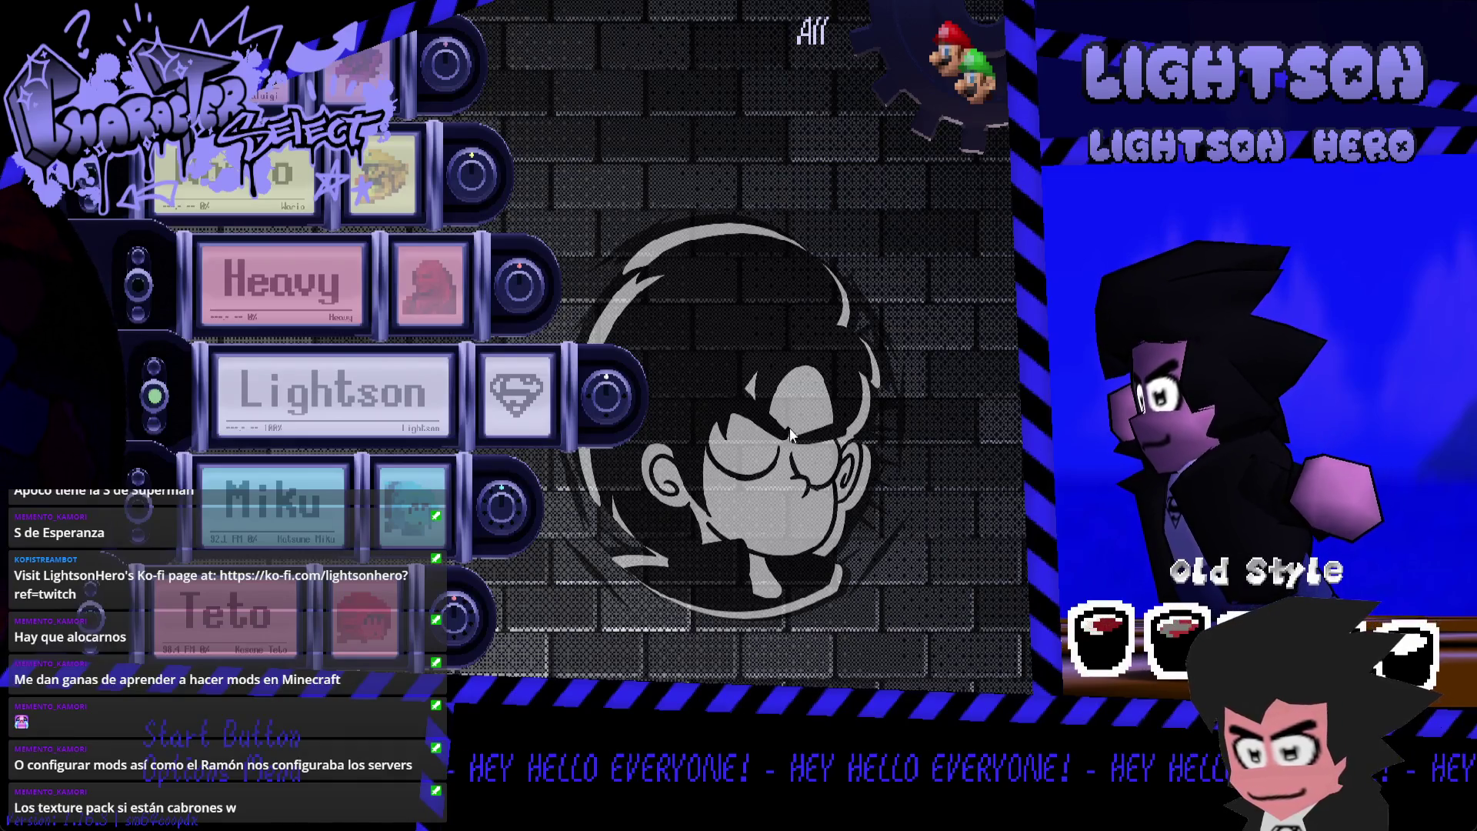
pyautogui.press('Escape')
pyautogui.press('Left')
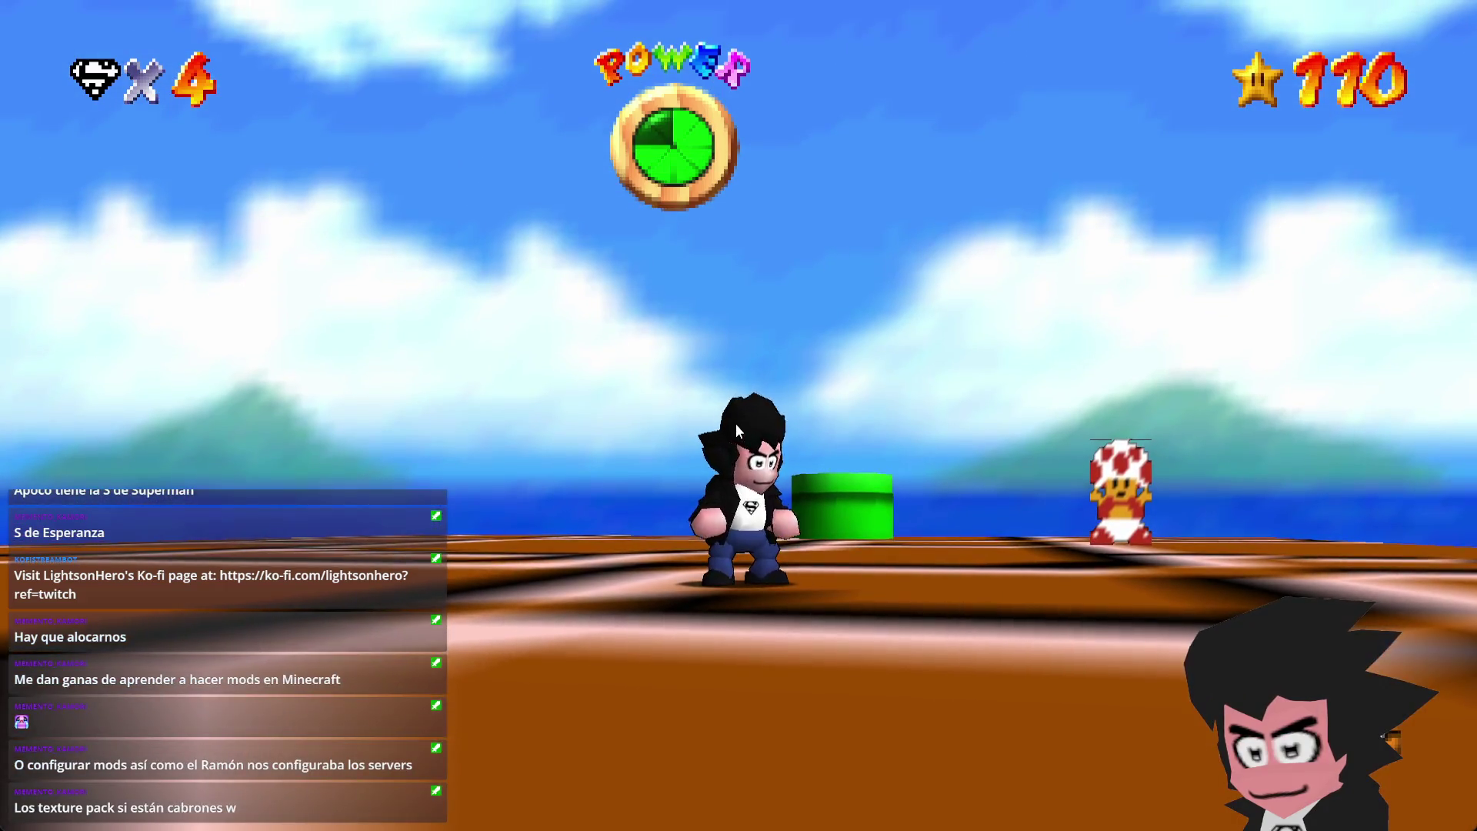
pyautogui.press('w')
pyautogui.press('l')
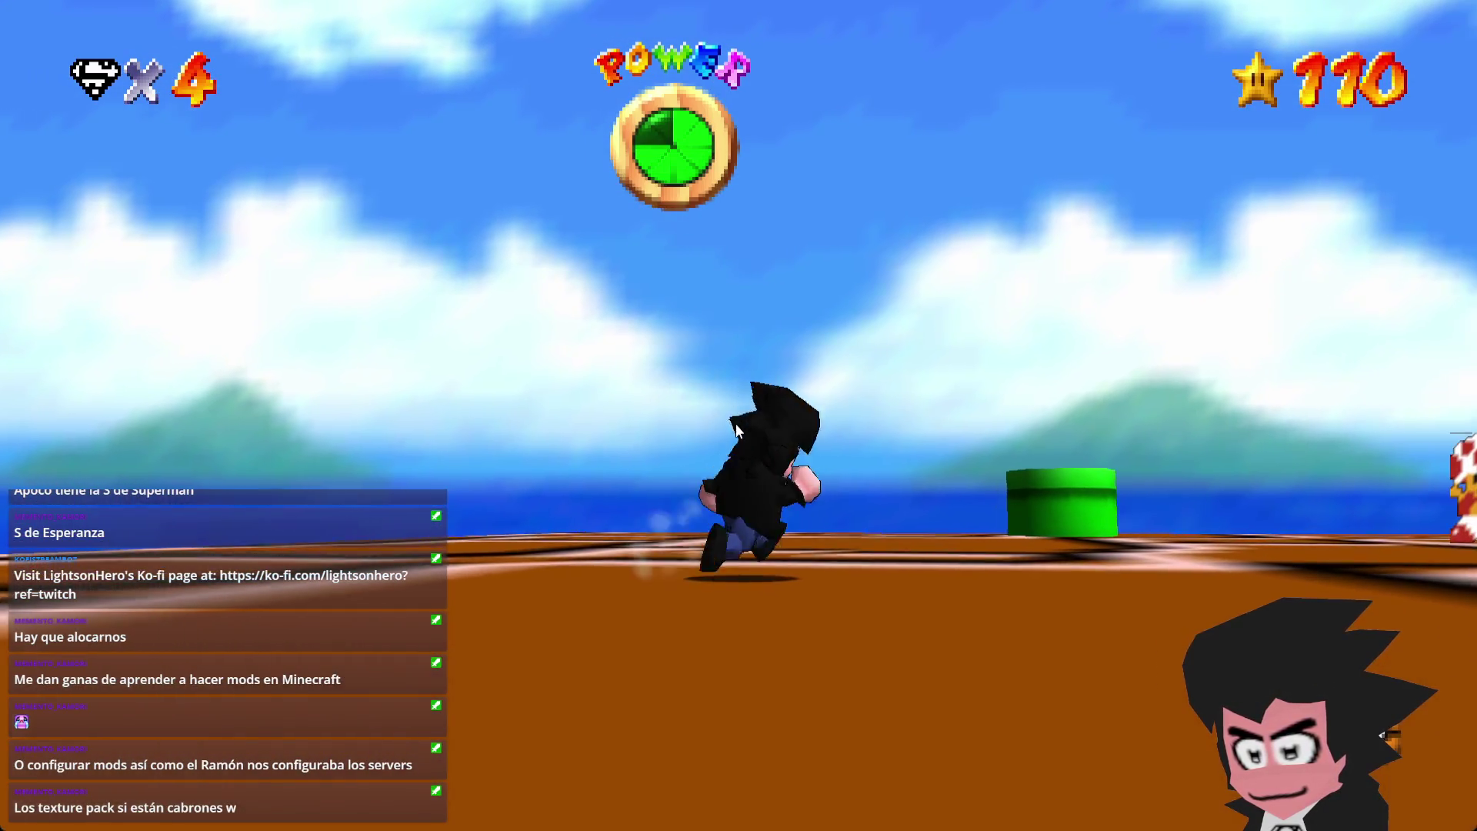
# - Run /char-select again and return to the level in the Dark Hero costume
pyautogui.press('Return')
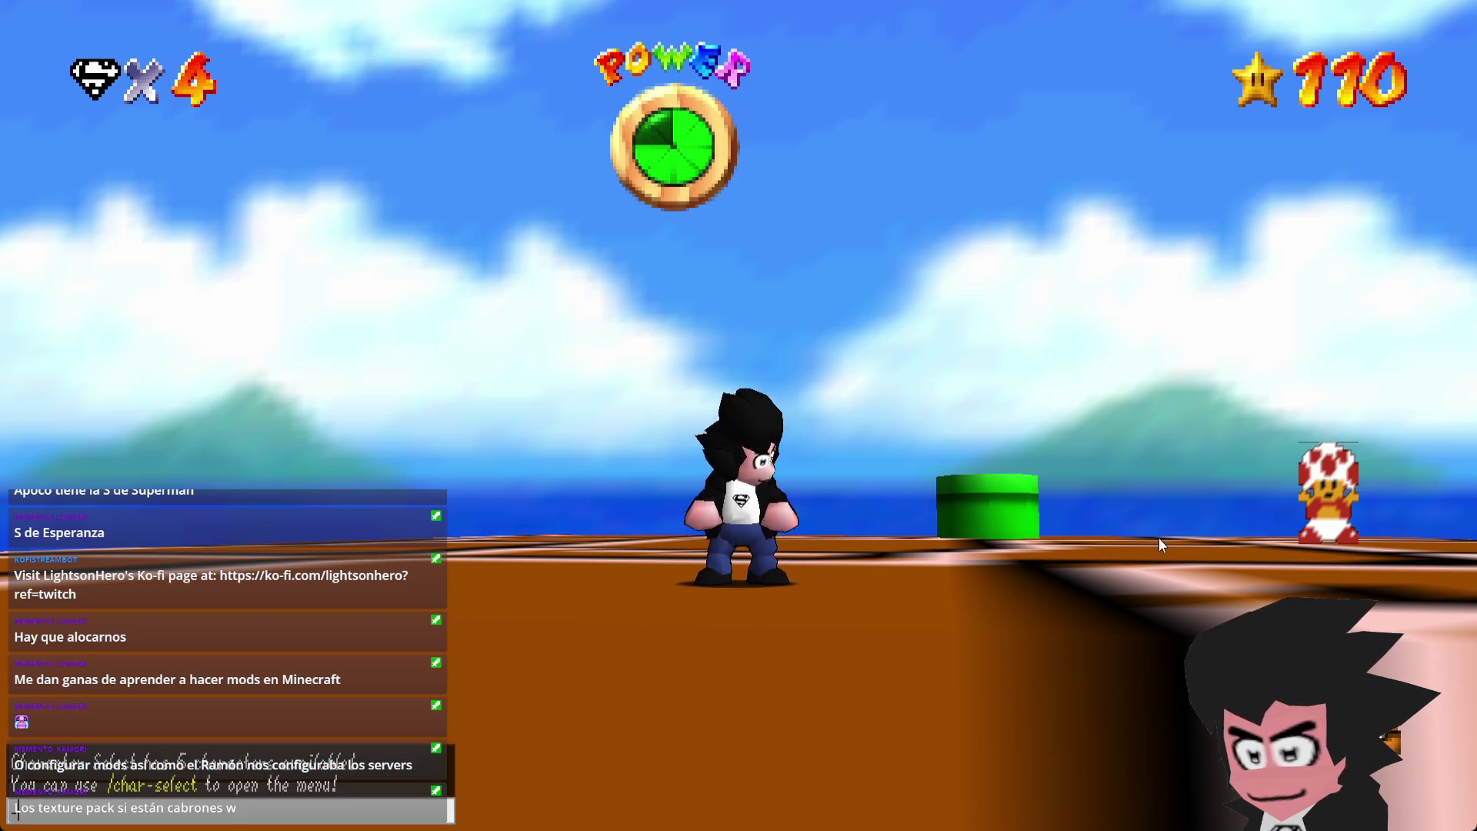
pyautogui.write('/char-select')
pyautogui.press('Return')
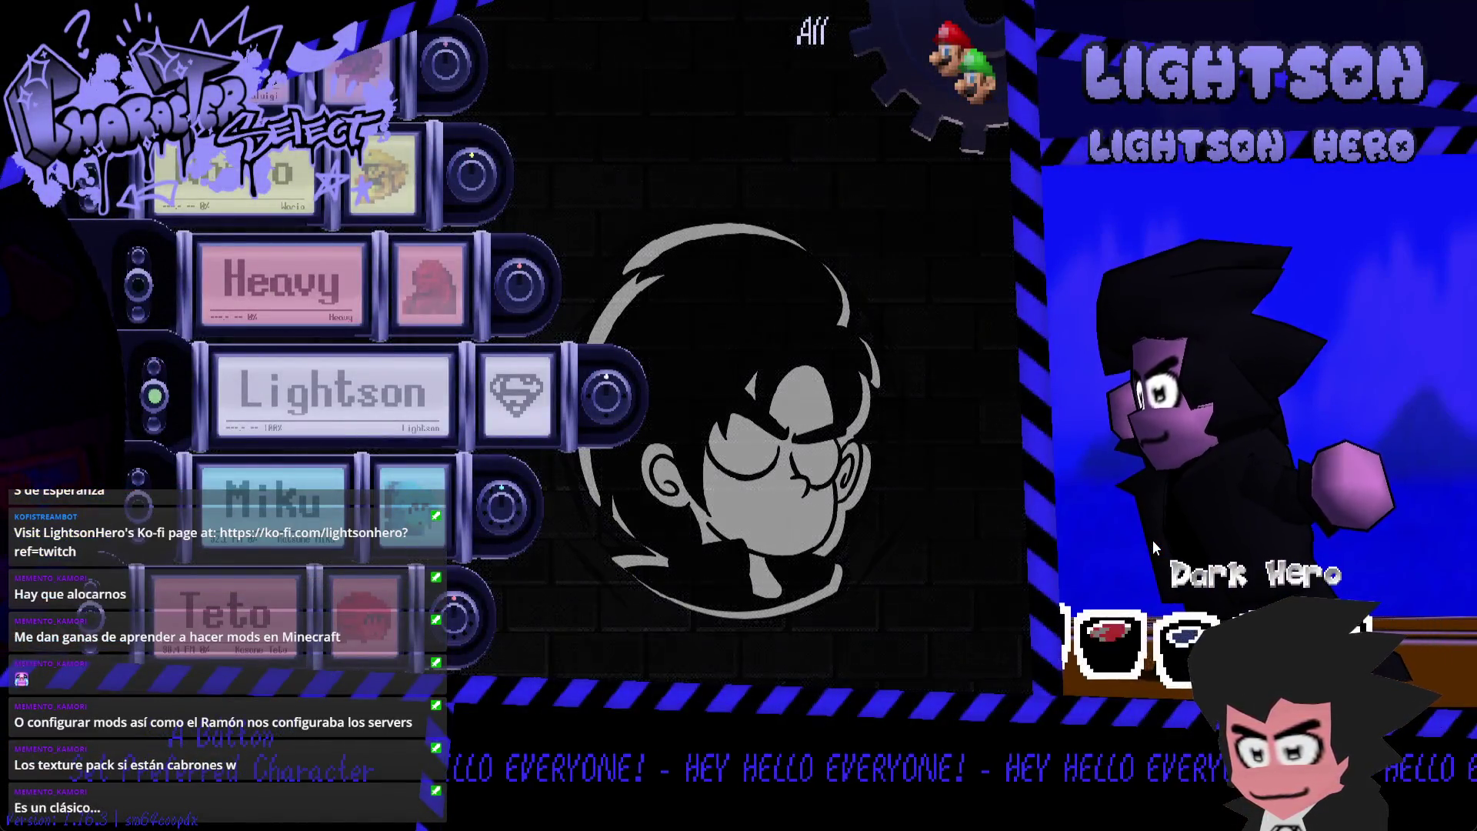
pyautogui.press('Escape')
# - Run and jump Lightson around the brown platform, then start typing /char-select in chat
pyautogui.press('w')
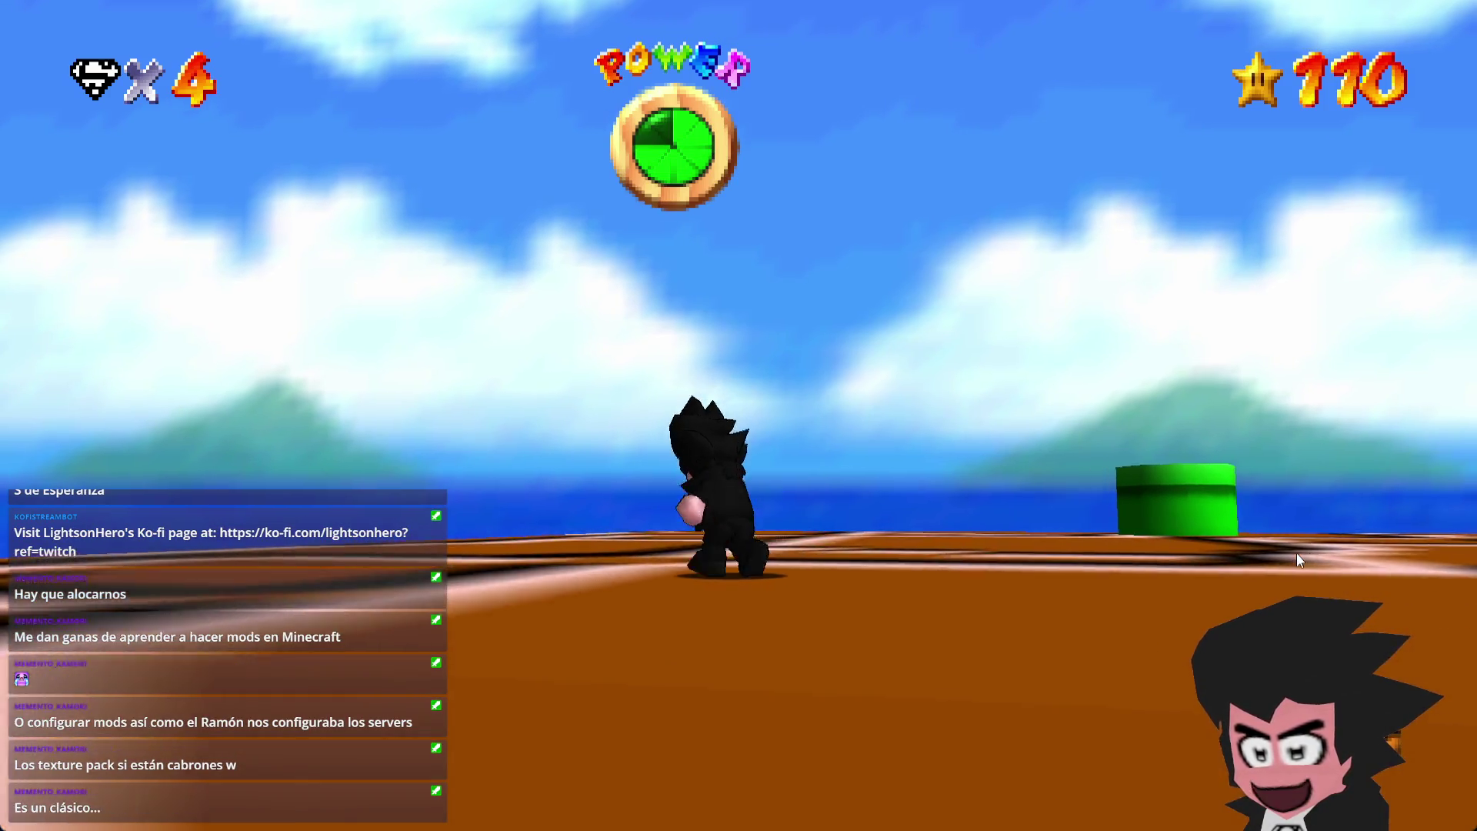
pyautogui.press('s')
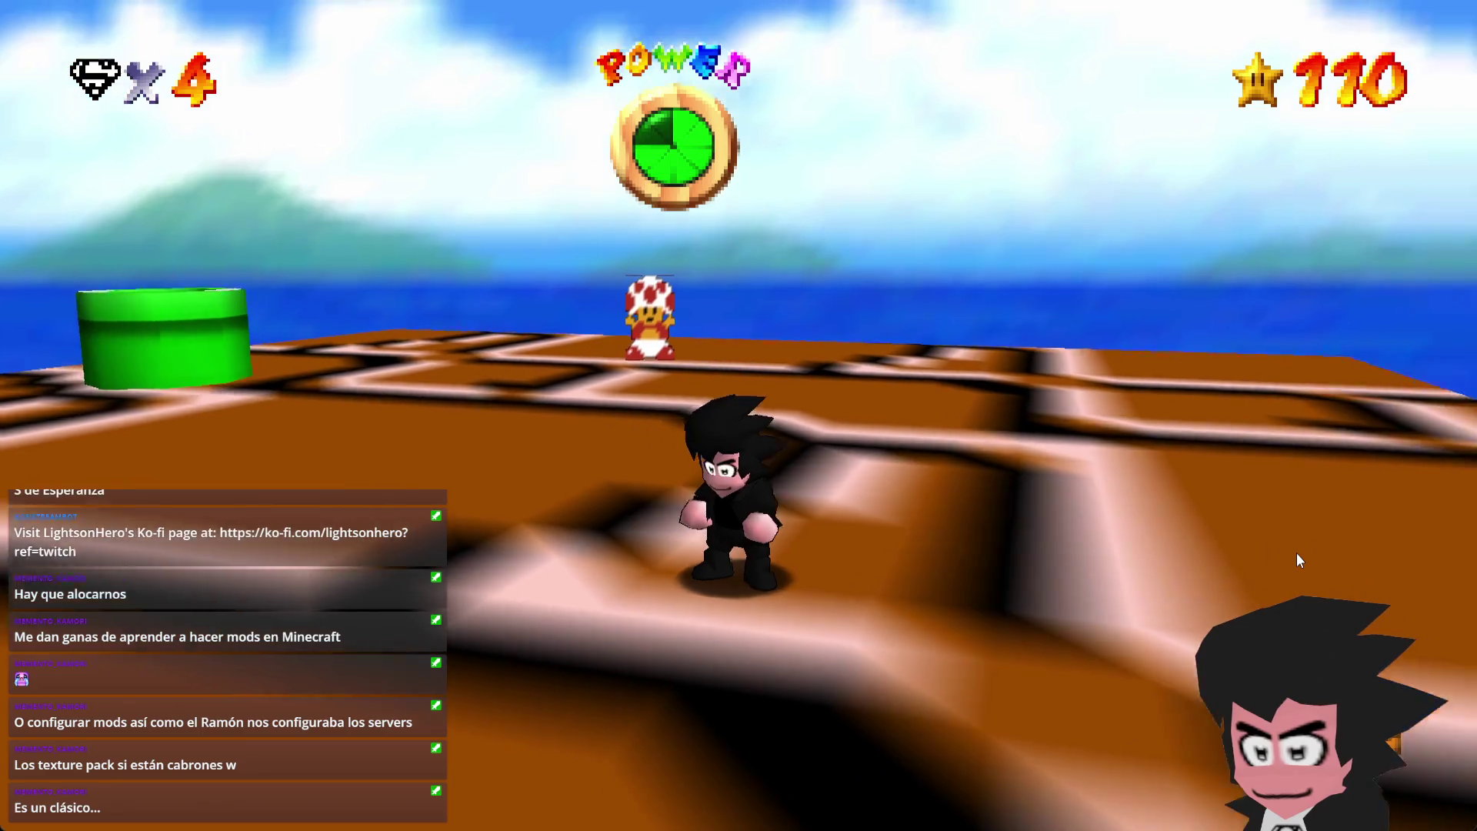
pyautogui.press('s')
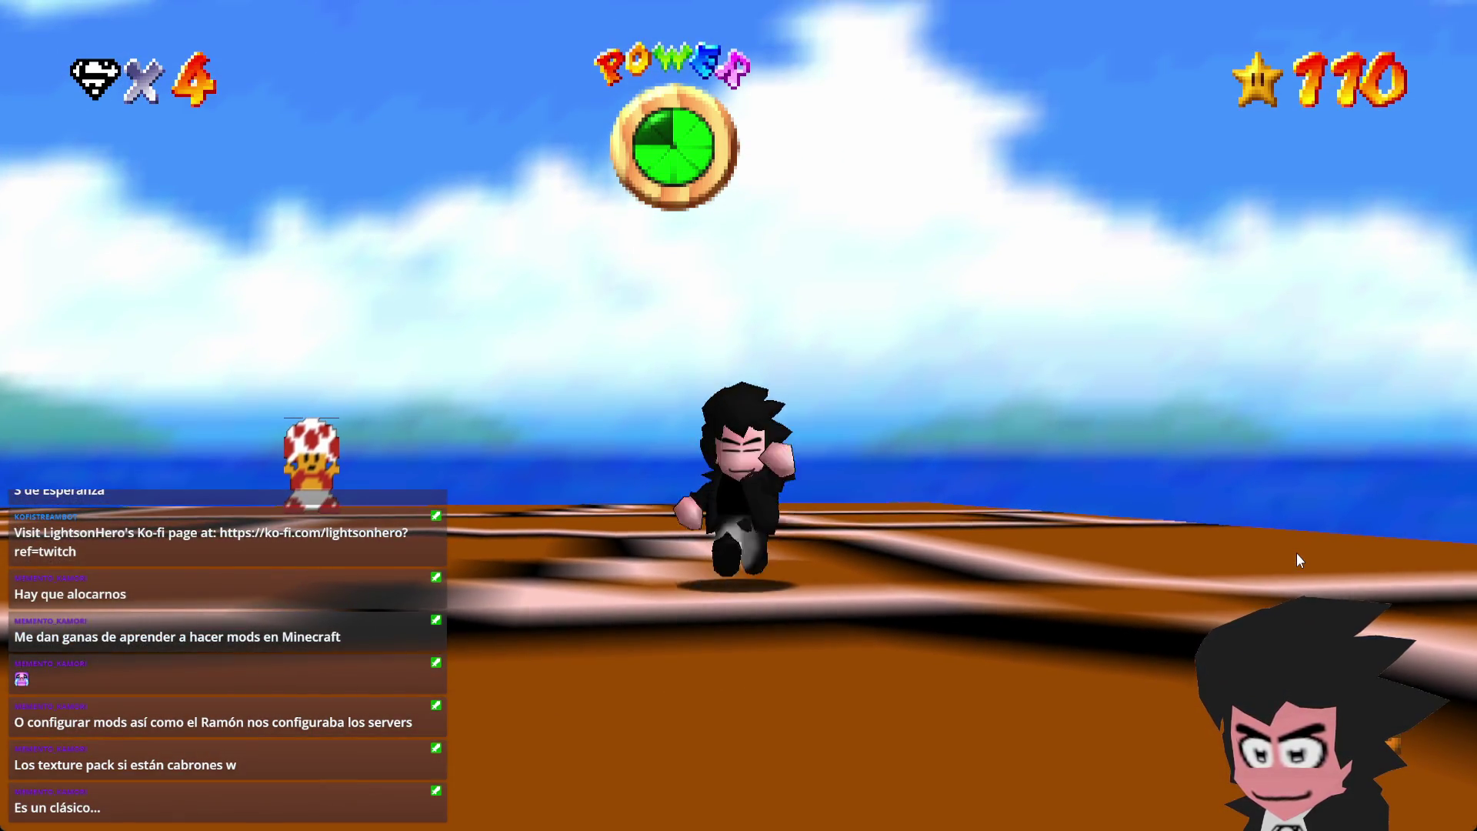
pyautogui.press('w')
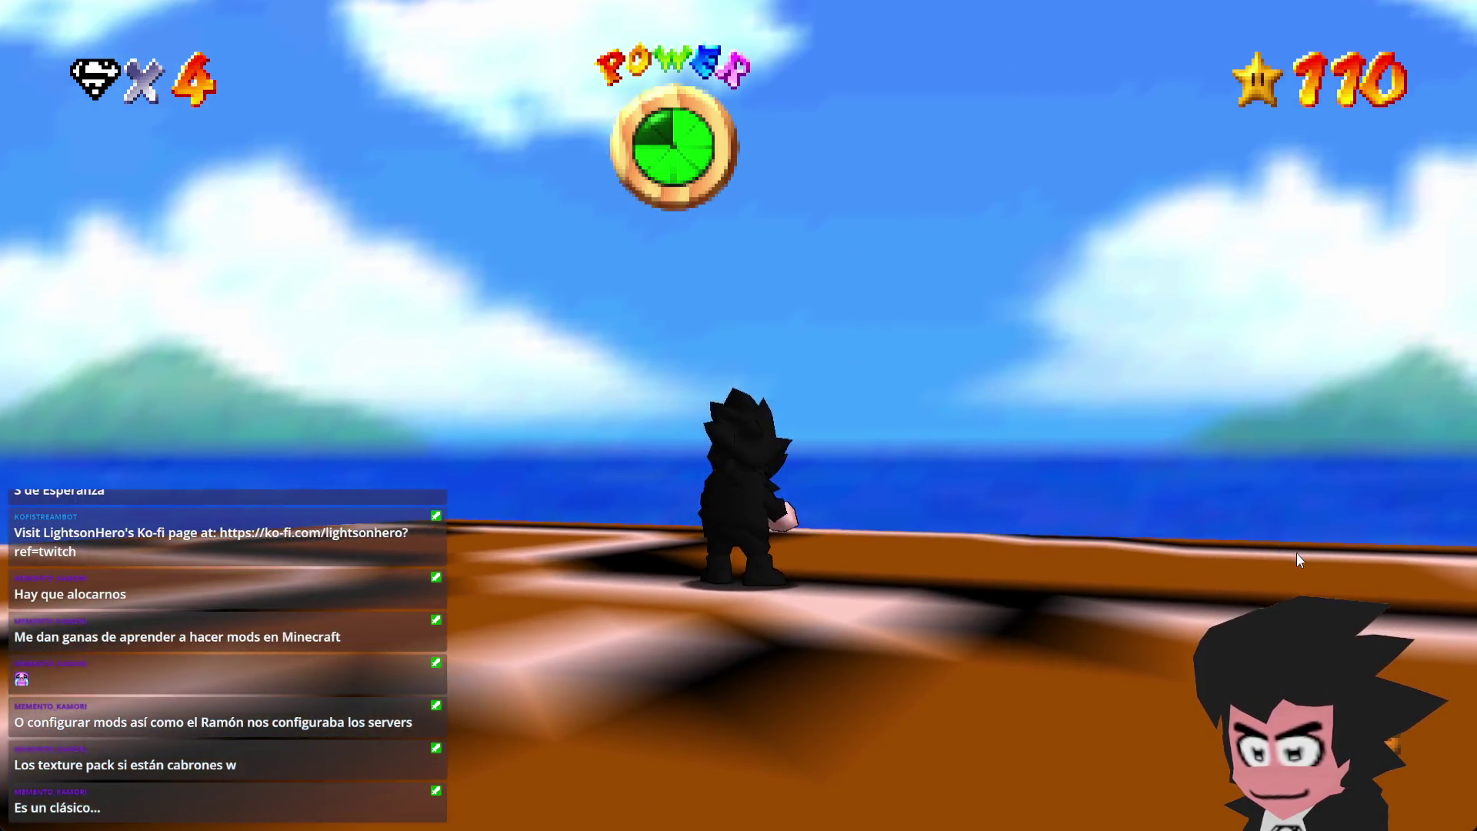
pyautogui.press('s')
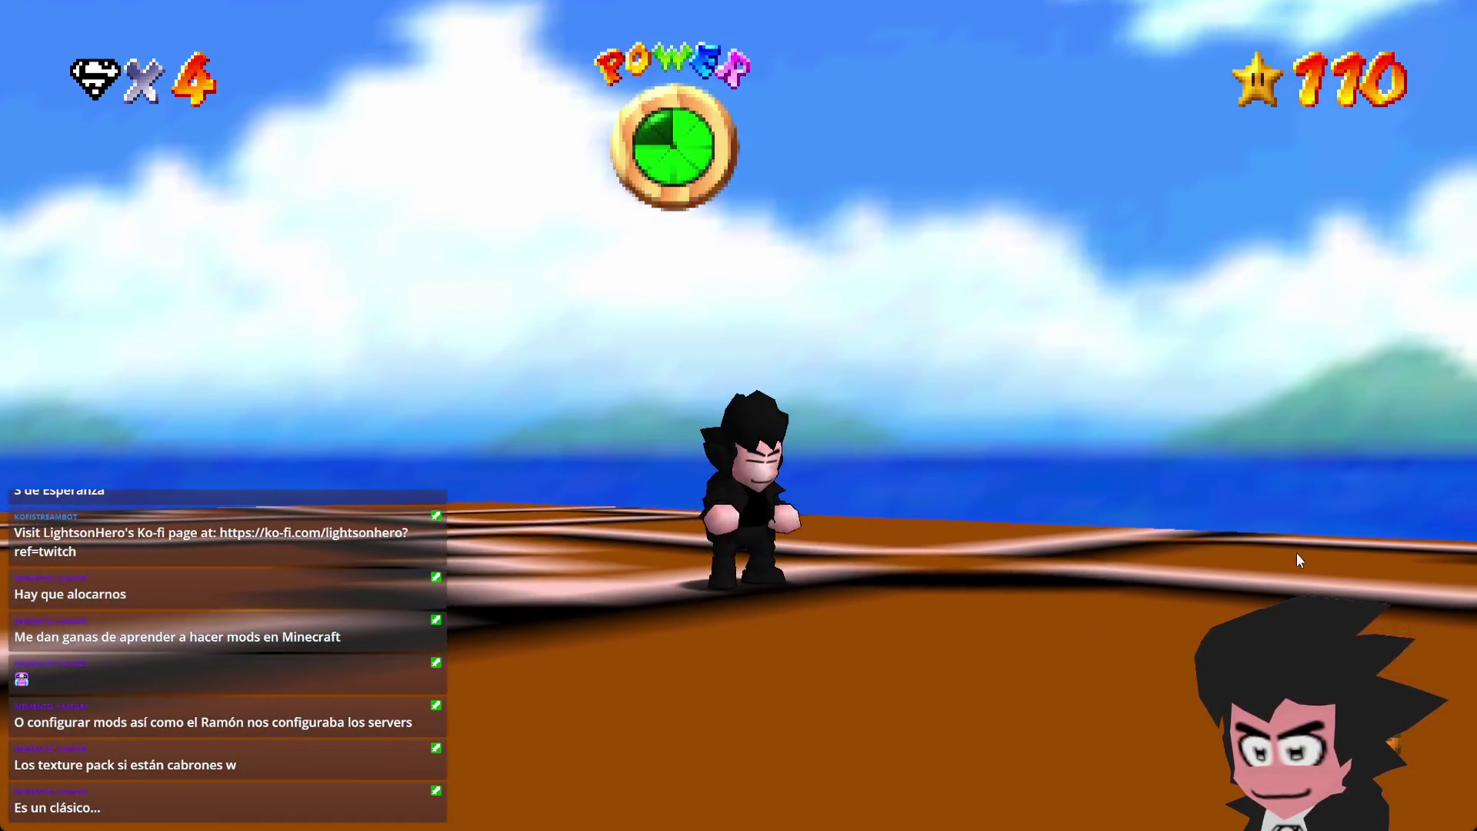
pyautogui.write('t')
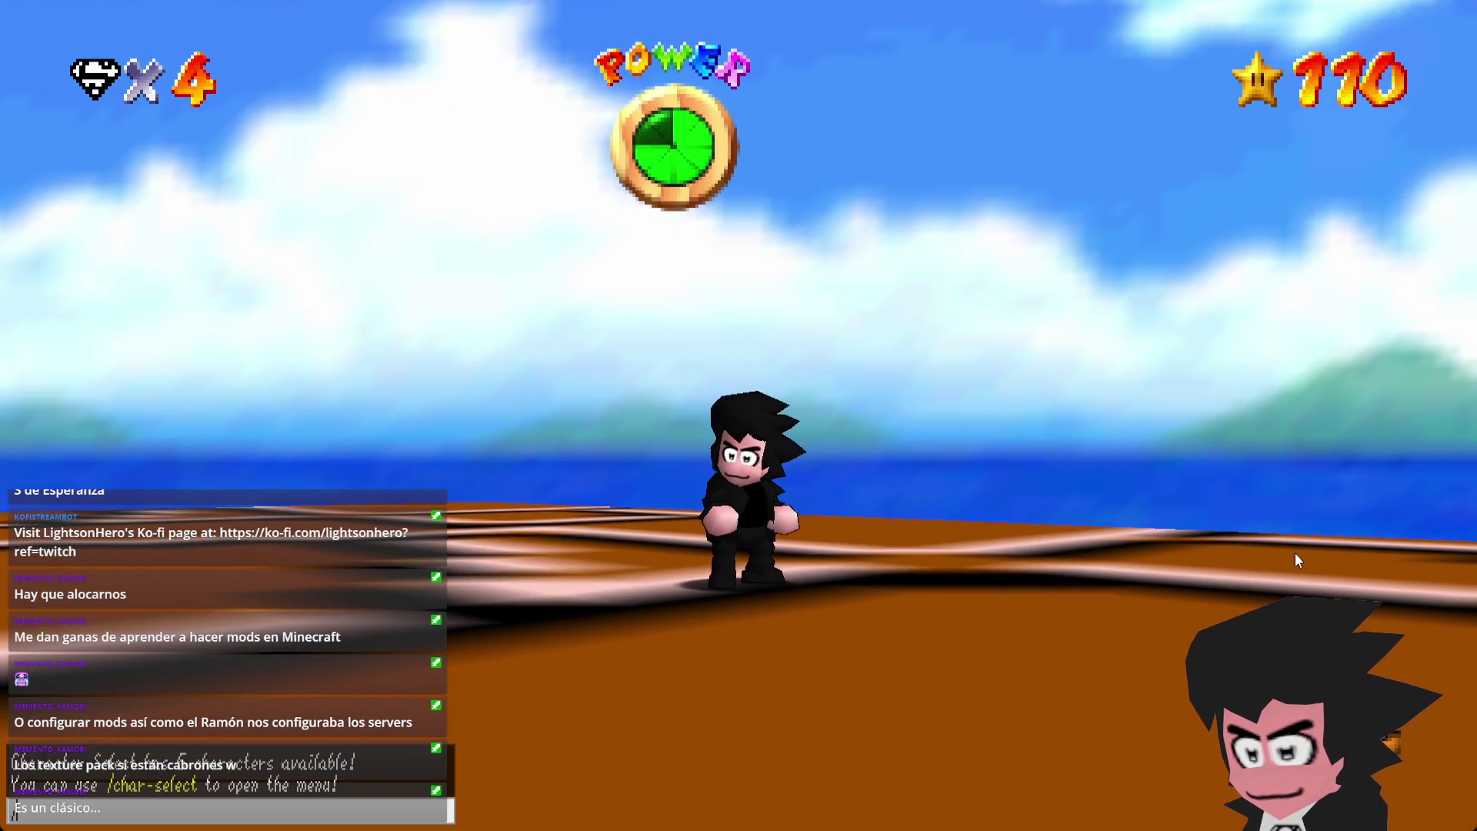
pyautogui.write('char')
# - Submit /char-select, exit wearing the white Super Hero palette, and walk Lightson around
pyautogui.write('ect')
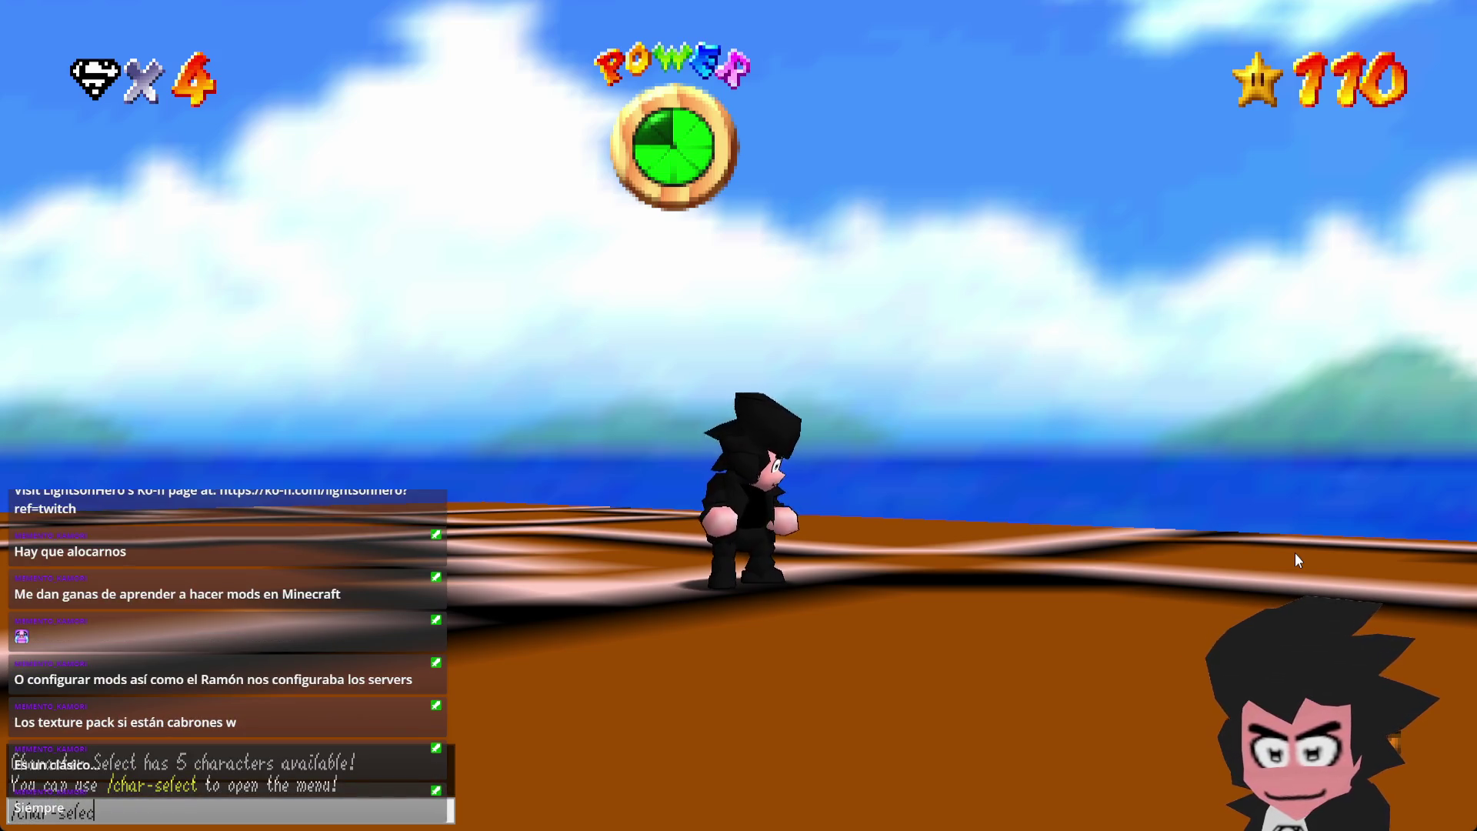
pyautogui.press('Return')
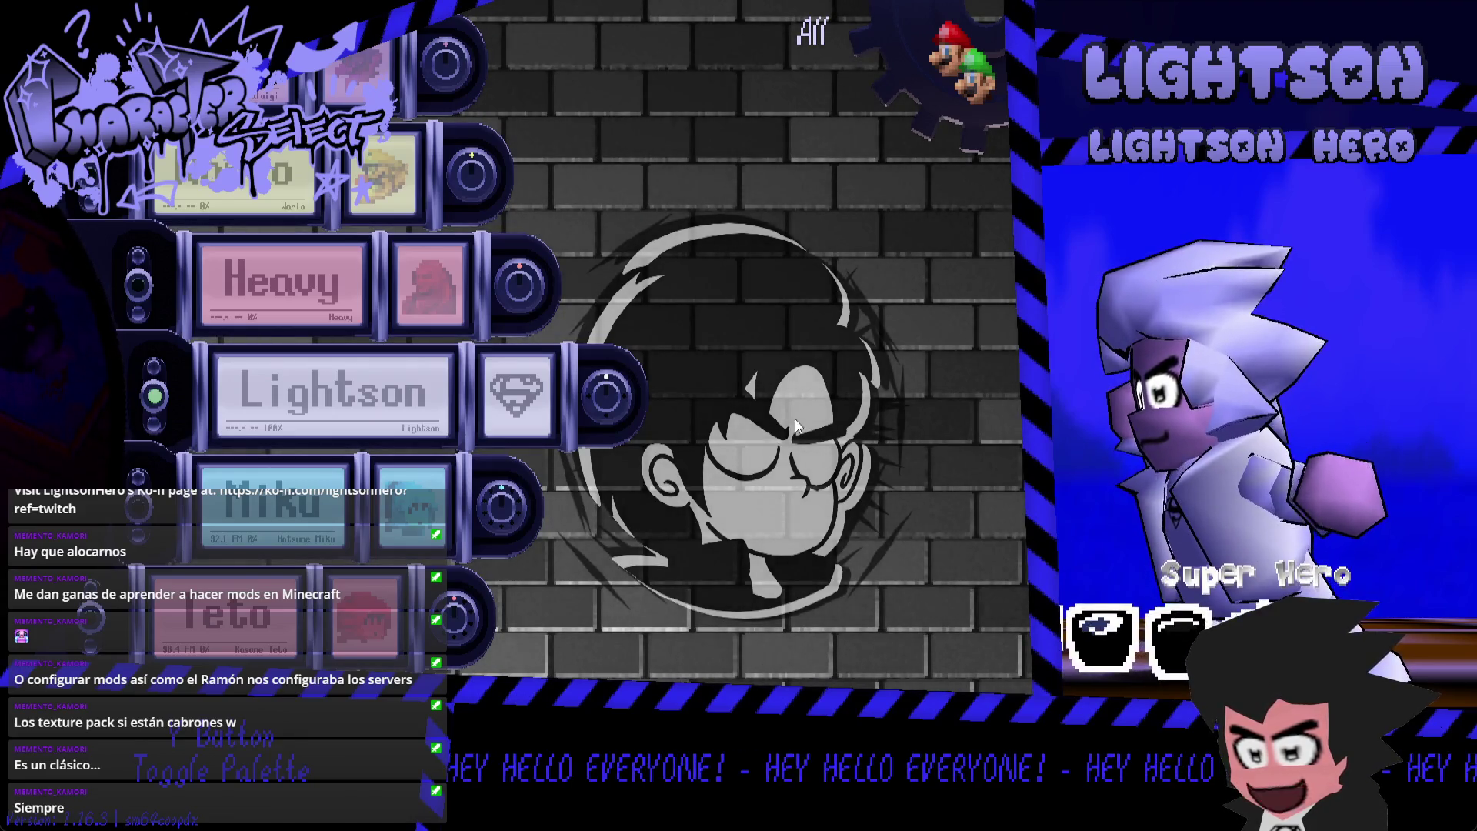
pyautogui.press('Escape')
pyautogui.press('s')
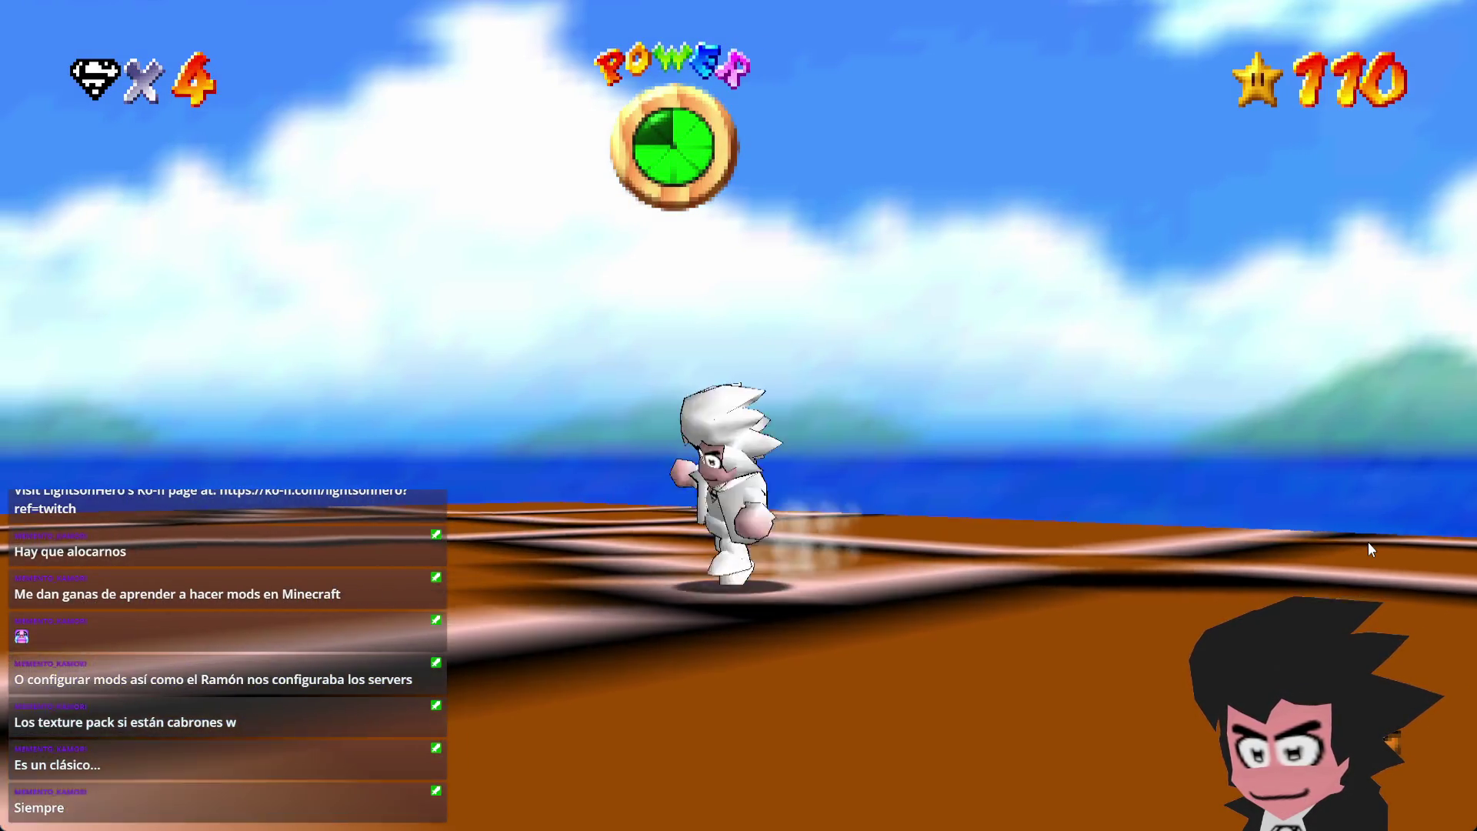
pyautogui.press('Left')
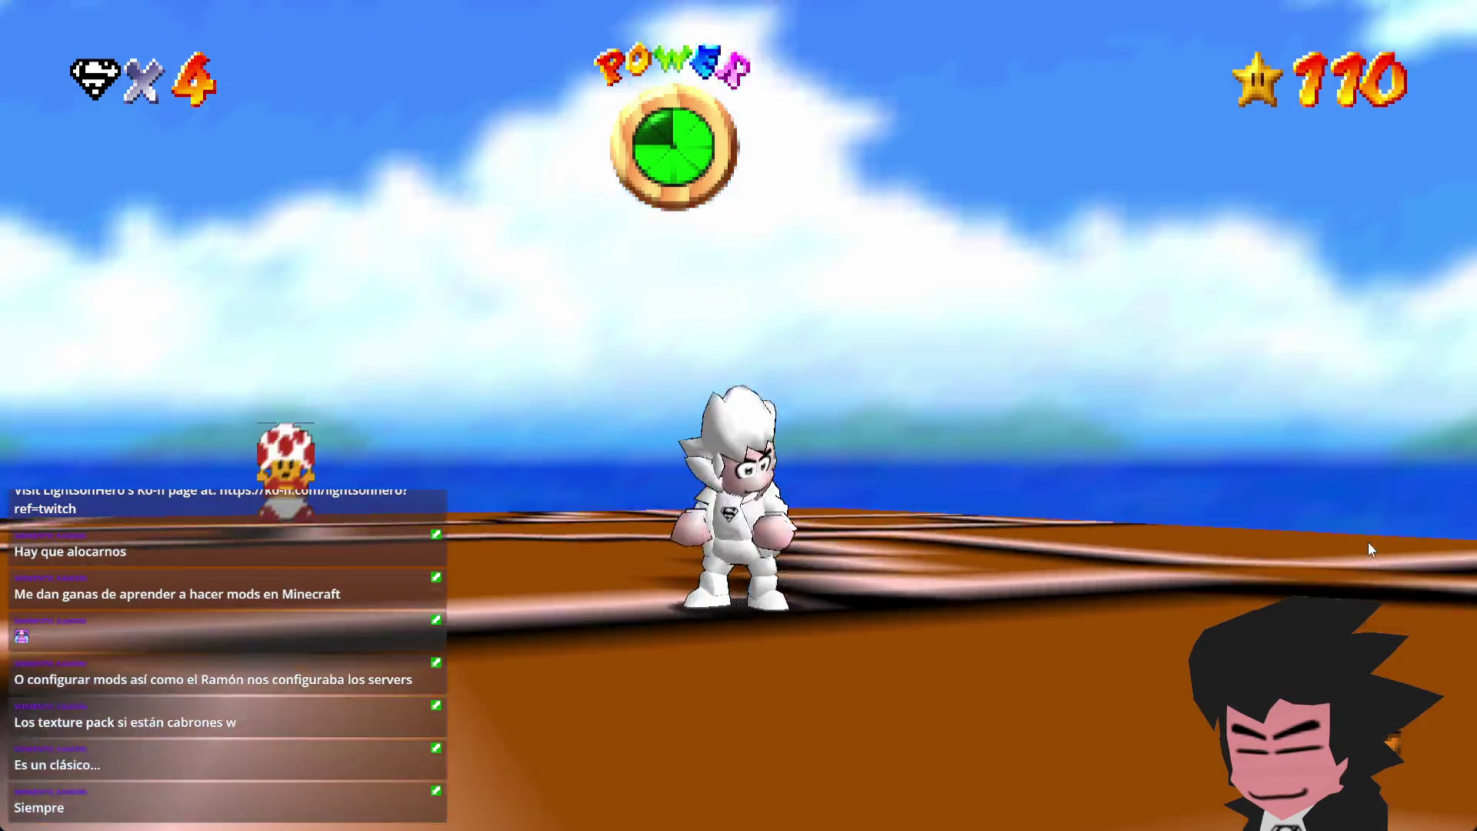
# - Reopen Character Select with /char-select and cycle Lightson's palette back to Classic
pyautogui.write('t')
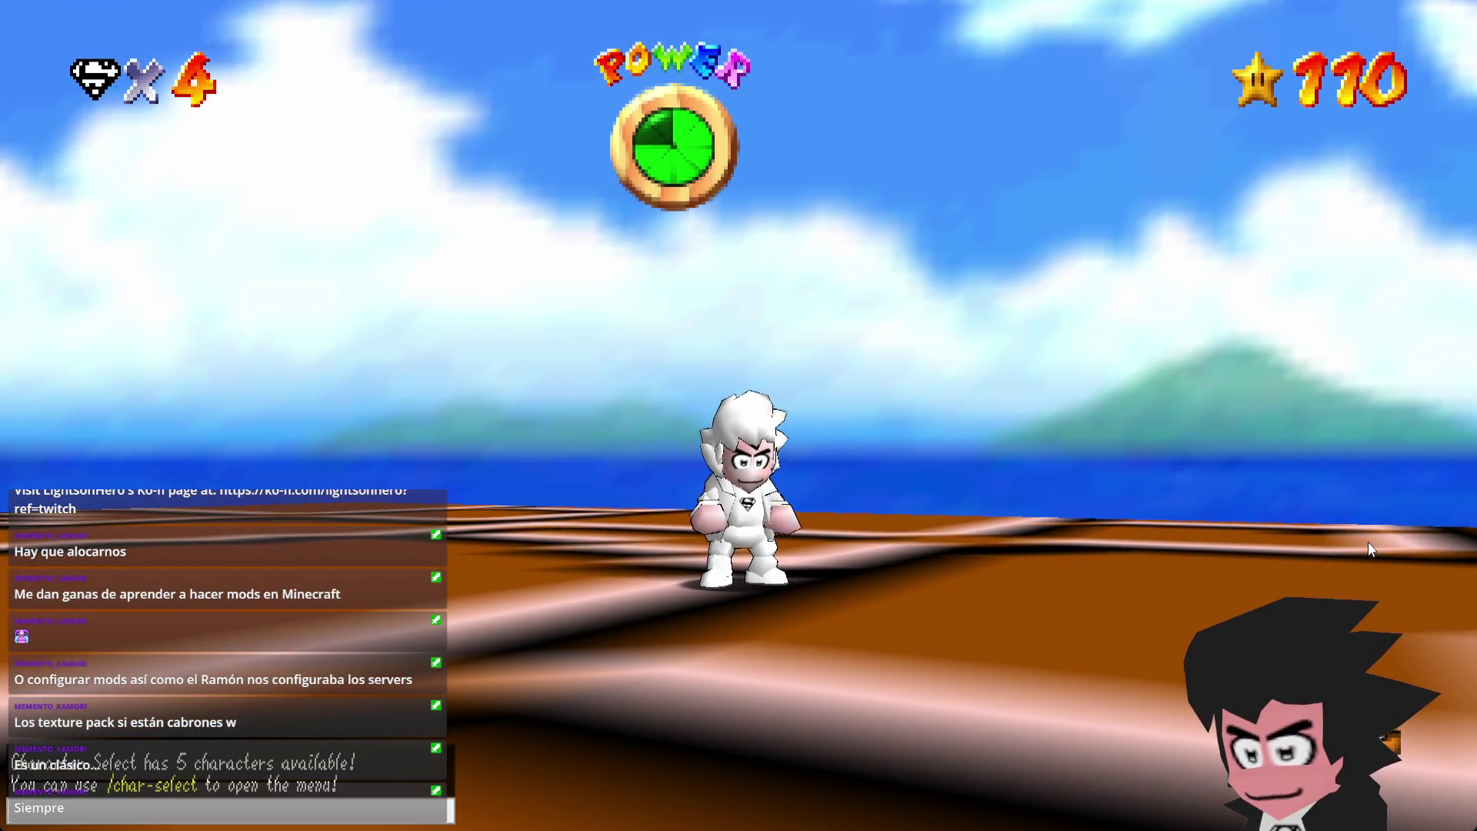
pyautogui.write('/char-select')
pyautogui.press('Return')
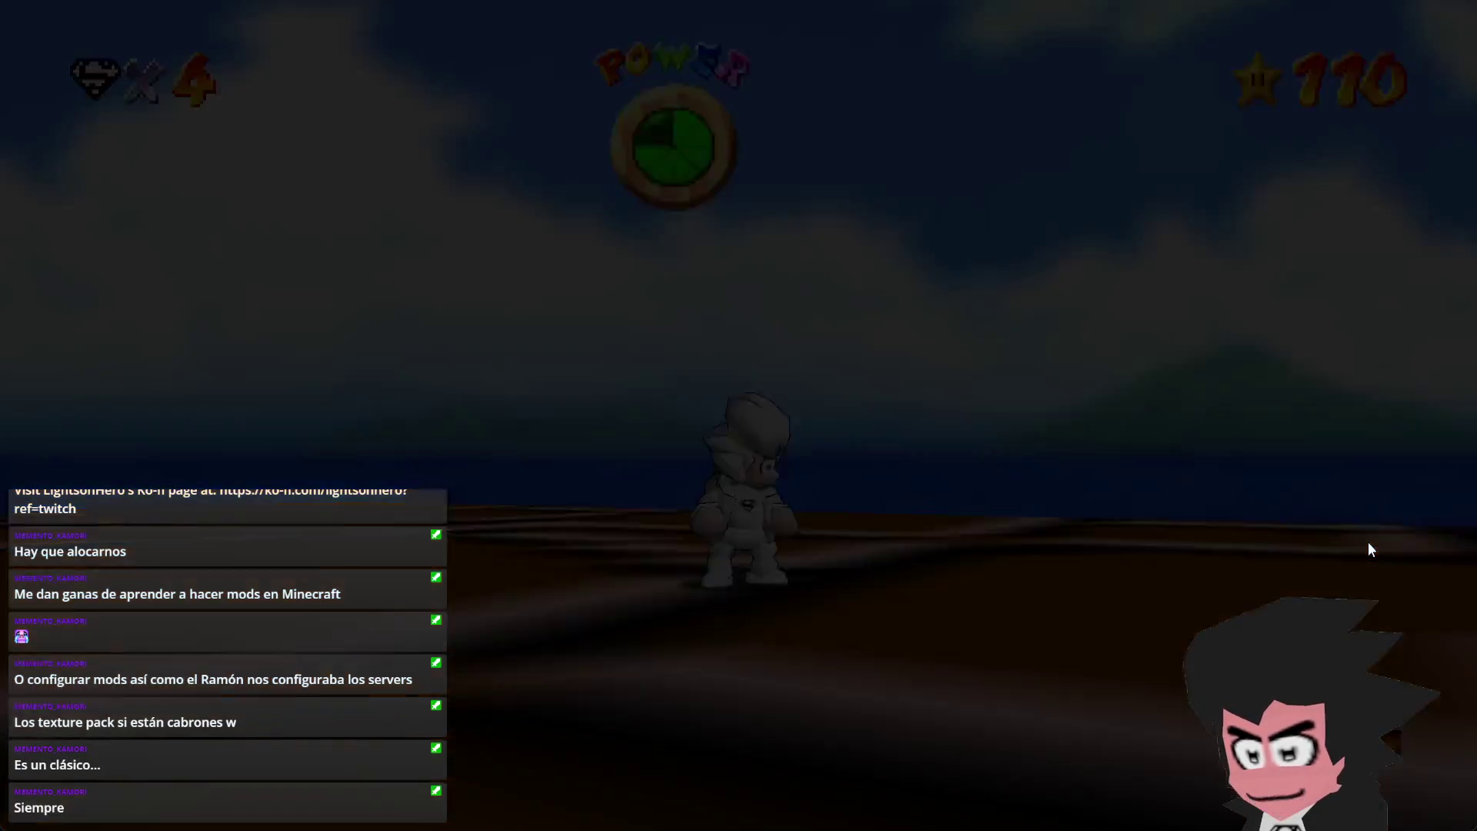
pyautogui.press('Right')
pyautogui.press('Right')
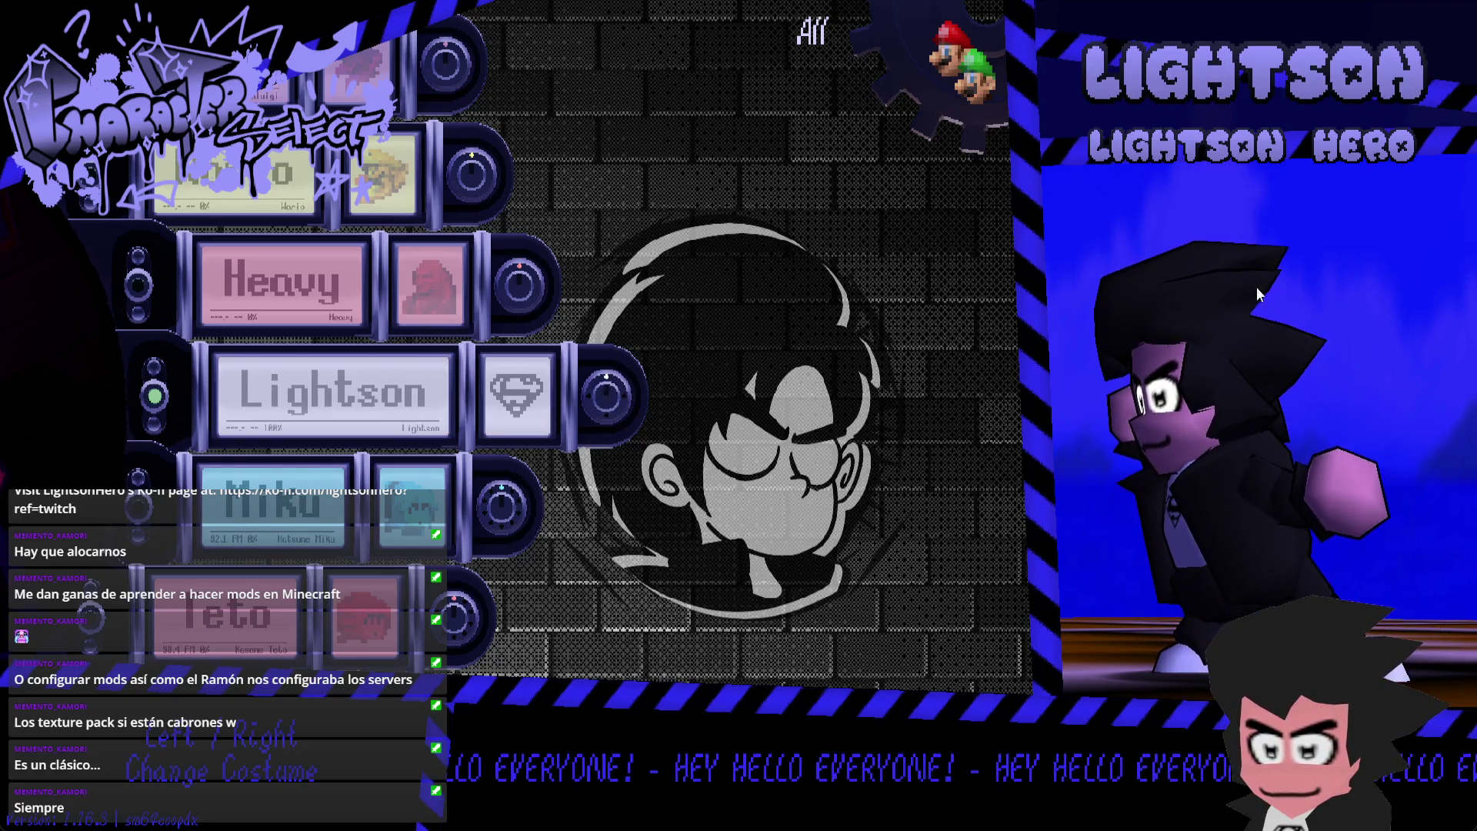
# - Cycle past Lightson 64 to the Virtua Lightson costume and resume play
pyautogui.press('Right')
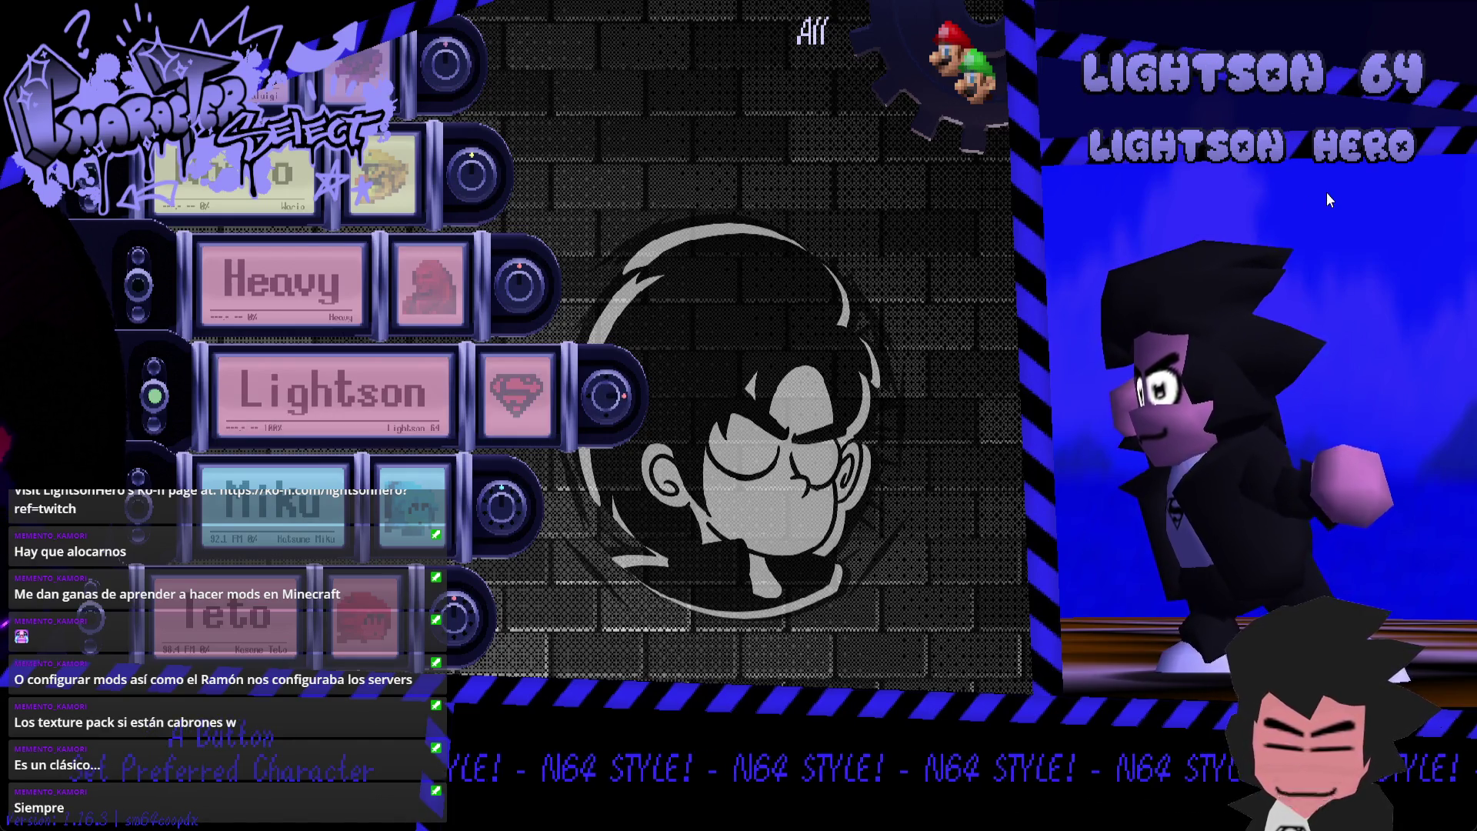
pyautogui.press('Right')
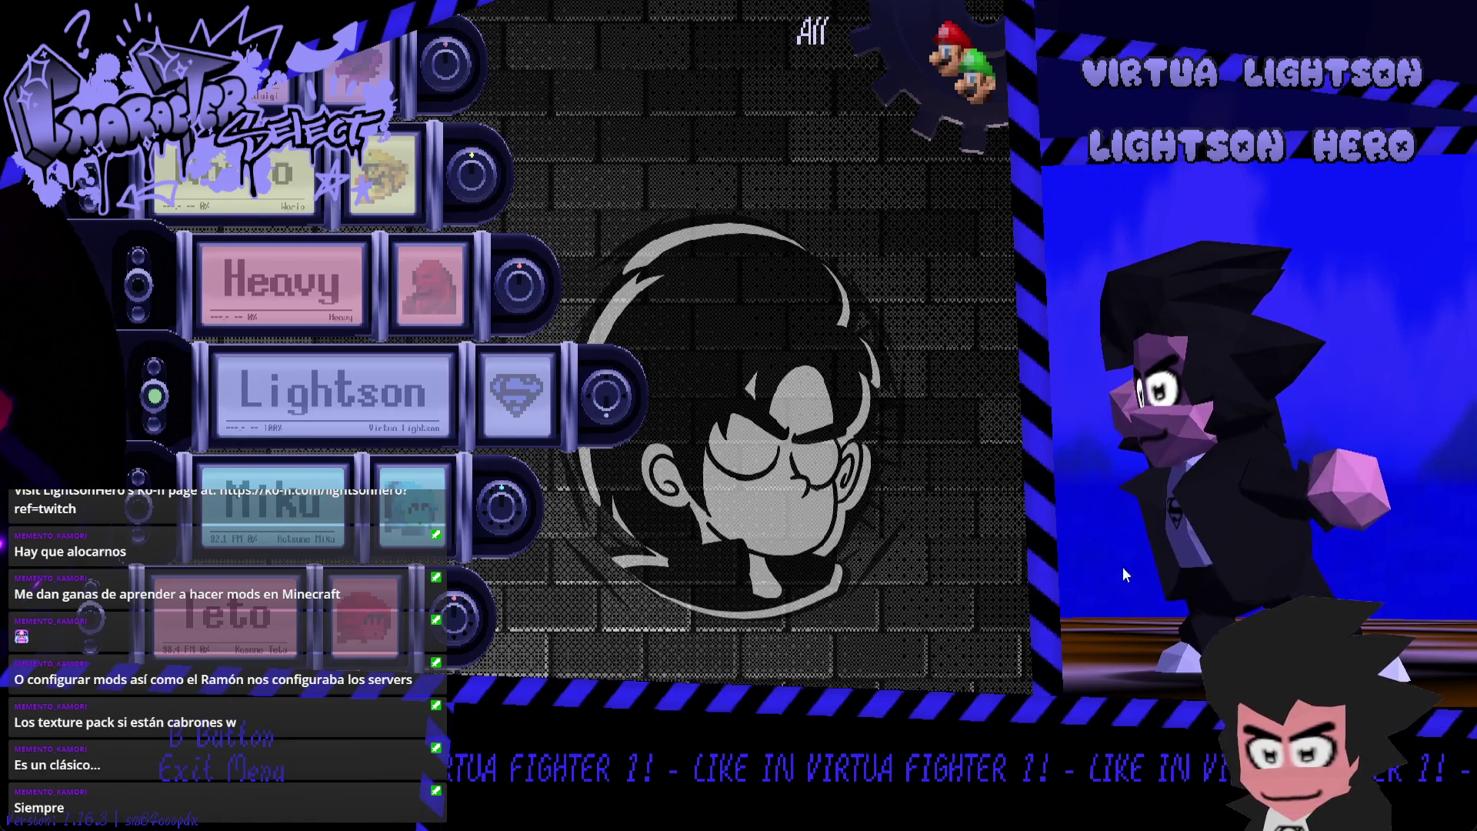
pyautogui.press(',')
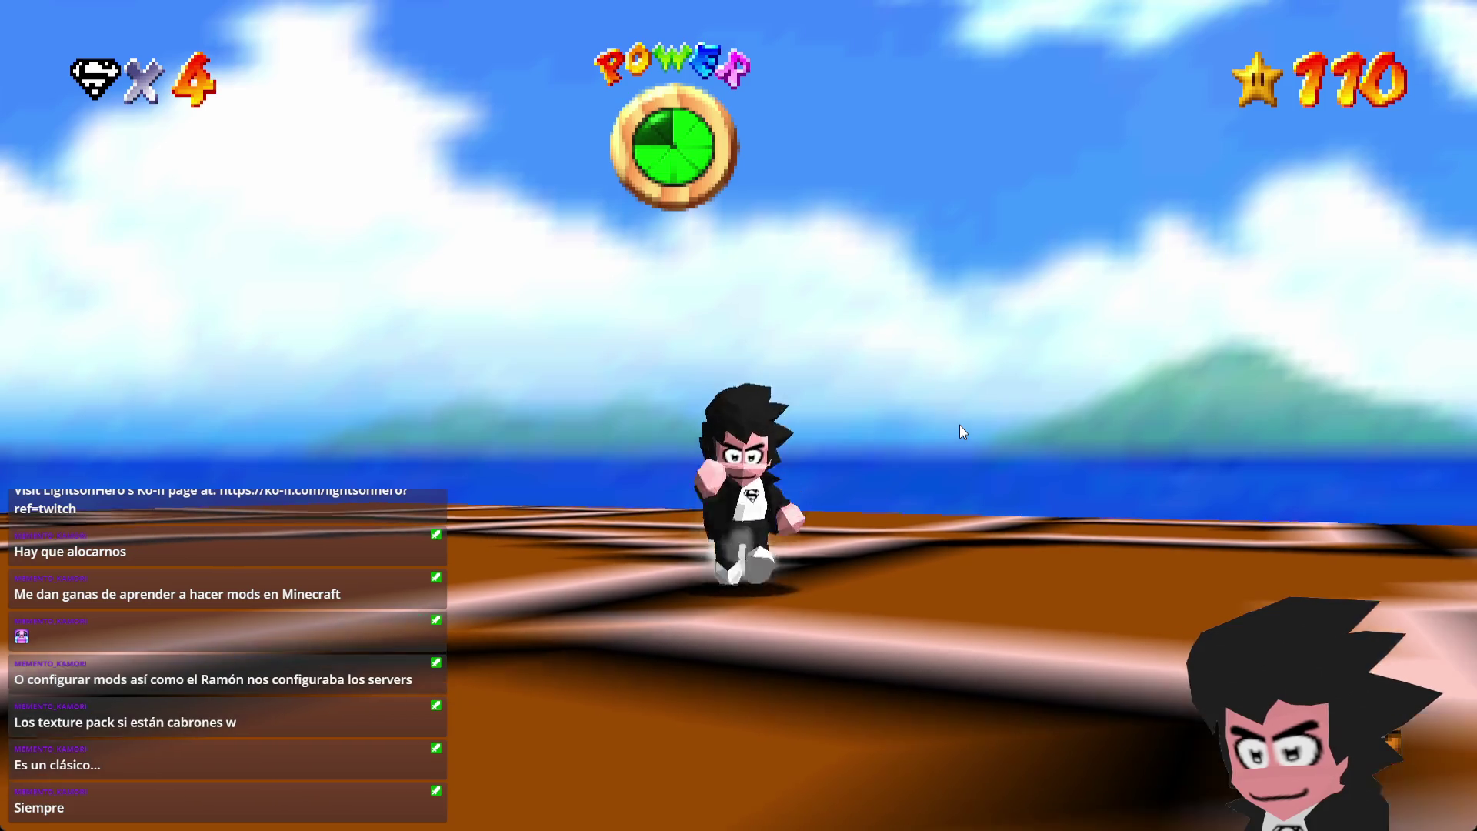
pyautogui.press('w')
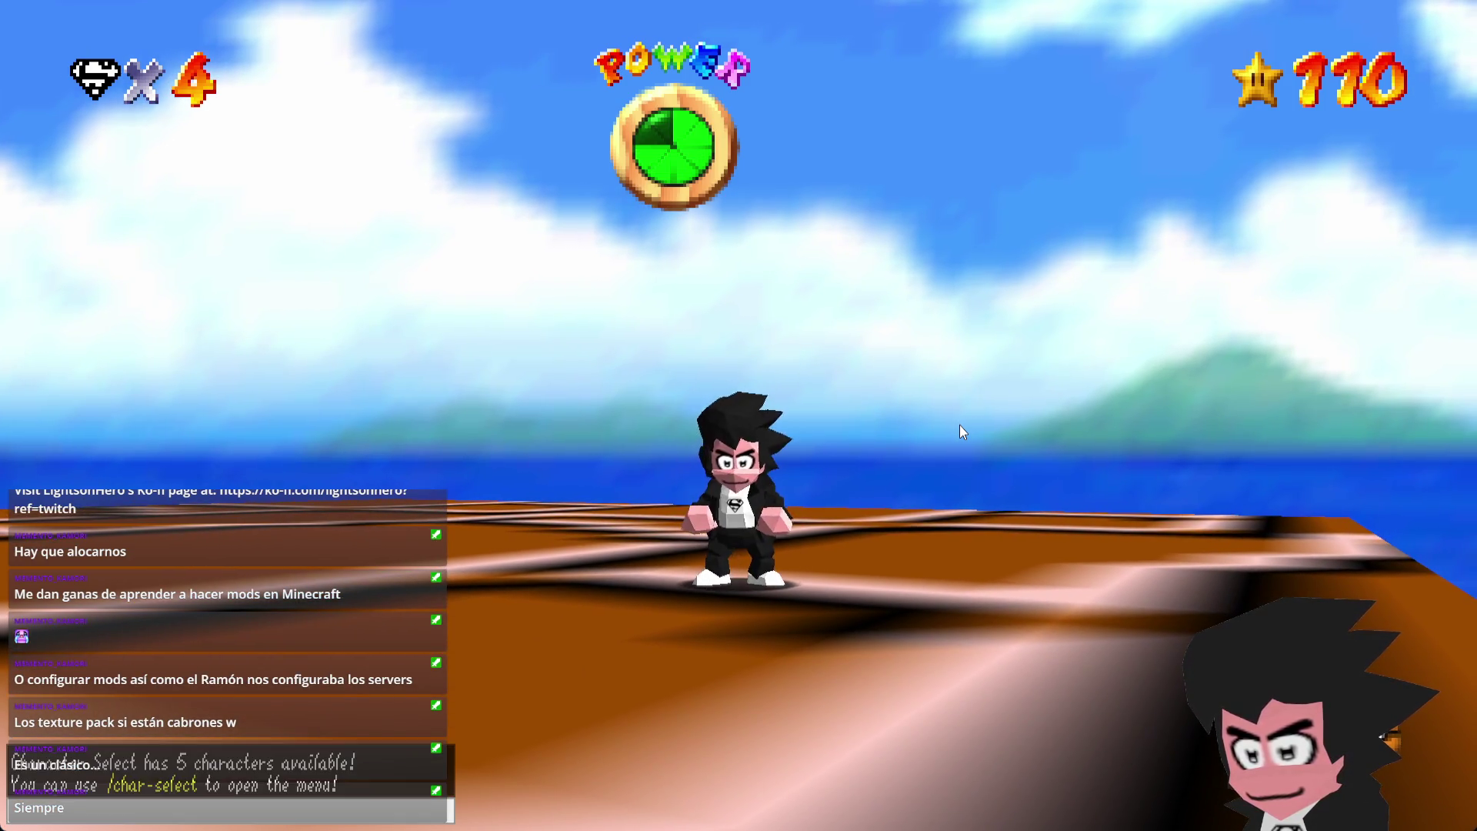
# - Via /char-select, cycle Lightson Toon's palettes through Black and White, Old Style, Super Hero, Dark Hero, then Classic, and exit
pyautogui.write('/char-select')
pyautogui.press('Return')
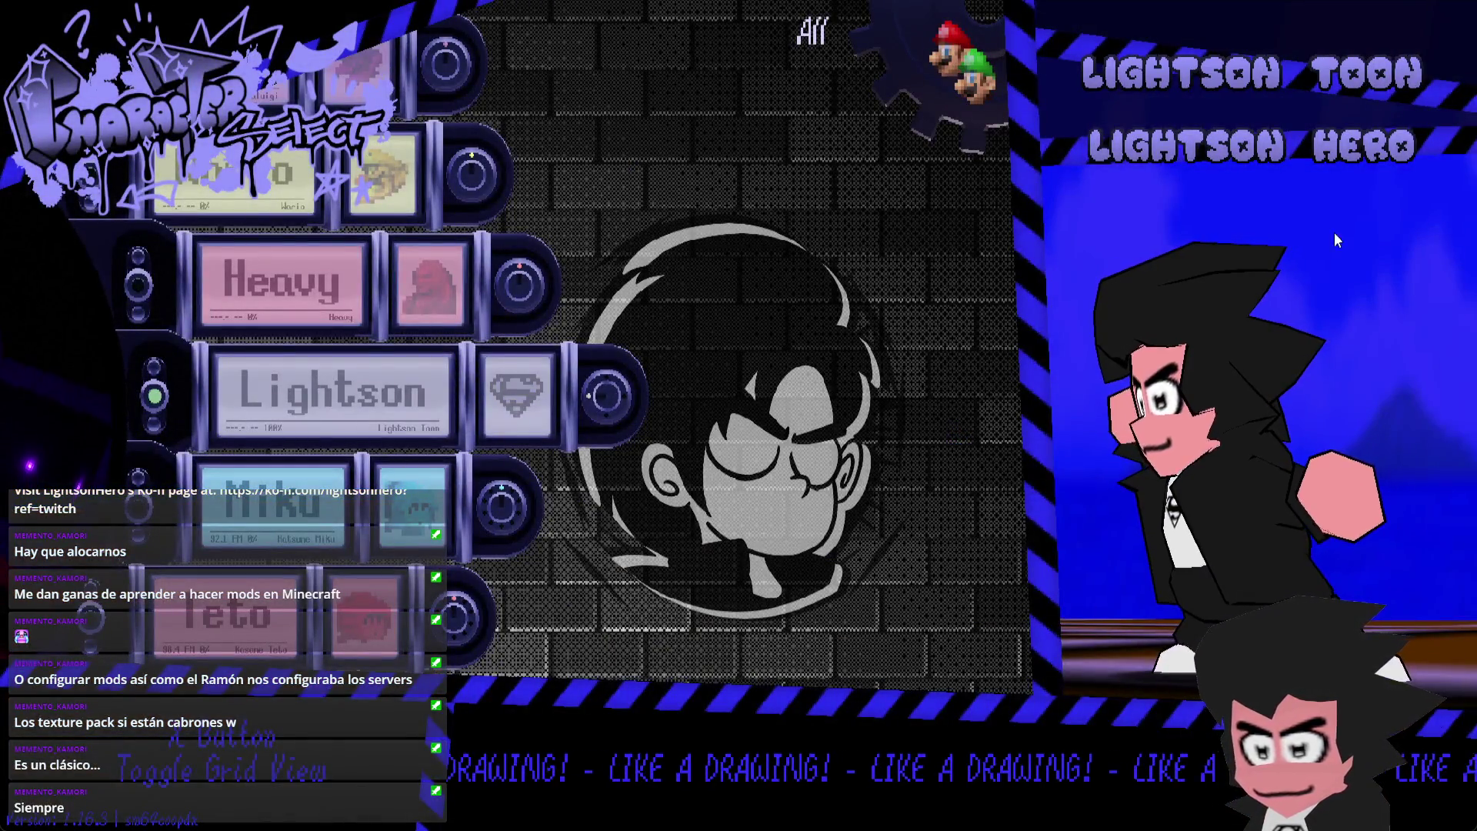
pyautogui.press('k')
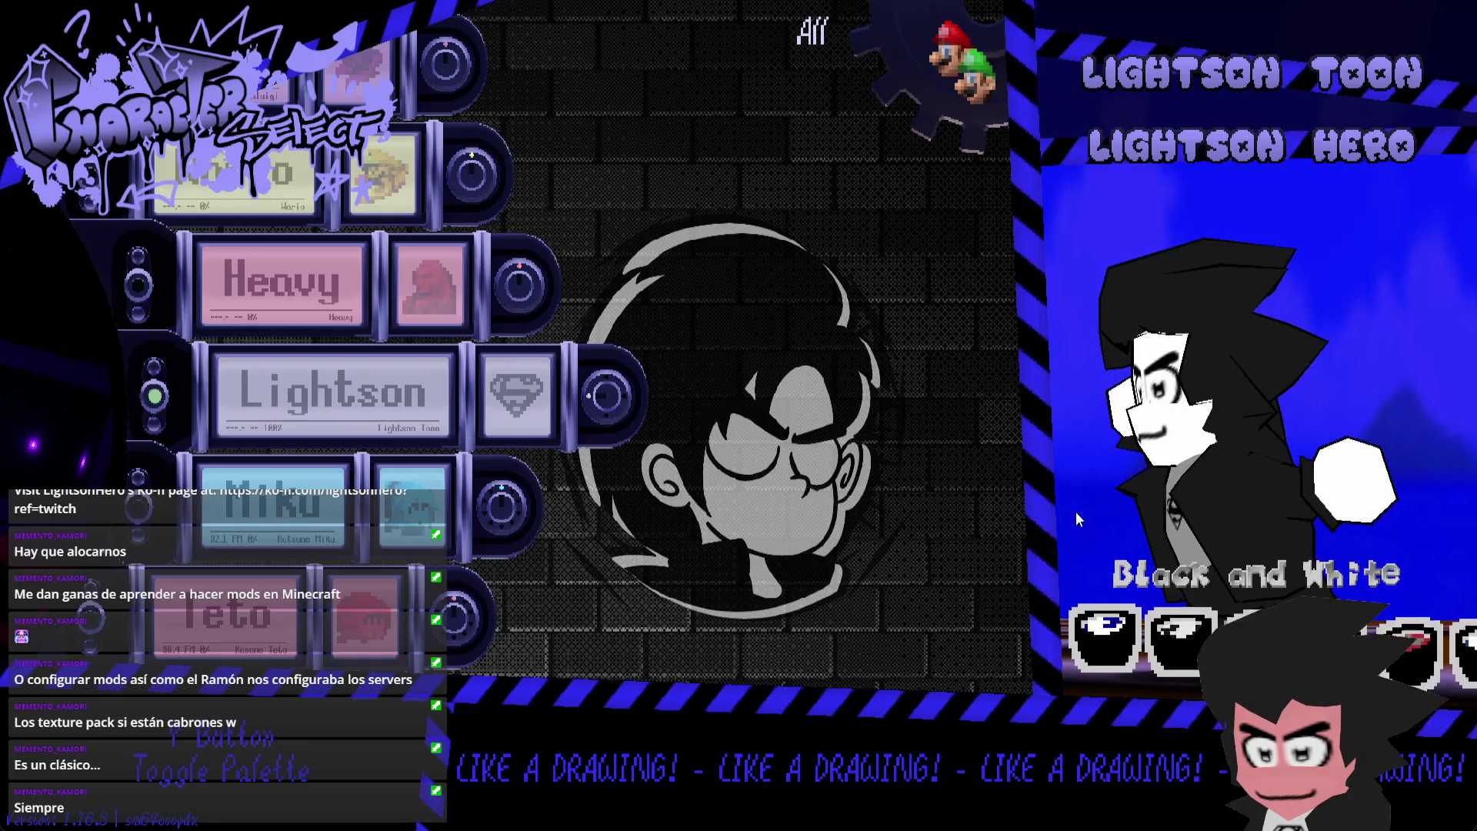
pyautogui.press('d')
pyautogui.press('d')
pyautogui.press('d')
pyautogui.press('d')
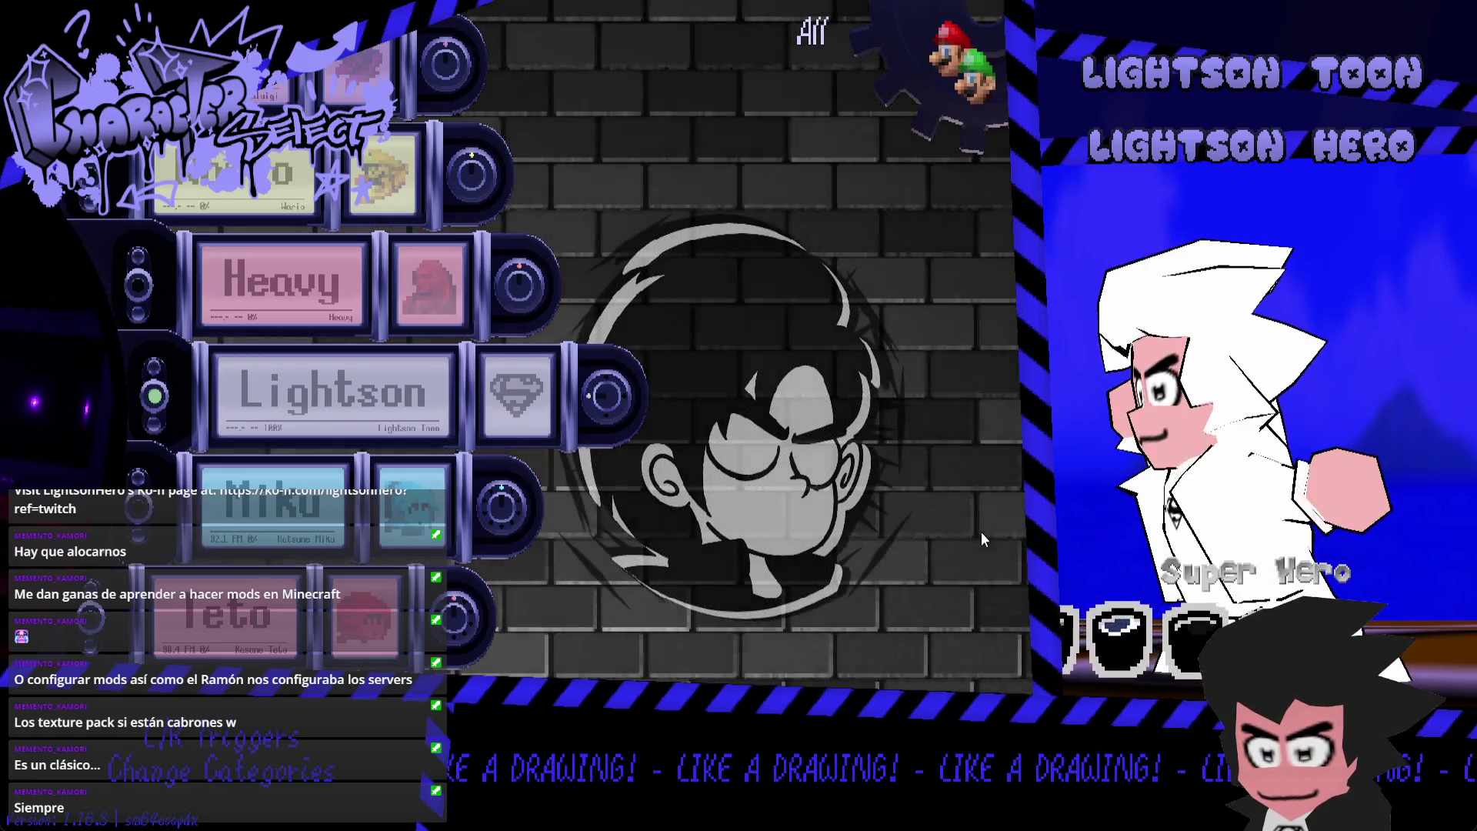
pyautogui.press('d')
pyautogui.press('d')
pyautogui.press('d')
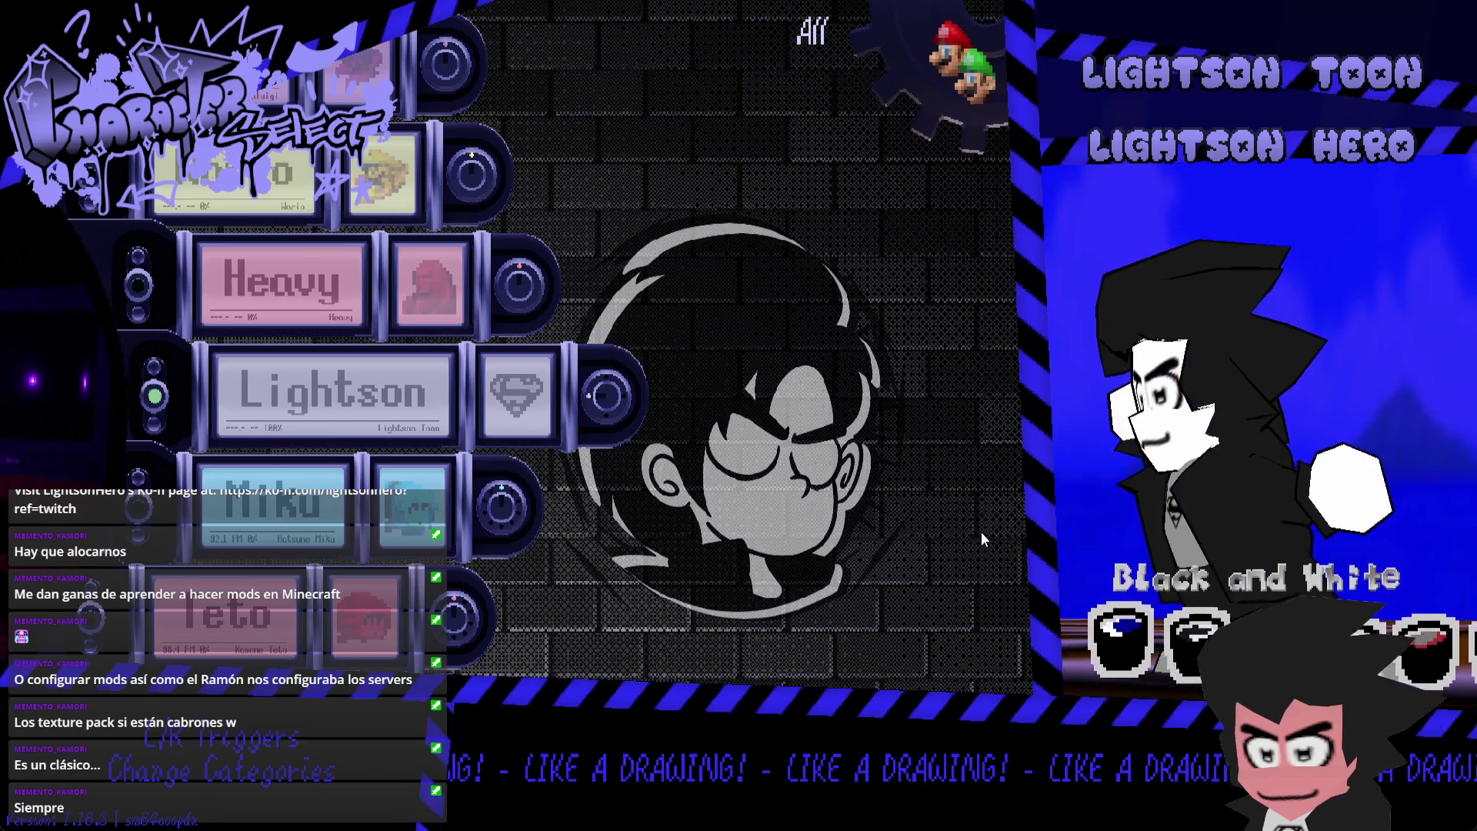
pyautogui.press('d')
pyautogui.press('d')
pyautogui.press('d')
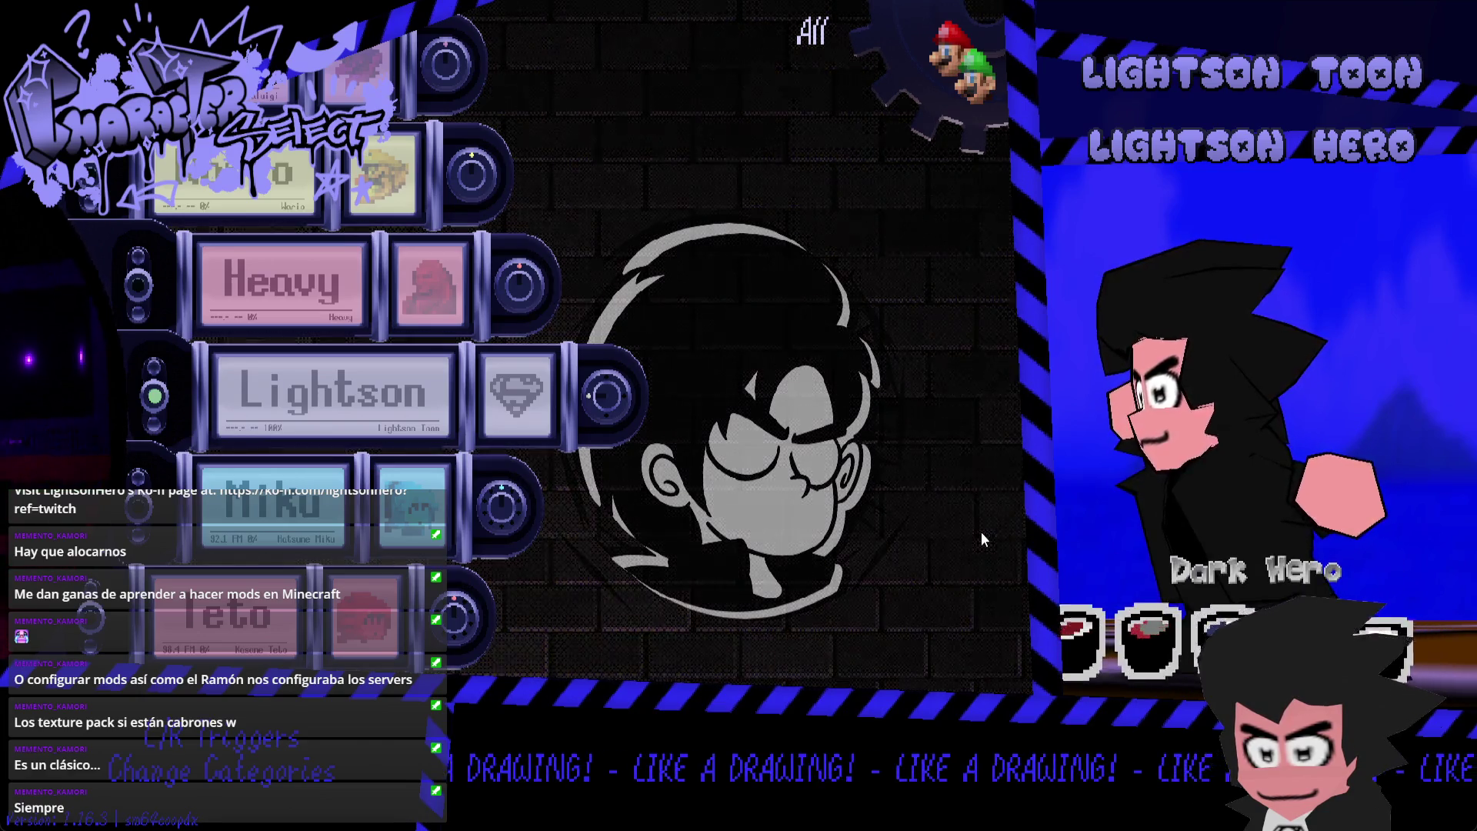
pyautogui.press('d')
pyautogui.press('d')
pyautogui.press('d')
pyautogui.press('Escape')
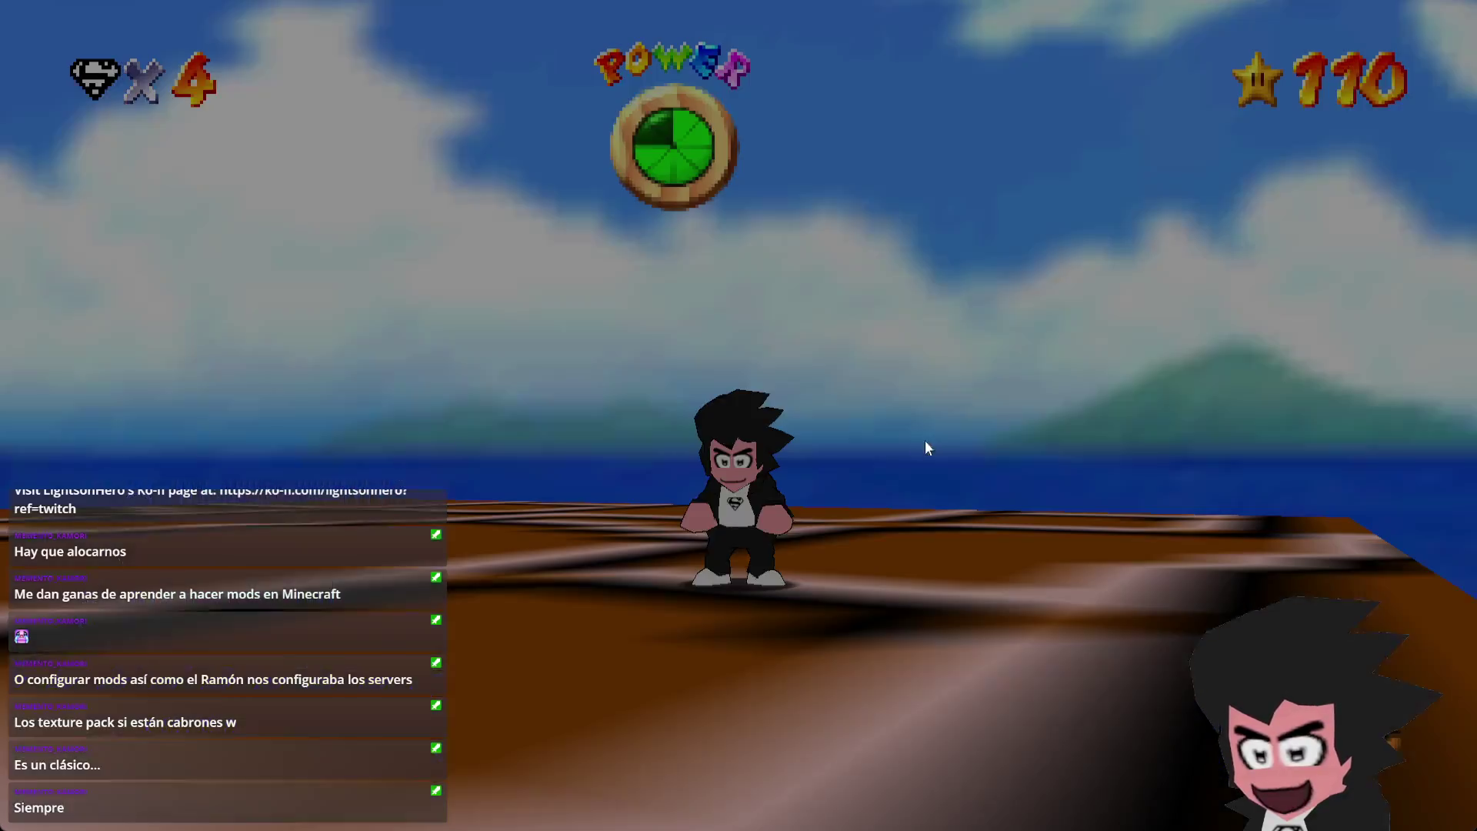
# - Run and jump Lightson Toon toward the pipe and Toad, then reopen Character Select with /char-select
pyautogui.press('w')
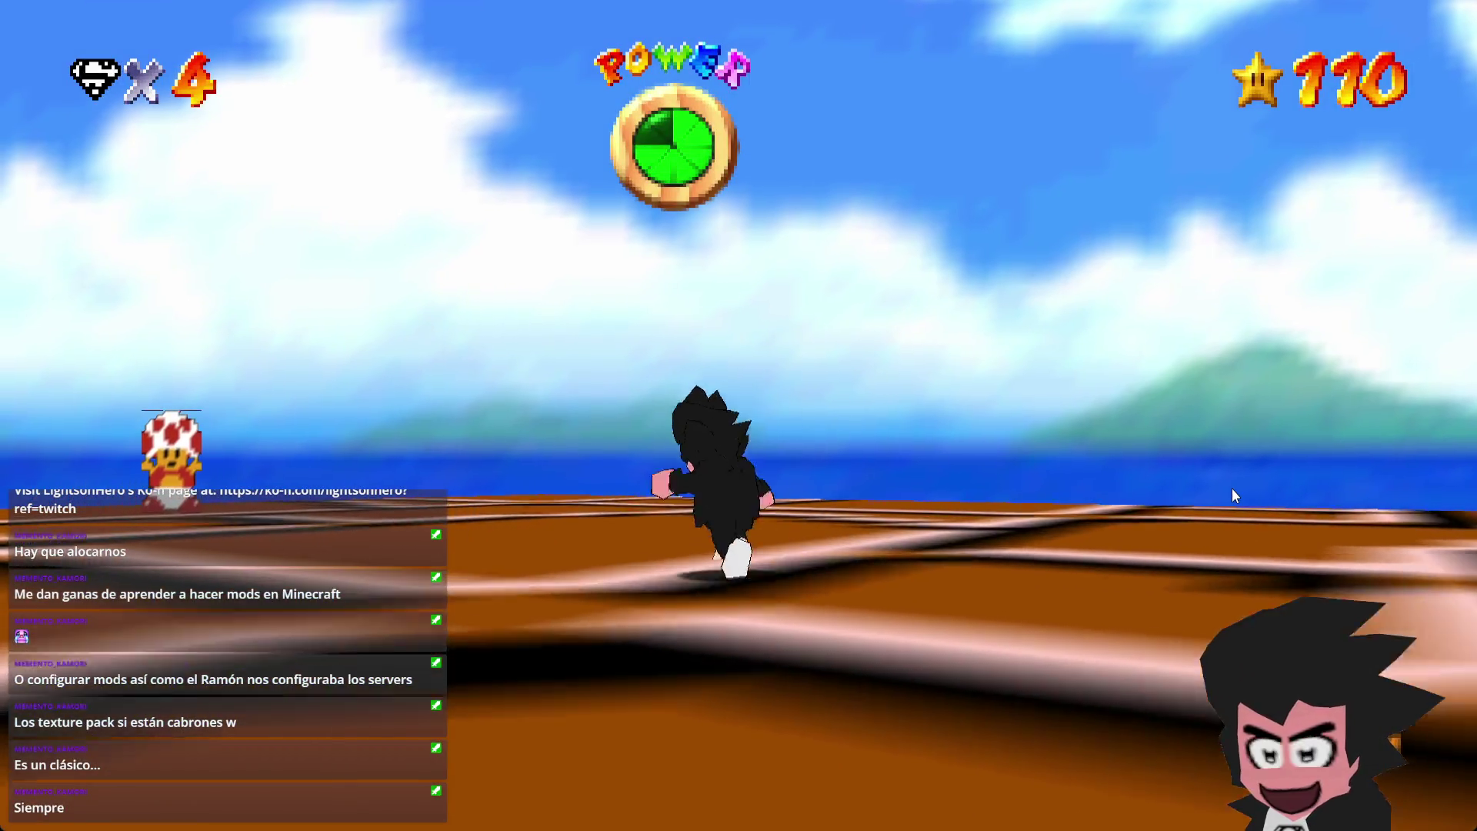
pyautogui.press('l')
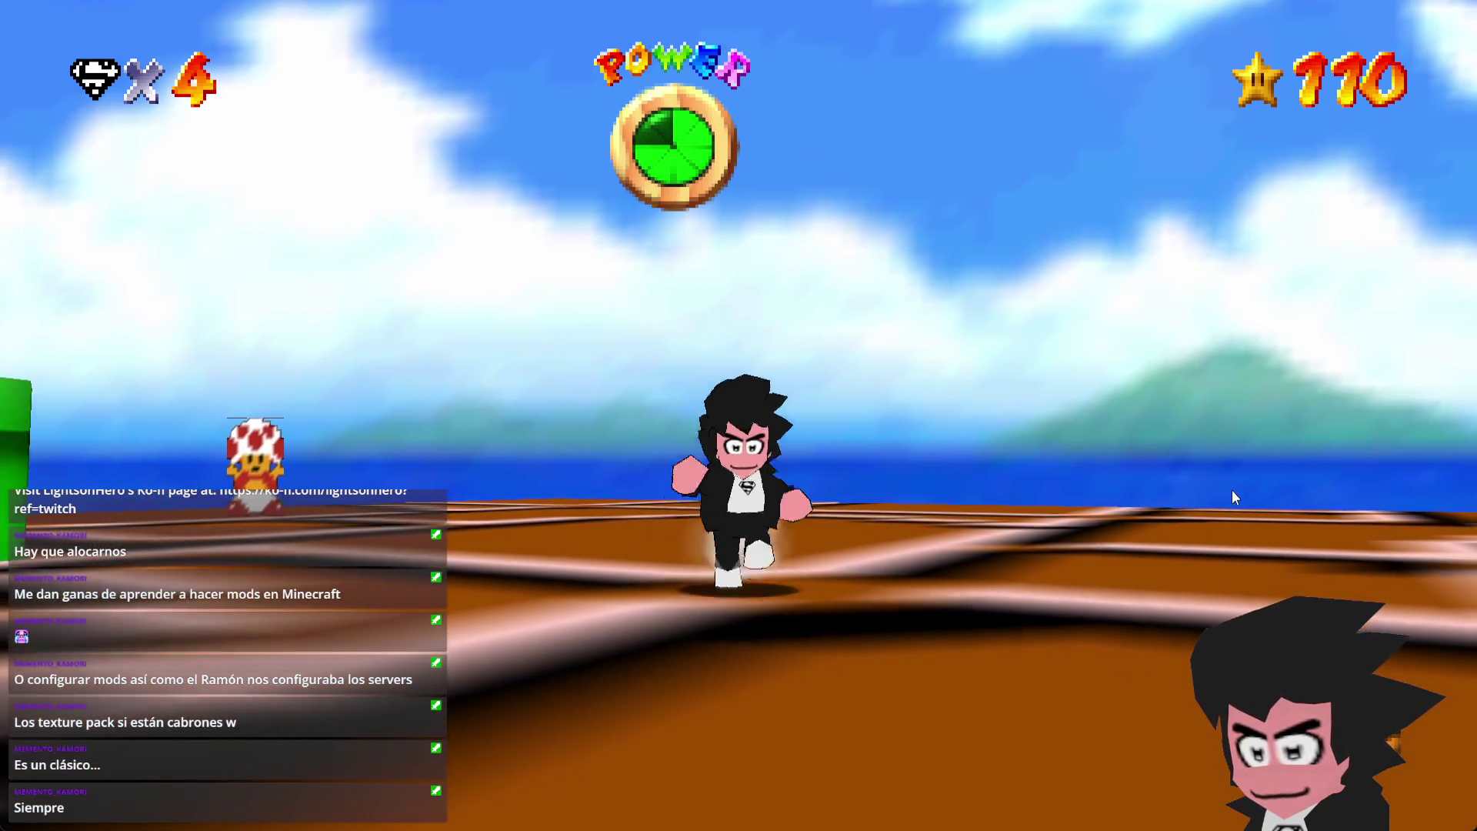
pyautogui.press('w')
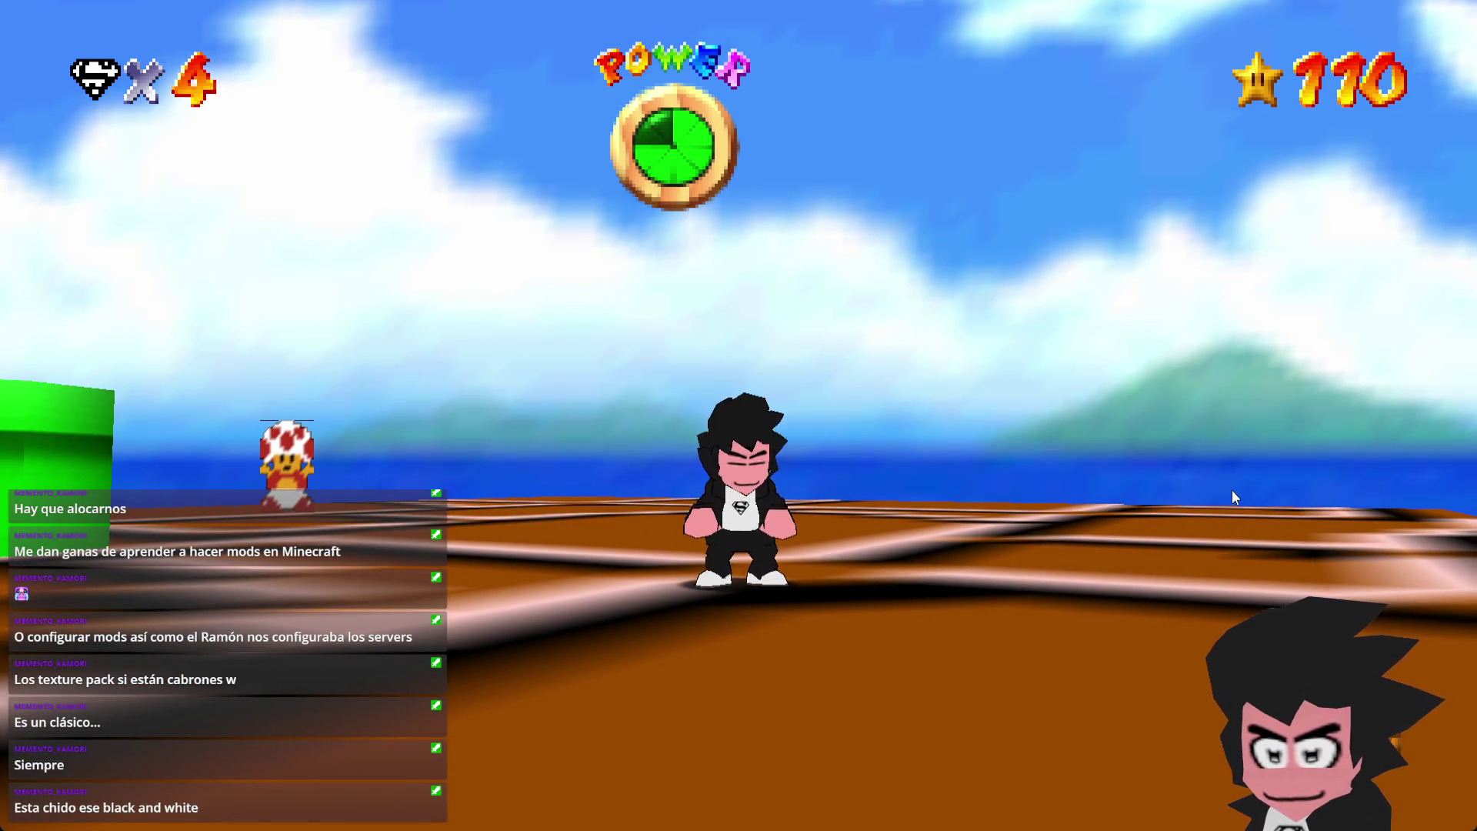
pyautogui.press('Left')
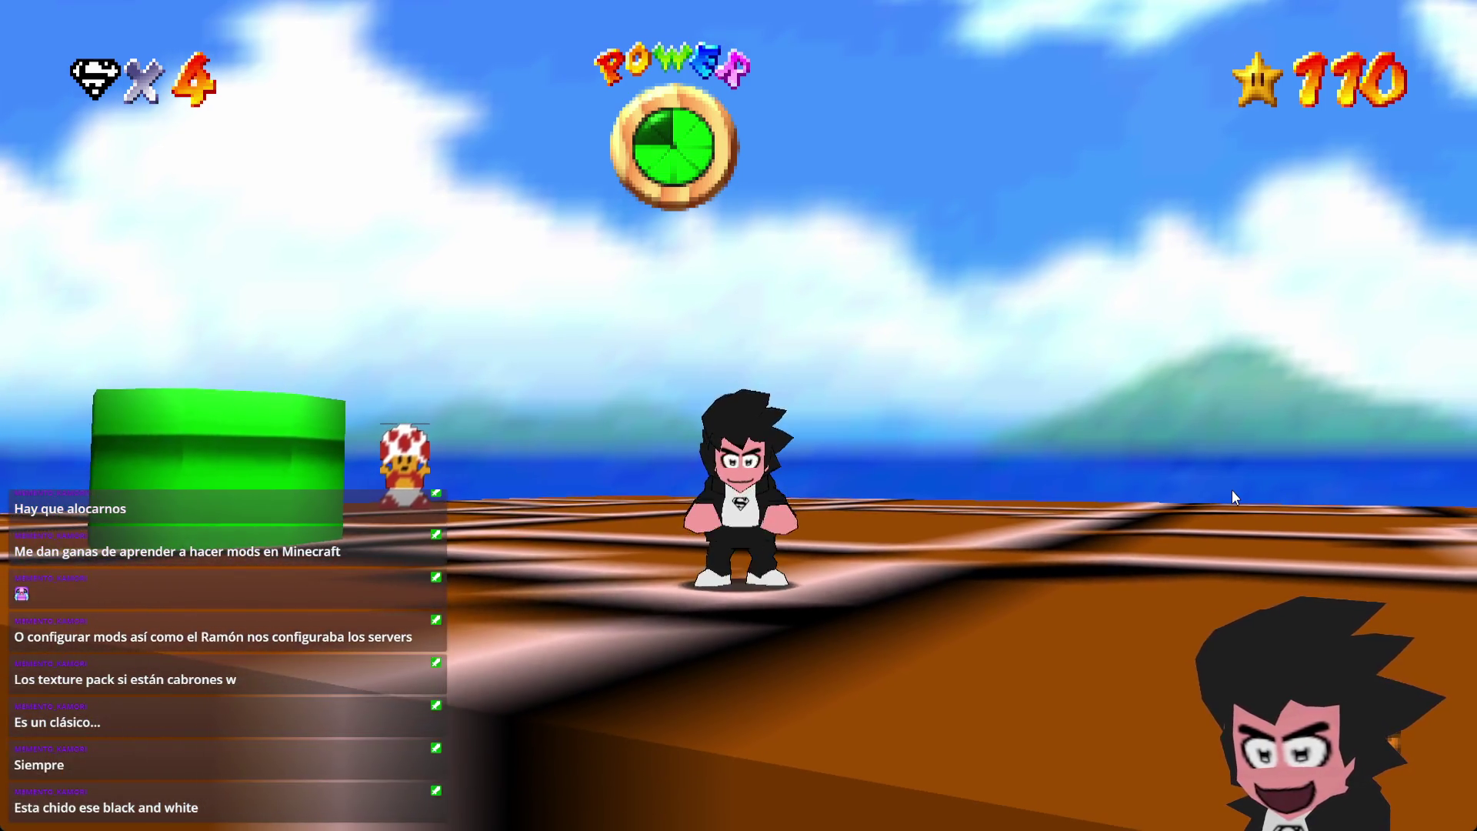
pyautogui.press('Return')
pyautogui.write('/char-sele')
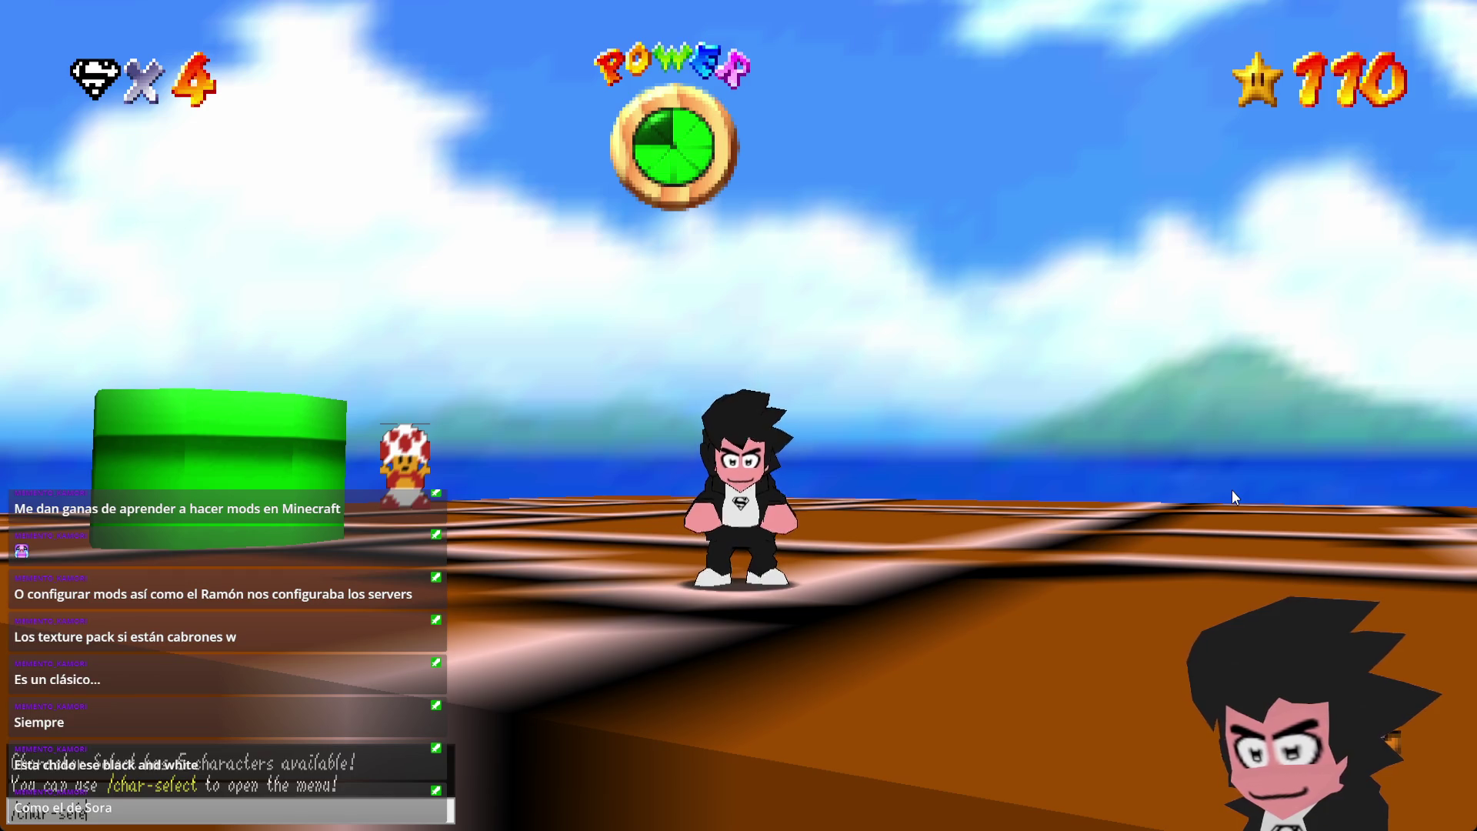
pyautogui.write('ct')
pyautogui.press('Return')
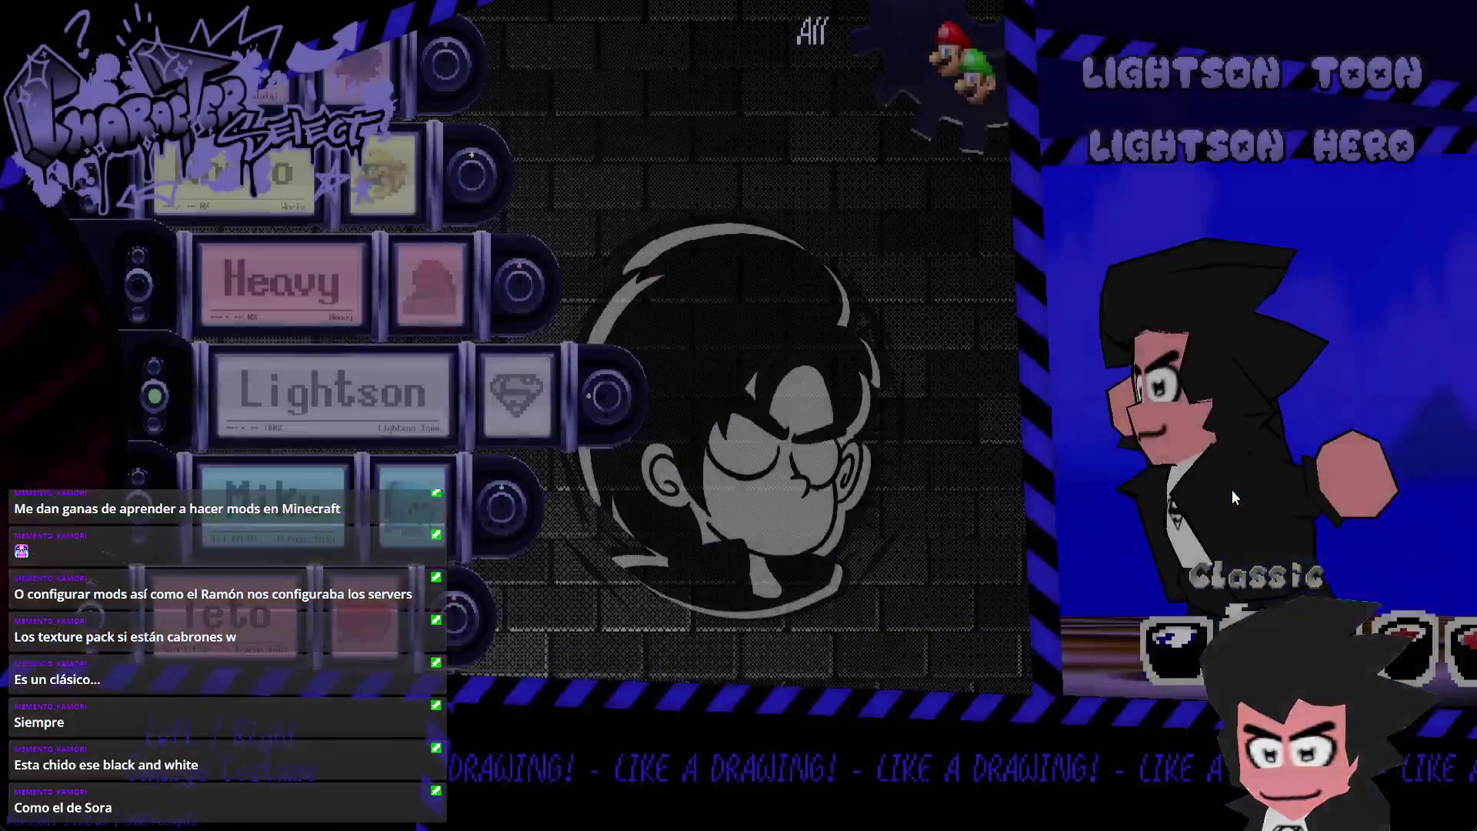
# - Select Lightson Toon with the Black and White palette, confirm it, and exit to the level
pyautogui.press('Right')
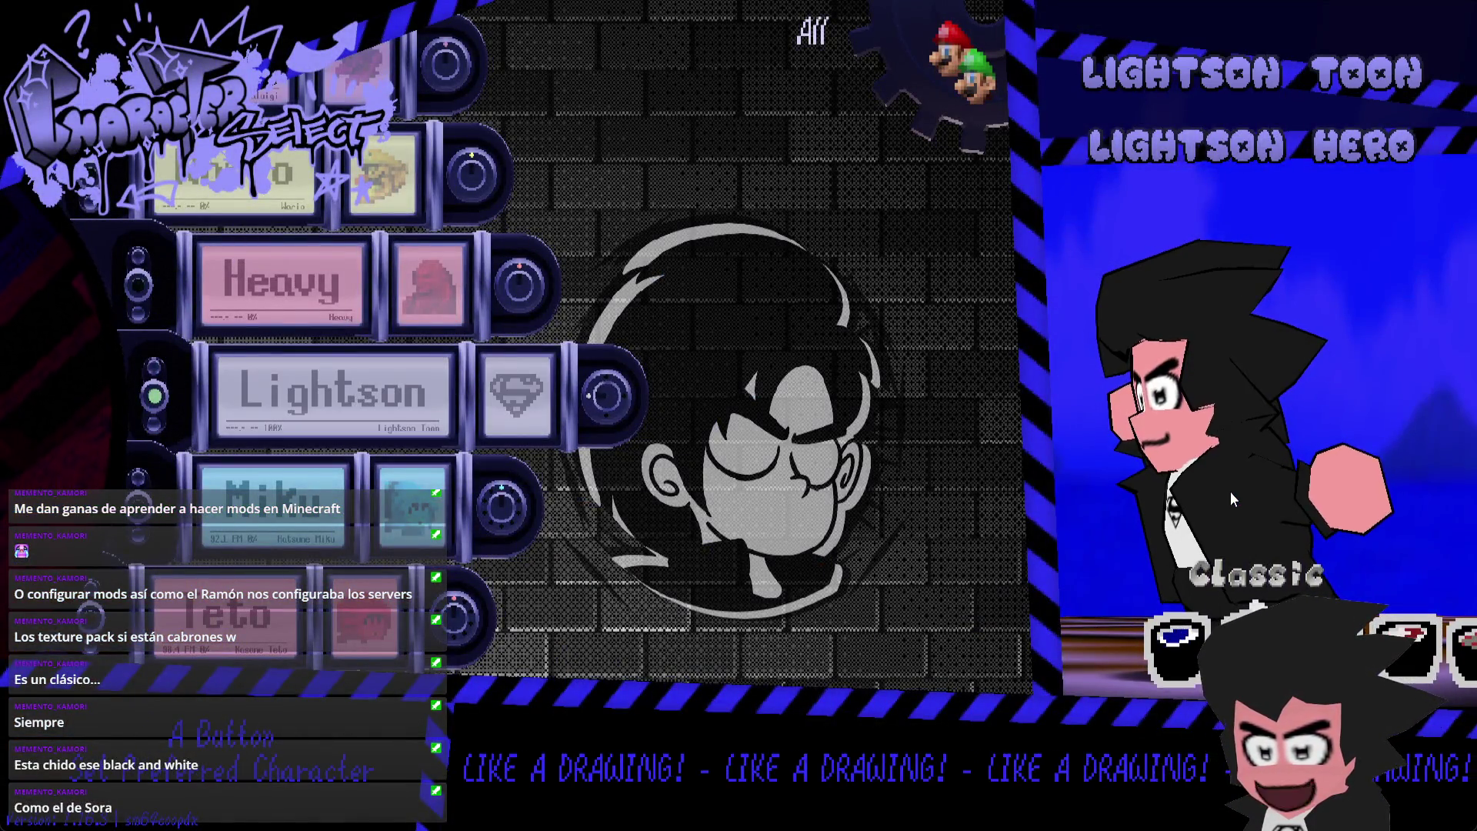
pyautogui.press('Right')
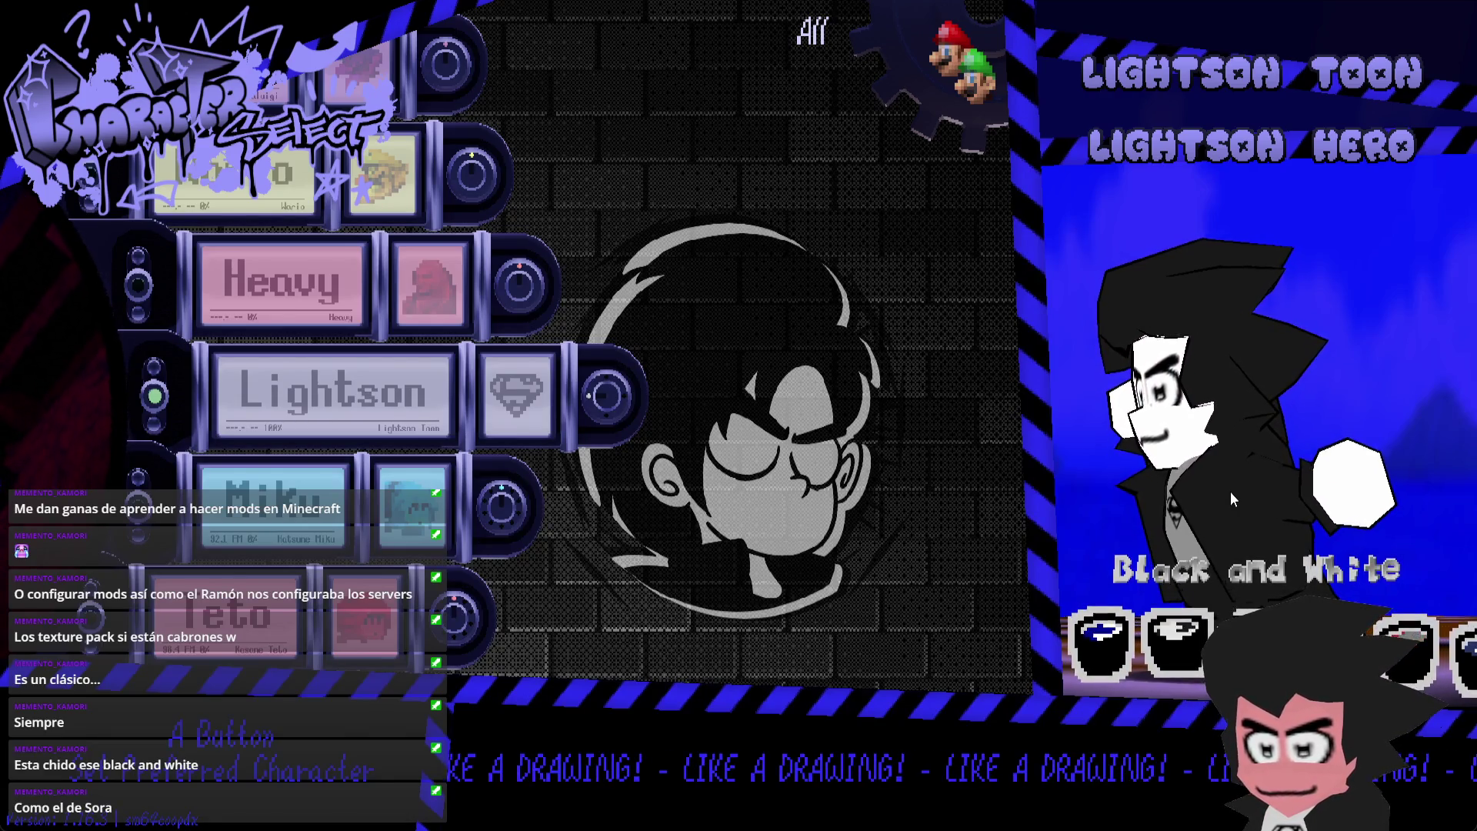
pyautogui.press('Return')
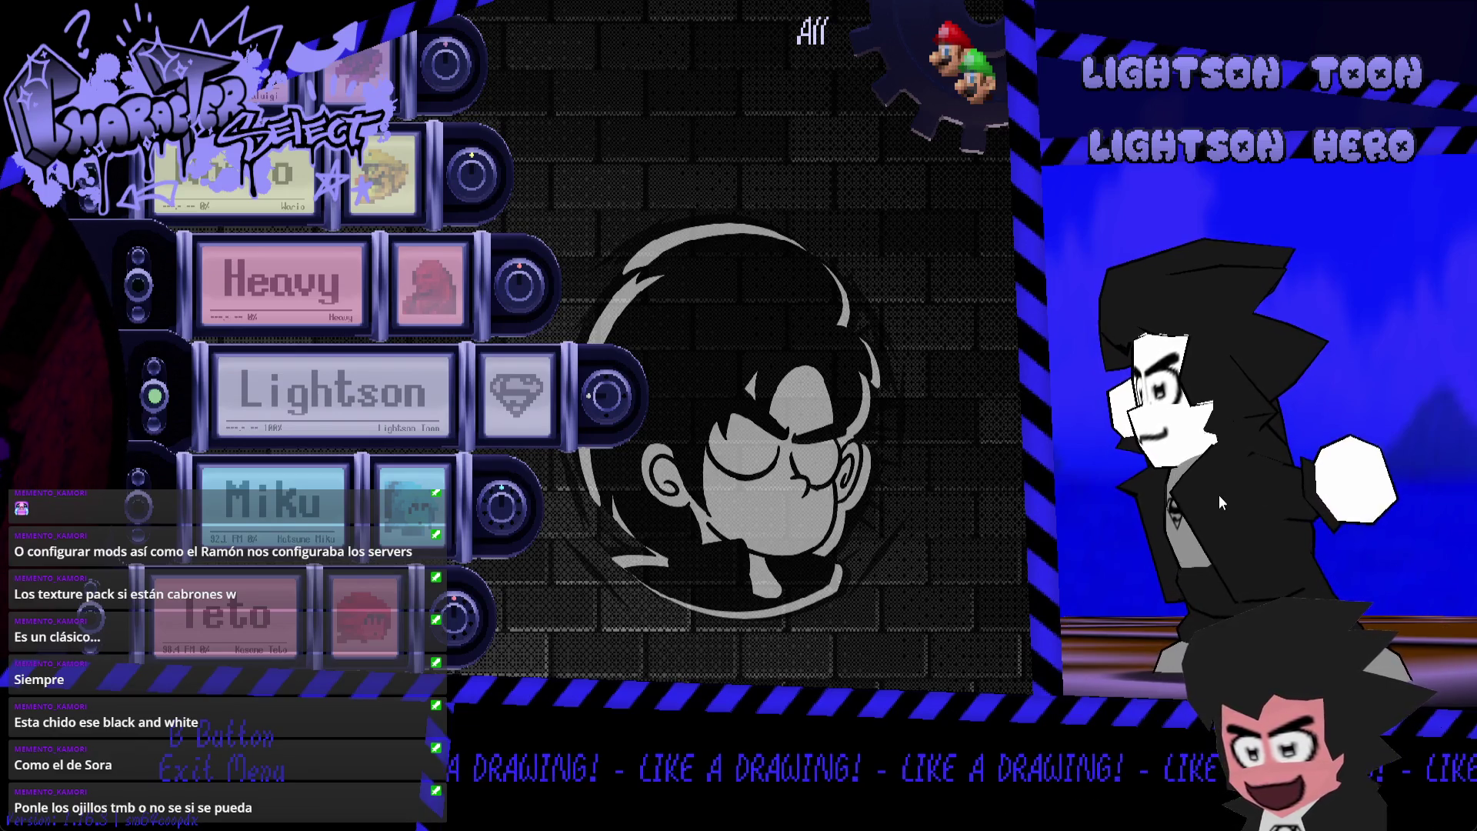
pyautogui.press('Escape')
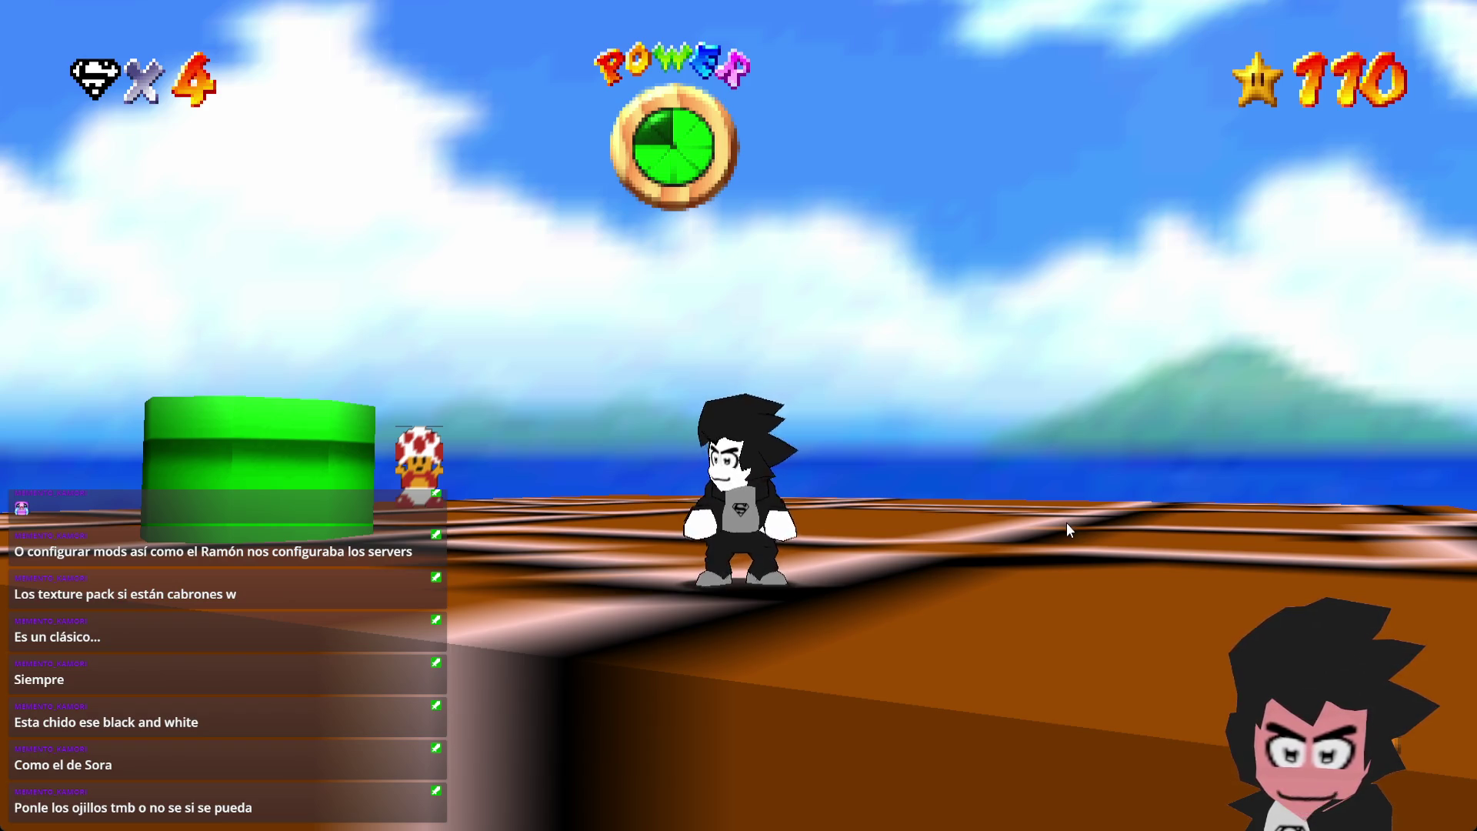
# - Run the black-and-white Lightson around the green pipe, then type /char-select into chat
pyautogui.press('a')
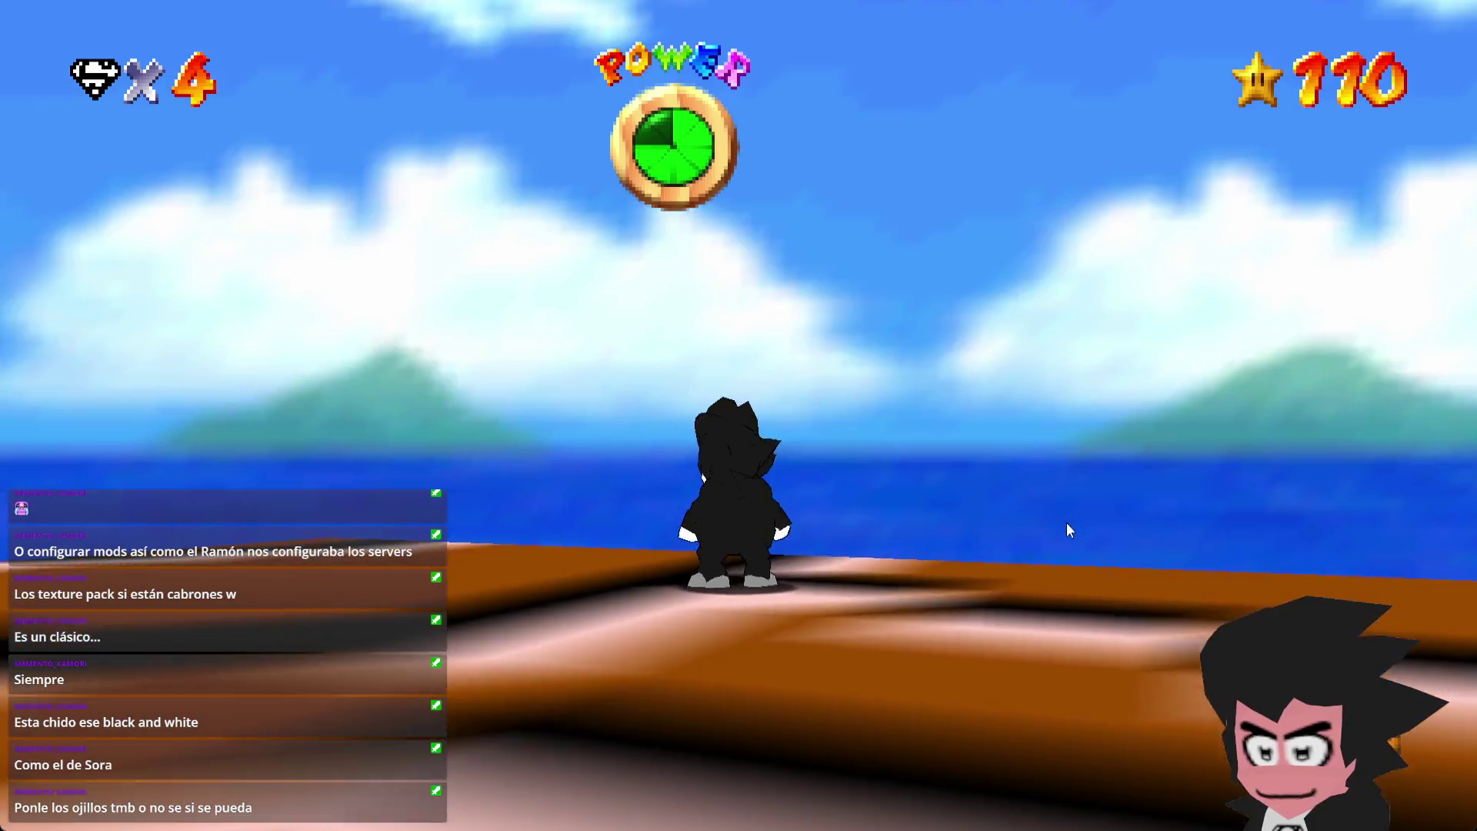
pyautogui.press('d')
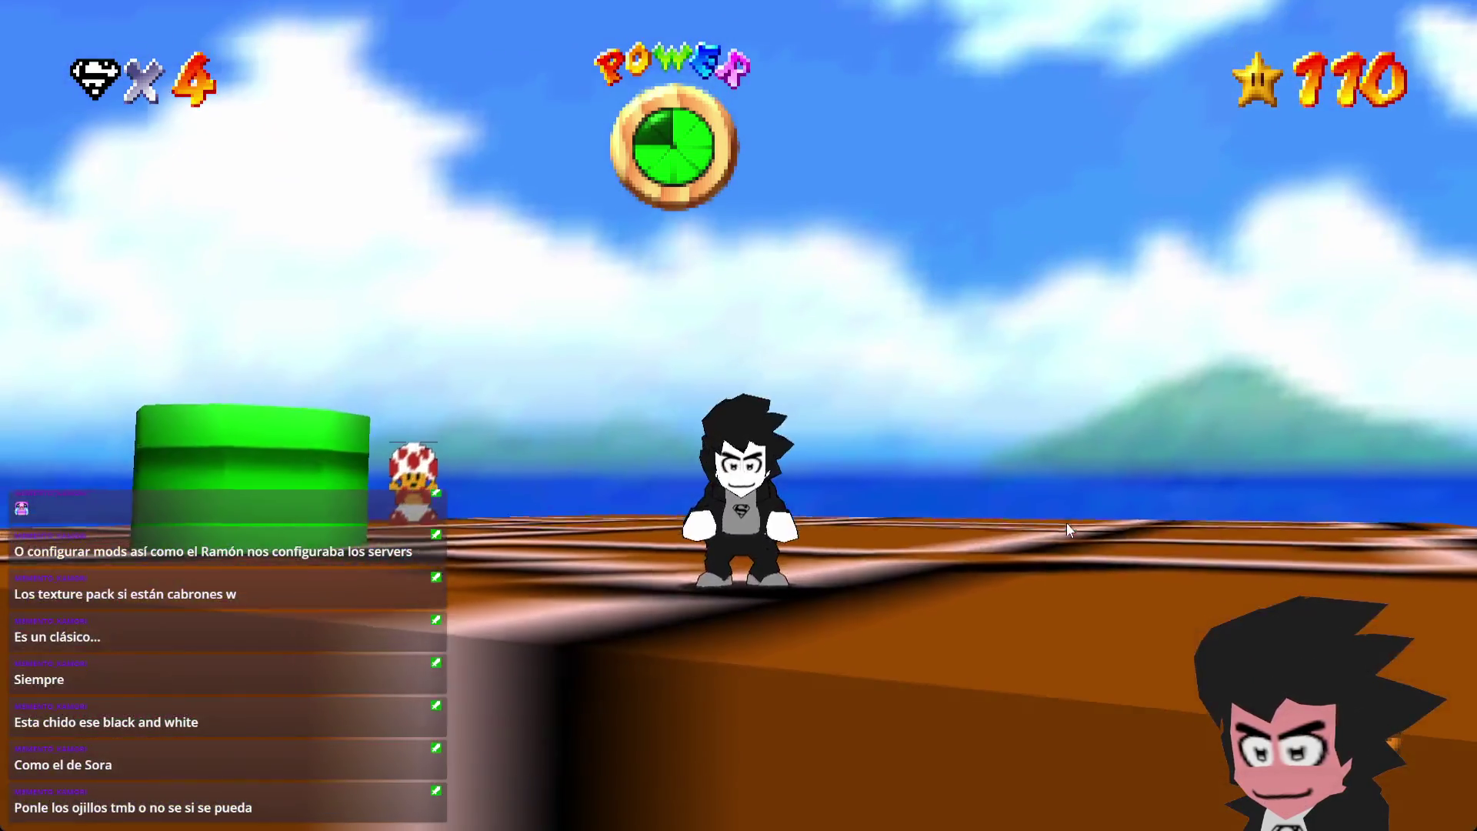
pyautogui.press('s')
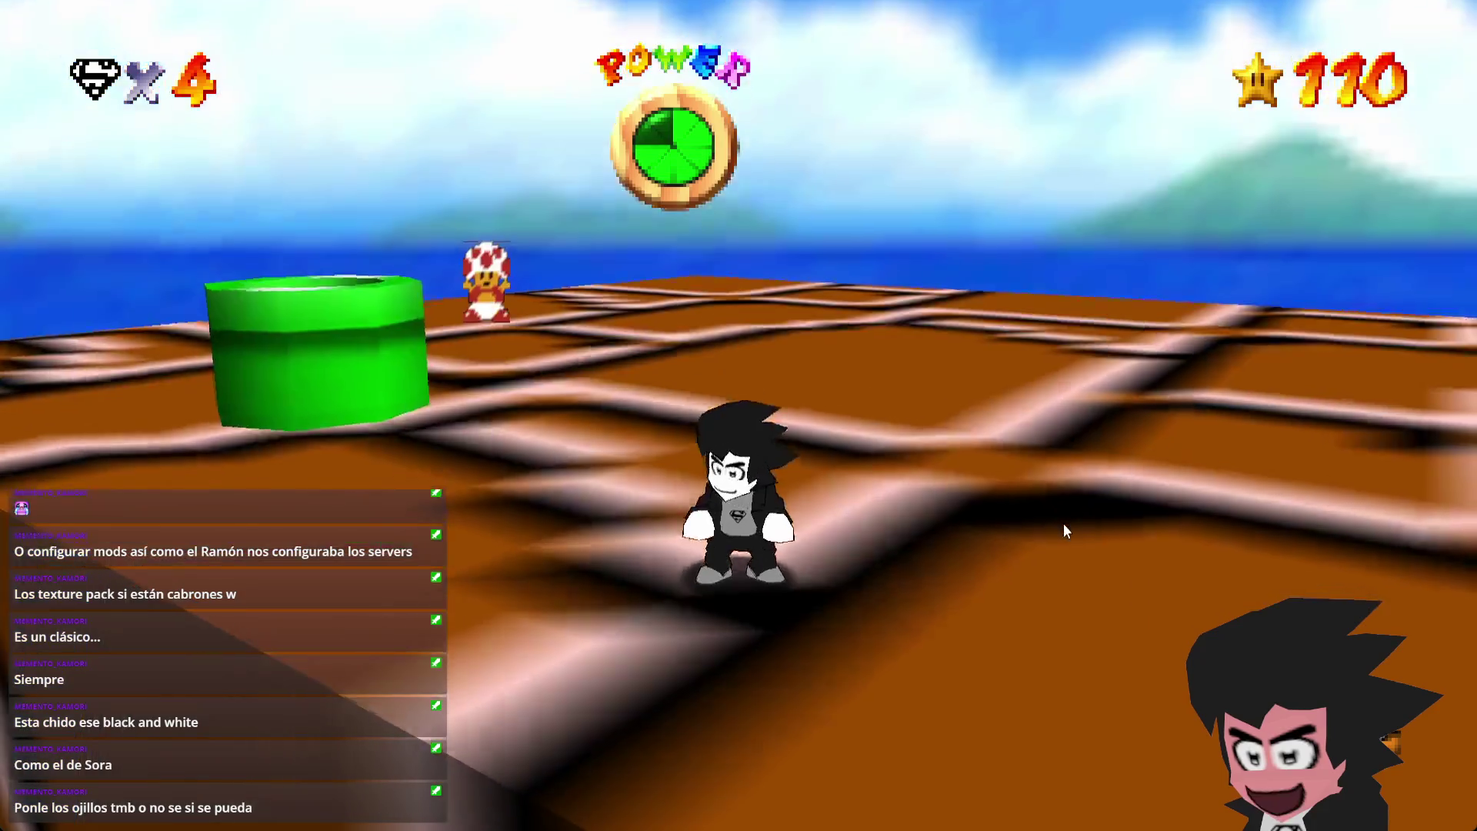
pyautogui.press('w')
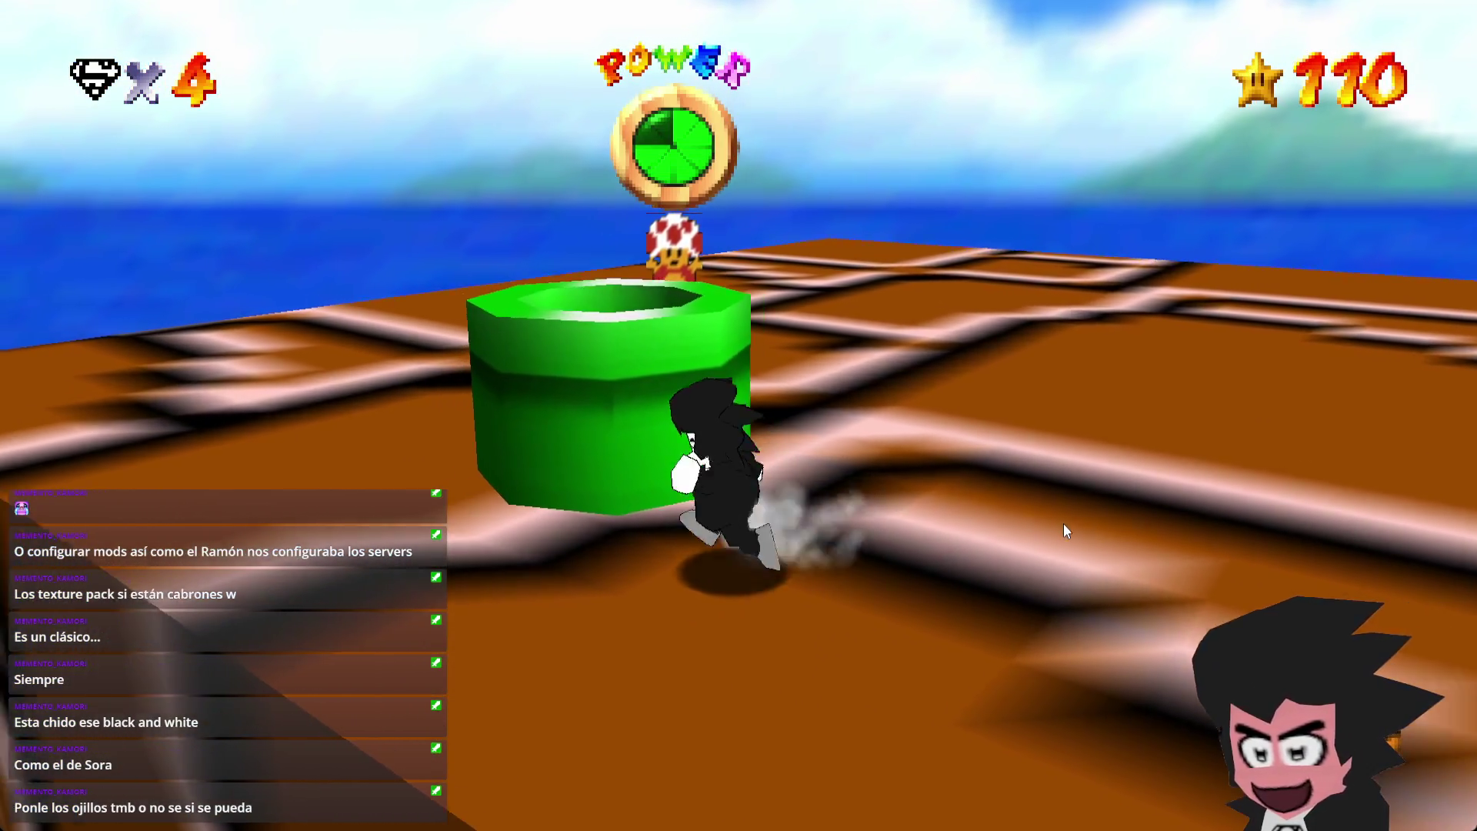
pyautogui.press('d')
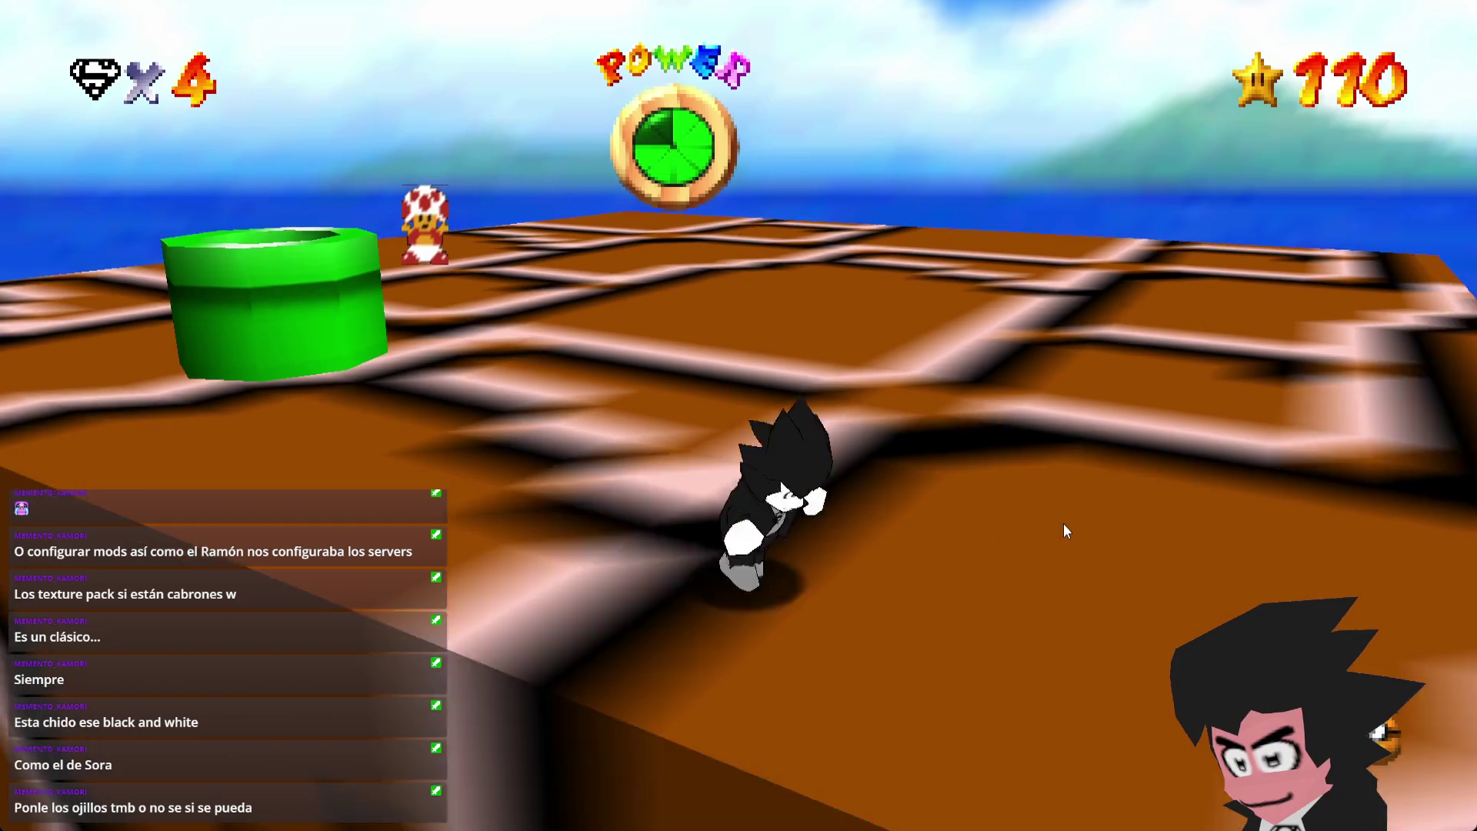
pyautogui.press('a')
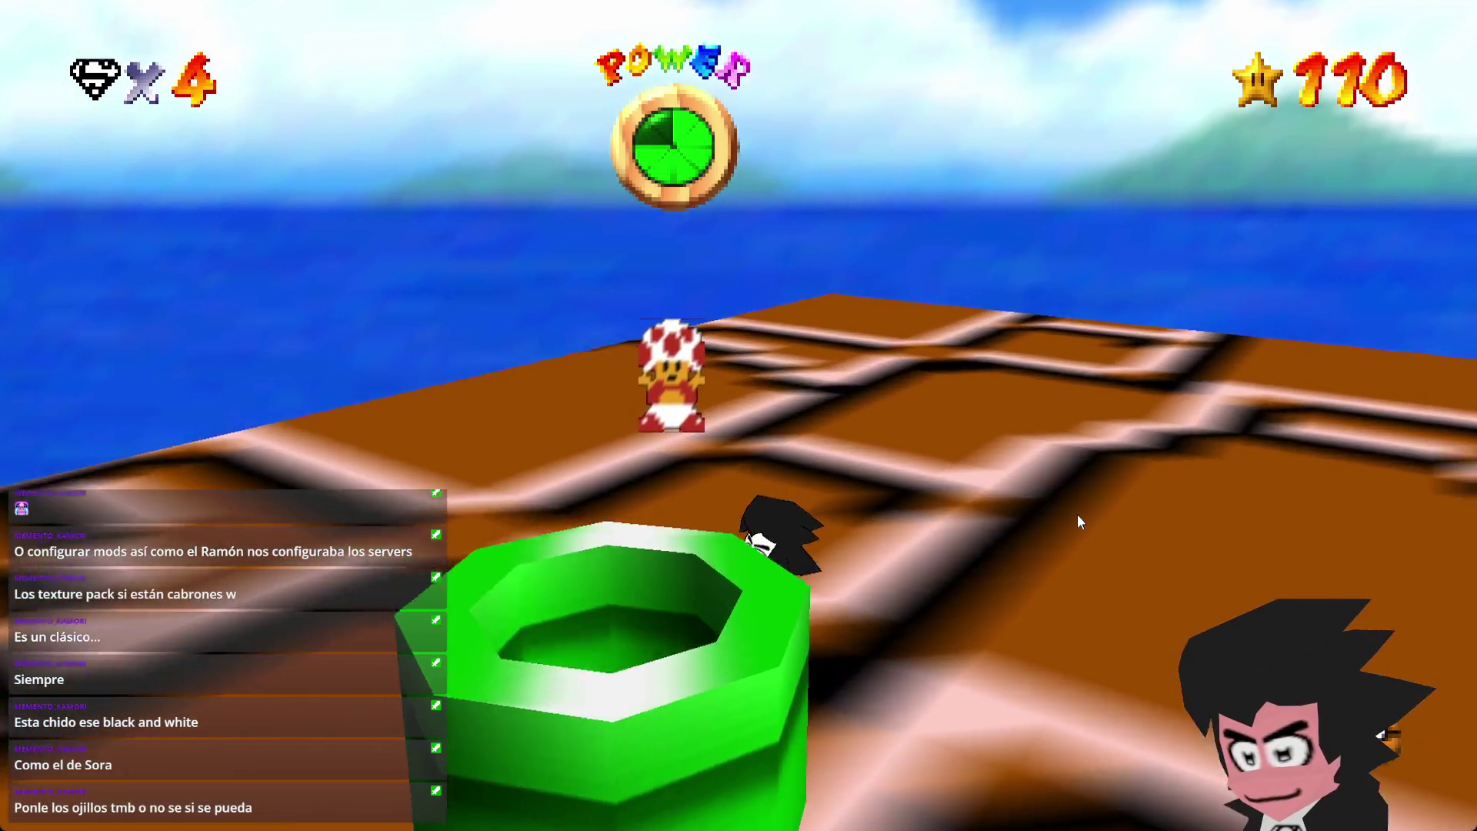
pyautogui.press('s')
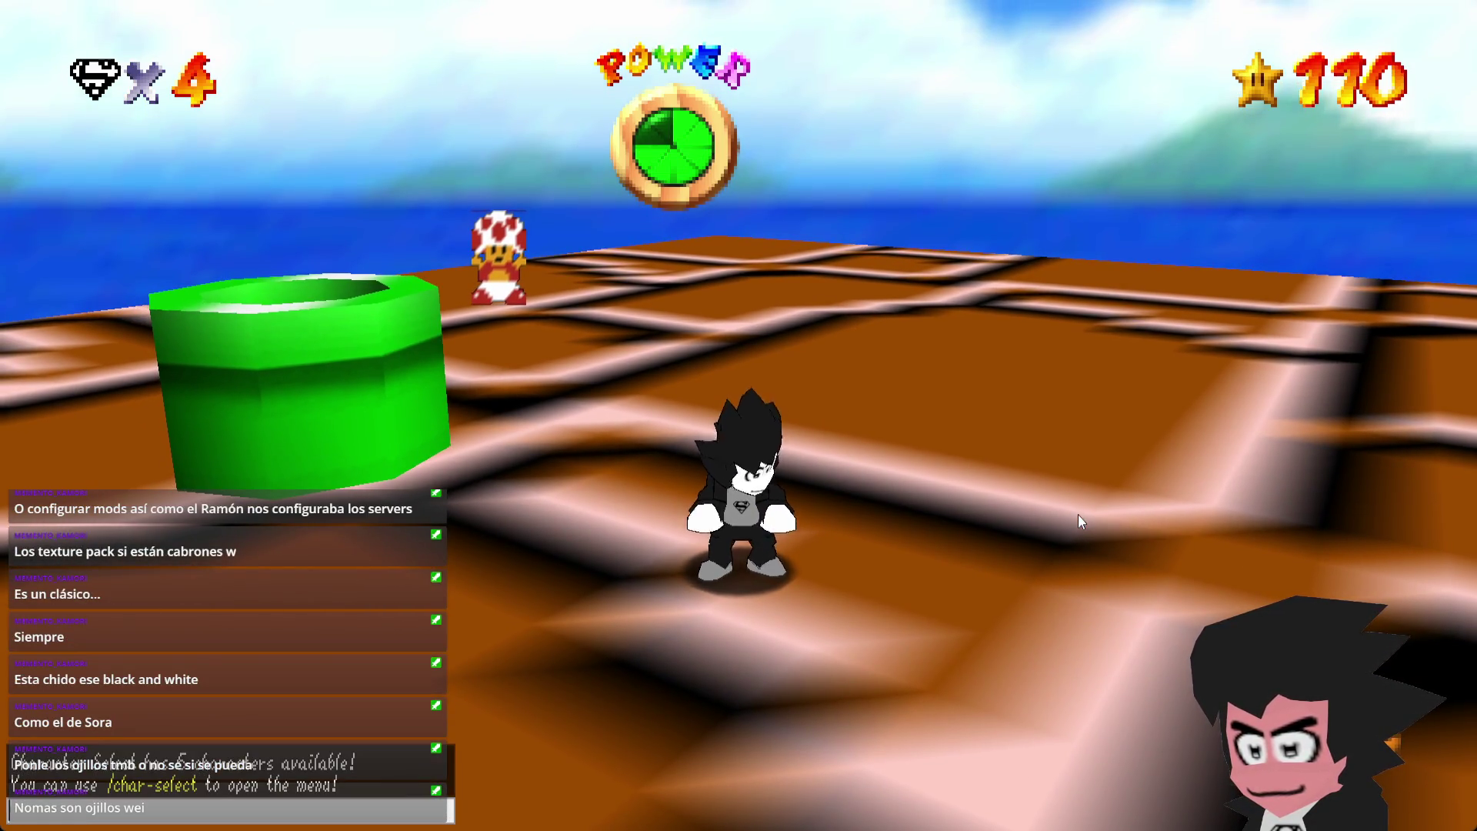
pyautogui.write('/char-select')
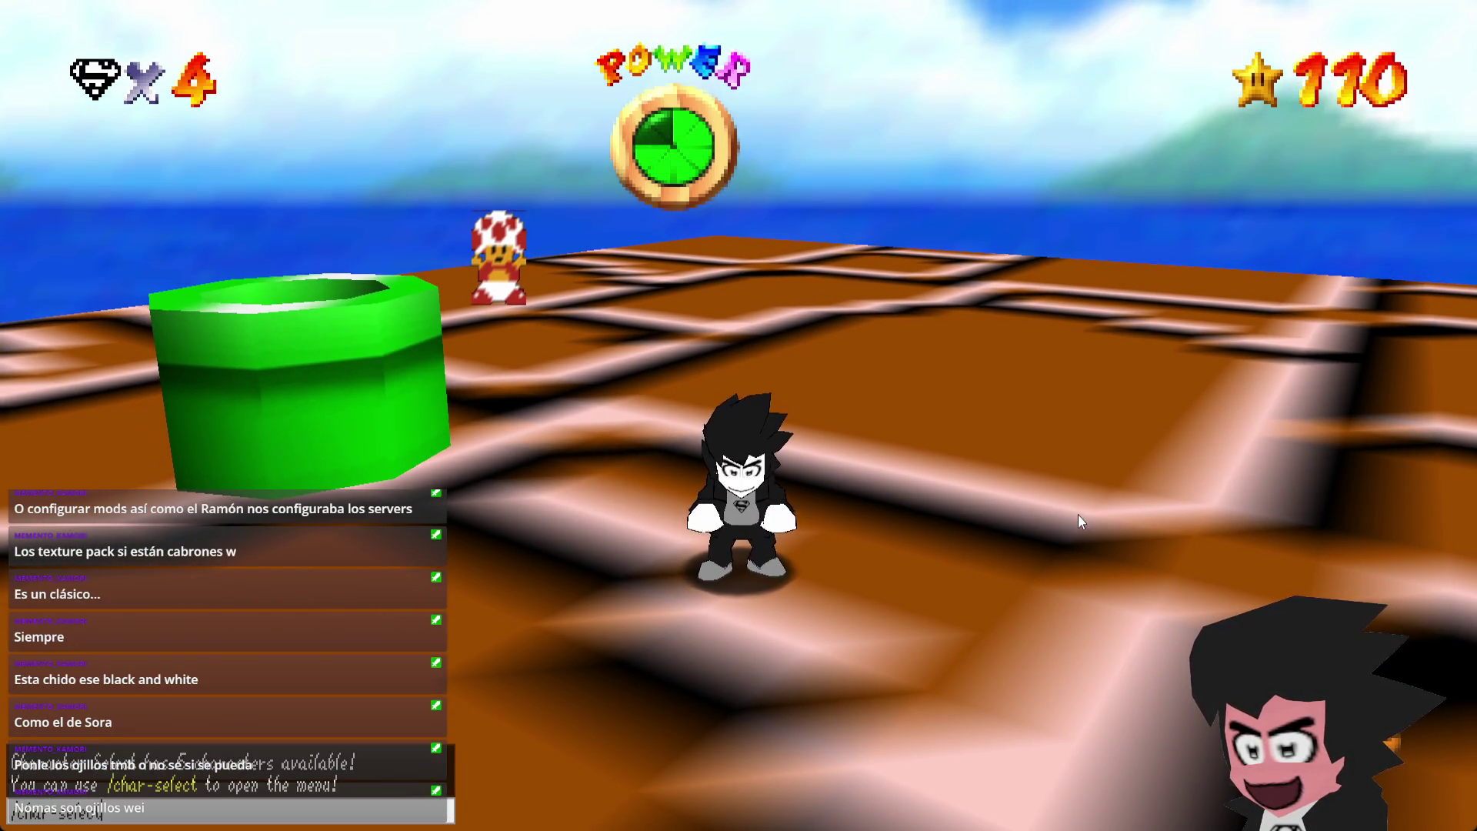
pyautogui.press('Return')
pyautogui.press('d')
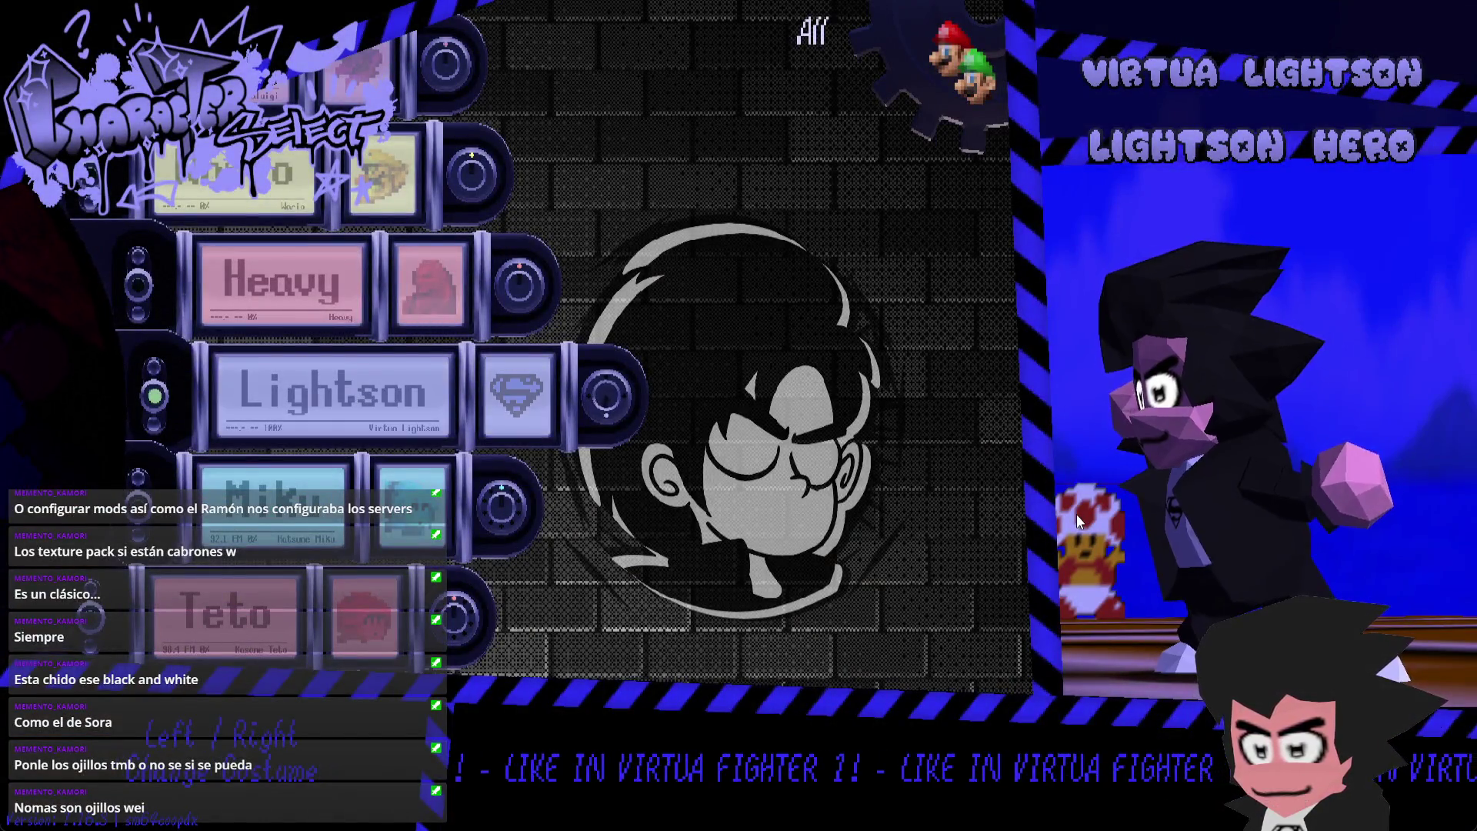
pyautogui.press('d')
pyautogui.press('d')
pyautogui.press('a')
pyautogui.press('d')
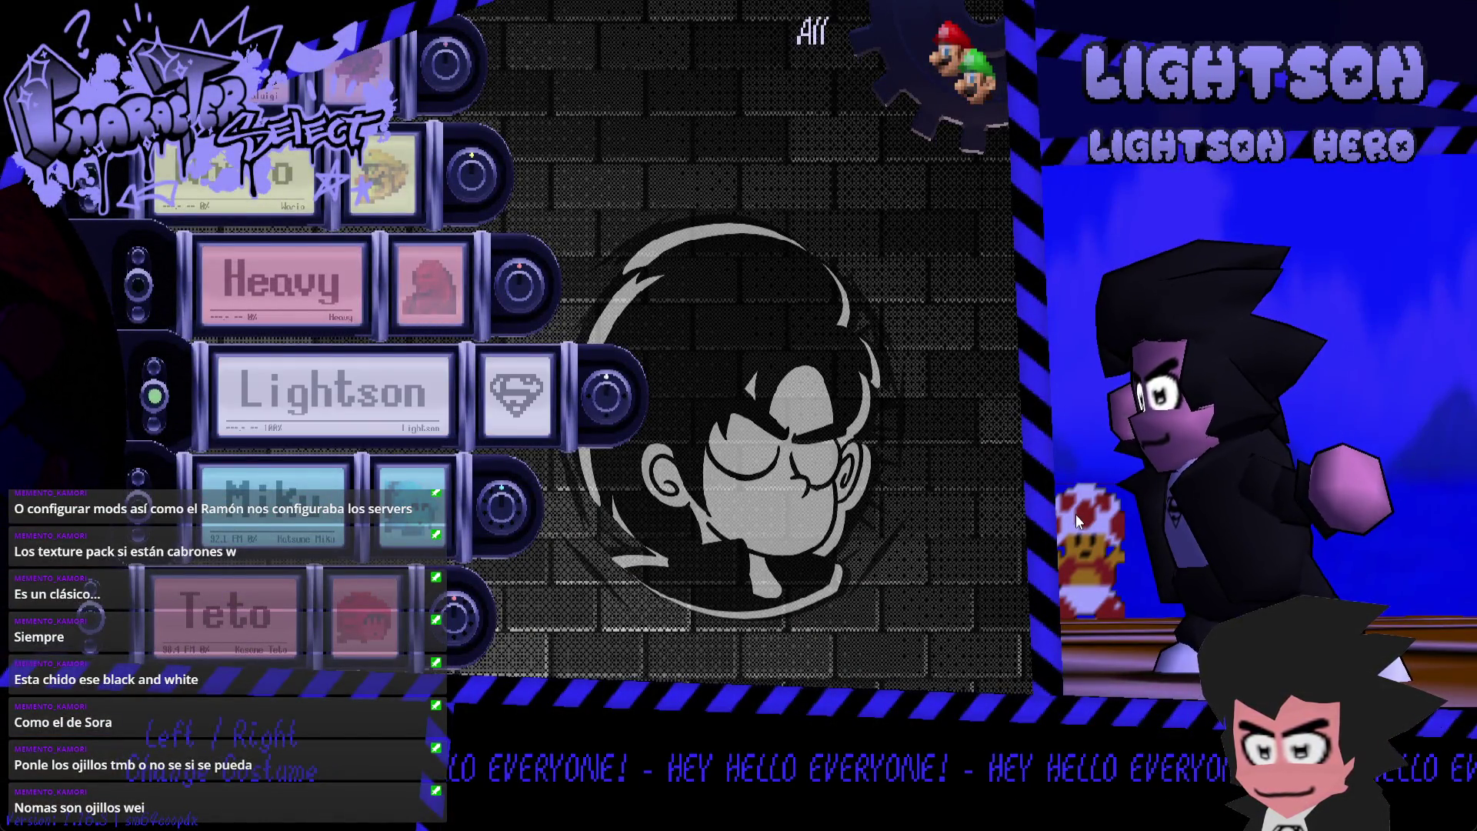
pyautogui.press('a')
pyautogui.press('a')
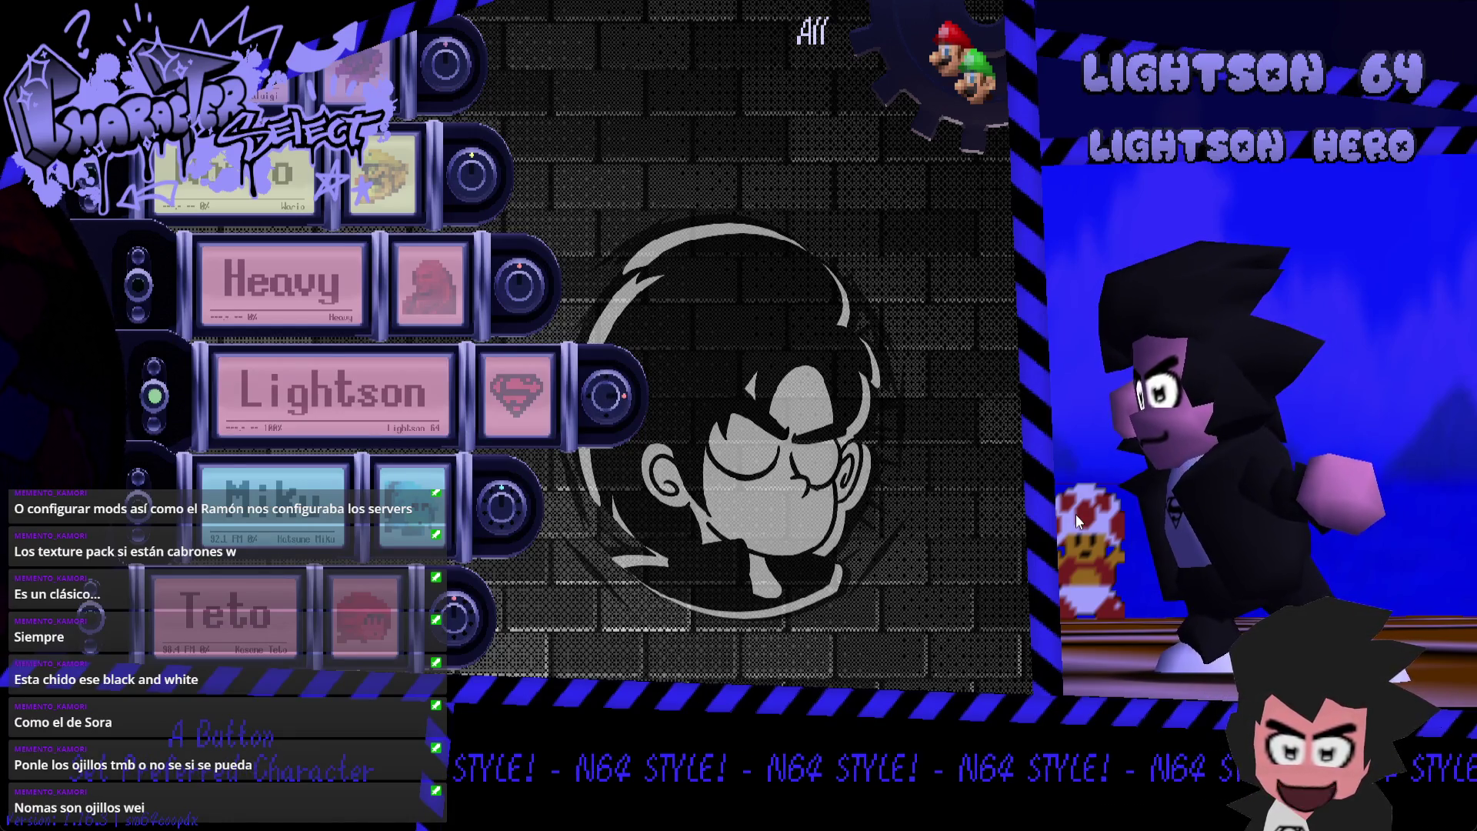
pyautogui.press('a')
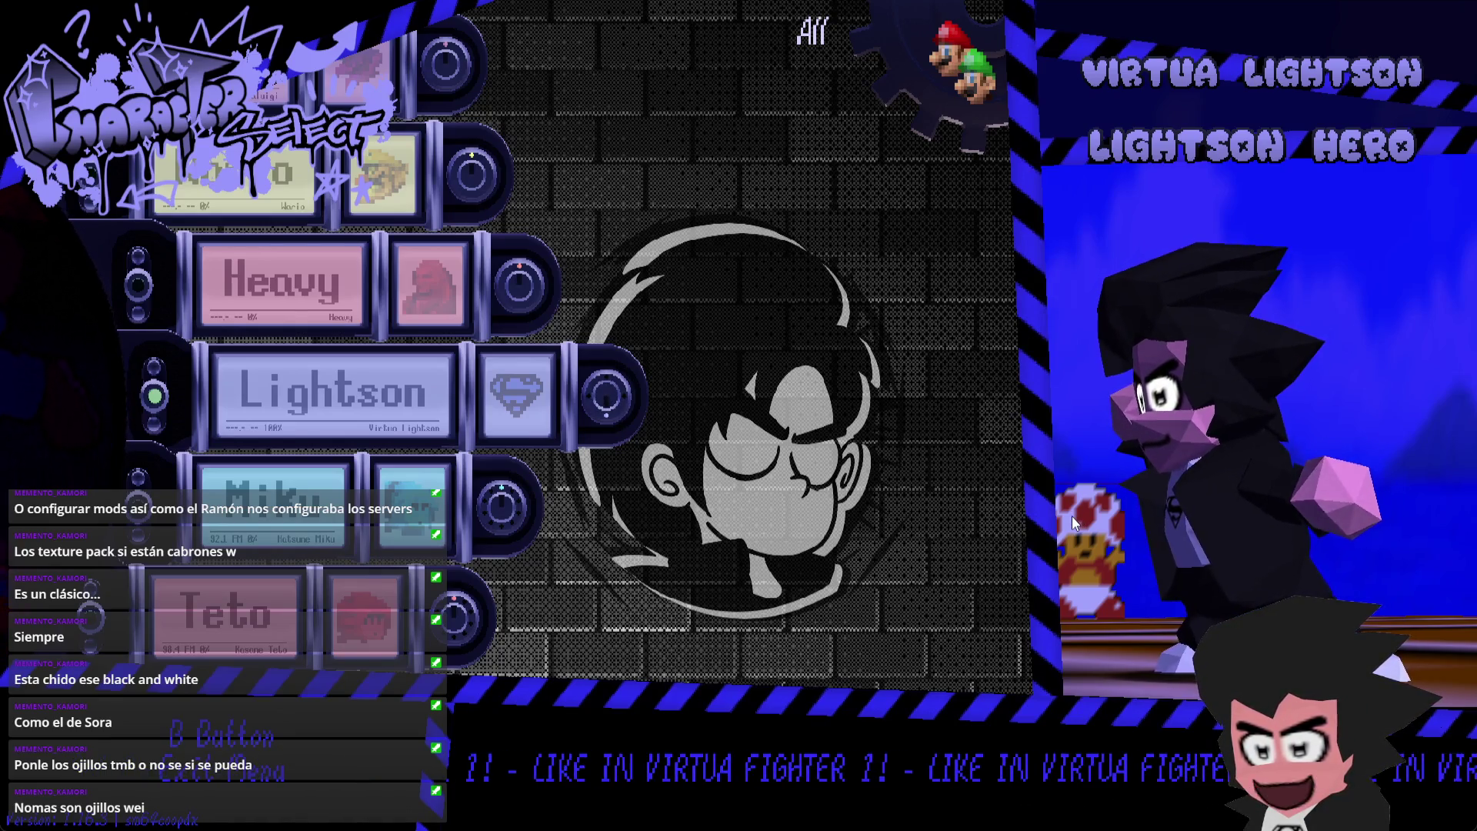
pyautogui.press('a')
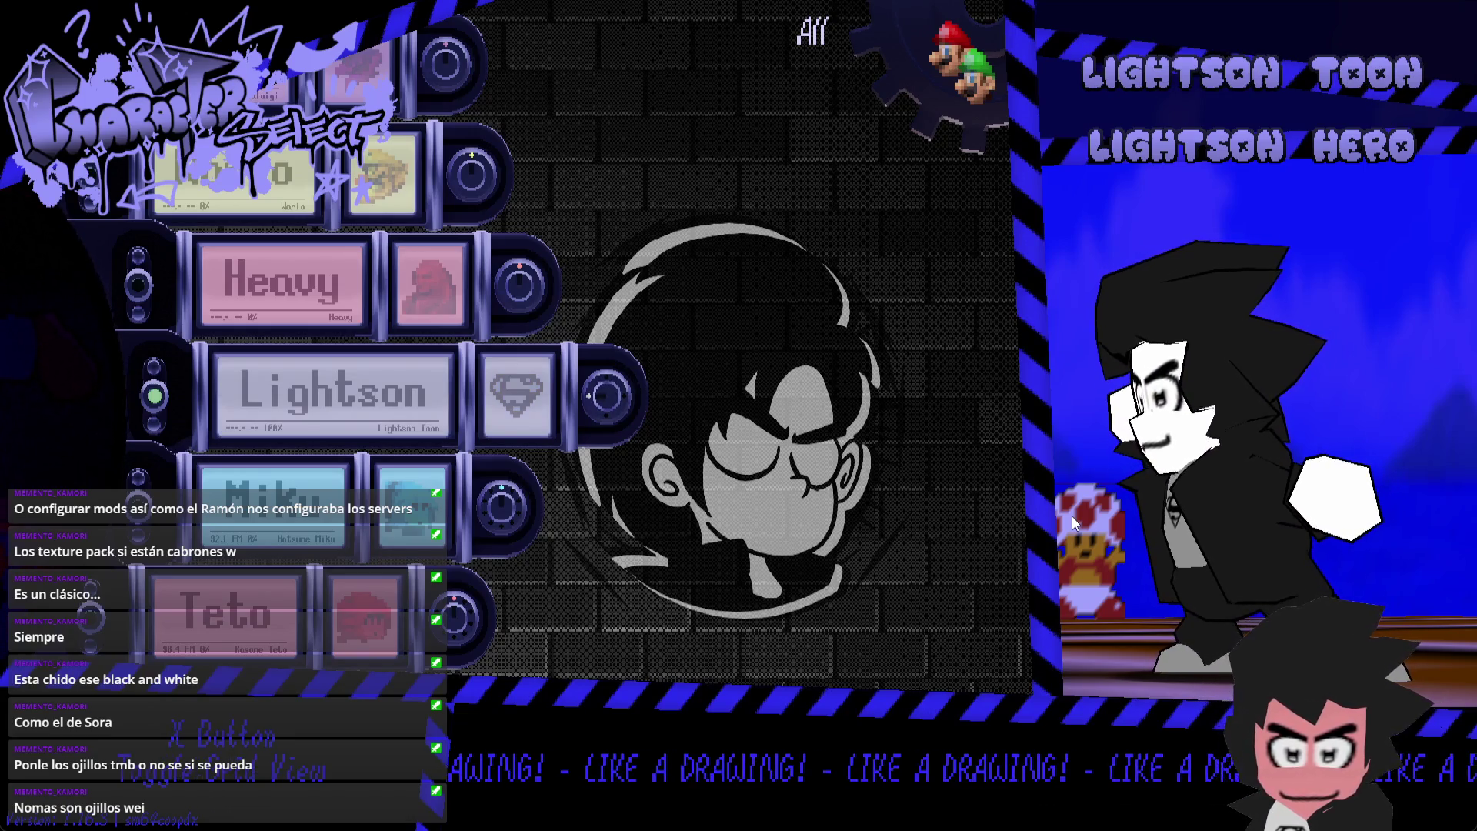
pyautogui.press('a')
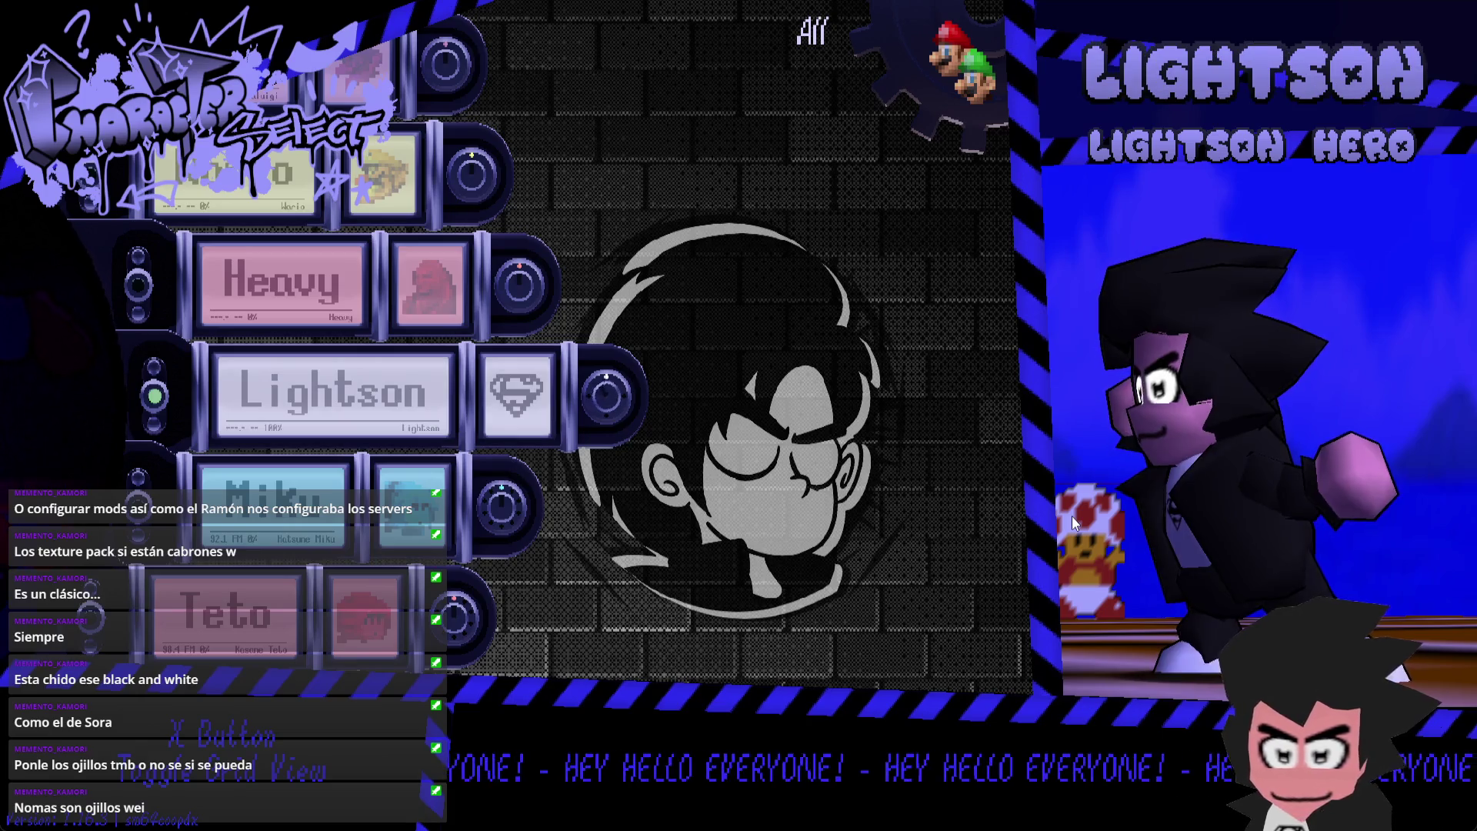
pyautogui.press('a')
pyautogui.press('d')
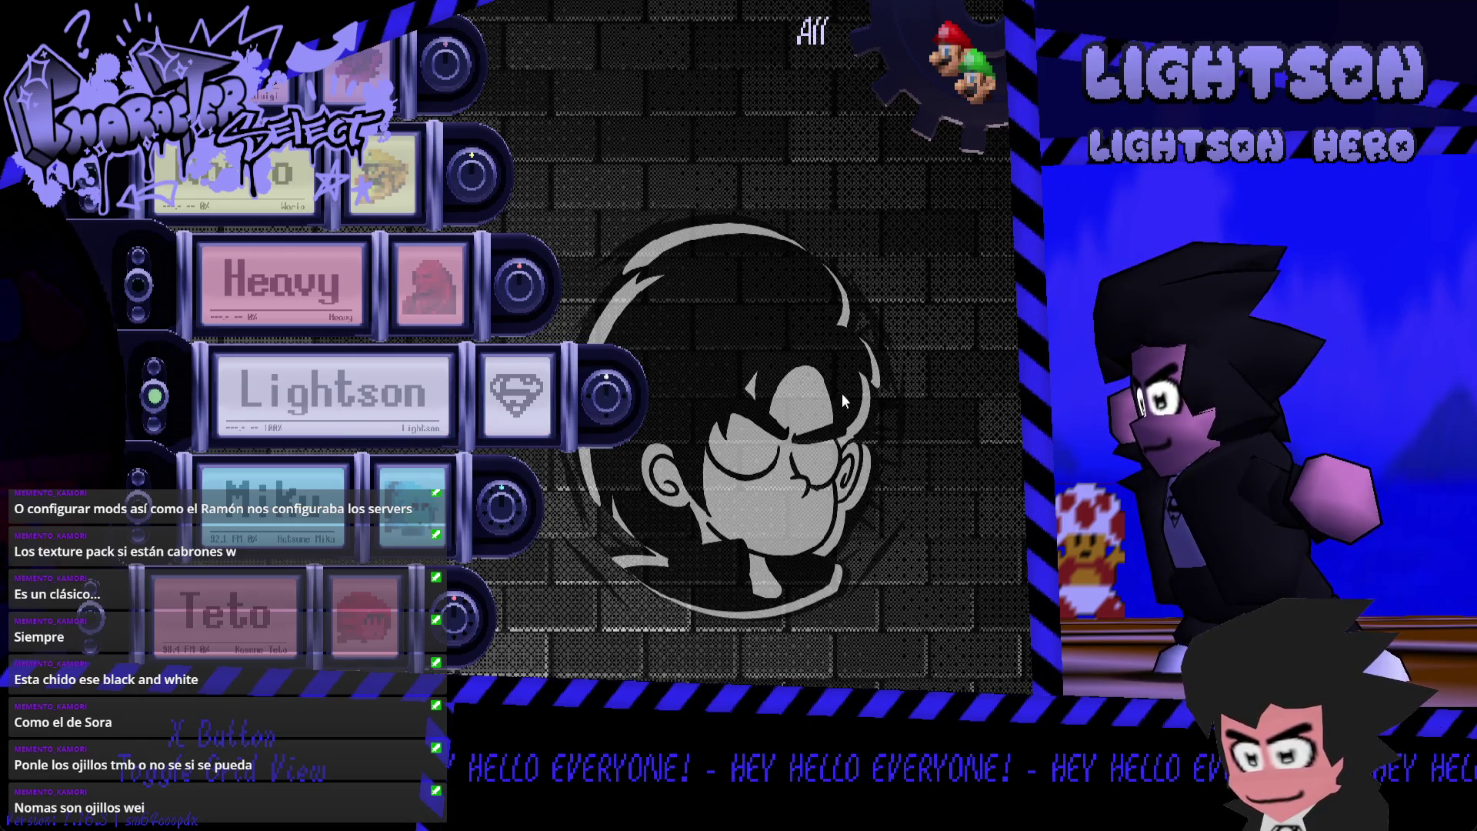
pyautogui.press('d')
pyautogui.press('a')
pyautogui.press('a')
pyautogui.press('d')
pyautogui.press('d')
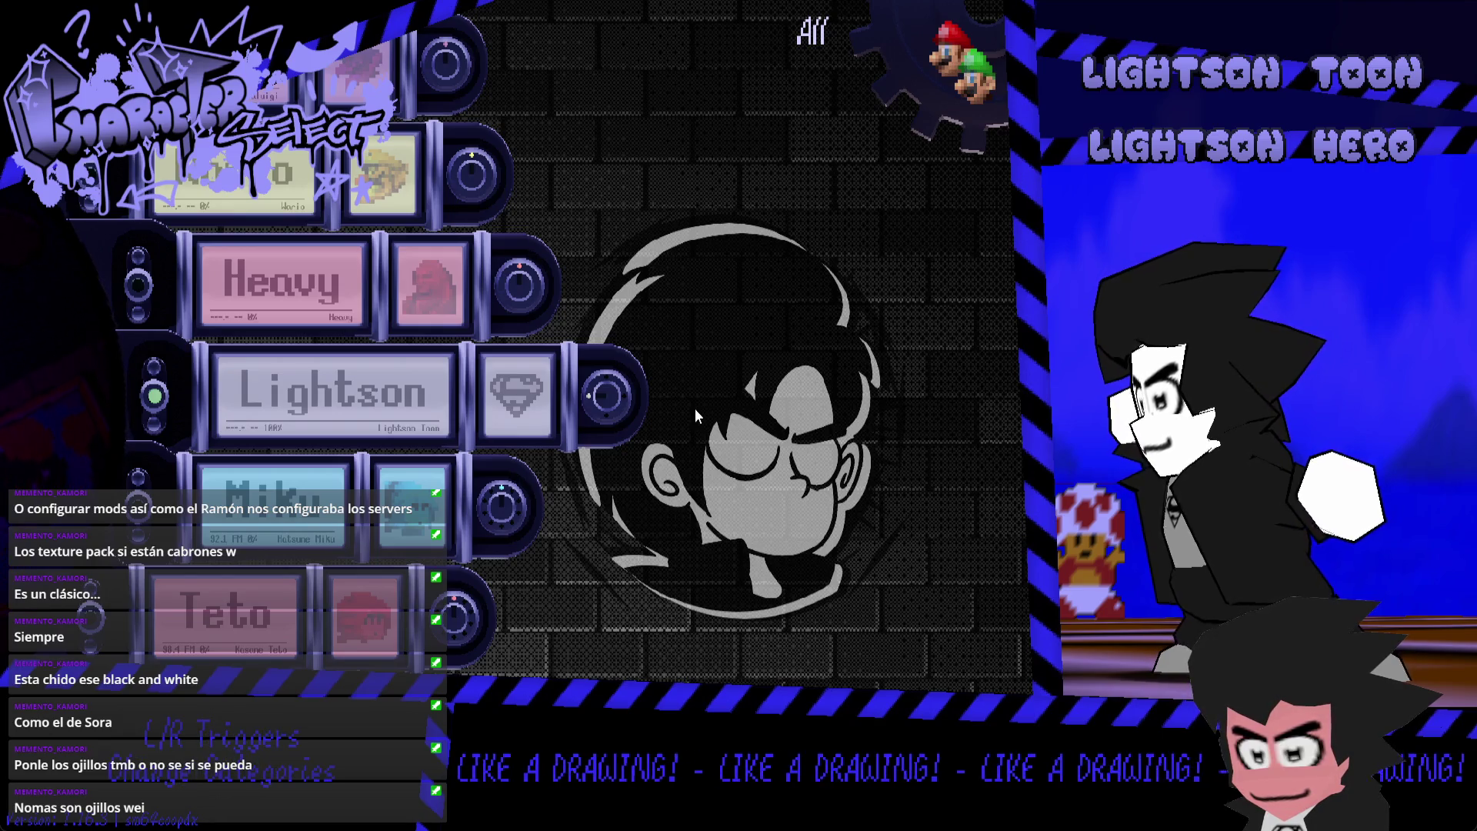
pyautogui.press(',')
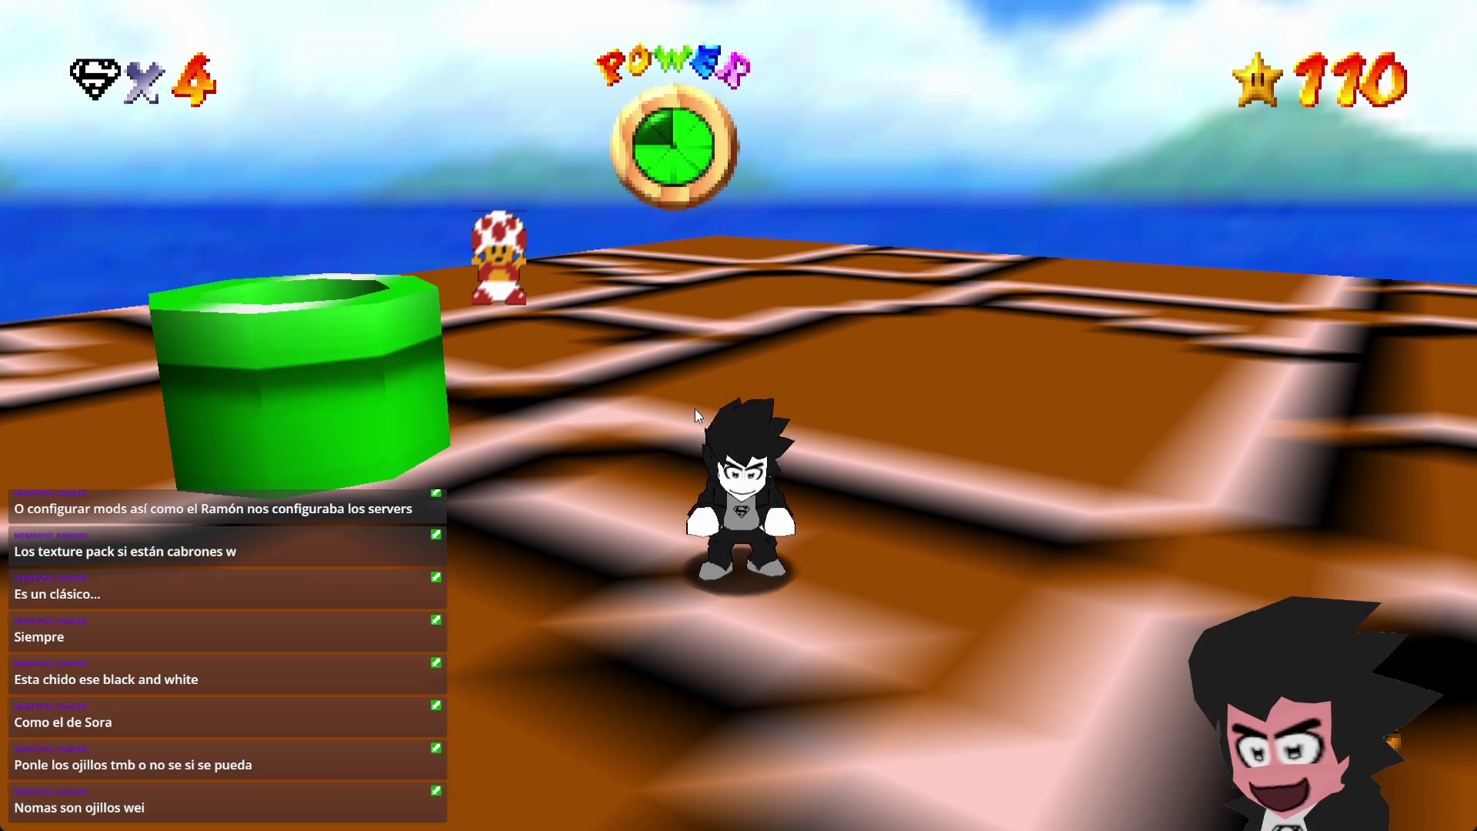
# - Swing the camera around Lightson, clear a partial /char chat command, and reopen chat
pyautogui.press('Right')
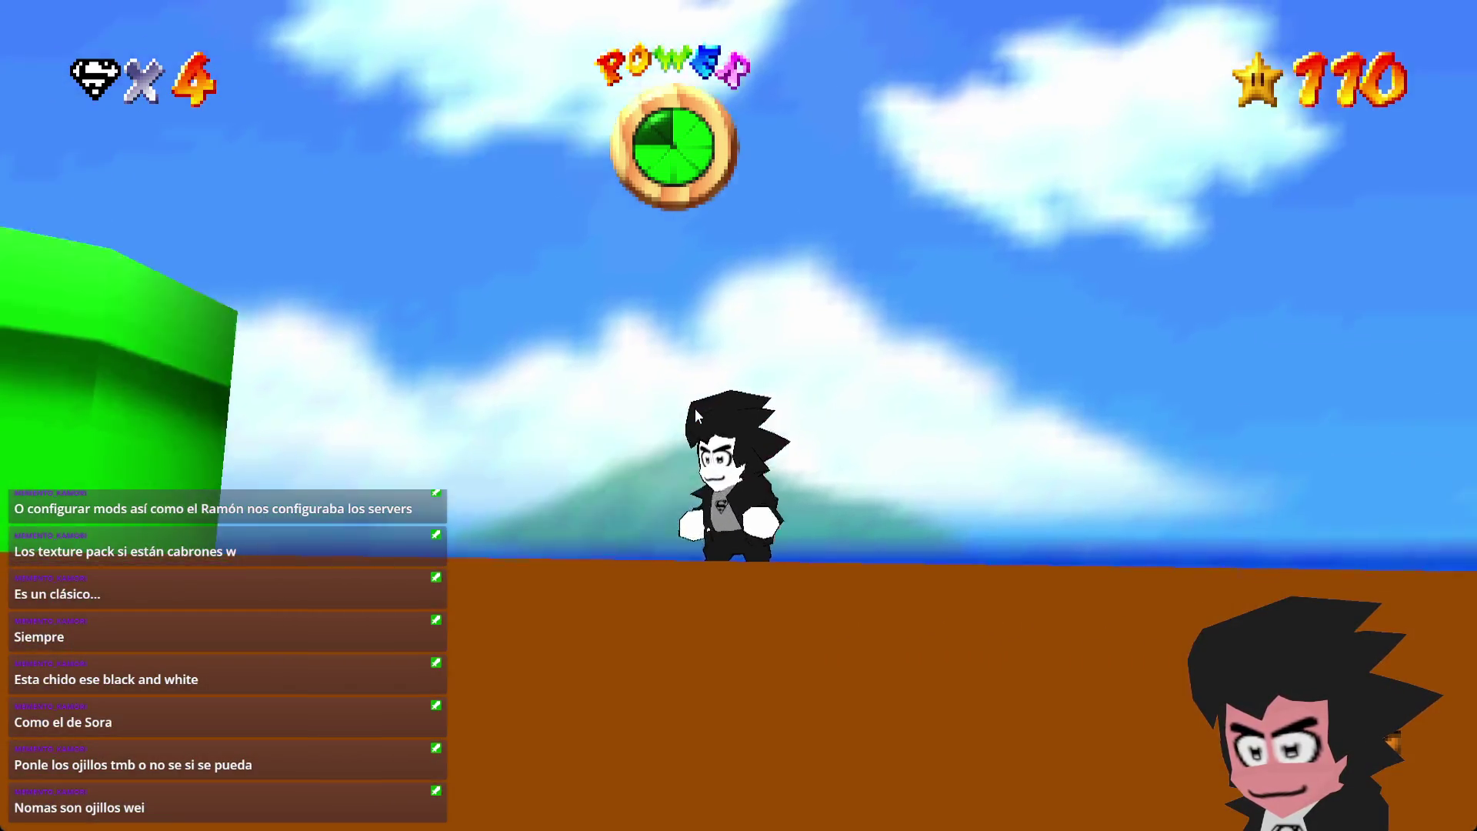
pyautogui.press('Left')
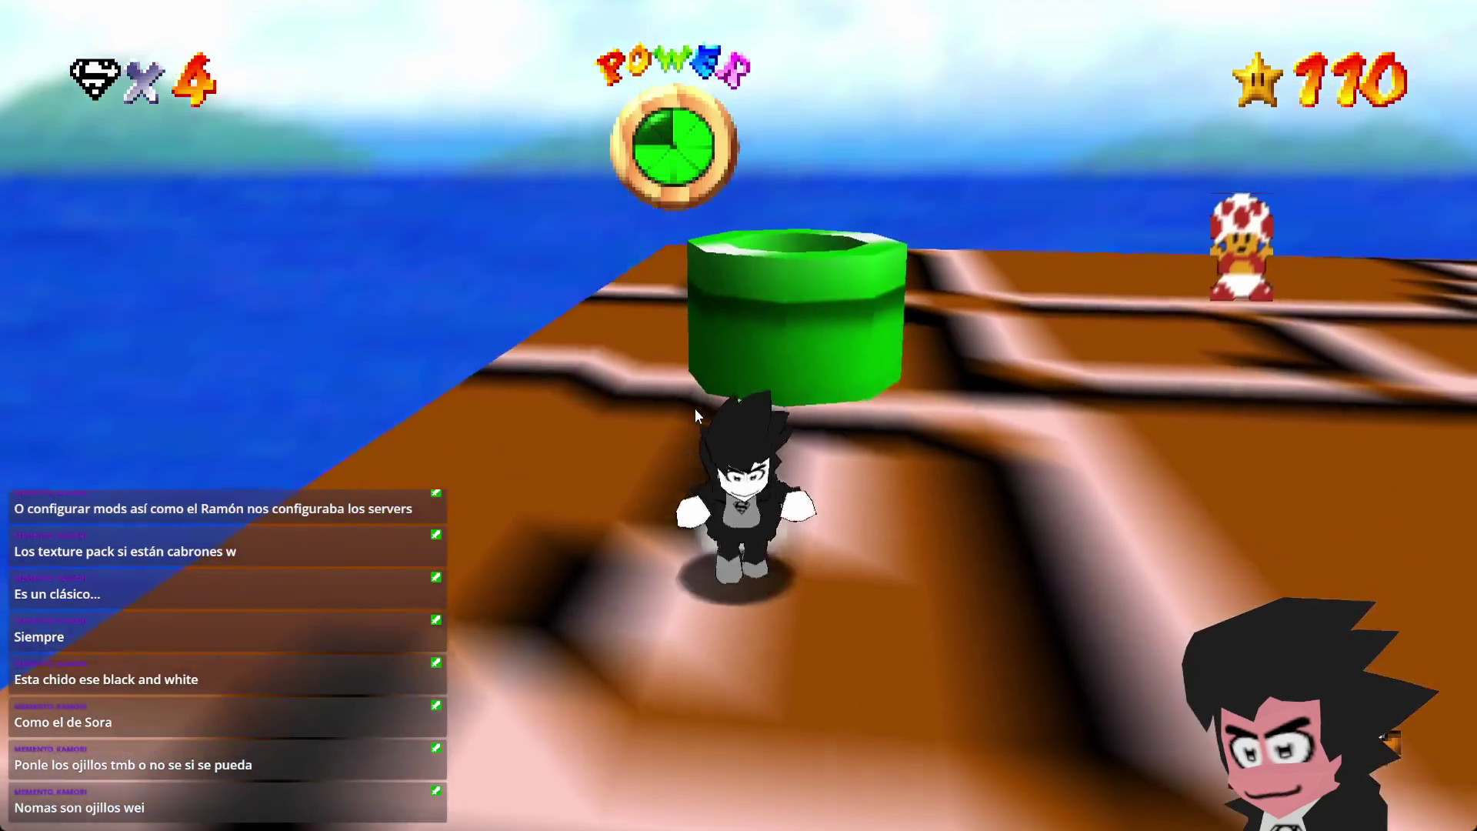
pyautogui.press('Up')
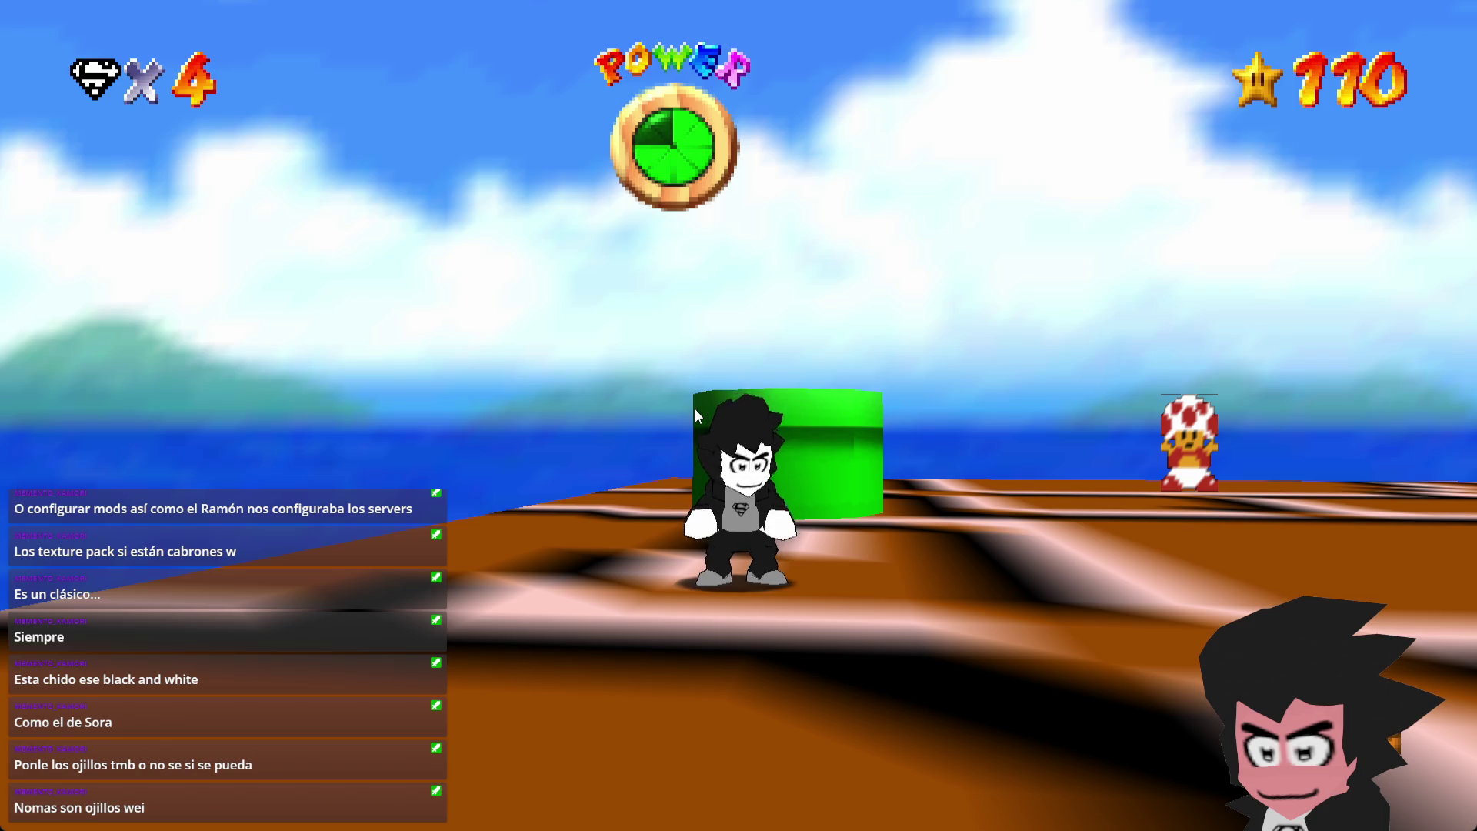
pyautogui.press('Return')
pyautogui.write('/char')
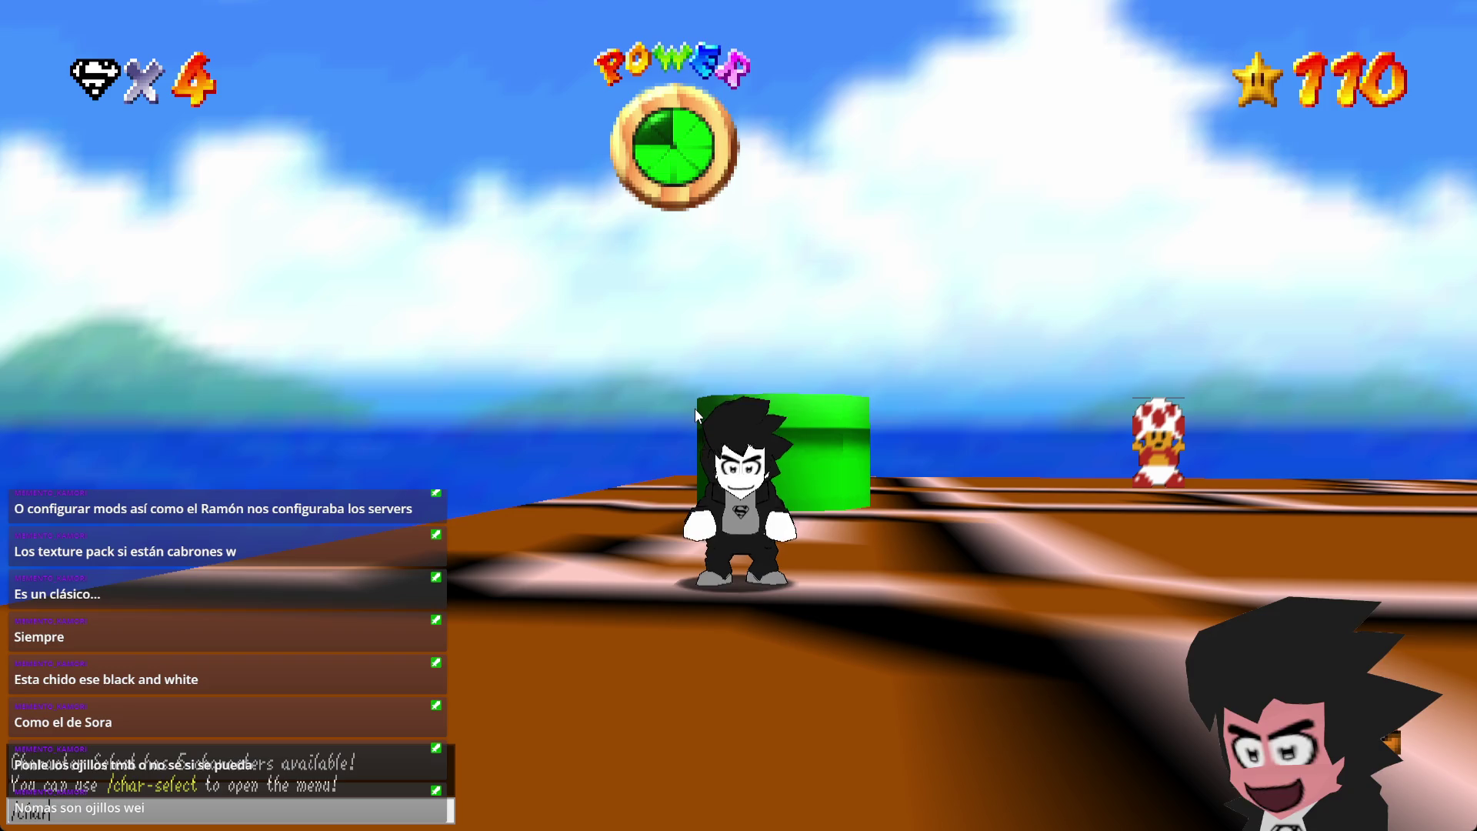
pyautogui.press('BackSpace')
pyautogui.press('BackSpace')
pyautogui.press('BackSpace')
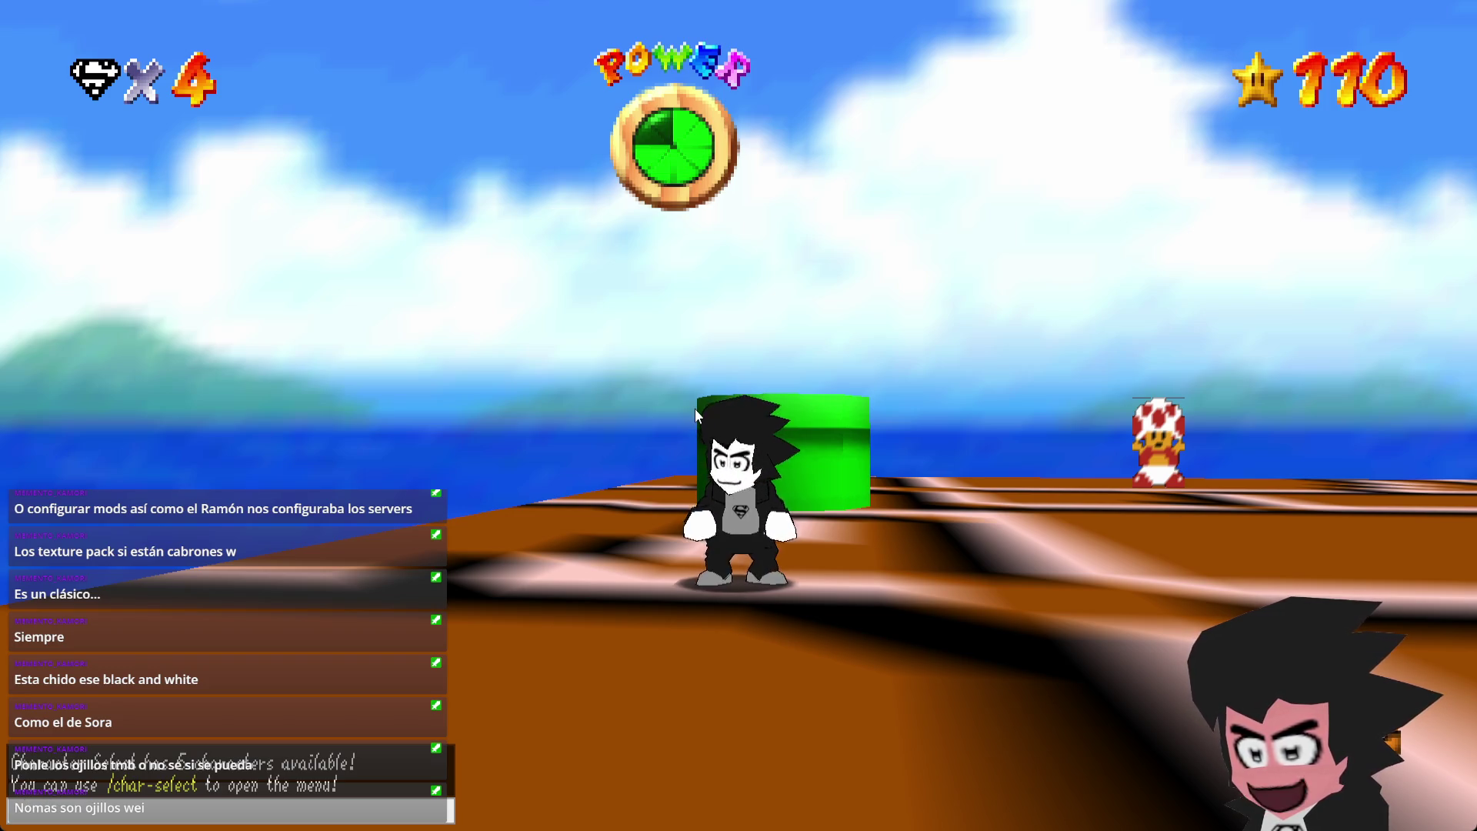
pyautogui.press('Escape')
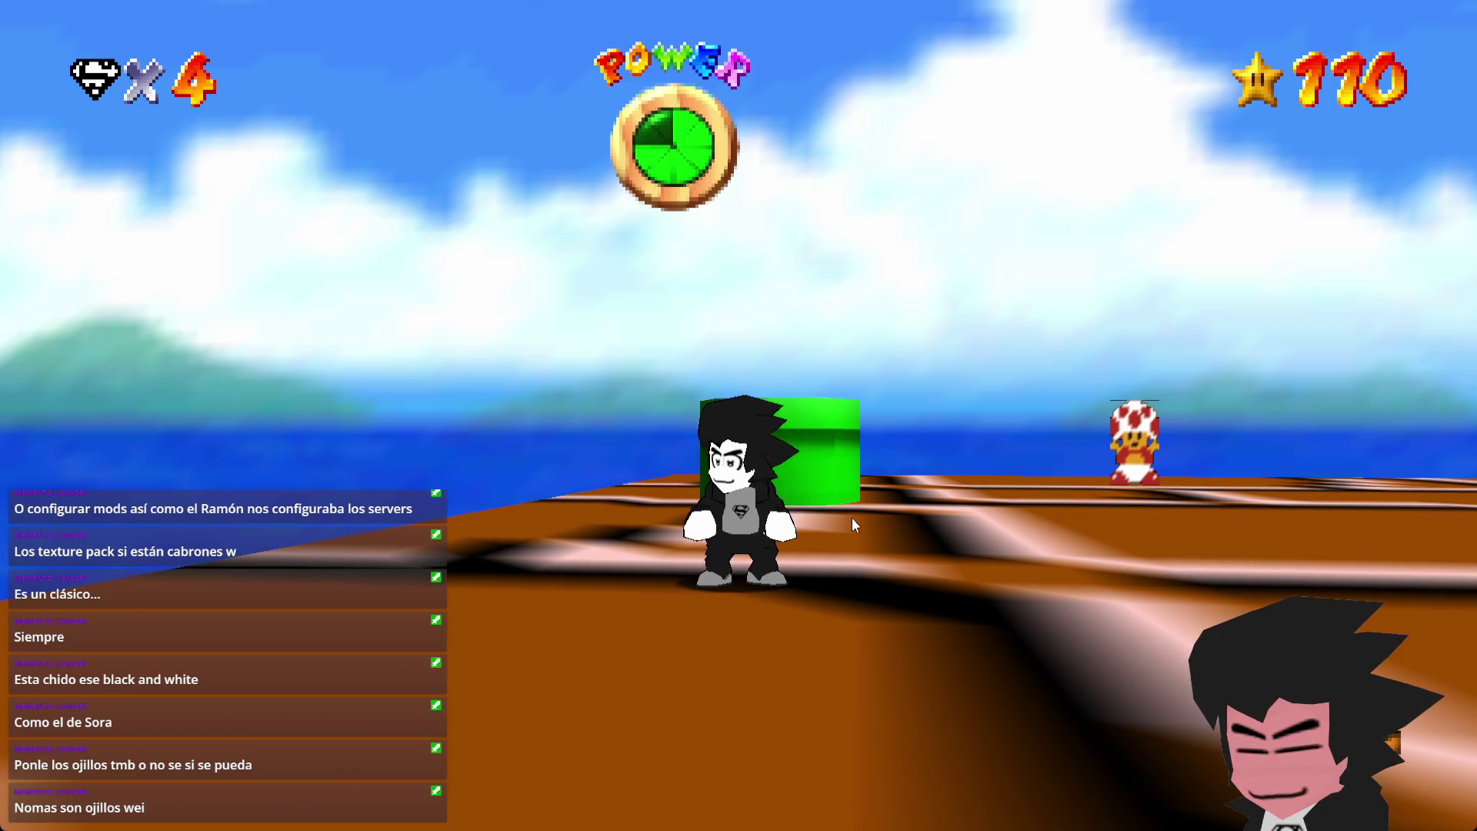
pyautogui.press('Return')
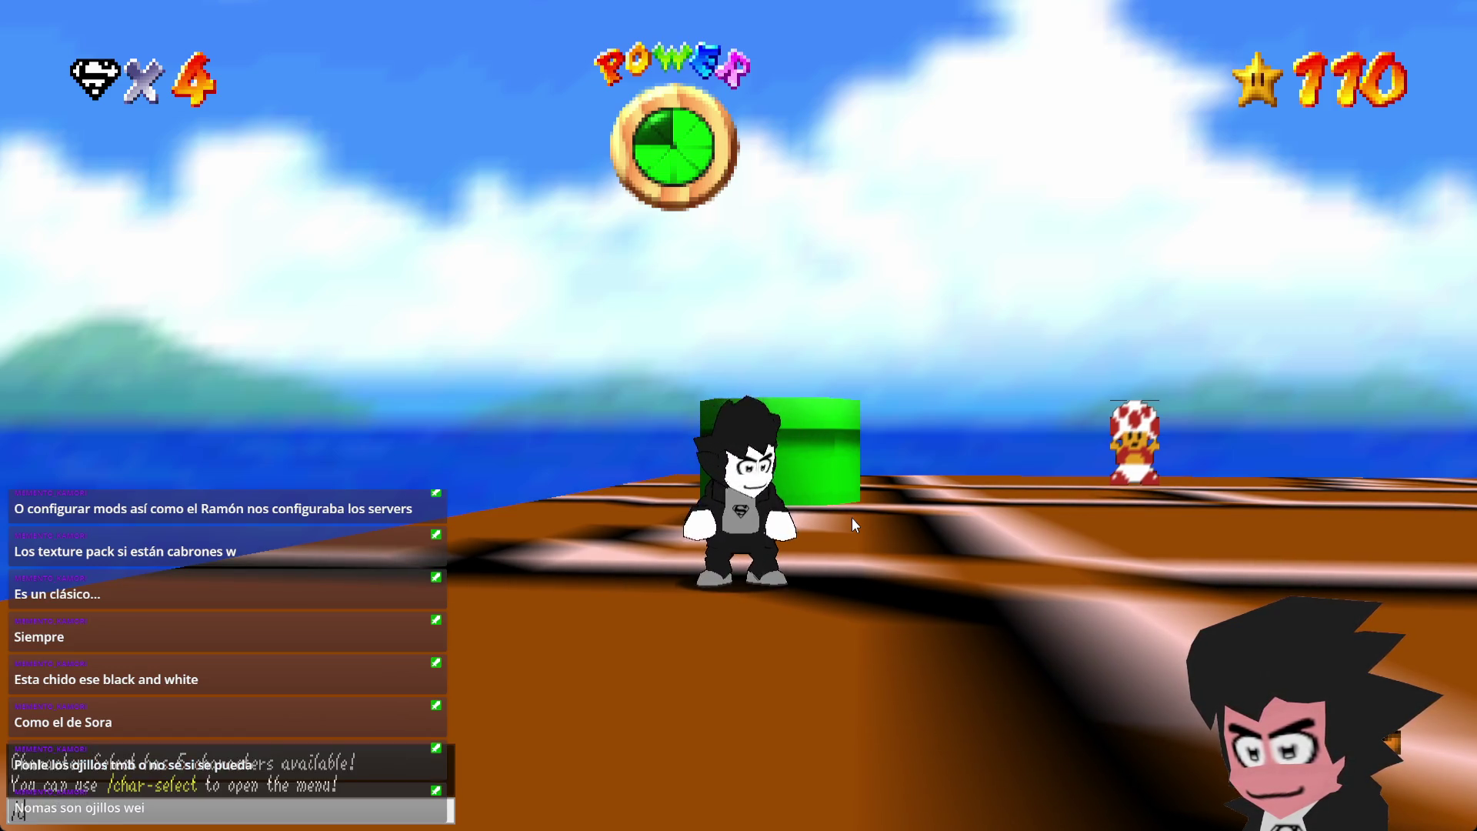
# - Open /char-select and browse Lightson's palettes (Black and White, Dragon, Old Style) and costumes
pyautogui.write('/char-select')
pyautogui.press('Return')
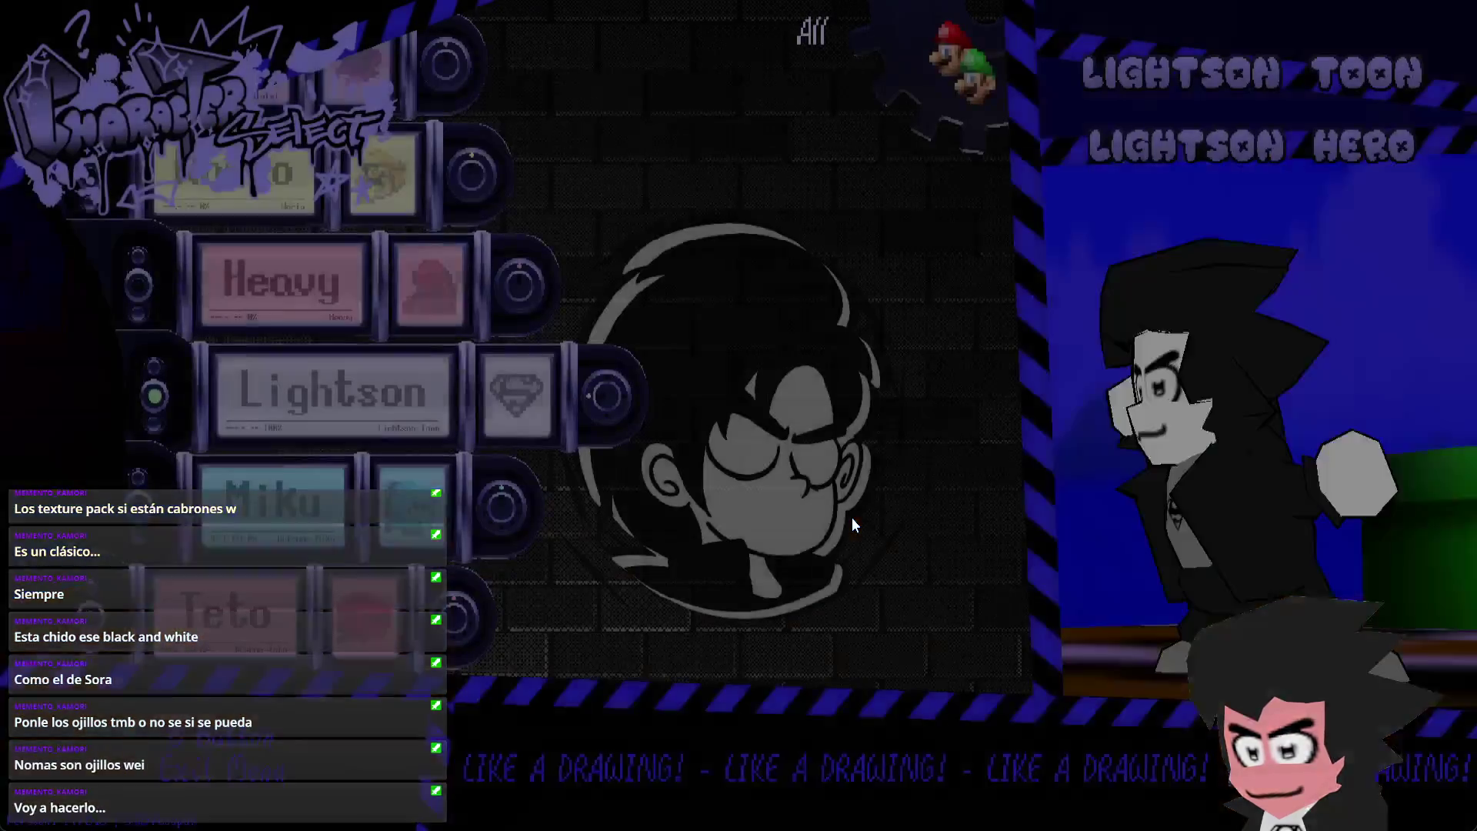
pyautogui.press('Right')
pyautogui.press('Right')
pyautogui.press('Right')
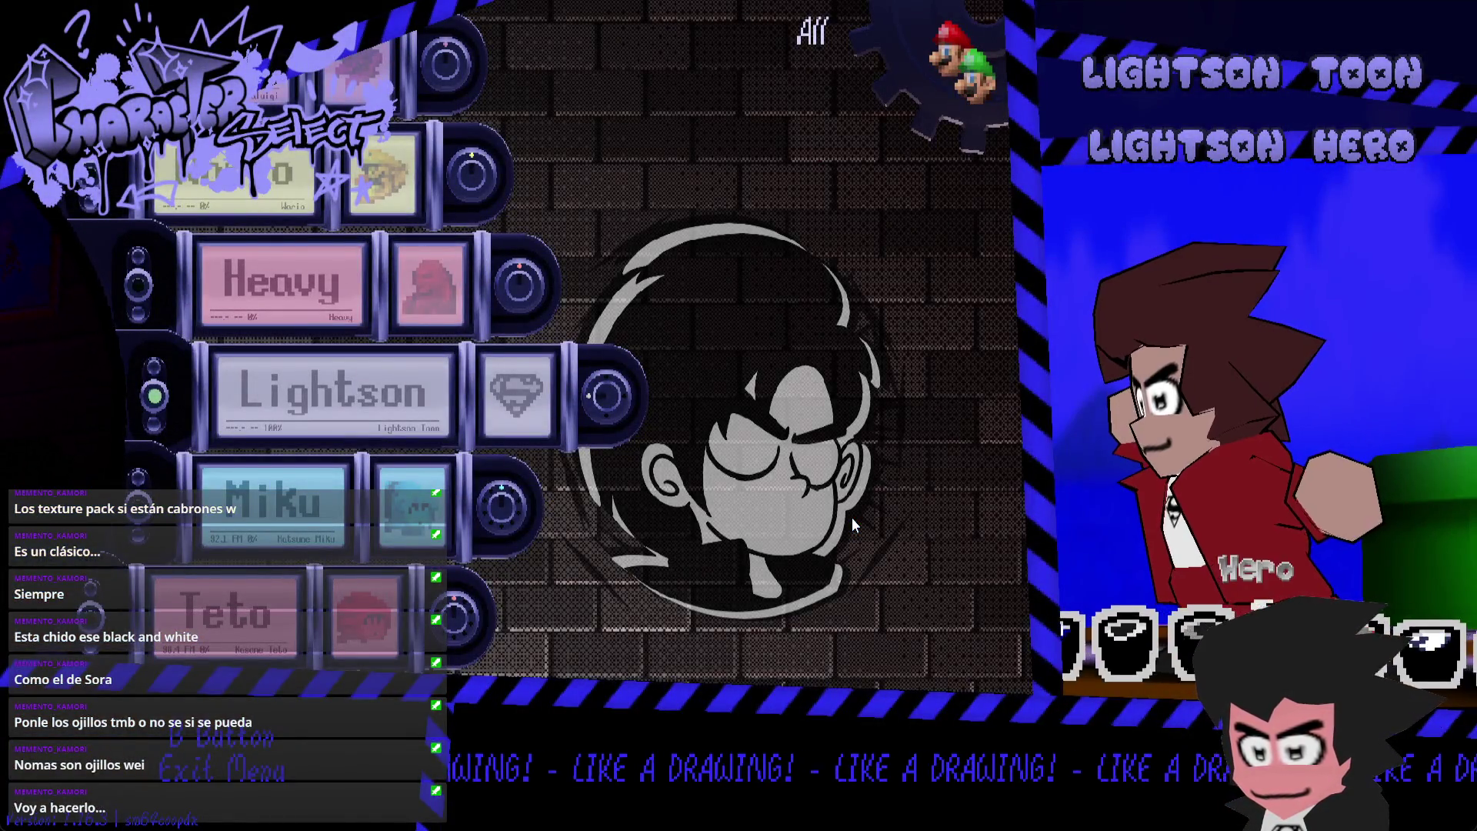
pyautogui.press('Right')
pyautogui.press('Right')
pyautogui.press('Right')
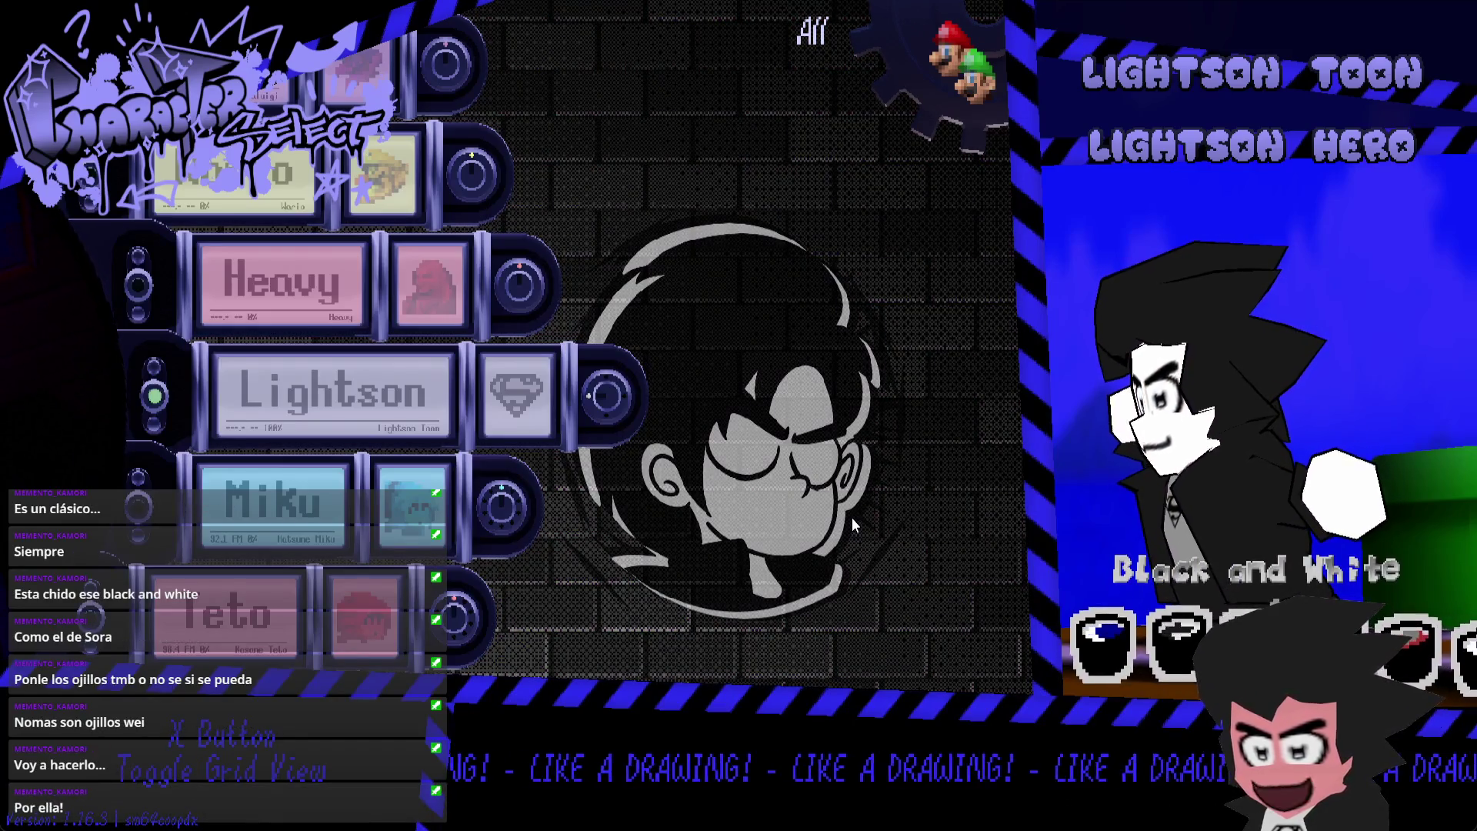
pyautogui.press('Right')
pyautogui.press('Right')
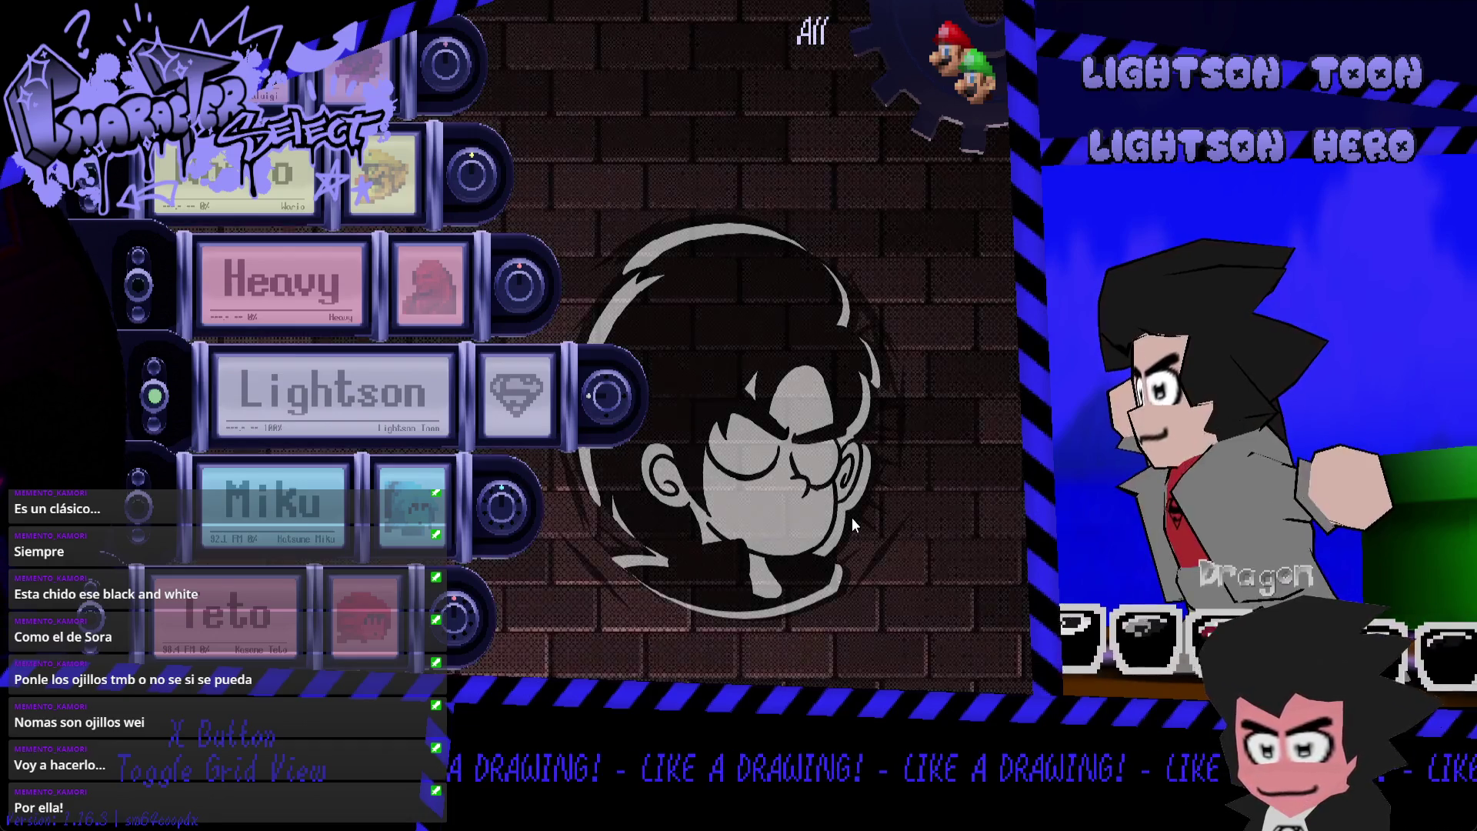
pyautogui.press('Right')
pyautogui.press('Right')
pyautogui.press('Right')
pyautogui.press('Right')
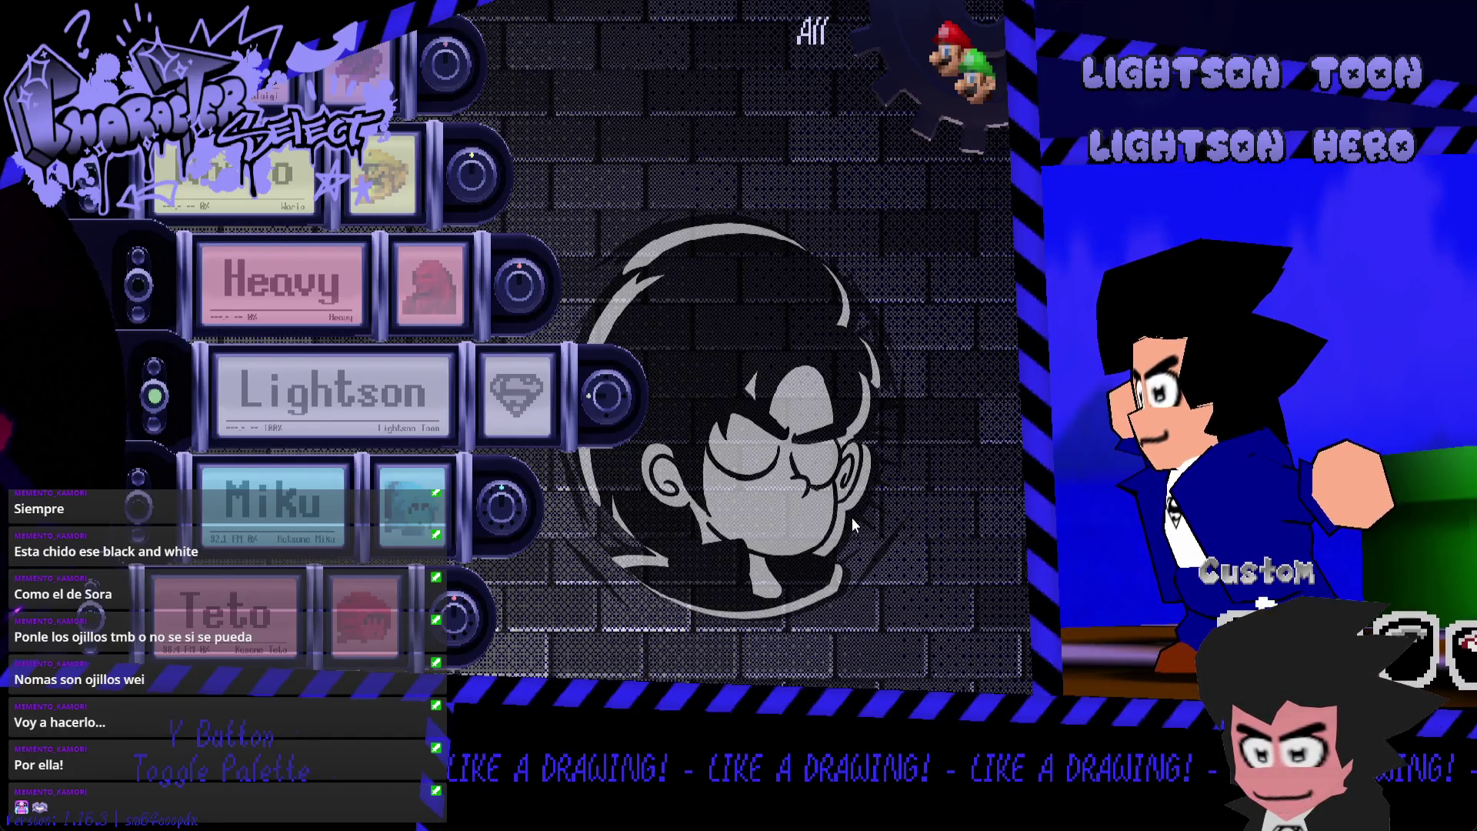
pyautogui.press('Right')
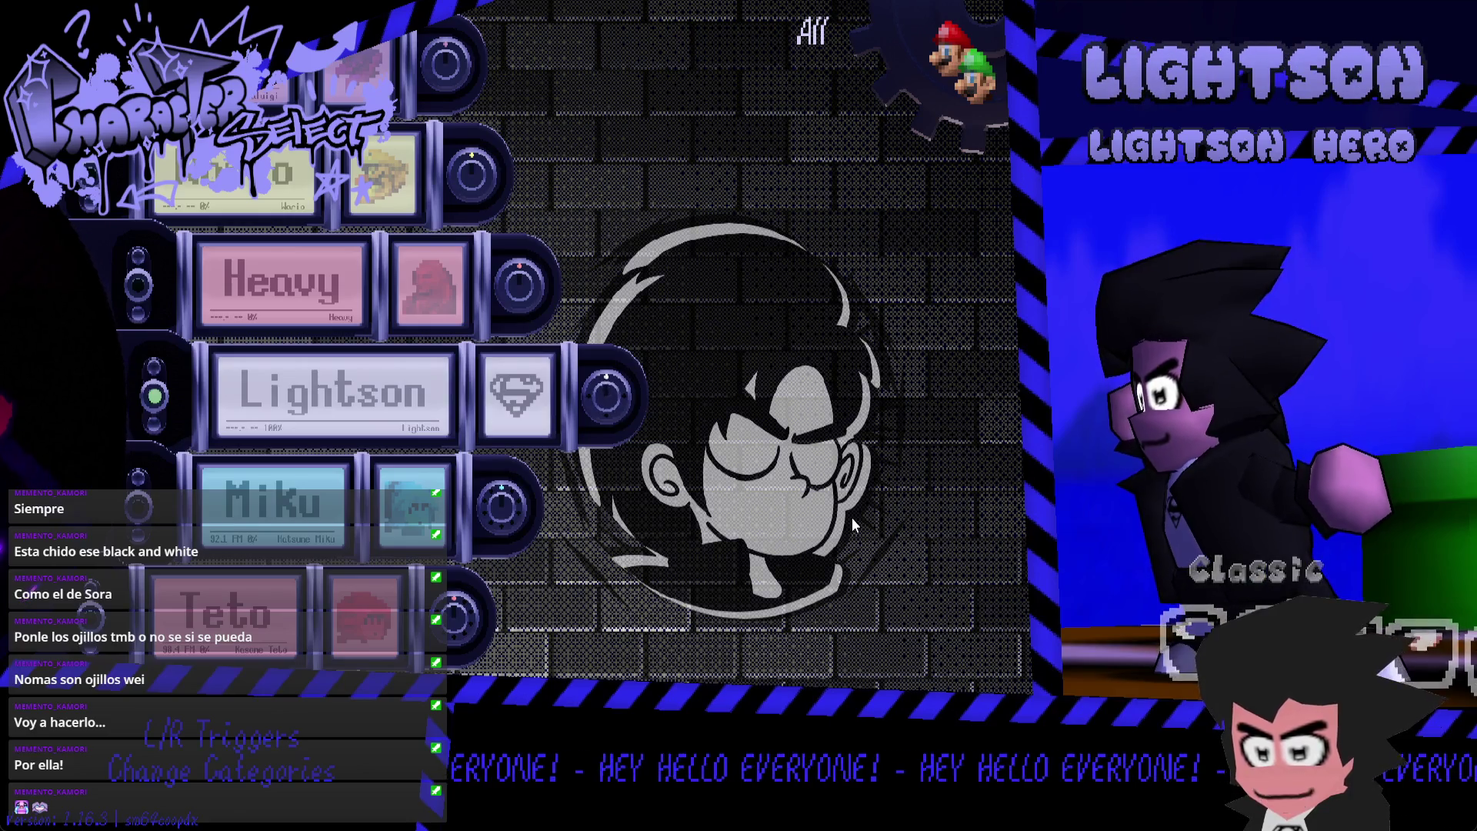
pyautogui.press('Right')
pyautogui.press('Right')
pyautogui.press('Right')
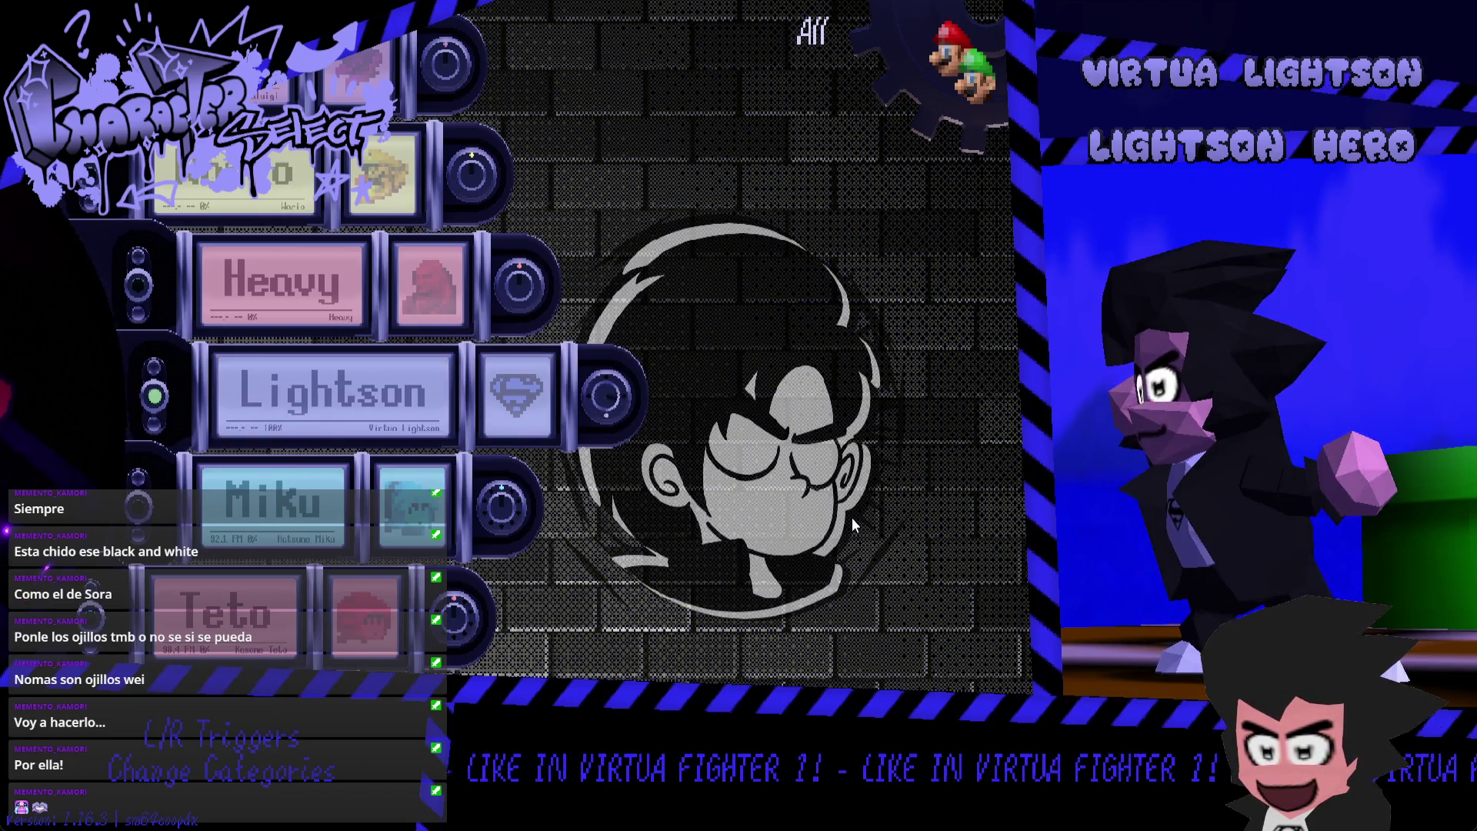
pyautogui.press('Left')
pyautogui.press('Left')
pyautogui.press('Left')
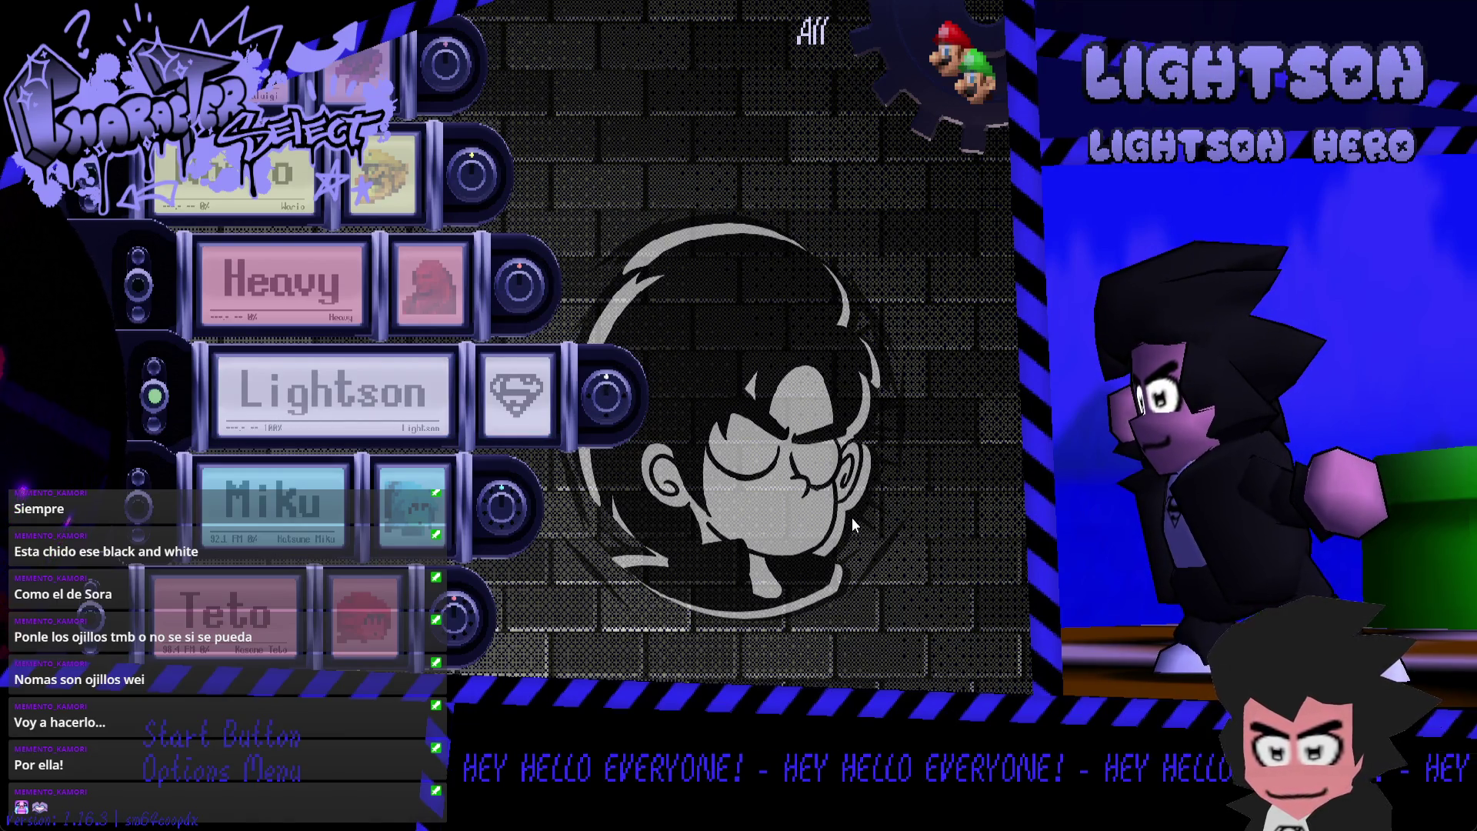
# - Select Lightson Toon with the Black and White palette and return to the level
pyautogui.press('k')
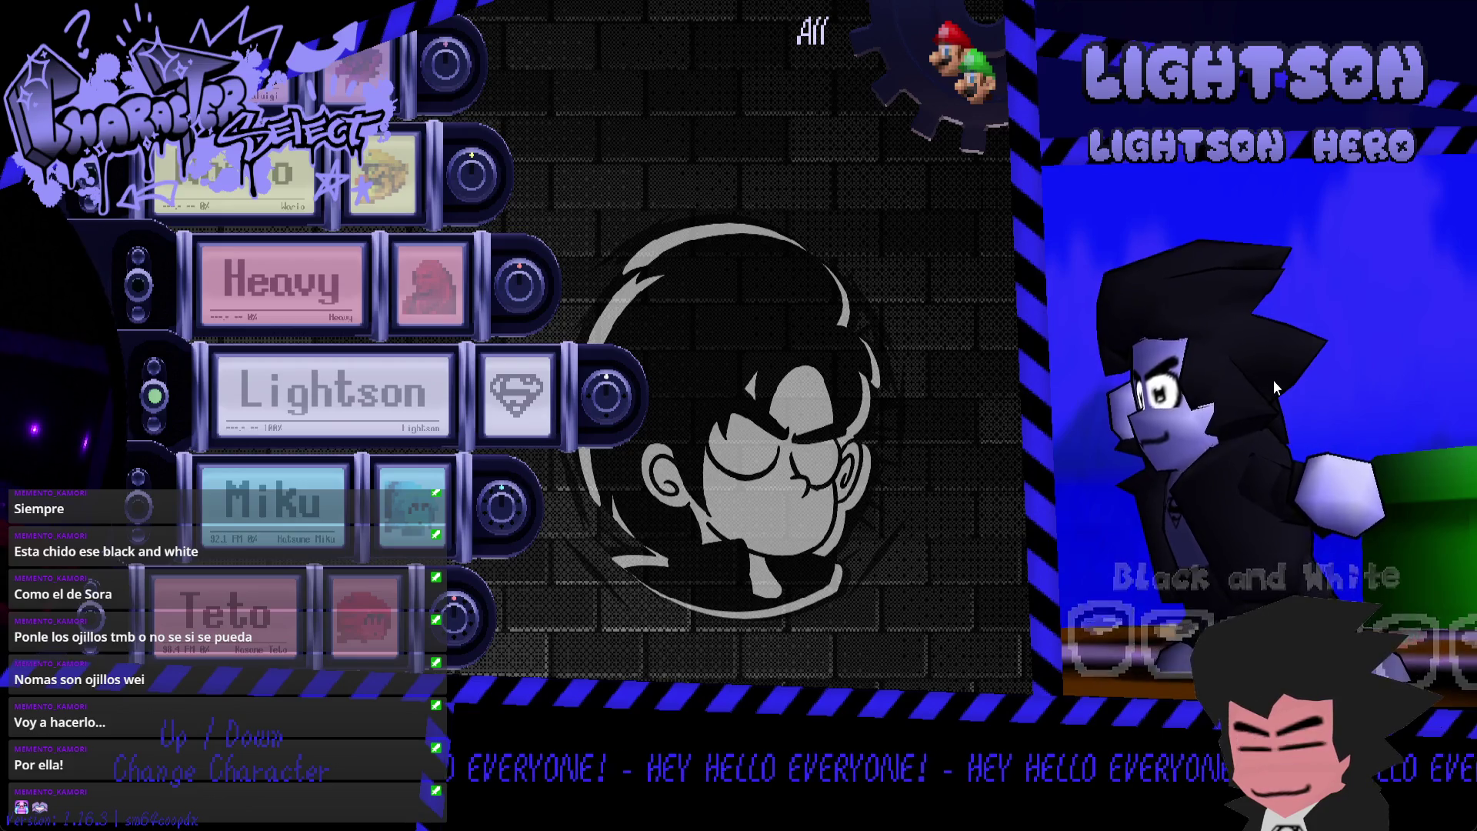
pyautogui.press('Right')
pyautogui.press('Right')
pyautogui.press('Right')
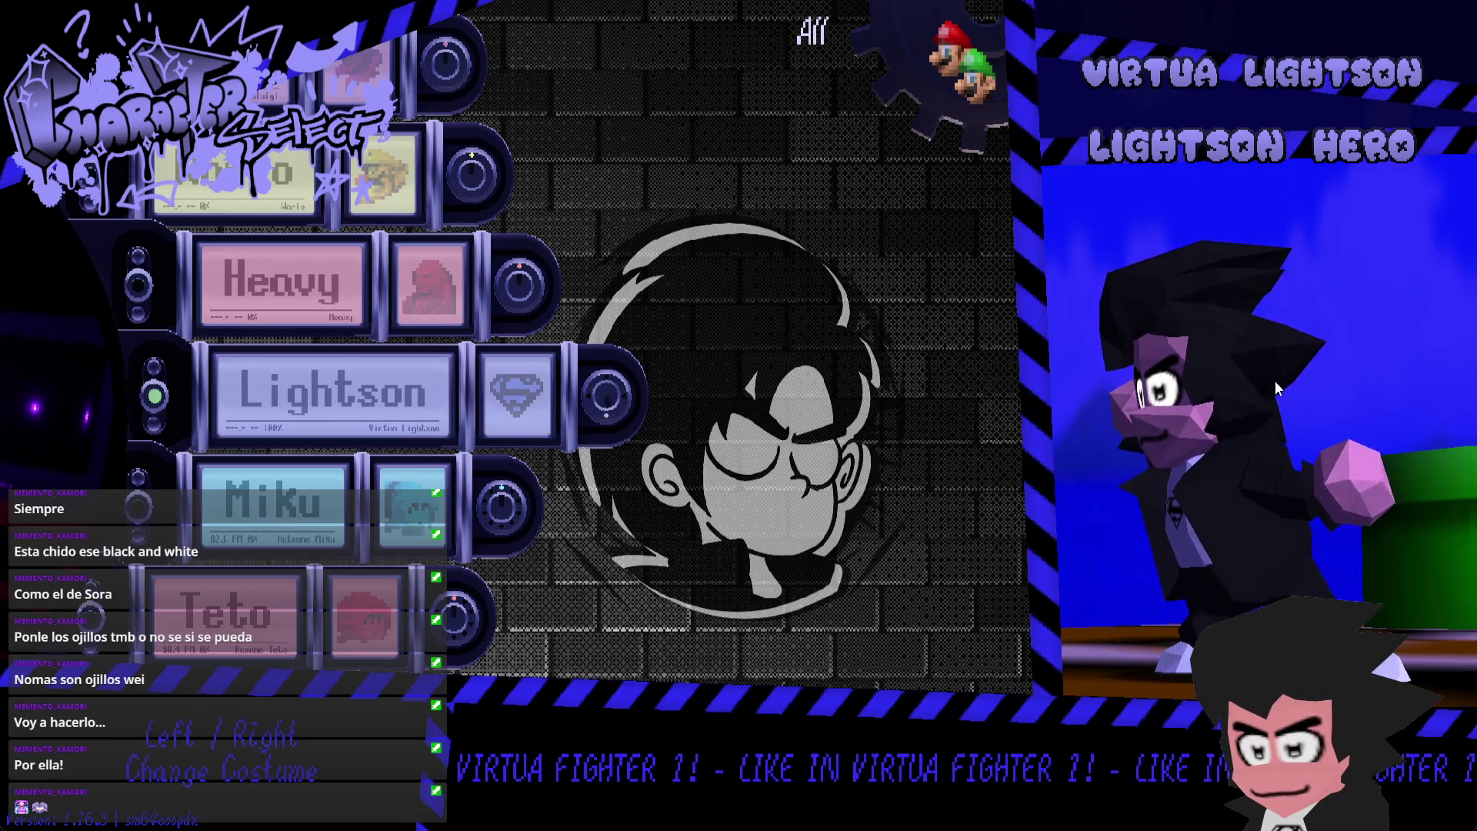
pyautogui.press('Right')
pyautogui.press('Right')
pyautogui.press('Left')
pyautogui.press('Down')
pyautogui.press('Down')
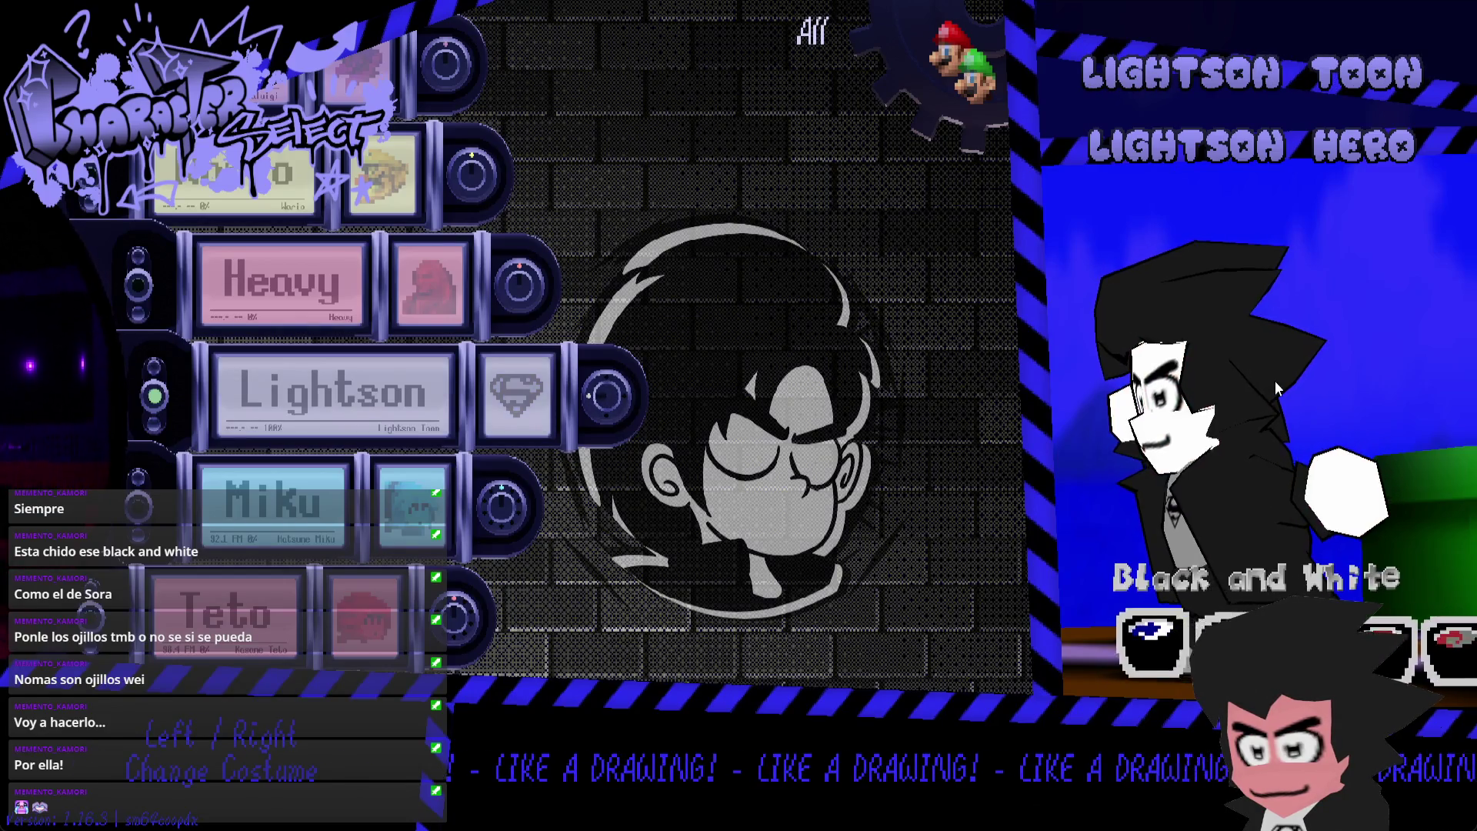
pyautogui.press('Escape')
pyautogui.press('w')
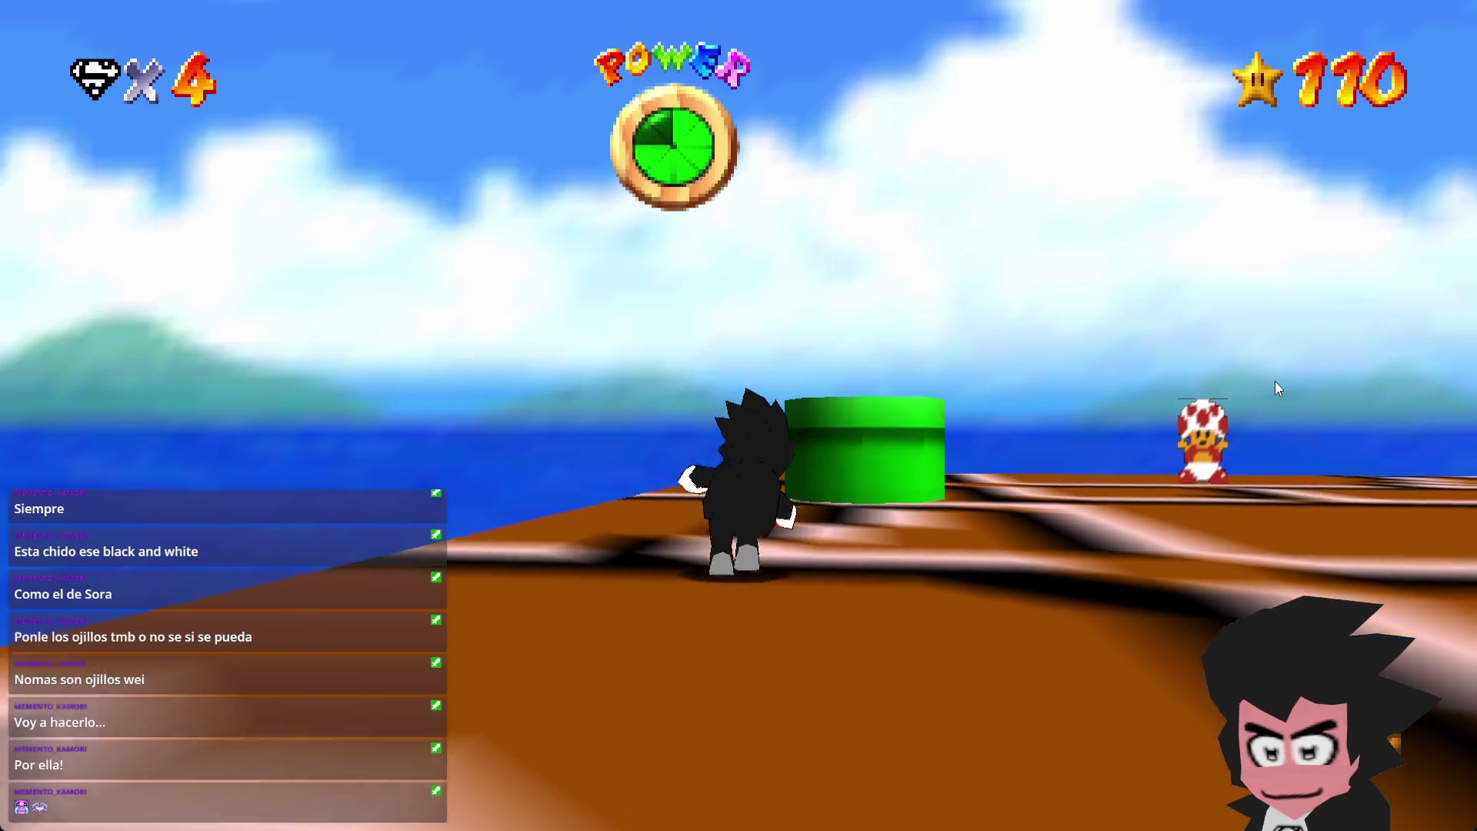
# - Jump onto the green pipe and start World 1-1 from the Super Mario Bros title screen
pyautogui.press('l')
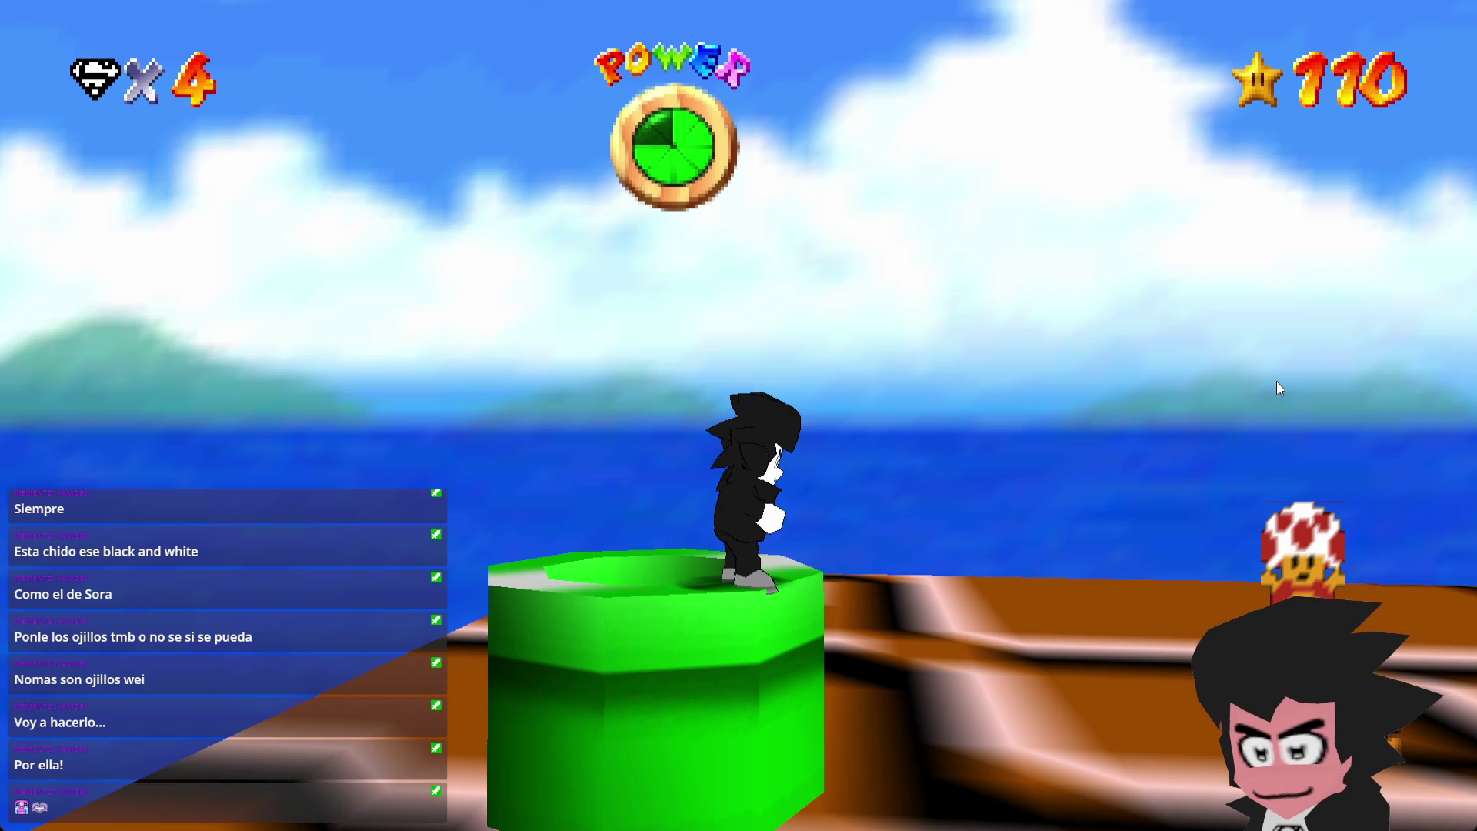
pyautogui.press('l')
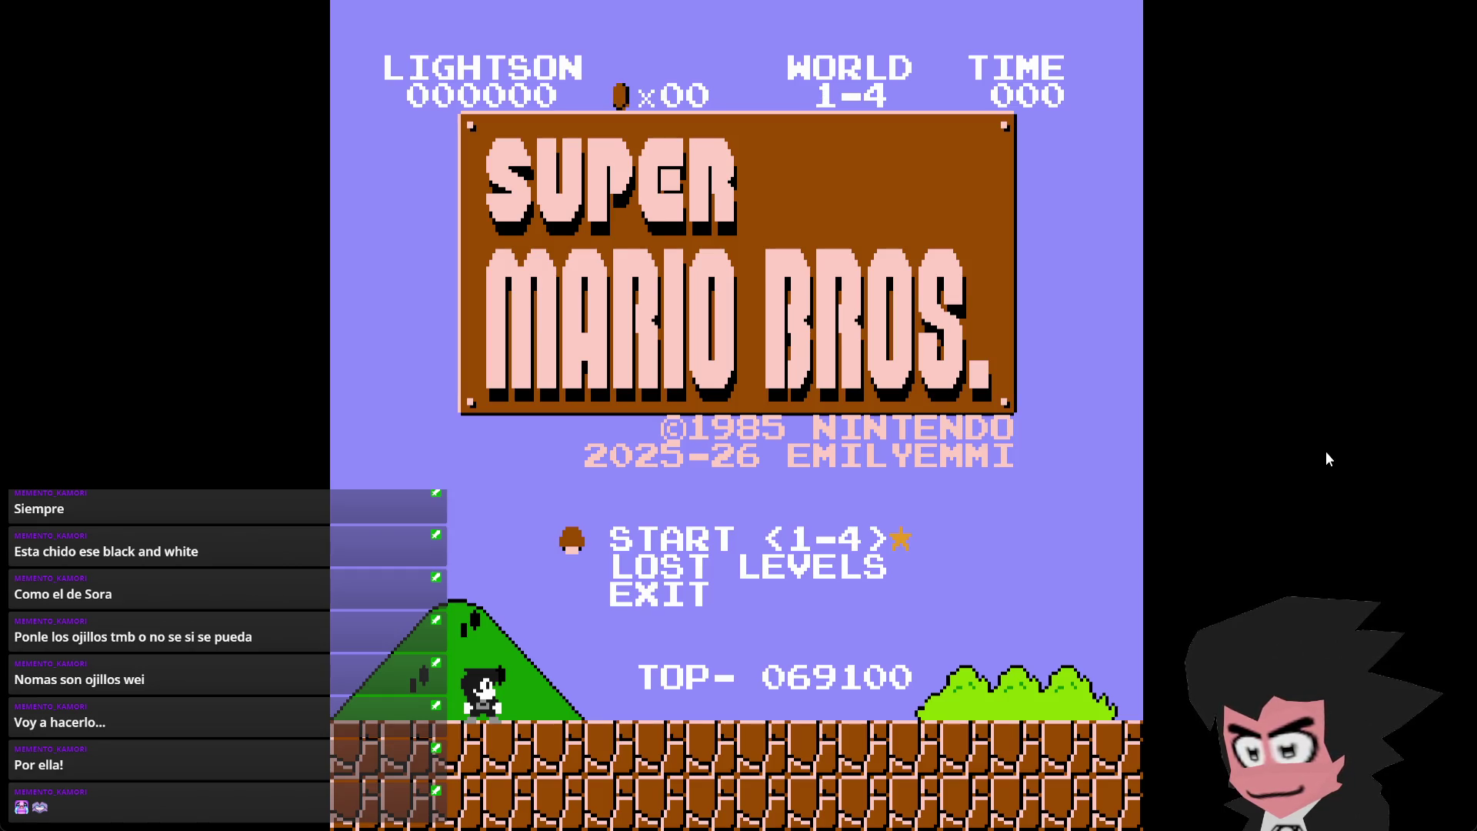
pyautogui.press('Return')
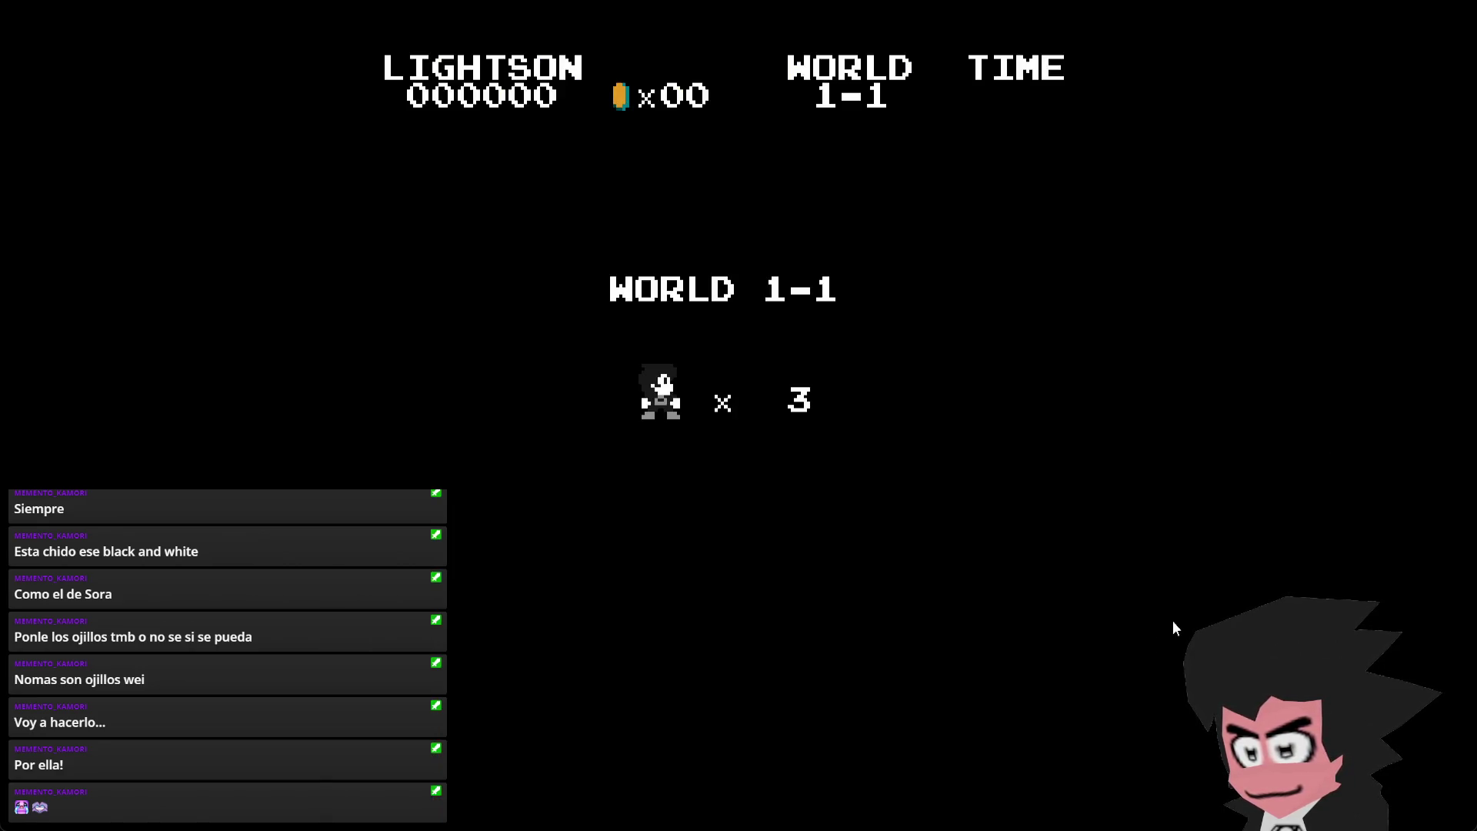
# - Play World 1-1, hitting ? blocks, stomping the Goomba and grabbing the mushroom
pyautogui.press('Right')
pyautogui.press('space')
pyautogui.press('Right')
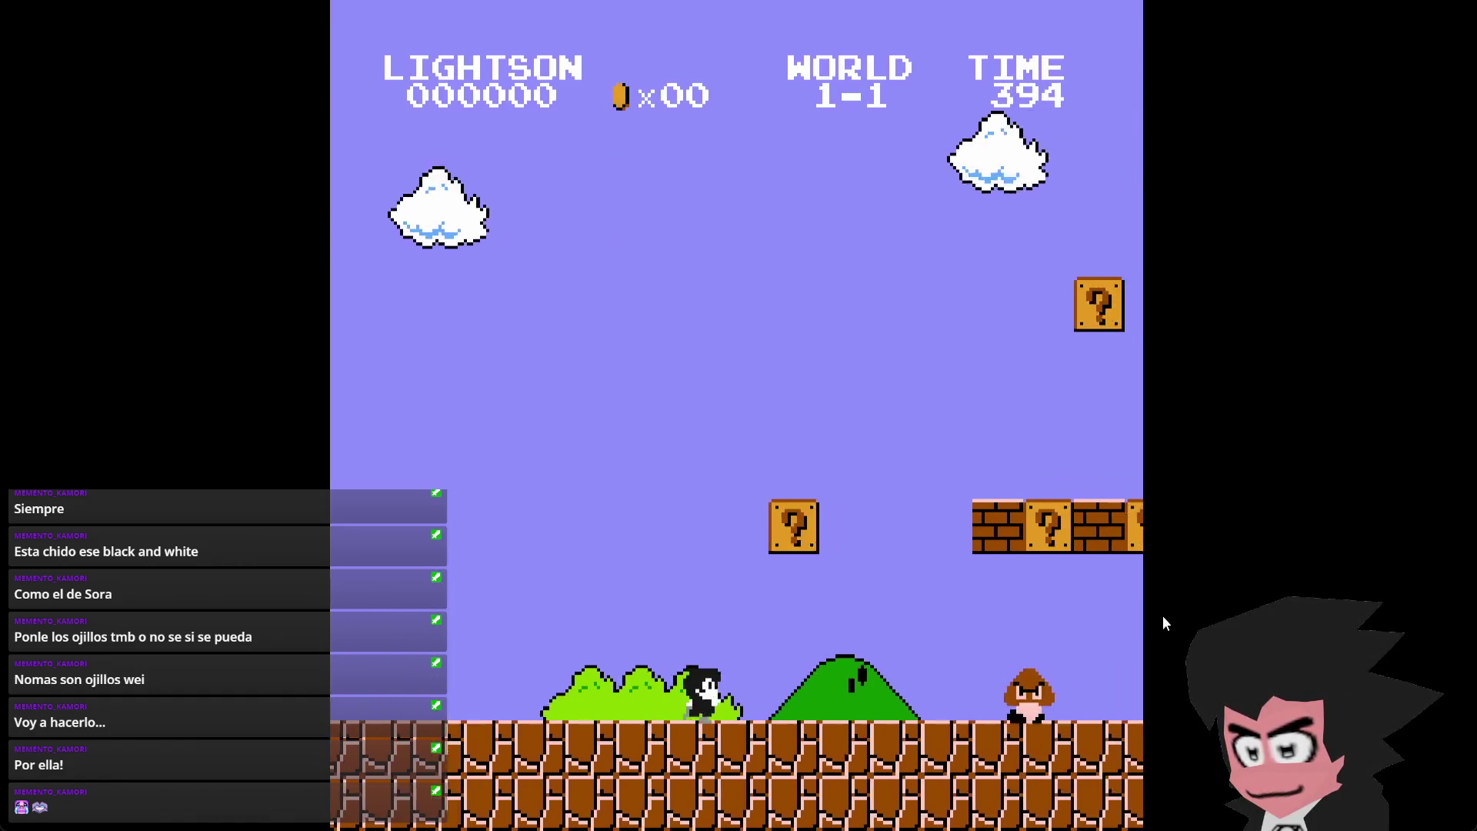
pyautogui.press('space')
pyautogui.press('Right')
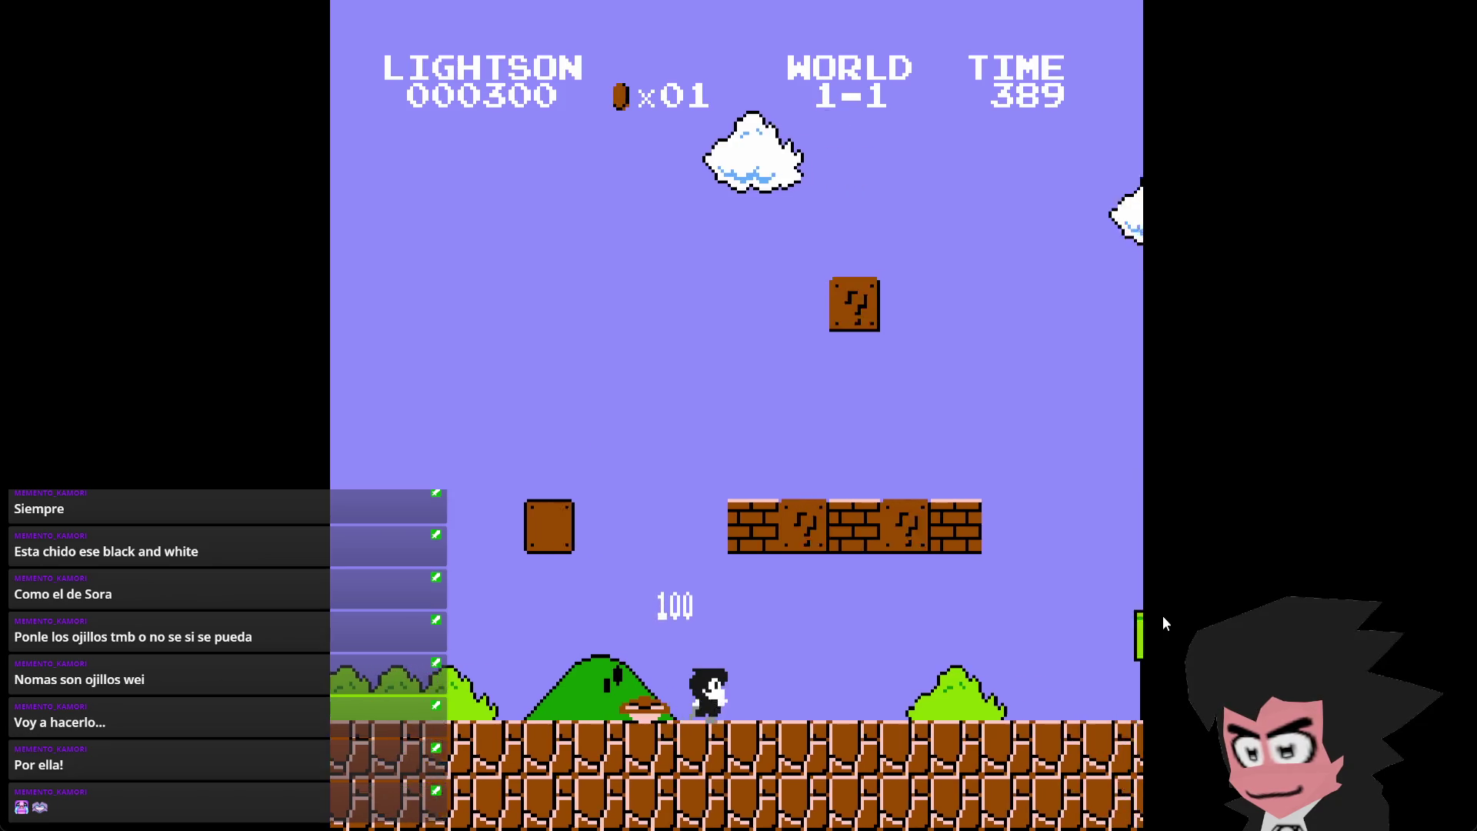
pyautogui.press('space')
pyautogui.press('Right')
pyautogui.press('space')
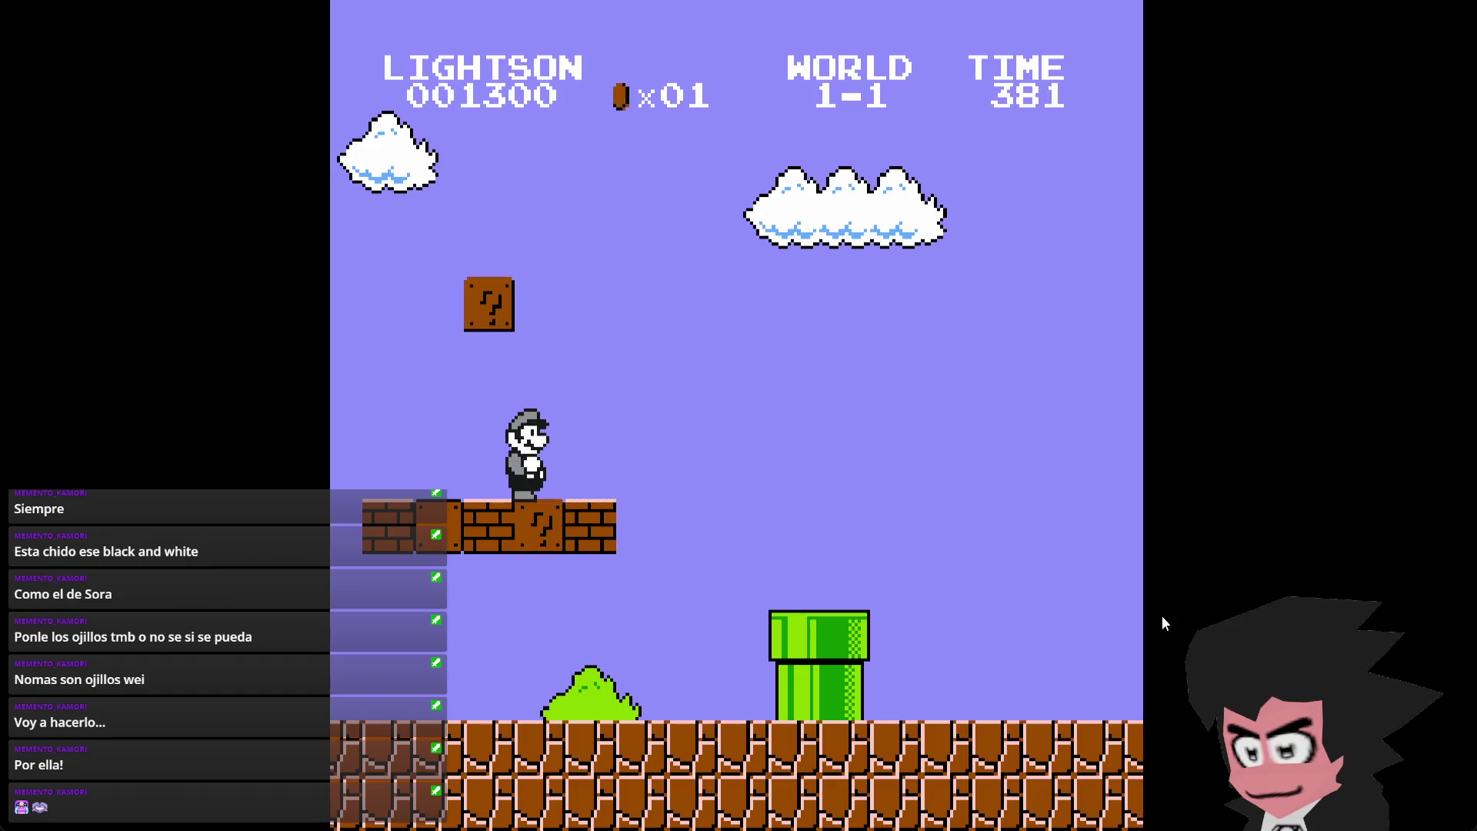
pyautogui.press('Escape')
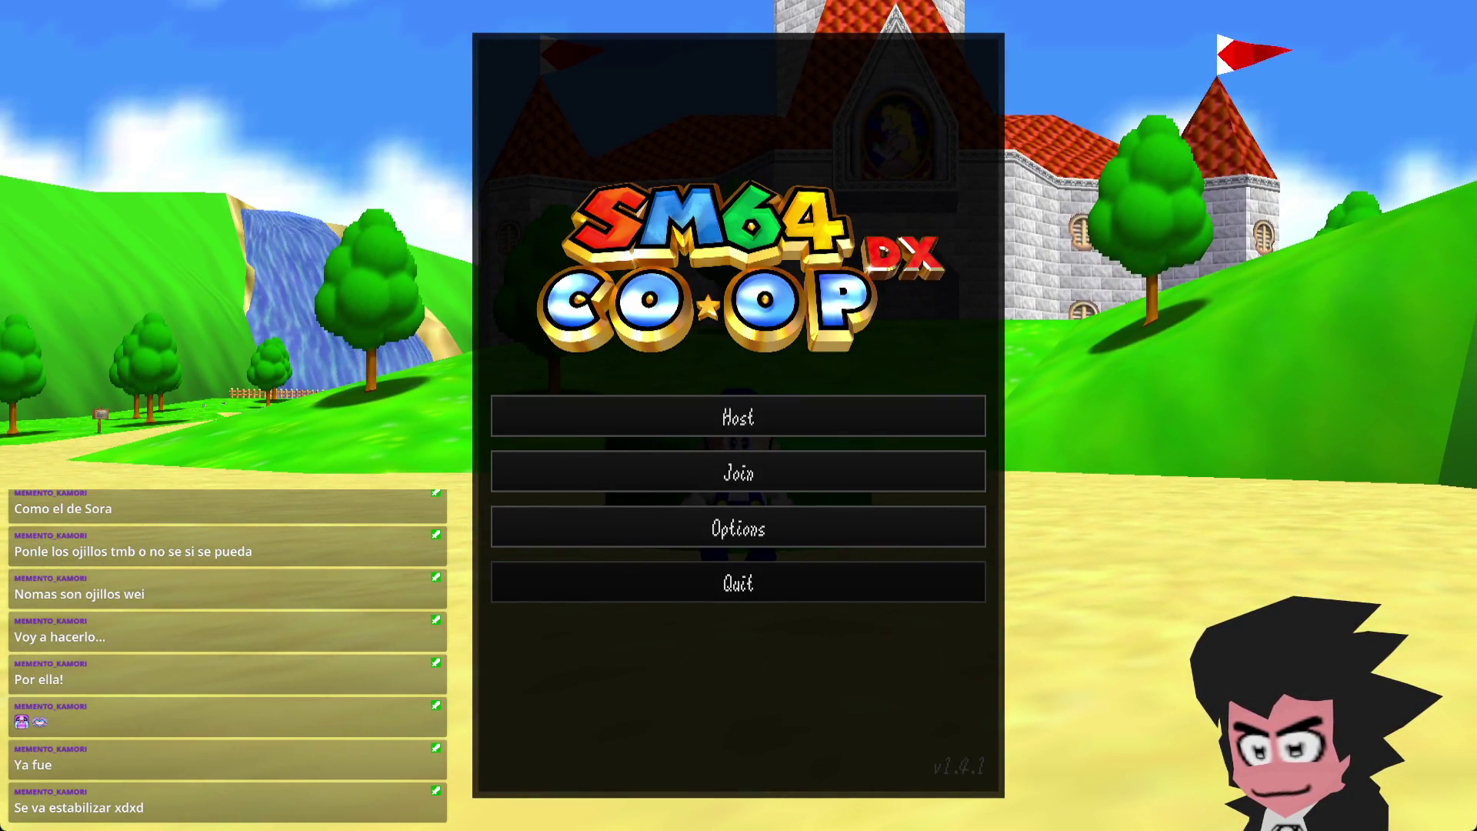
# - Host a new game, drop into the green pipe and start World 1-1
pyautogui.click(863, 428)
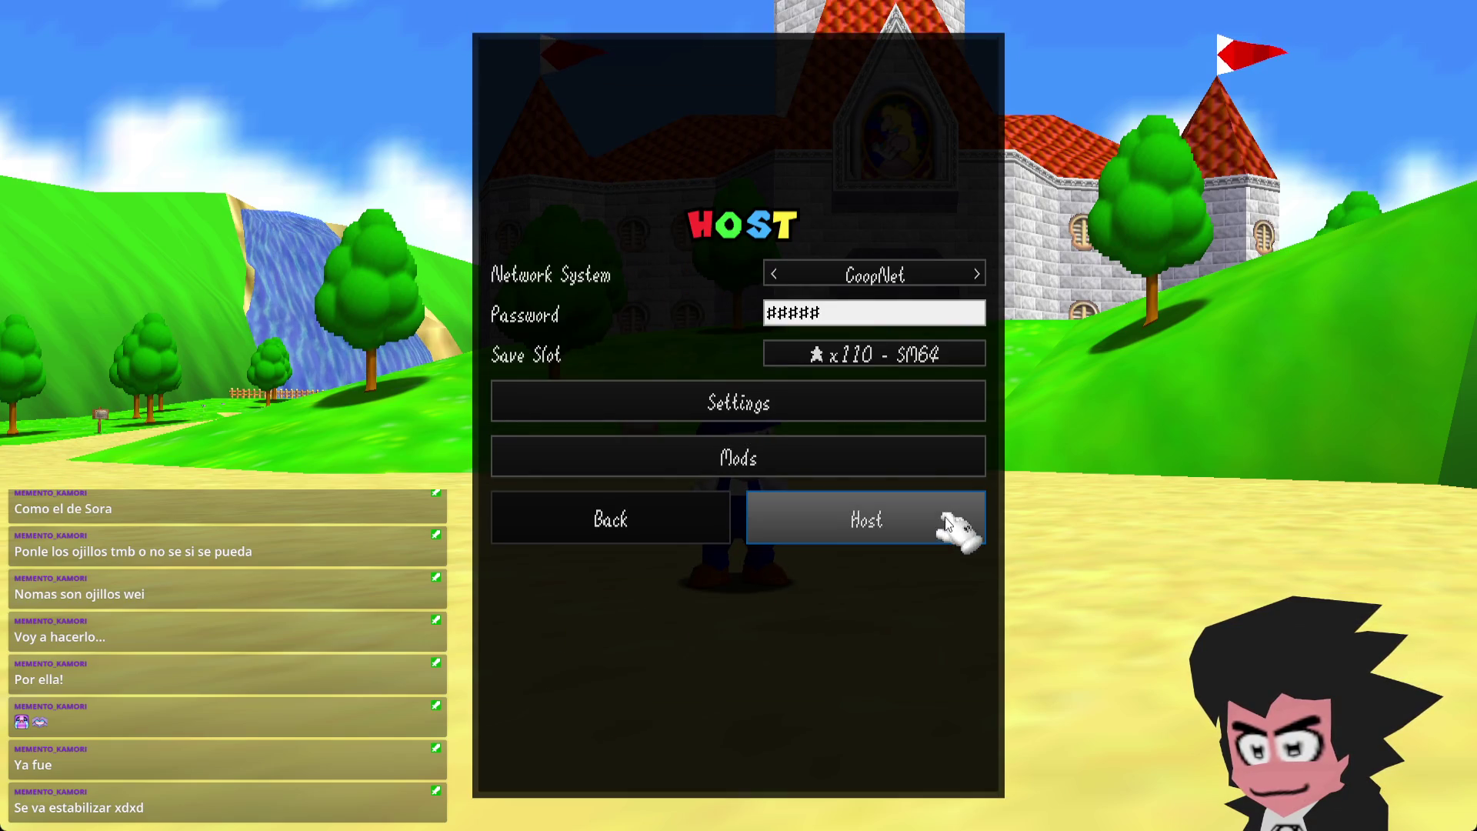
pyautogui.press('Return')
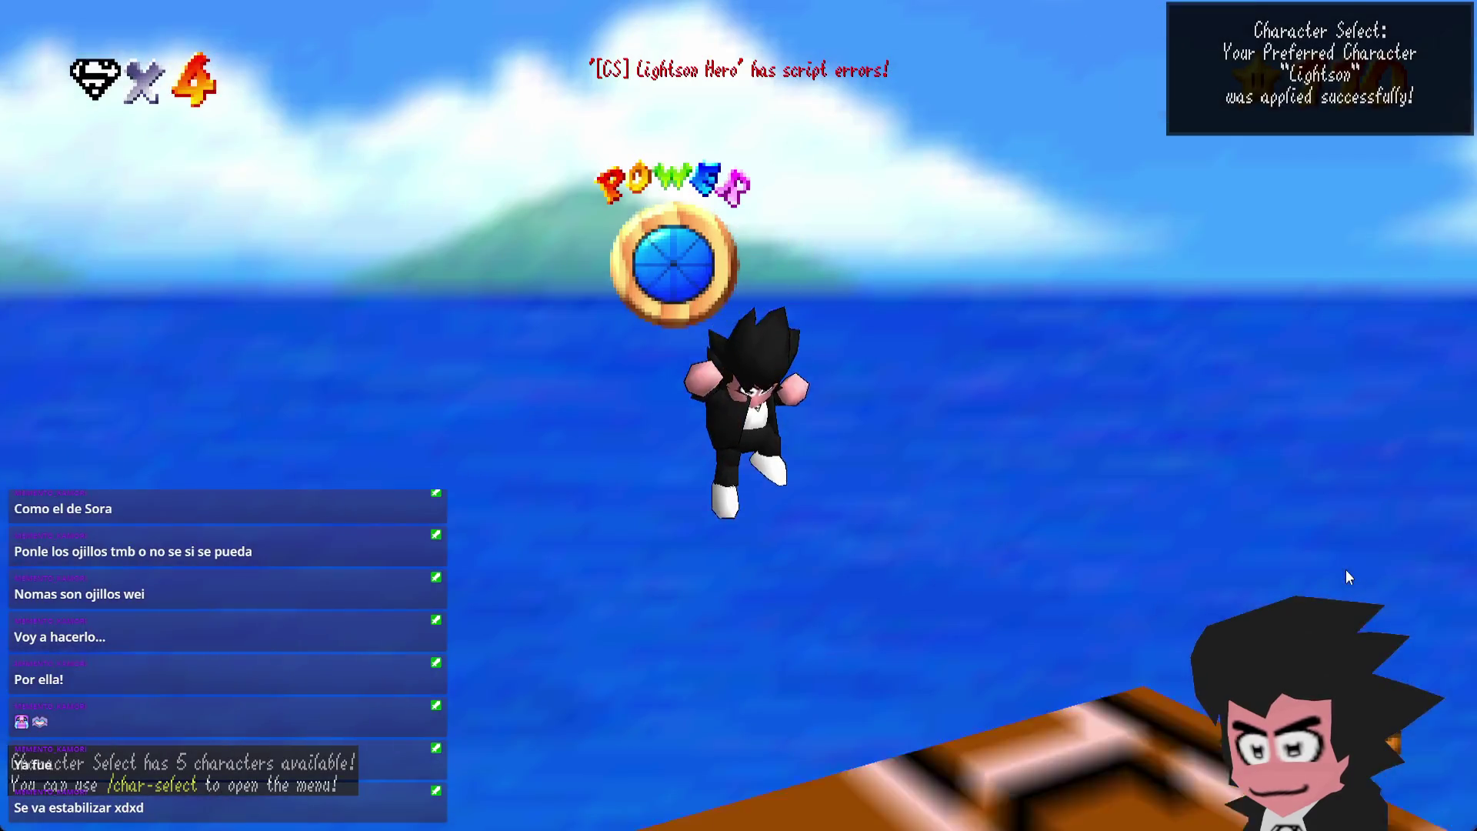
pyautogui.press('w')
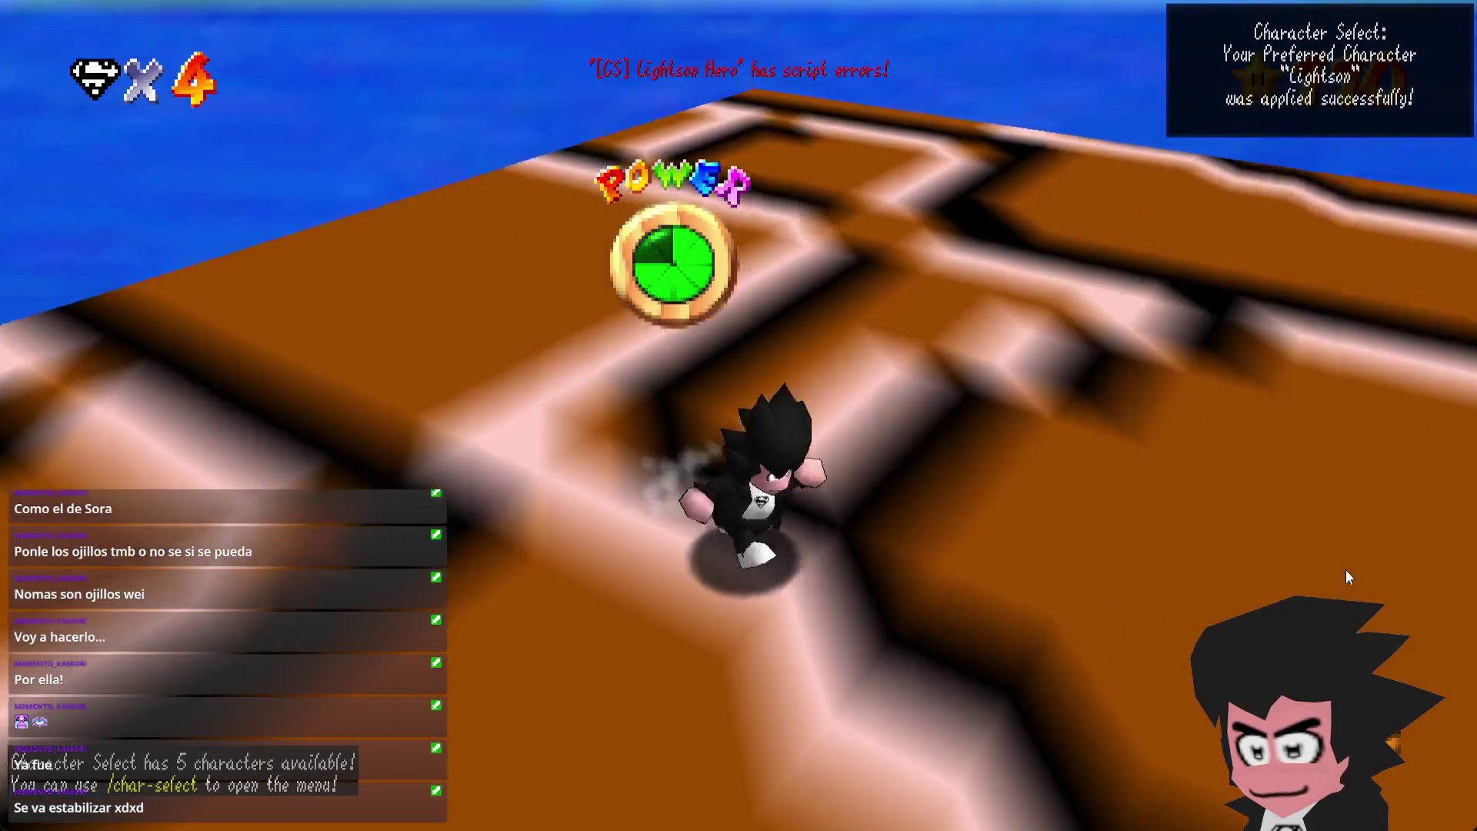
pyautogui.press('w')
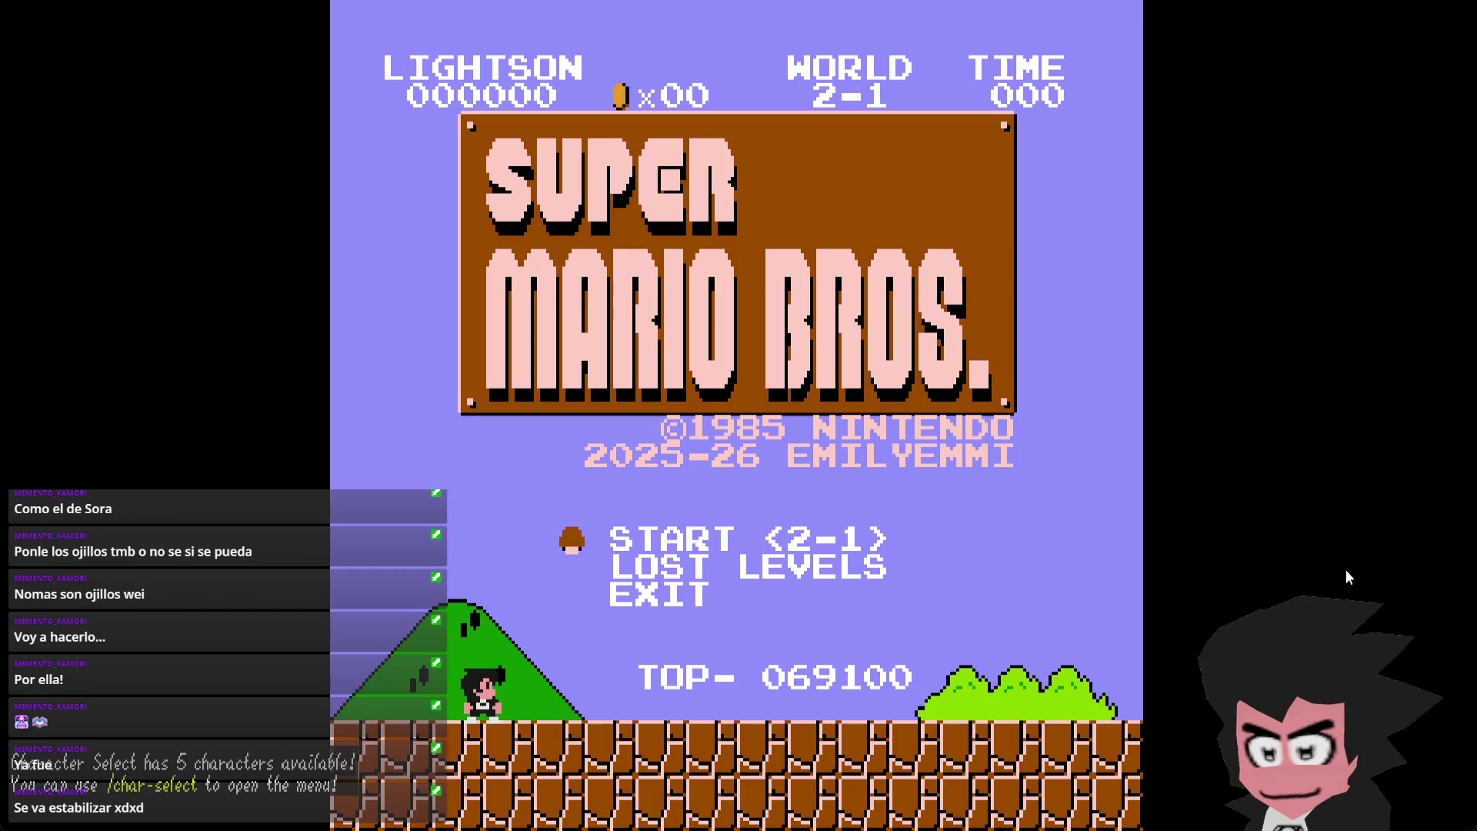
pyautogui.press('Down')
pyautogui.press('Up')
pyautogui.press('Left')
pyautogui.press('Left')
pyautogui.press('Left')
pyautogui.press('Left')
pyautogui.press('Return')
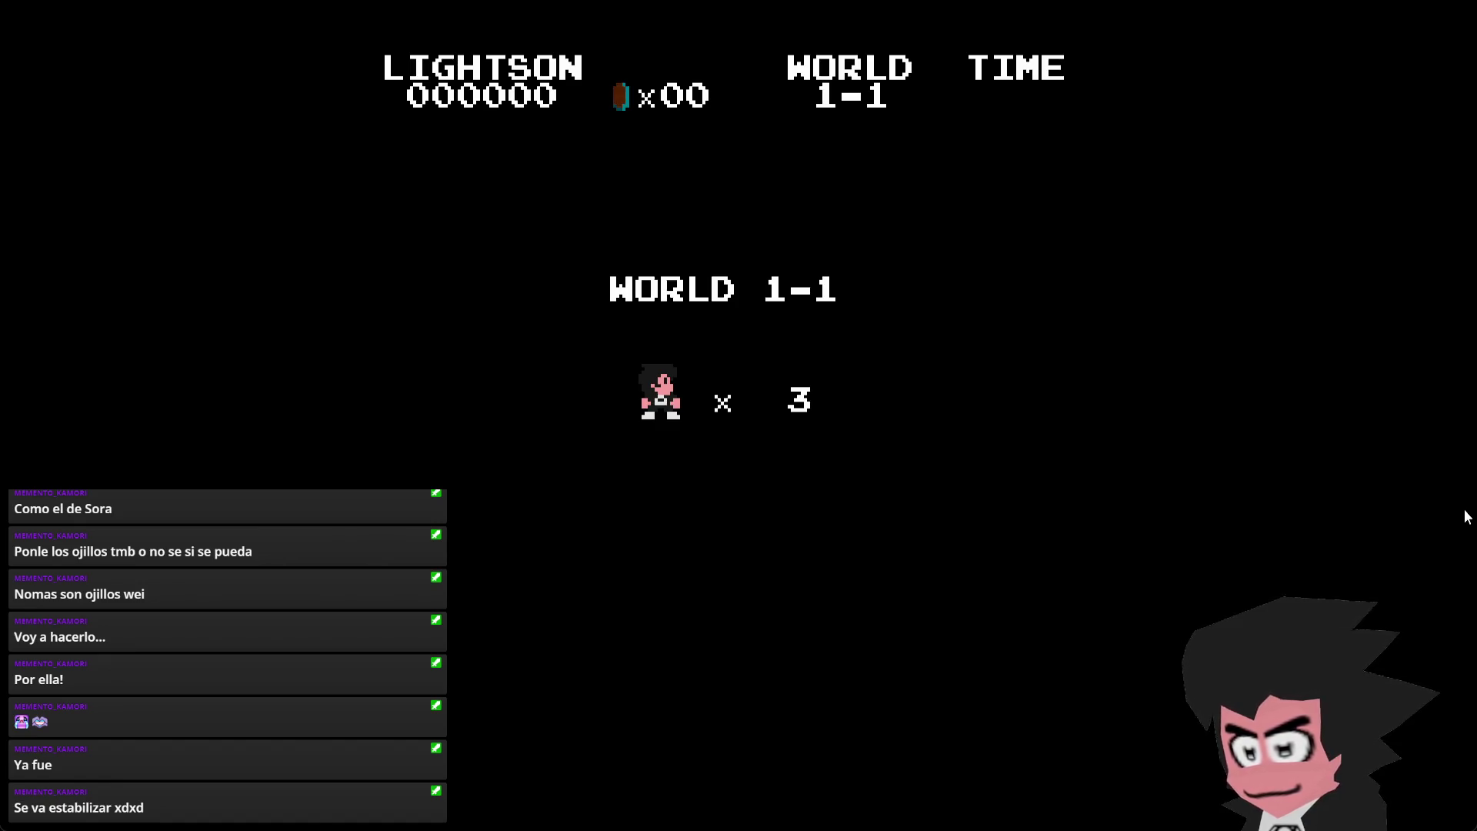
# - Run through the start of World 1-1, hitting the brick row, grabbing the mushroom and a coin
pyautogui.press('Right')
pyautogui.press('x')
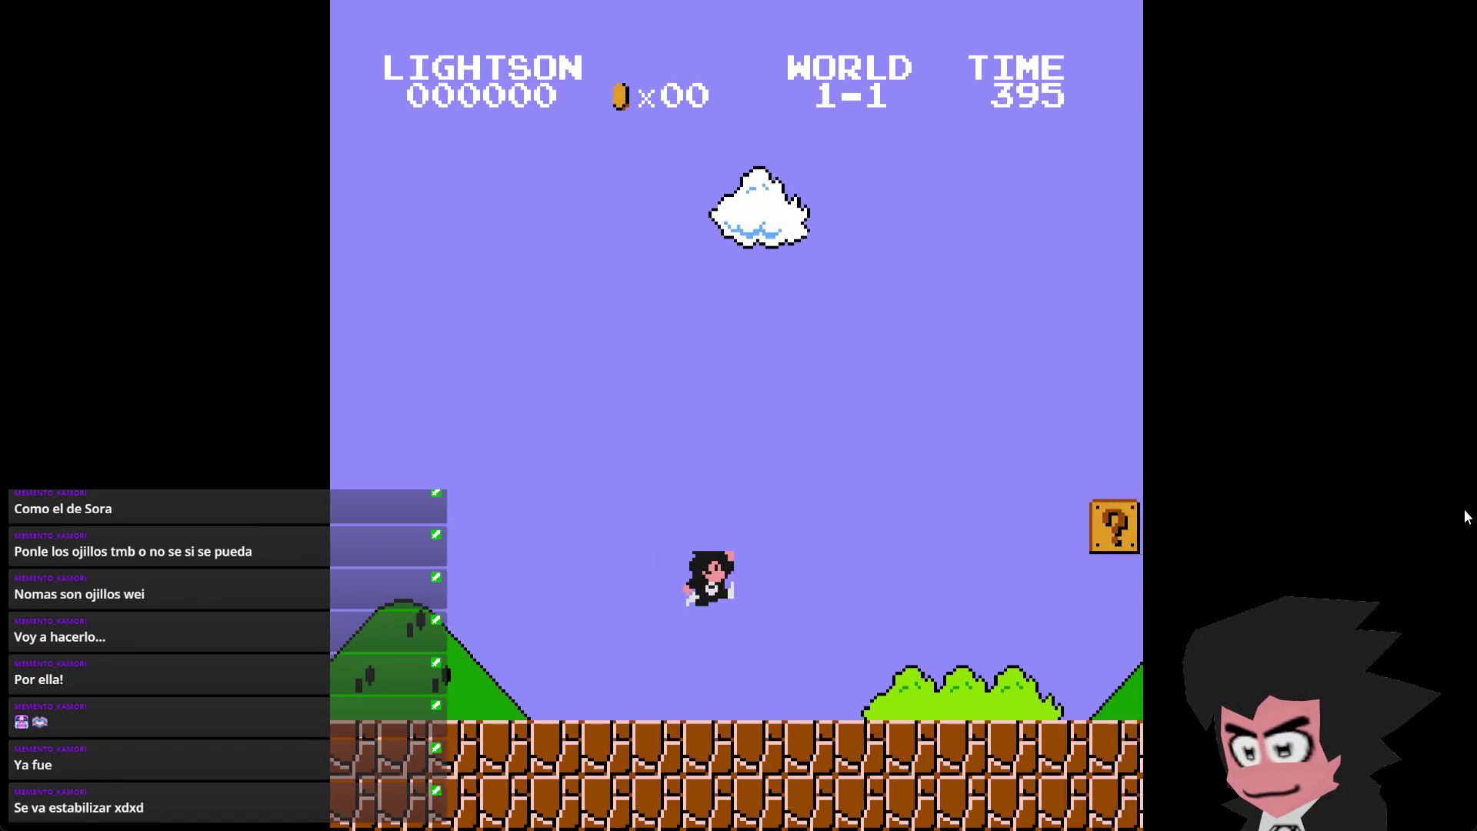
pyautogui.press('x')
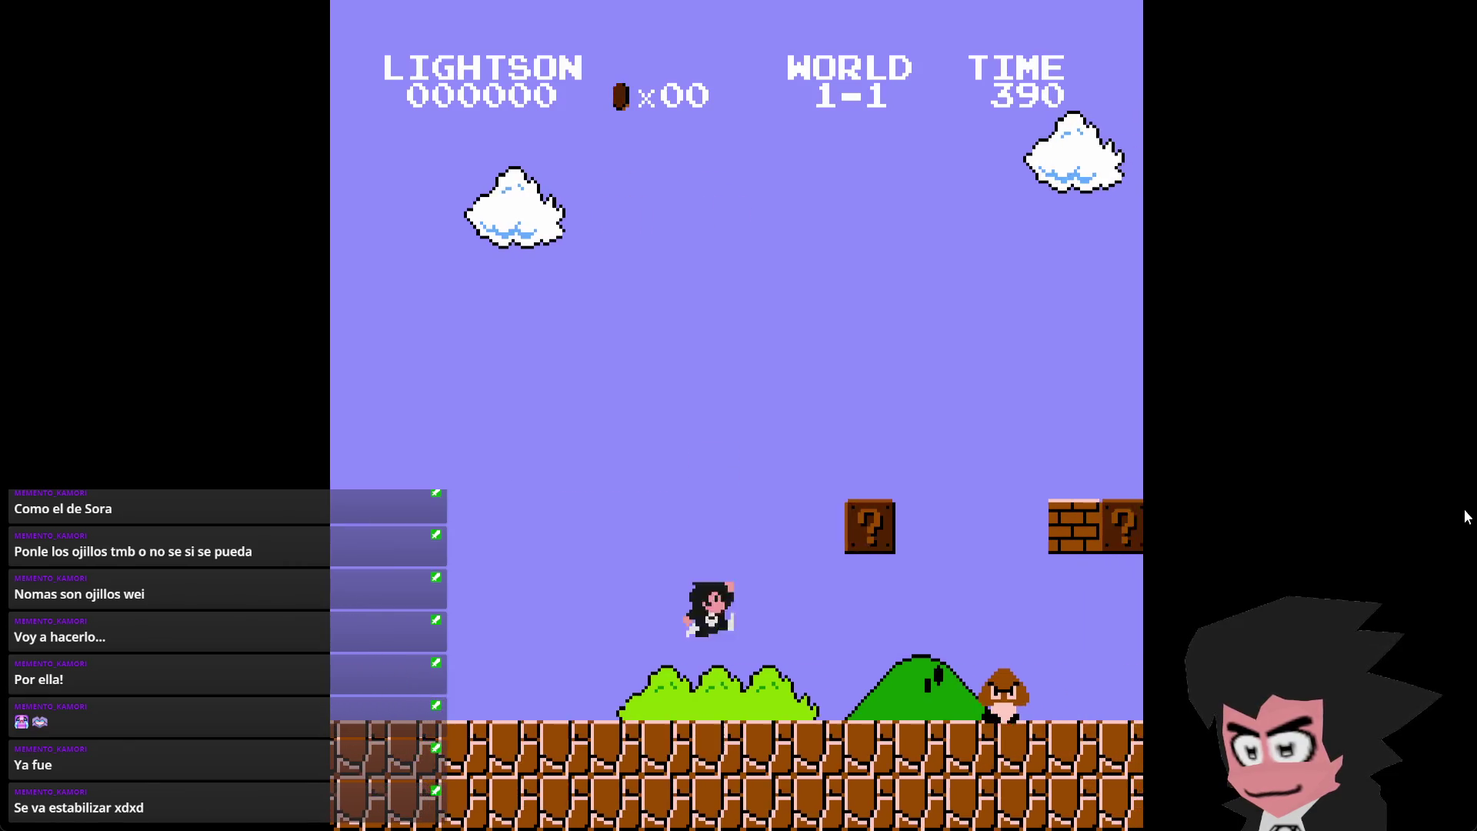
pyautogui.press('x')
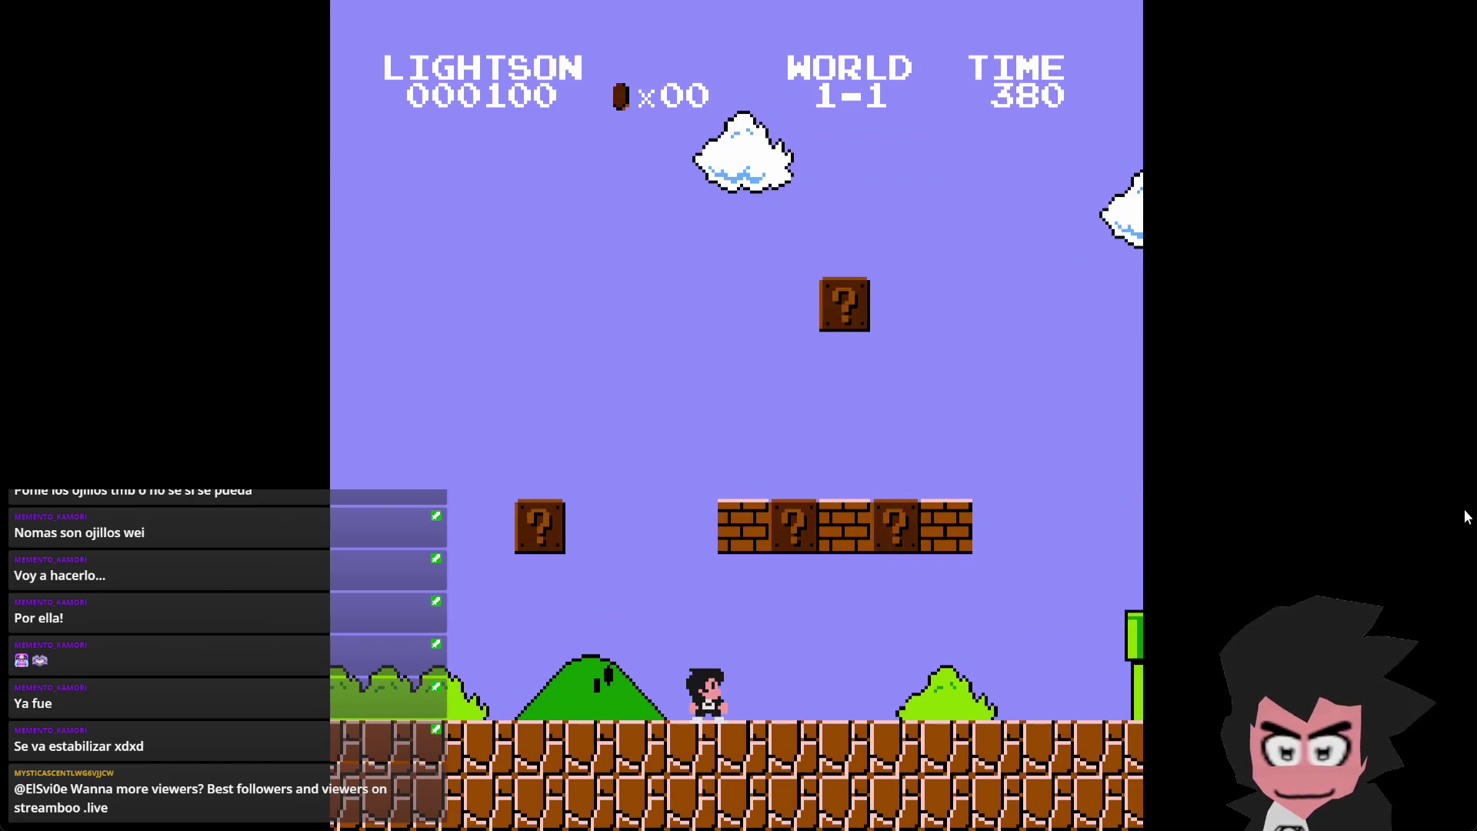
pyautogui.press('Left')
pyautogui.press('Right')
pyautogui.press('x')
pyautogui.press('Right')
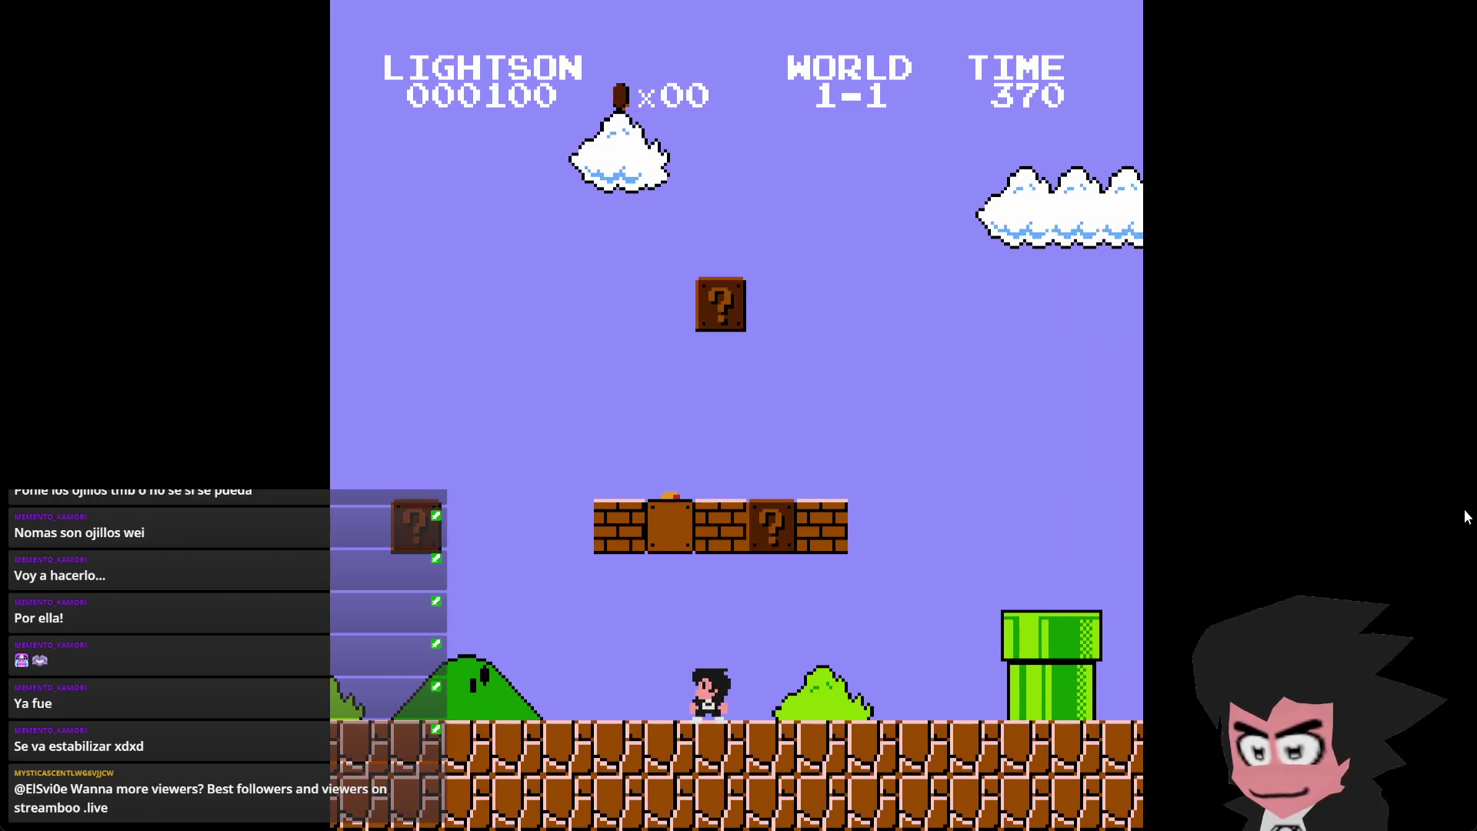
pyautogui.press('x')
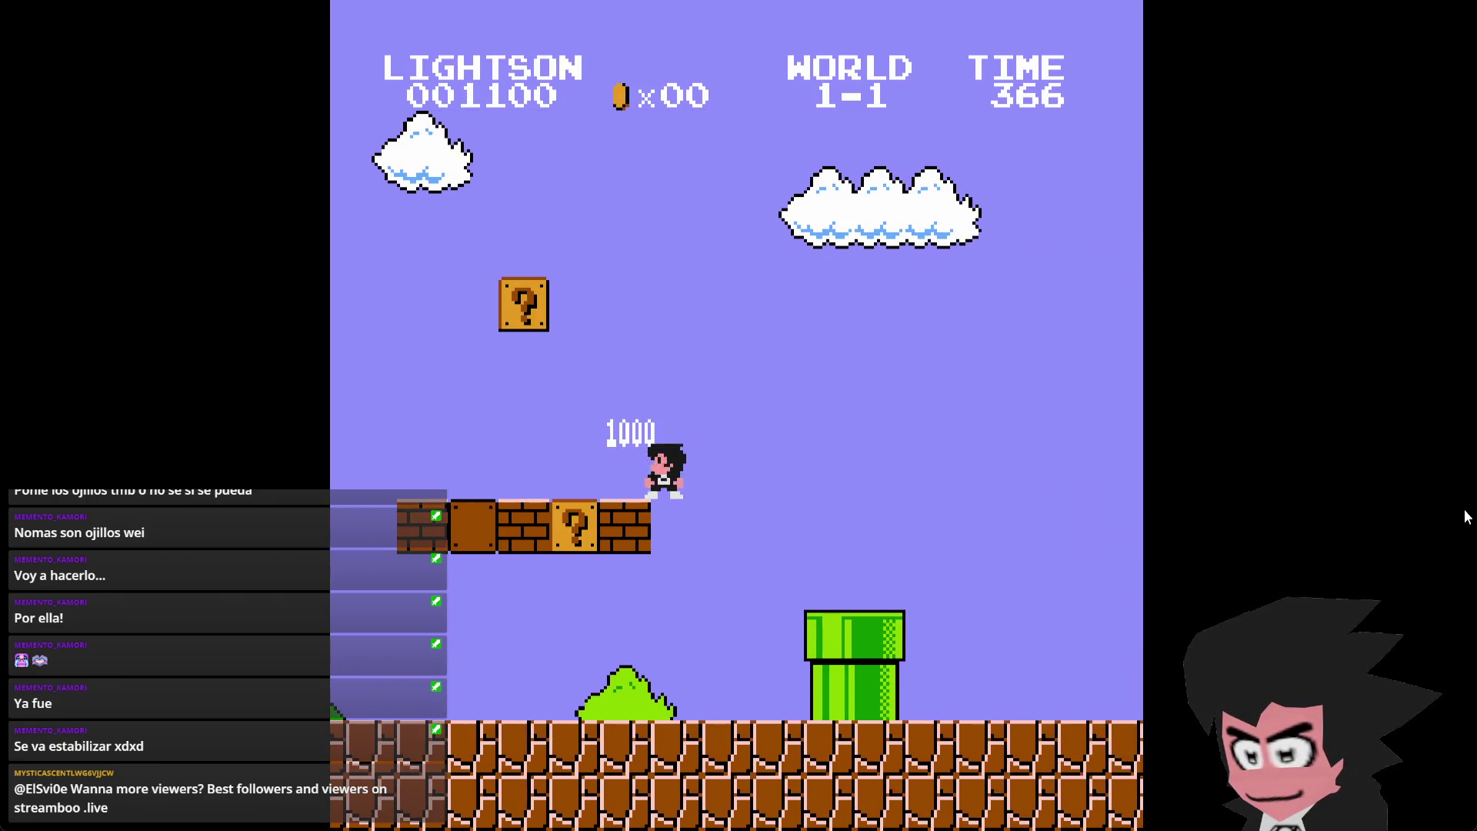
pyautogui.press('Left')
pyautogui.press('Left')
pyautogui.press('x')
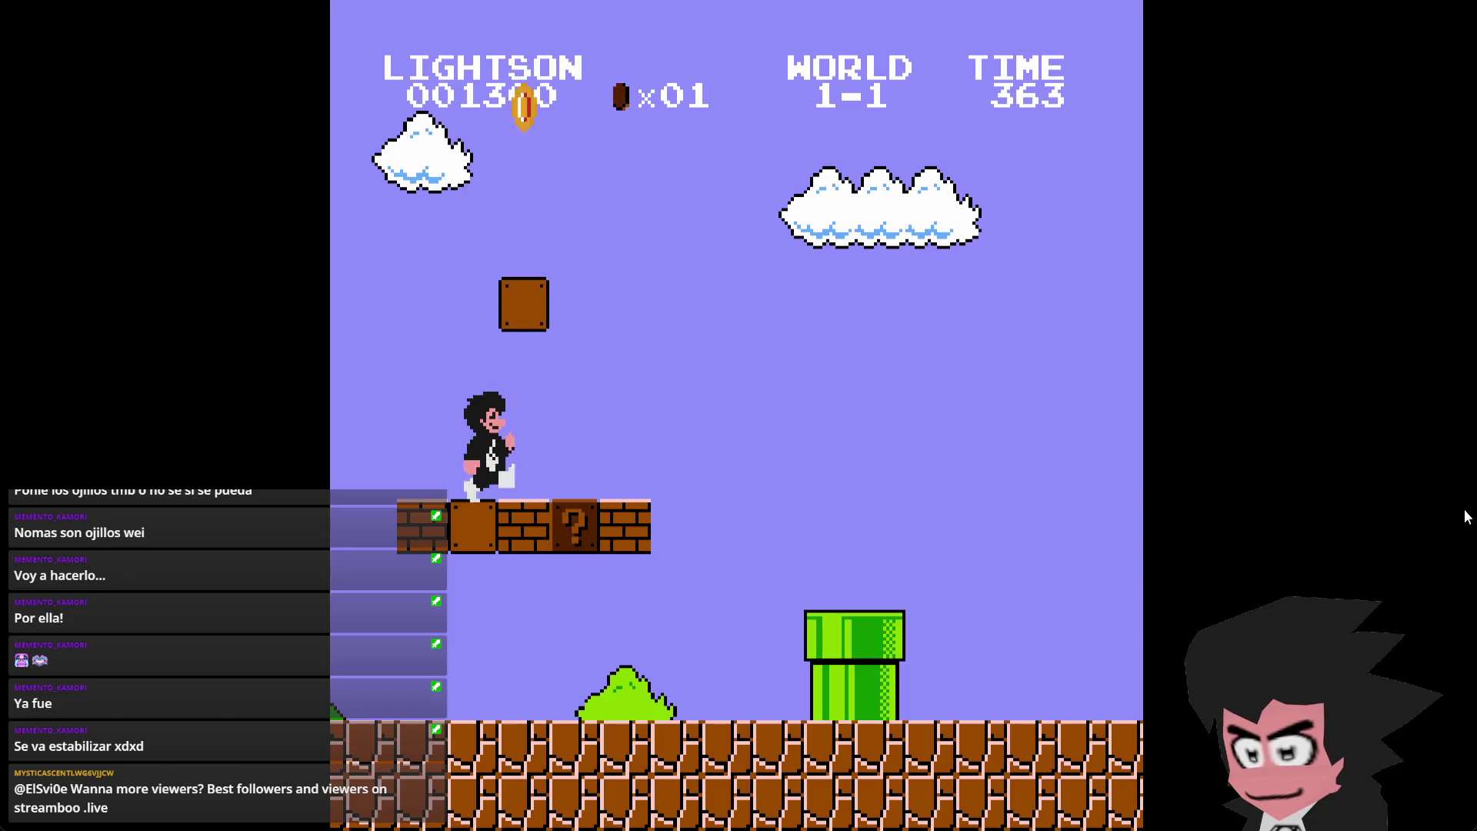
pyautogui.press('Right')
pyautogui.press('x')
# - Cross the pipes stomping Goombas, grab the hidden 1UP mushroom and reach the fire flower
pyautogui.press('Right')
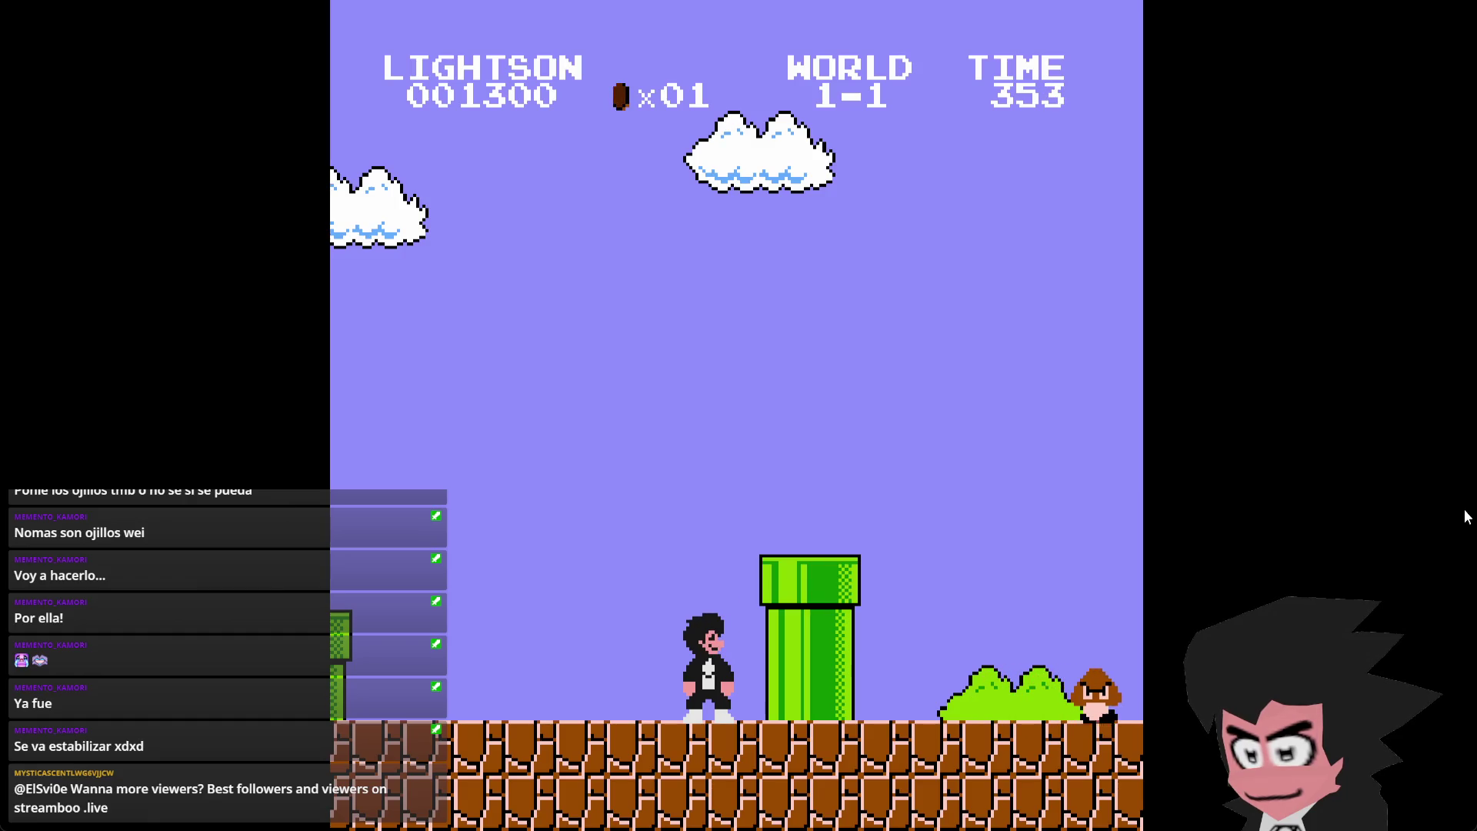
pyautogui.press('Right')
pyautogui.press('x')
pyautogui.press('Left')
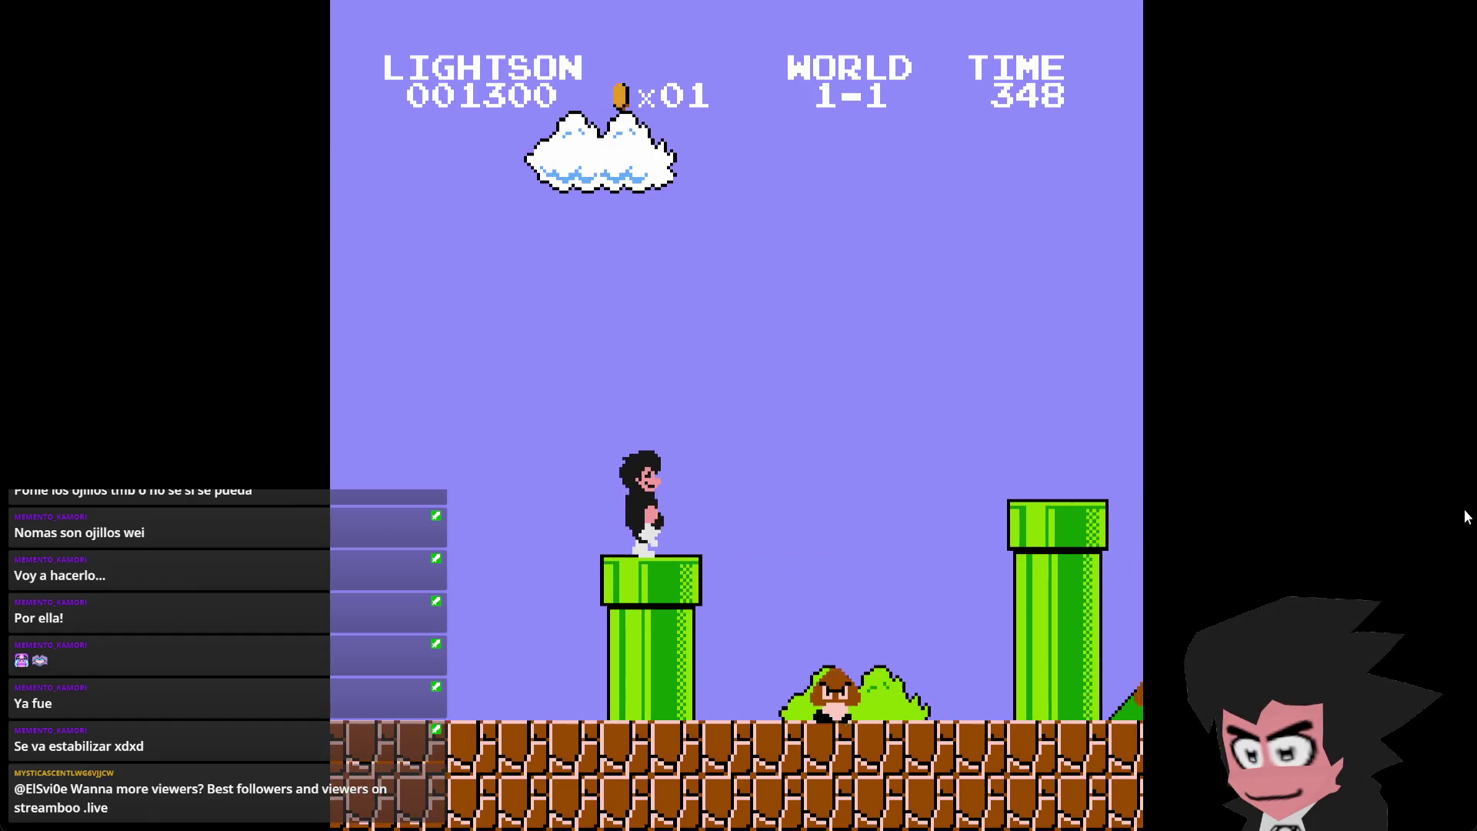
pyautogui.press('Right')
pyautogui.press('x')
pyautogui.press('x')
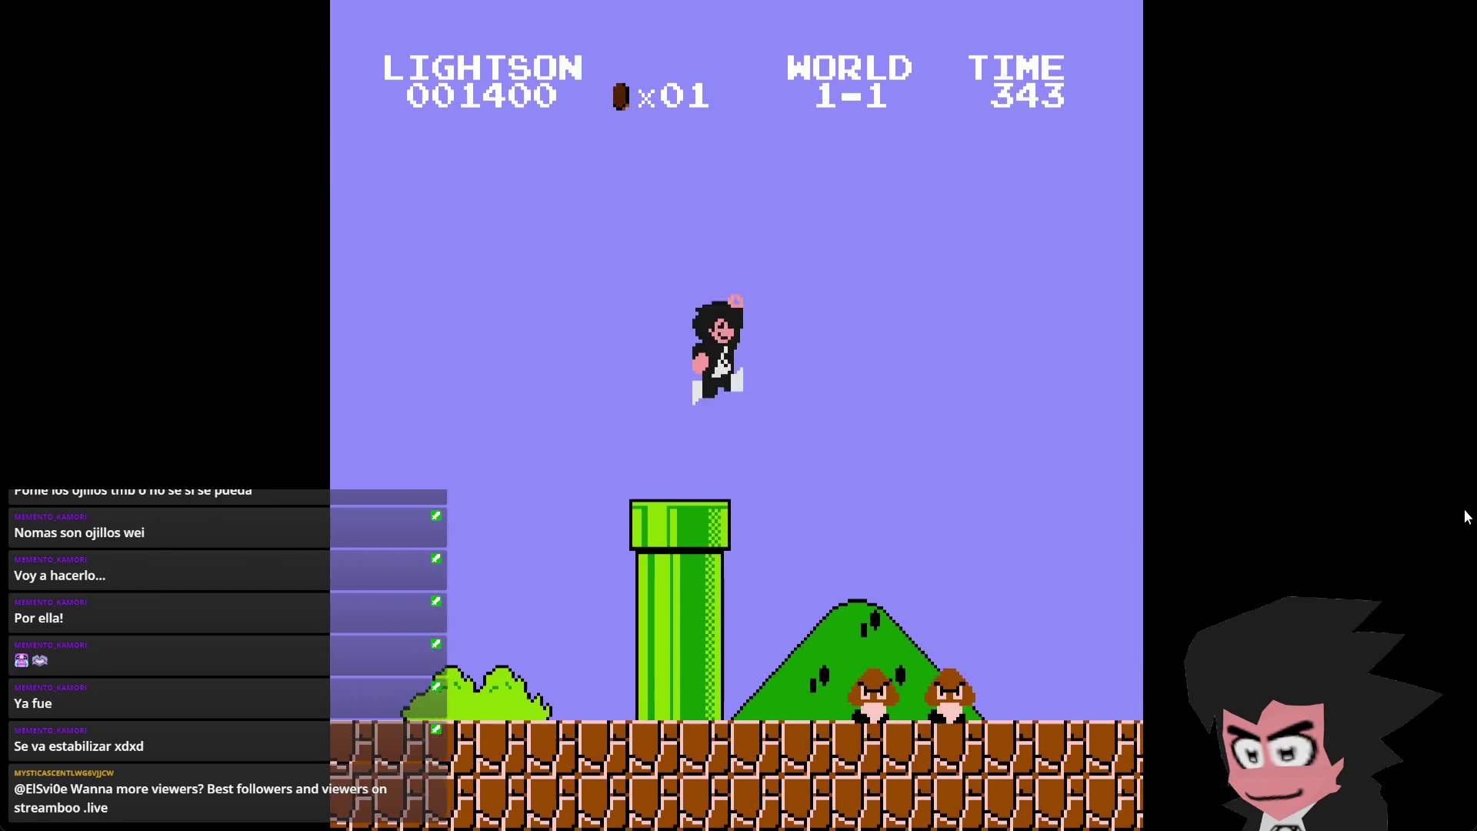
pyautogui.press('Right')
pyautogui.press('x')
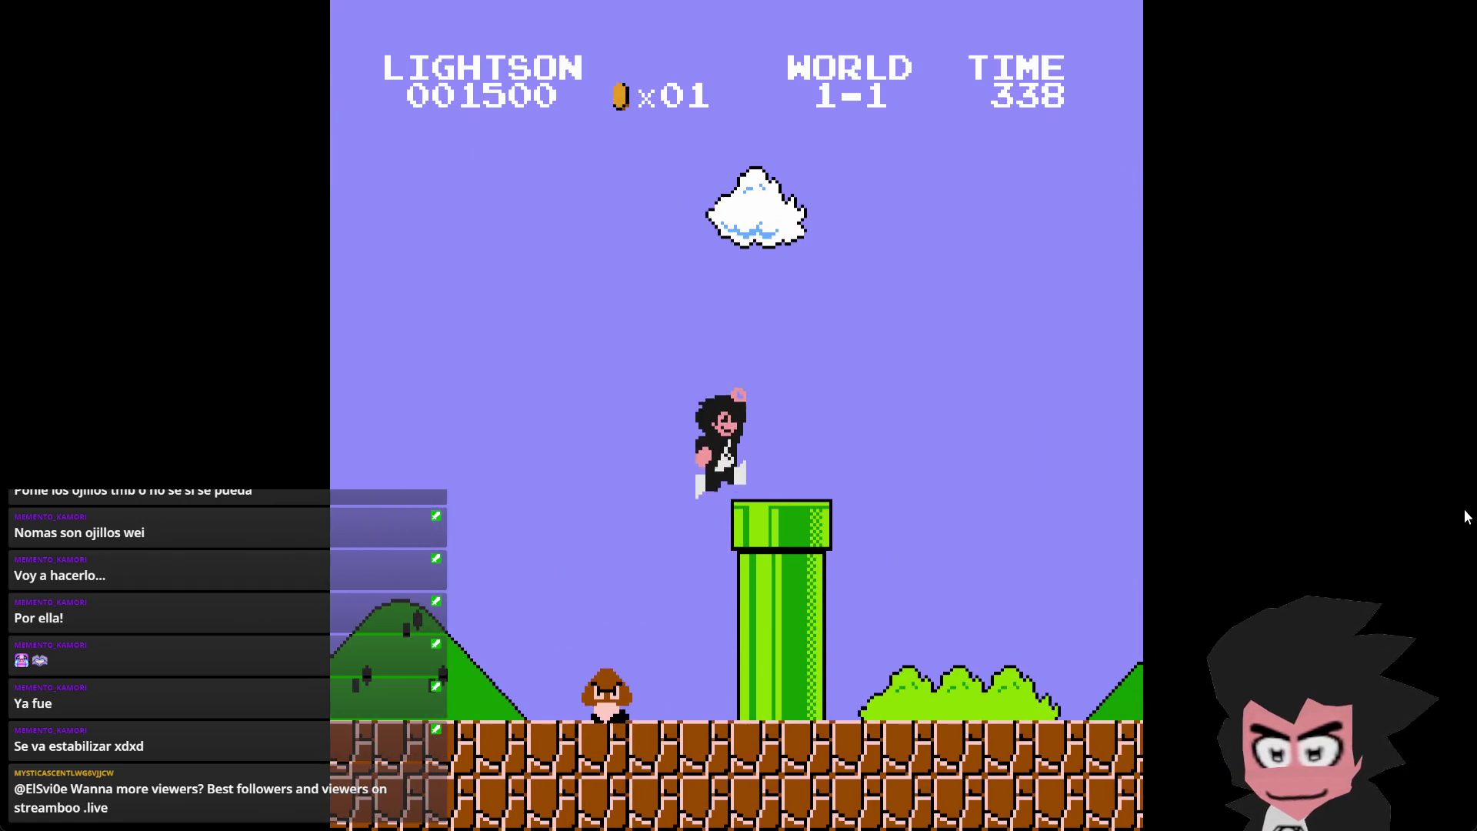
pyautogui.press('Right')
pyautogui.press('x')
pyautogui.press('Left')
pyautogui.press('x')
pyautogui.press('Right')
pyautogui.press('x')
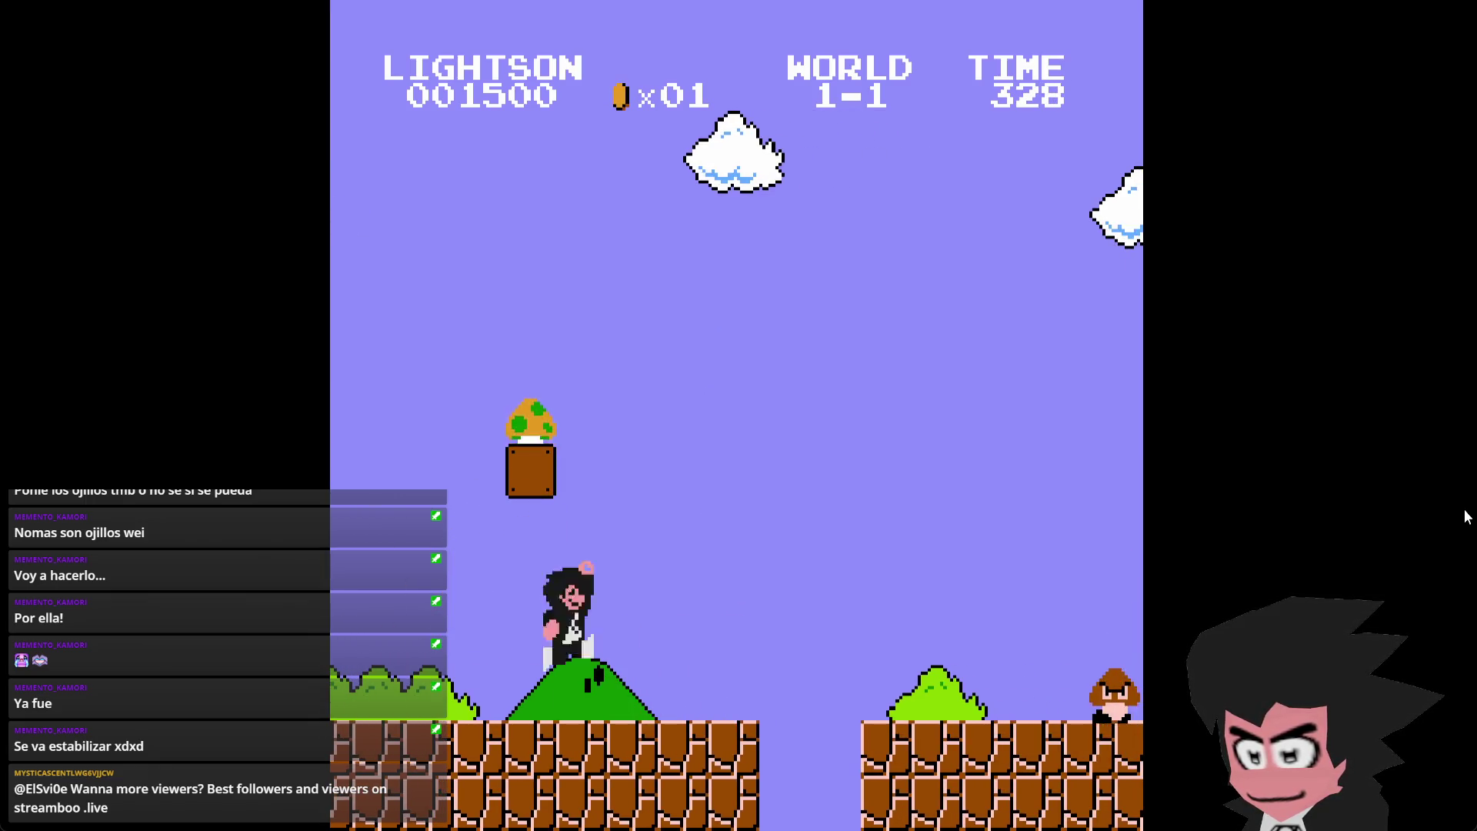
pyautogui.press('Right')
pyautogui.press('x')
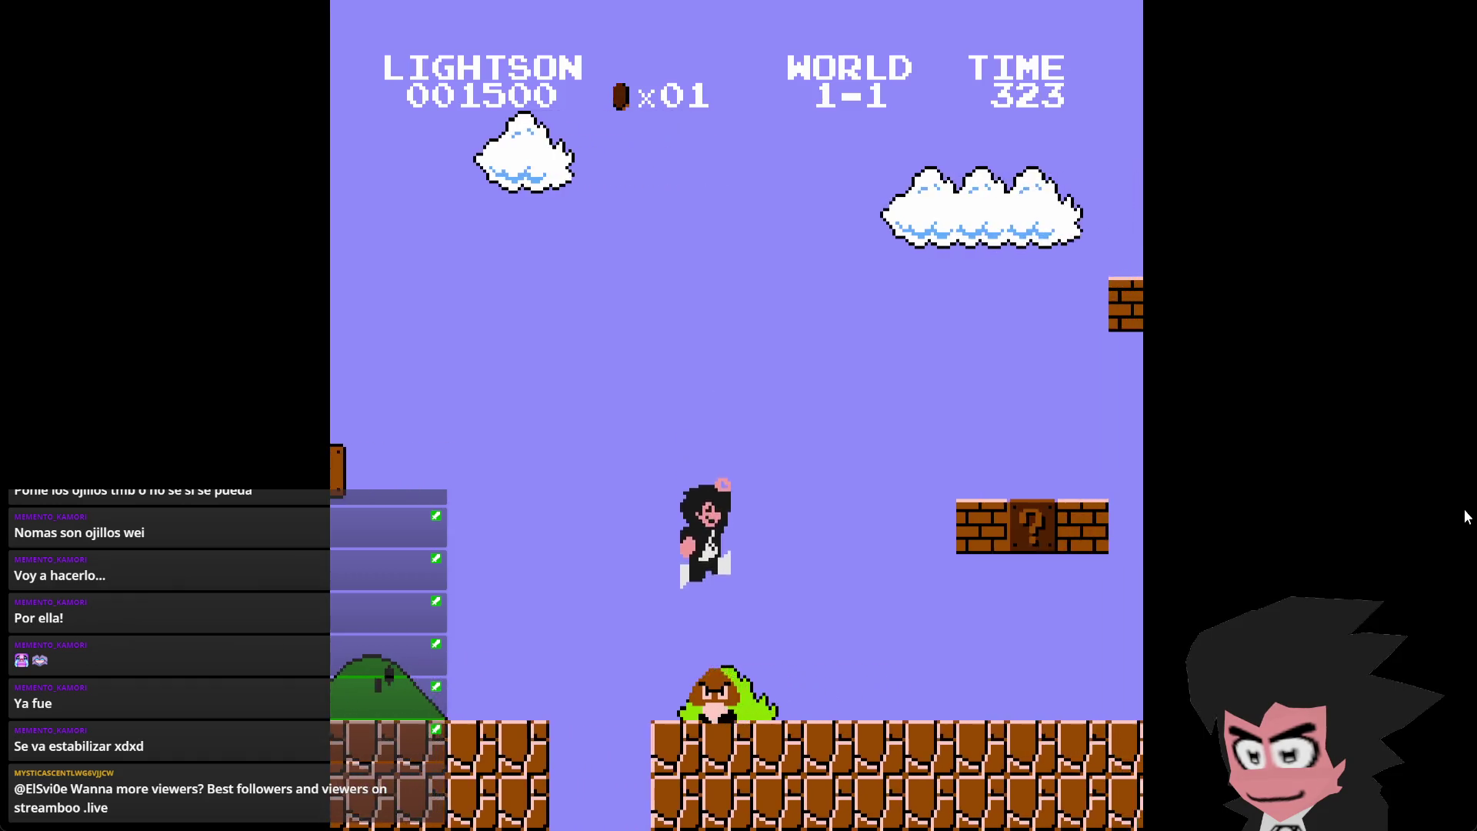
pyautogui.press('Right')
pyautogui.press('x')
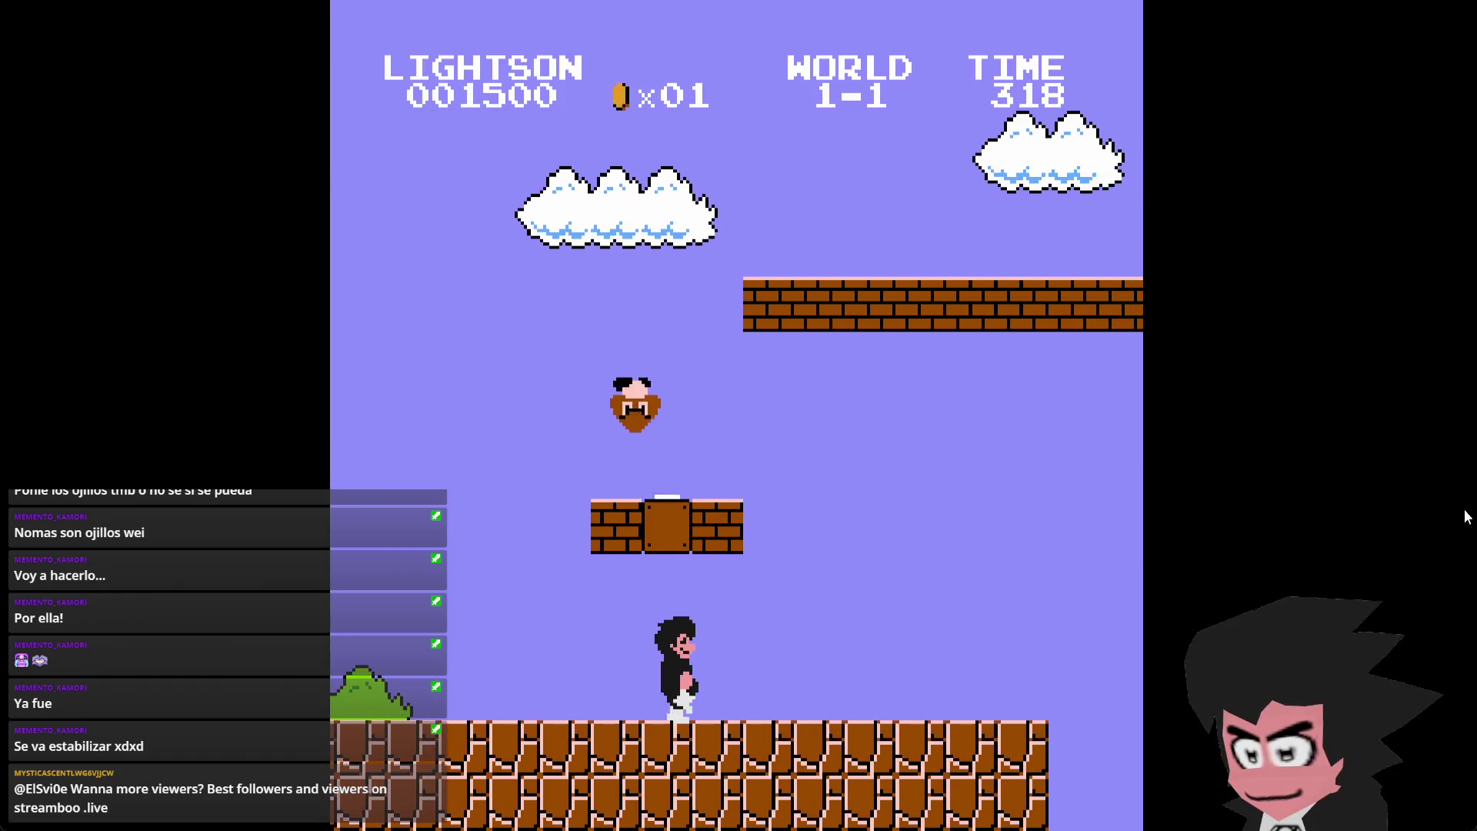
pyautogui.press('Right')
pyautogui.press('x')
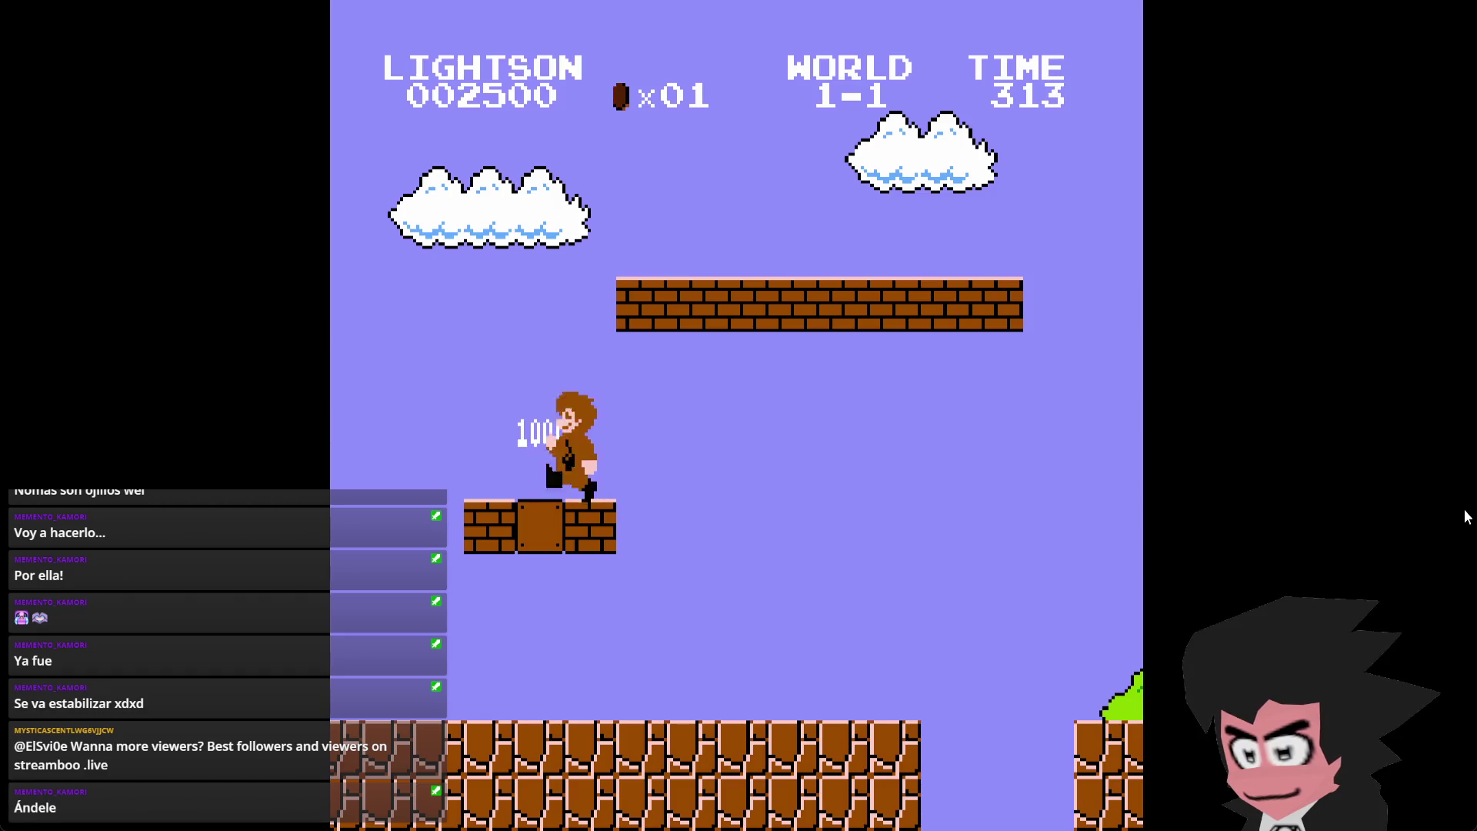
# - Throw fireballs, stomp a Goomba and collect coins from the question blocks
pyautogui.press('z')
pyautogui.press('z')
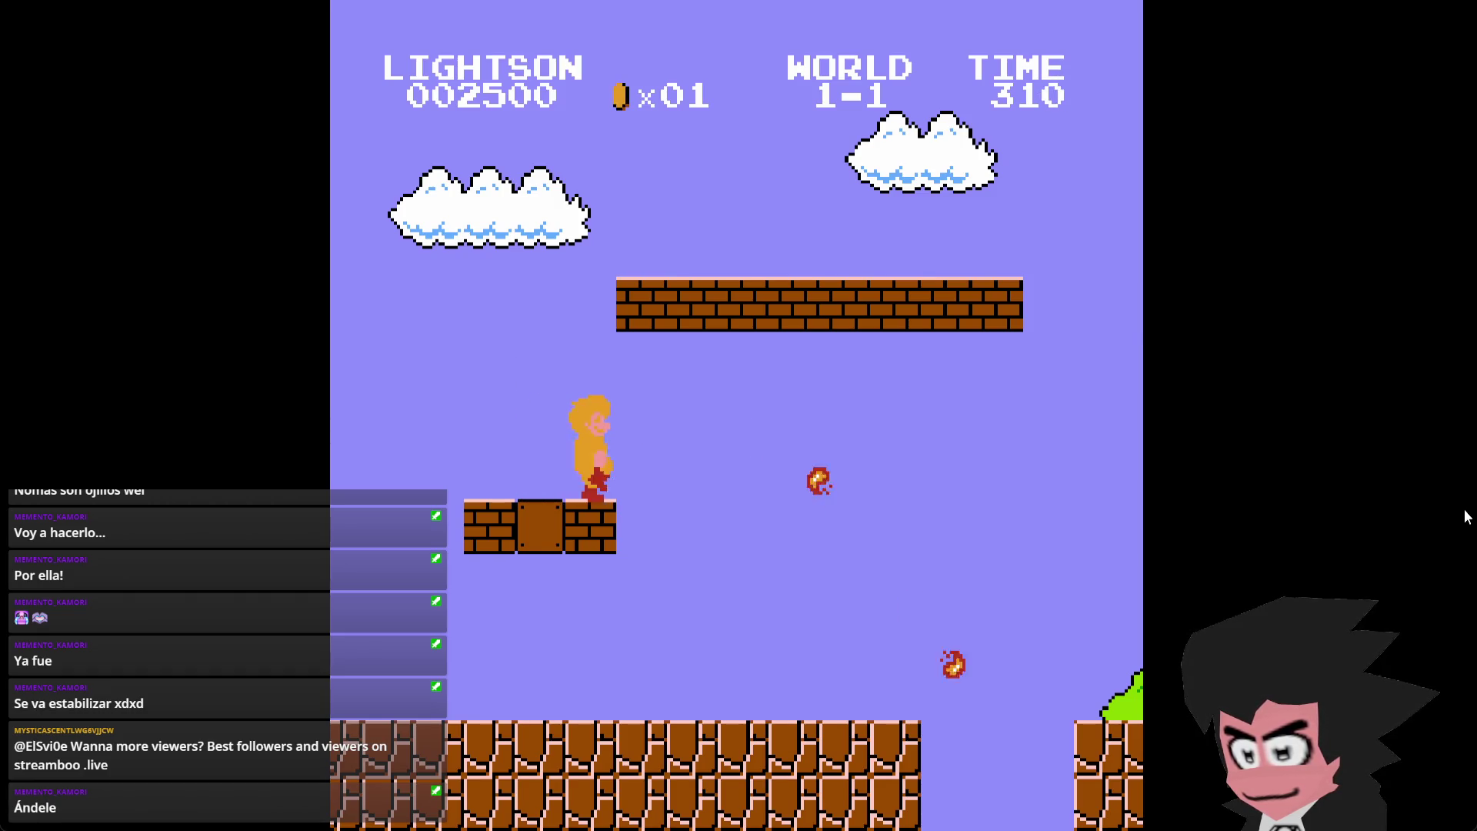
pyautogui.press('Right')
pyautogui.press('x')
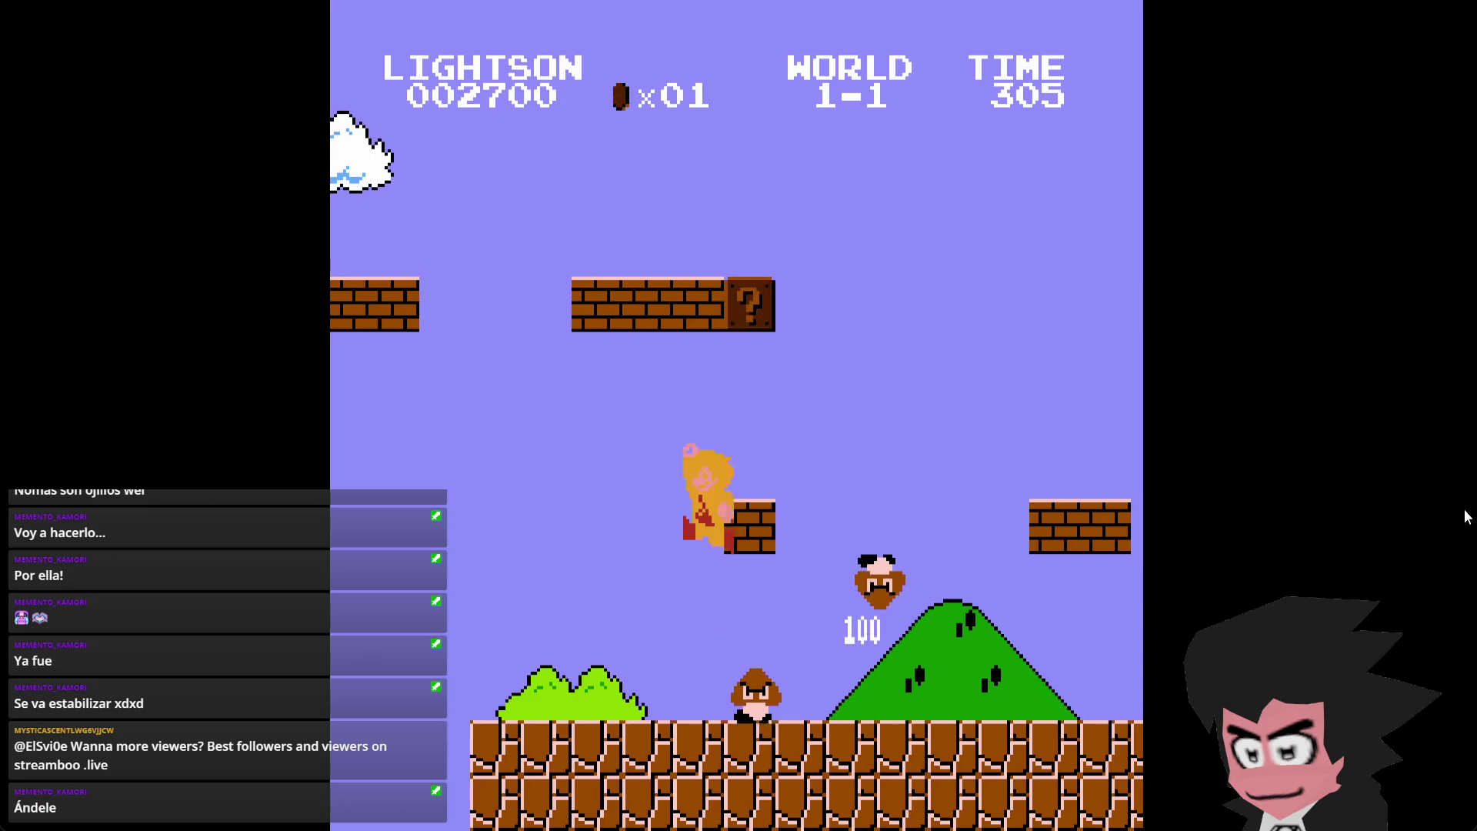
pyautogui.press('Right')
pyautogui.press('x')
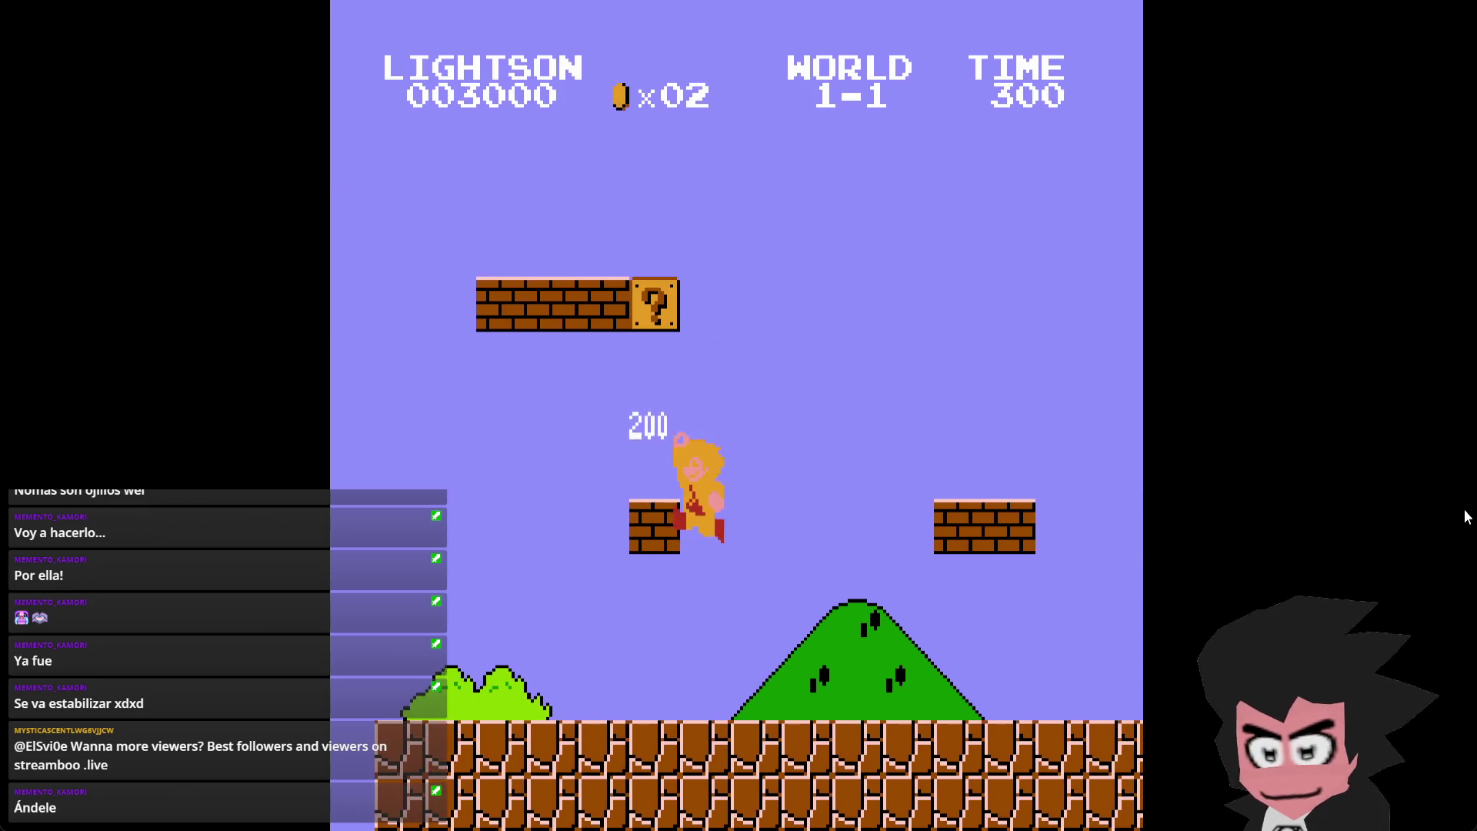
pyautogui.press('x')
pyautogui.press('Right')
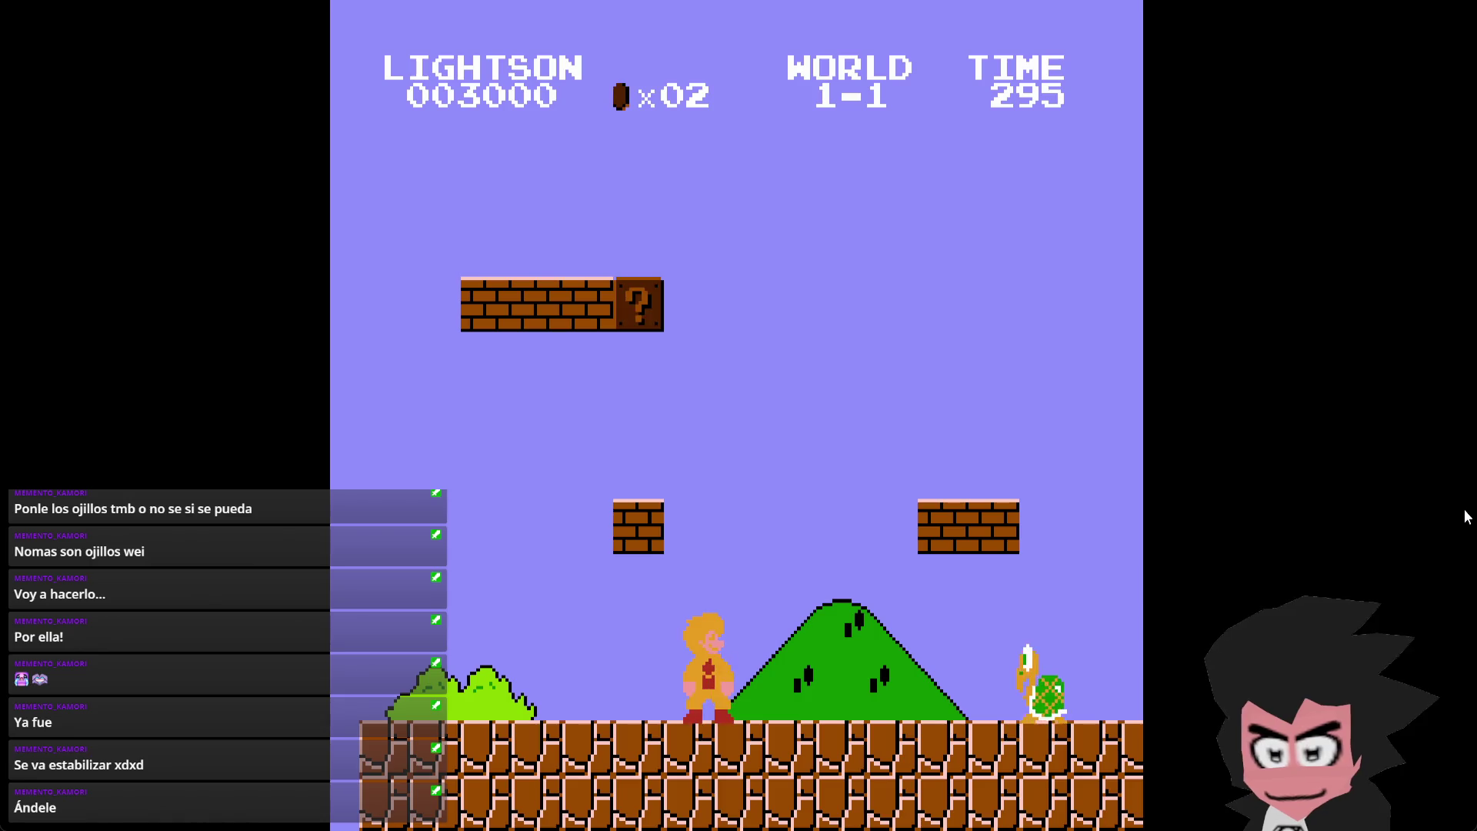
pyautogui.press('x')
pyautogui.press('Left')
pyautogui.press('x')
pyautogui.press('Right')
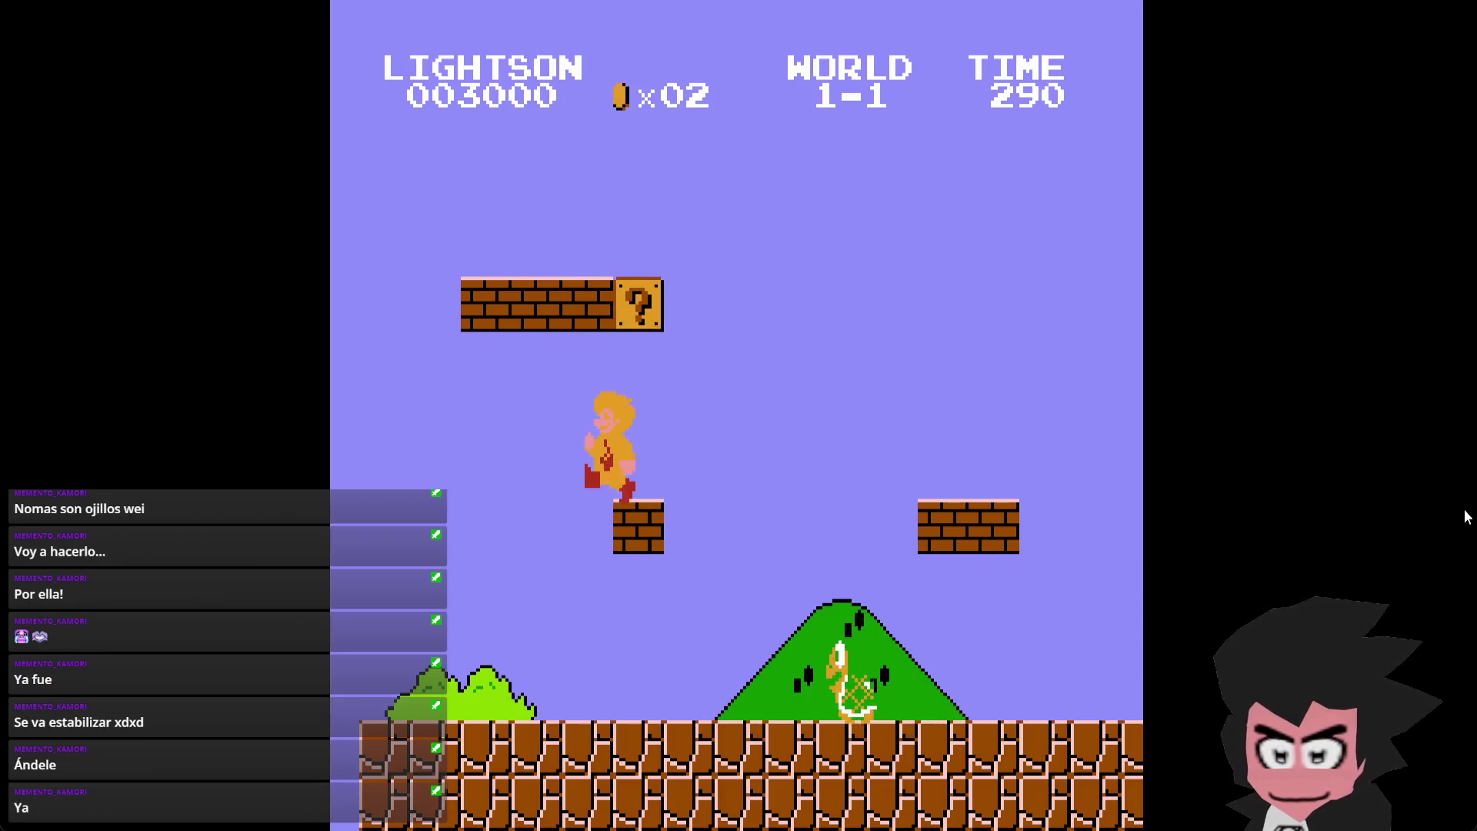
pyautogui.press('x')
pyautogui.press('Right')
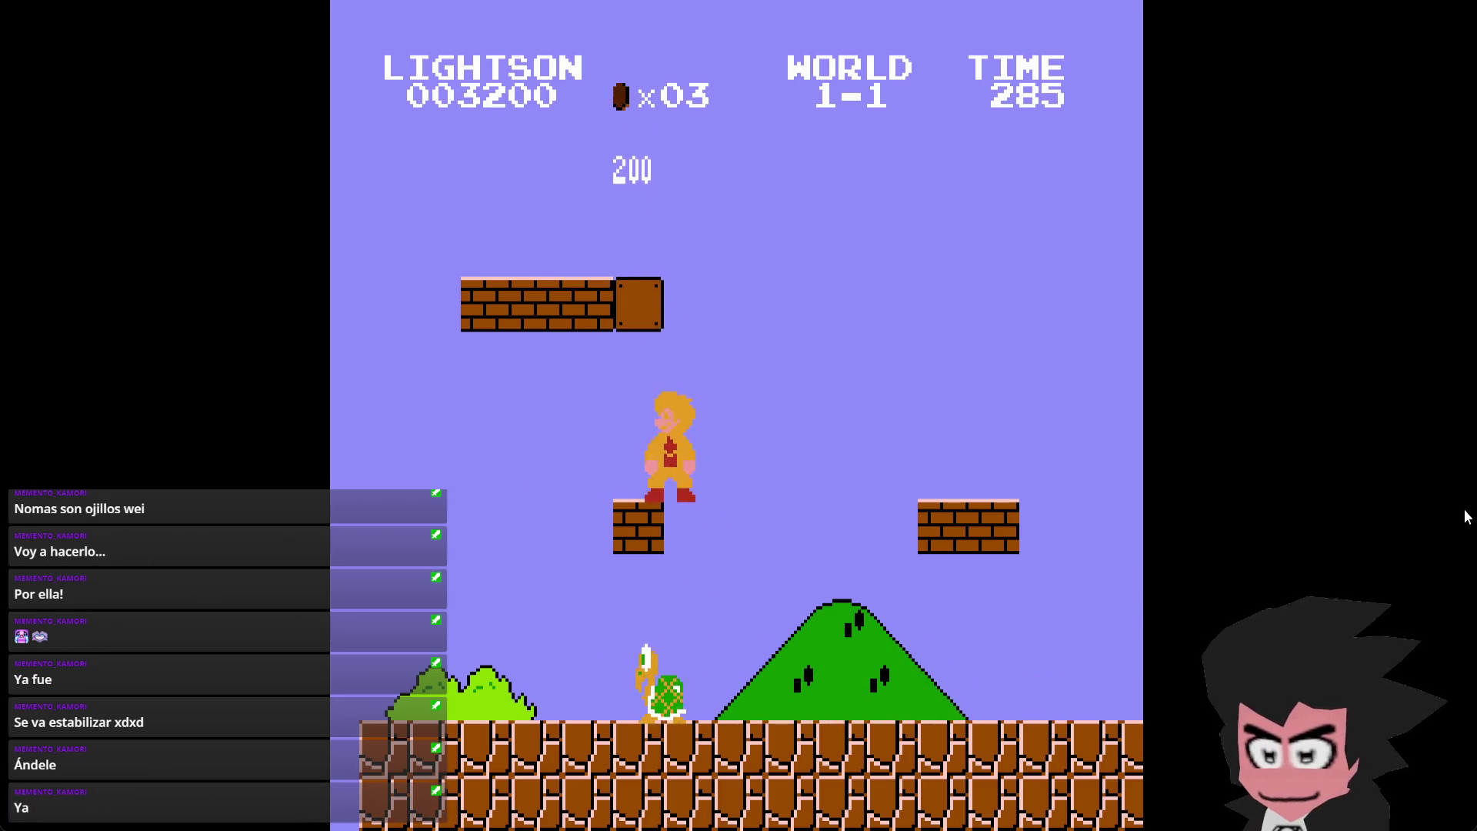
# - Fireball and stomp Goombas, break bricks, climb the stair blocks and pass the pipe to 3900 points
pyautogui.press('z')
pyautogui.press('Right')
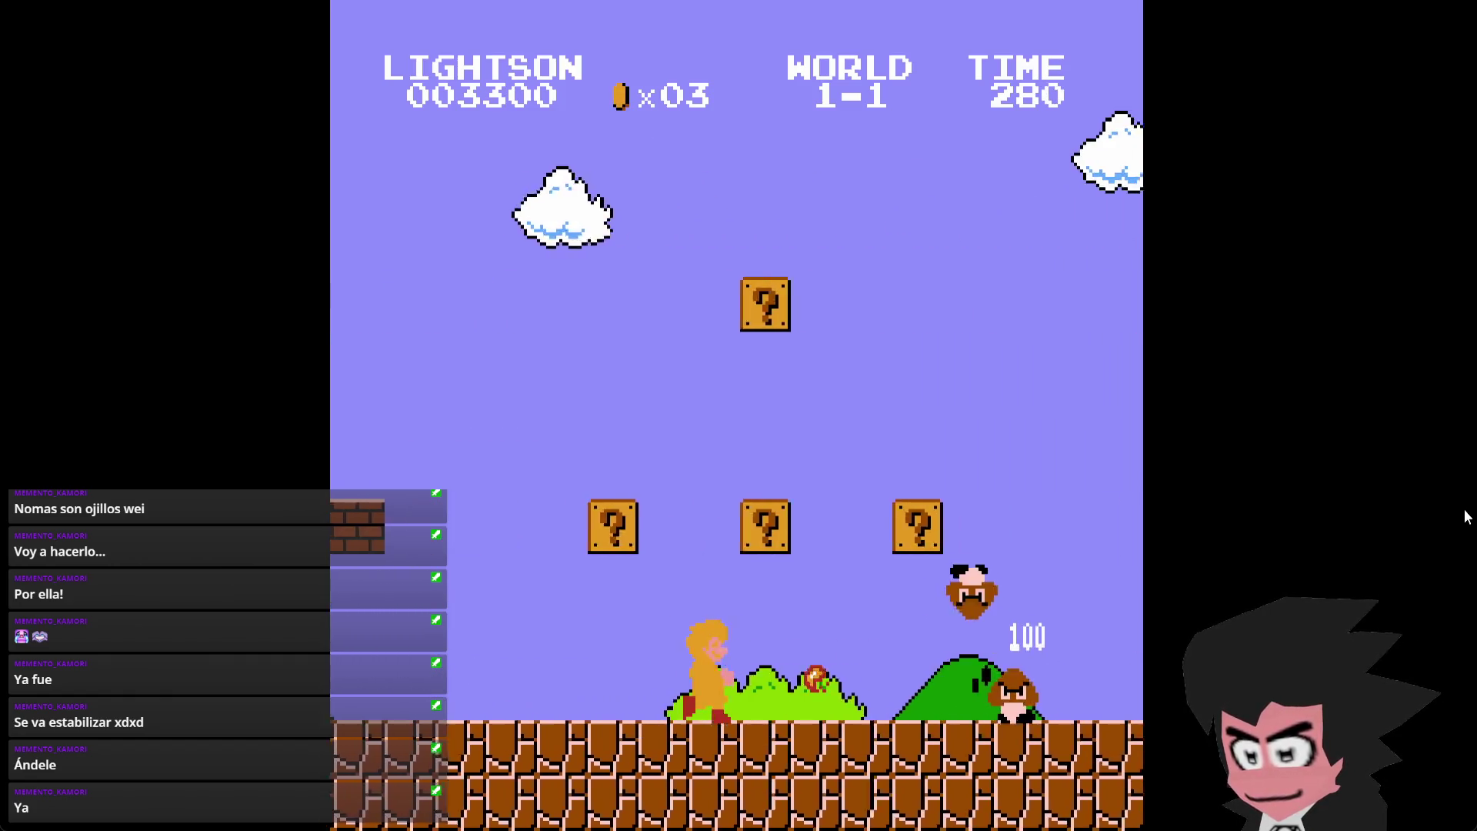
pyautogui.press('Right')
pyautogui.press('z')
pyautogui.press('x')
pyautogui.press('z')
pyautogui.press('Right')
pyautogui.press('x')
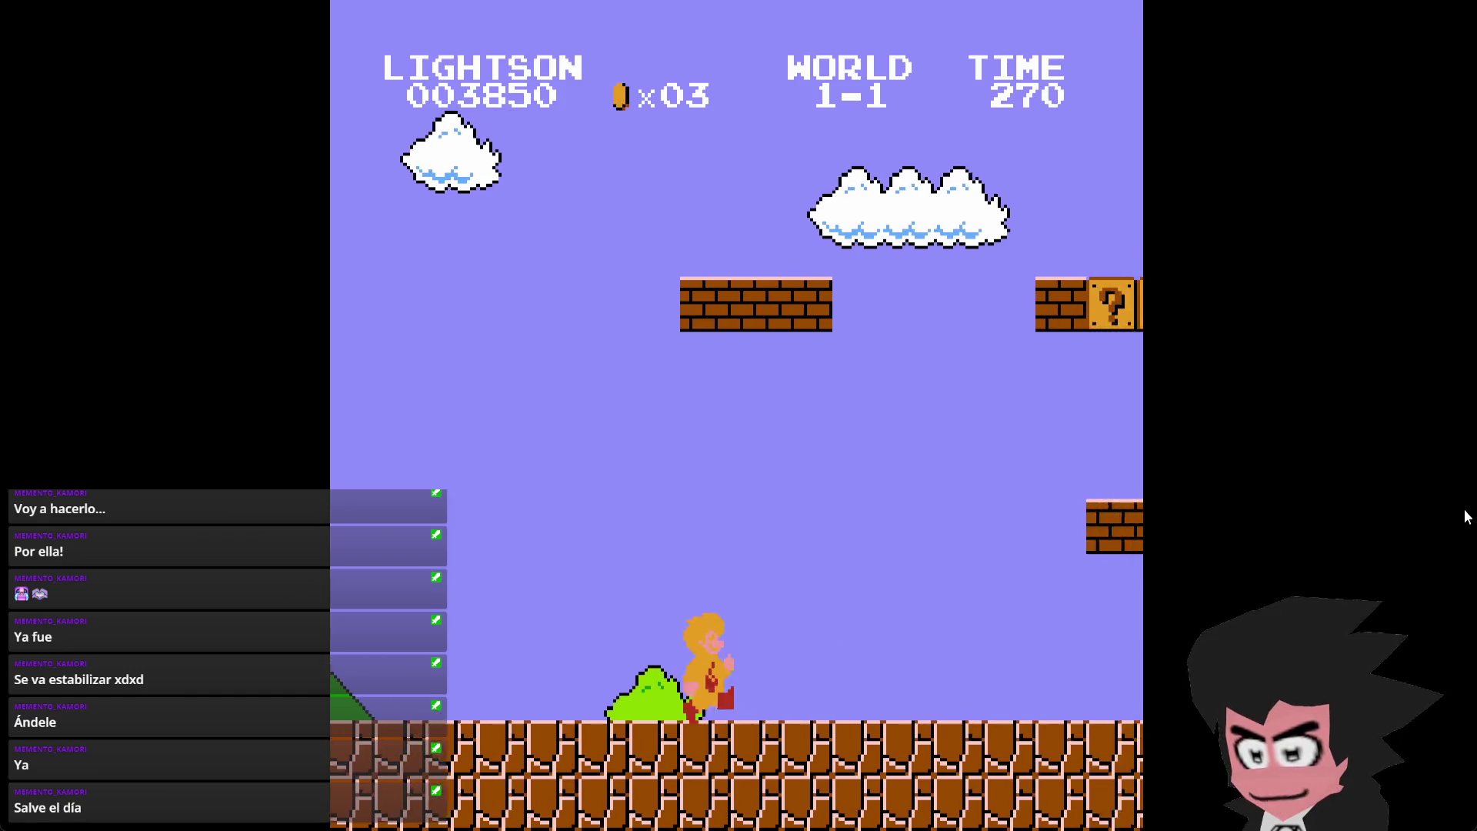
pyautogui.press('Right')
pyautogui.press('x')
pyautogui.press('x')
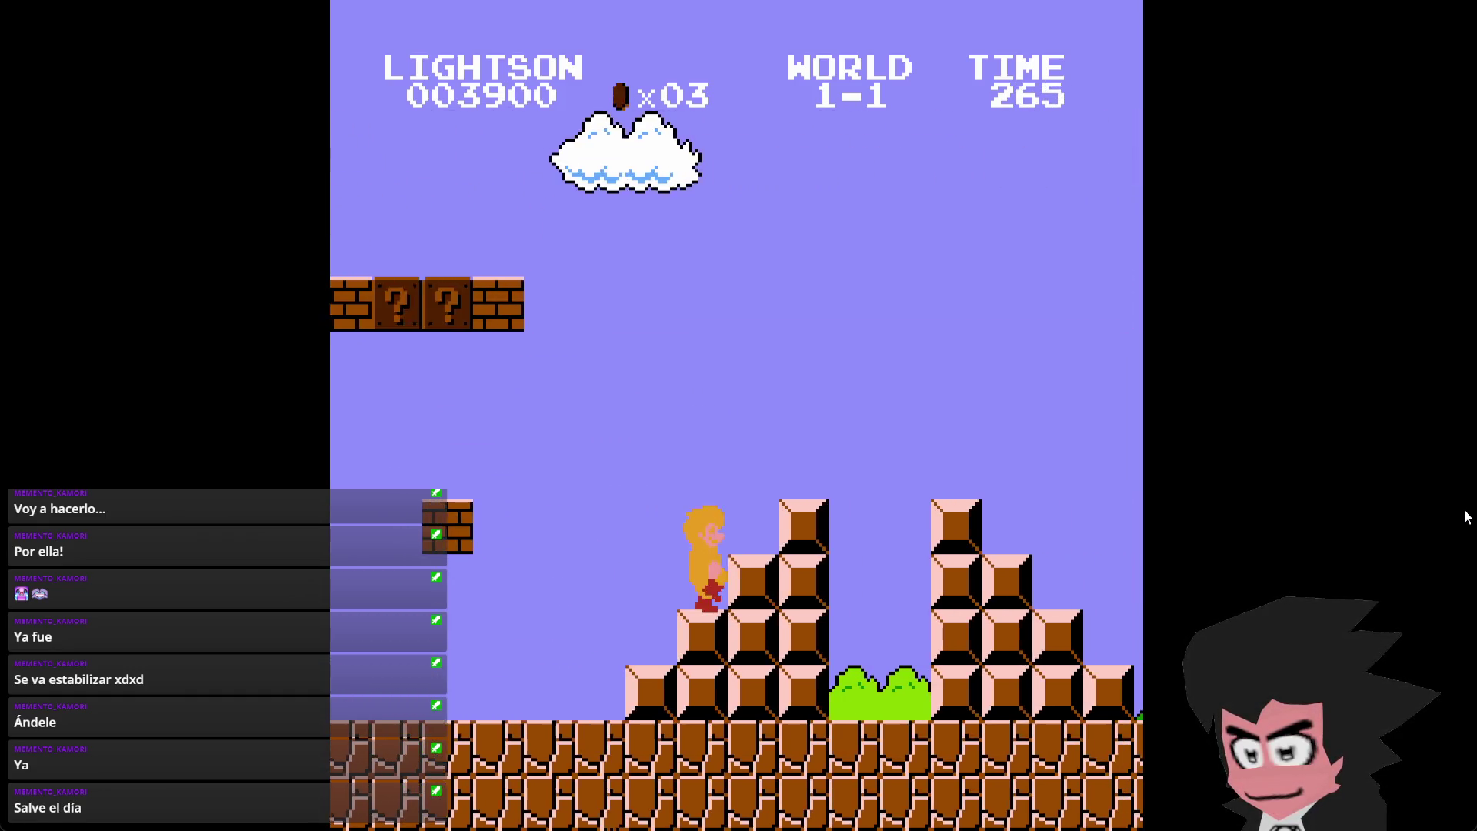
pyautogui.press('Right')
pyautogui.press('x')
pyautogui.press('Right')
pyautogui.press('x')
pyautogui.press('x')
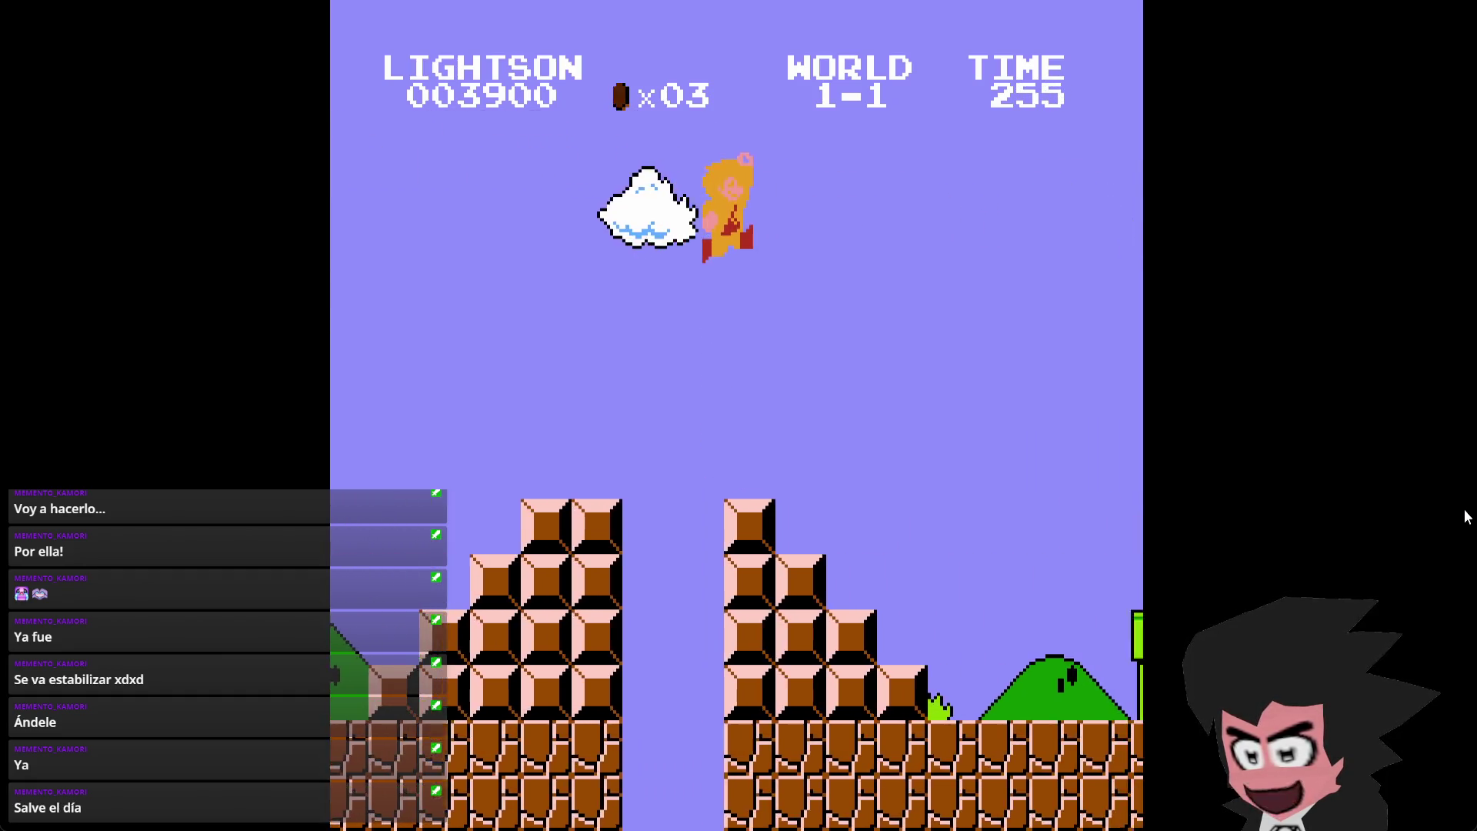
pyautogui.press('Right')
pyautogui.press('x')
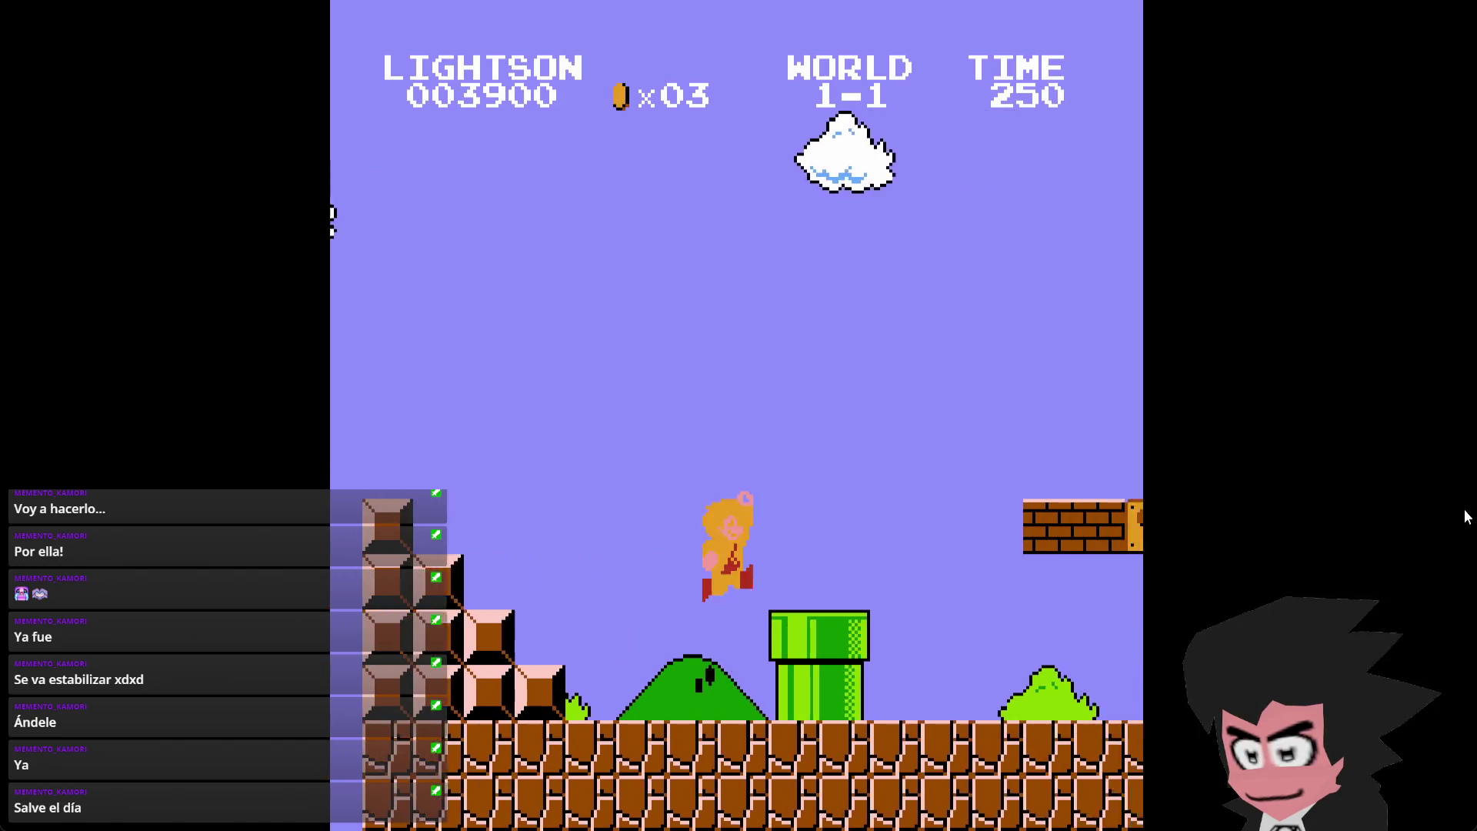
pyautogui.press('Right')
pyautogui.press('x')
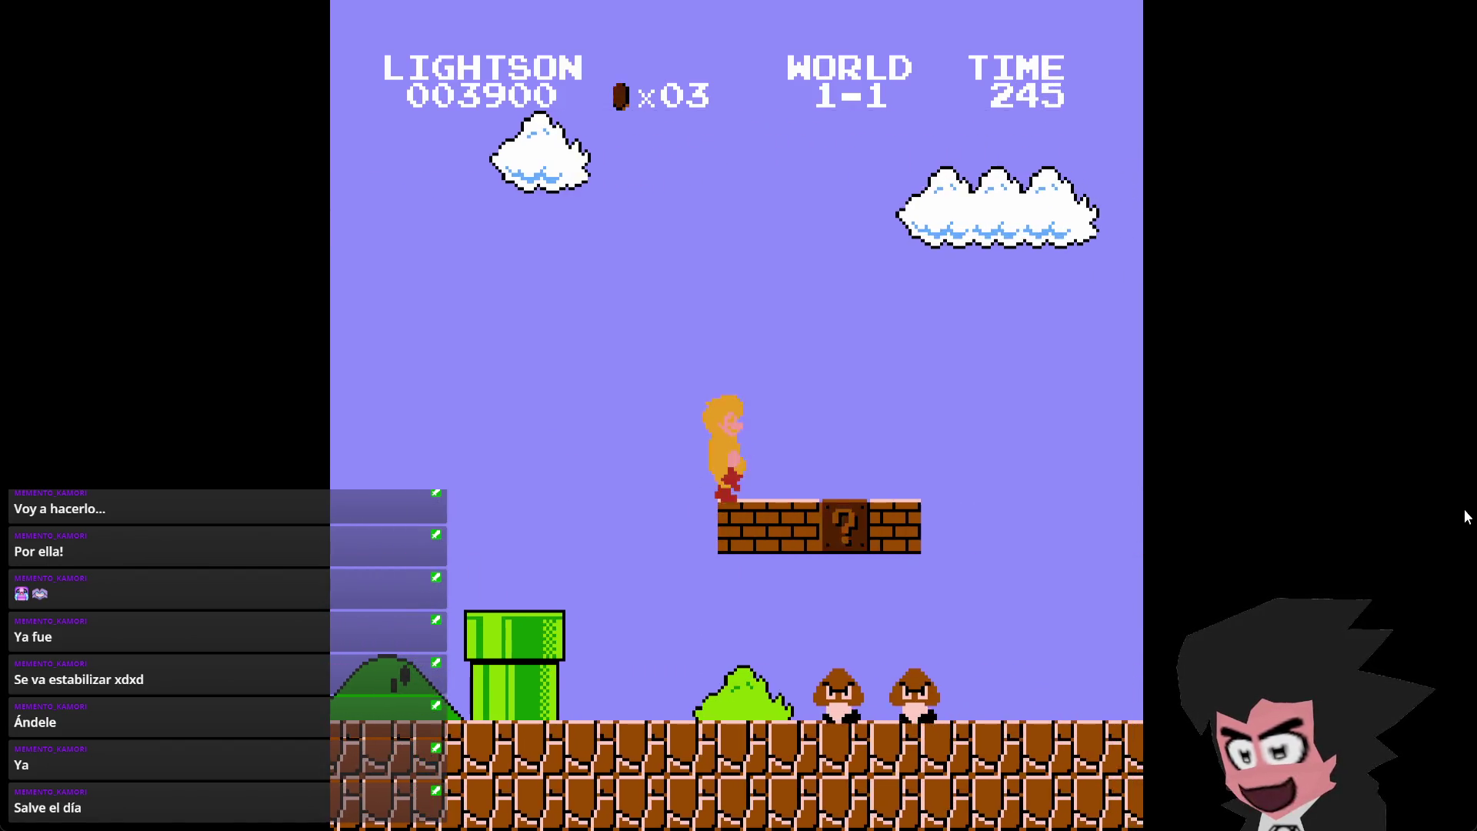
pyautogui.press('z')
pyautogui.press('z')
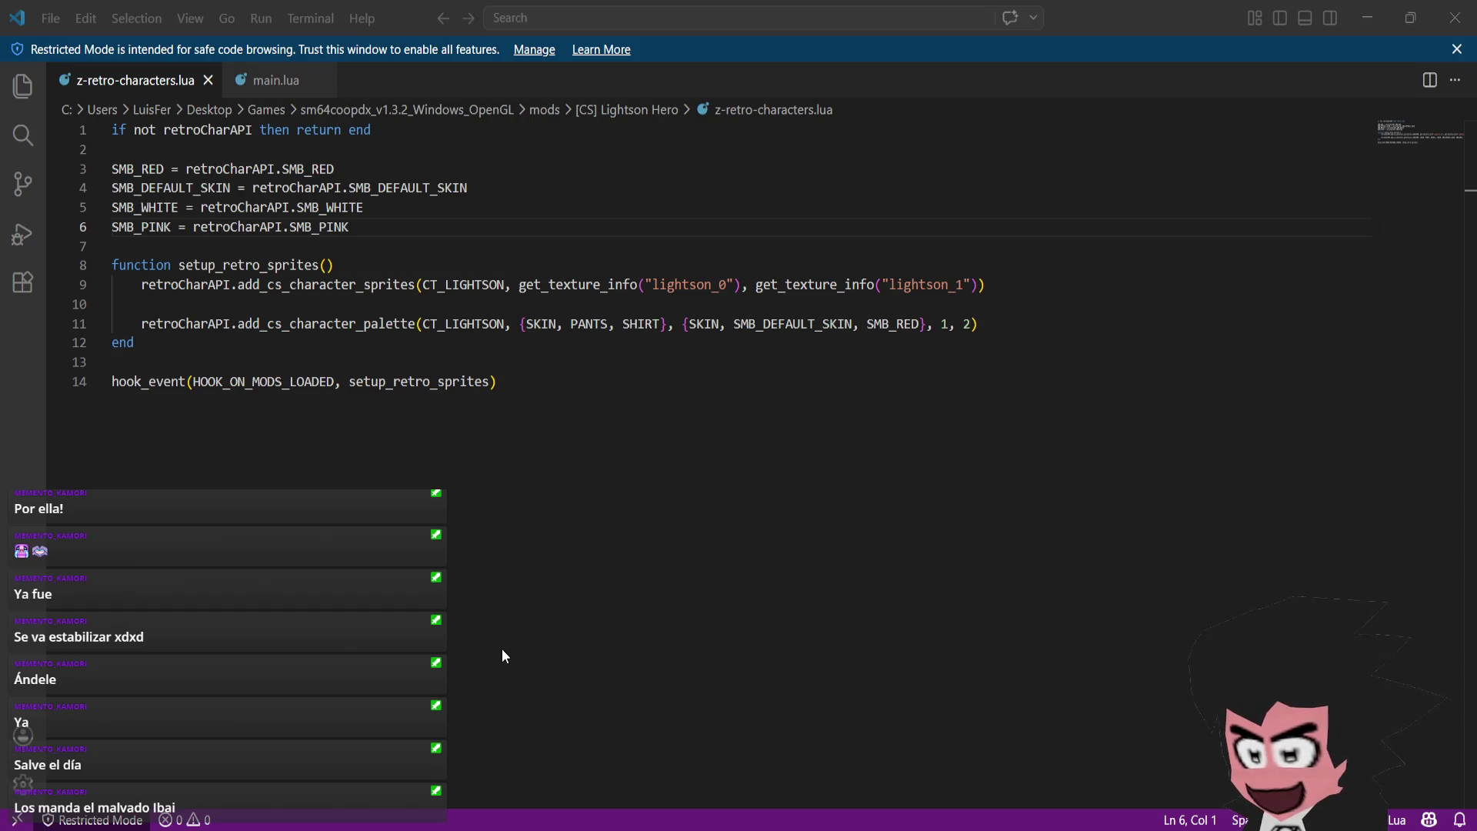
# - Change SMB_RED to SMB_WHITE on line 11 of z-retro-characters.lua, then view main.lua
pyautogui.hotkey('alt', 'Tab')
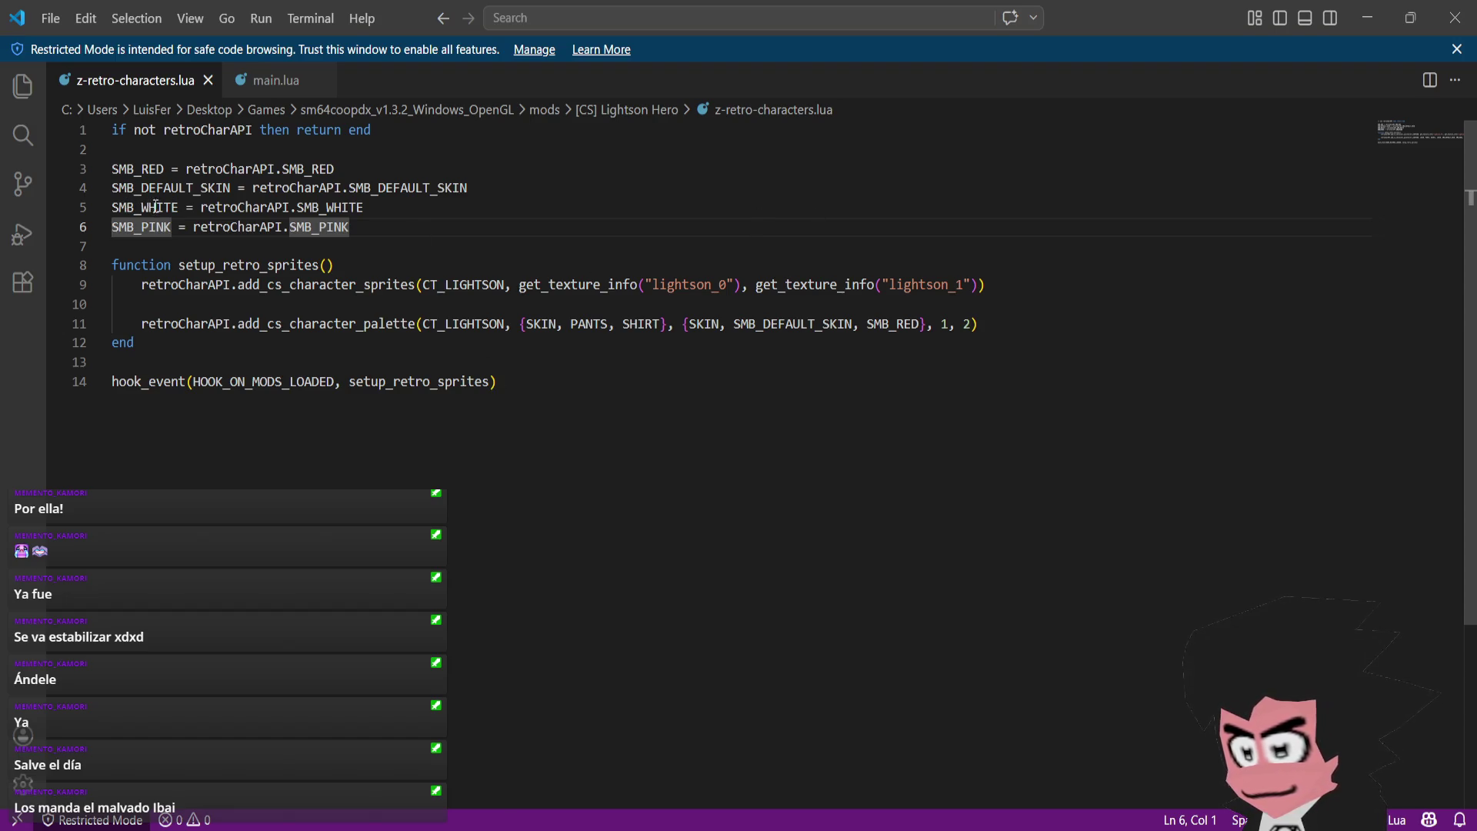
pyautogui.moveTo(921, 325); pyautogui.dragTo(905, 326)
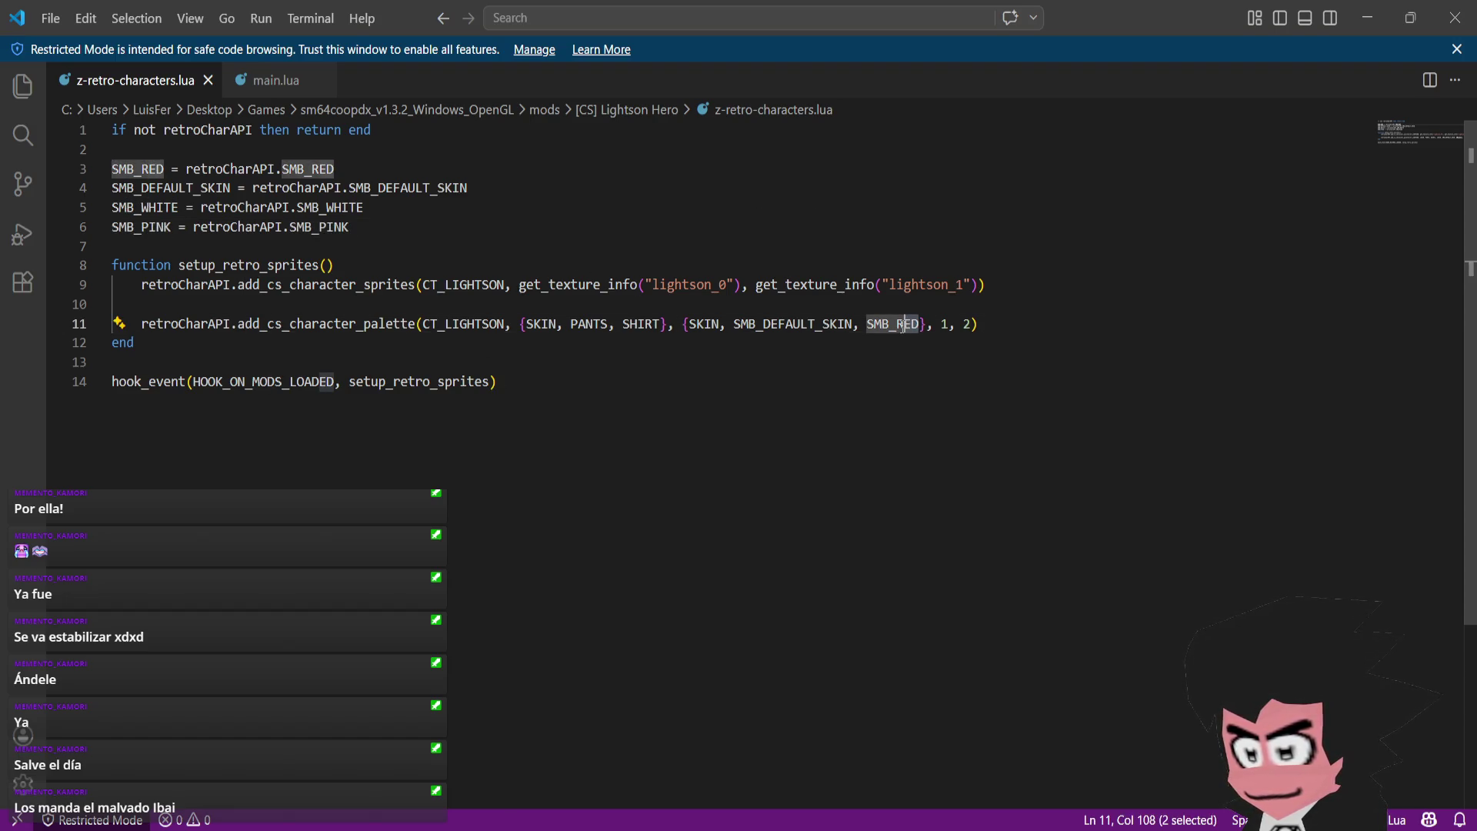
pyautogui.press('BackSpace')
pyautogui.press('BackSpace')
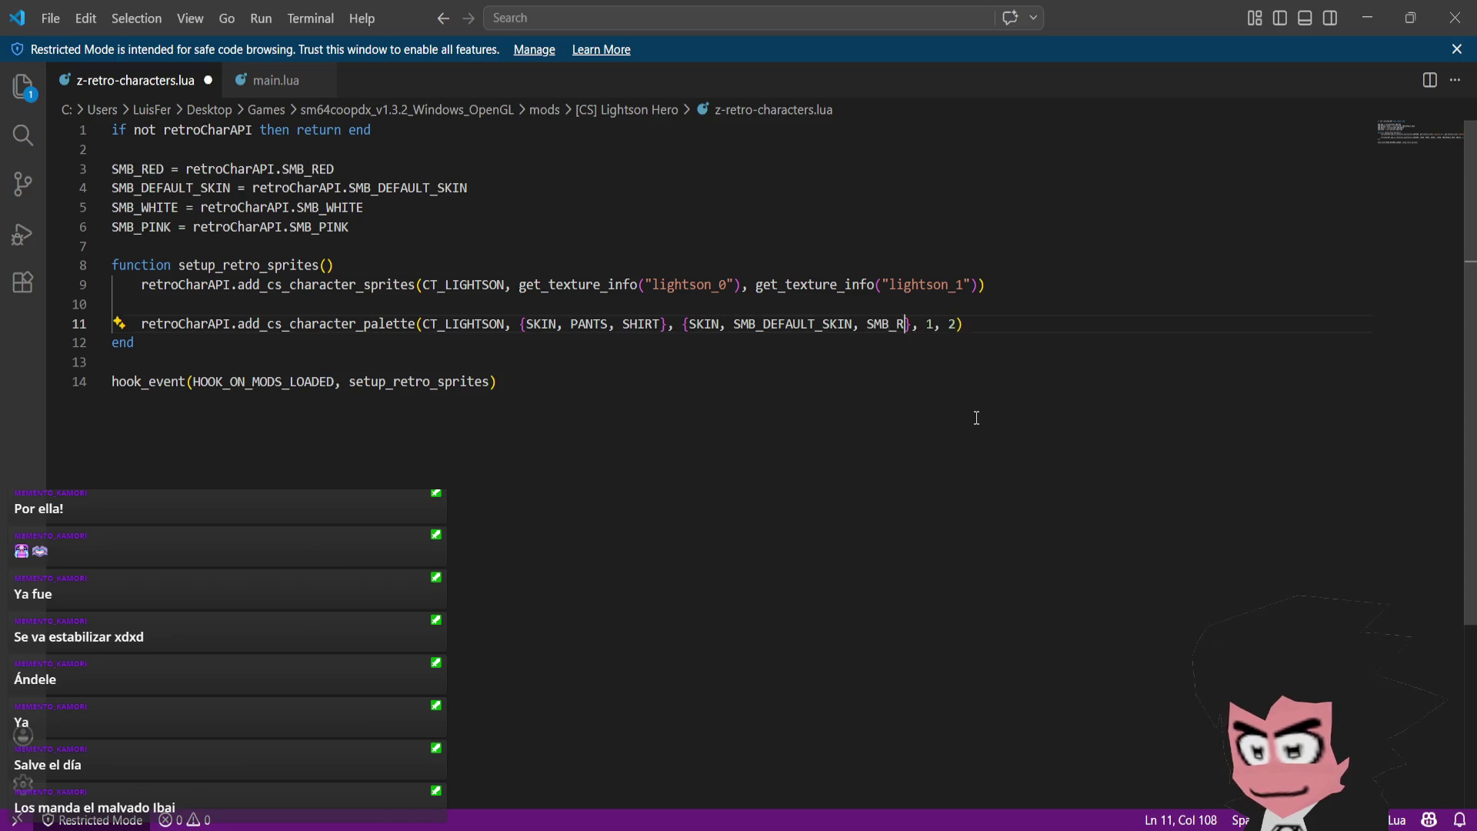
pyautogui.write('WH')
pyautogui.press('Tab')
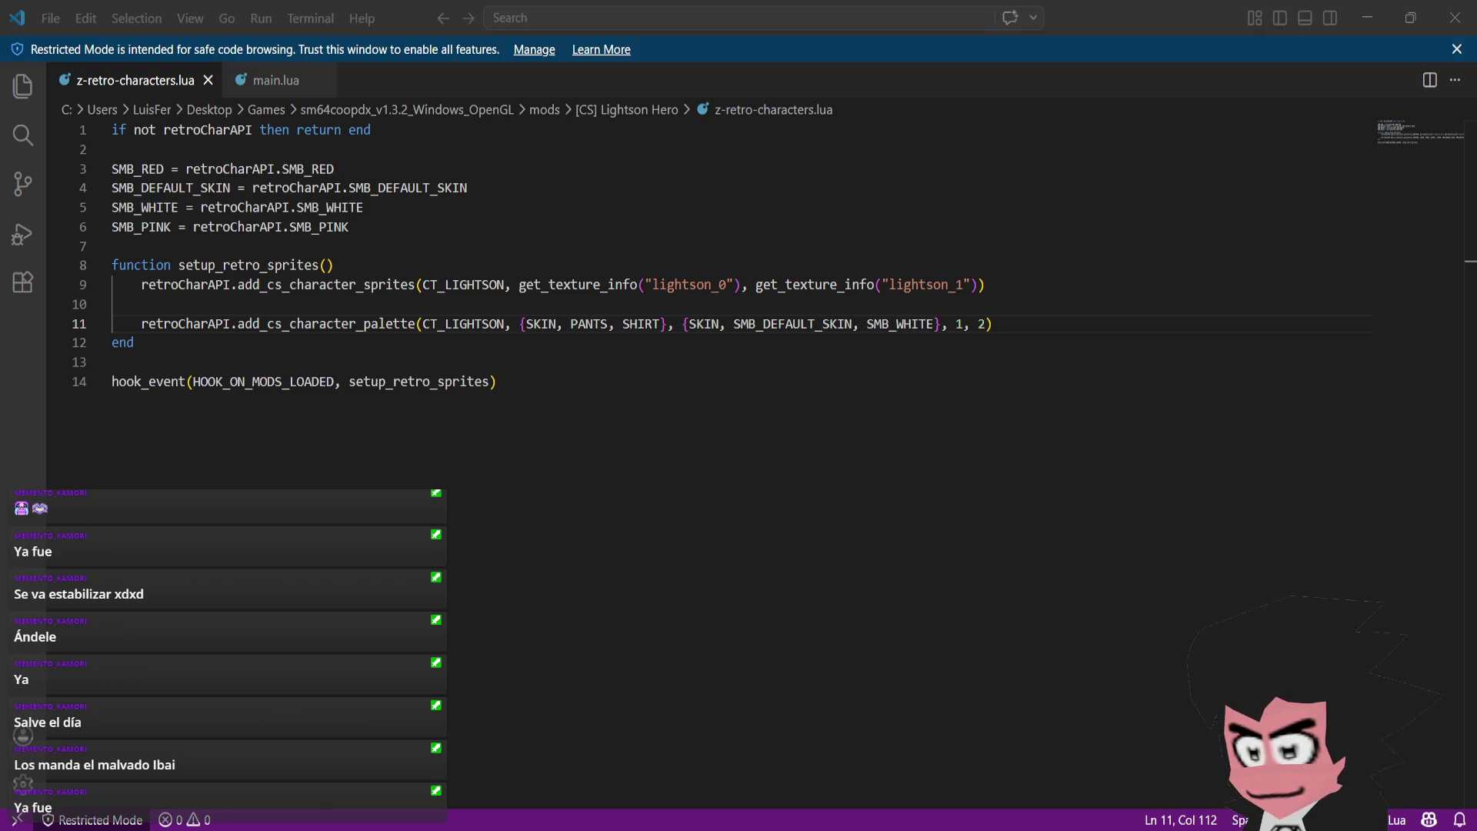
pyautogui.click(275, 80)
# - Look over main.lua, then insert an empty line after SMB_PINK in z-retro-characters.lua
pyautogui.scroll(-5, 771, 408)
pyautogui.scroll(-2, 770, 407)
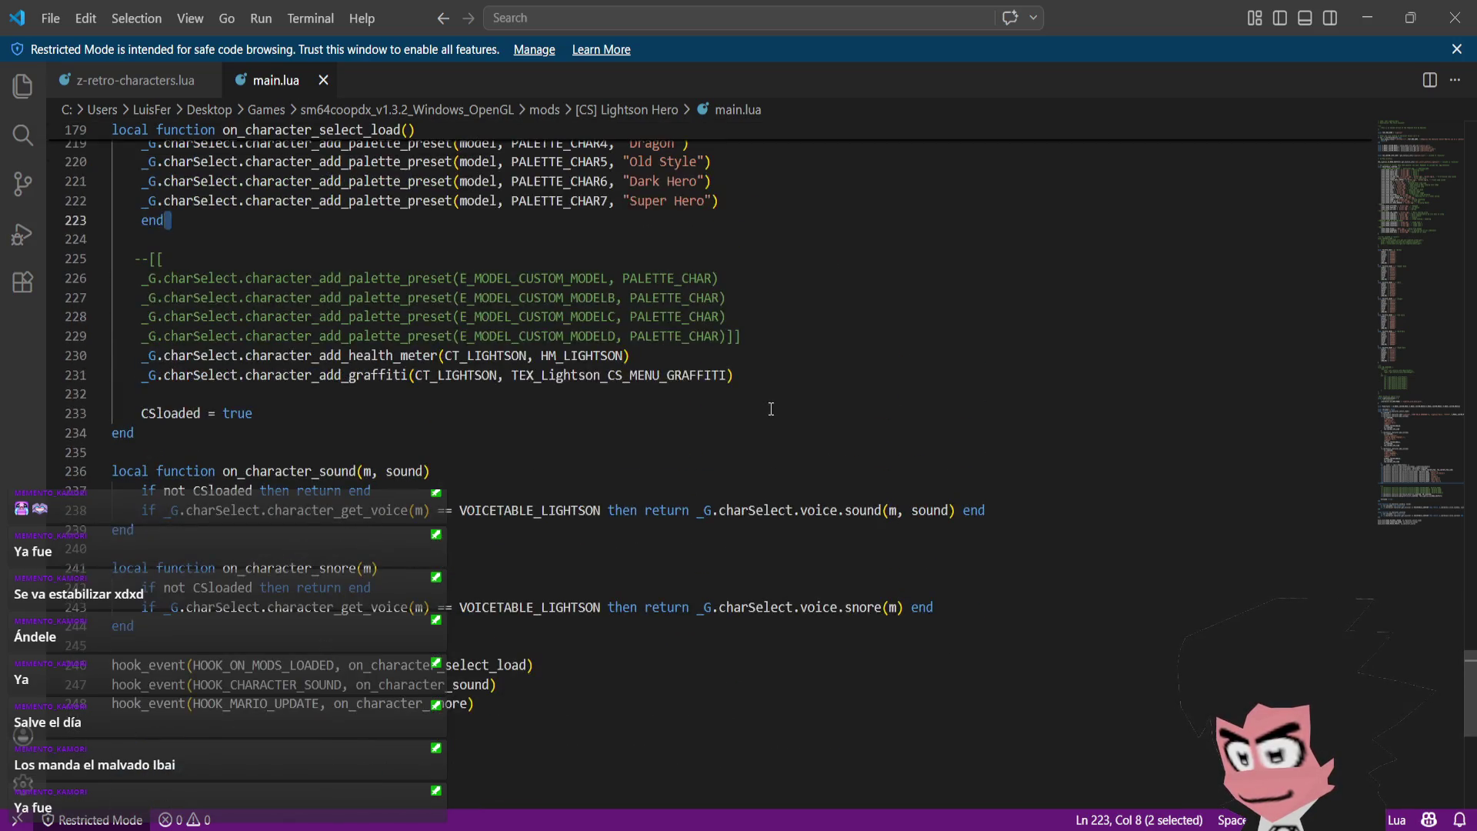
pyautogui.scroll(3, 770, 408)
pyautogui.click(131, 80)
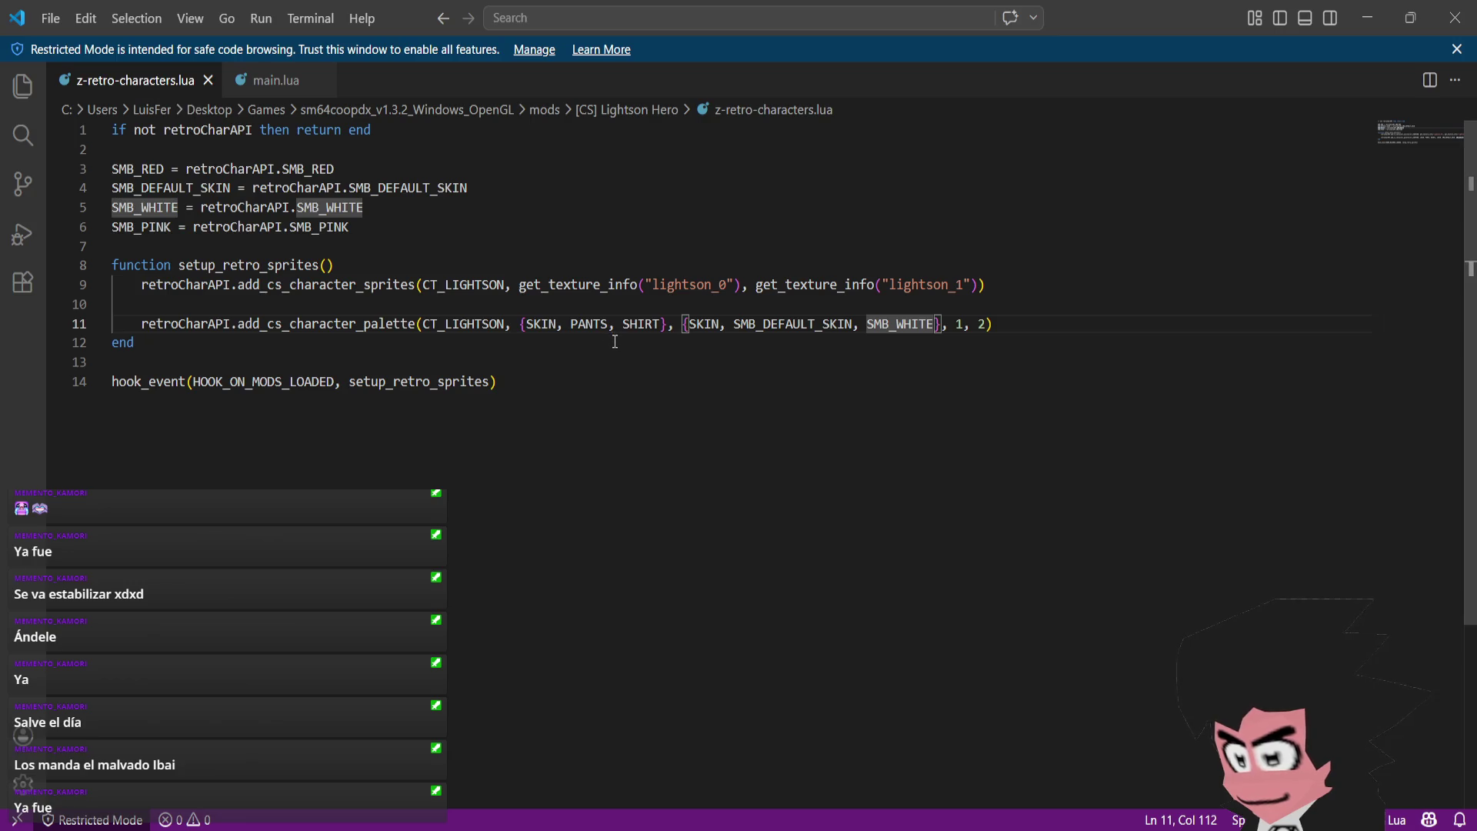
pyautogui.click(368, 228)
pyautogui.press('Return')
pyautogui.write('SM')
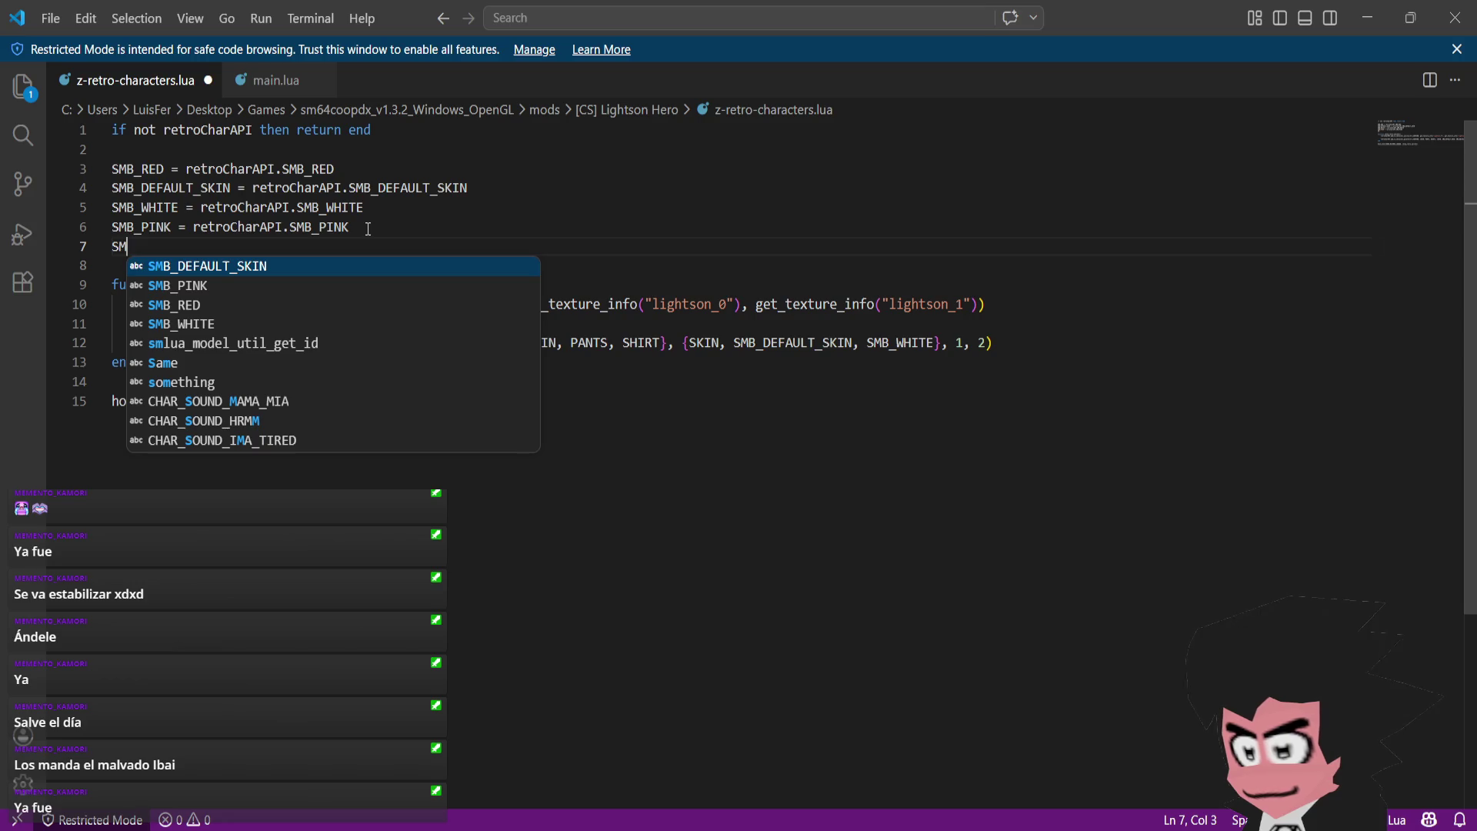
pyautogui.write('B')
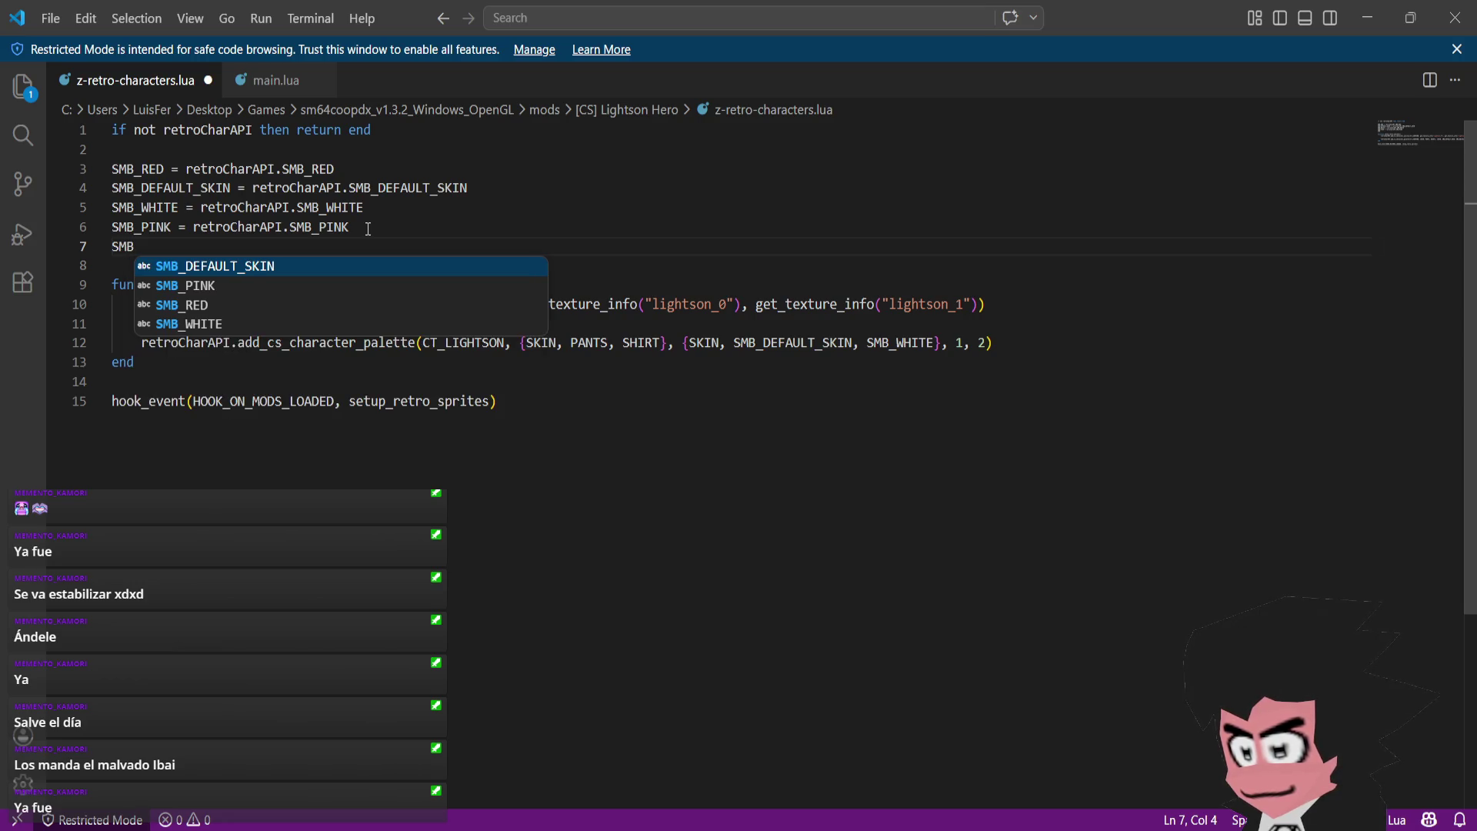
pyautogui.press('BackSpace')
pyautogui.press('BackSpace')
pyautogui.press('BackSpace')
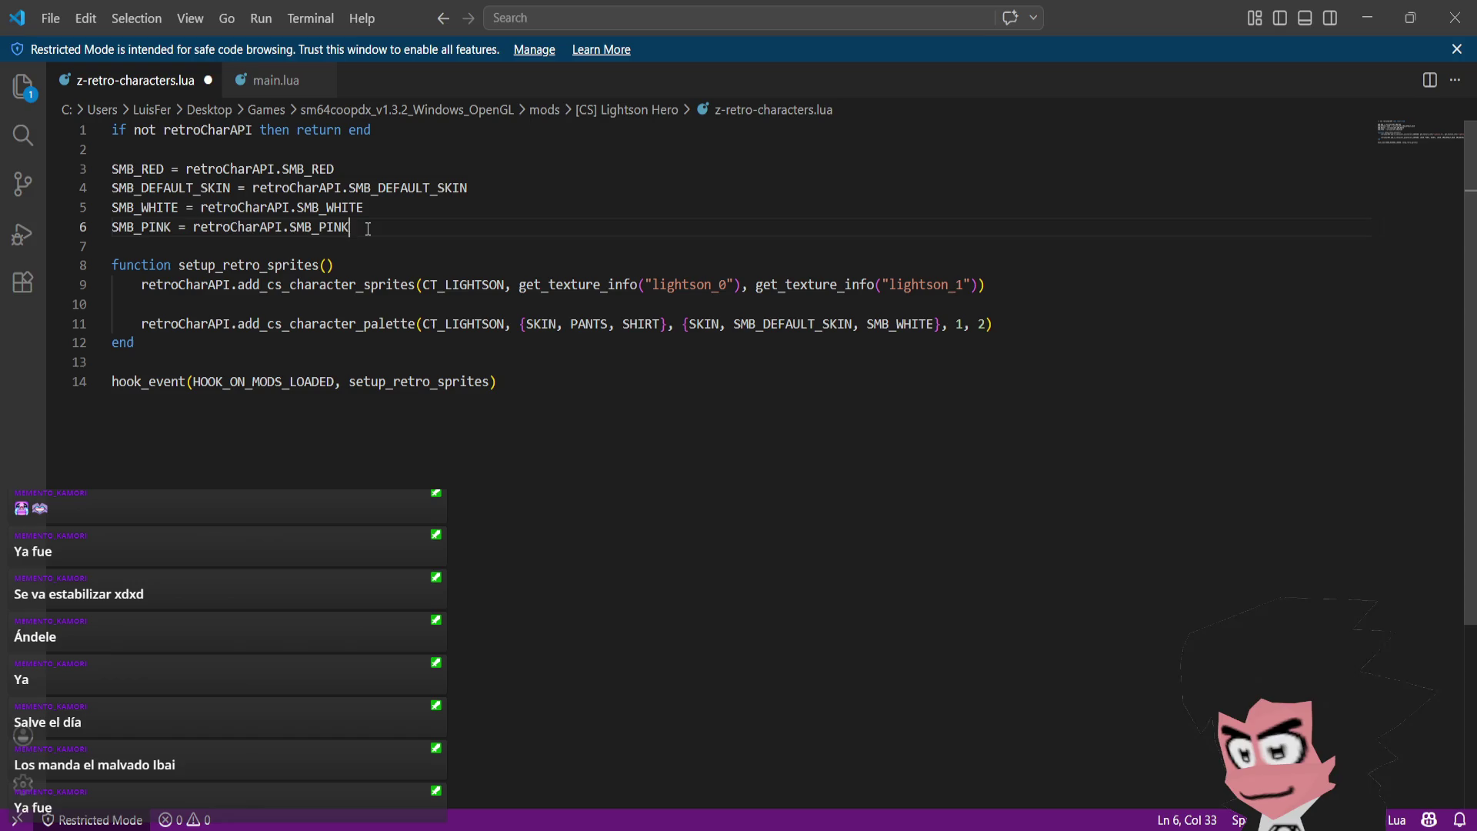
pyautogui.press('Return')
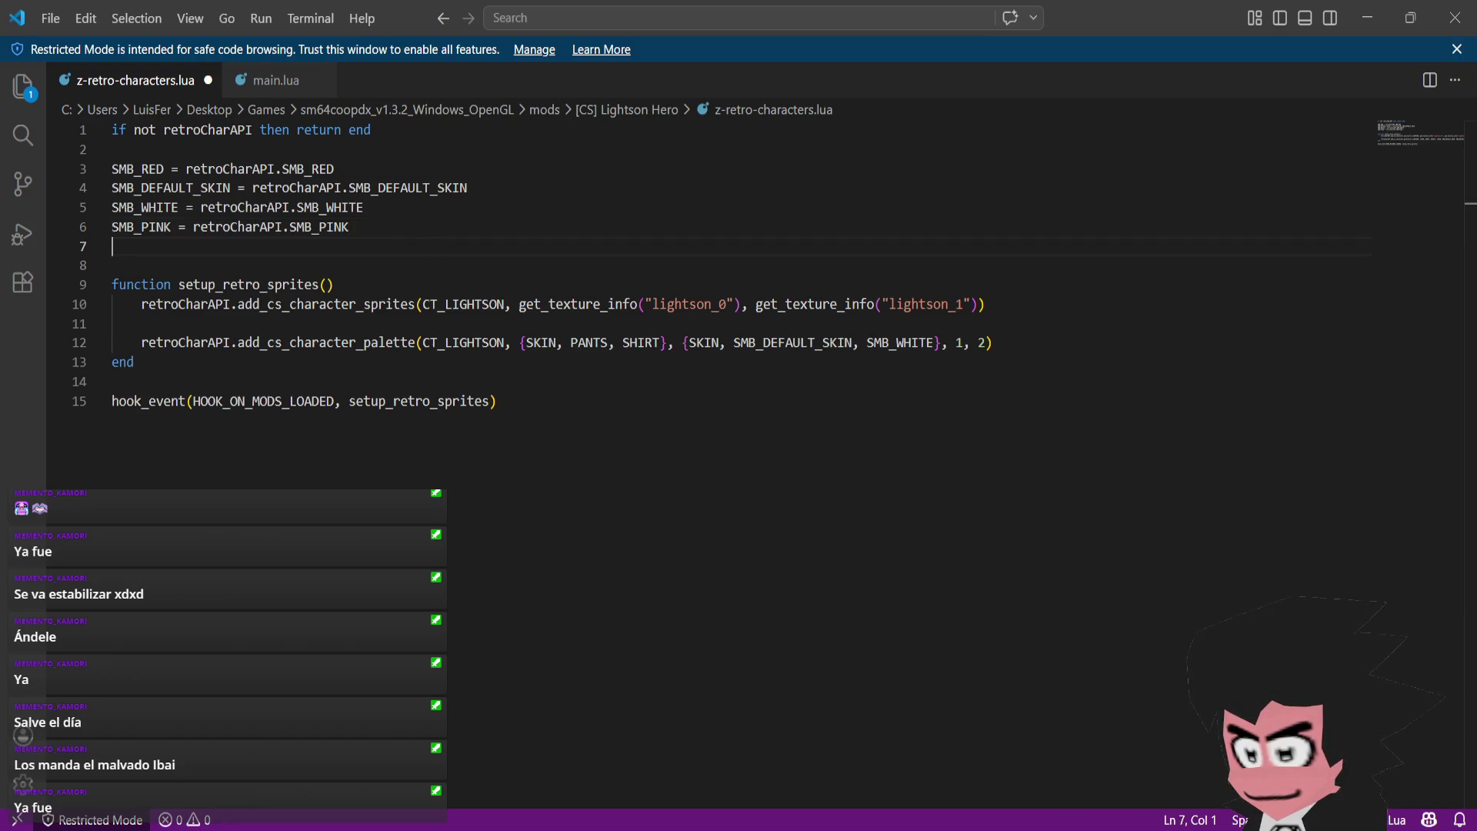
pyautogui.hotkey('ctrl', 'End')
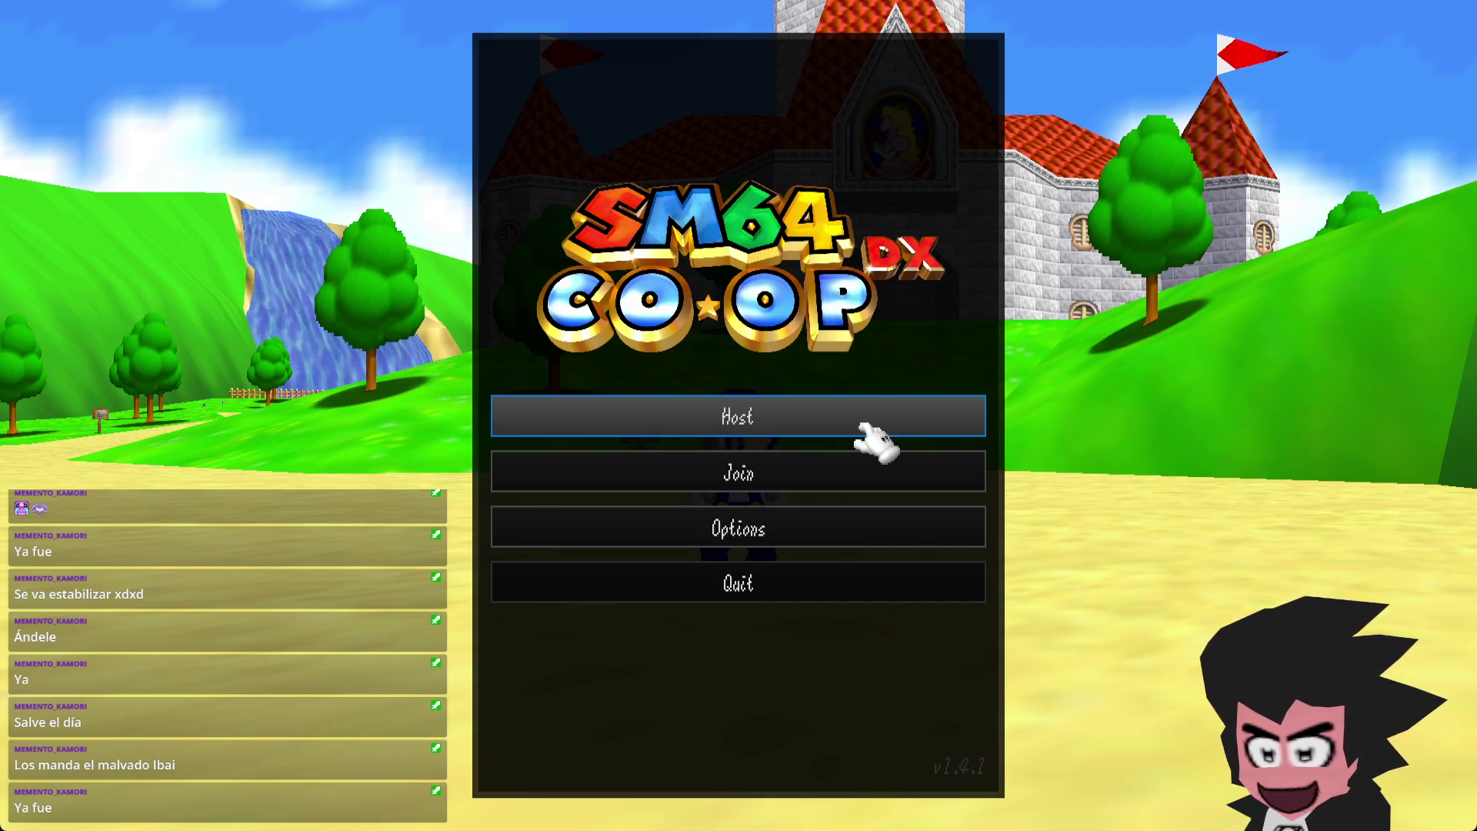
# - Host a game, drop Lightson into the green pipe and start World 1-1
pyautogui.click(861, 431)
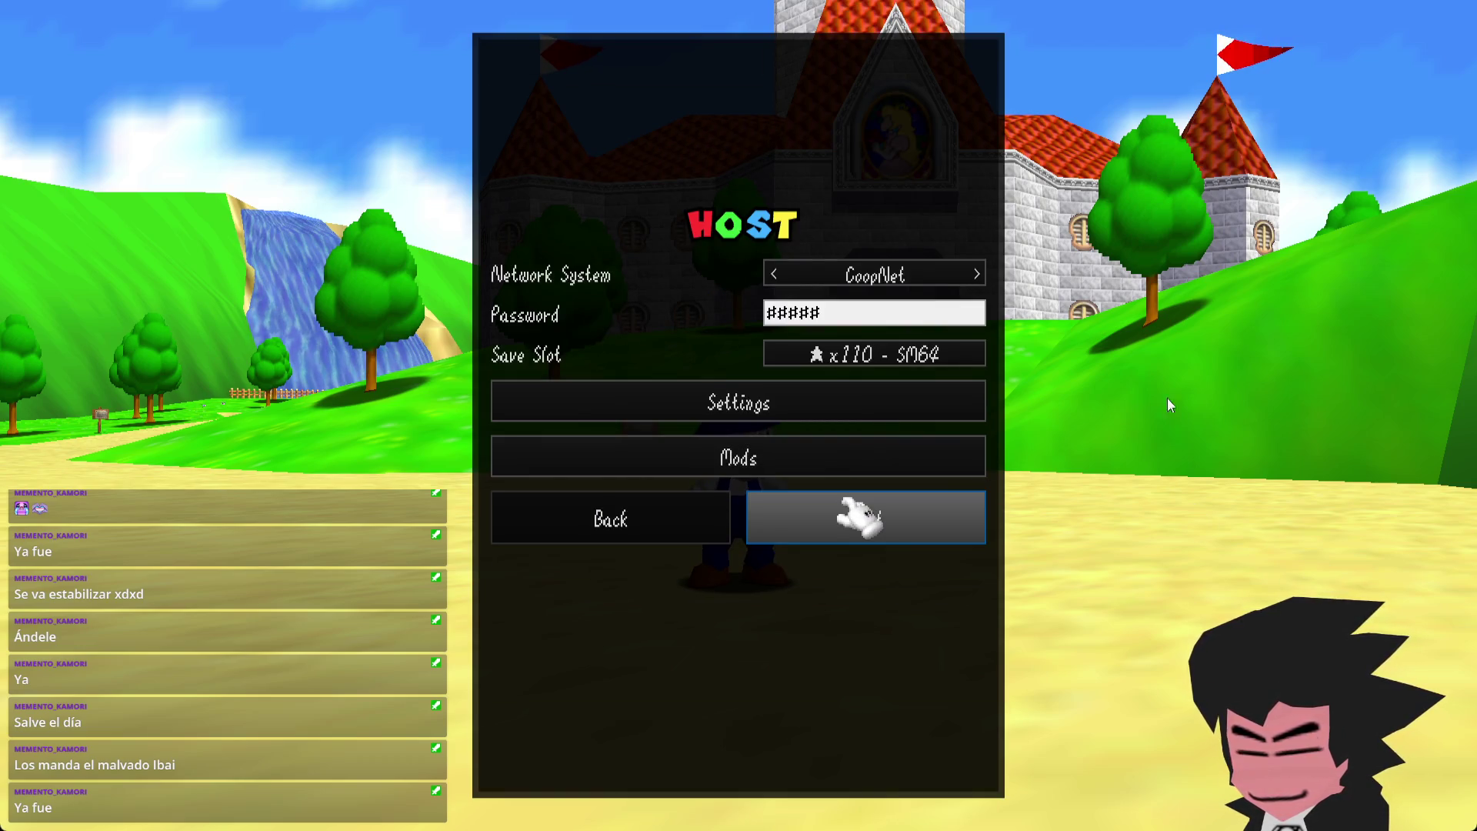
pyautogui.click(859, 517)
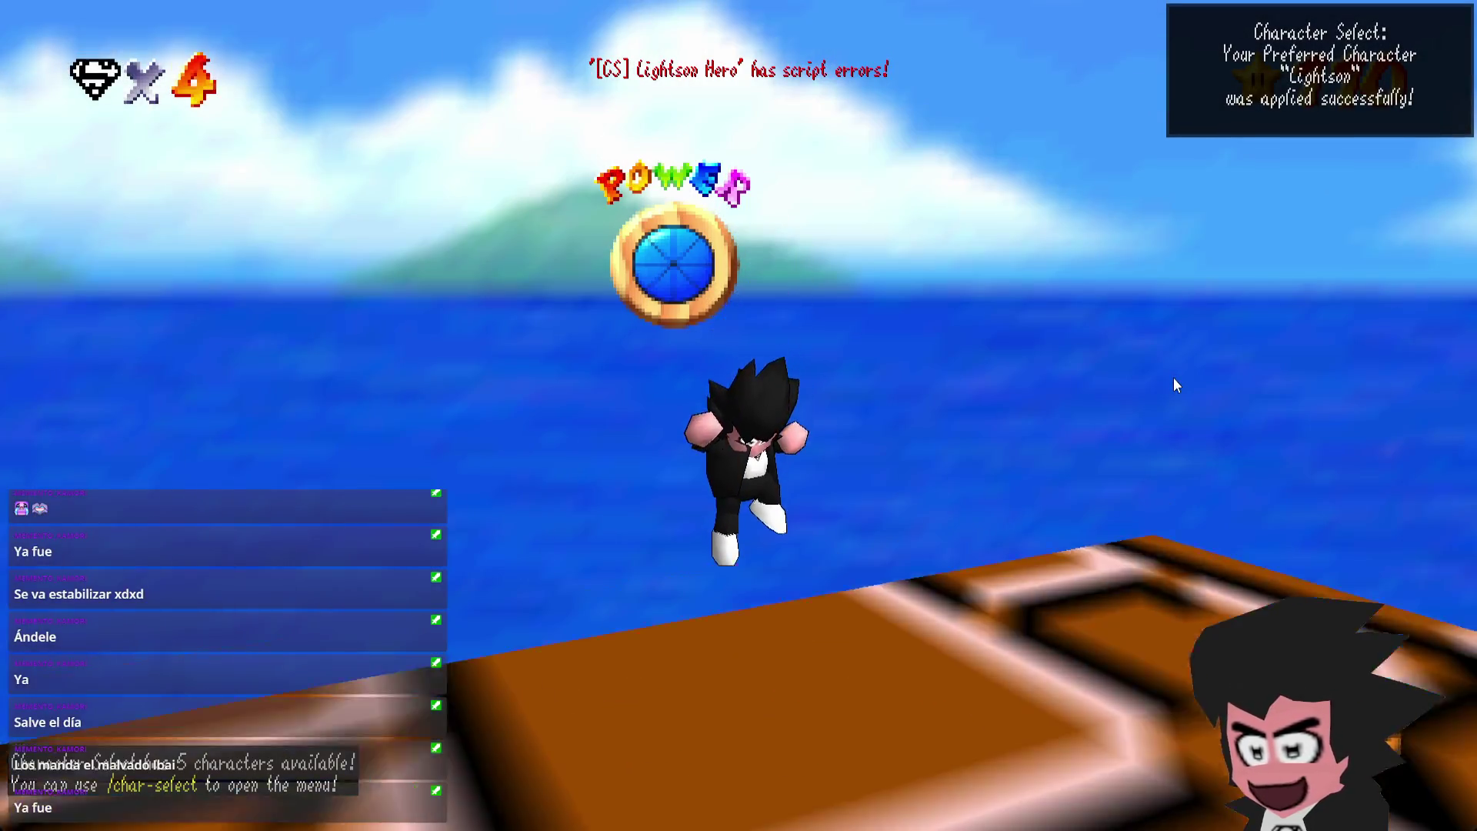
pyautogui.press('w')
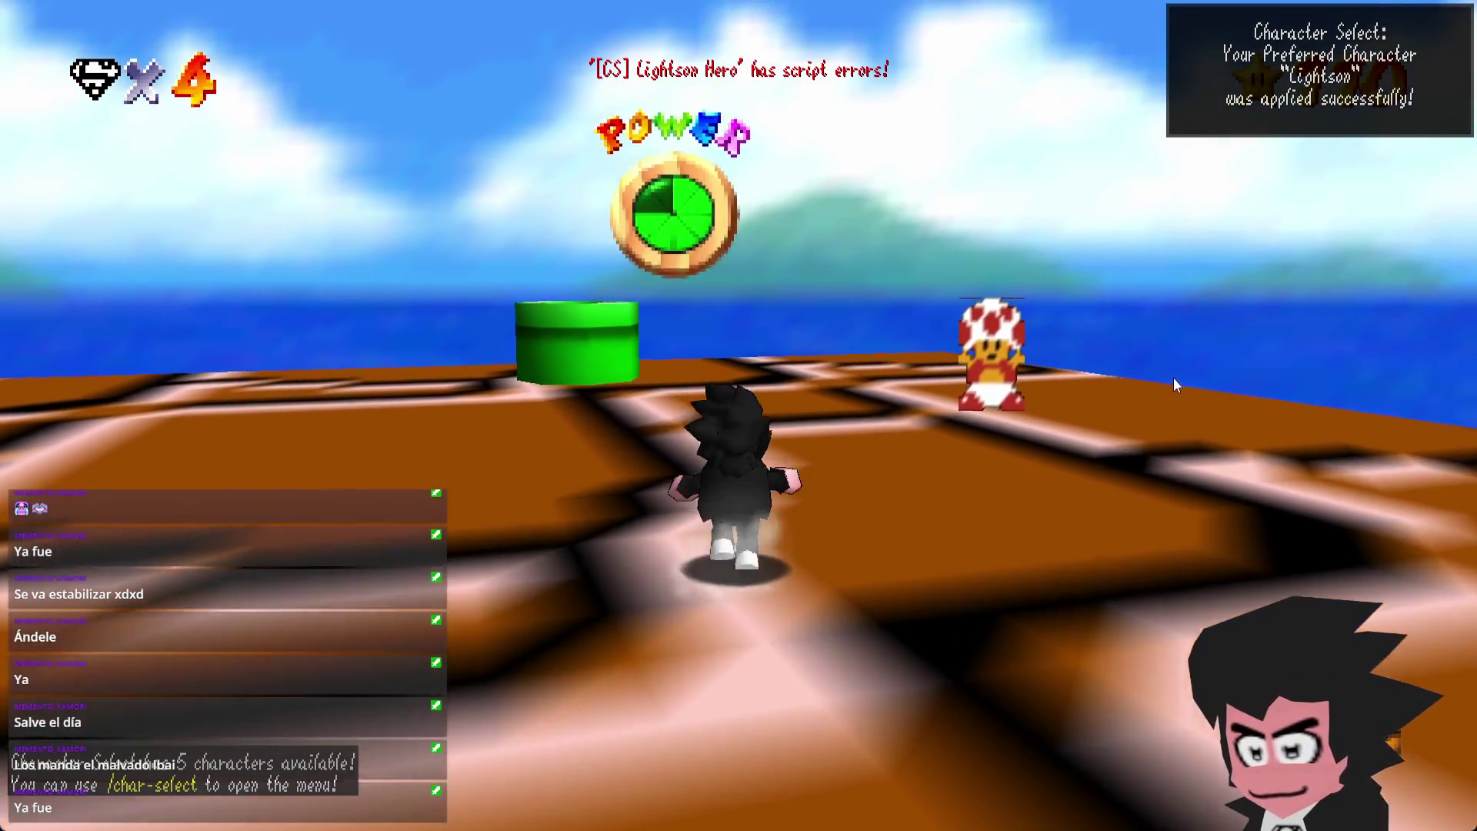
pyautogui.press('l')
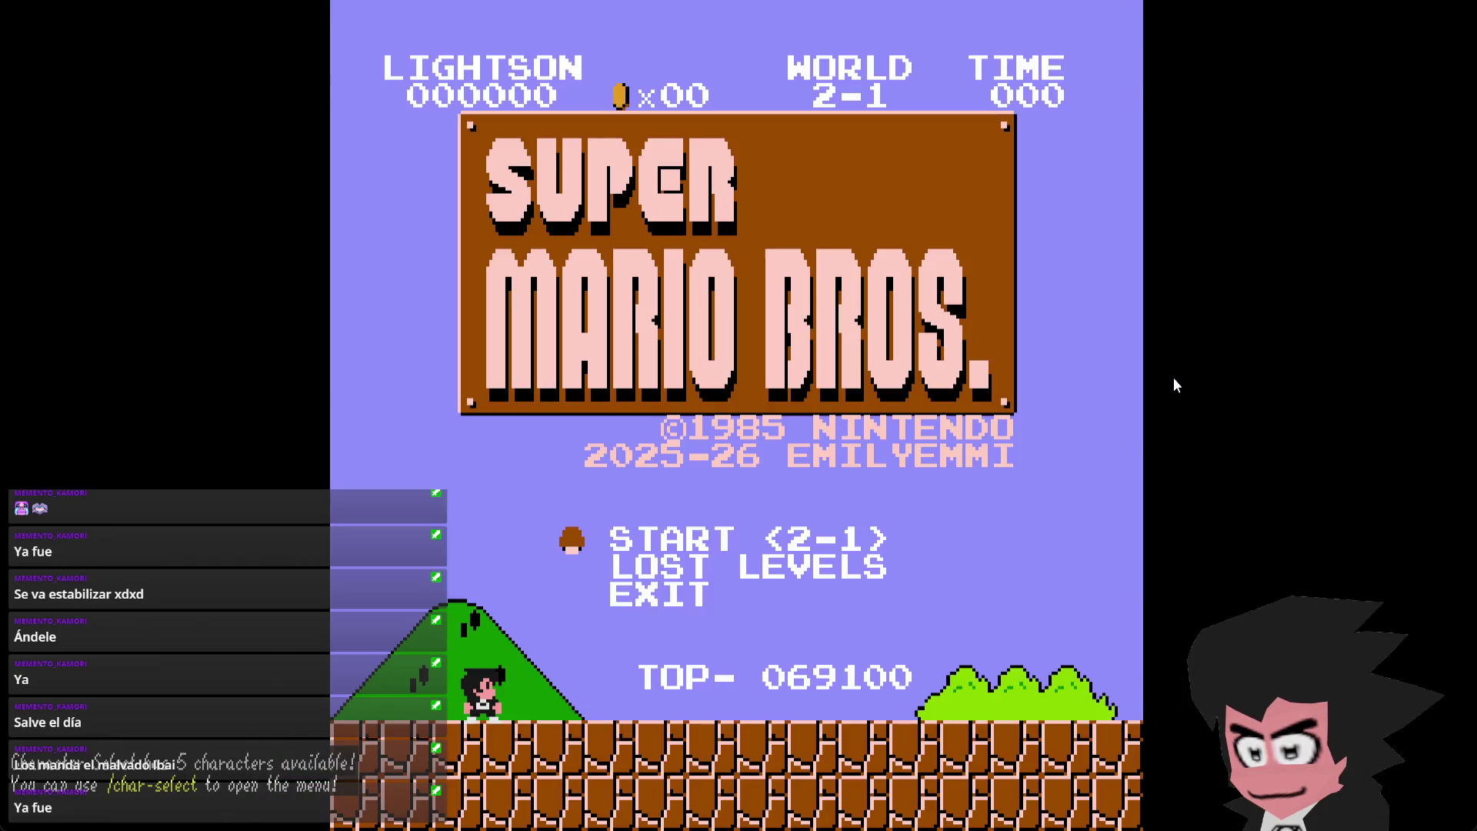
pyautogui.press('Left')
pyautogui.press('Left')
pyautogui.press('Left')
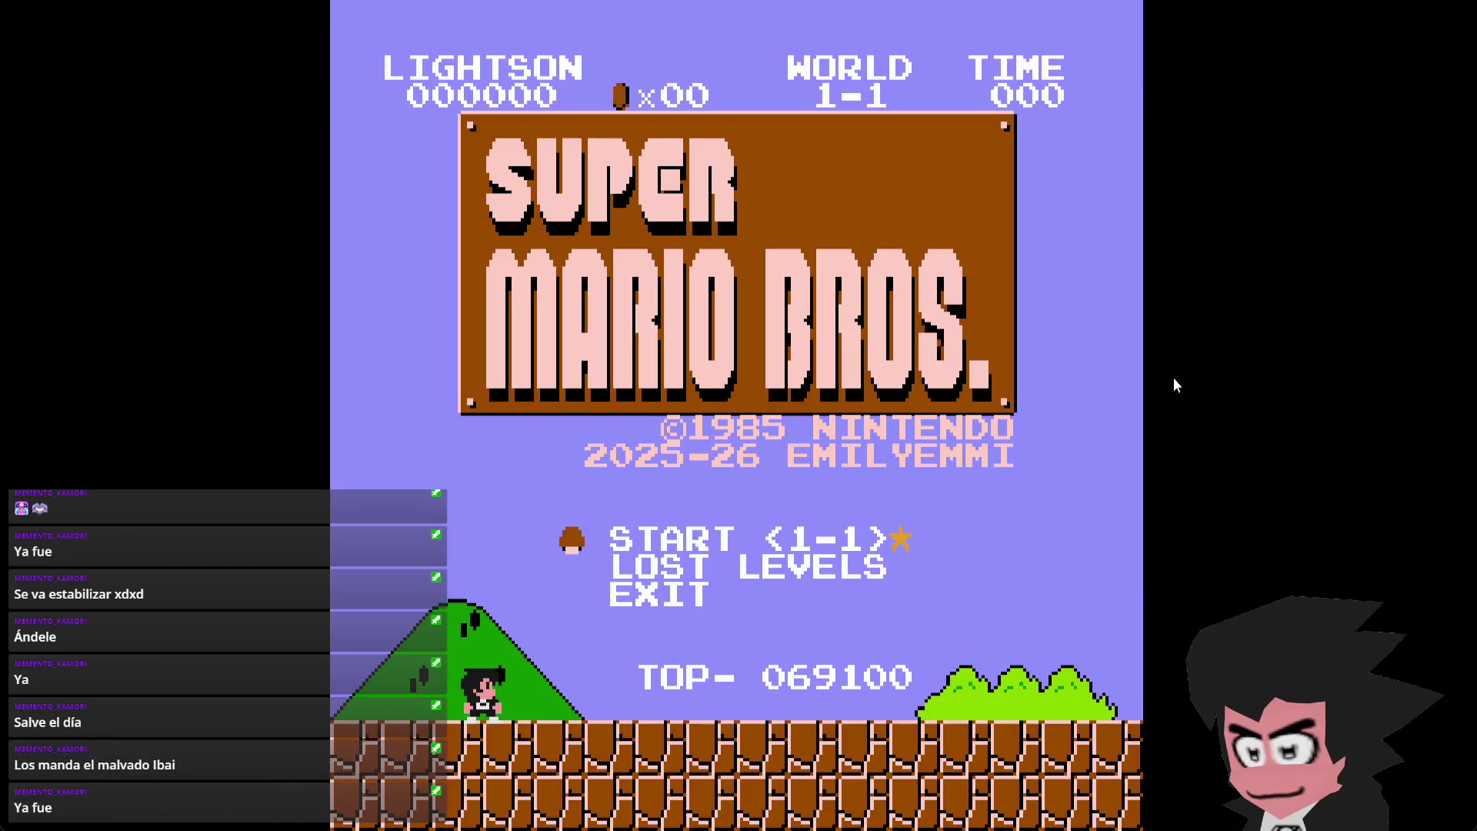
pyautogui.press('Return')
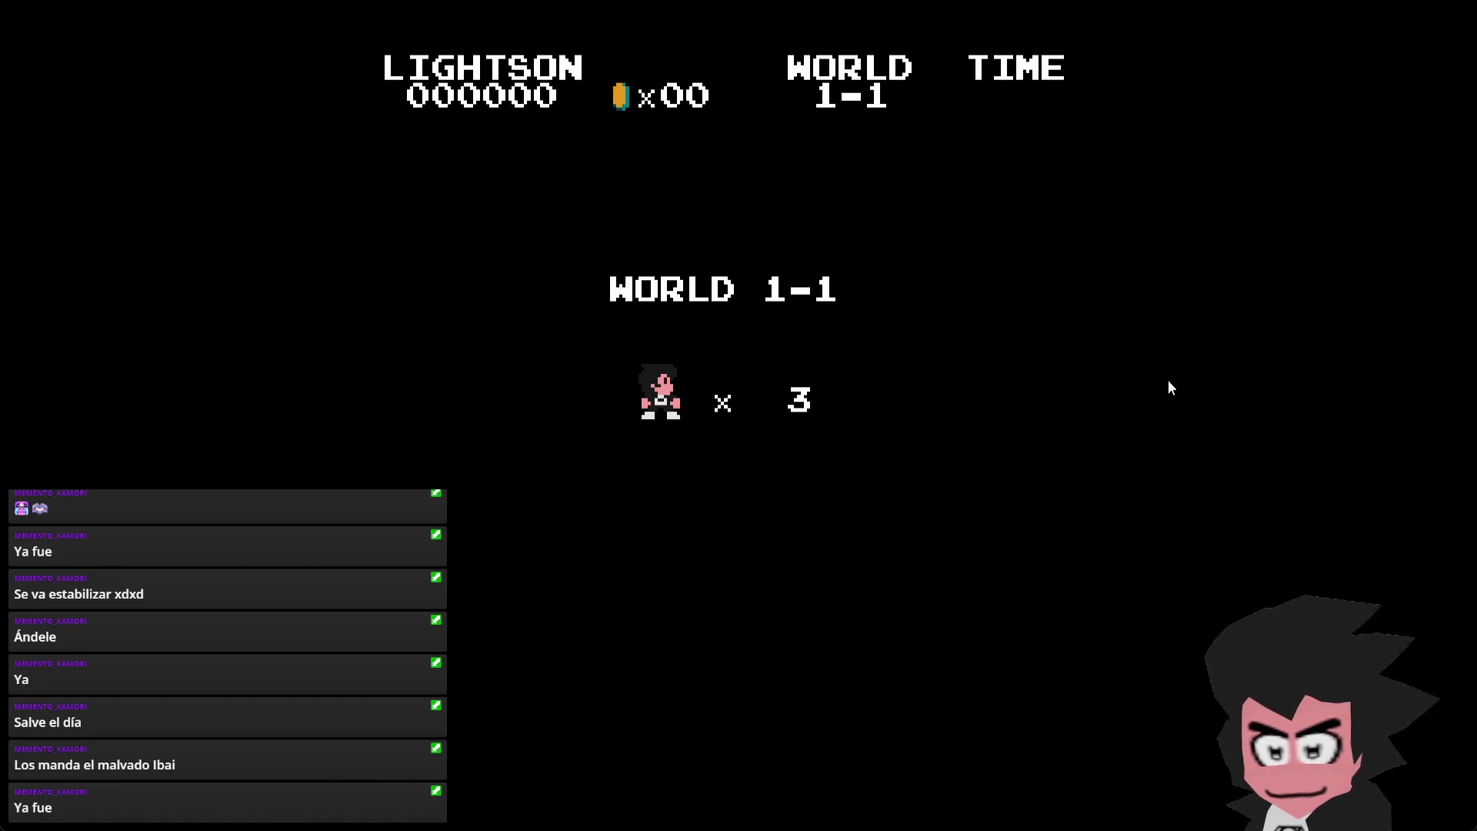
# - Resume play and enter /char-select in chat to bring up Character Select
pyautogui.press('Escape')
pyautogui.press('Escape')
pyautogui.press('Return')
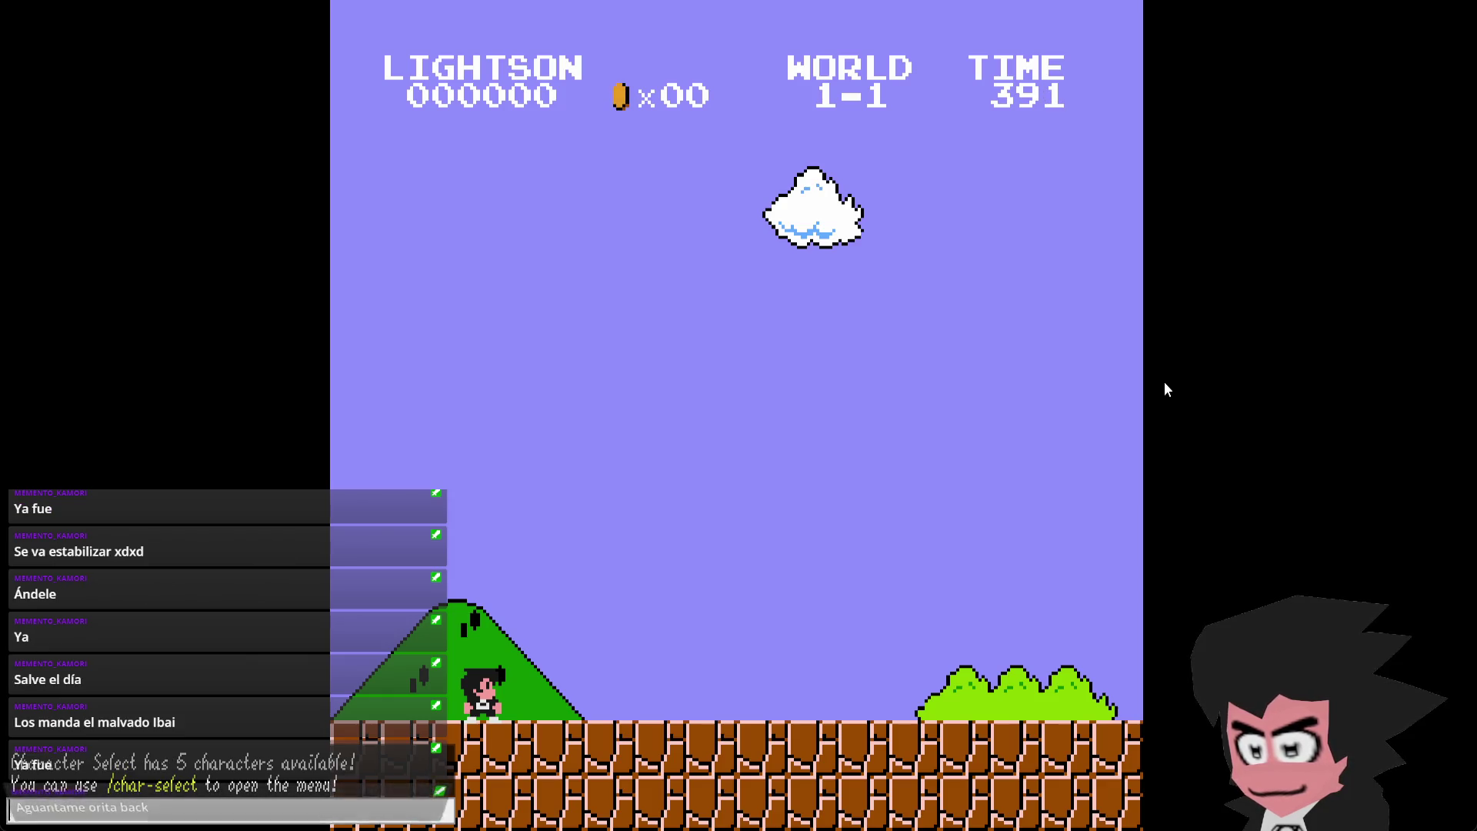
pyautogui.write('har-select')
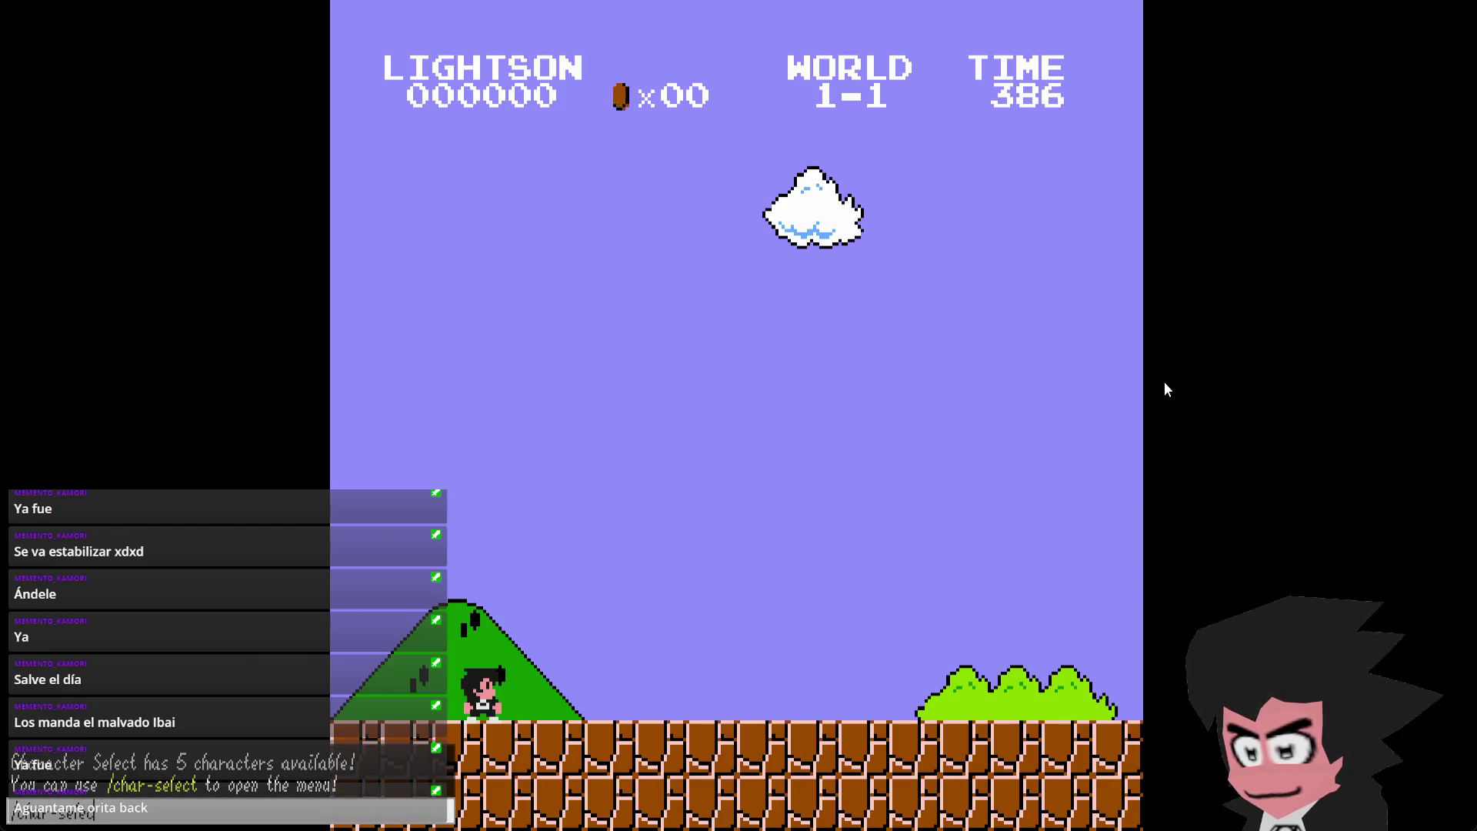
pyautogui.press('Return')
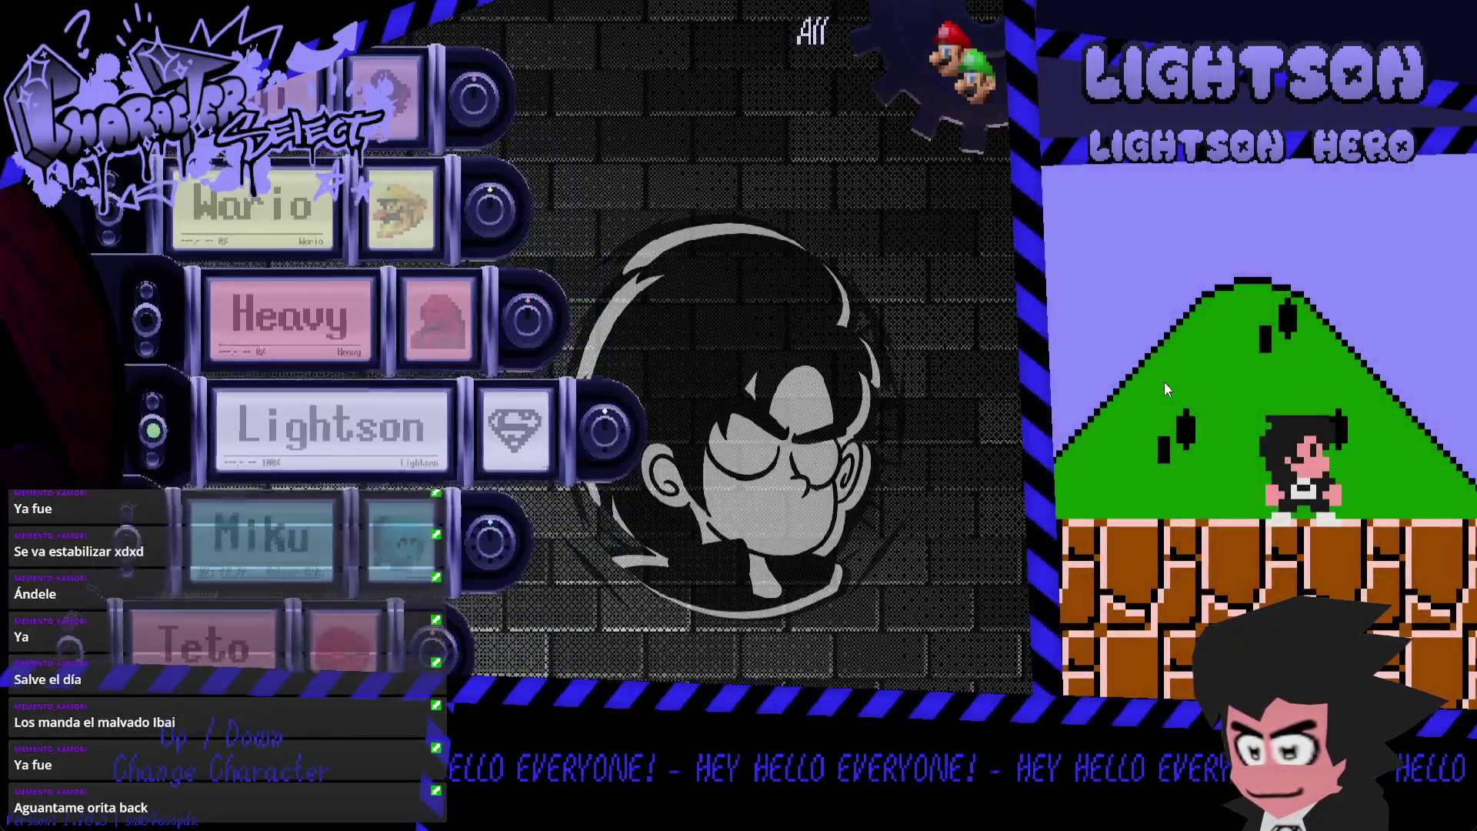
# - Give Lightson the Black and White costume and run into World 1-1, stomping Goombas over the pipes
pyautogui.press('Right')
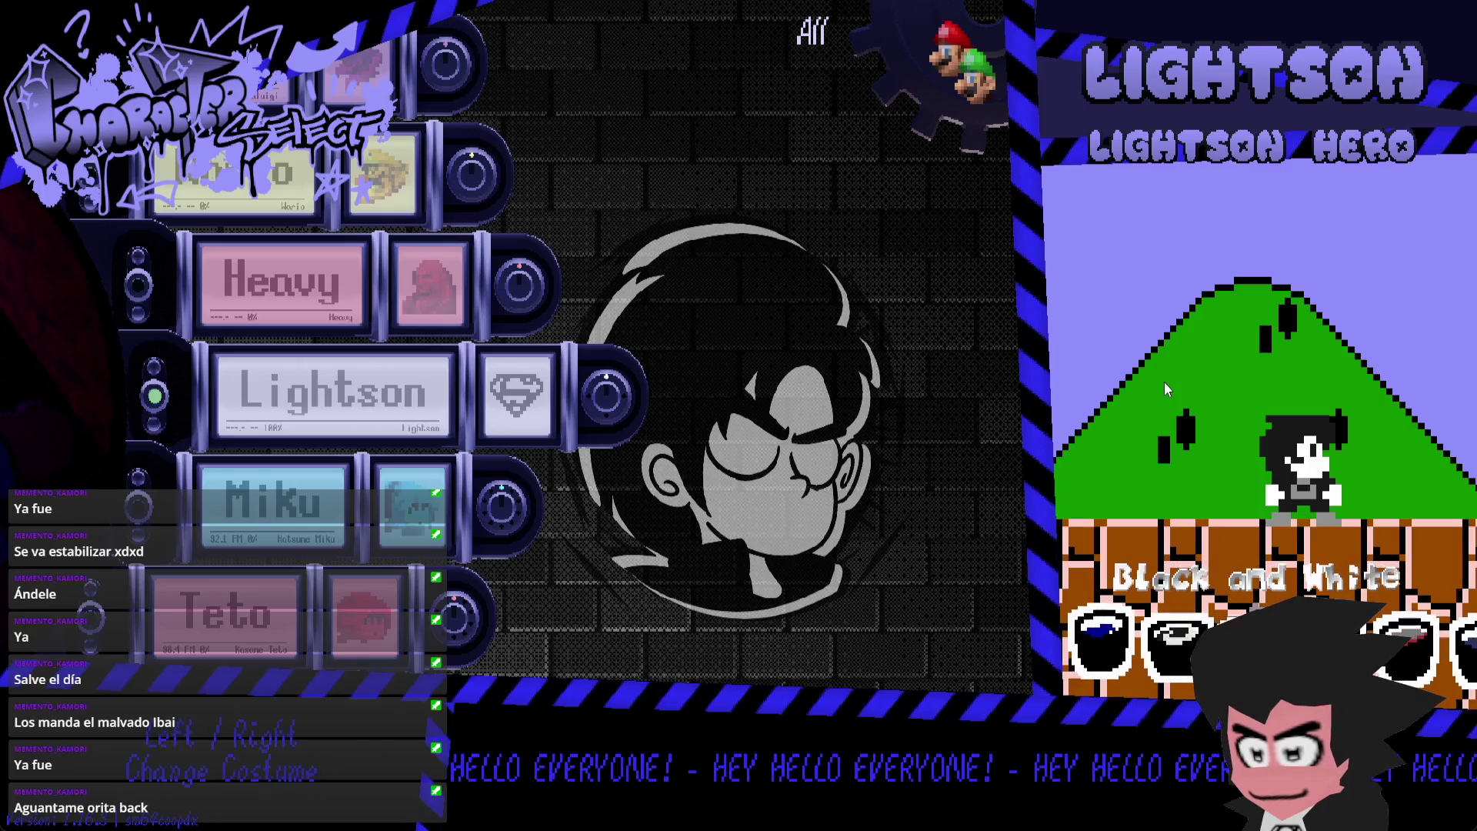
pyautogui.press('Return')
pyautogui.press('Return')
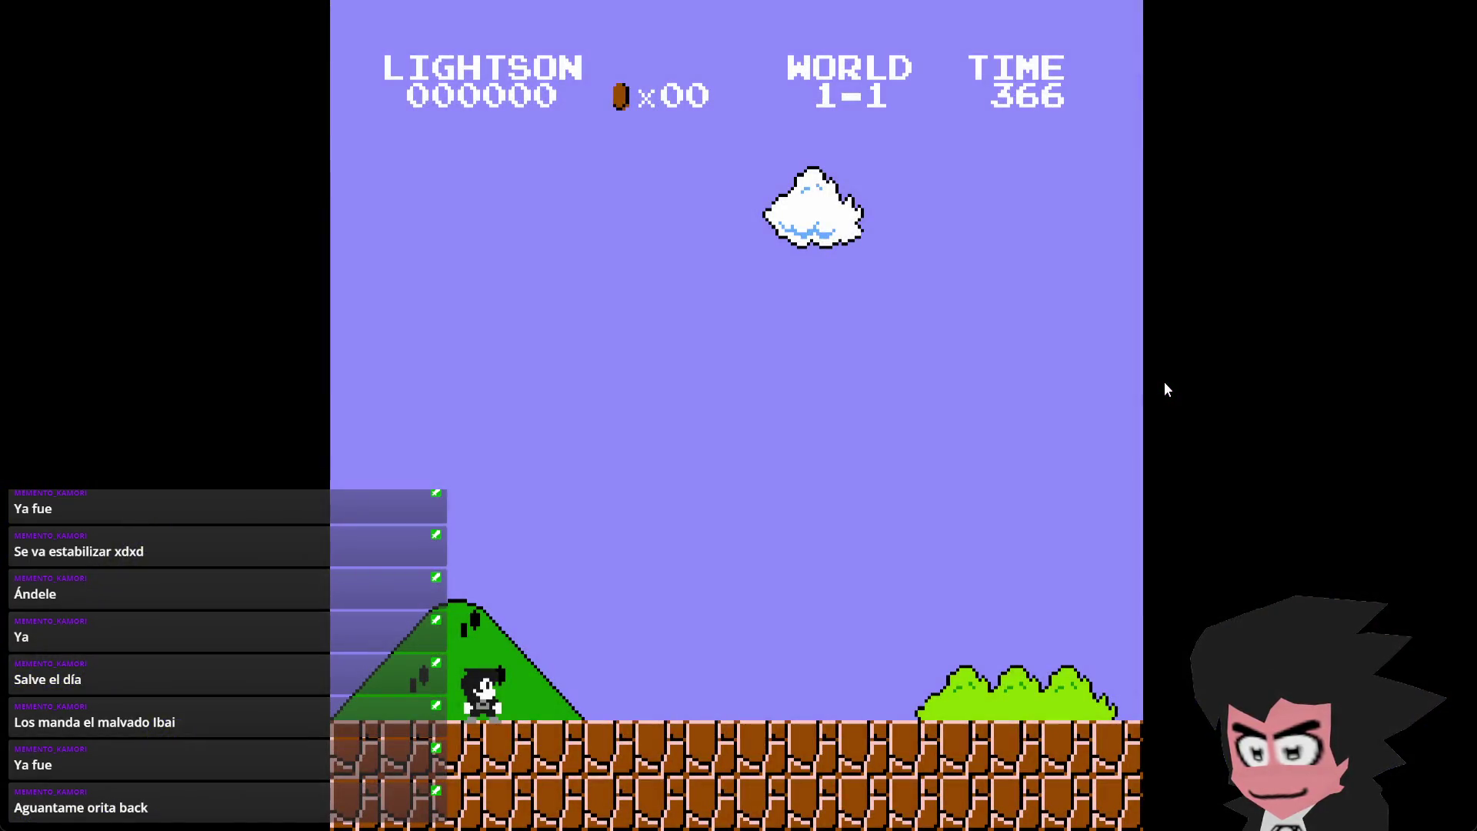
pyautogui.press('Right')
pyautogui.press('z')
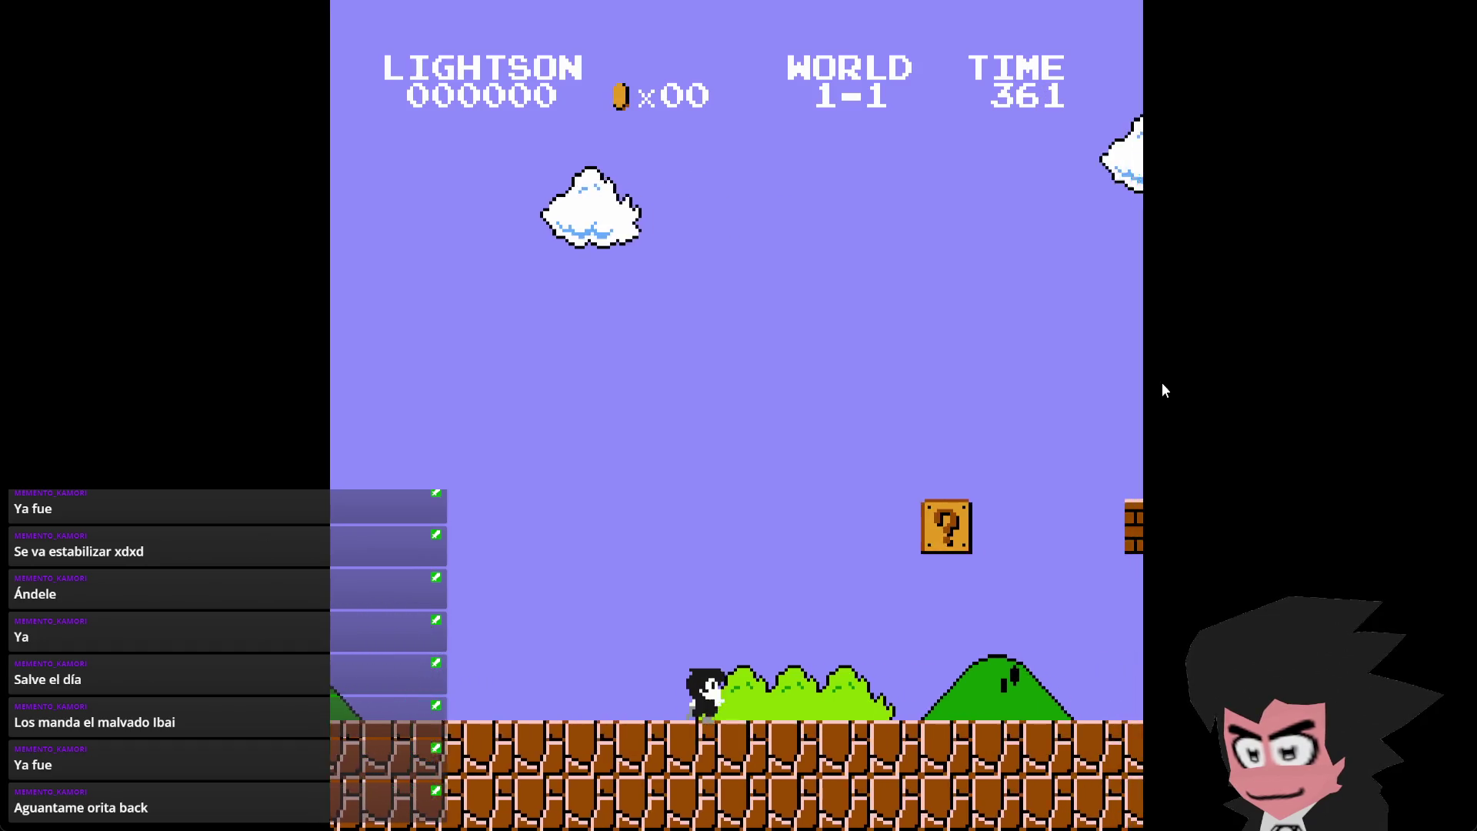
pyautogui.press('z')
pyautogui.press('z')
pyautogui.press('Right')
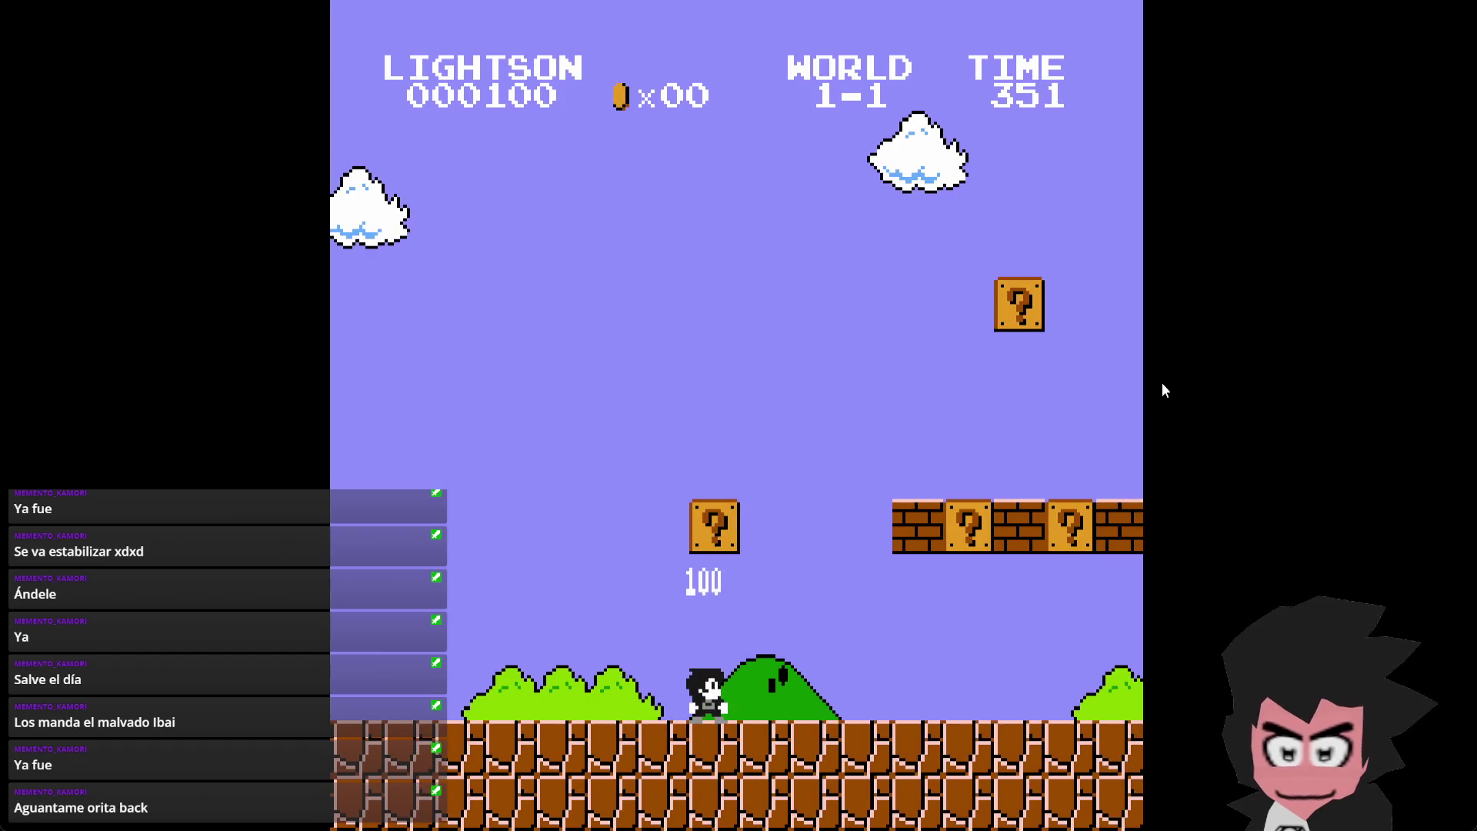
pyautogui.press('z')
pyautogui.press('z')
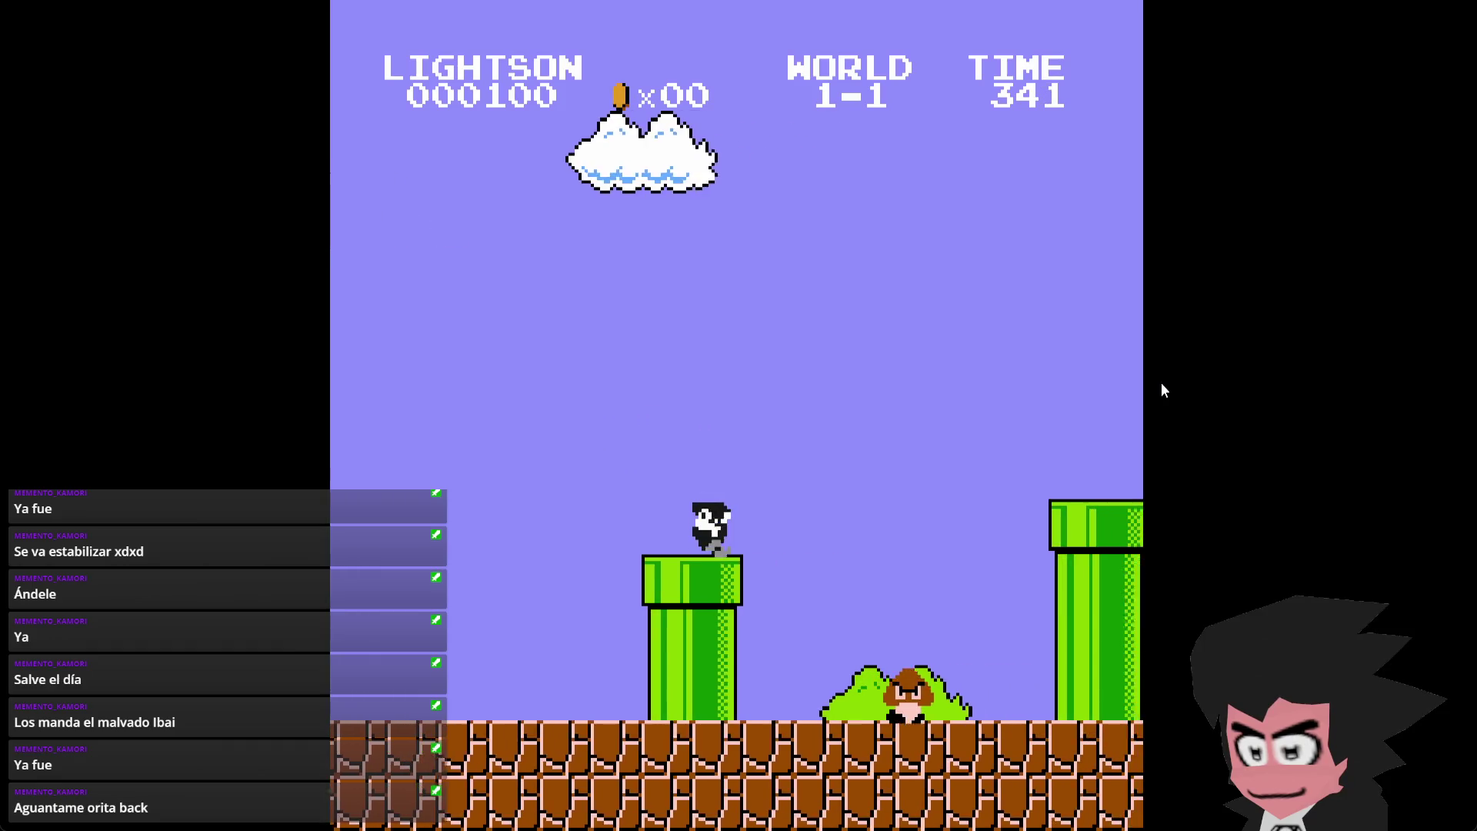
pyautogui.press('z')
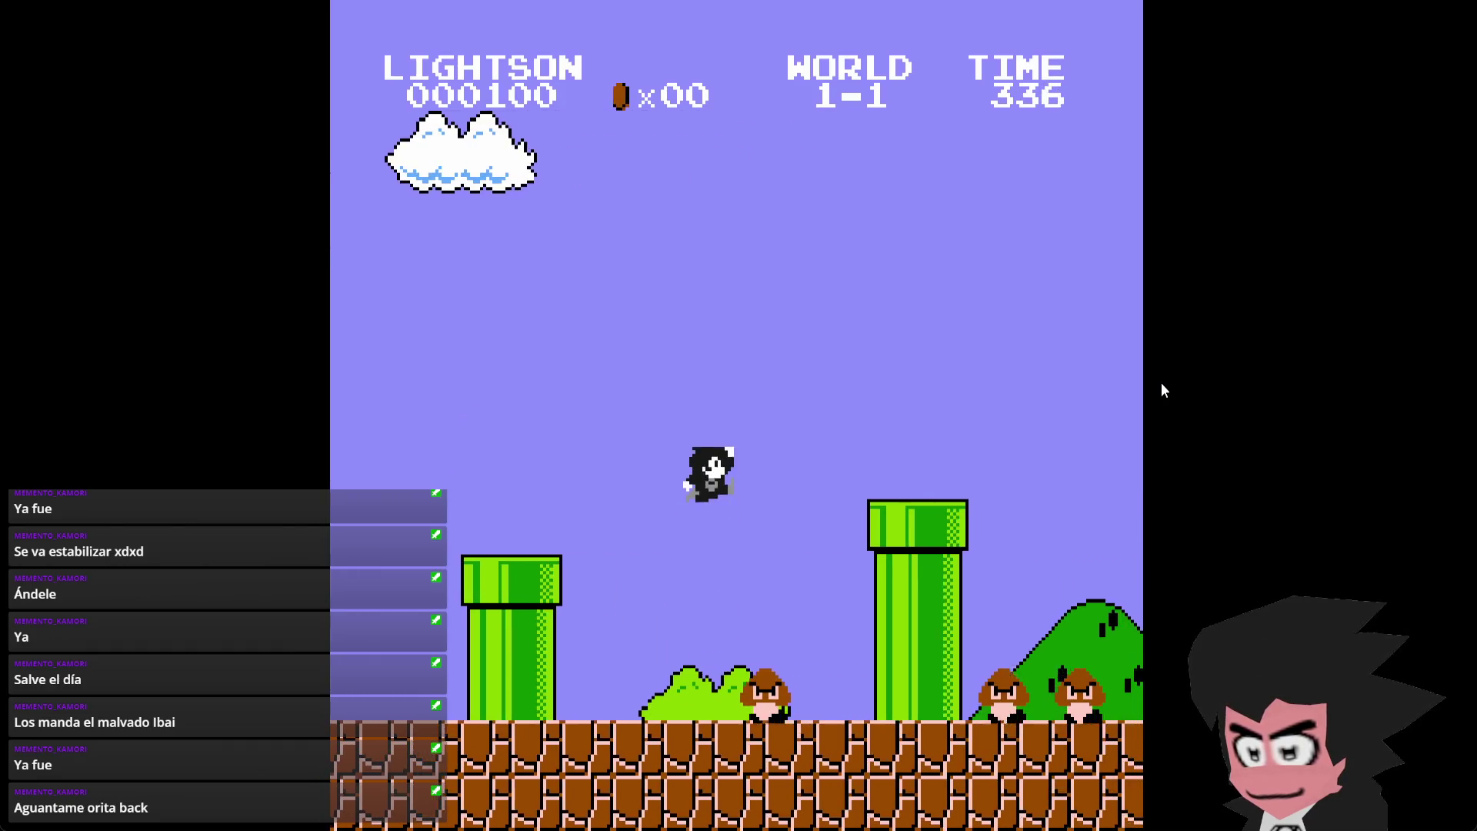
pyautogui.press('z')
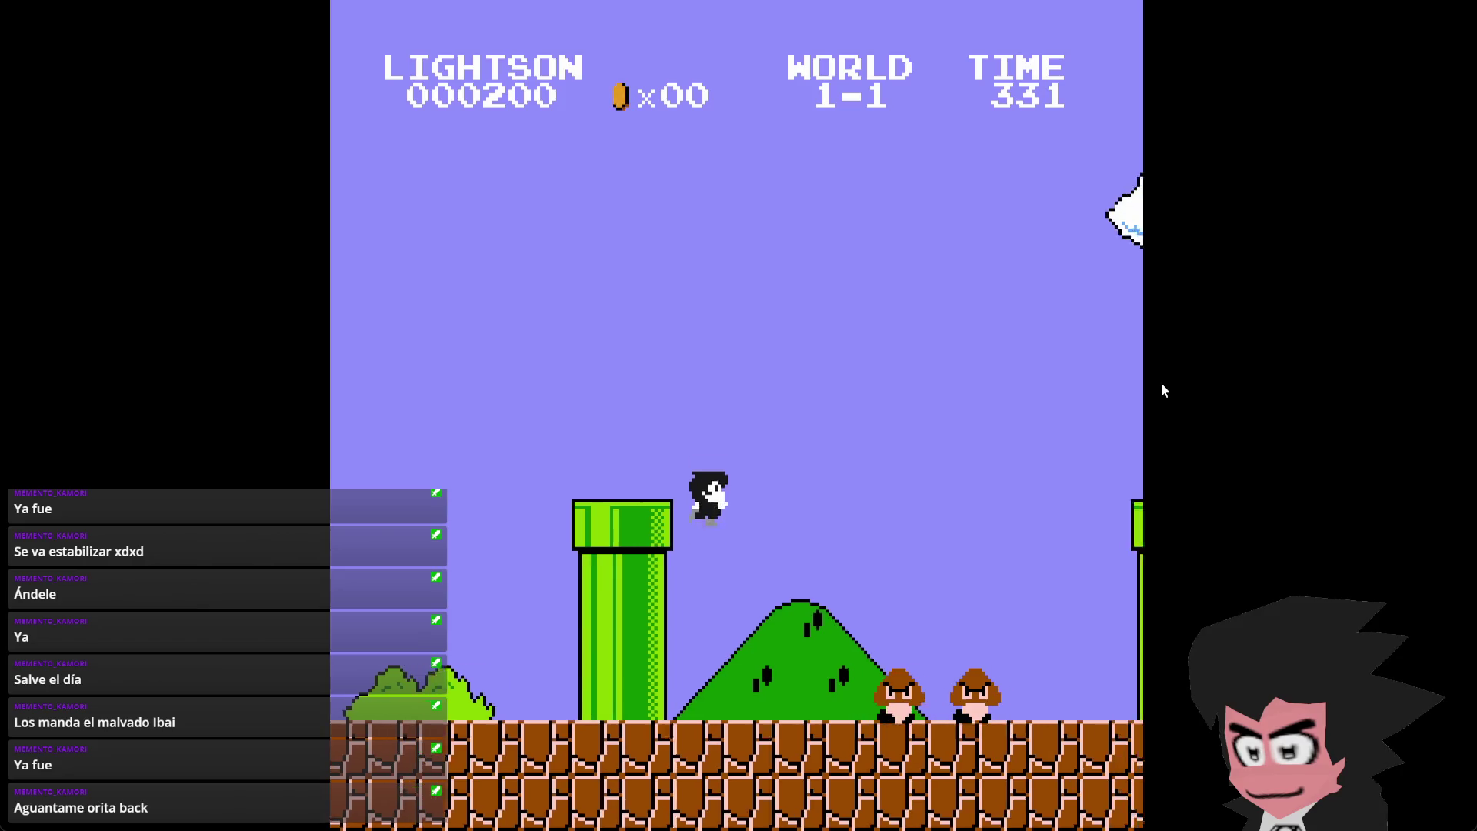
pyautogui.press('z')
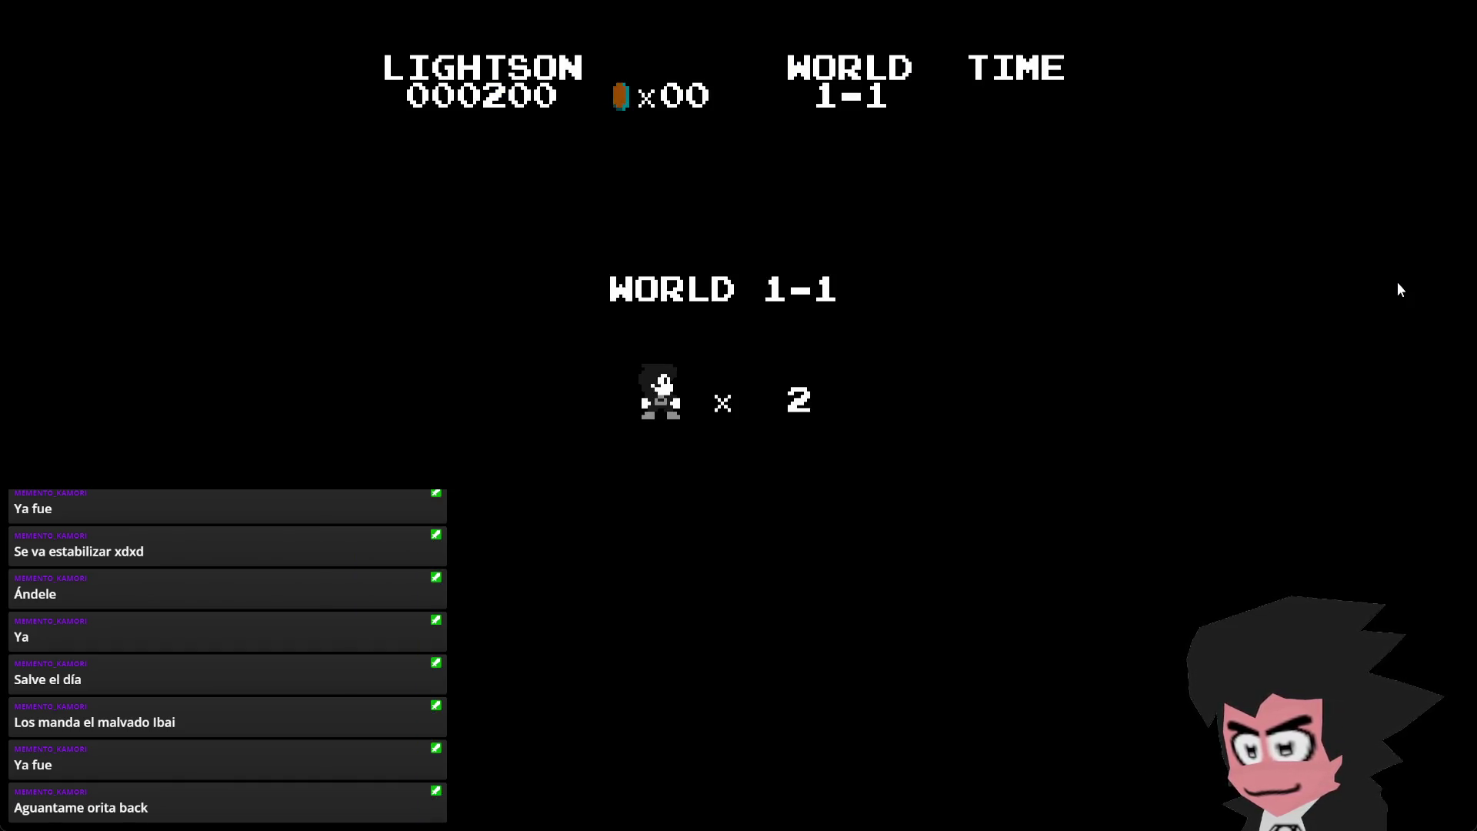
# - In the restarted level, grab the mushroom to grow big, take a ? block coin, and land on the pipe
pyautogui.press('Right')
pyautogui.press('z')
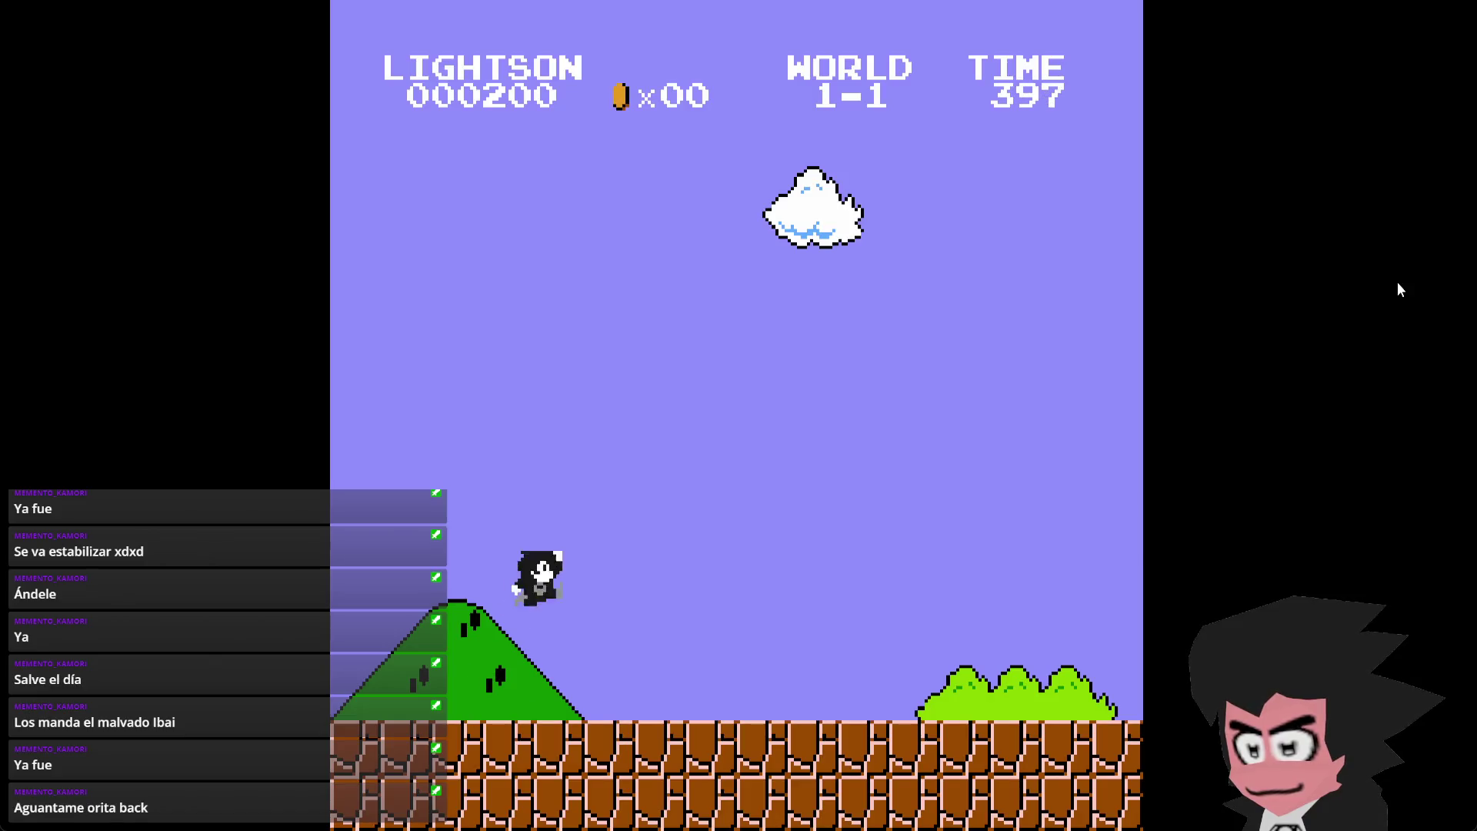
pyautogui.press('z')
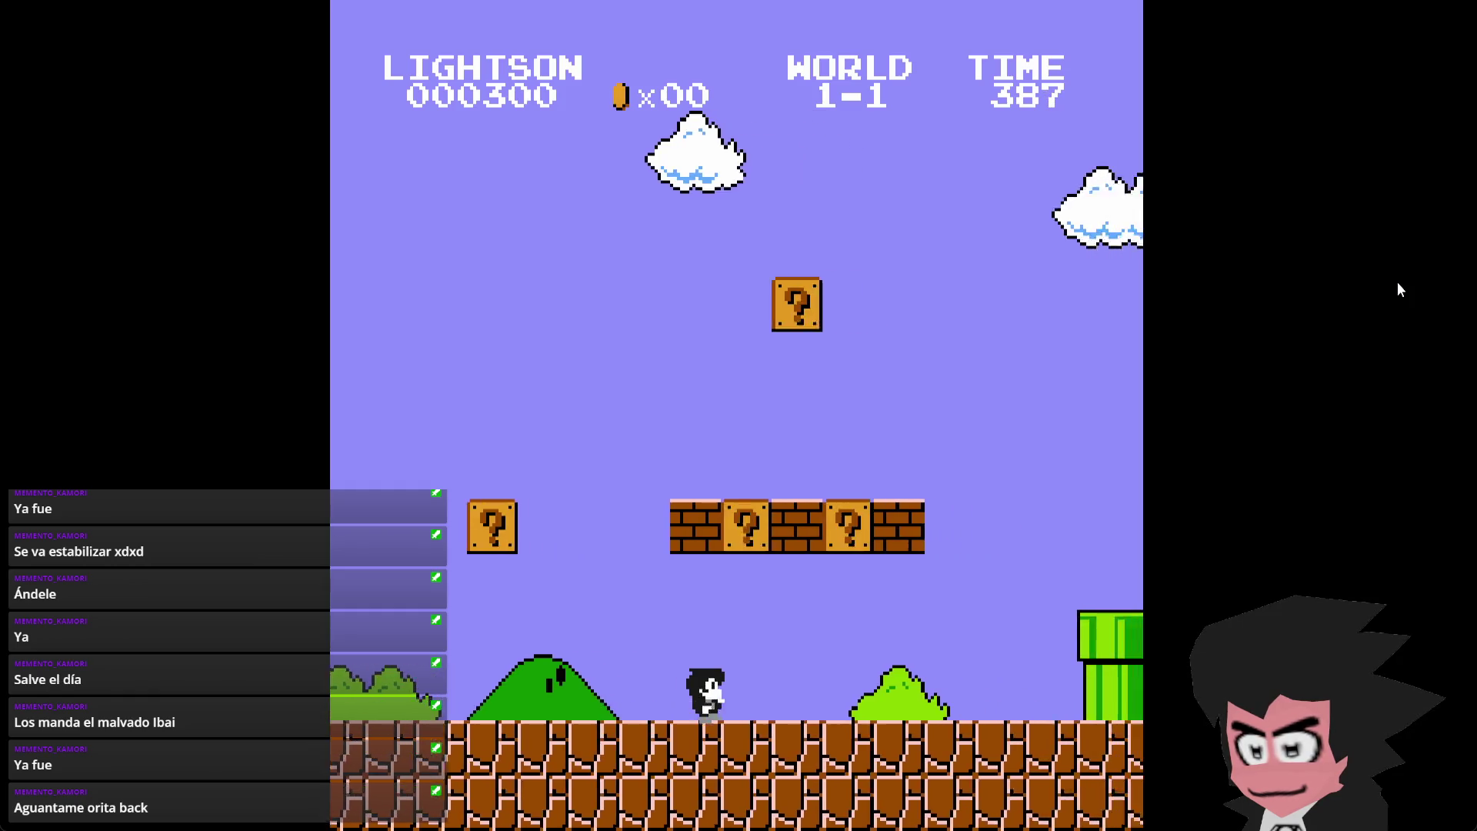
pyautogui.press('z')
pyautogui.press('Left')
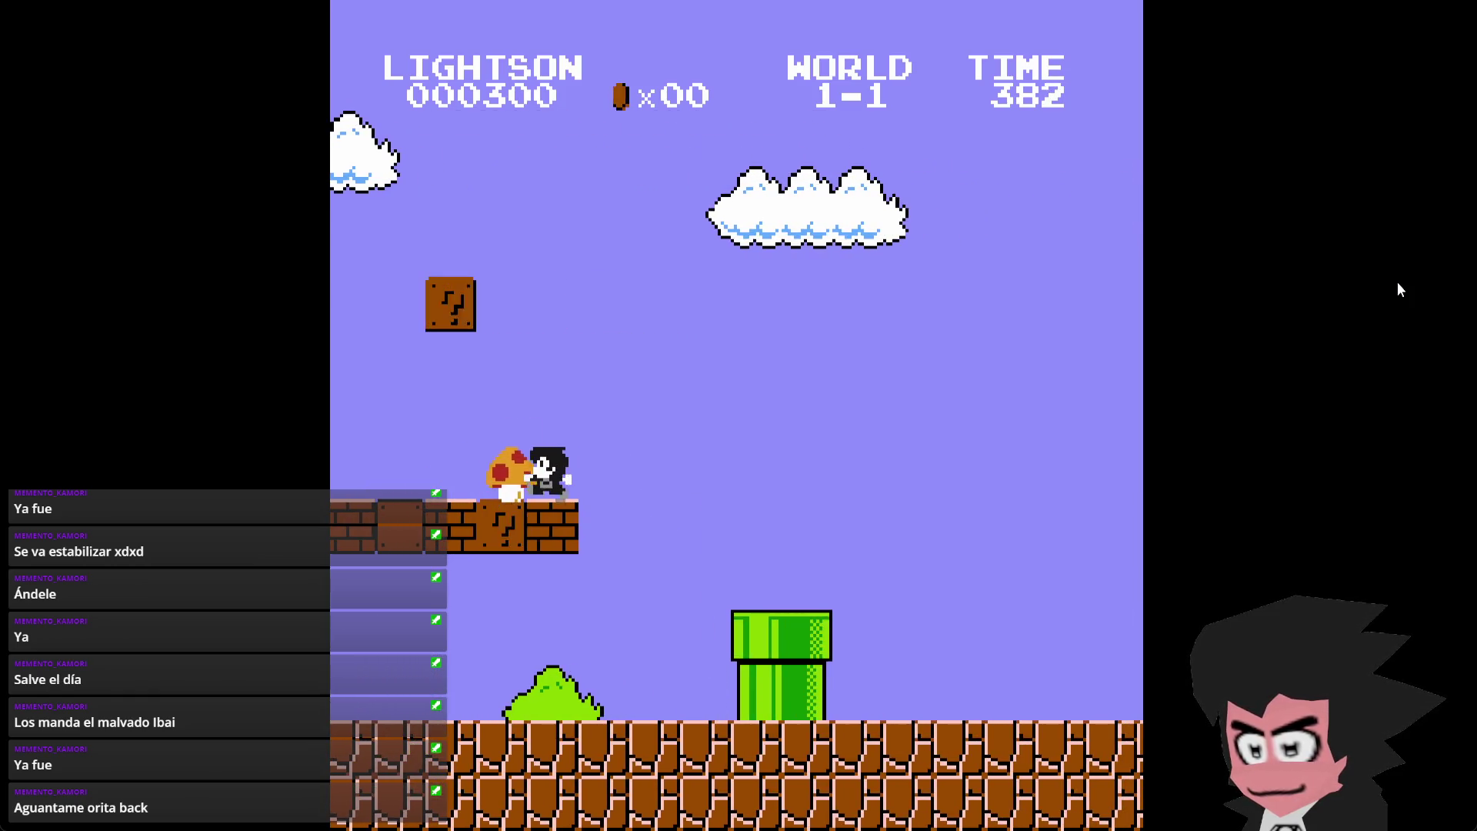
pyautogui.press('Left')
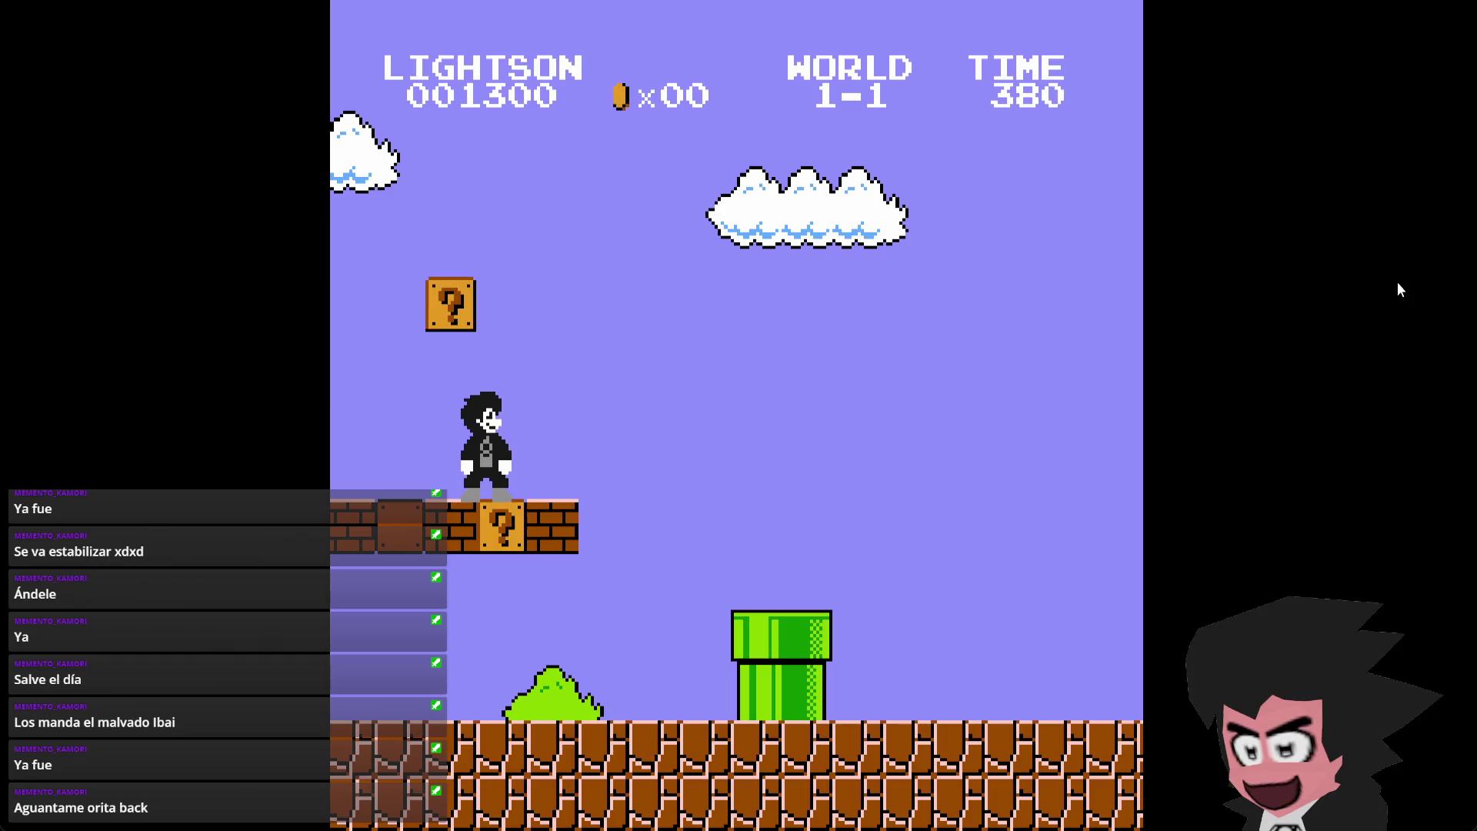
pyautogui.press('z')
pyautogui.press('Right')
pyautogui.press('Left')
pyautogui.press('z')
pyautogui.press('Right')
pyautogui.press('z')
pyautogui.press('Right')
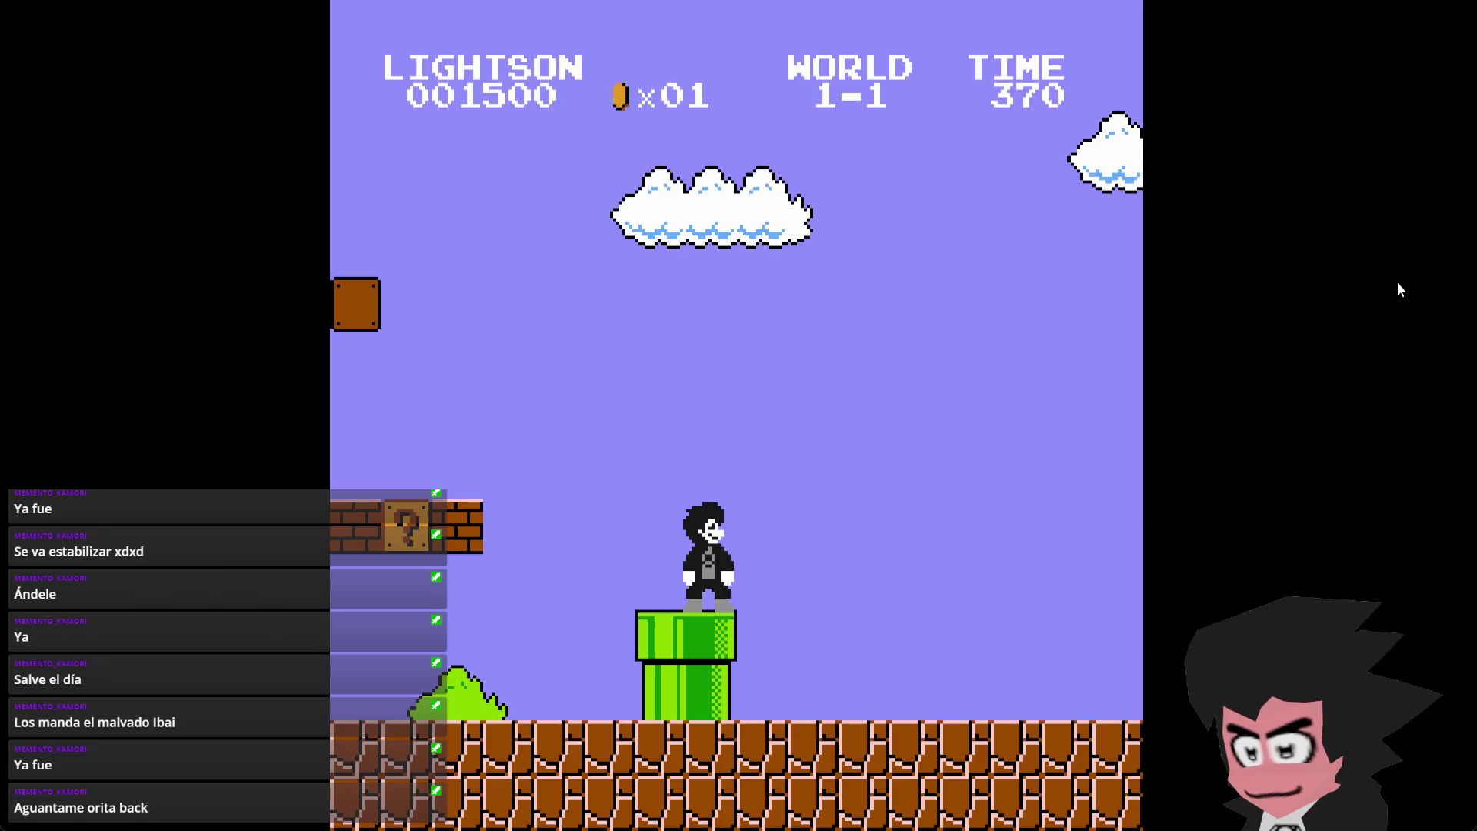
pyautogui.press('Return')
# - Via /char-select, cycle Lightson's costumes past Dark Hero to Classic and return to World 1-1
pyautogui.write('char-select')
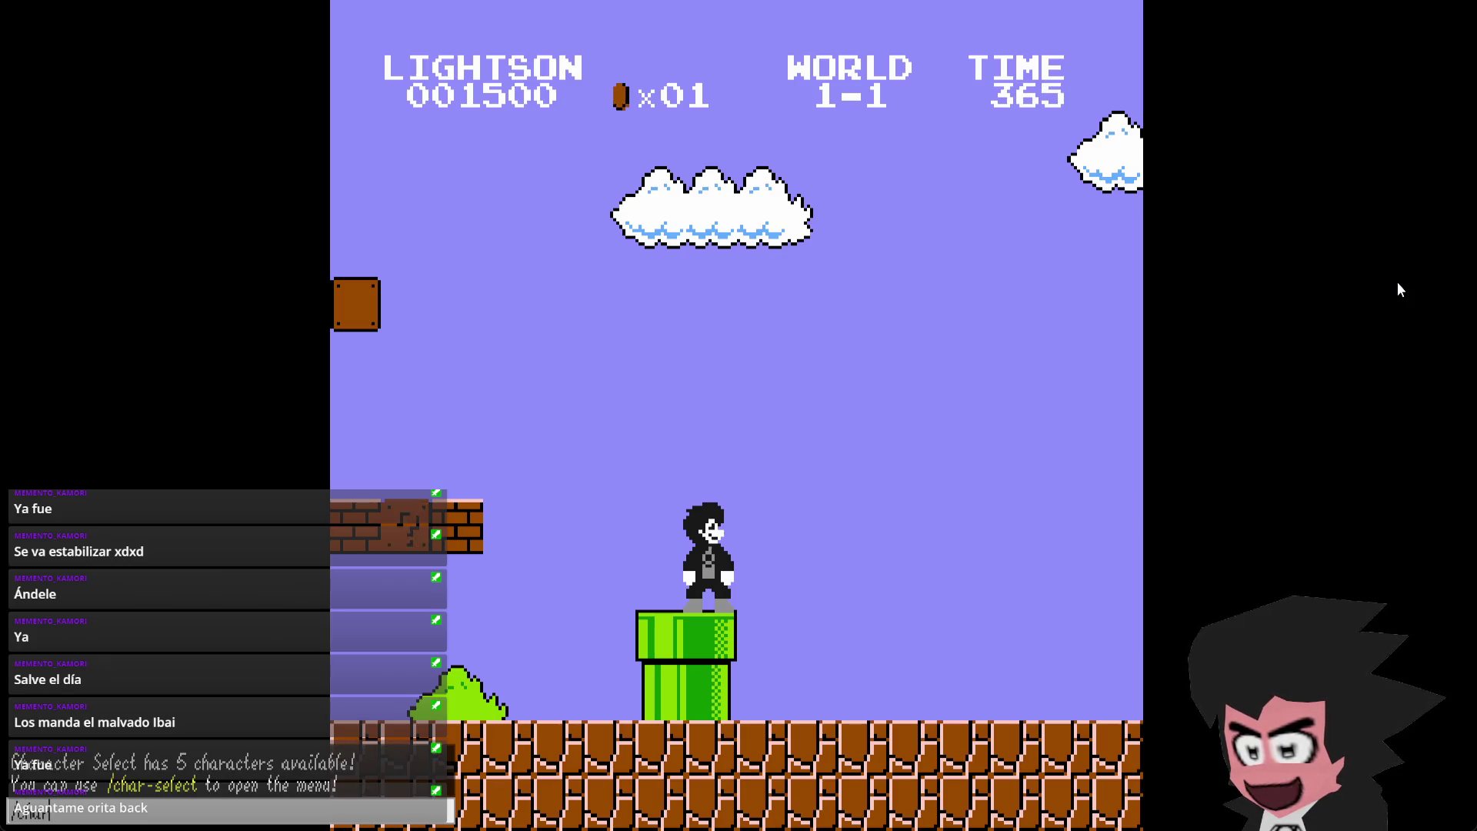
pyautogui.press('Return')
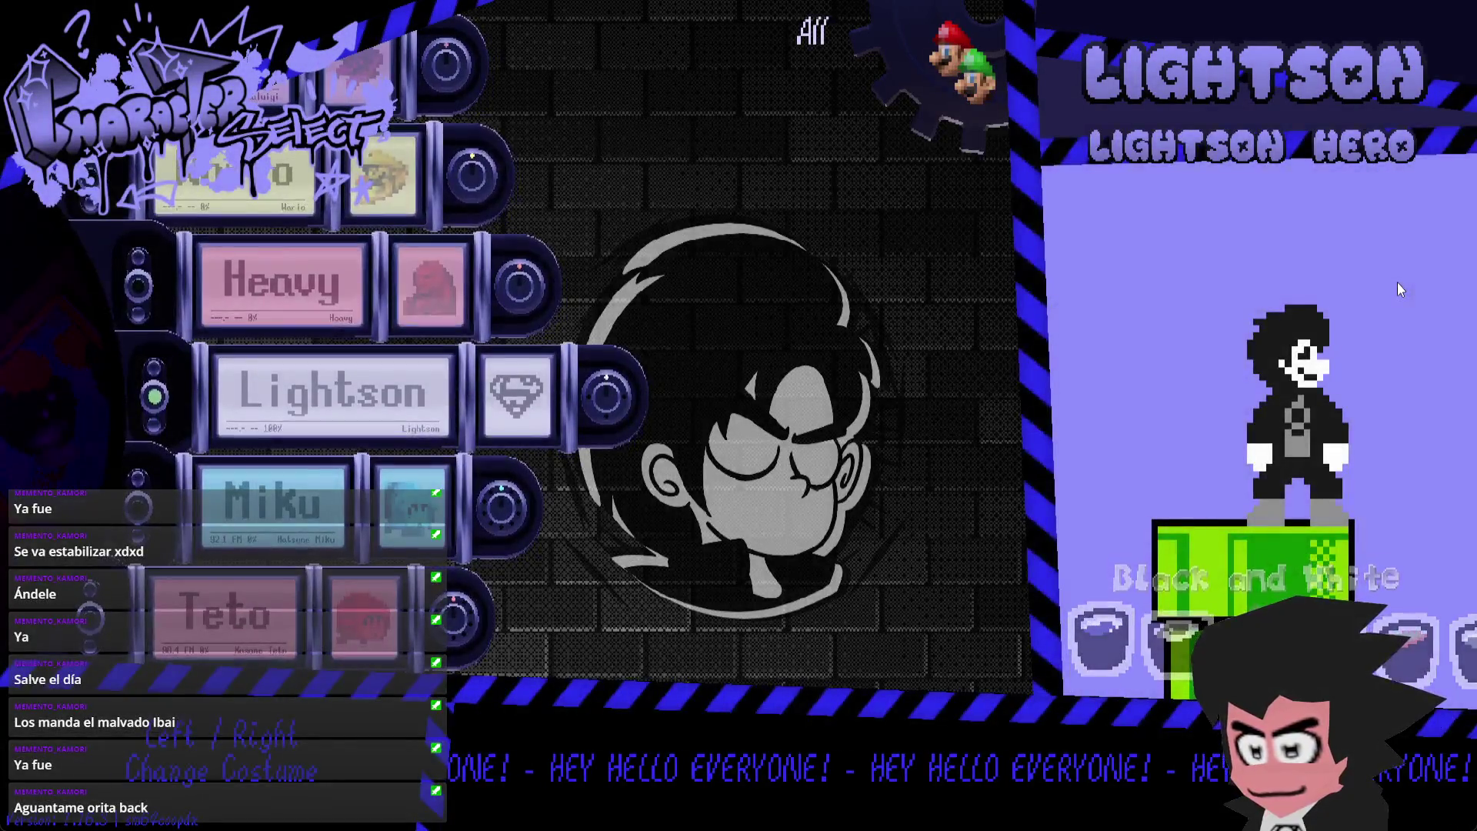
pyautogui.press('Right')
pyautogui.press('Right')
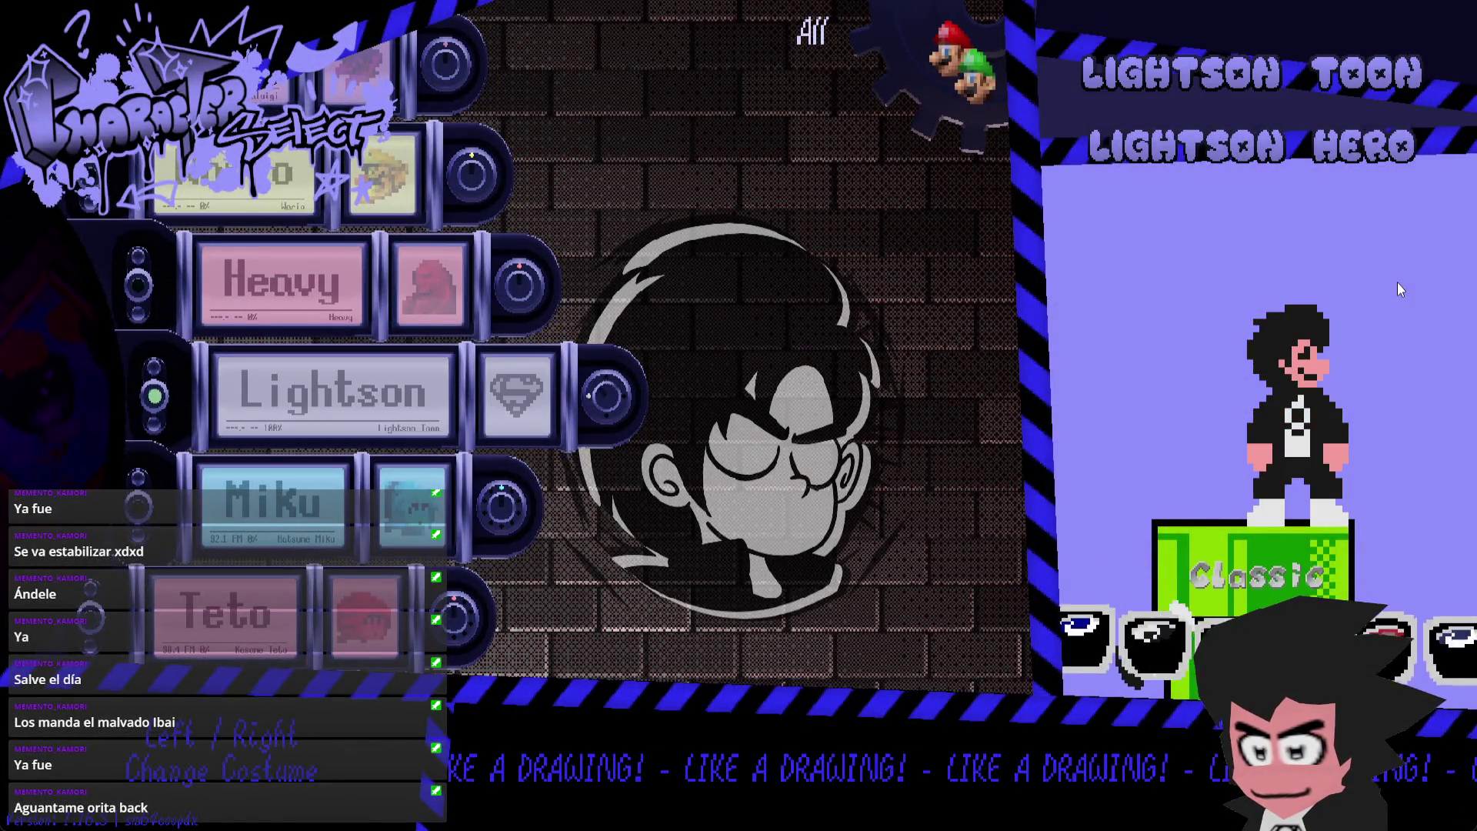
pyautogui.press('Left')
pyautogui.press('Left')
pyautogui.press('Left')
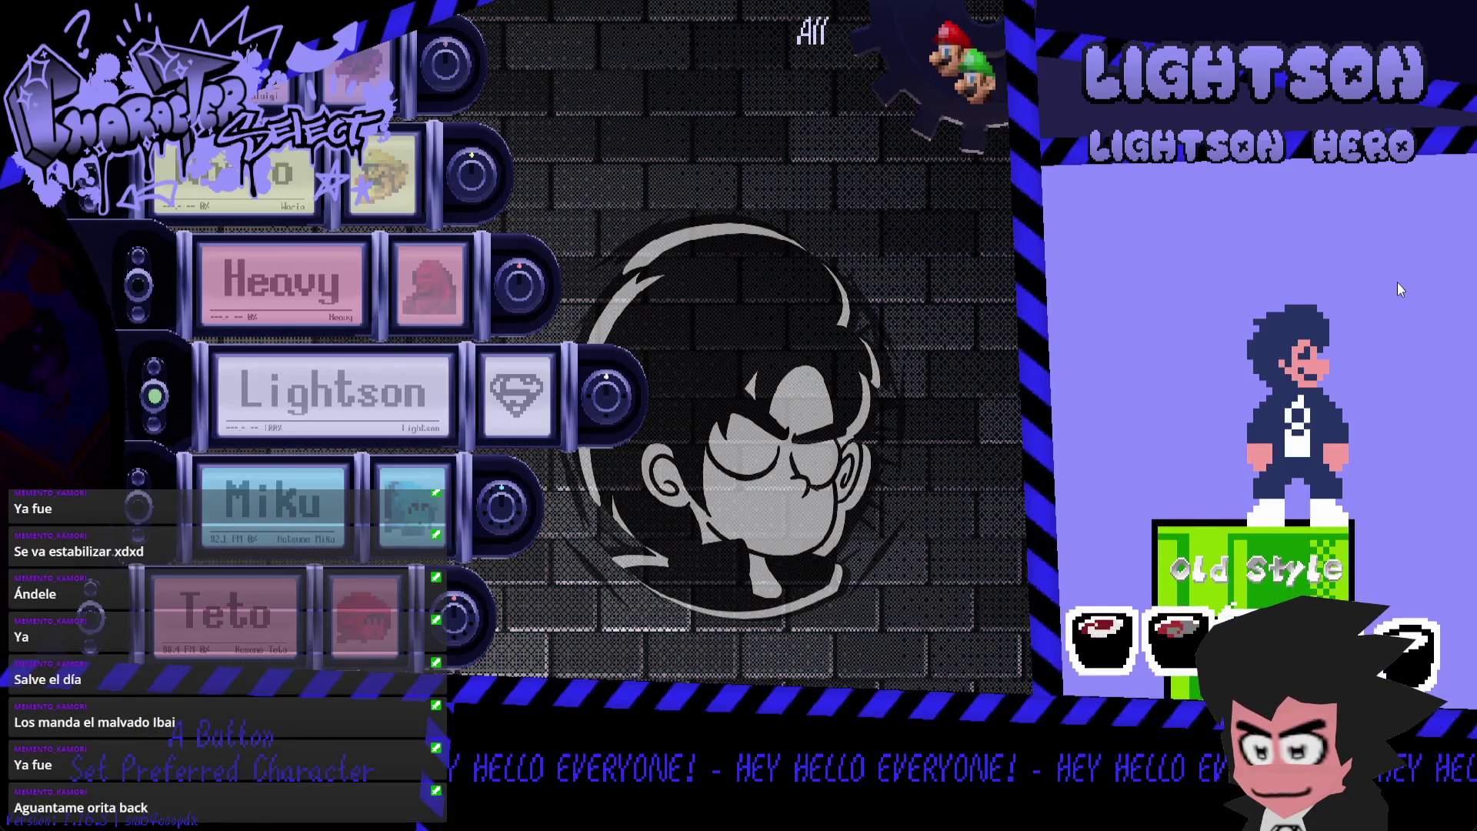
pyautogui.press('Left')
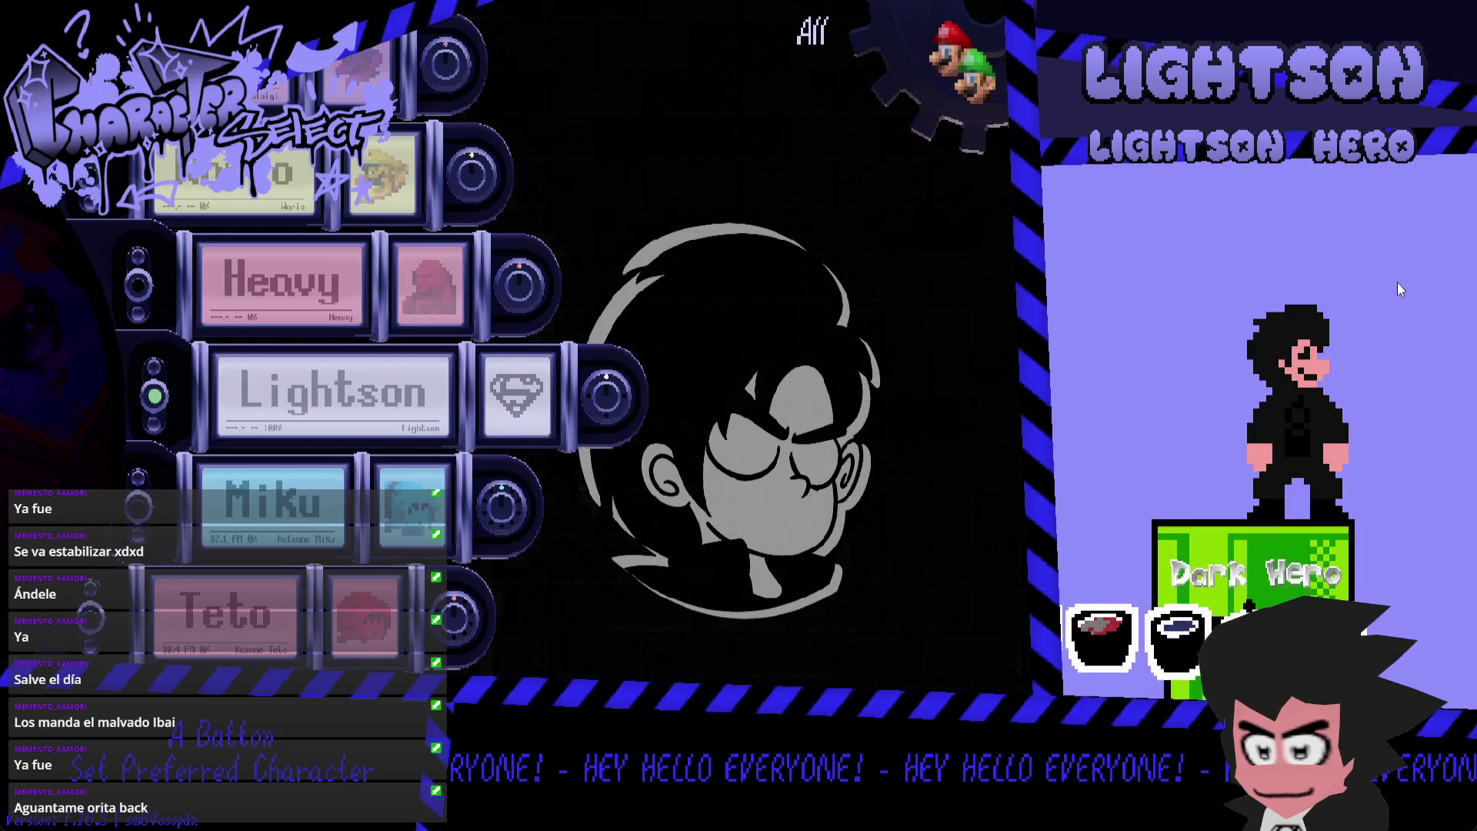
pyautogui.press('Left')
pyautogui.press('Left')
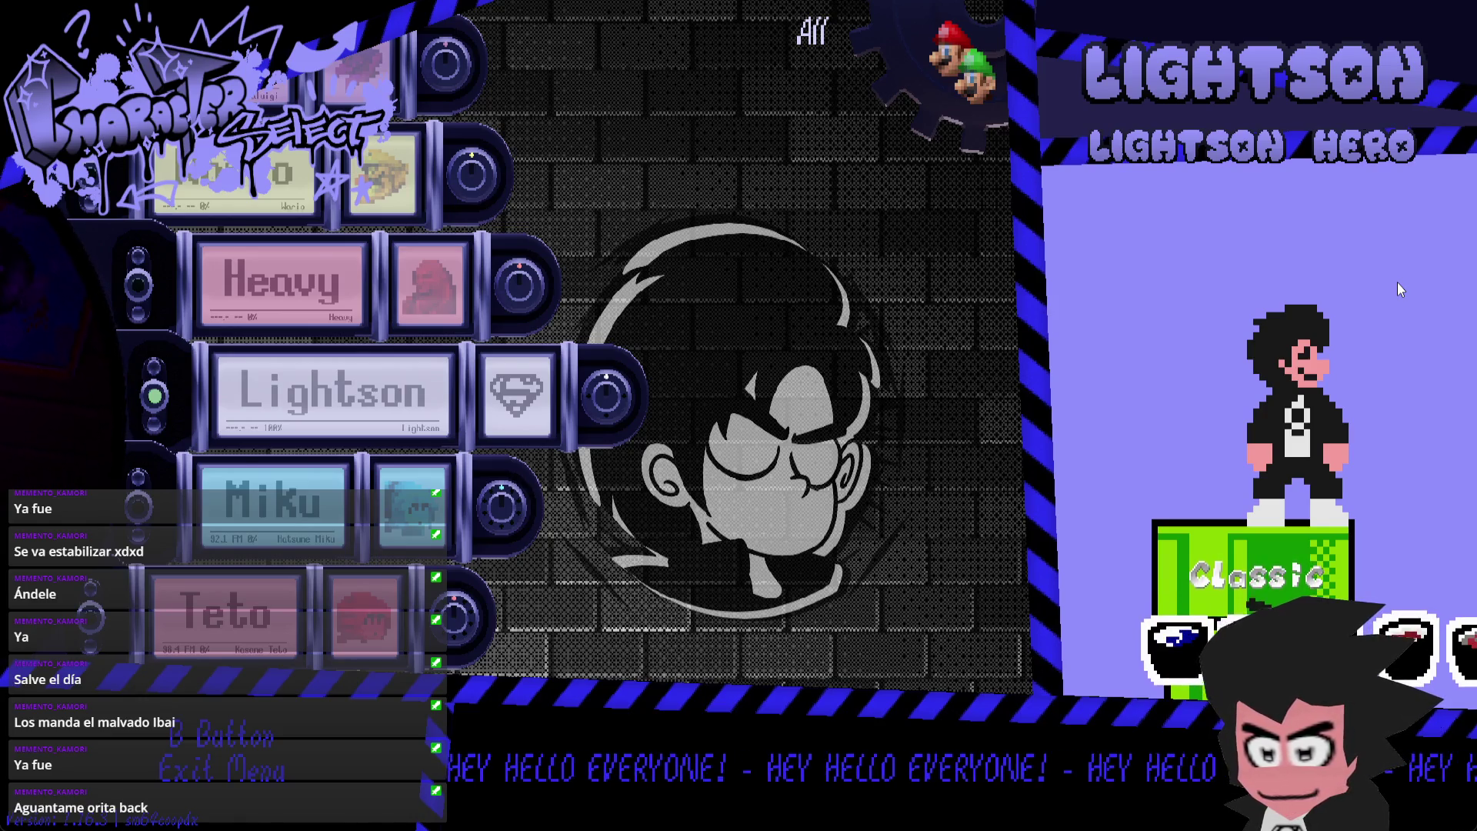
pyautogui.press('Return')
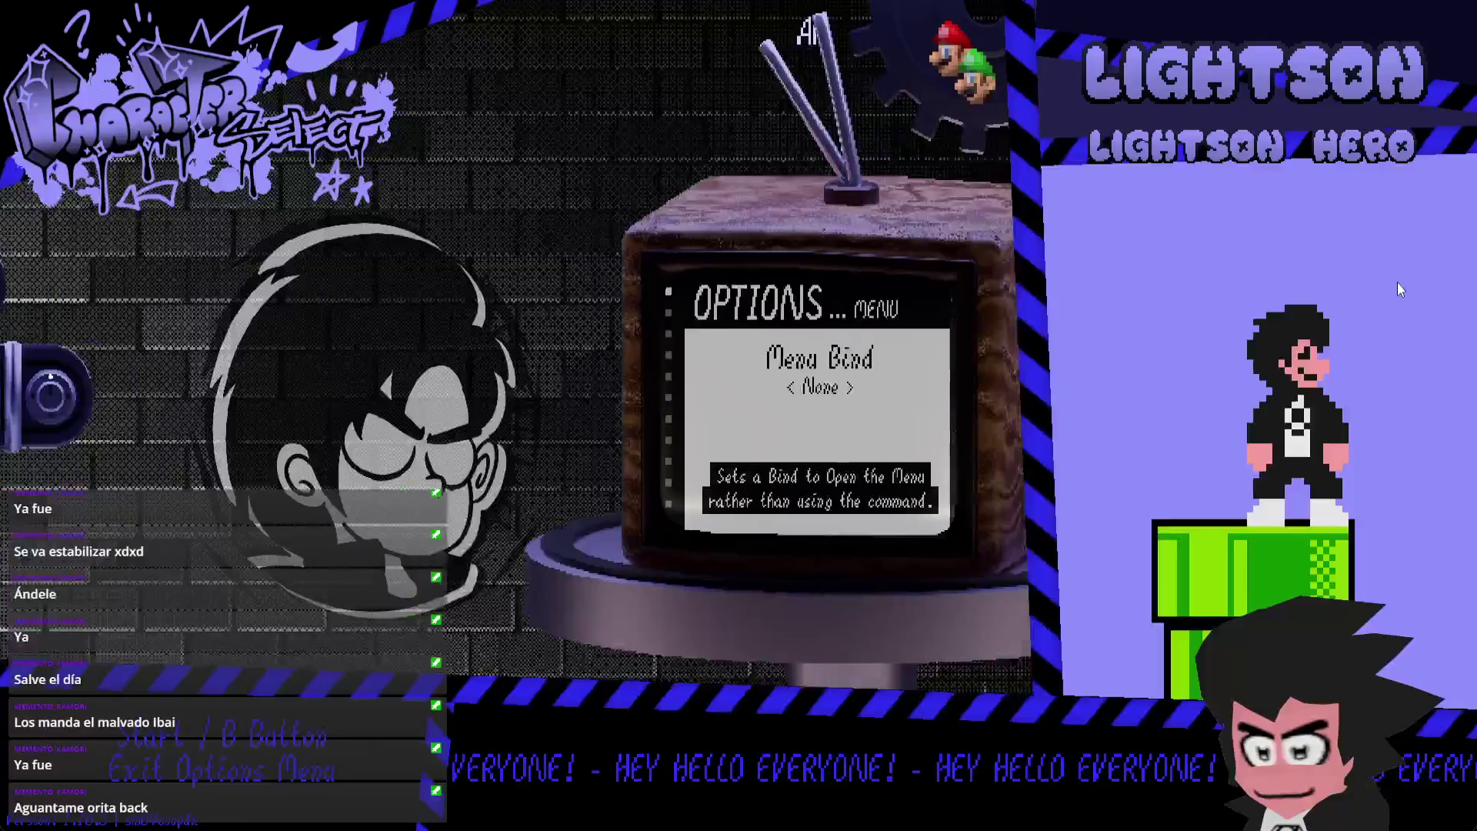
pyautogui.press('Right')
# - Break the bricks, release and grab the fire flower, and throw fireballs at Goombas
pyautogui.press('x')
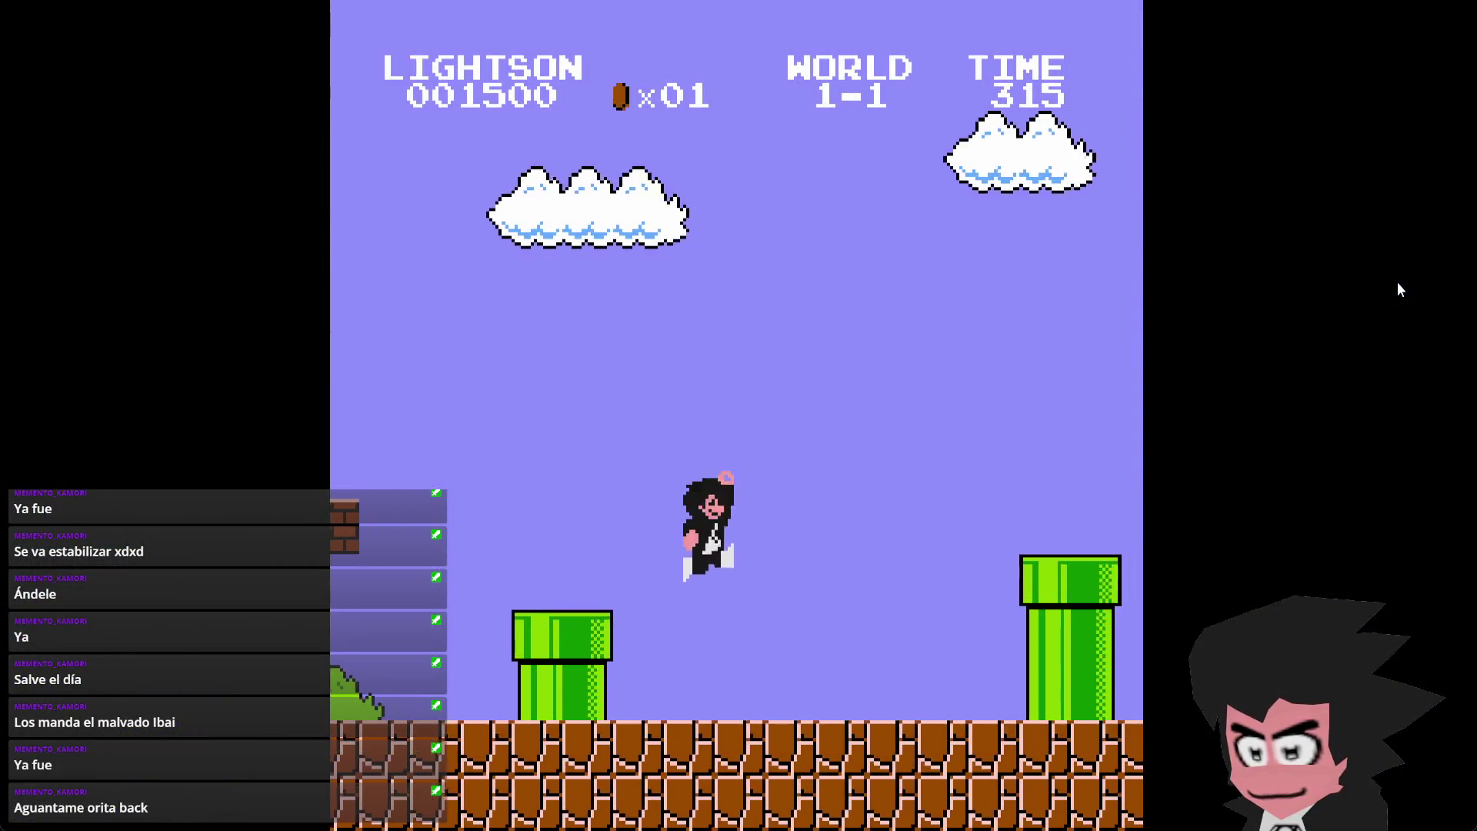
pyautogui.press('Left')
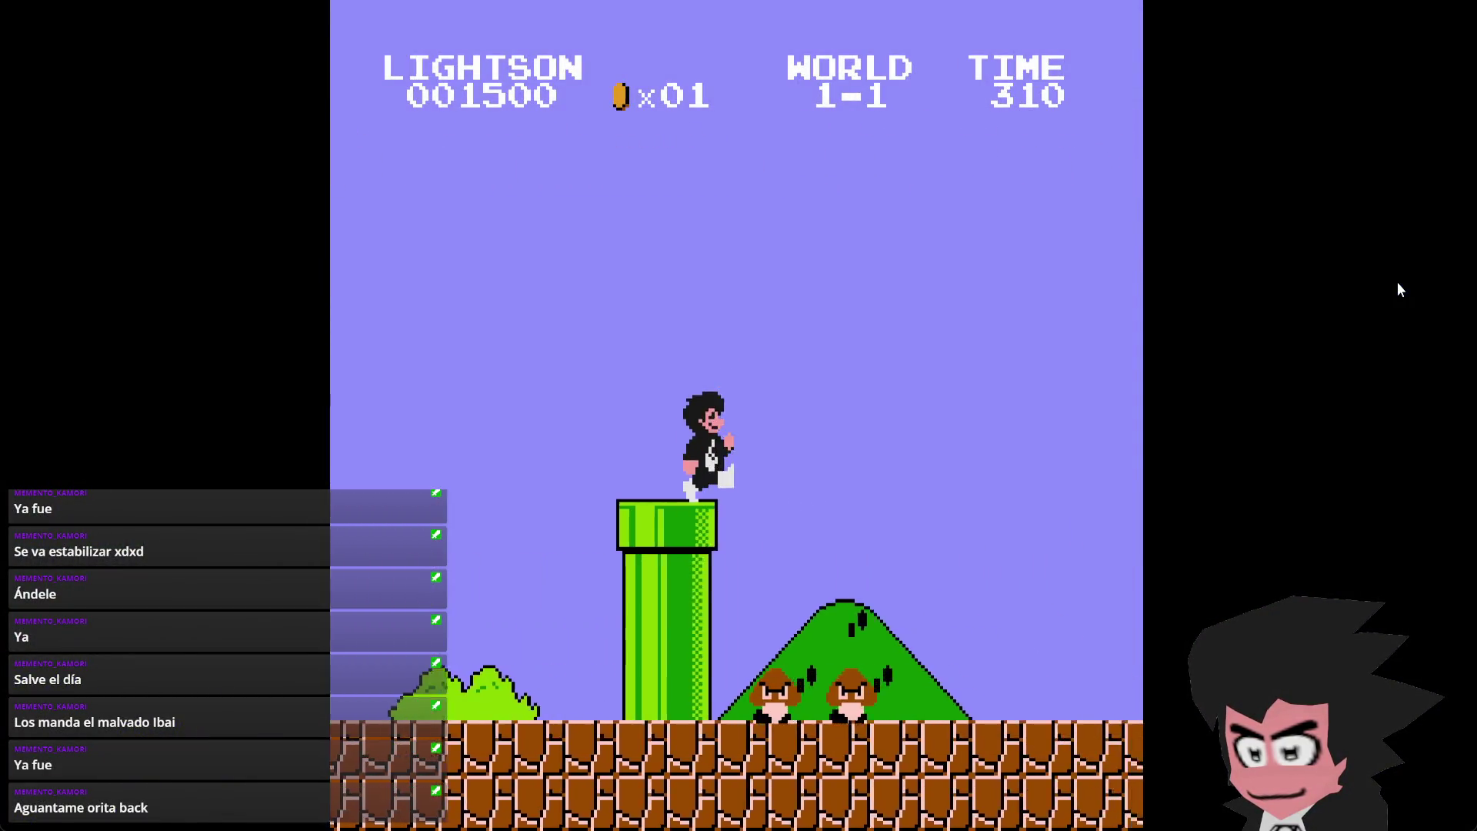
pyautogui.press('x')
pyautogui.press('Right')
pyautogui.press('x')
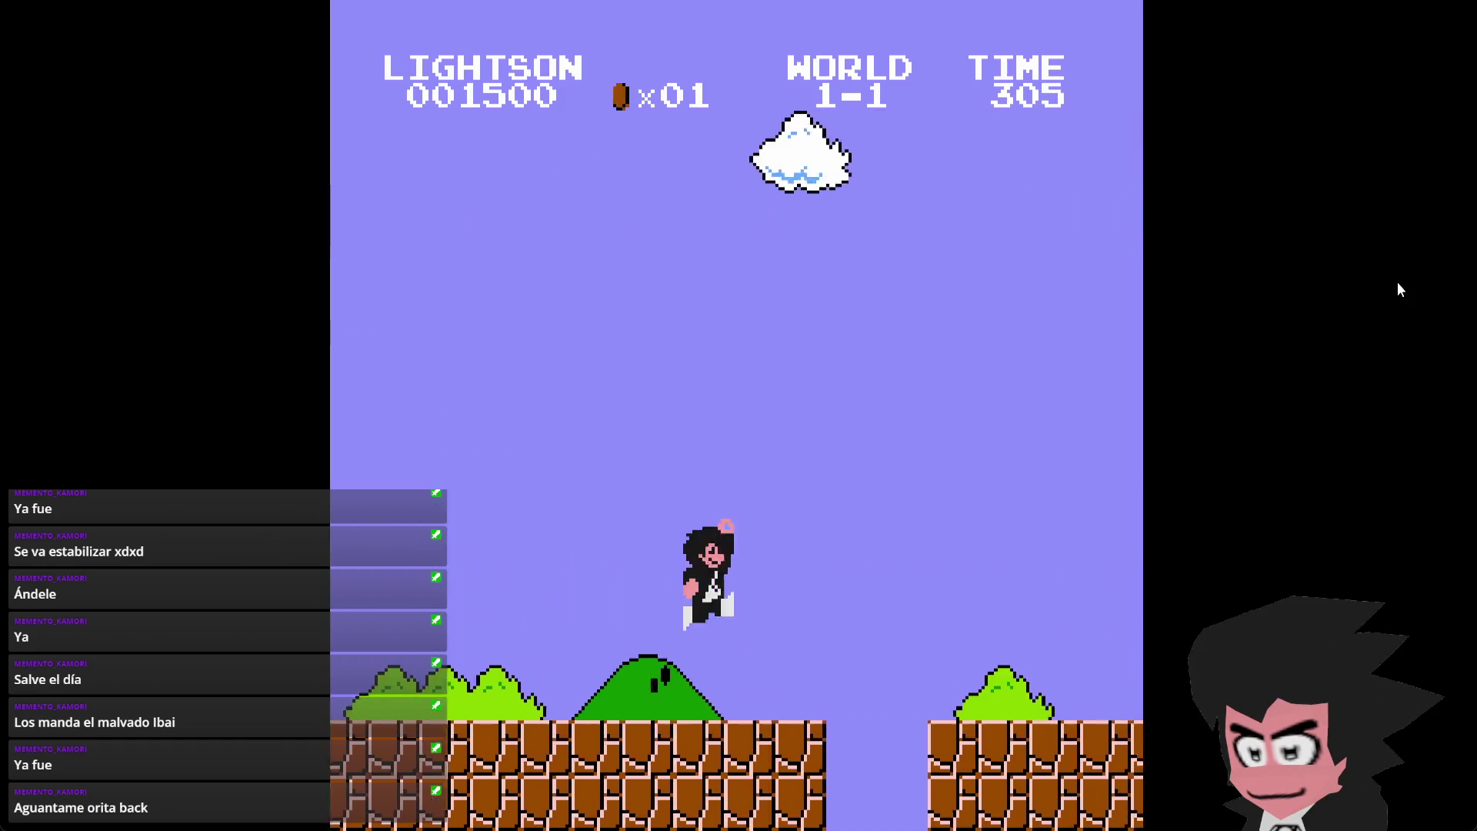
pyautogui.press('Right')
pyautogui.press('x')
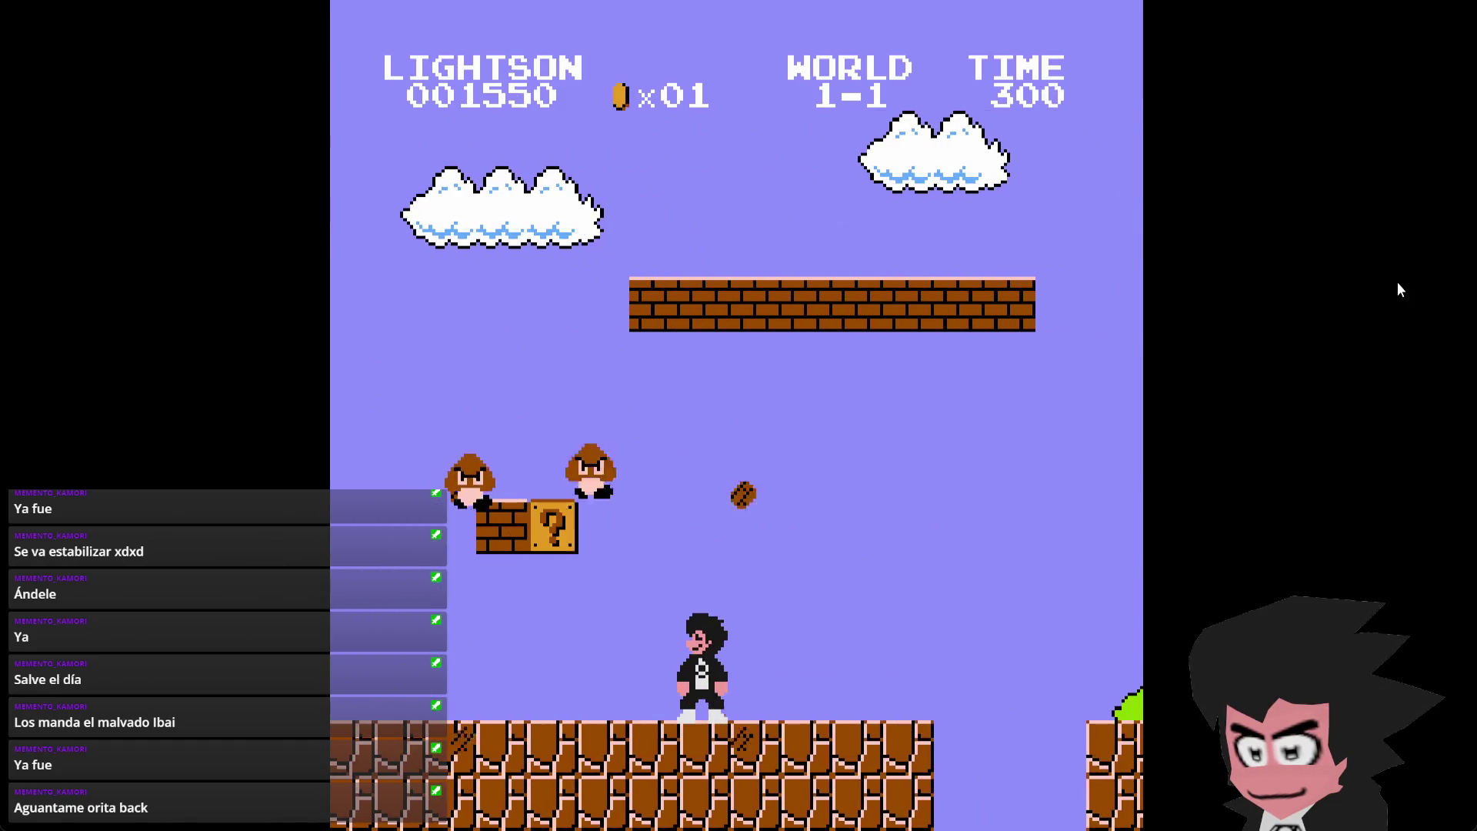
pyautogui.press('x')
pyautogui.press('Left')
pyautogui.press('x')
pyautogui.press('Right')
pyautogui.press('x')
pyautogui.press('Left')
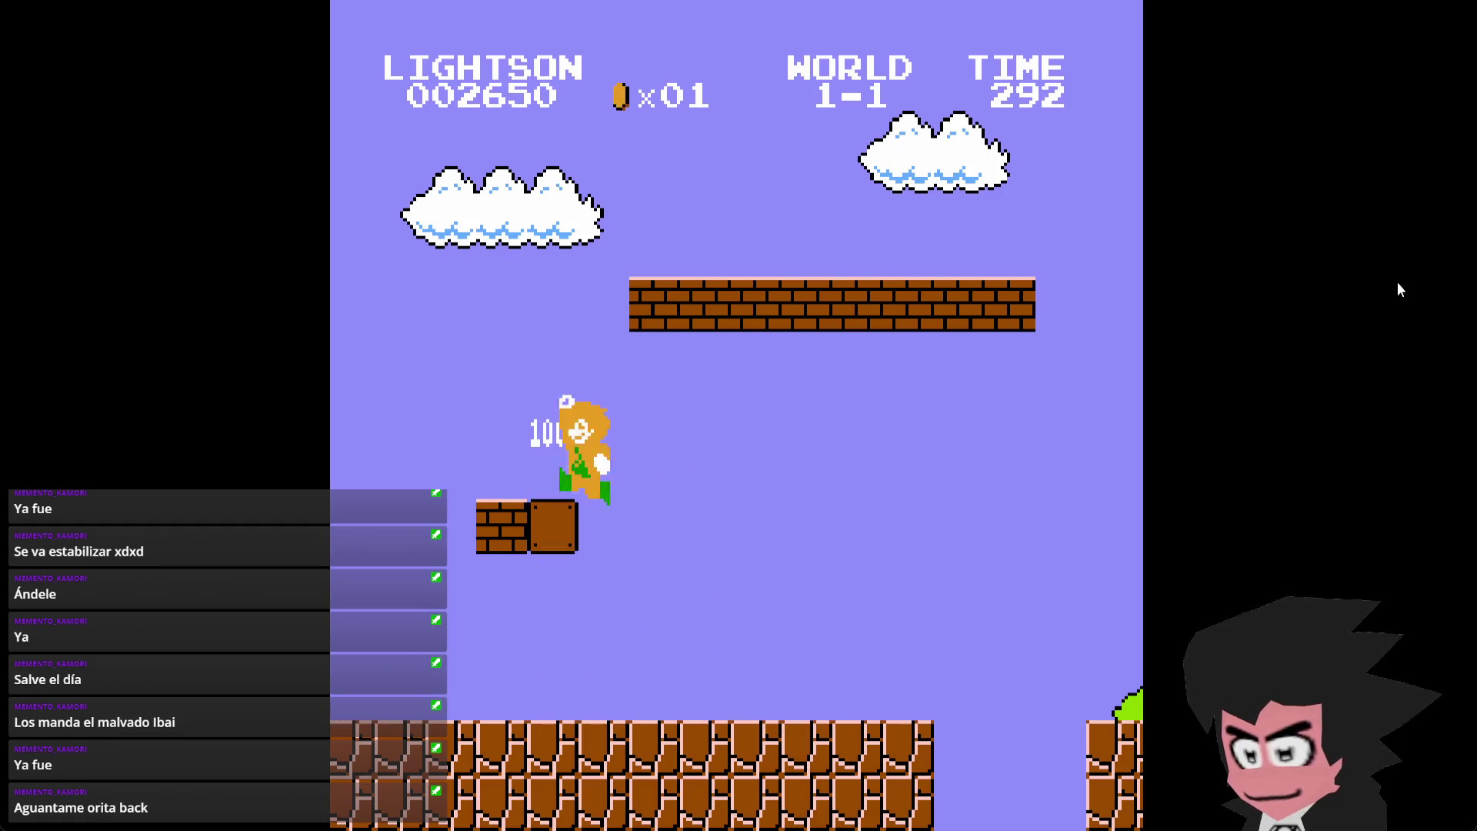
pyautogui.press('z')
pyautogui.press('z')
pyautogui.press('Right')
pyautogui.press('x')
pyautogui.press('z')
pyautogui.press('Right')
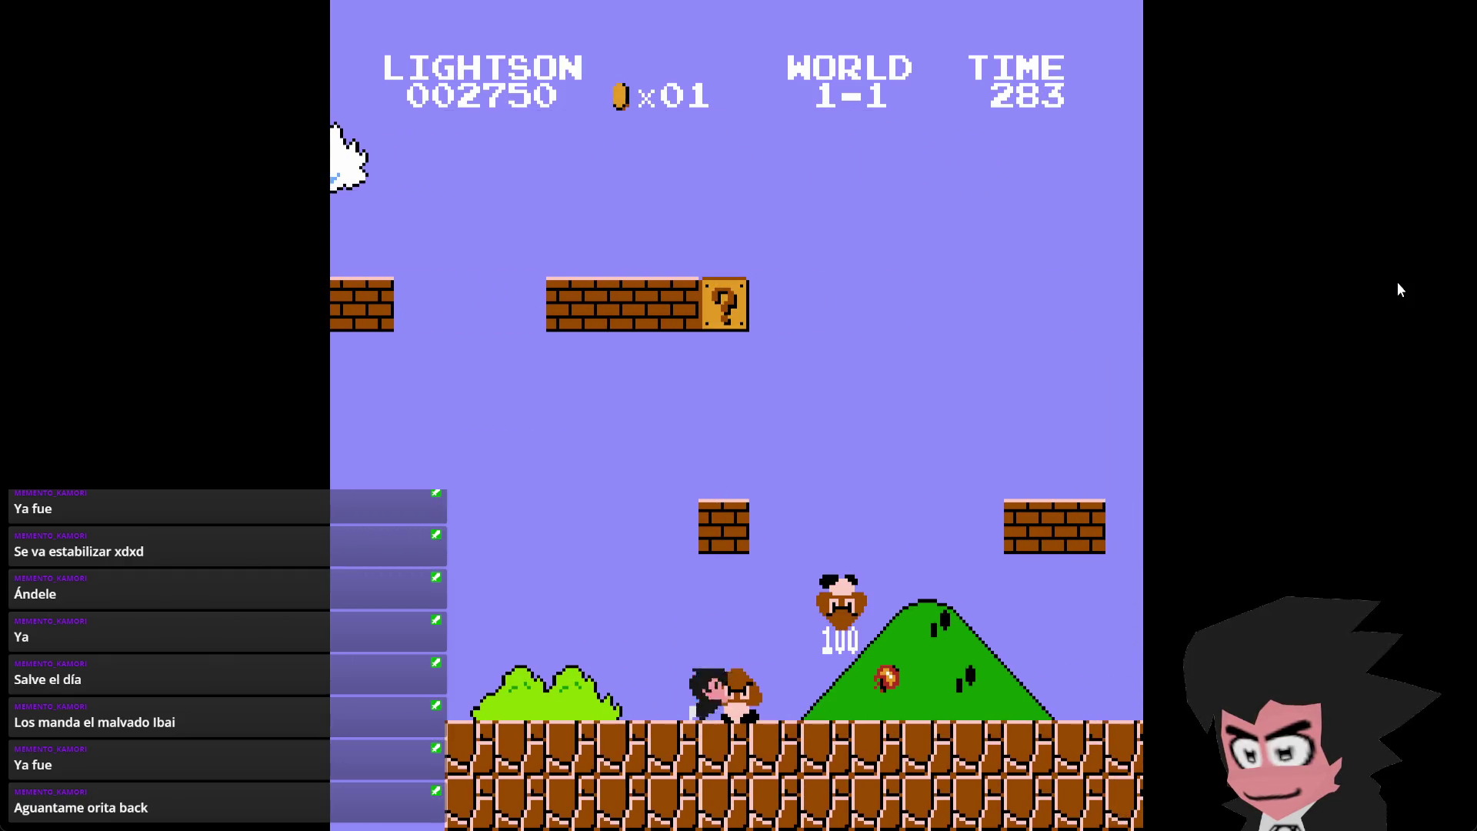
# - Hit the ? blocks for a coin, stomp the Koopa and the Goombas on the blocks
pyautogui.press('x')
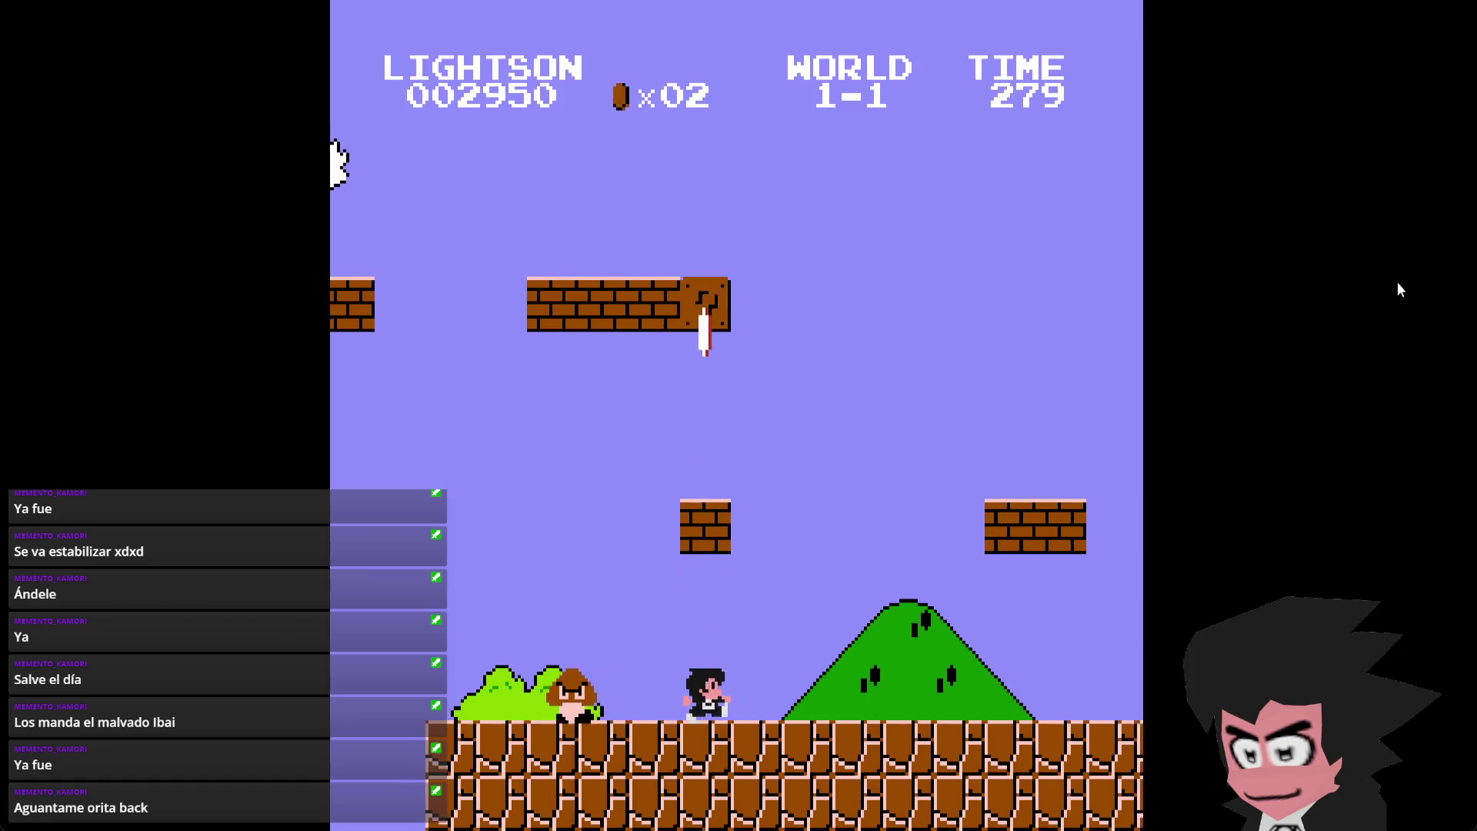
pyautogui.press('Right')
pyautogui.press('x')
pyautogui.press('x')
pyautogui.press('Right')
pyautogui.press('x')
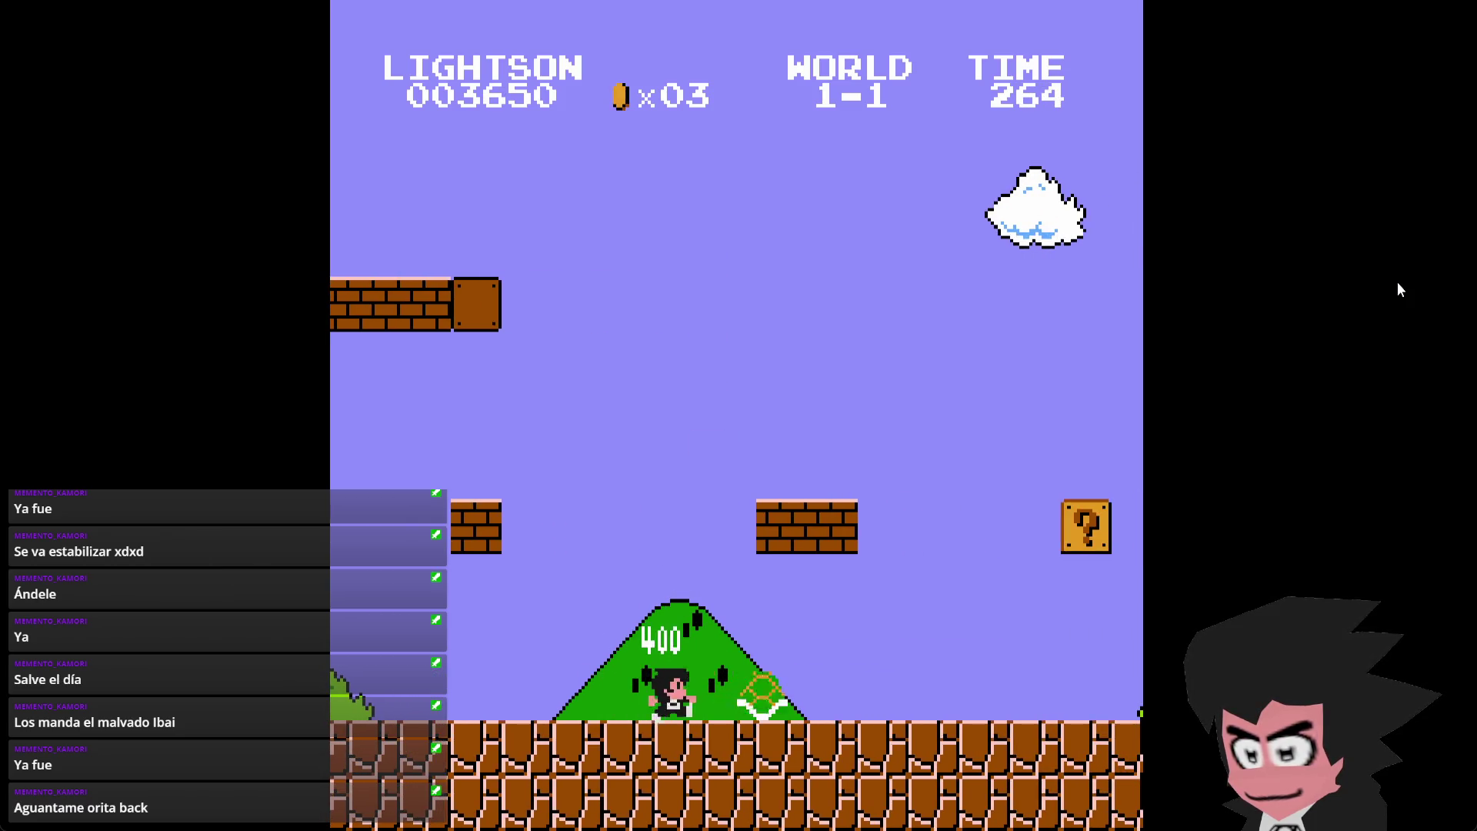
pyautogui.press('Right')
pyautogui.press('x')
pyautogui.press('x')
pyautogui.press('Left')
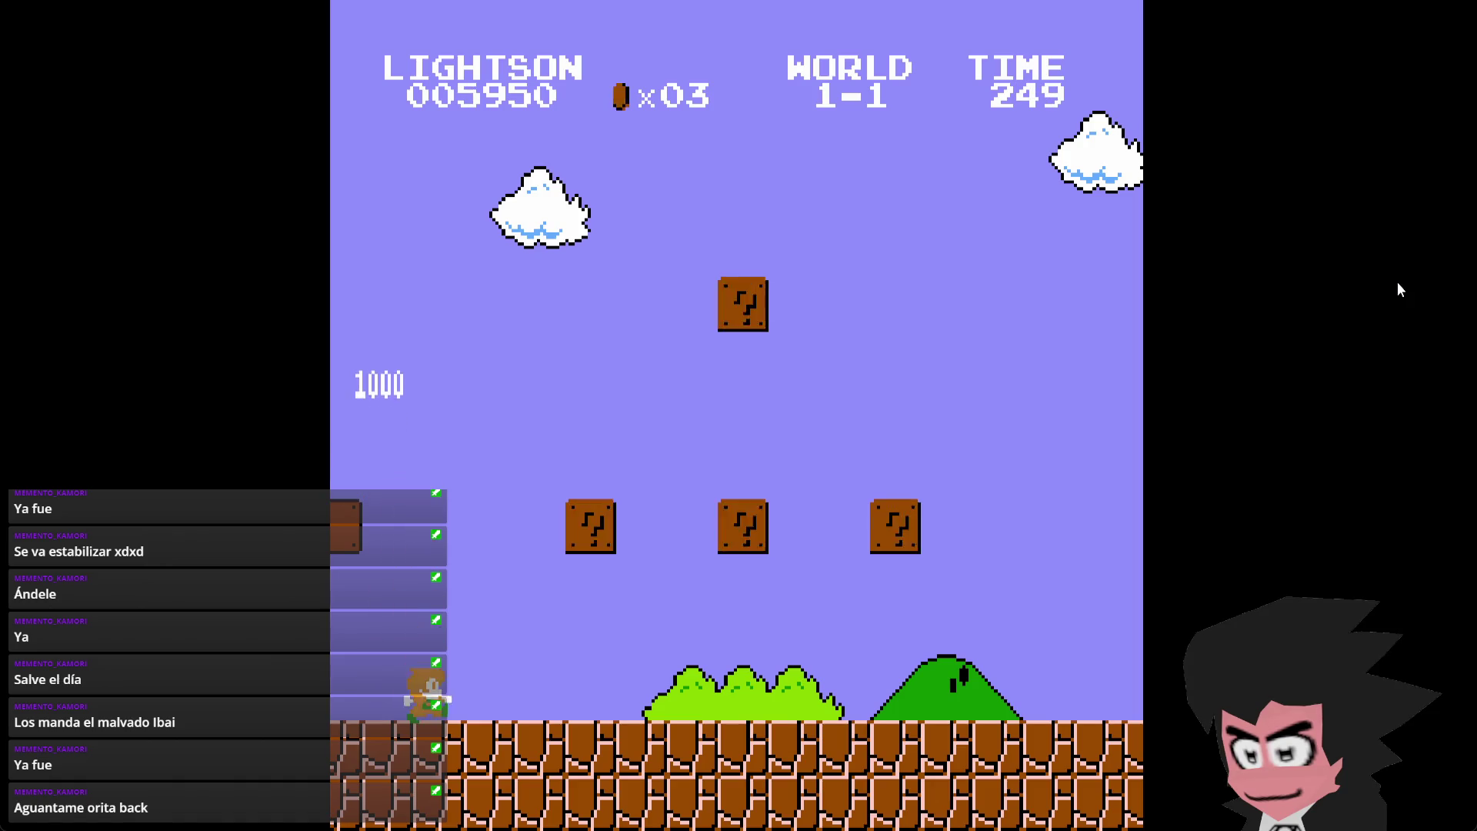
# - Run over the staircases and past the pipe, then leap from the tall staircase onto the flagpole
pyautogui.press('Right')
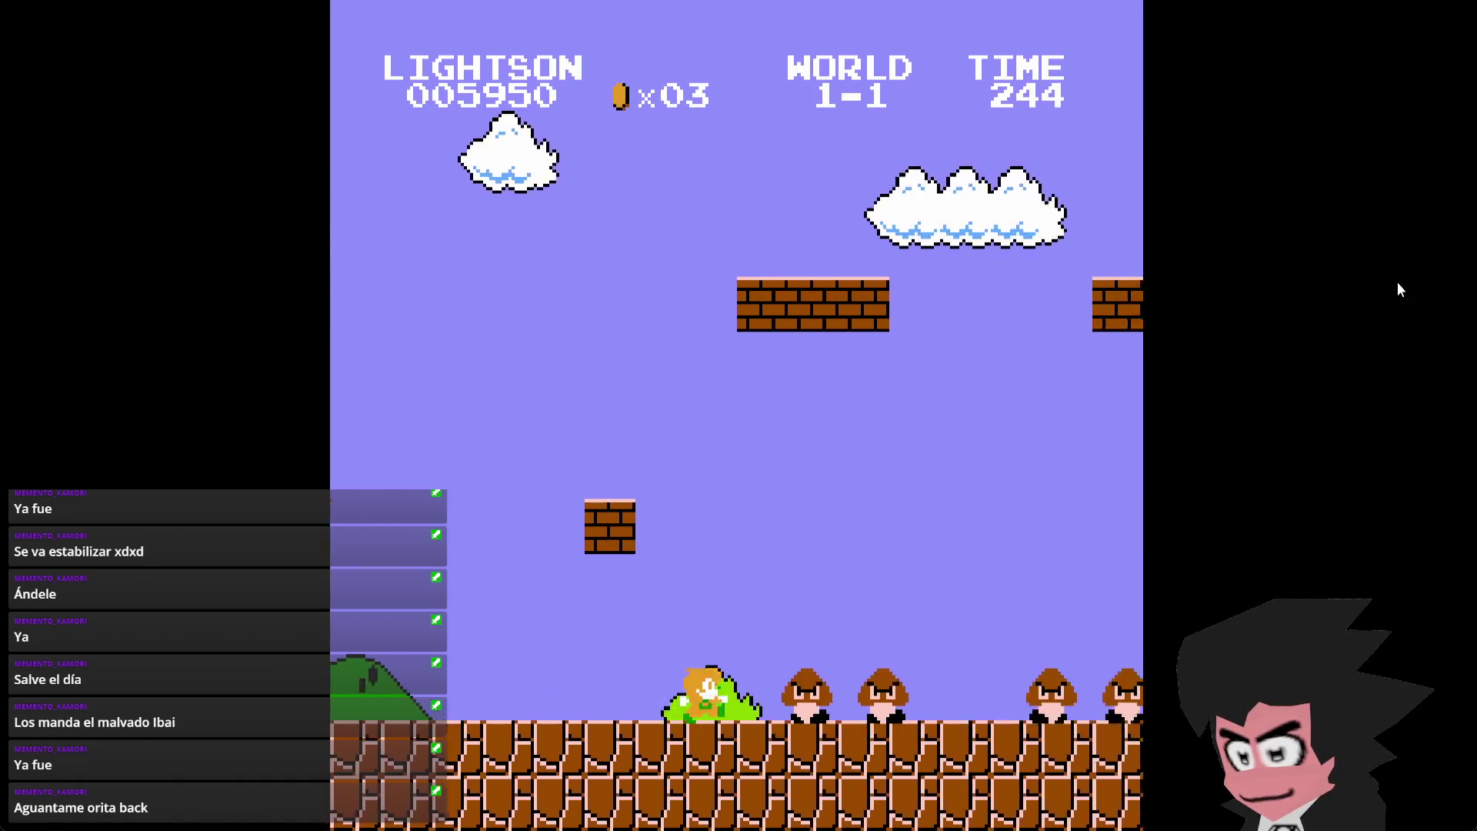
pyautogui.press('Right')
pyautogui.press('x')
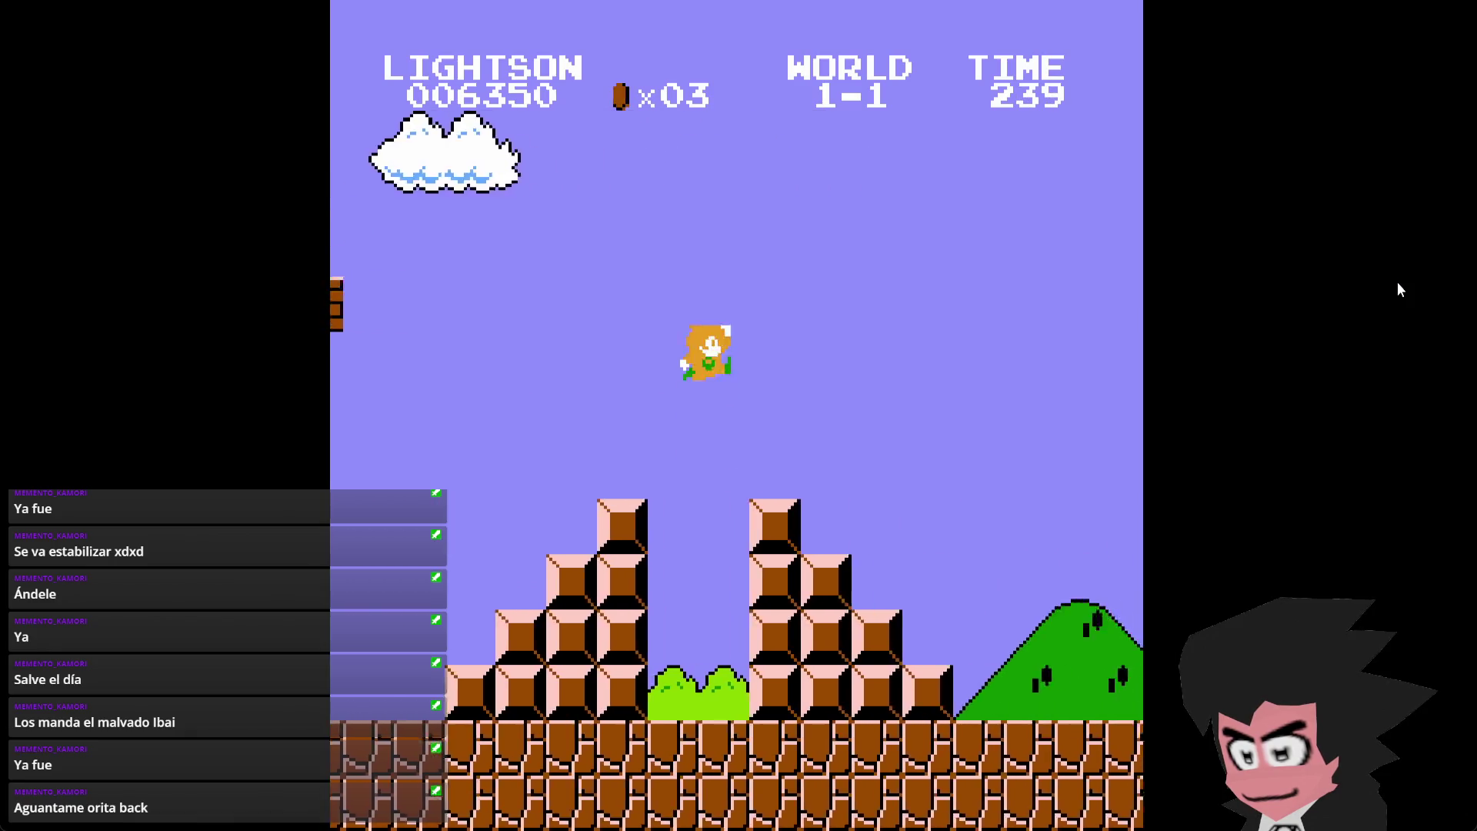
pyautogui.press('Right')
pyautogui.press('x')
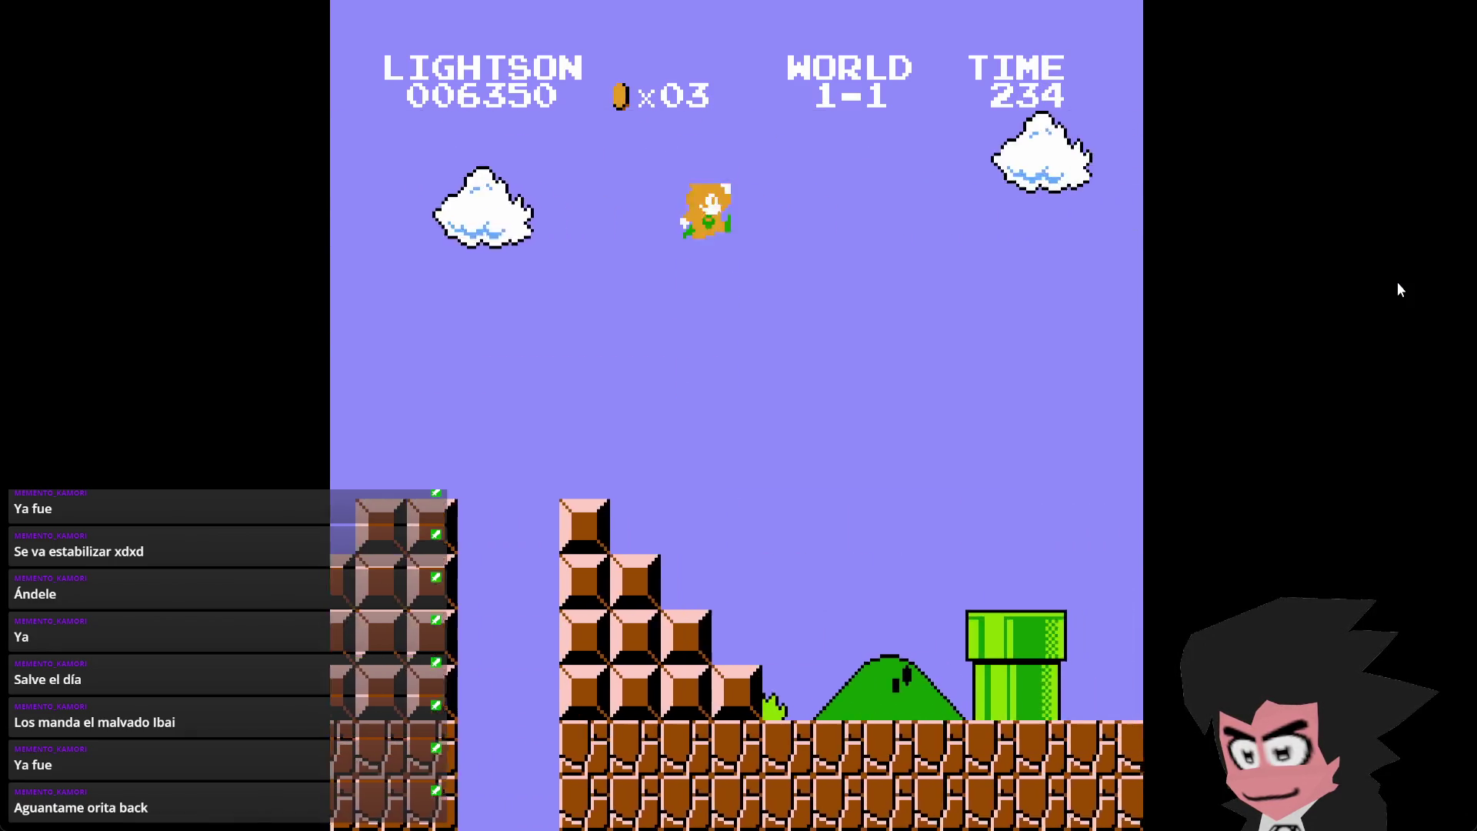
pyautogui.press('Right')
pyautogui.press('x')
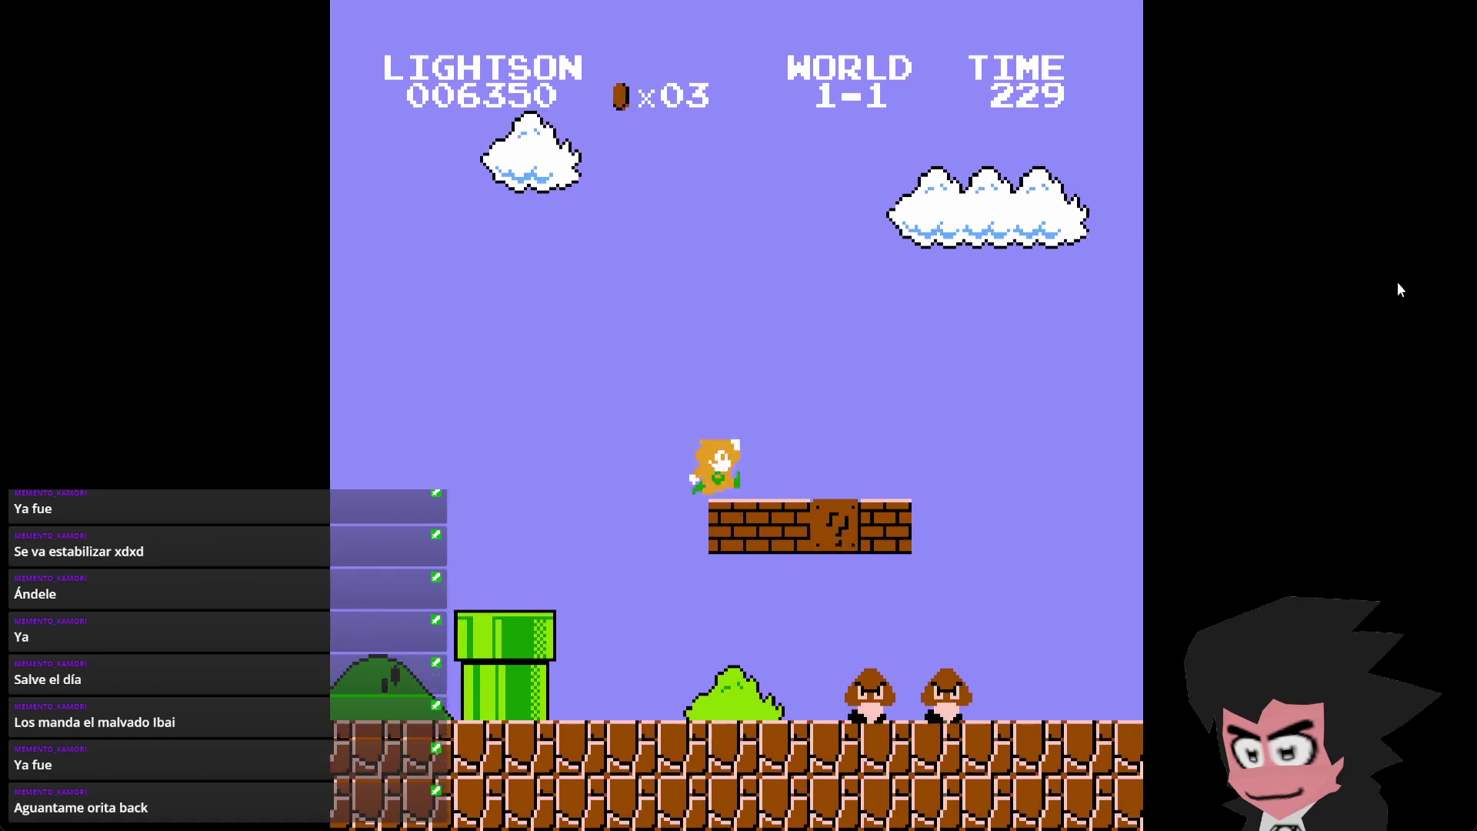
pyautogui.press('Right')
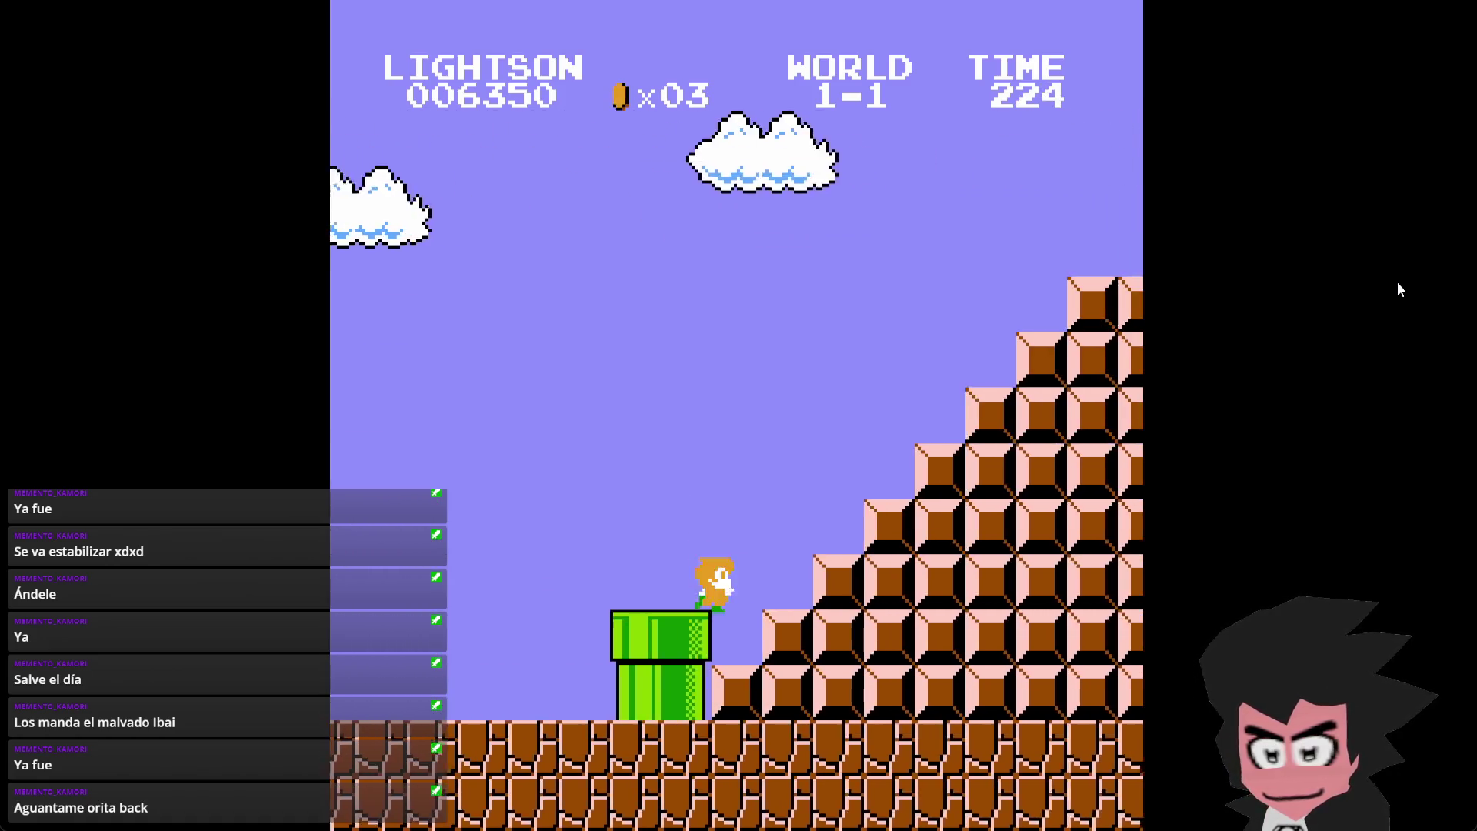
pyautogui.press('x')
pyautogui.press('Right')
pyautogui.press('x')
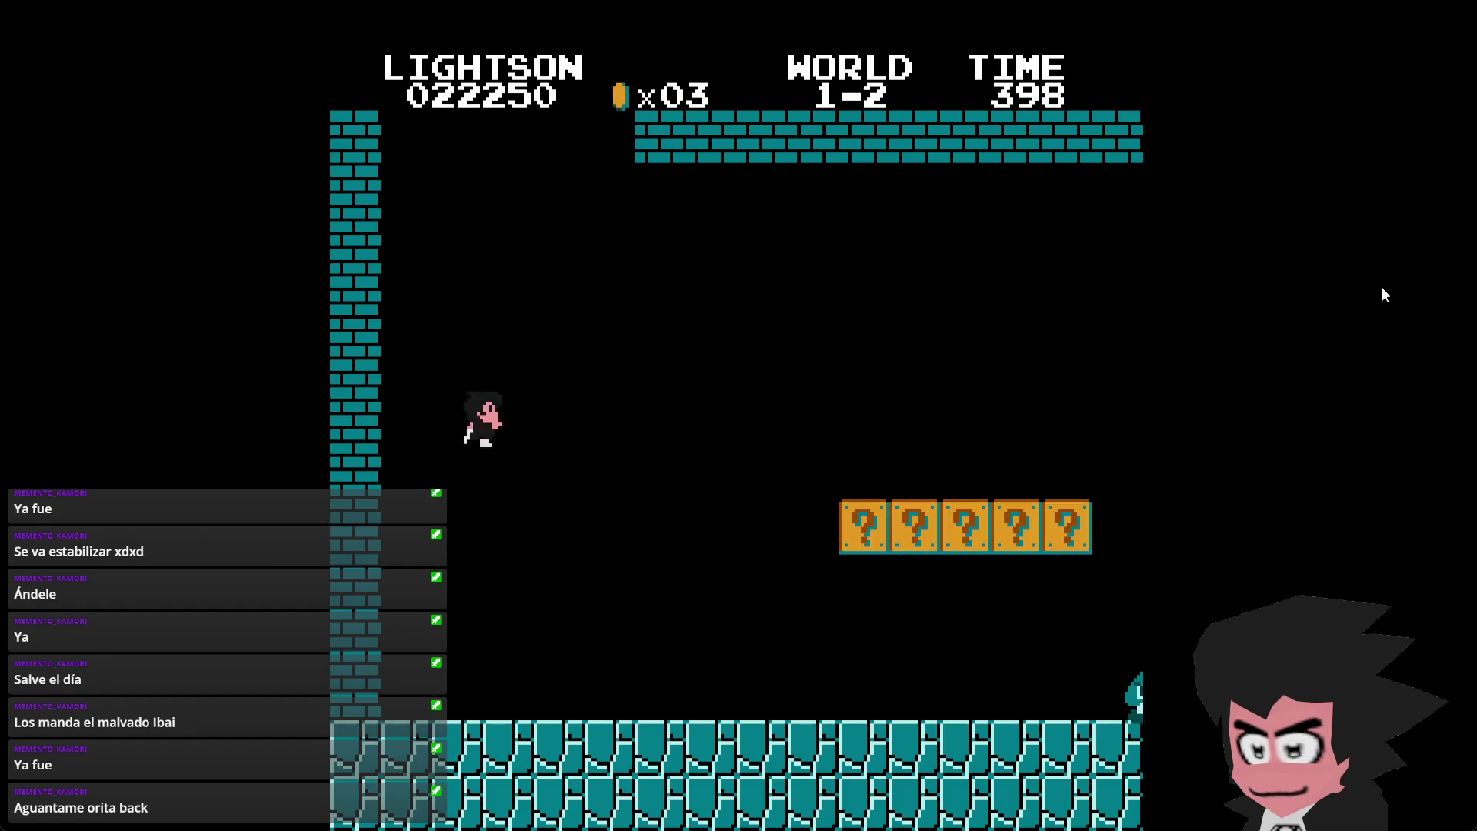
# - Jump over the two Goombas, bump the ? blocks for coins, and cross the block staircase
pyautogui.press('Right')
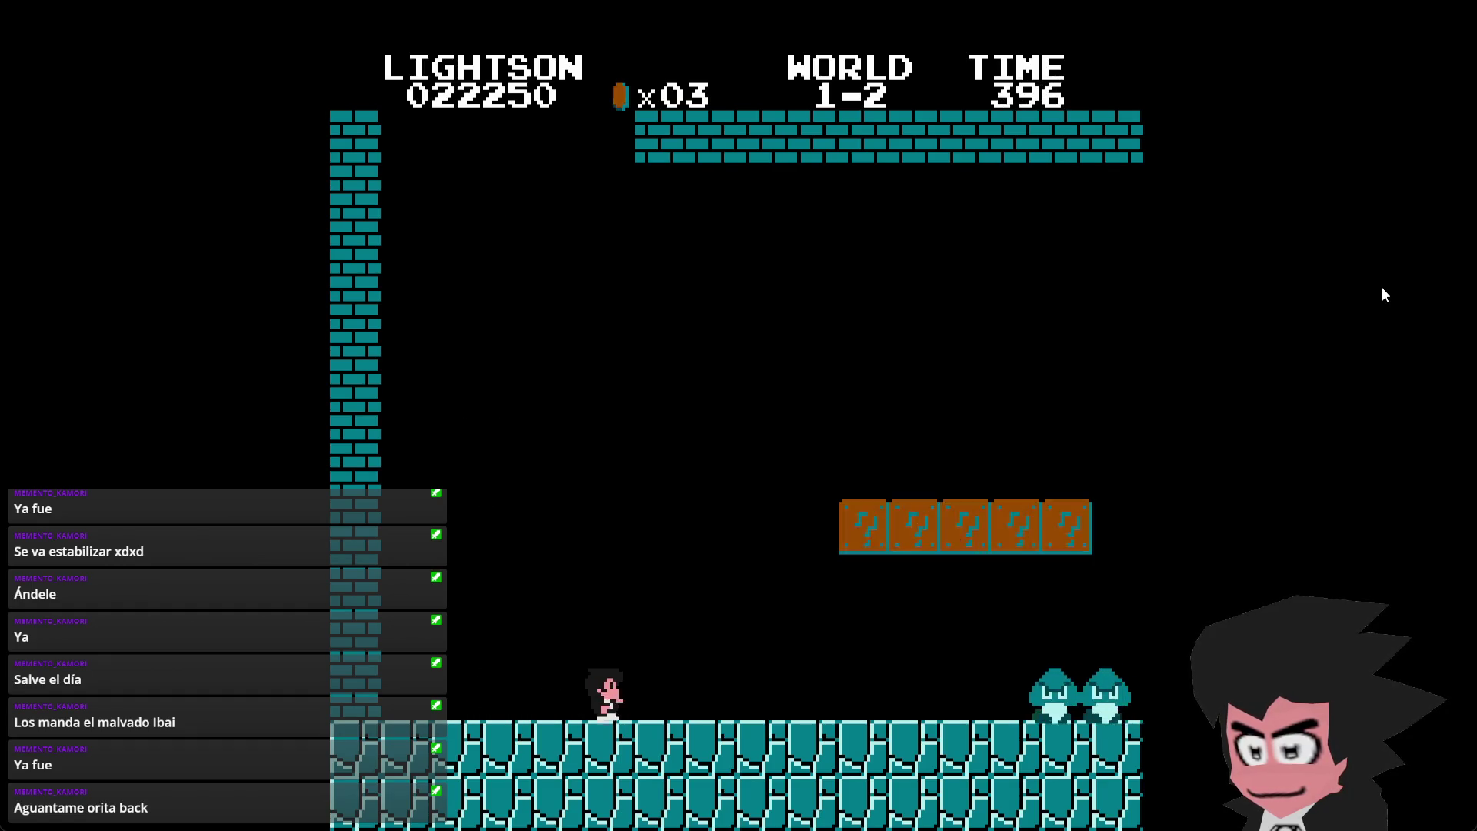
pyautogui.press('Left')
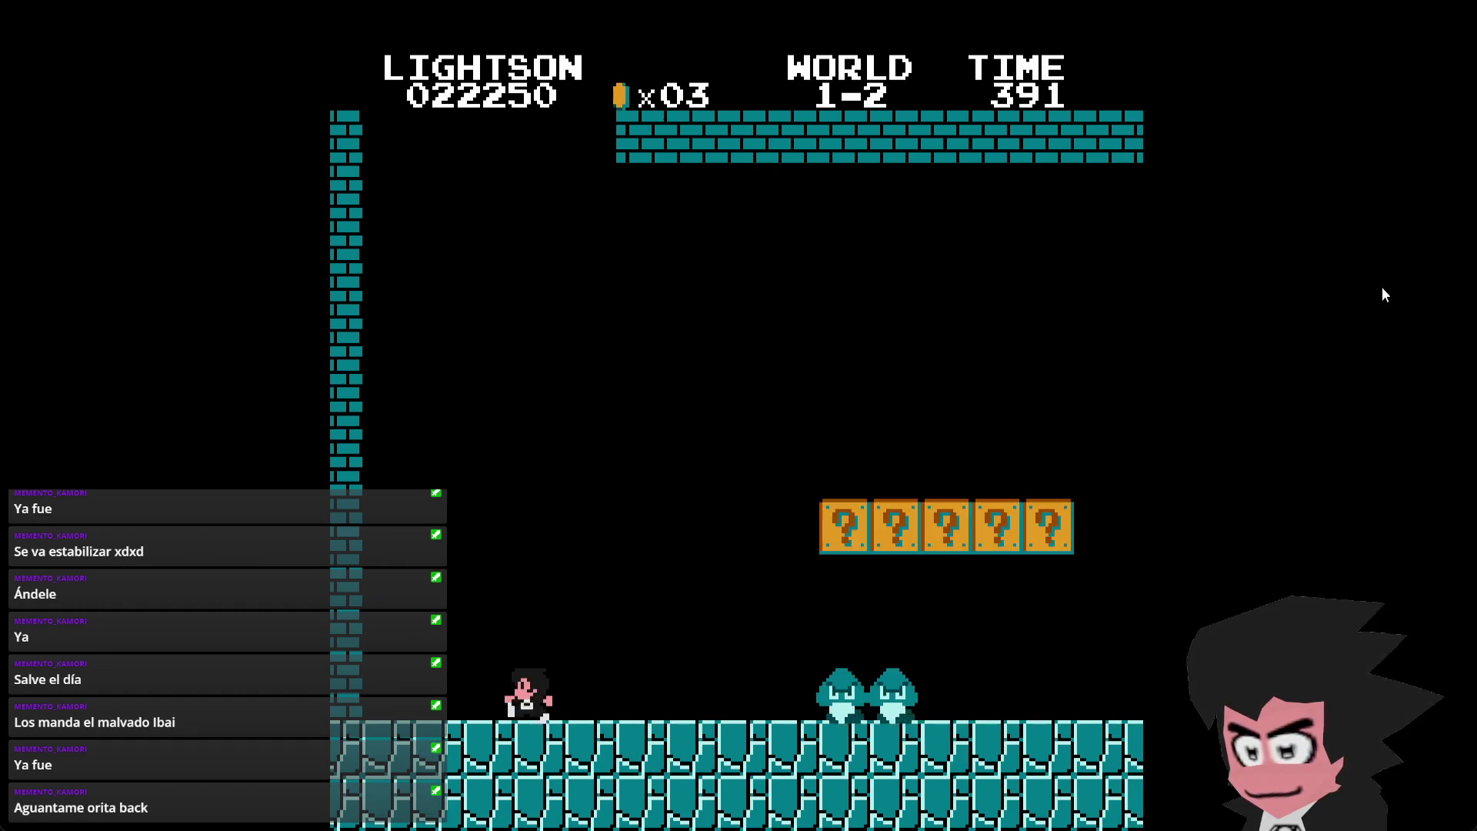
pyautogui.press('Right')
pyautogui.press('x')
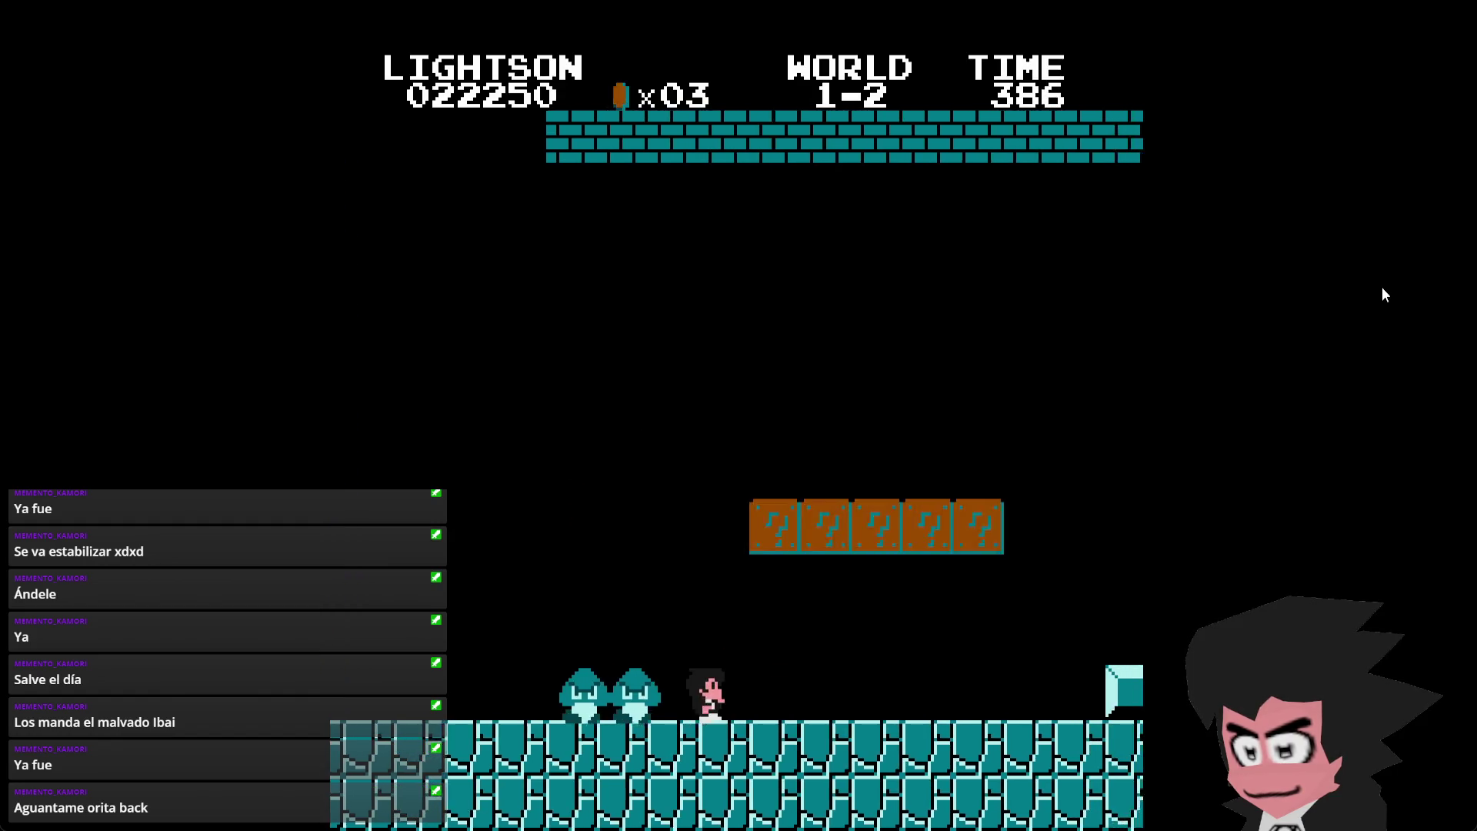
pyautogui.press('x')
pyautogui.press('Left')
pyautogui.press('x')
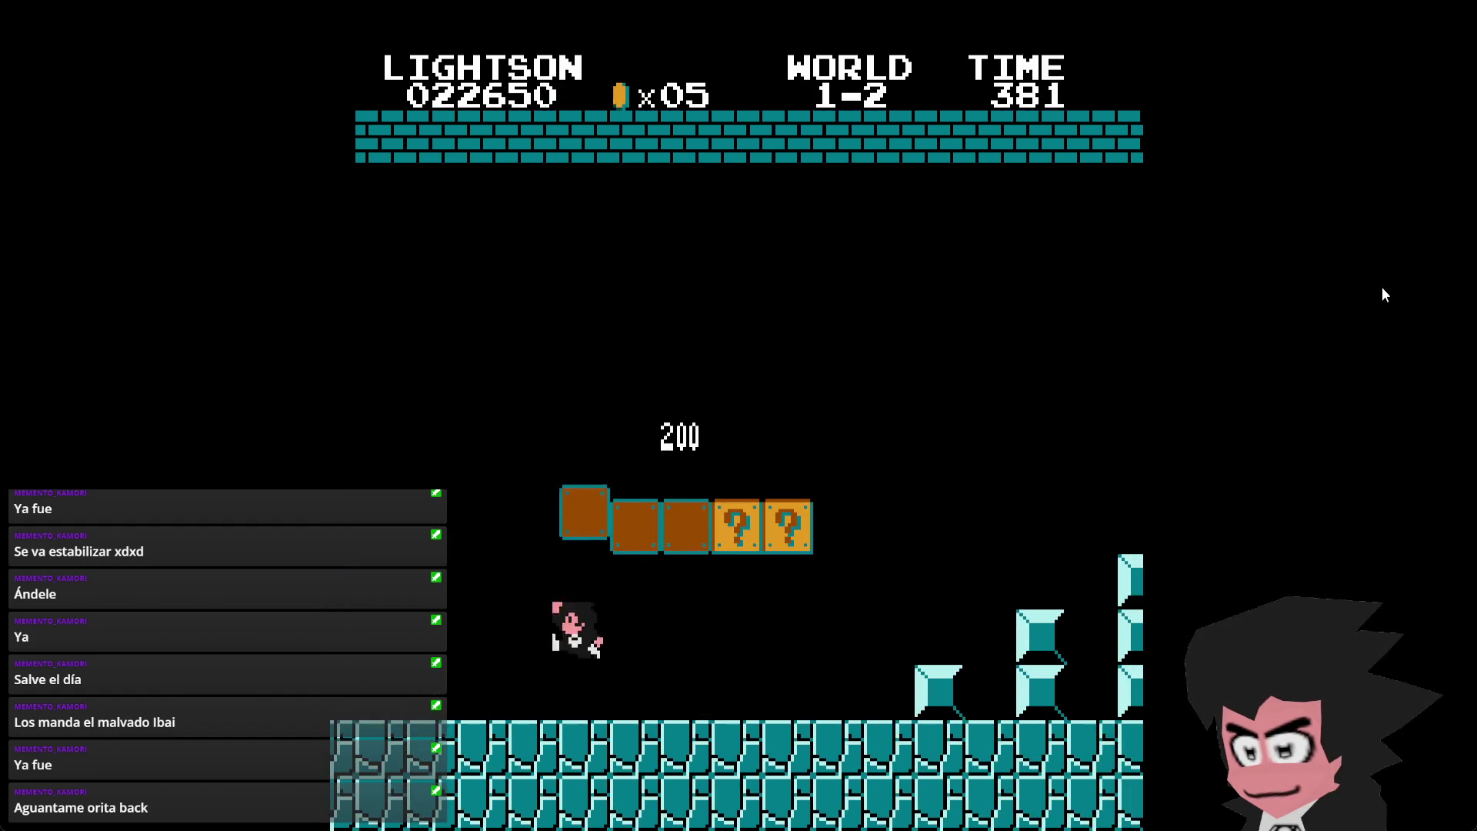
pyautogui.press('Right')
pyautogui.press('x')
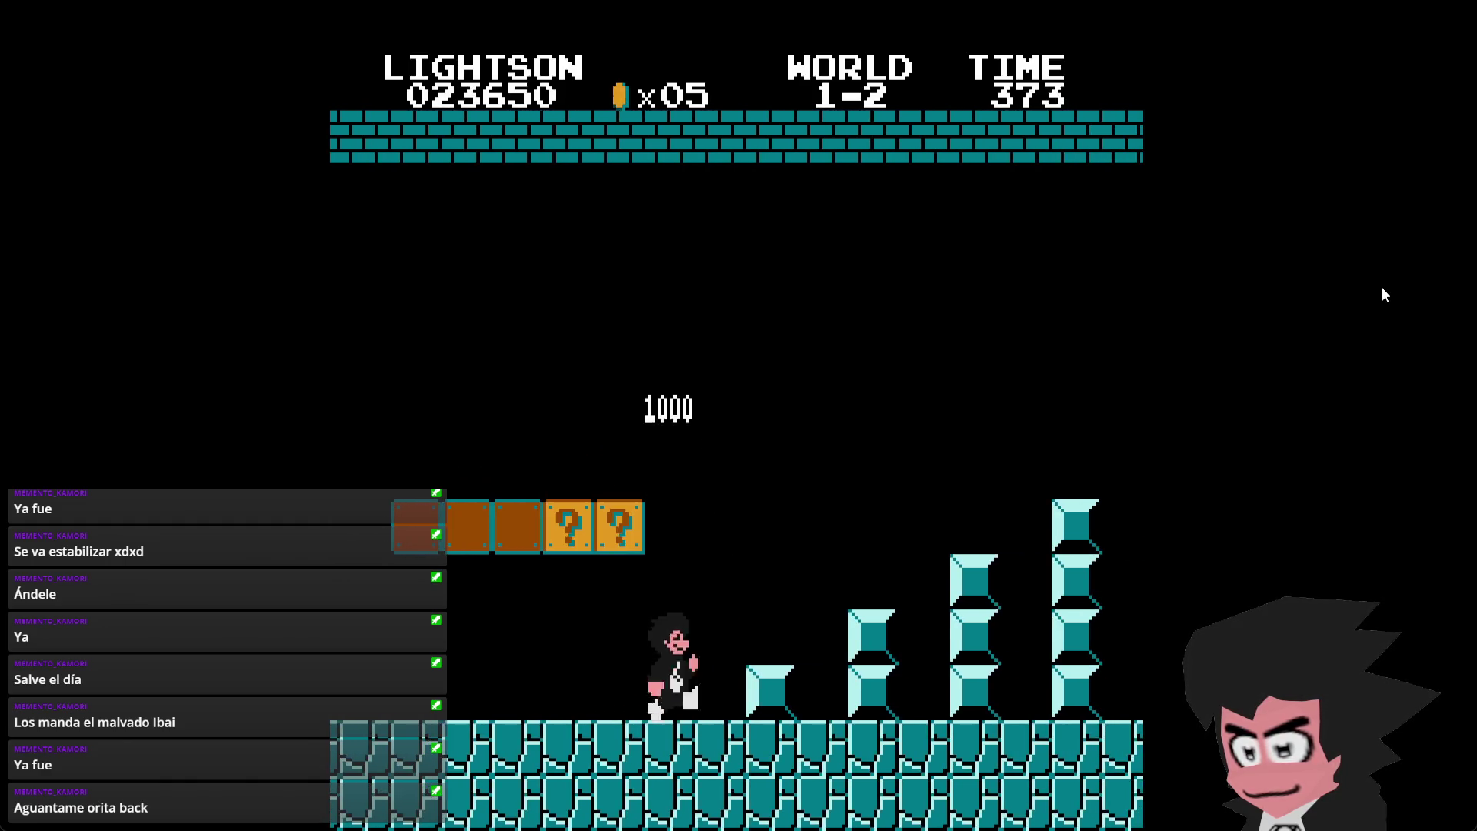
pyautogui.press('Right')
pyautogui.press('x')
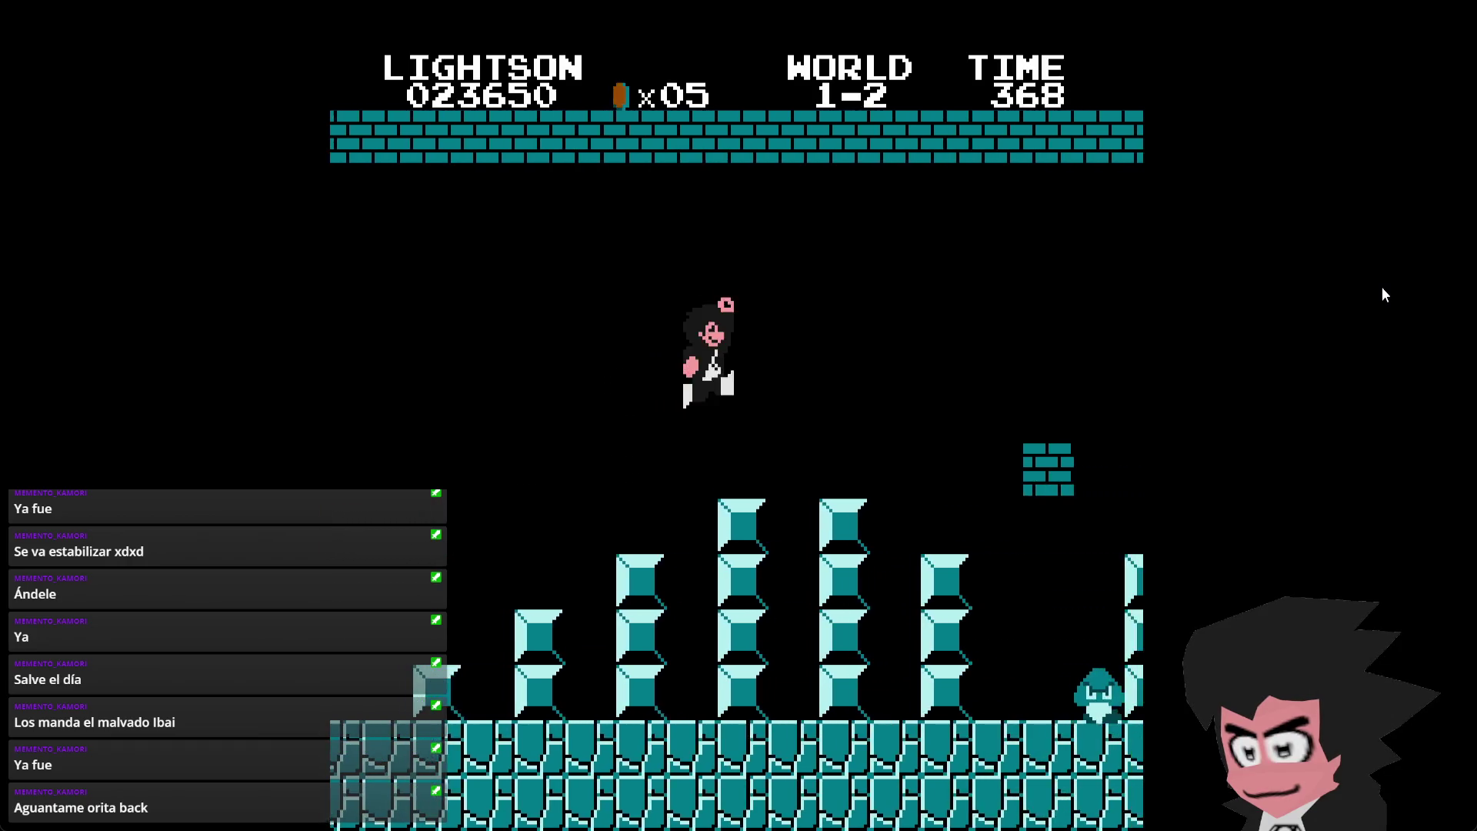
pyautogui.press('Right')
pyautogui.press('x')
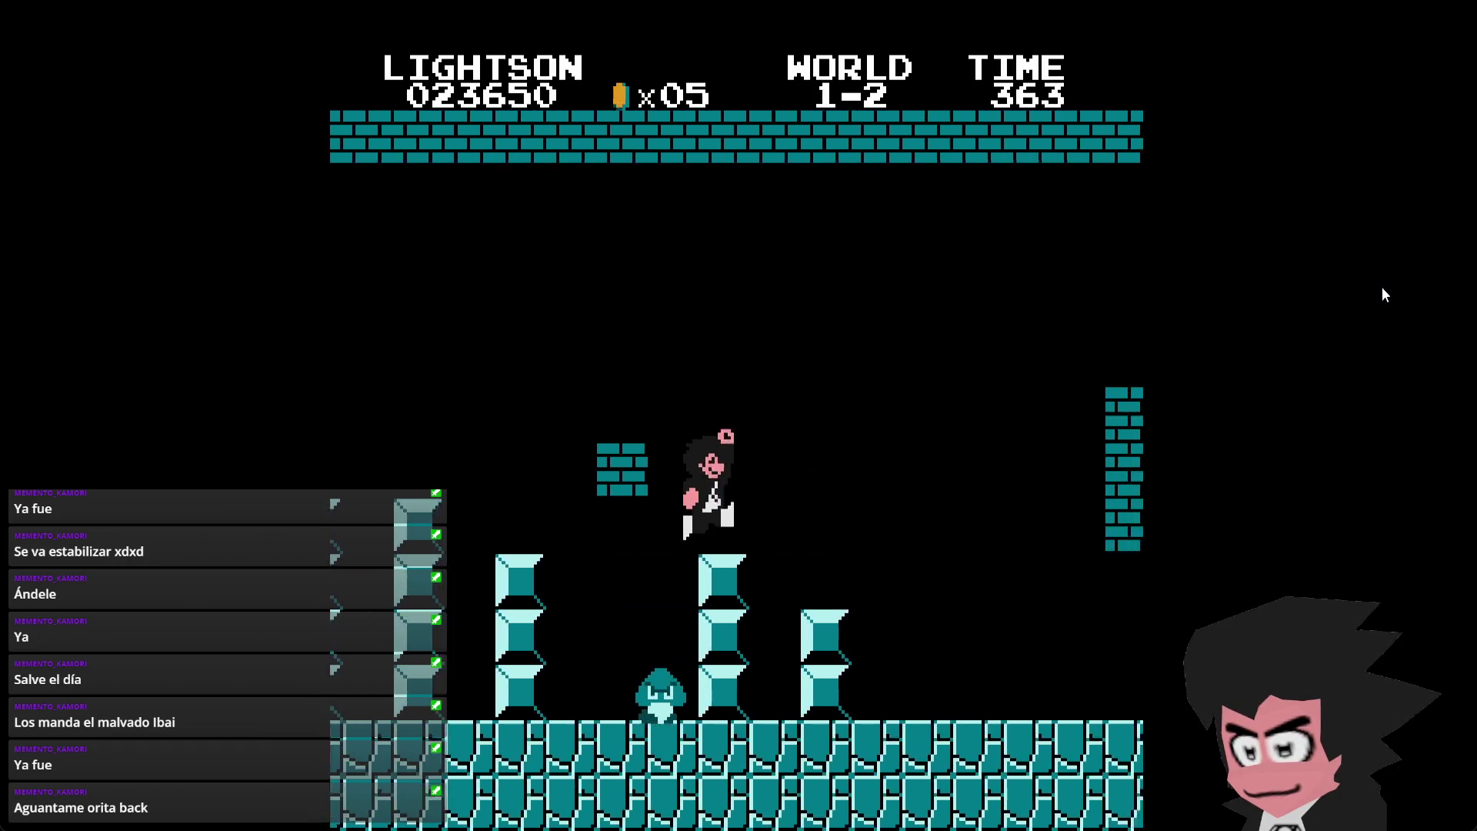
# - Kick the Koopa shells and smash bricks for coins while stomping enemies through the brick maze
pyautogui.press('Right')
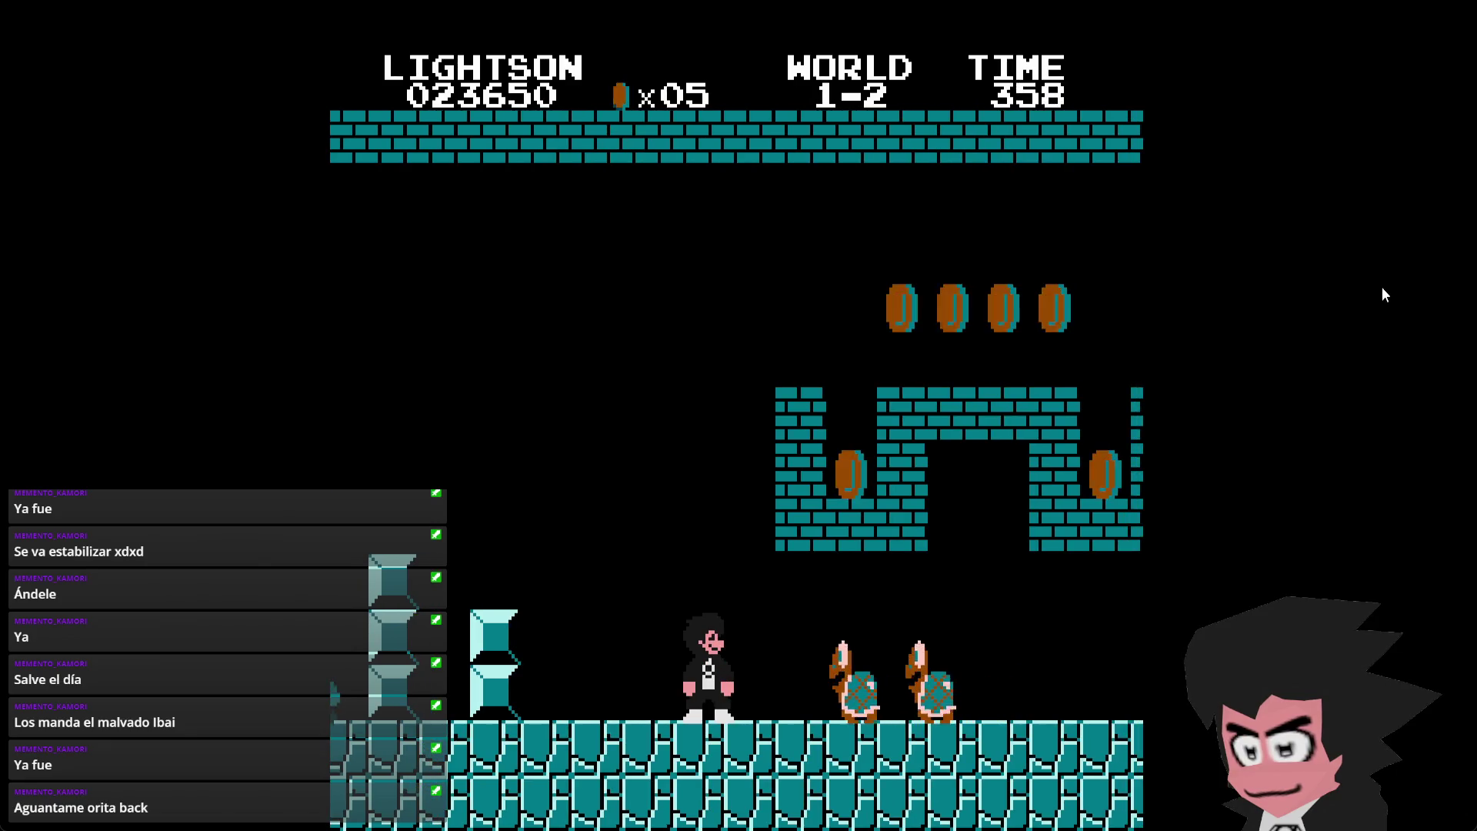
pyautogui.press('Right')
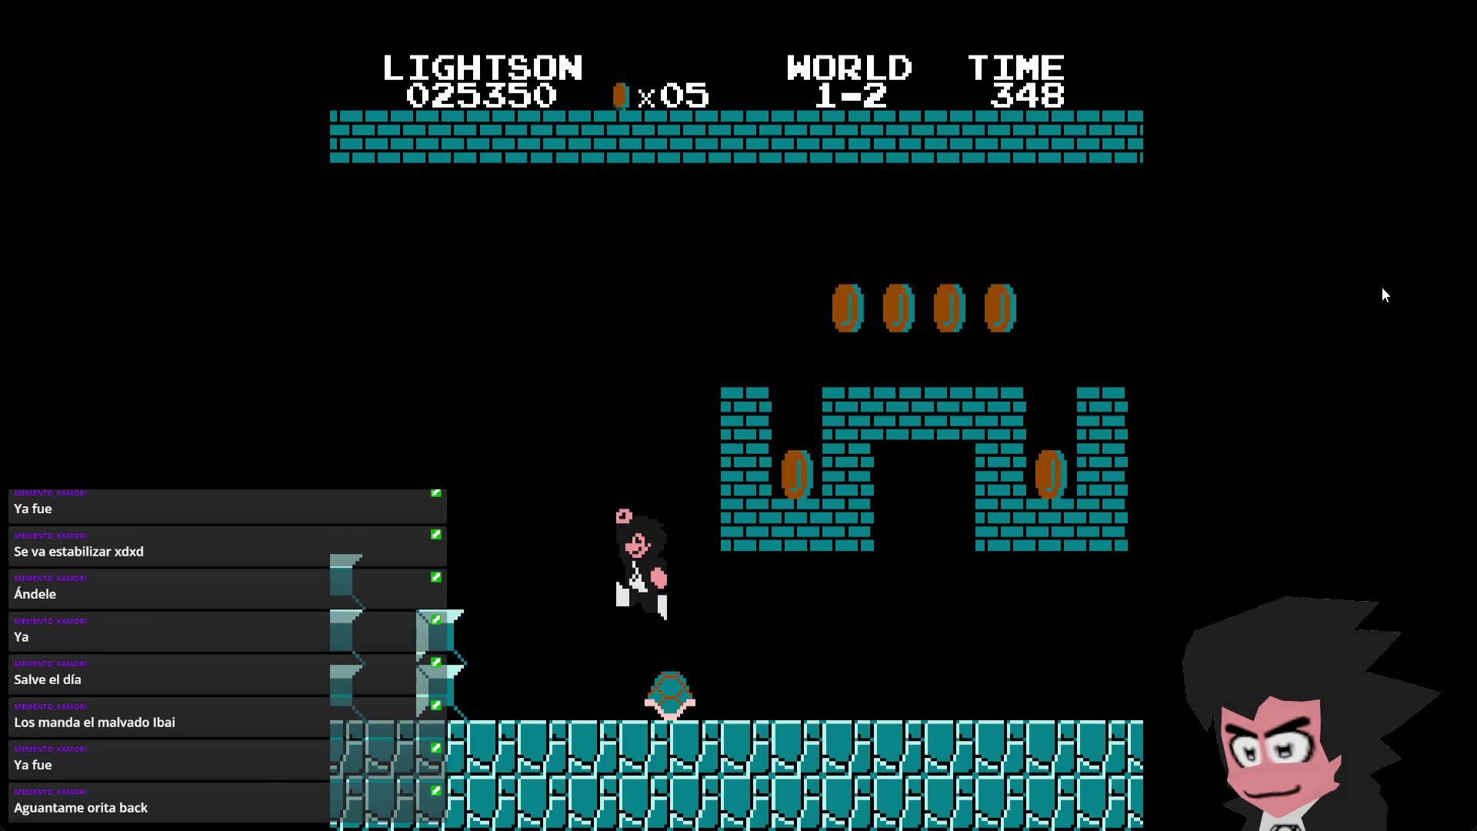
pyautogui.press('Right')
pyautogui.press('x')
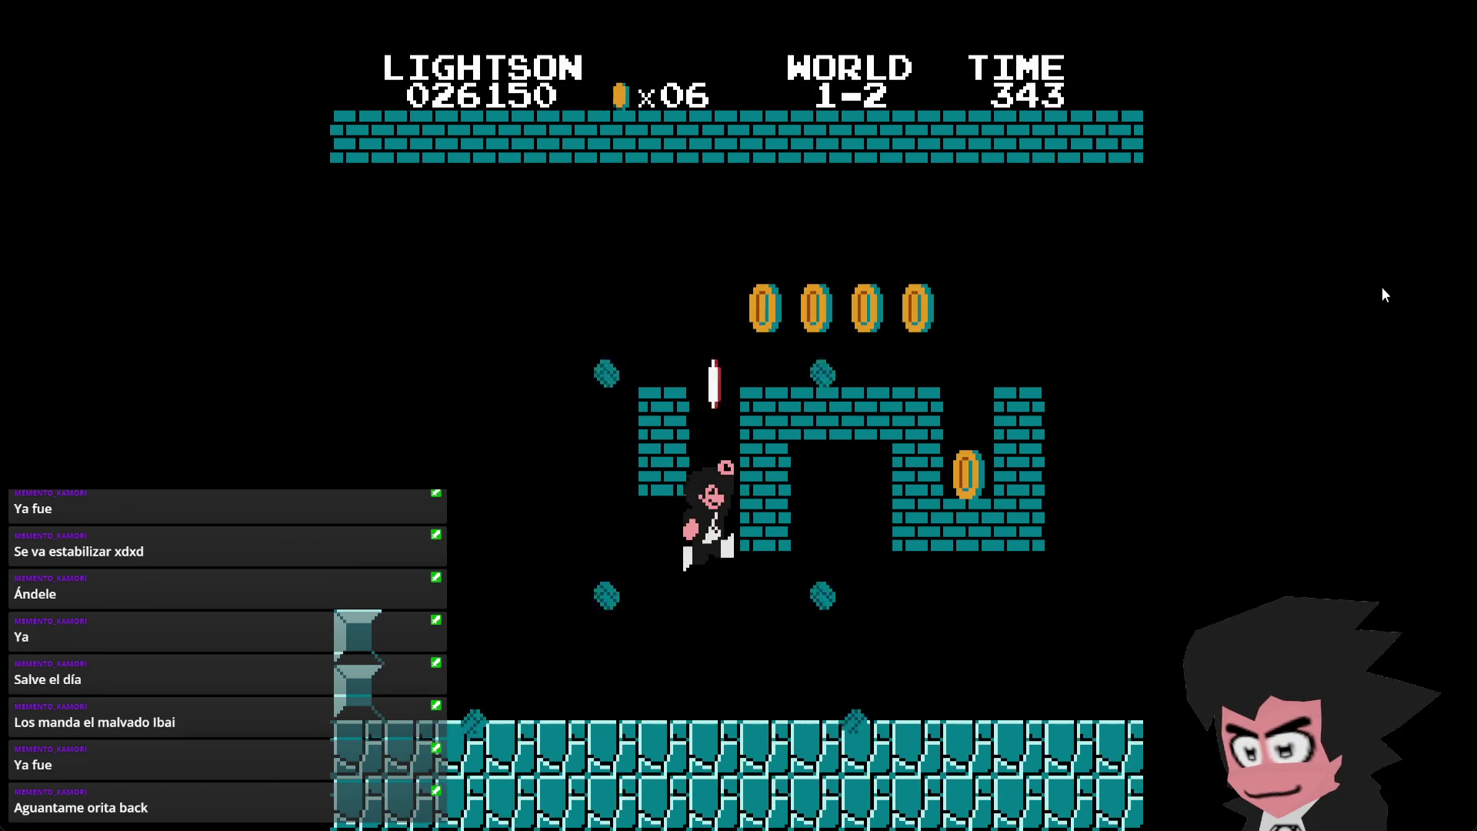
pyautogui.press('Right')
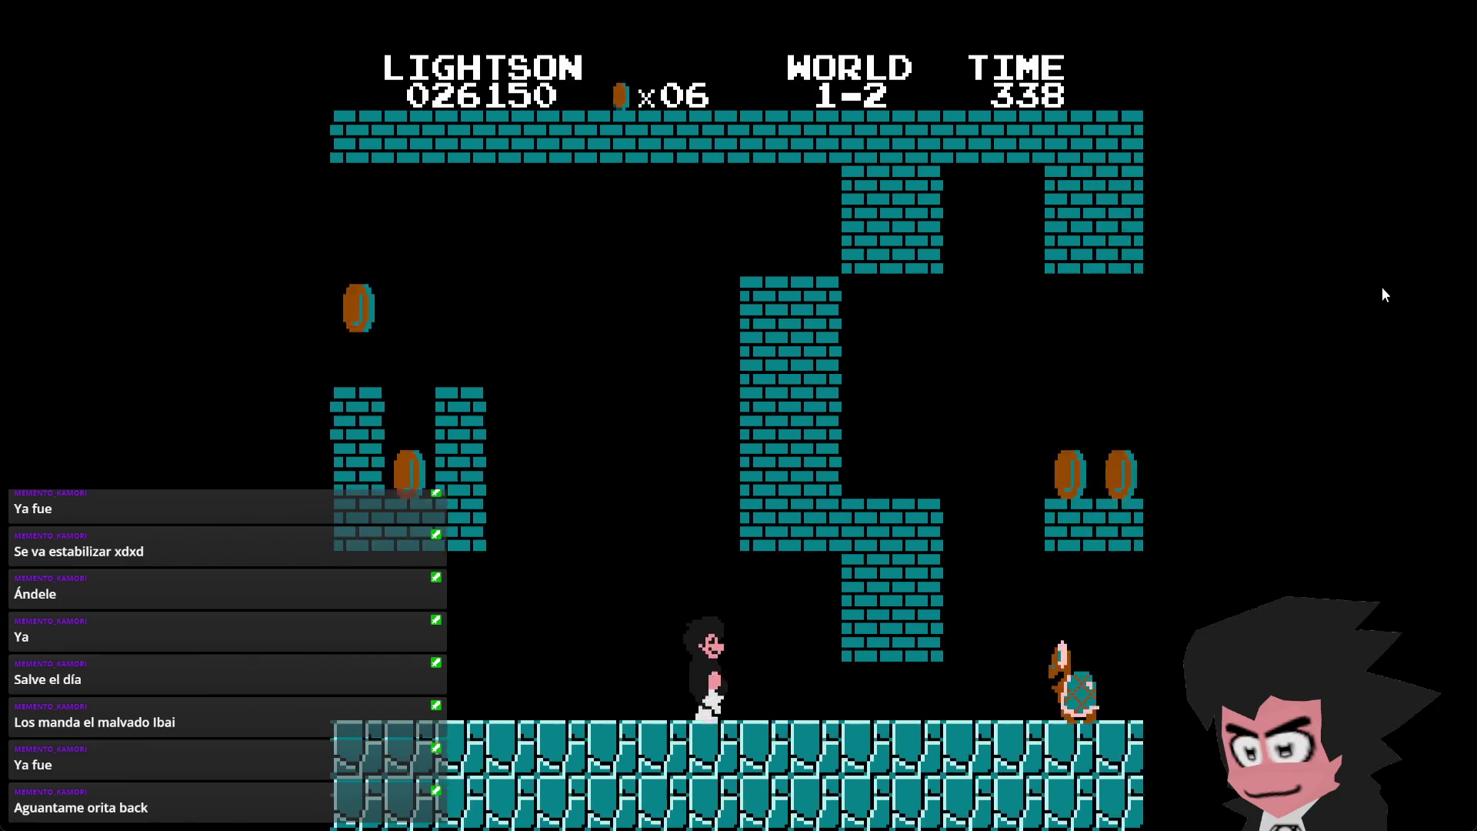
pyautogui.press('Right')
pyautogui.press('x')
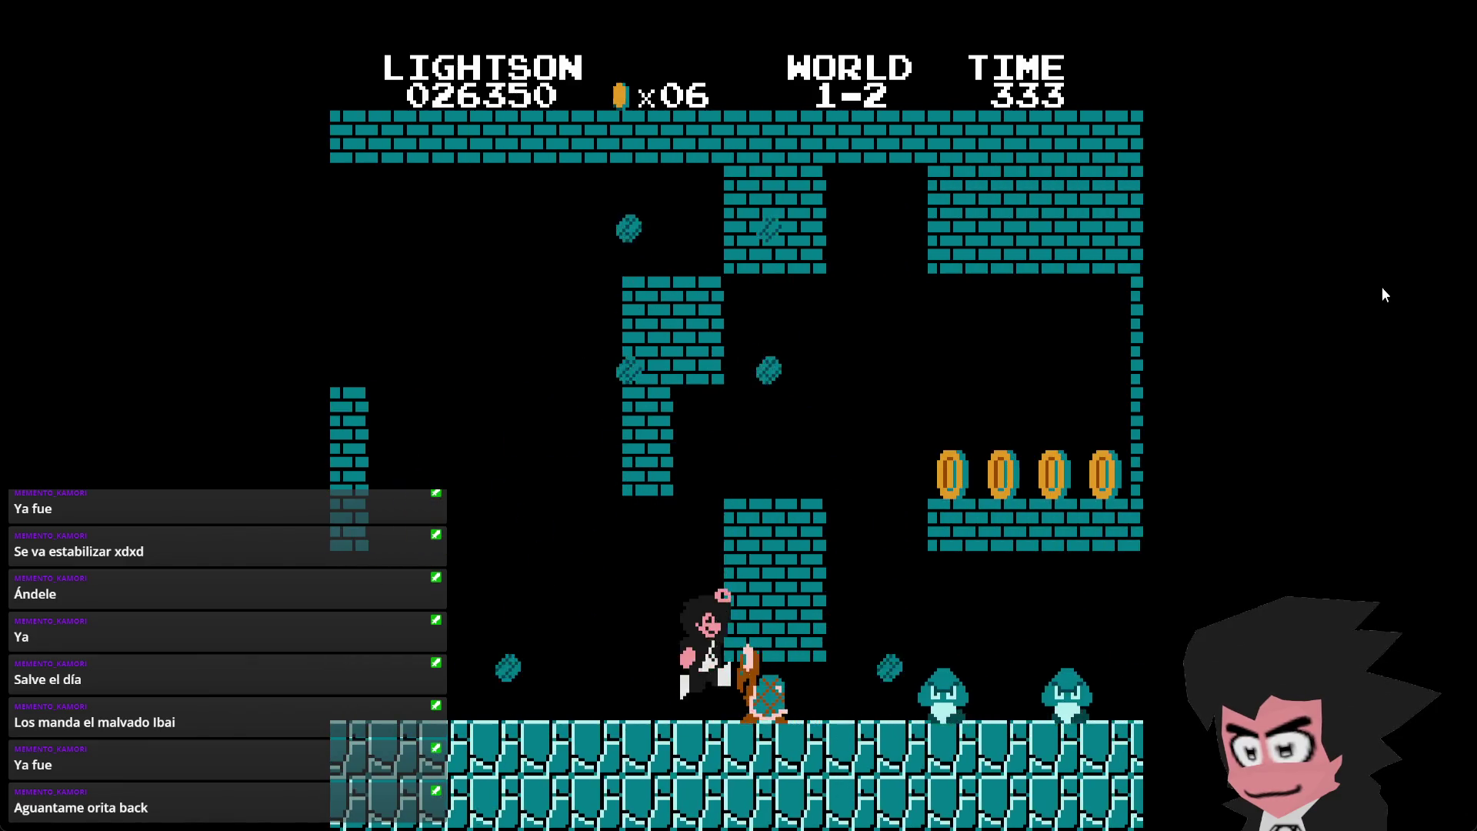
pyautogui.press('Right')
pyautogui.press('x')
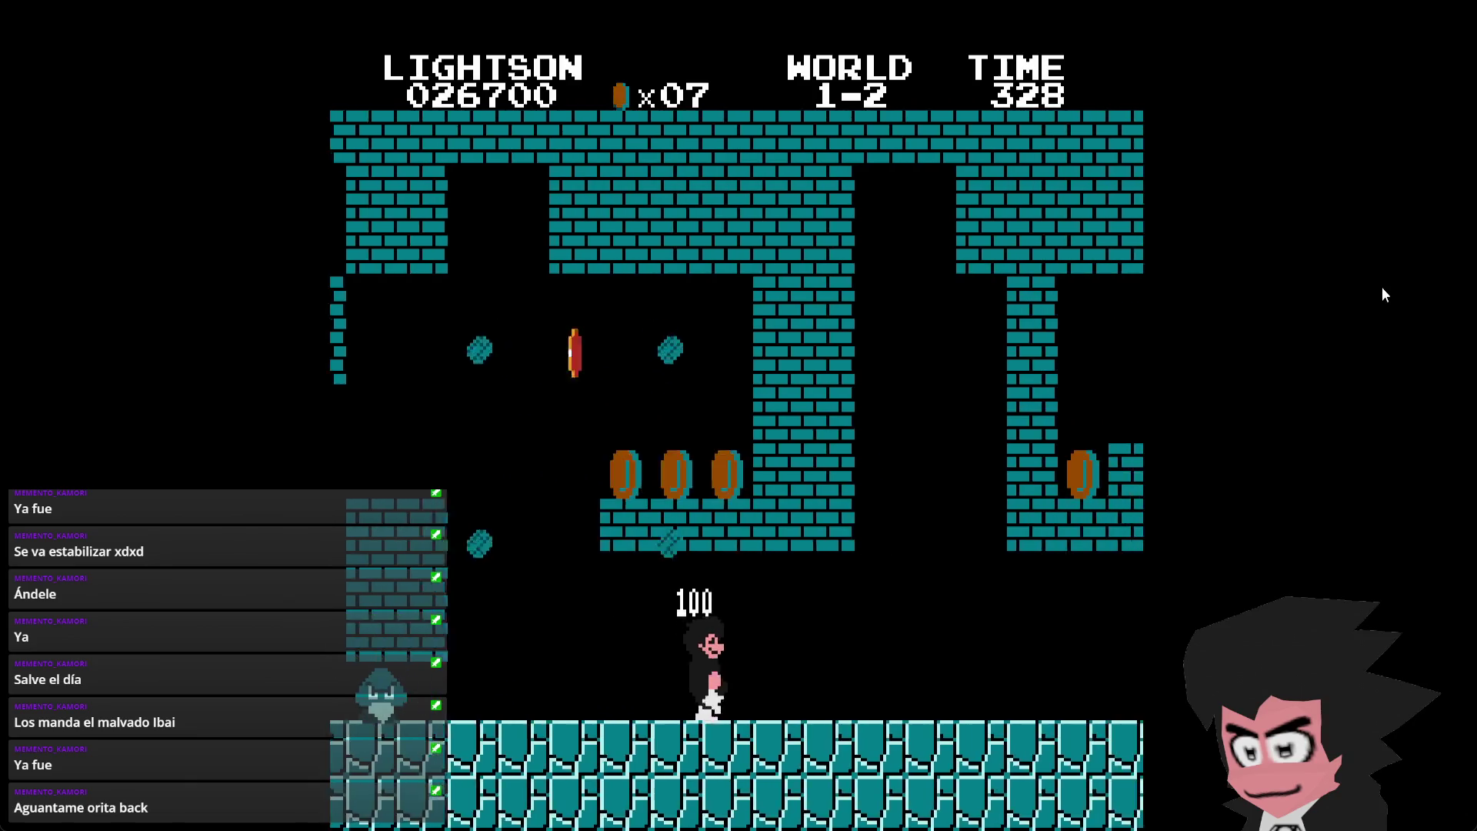
pyautogui.press('Right')
pyautogui.press('x')
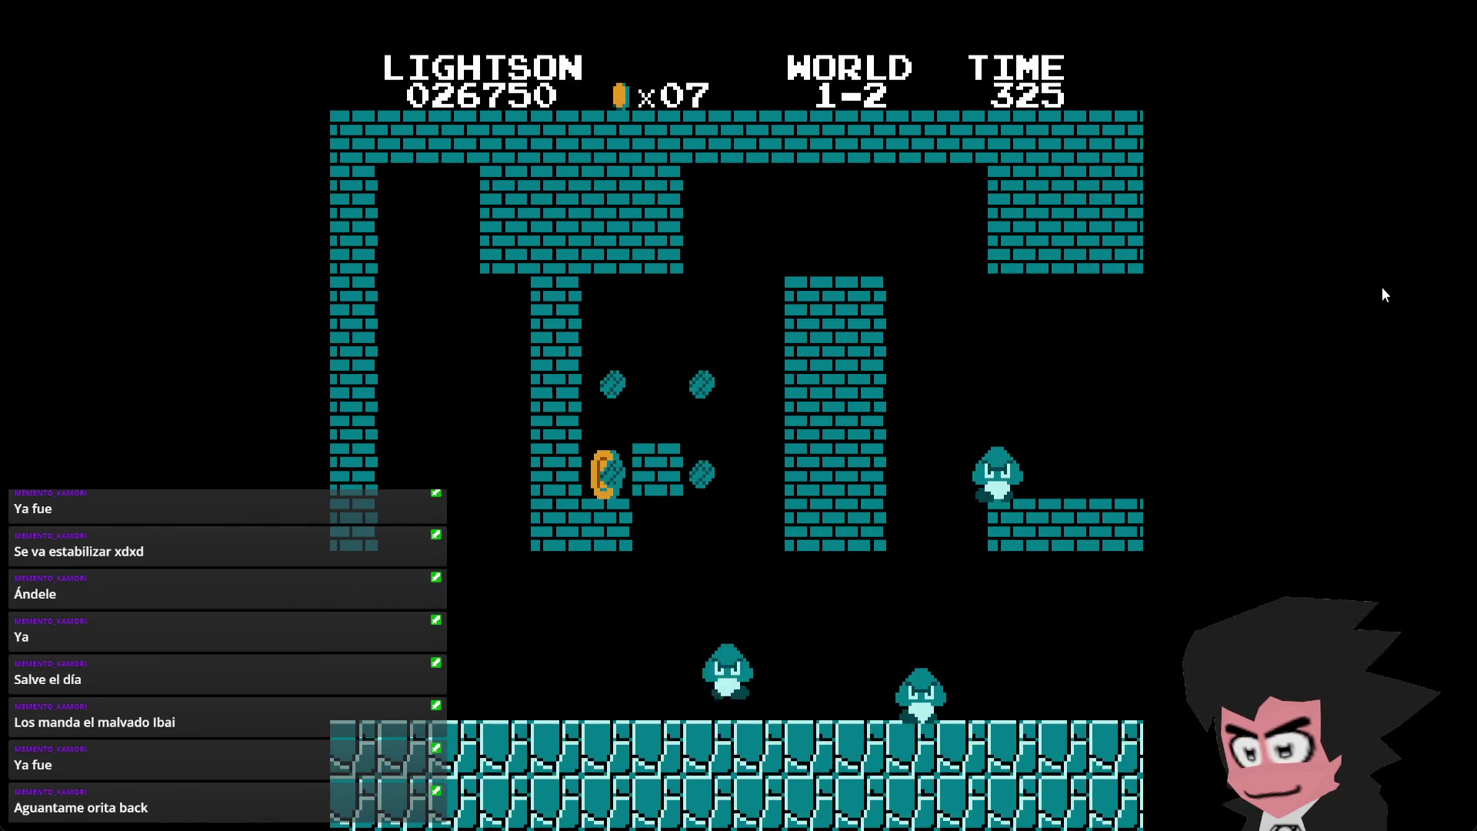
pyautogui.press('Right')
pyautogui.press('x')
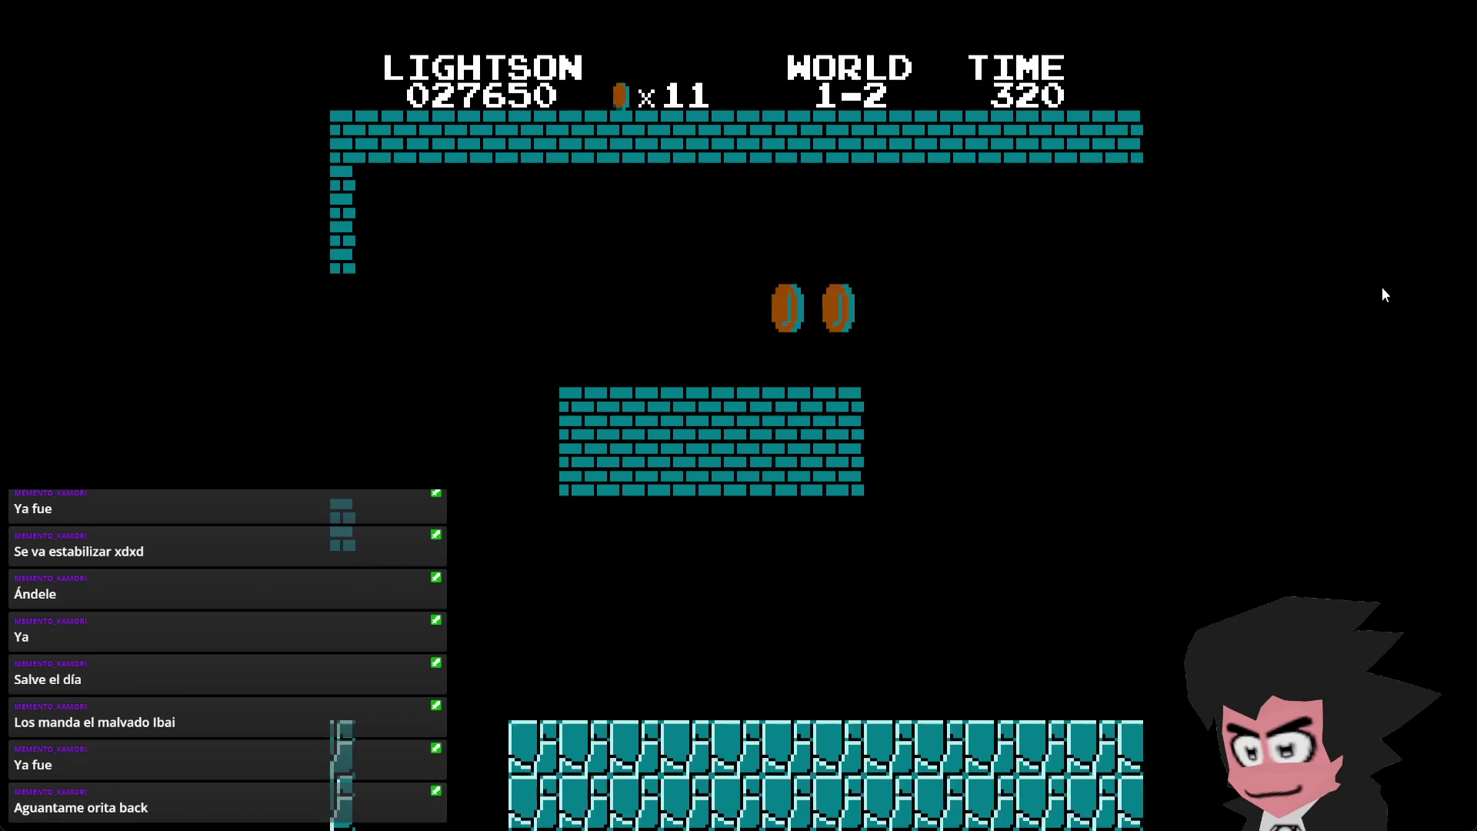
# - Jump past the piranha-plant pipes and up the staircase to land near the lifts
pyautogui.press('Right')
pyautogui.press('x')
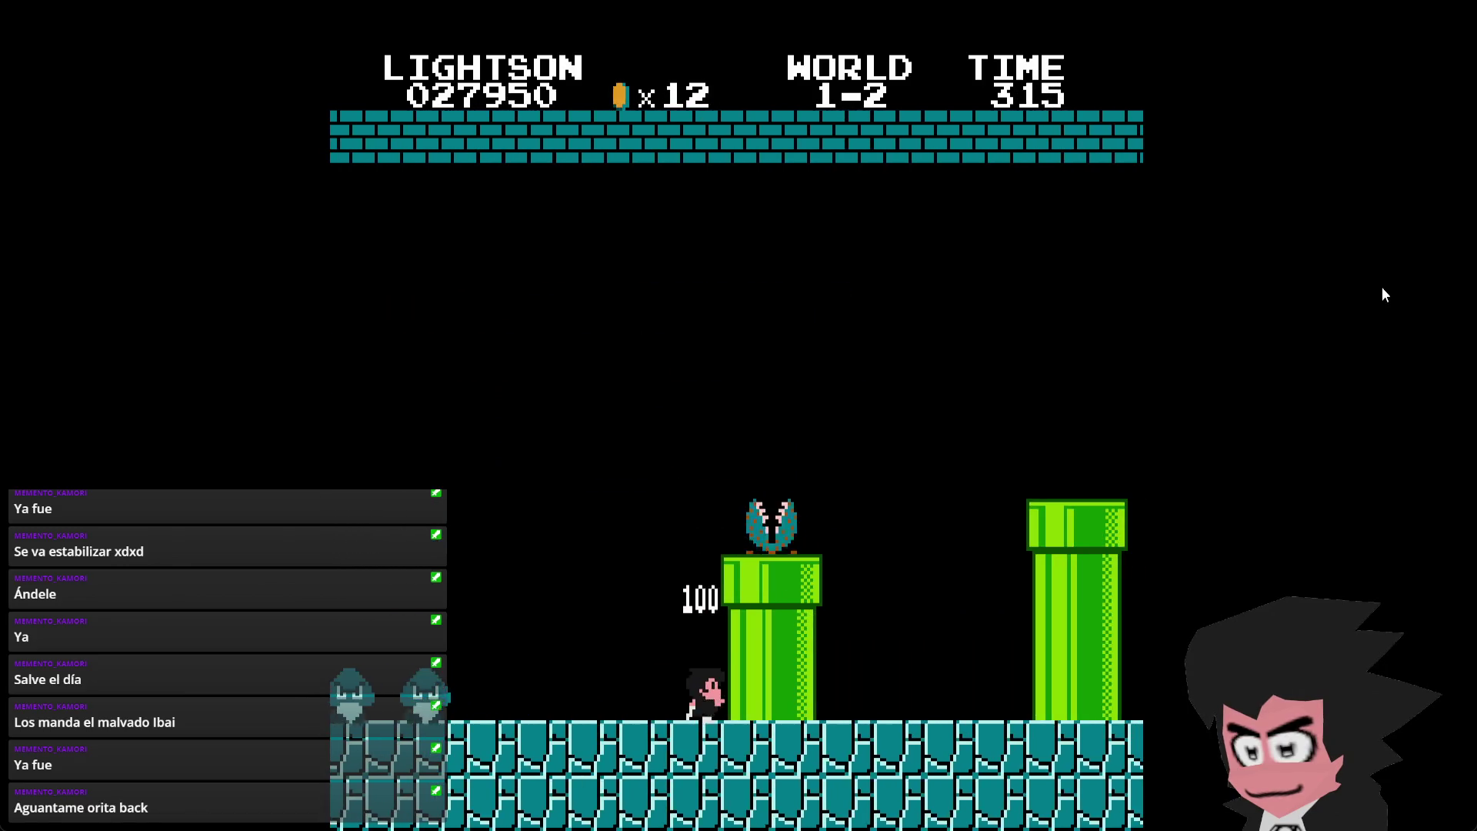
pyautogui.press('Right')
pyautogui.press('x')
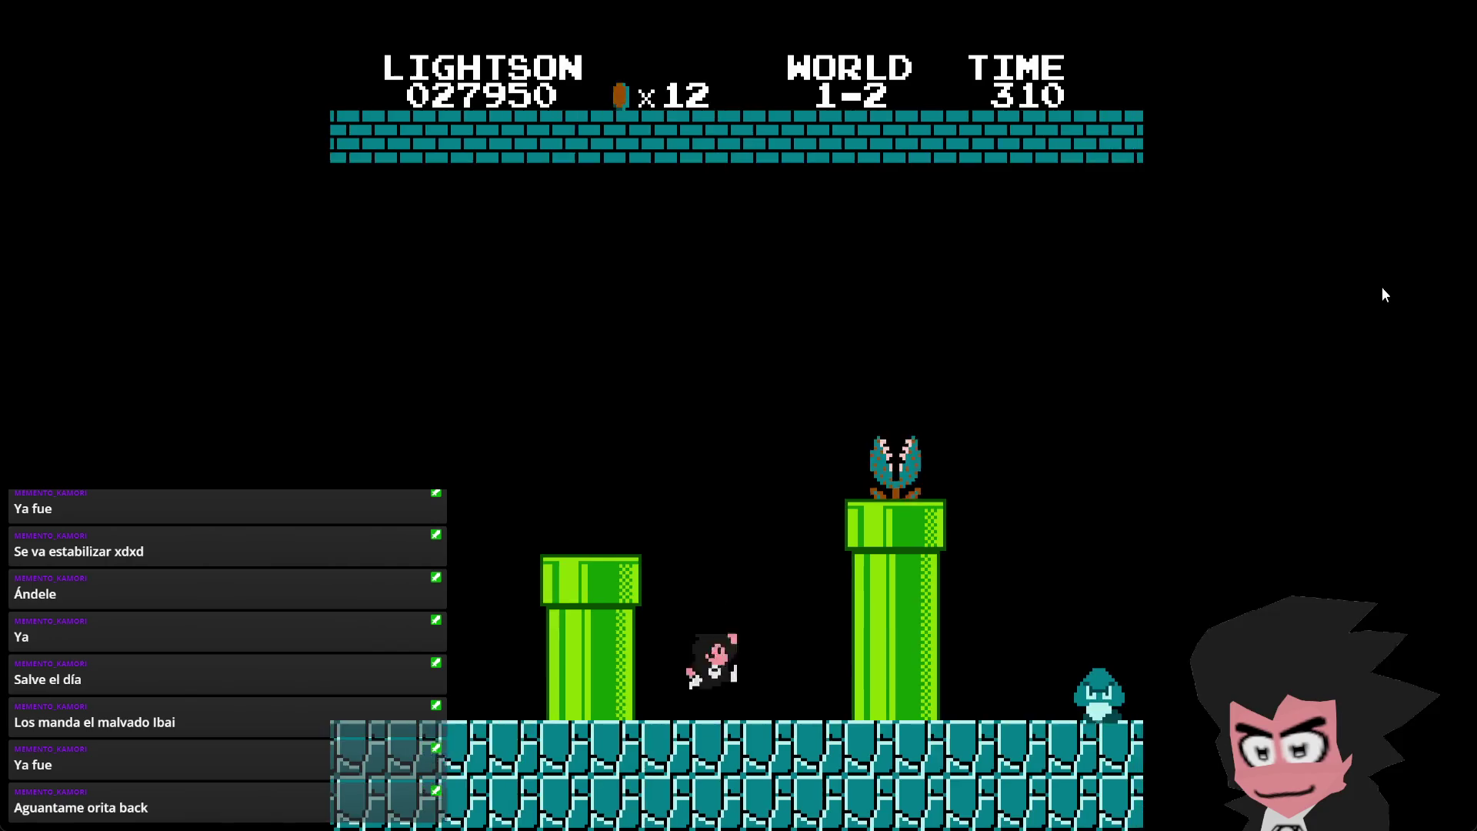
pyautogui.press('Right')
pyautogui.press('x')
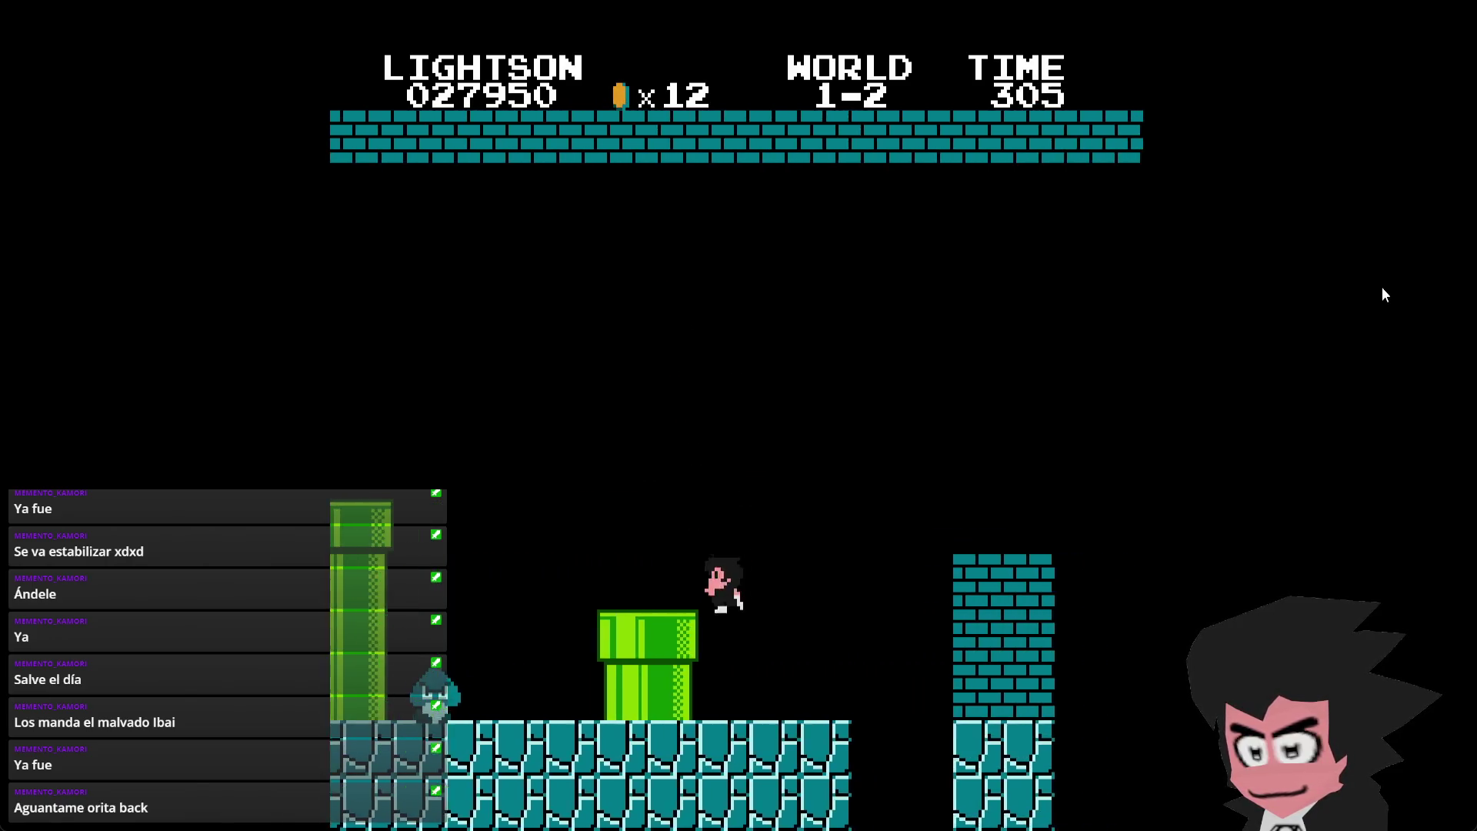
pyautogui.press('Right')
pyautogui.press('x')
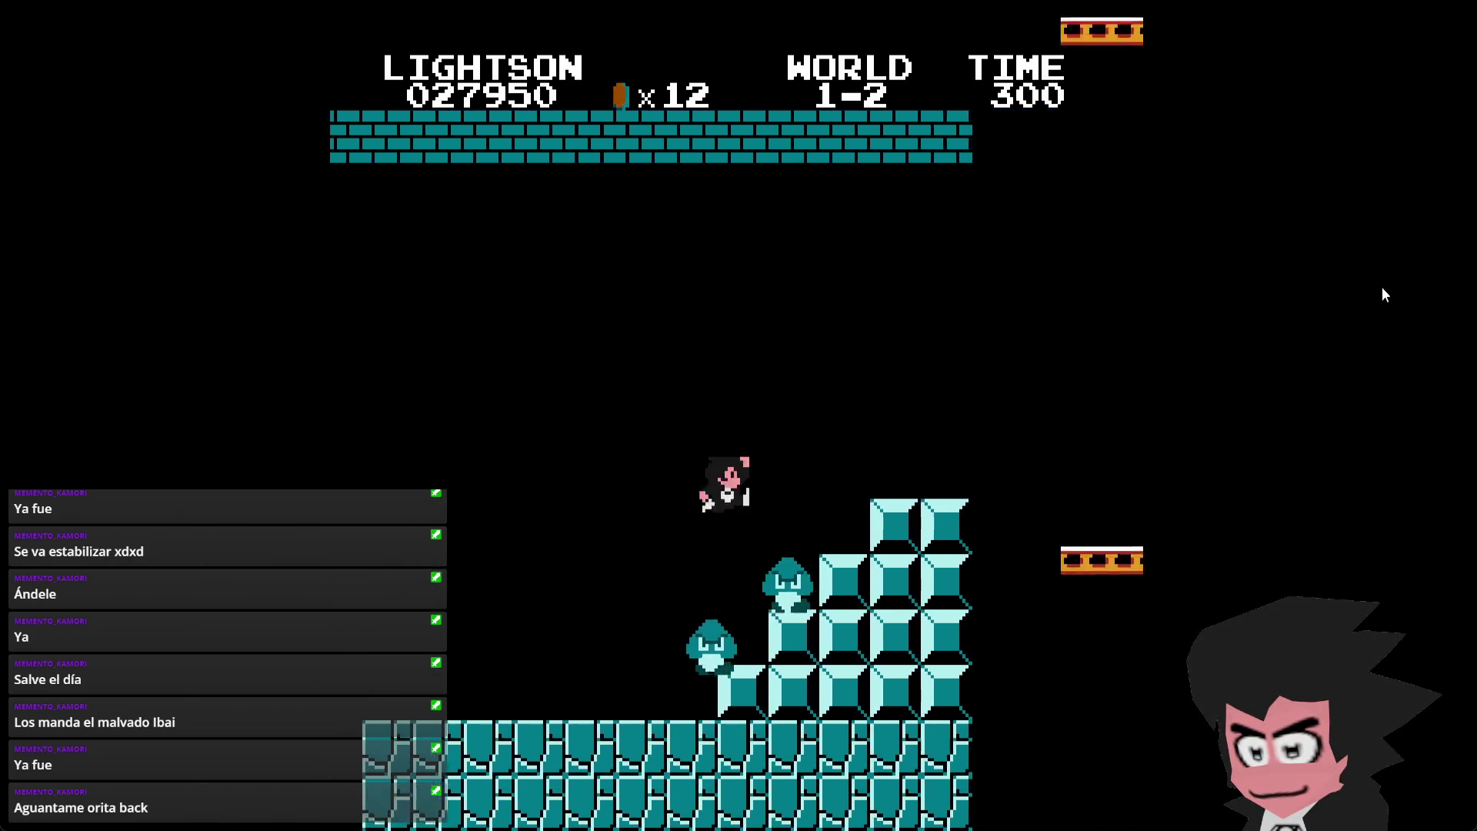
pyautogui.press('Right')
pyautogui.press('x')
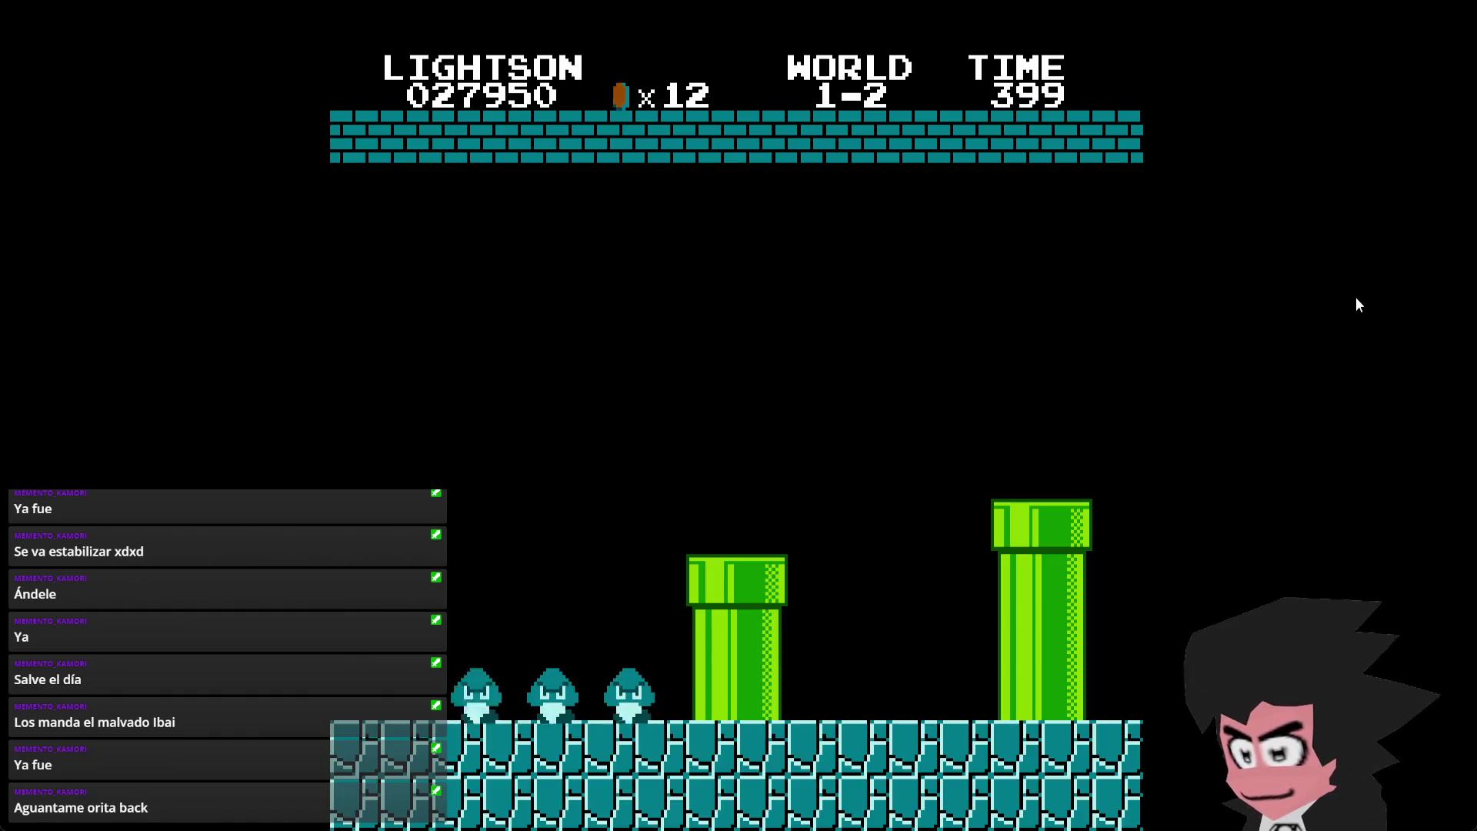
# - Run past the piranha-plant pipes, stomp a Goomba for 100 points, and jump the gaps onto the bricks
pyautogui.press('Right')
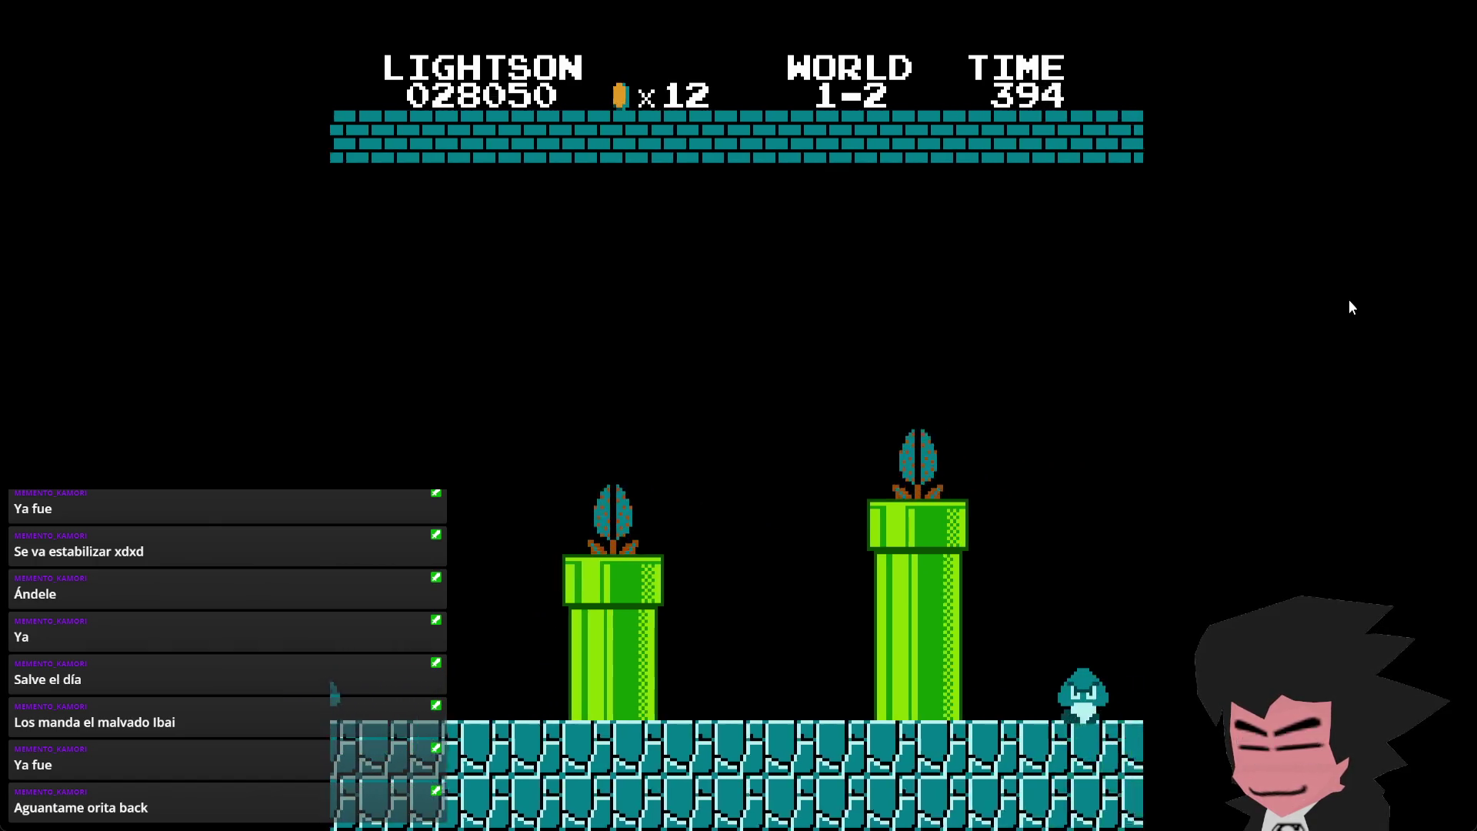
pyautogui.press('space')
pyautogui.press('Right')
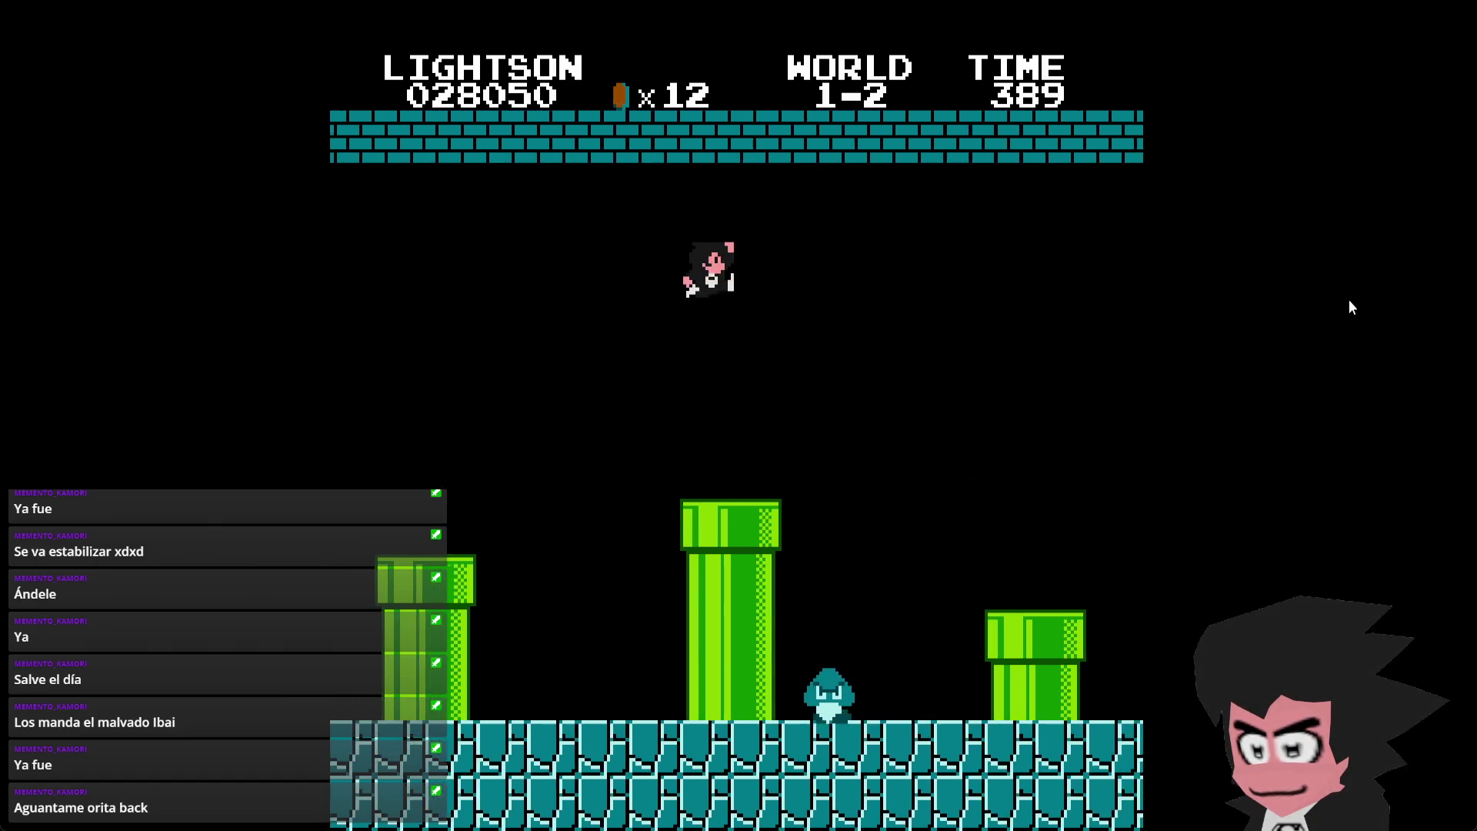
pyautogui.press('Right')
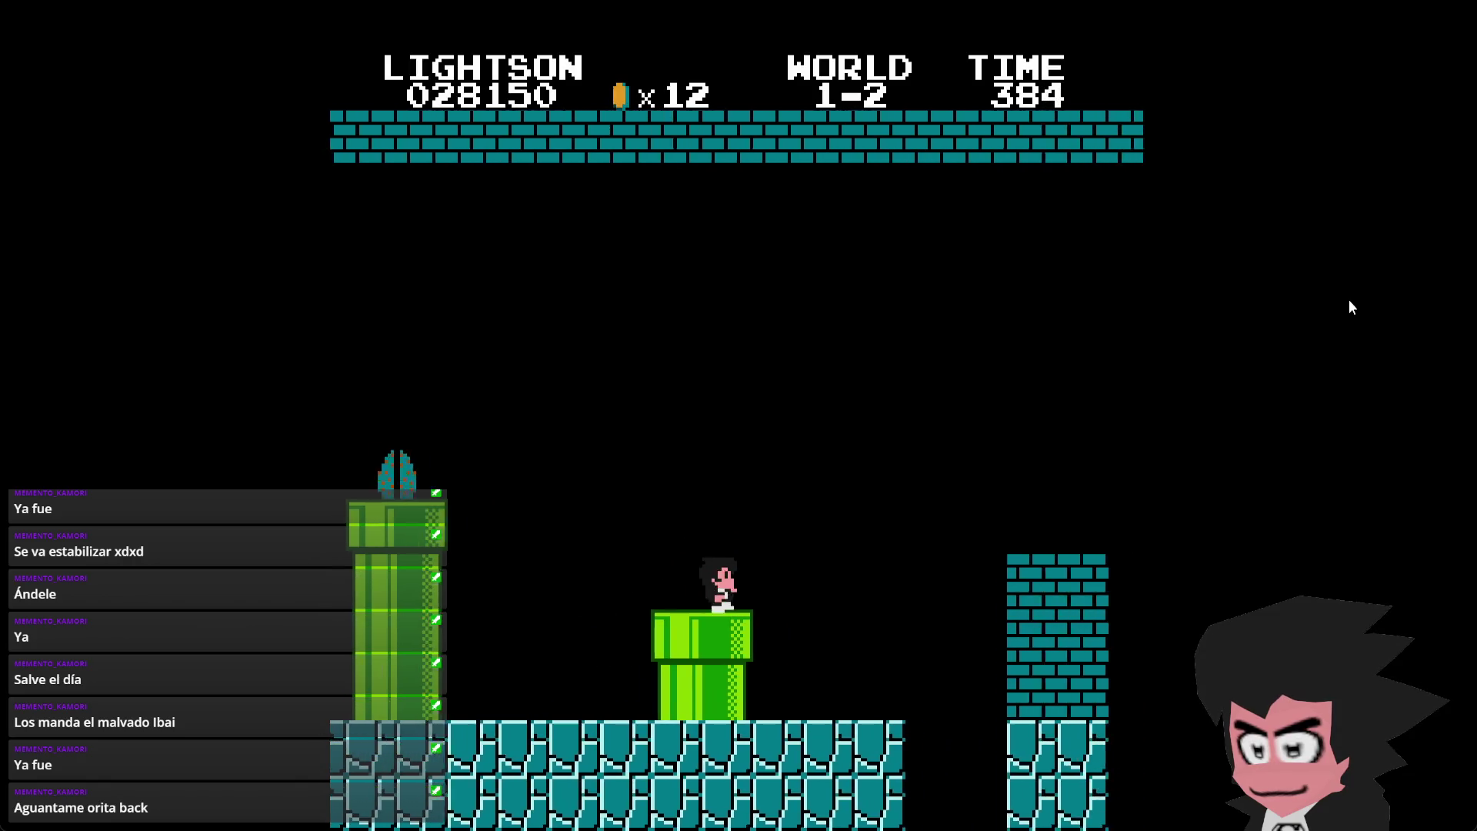
pyautogui.press('space')
pyautogui.press('Right')
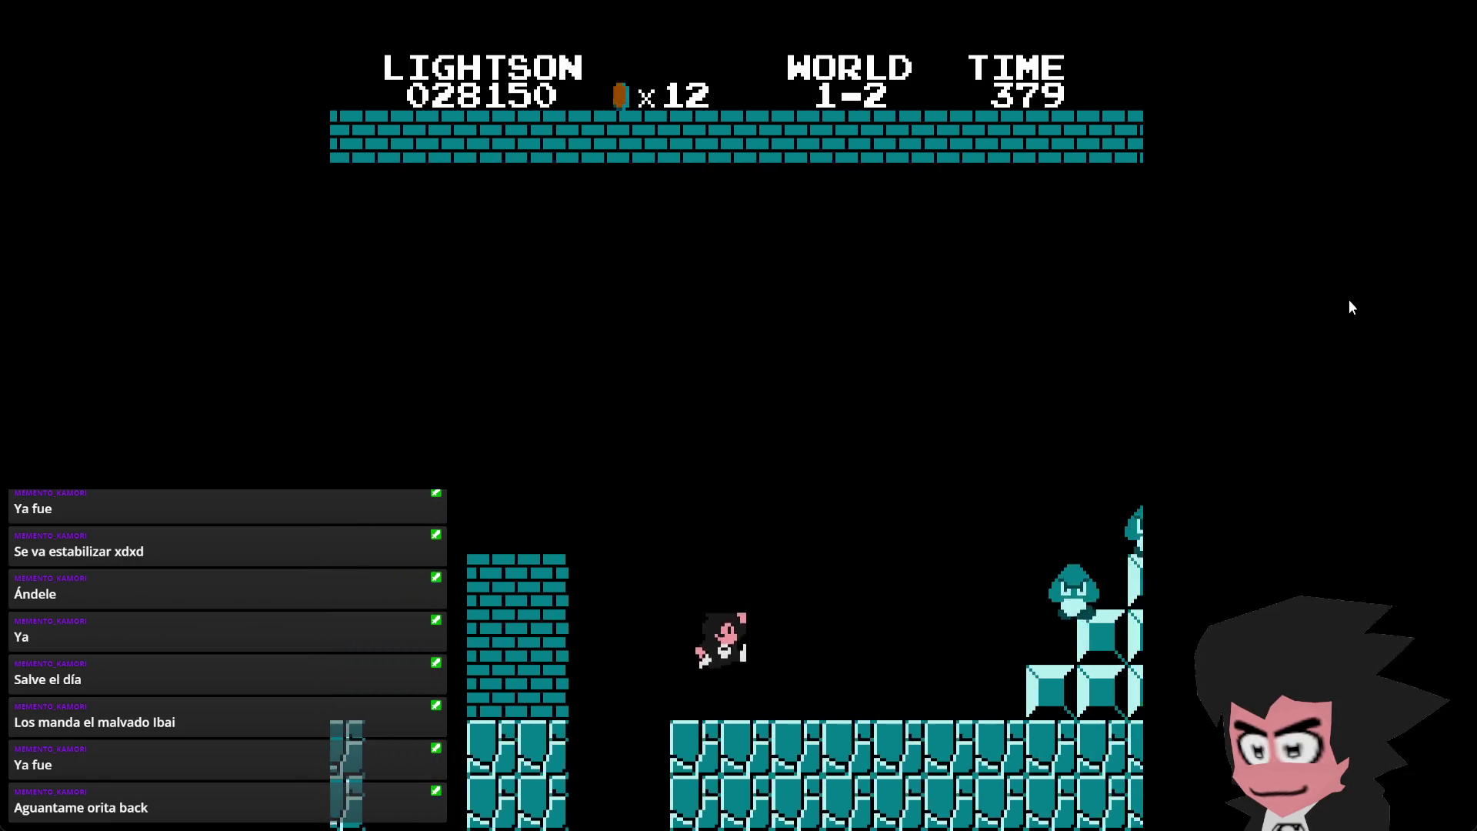
pyautogui.press('space')
pyautogui.press('Right')
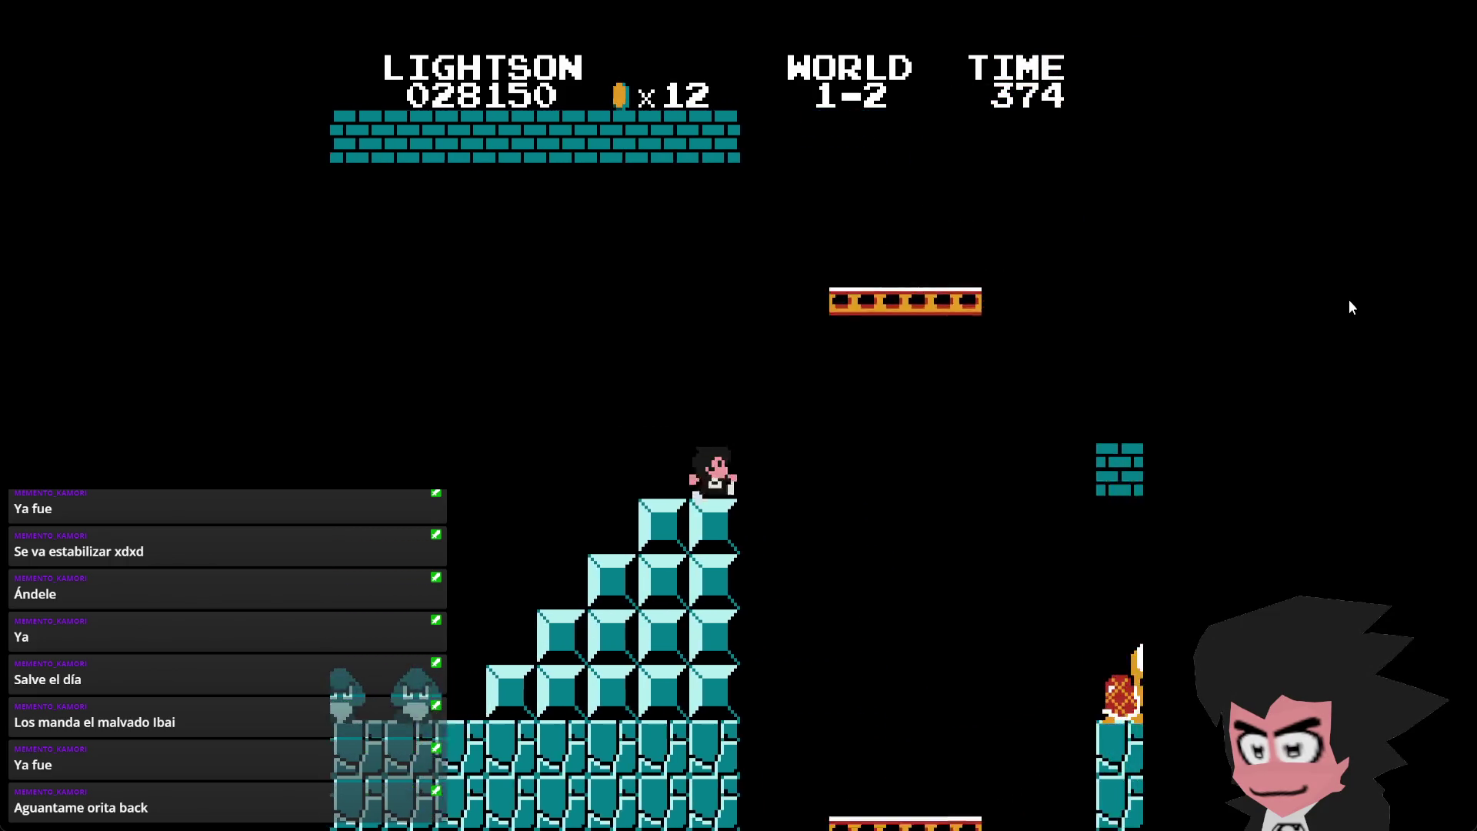
pyautogui.press('space')
# - Ride the lift to the sideways exit pipe, then climb the staircase and leap onto the flagpole
pyautogui.press('Right')
pyautogui.press('space')
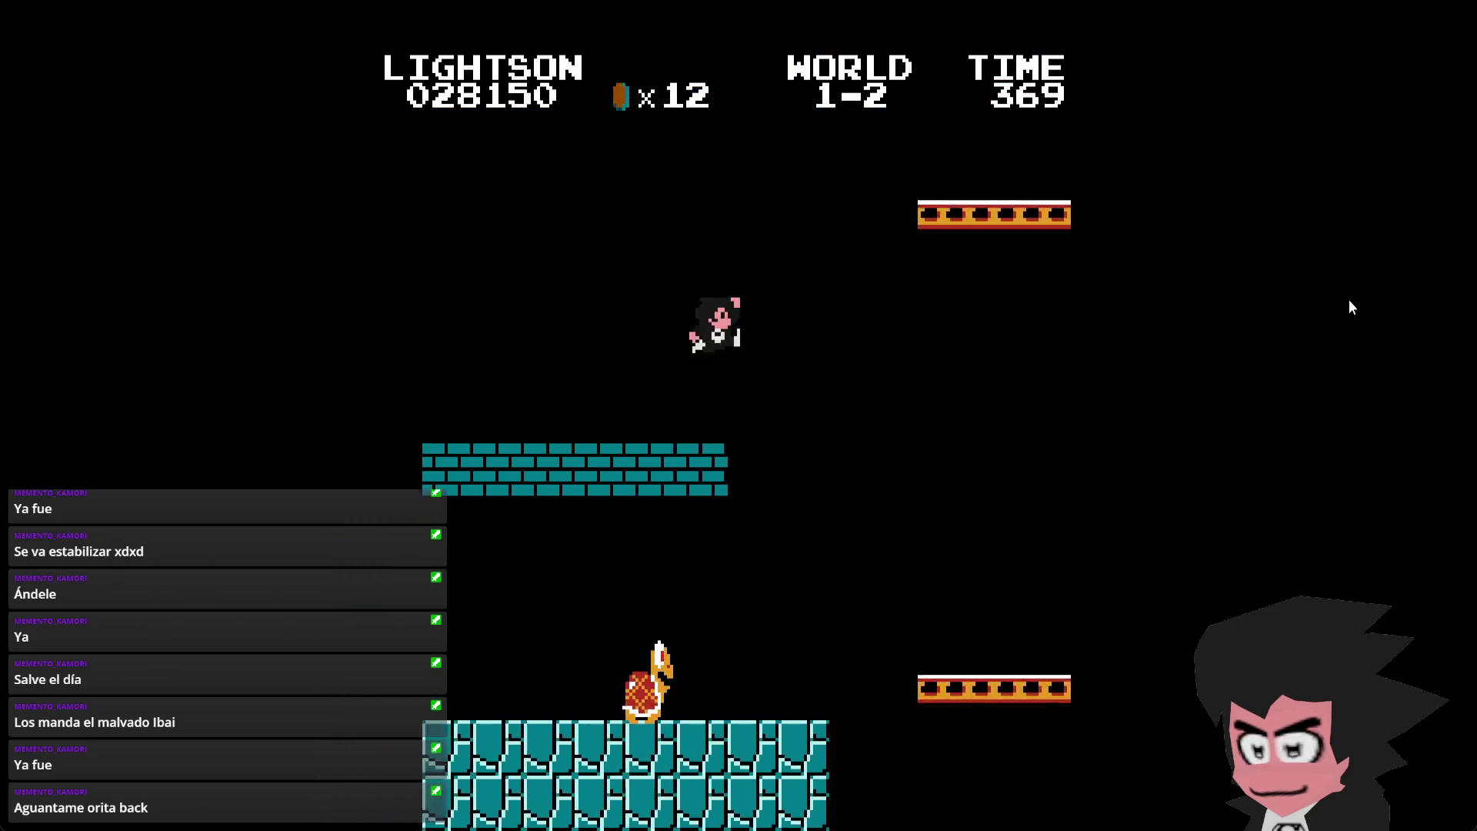
pyautogui.press('space')
pyautogui.press('Right')
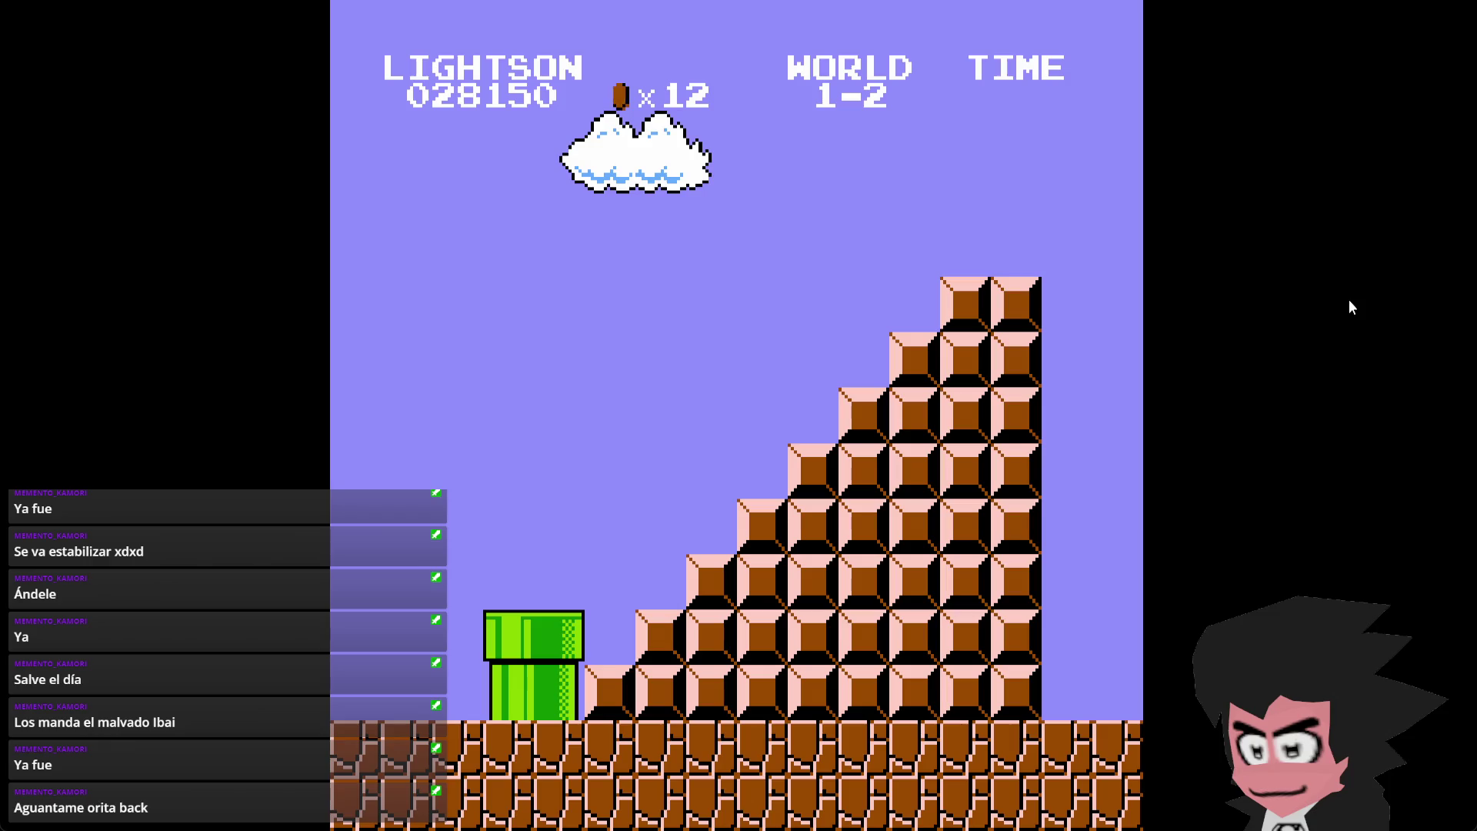
pyautogui.press('Right')
pyautogui.press('space')
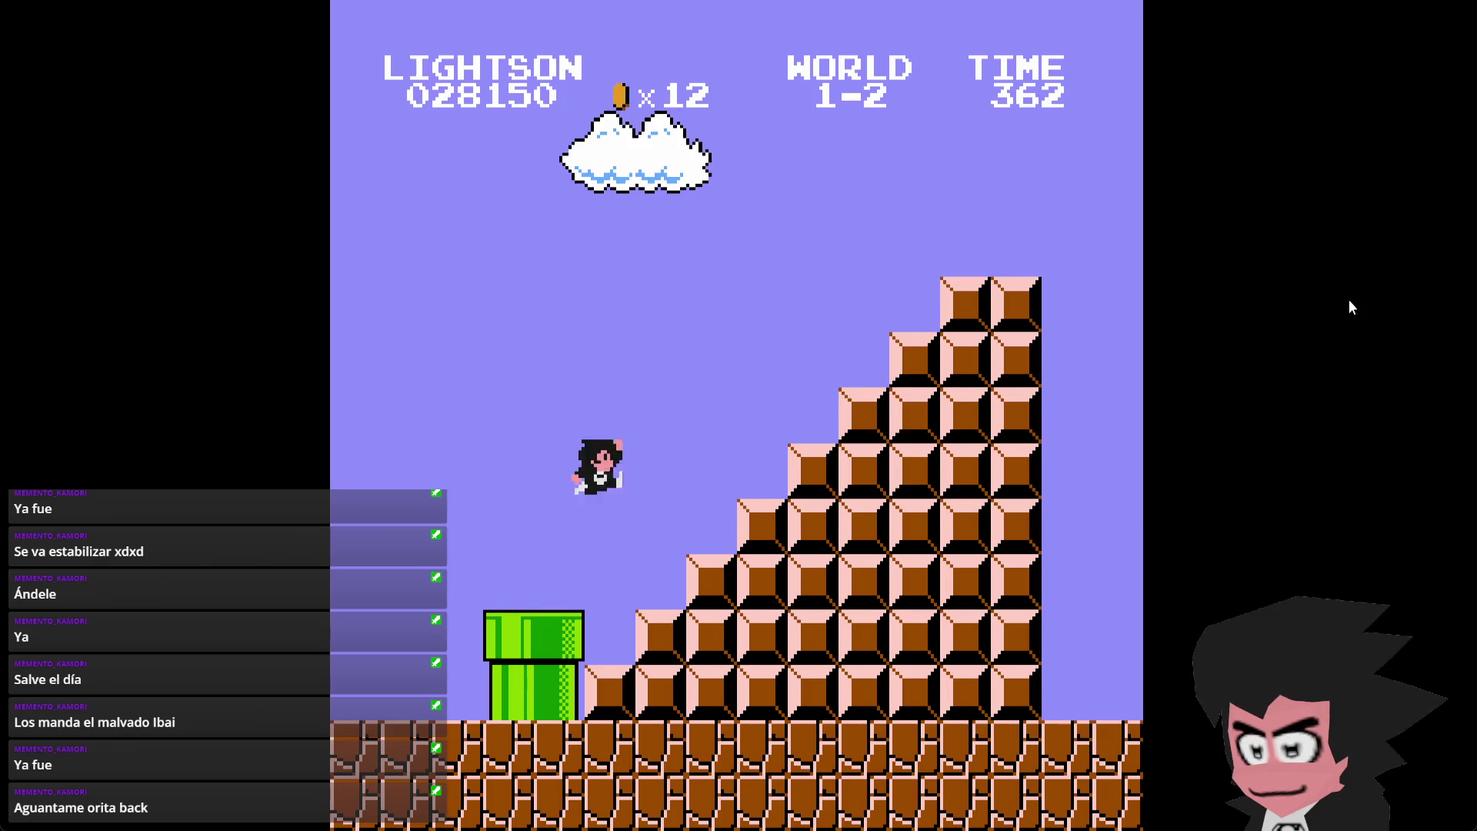
pyautogui.press('space')
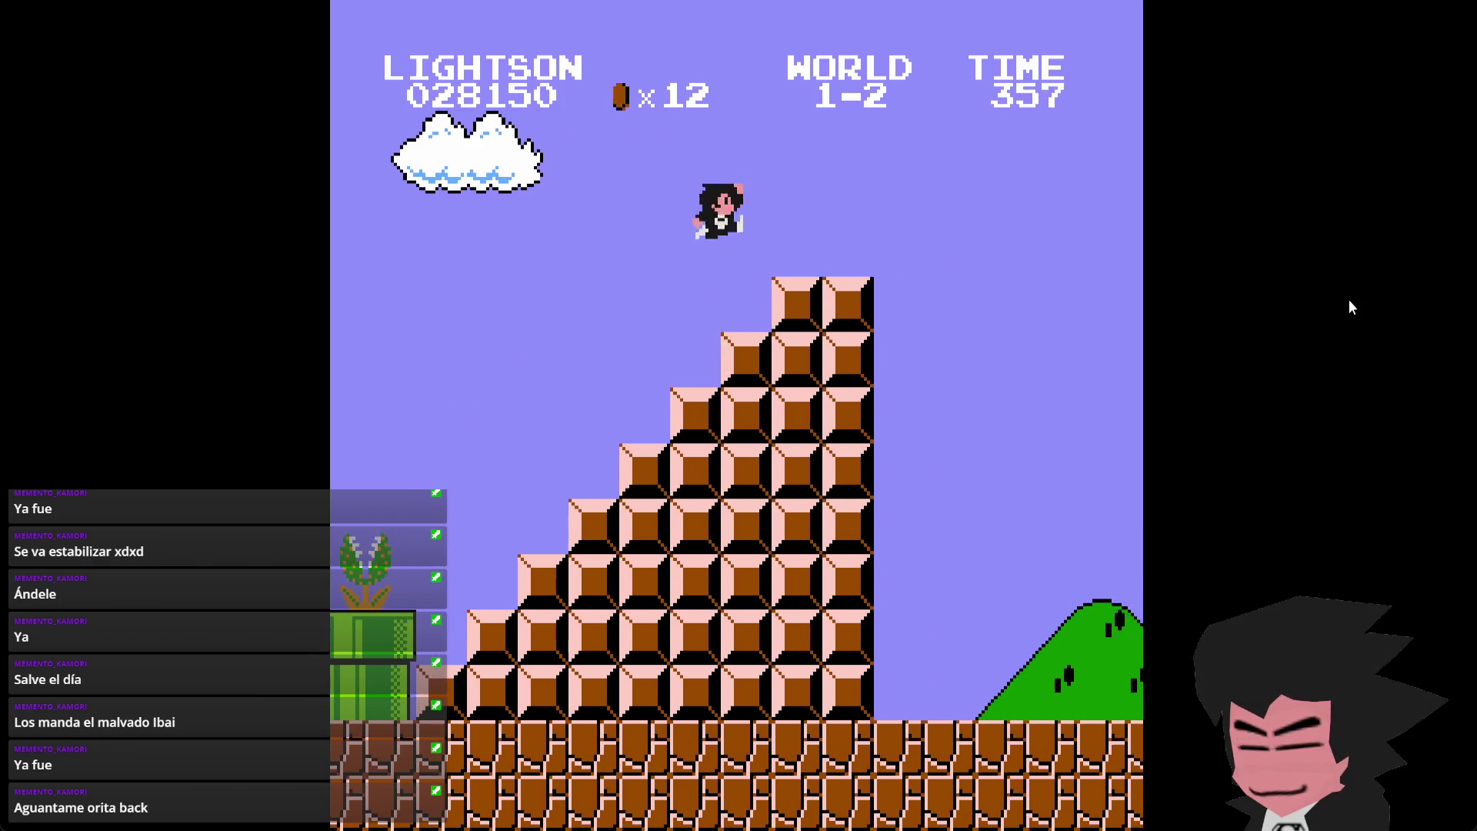
pyautogui.press('space')
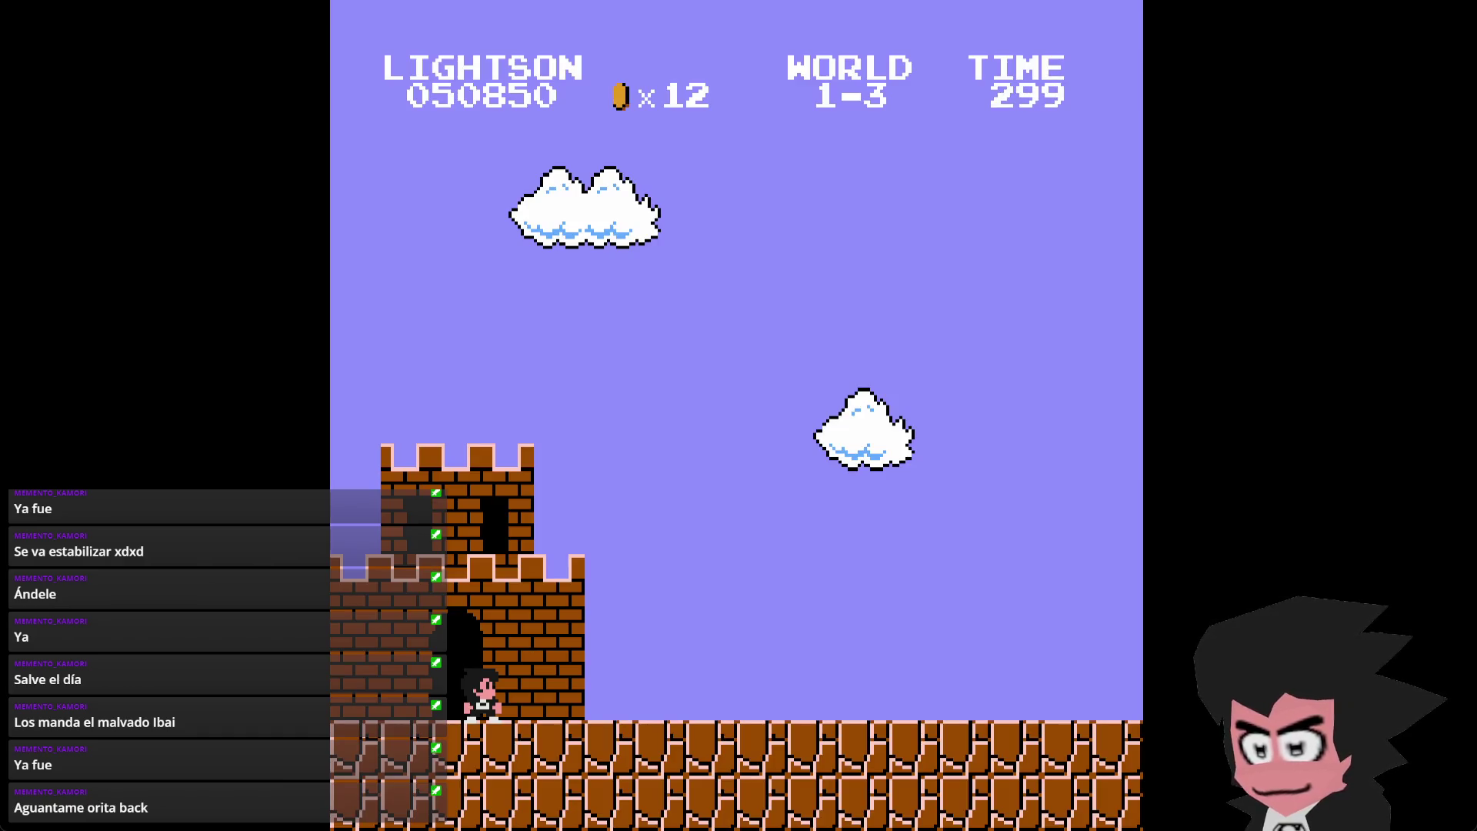
# - Run across World 1-3's treetops, stomping a goomba, collecting coins and grabbing a mushroom
pyautogui.press('Right')
pyautogui.press('x')
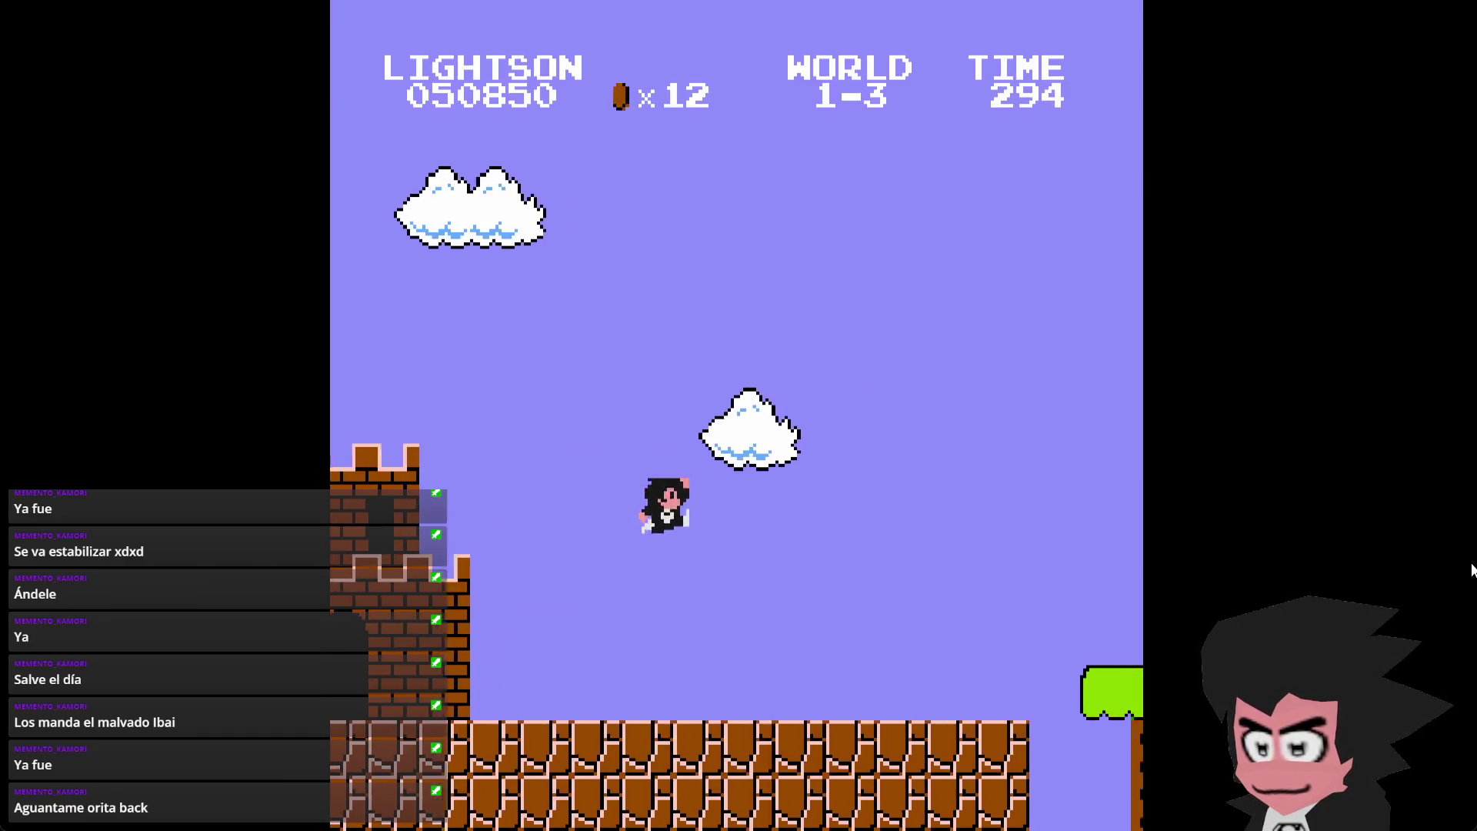
pyautogui.press('x')
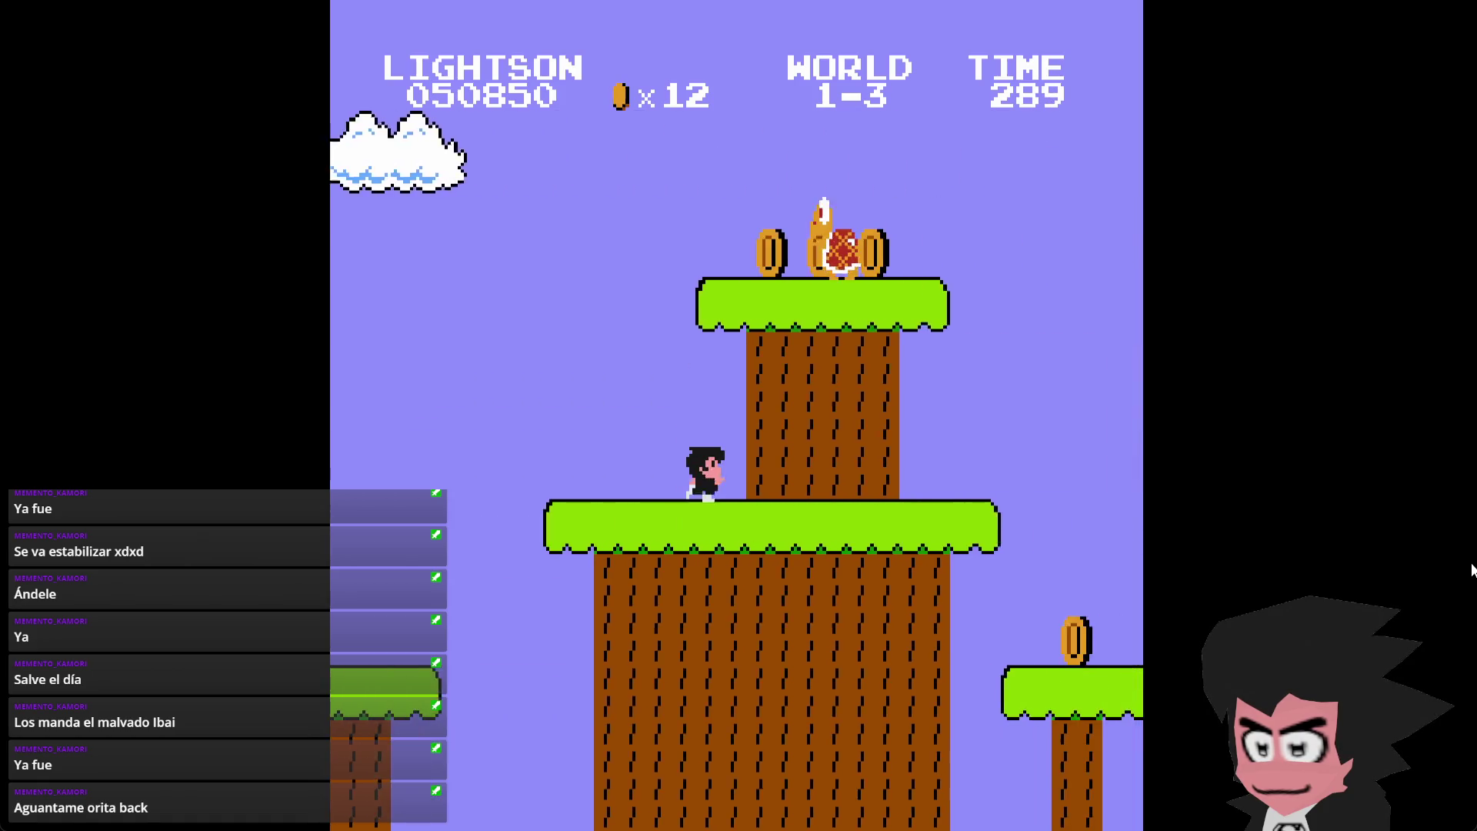
pyautogui.press('x')
pyautogui.press('Right')
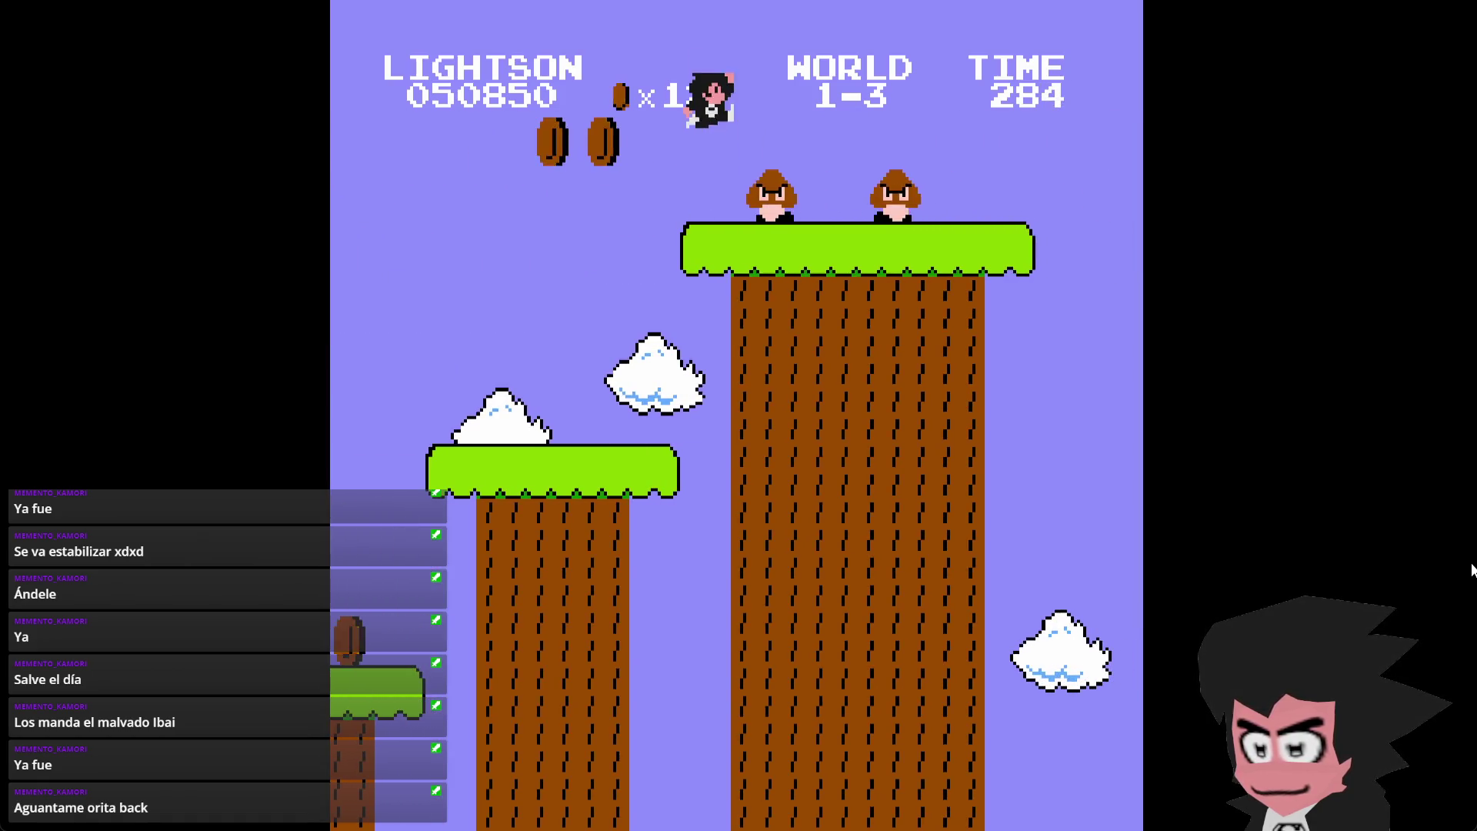
pyautogui.press('Right')
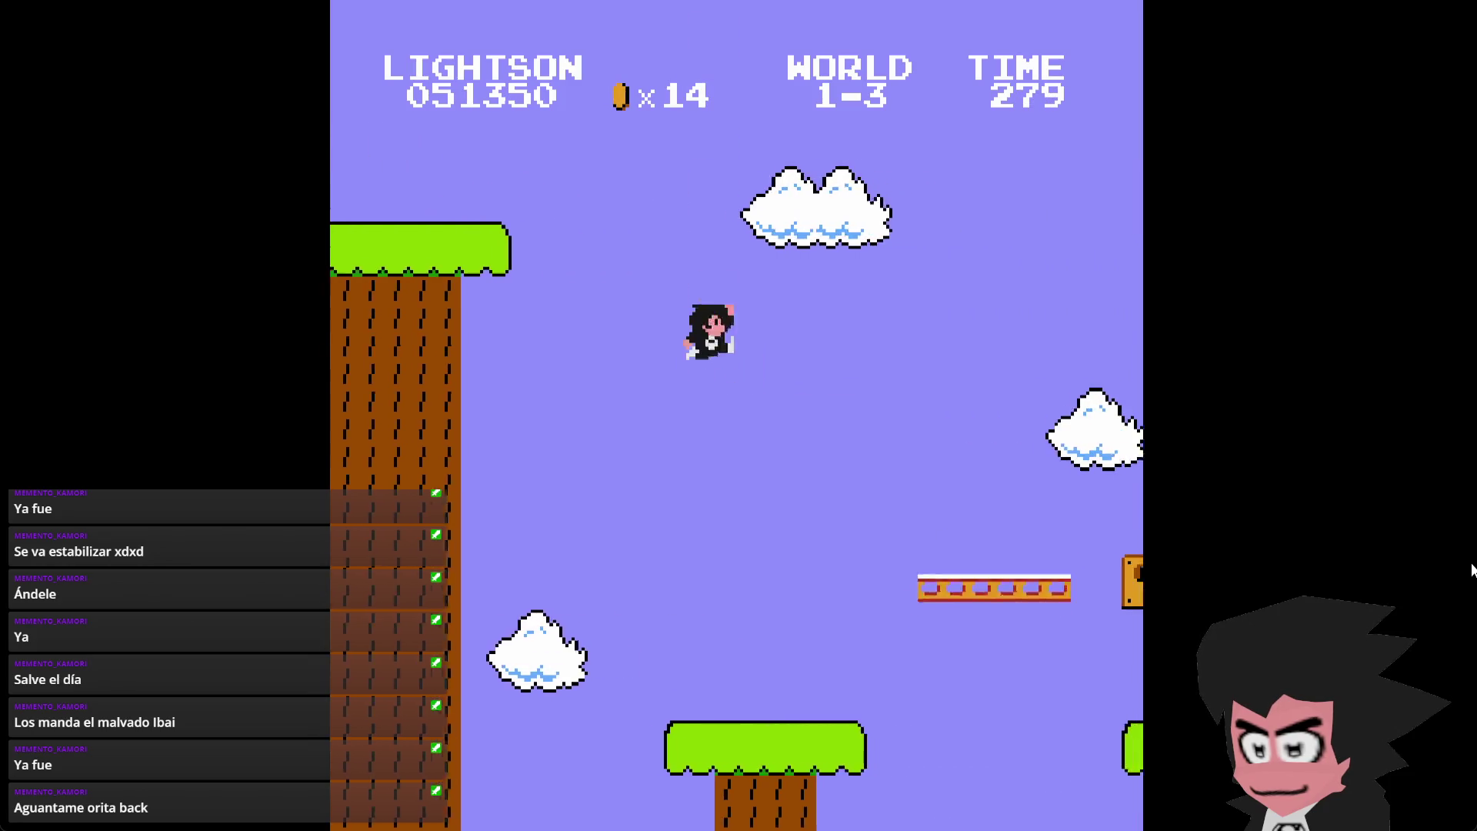
pyautogui.press('x')
pyautogui.press('Right')
pyautogui.press('x')
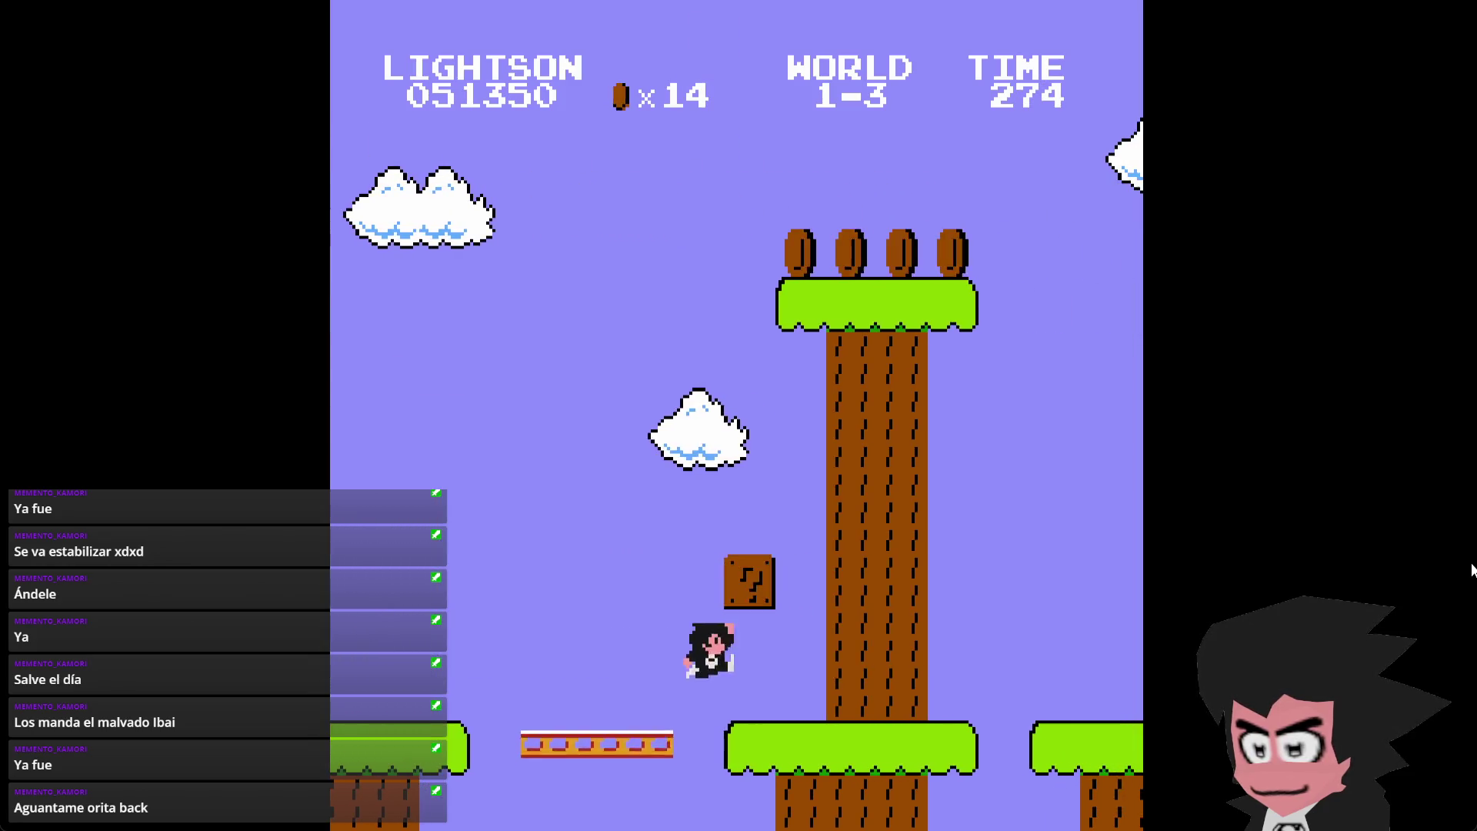
pyautogui.press('x')
pyautogui.press('Right')
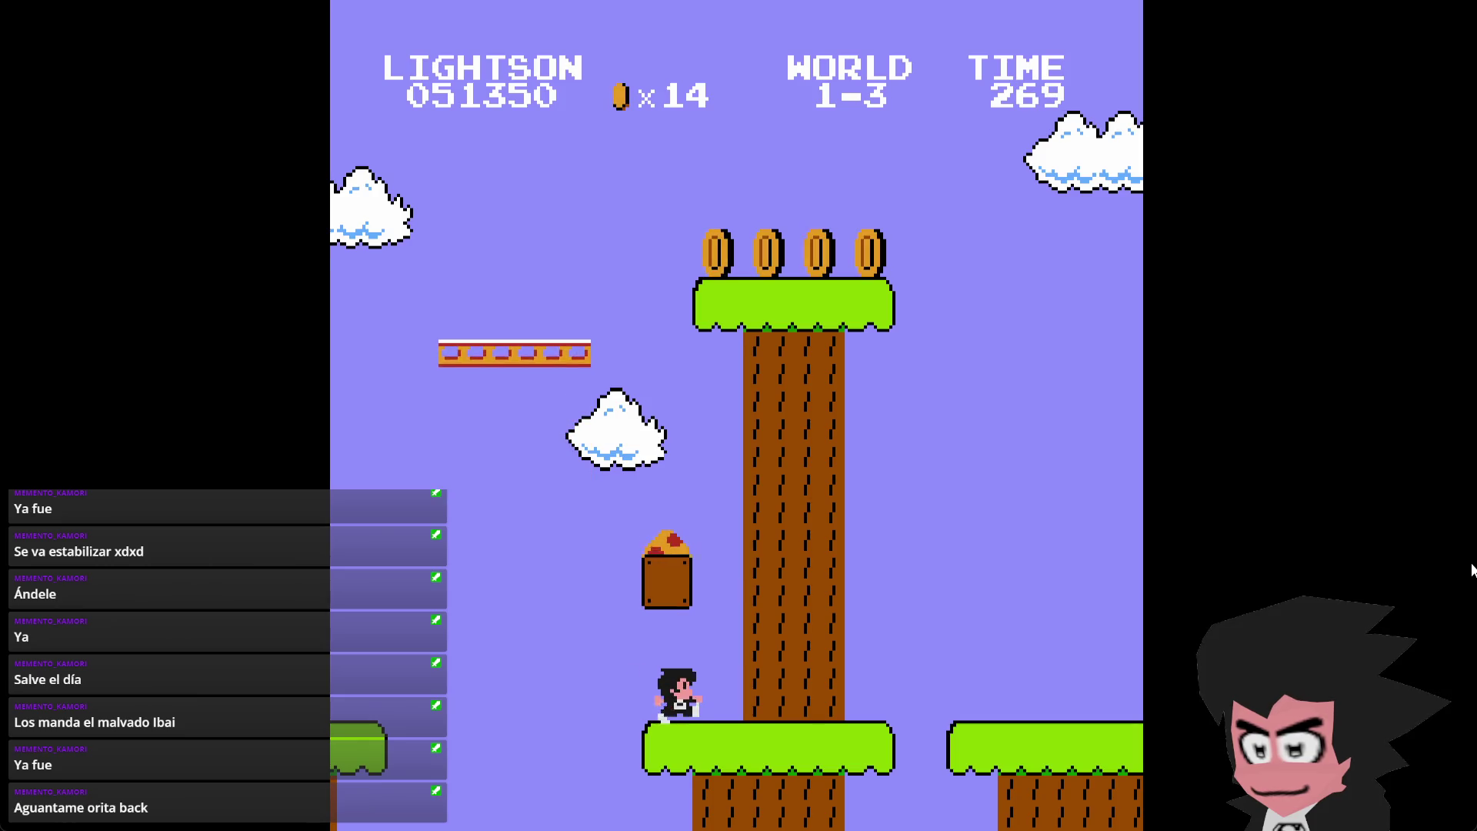
pyautogui.press('x')
# - Ride the moving platform collecting coins up to 20, then continue after game over into World 1-1
pyautogui.press('Right')
pyautogui.press('x')
pyautogui.press('Right')
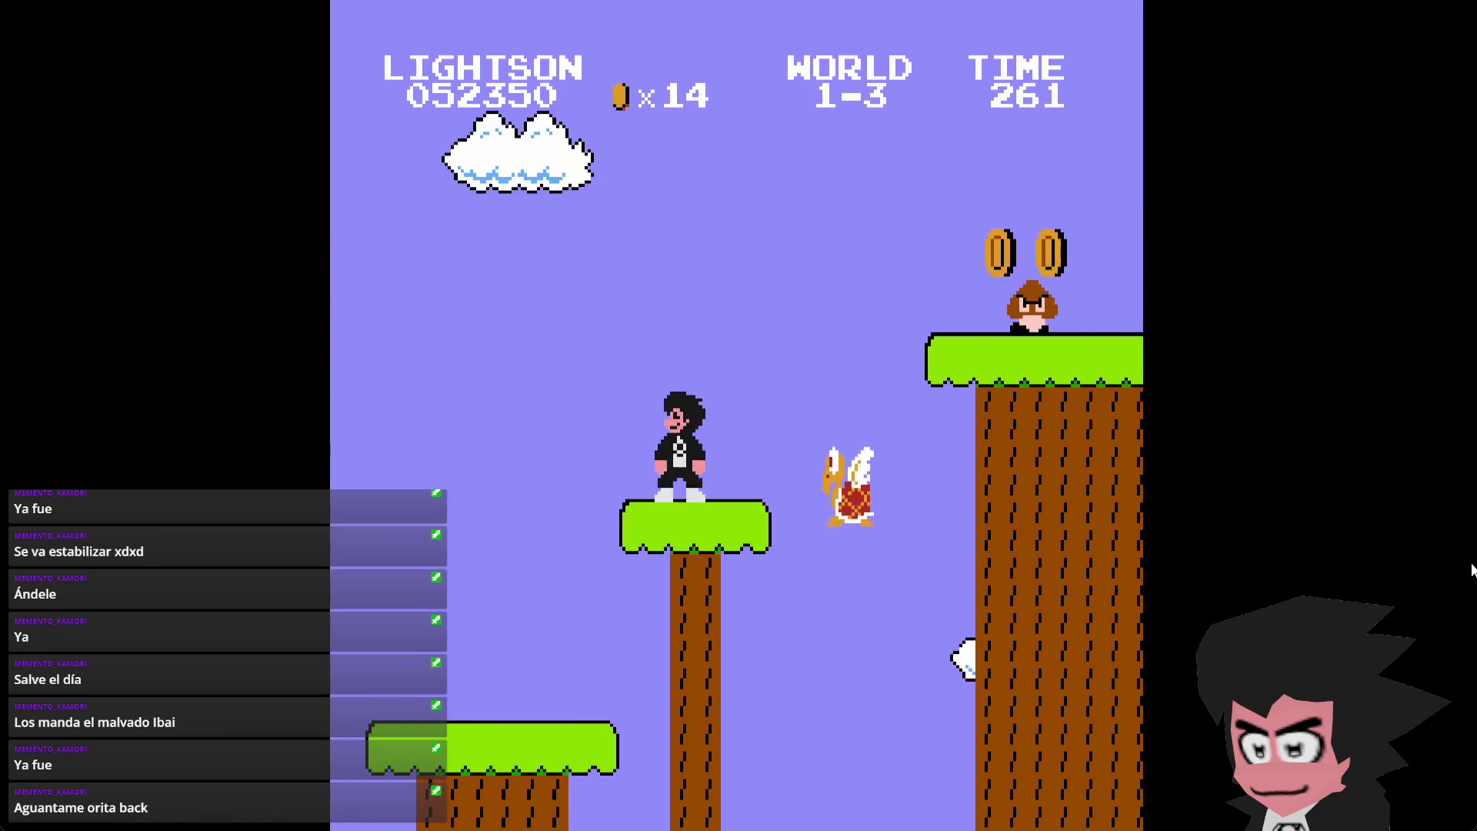
pyautogui.press('x')
pyautogui.press('Right')
pyautogui.press('x')
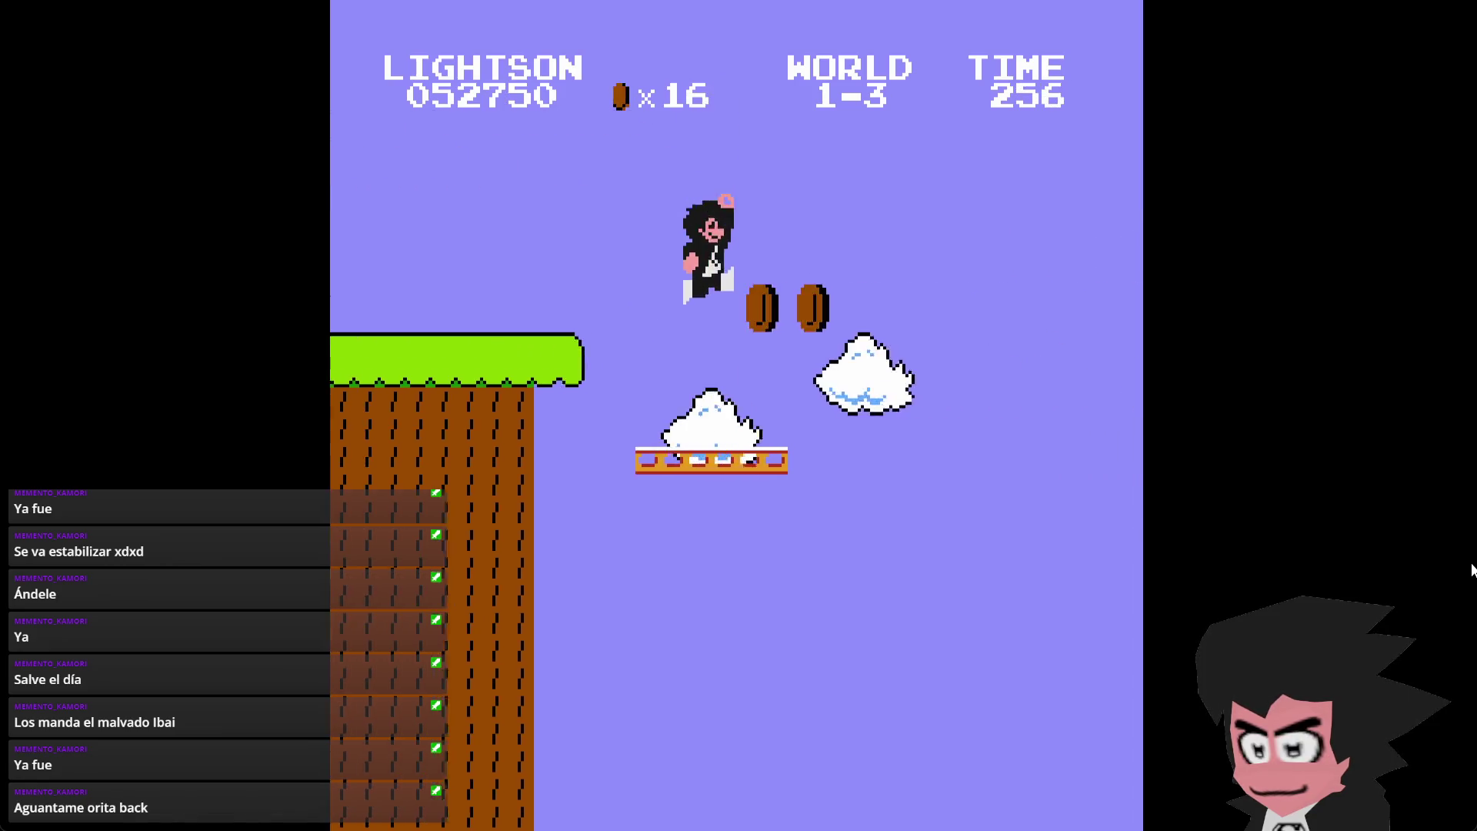
pyautogui.press('Right')
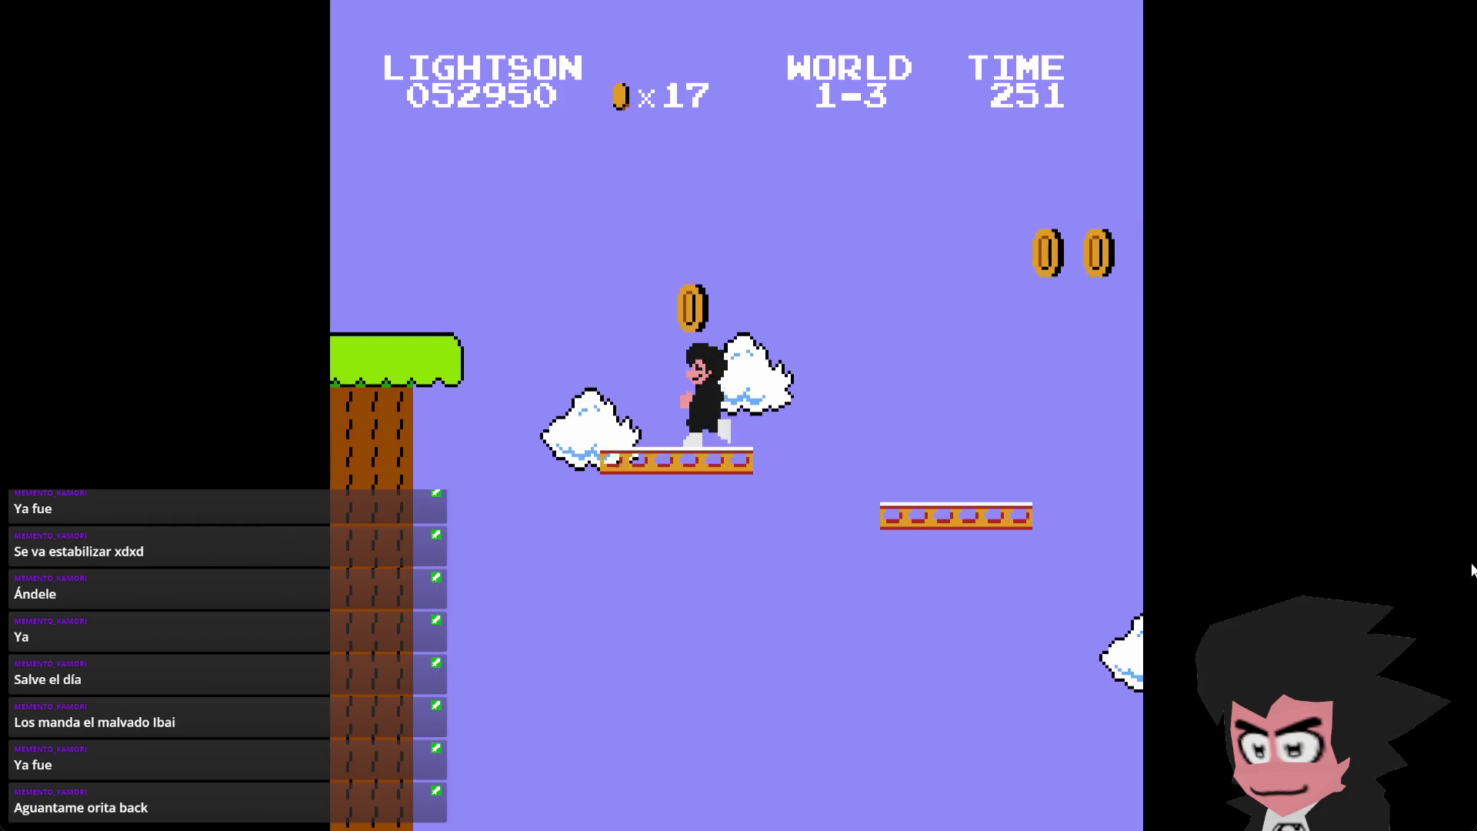
pyautogui.press('x')
pyautogui.press('Right')
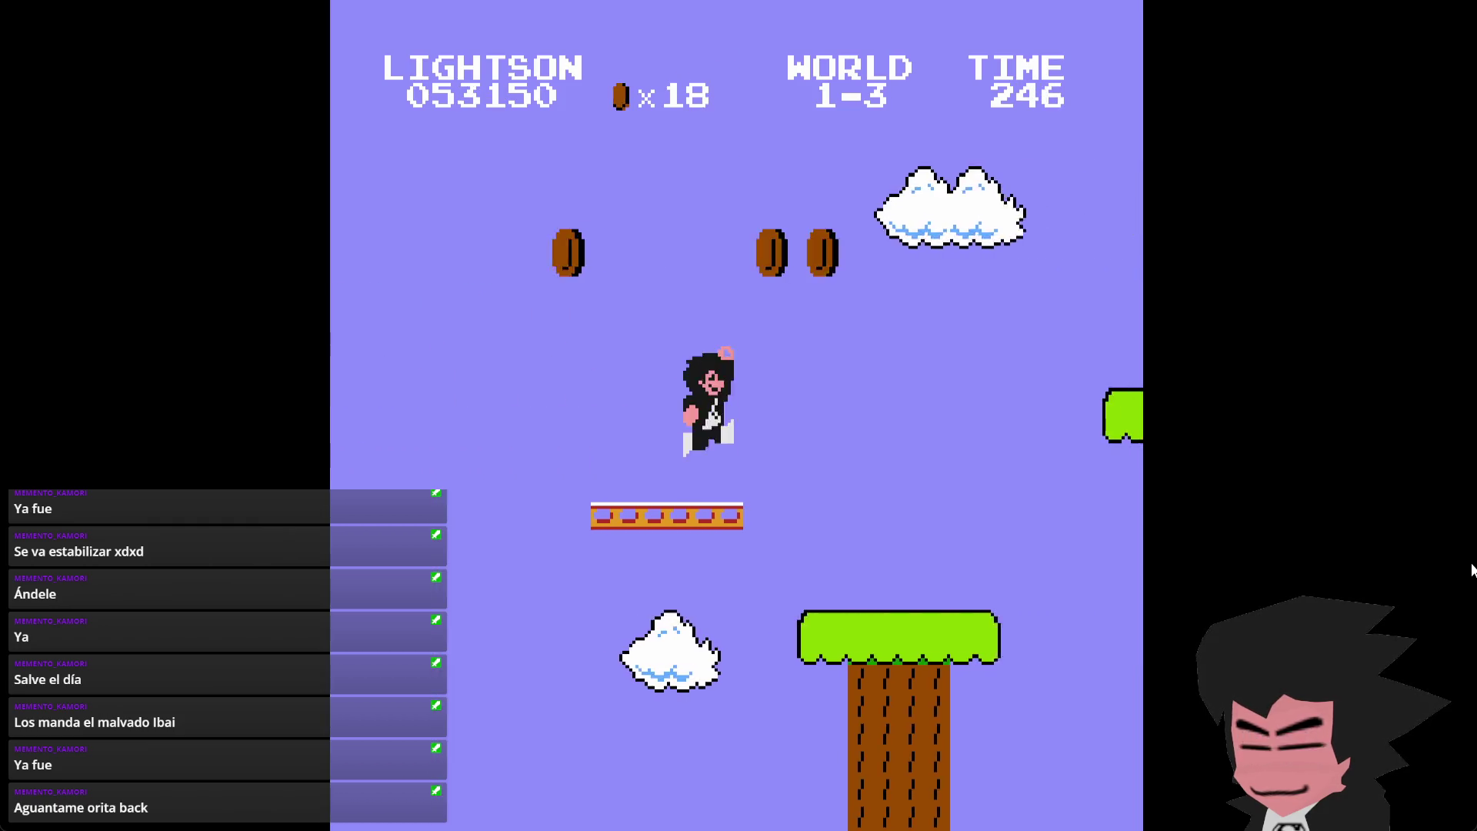
pyautogui.press('x')
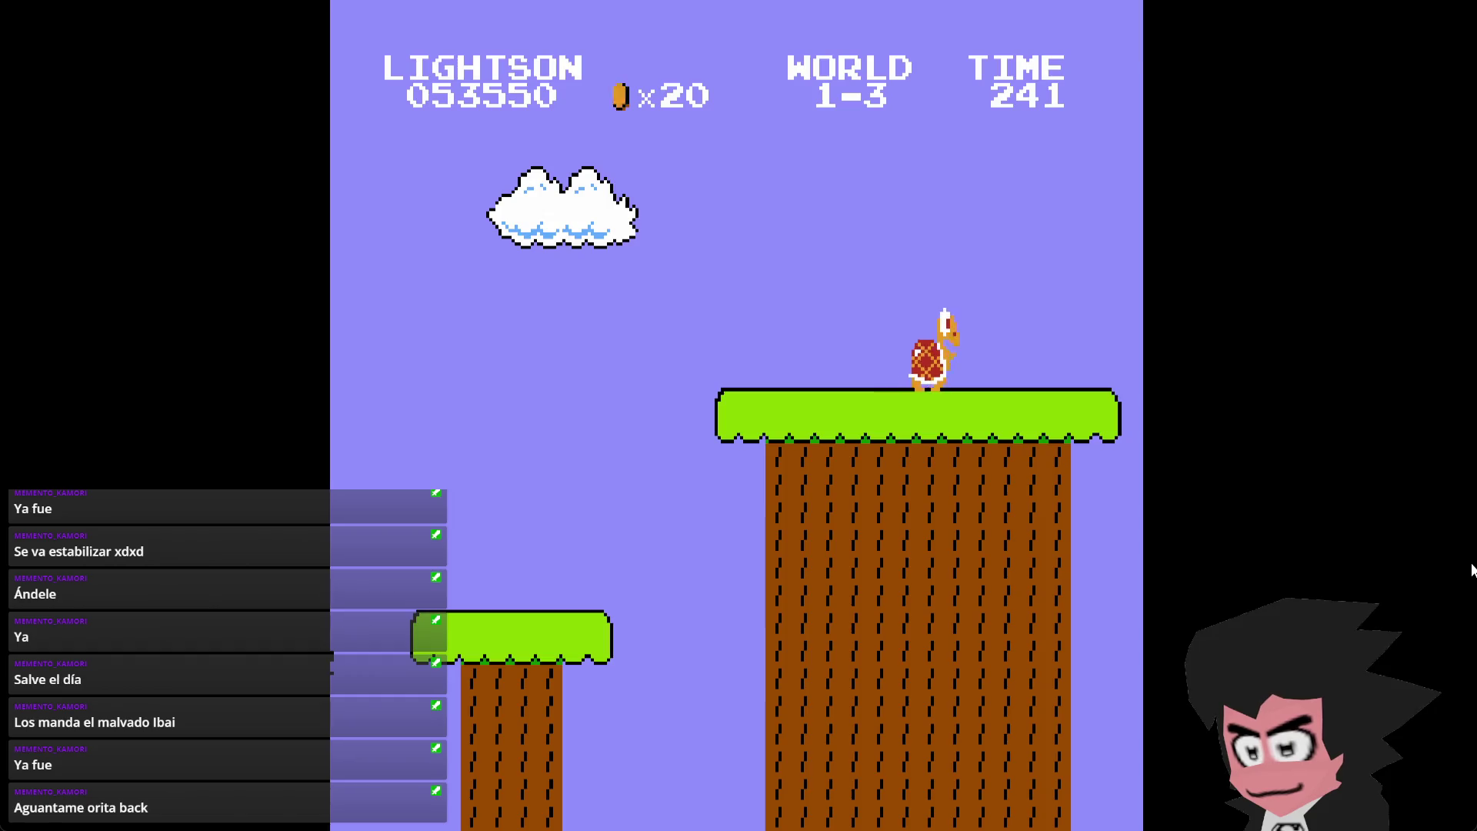
pyautogui.press('Return')
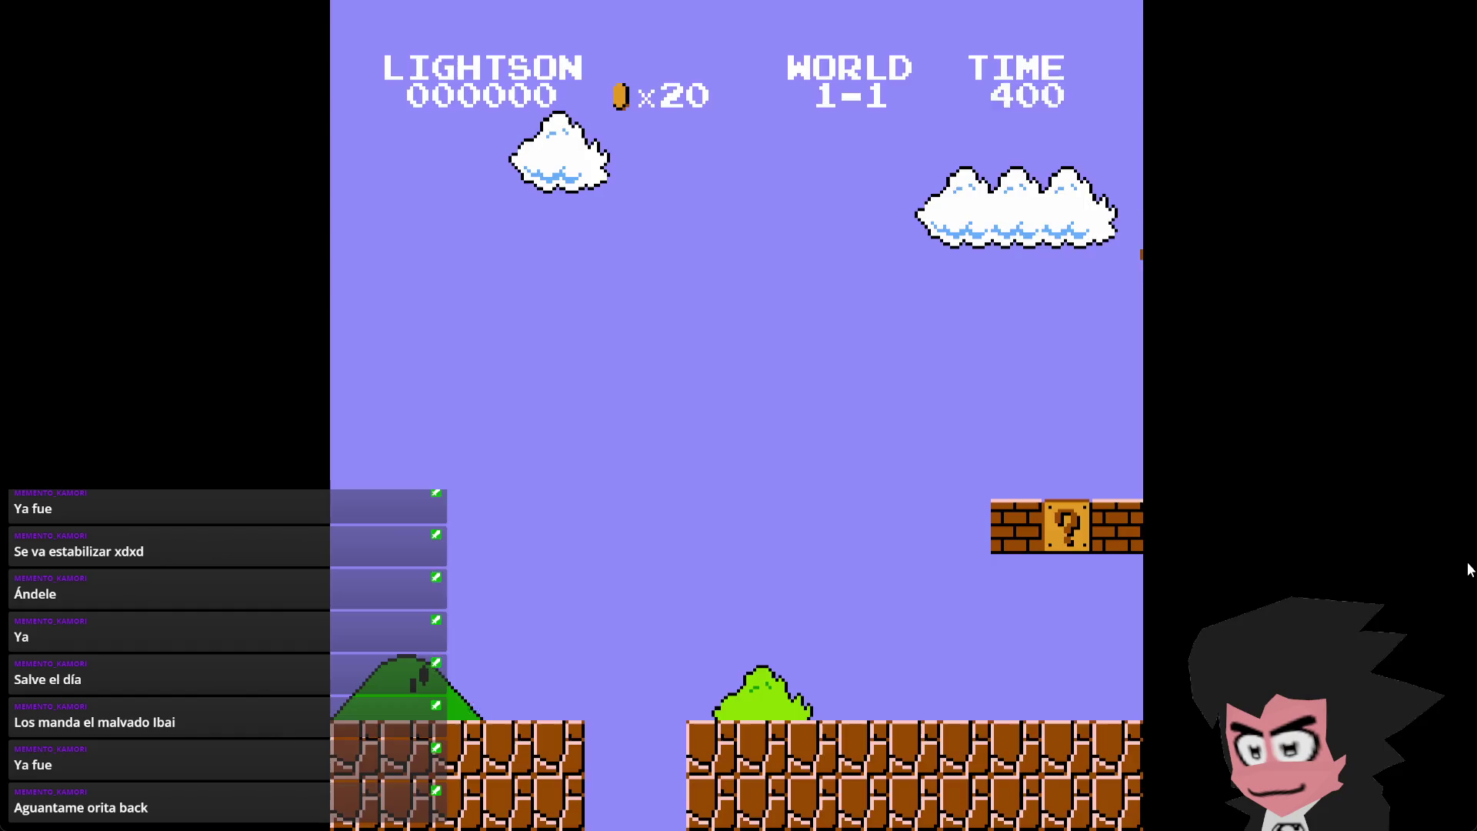
# - Run through World 1-1 hitting ? blocks and breaking a brick to release a star
pyautogui.press('Right')
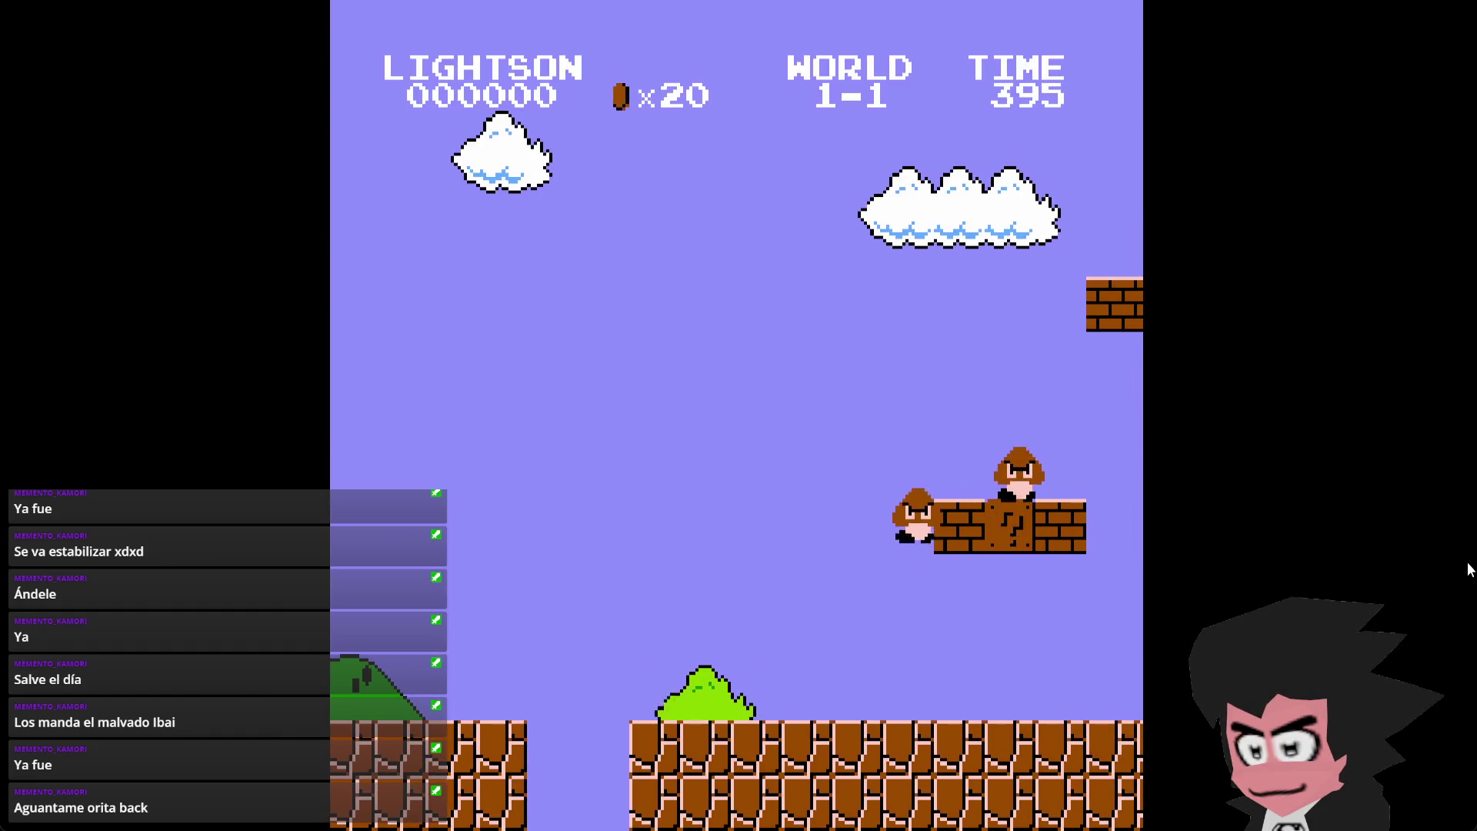
pyautogui.press('Right')
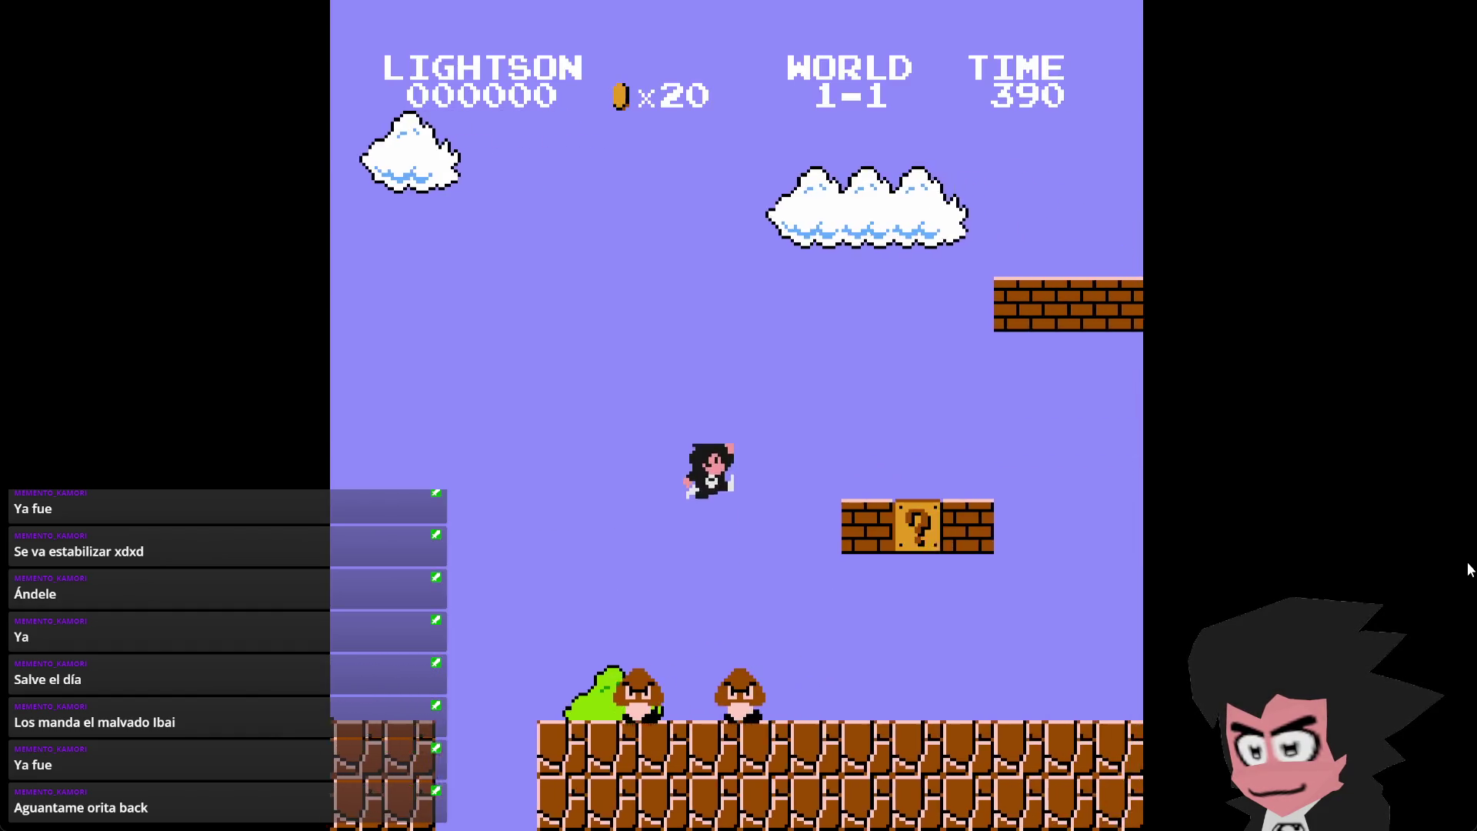
pyautogui.press('x')
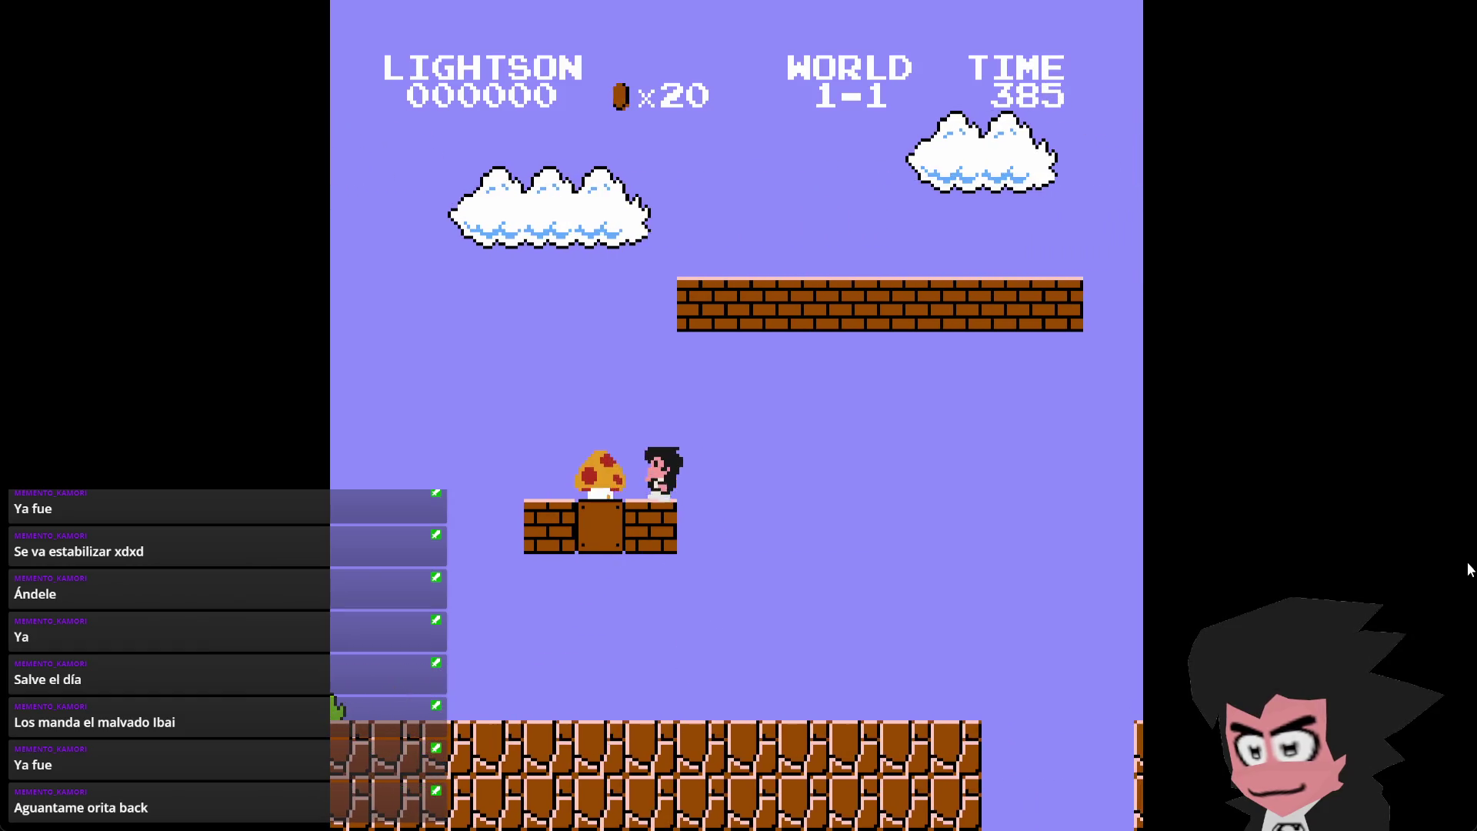
pyautogui.press('Right')
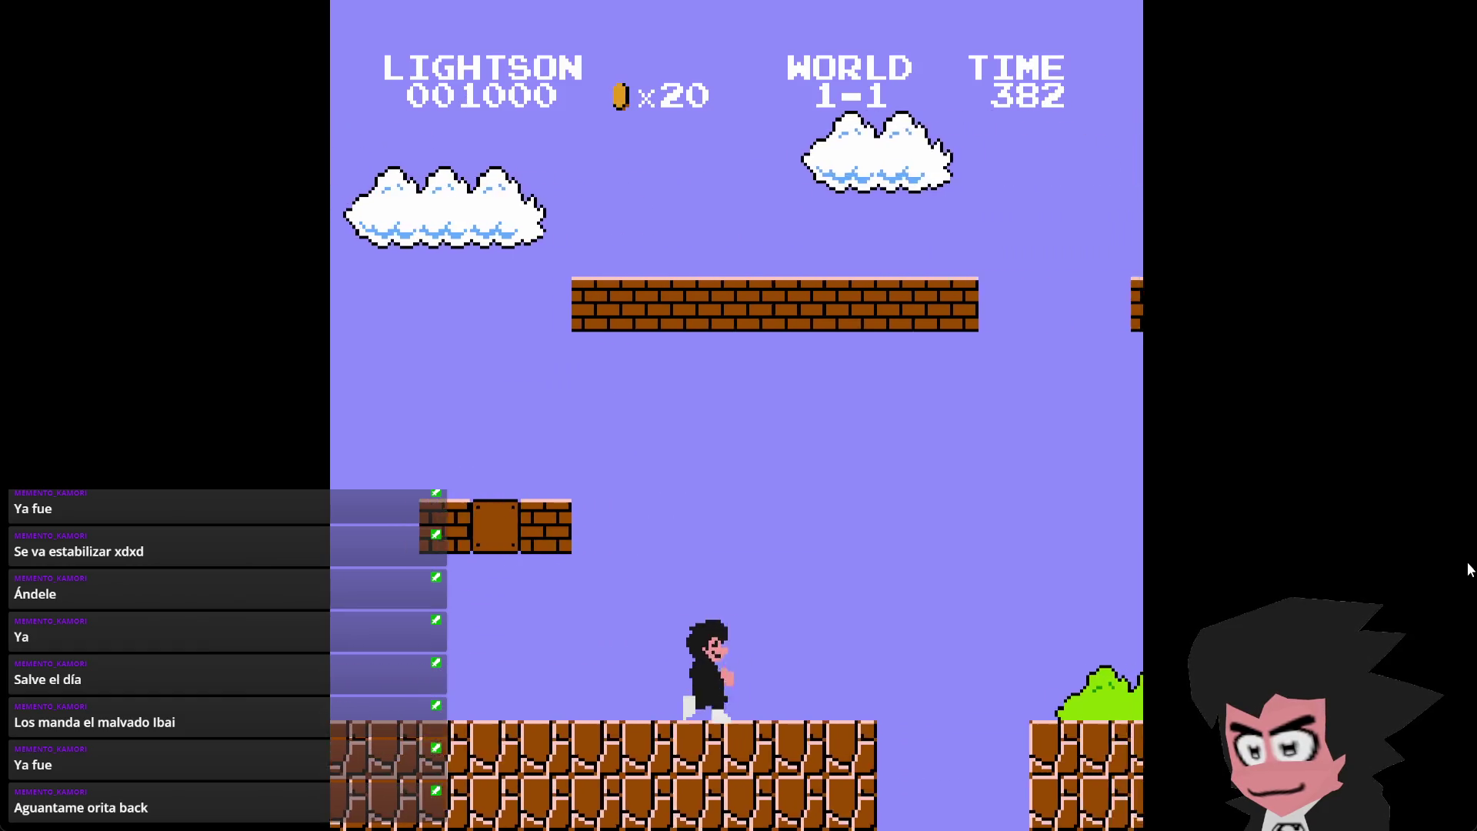
pyautogui.press('x')
pyautogui.press('x')
pyautogui.press('Right')
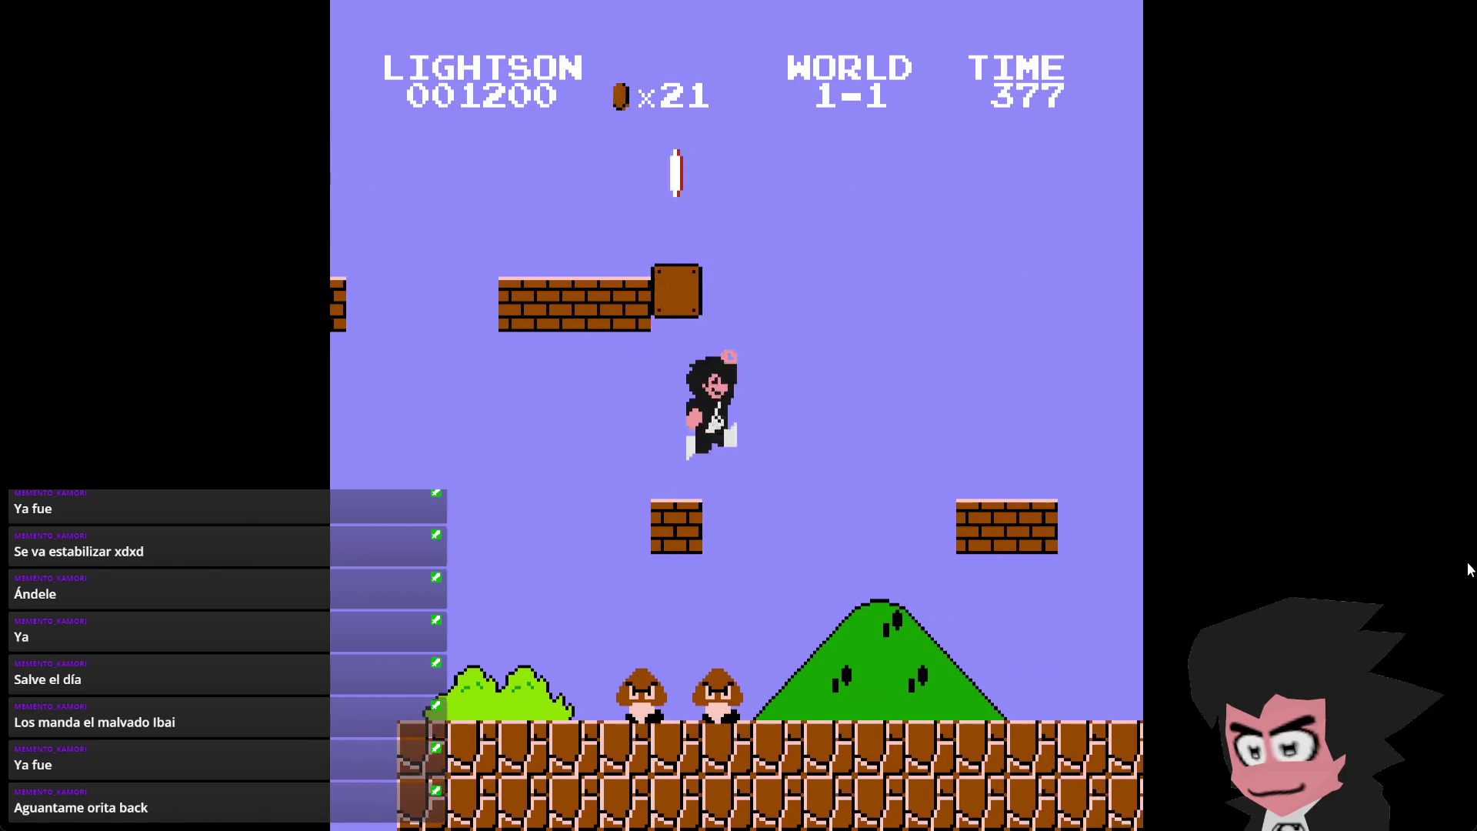
pyautogui.press('x')
pyautogui.press('x')
pyautogui.press('Right')
pyautogui.press('x')
pyautogui.press('Right')
pyautogui.press('x')
# - Collect the fire flower, throw fireballs, then submit the chat command opening Character Select
pyautogui.press('Right')
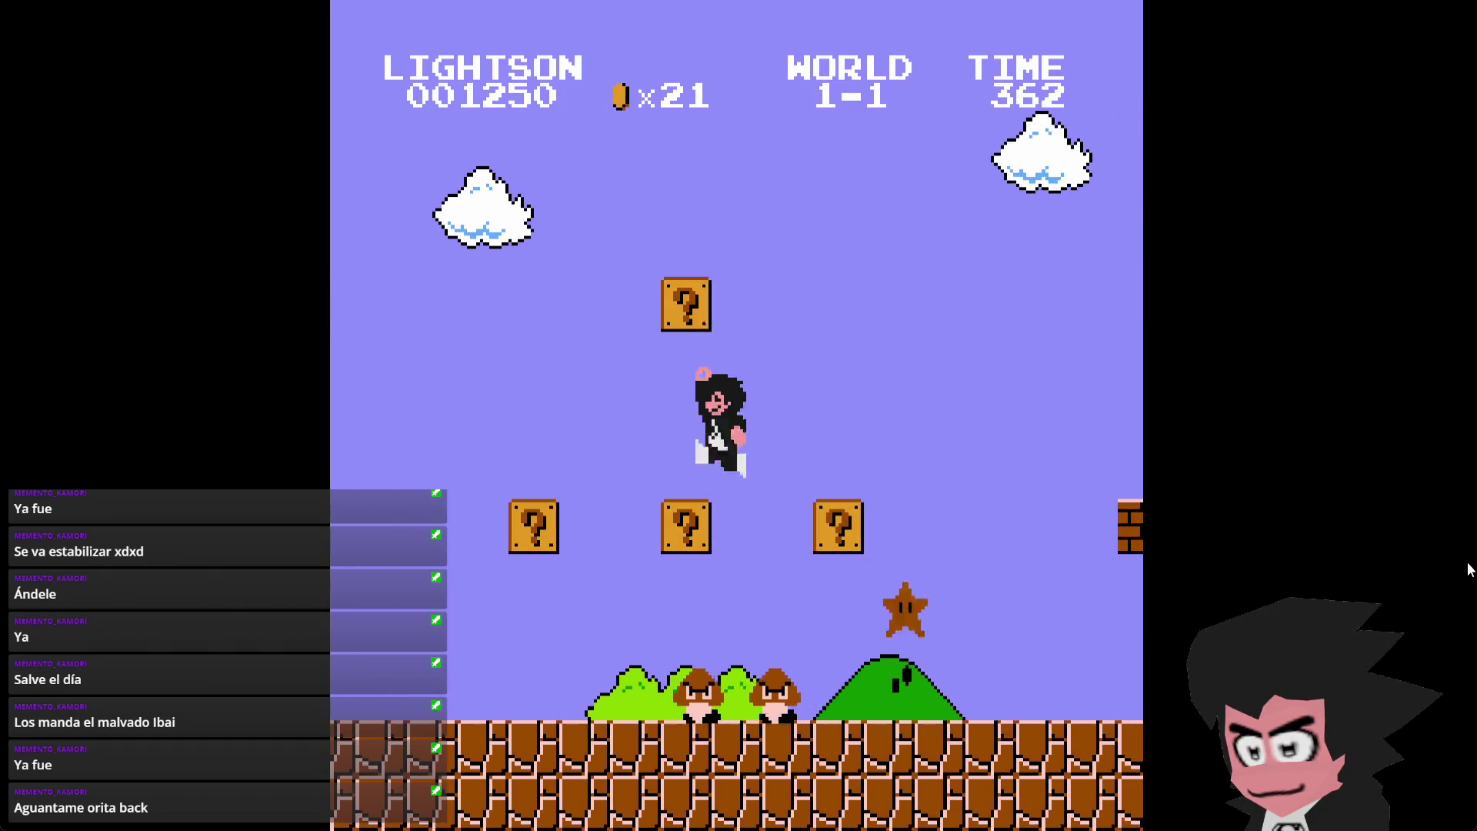
pyautogui.press('x')
pyautogui.press('Right')
pyautogui.press('Left')
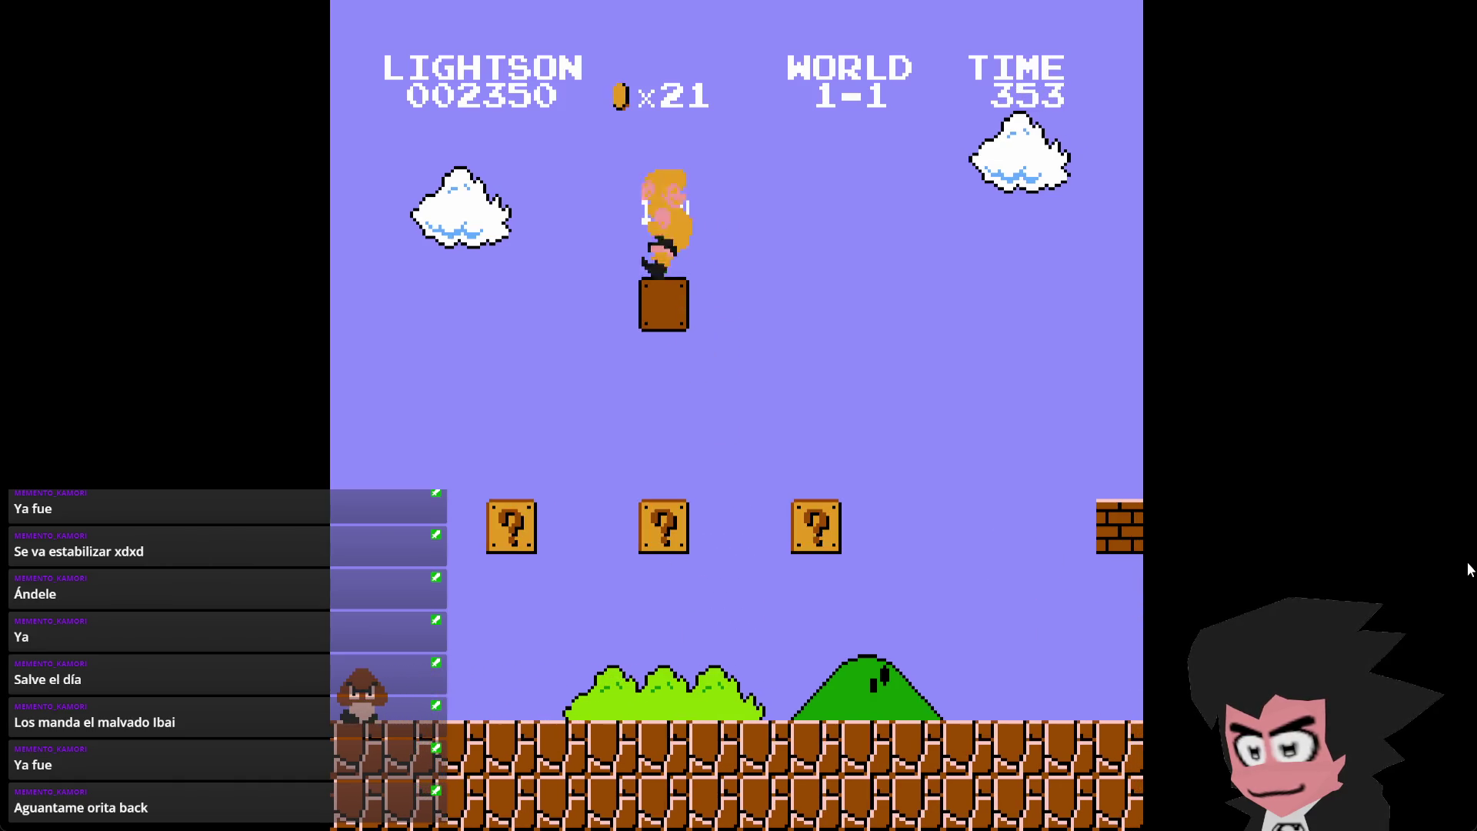
pyautogui.press('Right')
pyautogui.press('z')
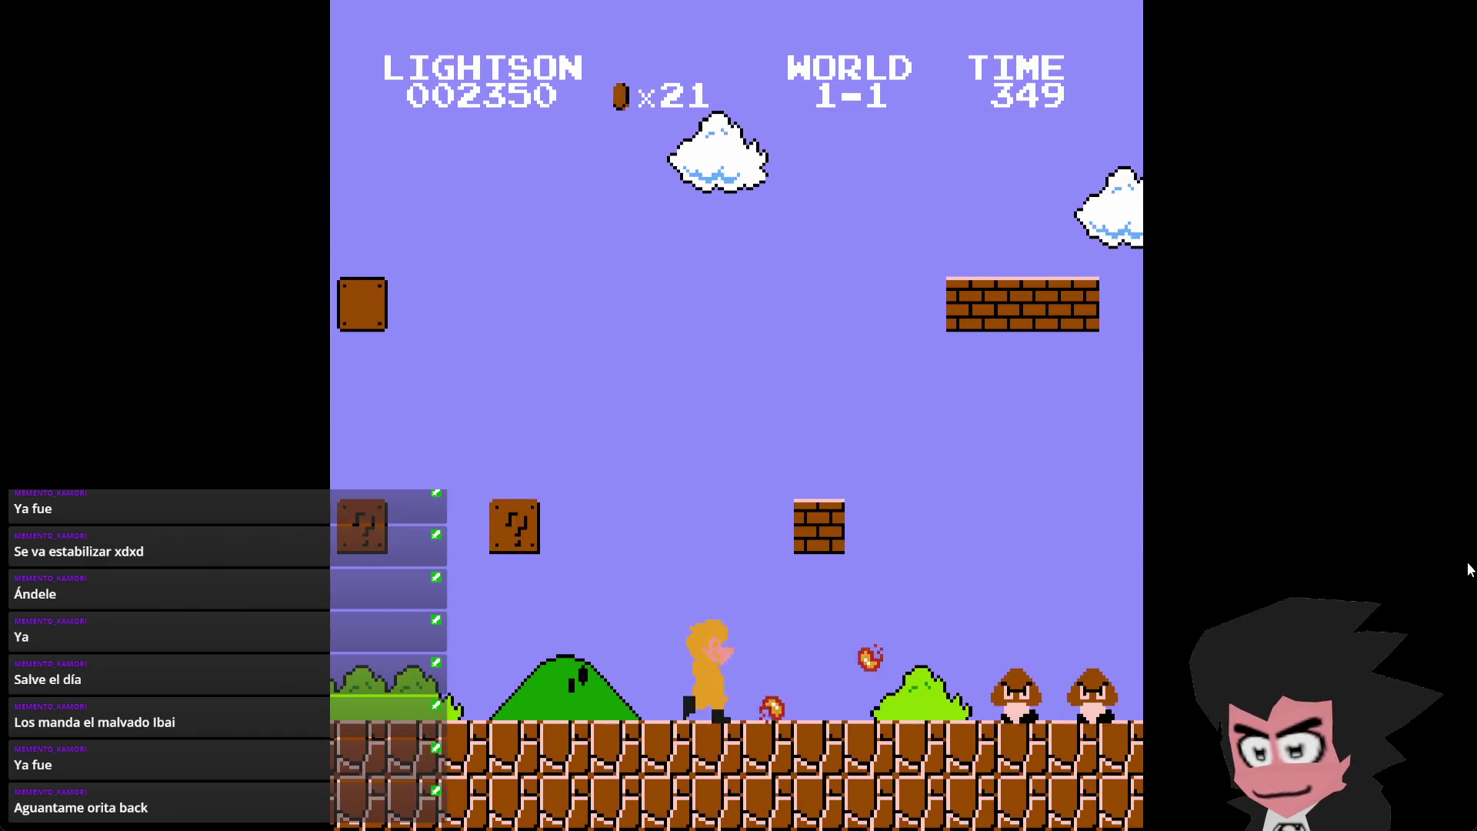
pyautogui.press('Return')
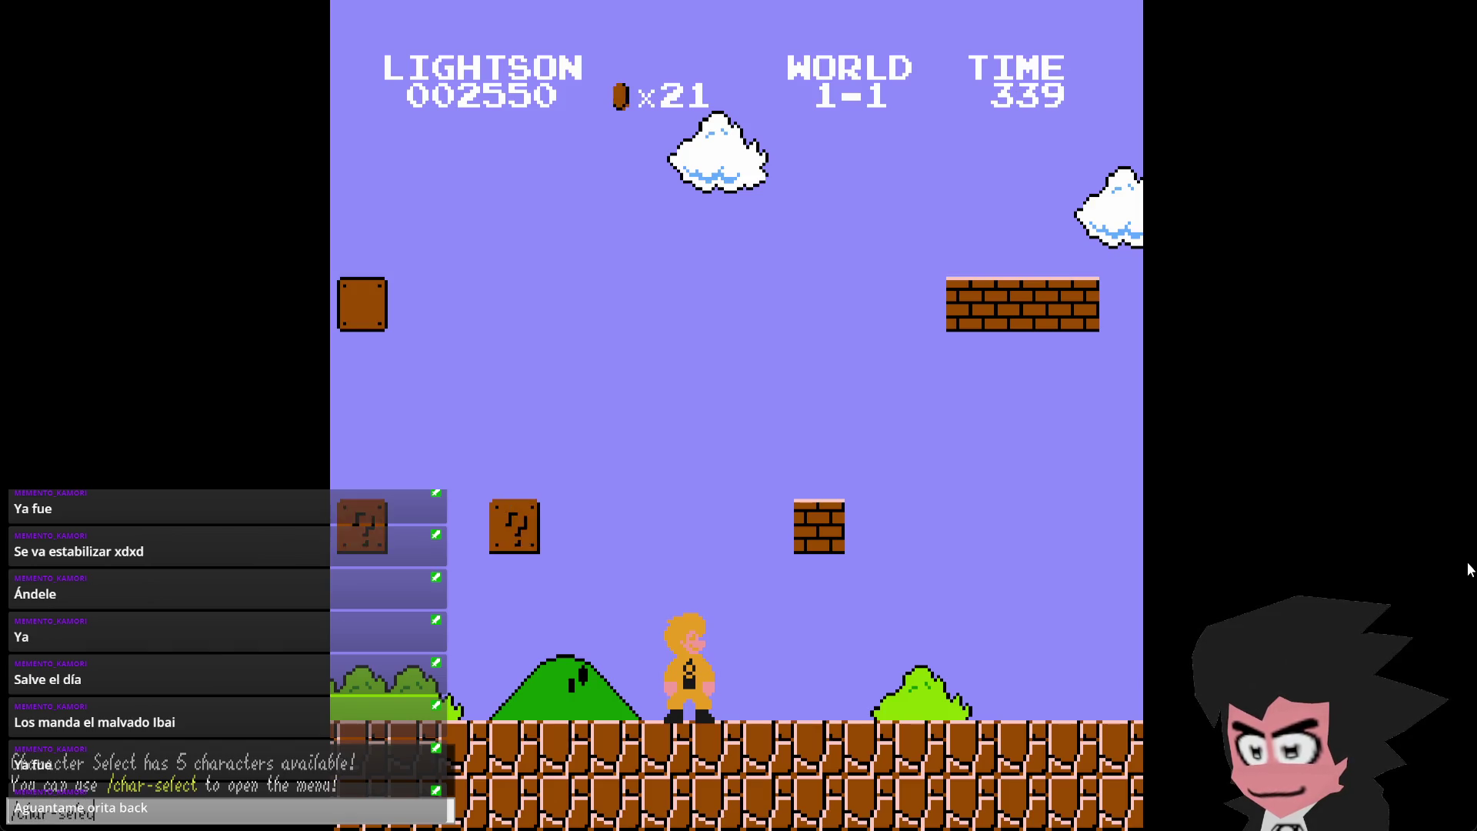
pyautogui.press('Return')
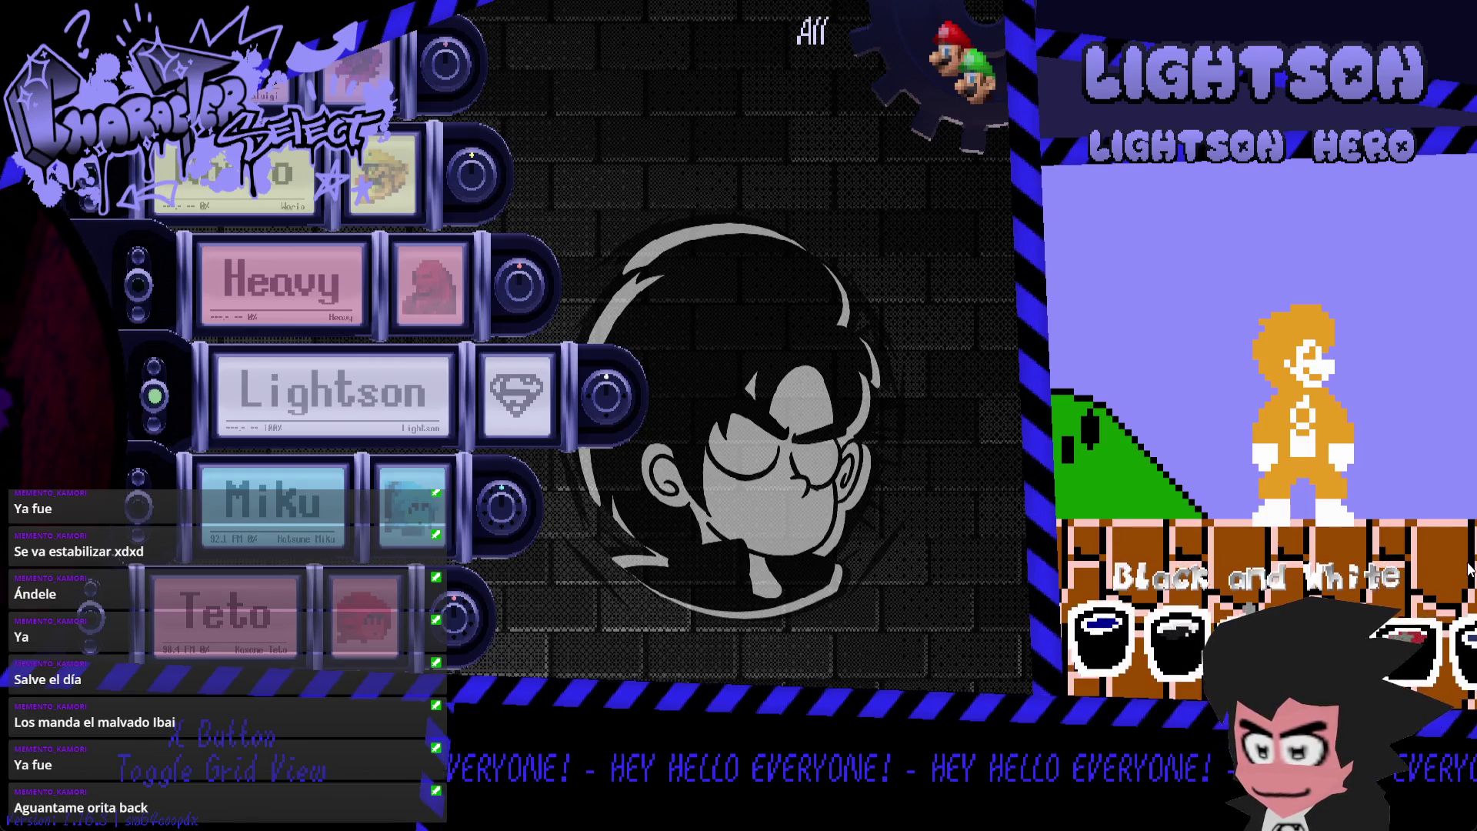
# - Preview Lightson's Hero, Dragon, Old Style, Dark Hero, Super Hero and Custom palettes, then confirm Classic
pyautogui.press('Right')
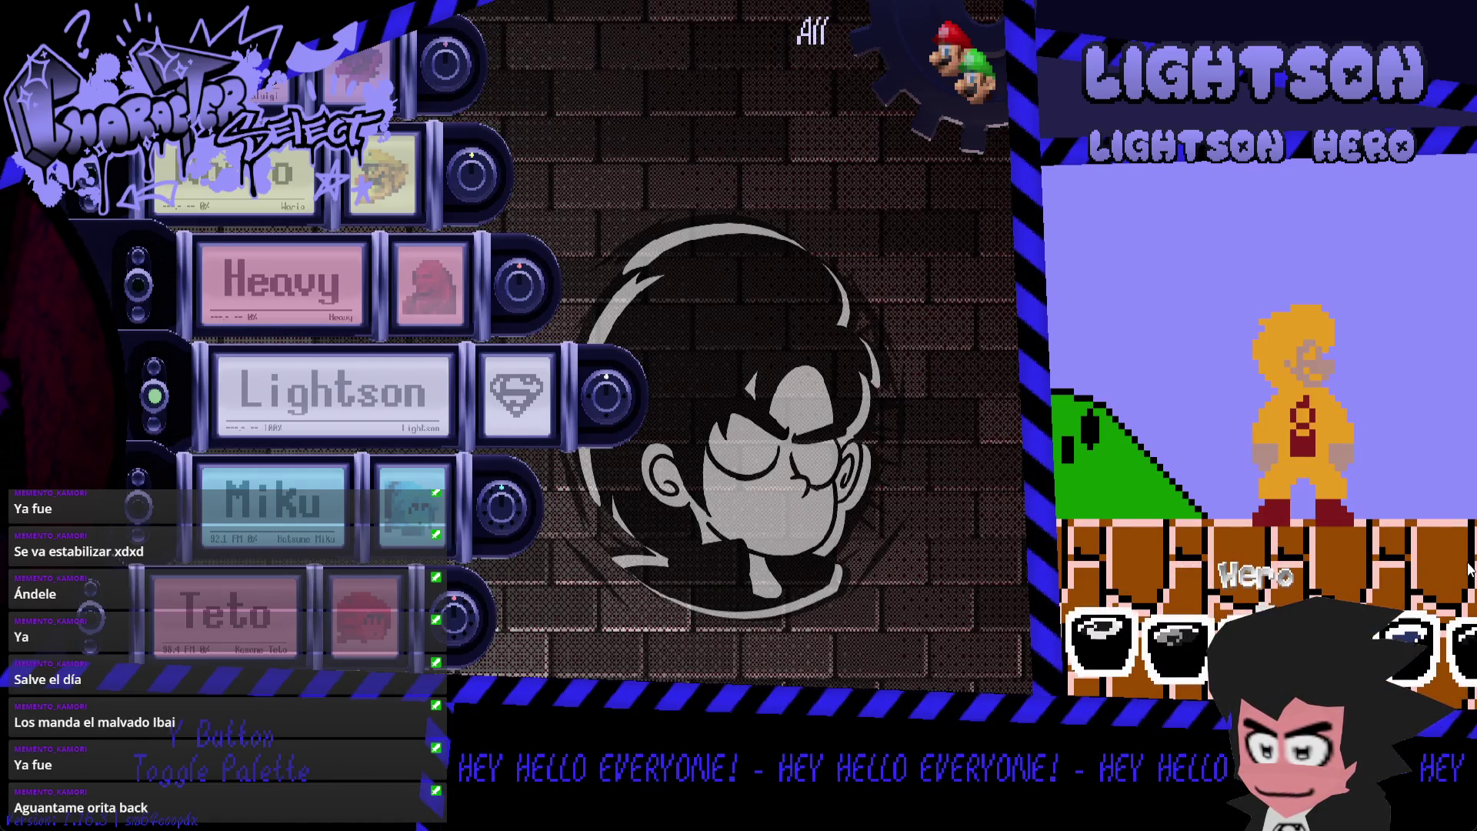
pyautogui.press('Right')
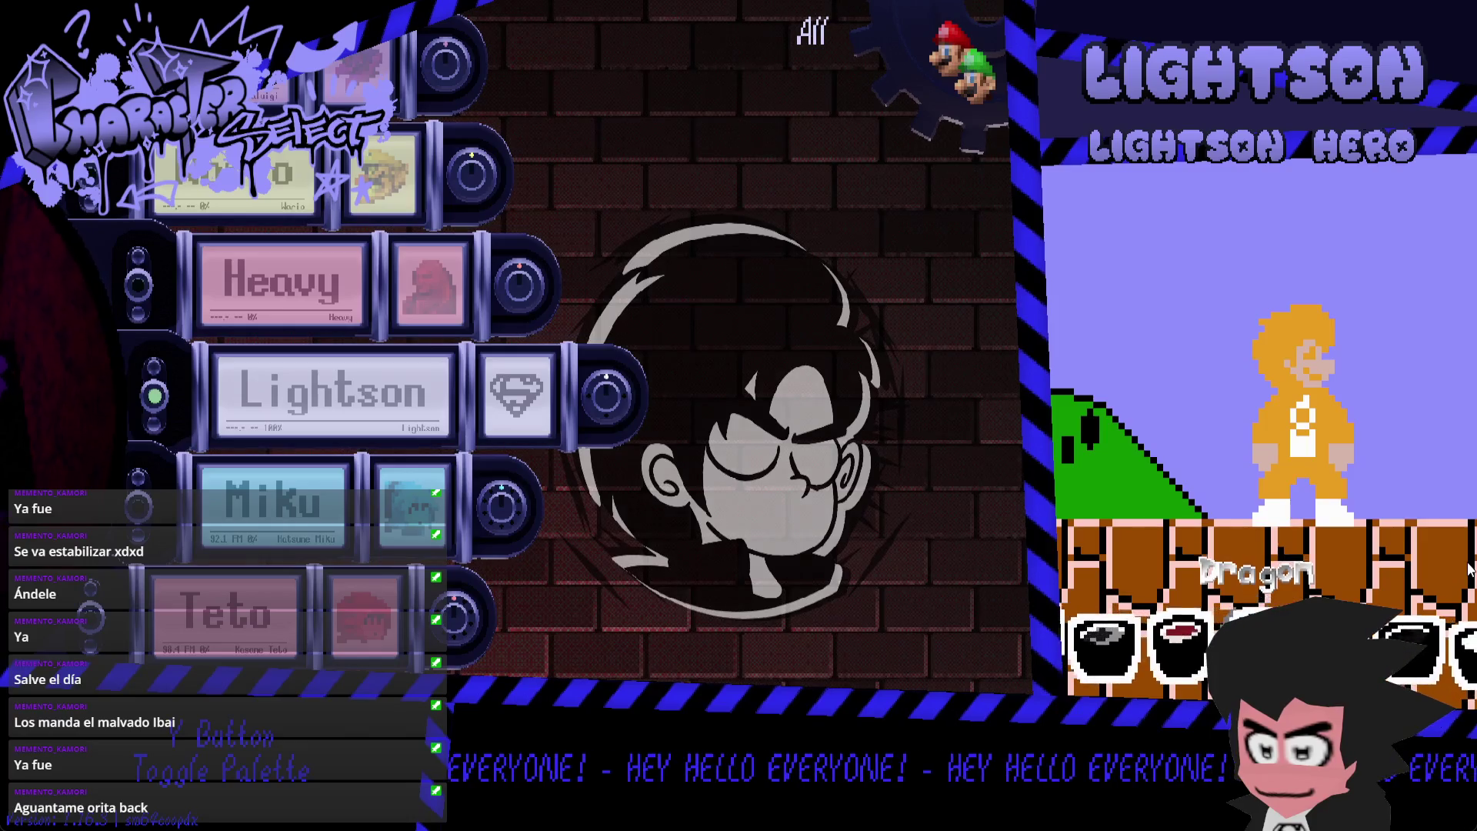
pyautogui.press('Right')
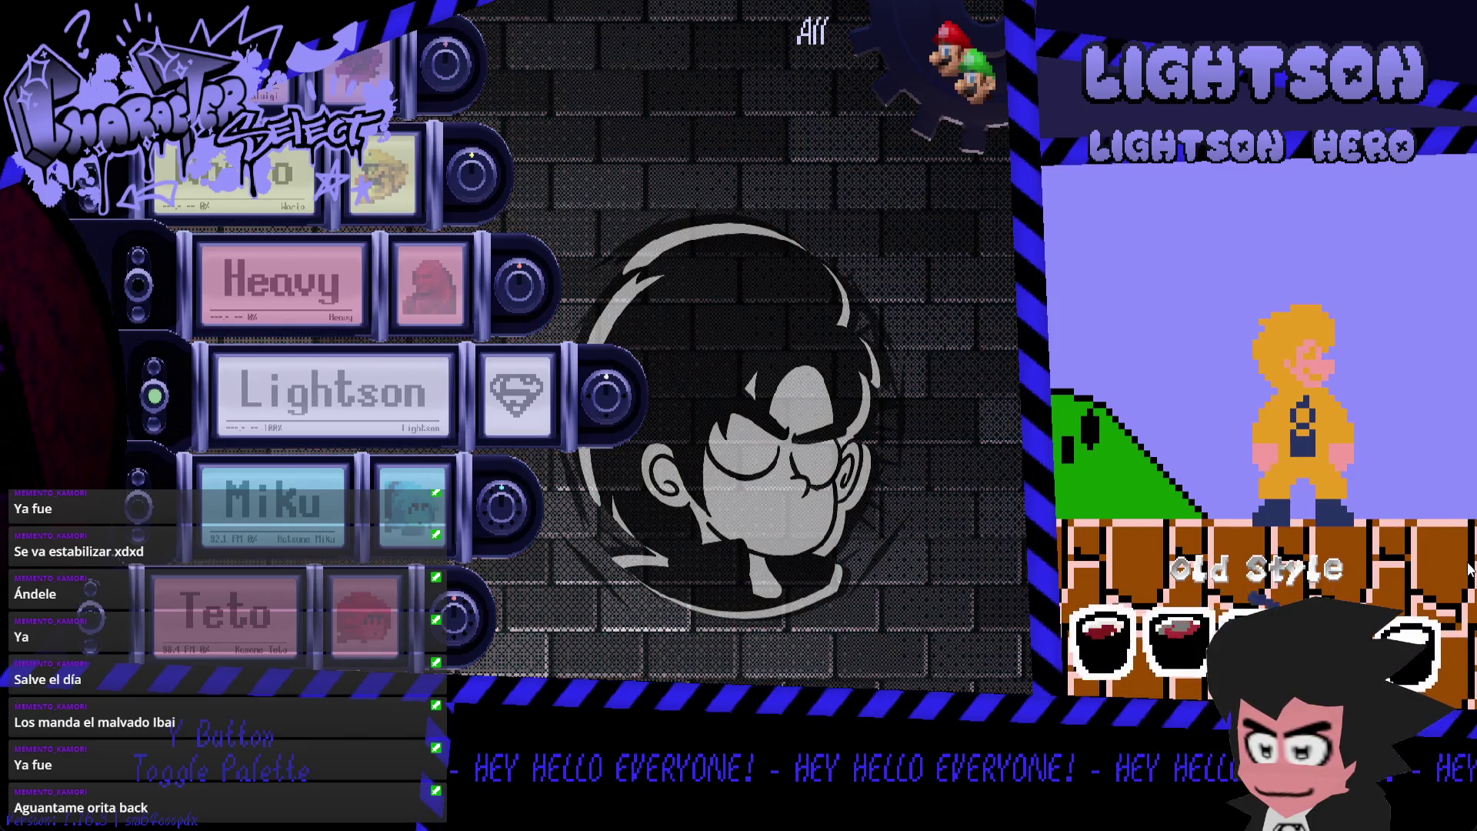
pyautogui.press('Right')
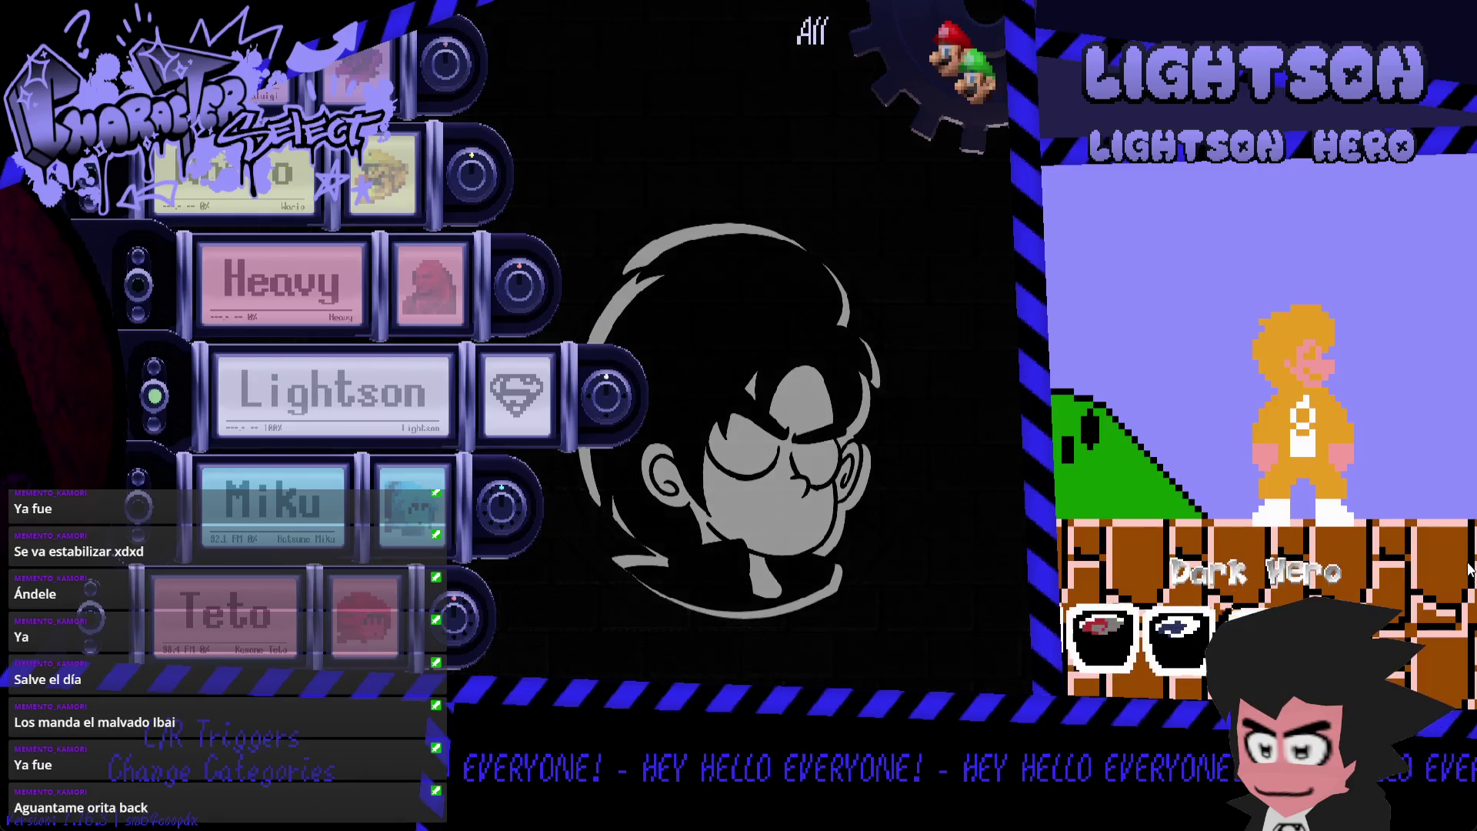
pyautogui.press('Right')
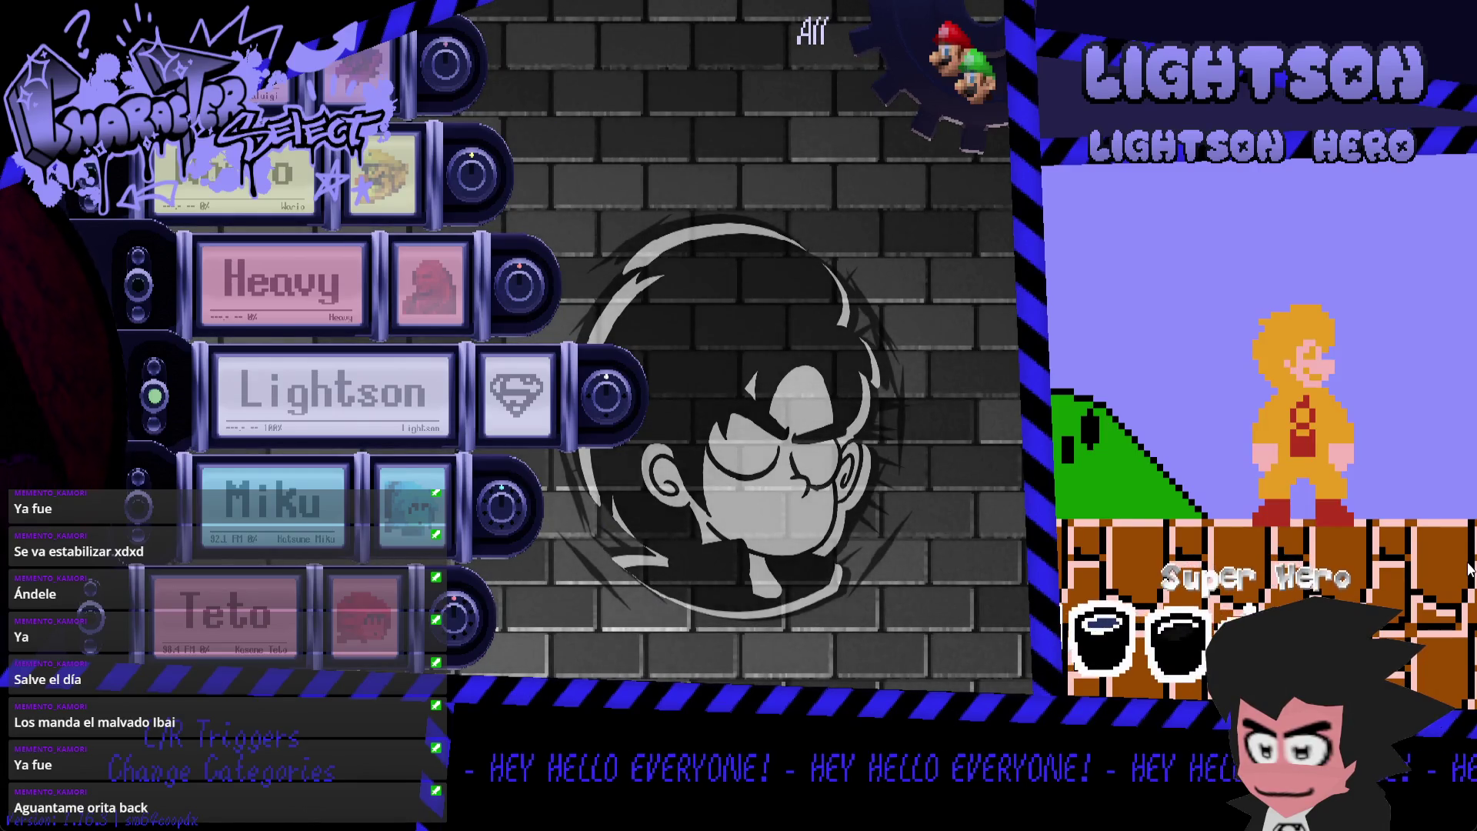
pyautogui.press('Right')
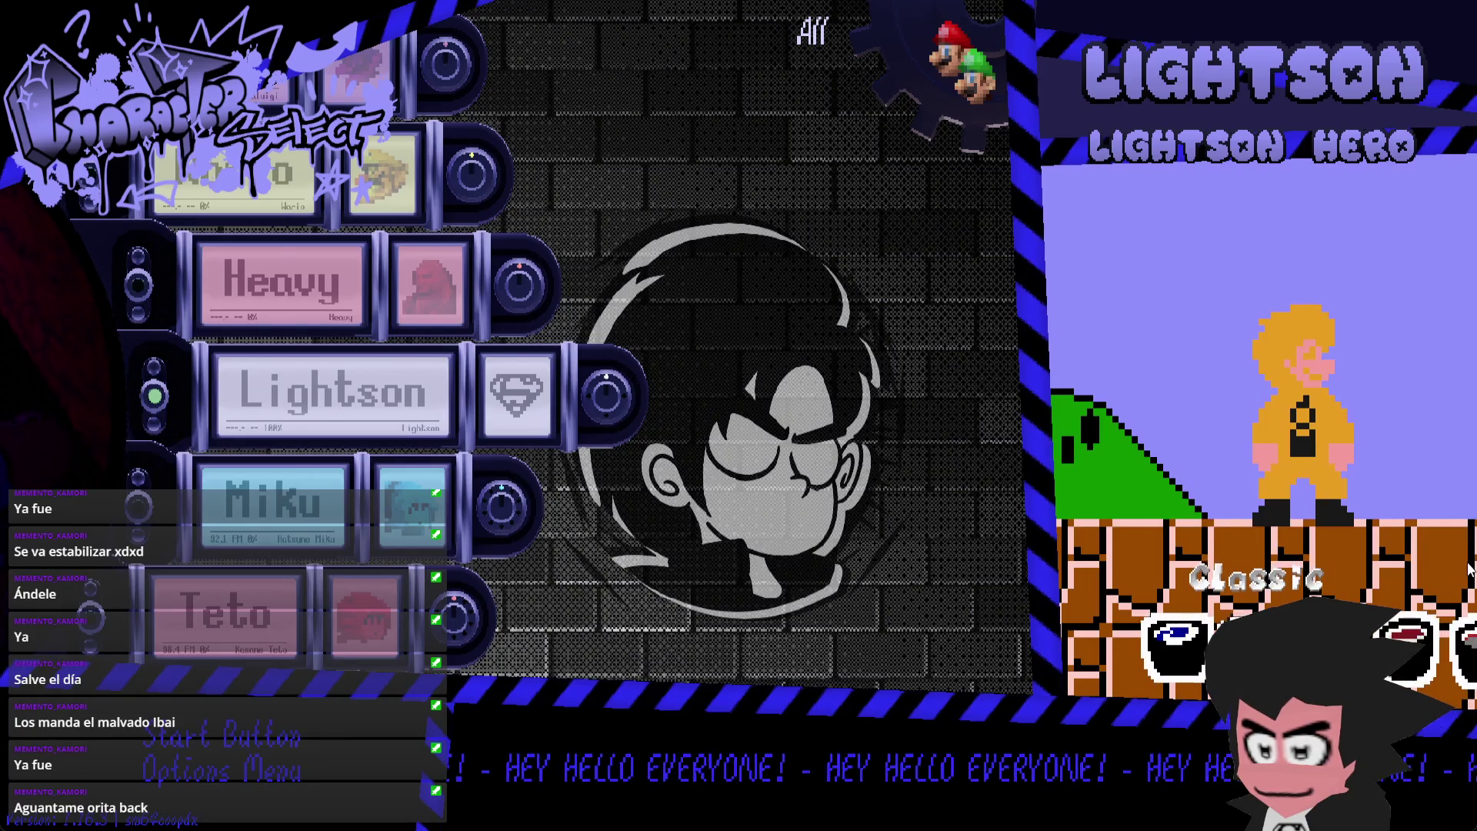
pyautogui.press('Right')
pyautogui.press('Right')
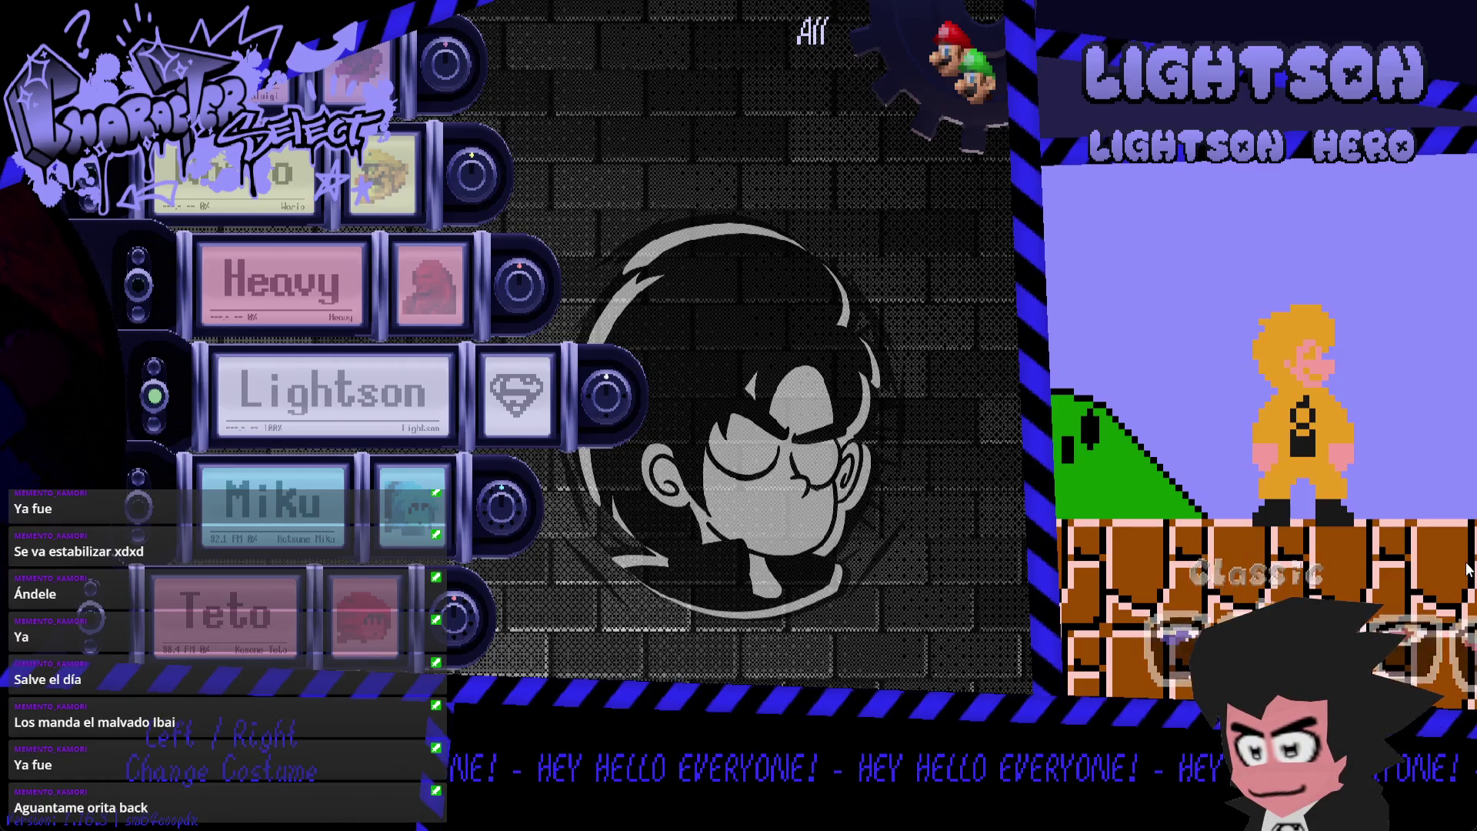
pyautogui.press('Right')
pyautogui.press('Right')
pyautogui.press('Right')
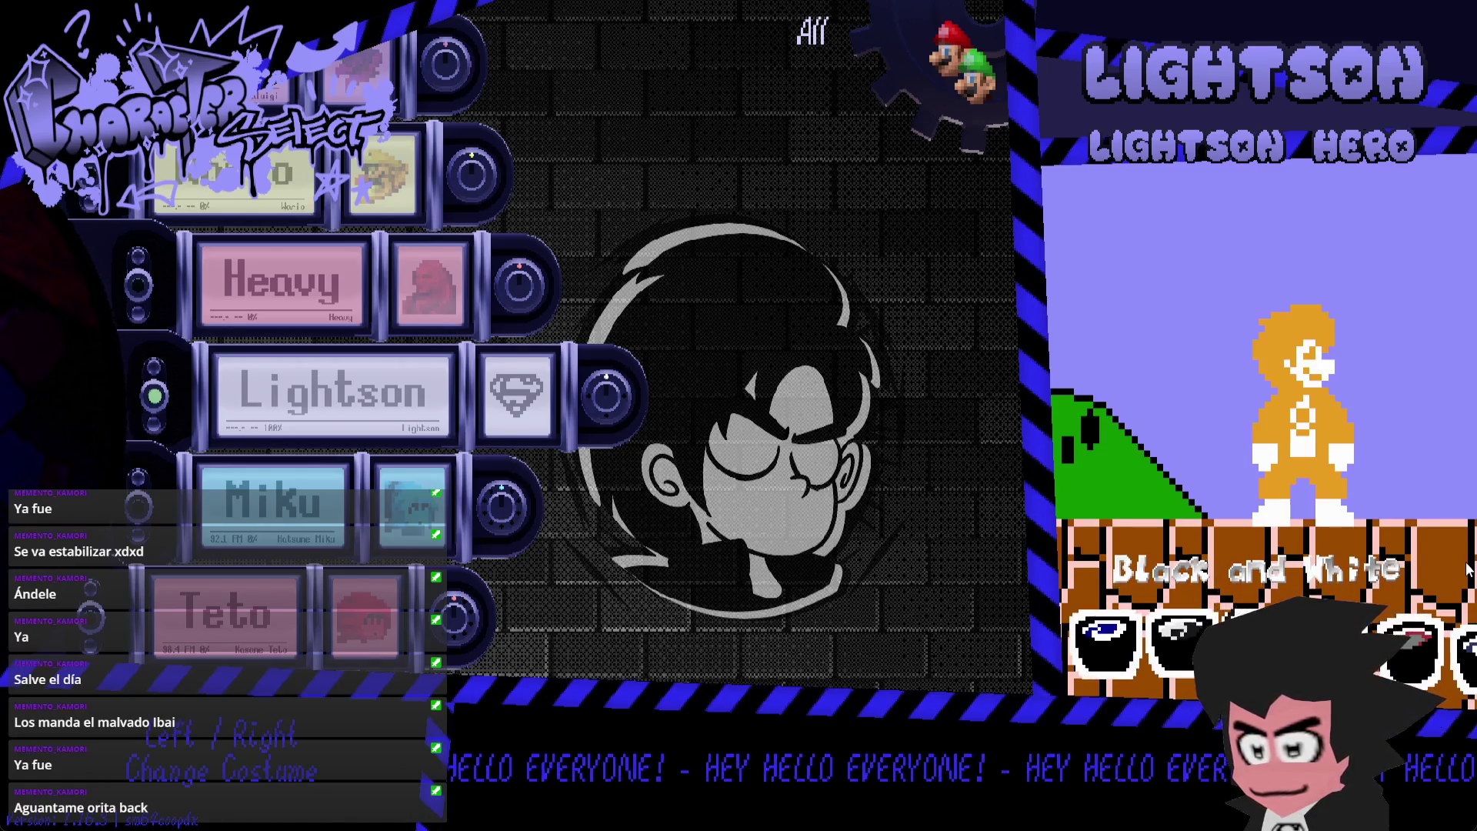
pyautogui.press('Right')
pyautogui.press('Right')
pyautogui.press('Right')
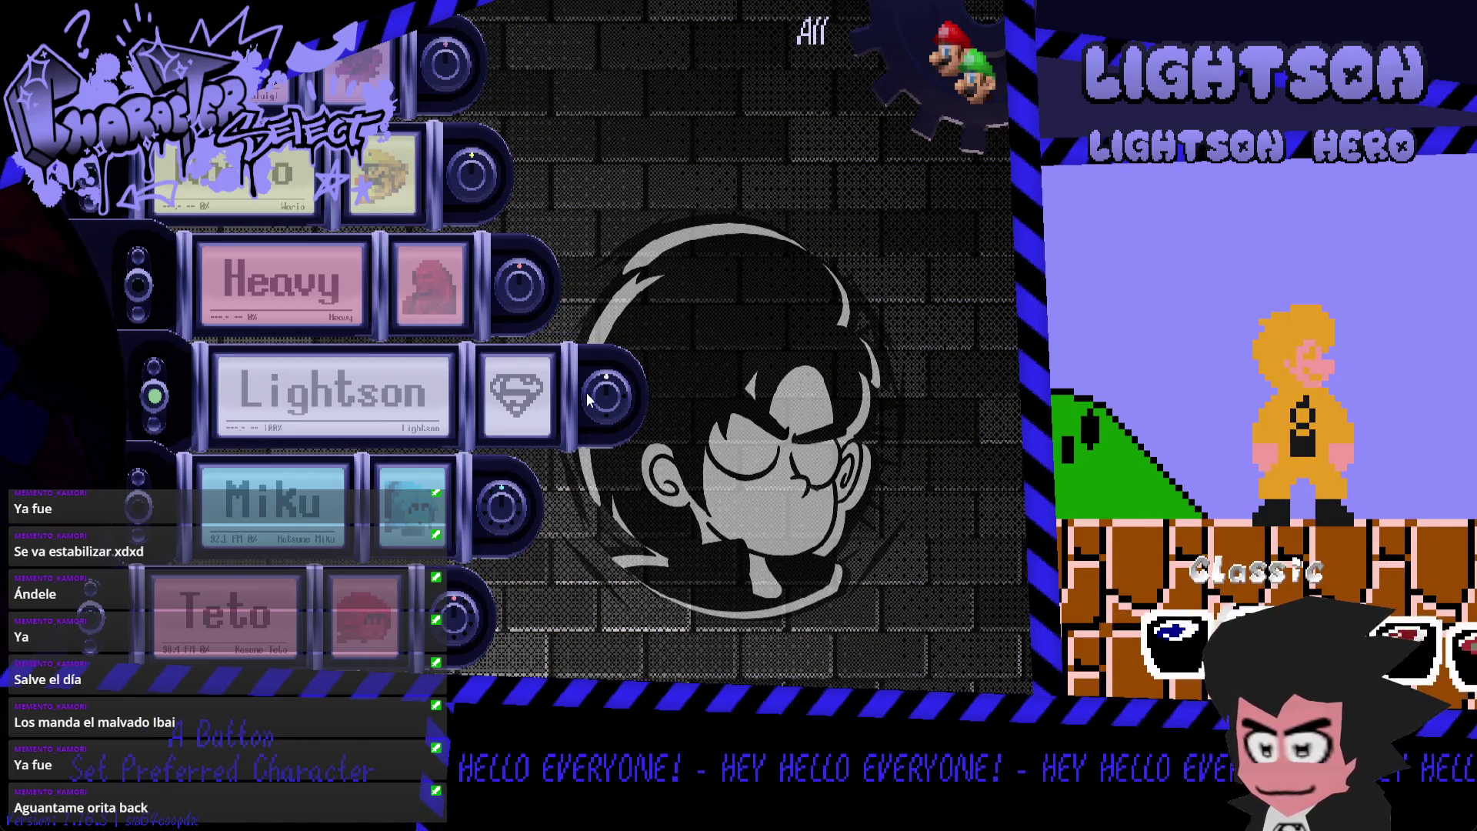
pyautogui.press('Return')
# - Run Lightson right through World 1-1, throwing fireballs at Goombas and jumping to break a brick
pyautogui.press('Right')
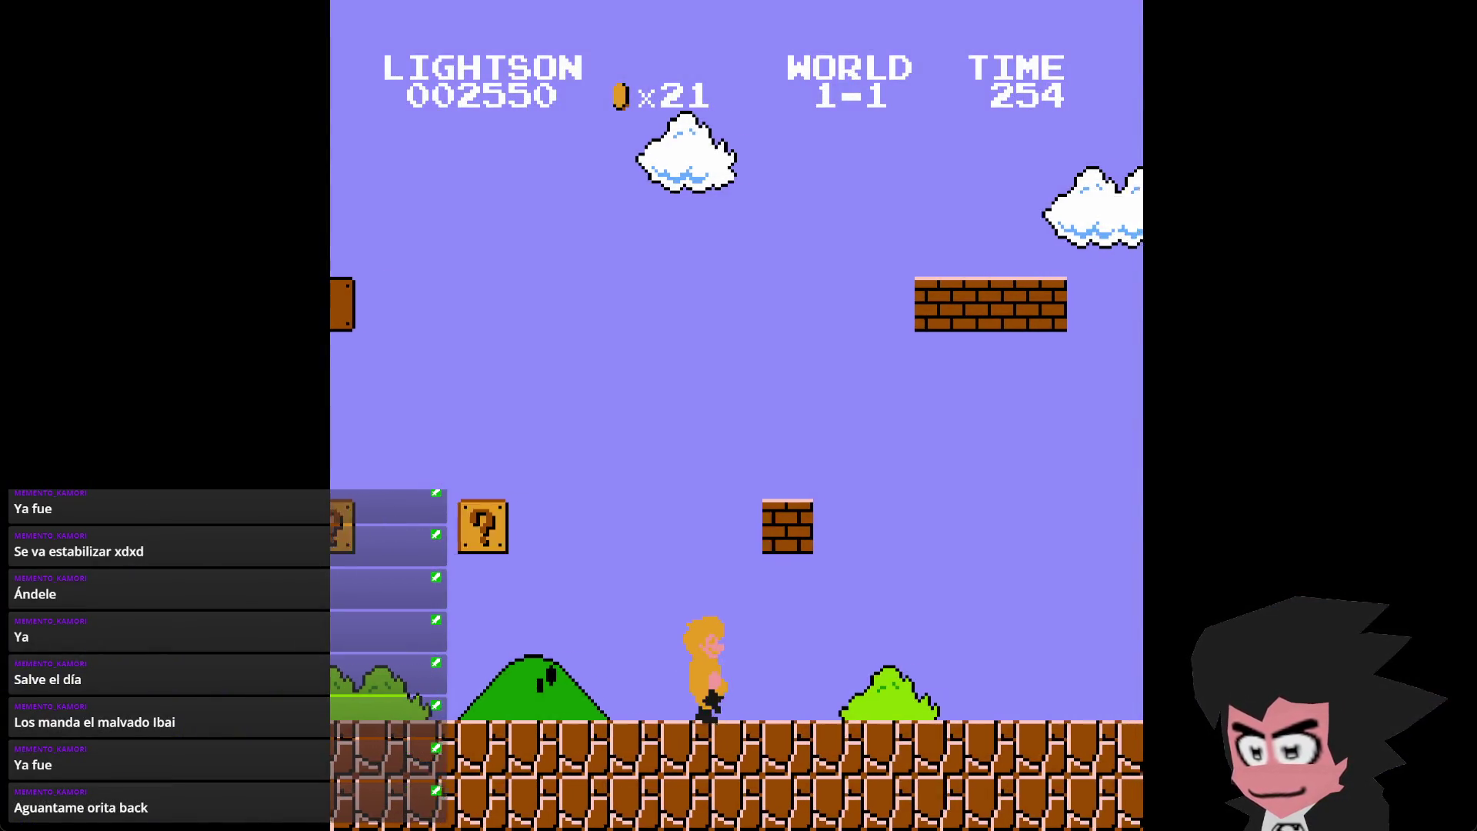
pyautogui.press('z')
pyautogui.press('x')
pyautogui.press('Right')
pyautogui.press('x')
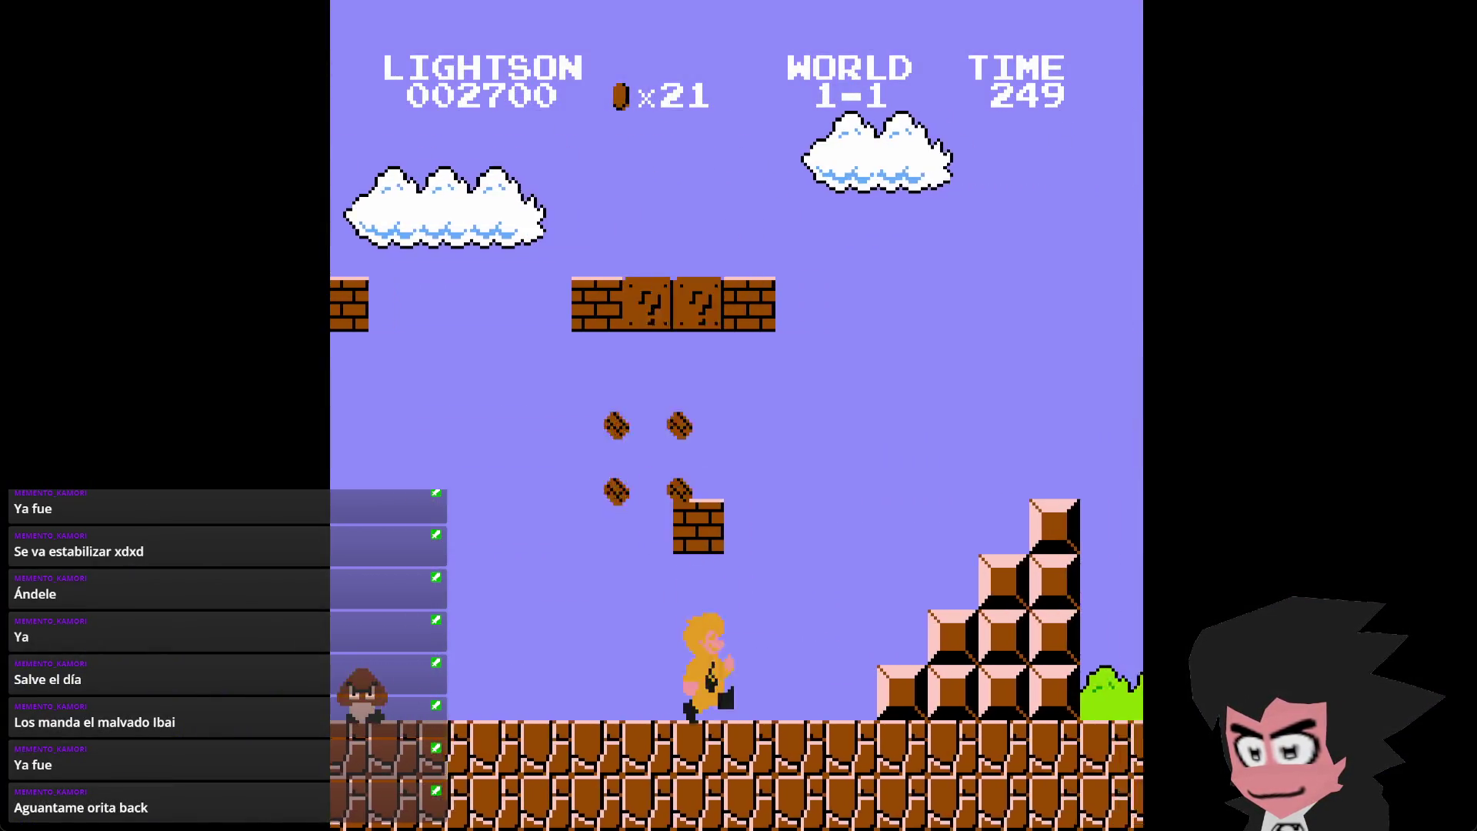
pyautogui.press('z')
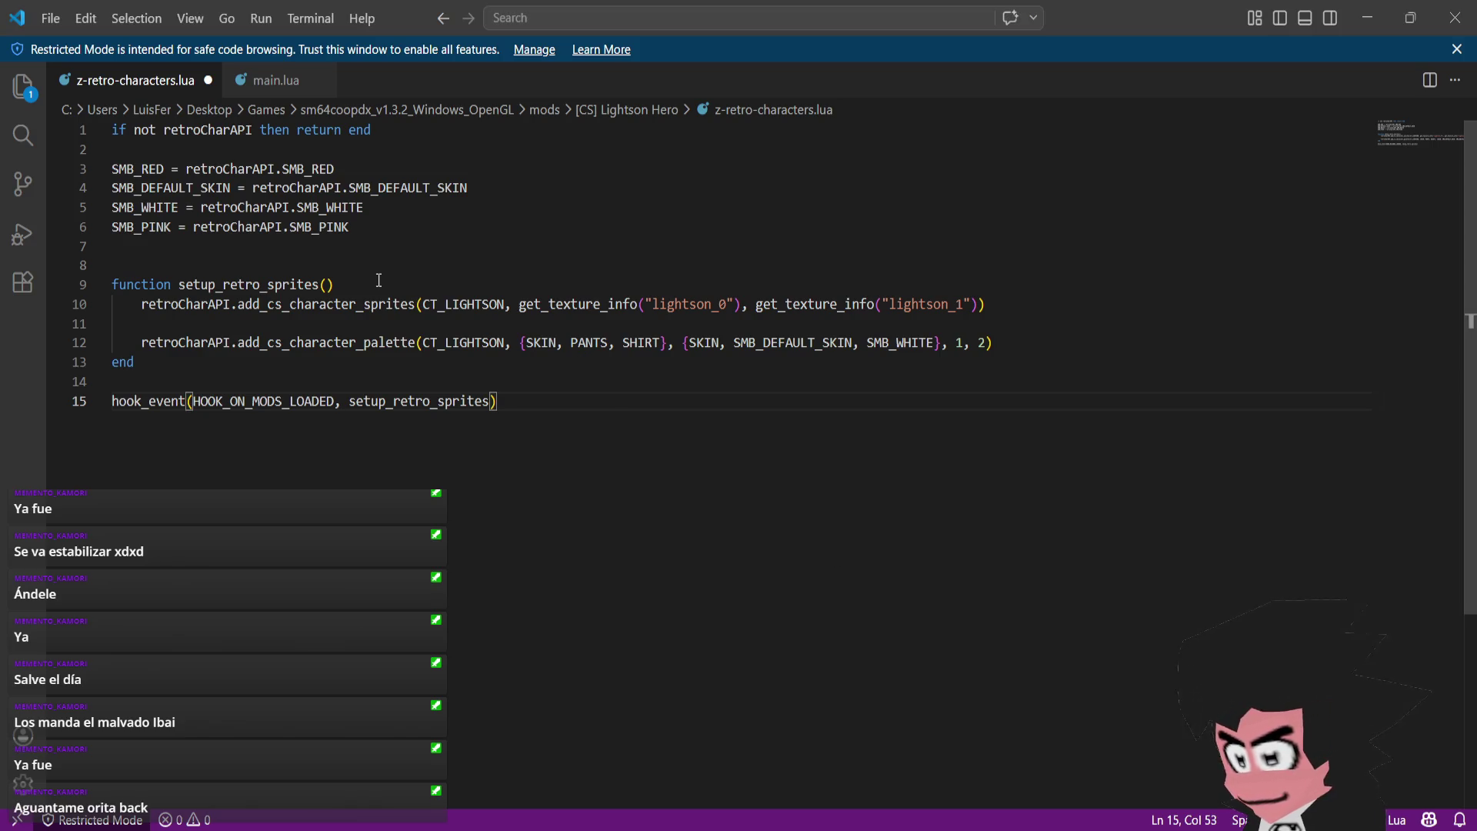
# - Select the add_cs_character_sprites call on line 10, then switch to another window
pyautogui.click(352, 304)
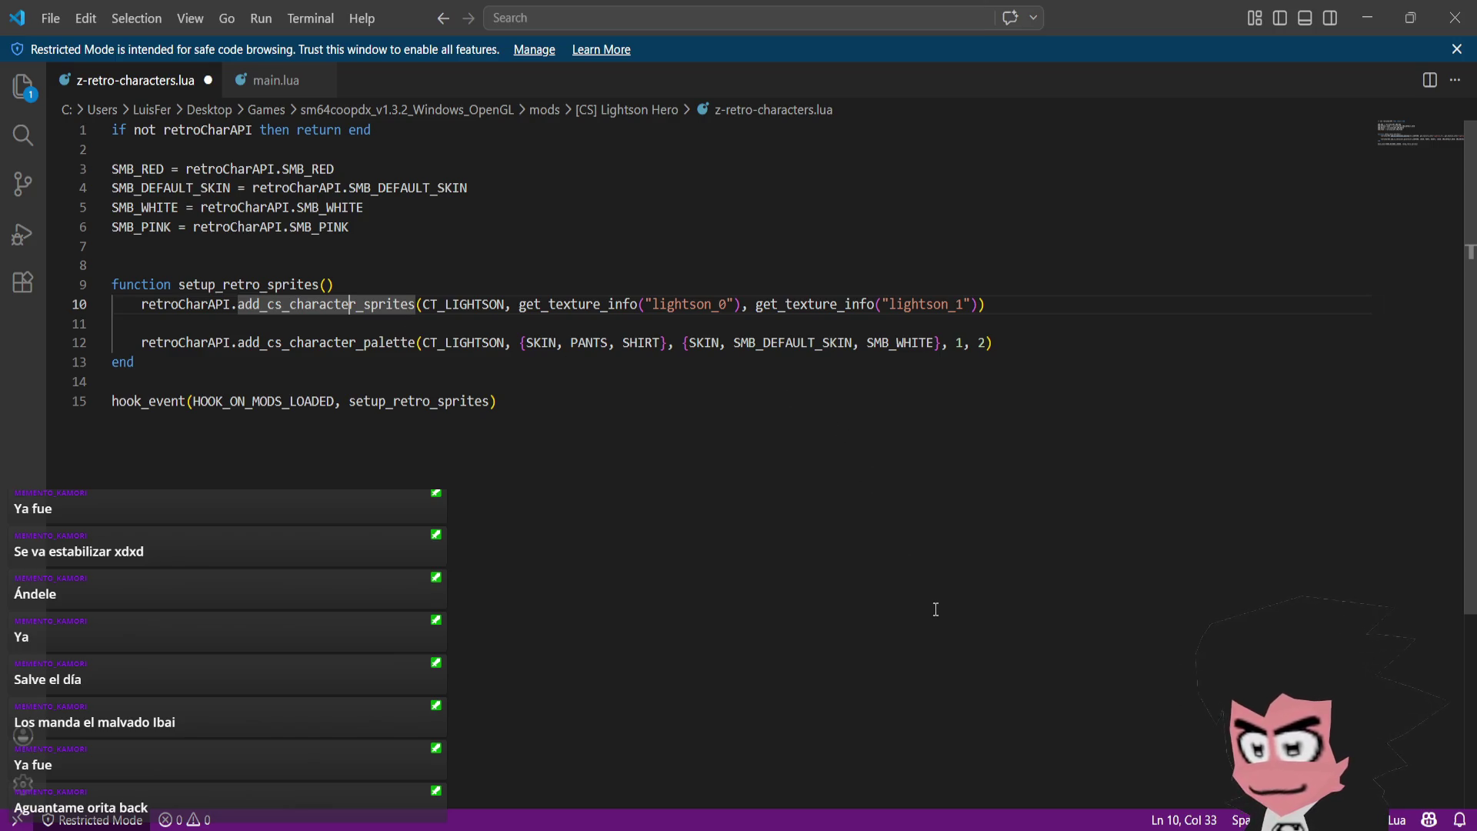
pyautogui.hotkey('alt', 'Tab')
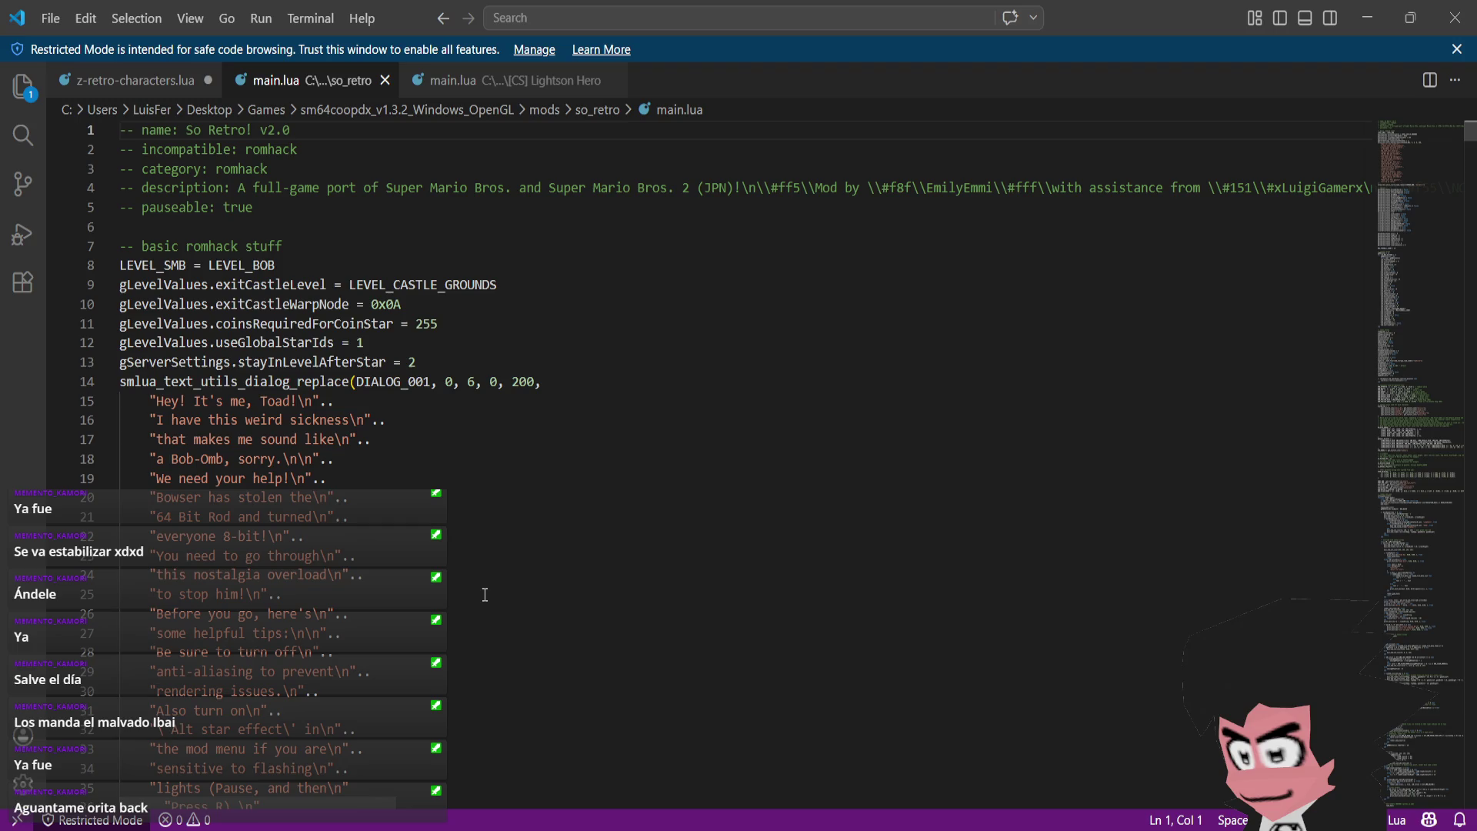
# - Scroll main.lua down to the Server options and Debug options code near line 1748
pyautogui.scroll(-8, 485, 594)
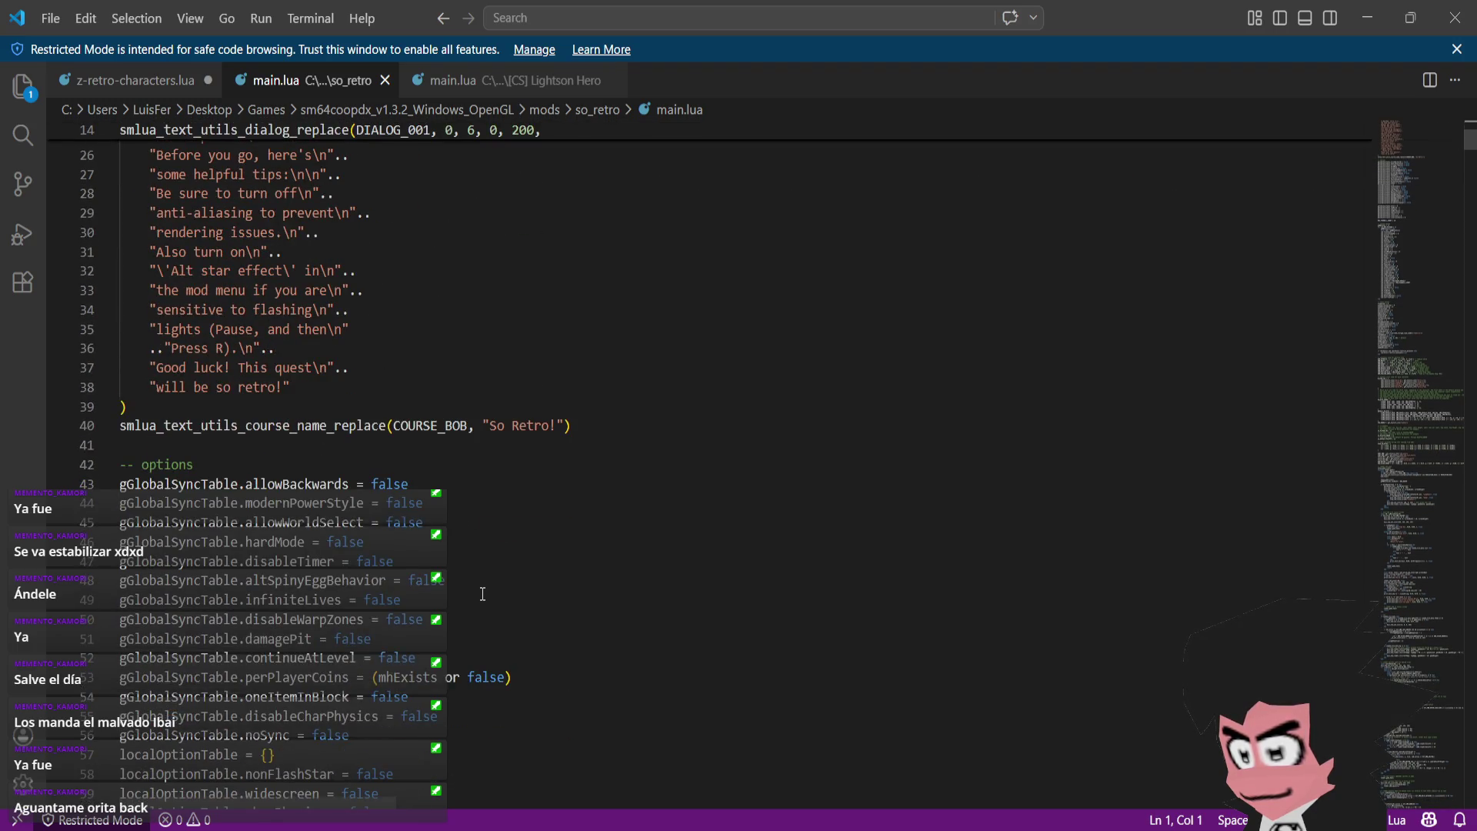
pyautogui.scroll(-7, 483, 594)
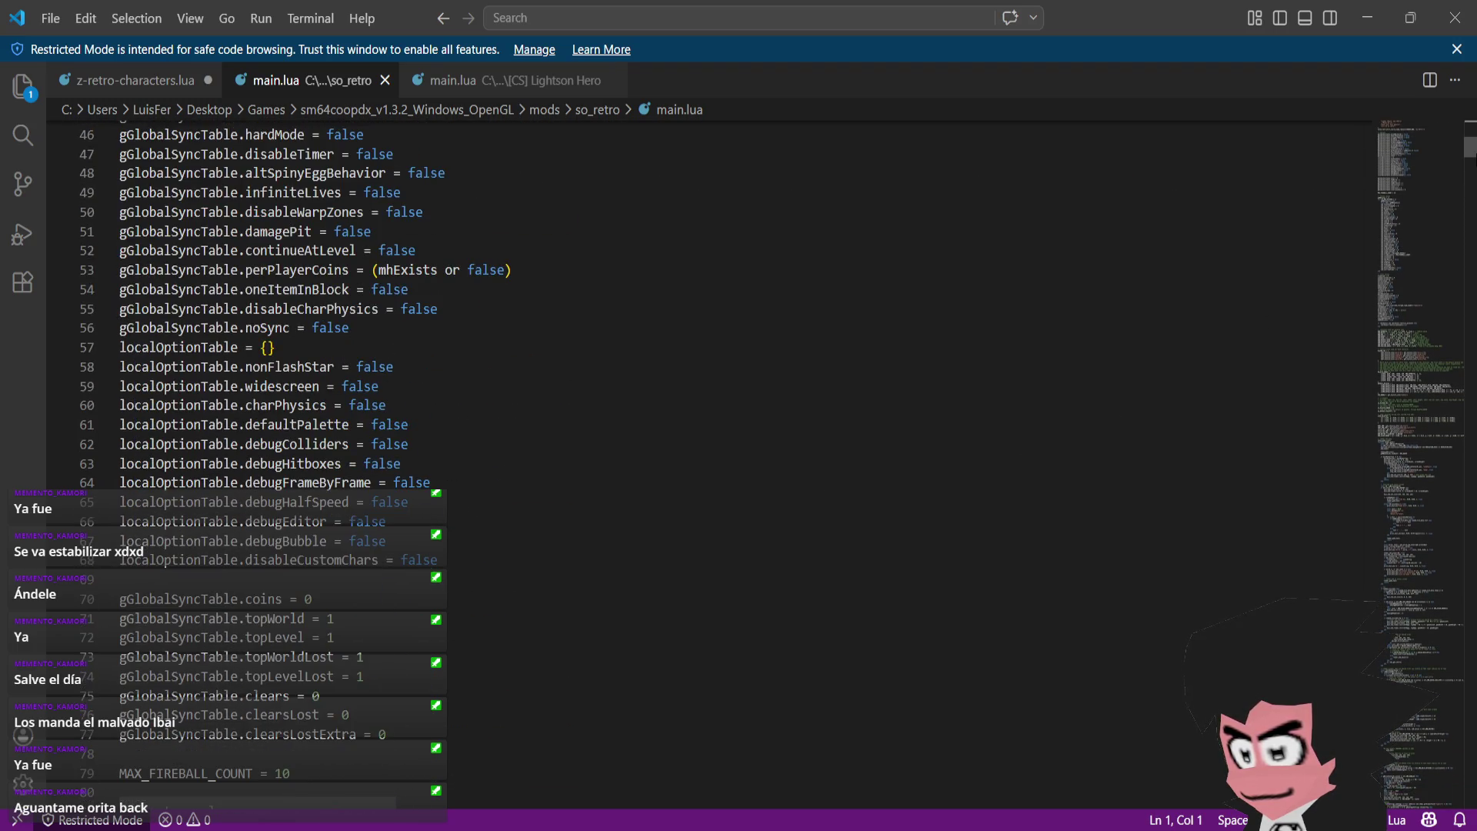
pyautogui.scroll(-8, 1473, 169)
pyautogui.moveTo(1473, 169)
pyautogui.mouseDown()
pyautogui.moveTo(1465, 361)
pyautogui.moveTo(1386, 566)
pyautogui.moveTo(1397, 609)
pyautogui.moveTo(1460, 675)
pyautogui.moveTo(1464, 765)
pyautogui.mouseUp()
pyautogui.scroll(-4, 1160, 616)
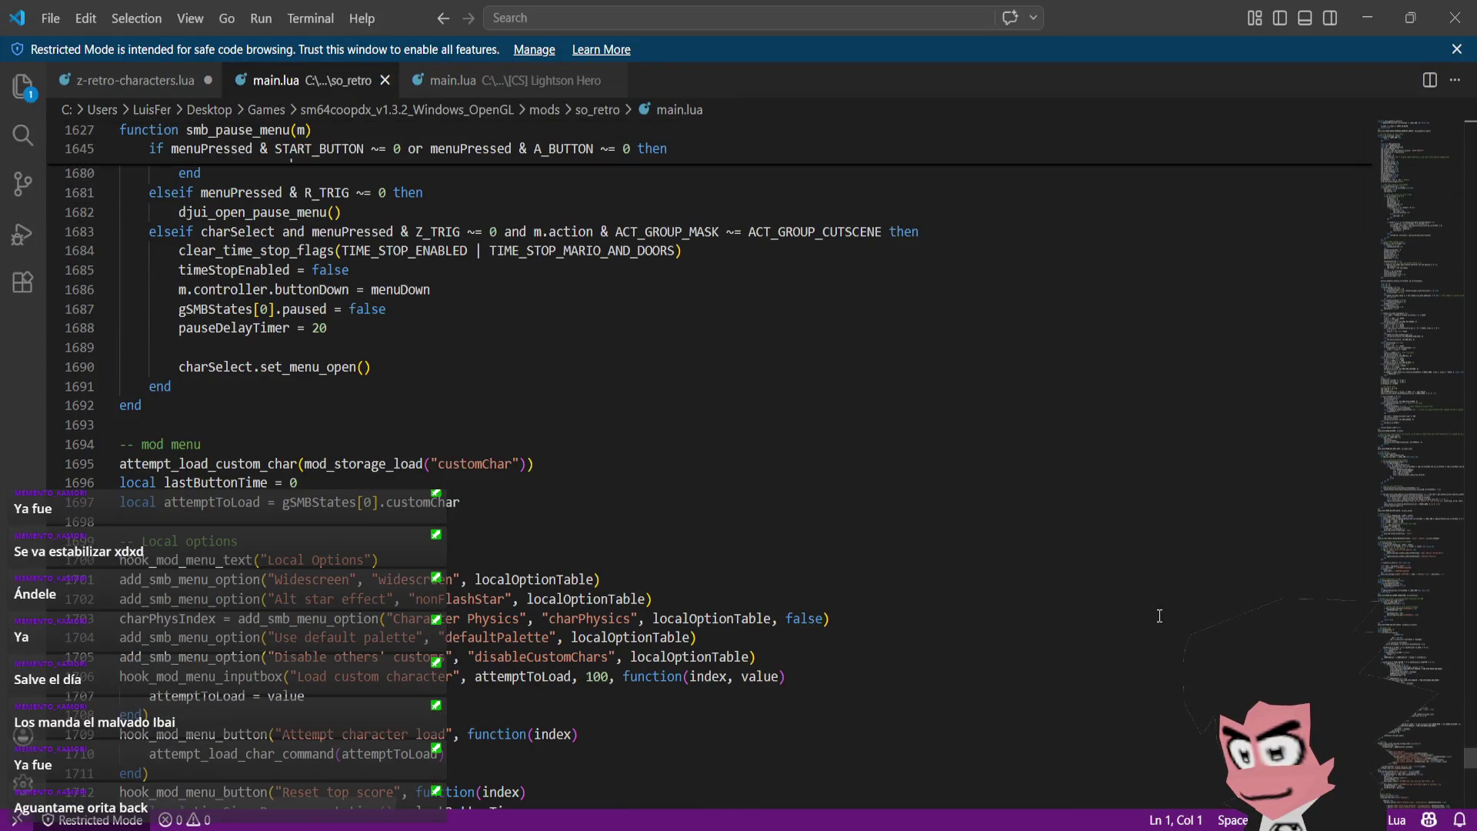
pyautogui.scroll(-7, 1160, 616)
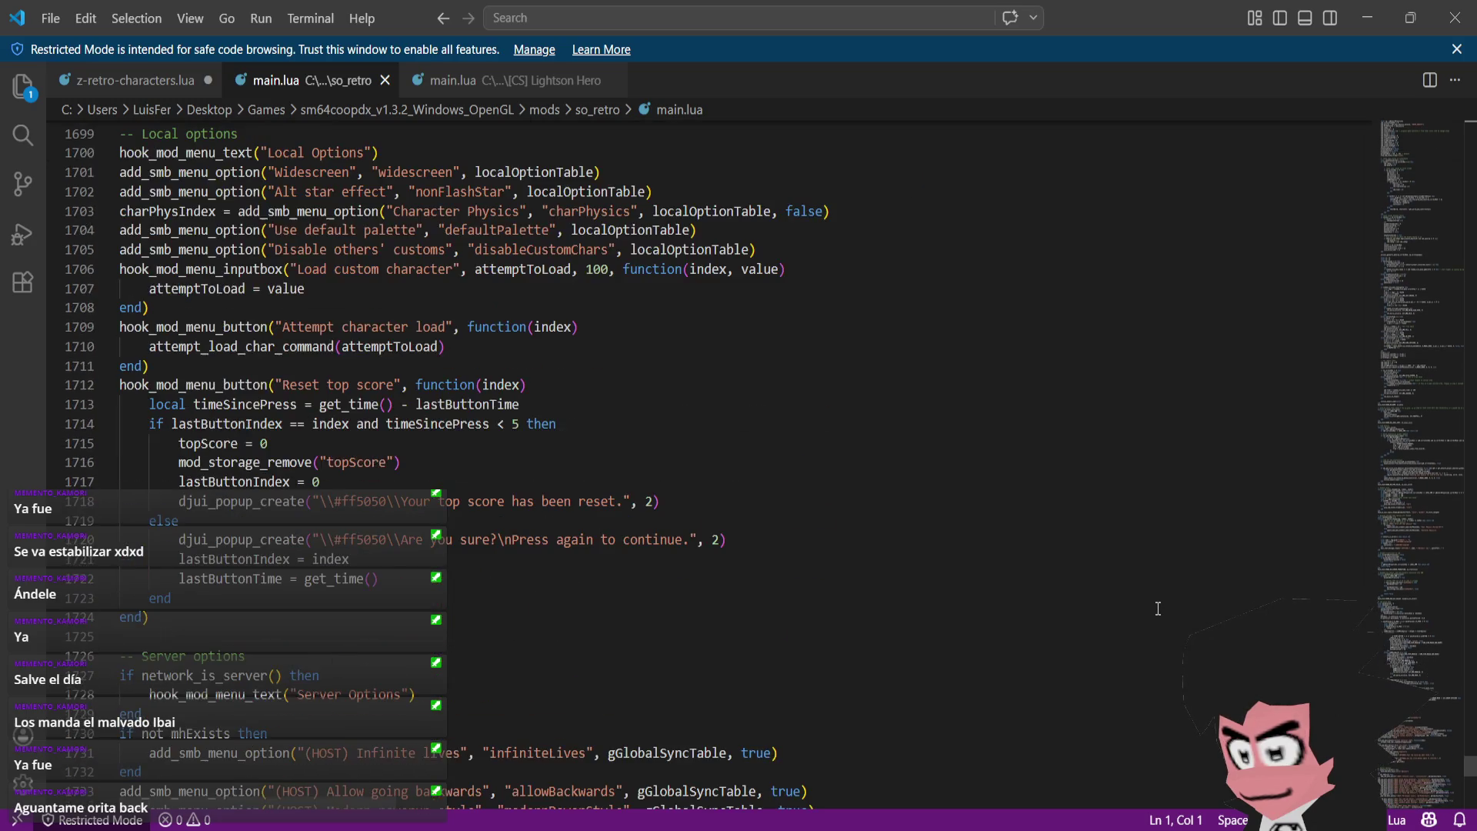
pyautogui.scroll(-16, 1158, 607)
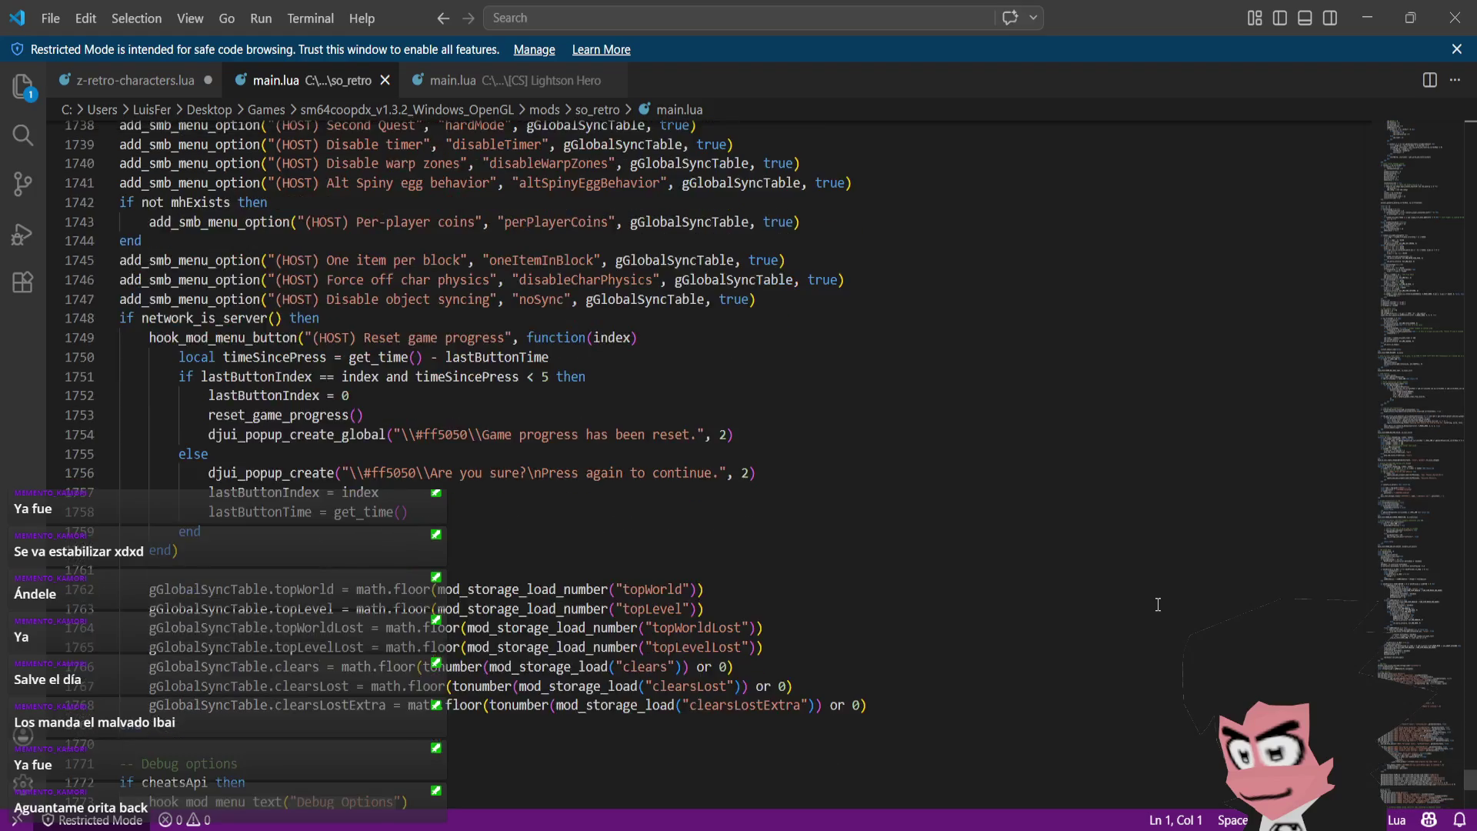
pyautogui.scroll(-4, 1157, 601)
pyautogui.scroll(3, 989, 580)
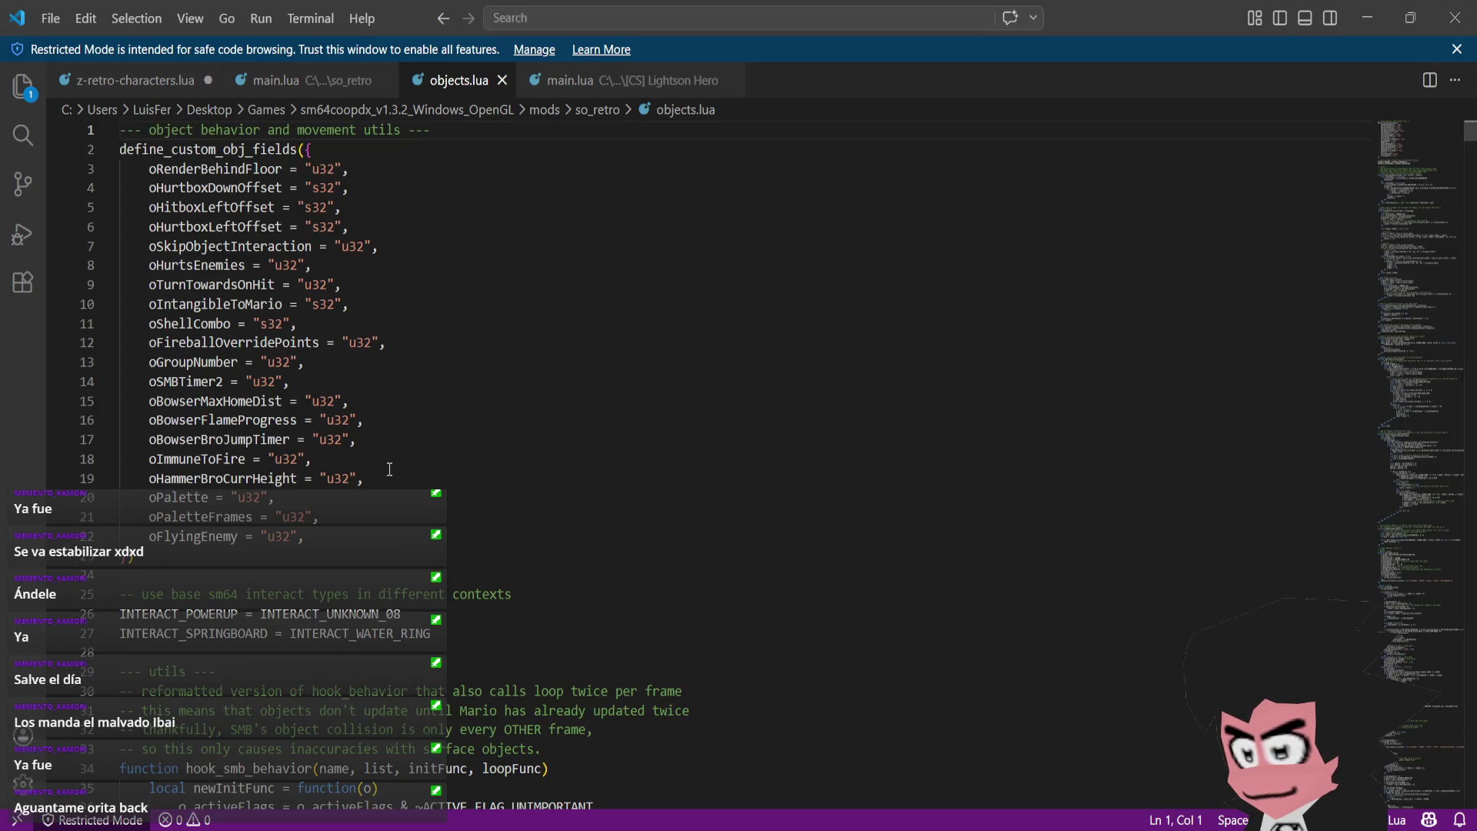
pyautogui.scroll(-15, 389, 468)
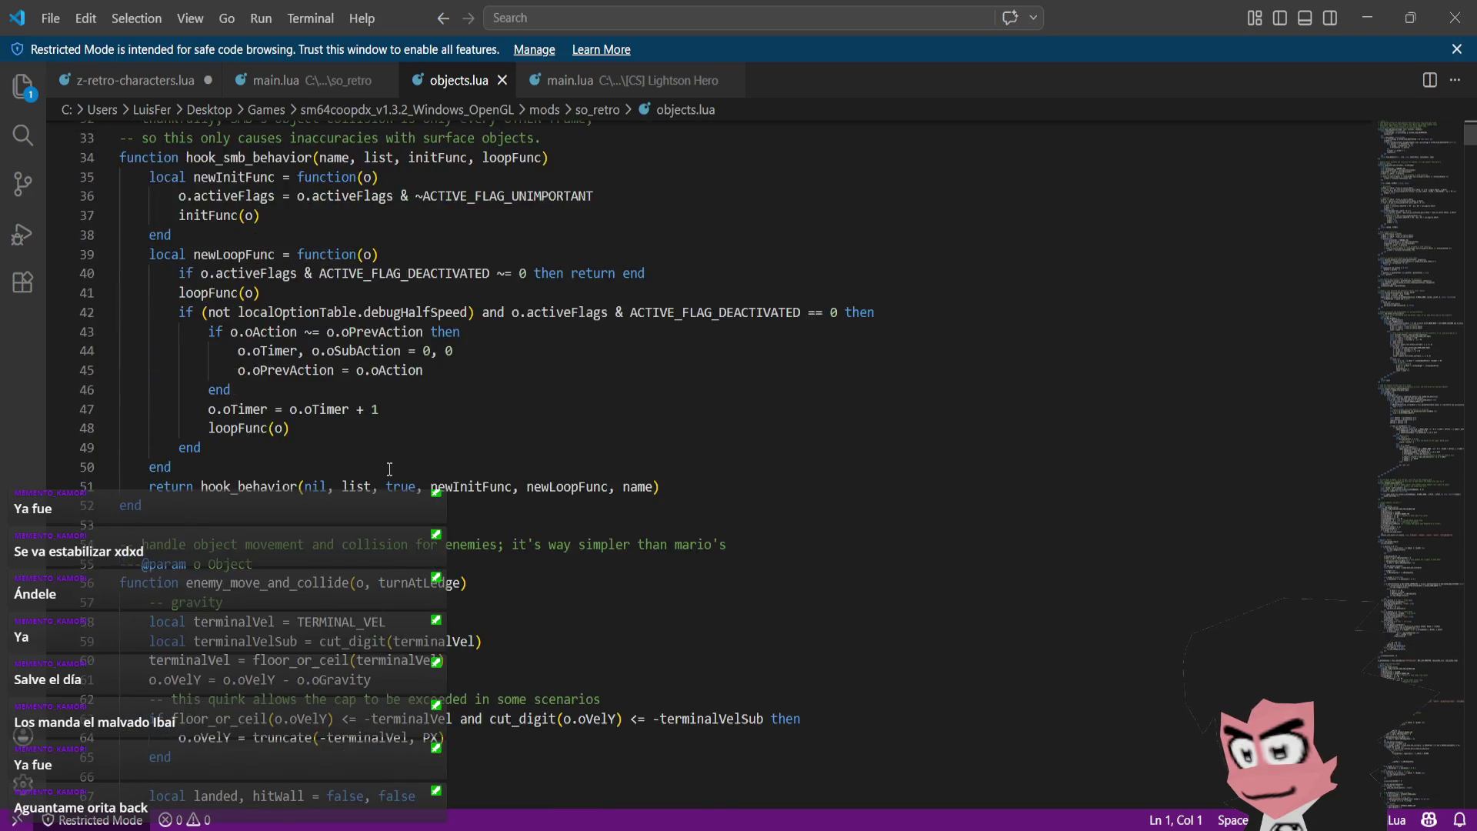
pyautogui.moveTo(1469, 137)
pyautogui.mouseDown()
pyautogui.moveTo(1465, 482)
pyautogui.moveTo(1470, 380)
pyautogui.mouseUp()
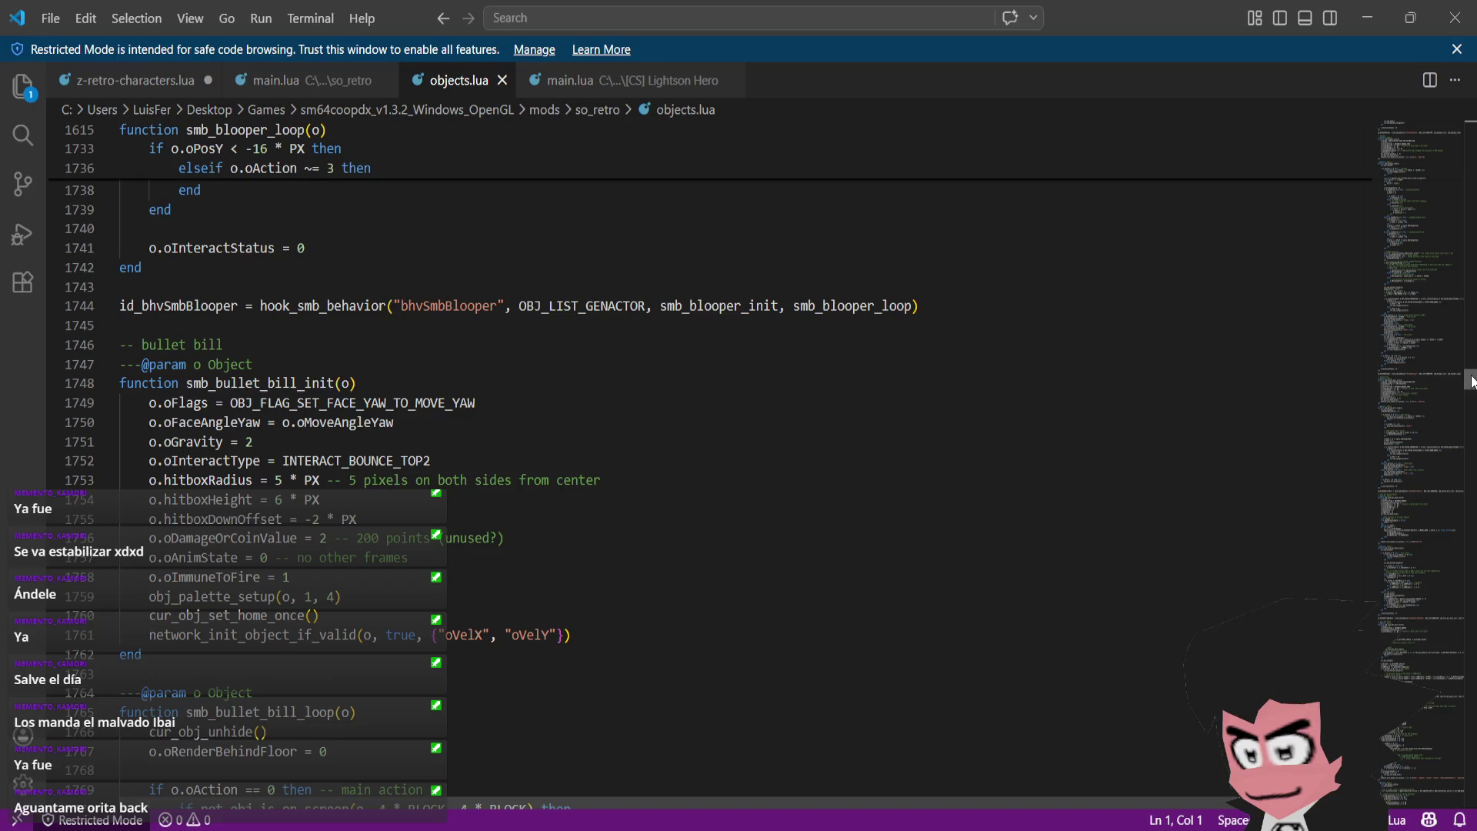
pyautogui.click(885, 407)
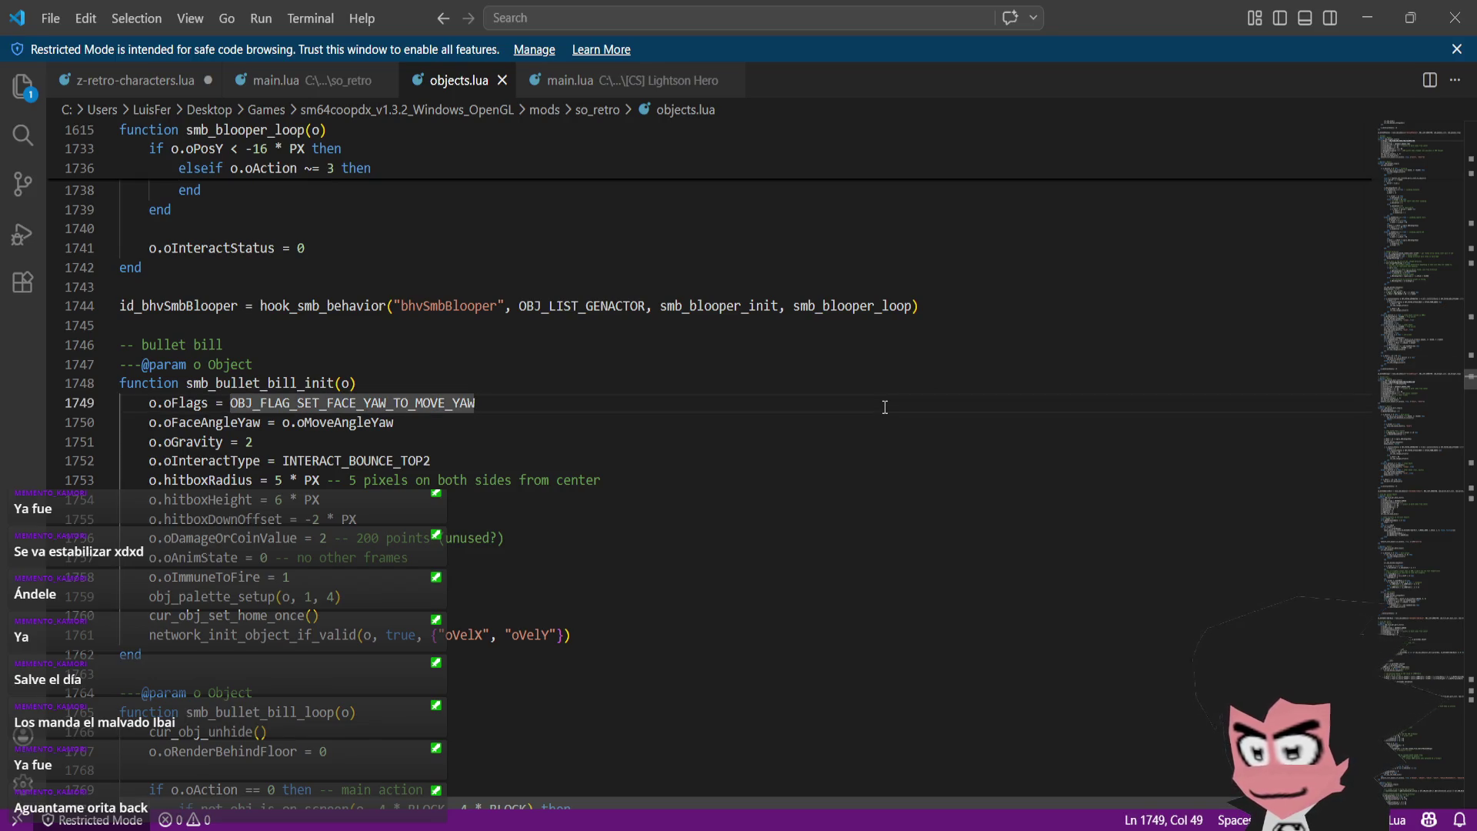
pyautogui.hotkey('ctrl', 'f')
pyautogui.write('fire')
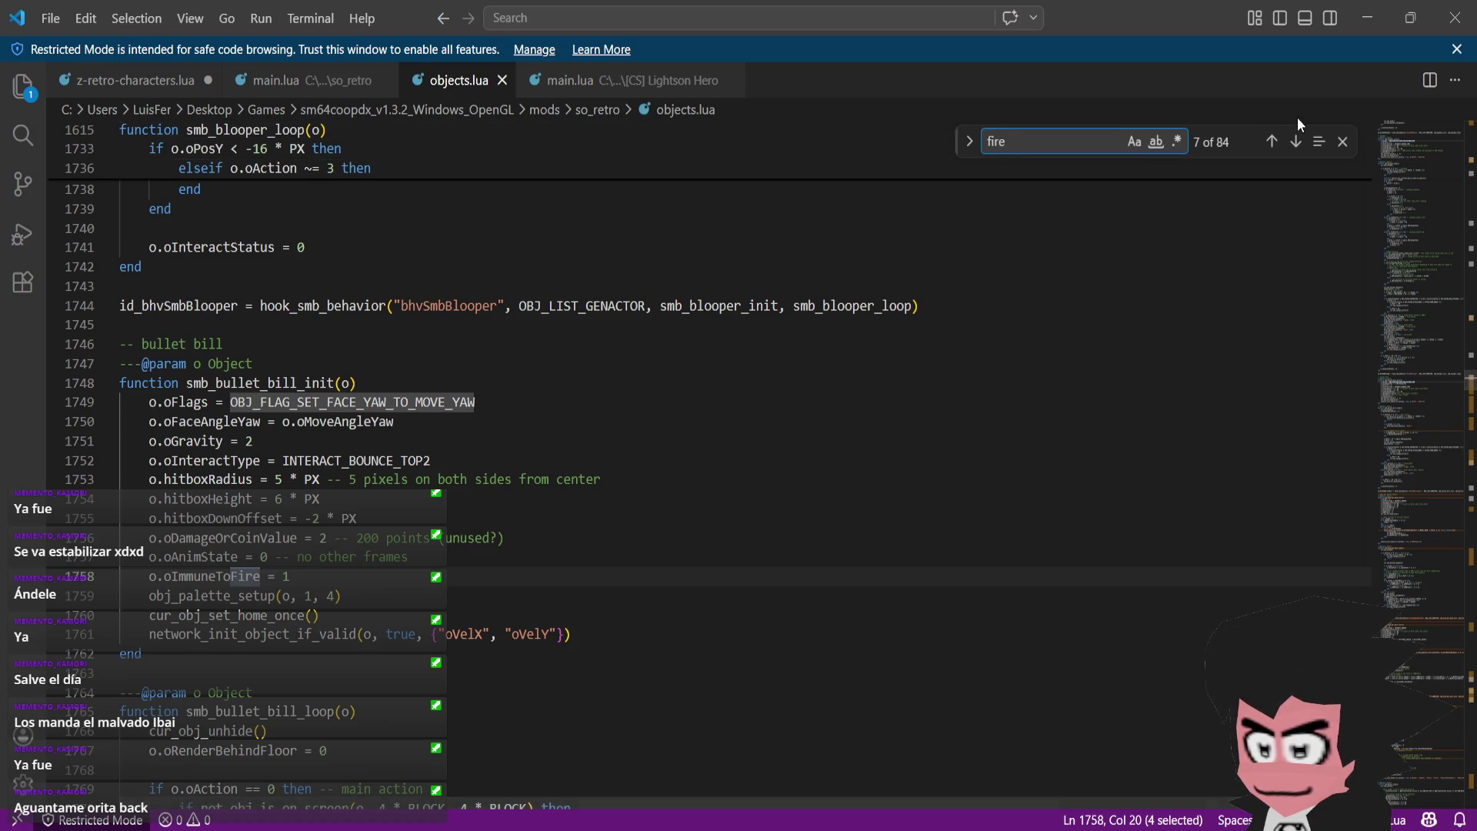
pyautogui.click(1341, 142)
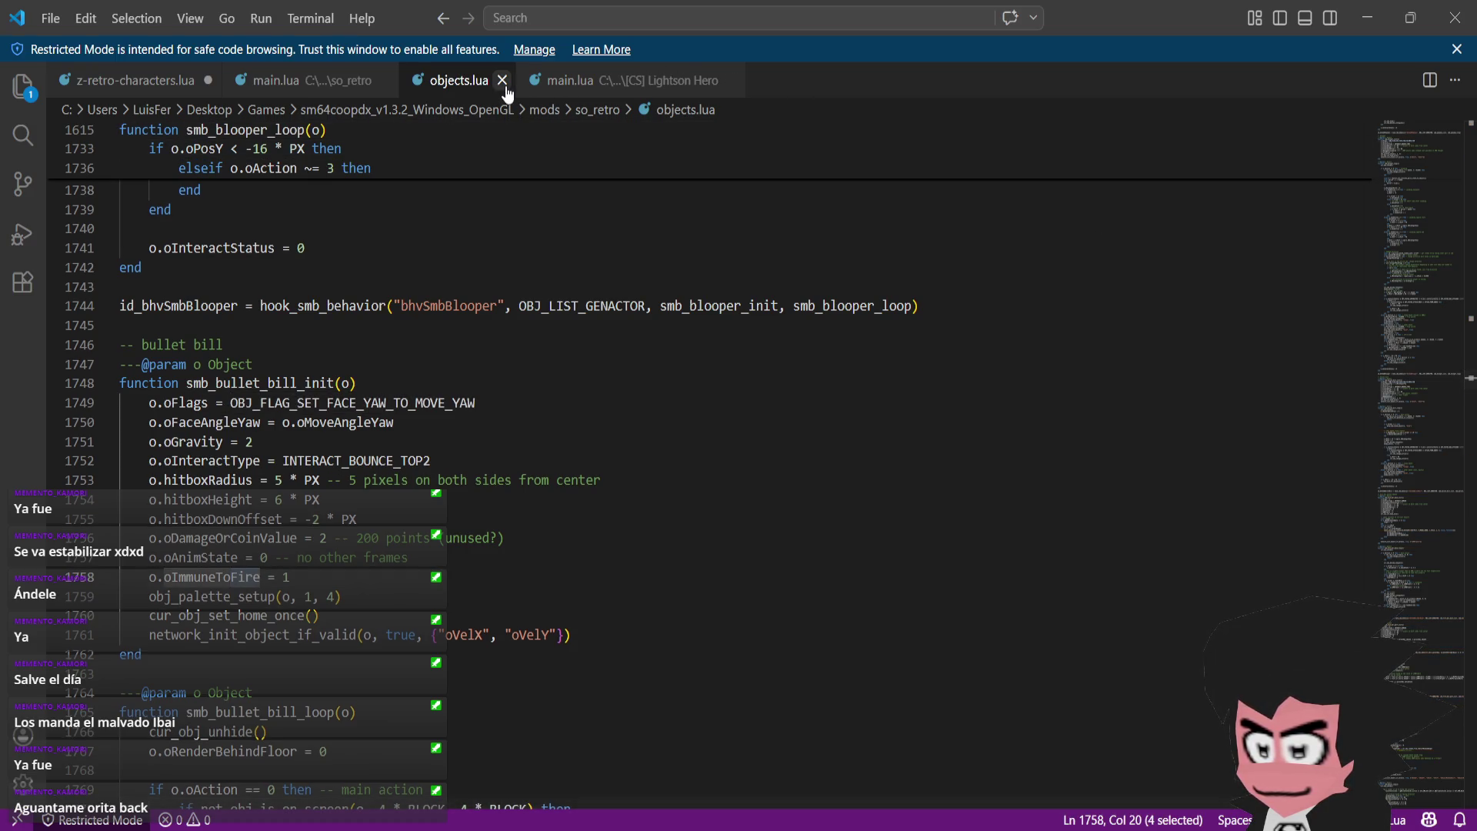
pyautogui.click(504, 83)
# - Glance at Lightson Hero's palette preset list, then return to So Retro's main.lua
pyautogui.click(508, 83)
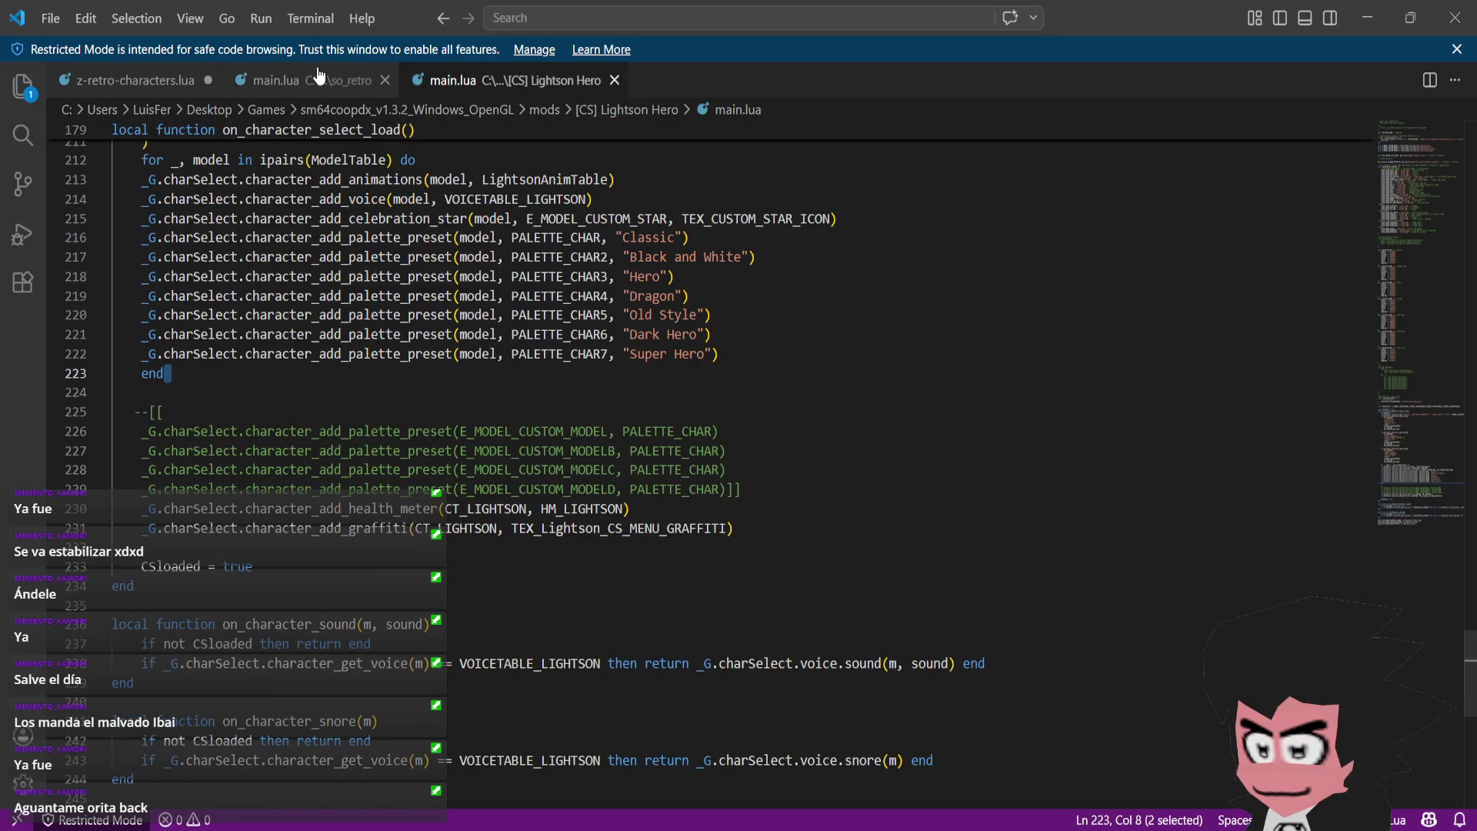
pyautogui.click(316, 77)
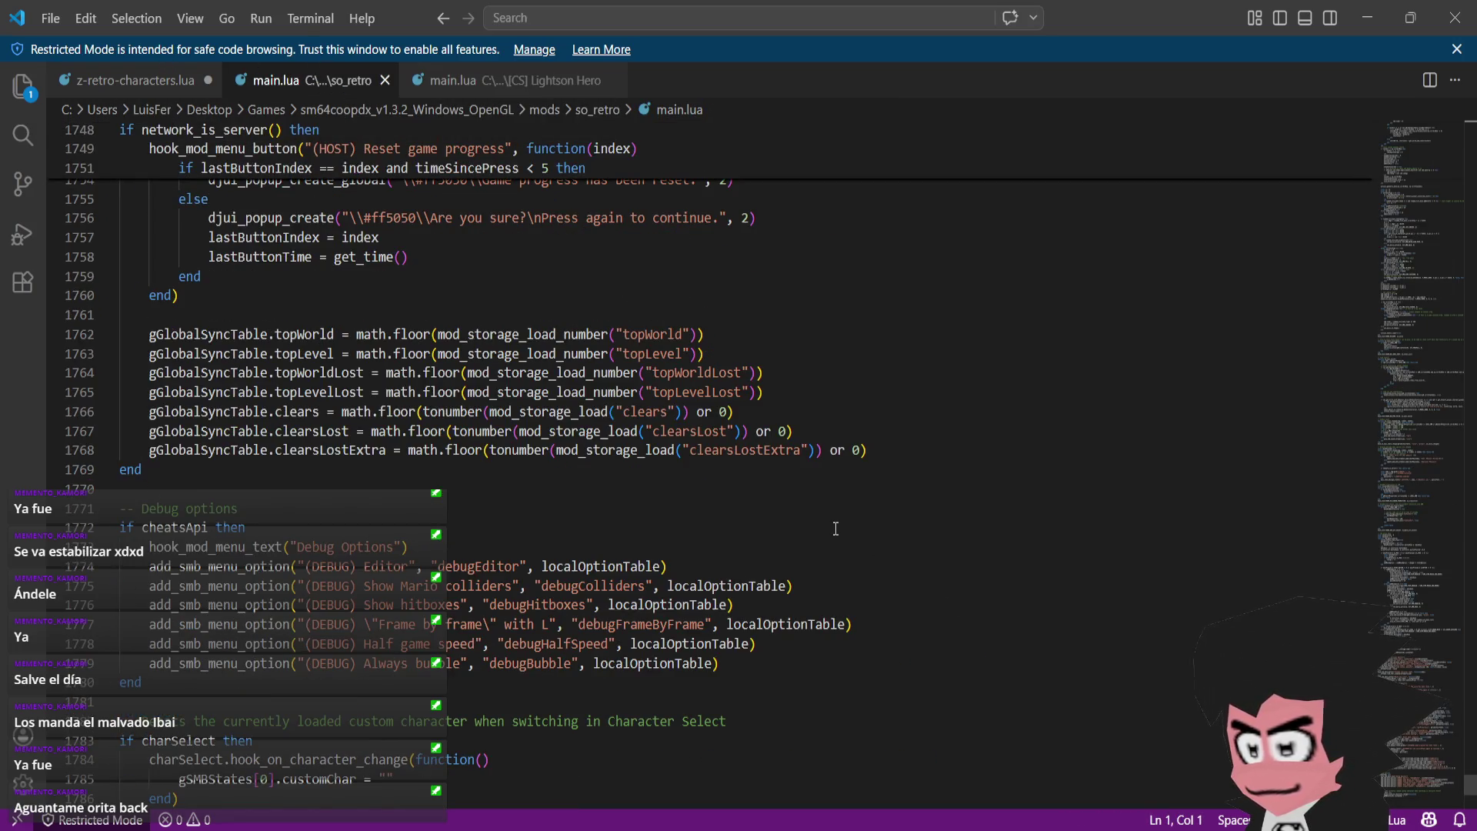
pyautogui.scroll(-1, 836, 529)
pyautogui.scroll(-3, 836, 528)
pyautogui.scroll(15, 835, 528)
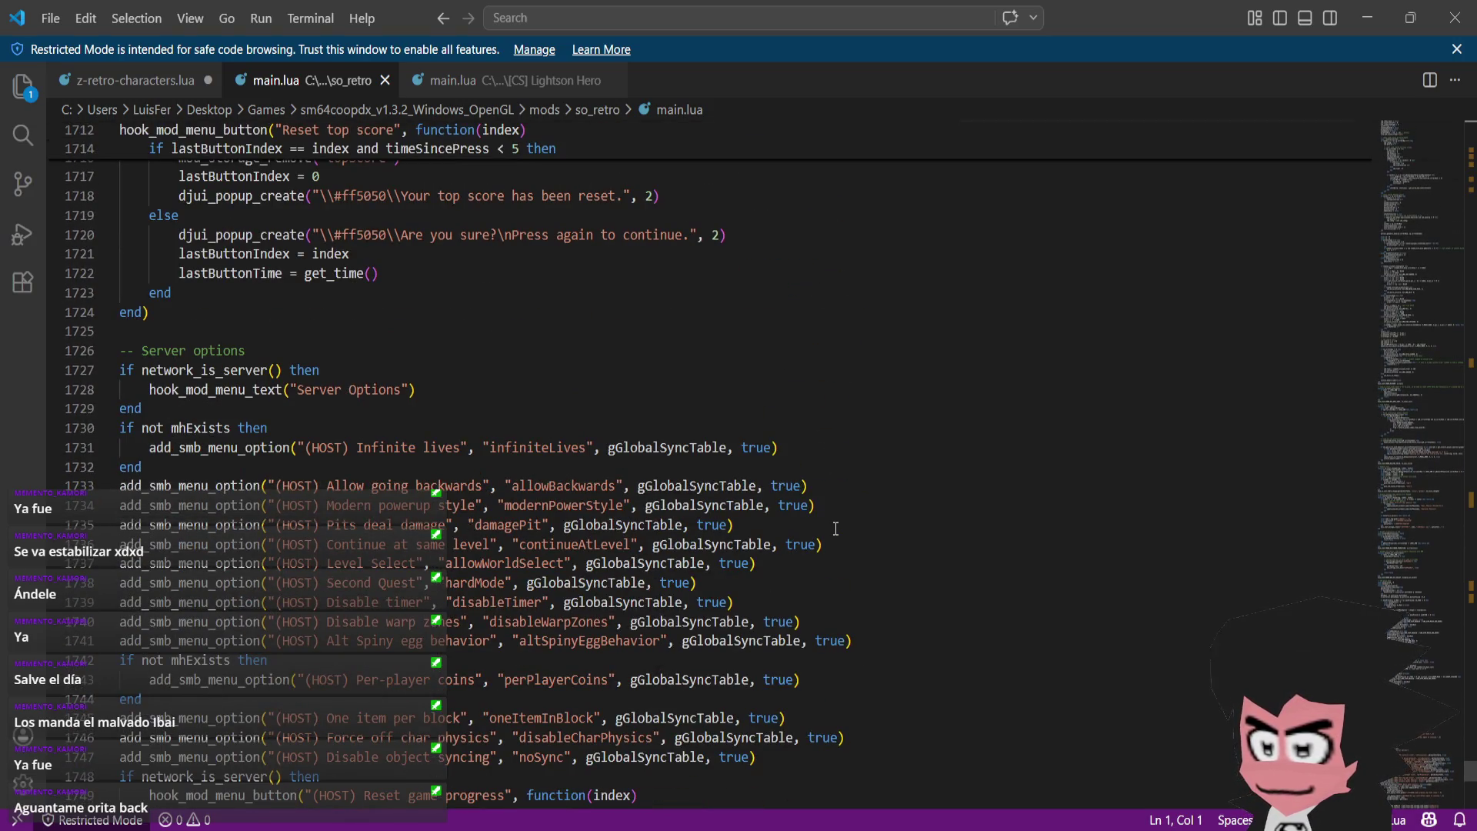
# - Search main.lua for 'character' and jump to the next match at line 175
pyautogui.hotkey('ctrl', 'f')
pyautogui.write('character')
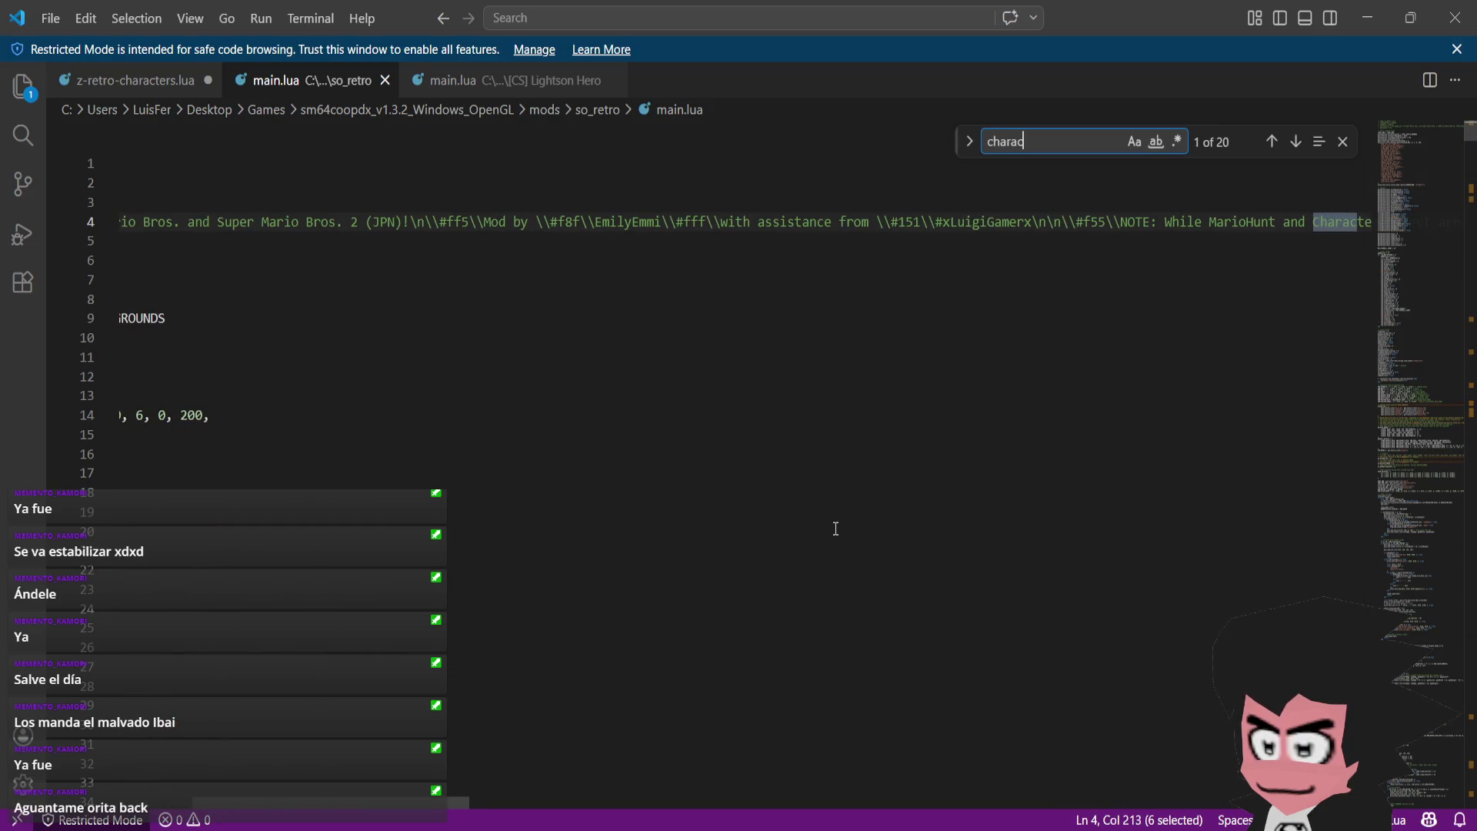
pyautogui.click(1296, 141)
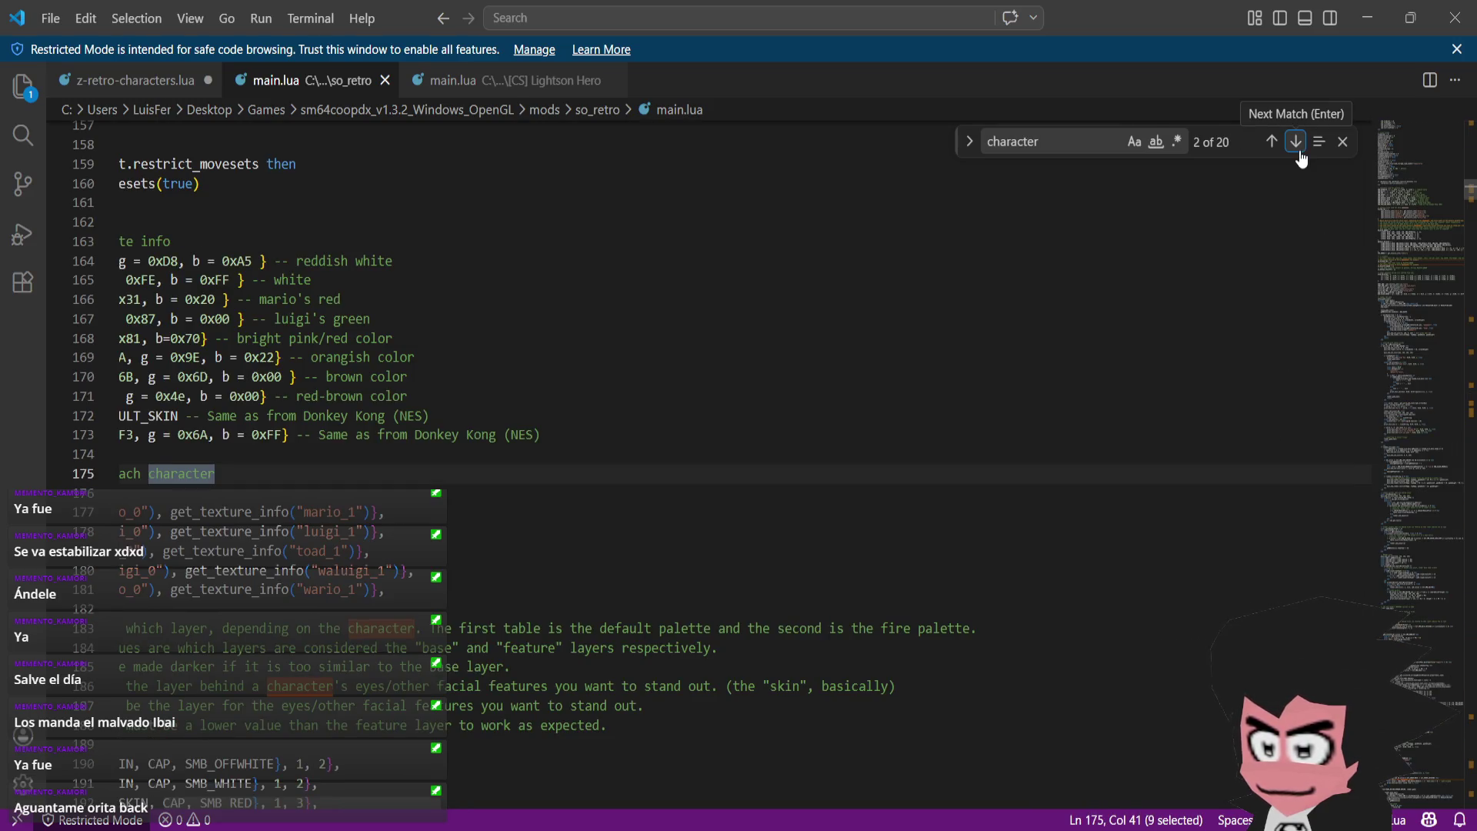
pyautogui.moveTo(413, 800); pyautogui.dragTo(323, 800)
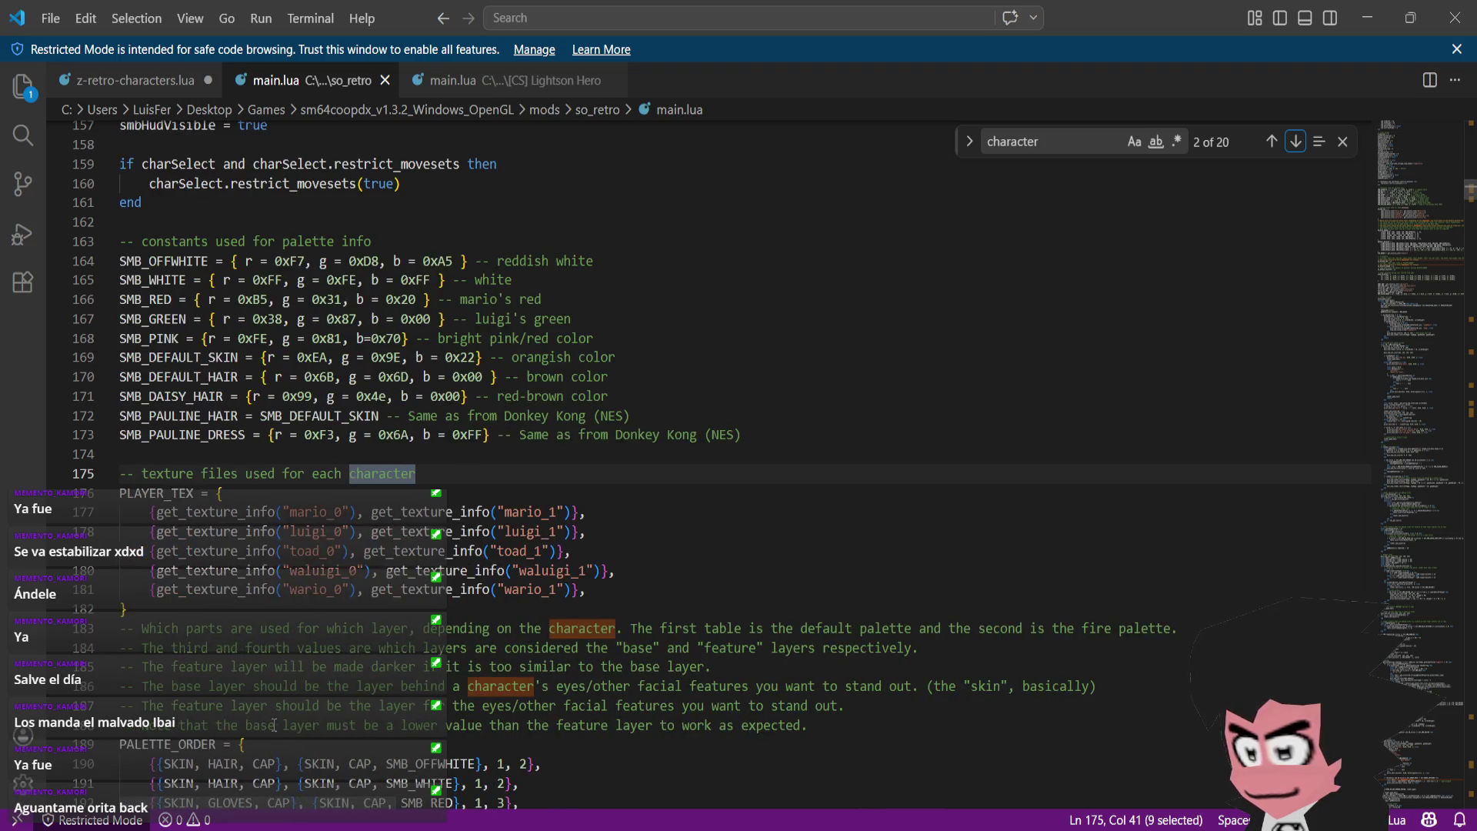
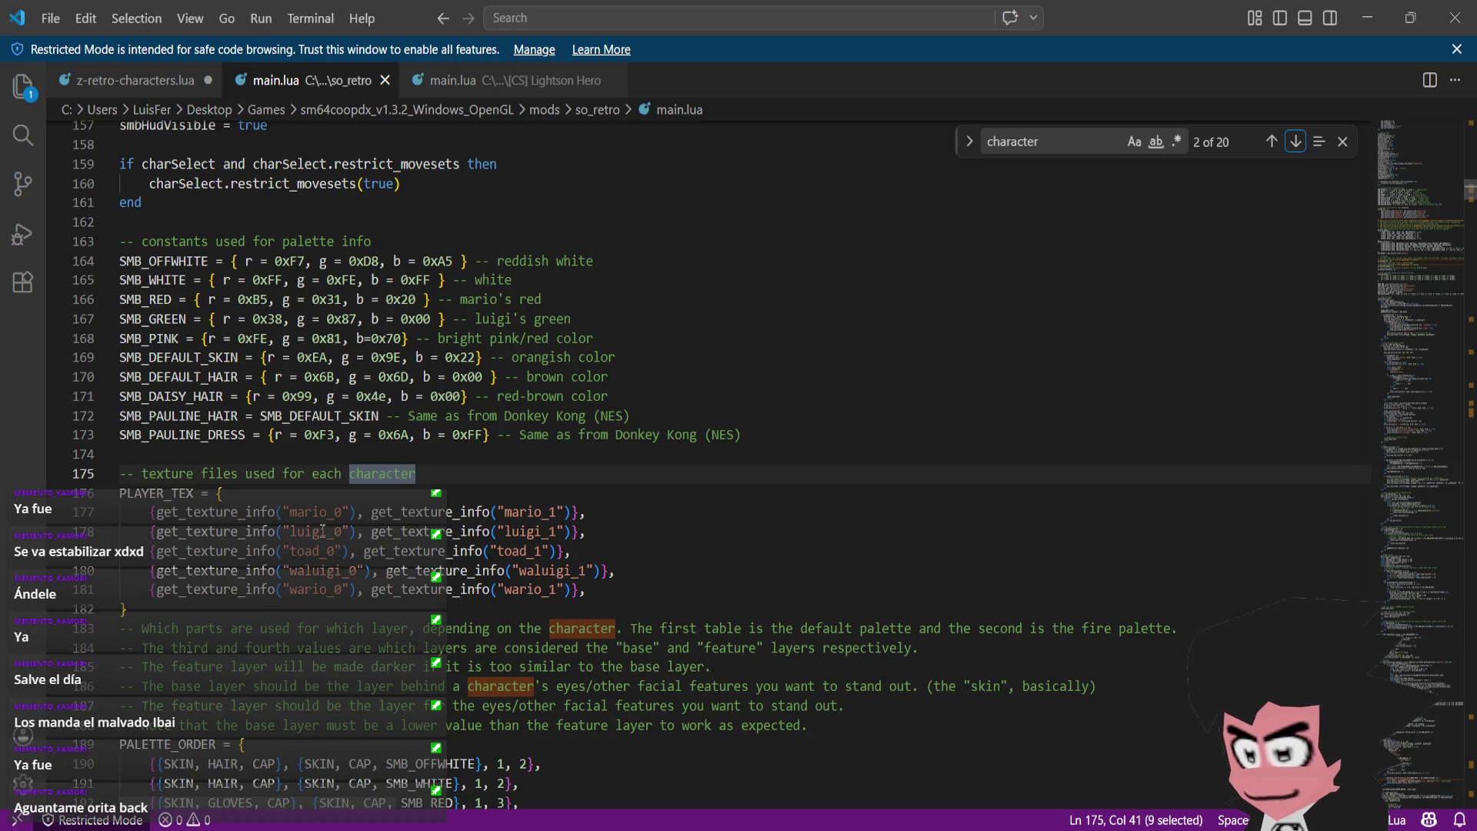
# - Review the so_retro palette constants and PALETTE_ORDER entries, highlighting every use of SMB_RED
pyautogui.scroll(-4, 322, 538)
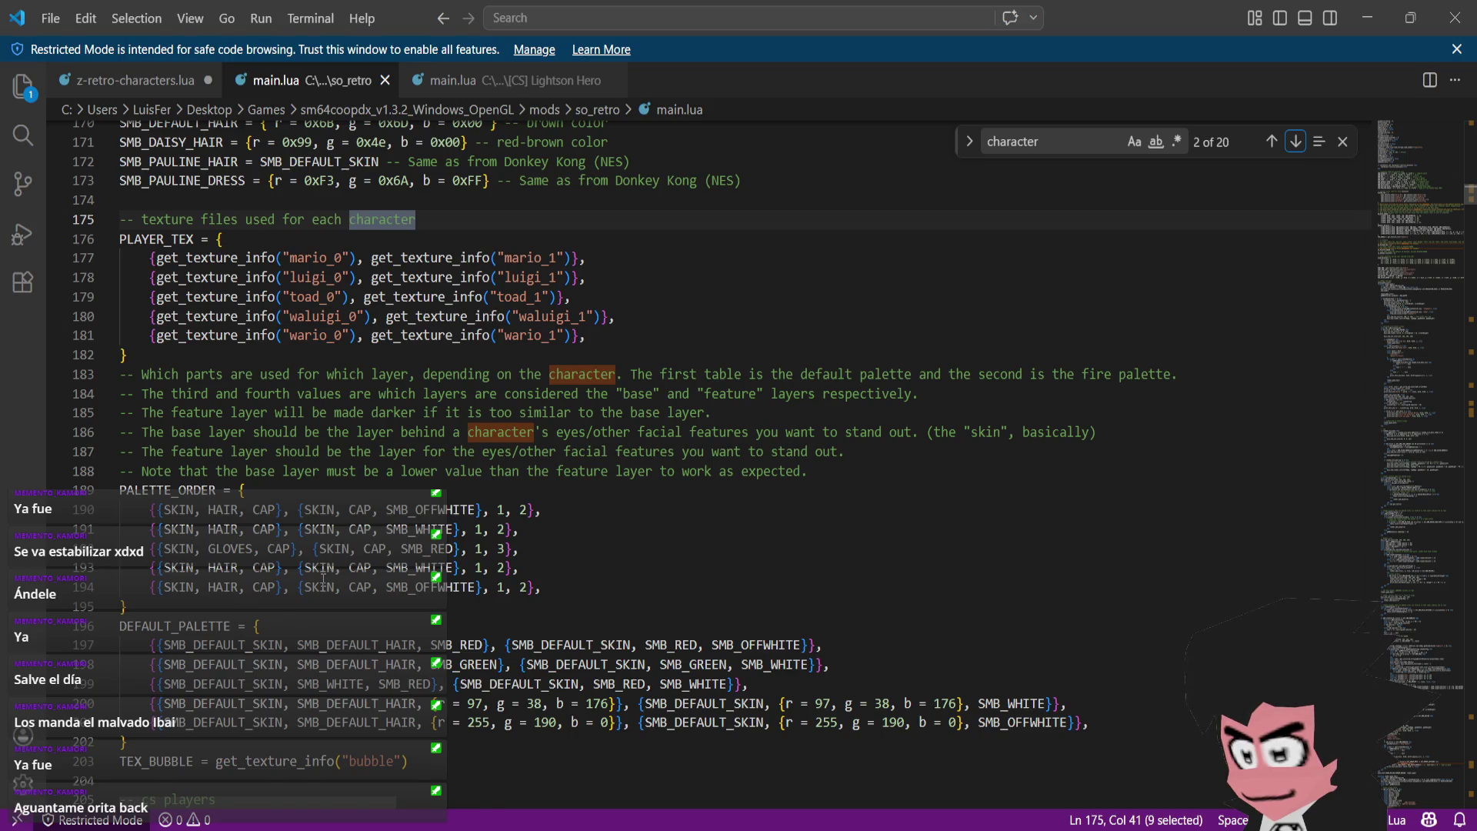
pyautogui.scroll(-2, 322, 579)
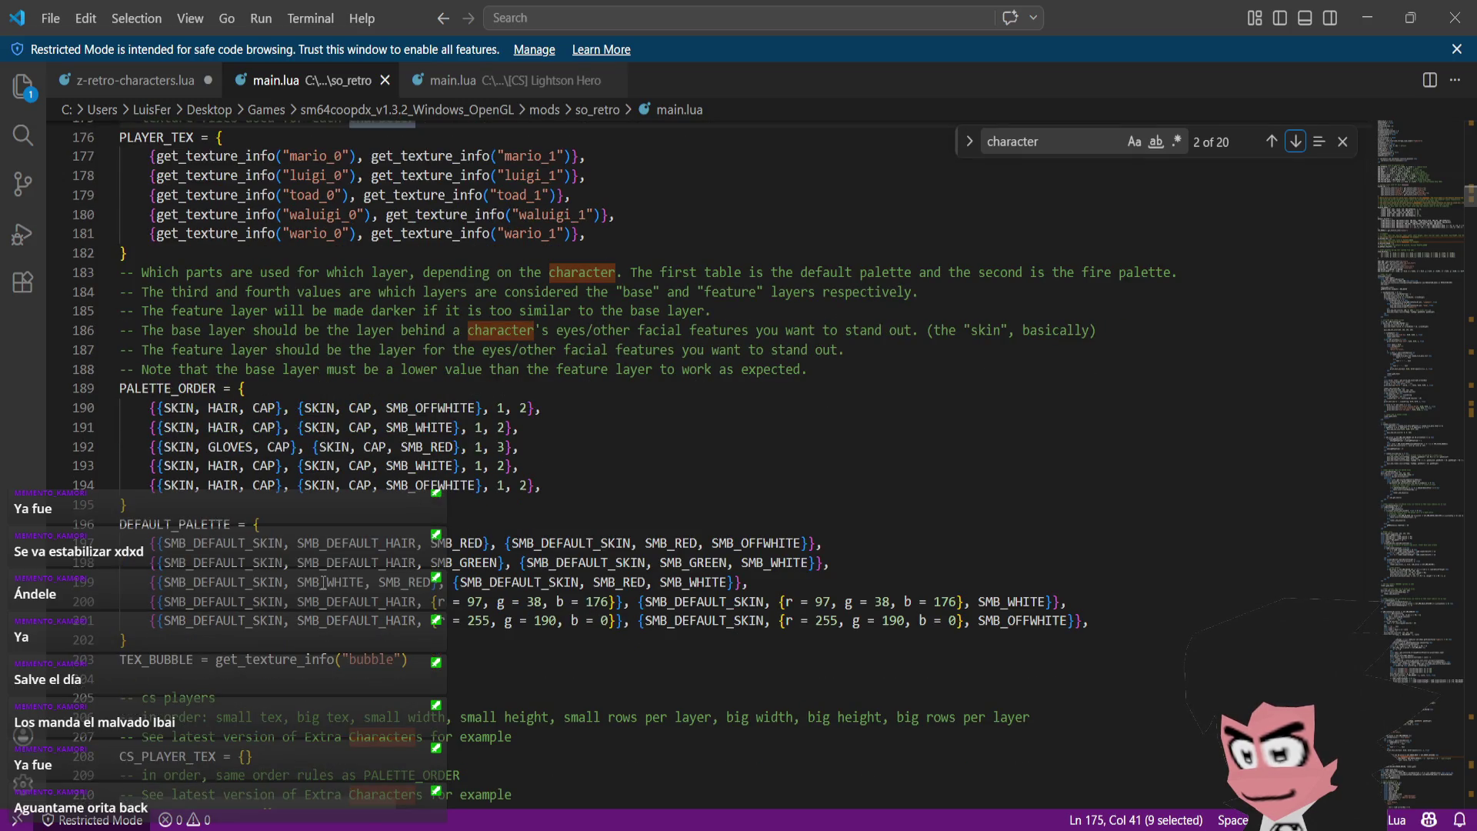
pyautogui.scroll(-4, 322, 582)
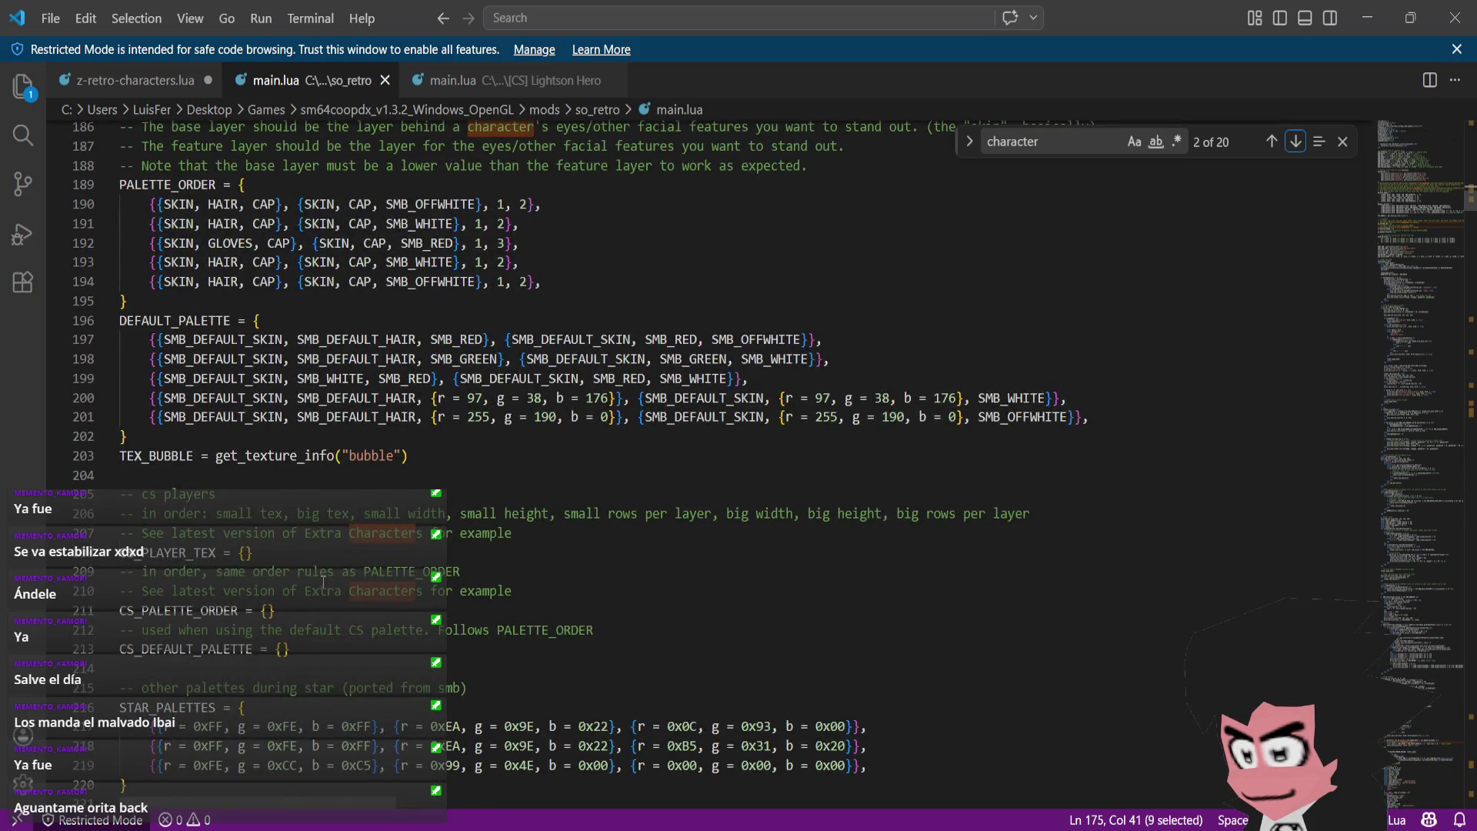
pyautogui.scroll(-2, 322, 582)
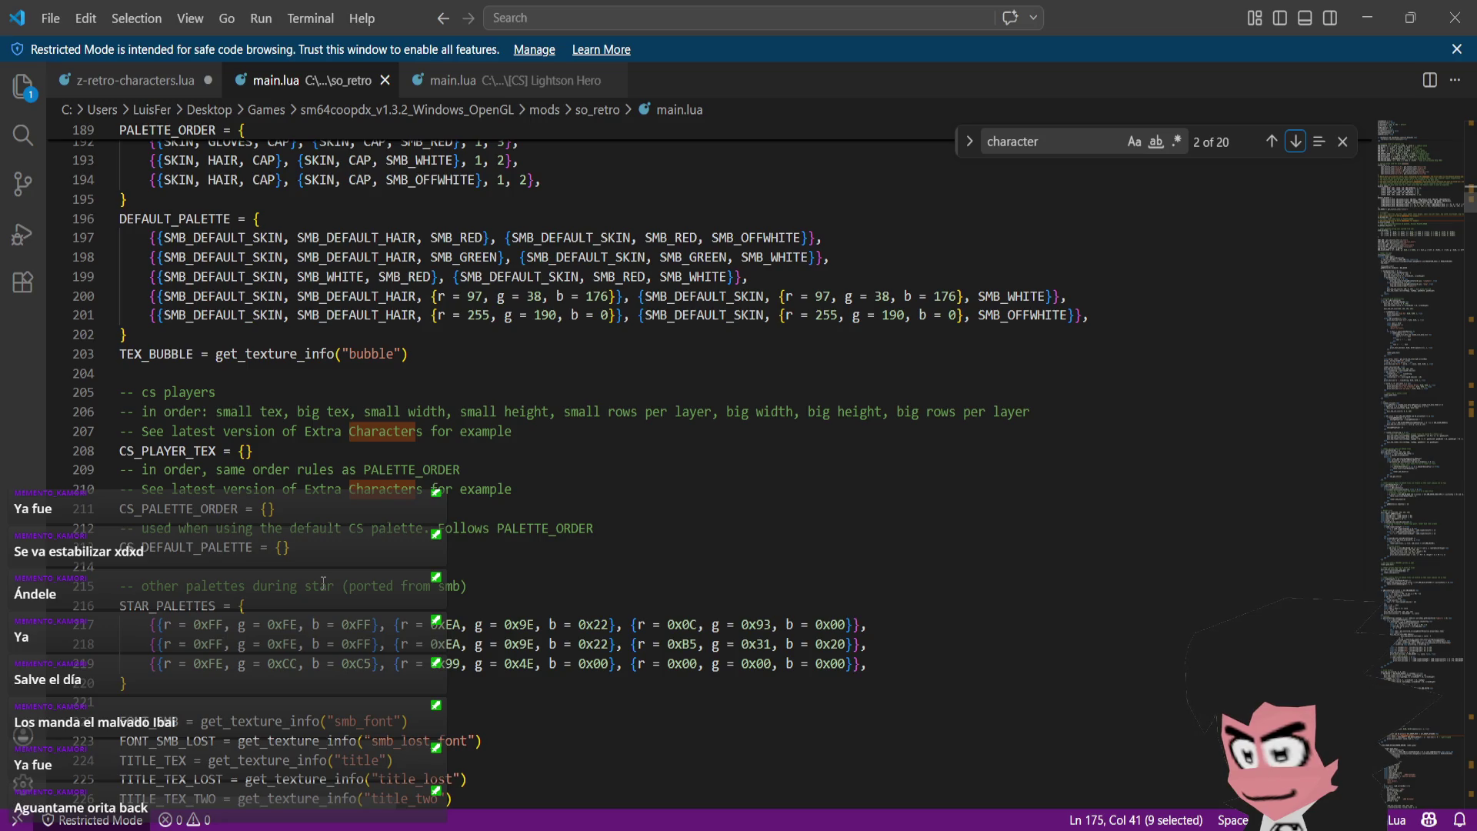
pyautogui.scroll(-1, 323, 582)
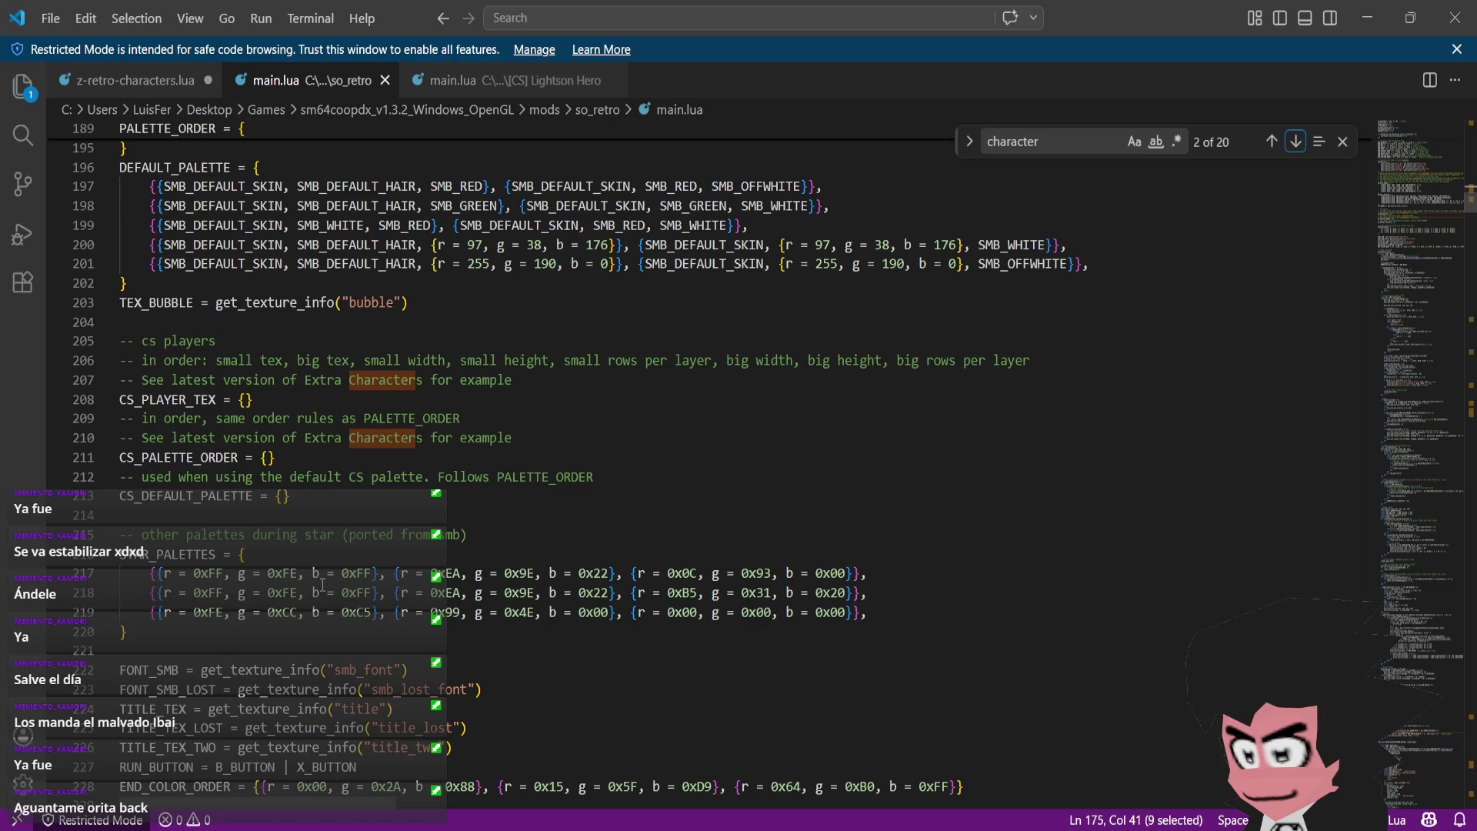
pyautogui.scroll(1, 323, 585)
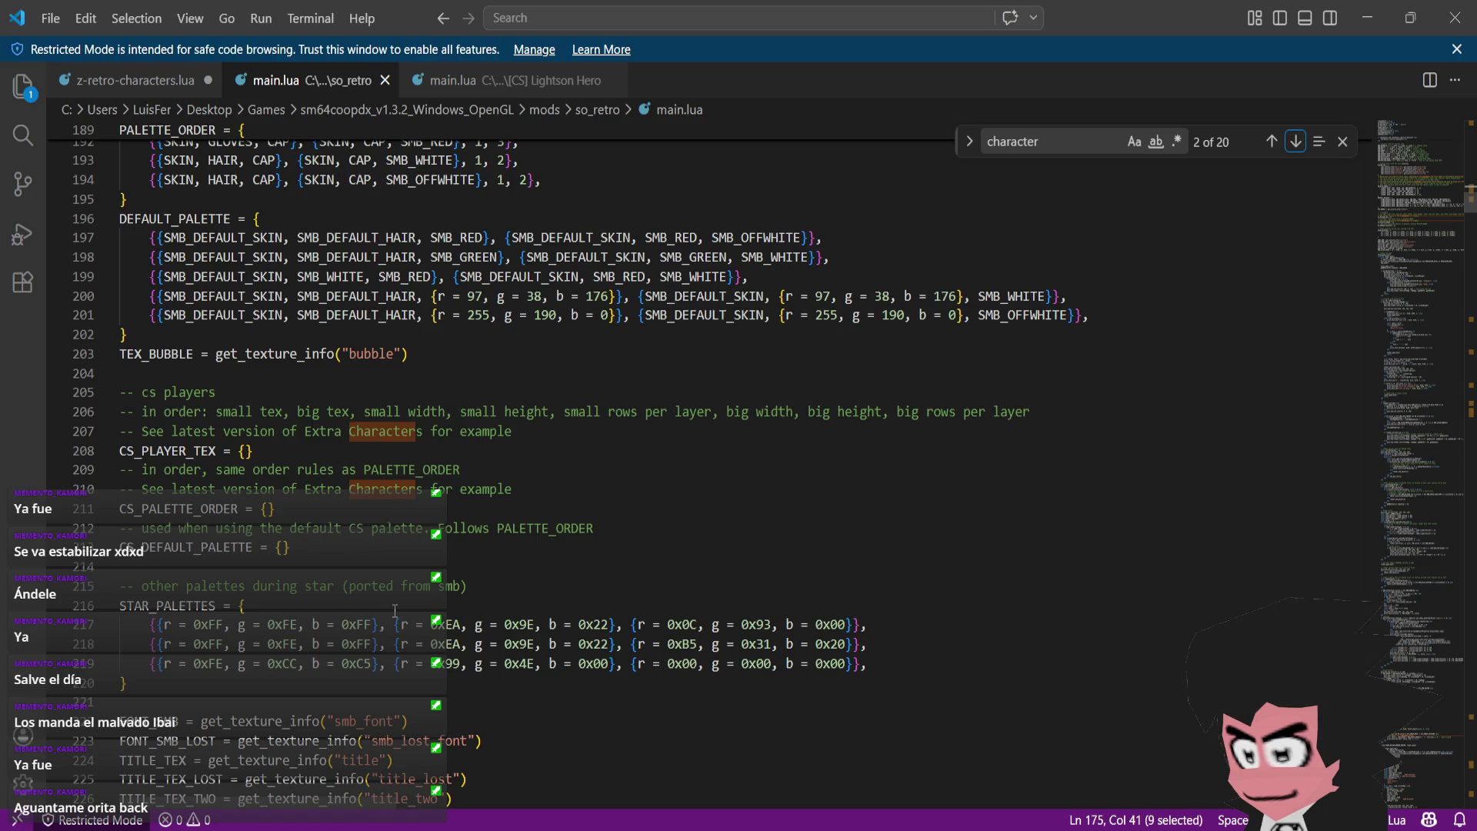
pyautogui.scroll(5, 395, 610)
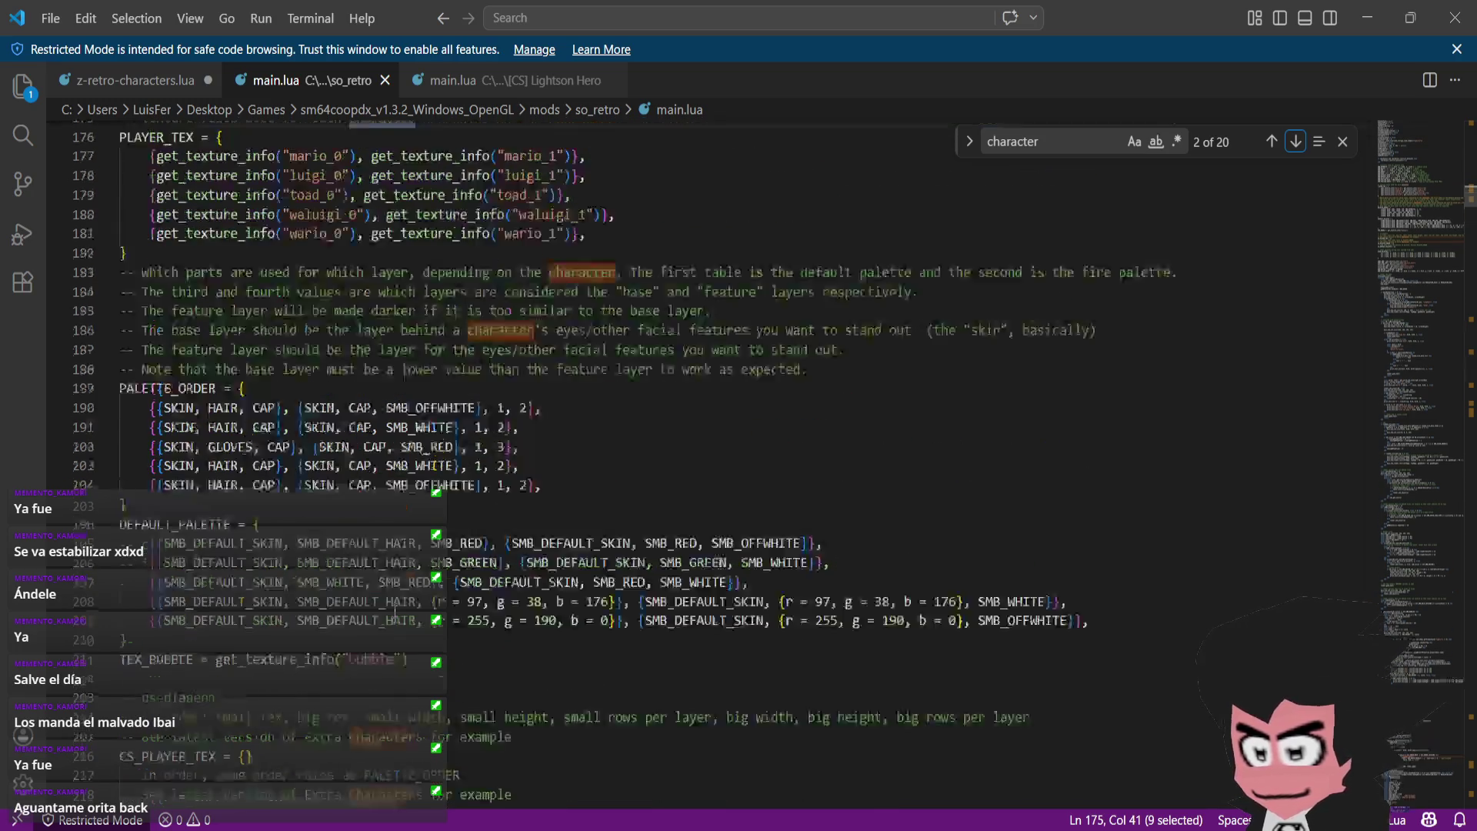
pyautogui.scroll(3, 392, 600)
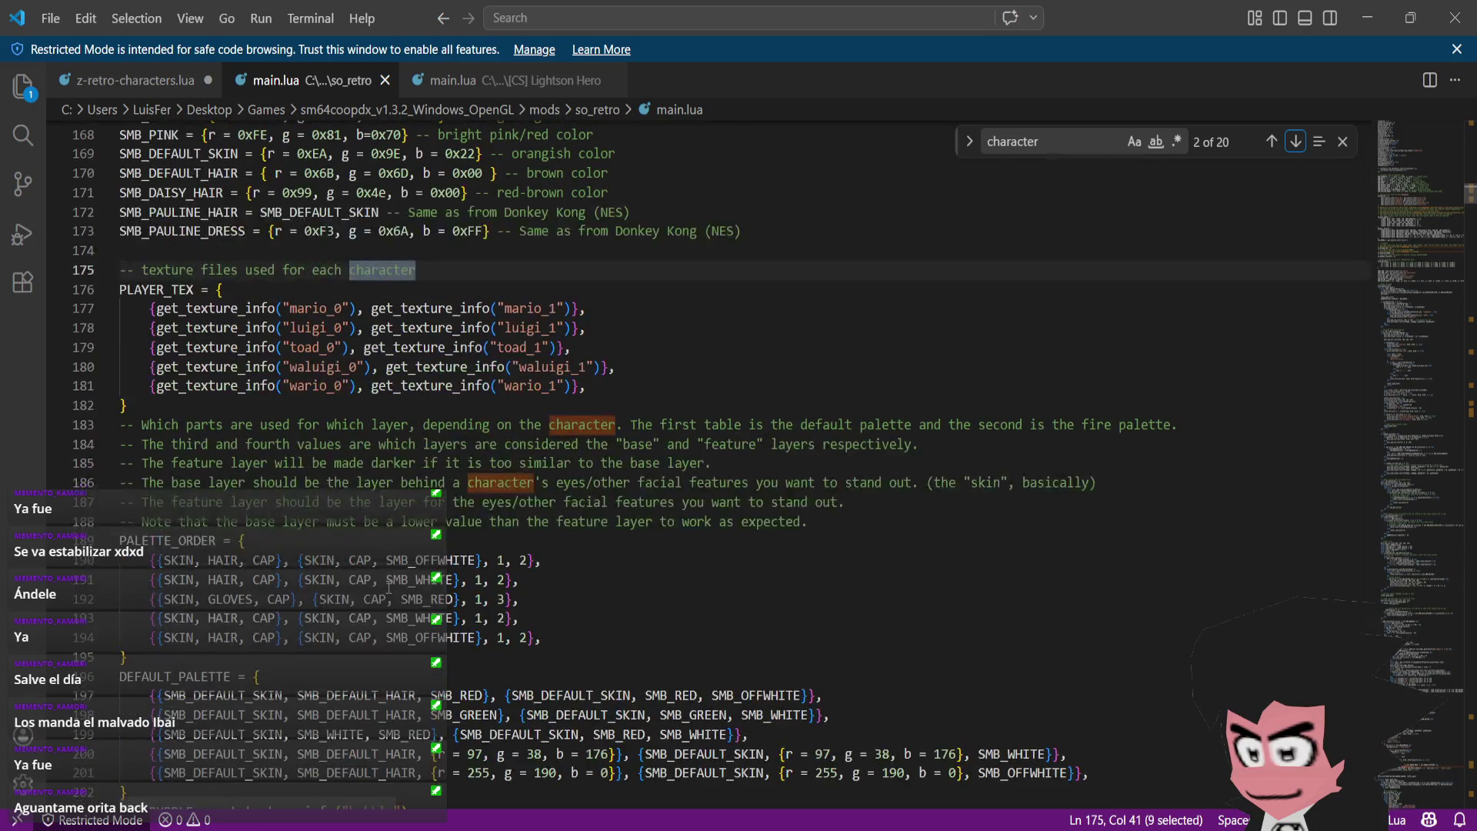
pyautogui.scroll(-2, 386, 587)
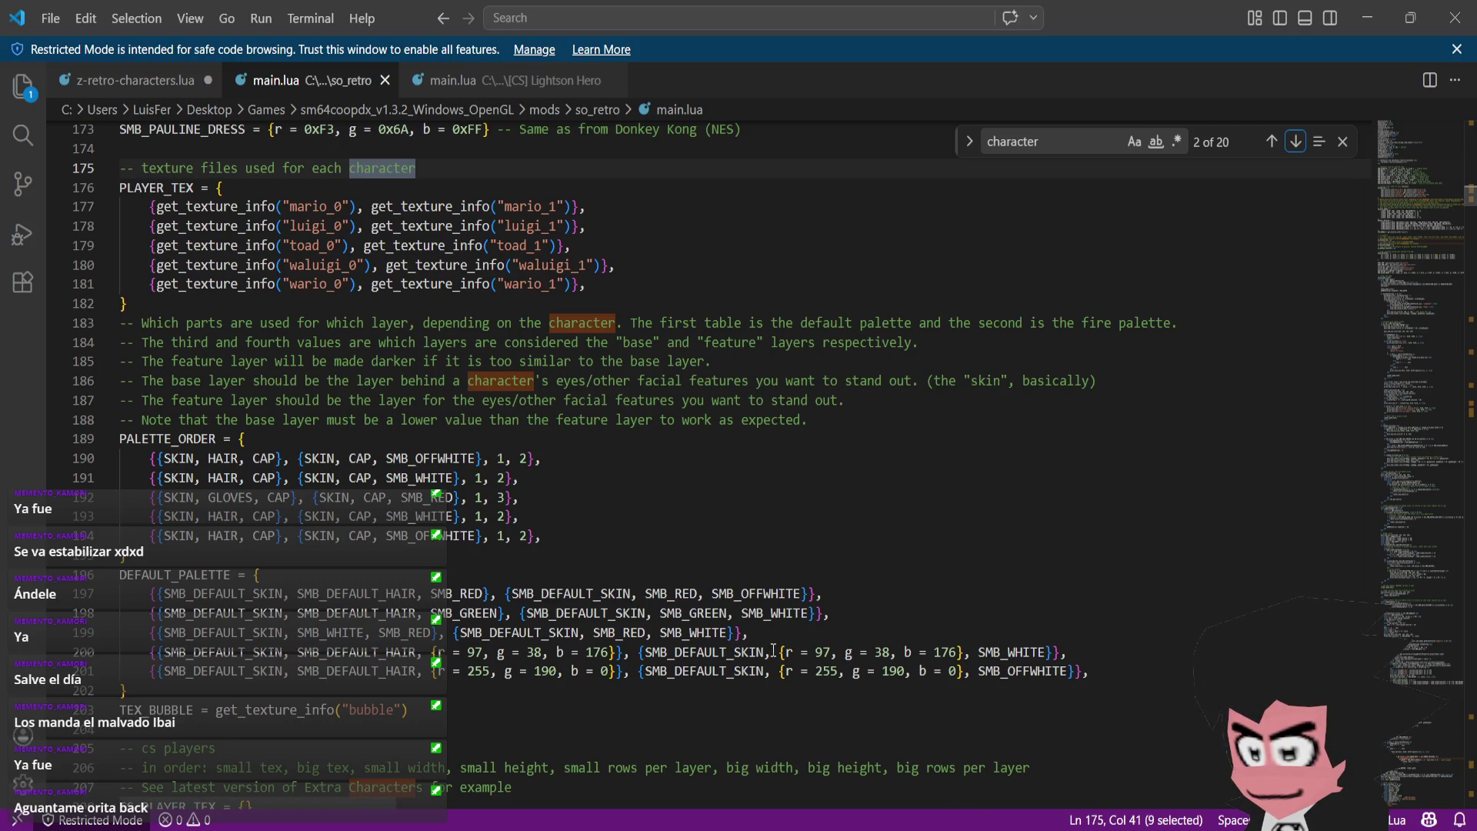
pyautogui.click(514, 534)
pyautogui.click(437, 498)
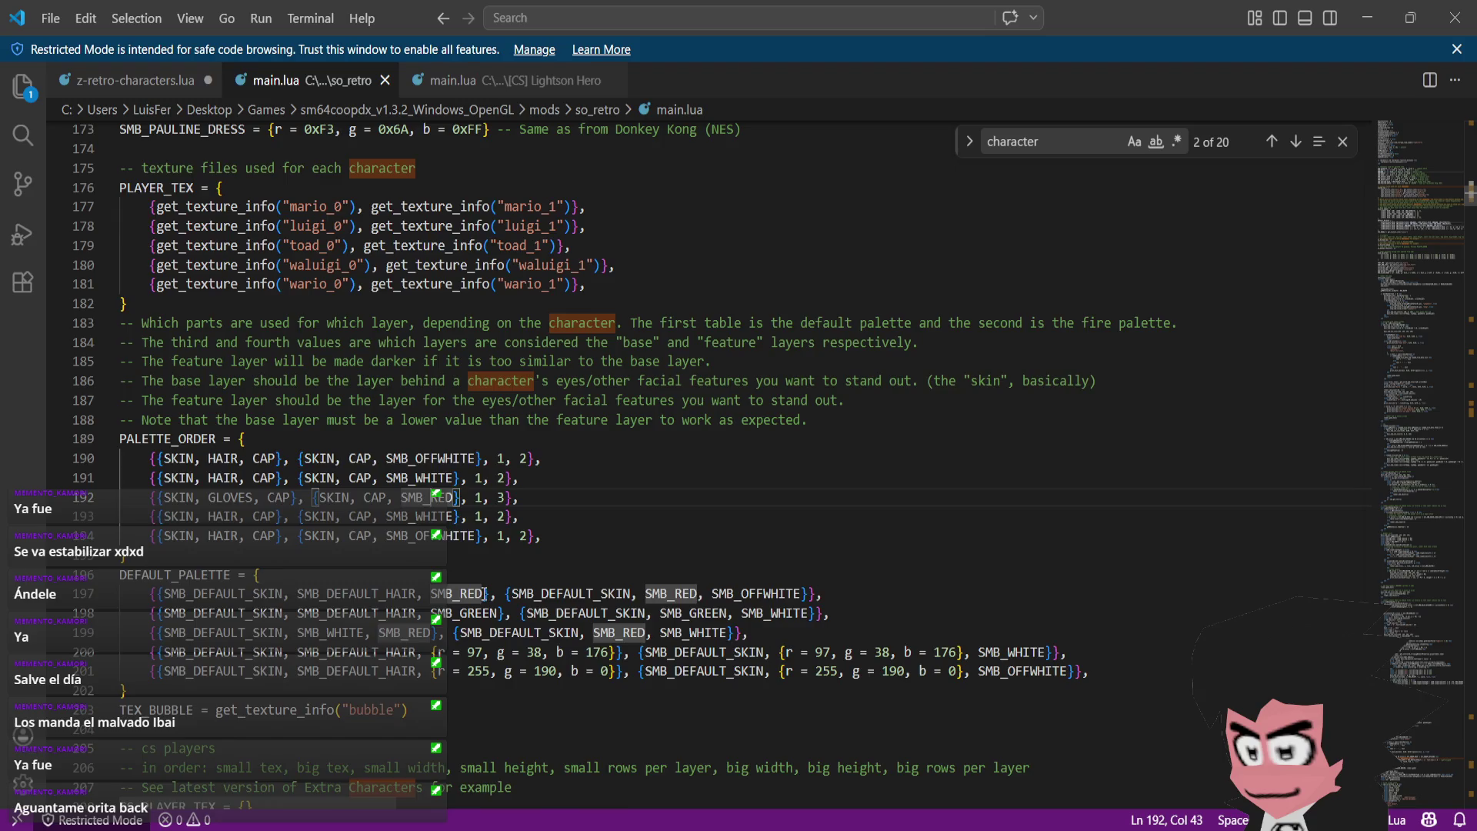
pyautogui.scroll(4, 485, 593)
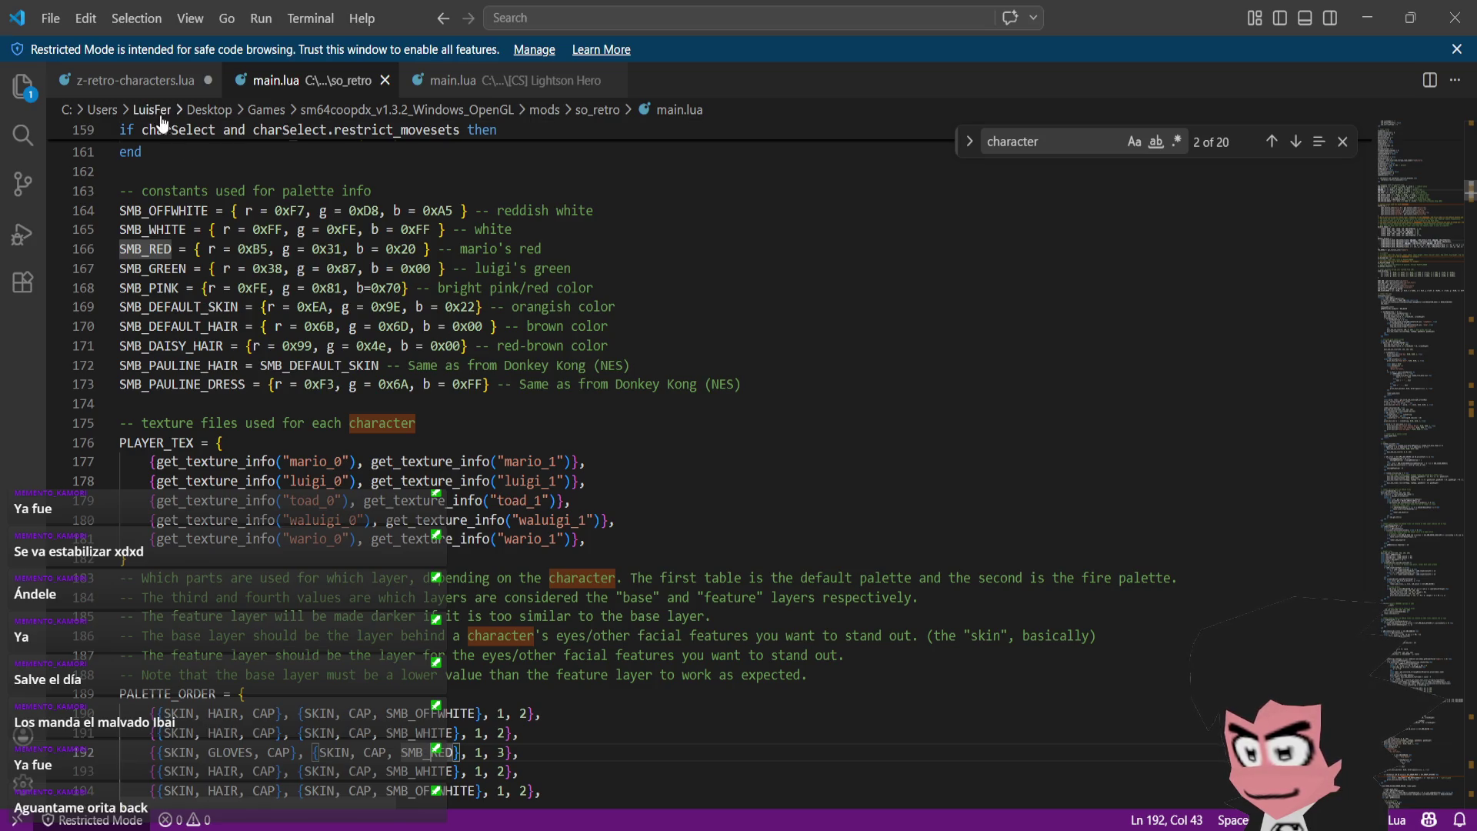
# - Compare z-retro-characters.lua's SMB_PINK line against the so_retro main.lua palette tables
pyautogui.click(136, 96)
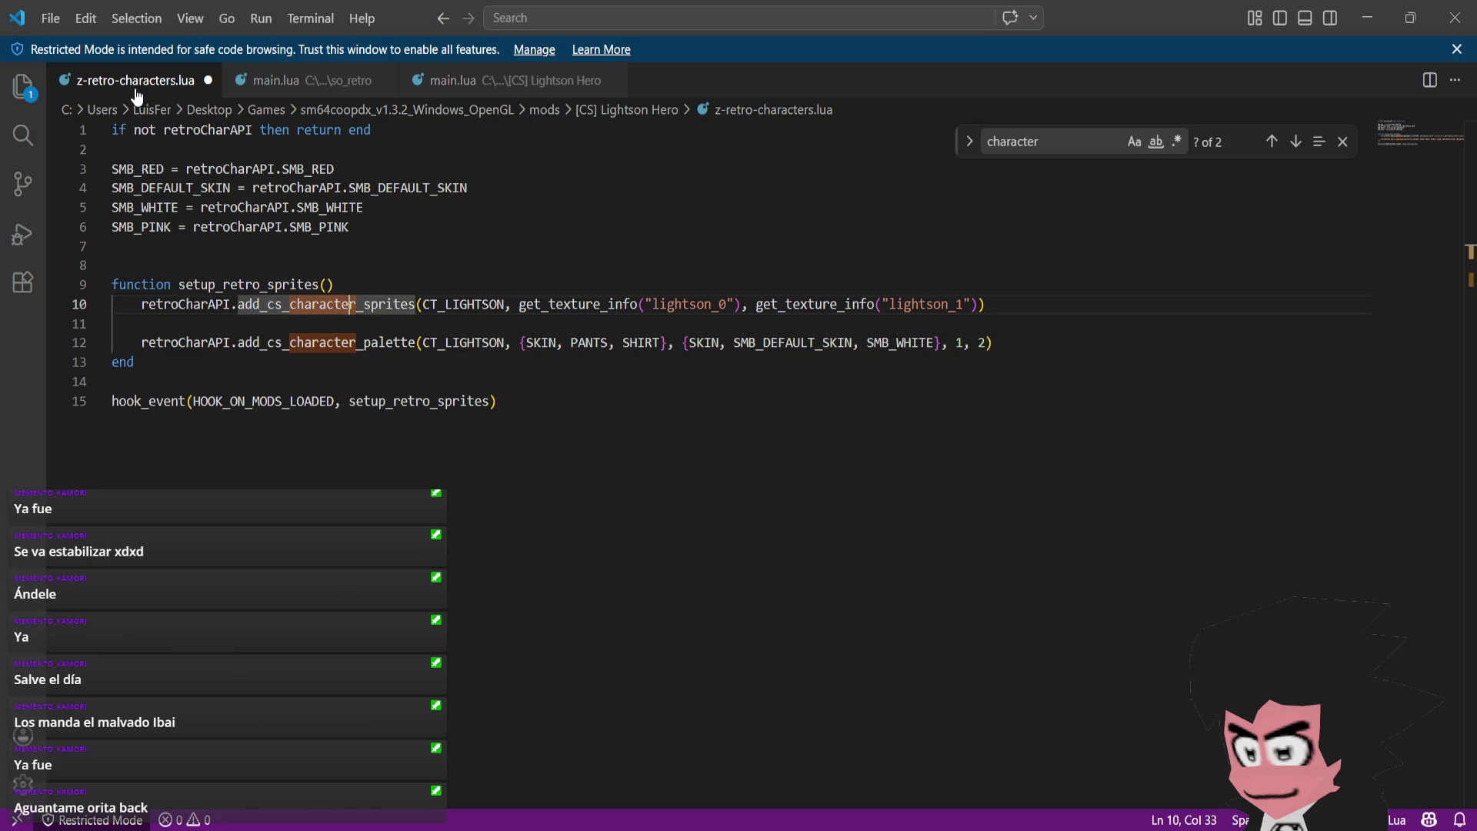
pyautogui.click(363, 228)
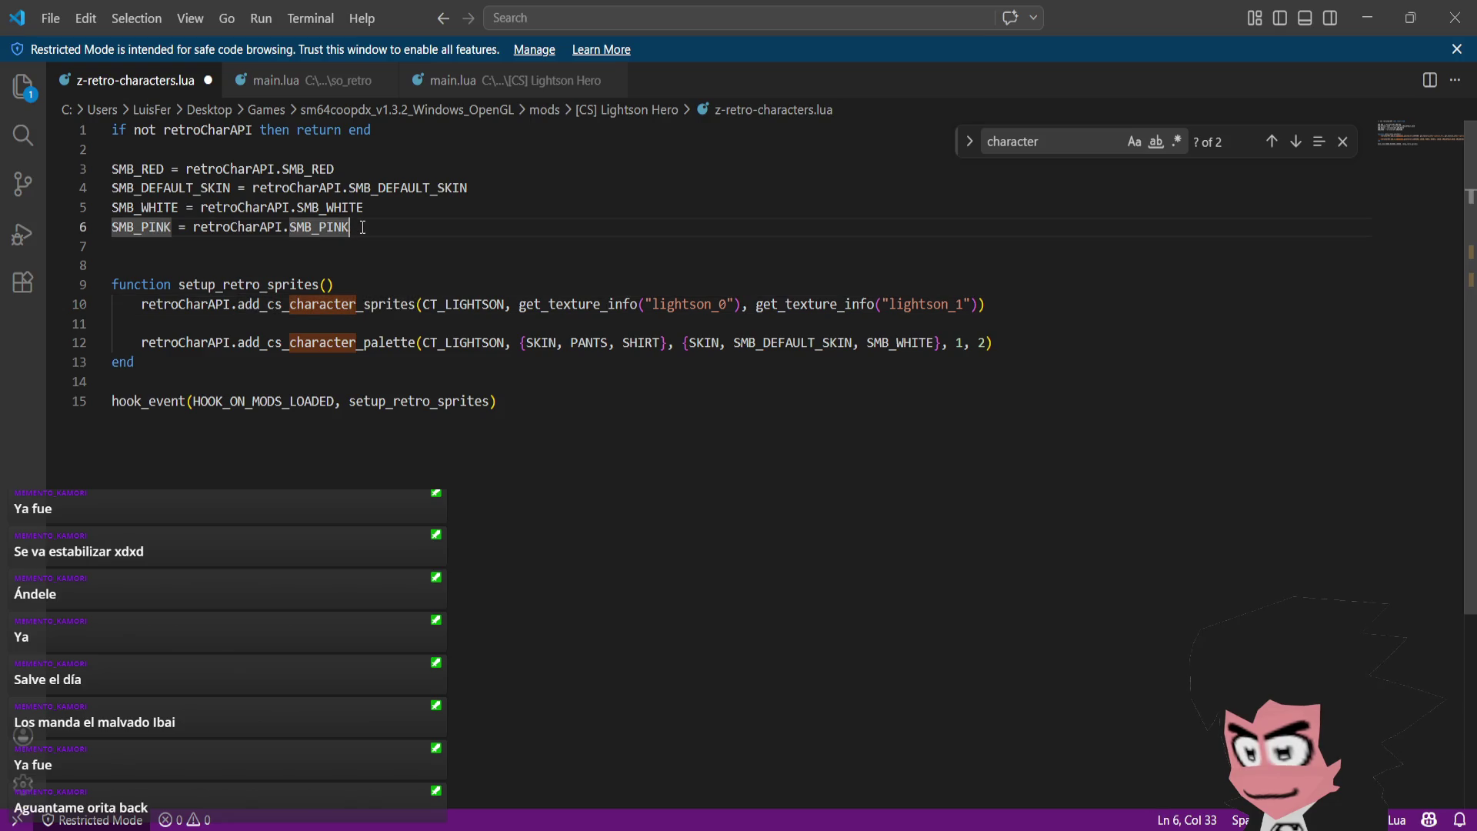
pyautogui.click(297, 83)
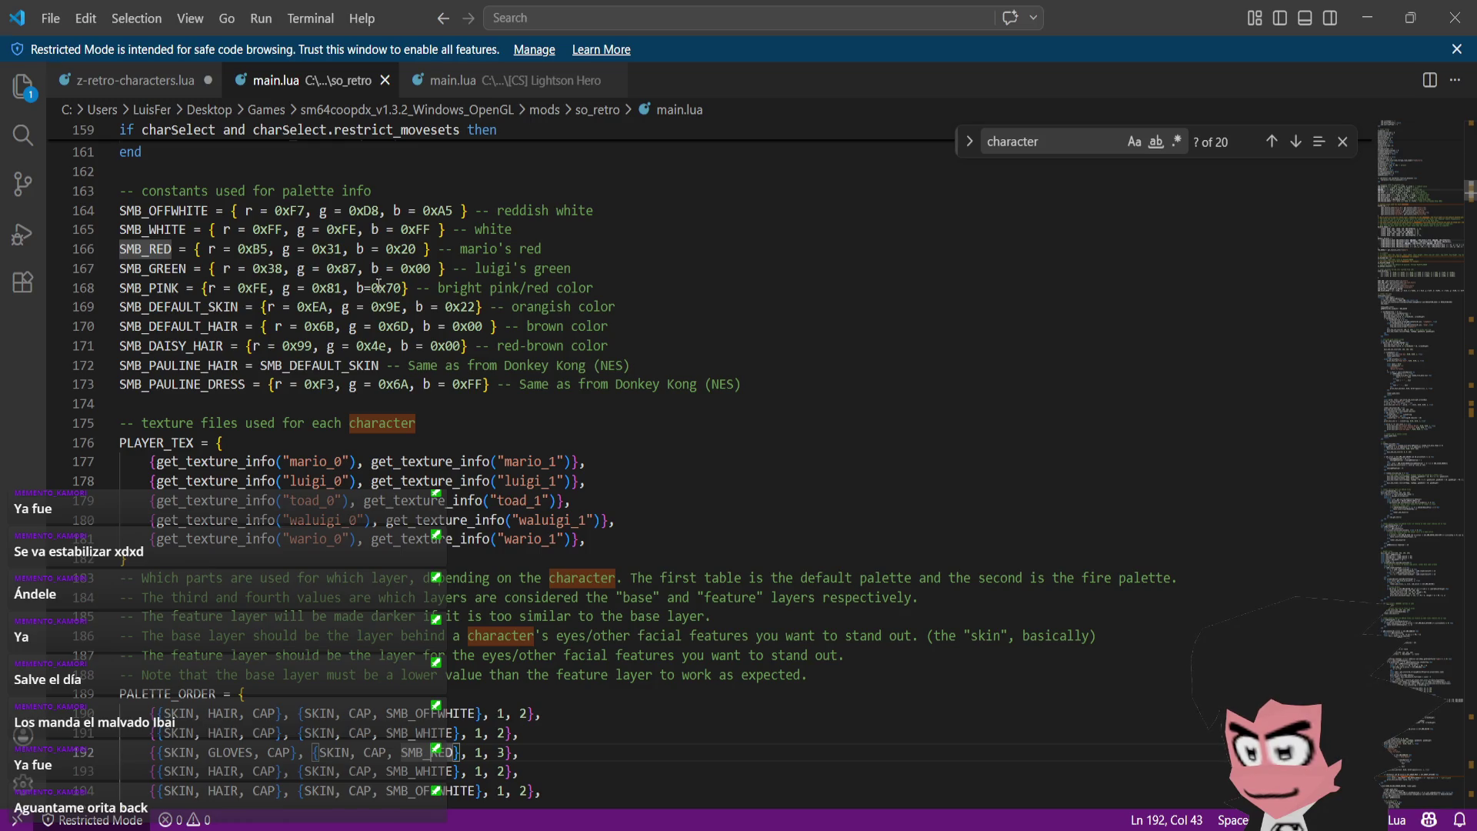
pyautogui.scroll(-1, 378, 285)
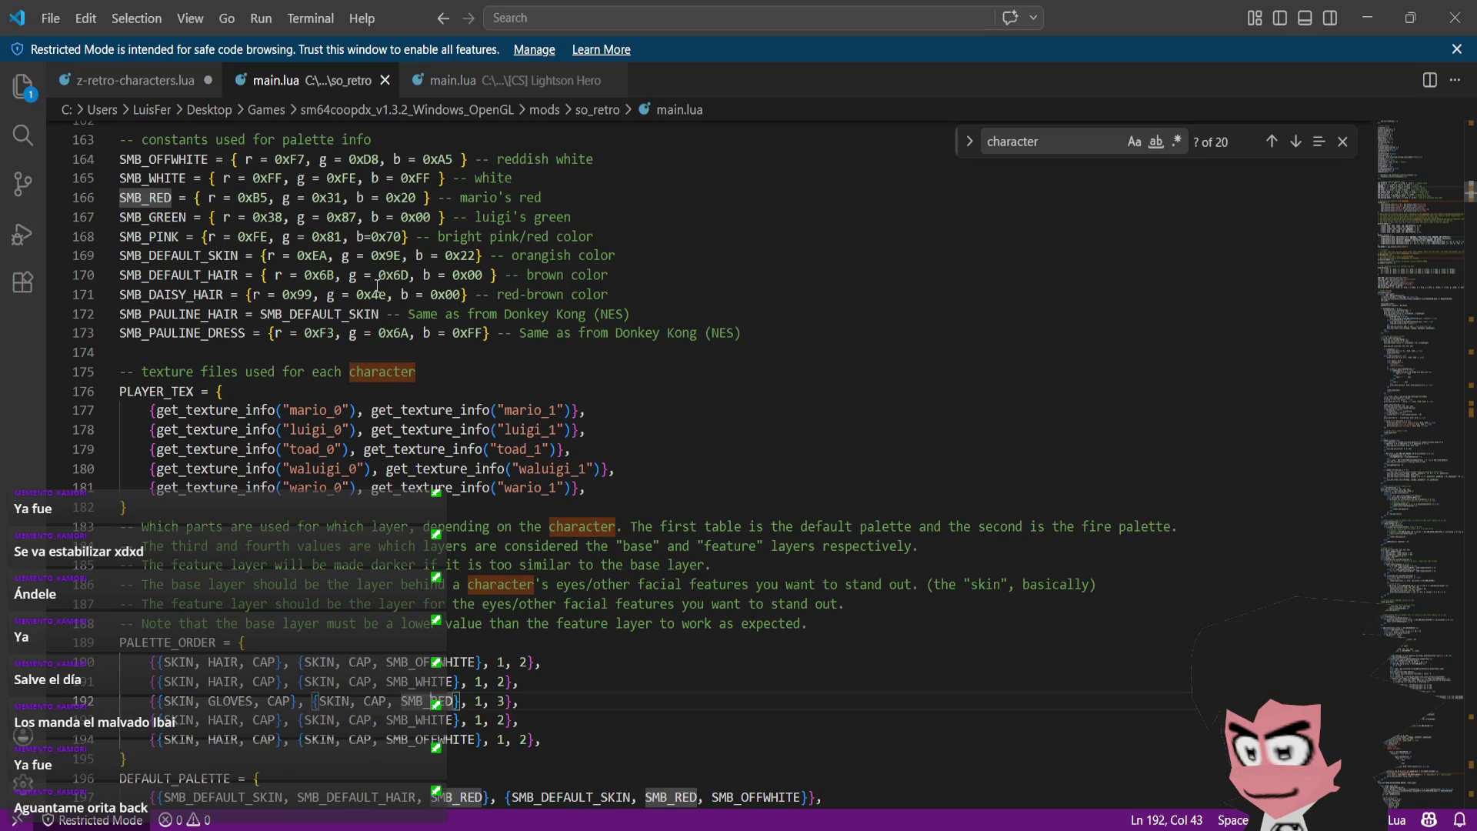
pyautogui.scroll(-3, 377, 286)
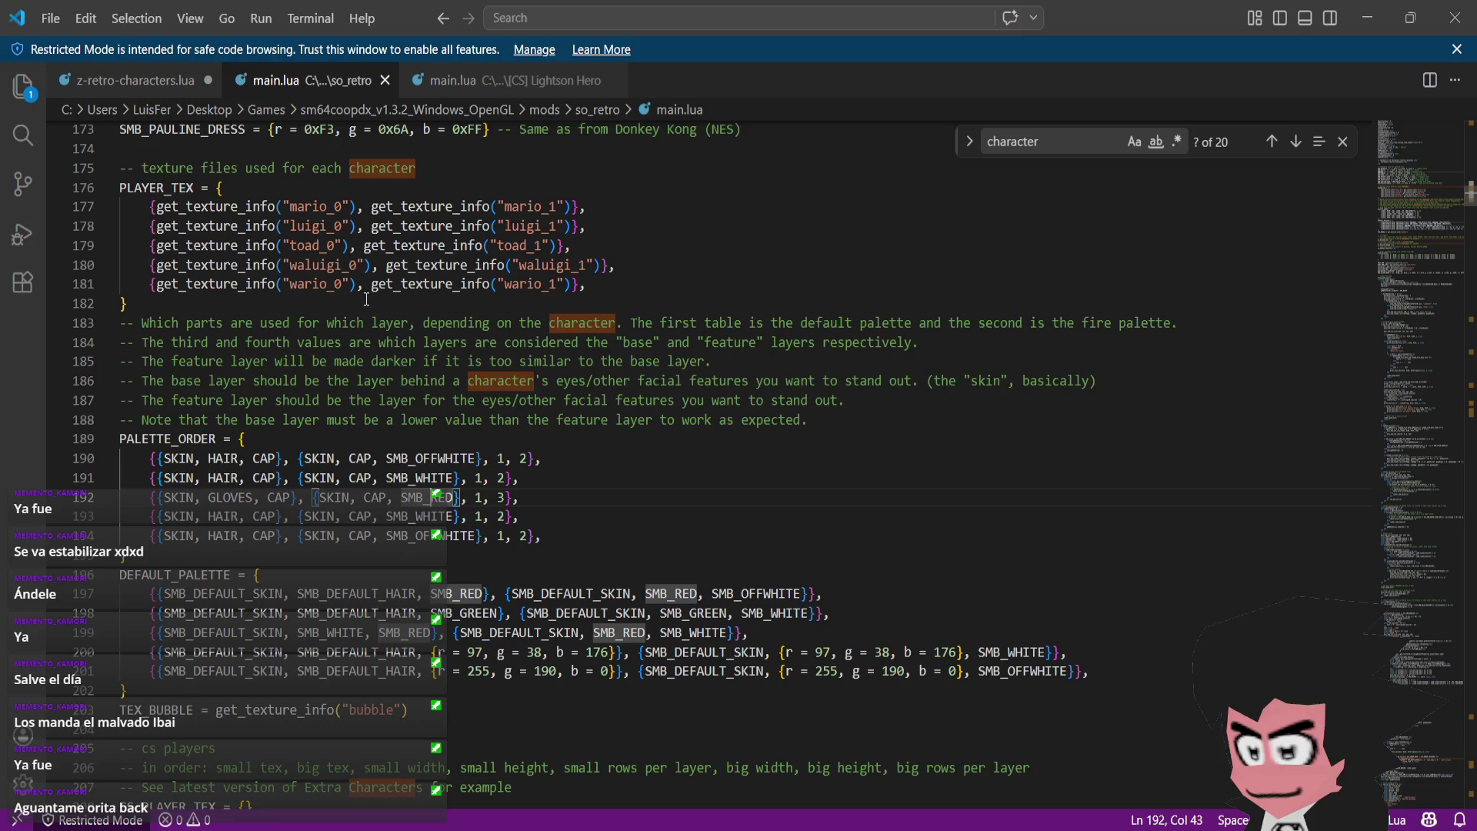
pyautogui.click(145, 88)
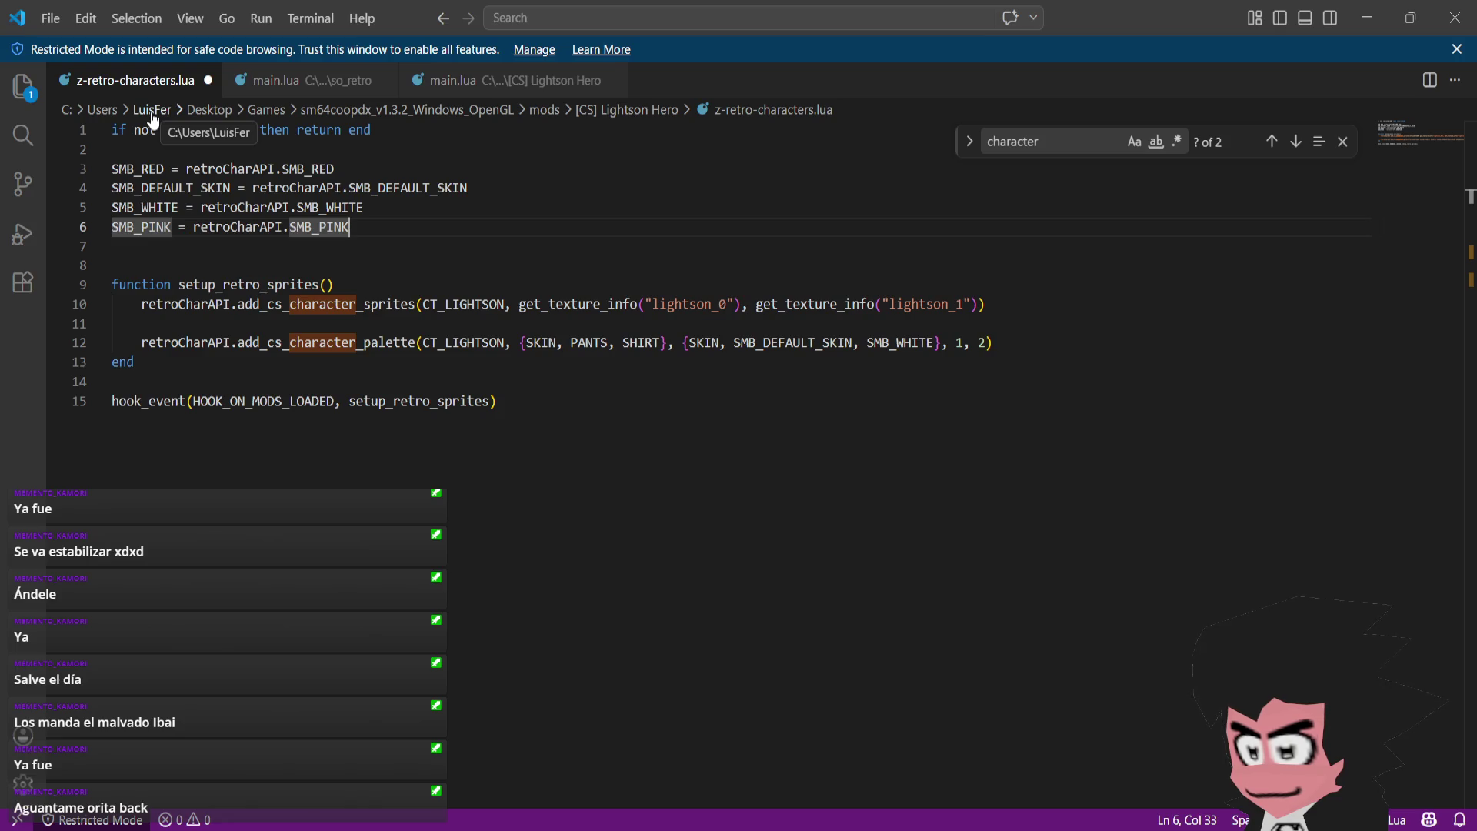
pyautogui.click(267, 81)
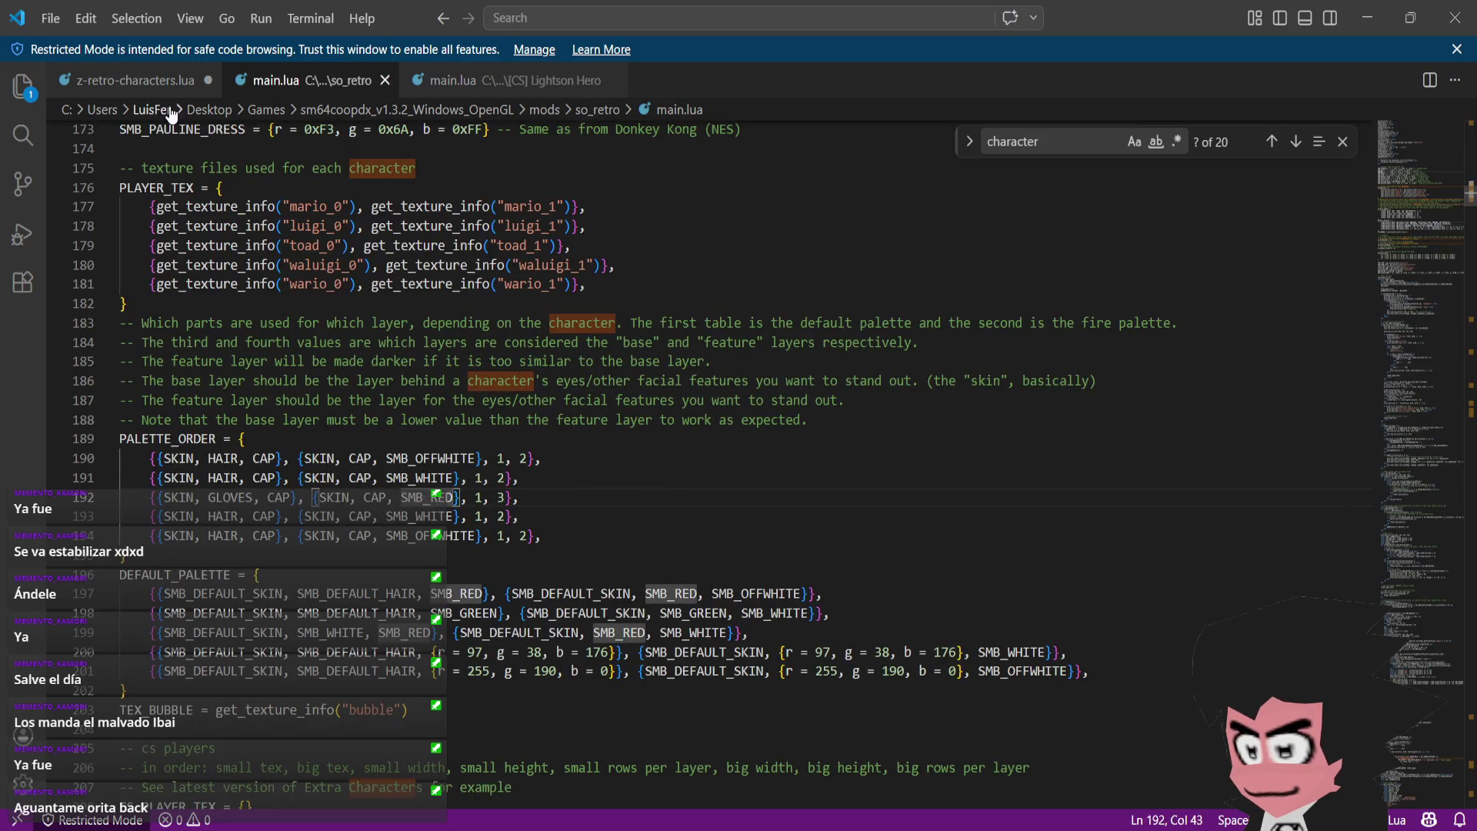
# - Settle on z-retro-characters.lua and select SMB_DEFAULT_SKIN in the line 12 Lightson palette call
pyautogui.click(150, 81)
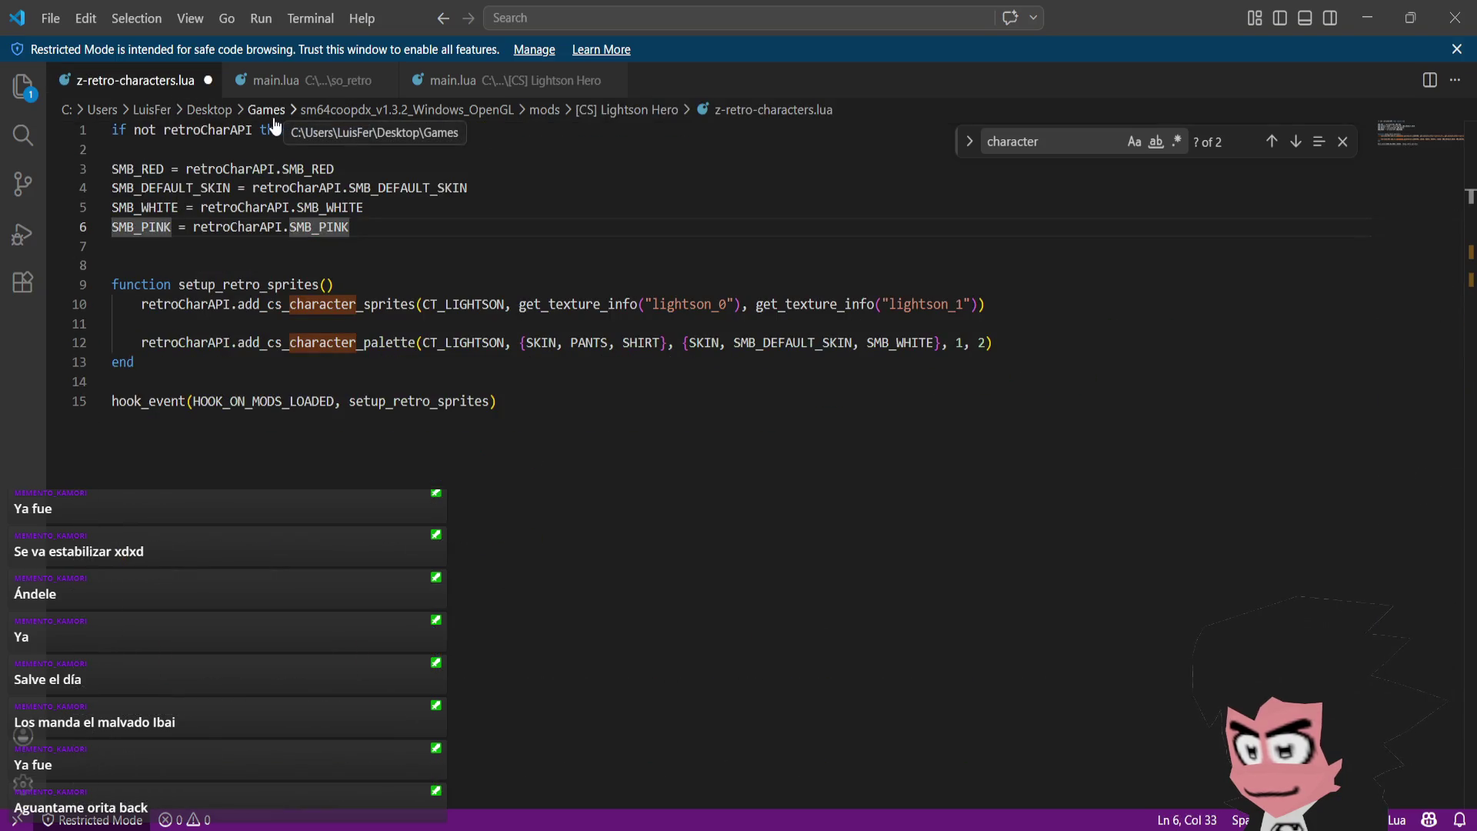
pyautogui.click(297, 95)
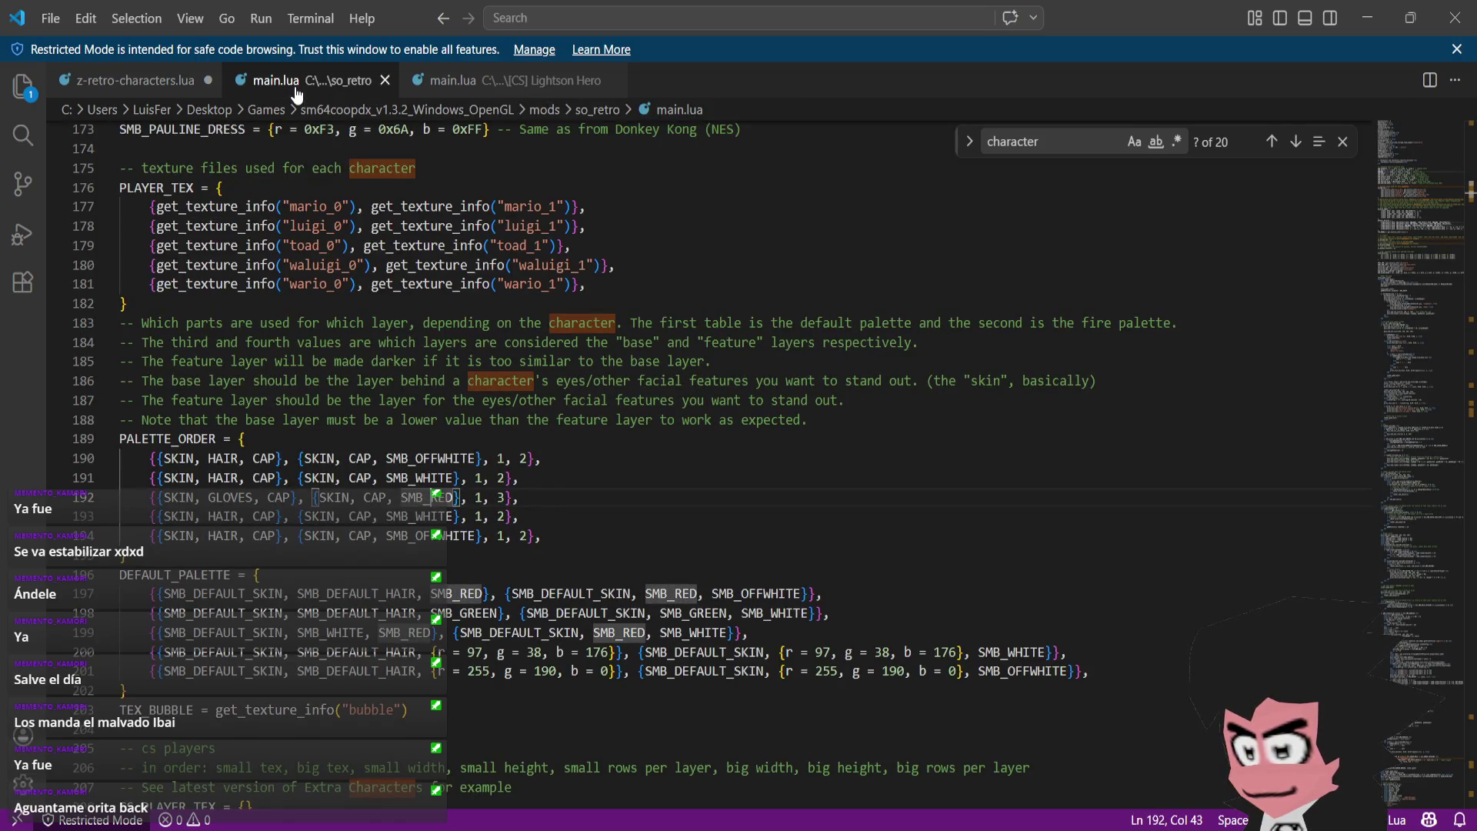
pyautogui.click(159, 92)
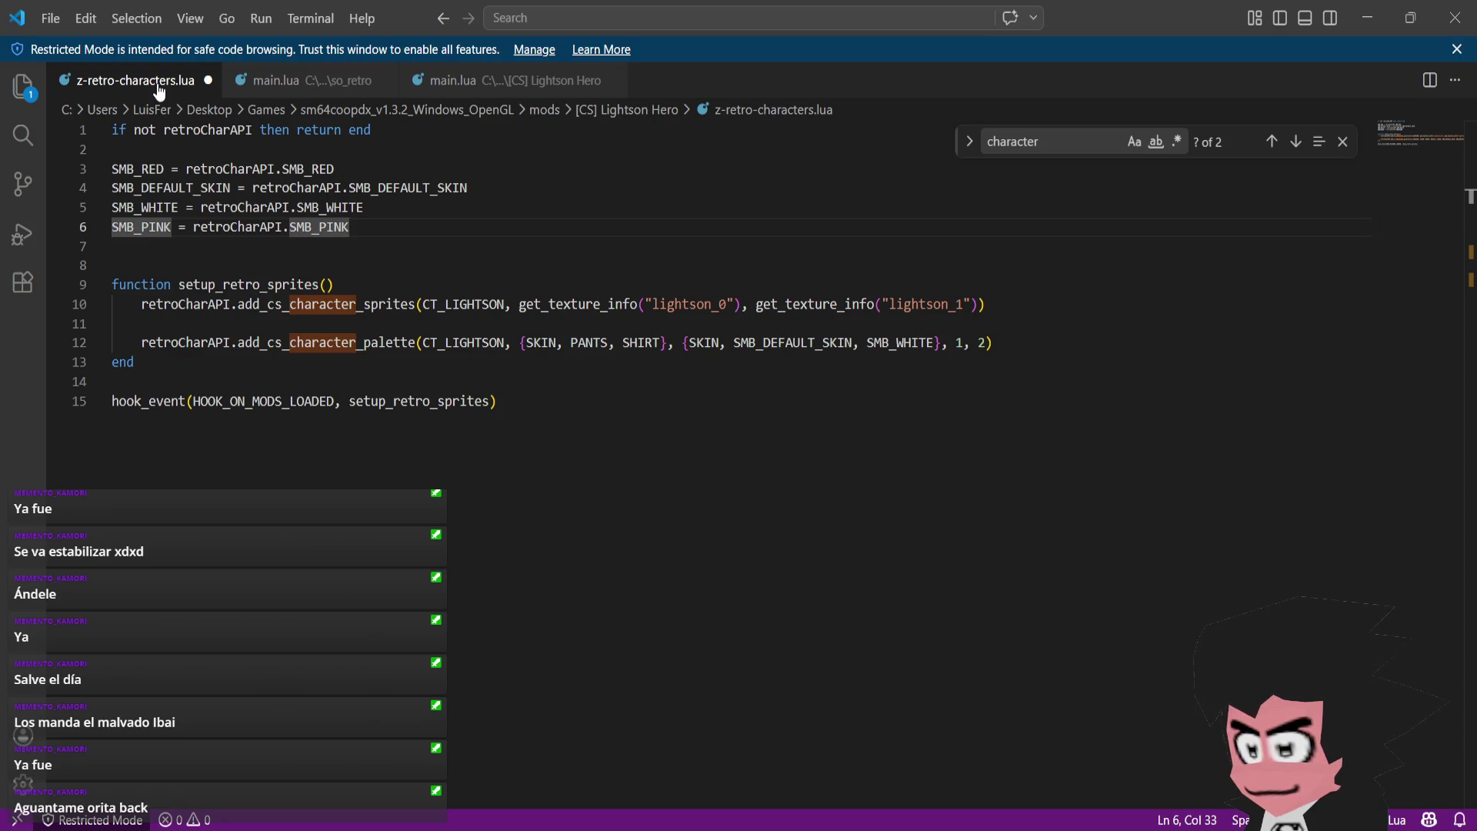
pyautogui.click(294, 93)
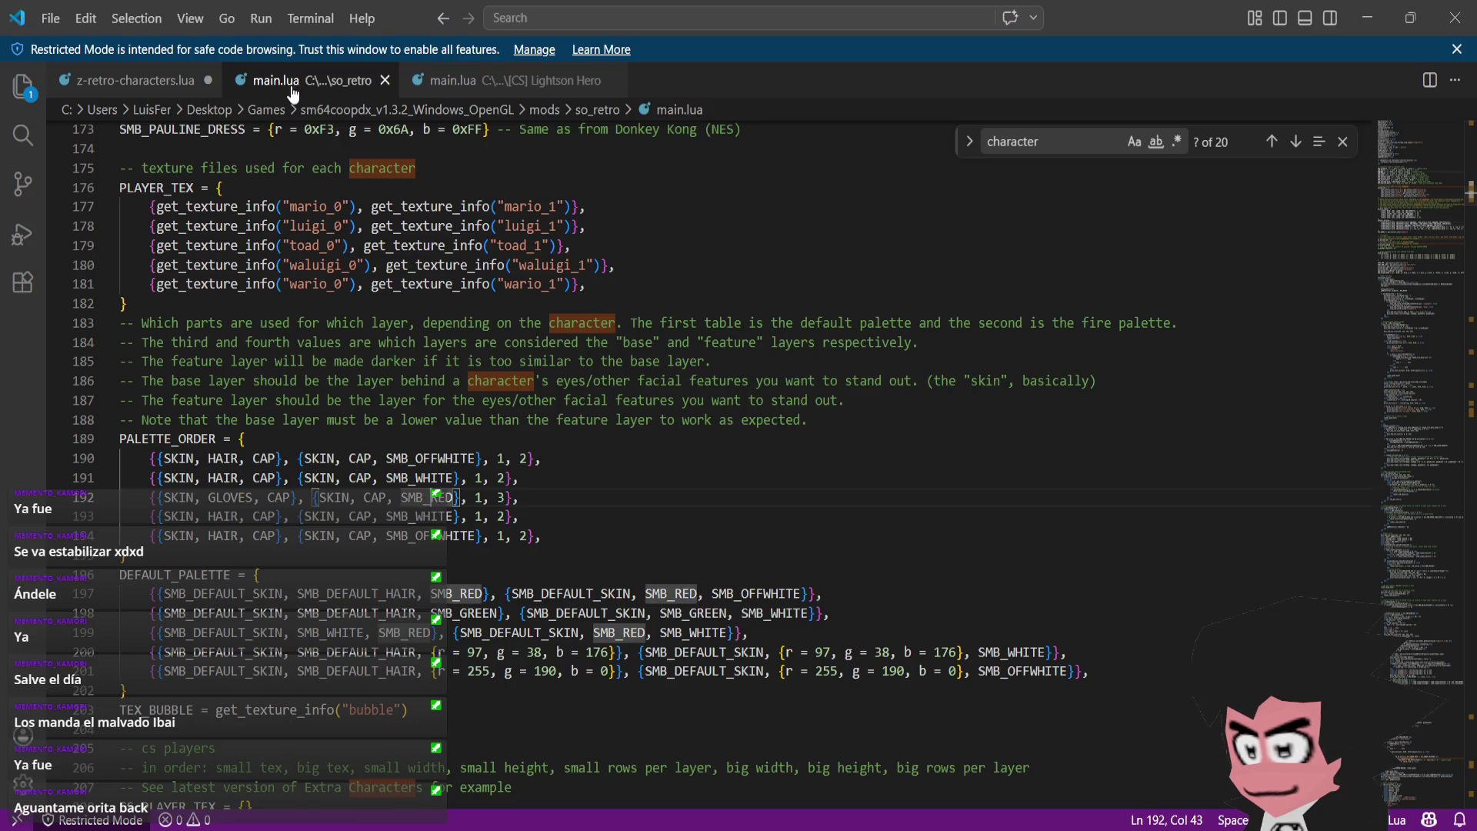
pyautogui.scroll(5, 314, 241)
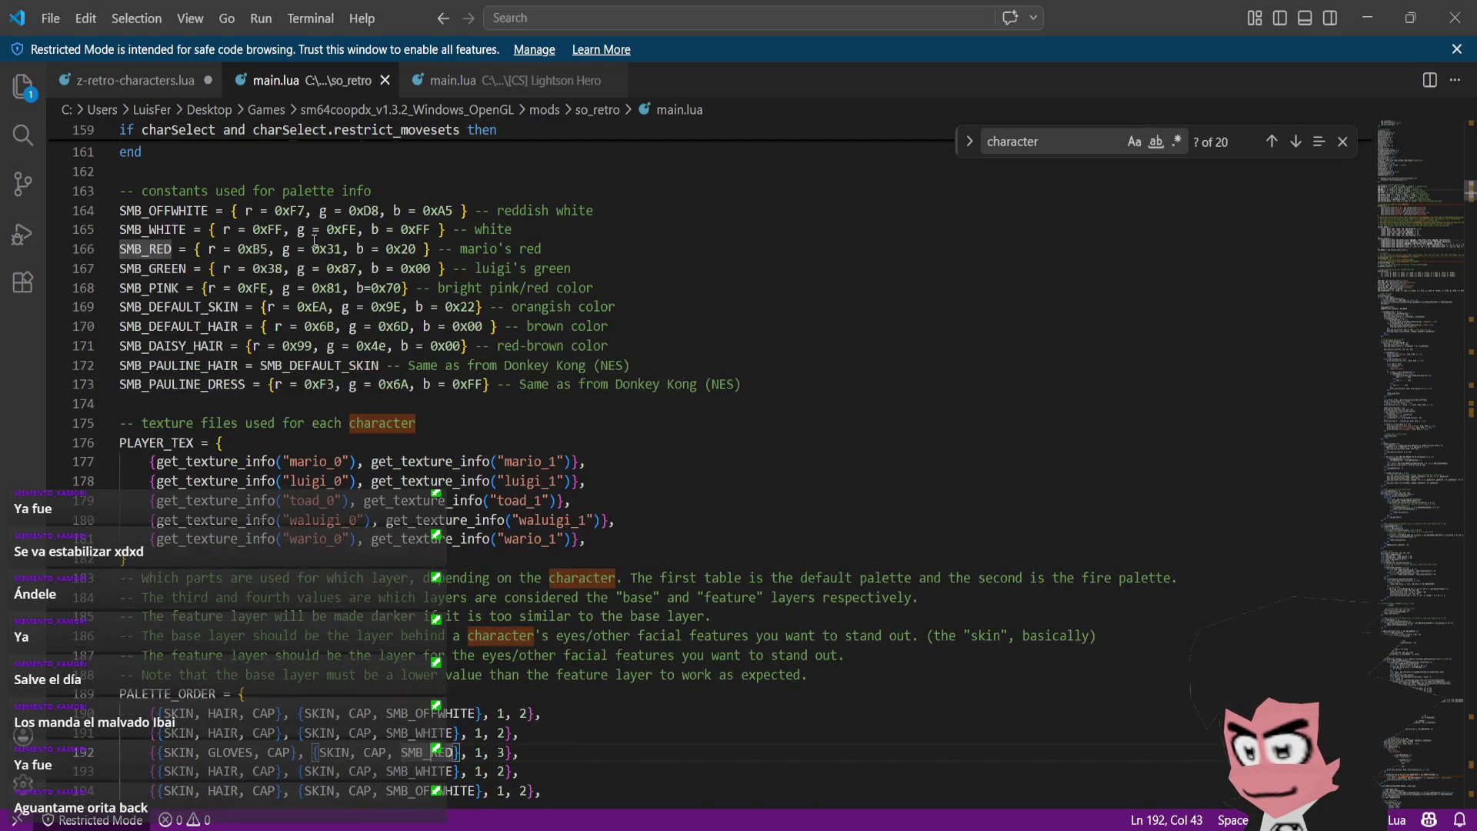
pyautogui.click(135, 91)
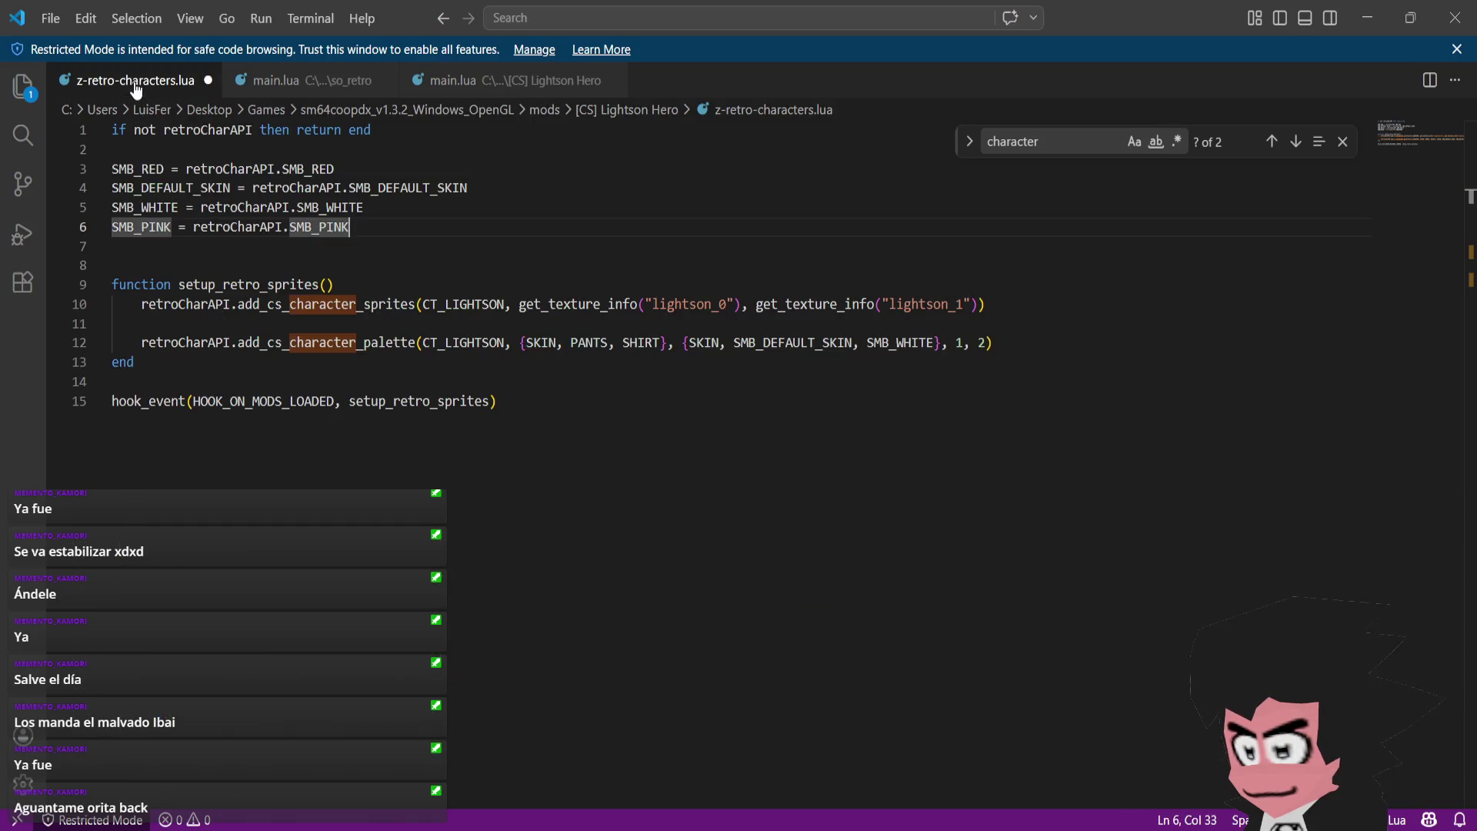
pyautogui.doubleClick(848, 343)
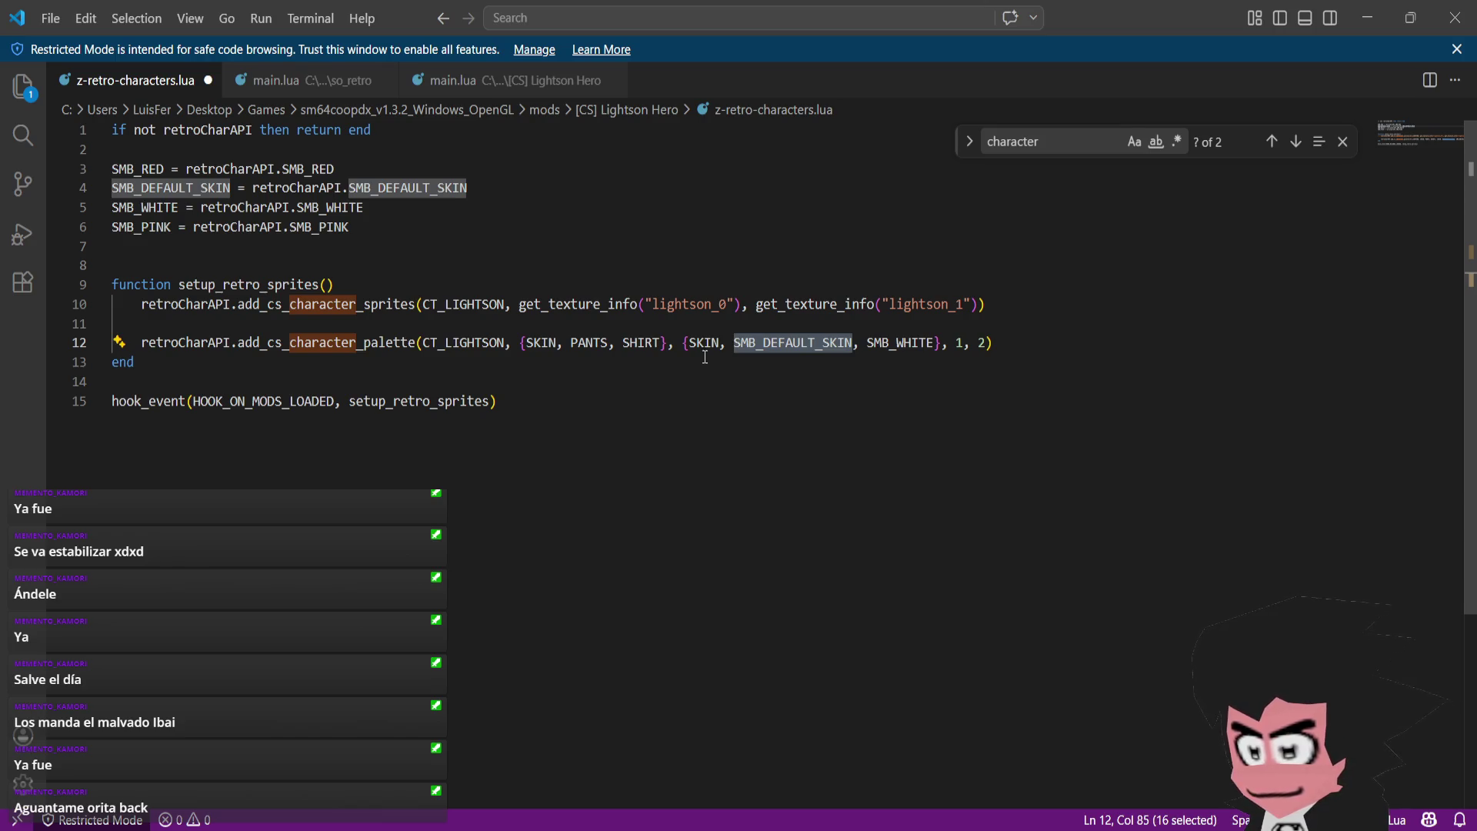
pyautogui.click(808, 343)
# - Edit line 12's second palette table to {SKIN, SMB_RED, SMB_WHITE}, replacing SMB_DEFAULT_SKIN
pyautogui.moveTo(853, 343); pyautogui.dragTo(734, 343)
pyautogui.write('SMB_RED')
pyautogui.click(719, 363)
pyautogui.click(720, 343)
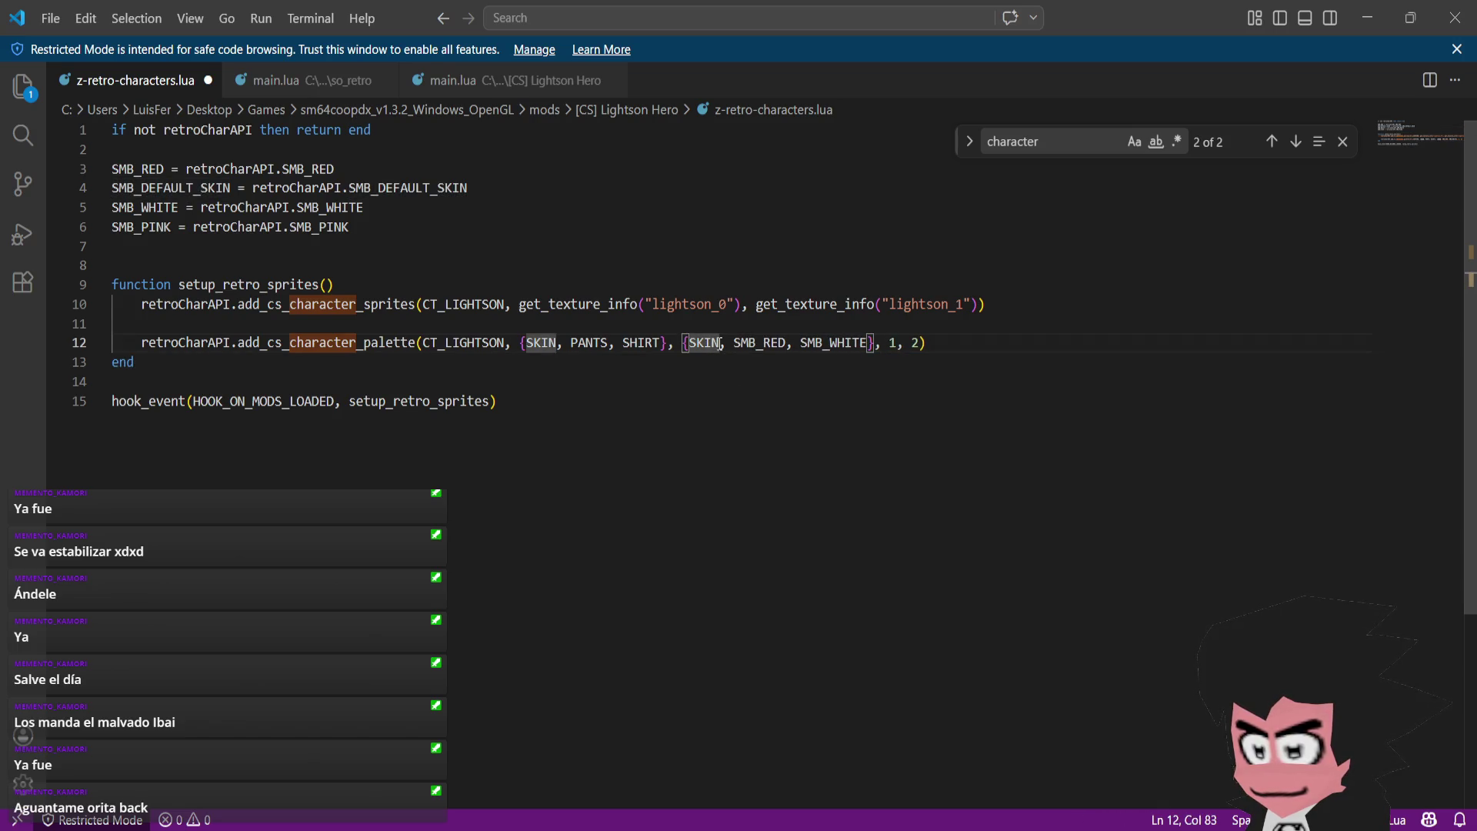
pyautogui.doubleClick(691, 343)
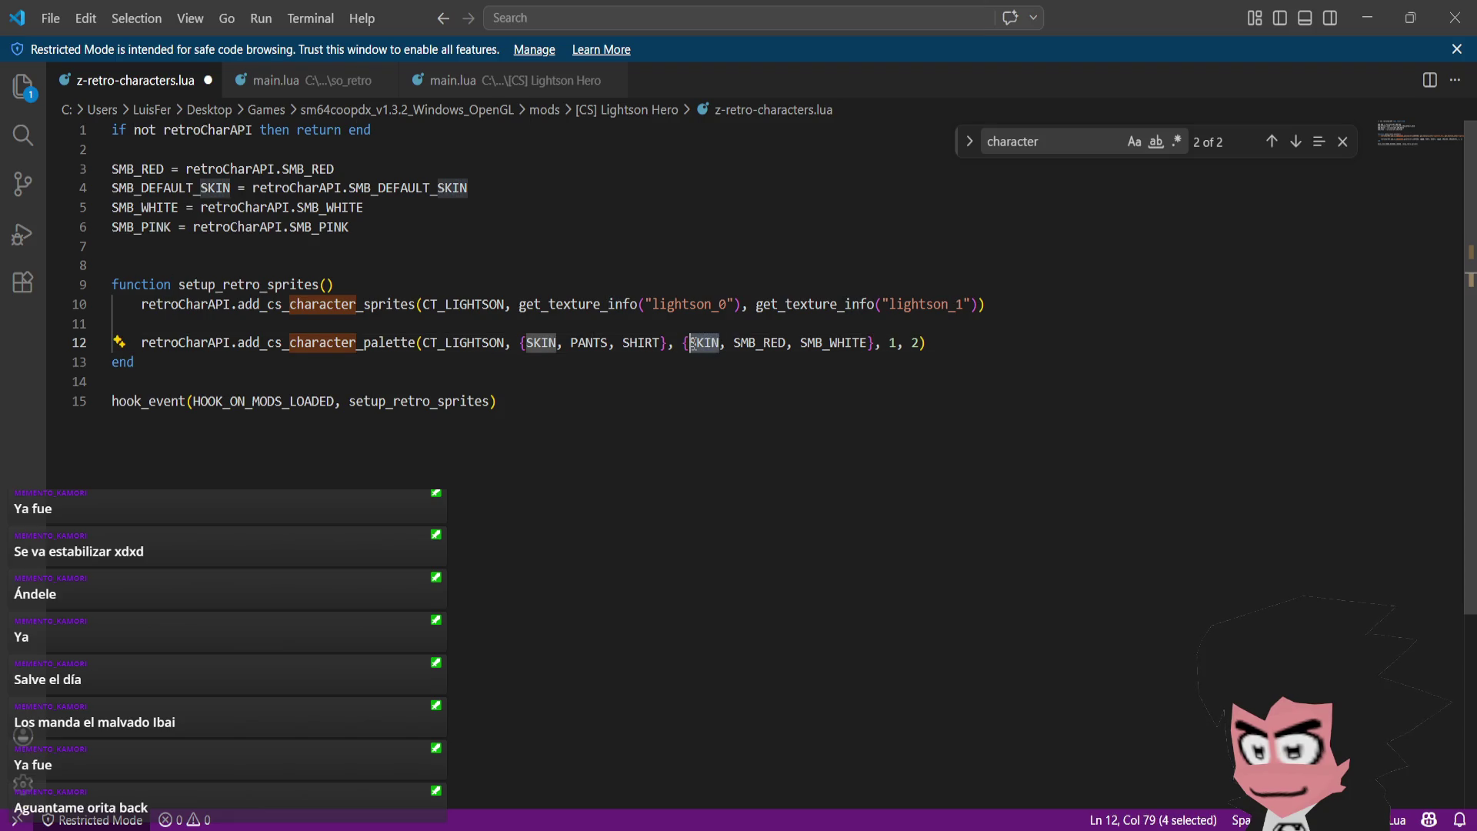
pyautogui.write('SMB')
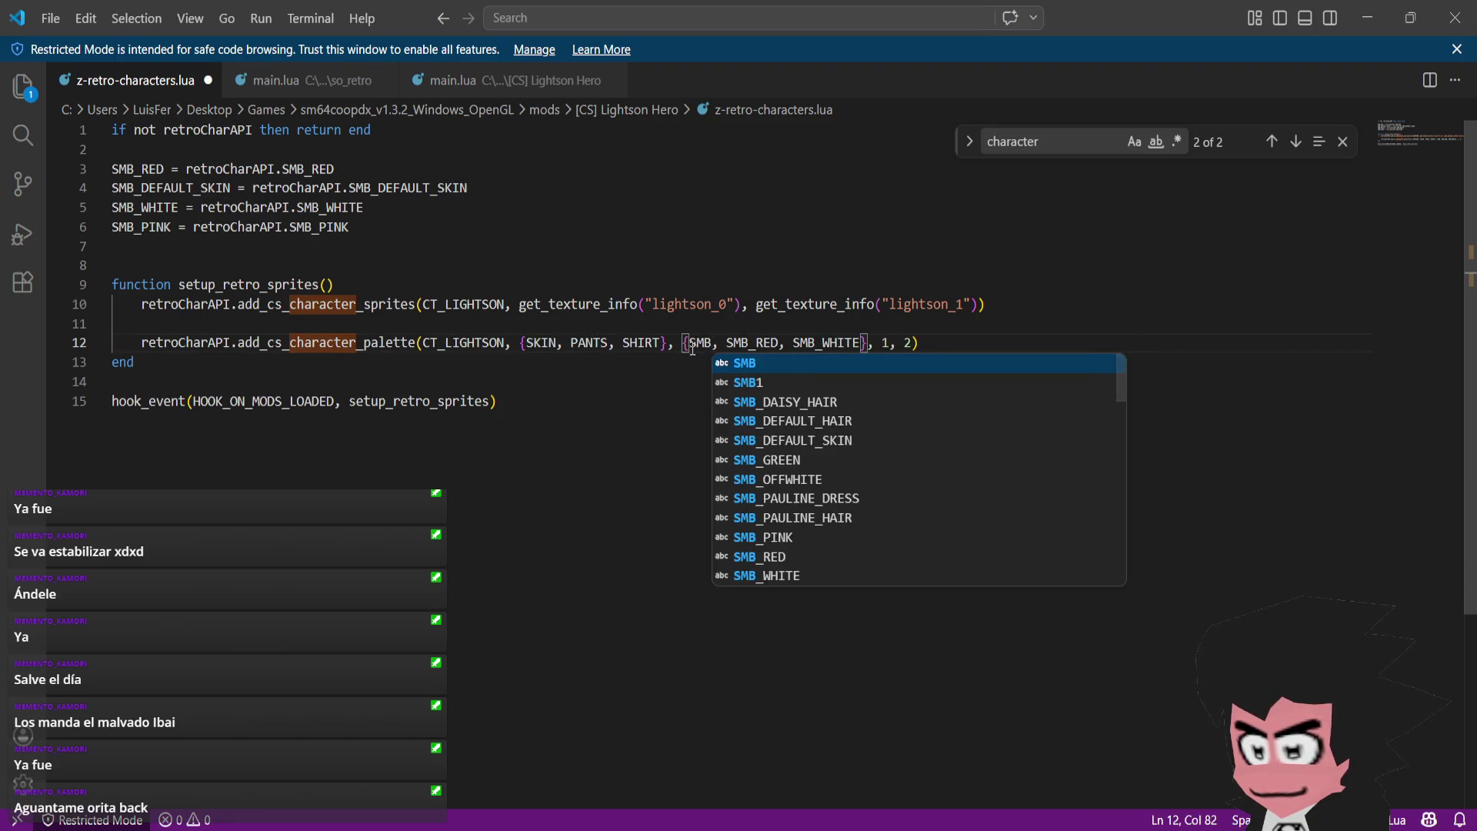
pyautogui.write('?WHIT')
pyautogui.press('BackSpace')
pyautogui.press('BackSpace')
pyautogui.press('BackSpace')
pyautogui.press('BackSpace')
pyautogui.press('BackSpace')
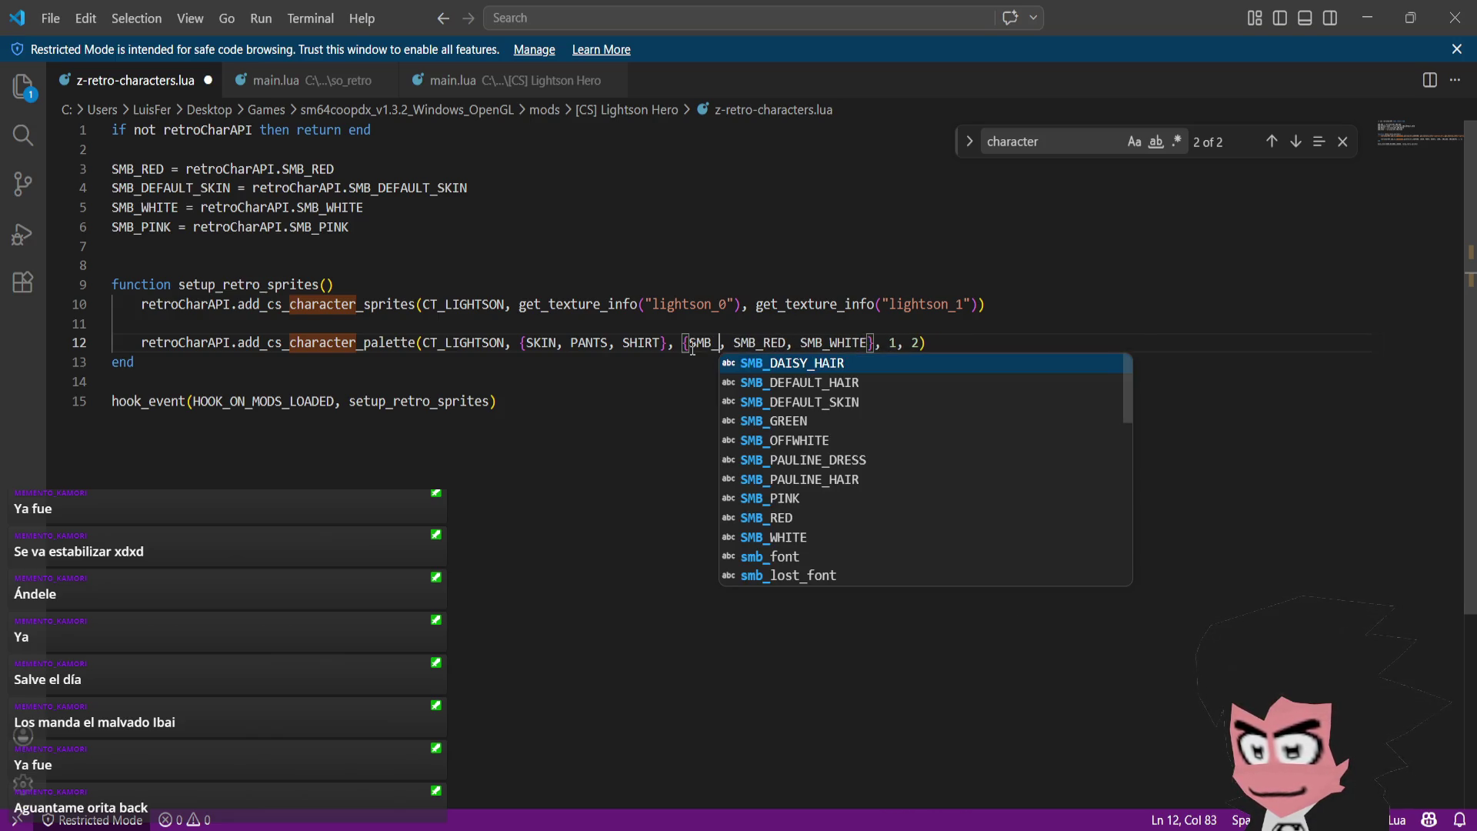
pyautogui.write('KIN')
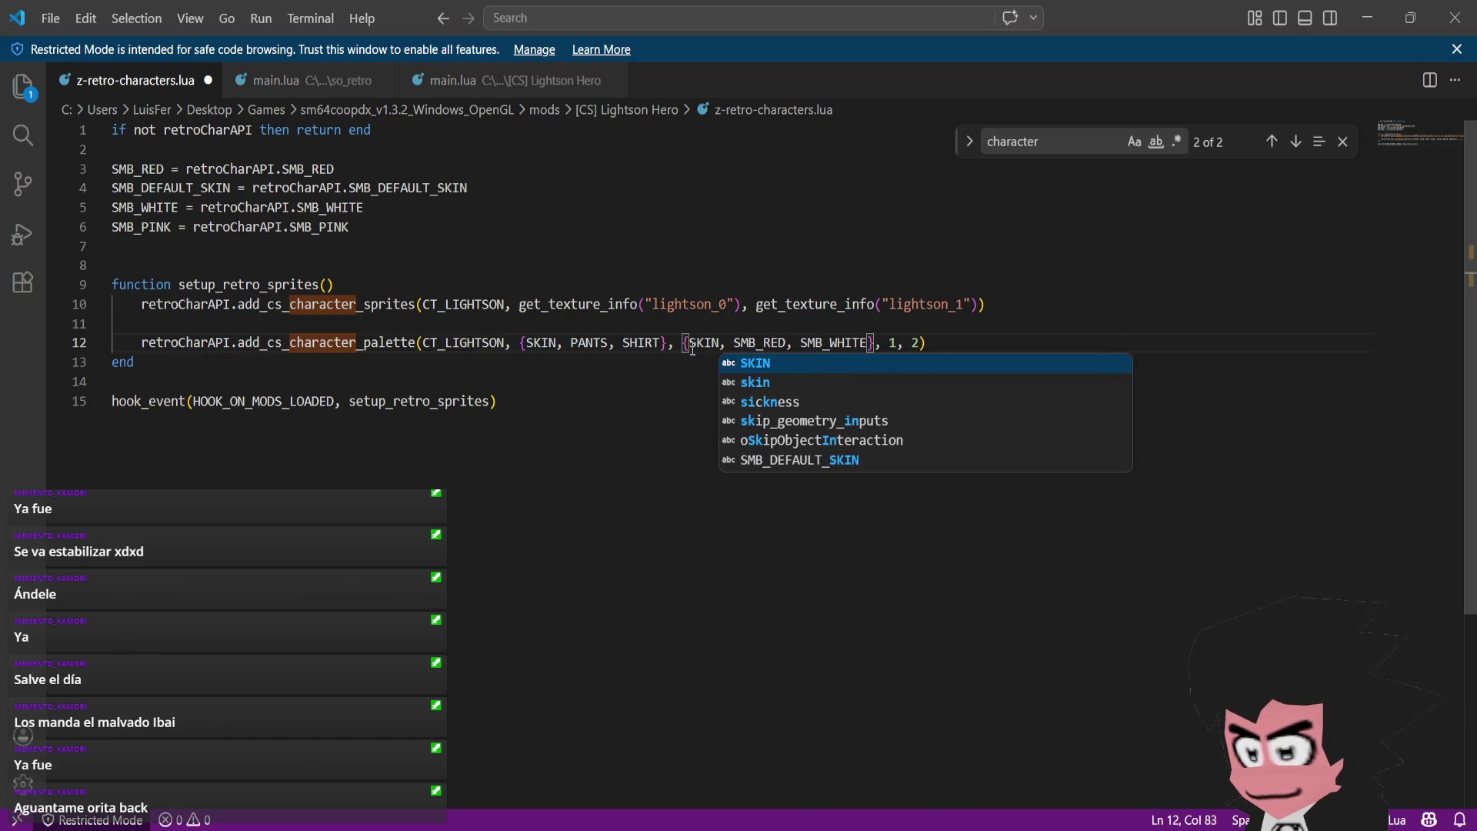
pyautogui.click(730, 318)
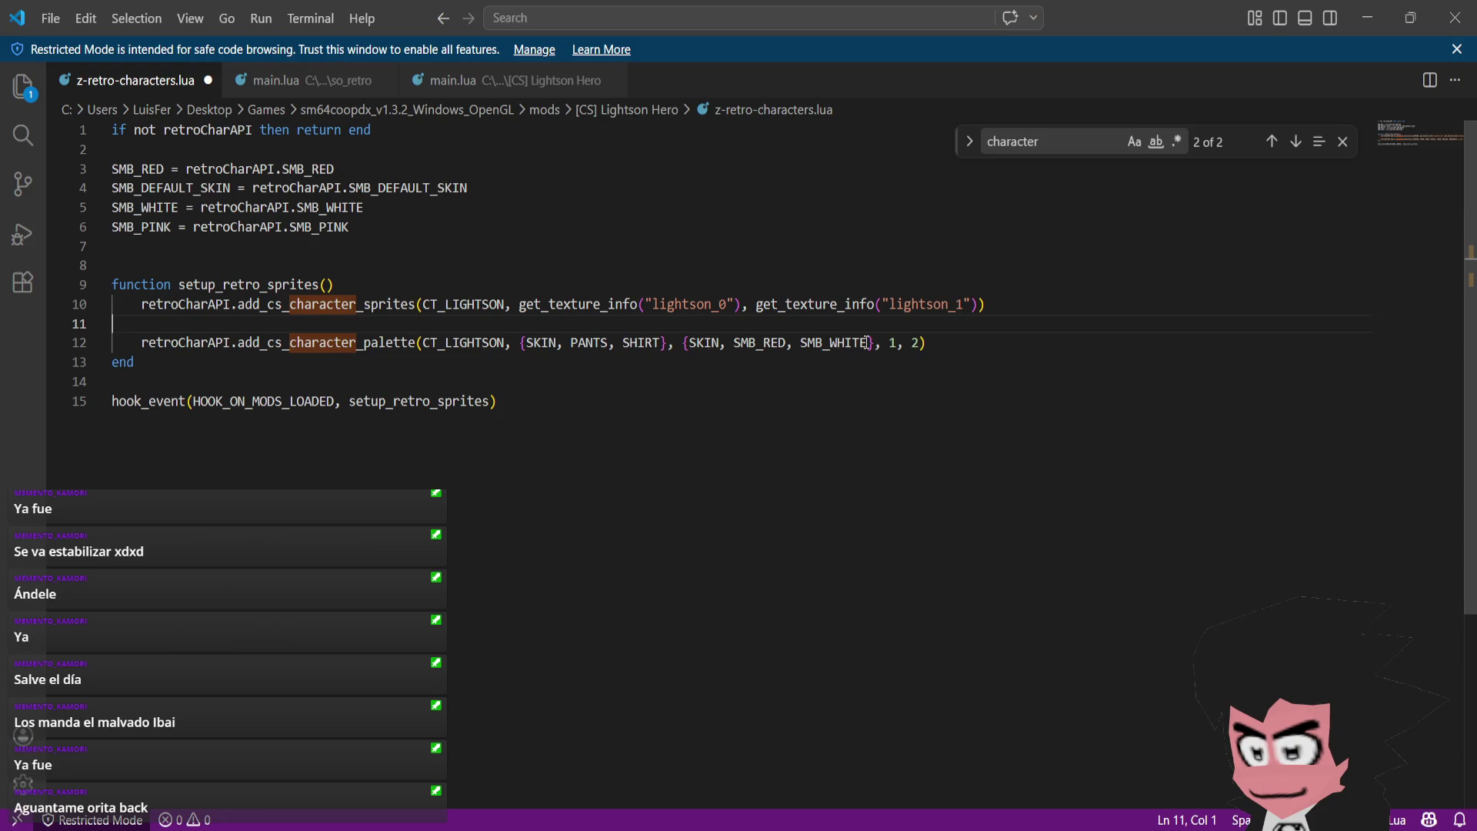
pyautogui.click(308, 80)
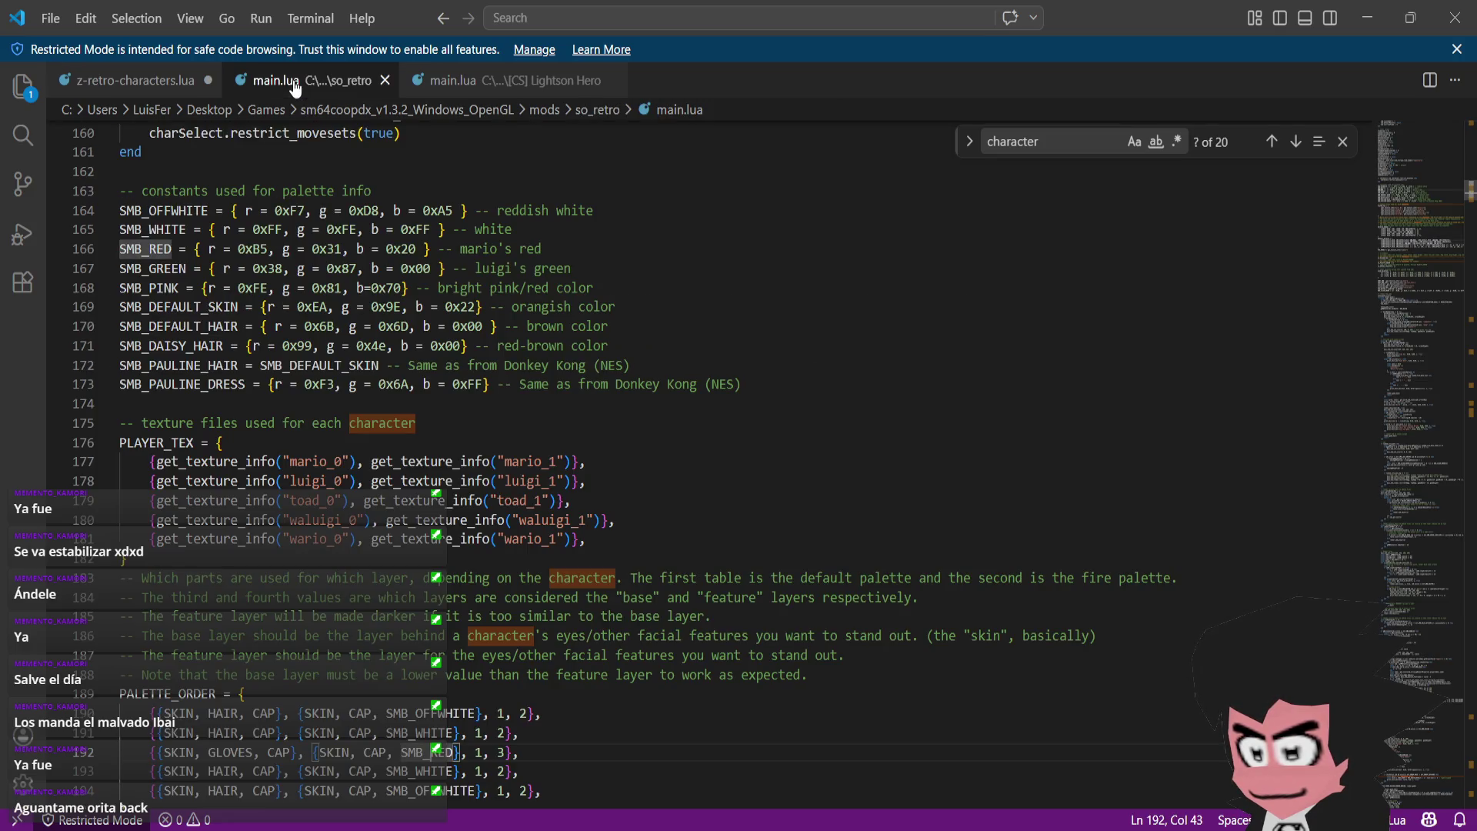
# - Recheck the so_retro palette definitions, then save z-retro-characters.lua with Ctrl+S
pyautogui.scroll(-2, 532, 587)
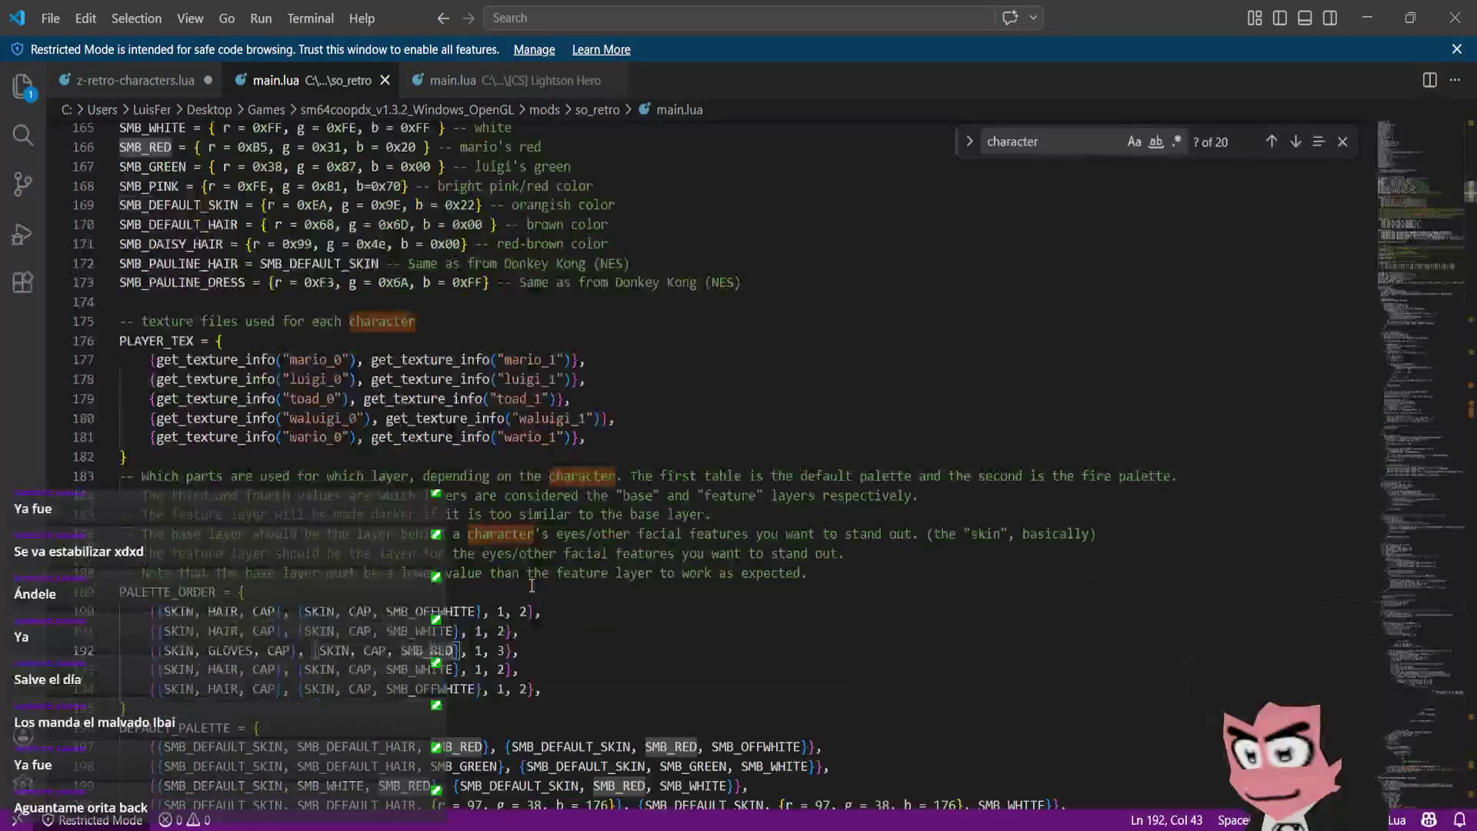
pyautogui.click(133, 70)
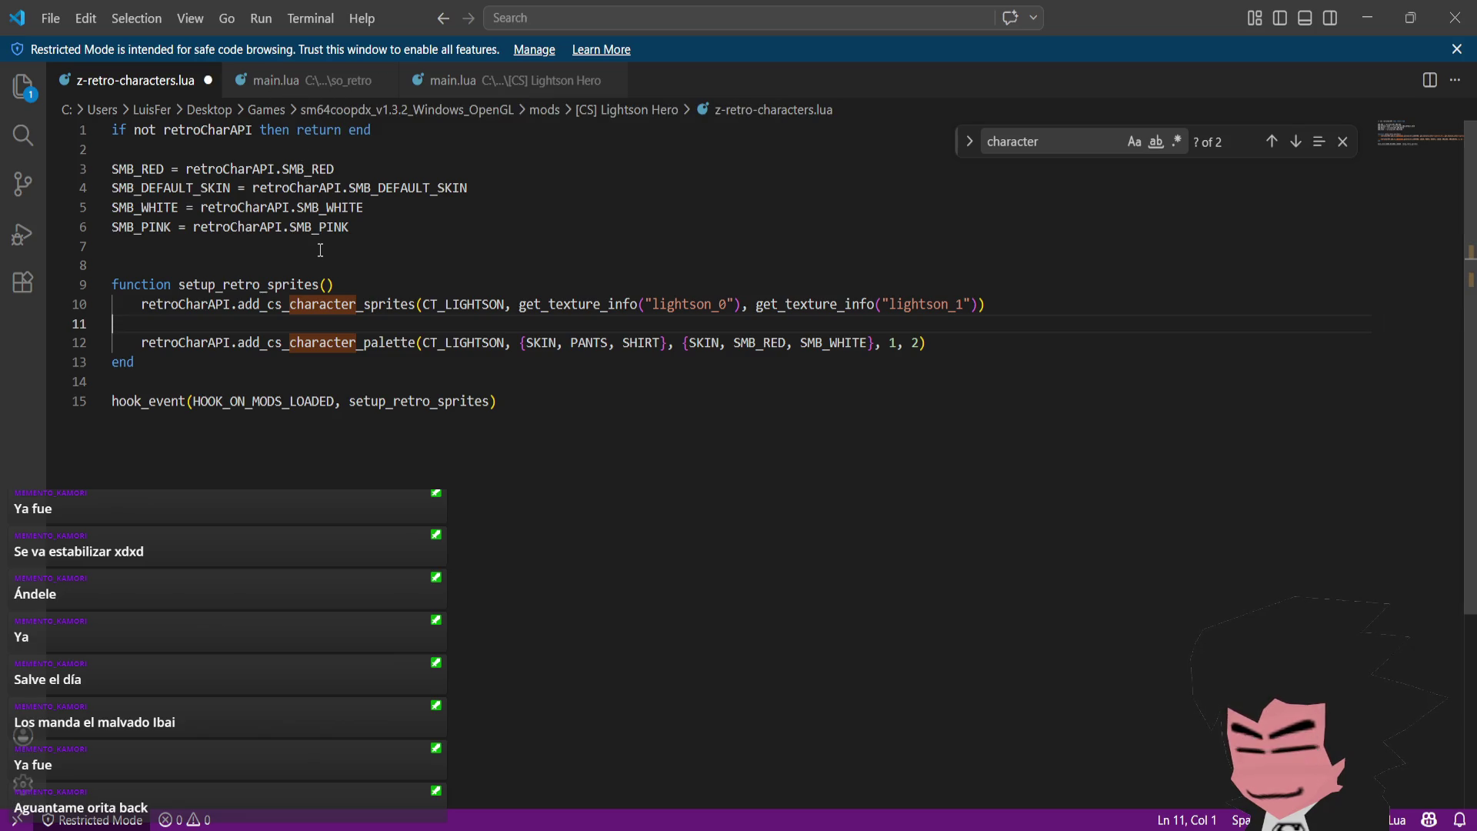
pyautogui.click(306, 80)
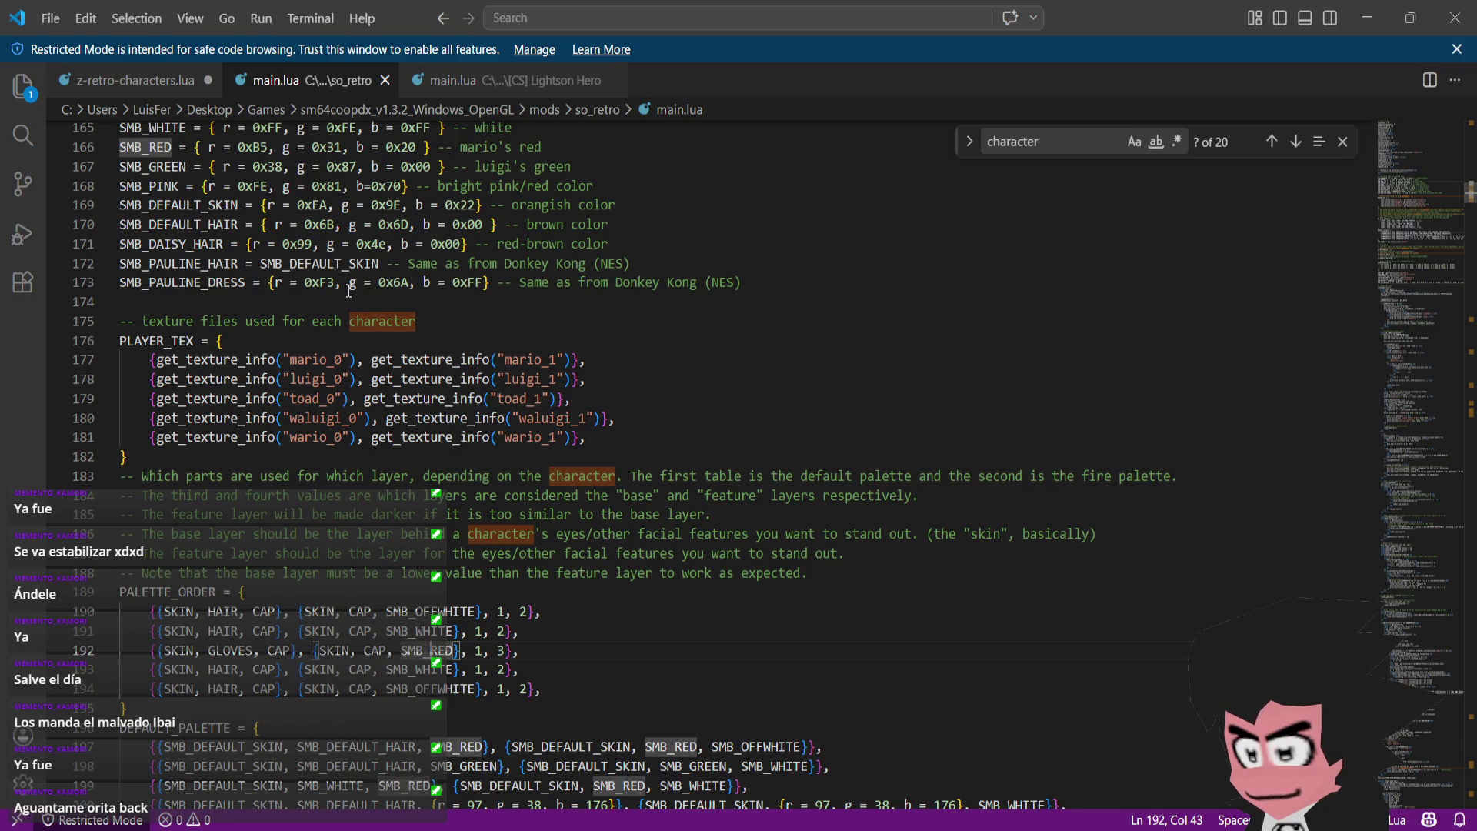
pyautogui.scroll(2, 349, 290)
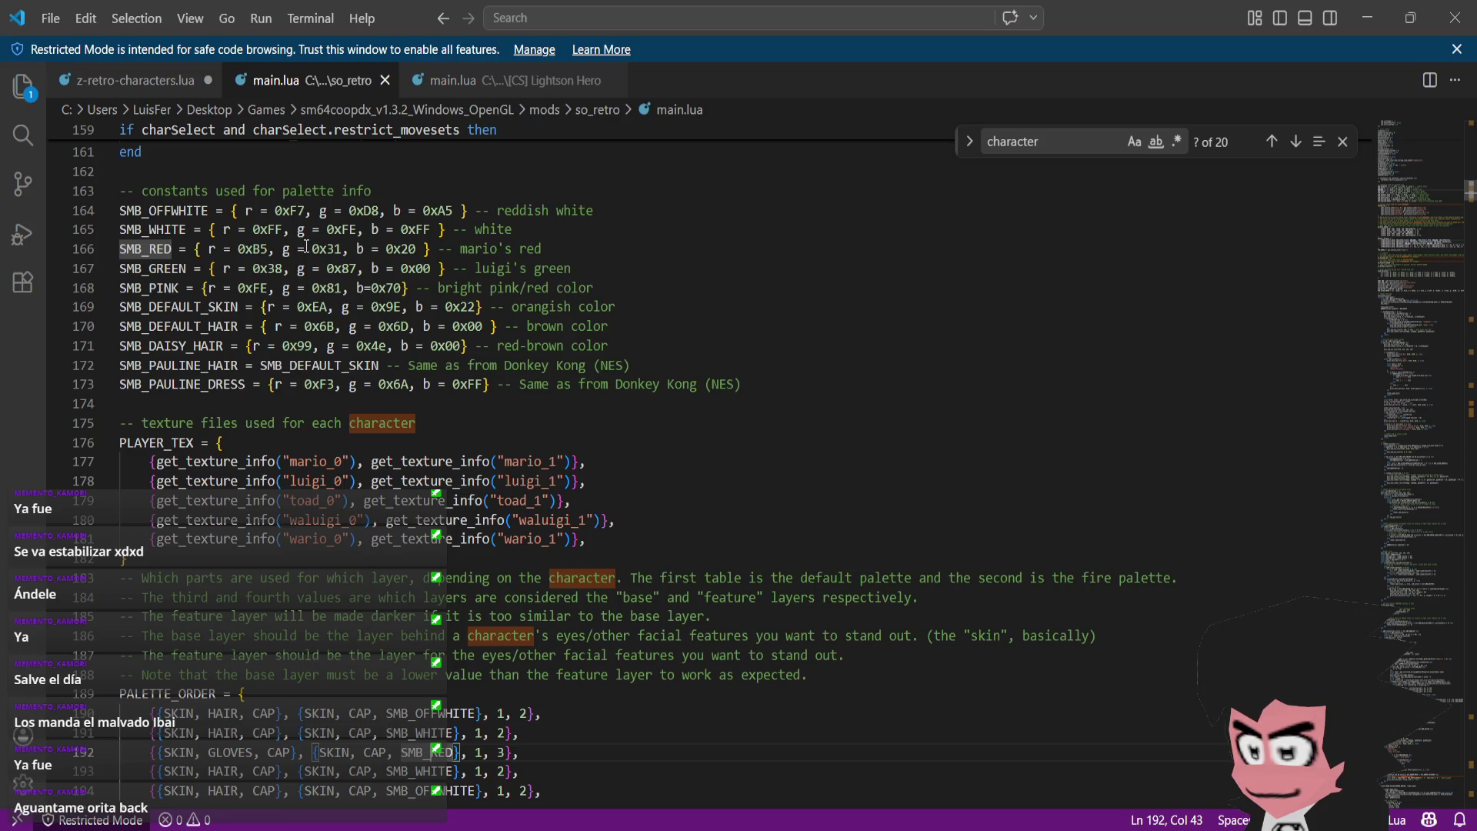
pyautogui.click(131, 85)
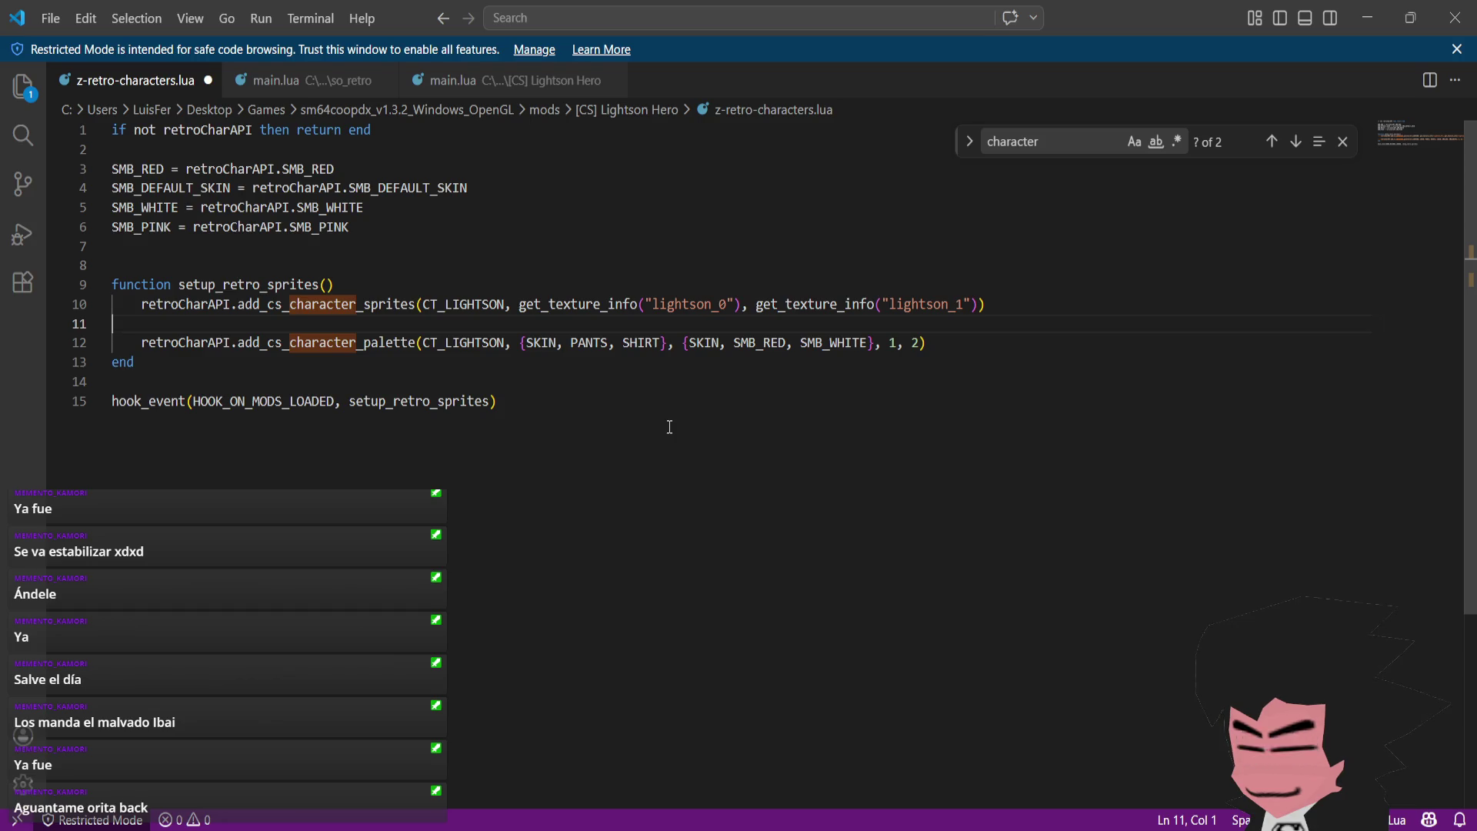
pyautogui.hotkey('ctrl', 's')
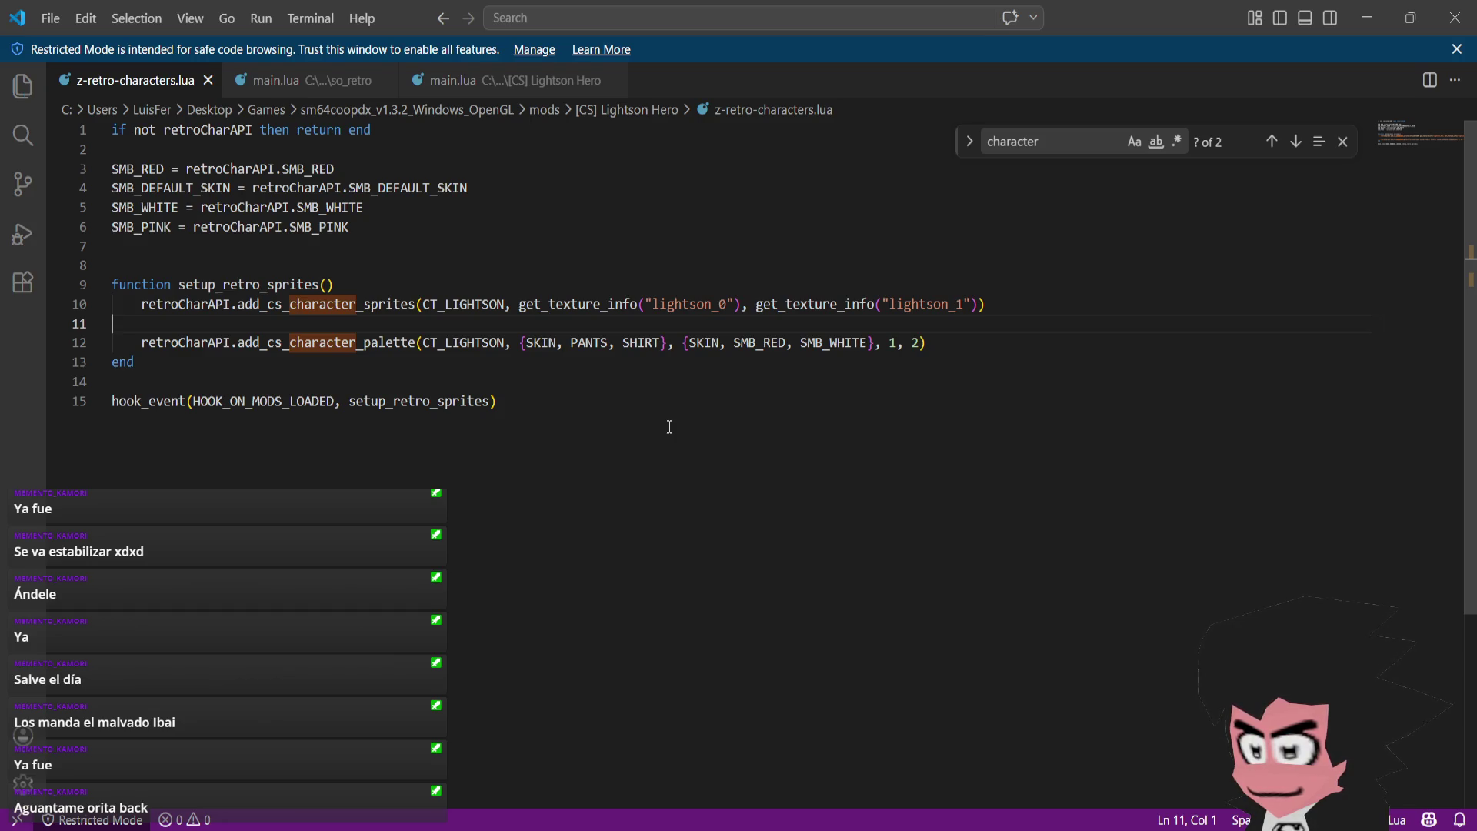
# - Delete the unused SMB_PINK line 6 from the script
pyautogui.click(669, 427)
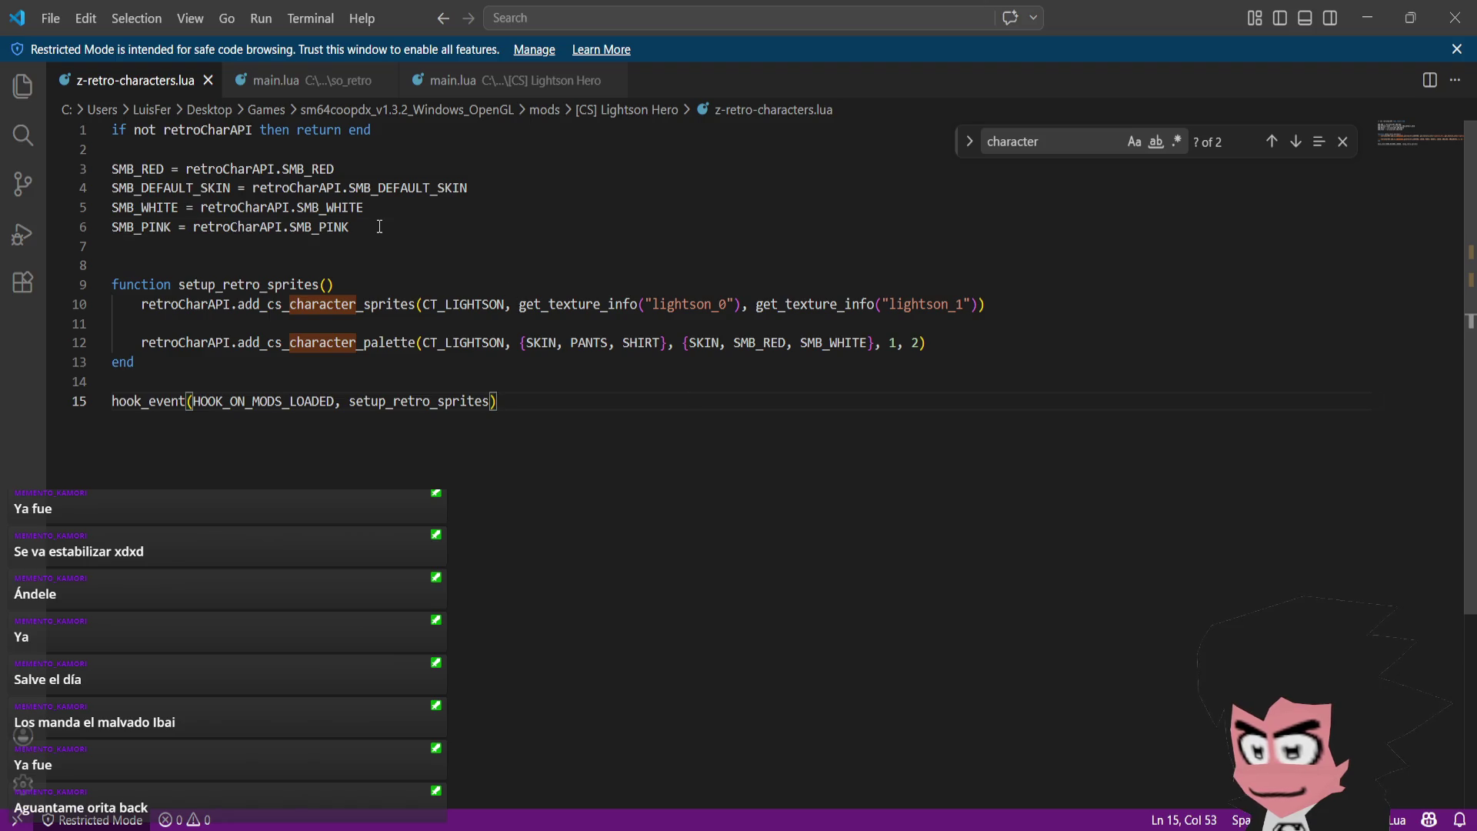
pyautogui.moveTo(379, 226); pyautogui.dragTo(111, 226)
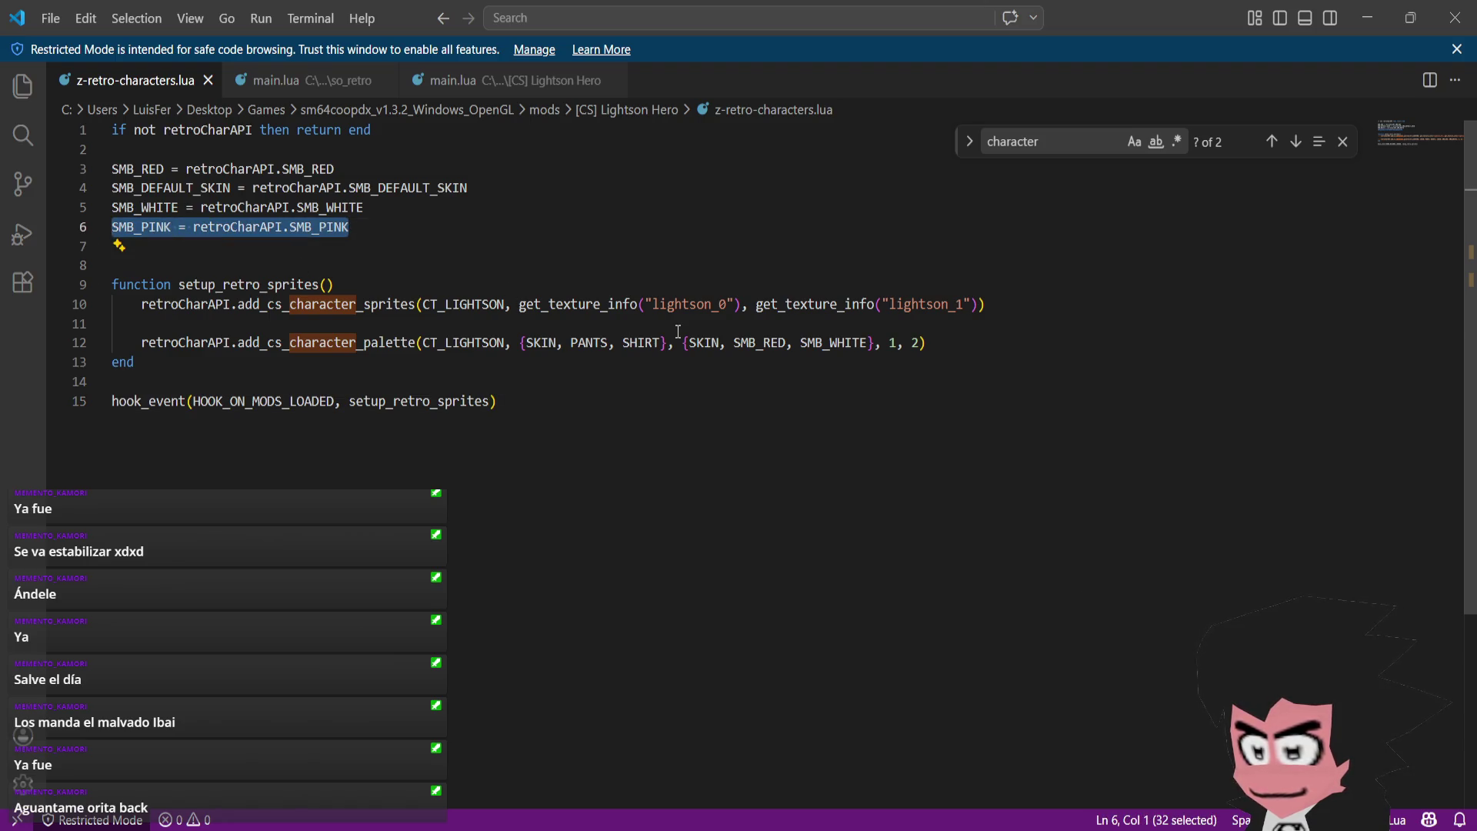
pyautogui.press('BackSpace')
pyautogui.press('BackSpace')
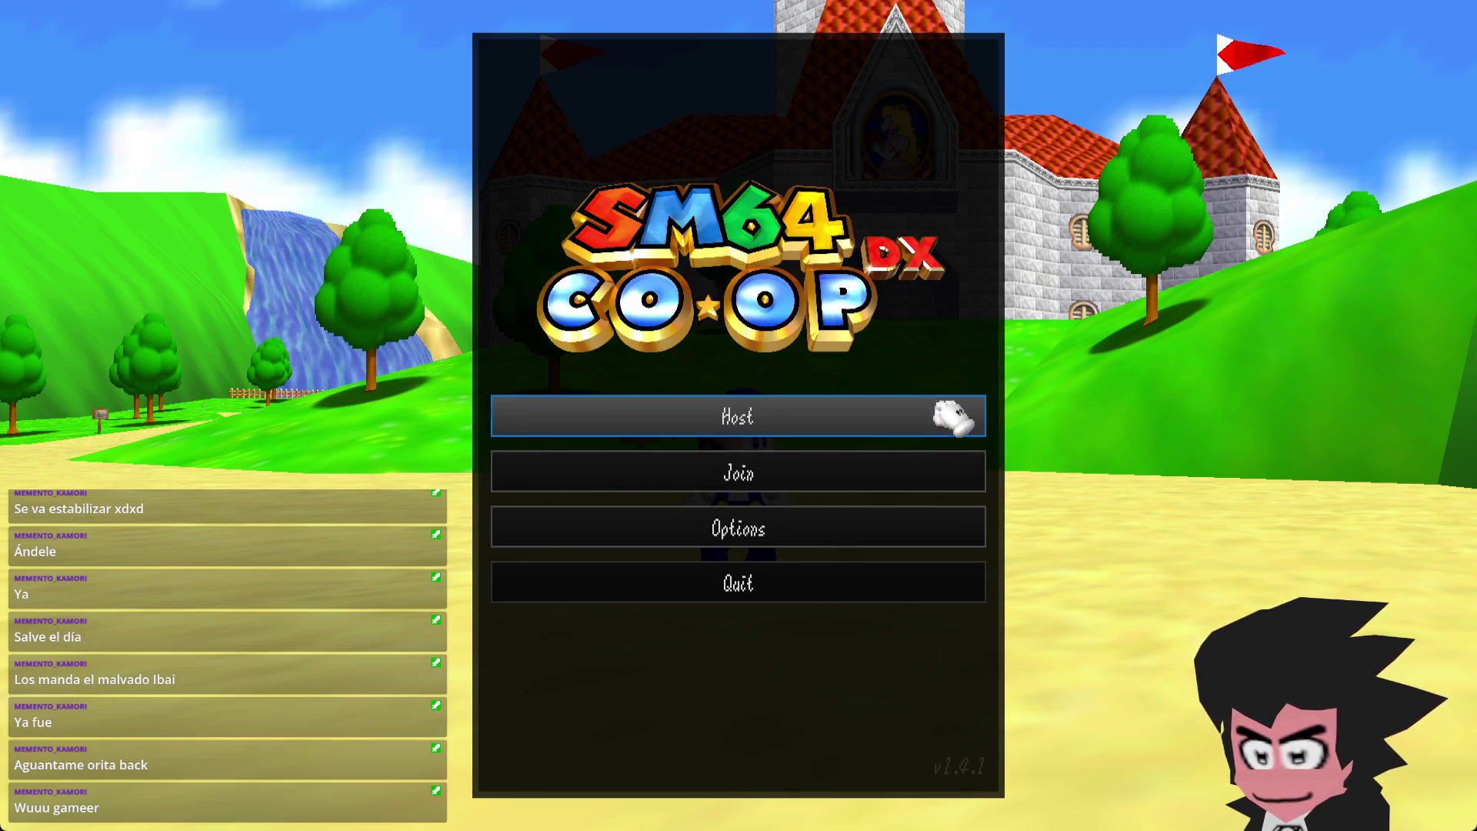
# - Host a game as Lightson and run toward the green pipe
pyautogui.click(948, 416)
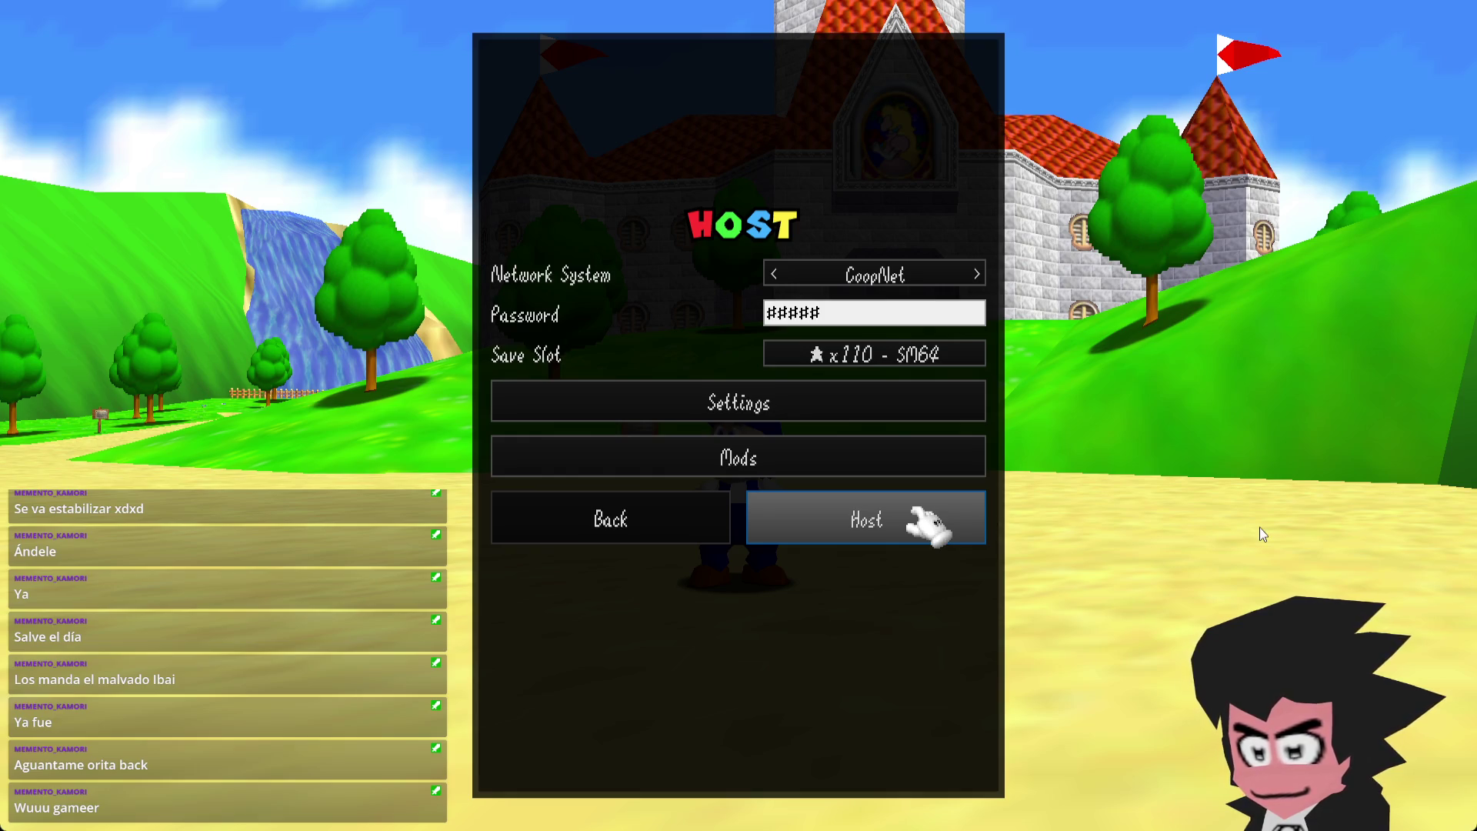
pyautogui.press('Return')
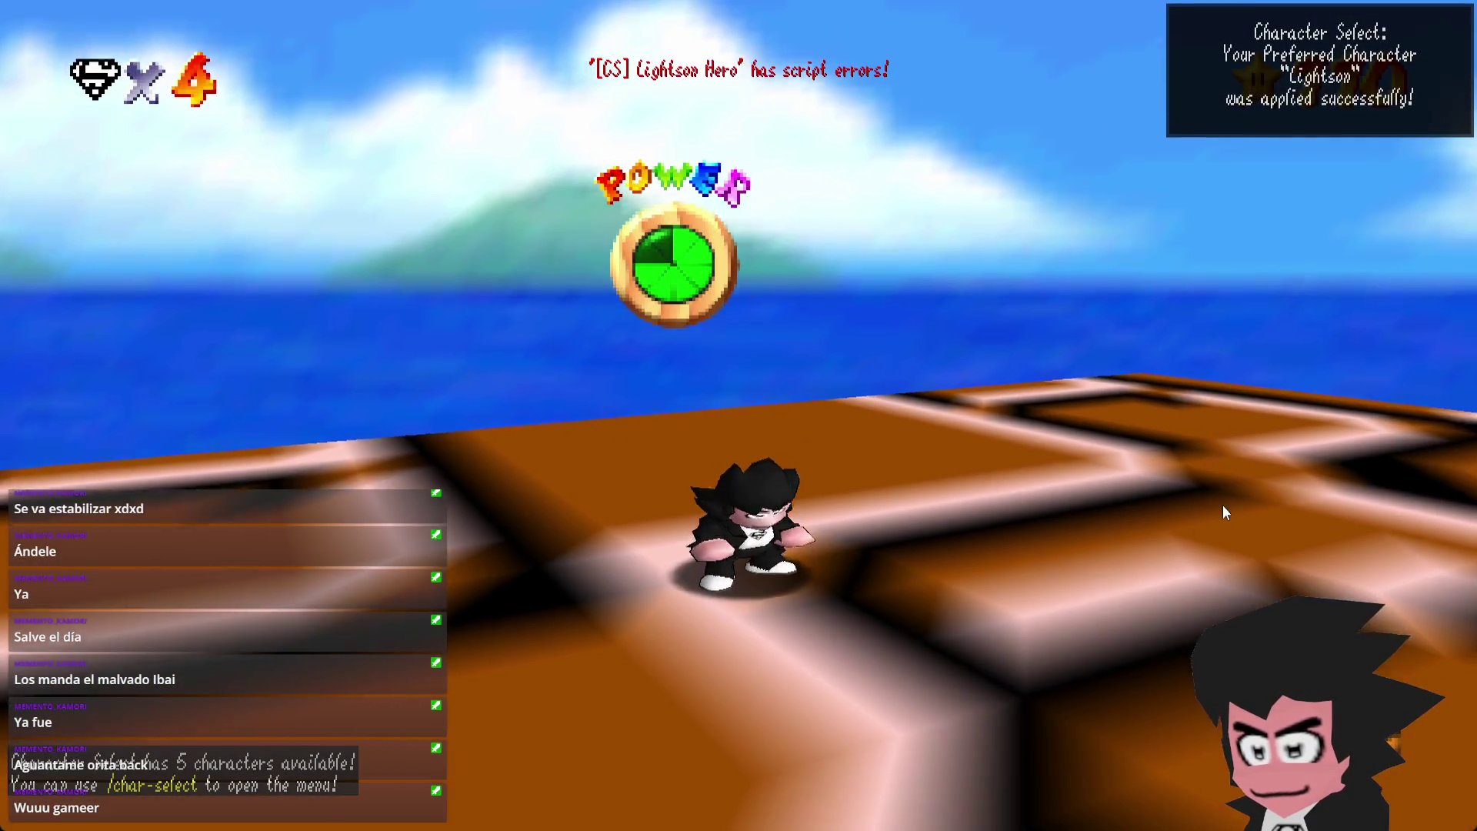
pyautogui.press('w')
pyautogui.press('space')
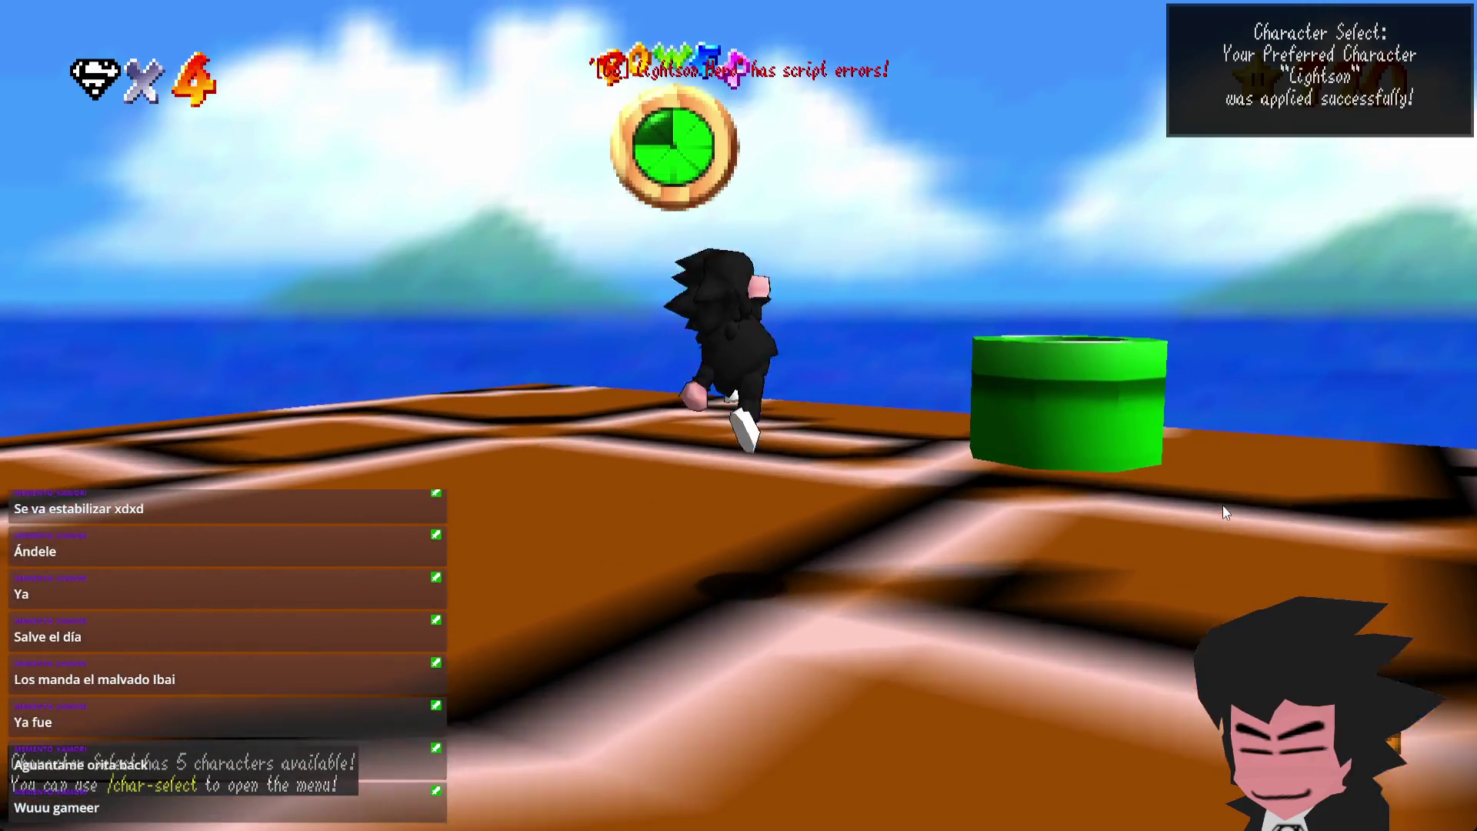
# - Jump into the green pipe and select START (1-1) on the retro title screen
pyautogui.press('s')
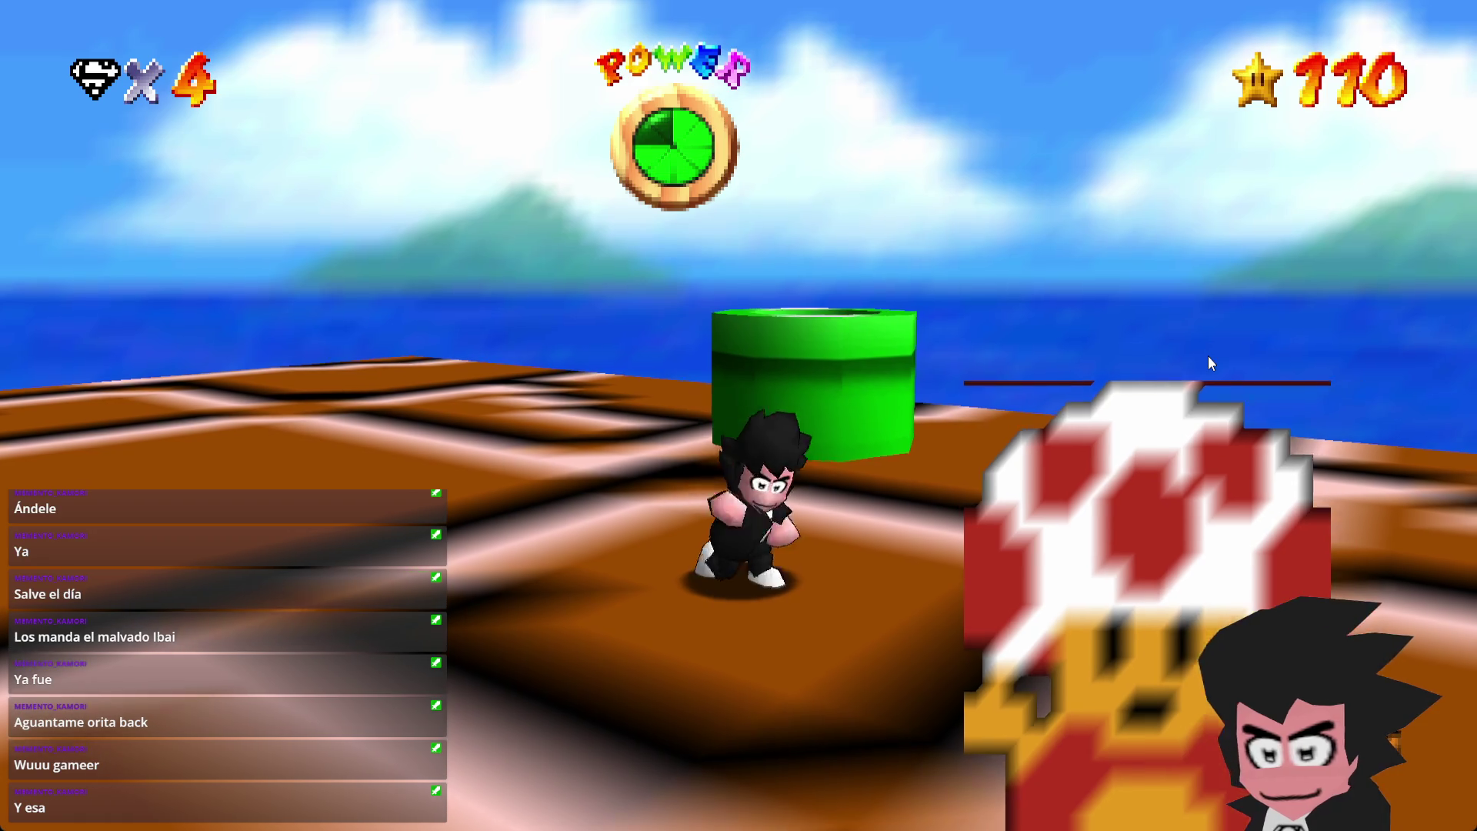
pyautogui.press('a')
pyautogui.press('l')
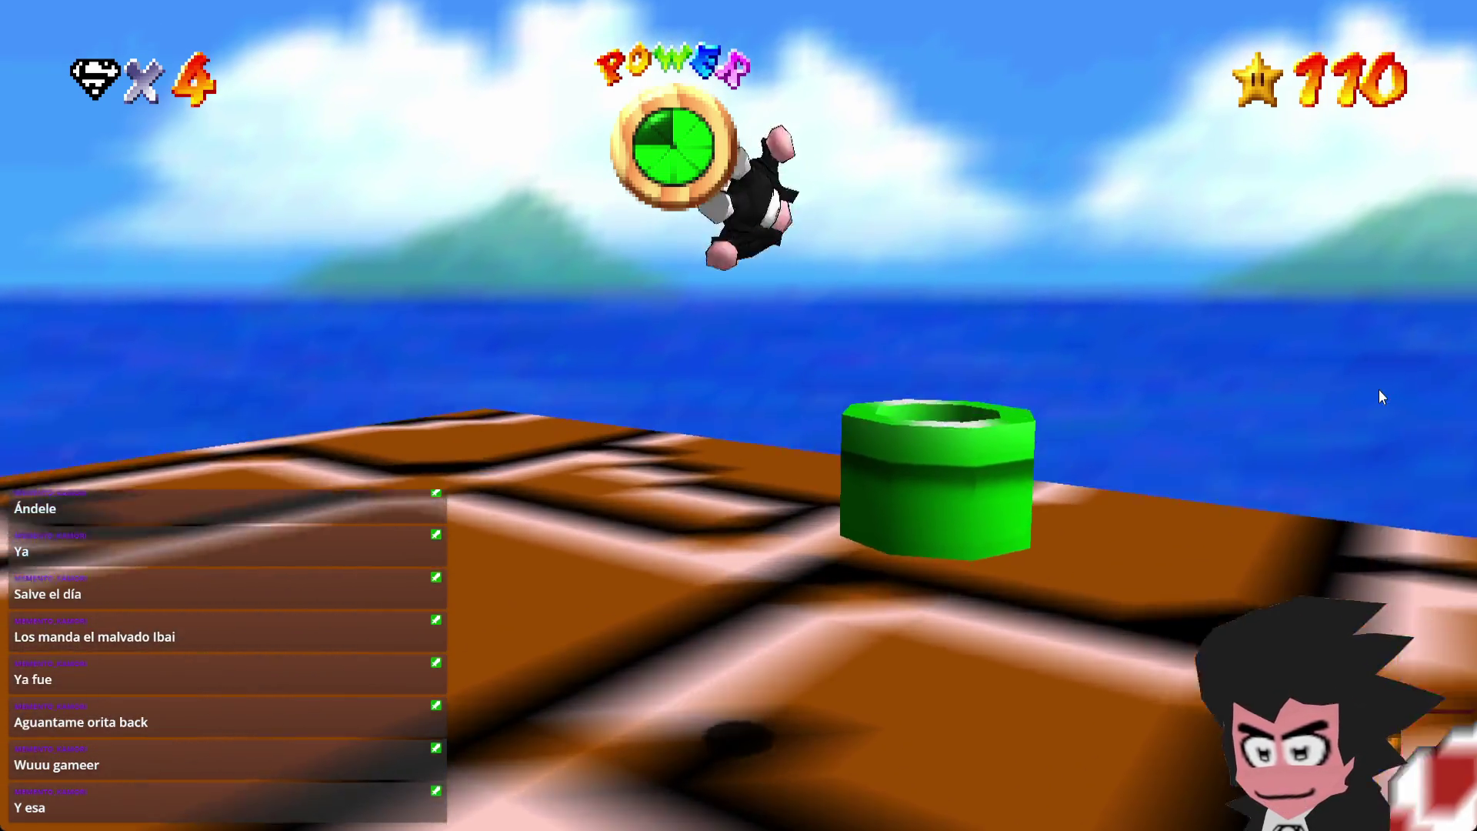
pyautogui.press('w')
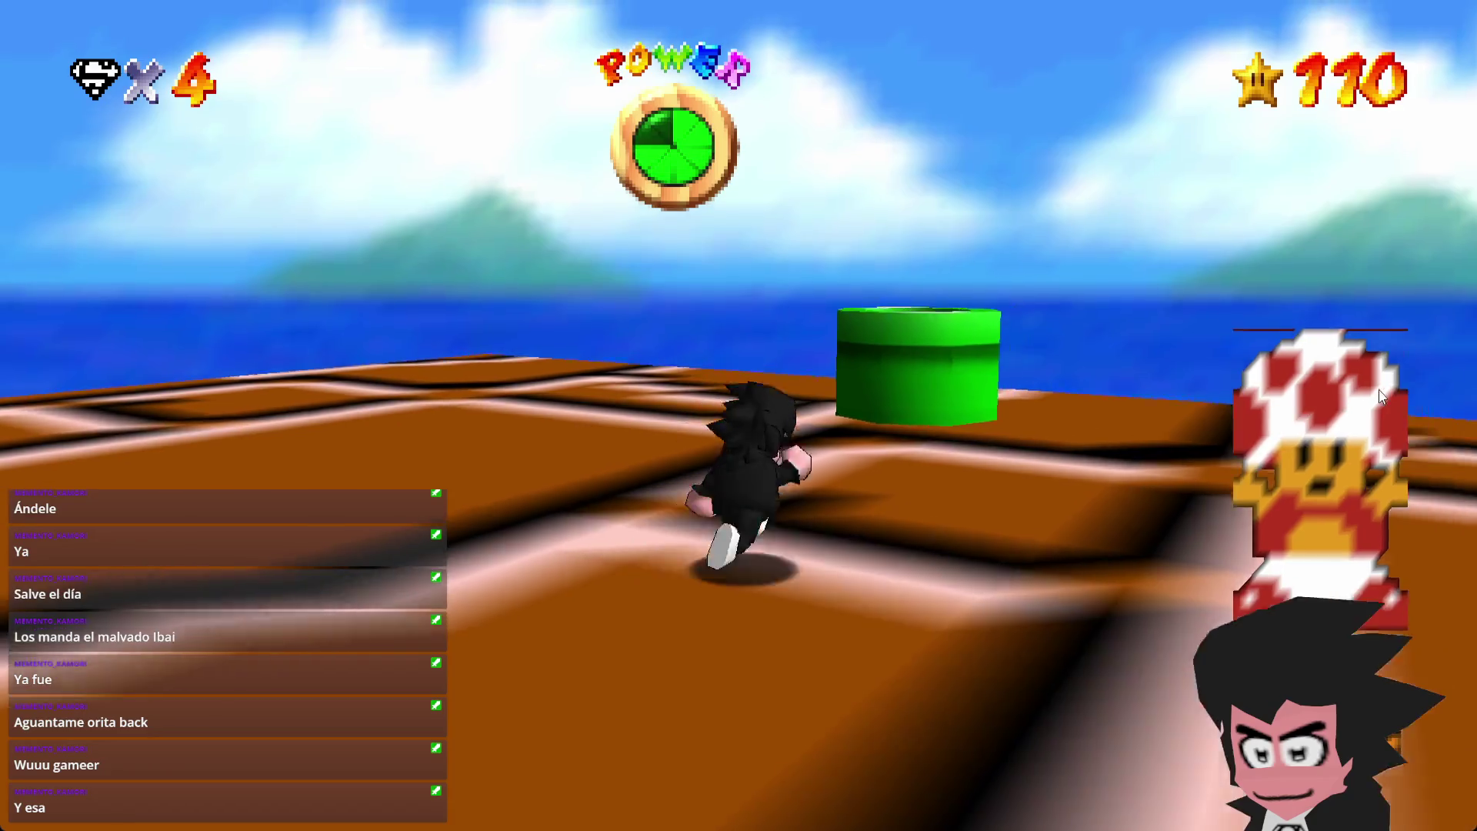
pyautogui.press('l')
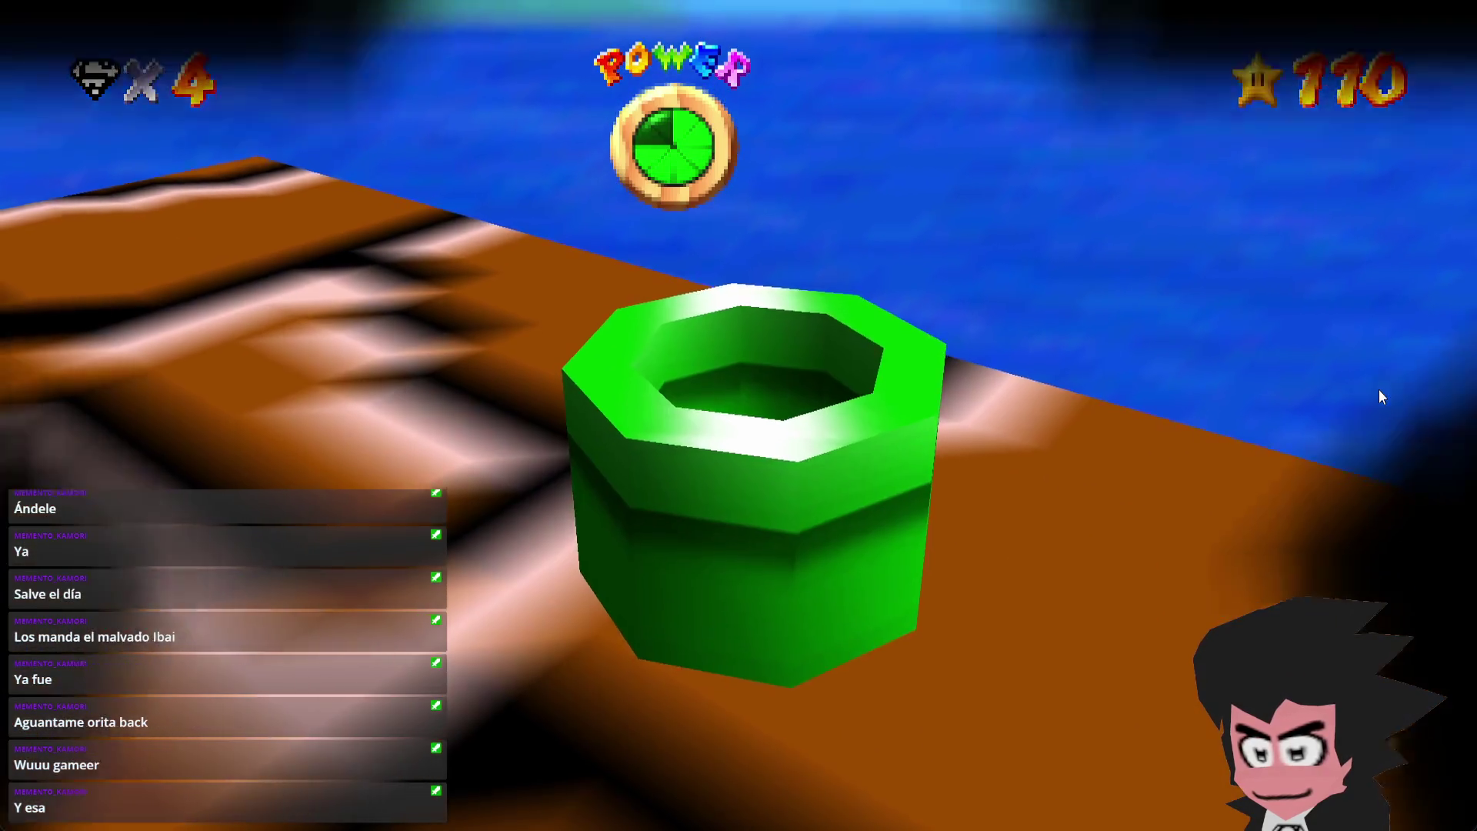
pyautogui.press('Left')
pyautogui.press('Left')
pyautogui.press('Left')
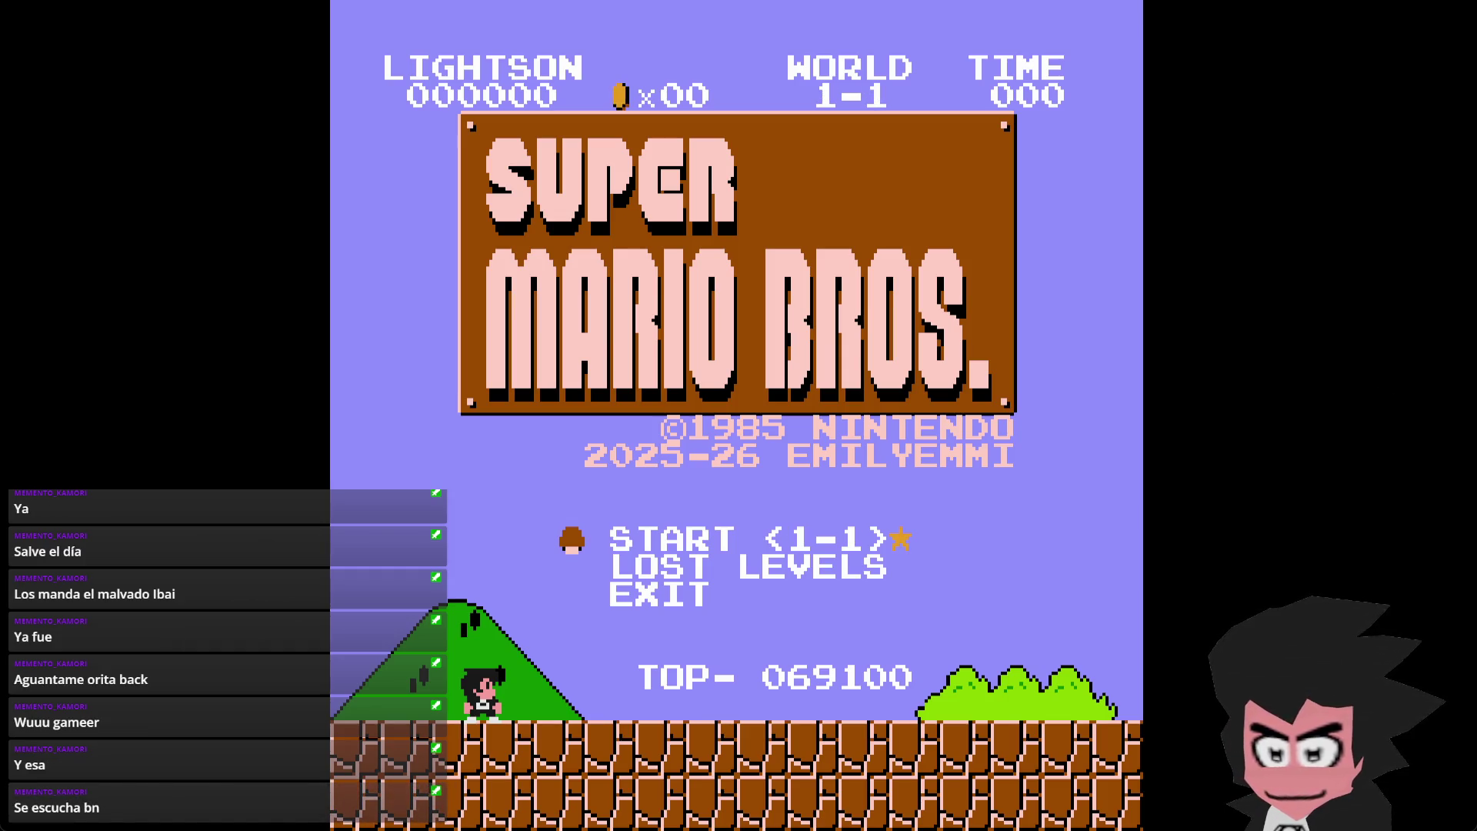
# - Start World 1-1, stomp the Goomba and release the mushroom from a question block
pyautogui.press('Return')
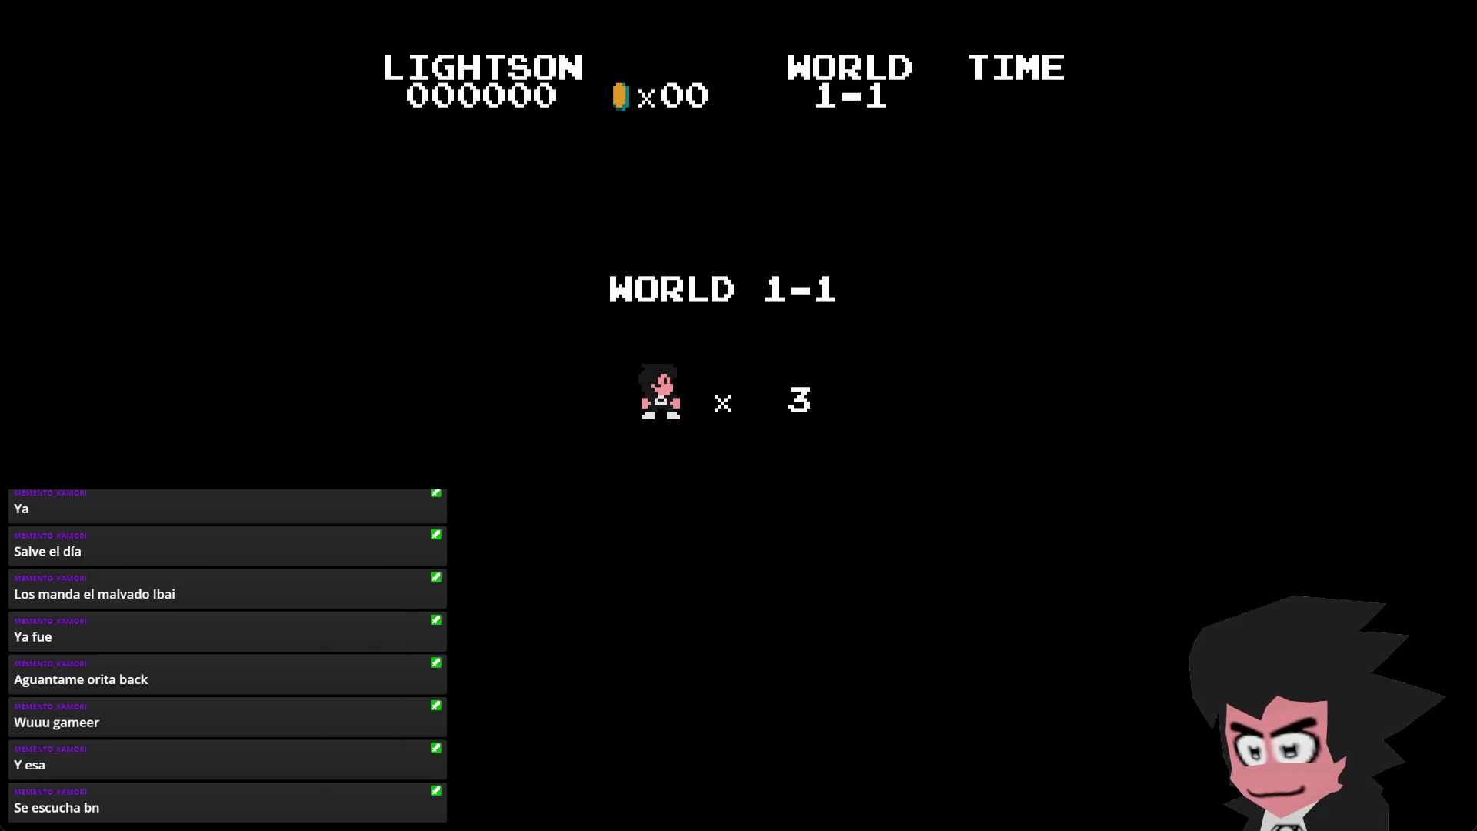
pyautogui.press('x')
pyautogui.press('Right')
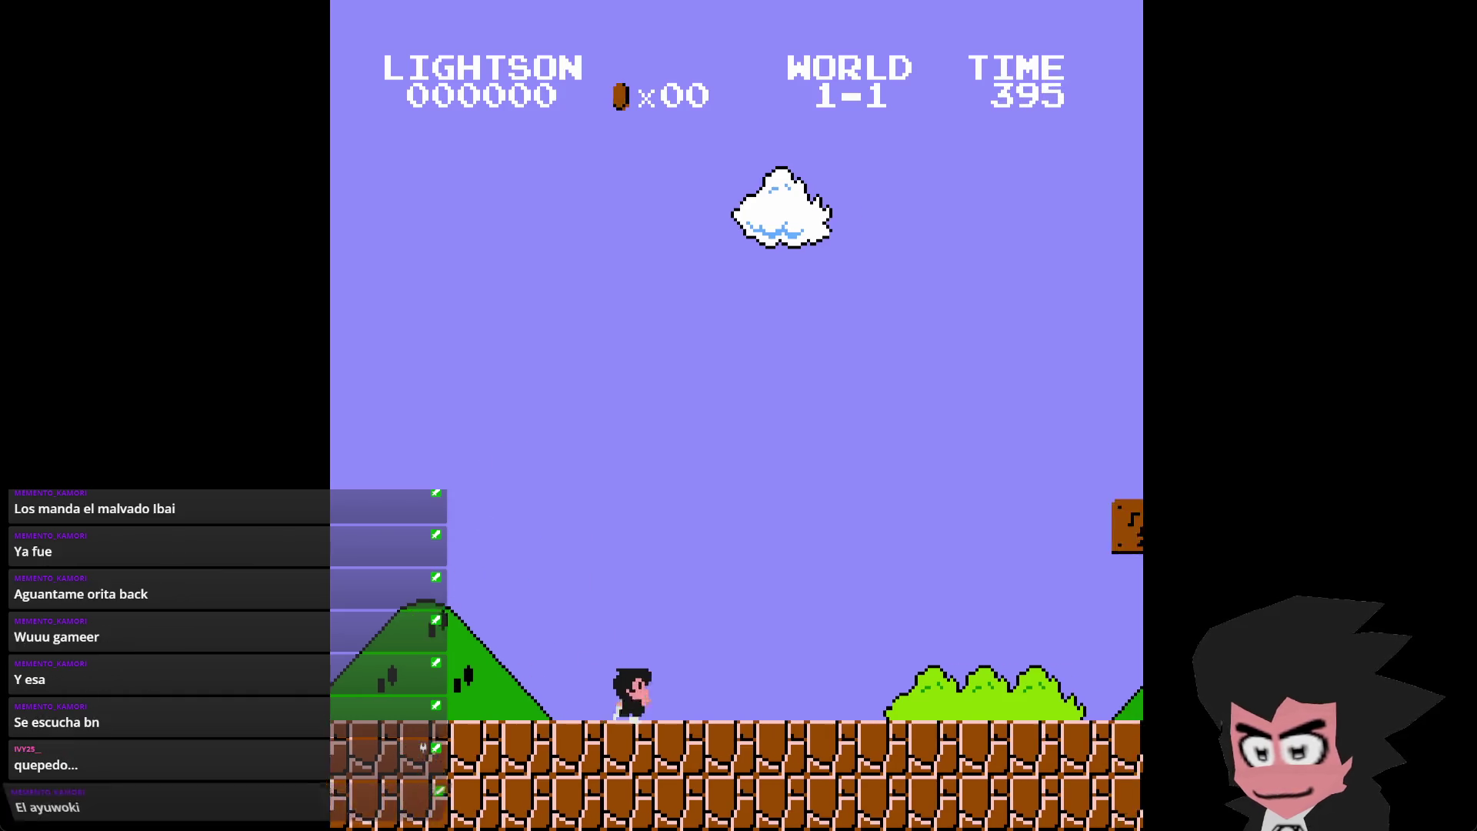
pyautogui.press('Left')
pyautogui.press('x')
pyautogui.press('Right')
pyautogui.press('x')
pyautogui.press('Right')
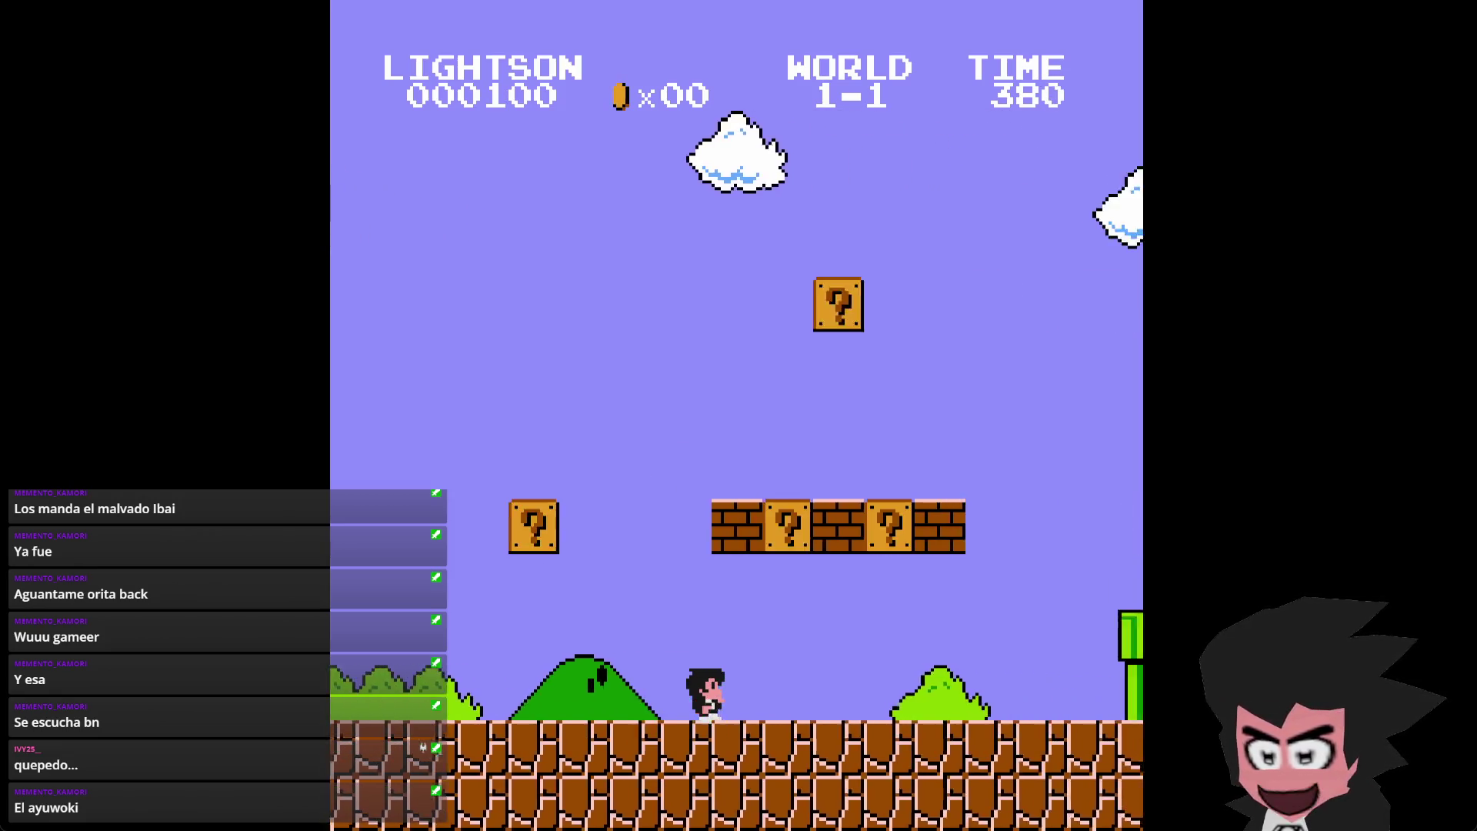
pyautogui.press('x')
pyautogui.press('x')
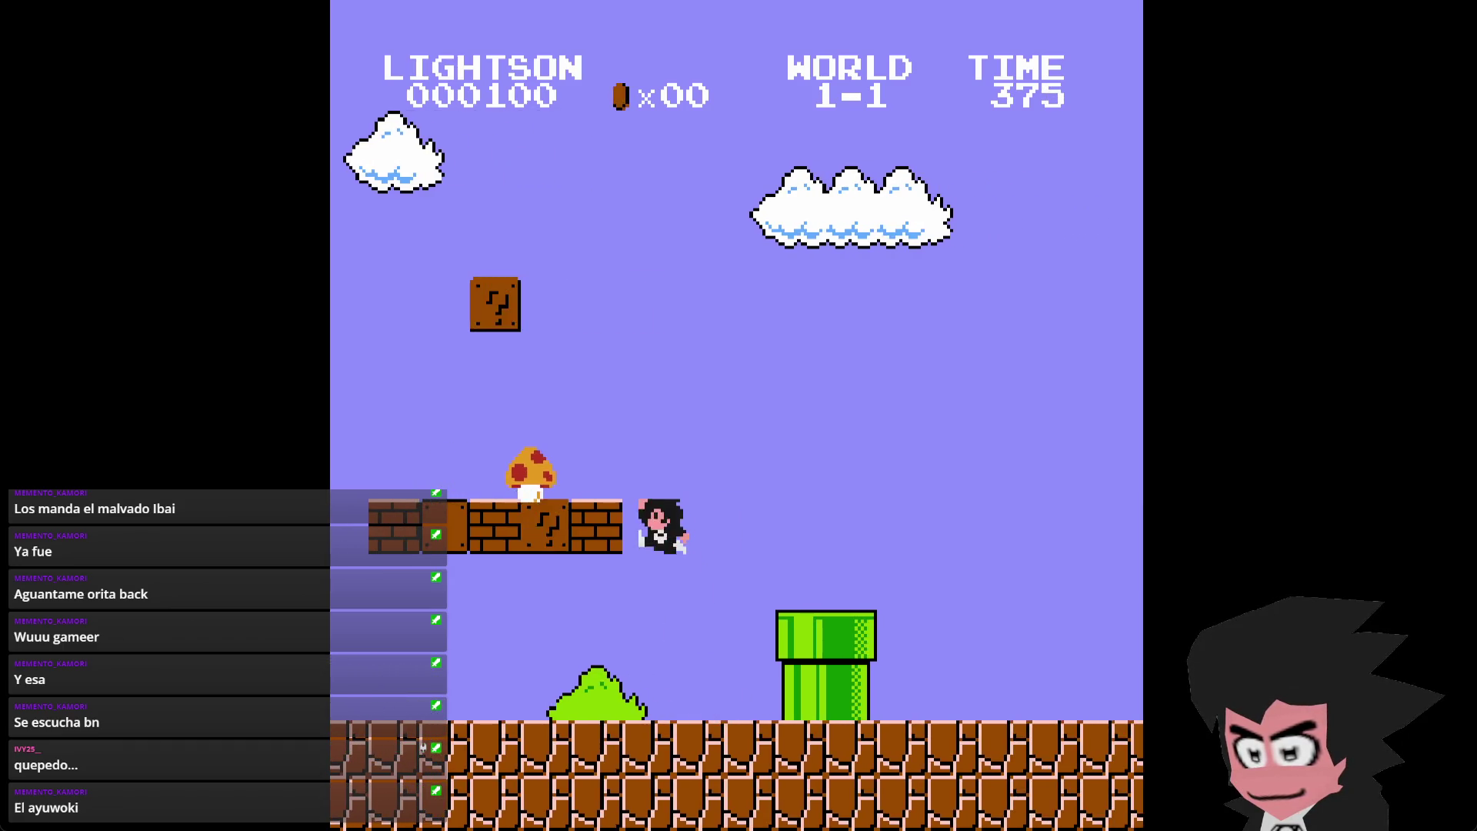
pyautogui.press('Left')
# - Run across the pipes, pause the game, and switch to lightson_1.png in Aseprite
pyautogui.press('x')
pyautogui.press('Right')
pyautogui.press('Left')
pyautogui.press('Right')
pyautogui.press('x')
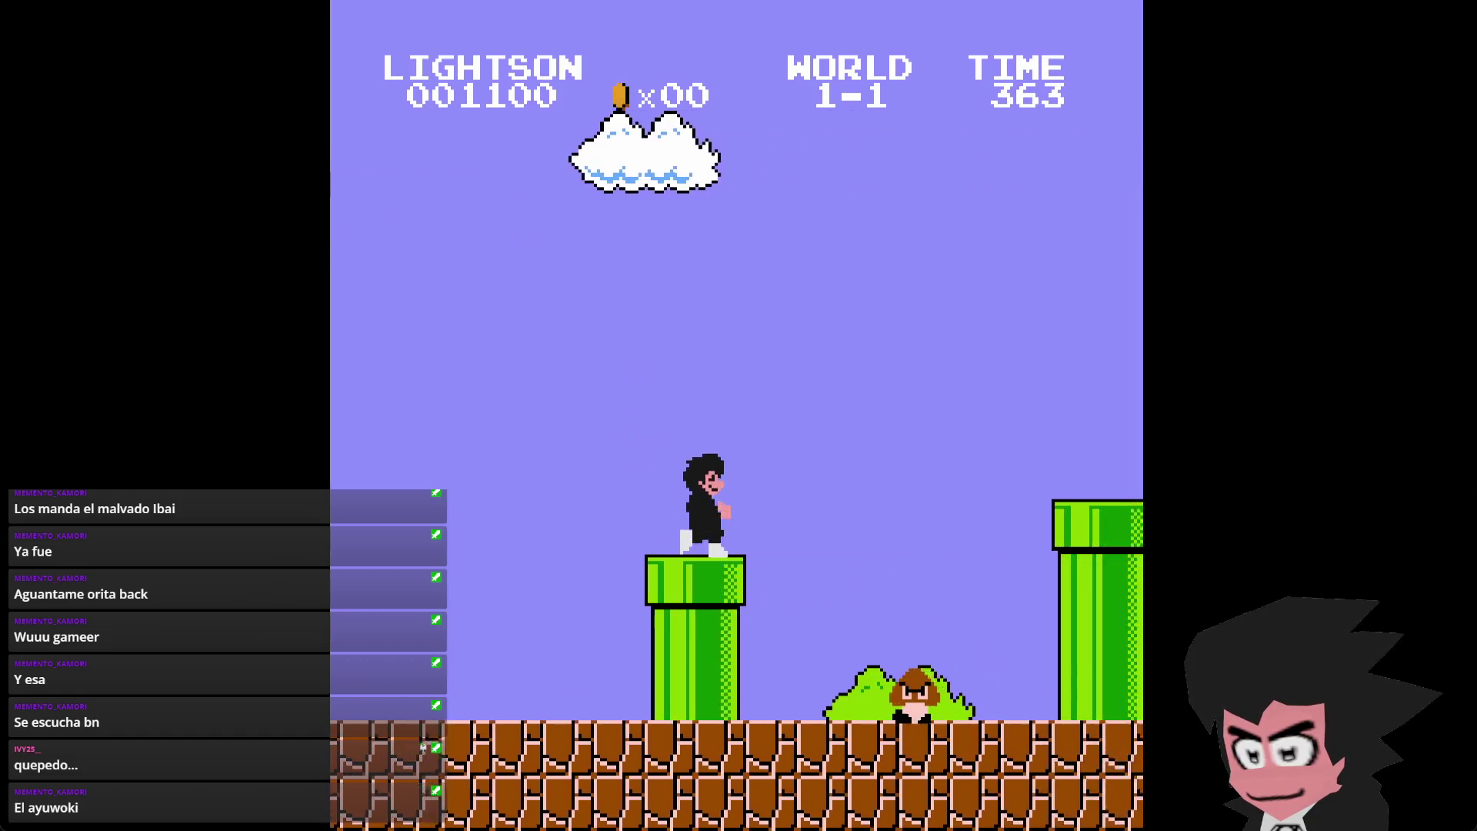
pyautogui.press('Right')
pyautogui.press('x')
pyautogui.press('x')
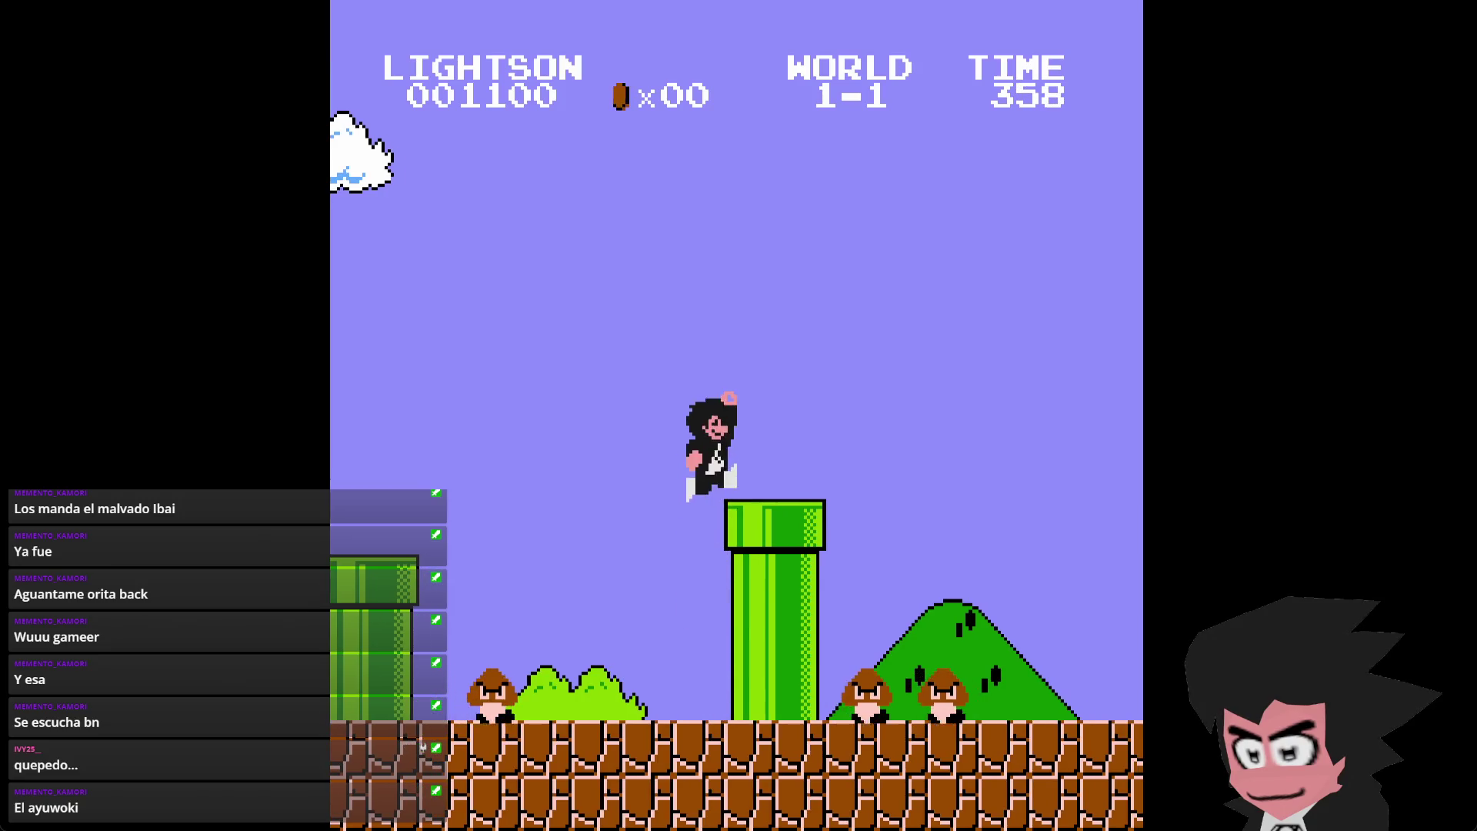
pyautogui.press('Right')
pyautogui.press('x')
pyautogui.press('Right')
pyautogui.press('x')
pyautogui.press('Left')
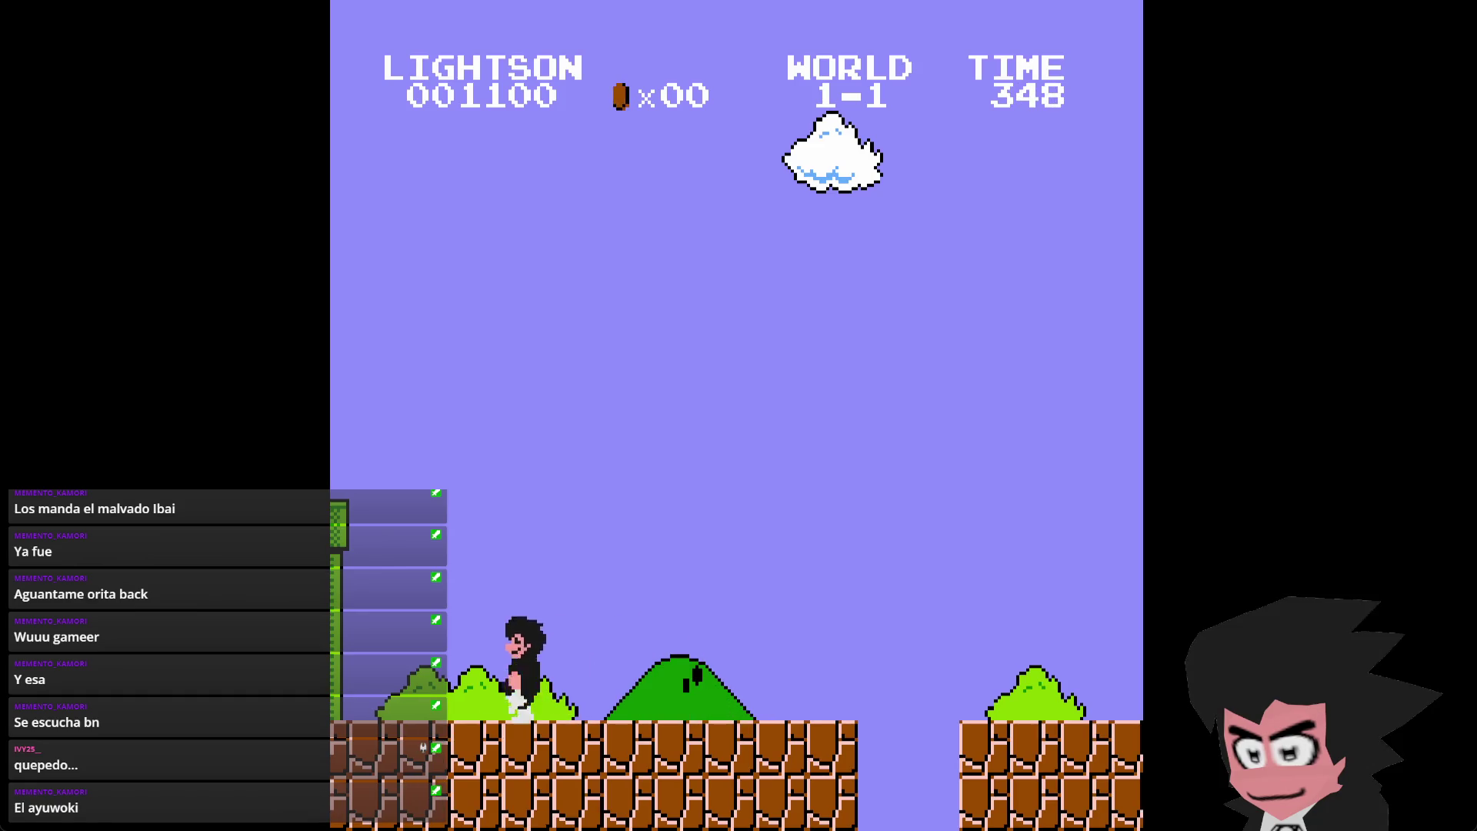
pyautogui.press('Right')
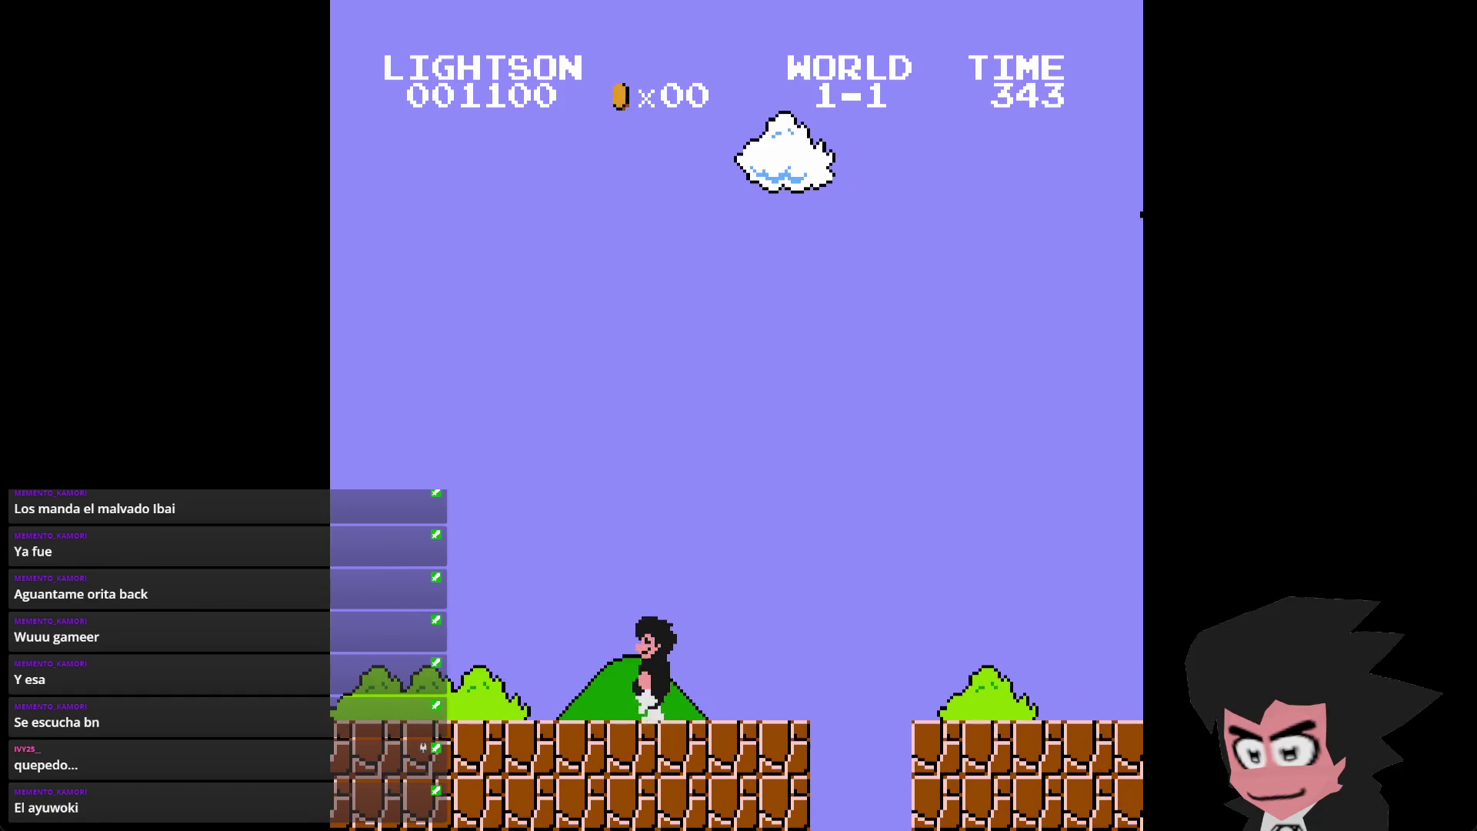
pyautogui.press('Return')
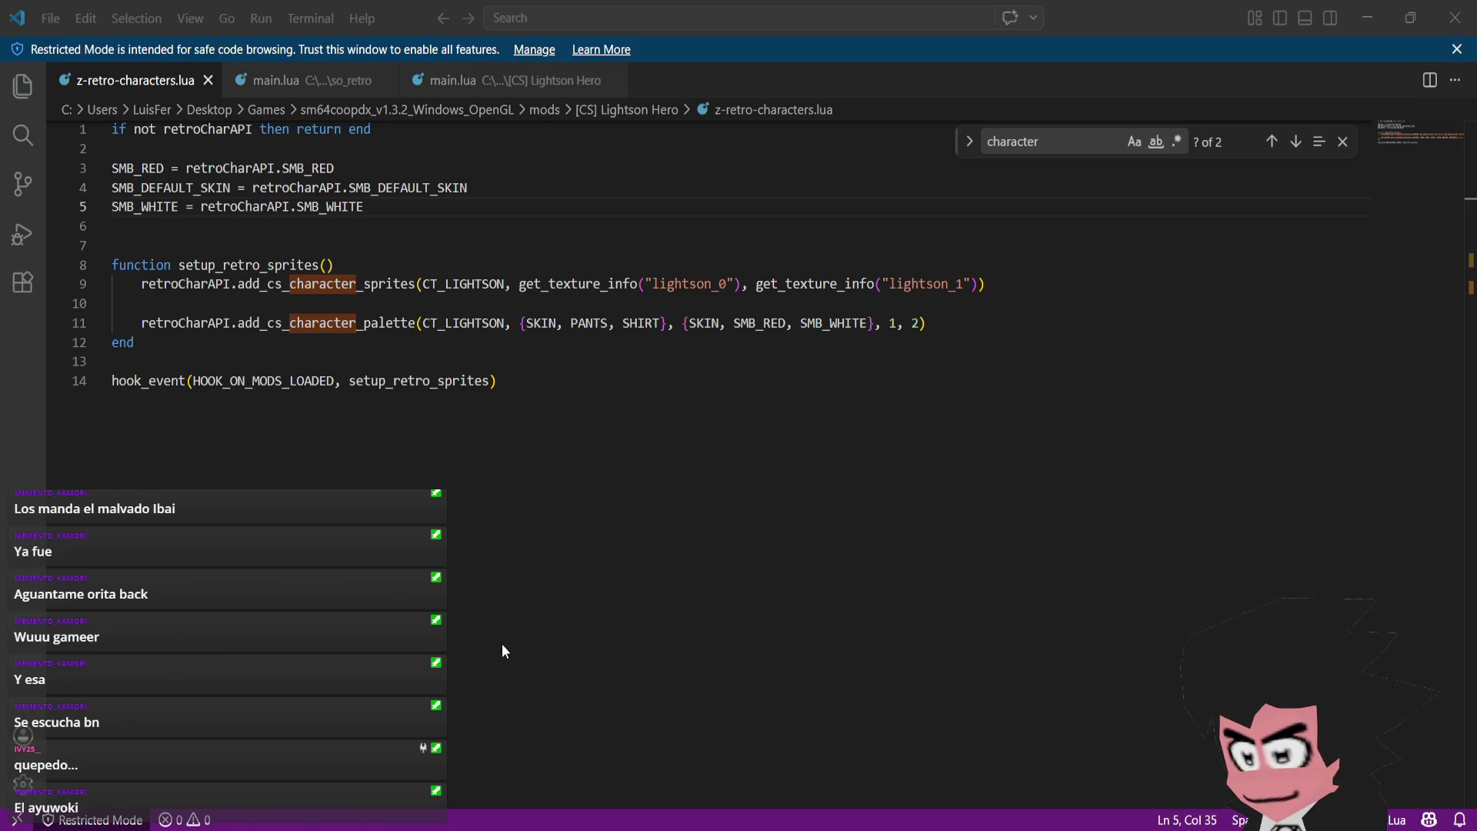
pyautogui.hotkey('alt', 'Tab')
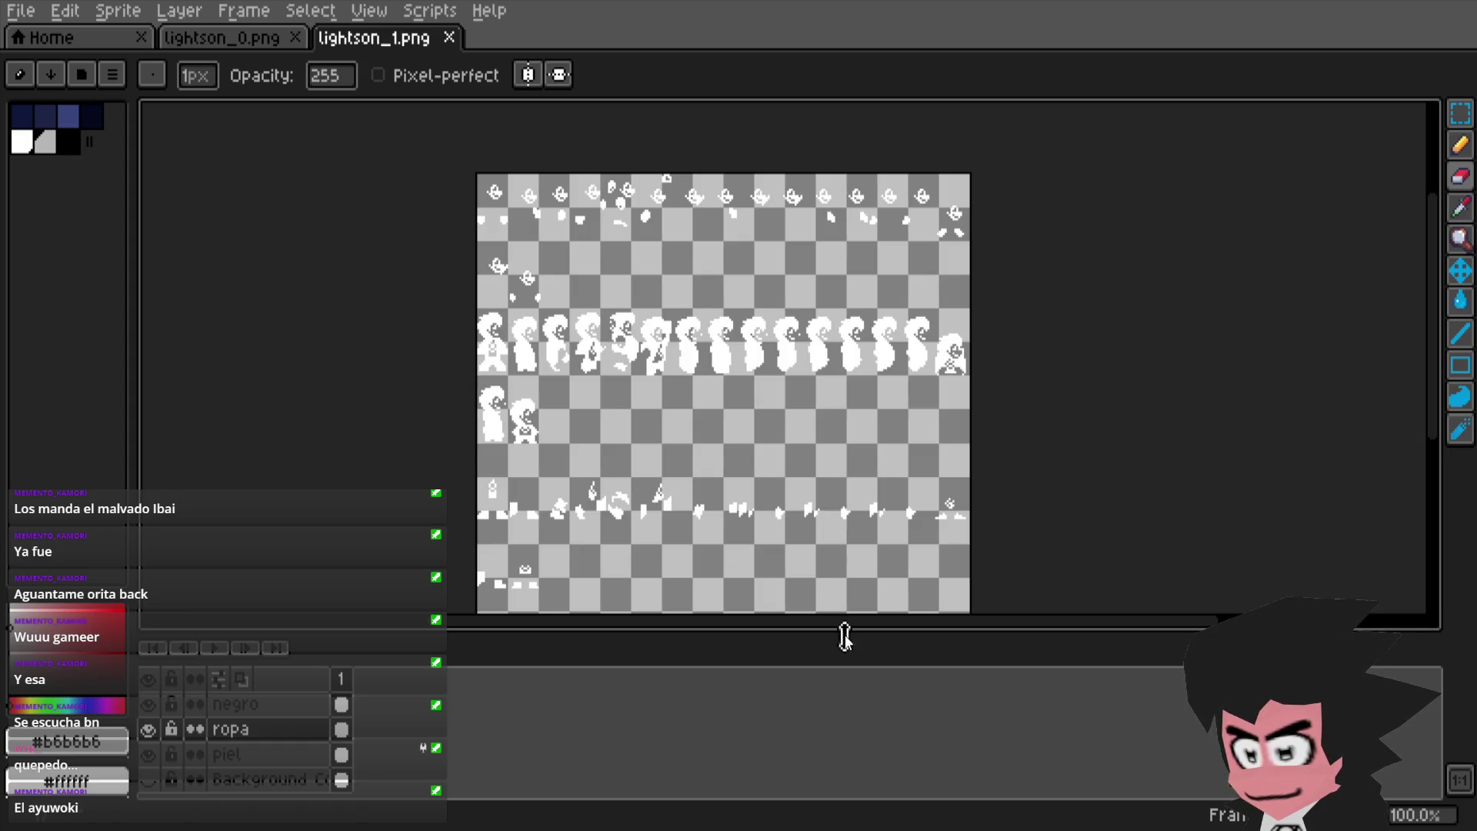
# - Zoom into the sheet, marquee-select the stray white piece in row two, and hide the ropa layer
pyautogui.scroll(2, 707, 454)
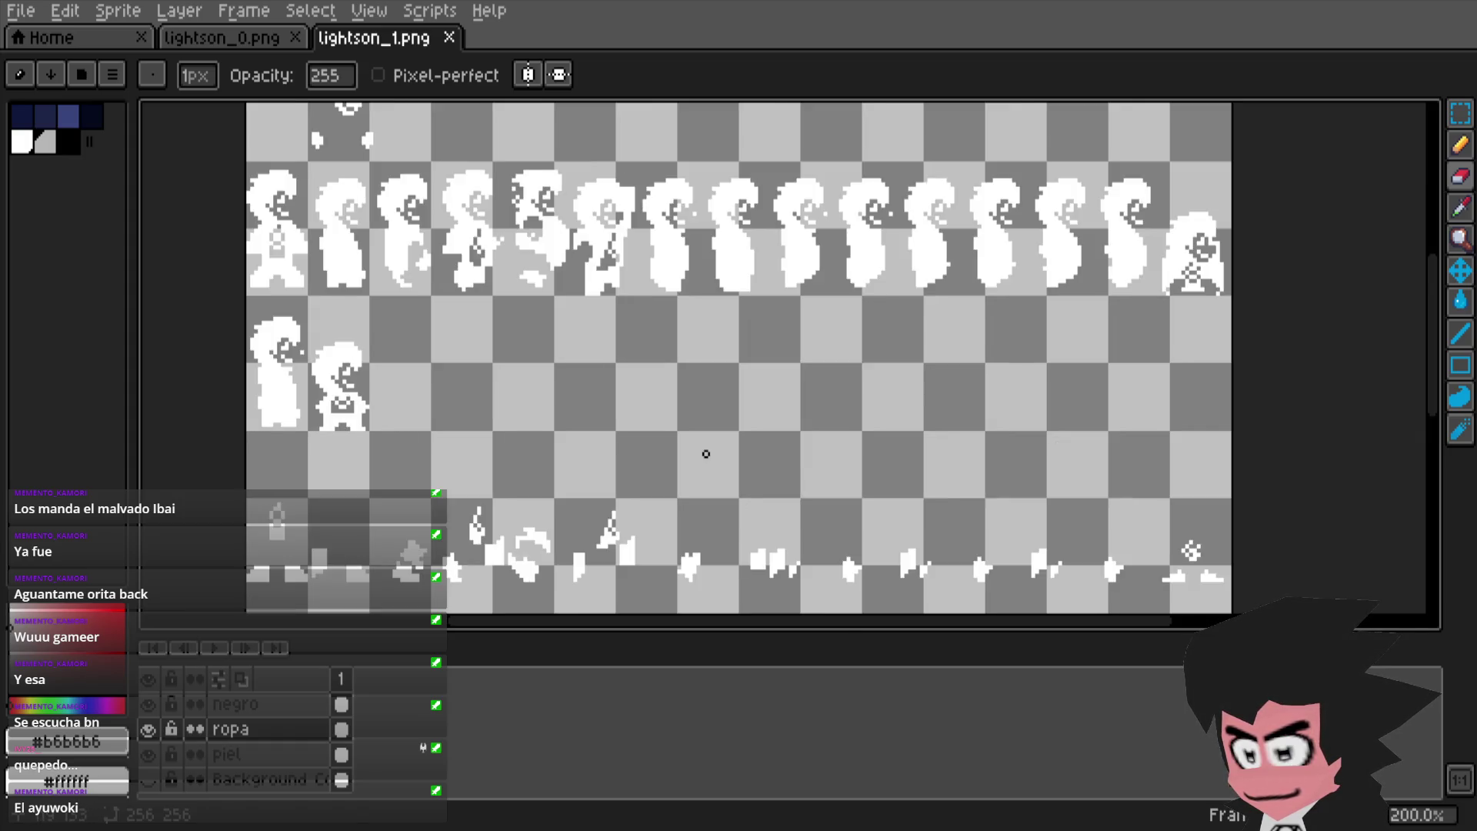
pyautogui.scroll(-2, 706, 454)
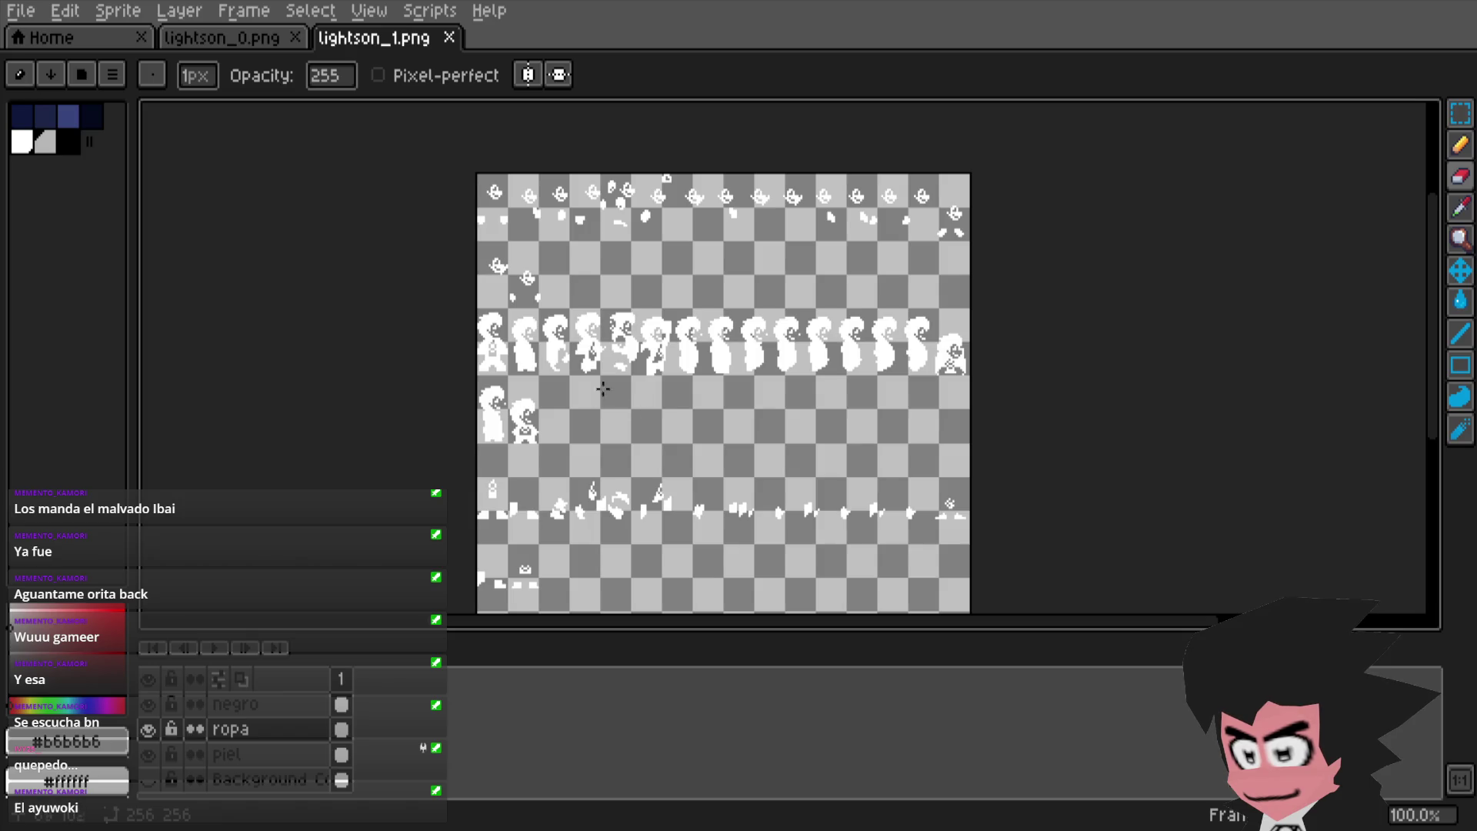
pyautogui.moveTo(680, 321); pyautogui.dragTo(706, 456)
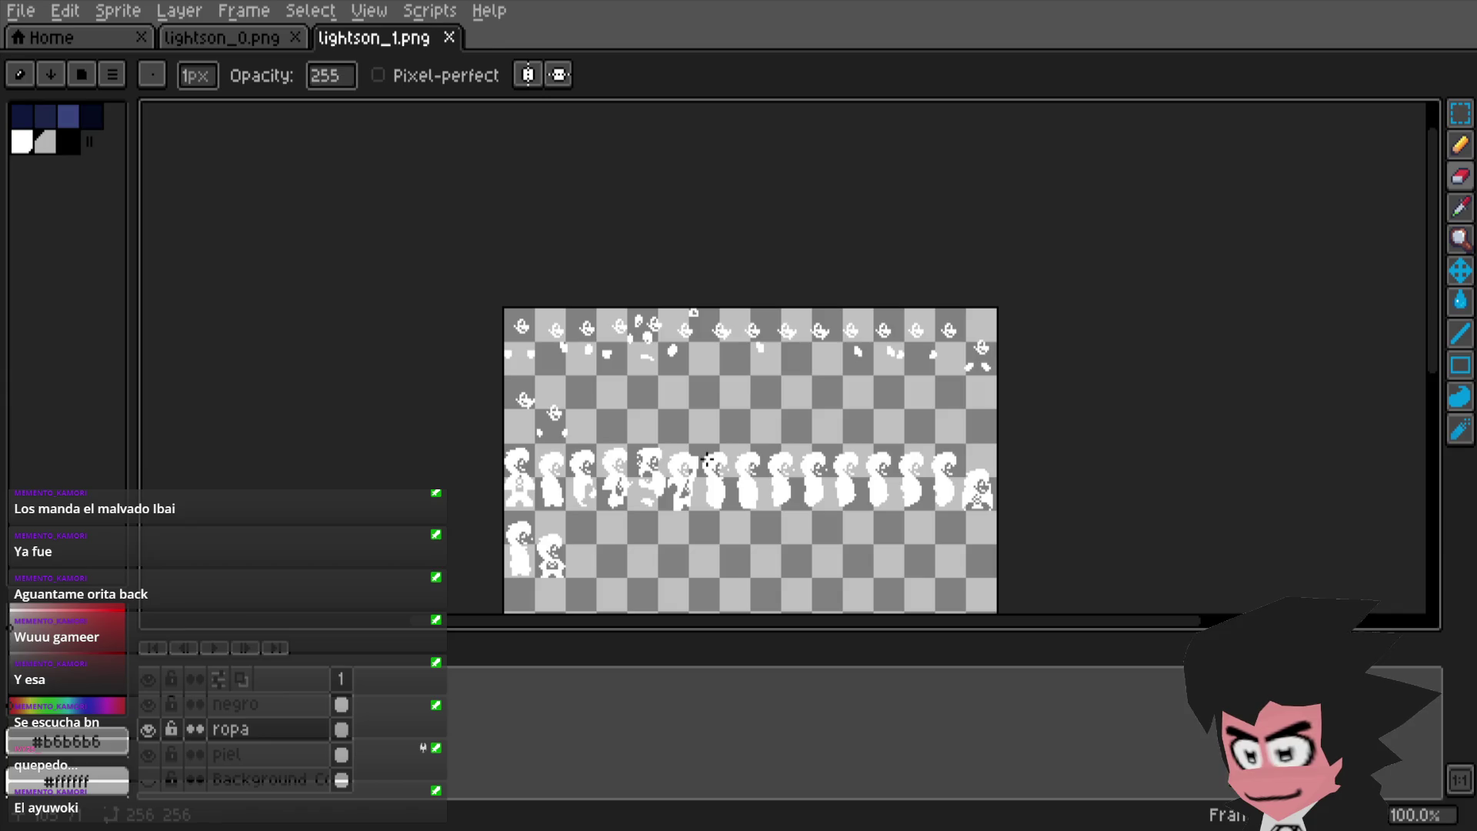
pyautogui.scroll(1, 706, 459)
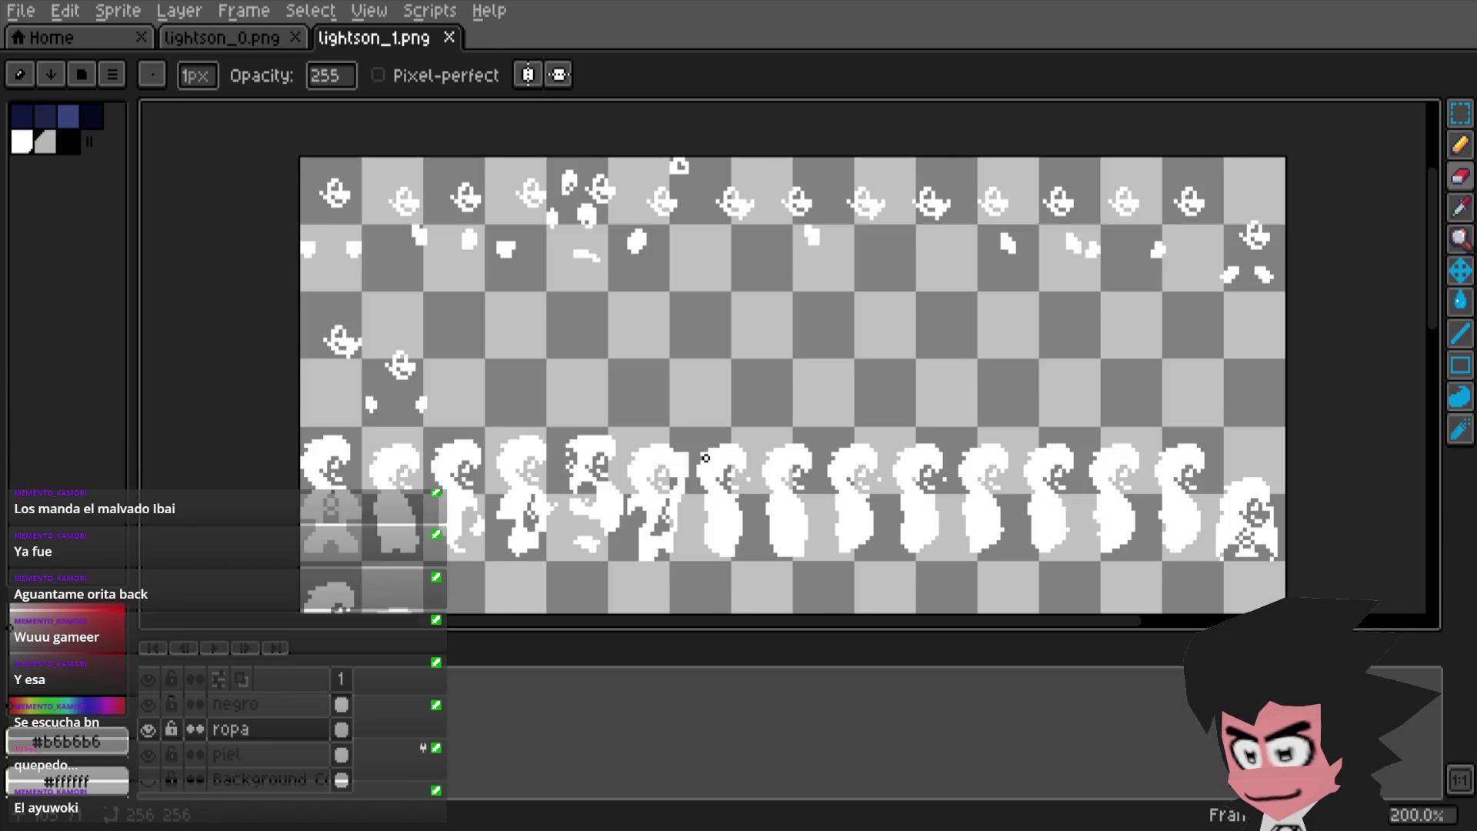
pyautogui.scroll(1, 706, 457)
pyautogui.moveTo(662, 349)
pyautogui.mouseDown()
pyautogui.moveTo(686, 263)
pyautogui.moveTo(700, 410)
pyautogui.mouseUp()
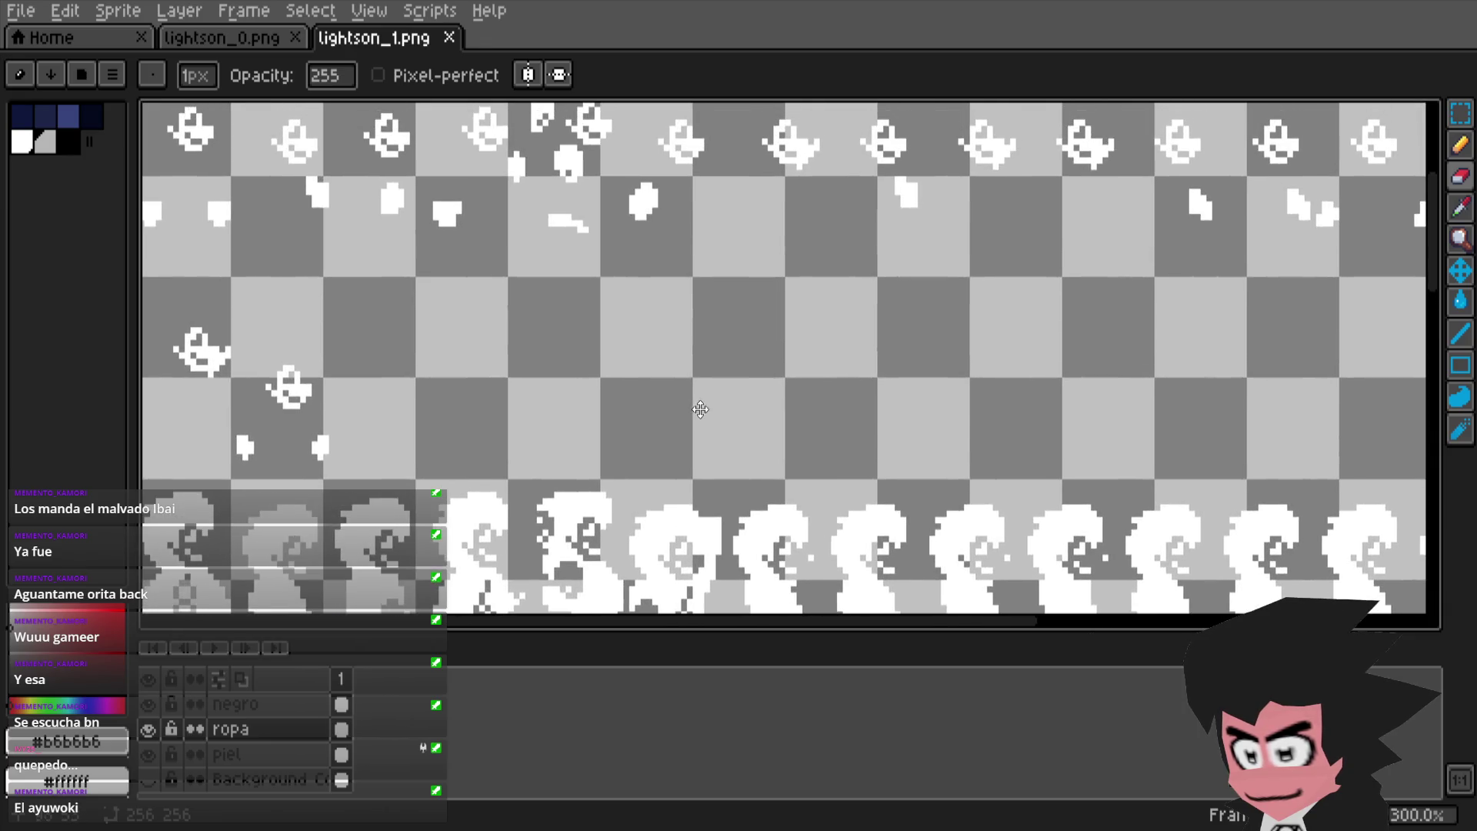
pyautogui.click(1460, 113)
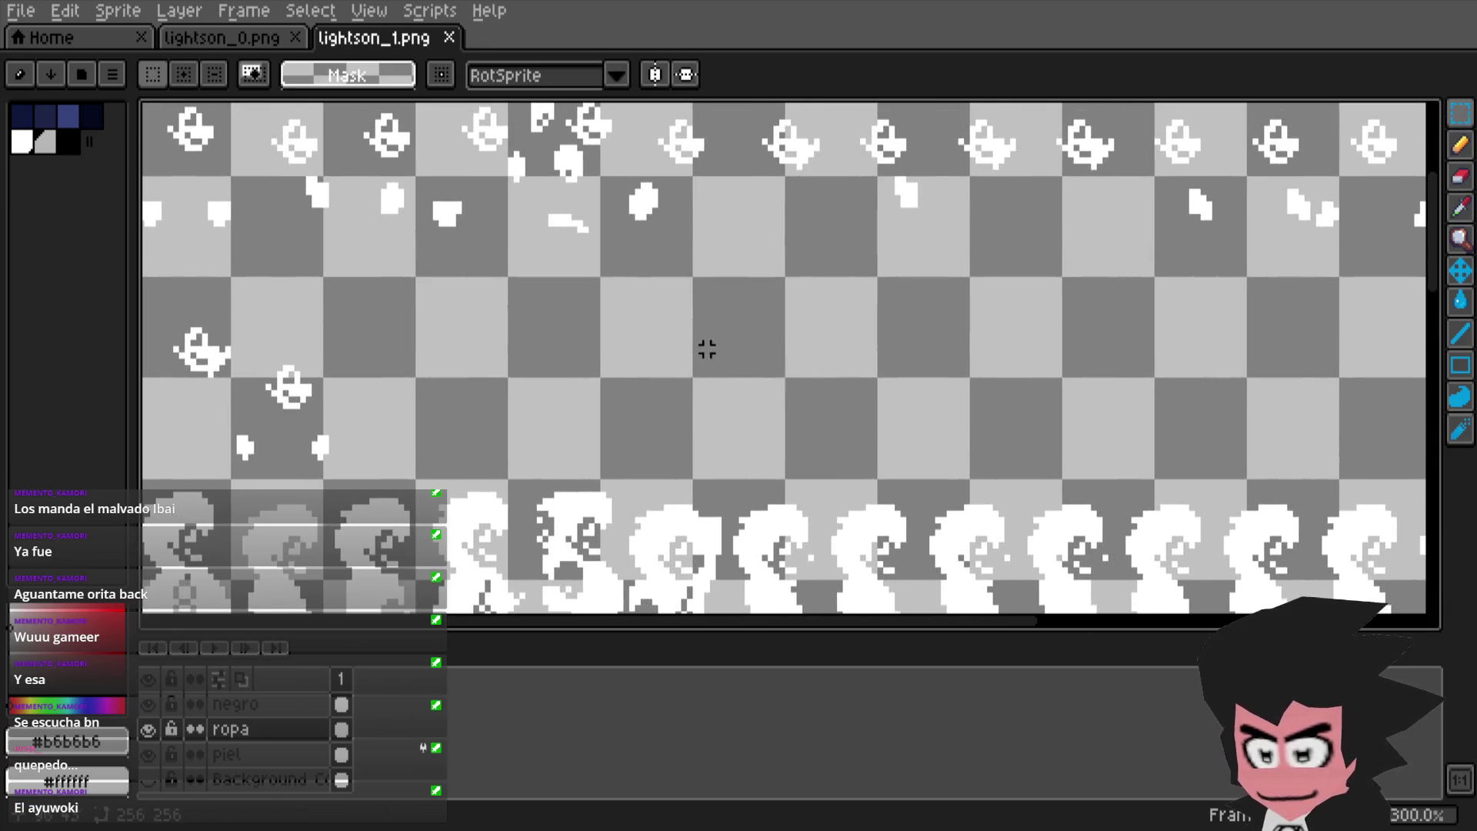
pyautogui.moveTo(551, 262)
pyautogui.mouseDown()
pyautogui.moveTo(508, 154)
pyautogui.moveTo(583, 206)
pyautogui.moveTo(579, 297)
pyautogui.moveTo(574, 248)
pyautogui.moveTo(570, 267)
pyautogui.mouseUp()
pyautogui.press('Escape')
pyautogui.click(230, 754)
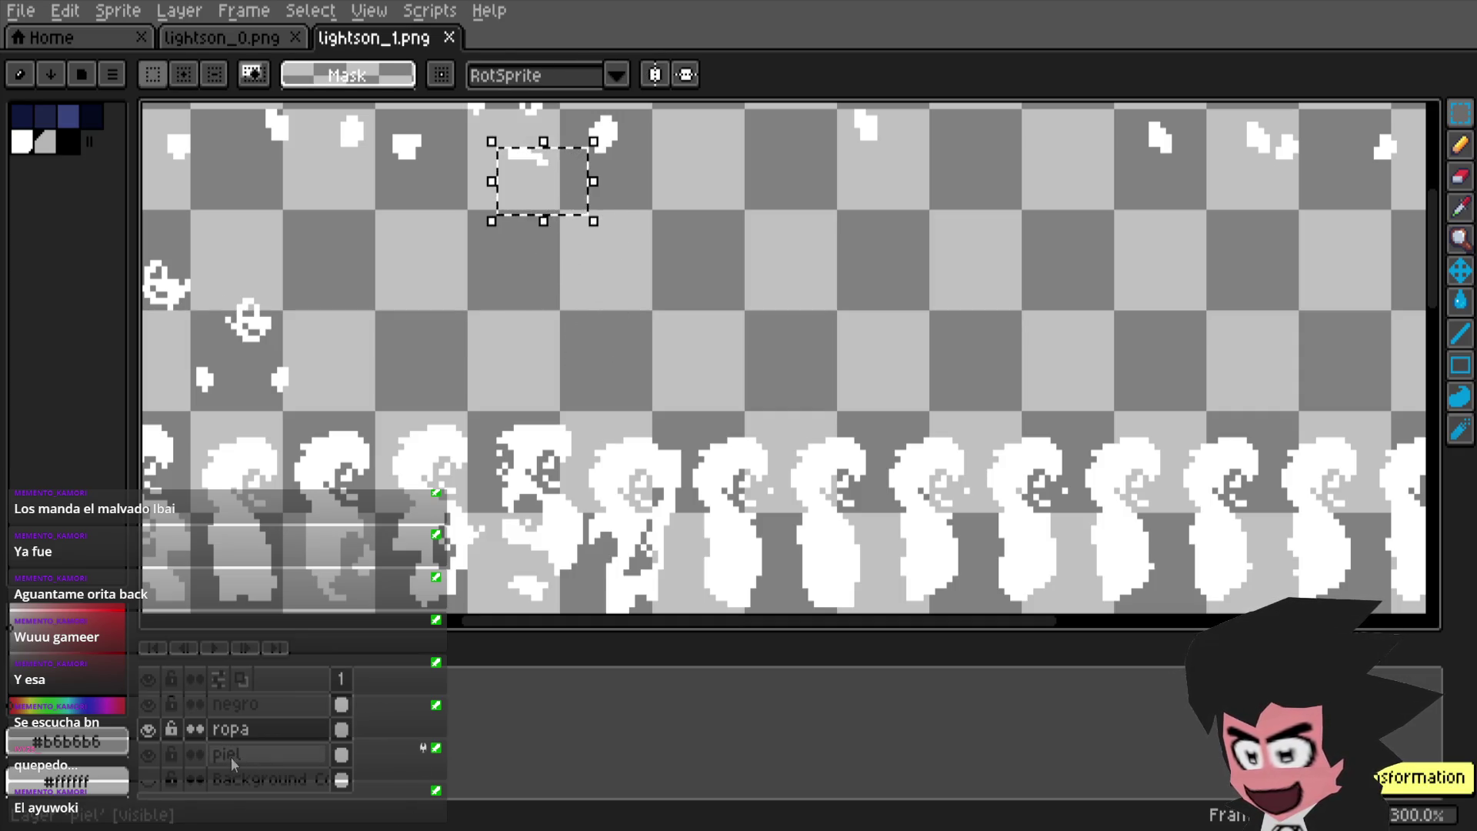
# - On the piel layer, move the white piece onto the second walking sprite and drop it
pyautogui.click(148, 729)
pyautogui.click(148, 755)
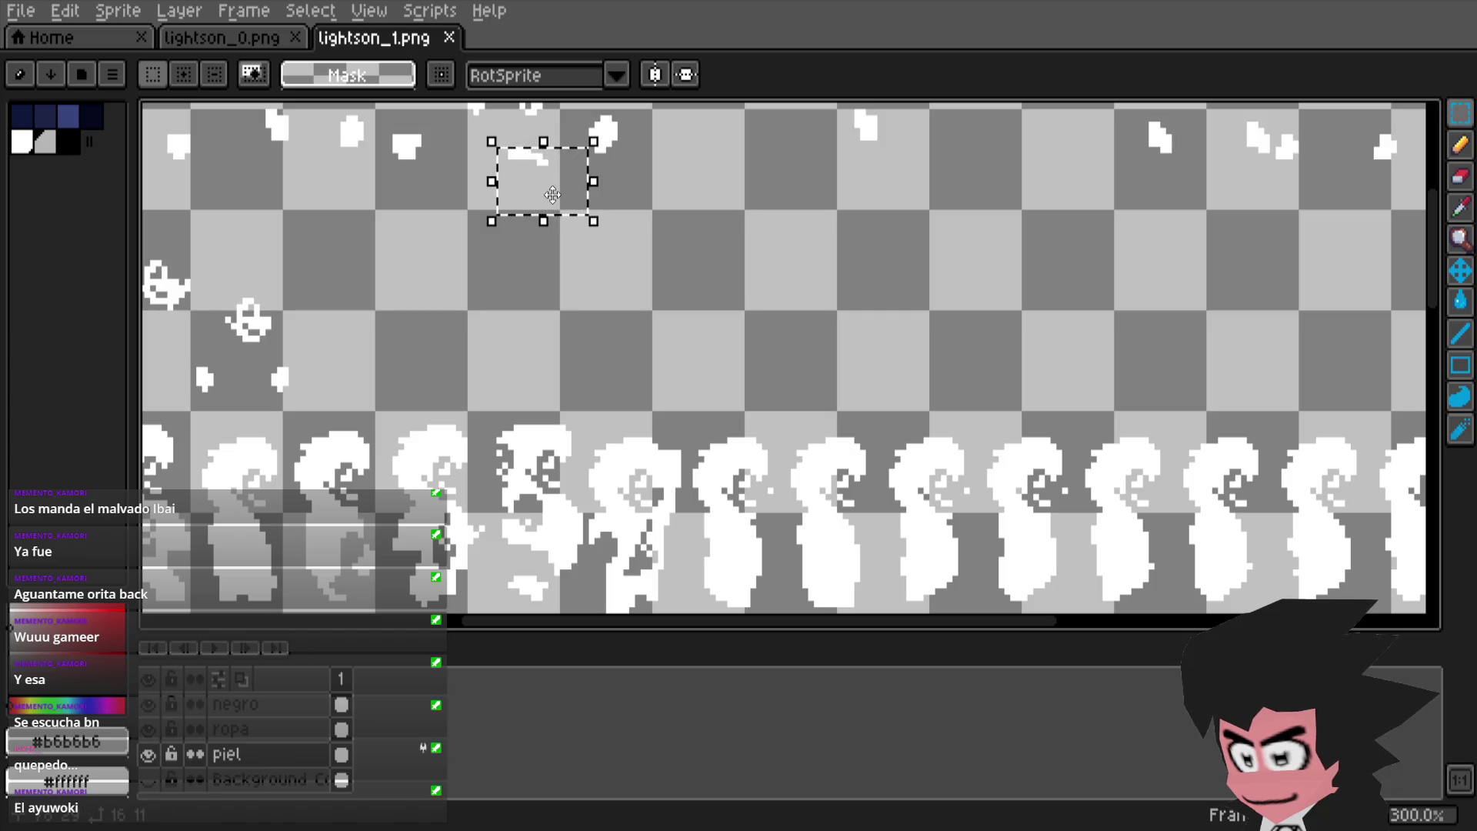
pyautogui.moveTo(553, 179)
pyautogui.mouseDown()
pyautogui.moveTo(569, 208)
pyautogui.moveTo(582, 573)
pyautogui.mouseUp()
pyautogui.scroll(-4, 800, 336)
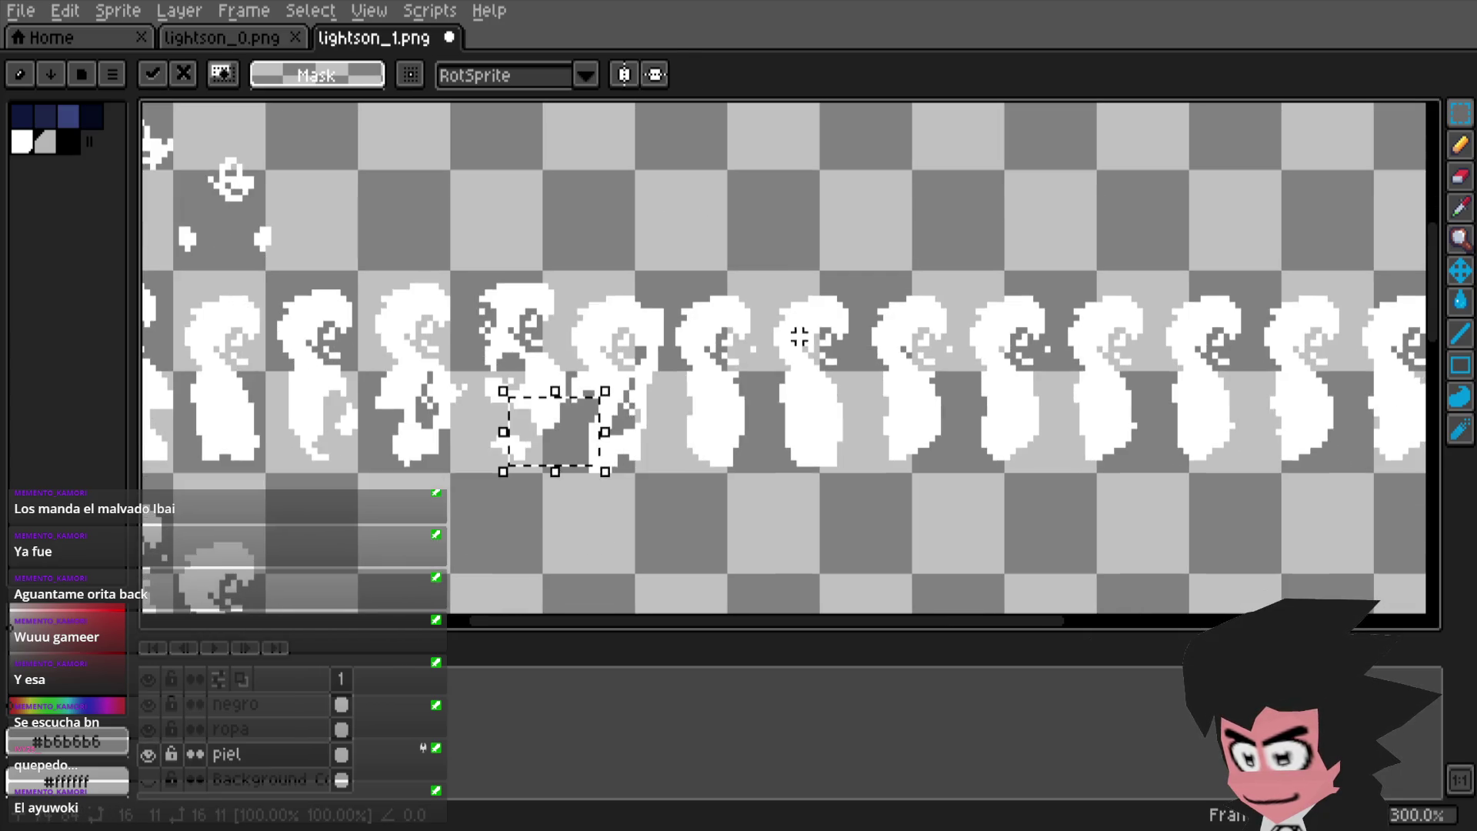
pyautogui.moveTo(586, 421); pyautogui.dragTo(555, 447)
pyautogui.scroll(-1, 594, 444)
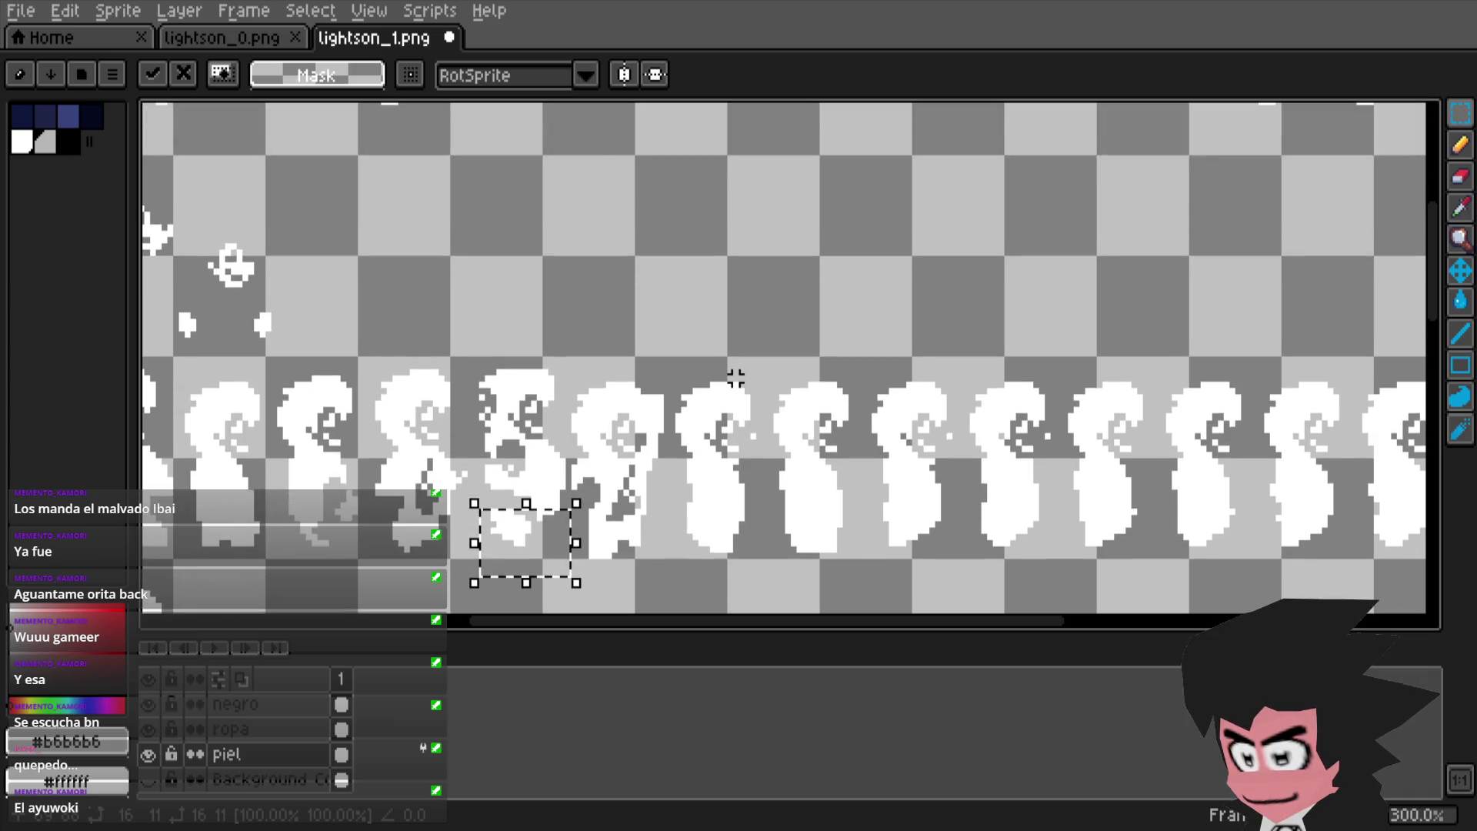
pyautogui.scroll(3, 736, 379)
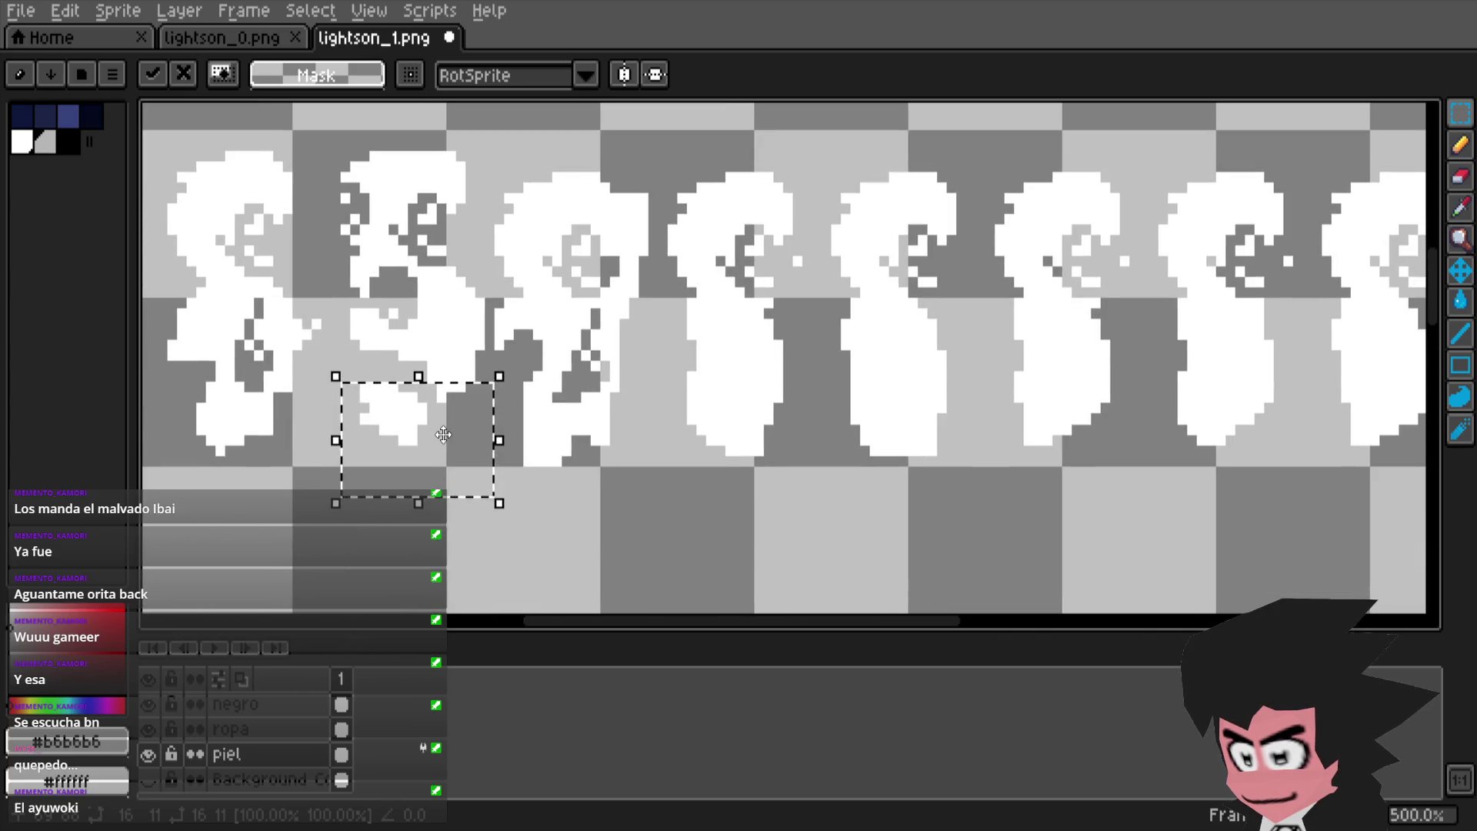
pyautogui.moveTo(425, 436)
pyautogui.mouseDown()
pyautogui.moveTo(396, 436)
pyautogui.moveTo(434, 438)
pyautogui.moveTo(420, 434)
pyautogui.mouseUp()
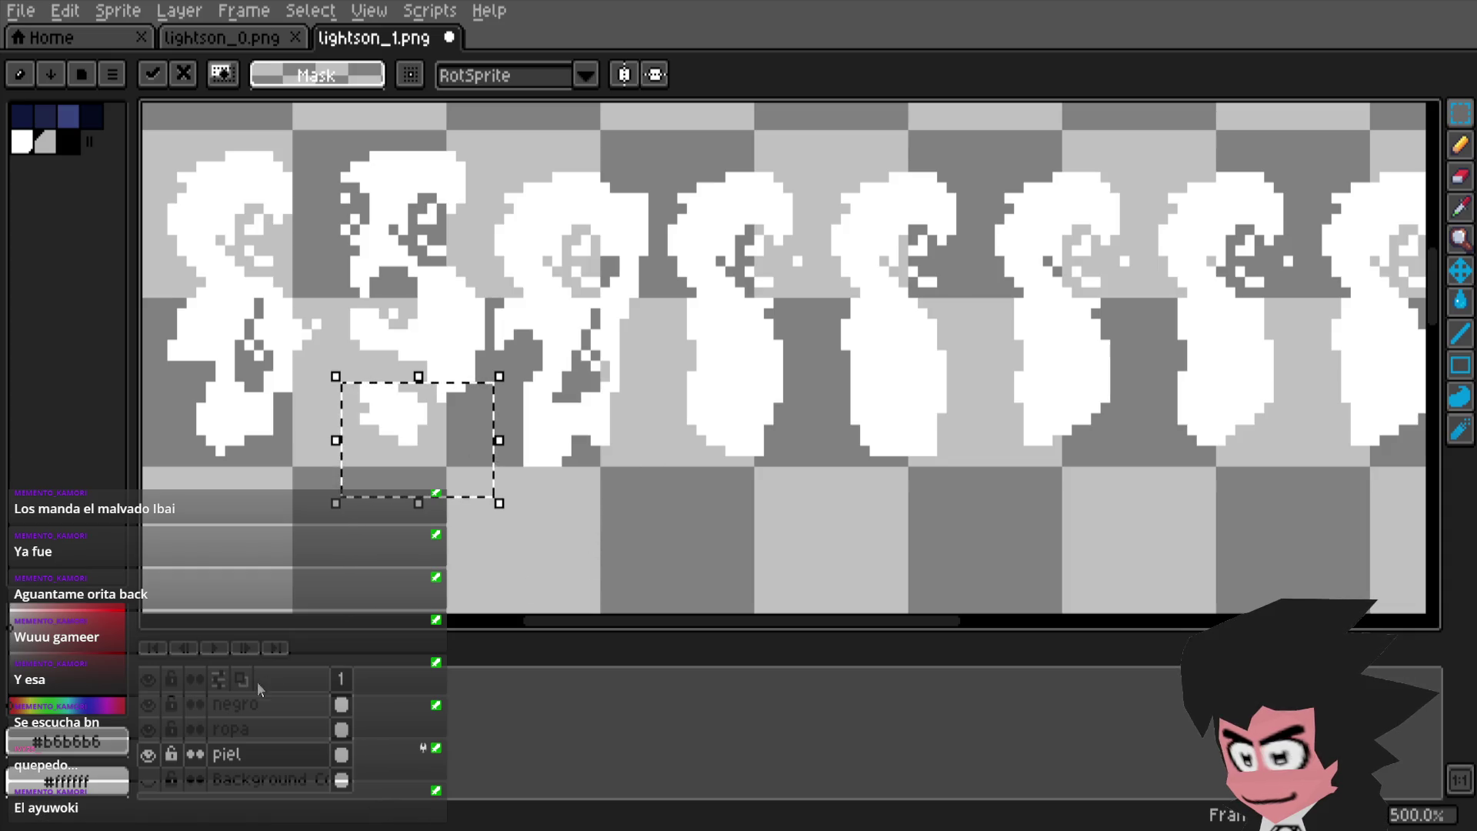
pyautogui.click(489, 577)
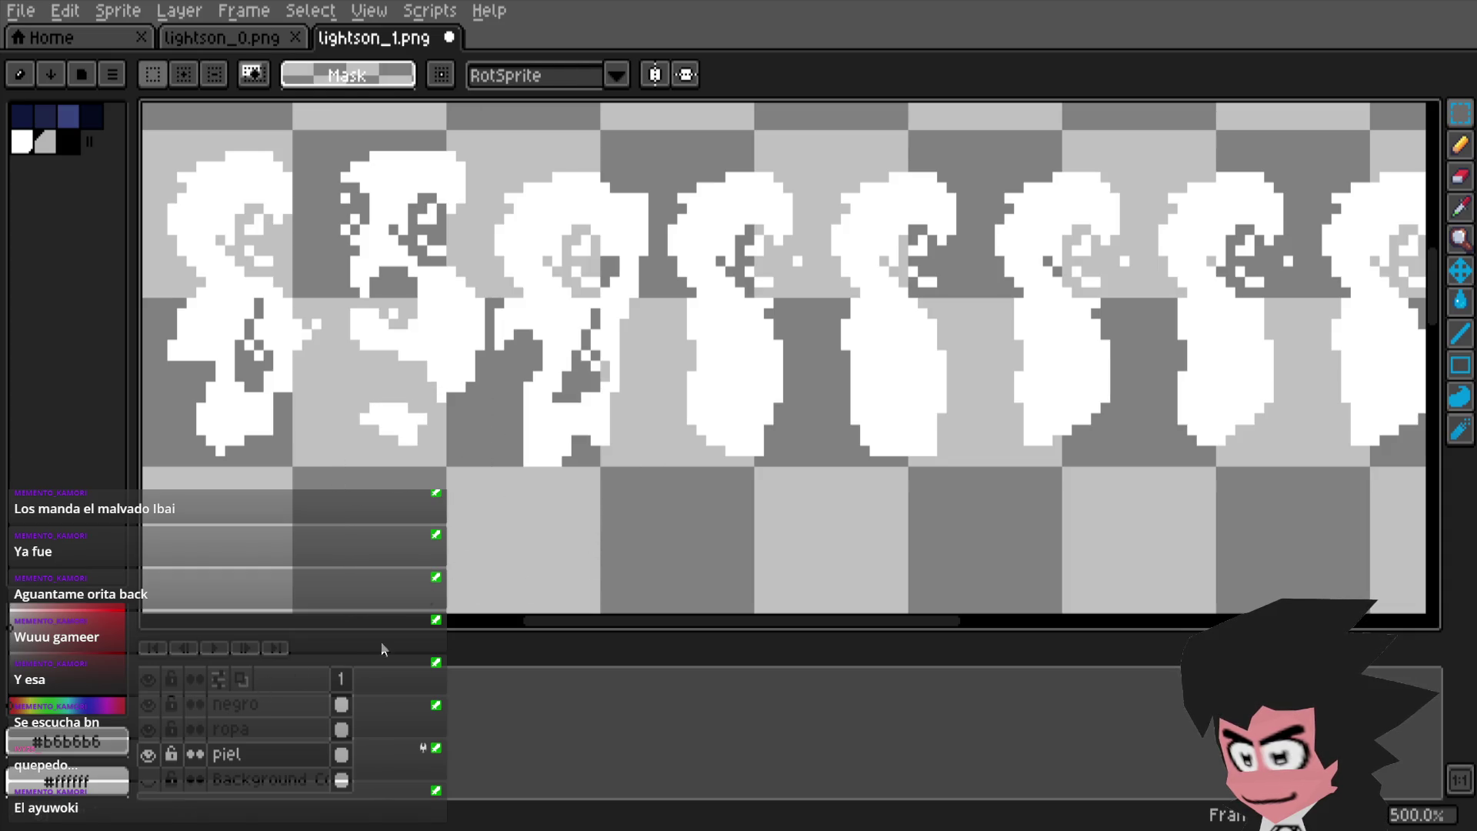
# - Paste and commit the matching pixels on the negro layer, then save the sheet
pyautogui.keyDown('alt'); pyautogui.click(154, 713); pyautogui.keyUp('alt')
pyautogui.keyDown('alt'); pyautogui.click(155, 709); pyautogui.keyUp('alt')
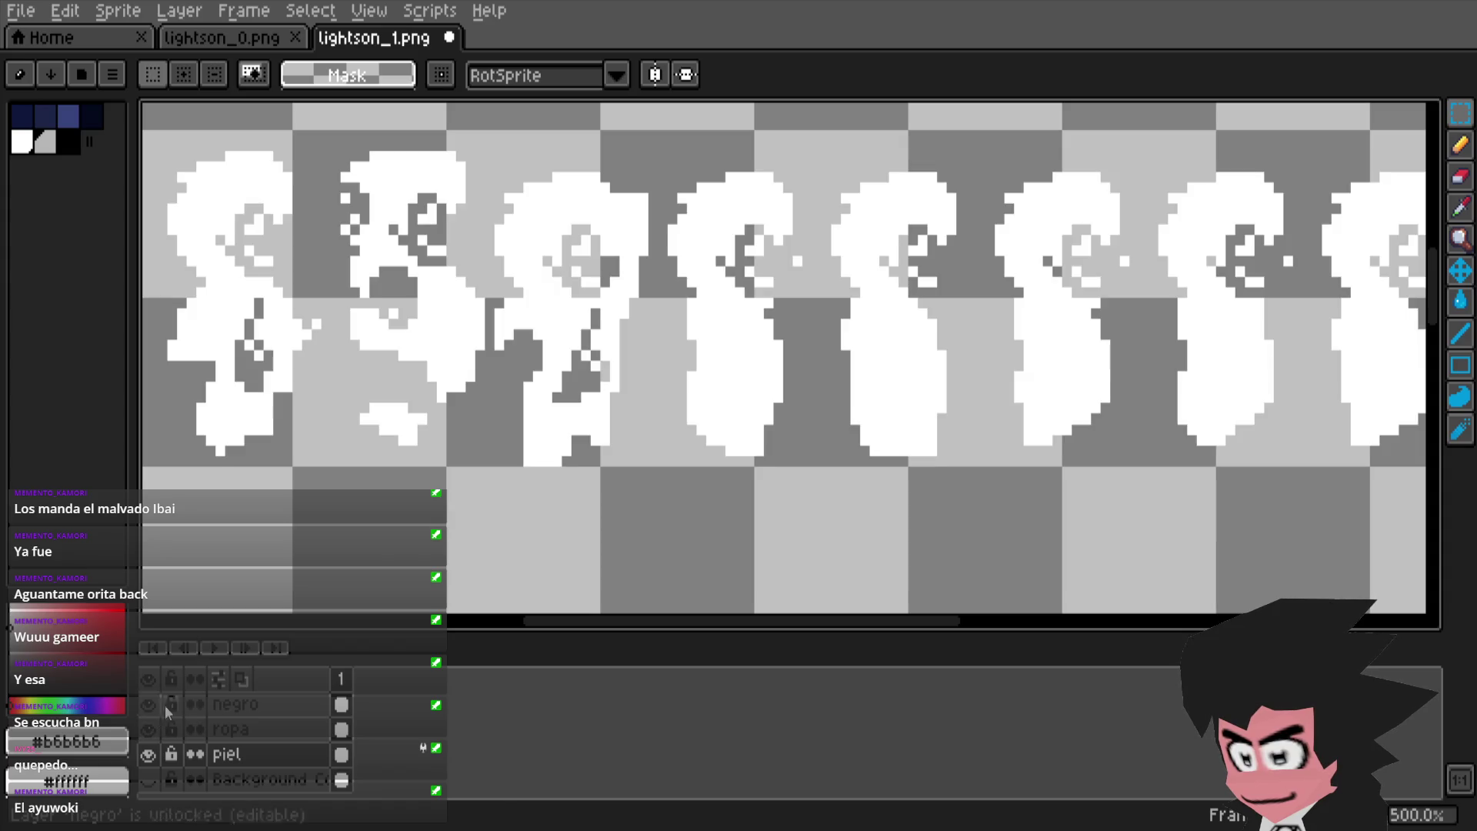
pyautogui.click(237, 703)
pyautogui.hotkey('ctrl', 'v')
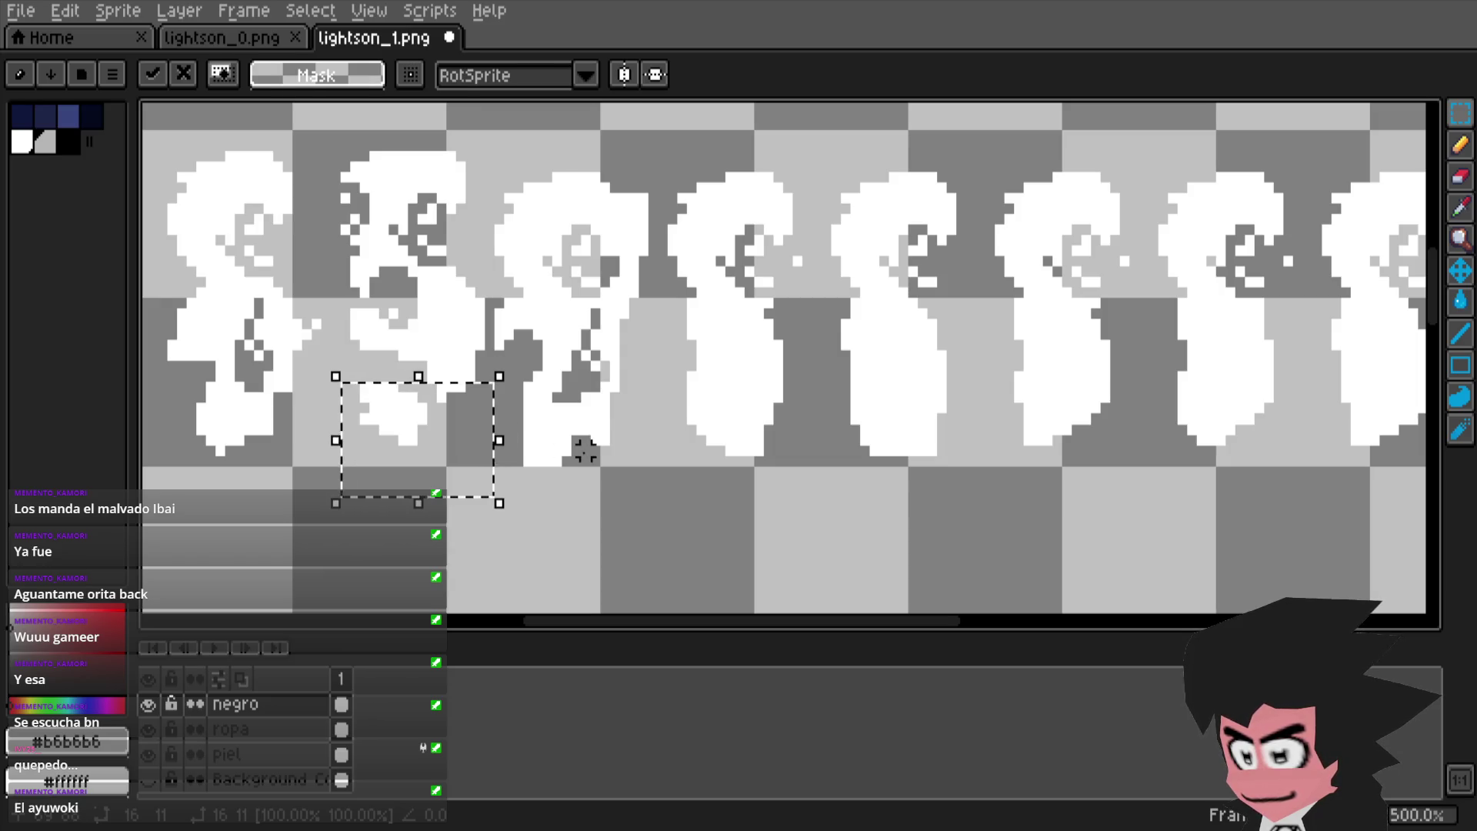
pyautogui.click(585, 545)
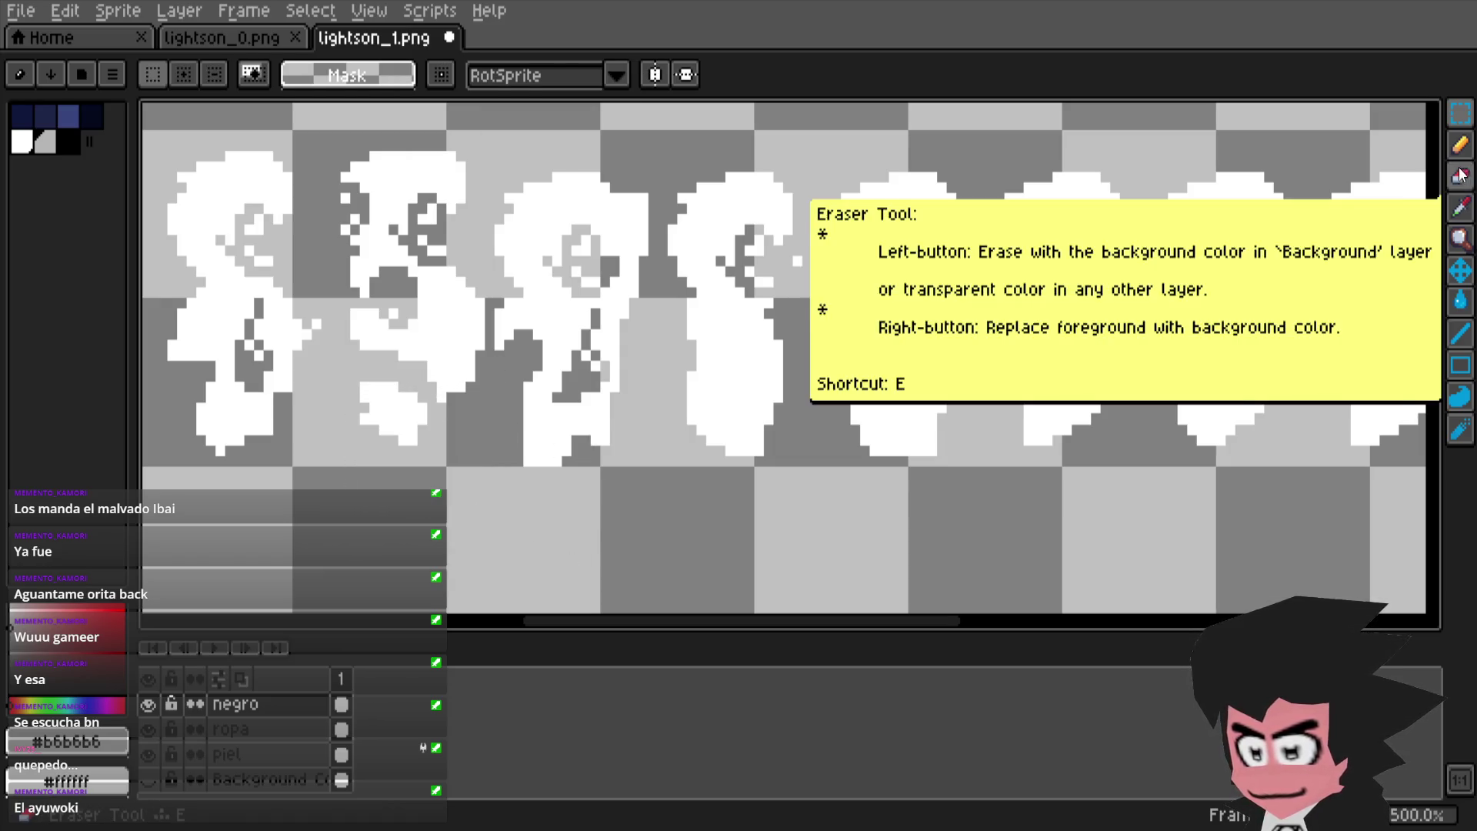
pyautogui.hotkey('ctrl', 's')
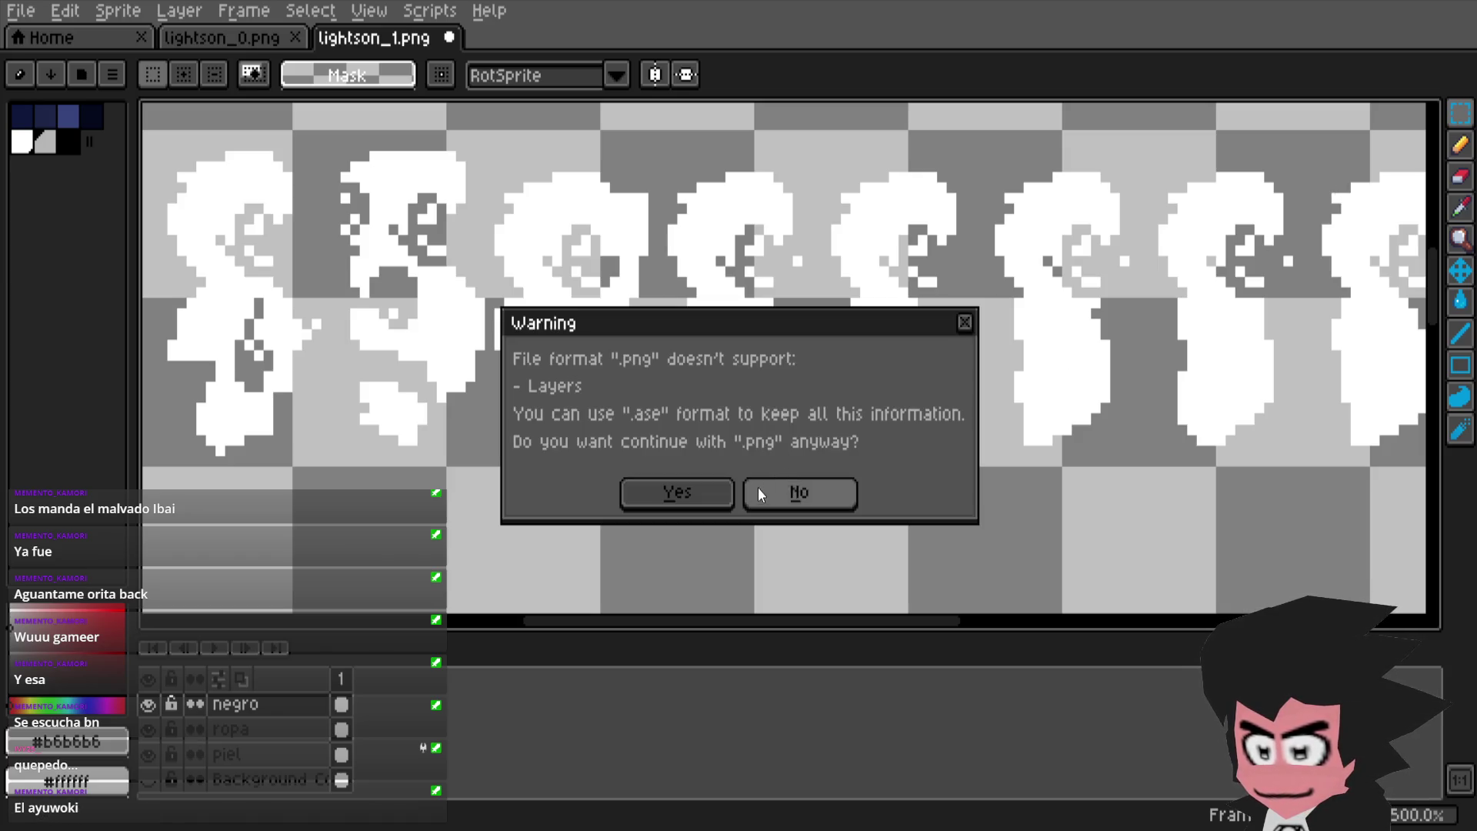
# - Confirm saving lightson_1.png as a flat PNG without layers
pyautogui.click(718, 492)
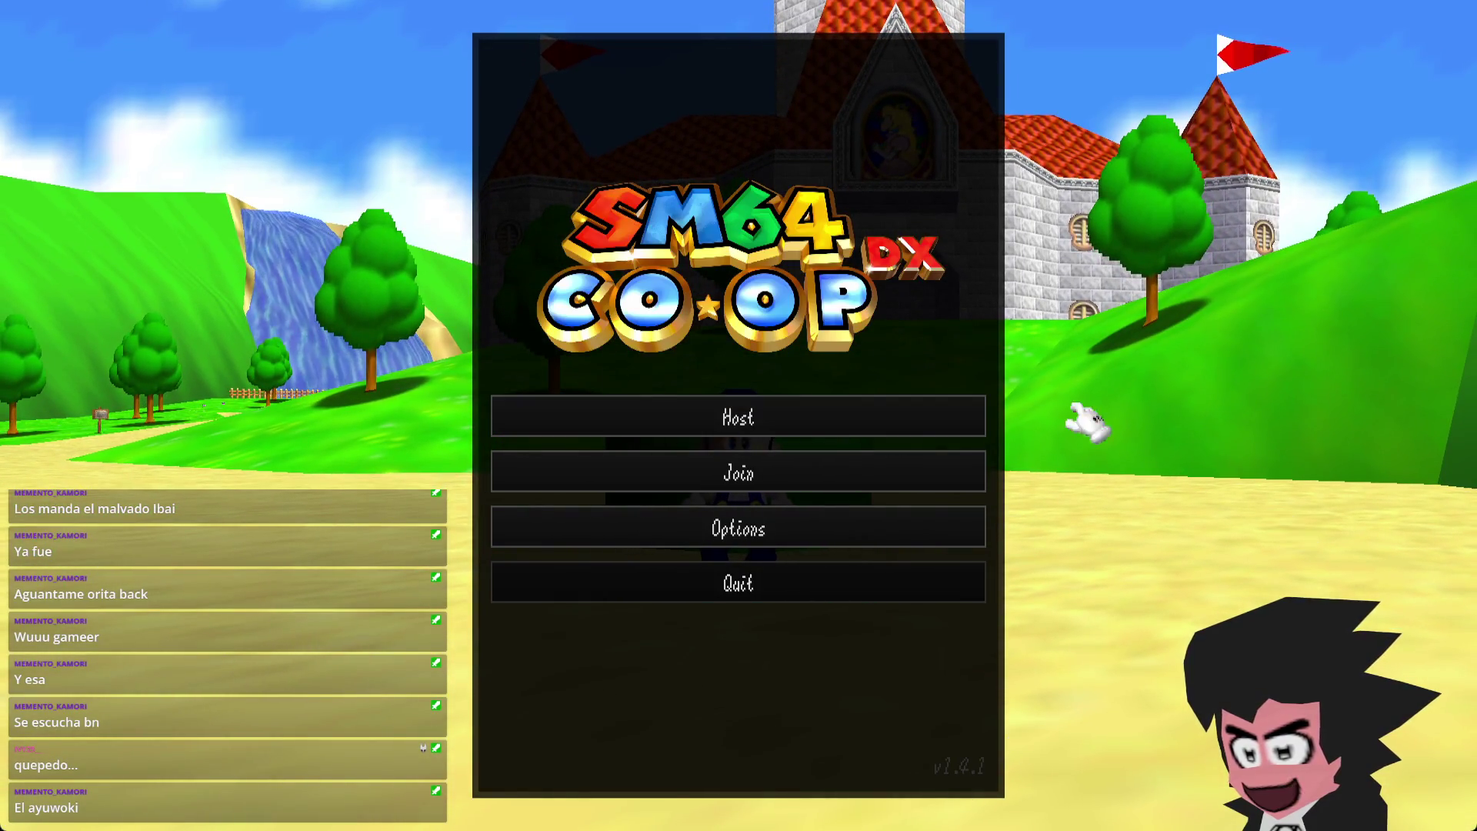
# - Host a new game and walk Lightson onto the green block to enter World 2-1
pyautogui.click(933, 423)
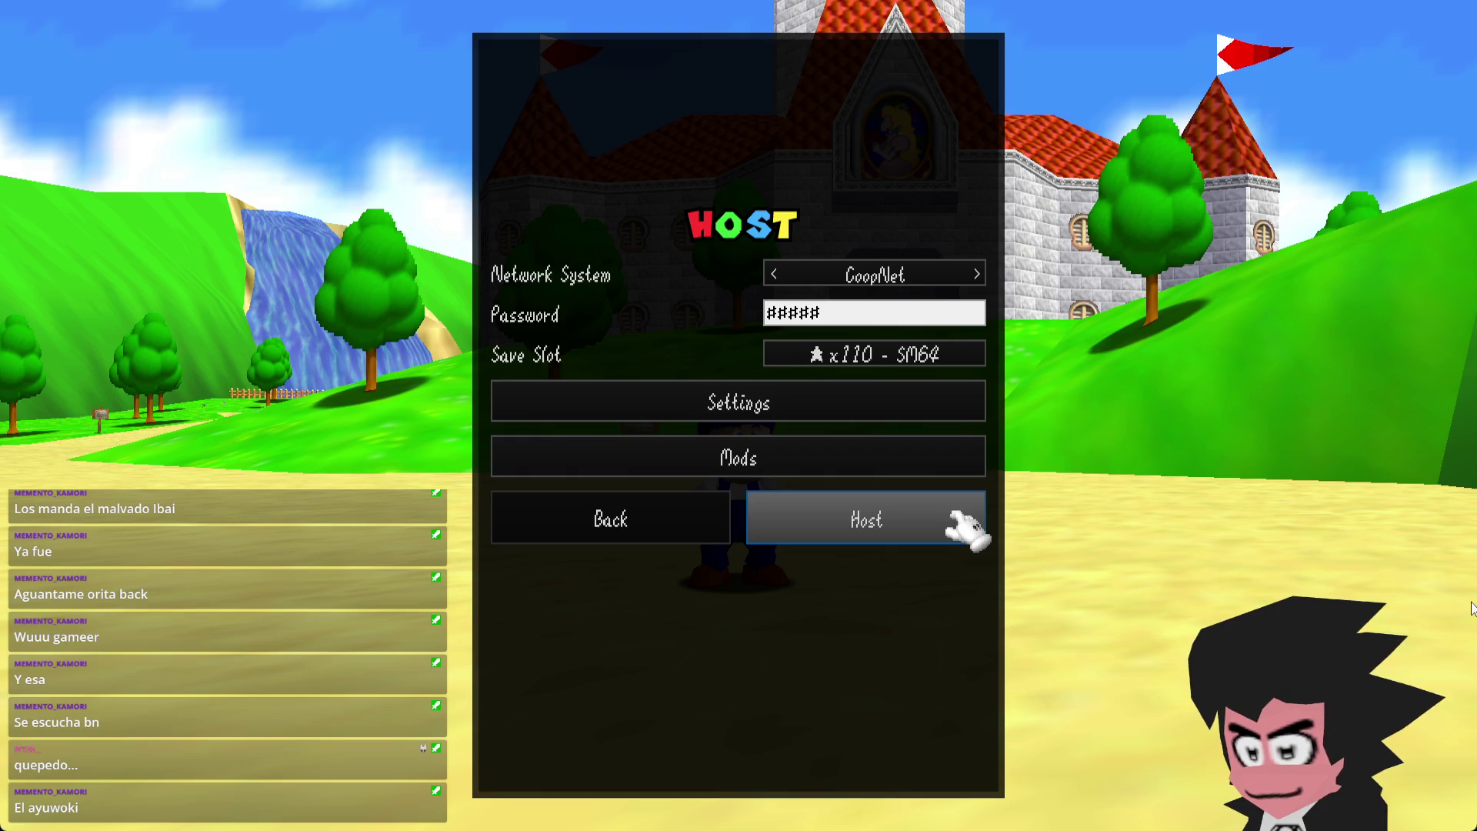
pyautogui.click(957, 526)
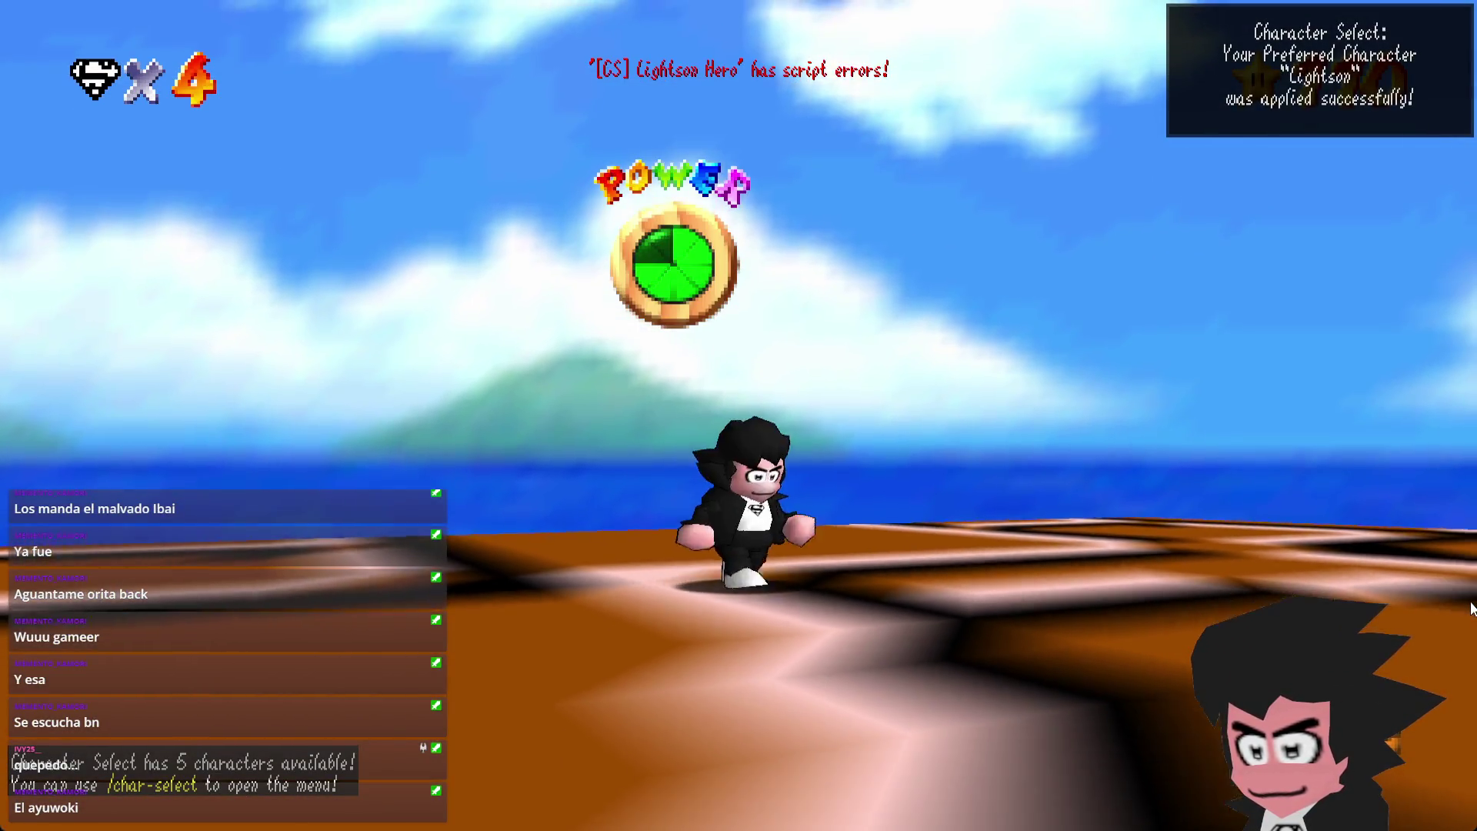
pyautogui.press('w')
pyautogui.press('w')
pyautogui.press('l')
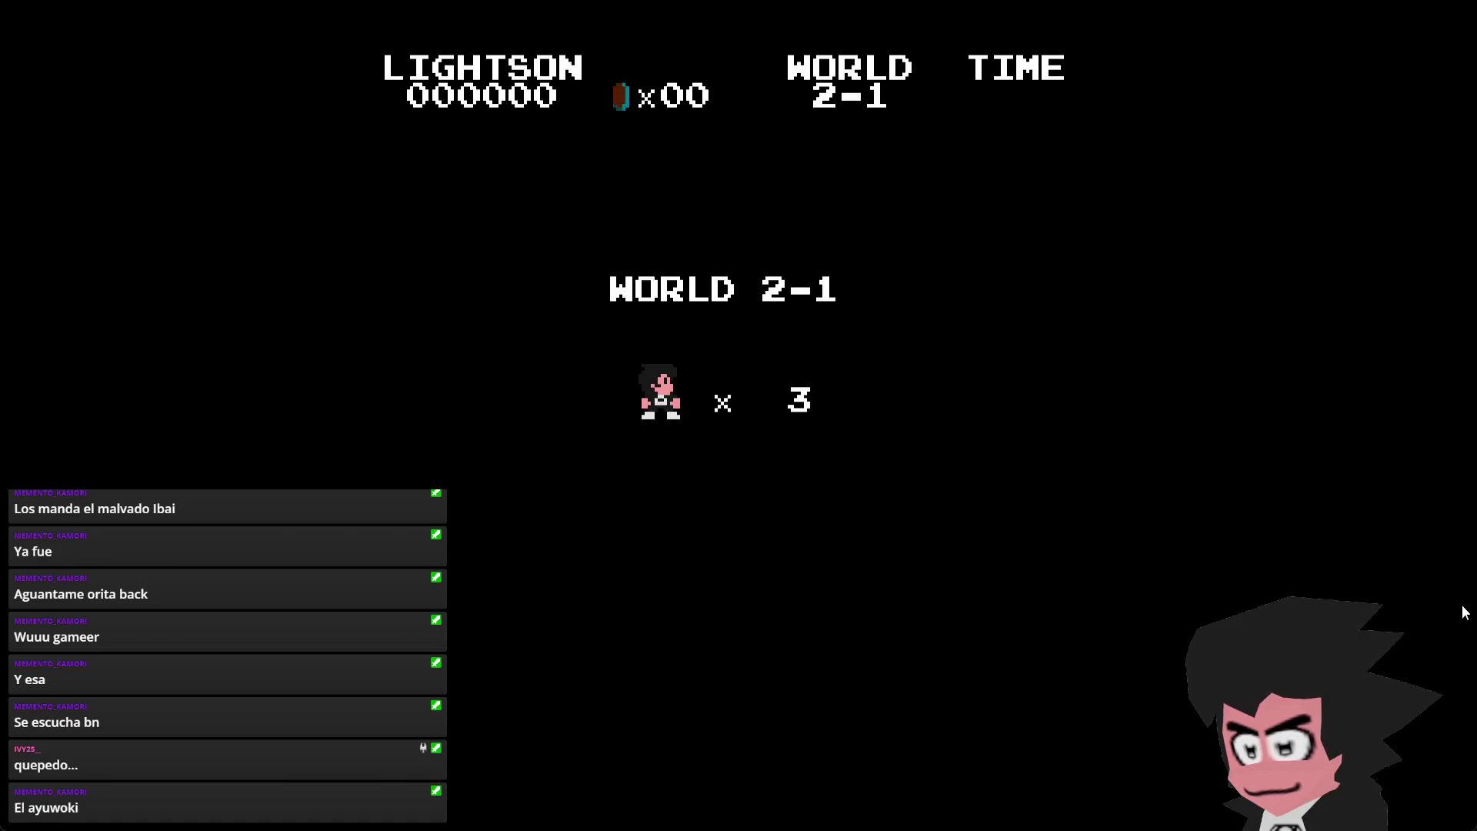
# - Run right from the castle, jump up the staircase and leap the gap to the next one
pyautogui.press('Right')
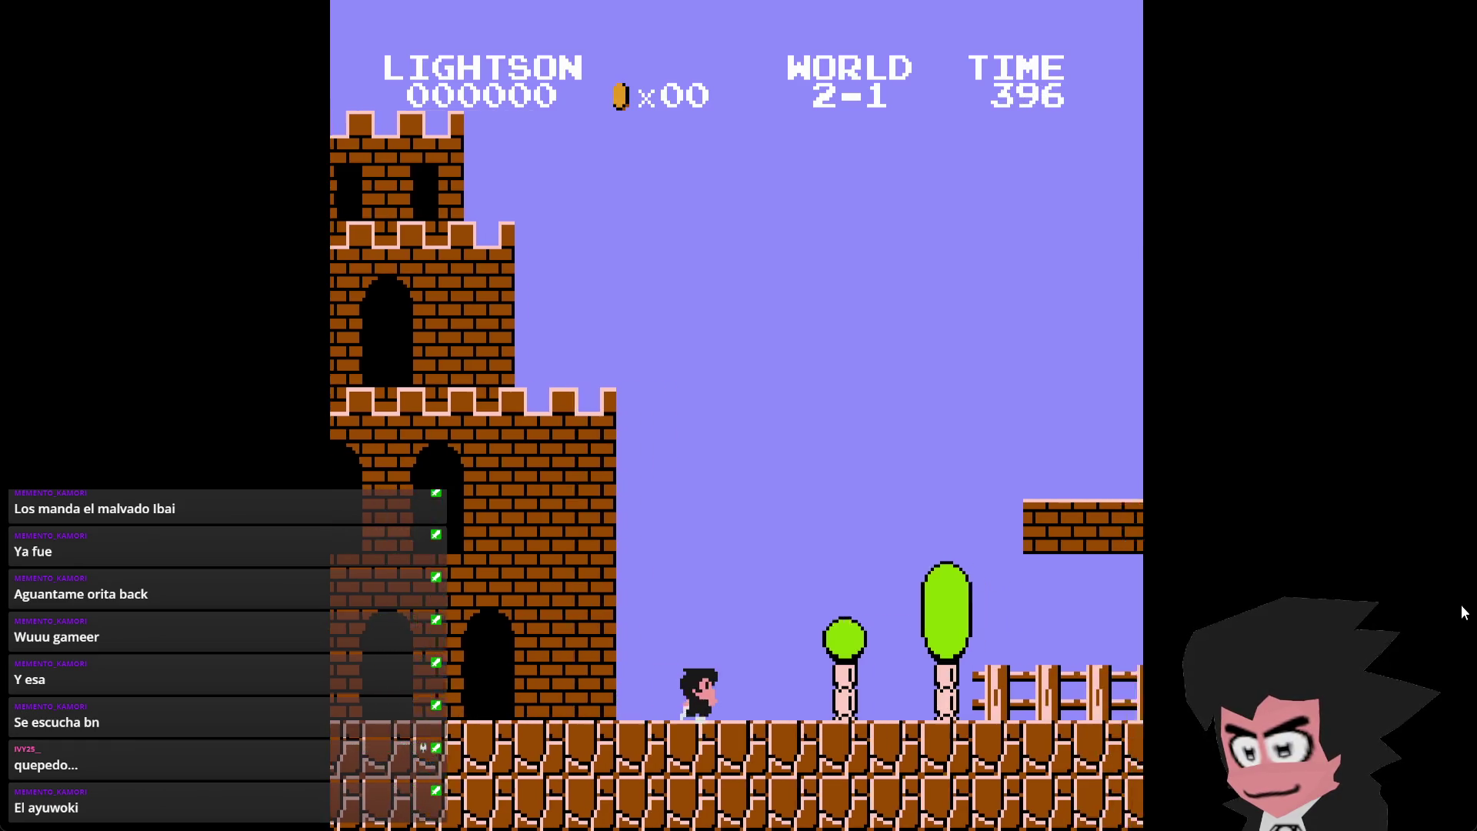
pyautogui.press('space')
pyautogui.press('Right')
pyautogui.press('space')
pyautogui.press('space')
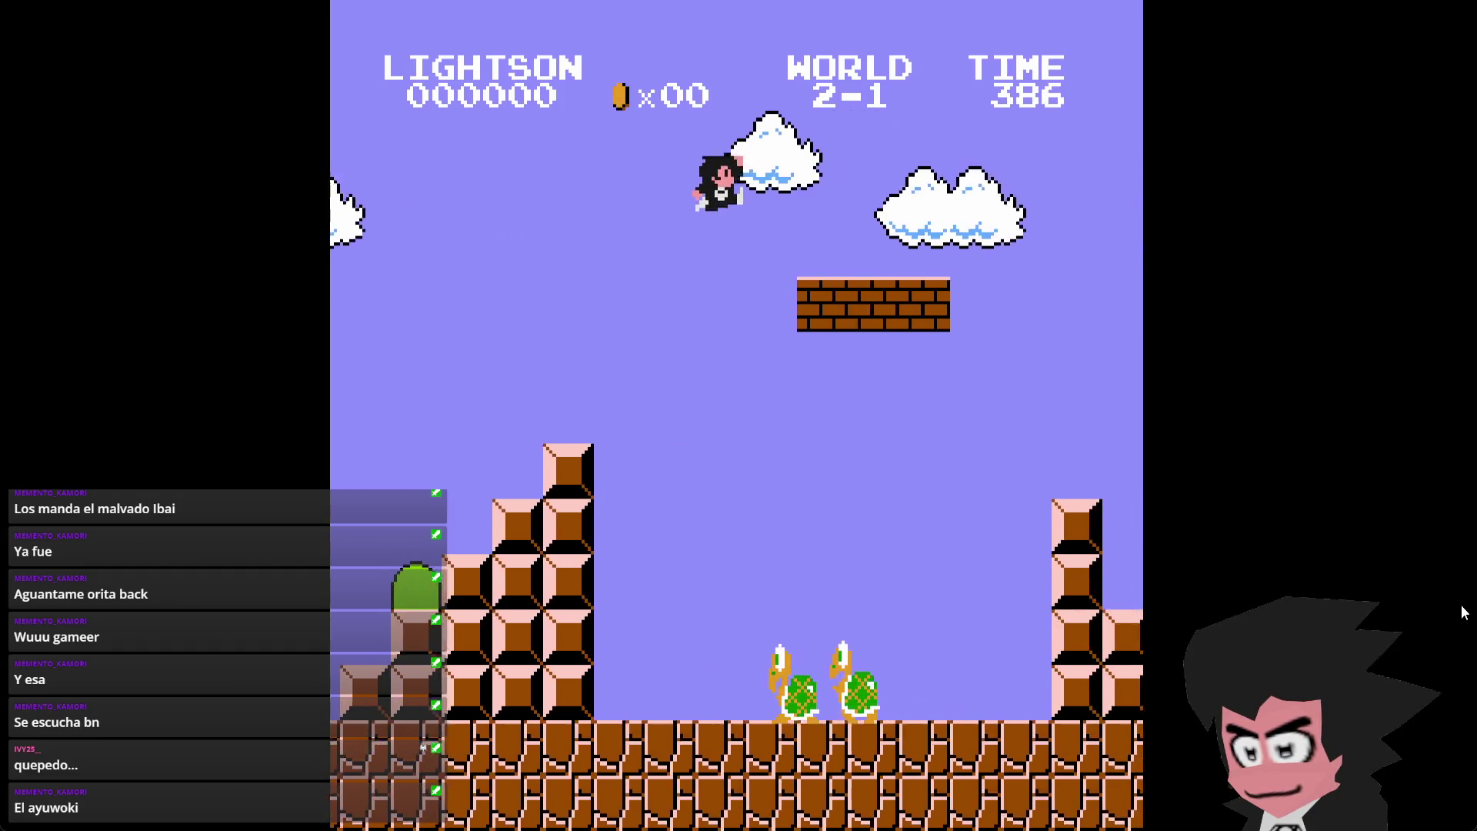
pyautogui.press('space')
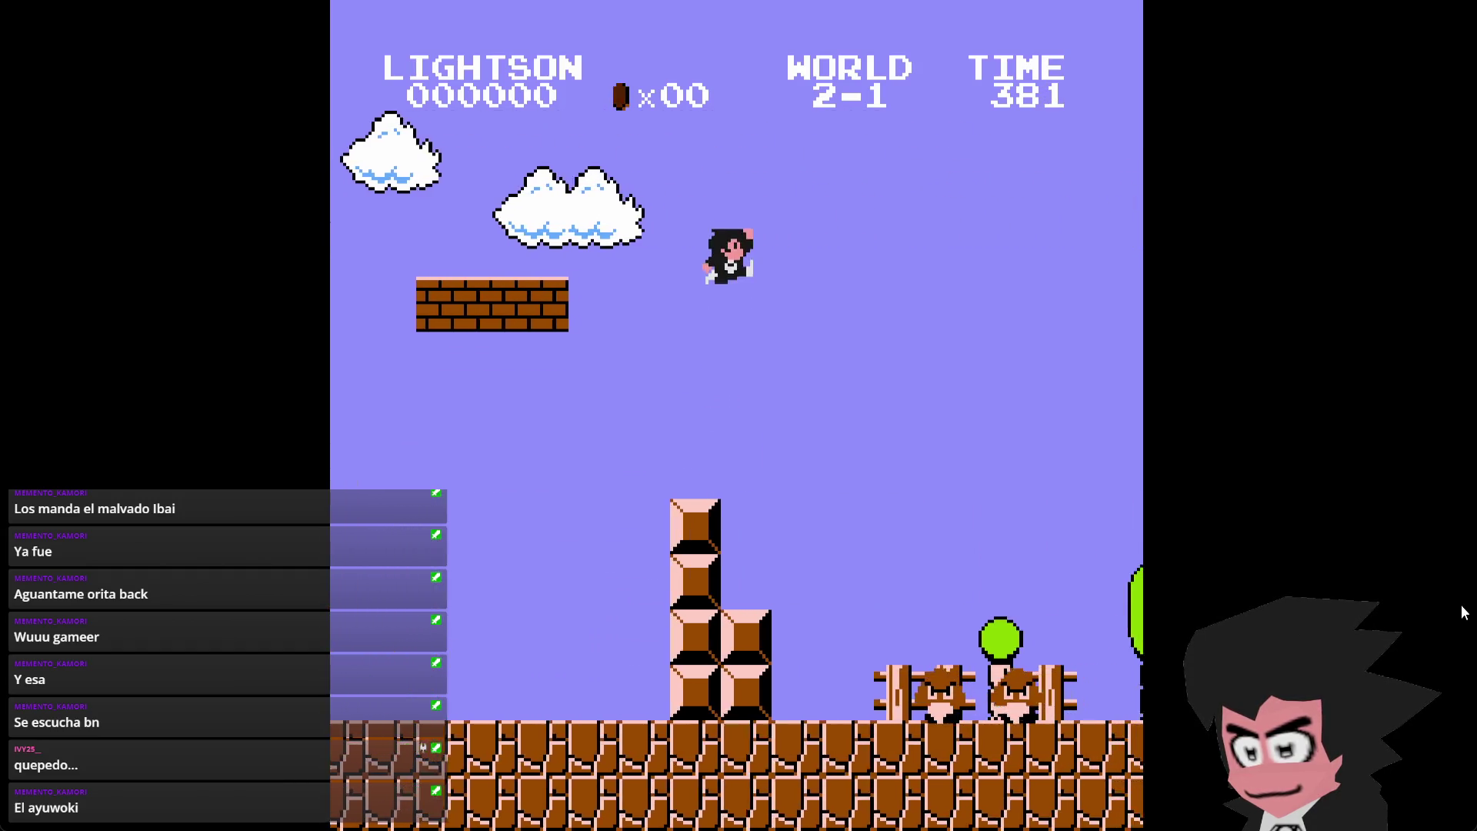
# - Pass the green pipe and hit the question blocks for coins, stomping a Goomba
pyautogui.press('Right')
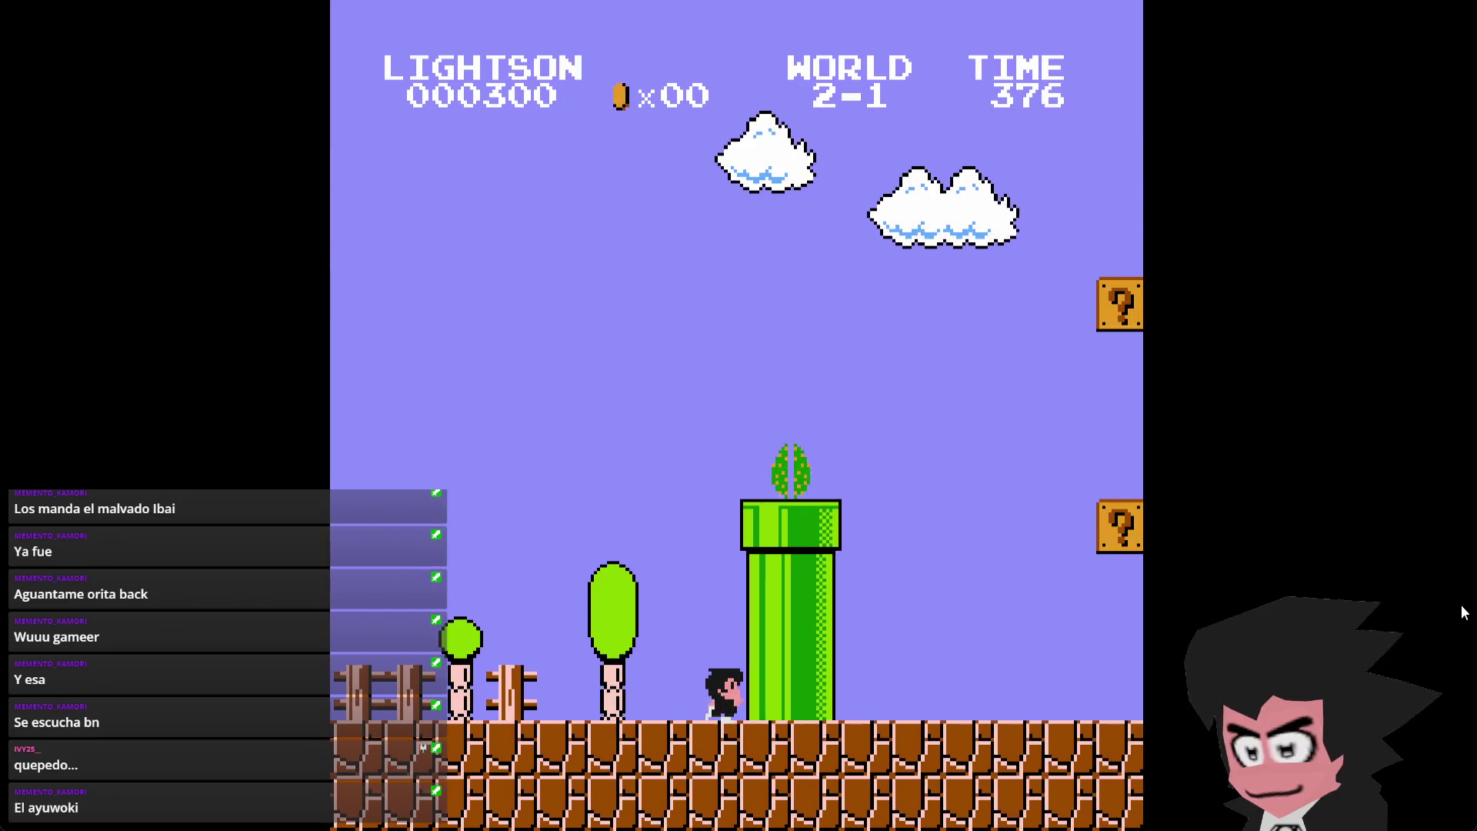
pyautogui.press('Right')
pyautogui.press('x')
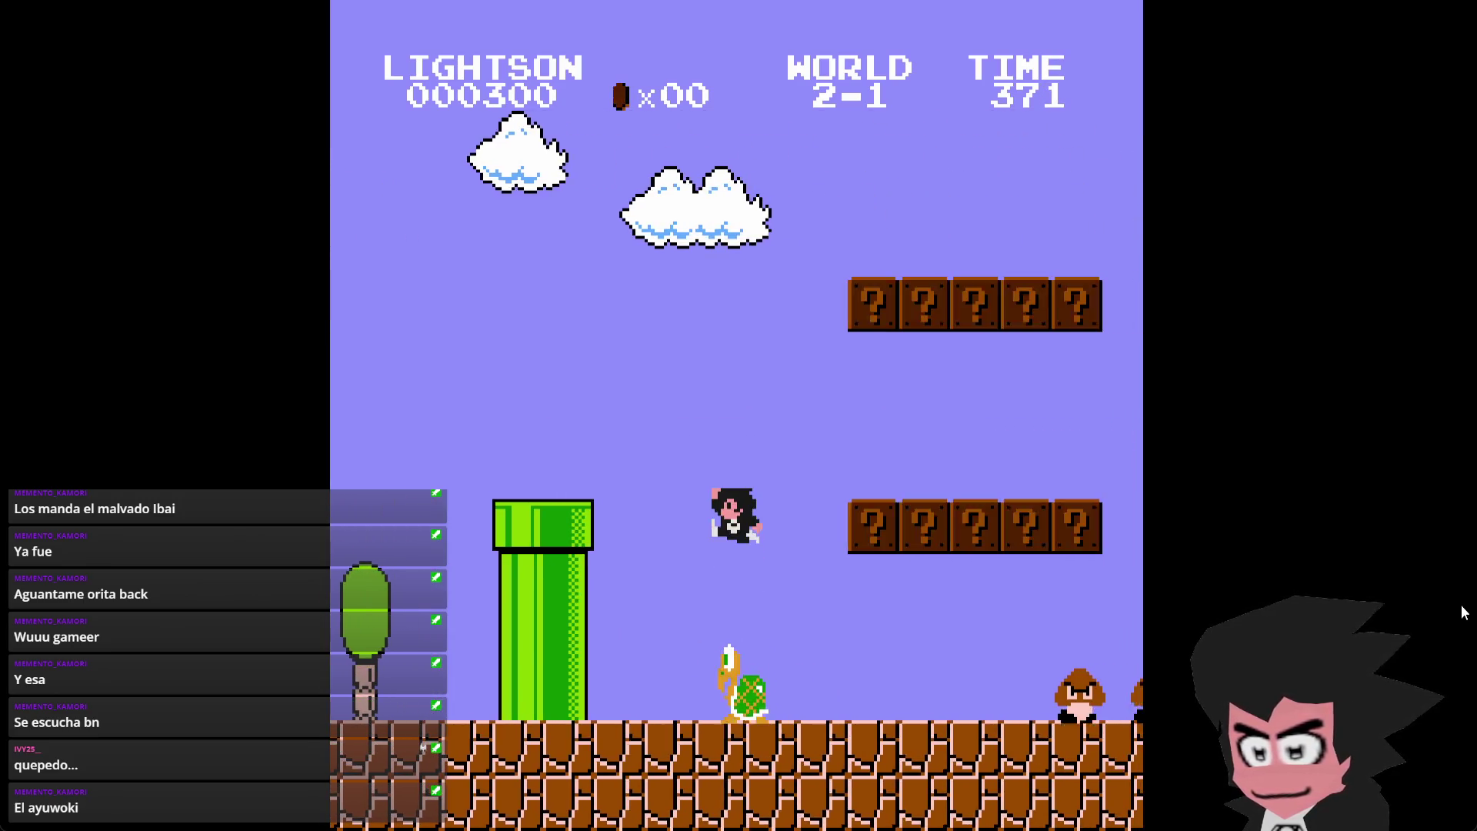
pyautogui.press('Right')
pyautogui.press('x')
pyautogui.press('x')
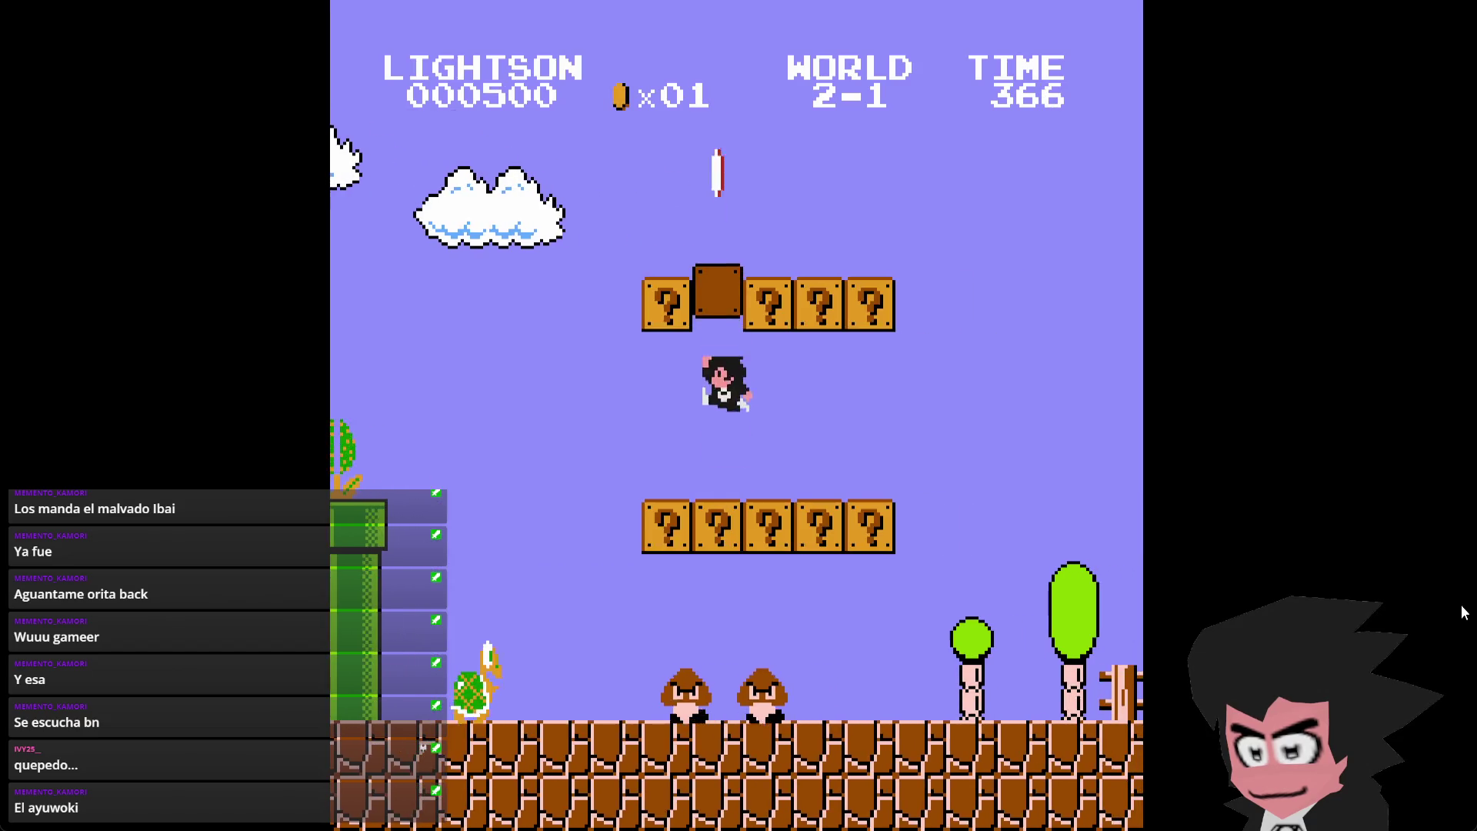
pyautogui.press('Right')
pyautogui.press('x')
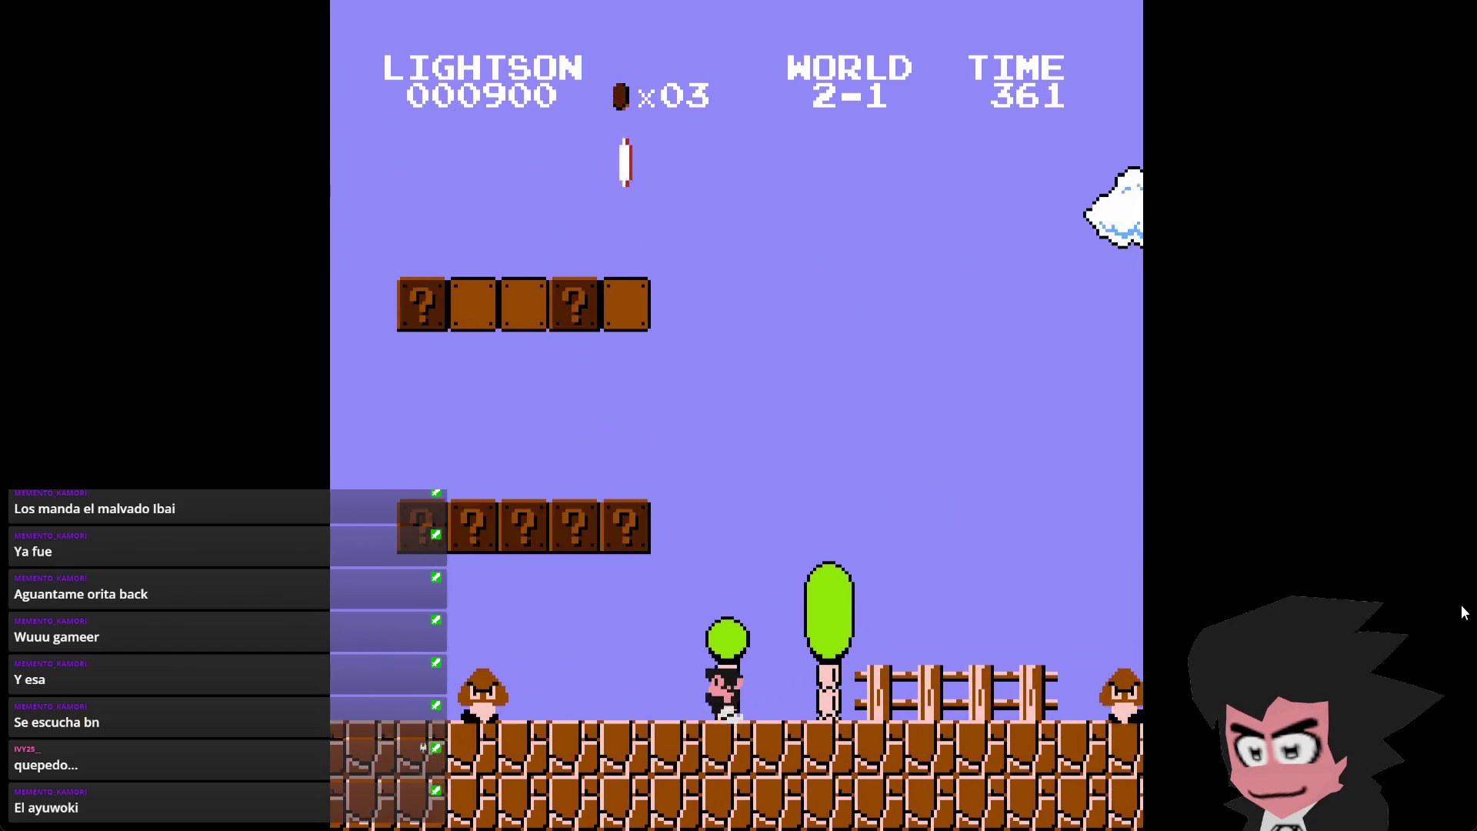
pyautogui.press('Left')
pyautogui.press('x')
pyautogui.press('x')
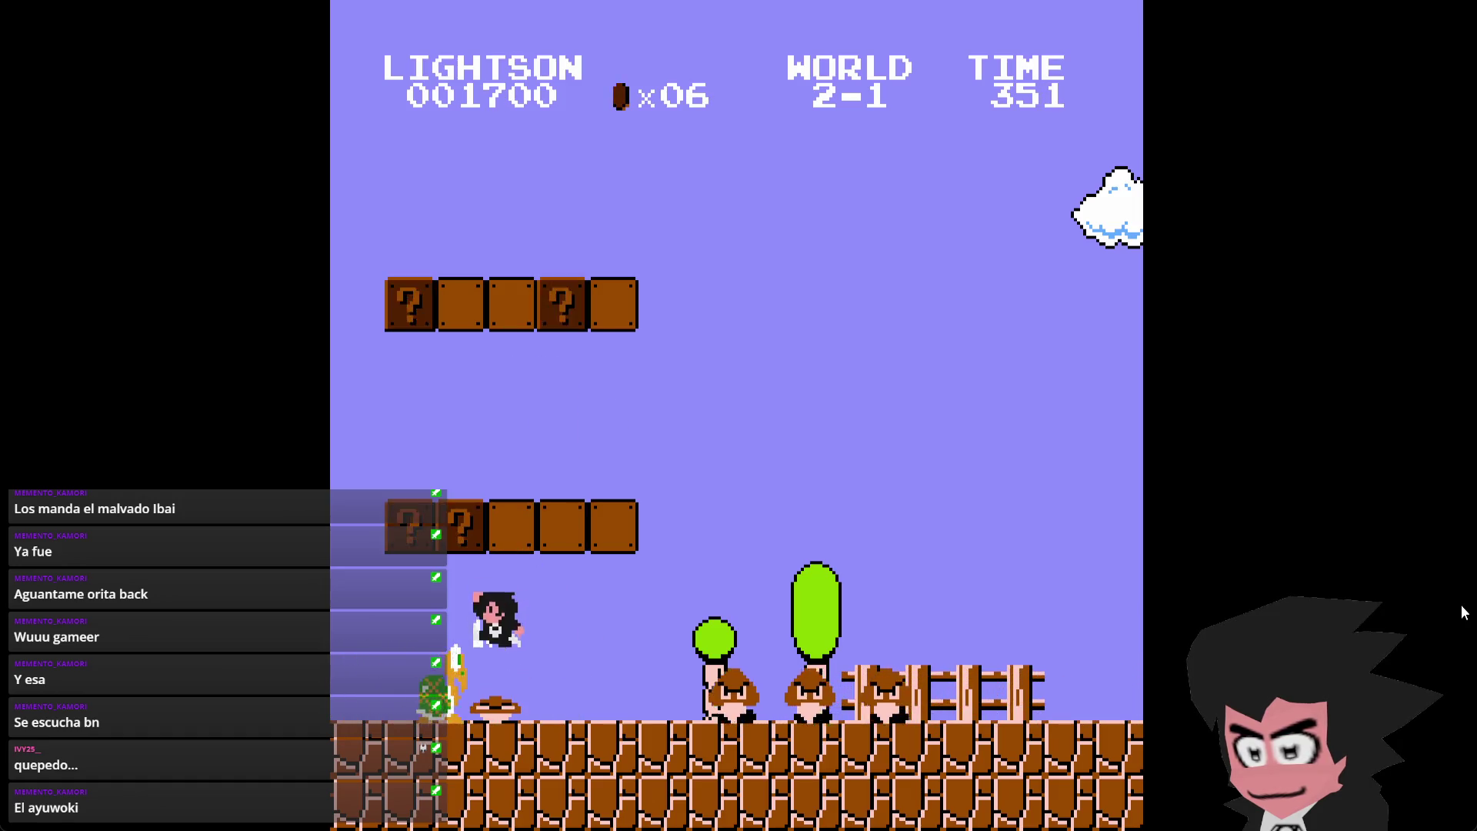
# - Kick the Koopa shell into the Goombas, then jump onto the tree top
pyautogui.press('Right')
pyautogui.press('x')
pyautogui.press('Right')
pyautogui.press('x')
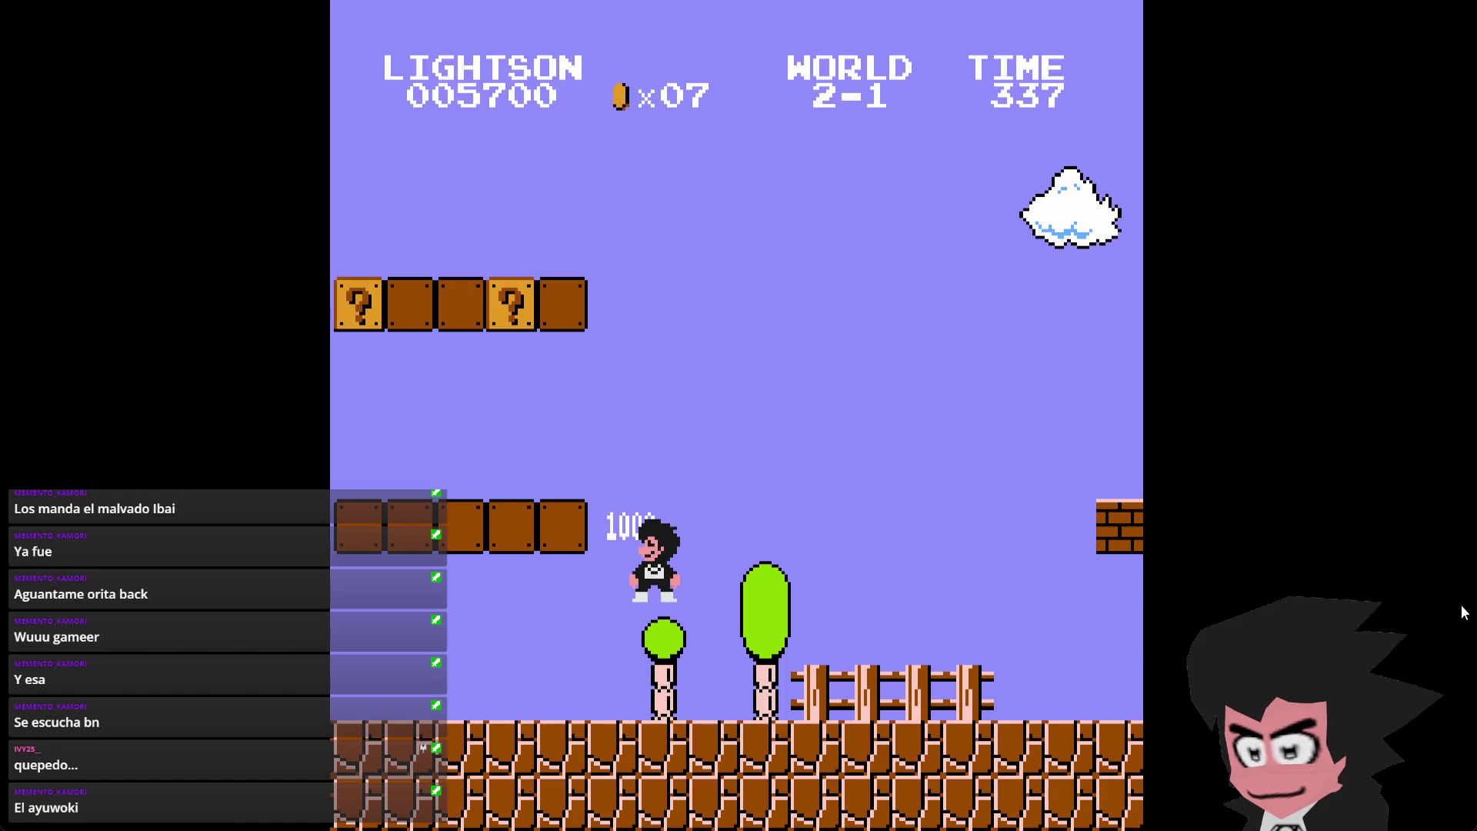
# - Run to the next green pipe, jump over it and turn back left
pyautogui.press('Right')
pyautogui.press('x')
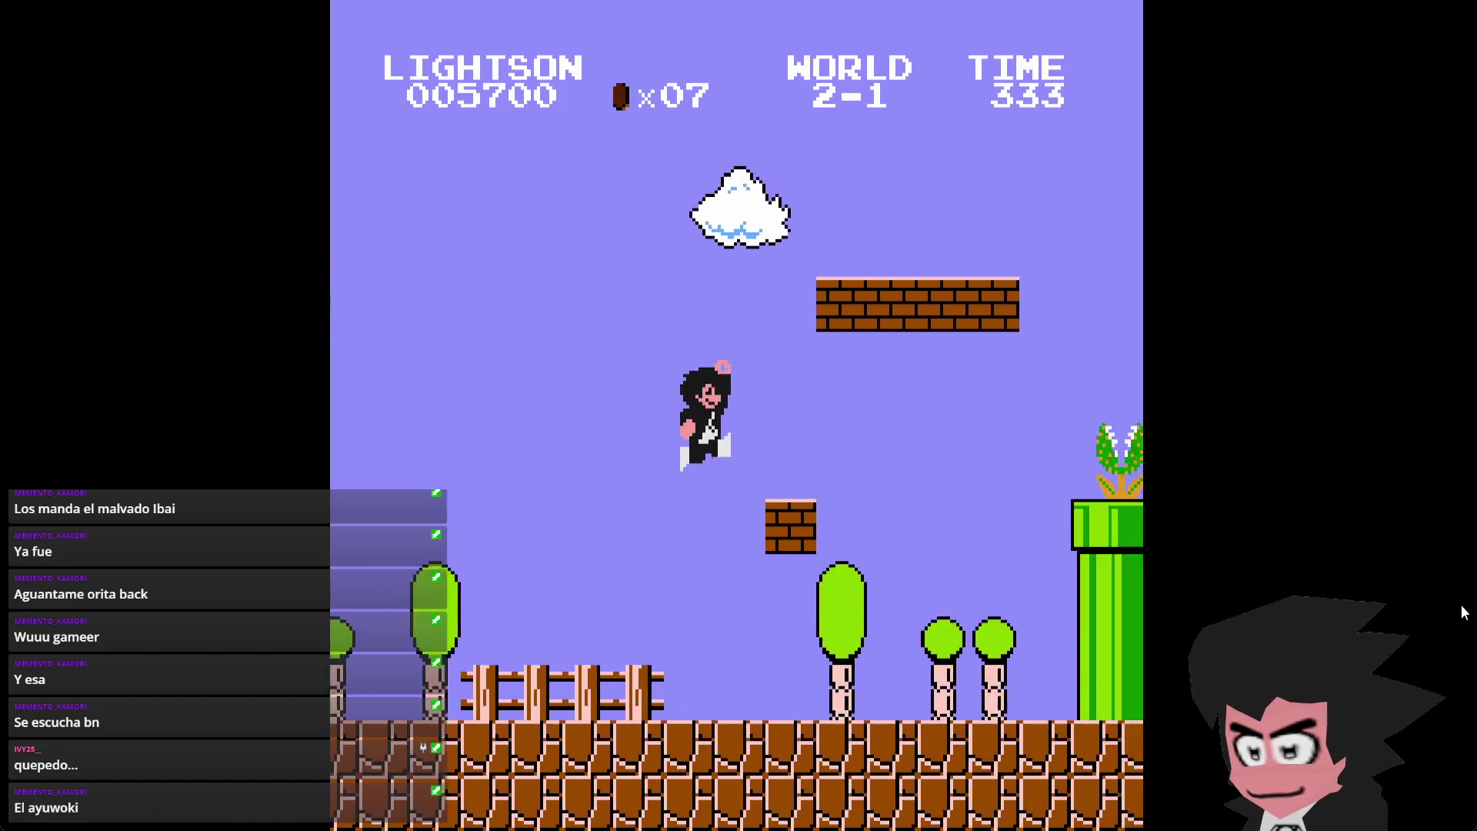
pyautogui.press('Right')
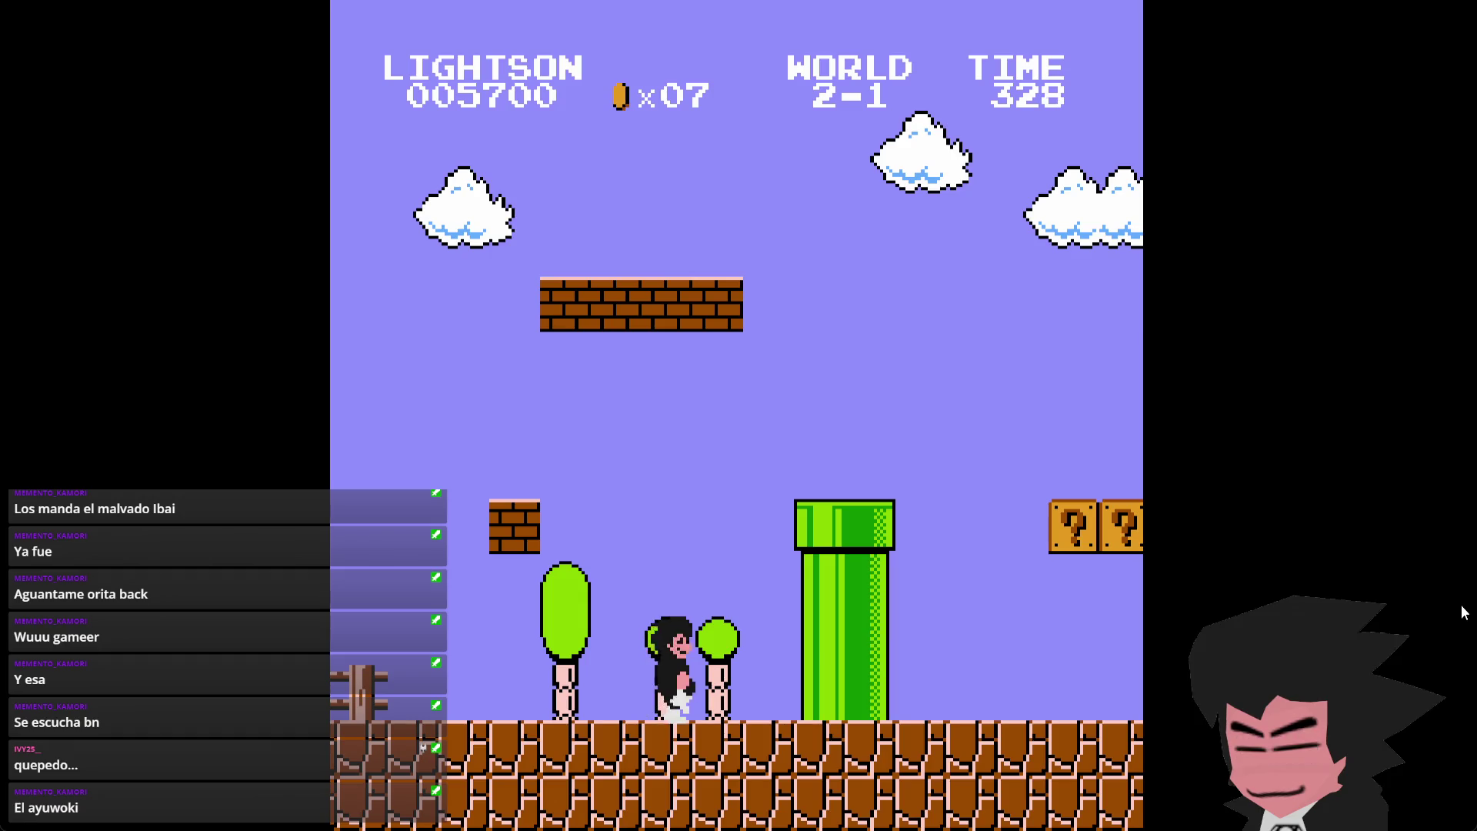
pyautogui.press('x')
pyautogui.press('Left')
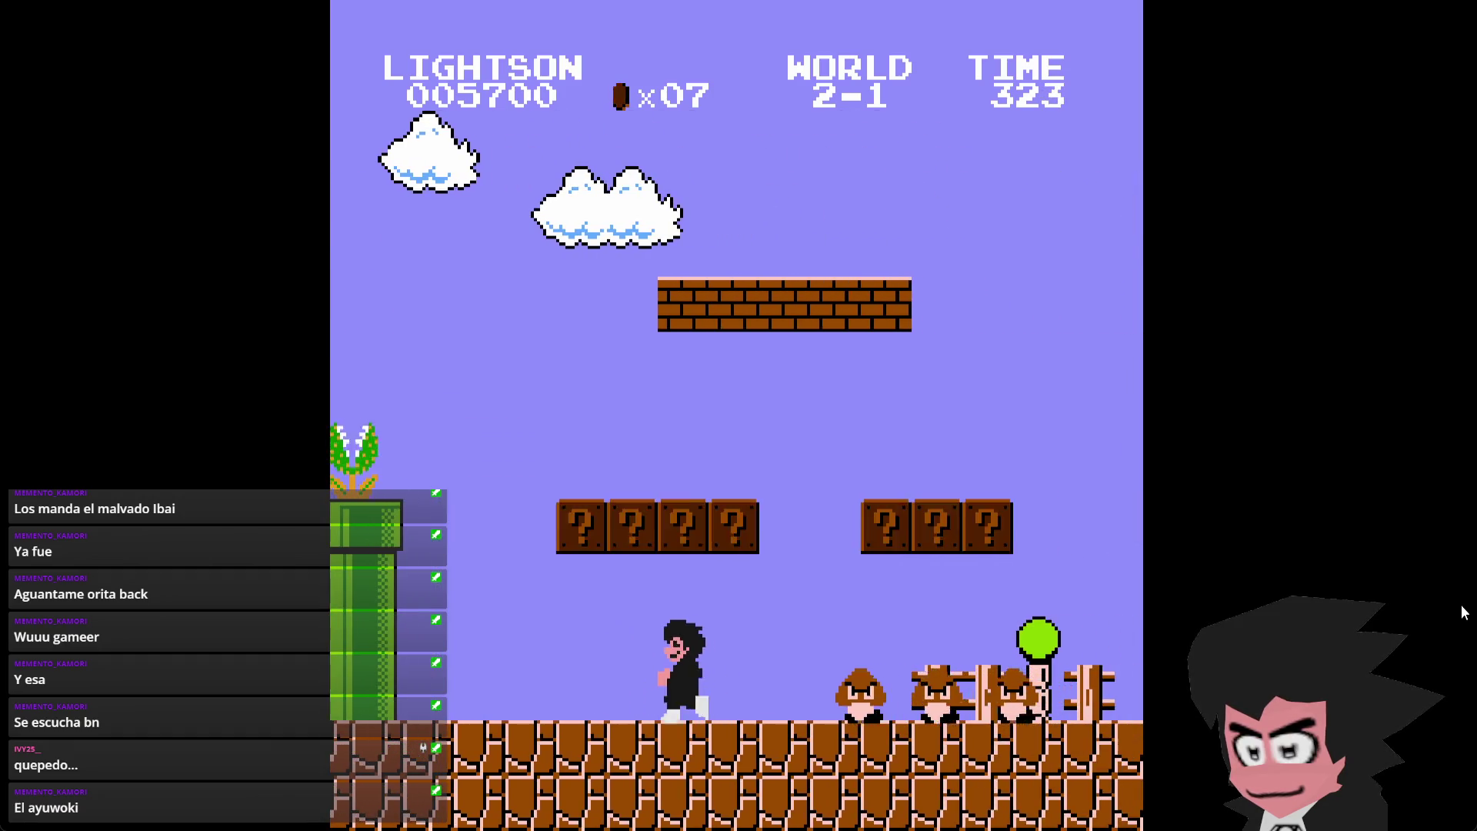
# - Jump onto the question blocks and hit the brick to sprout the hidden vine
pyautogui.press('Right')
pyautogui.press('x')
pyautogui.press('Left')
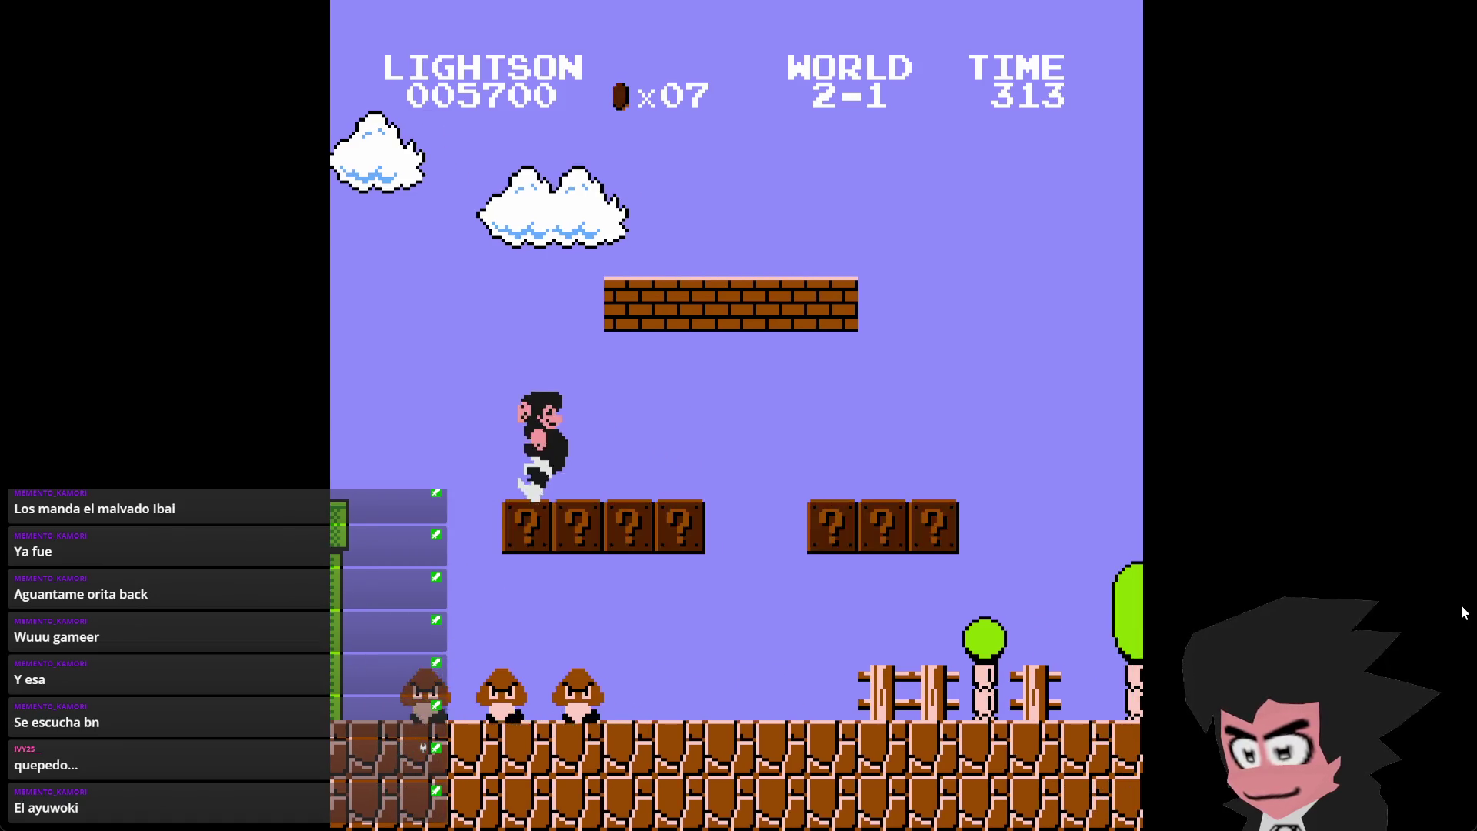
pyautogui.press('Right')
pyautogui.press('x')
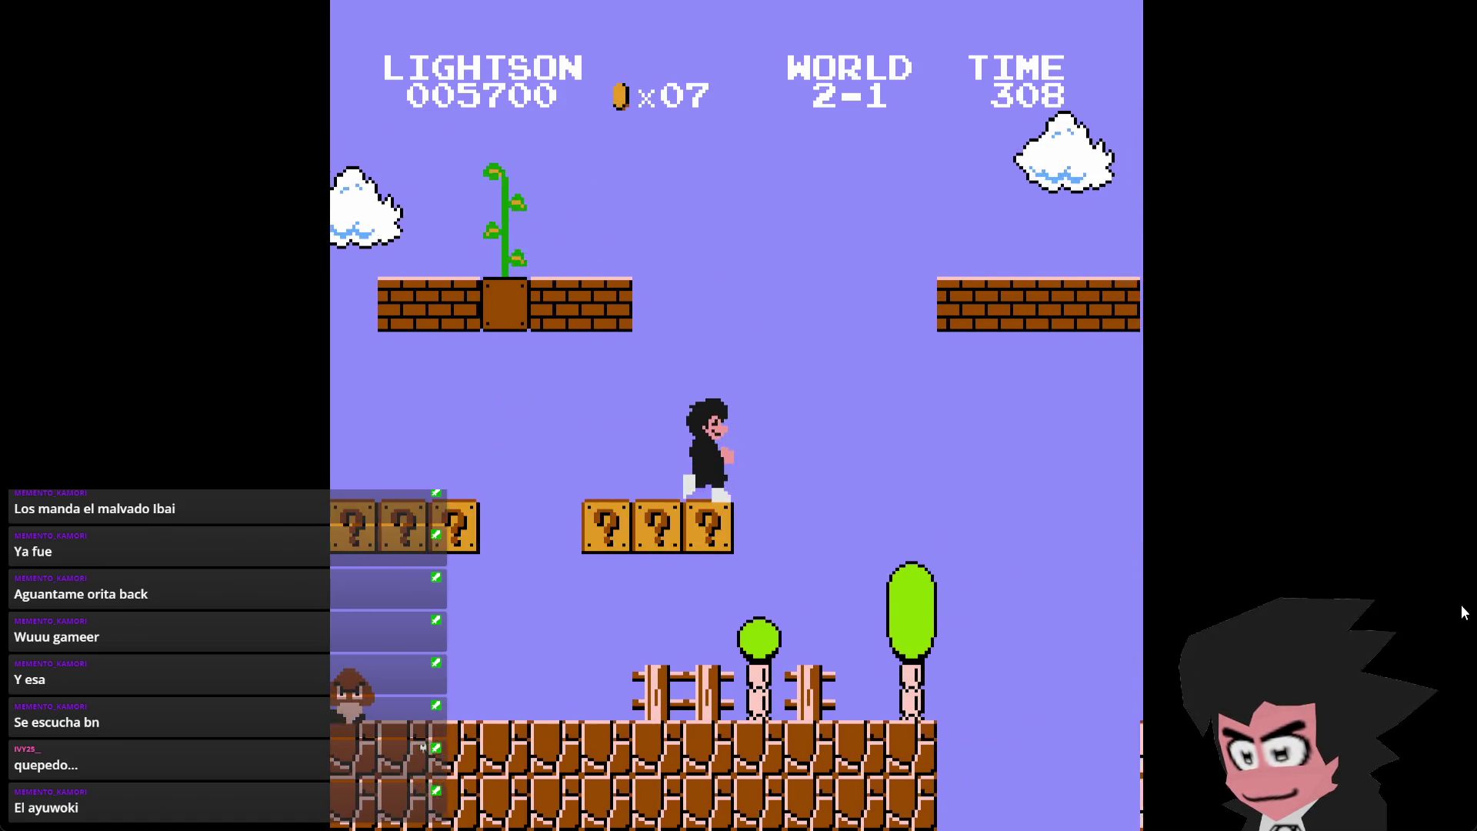
# - Reposition Lightson on the question blocks facing right
pyautogui.press('Left')
pyautogui.press('Right')
pyautogui.press('Left')
pyautogui.press('Right')
pyautogui.press('Left')
# - Hop down to the ground and run back toward the beanstalk
pyautogui.press('Right')
pyautogui.press('x')
pyautogui.press('Left')
pyautogui.press('Right')
pyautogui.press('Left')
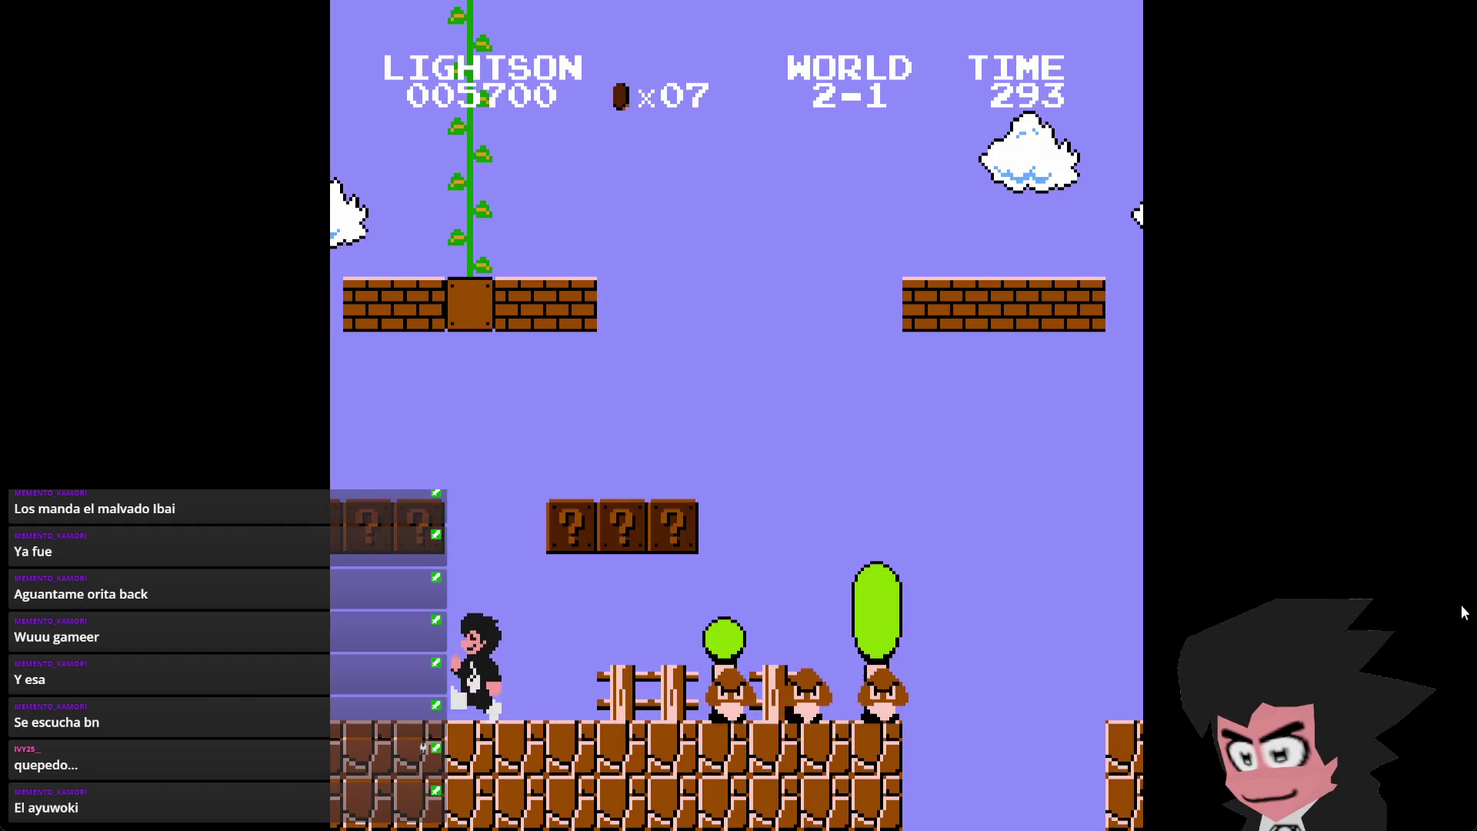
pyautogui.press('Right')
pyautogui.press('Left')
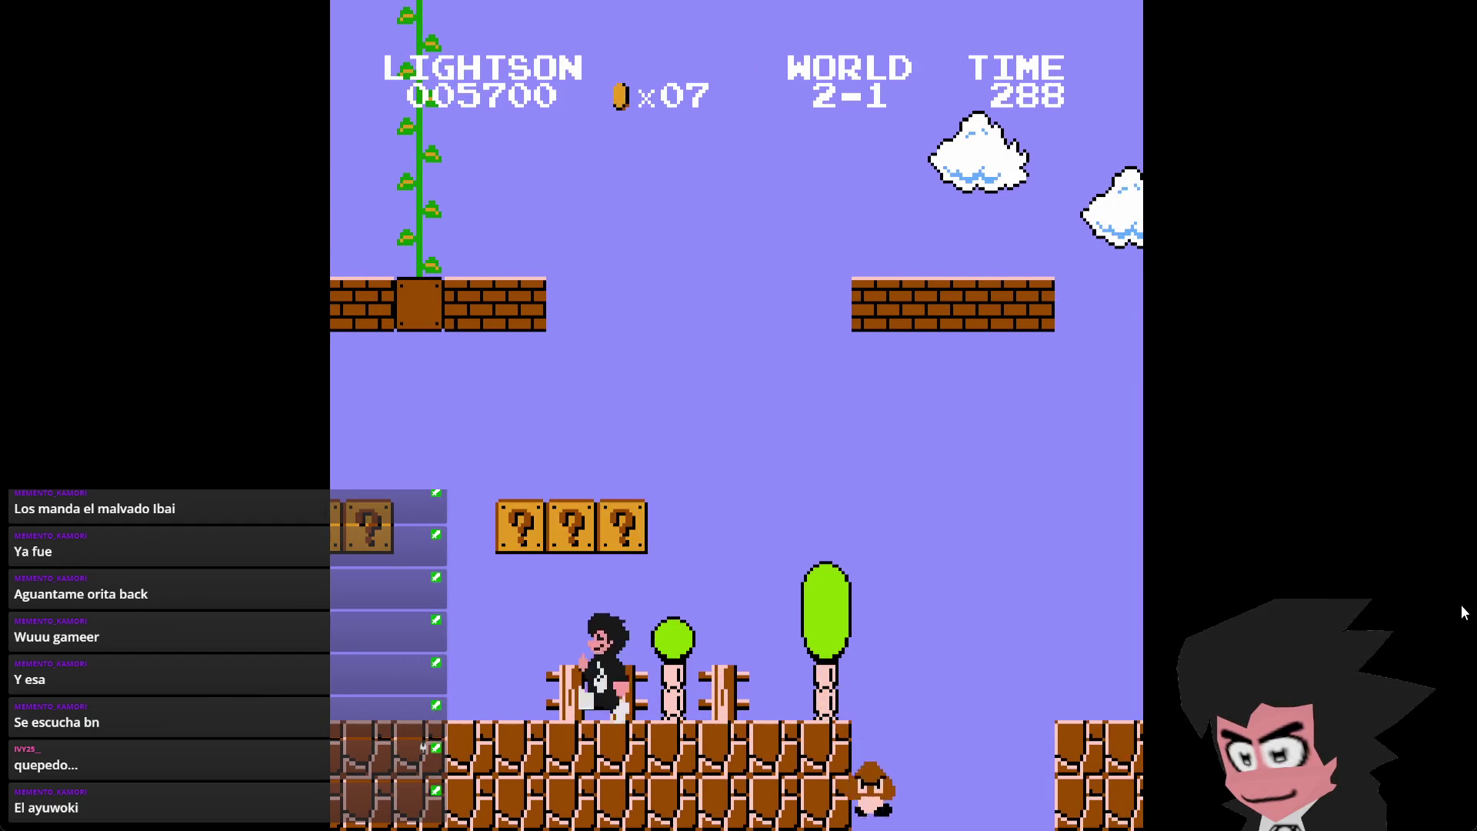
# - Pause and resume the game, then climb to the brick ledge and leap for the beanstalk
pyautogui.press('Return')
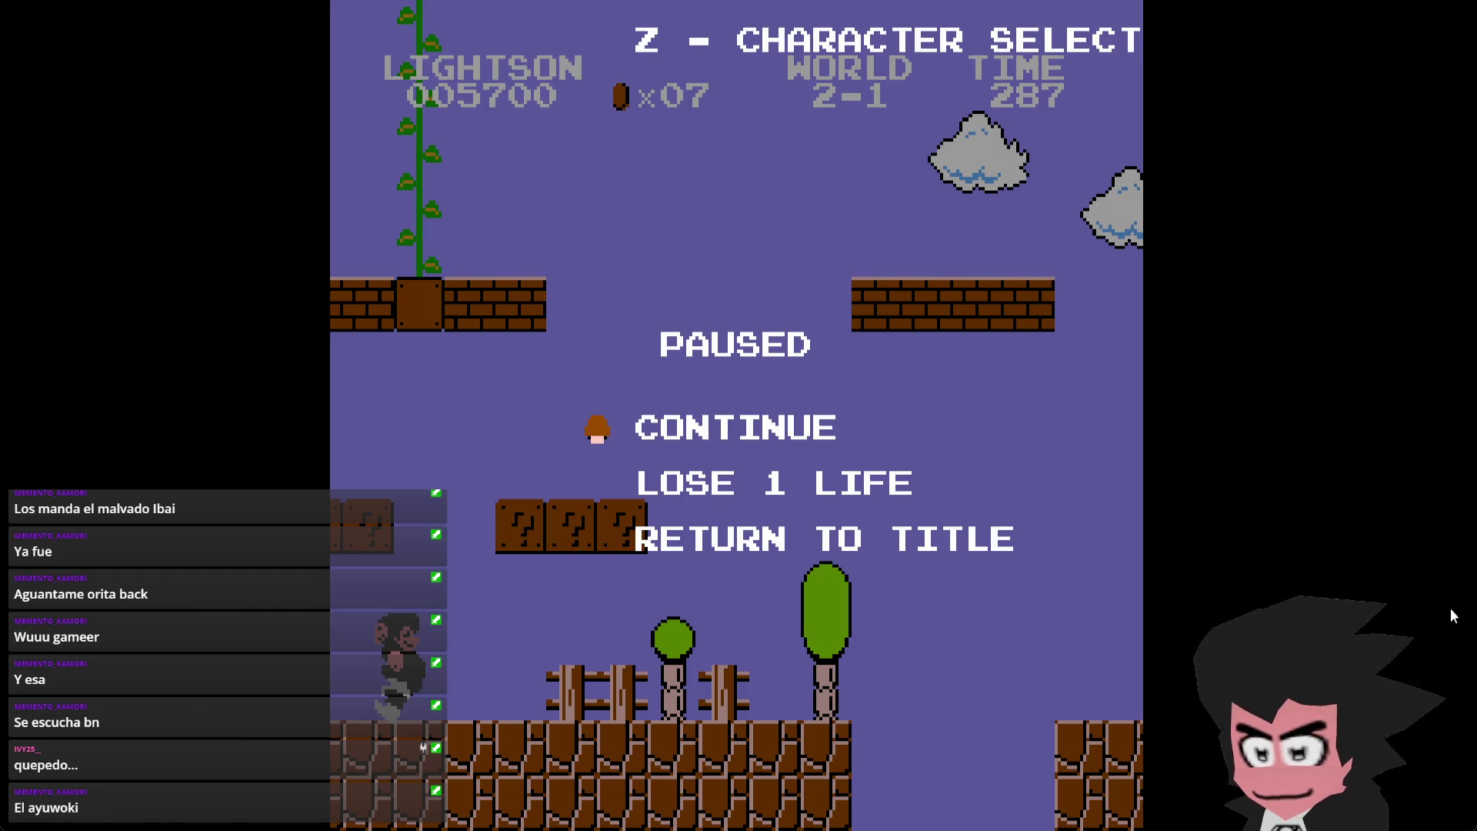
pyautogui.press('Return')
pyautogui.press('Right')
pyautogui.press('x')
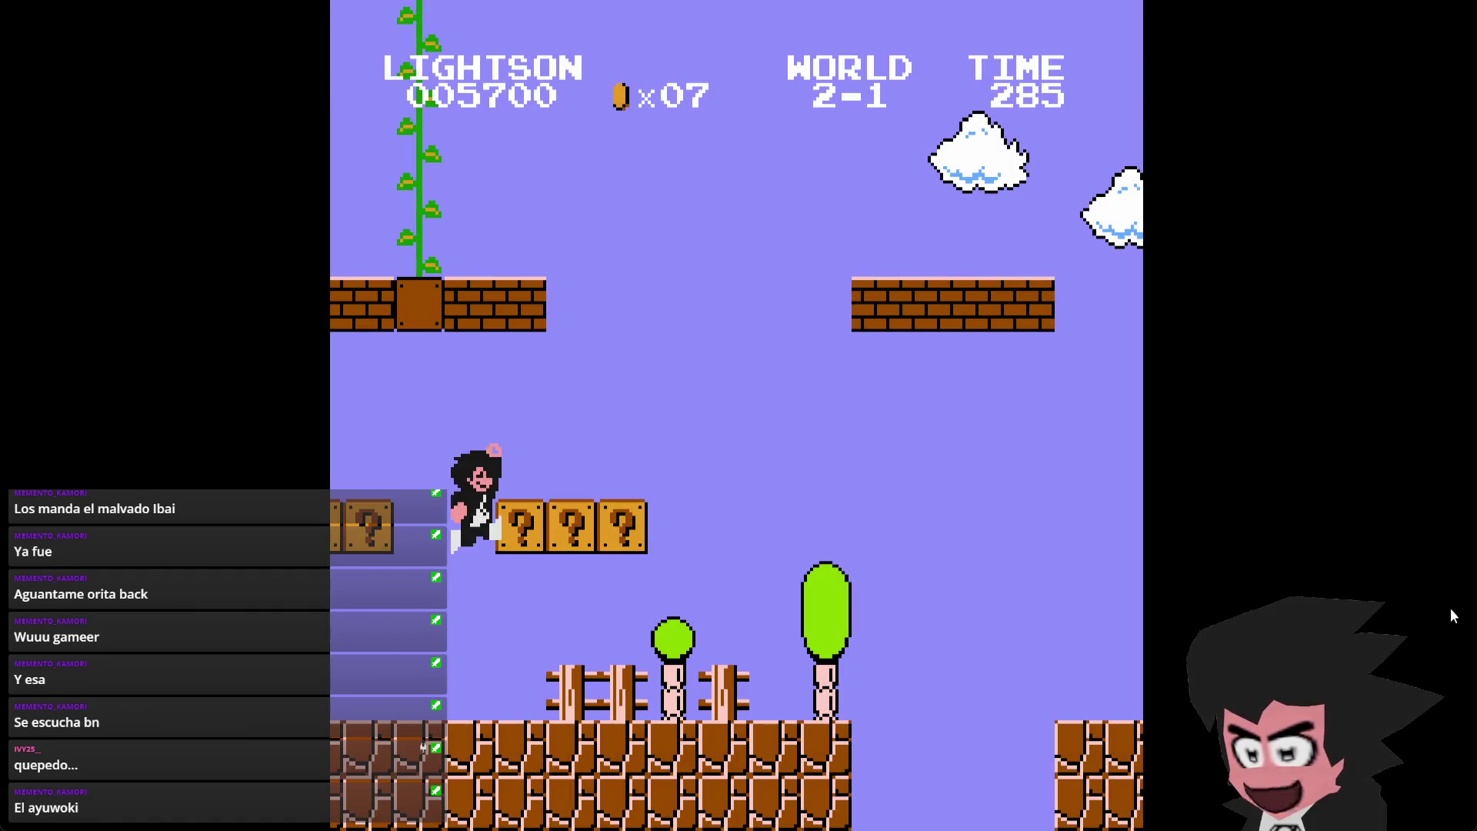
pyautogui.press('x')
pyautogui.press('Left')
# - Grab the beanstalk, climb to the cloud area and walk onto the lift
pyautogui.press('x')
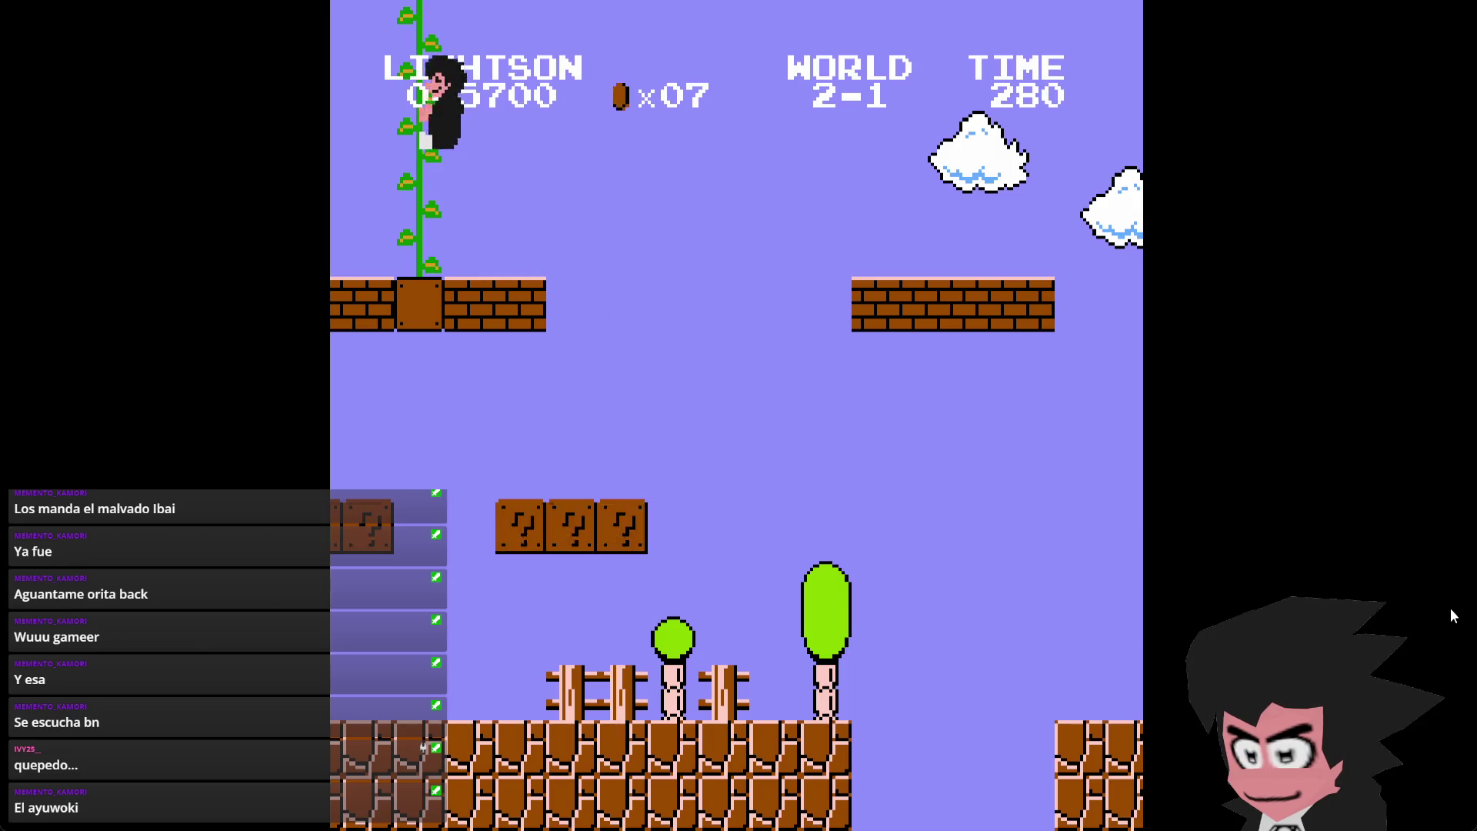
pyautogui.press('Up')
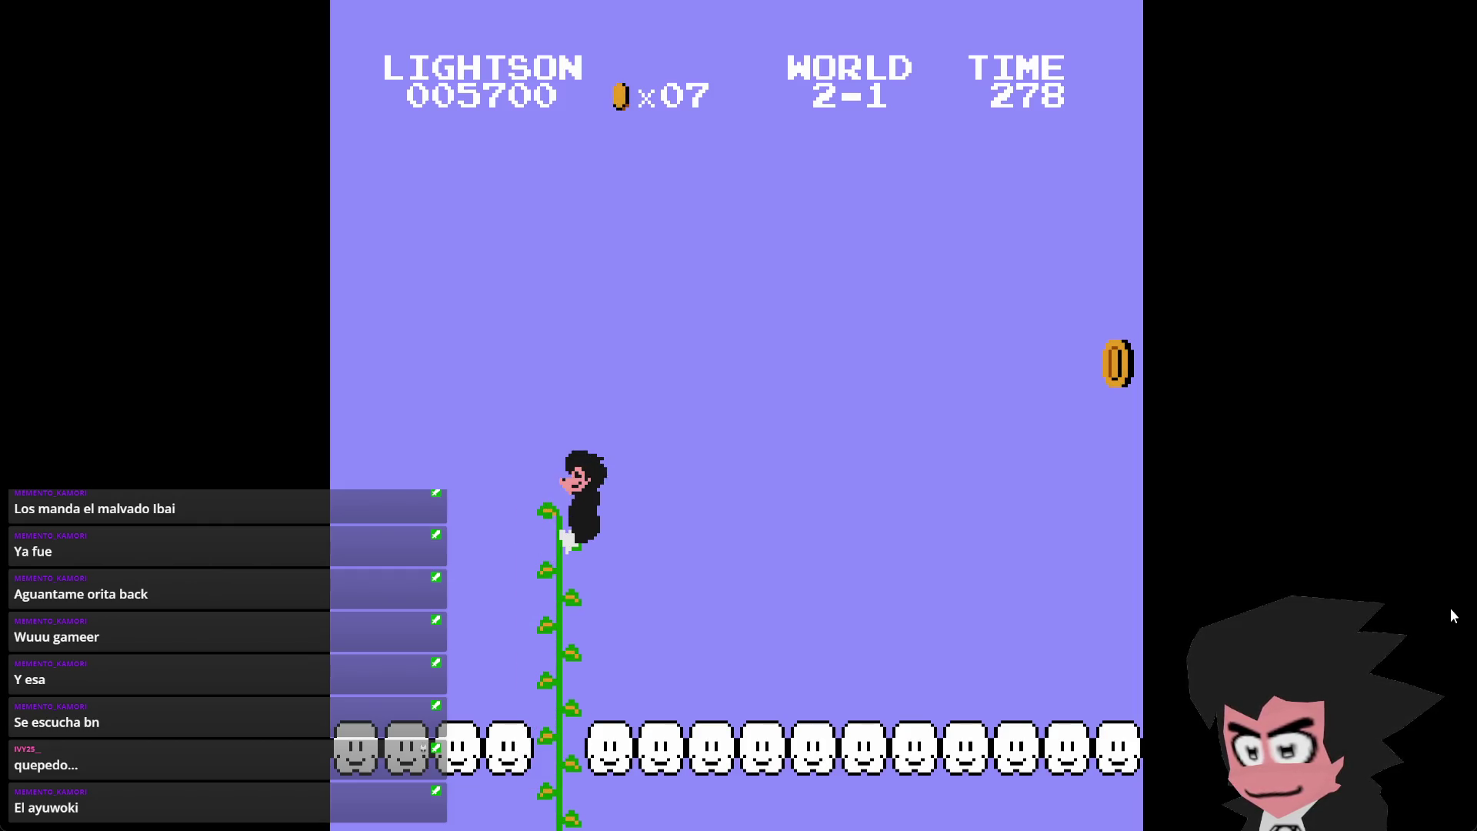
pyautogui.press('Right')
pyautogui.press('space')
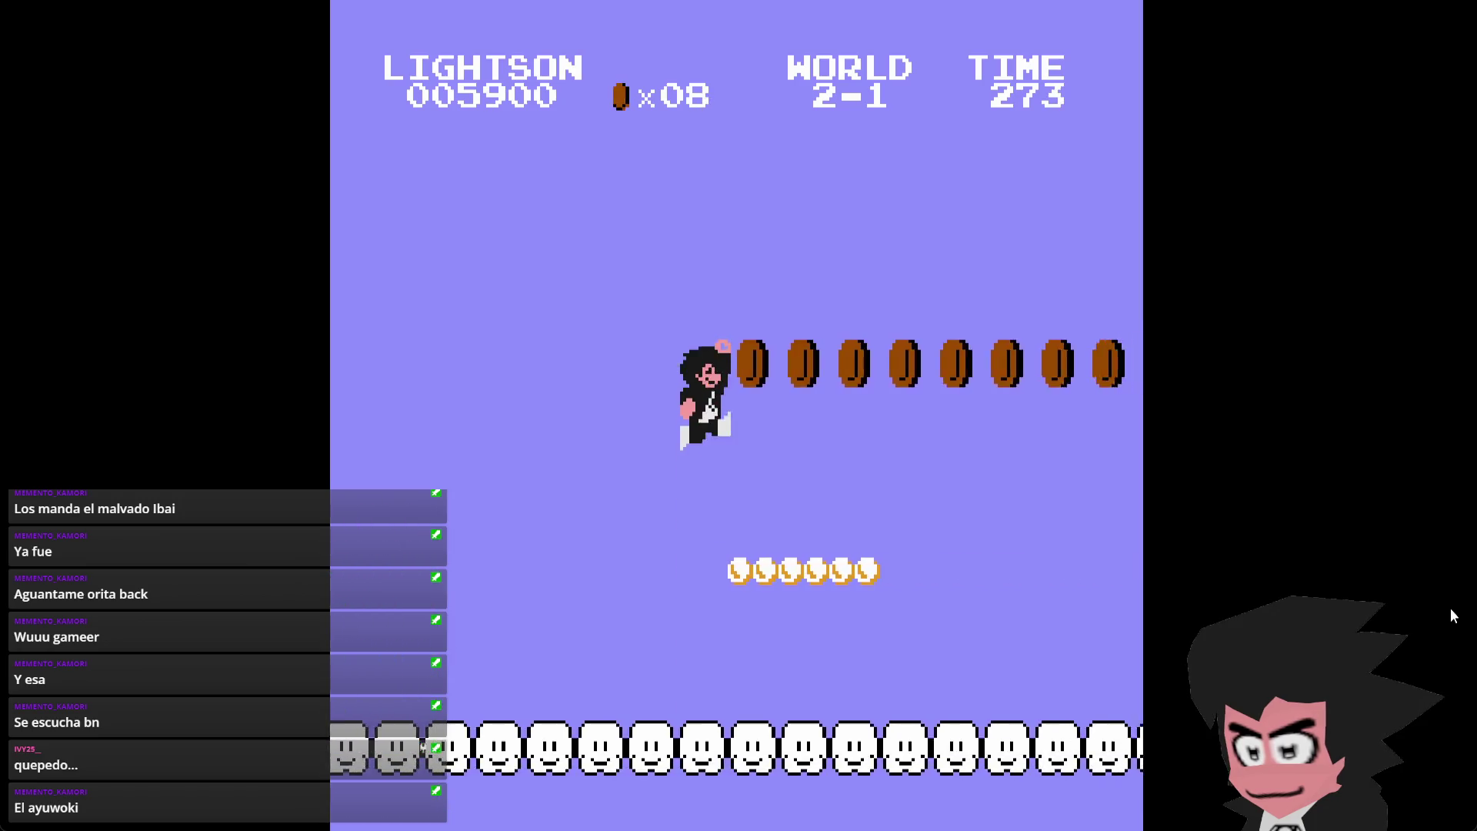
# - Jump repeatedly from the moving lift to collect the cloud coins, then drop back down
pyautogui.press('space')
pyautogui.press('space')
pyautogui.press('space')
pyautogui.press('space')
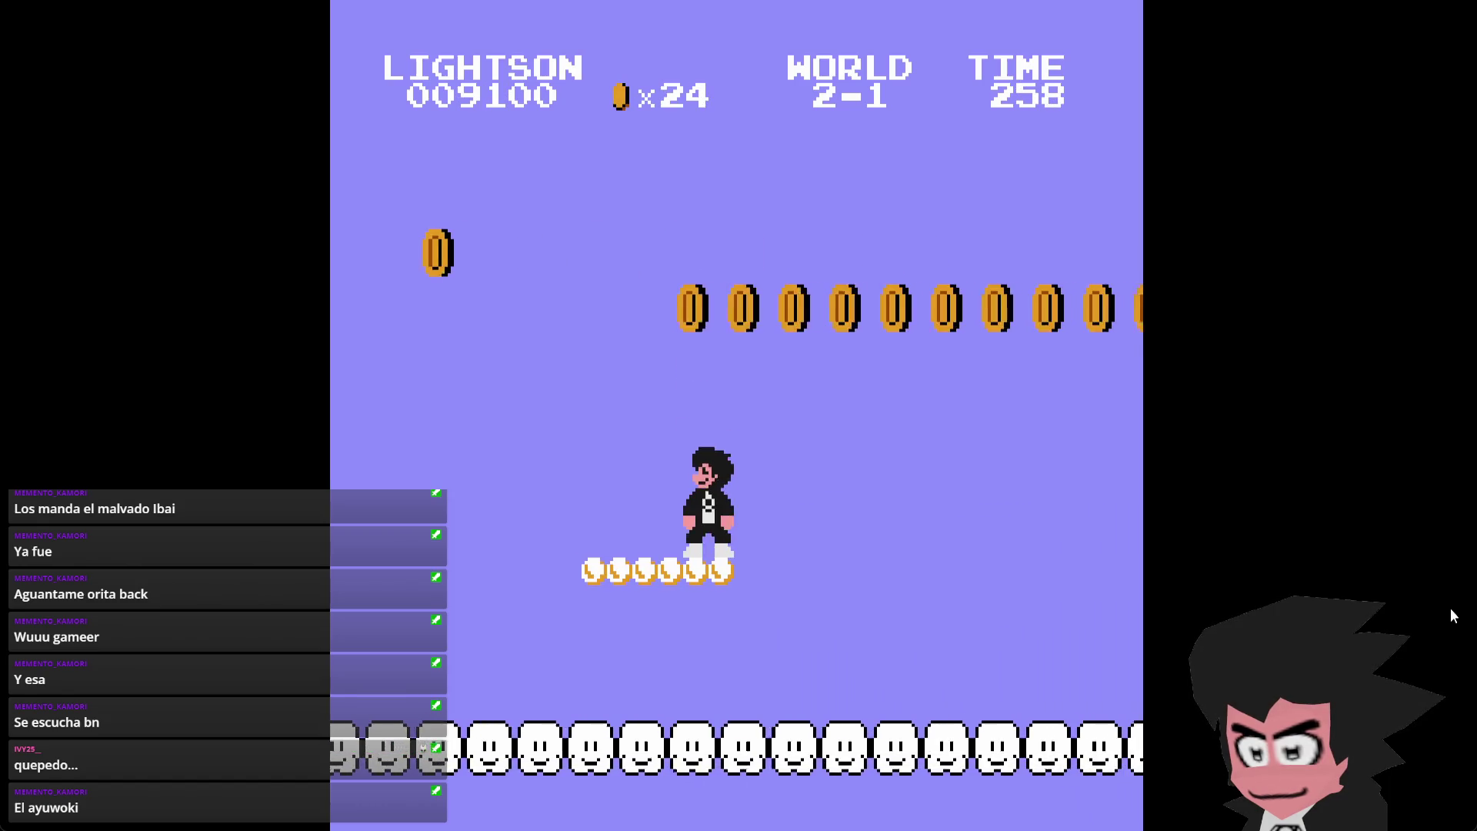
pyautogui.press('space')
pyautogui.press('space')
pyautogui.press('space')
pyautogui.press('space')
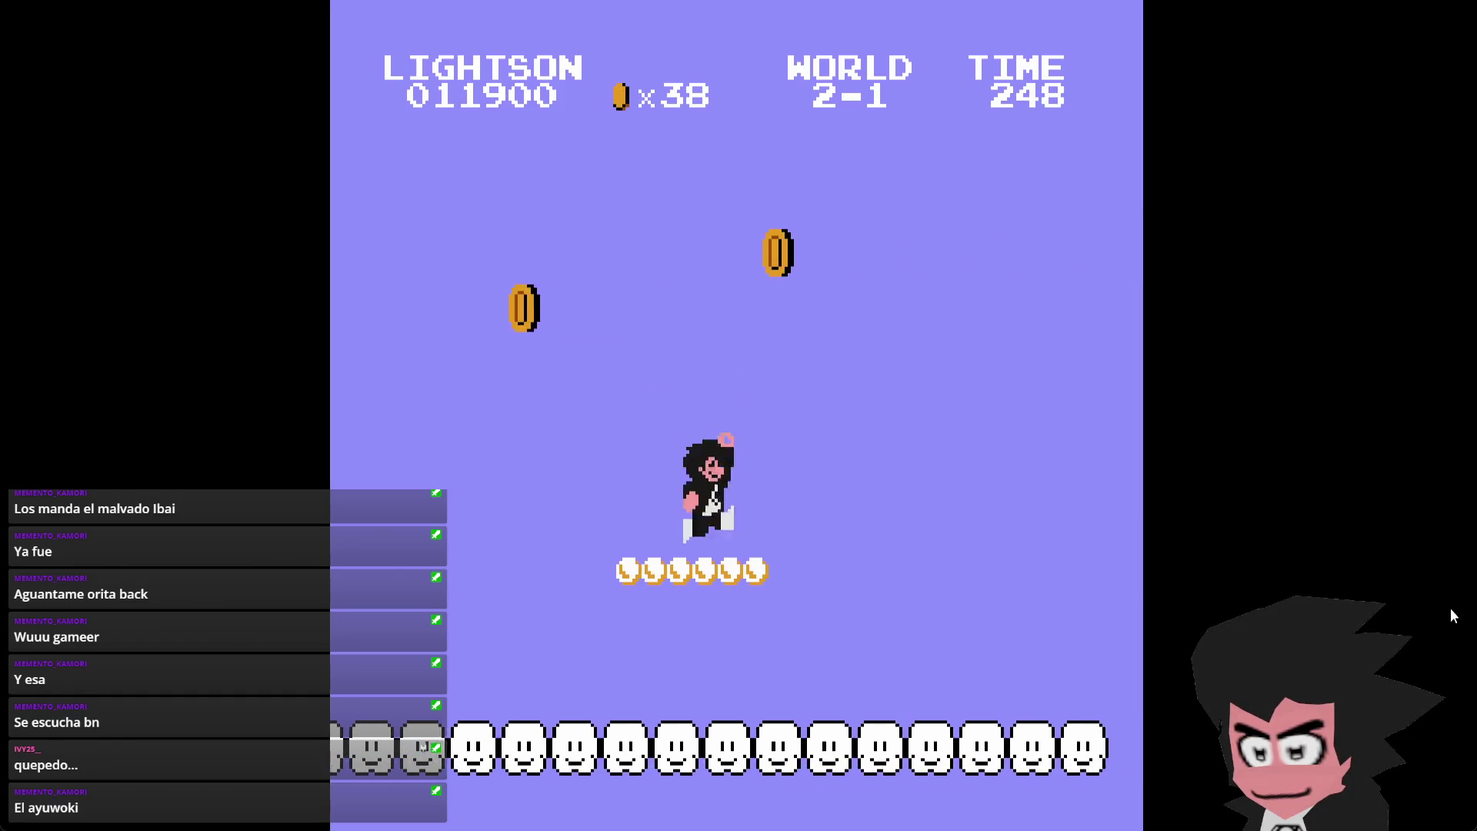
pyautogui.press('space')
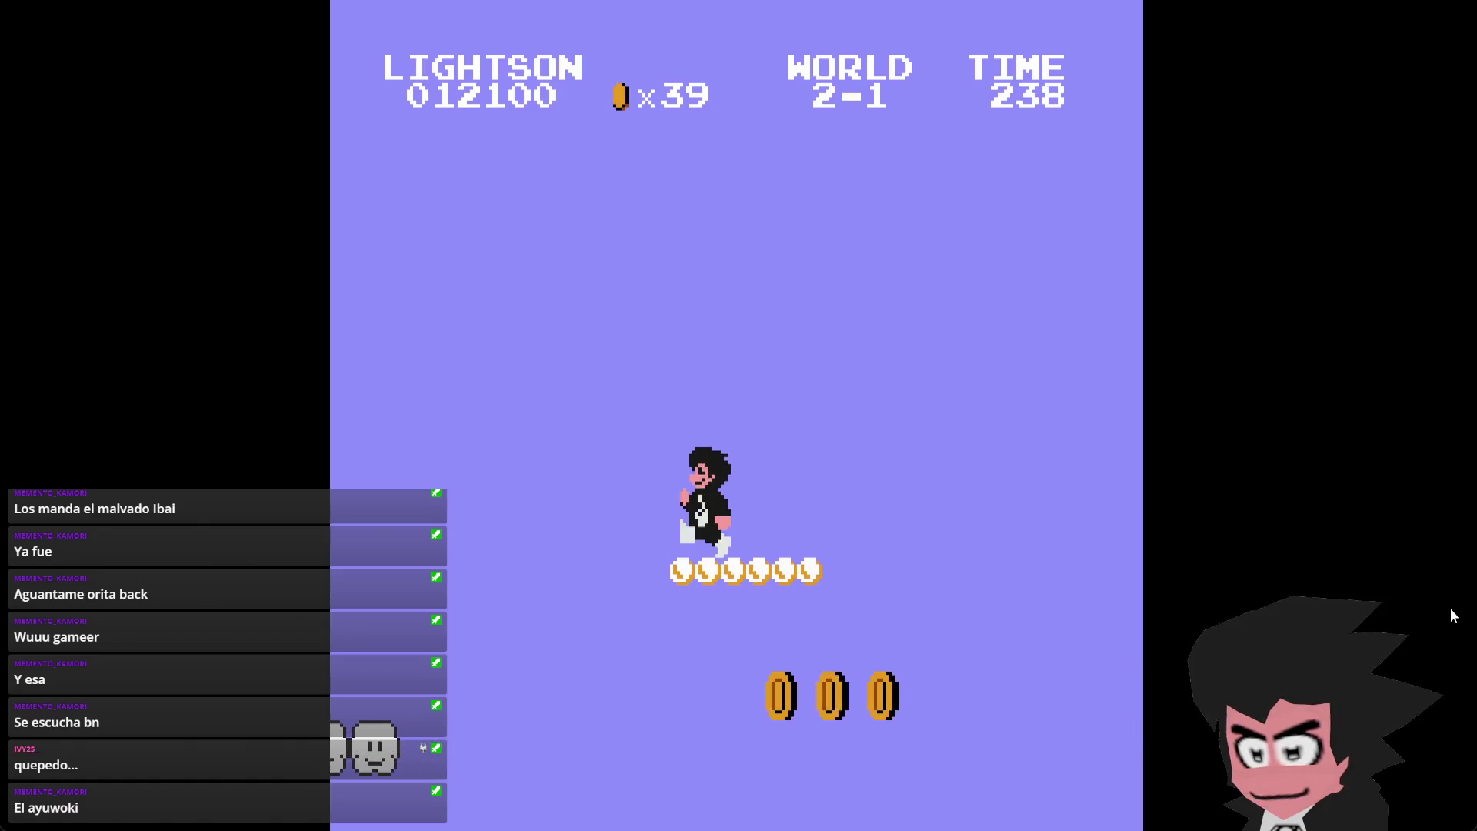
pyautogui.press('space')
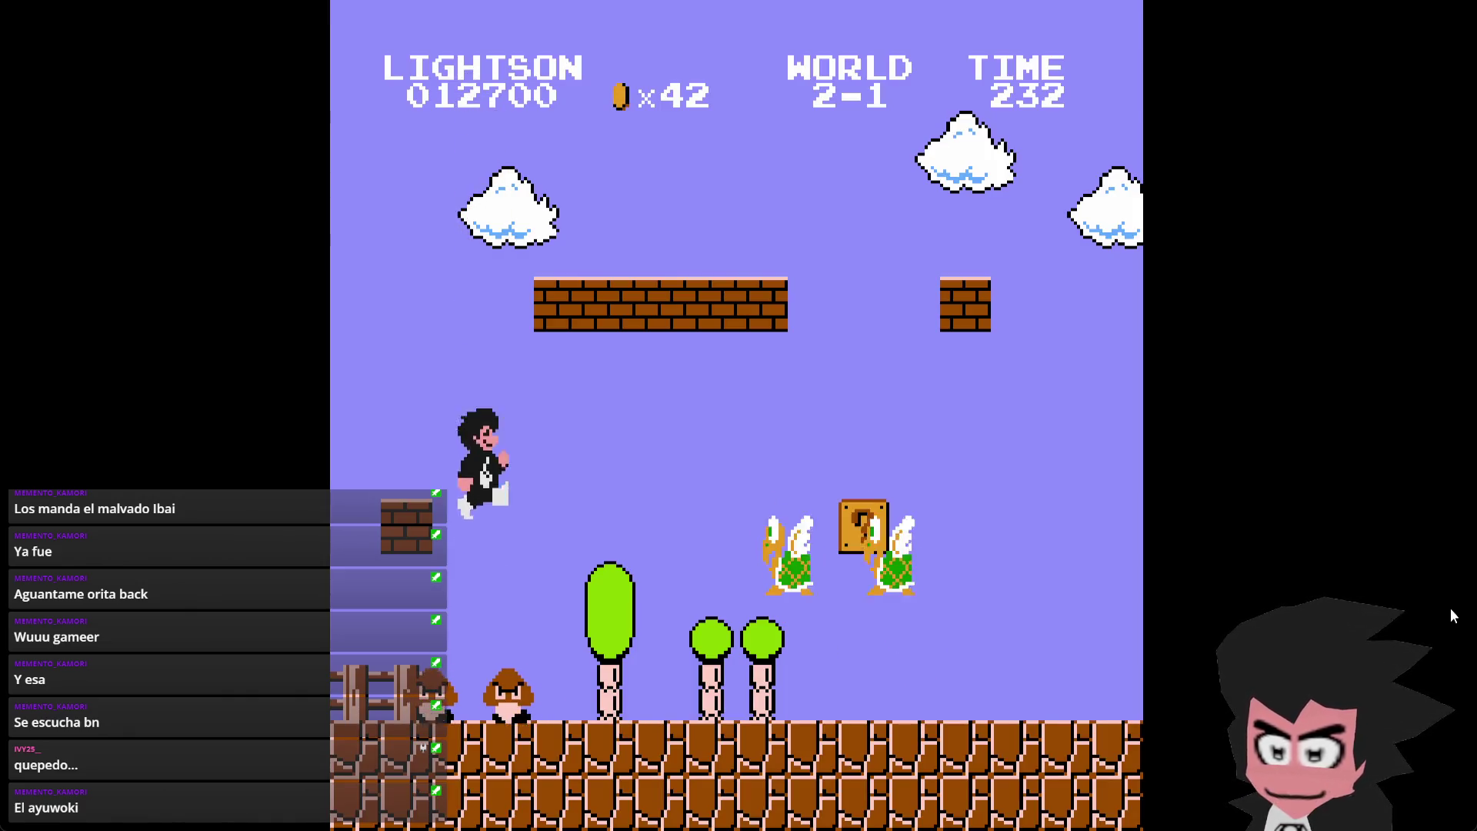
# - Stomp a Goomba and a Koopa, then hit the question block for a coin
pyautogui.press('space')
pyautogui.press('Left')
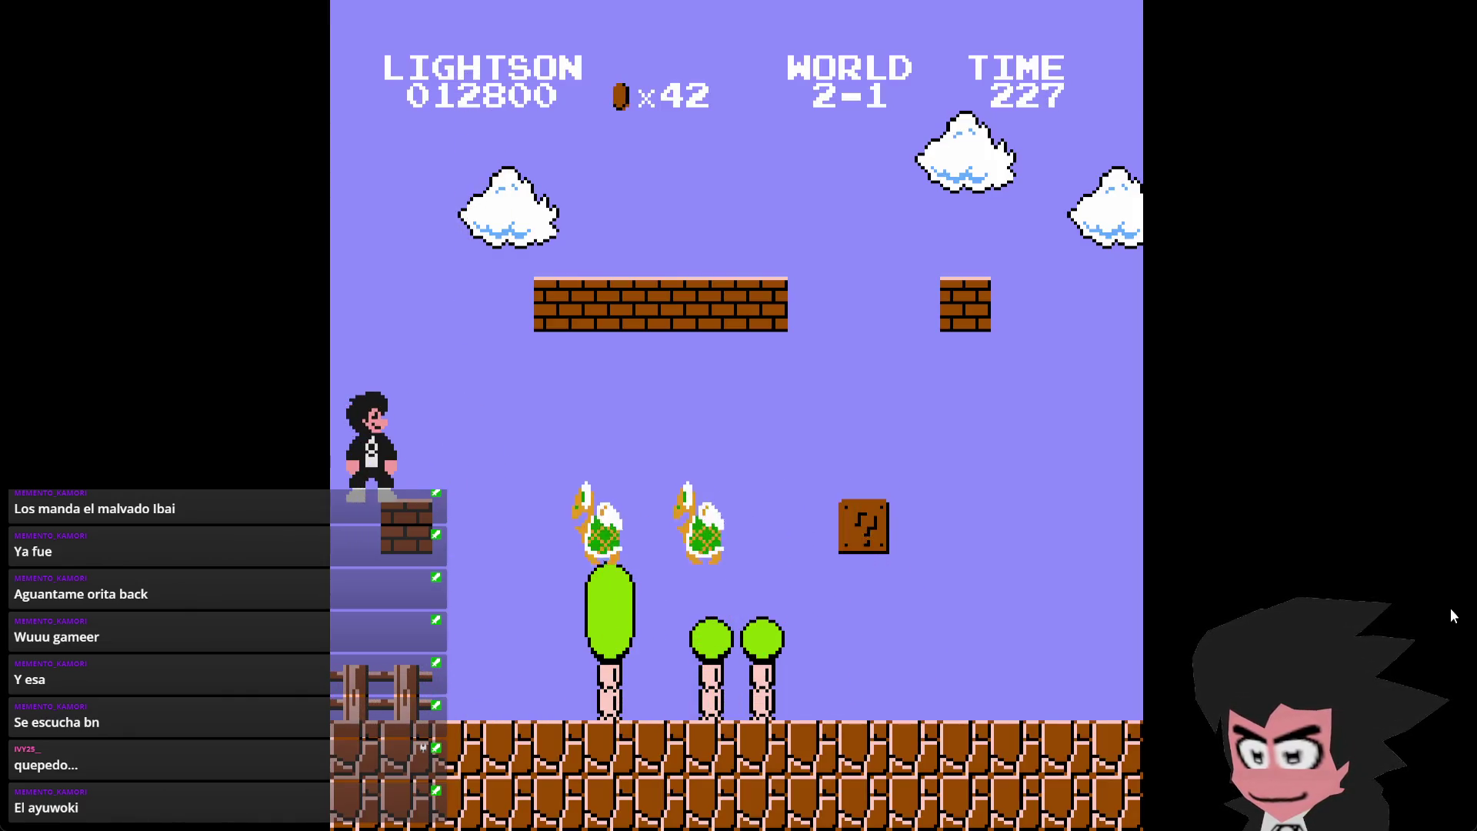
pyautogui.press('space')
pyautogui.press('Right')
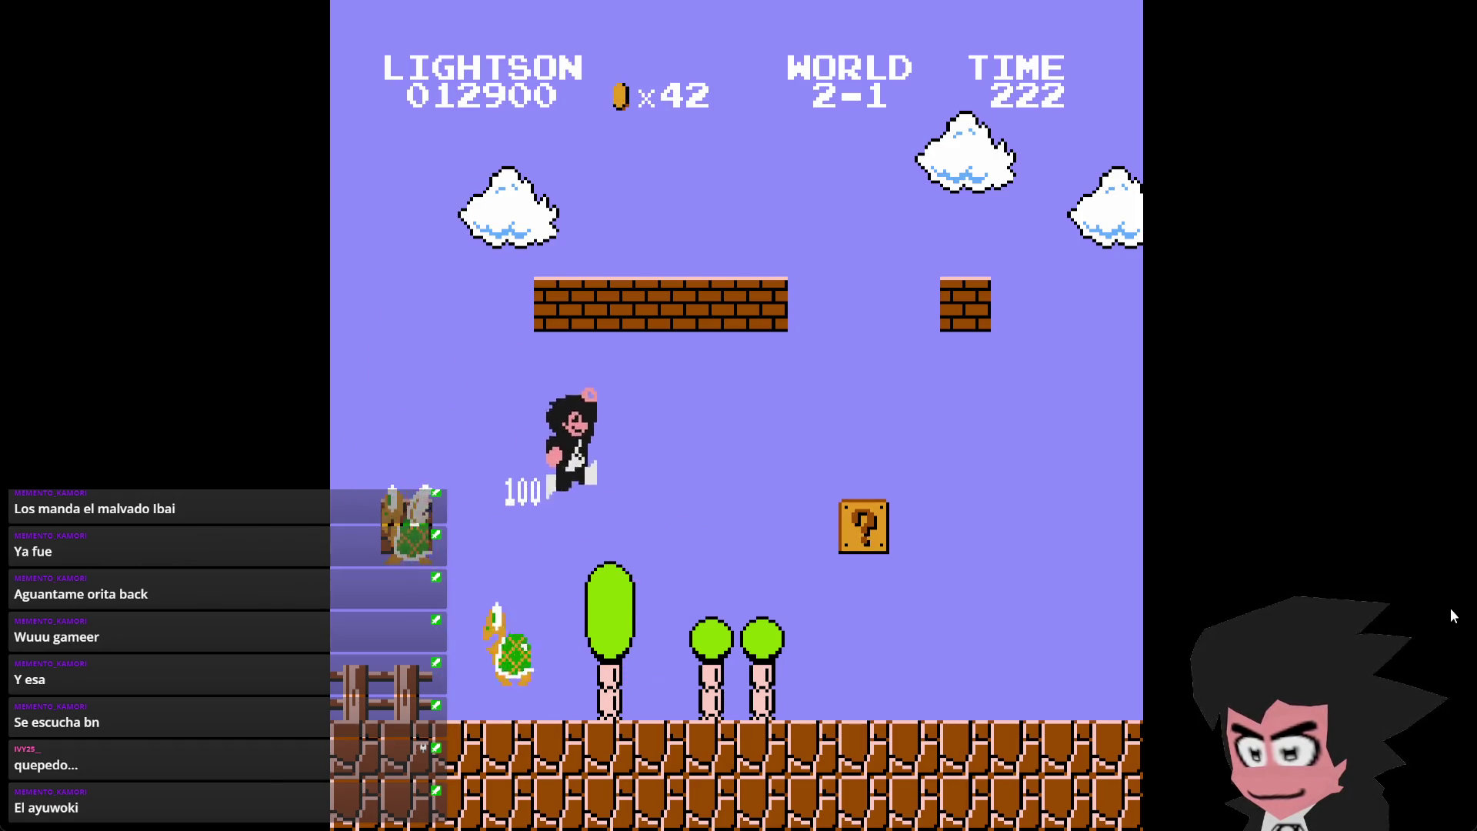
pyautogui.press('Right')
pyautogui.press('space')
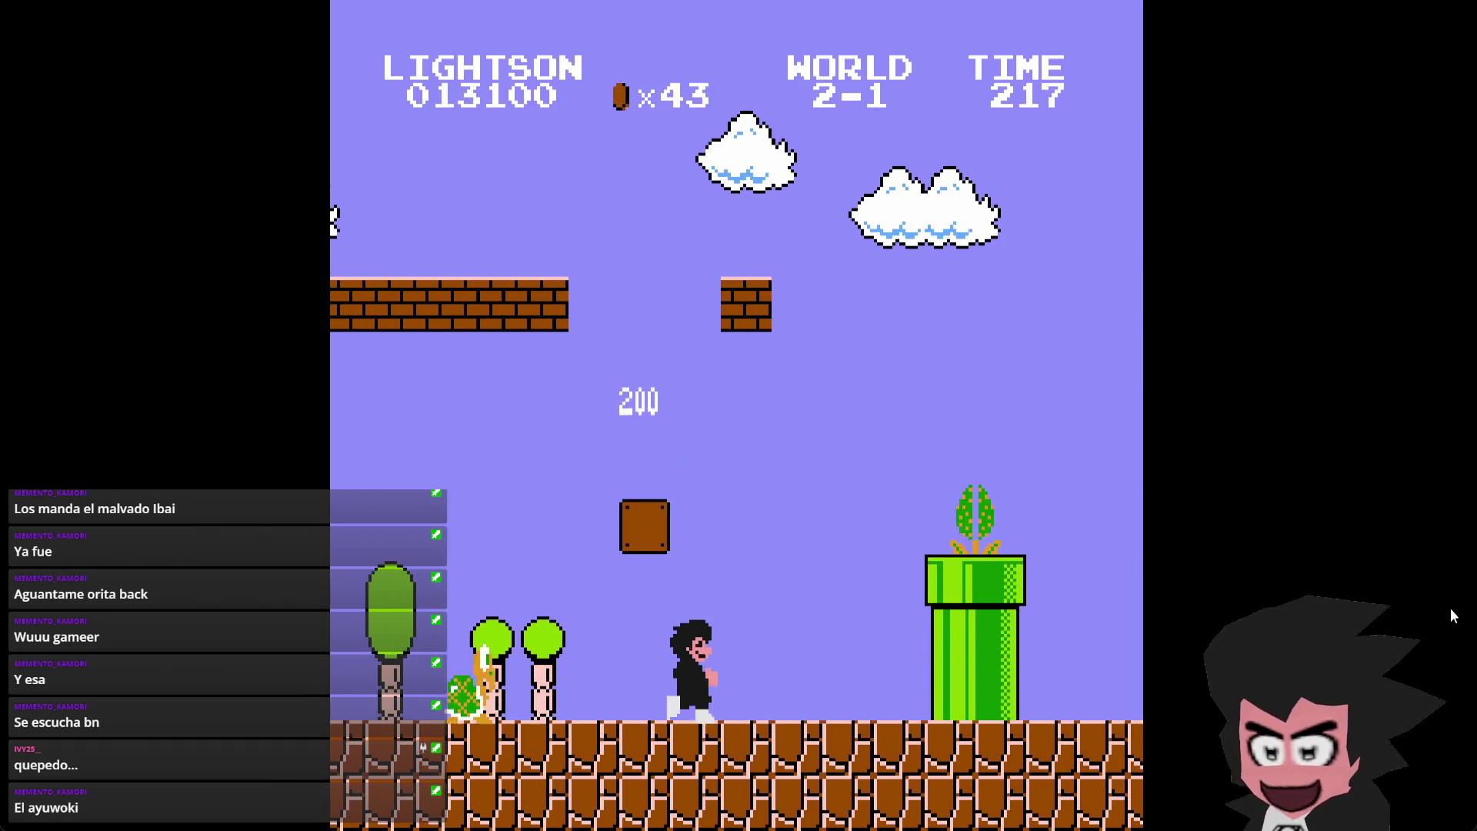
# - Clear the pipe, bounce off the springboard and grab the flagpole
pyautogui.press('Right')
pyautogui.press('space')
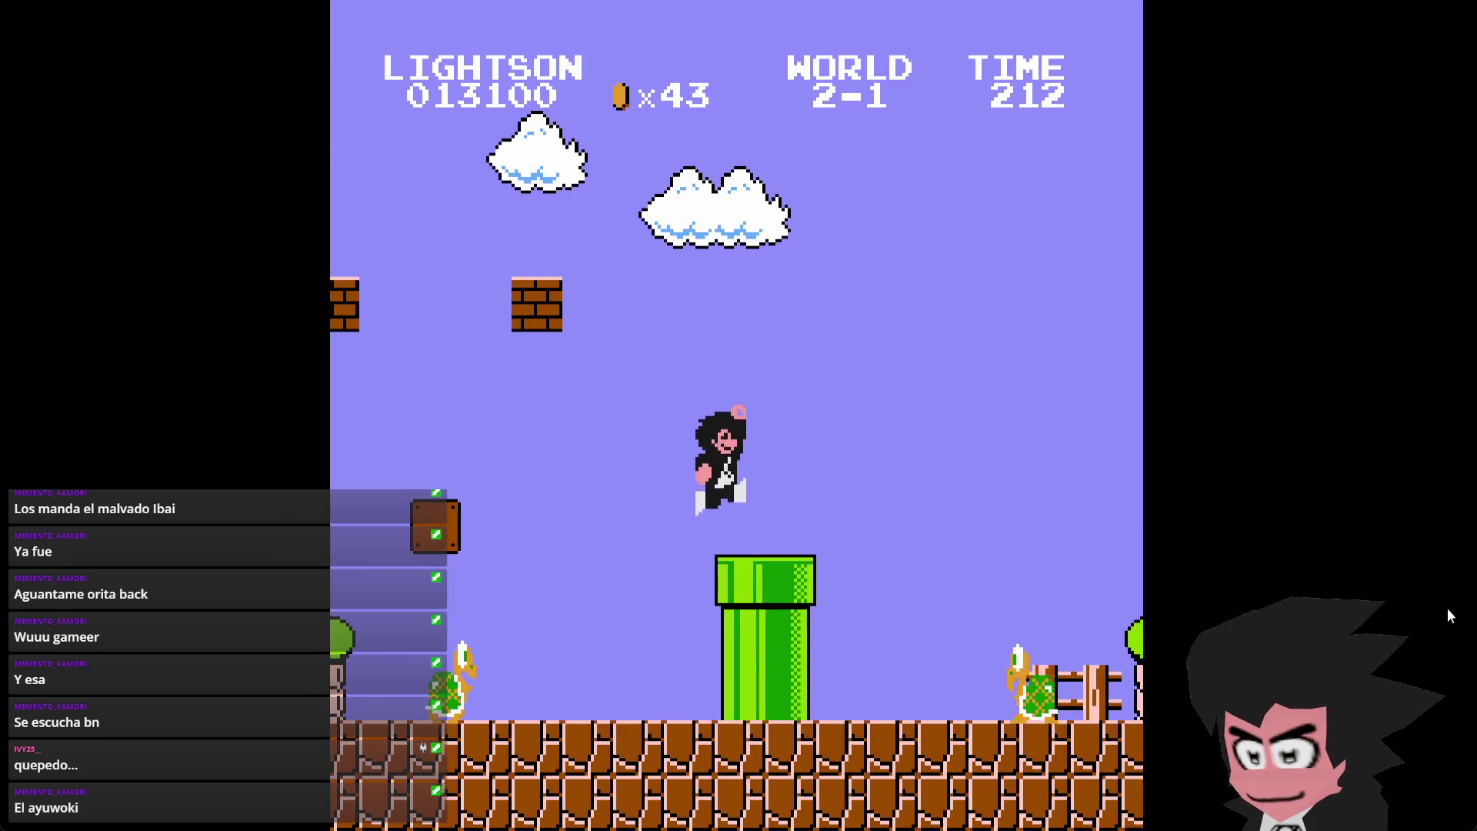
pyautogui.press('Right')
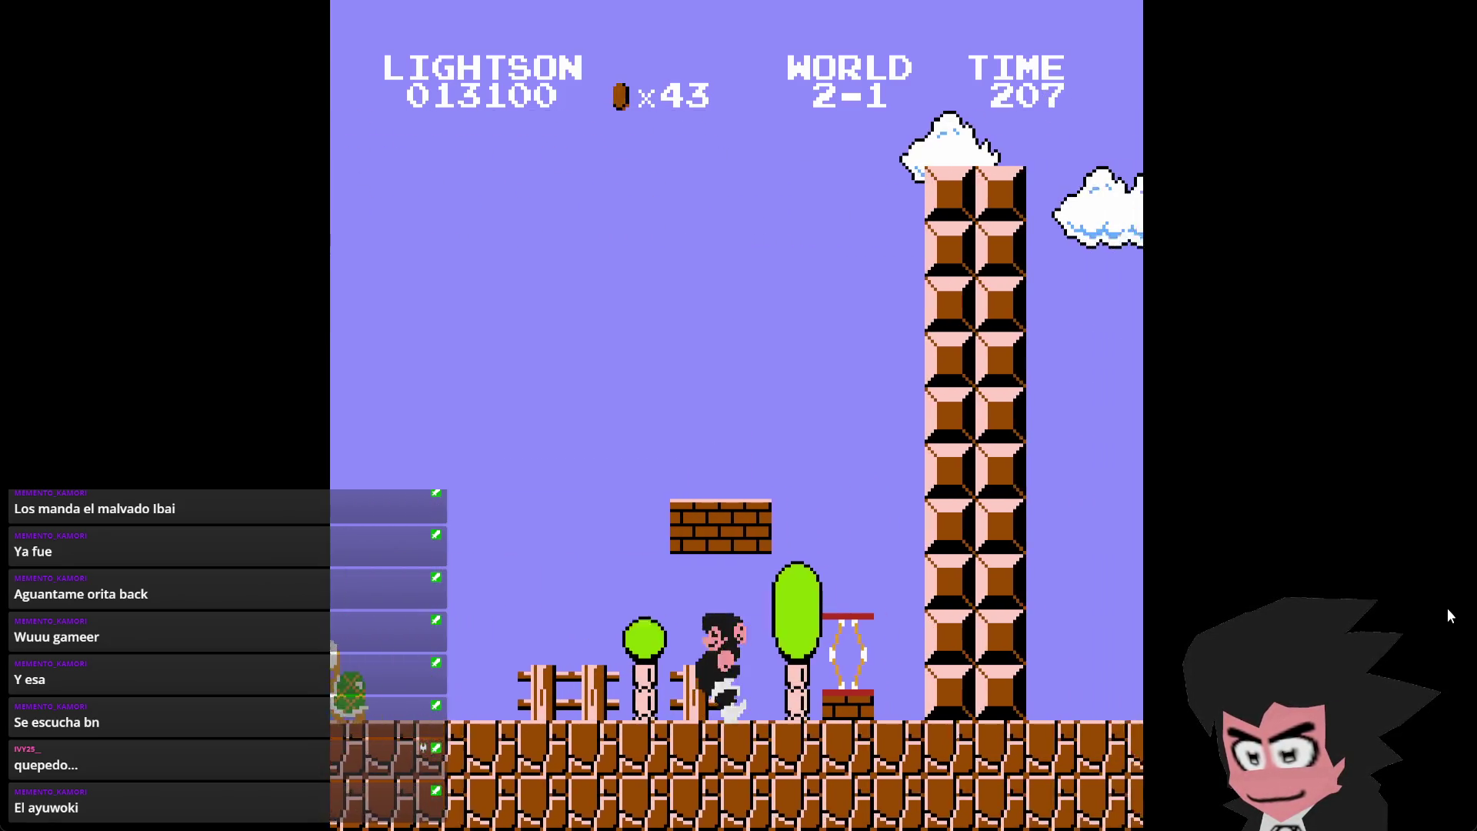
pyautogui.press('Right')
pyautogui.press('space')
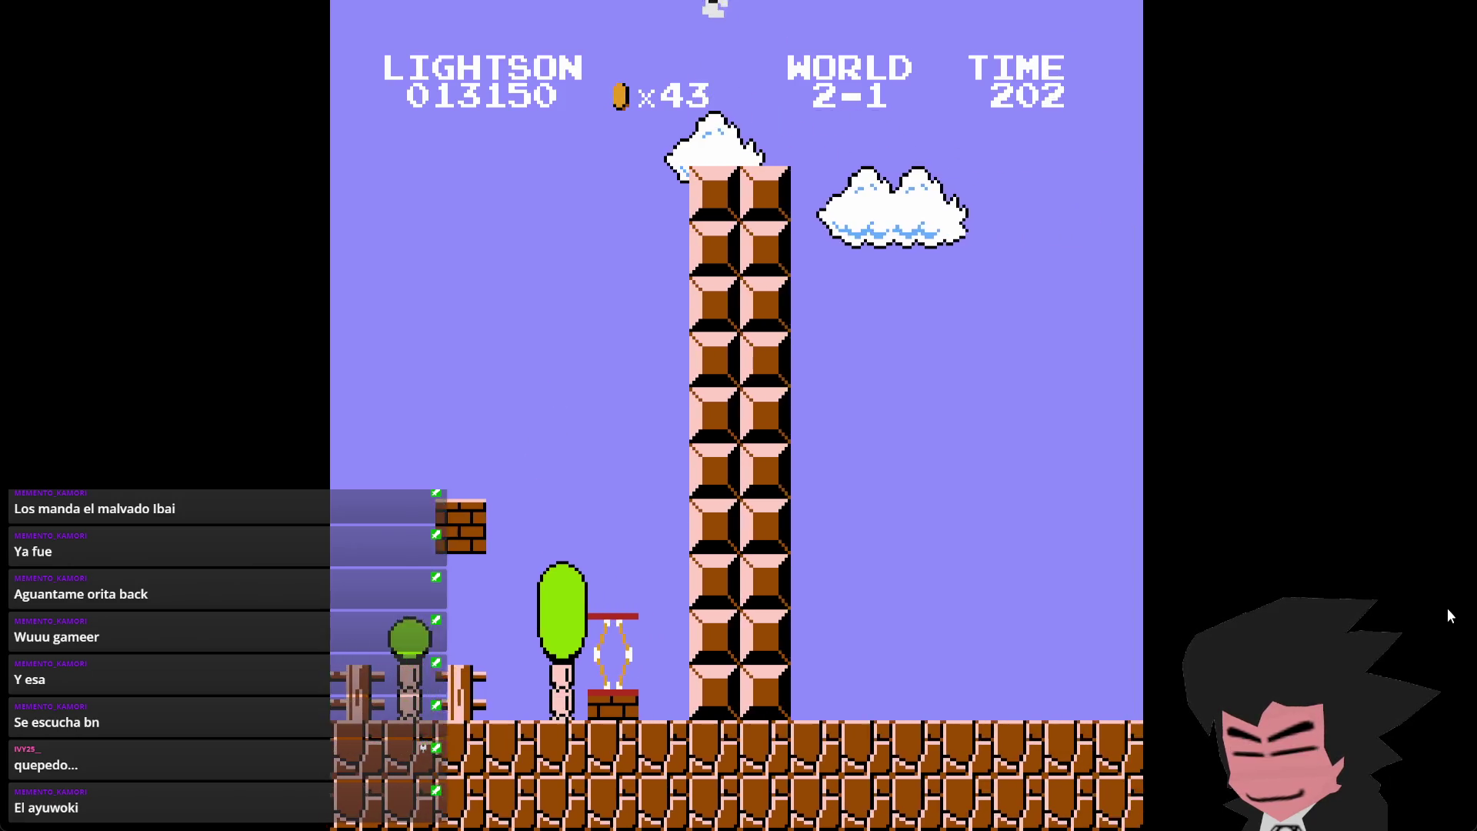
pyautogui.press('Right')
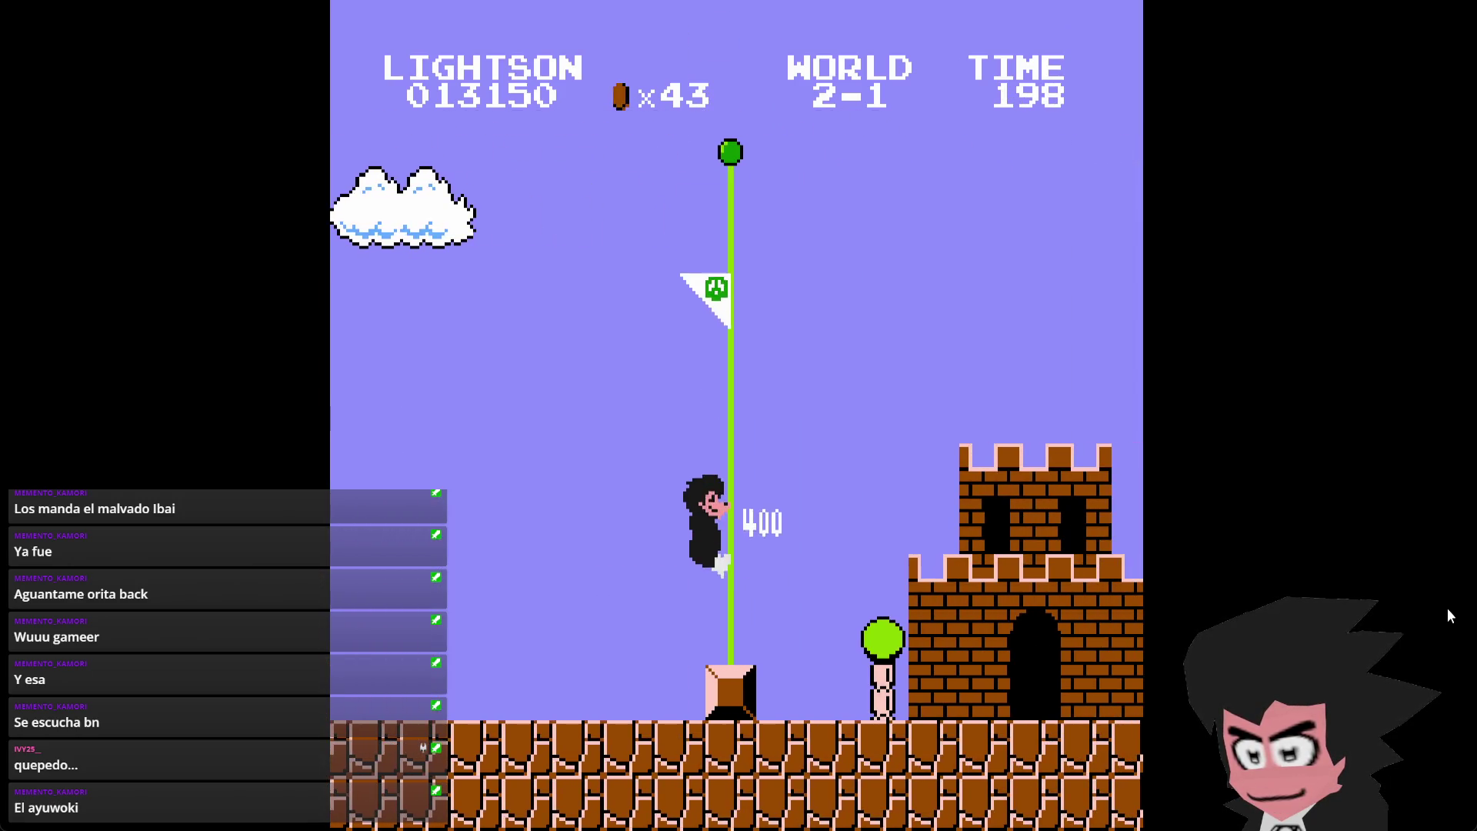